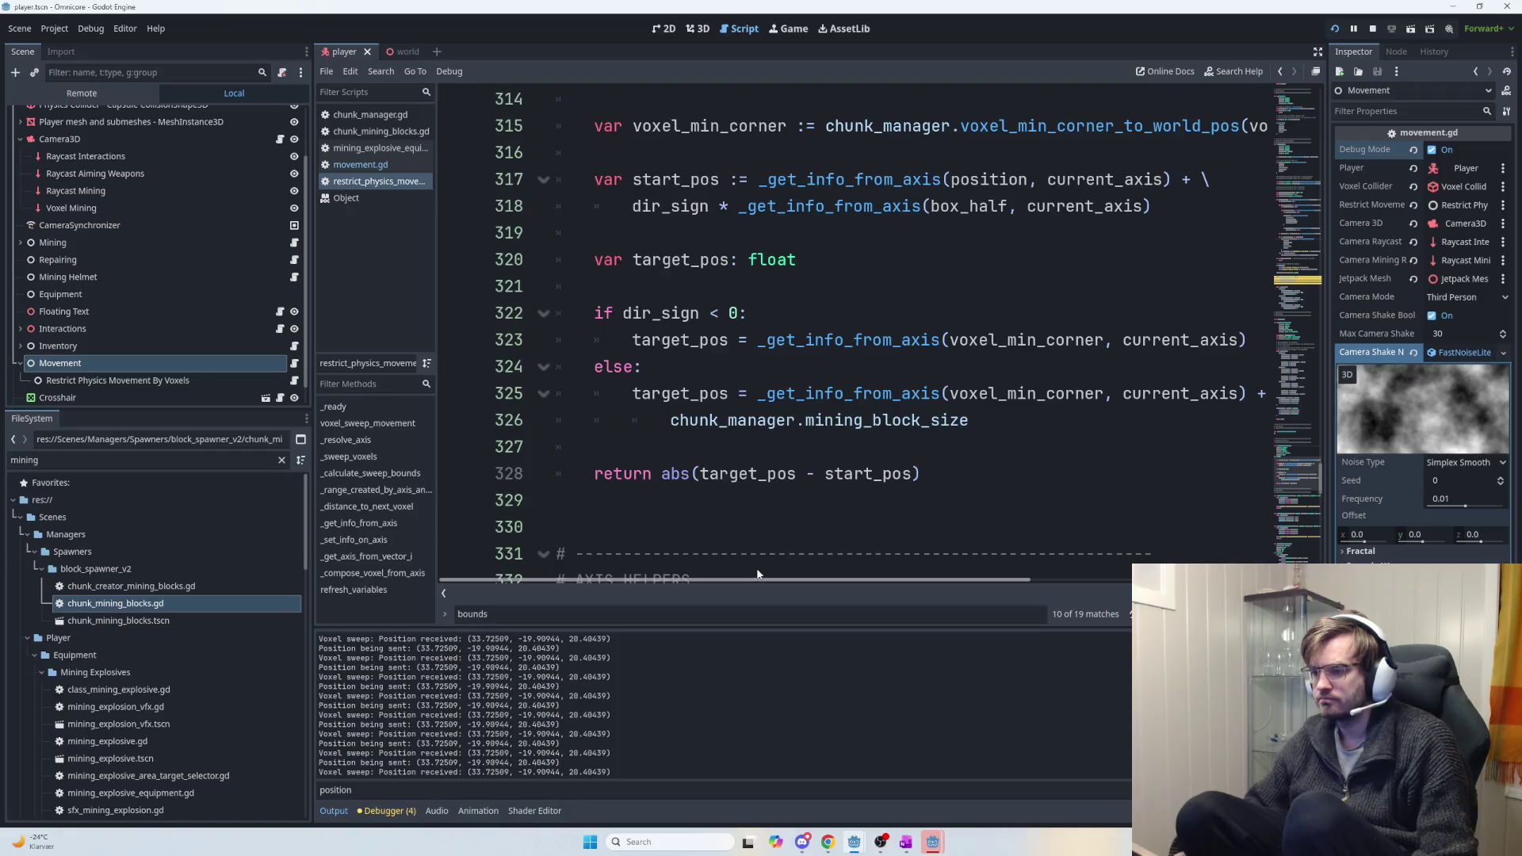
Review the target_pos assignment and its _get_info_from_axis call on line 323.
mouse_move(803, 575)
left_mouse_down()
mouse_move(1010, 591)
mouse_move(766, 575)
left_mouse_up()
scroll(838, 519, "up", 3)
scroll(838, 519, "down", 1)
scroll(838, 519, "down", 1)
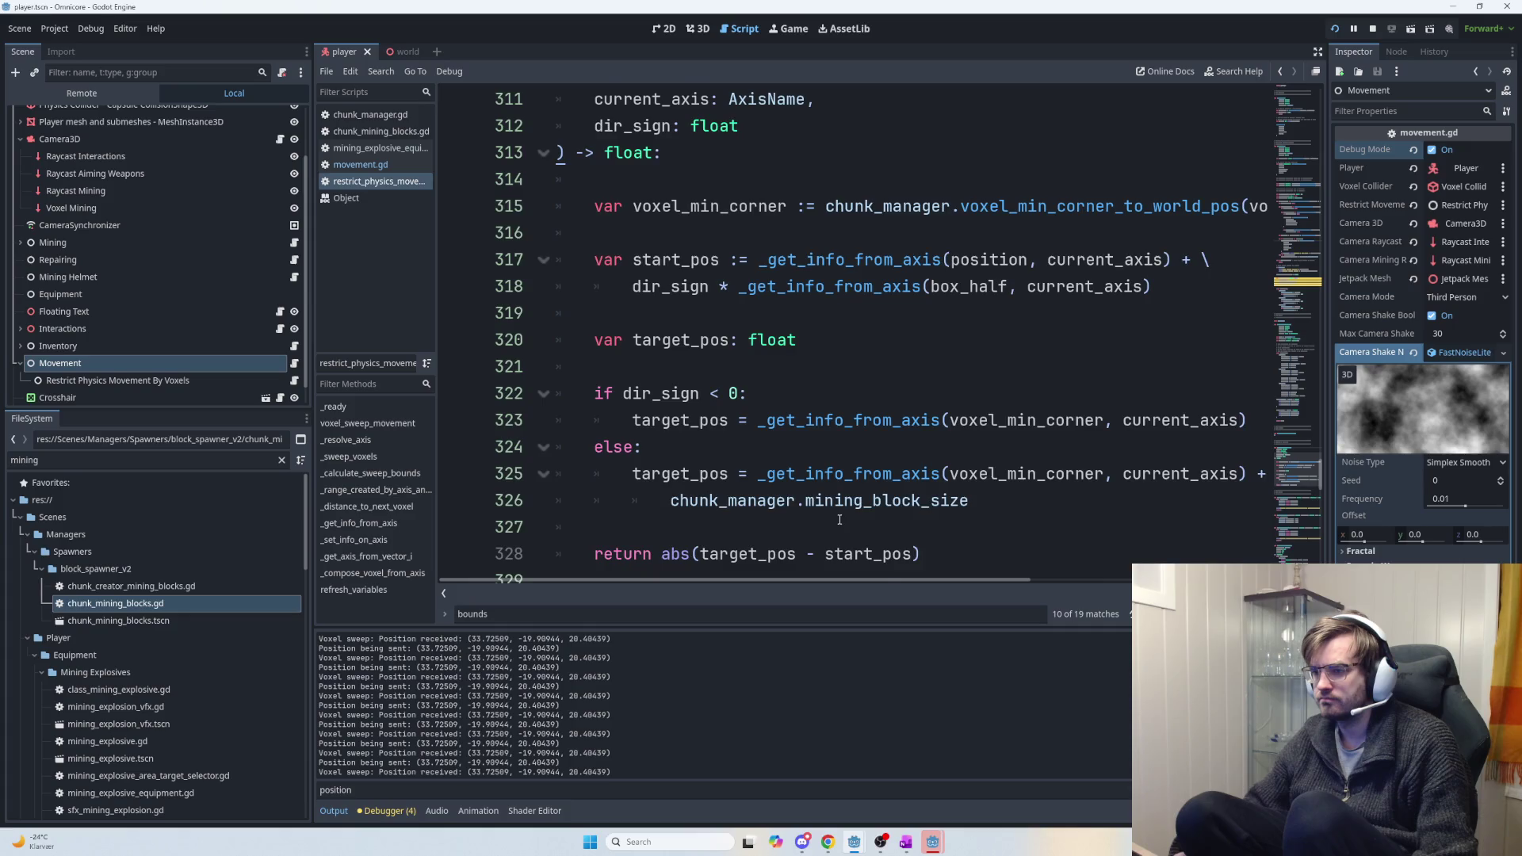
scroll(840, 519, "up", 2)
scroll(839, 519, "down", 3)
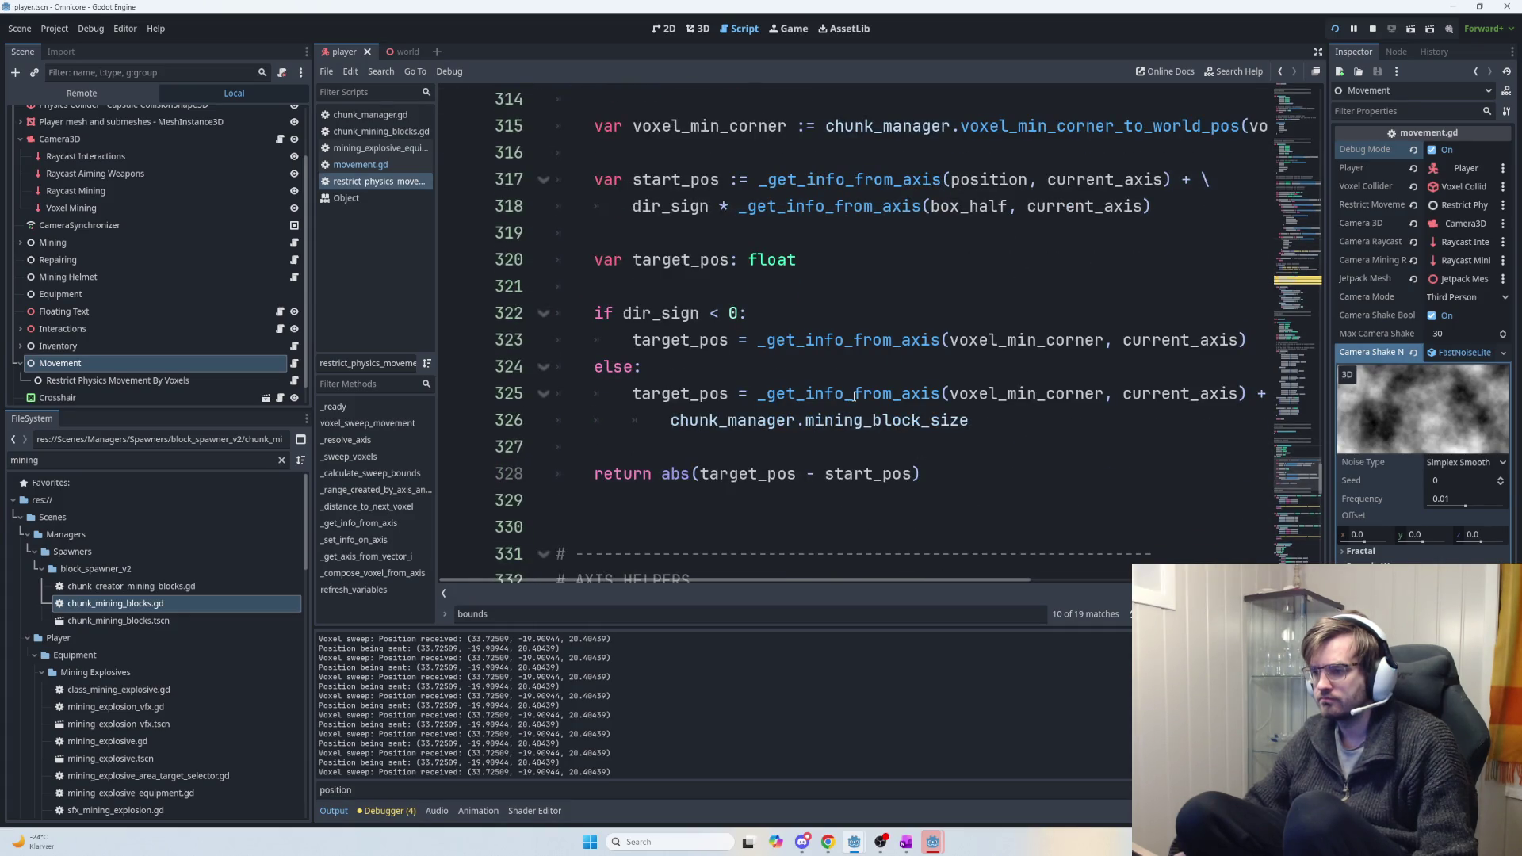
mouse_move(853, 396)
mouse_move(920, 580)
left_mouse_down()
mouse_move(982, 582)
mouse_move(924, 578)
left_mouse_up()
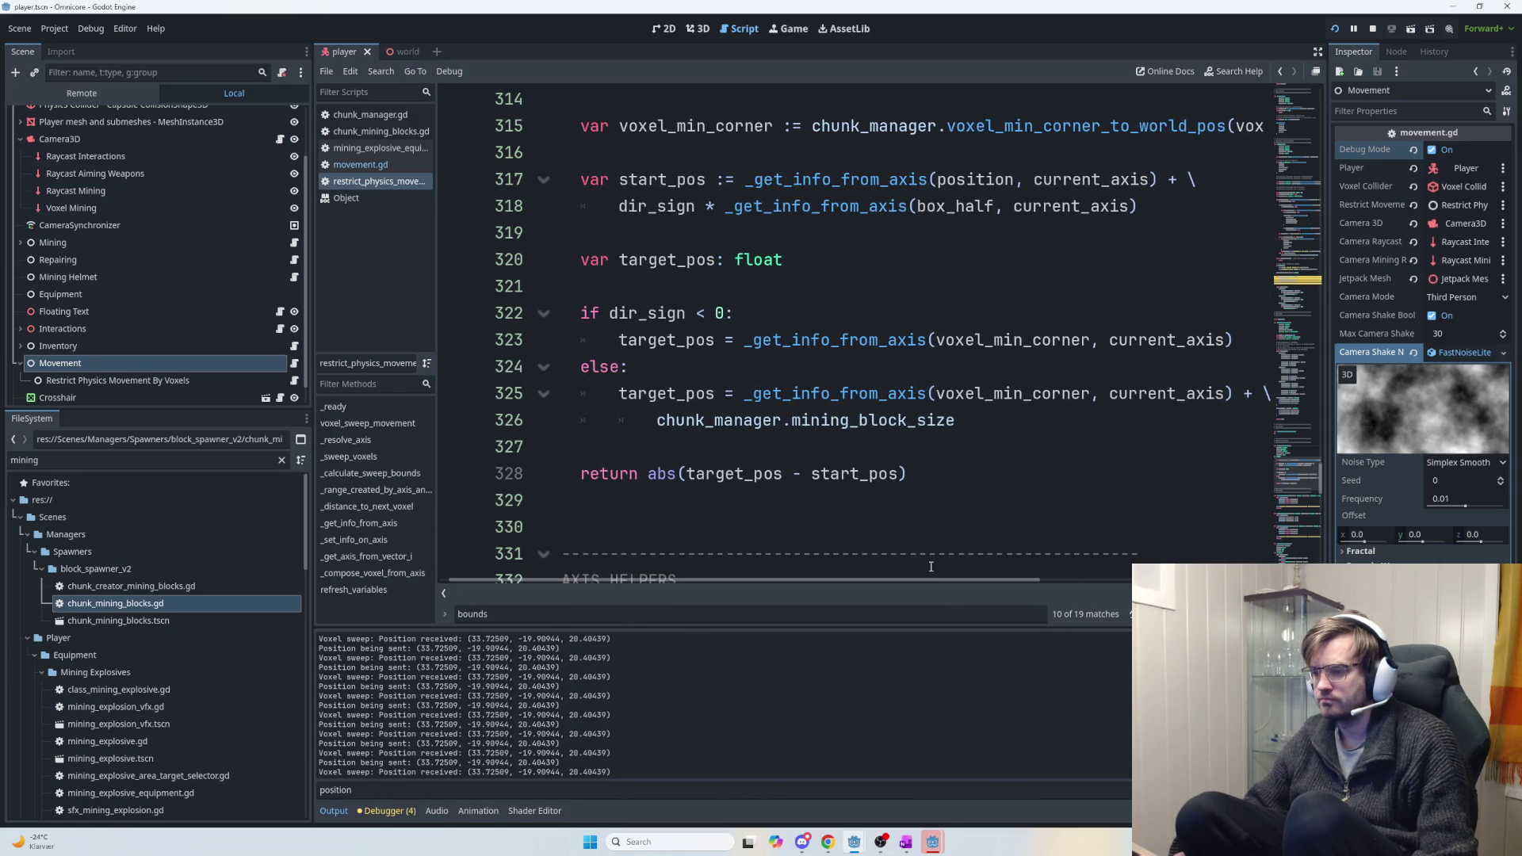
mouse_move(1234, 347)
left_mouse_down()
mouse_move(614, 336)
mouse_move(1063, 341)
mouse_move(924, 337)
left_mouse_up()
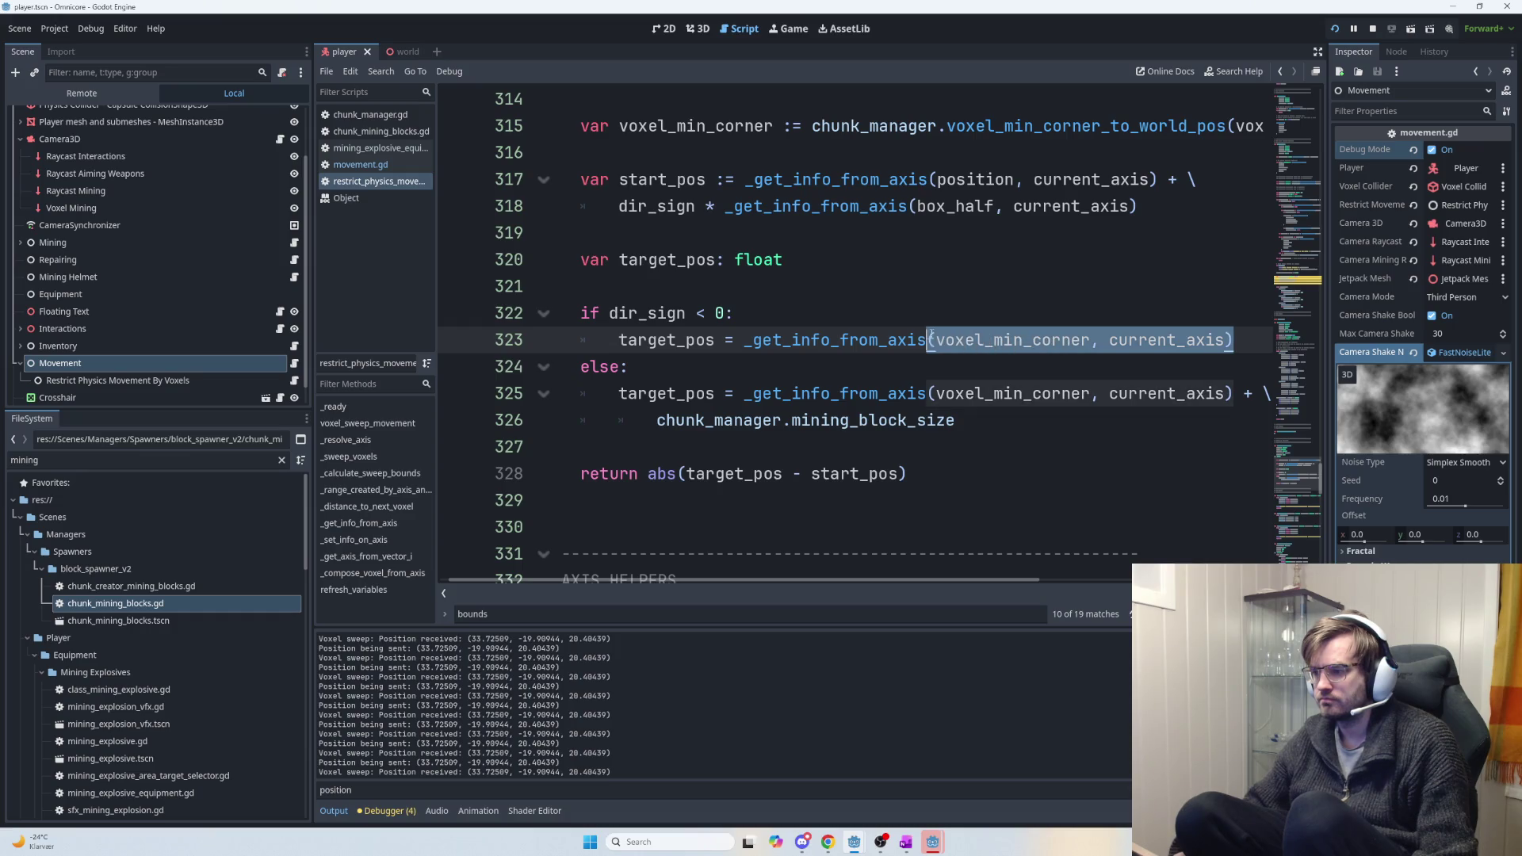
left_click(757, 361)
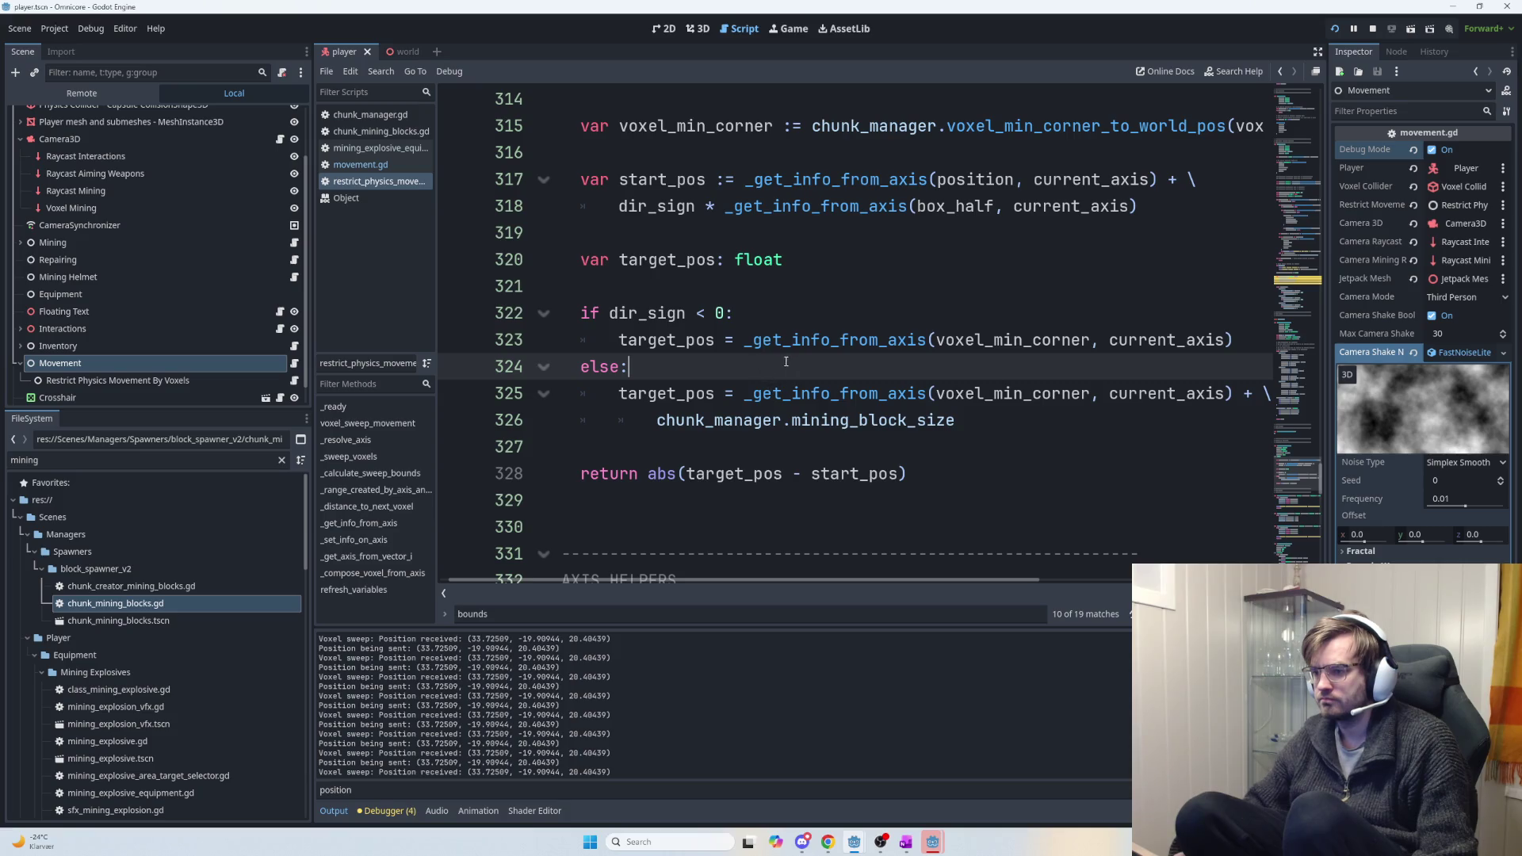
left_click_drag(762, 339, 1245, 333)
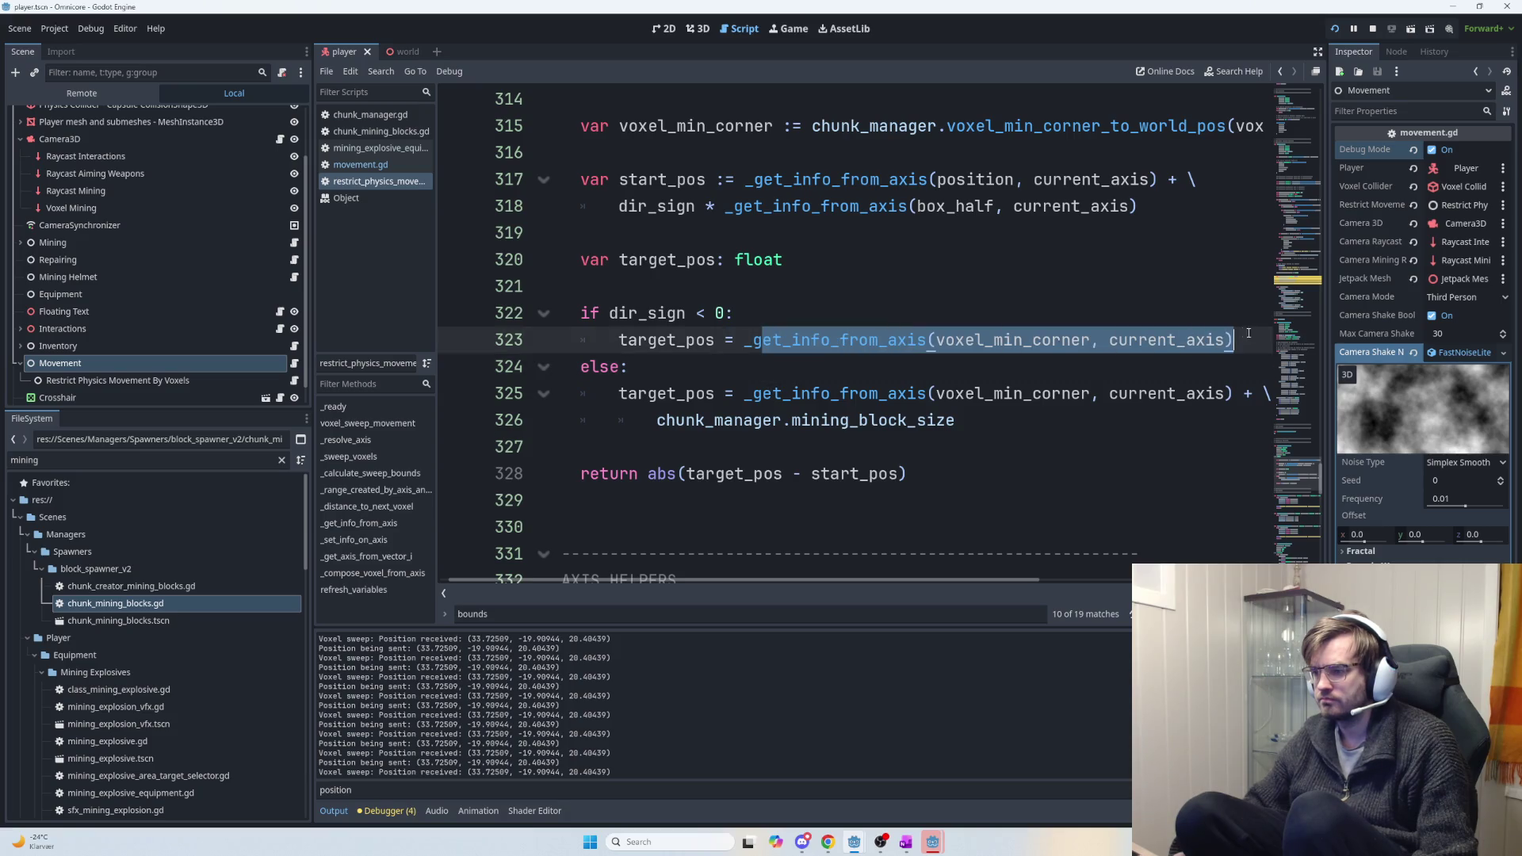
Inspect the start_pos call on lines 317–318 and the dir_sign < 0 branch.
scroll(859, 306, "up", 1)
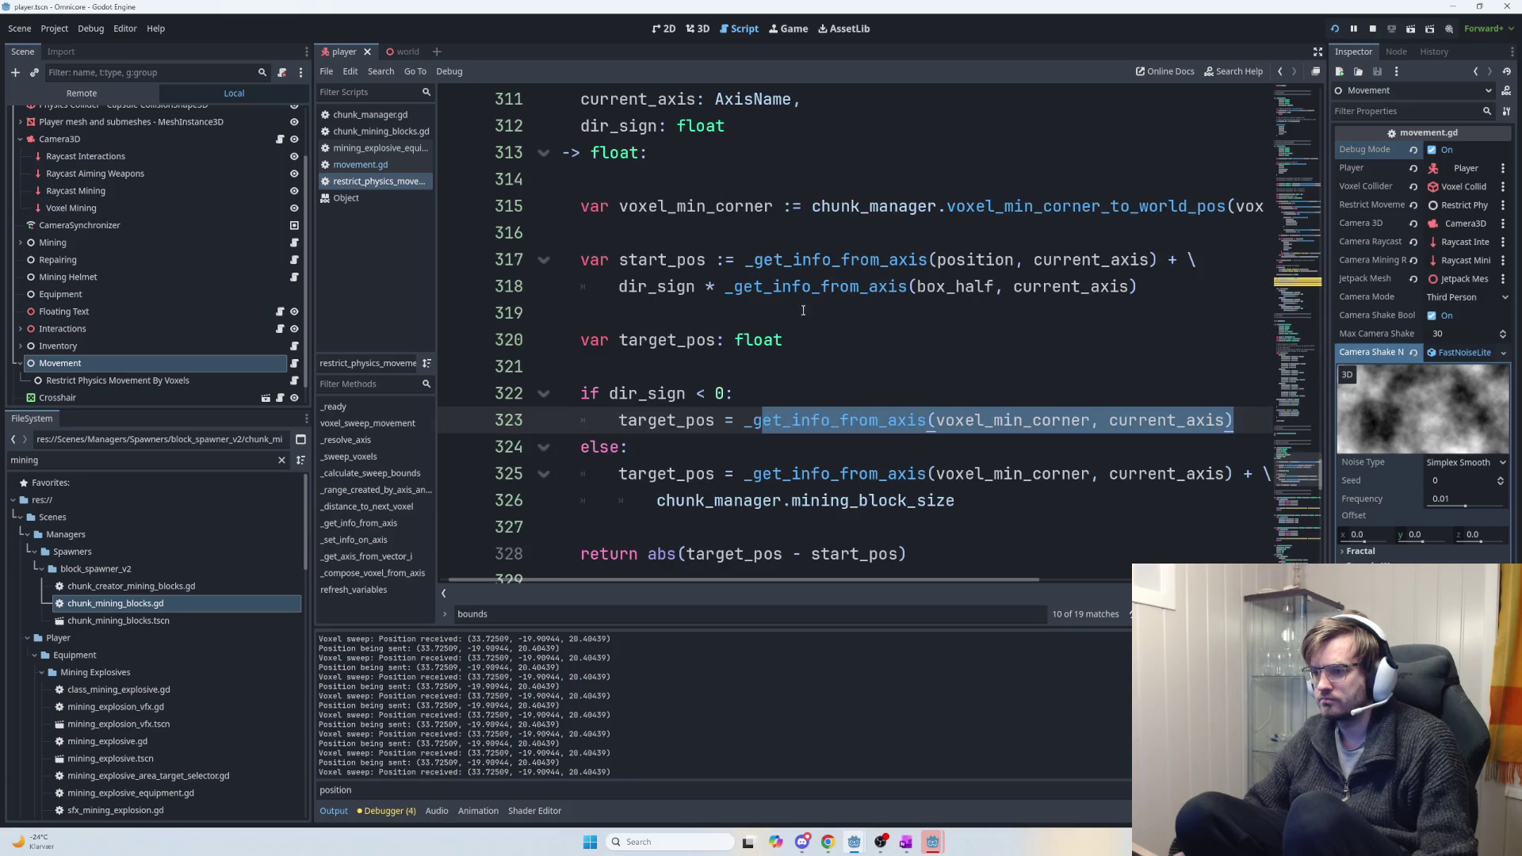
left_click_drag(745, 262, 1157, 271)
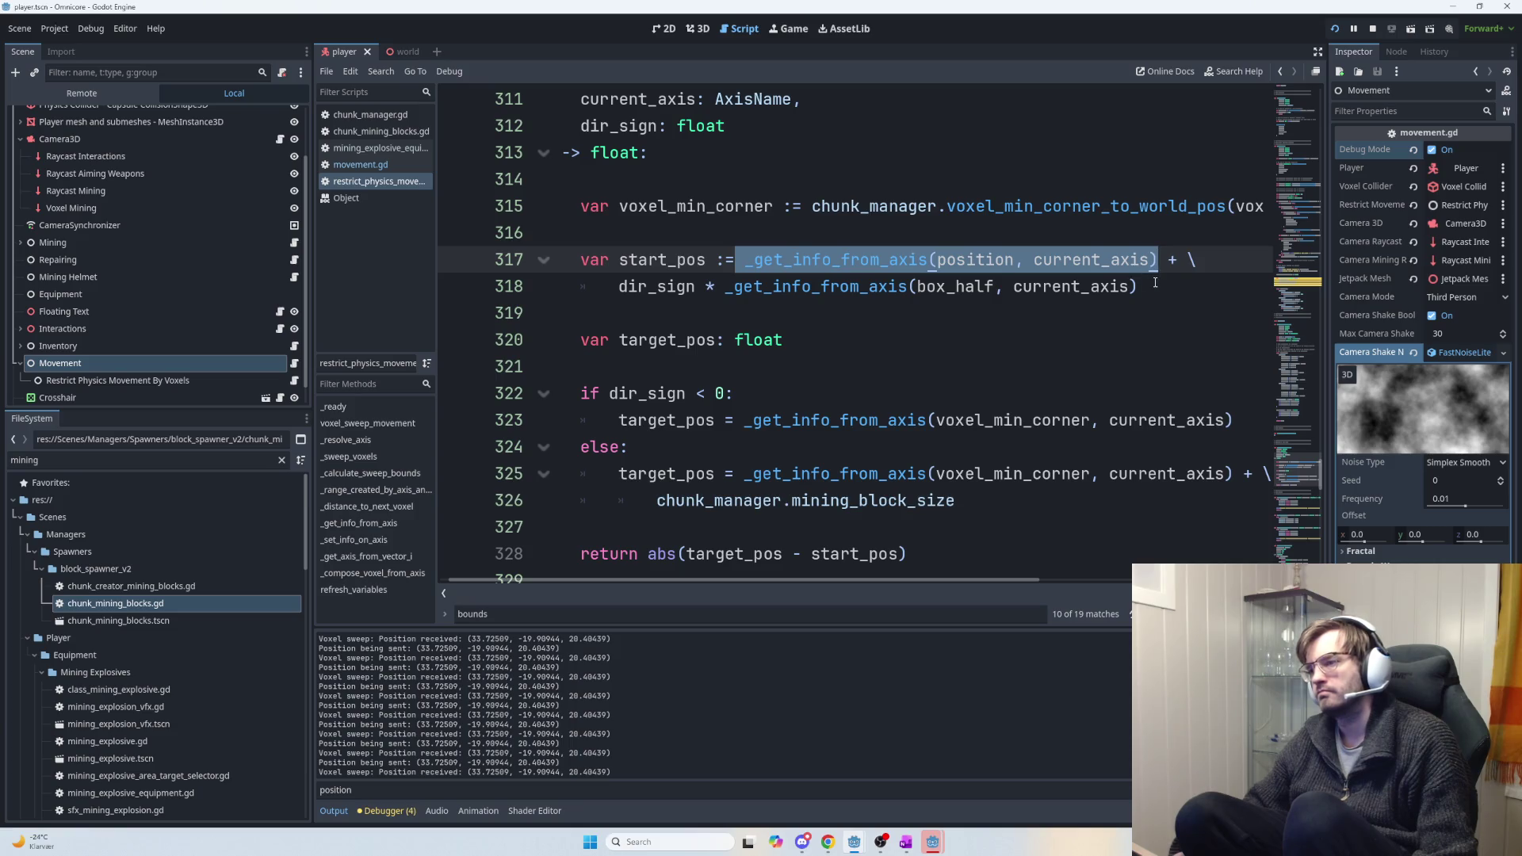
left_click(1165, 285)
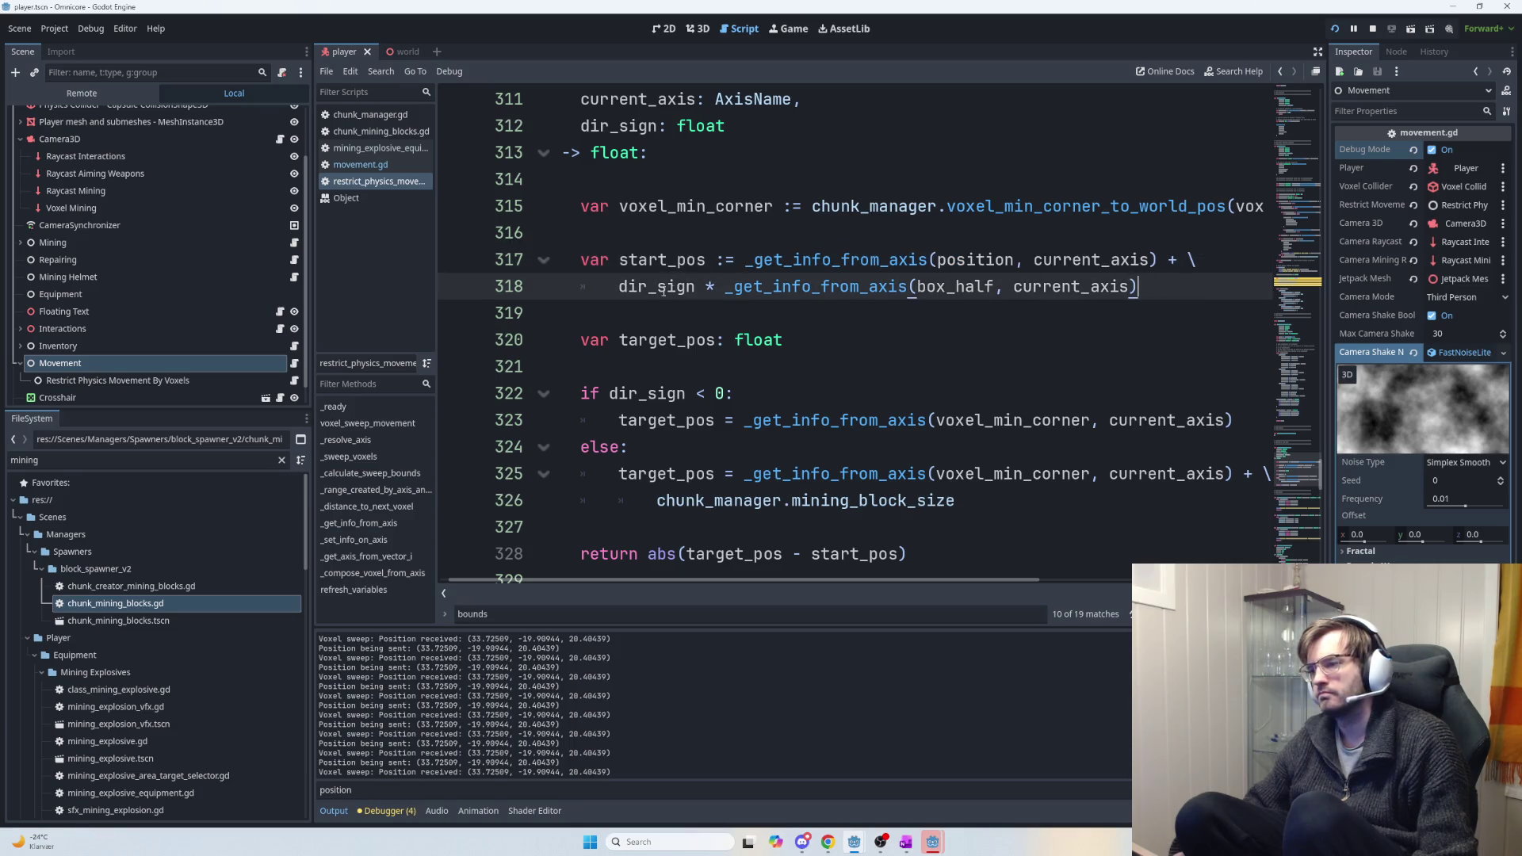
mouse_move(615, 291)
left_mouse_down()
mouse_move(1158, 285)
mouse_move(753, 286)
mouse_move(693, 283)
mouse_move(1052, 285)
mouse_move(577, 264)
left_mouse_up()
left_click(1164, 285)
scroll(783, 371, "down", 1)
left_click_drag(584, 317, 1252, 341)
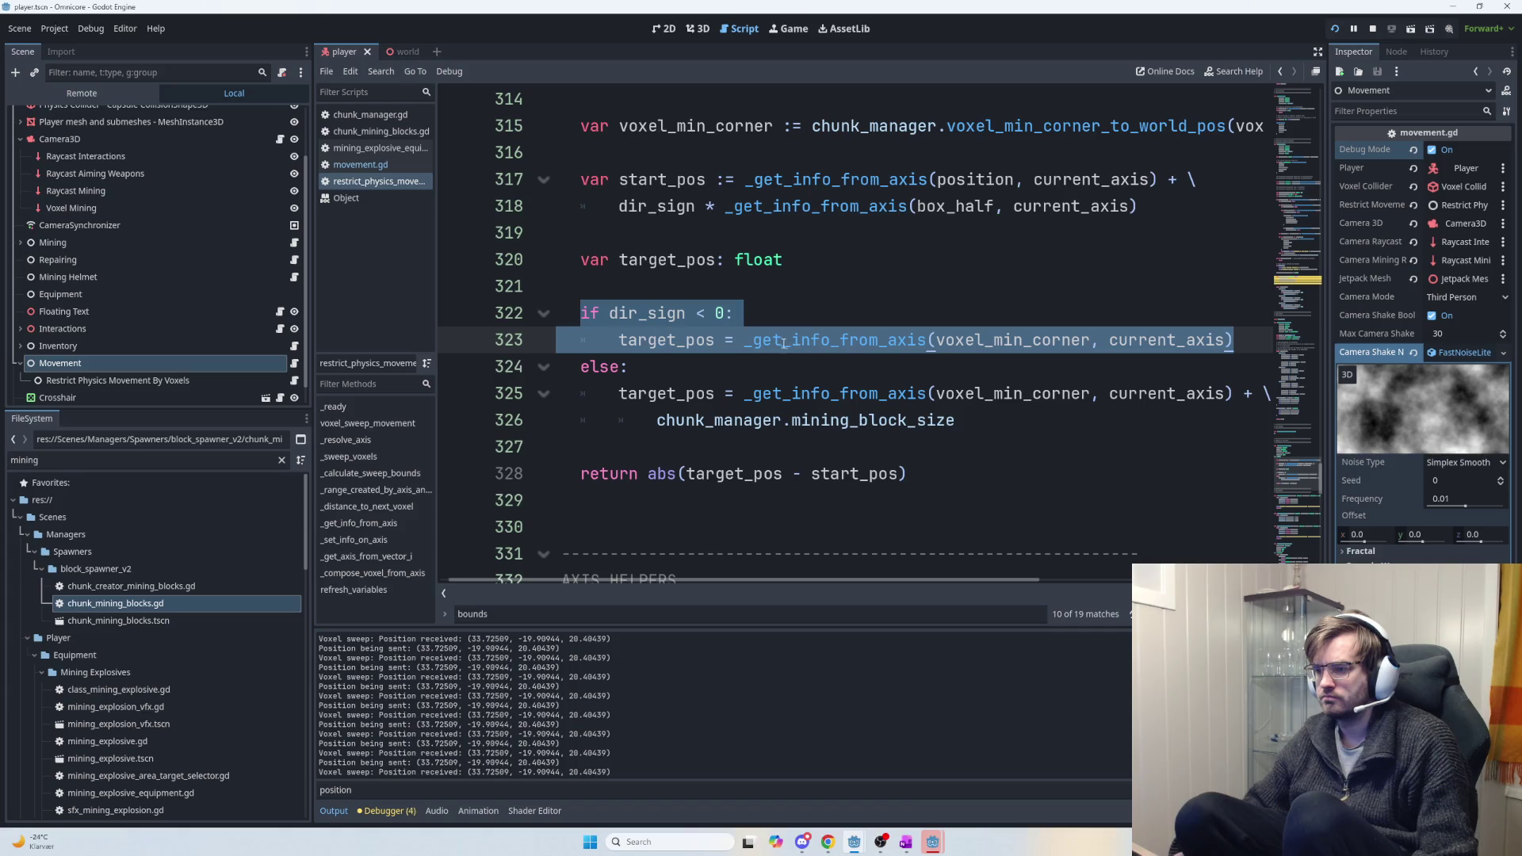
left_click_drag(1234, 341, 616, 337)
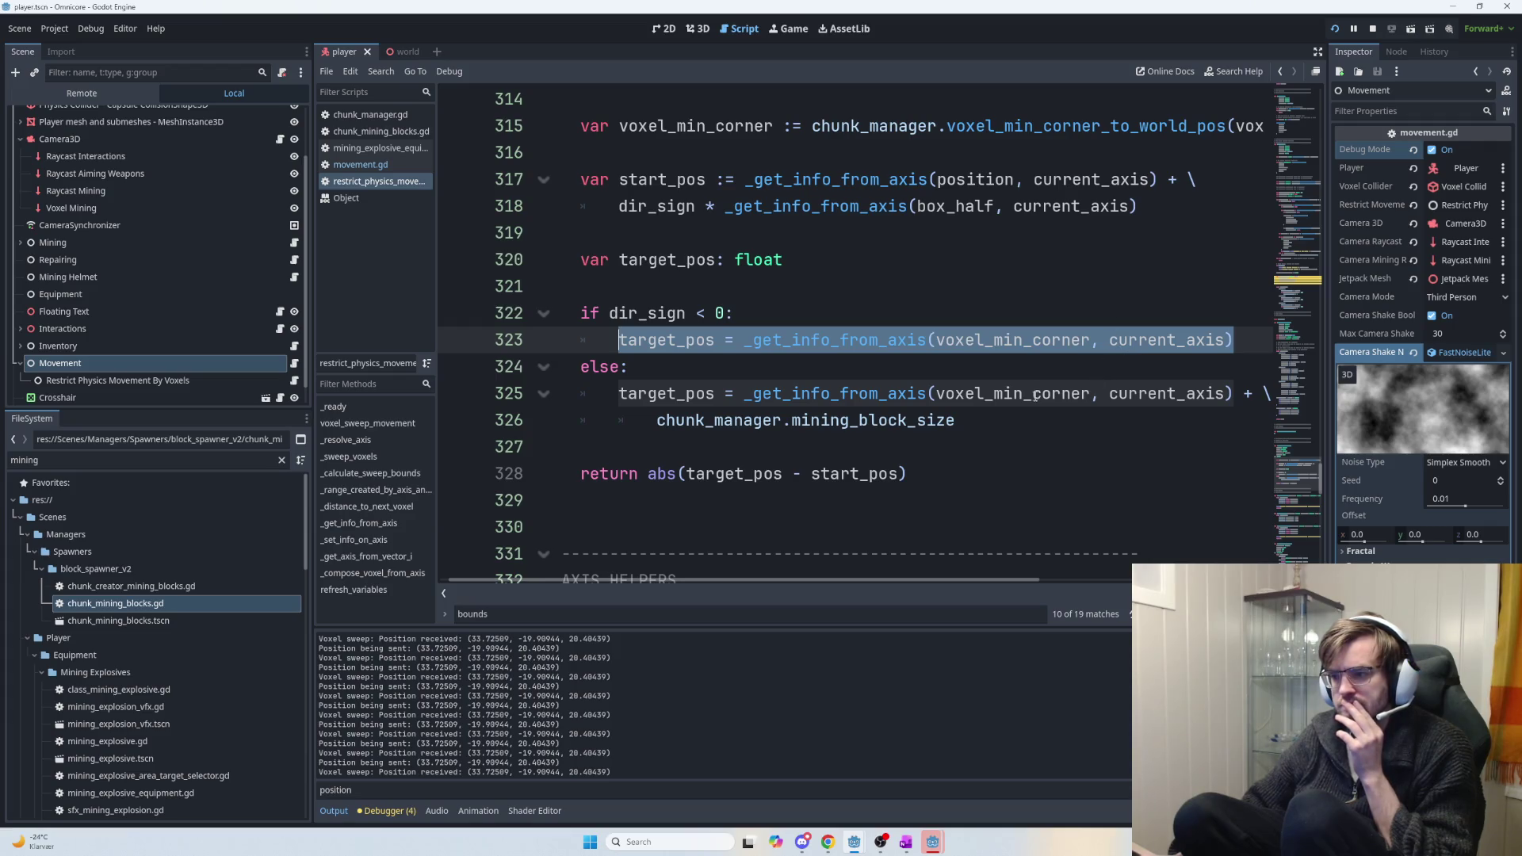
Highlight every use of voxel_min_corner and review its world-position call on line 315.
double_click(997, 341)
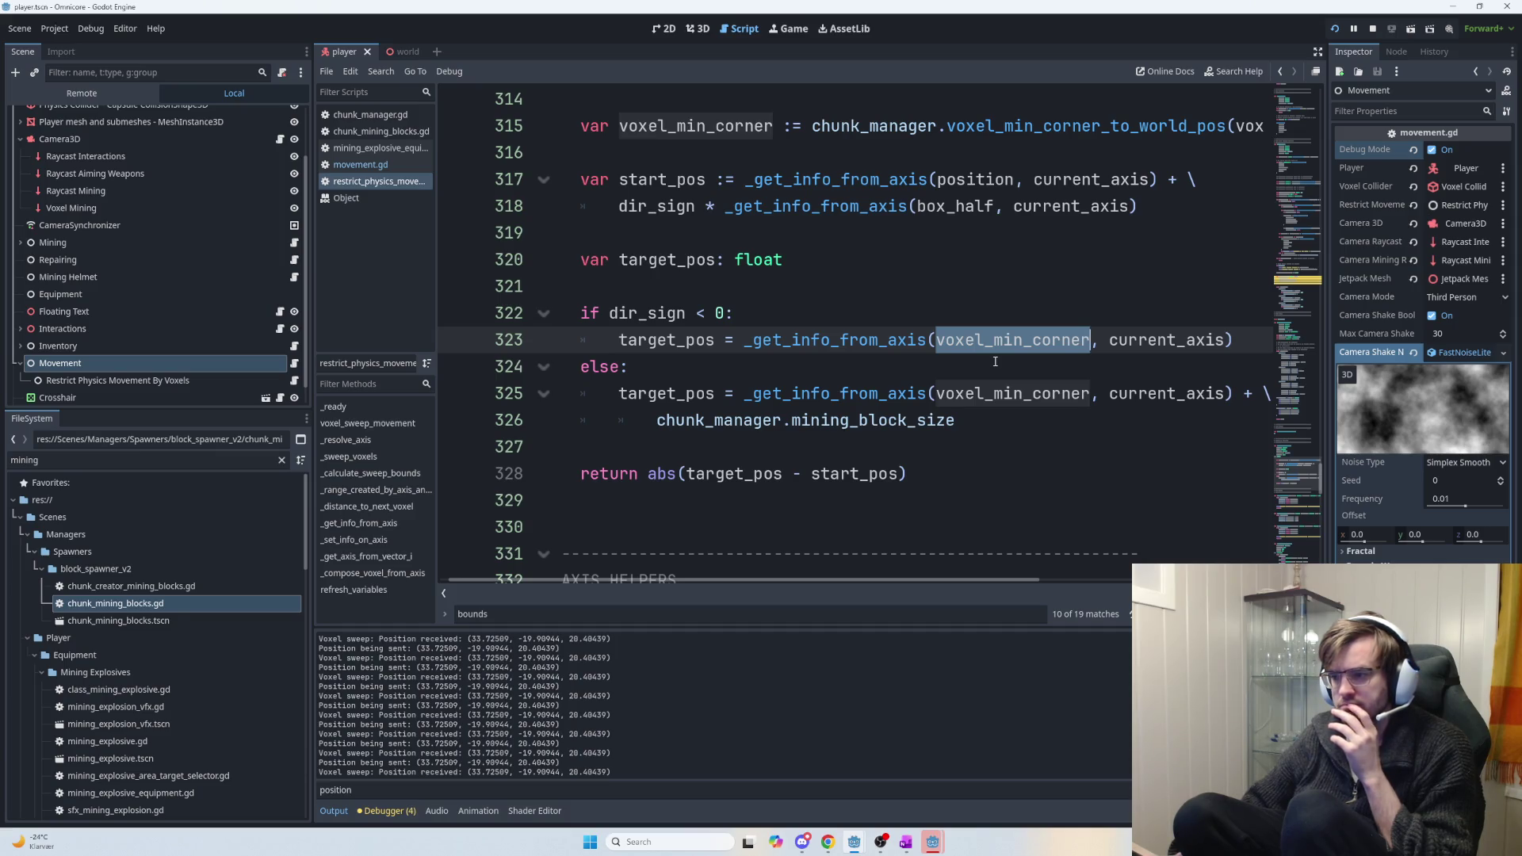
scroll(999, 369, "down", 1)
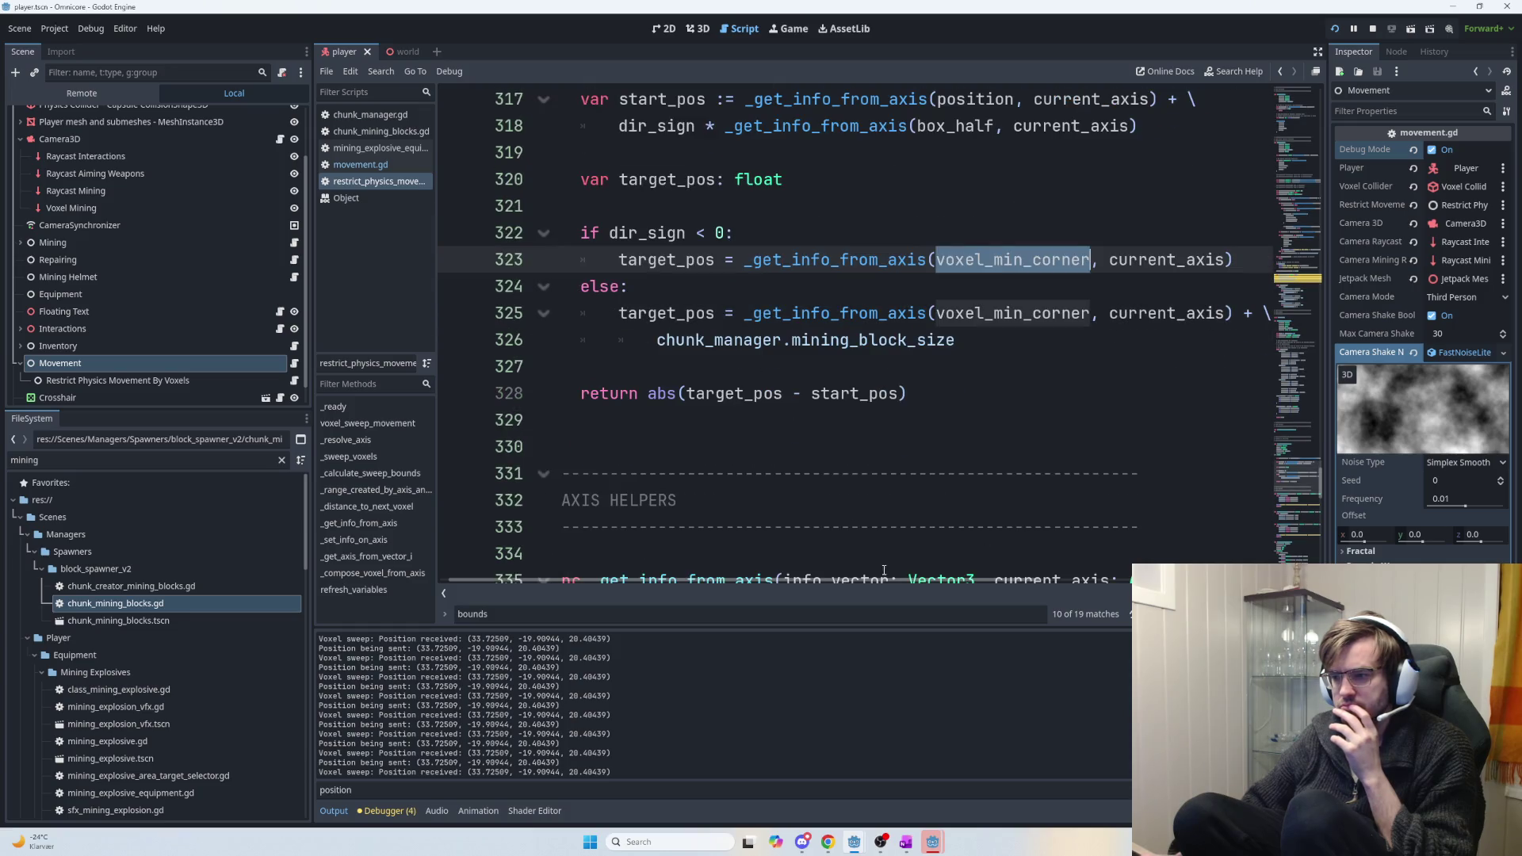
mouse_move(885, 587)
left_mouse_down()
mouse_move(968, 590)
mouse_move(864, 582)
left_mouse_up()
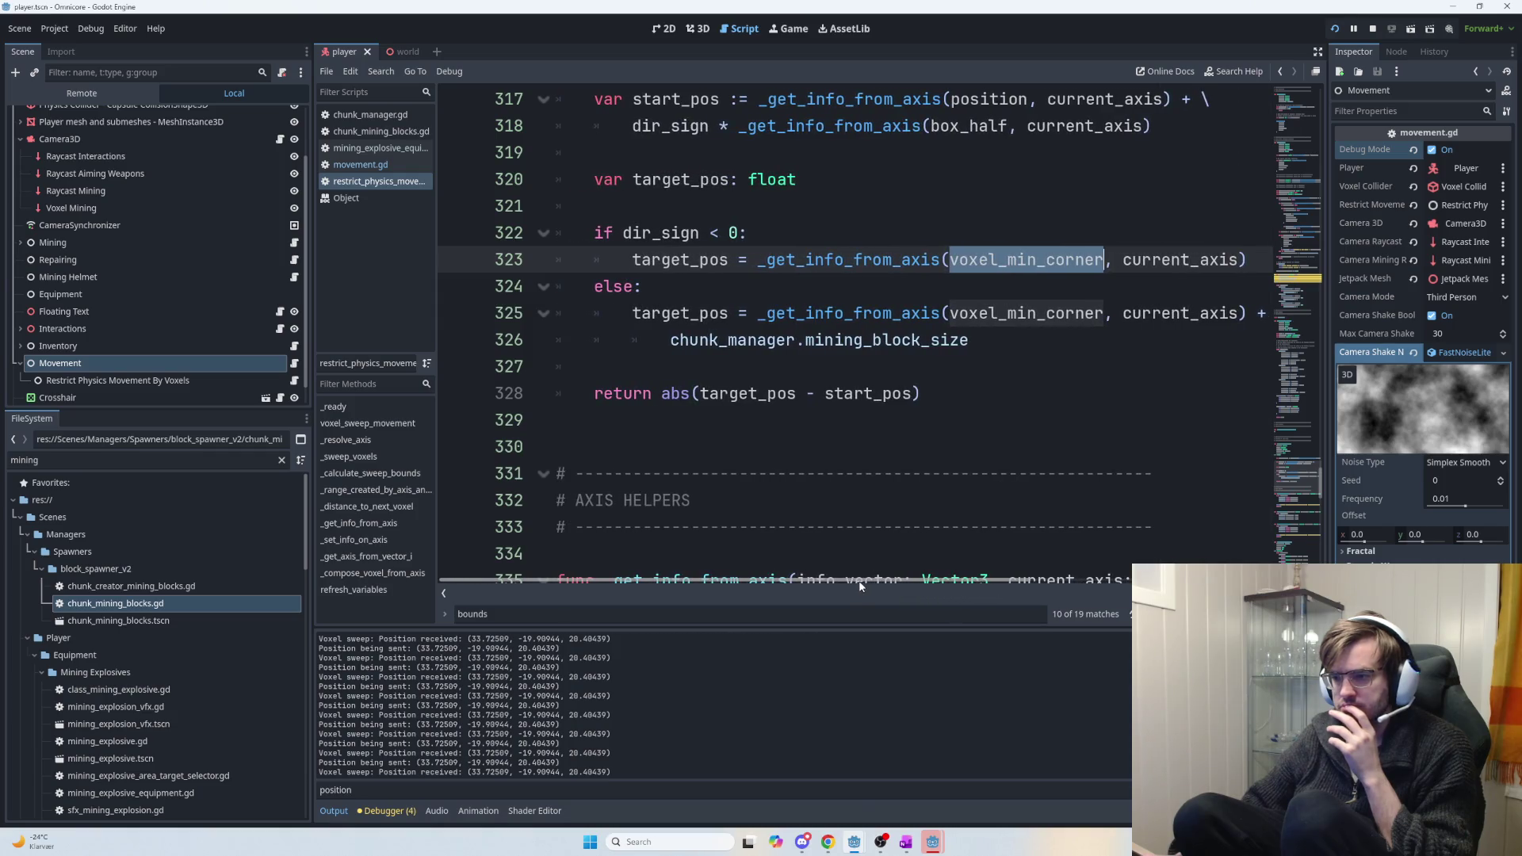
mouse_move(920, 393)
left_mouse_down()
mouse_move(683, 406)
mouse_move(700, 395)
left_mouse_up()
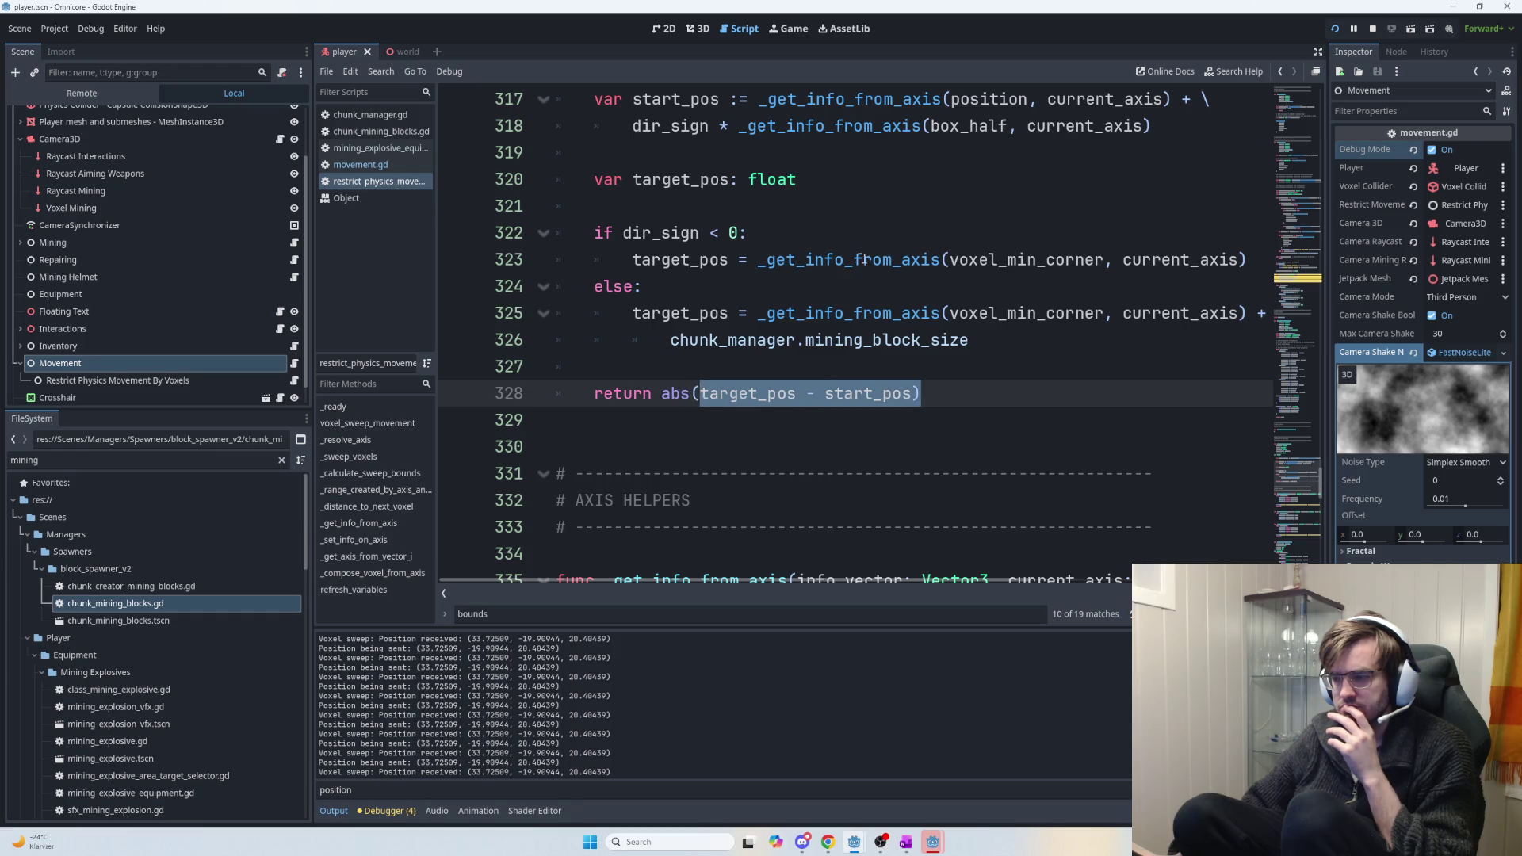
double_click(1030, 260)
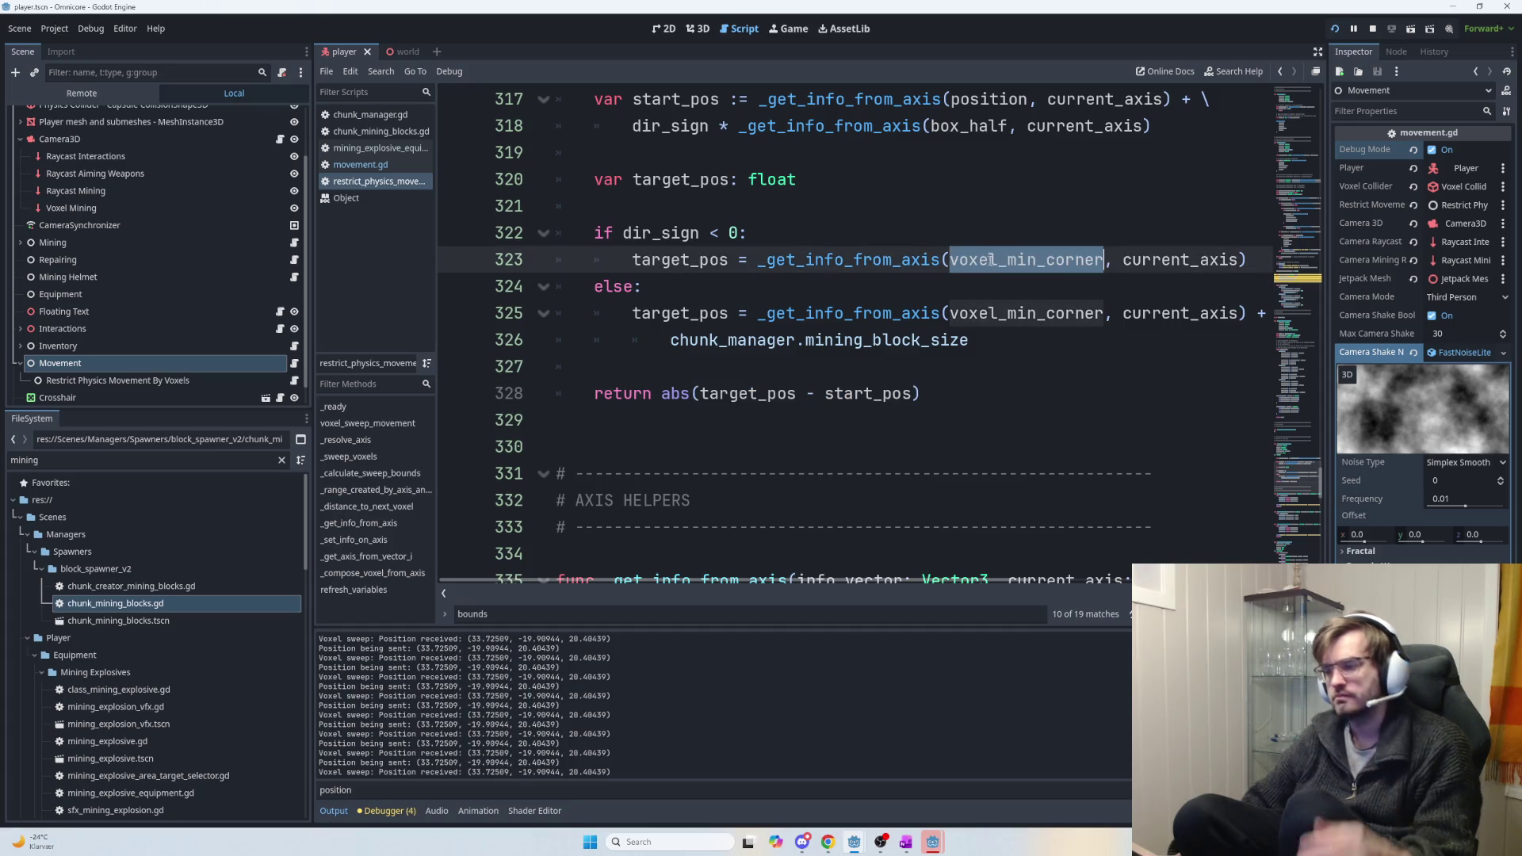
scroll(1016, 277, "up", 1)
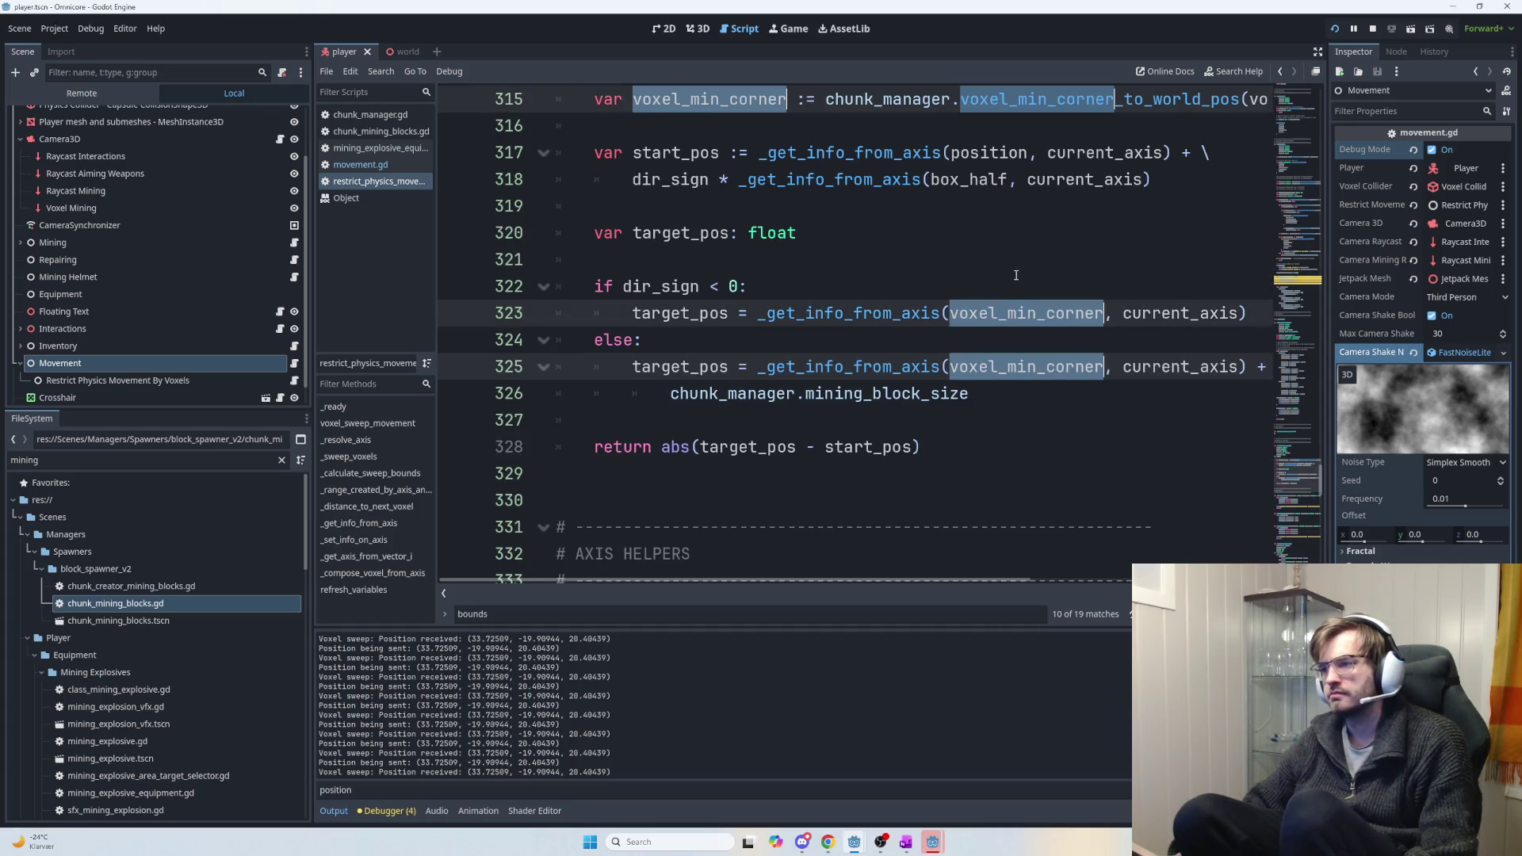
scroll(1013, 275, "up", 1)
scroll(903, 546, "up", 1)
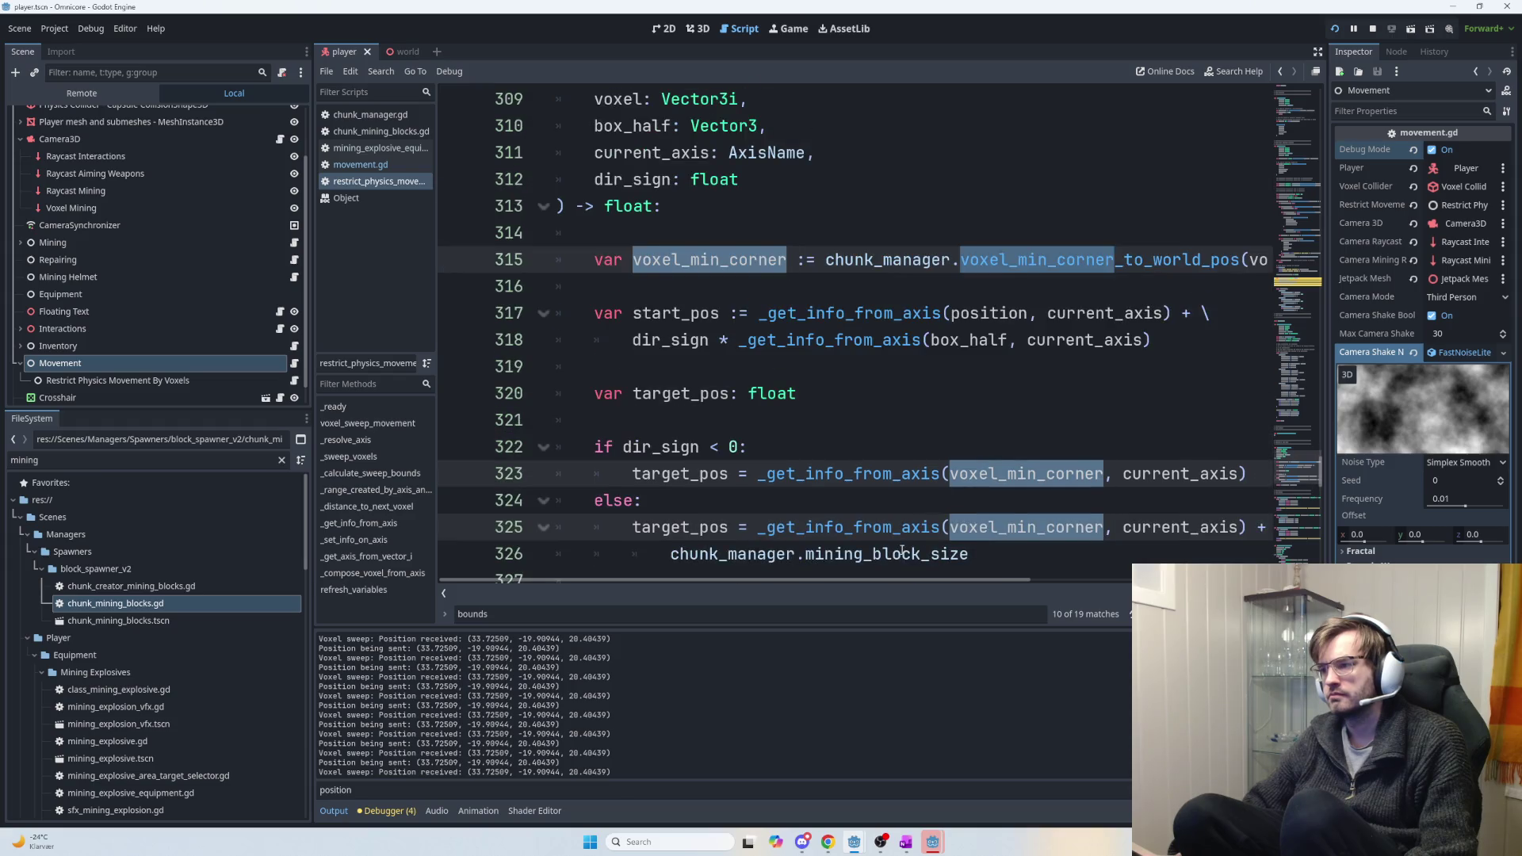
mouse_move(906, 591)
left_mouse_down()
mouse_move(1193, 589)
mouse_move(914, 552)
mouse_move(1076, 555)
mouse_move(1058, 534)
mouse_move(955, 521)
left_mouse_up()
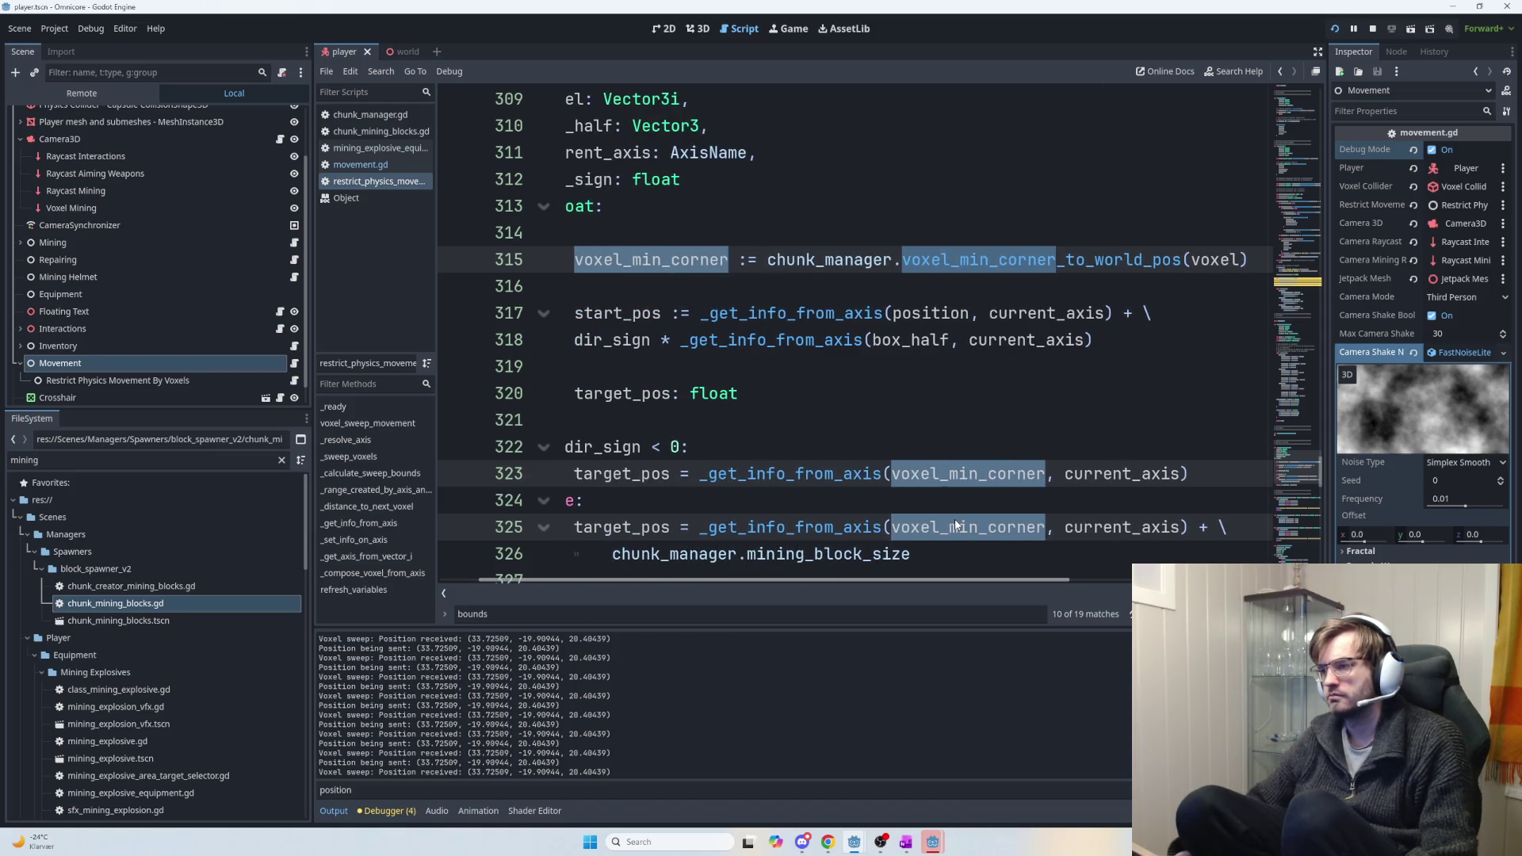
left_click(902, 260)
left_click_drag(902, 260, 1197, 267)
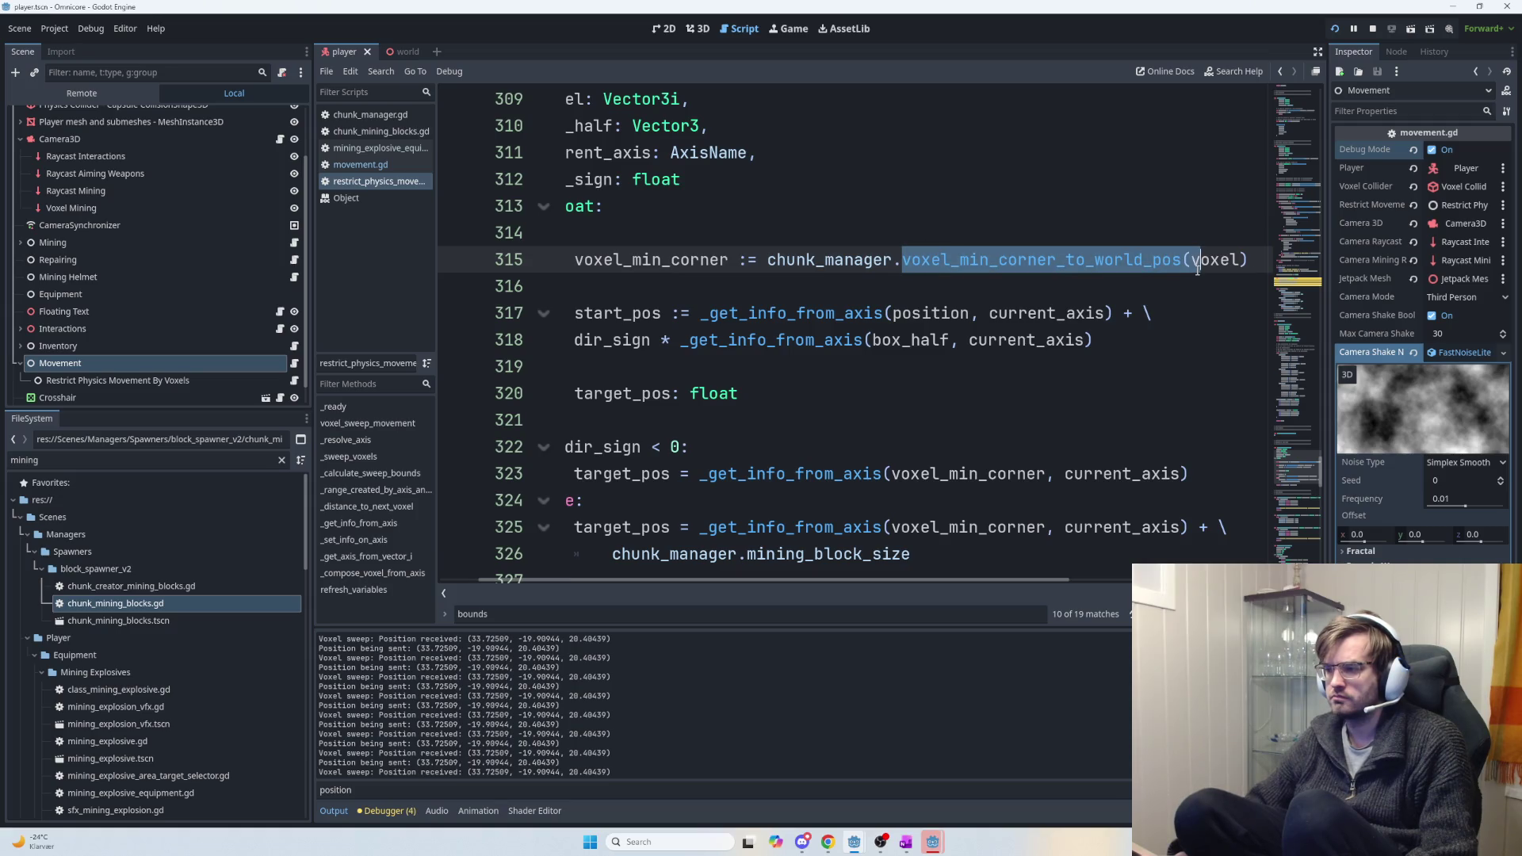
left_click(1181, 264)
Run the game with F5, move the player around, then stop it.
key("F5")
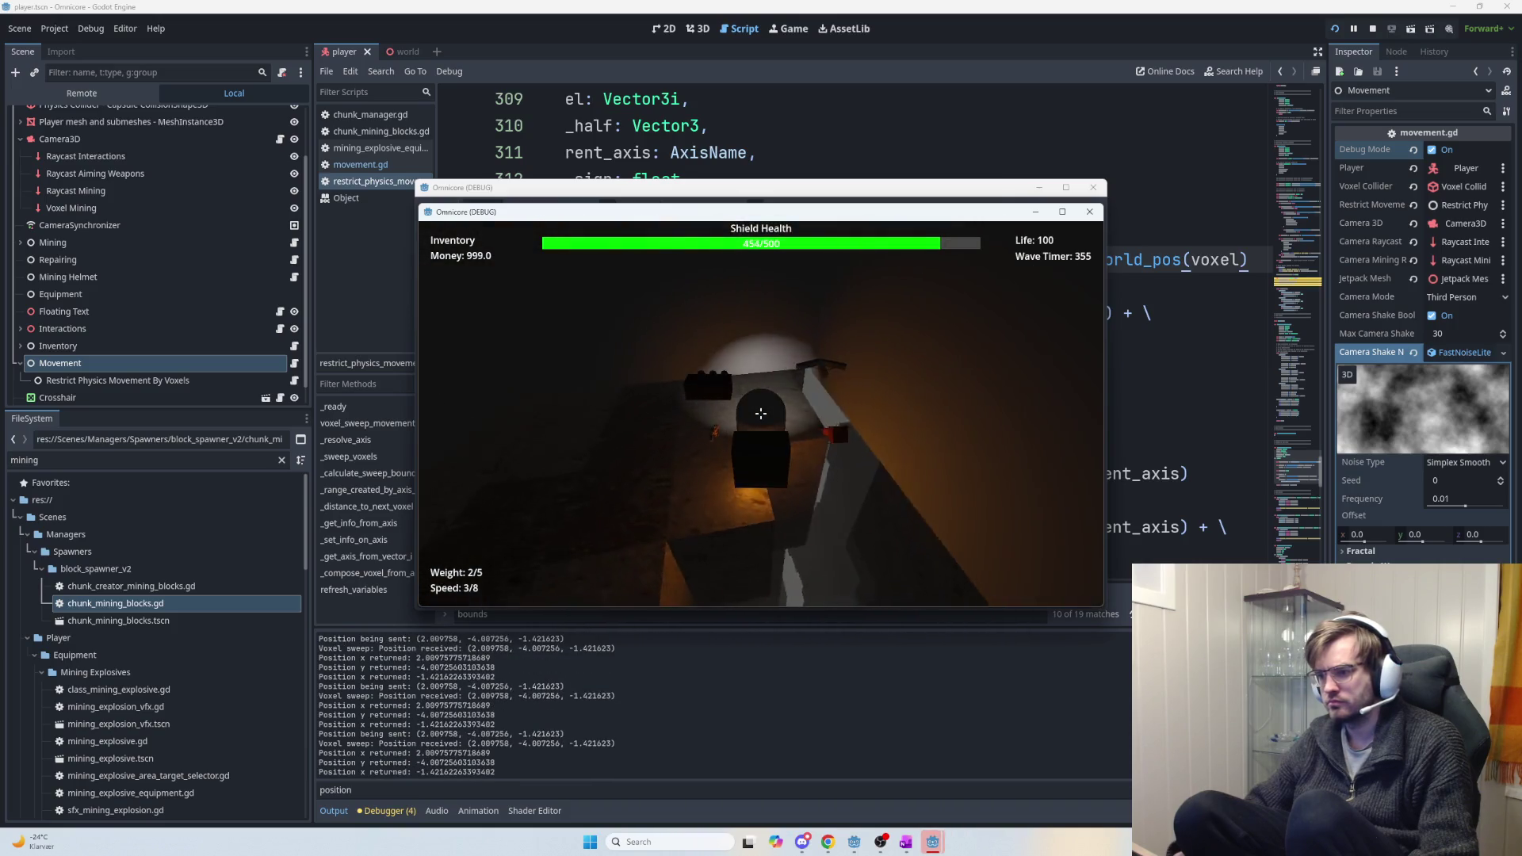
key("space")
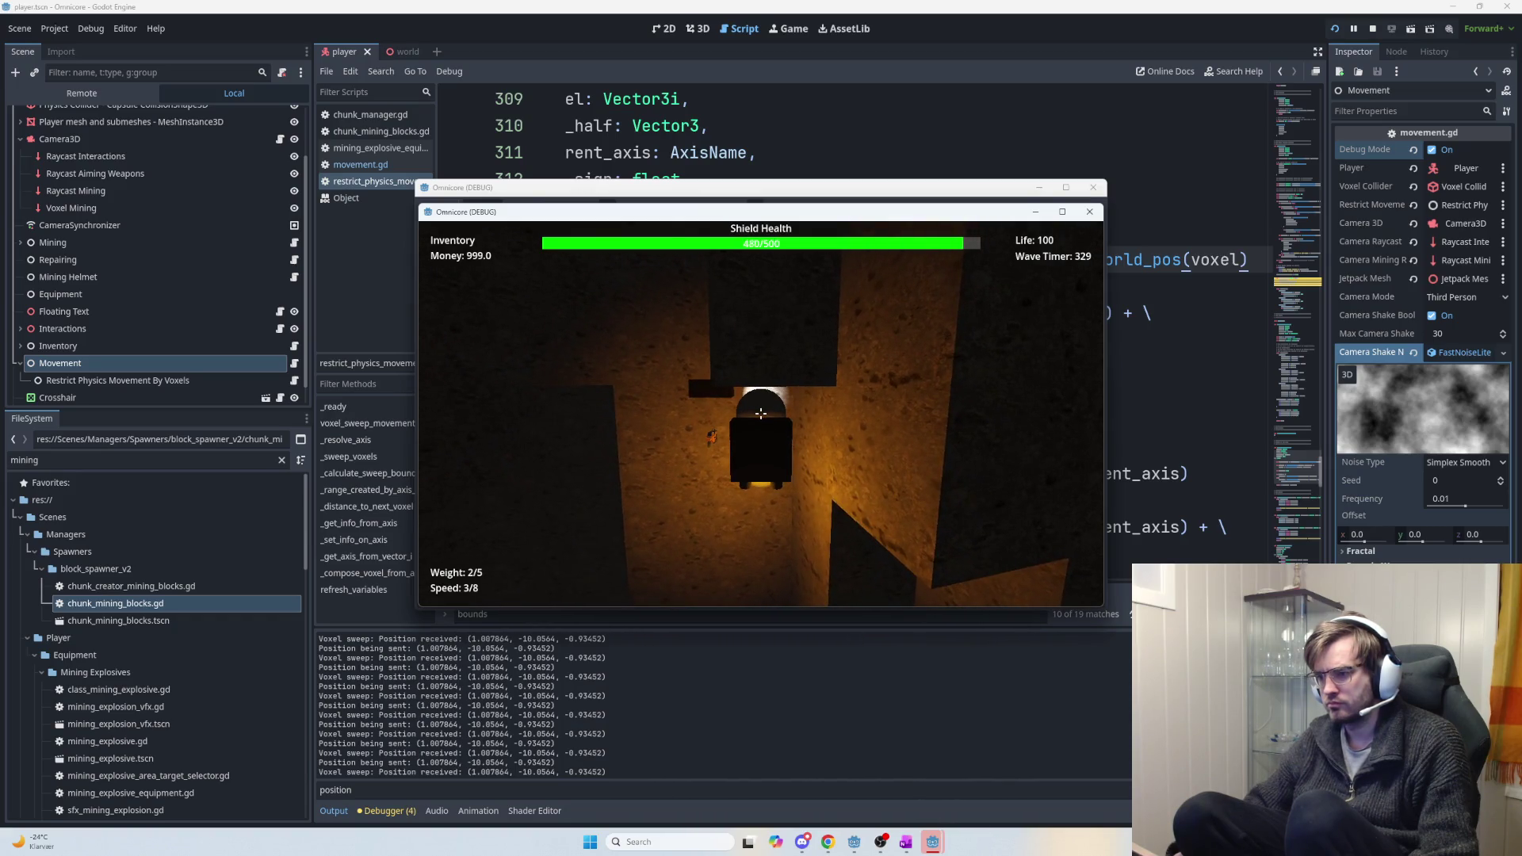
key("Escape")
key("F8")
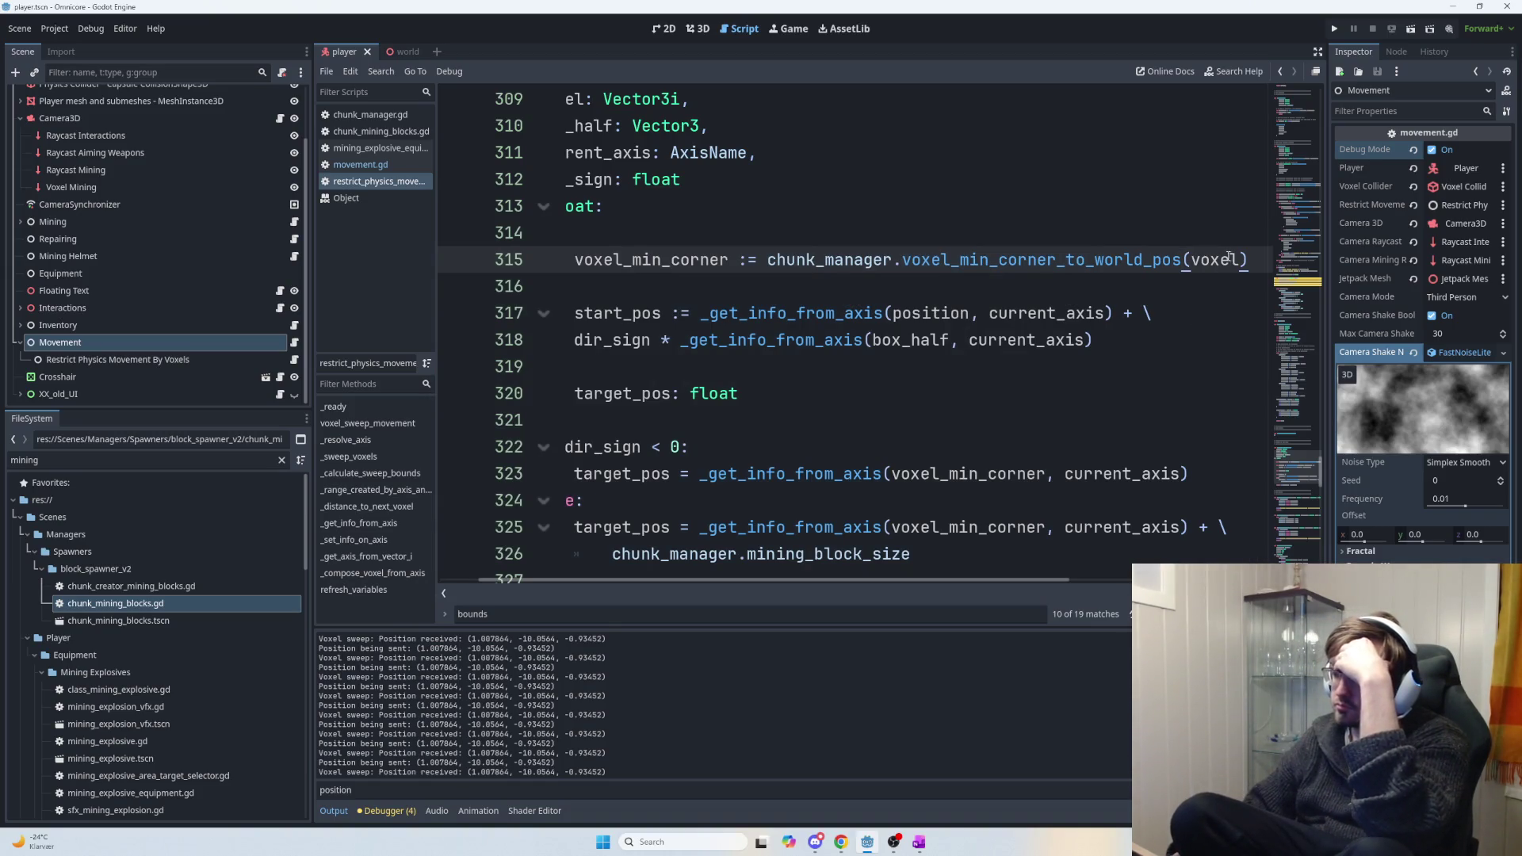
Examine the voxel_min_corner declaration and the mining_block_size term on line 326.
mouse_move(1249, 259)
left_mouse_down()
mouse_move(889, 246)
mouse_move(787, 260)
mouse_move(1205, 268)
left_mouse_up()
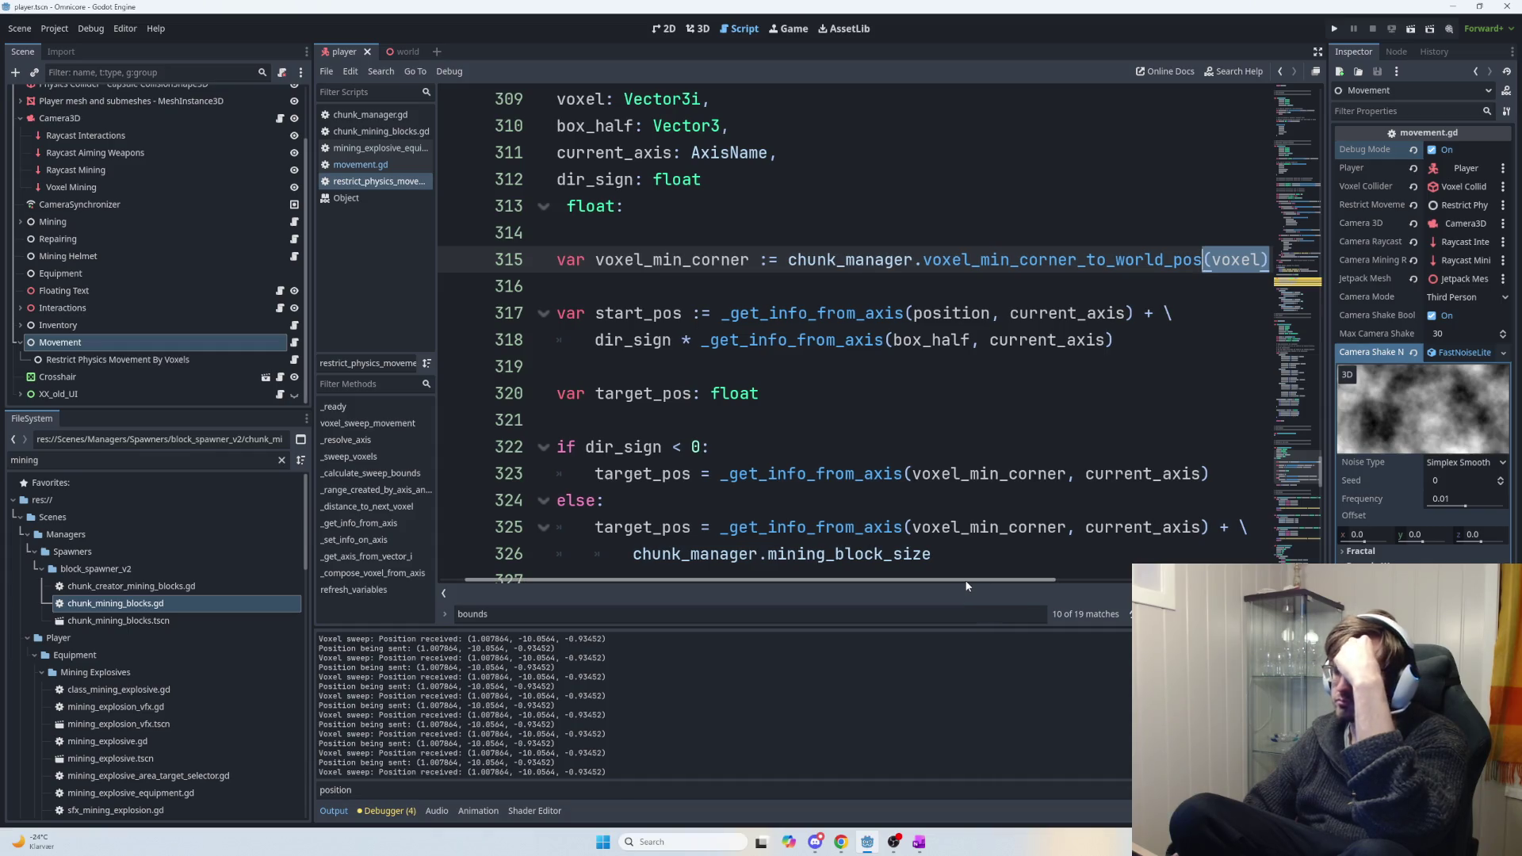
mouse_move(967, 579)
left_mouse_down()
mouse_move(1086, 580)
mouse_move(872, 573)
left_mouse_up()
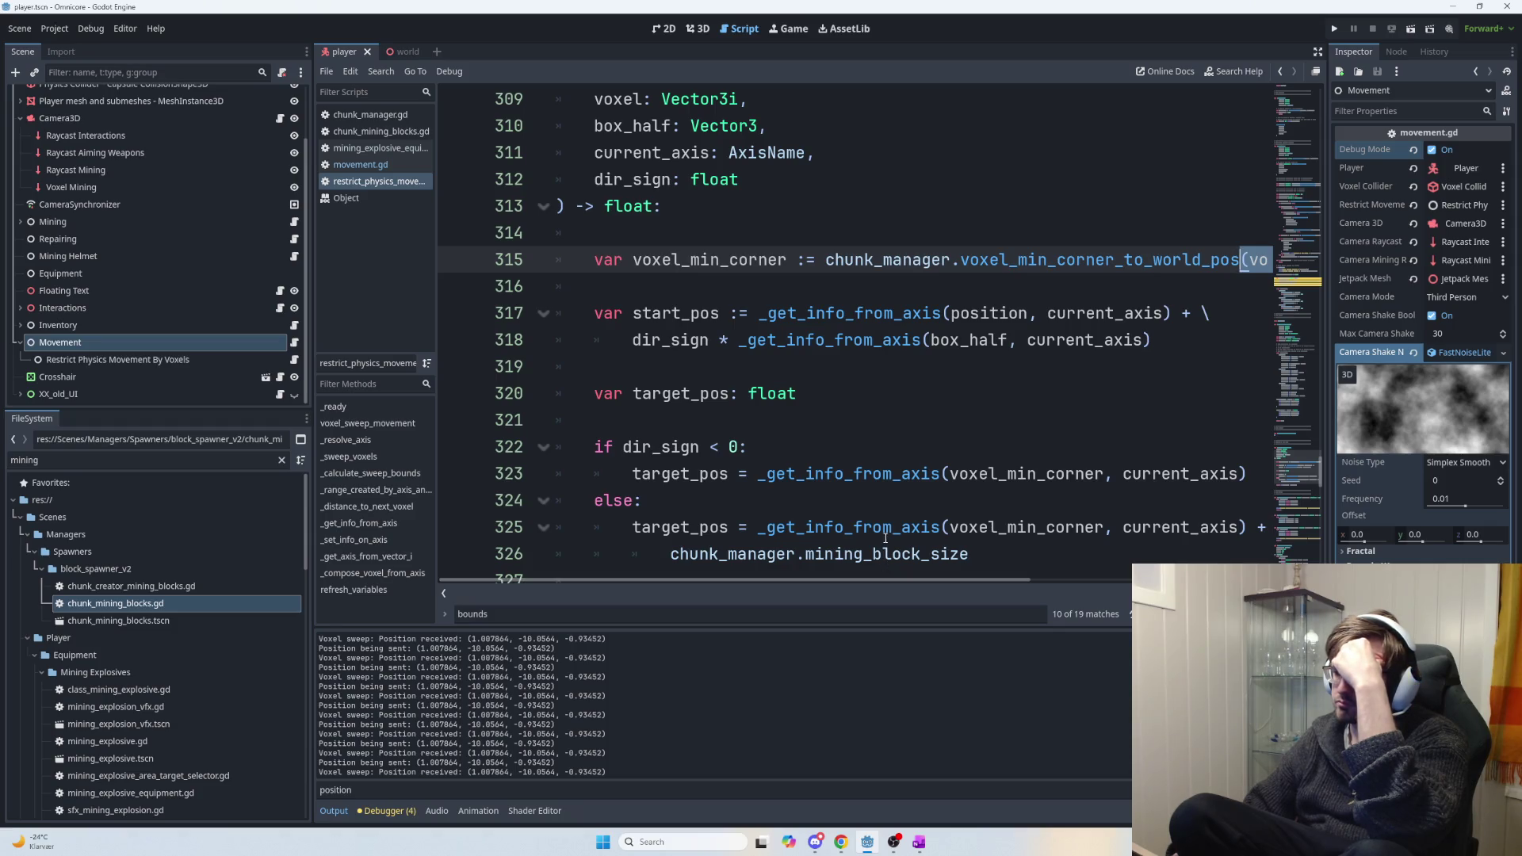
scroll(920, 541, "down", 1)
mouse_move(973, 580)
left_mouse_down()
mouse_move(1044, 580)
mouse_move(987, 582)
mouse_move(1015, 584)
left_mouse_up()
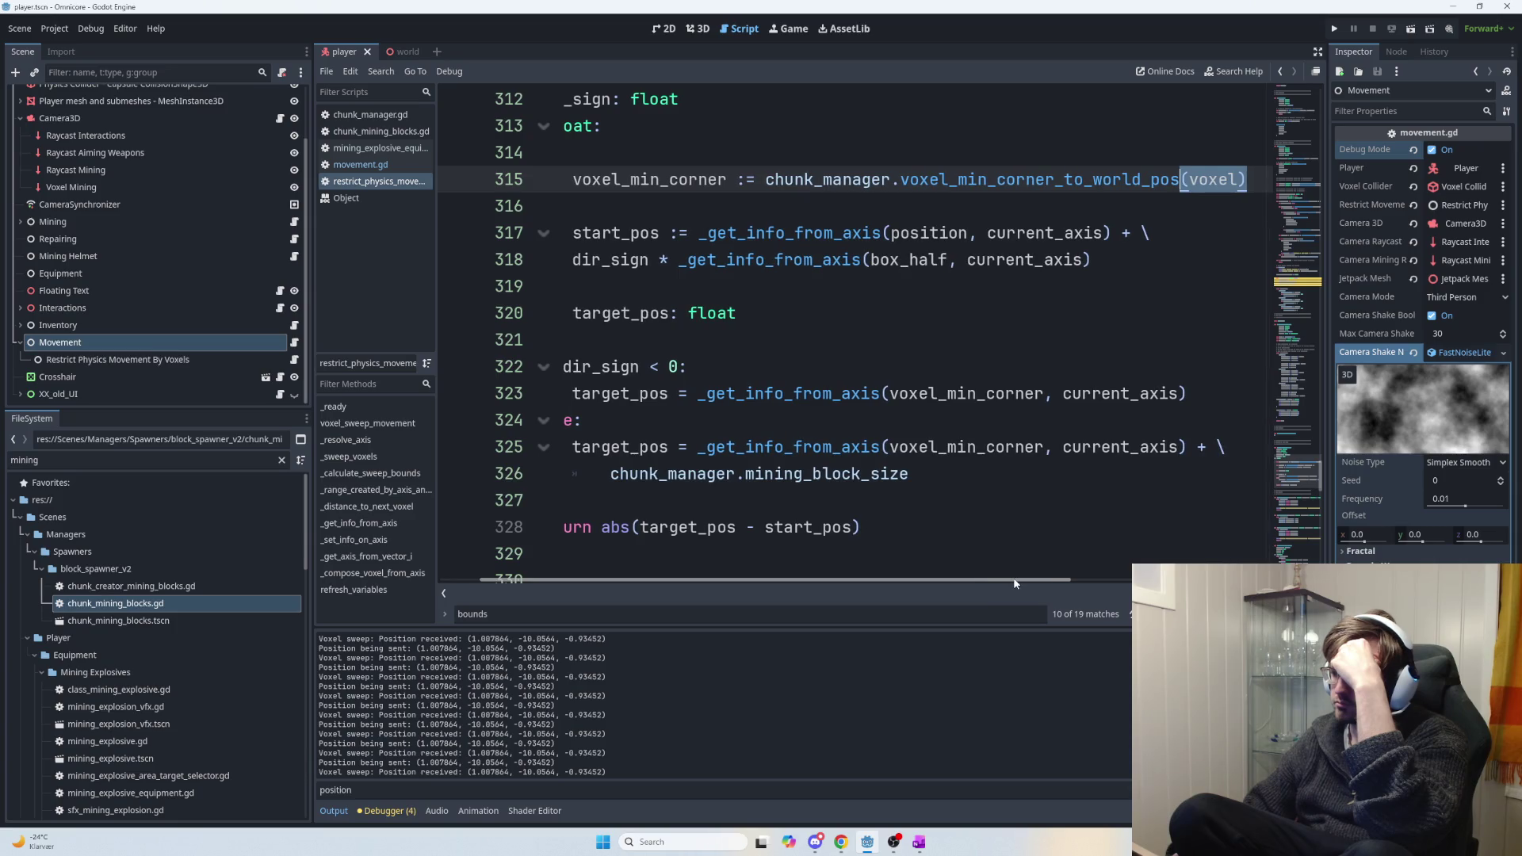
left_click_drag(1014, 579, 992, 581)
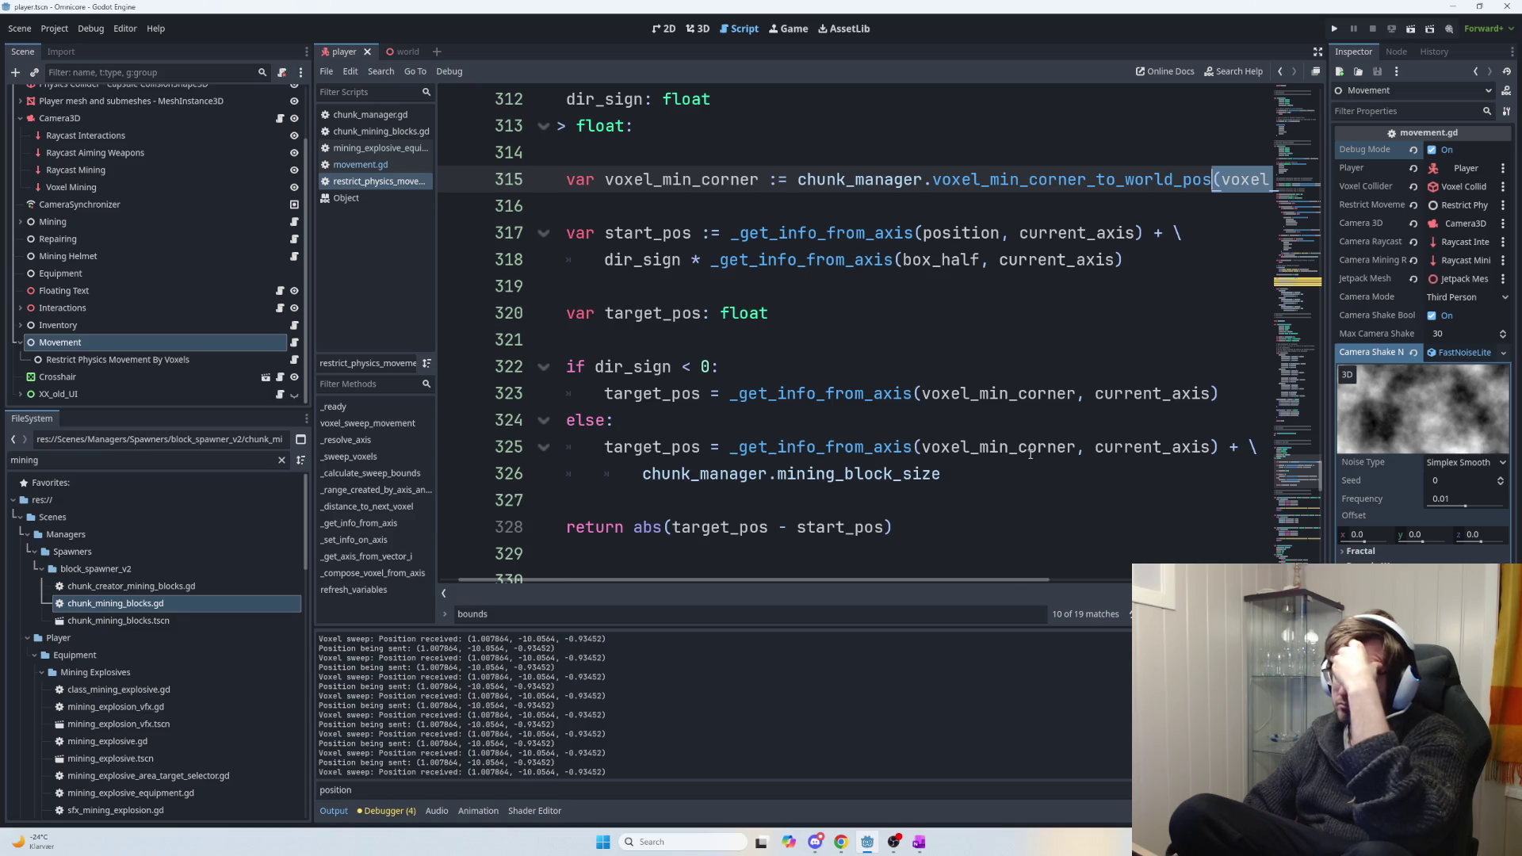
mouse_move(1037, 467)
left_mouse_down()
mouse_move(790, 473)
mouse_move(949, 446)
mouse_move(919, 447)
mouse_move(1147, 458)
left_mouse_up()
left_click(916, 446)
mouse_move(1204, 450)
left_mouse_down()
mouse_move(1078, 449)
mouse_move(1092, 446)
left_mouse_up()
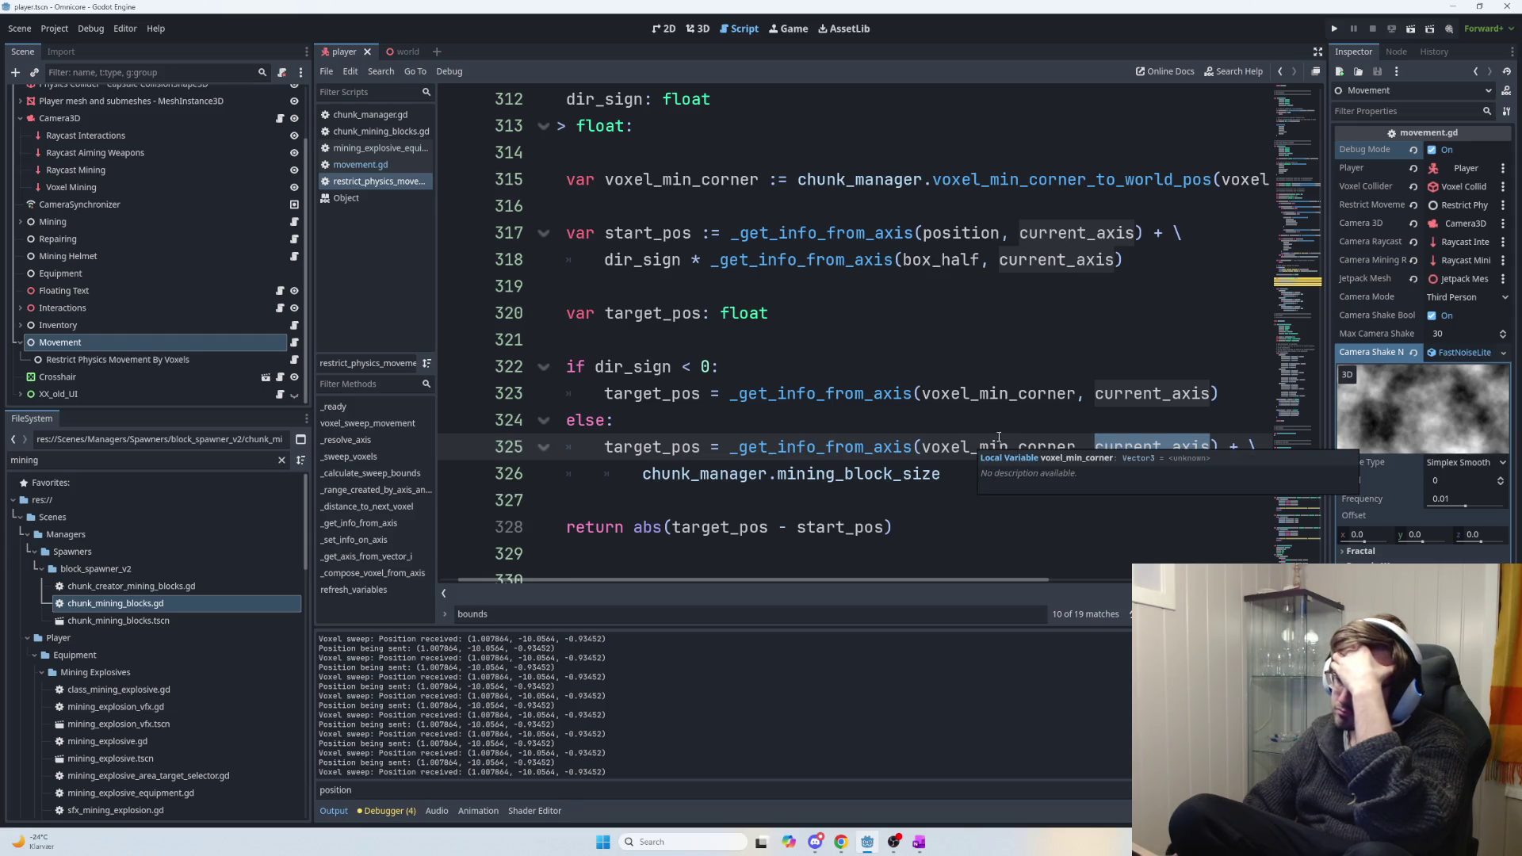
scroll(991, 440, "down", 2)
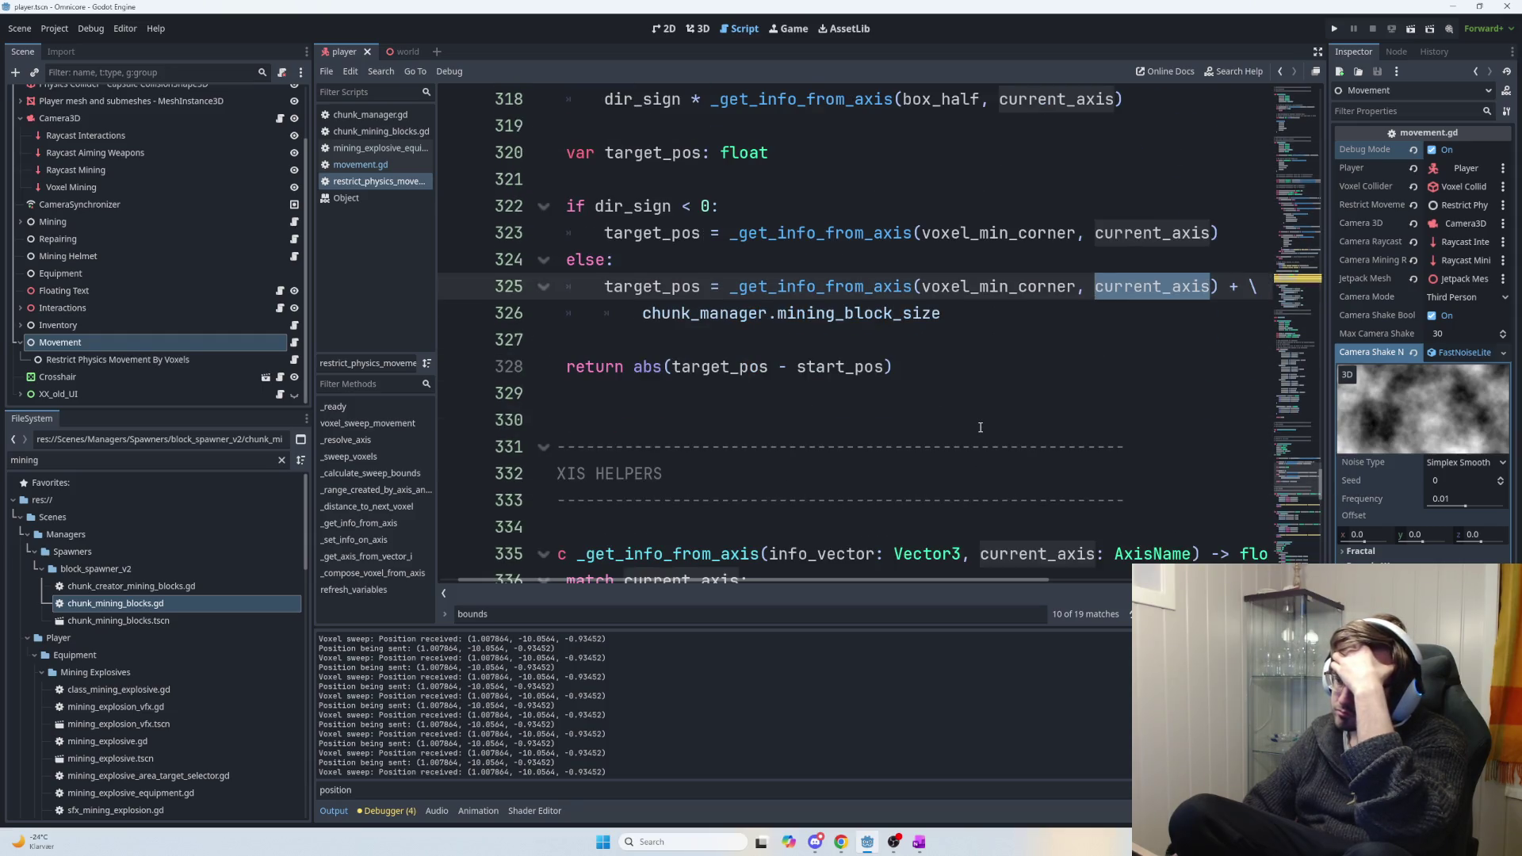
scroll(980, 427, "up", 1)
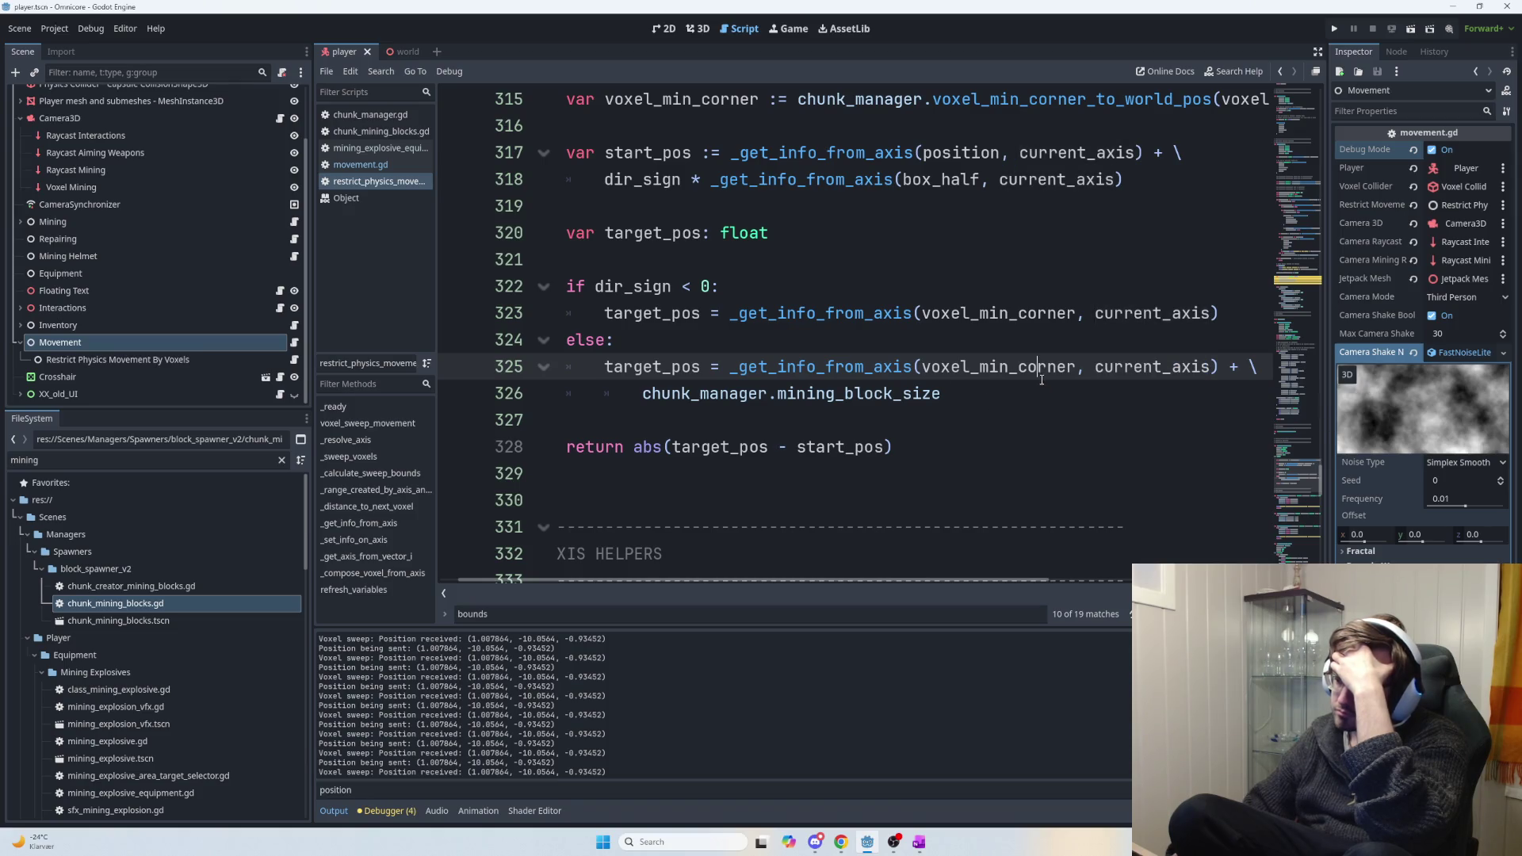
Comment out the mining_block_size line 326 and run, which gives a parse error.
left_click(1033, 386)
key("Home")
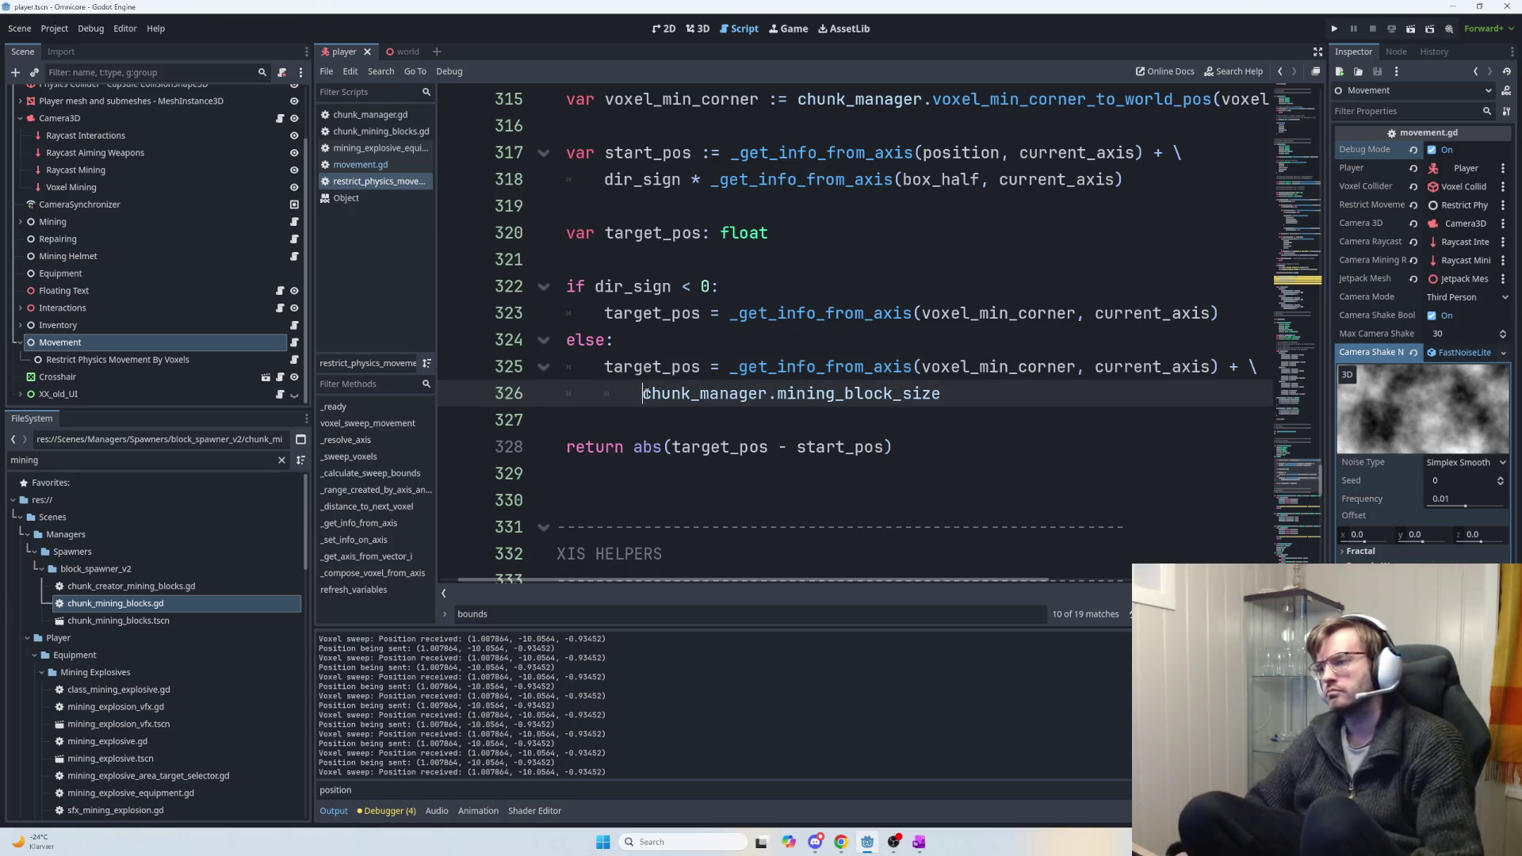
type("#")
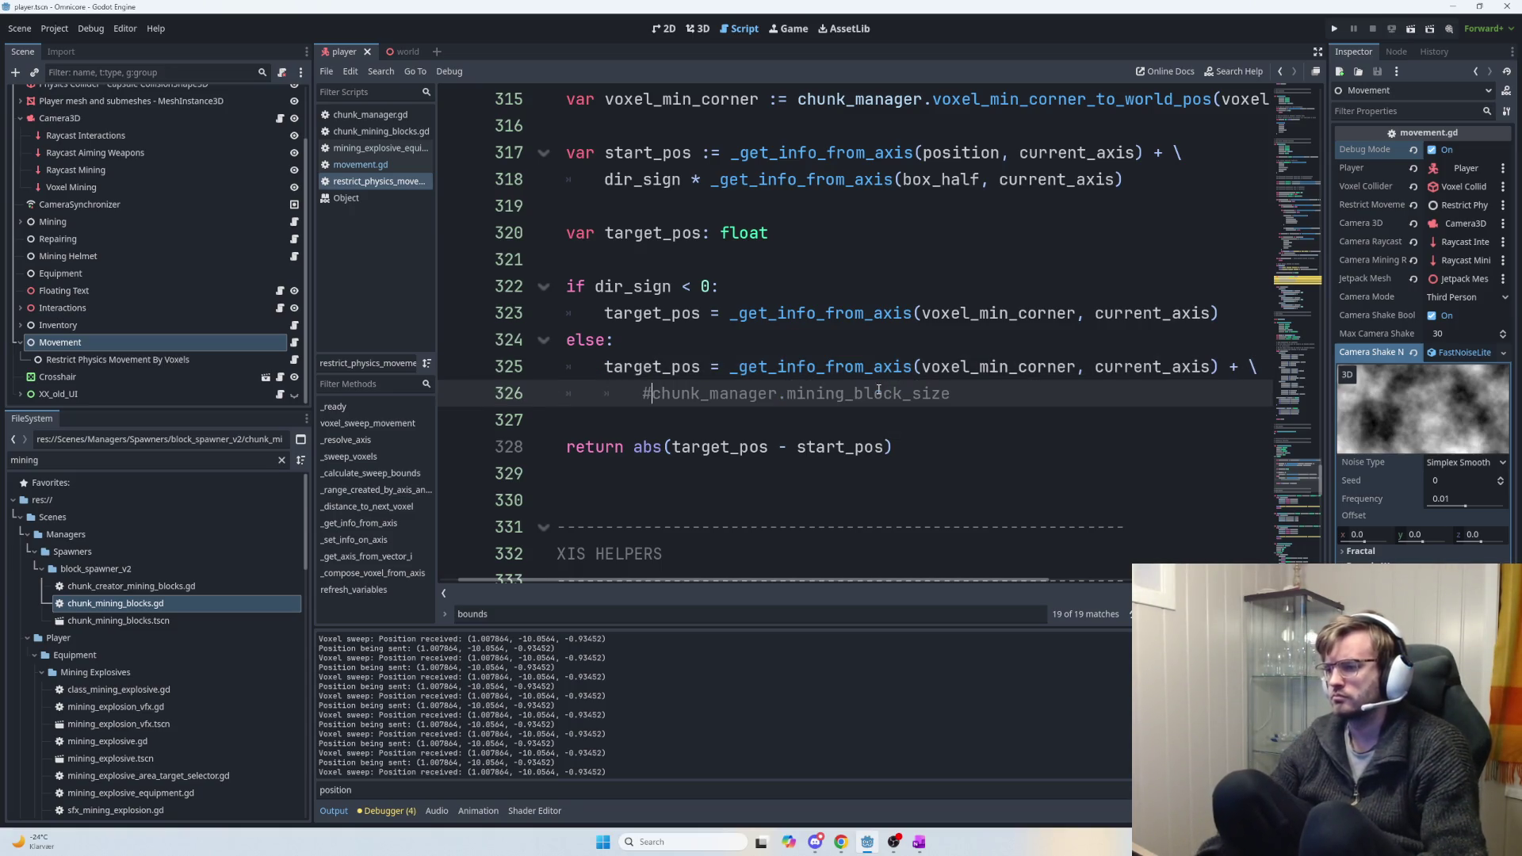
key("F5")
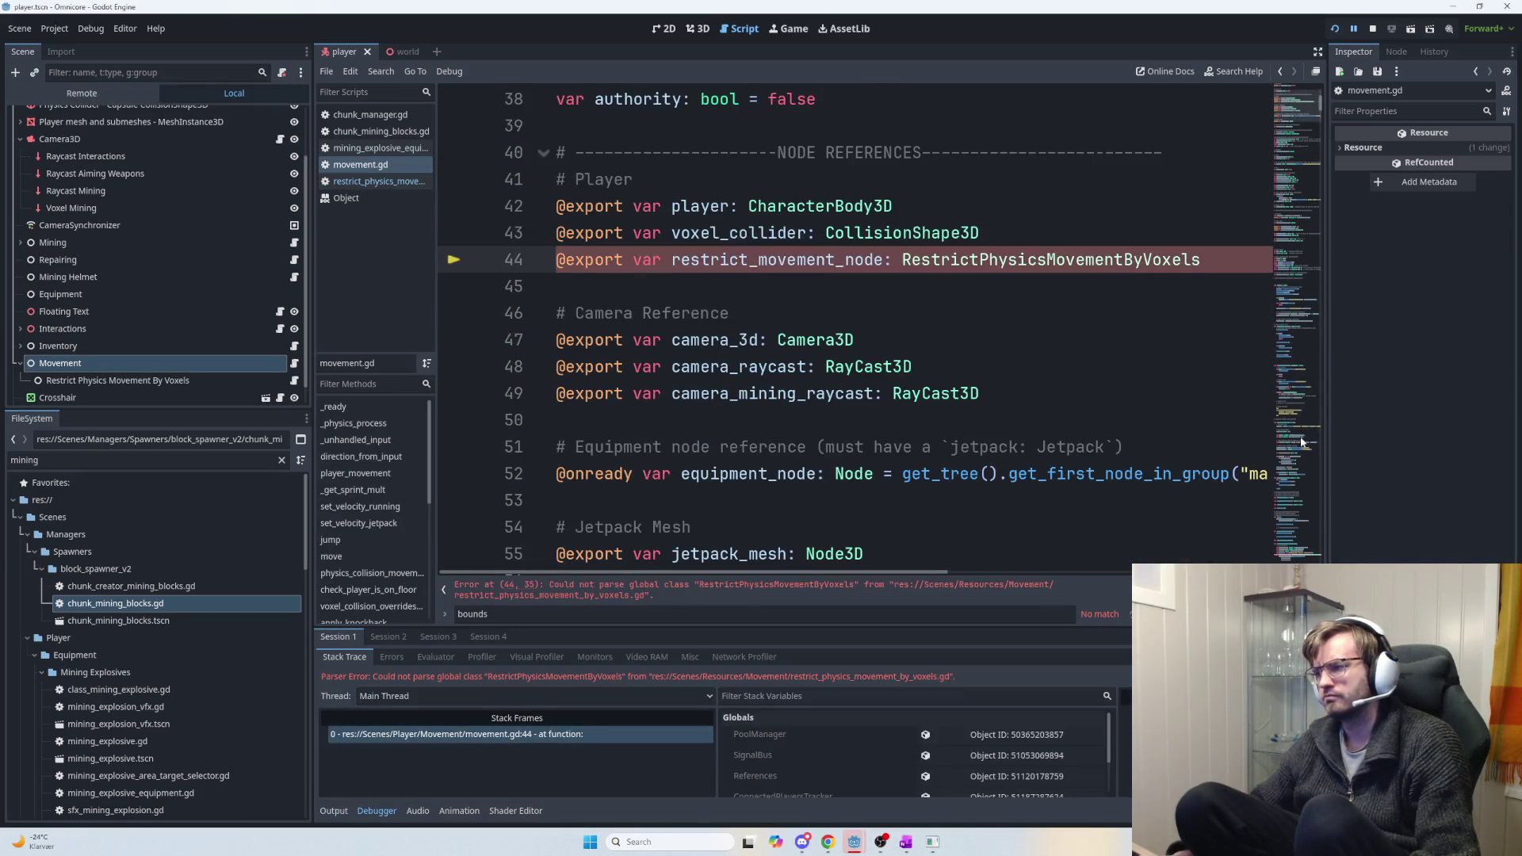
In the restrict physics script, comment out the '+ \' on line 325 and rerun.
left_click(398, 188)
left_click(1247, 368)
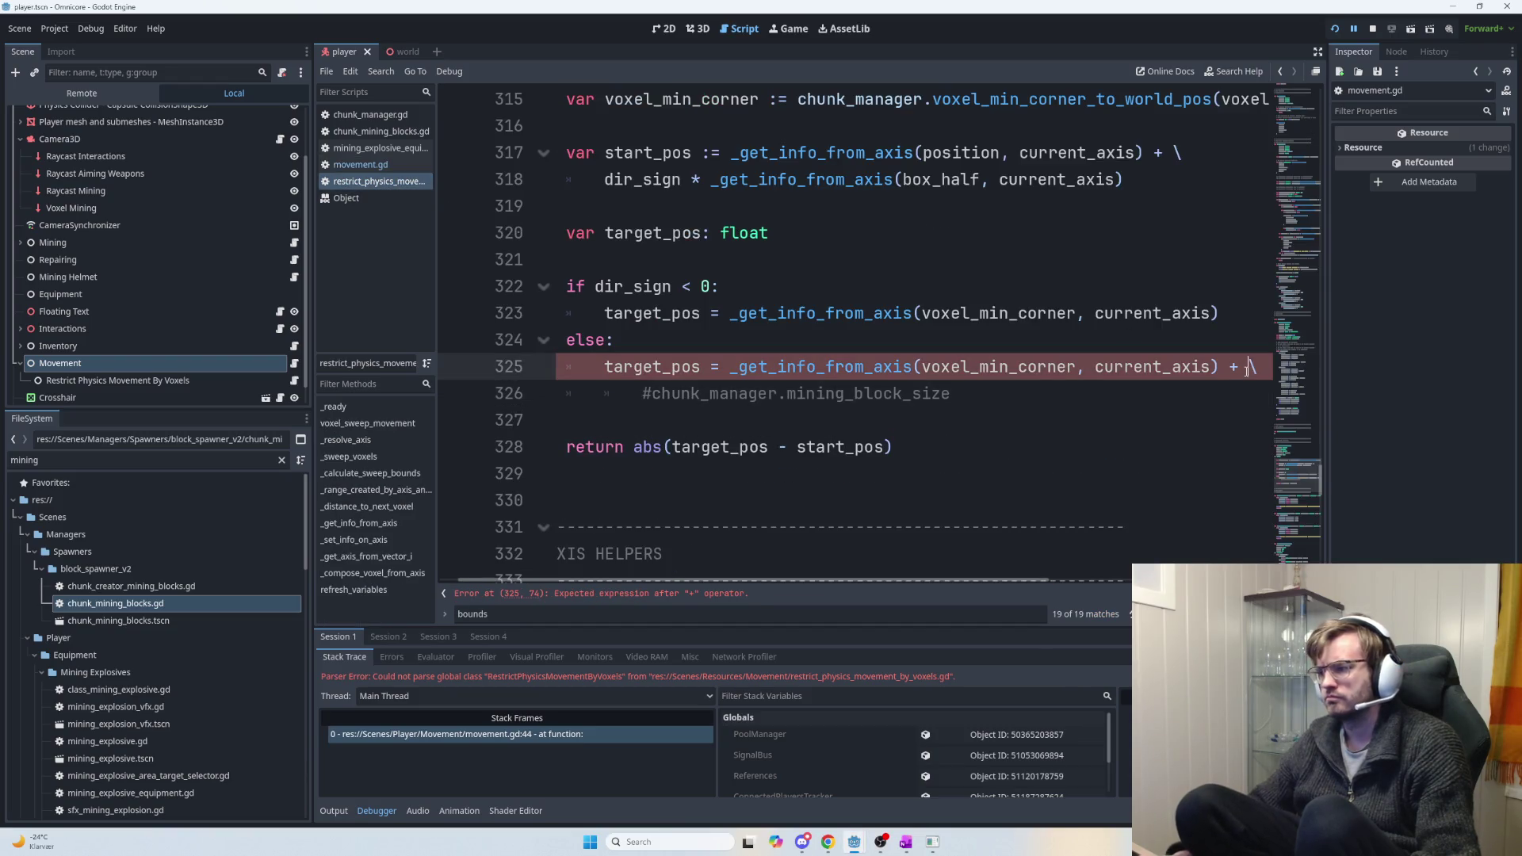
type("#")
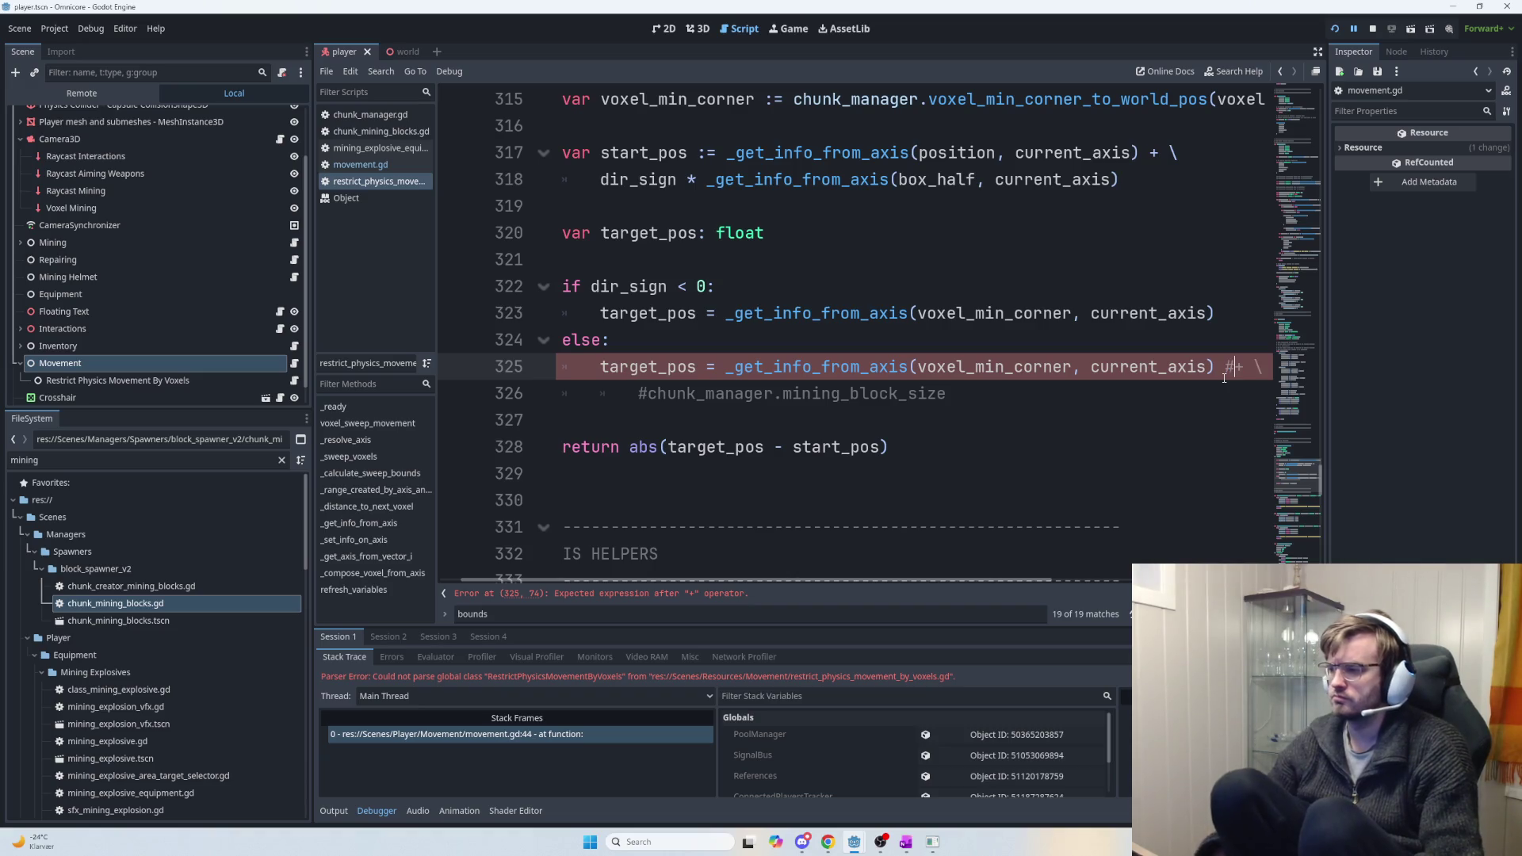
left_click(1226, 366)
type("#")
key("F5")
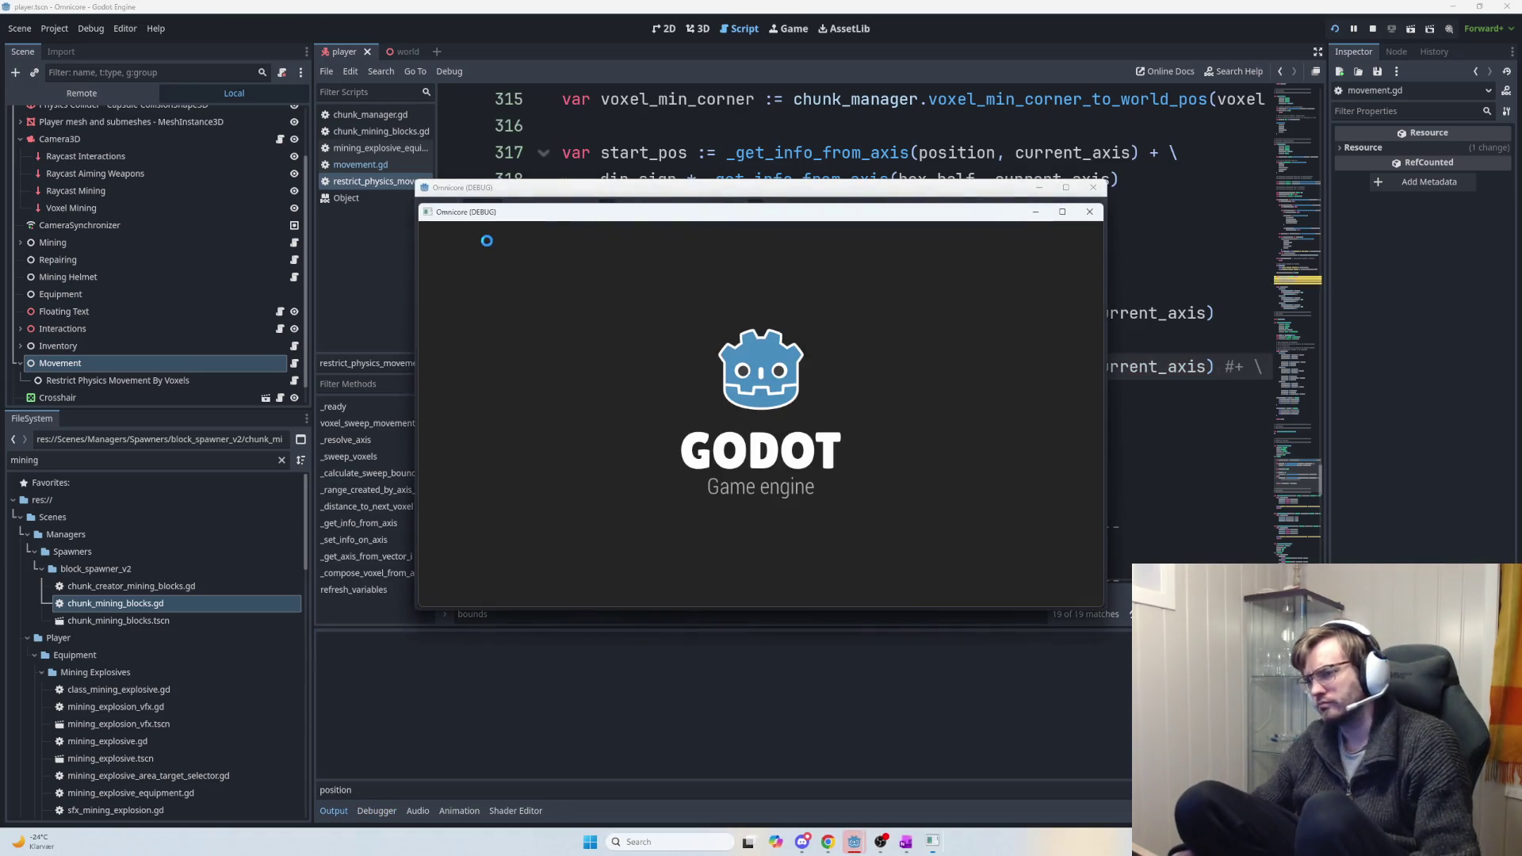
Host a session and walk the player into the voxel block walls, then leave the game window.
left_click(464, 231)
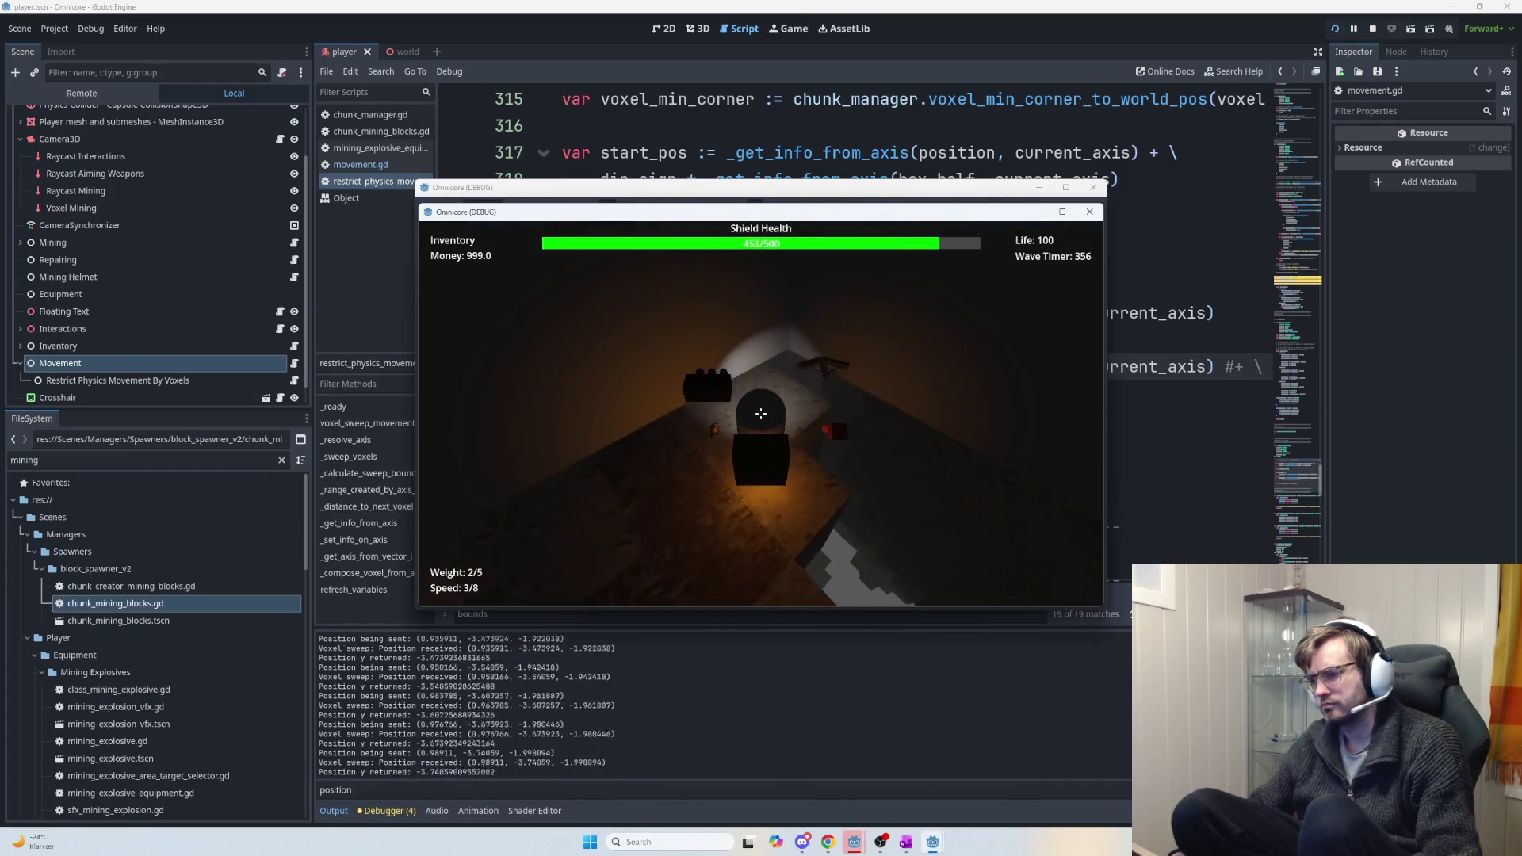
key("w")
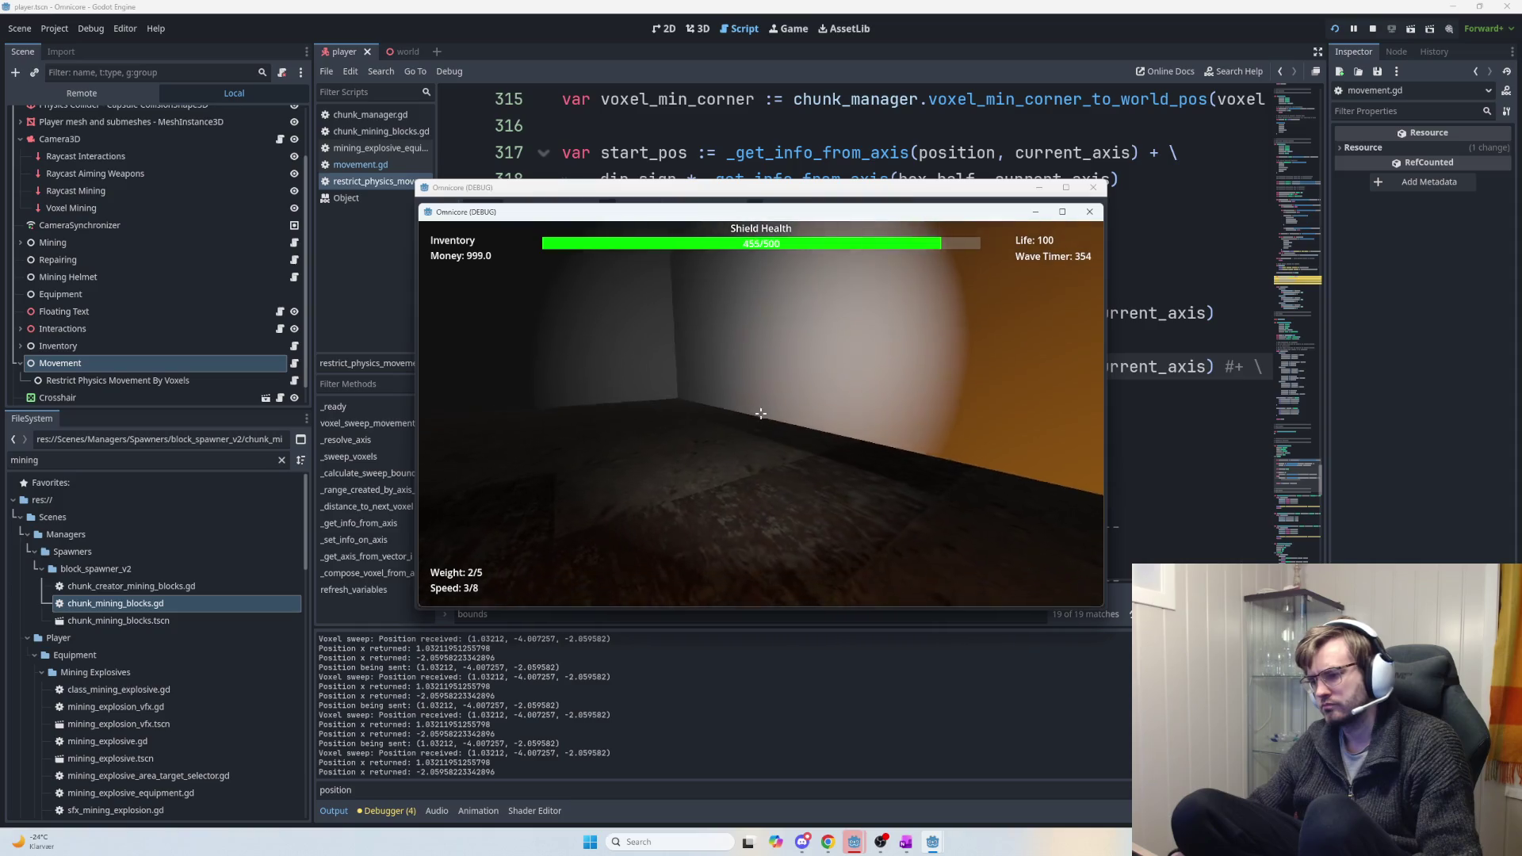
key("w")
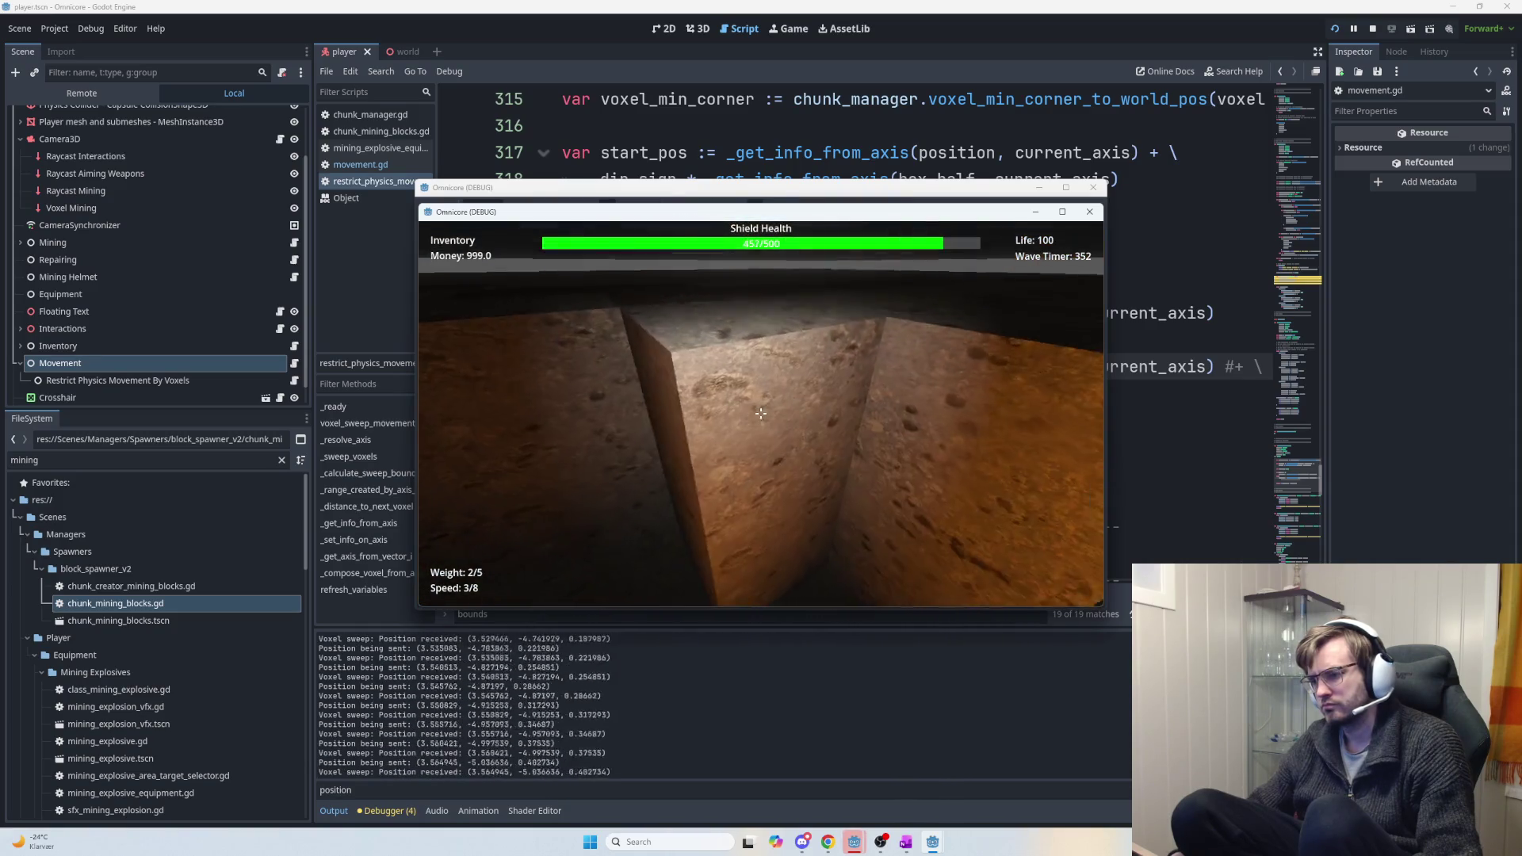
key("w")
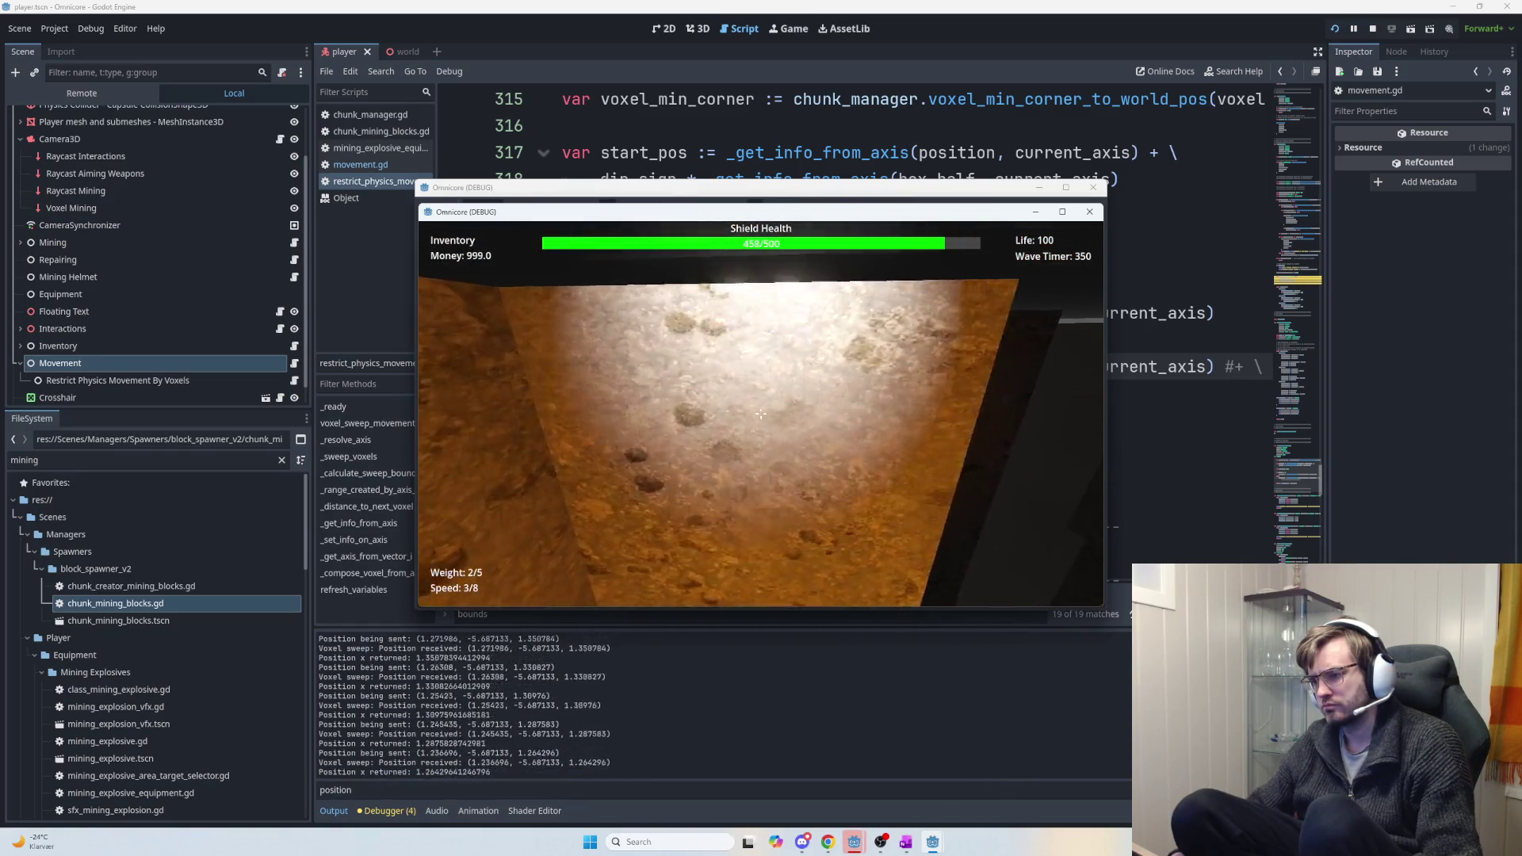
key("w")
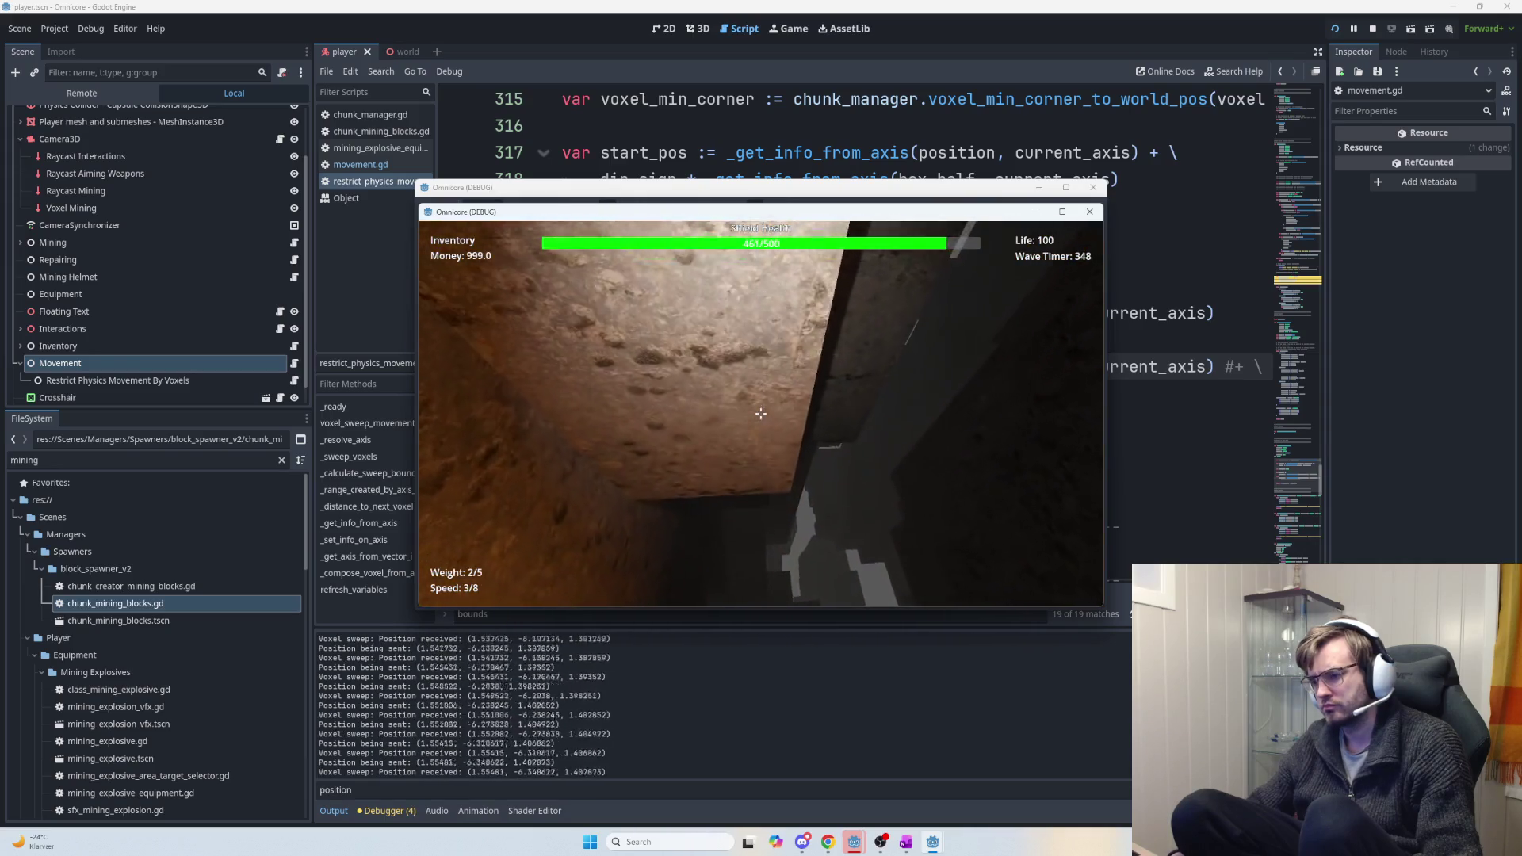
key("w")
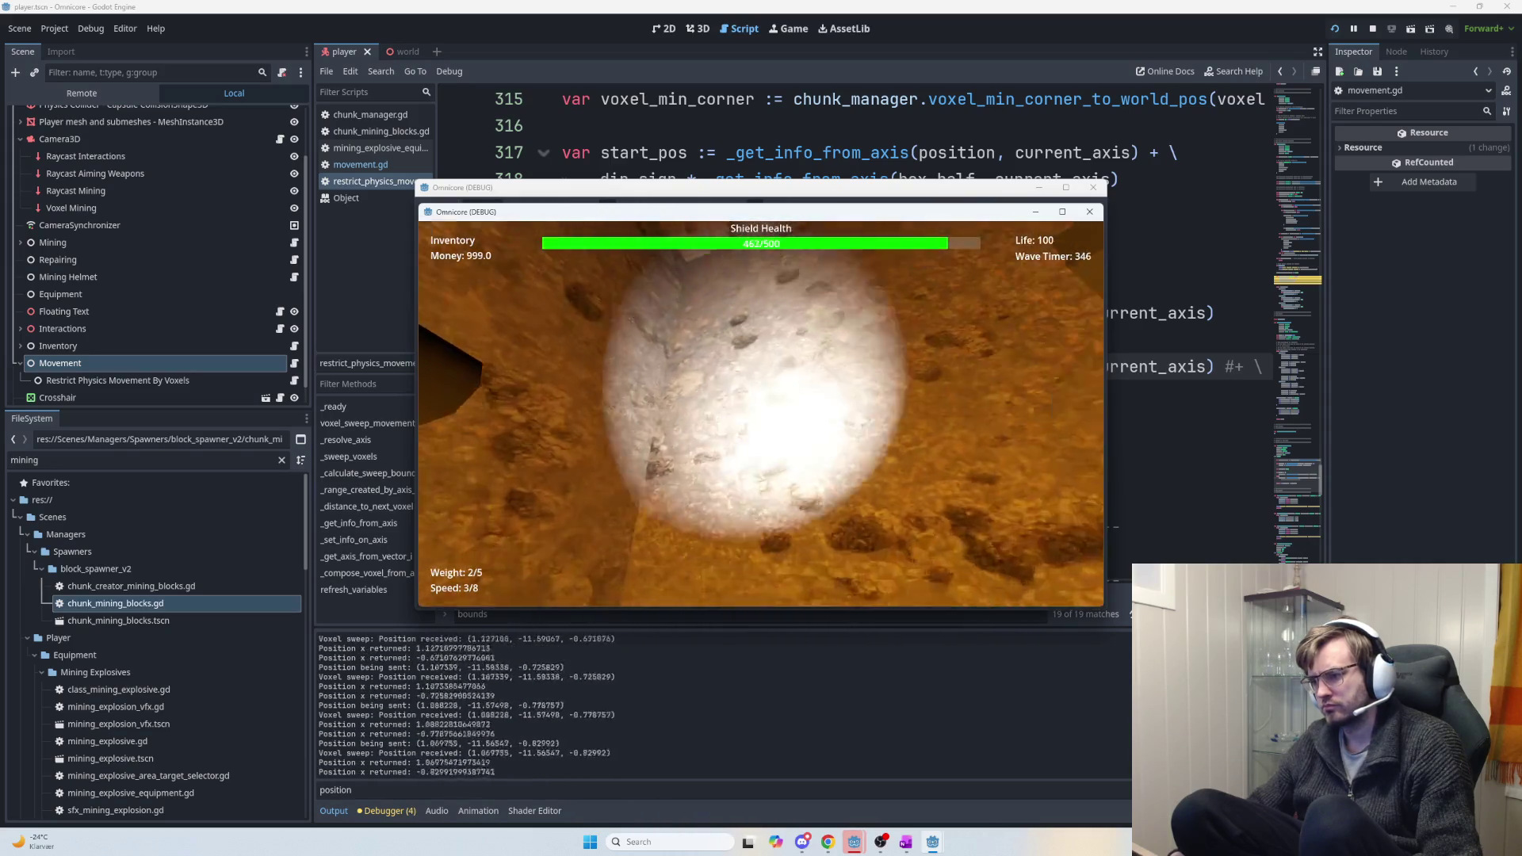
key("alt+Tab")
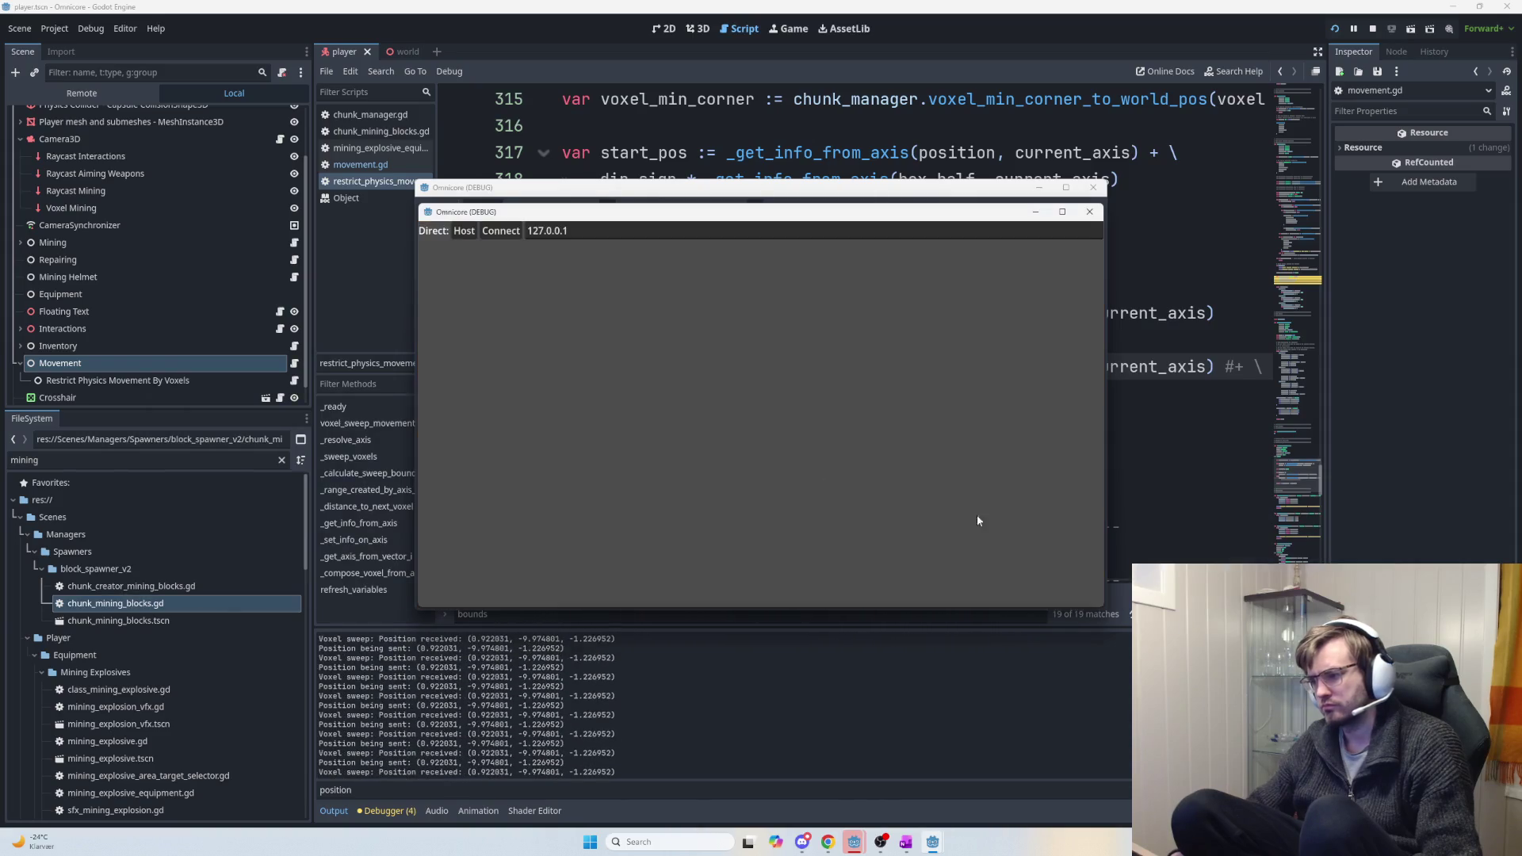
key("alt+Tab")
key("alt+Tab")
key("alt+Tab")
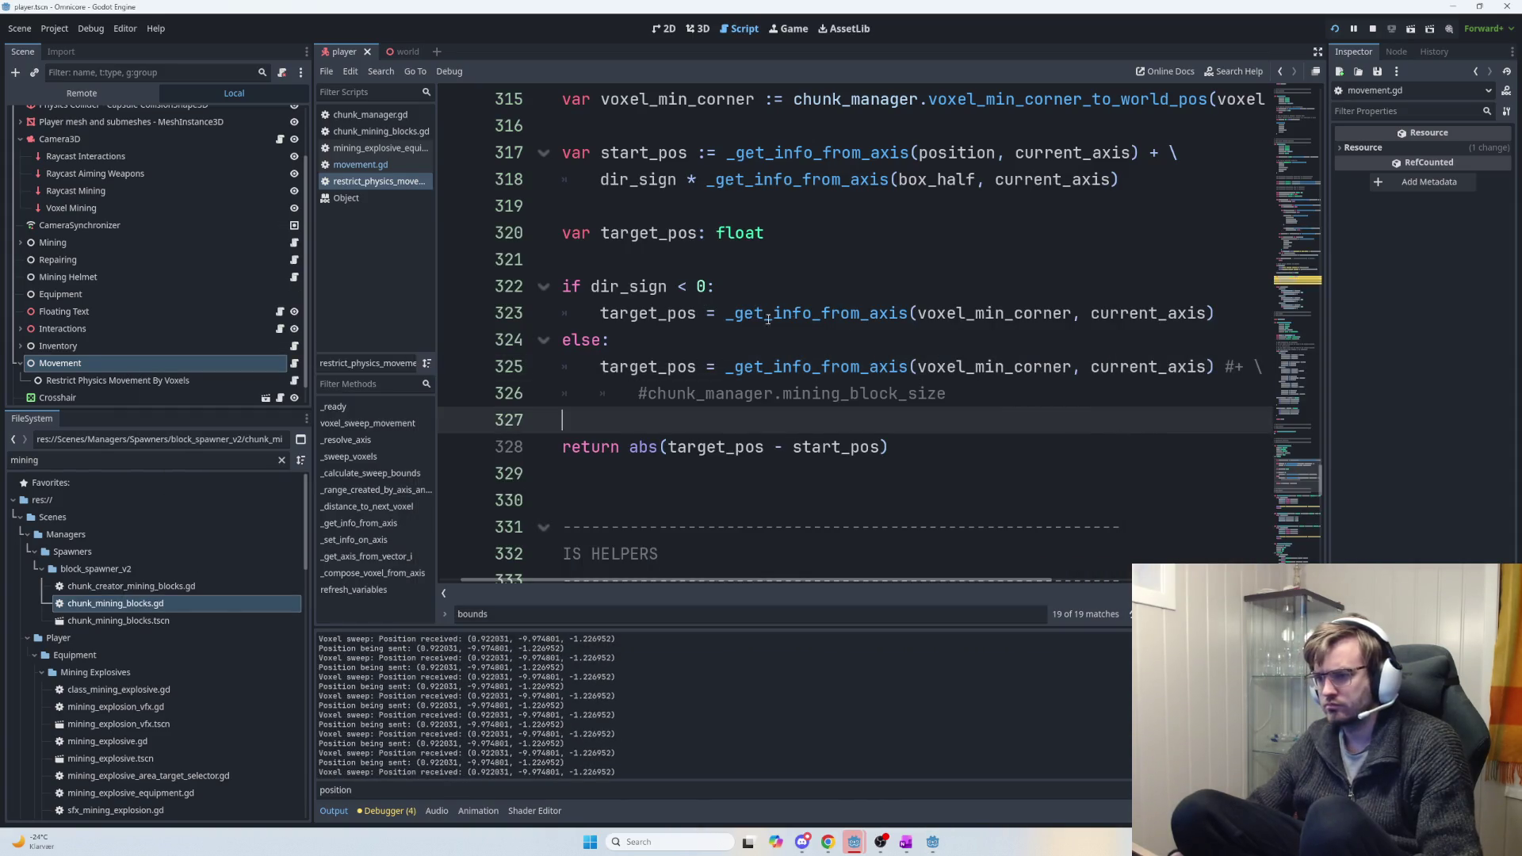
Review line 323's target_pos expression and line 322's < 0 condition, then return to the game.
left_click_drag(718, 314, 1209, 313)
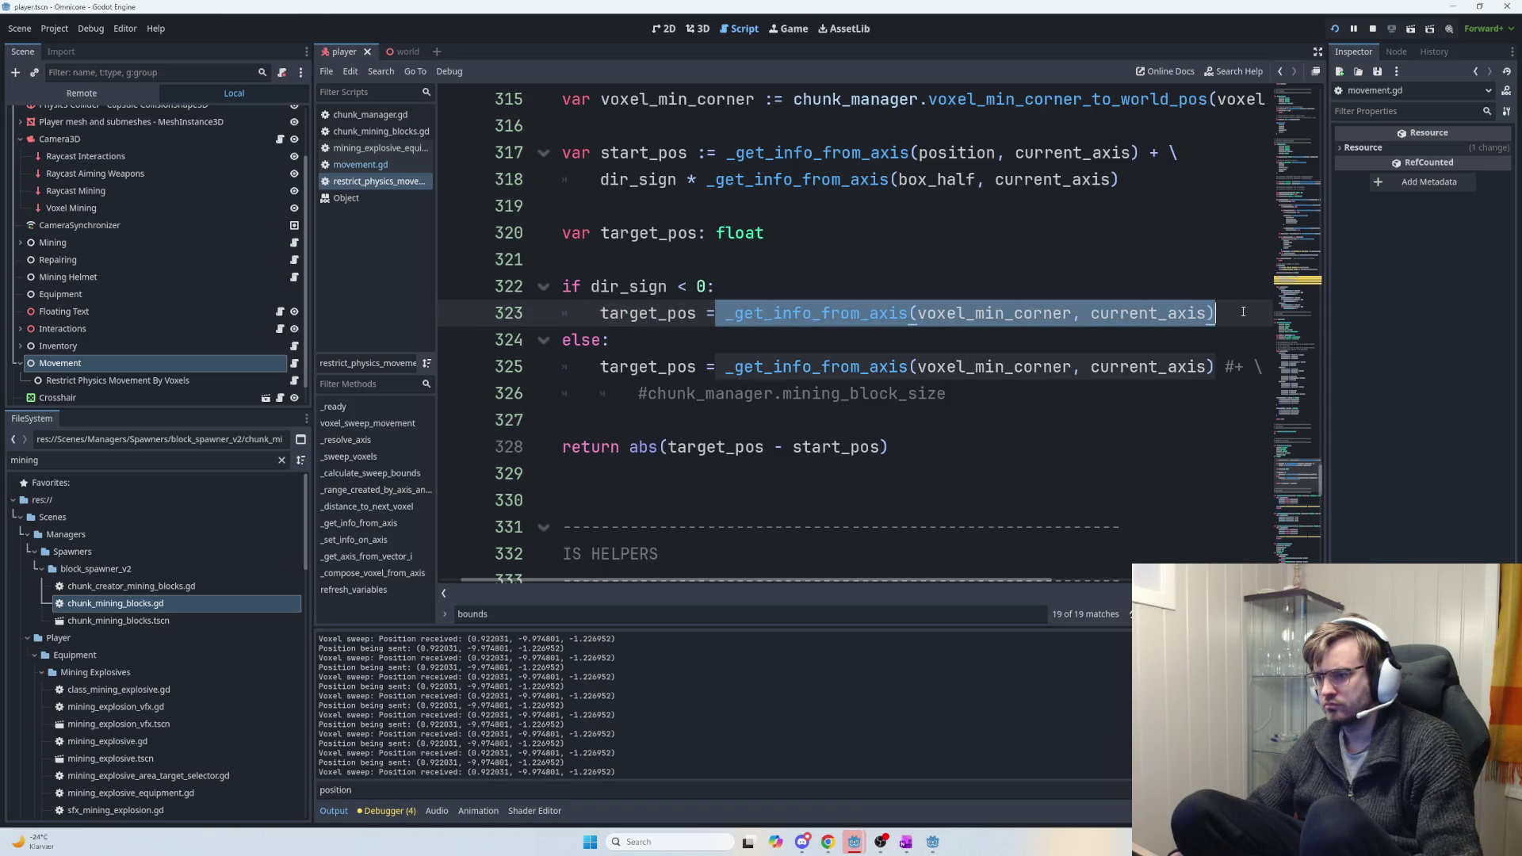
left_click(860, 332)
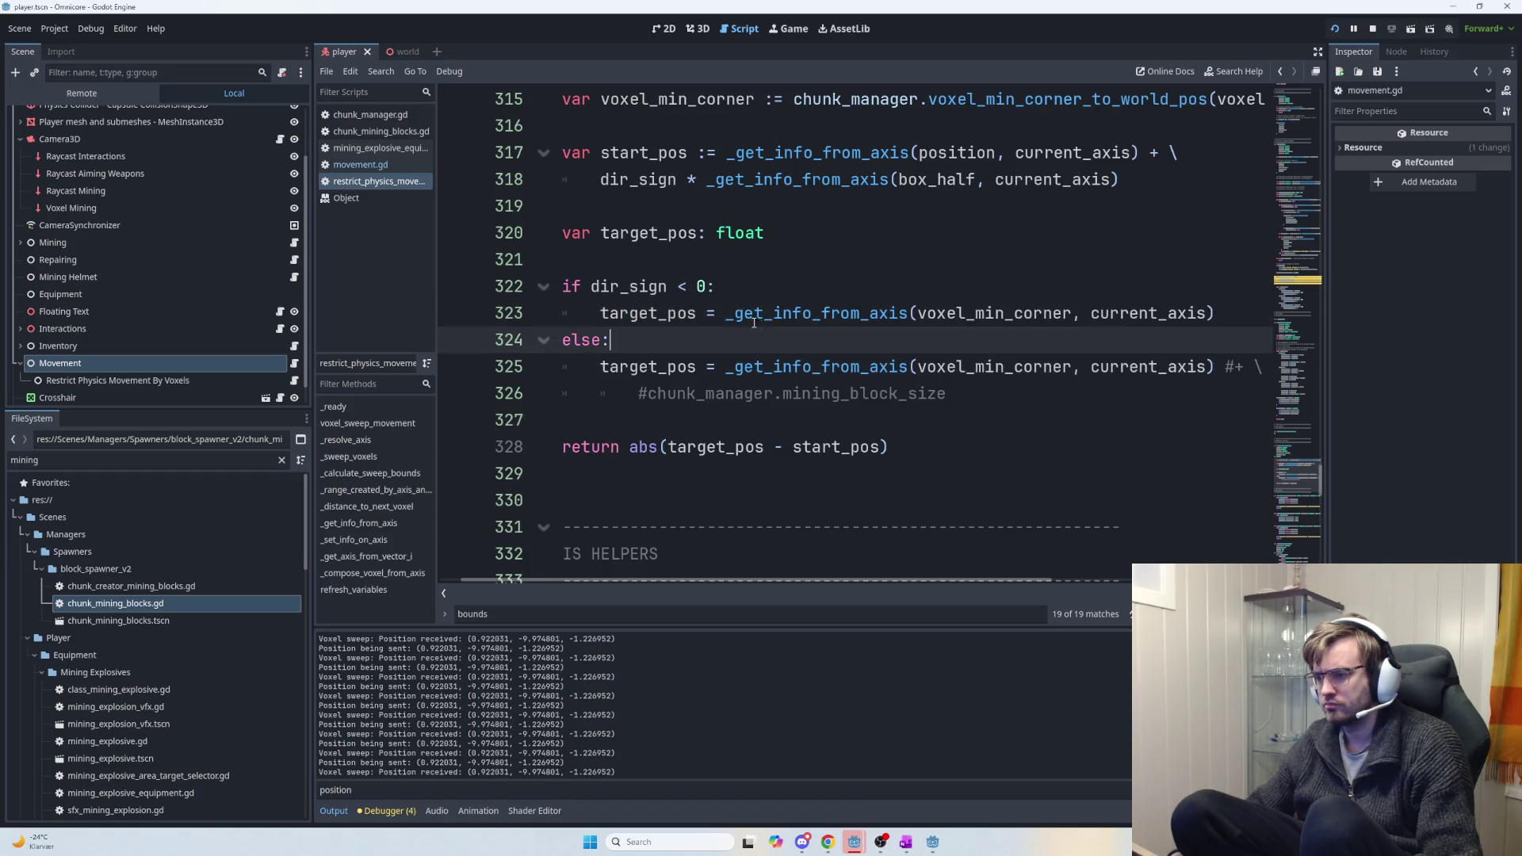
left_click_drag(670, 280, 717, 283)
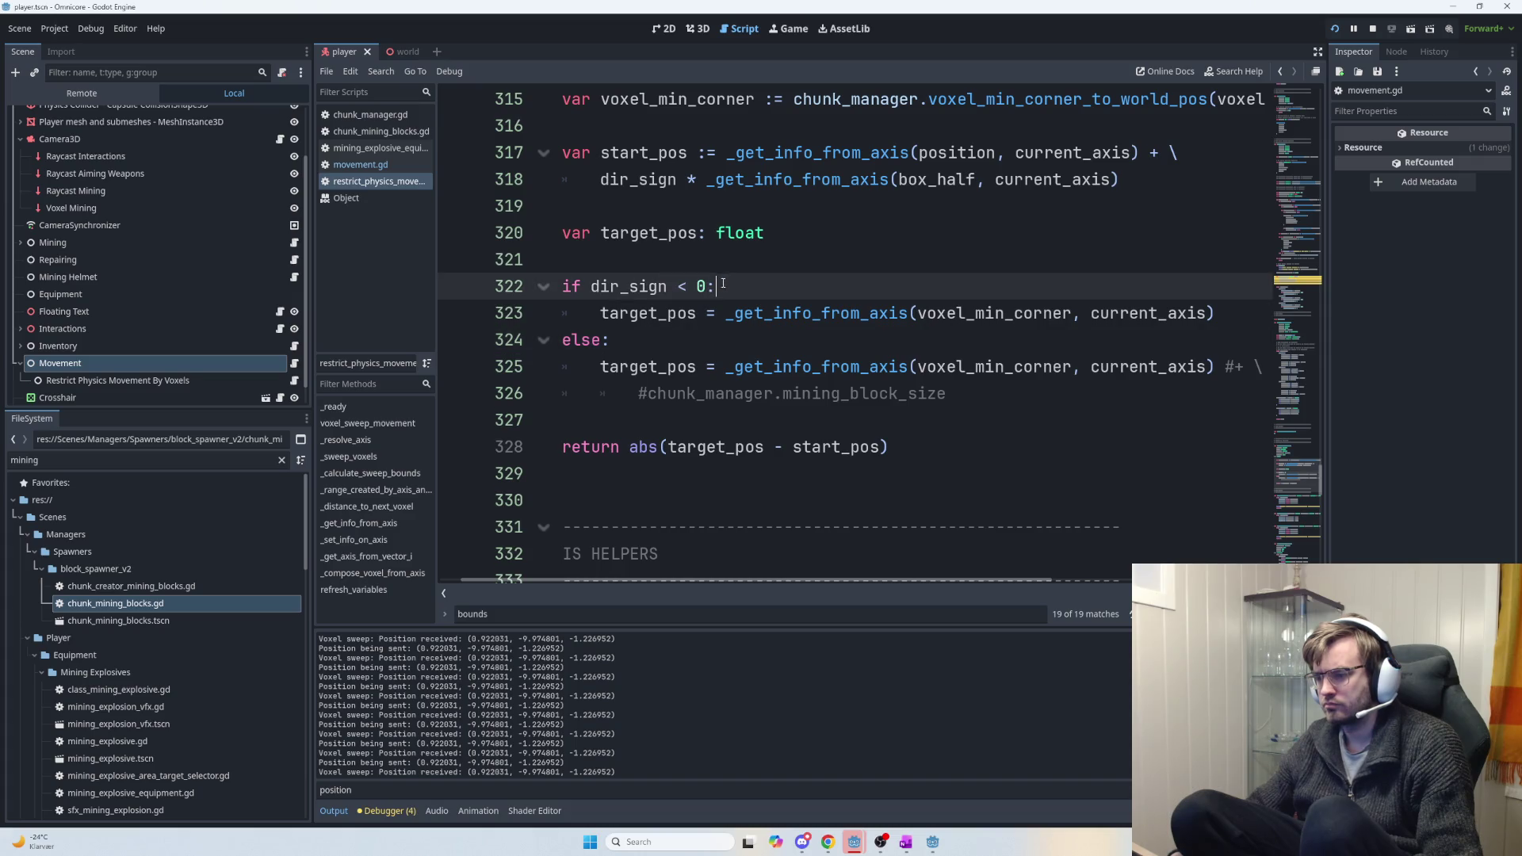
left_click(840, 312)
key("F5")
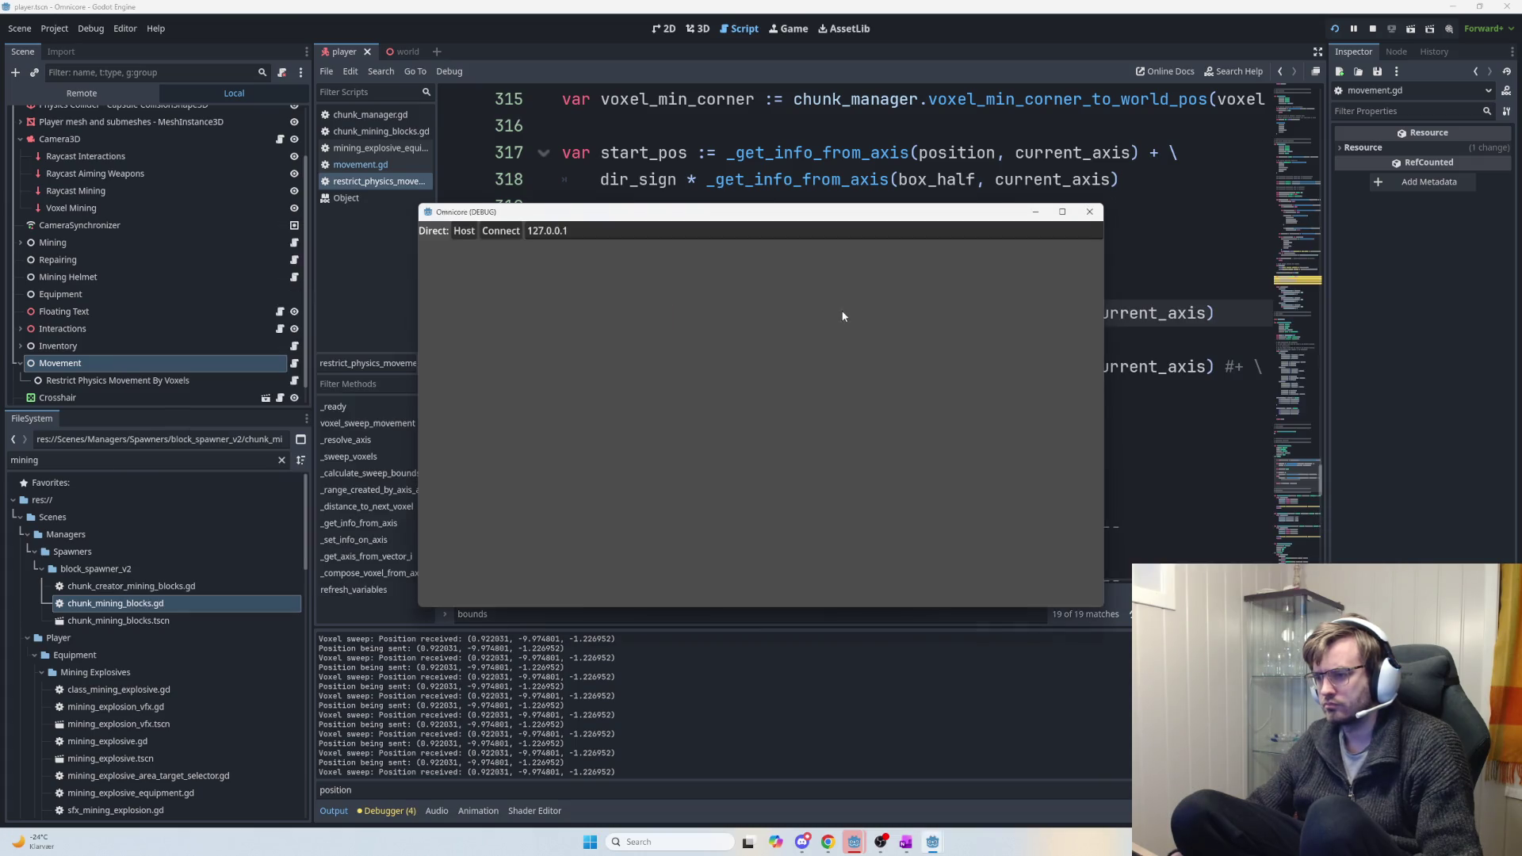
Switch into the game to play the hosted session, then switch back out.
key("alt+Tab")
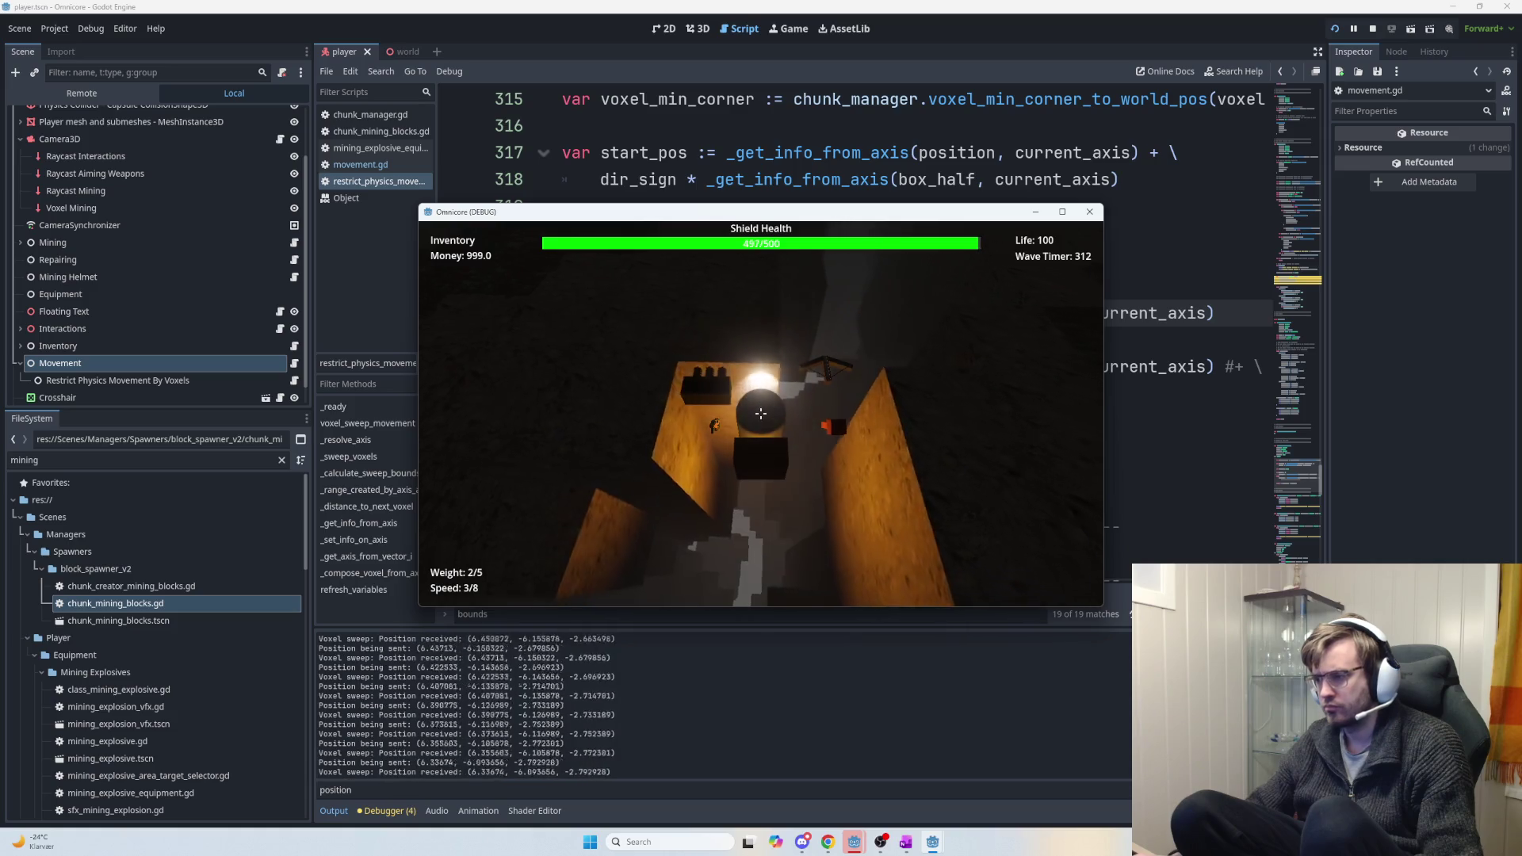
key("alt+Tab")
key("alt+Tab")
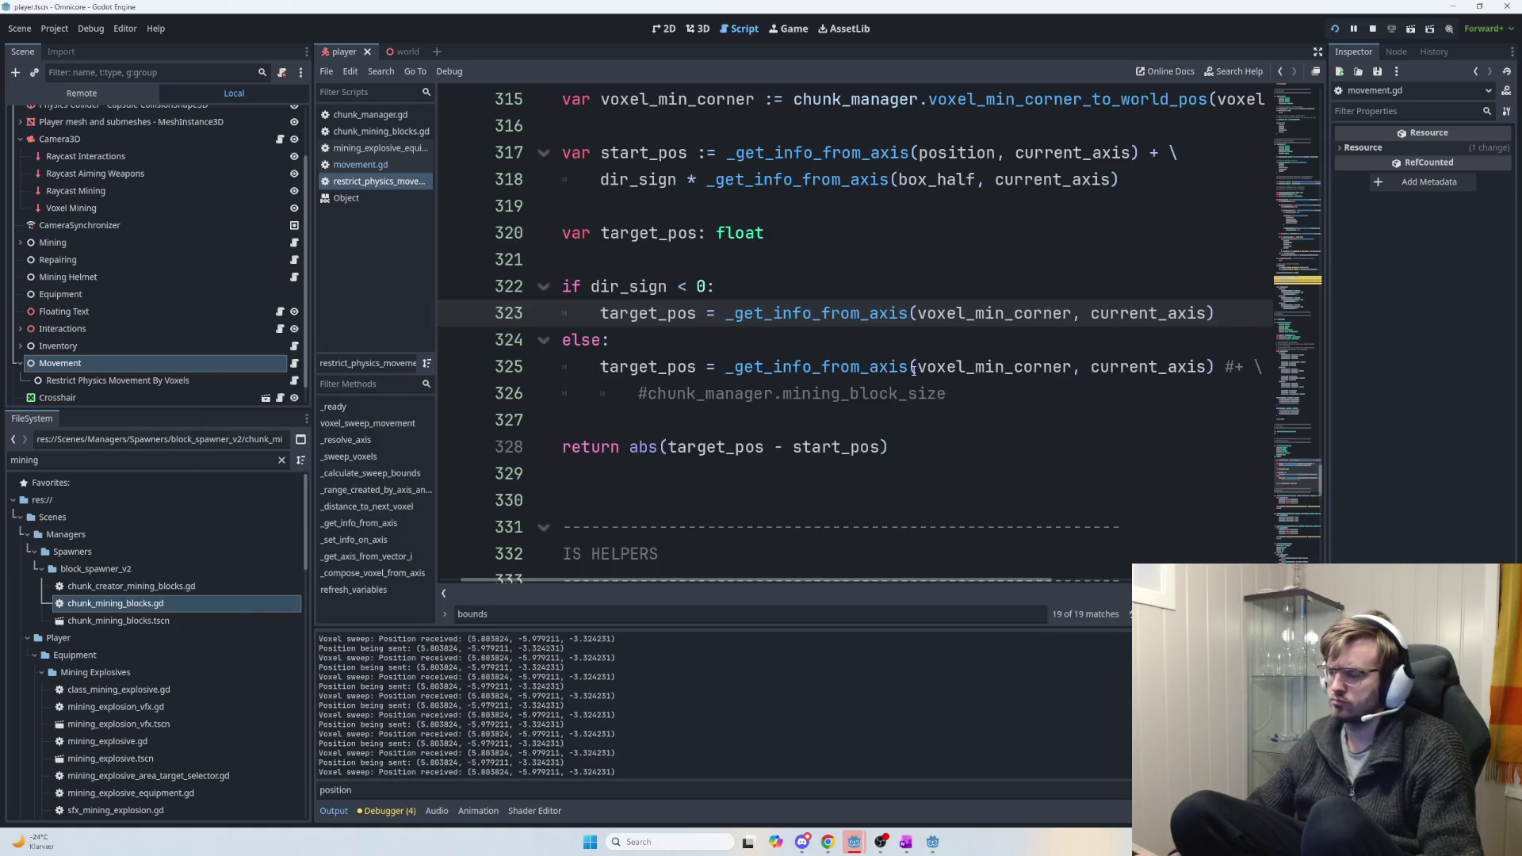
Undo the commenting on lines 325–326 and change the condition to dir_sign == -1.
left_click(971, 396)
key("ctrl+z")
key("ctrl+z")
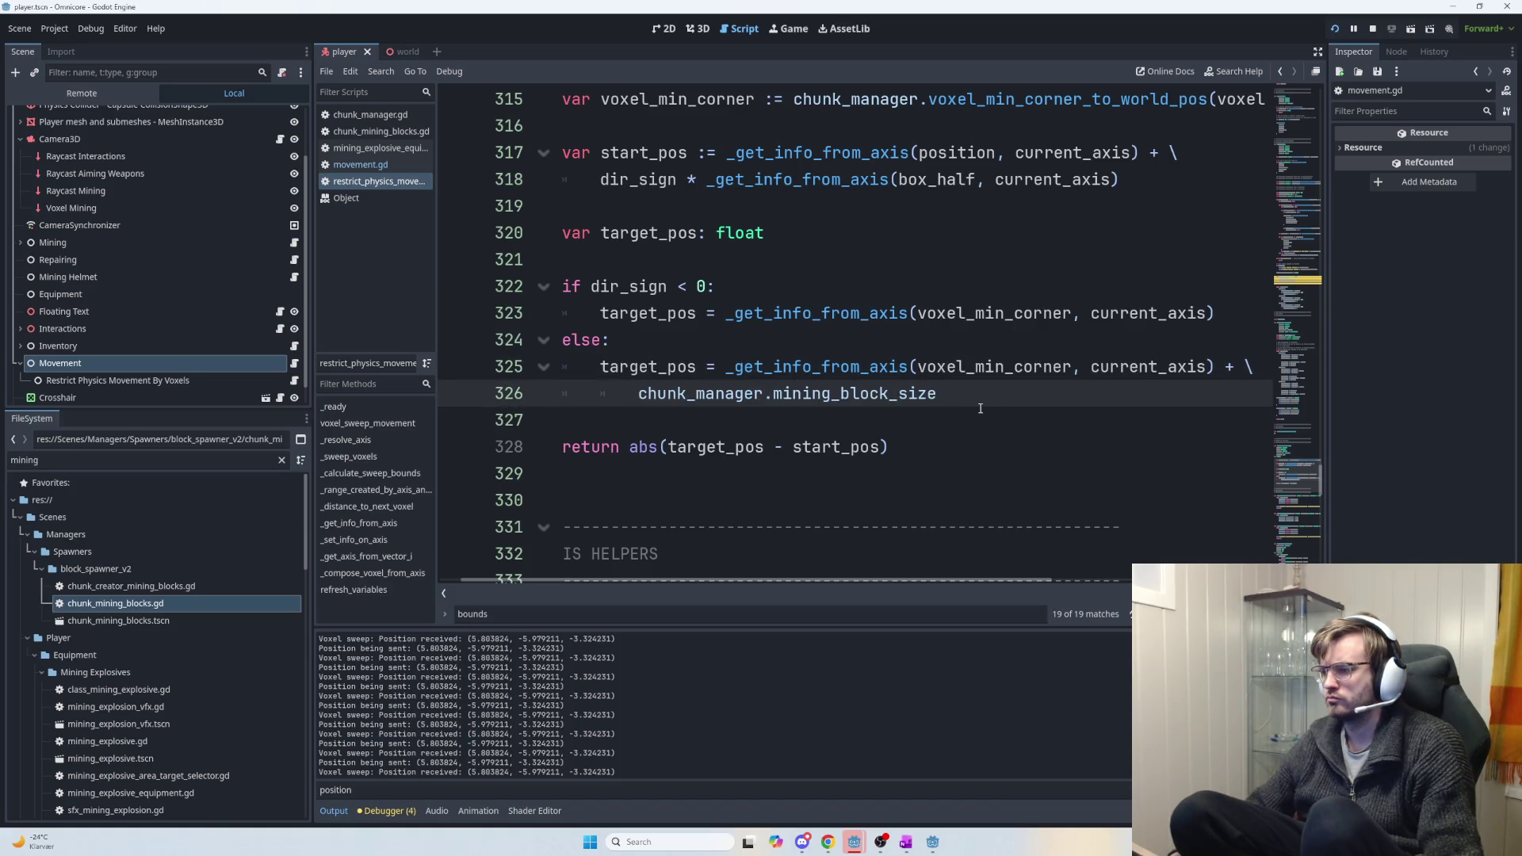
left_click_drag(716, 286, 647, 286)
left_click(712, 289)
key("shift+Left")
key("shift+Left")
key("shift+Left")
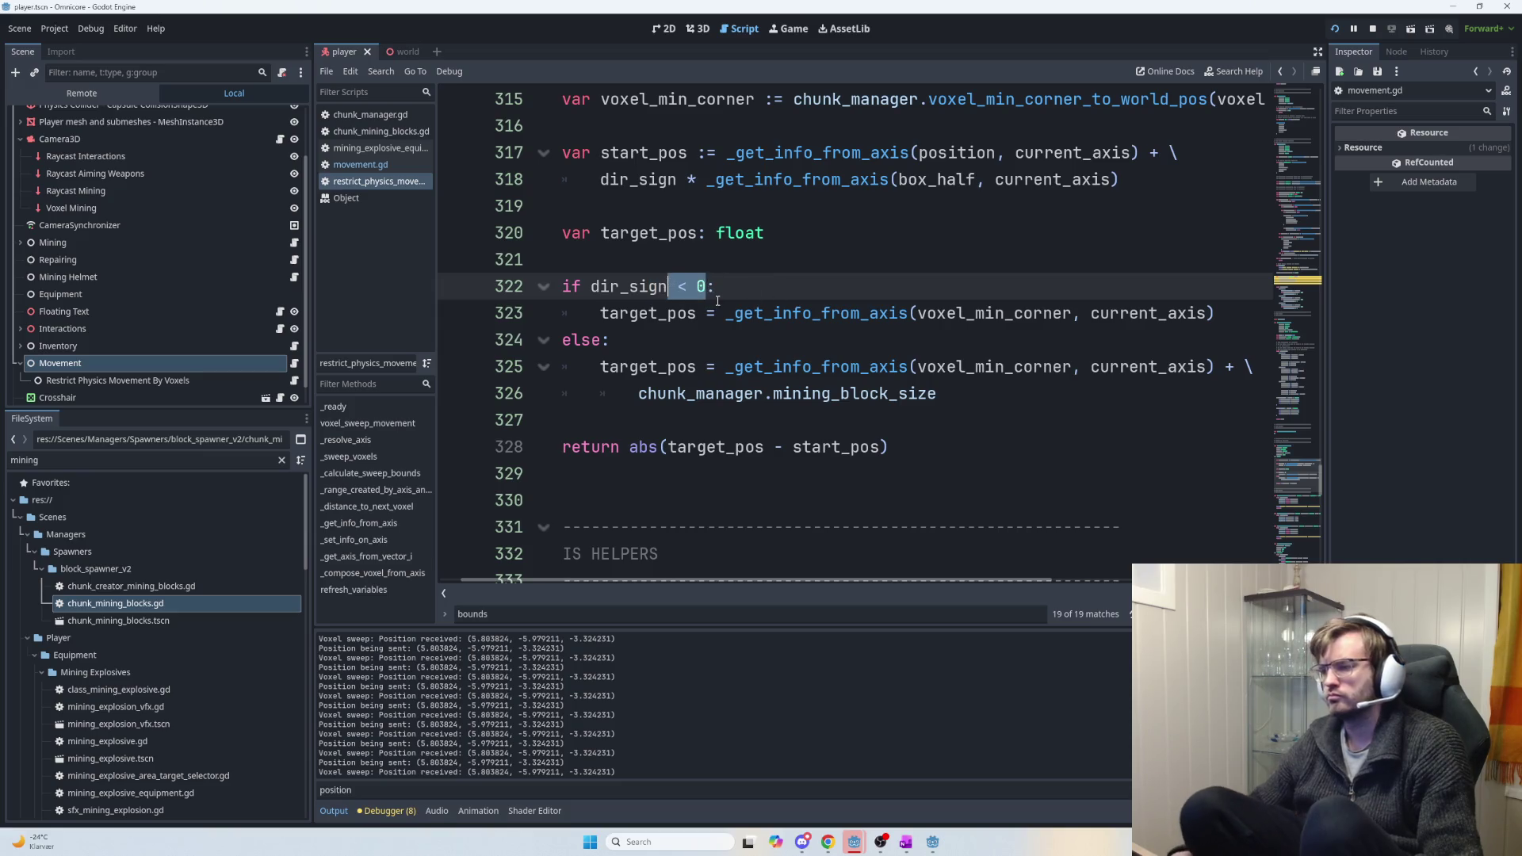
key("BackSpace")
type("== ")
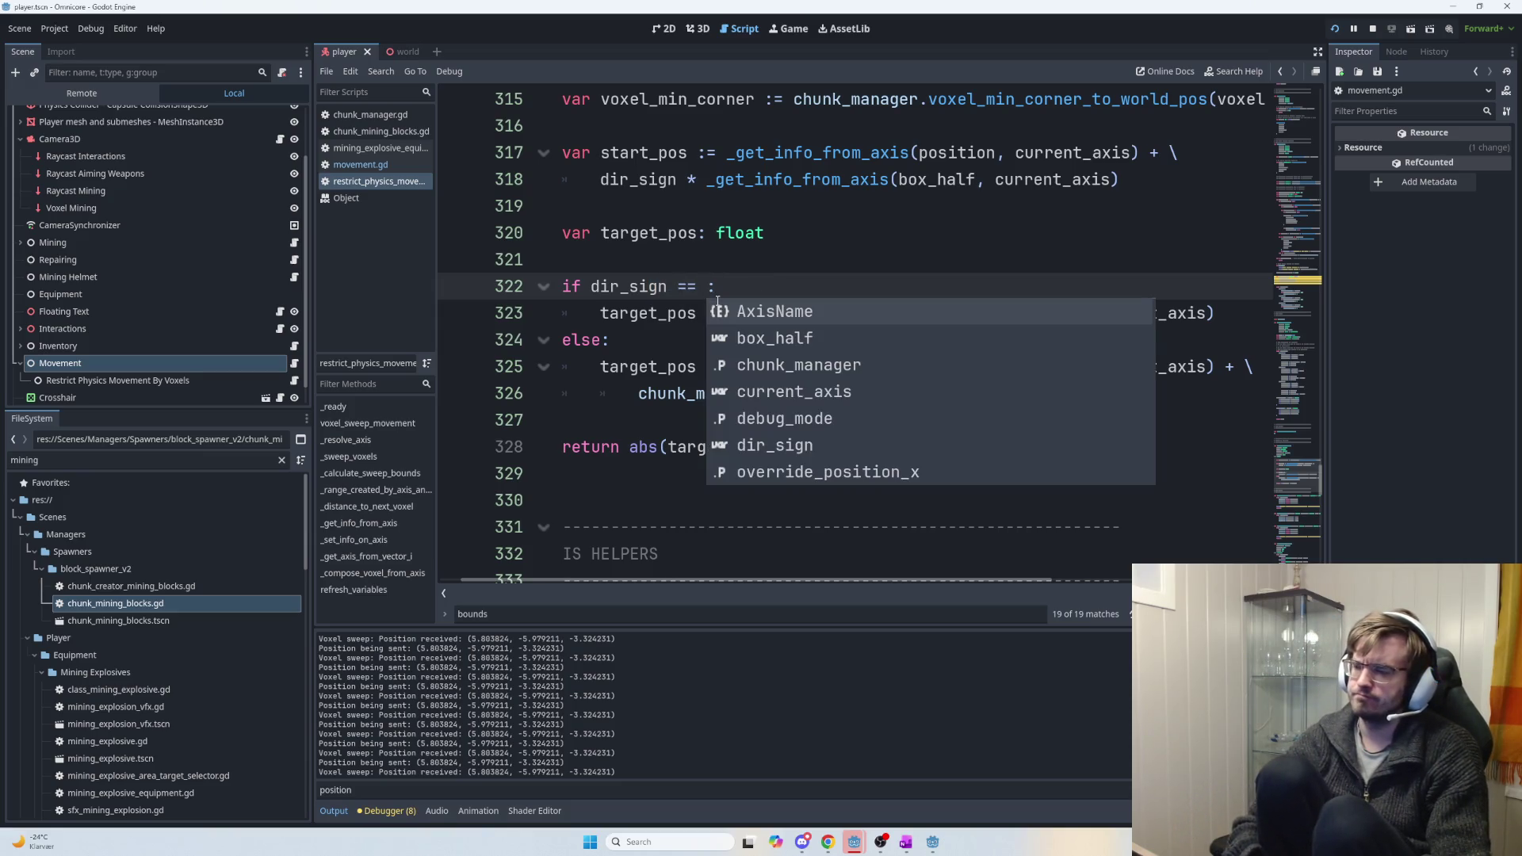
type("-1")
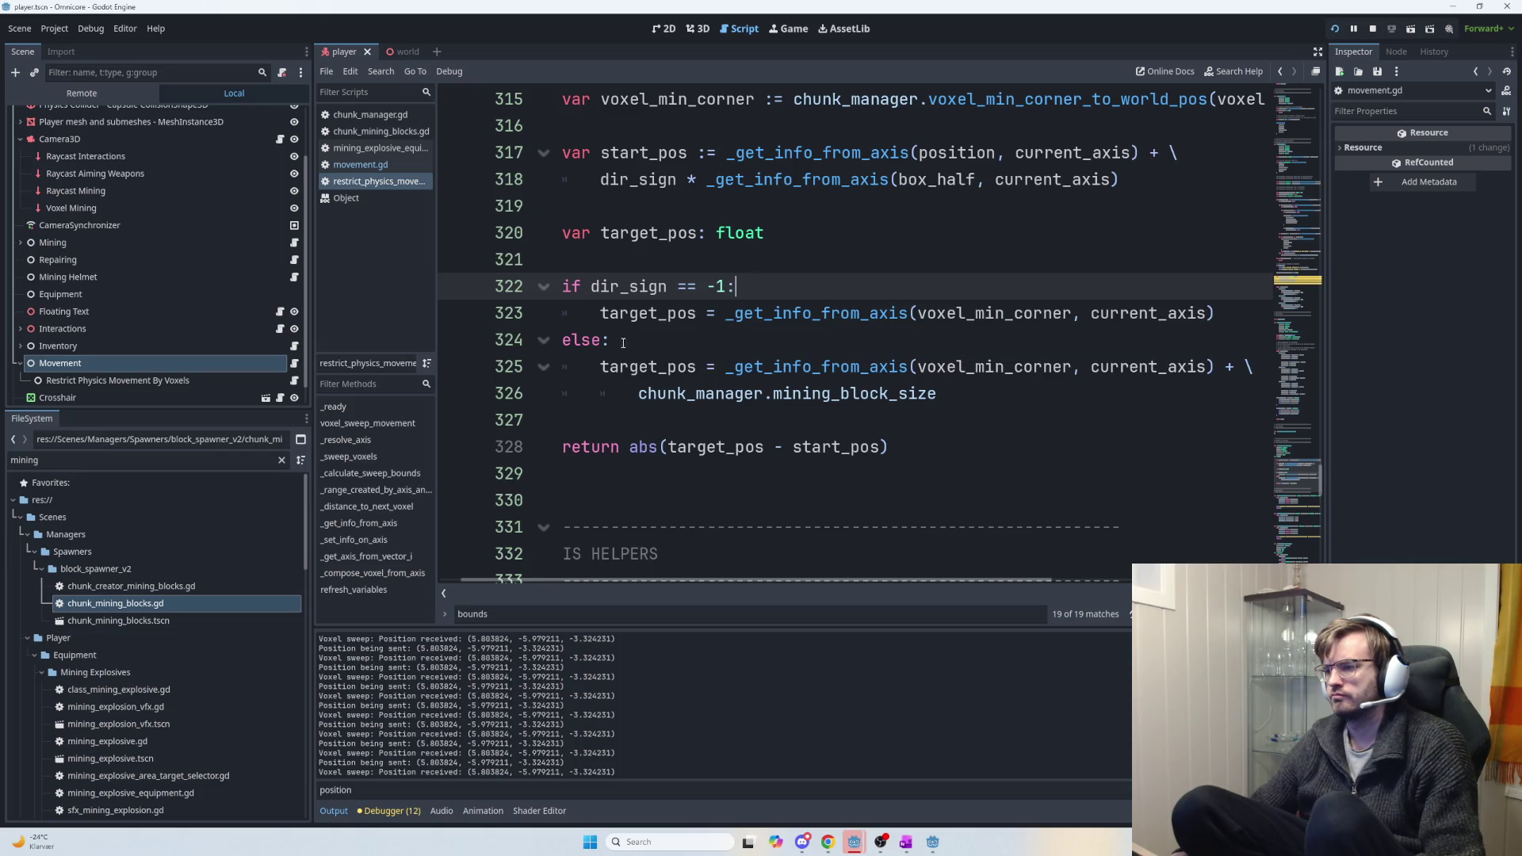
Turn the else branch into elif dir_sign == 1:.
double_click(619, 281)
left_click_drag(618, 281, 734, 287)
key("ctrl+c")
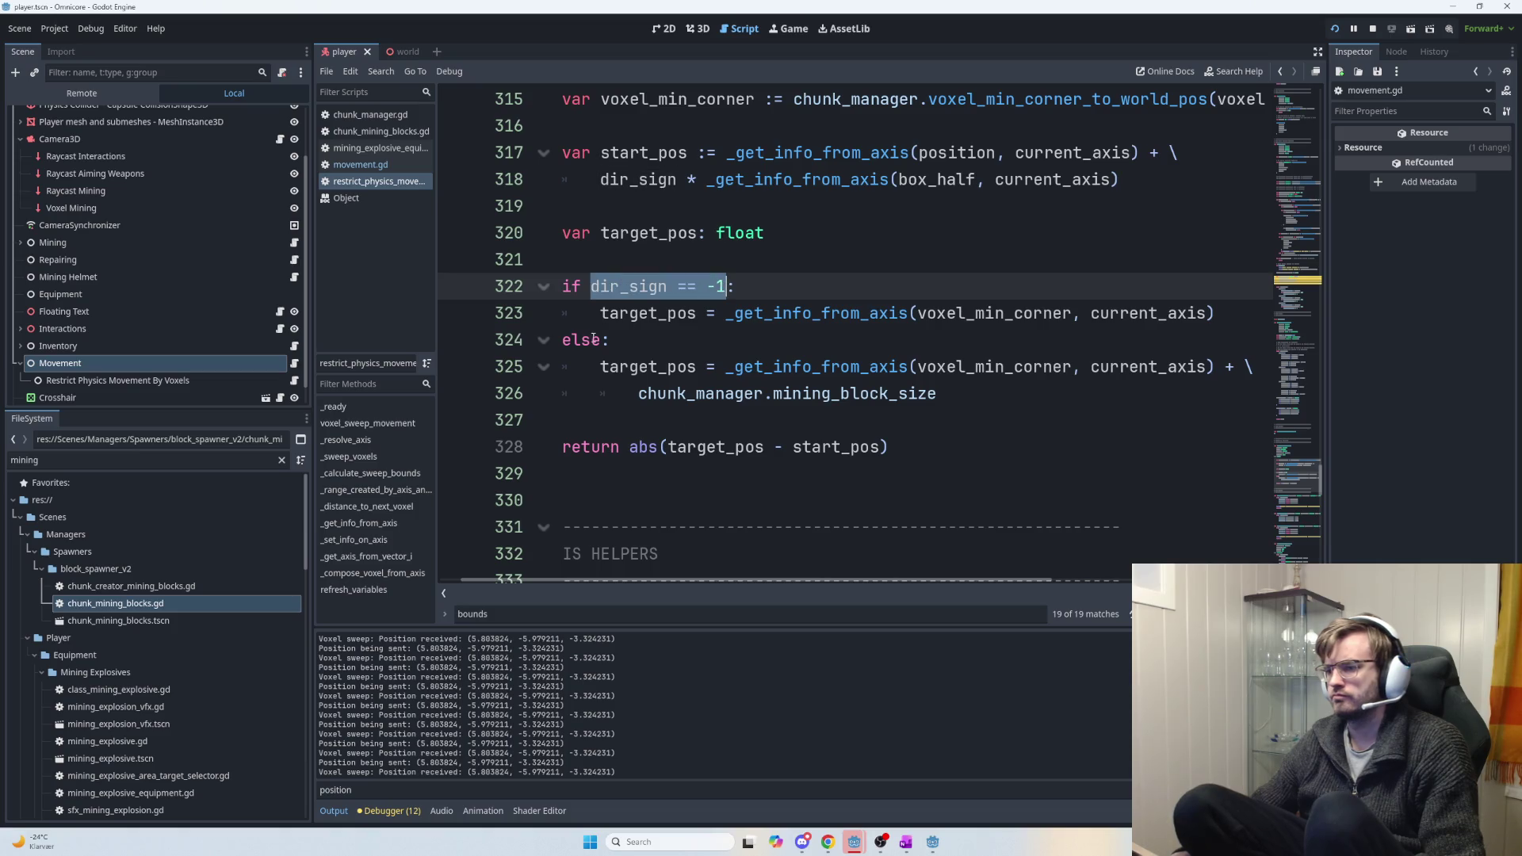
left_click(595, 339)
left_click_drag(594, 339, 582, 341)
type("if")
key("ctrl+v")
key("Left")
key("BackSpace")
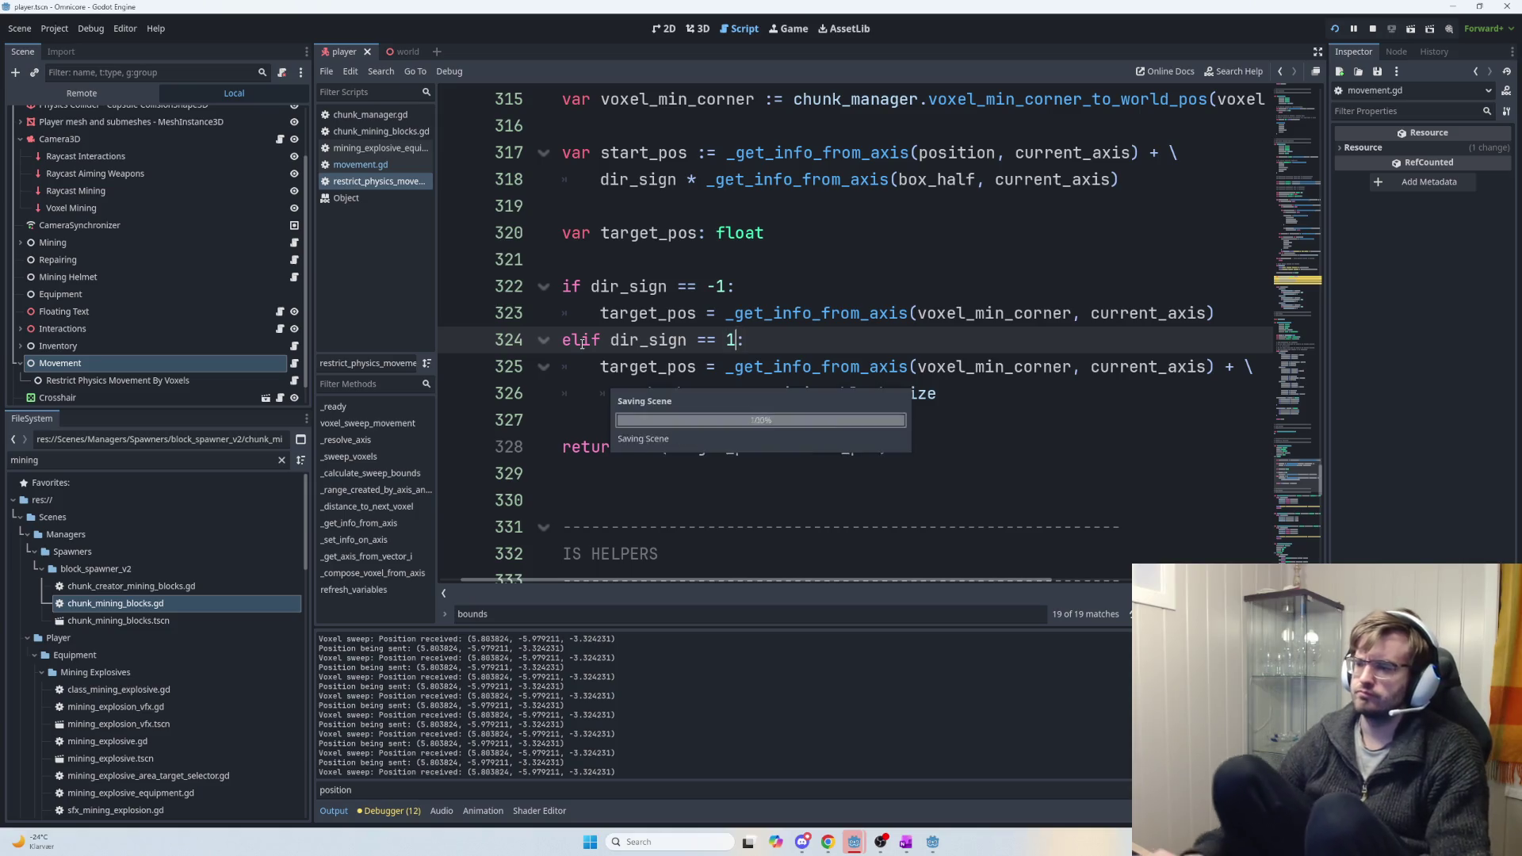
Wrap line 325 after 'target_pos =' with a backslash line continuation.
left_click(939, 393)
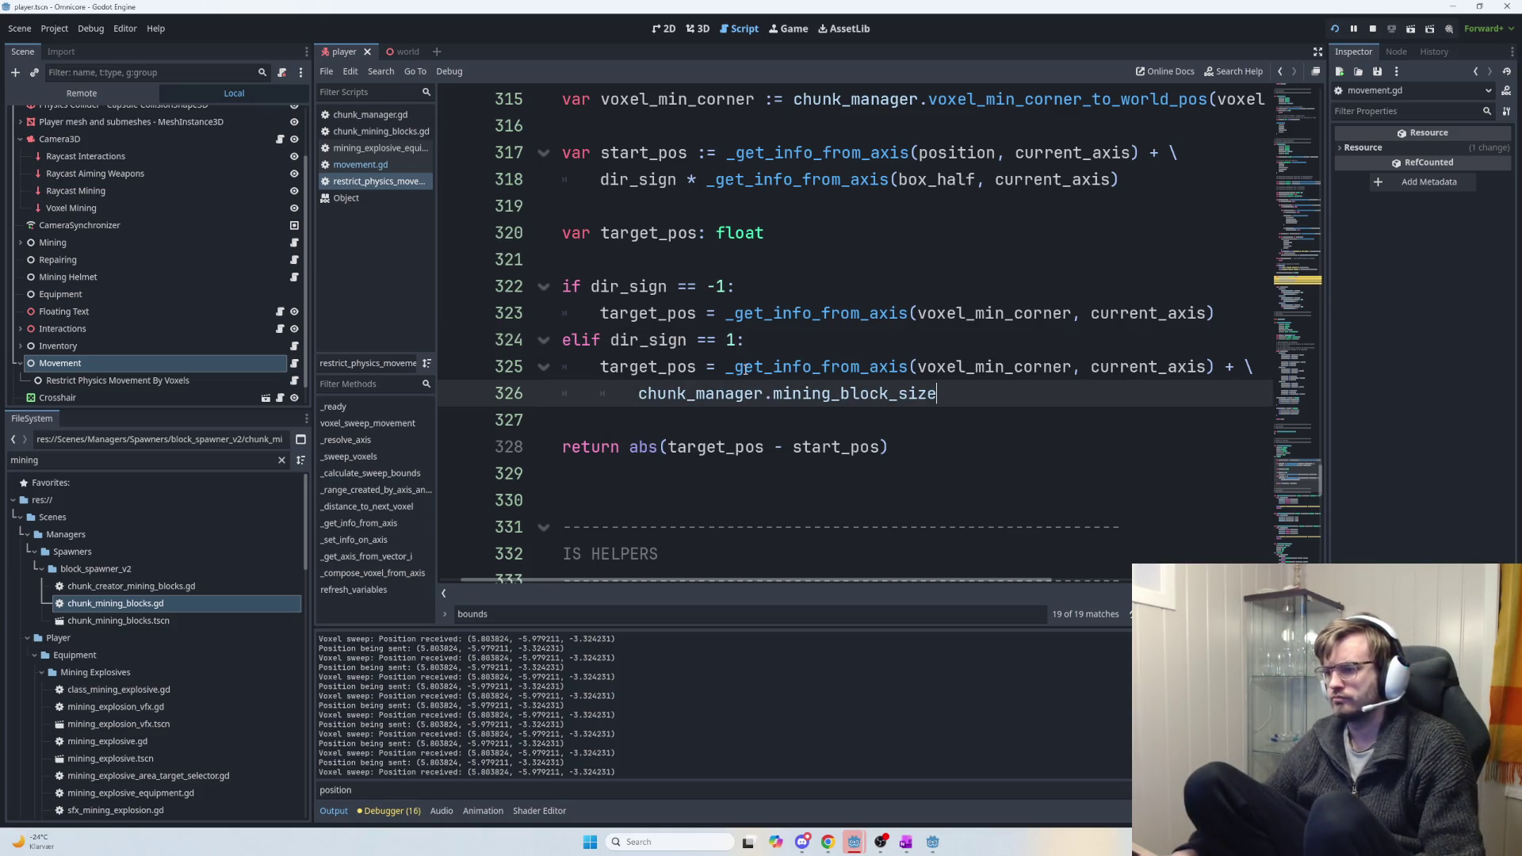
left_click(730, 366)
type("\\")
key("Return")
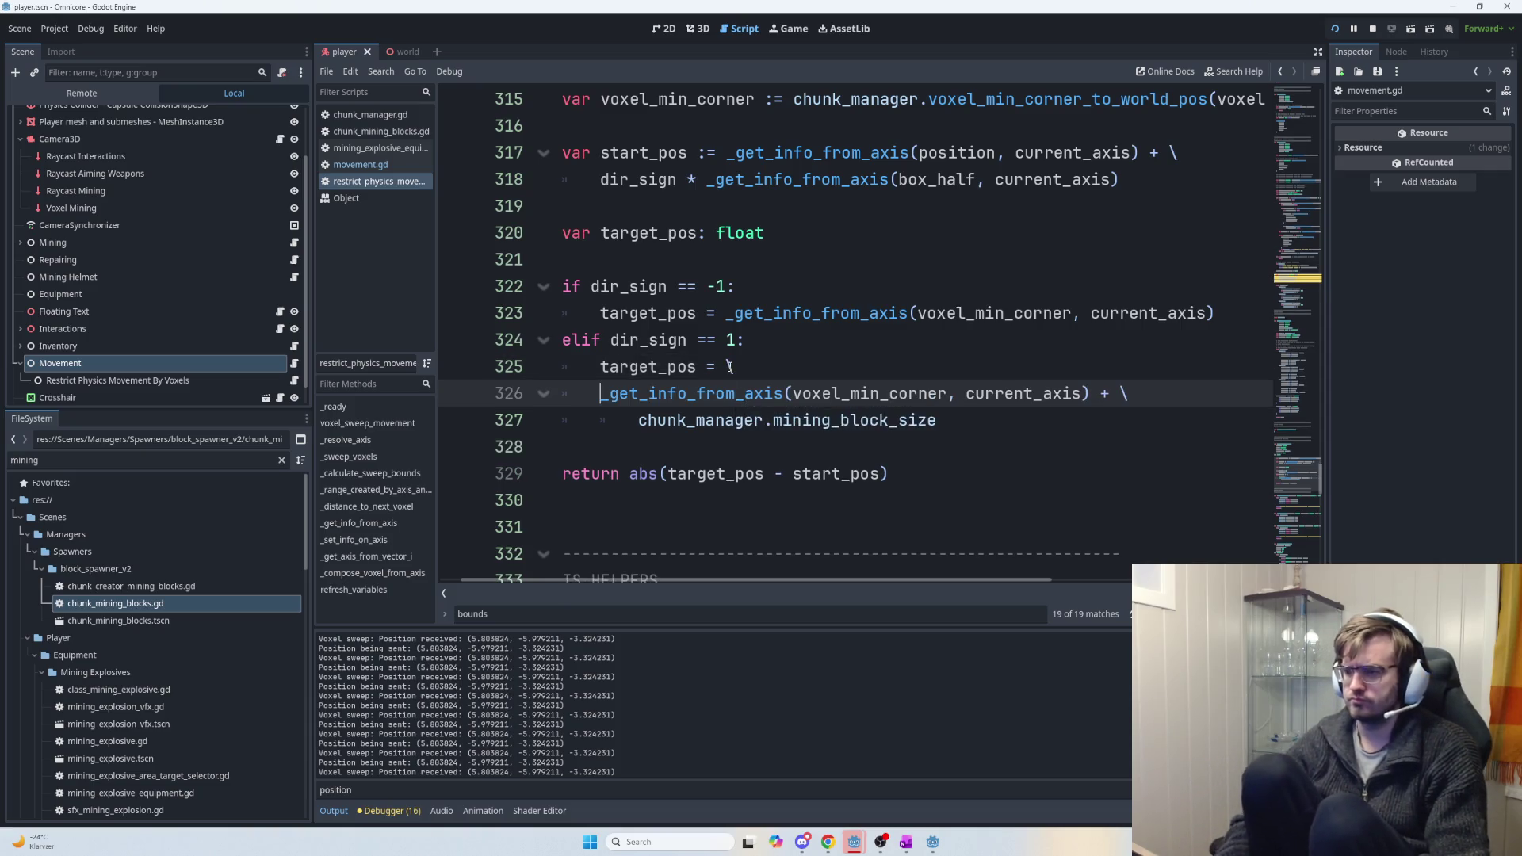
key("Tab")
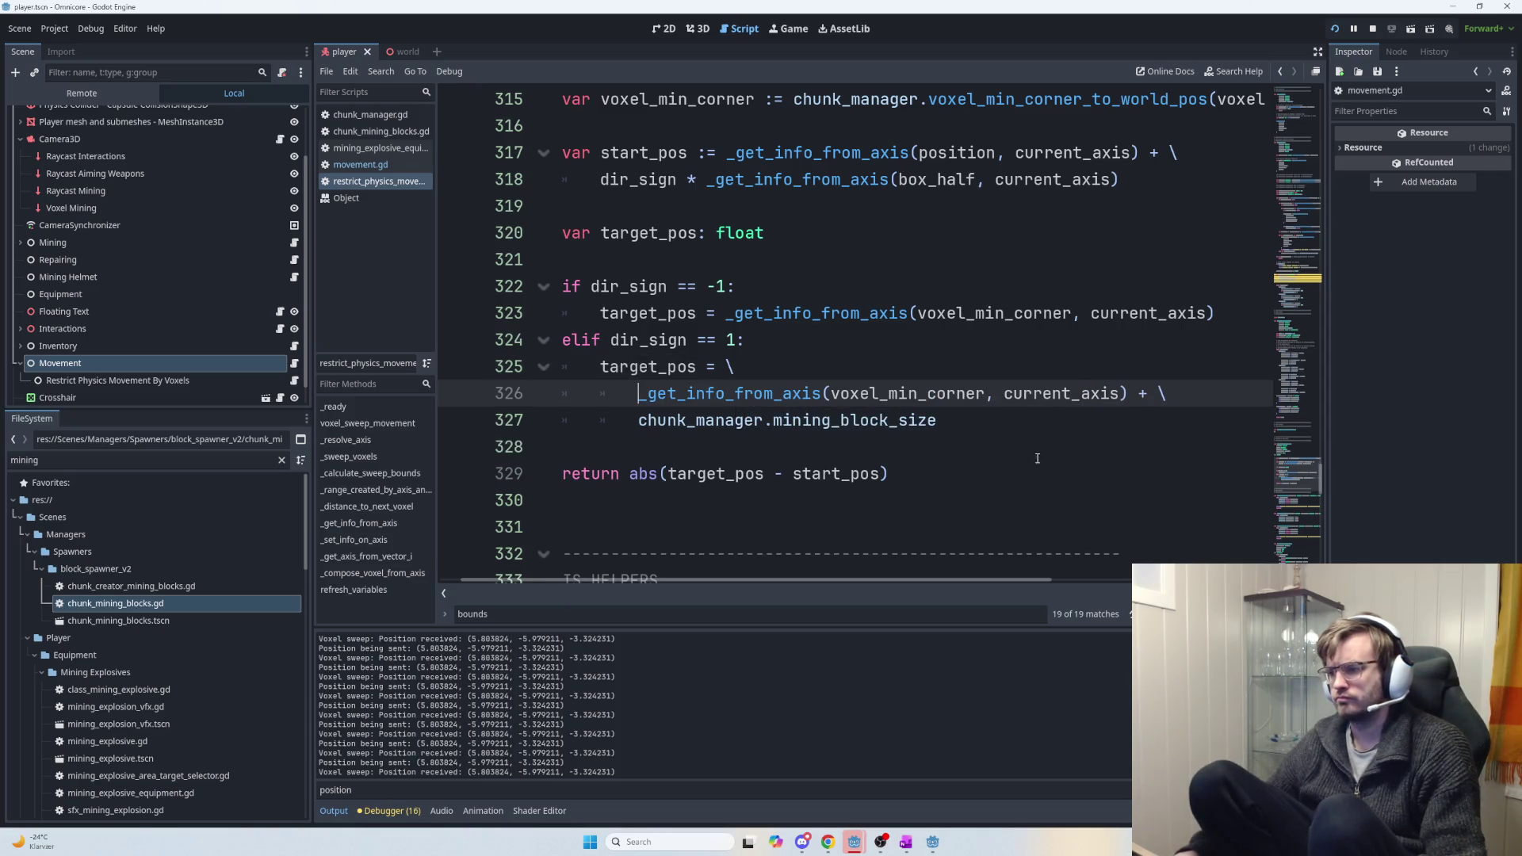
left_click(931, 437)
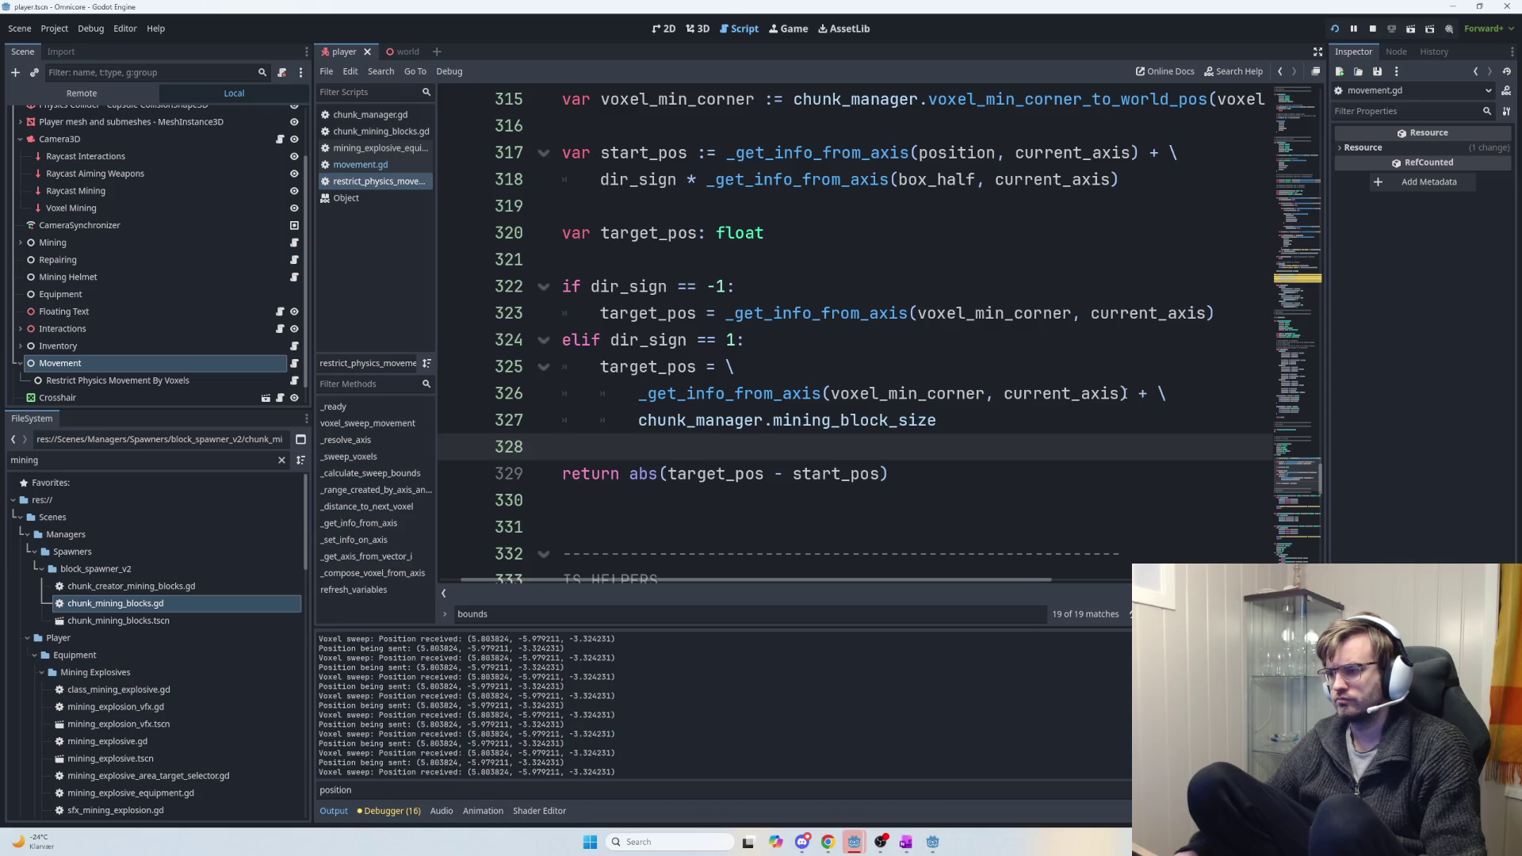
left_click(1126, 393)
left_click(938, 420)
left_click(638, 393, "shift")
left_click(669, 400)
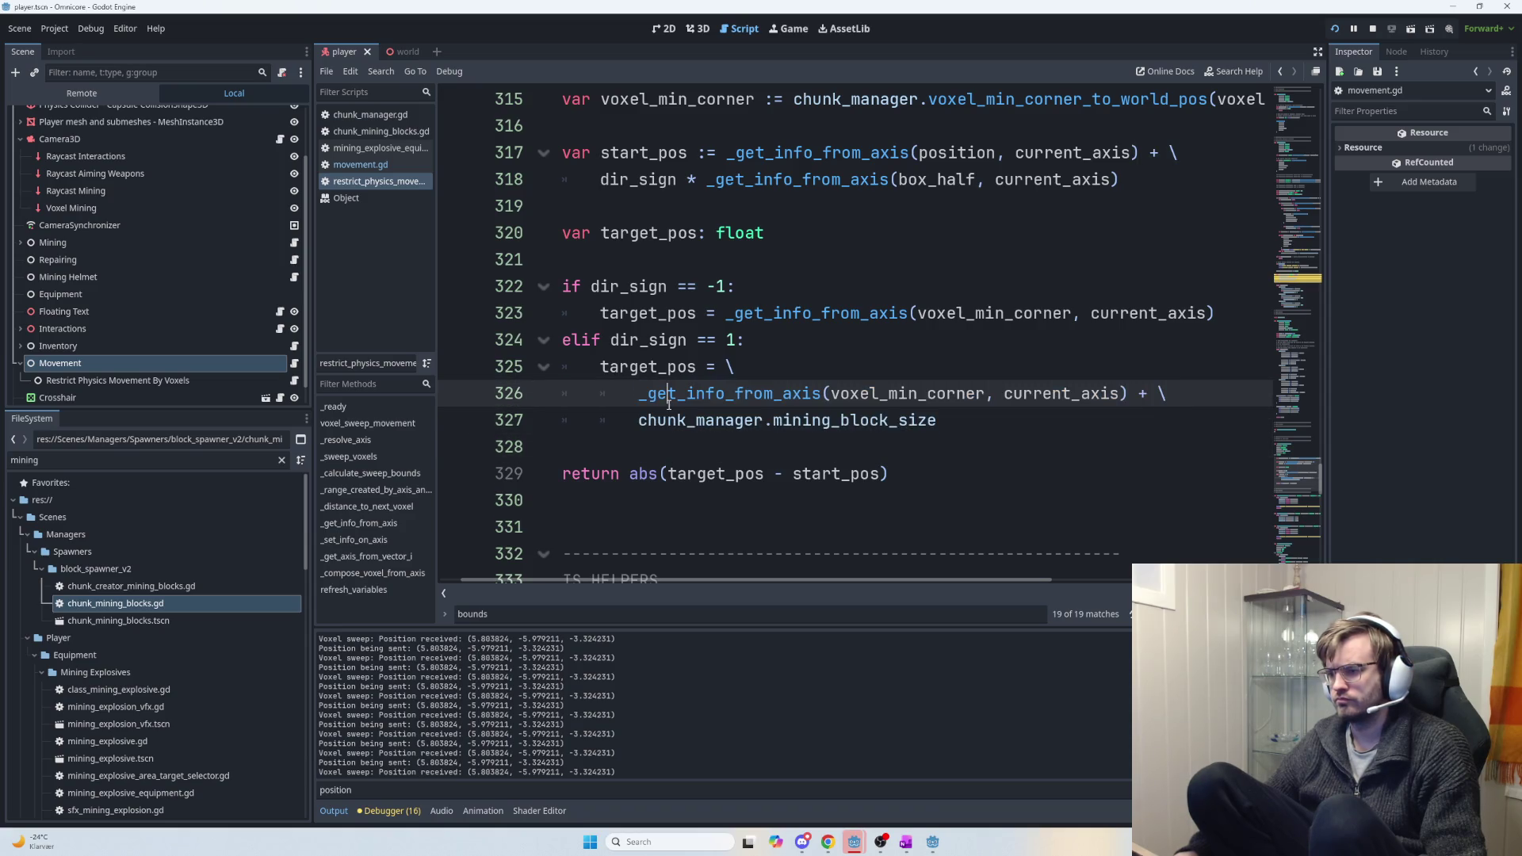
left_click_drag(937, 473, 630, 473)
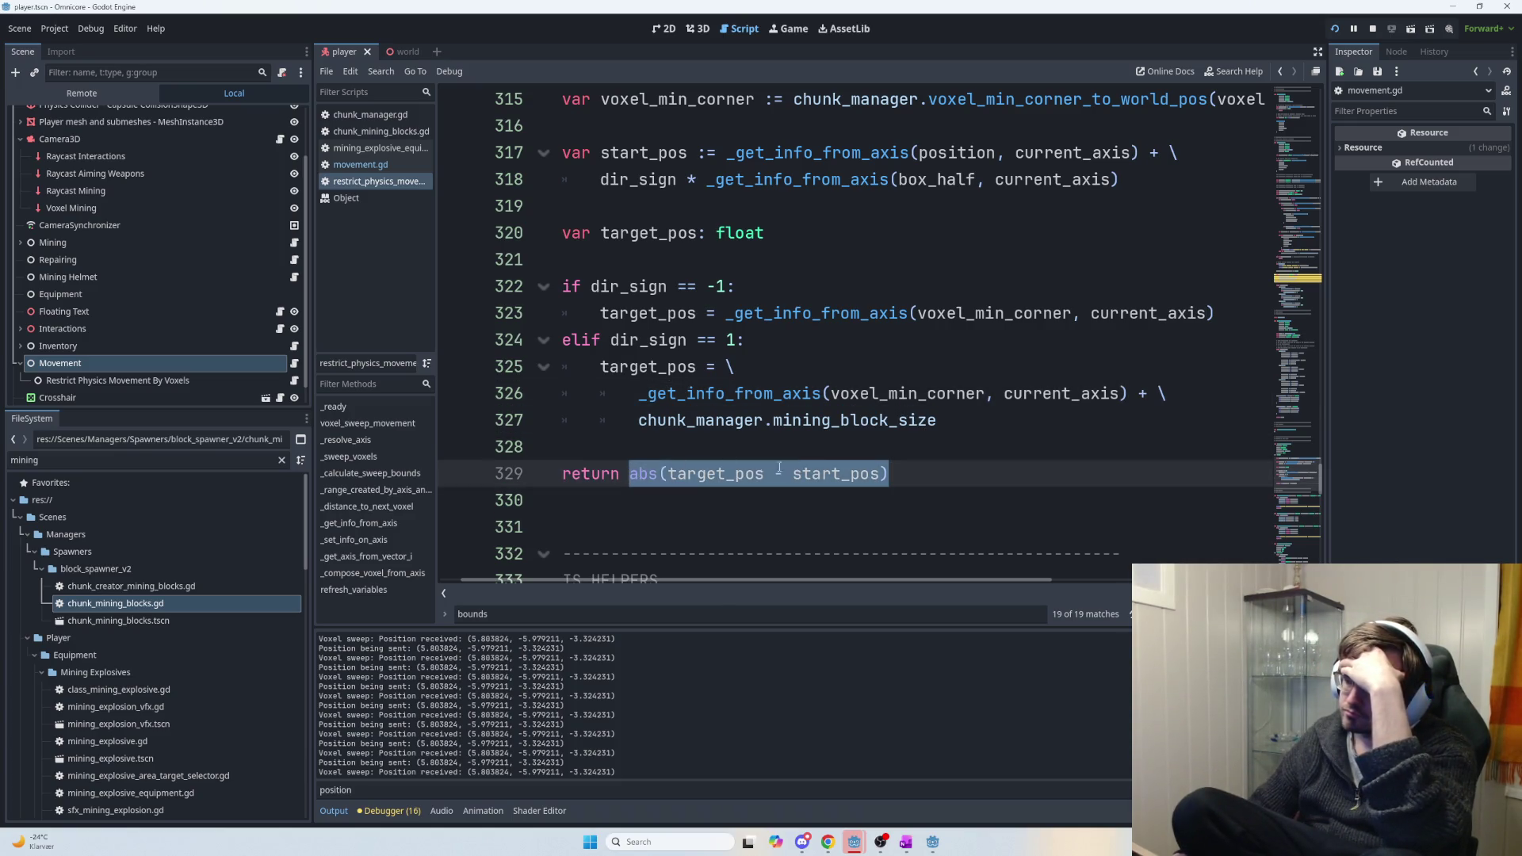
mouse_move(914, 469)
left_mouse_down()
mouse_move(626, 474)
mouse_move(639, 475)
left_mouse_up()
left_click(735, 476)
mouse_move(735, 476)
mouse_move(964, 401)
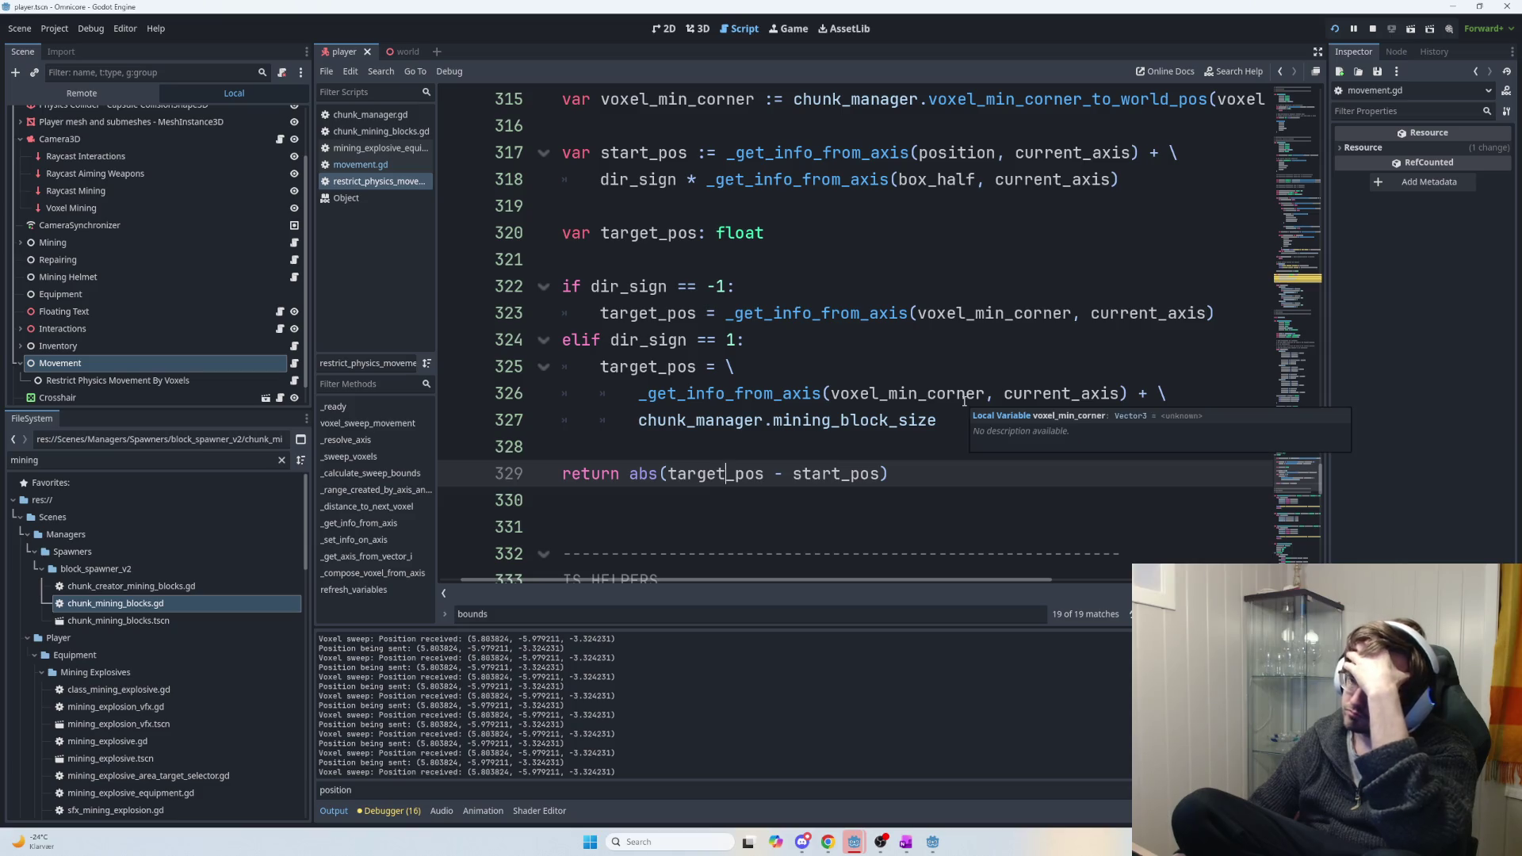
mouse_move(924, 474)
left_mouse_down()
mouse_move(623, 474)
mouse_move(923, 474)
left_mouse_up()
left_click(694, 476)
left_click(924, 474)
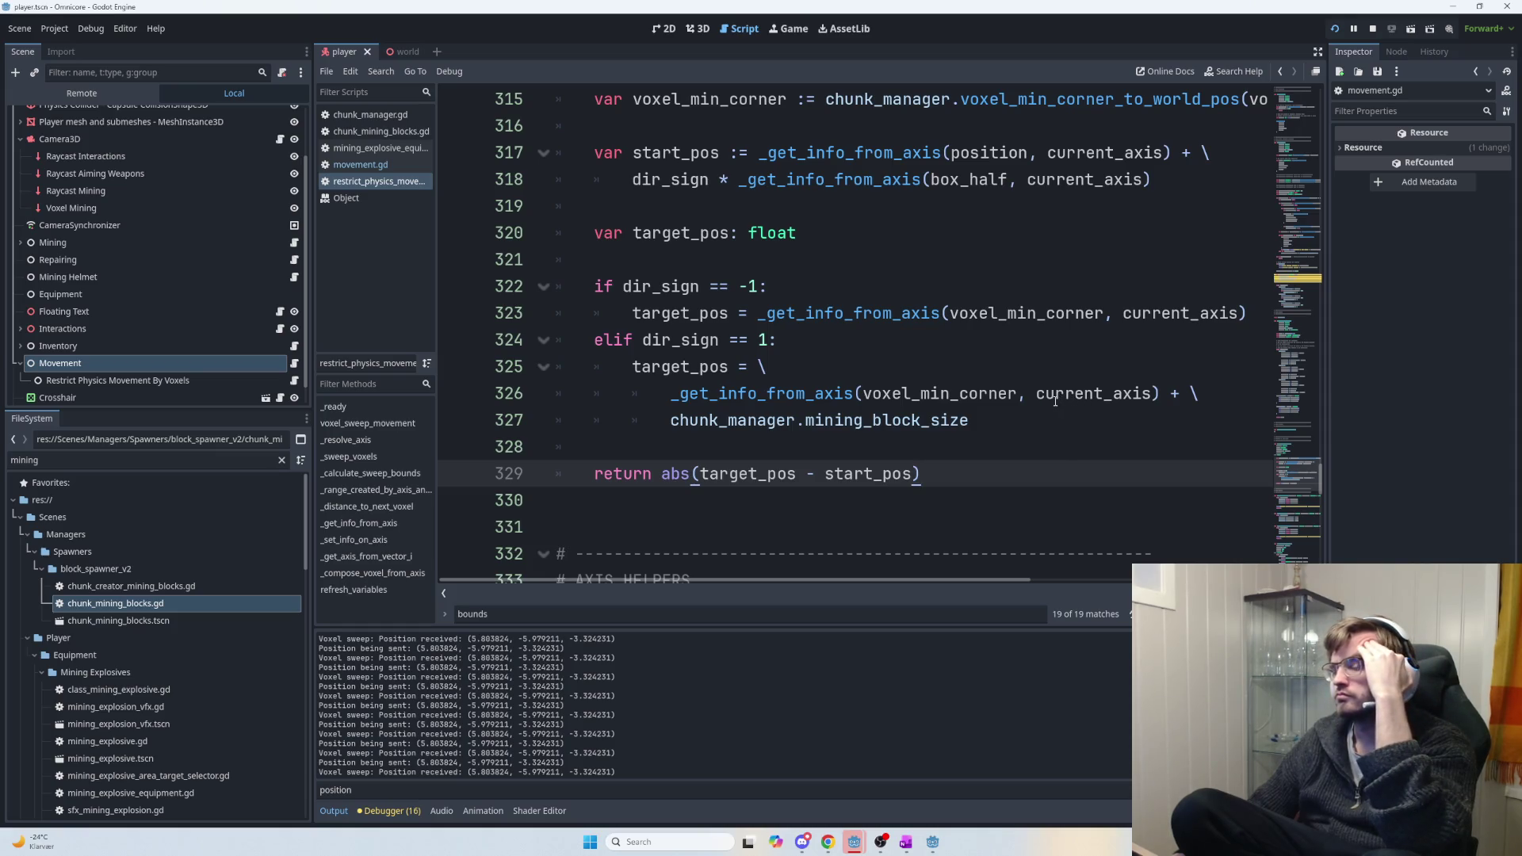
double_click(690, 373)
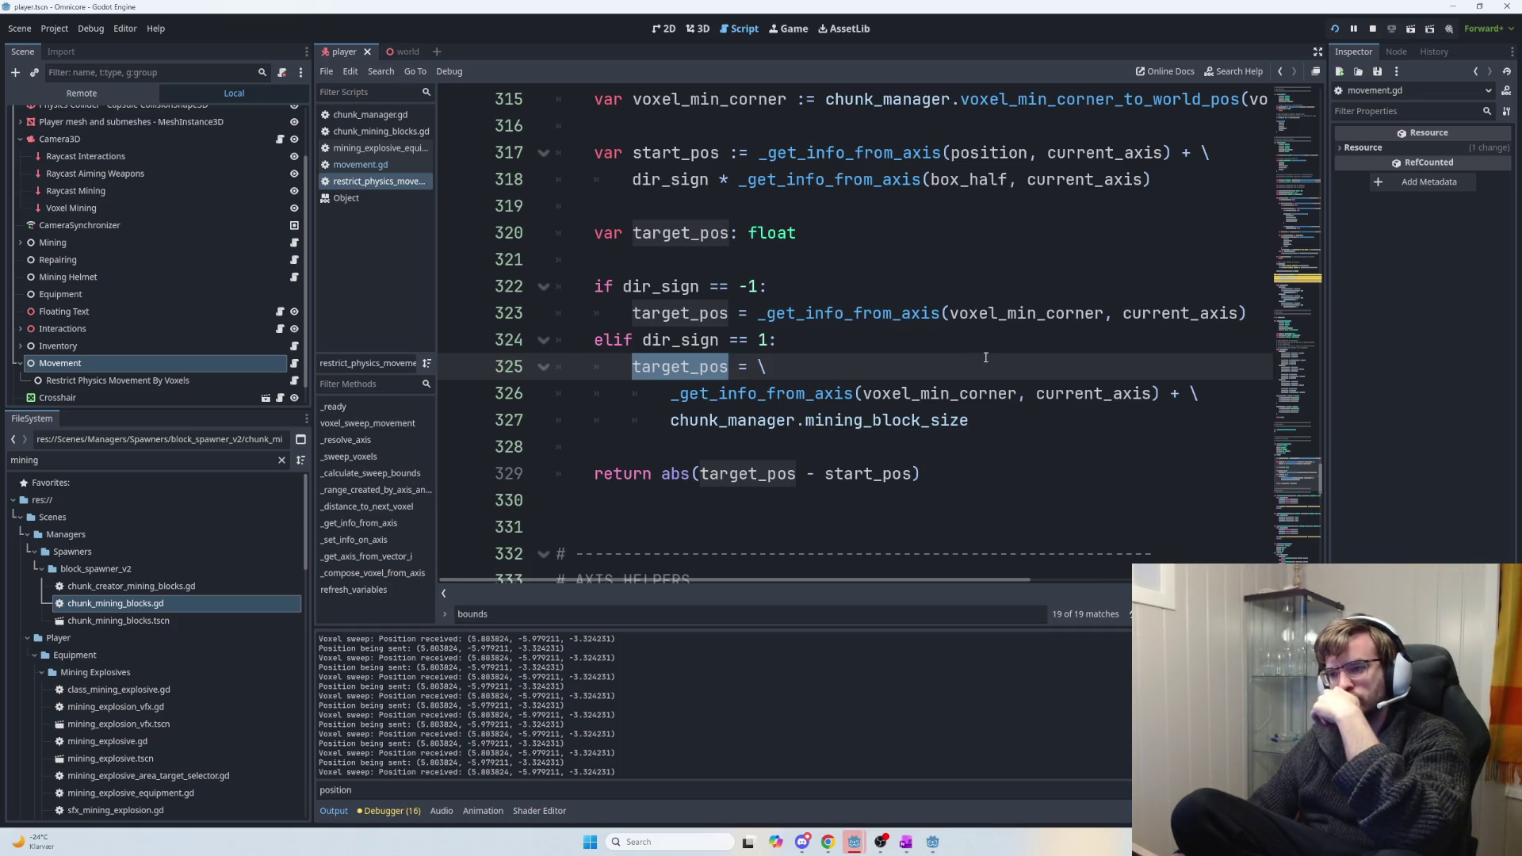
double_click(779, 473)
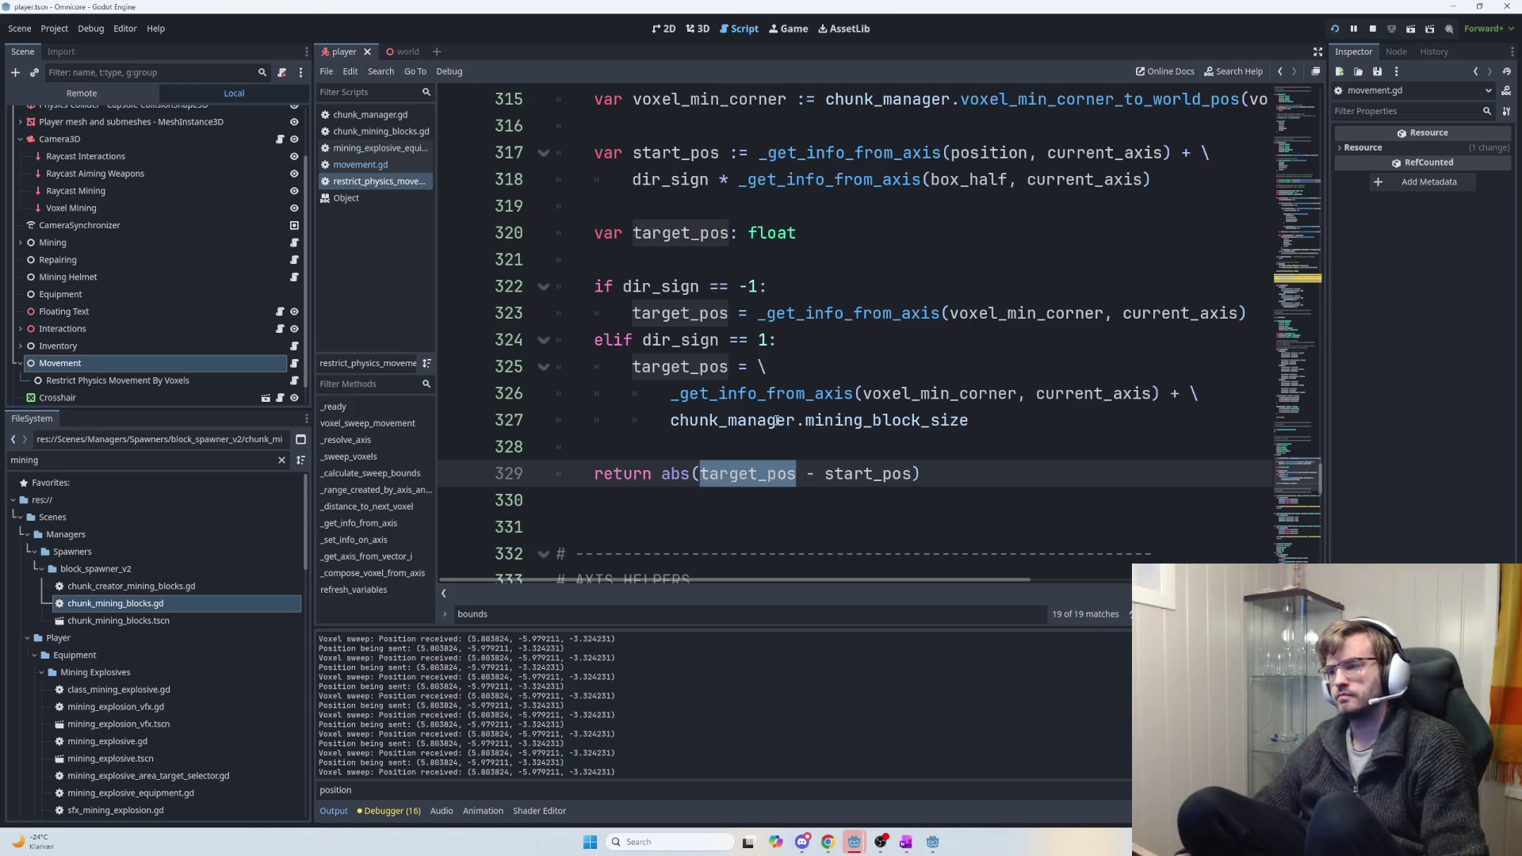
scroll(783, 419, "up", 4)
scroll(783, 419, "down", 3)
scroll(783, 420, "up", 1)
scroll(782, 423, "down", 3)
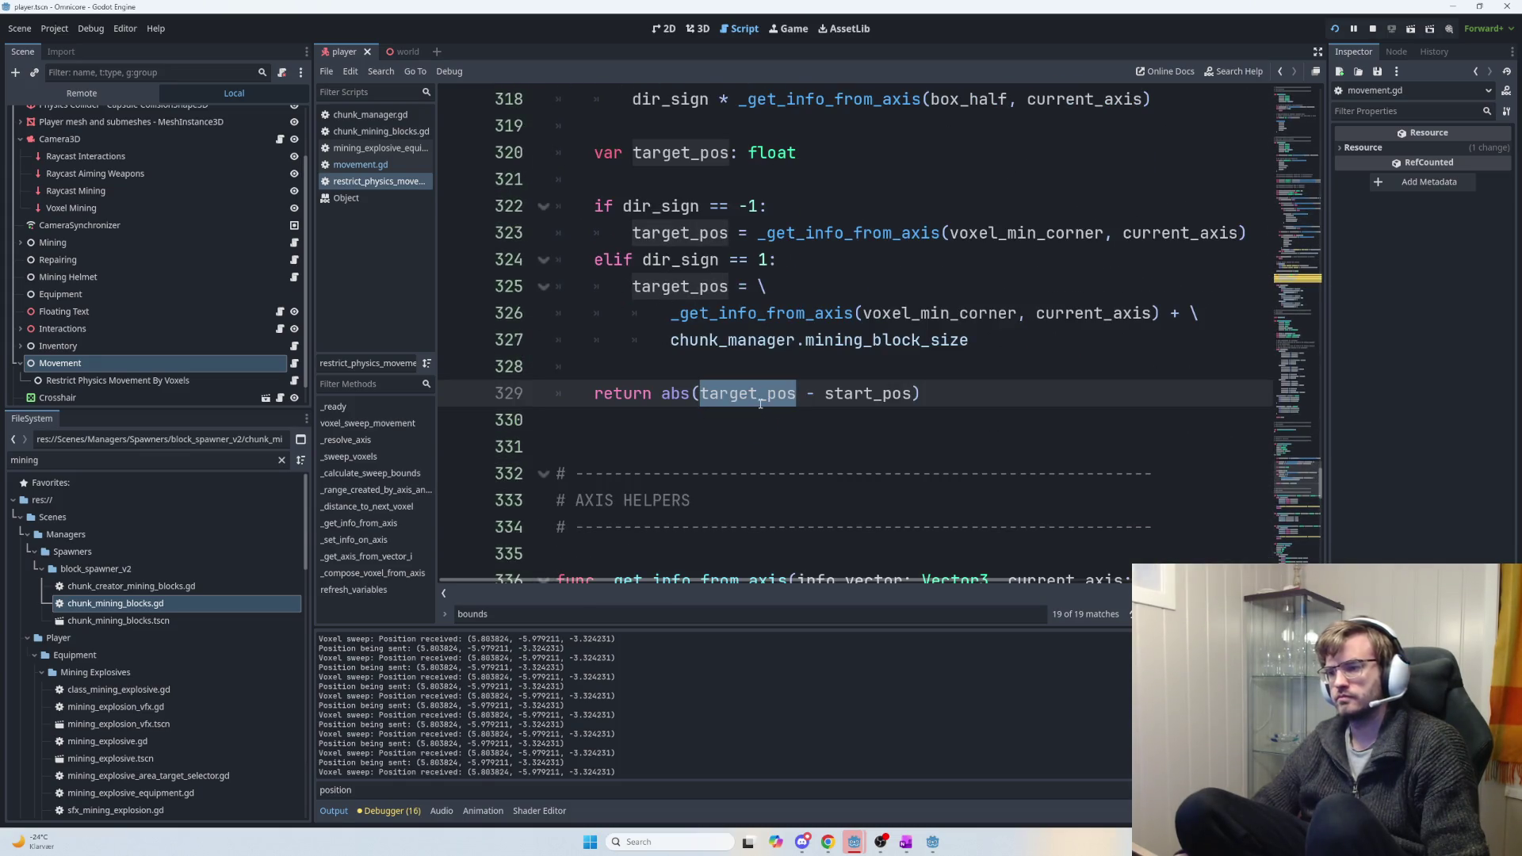
scroll(764, 402, "up", 4)
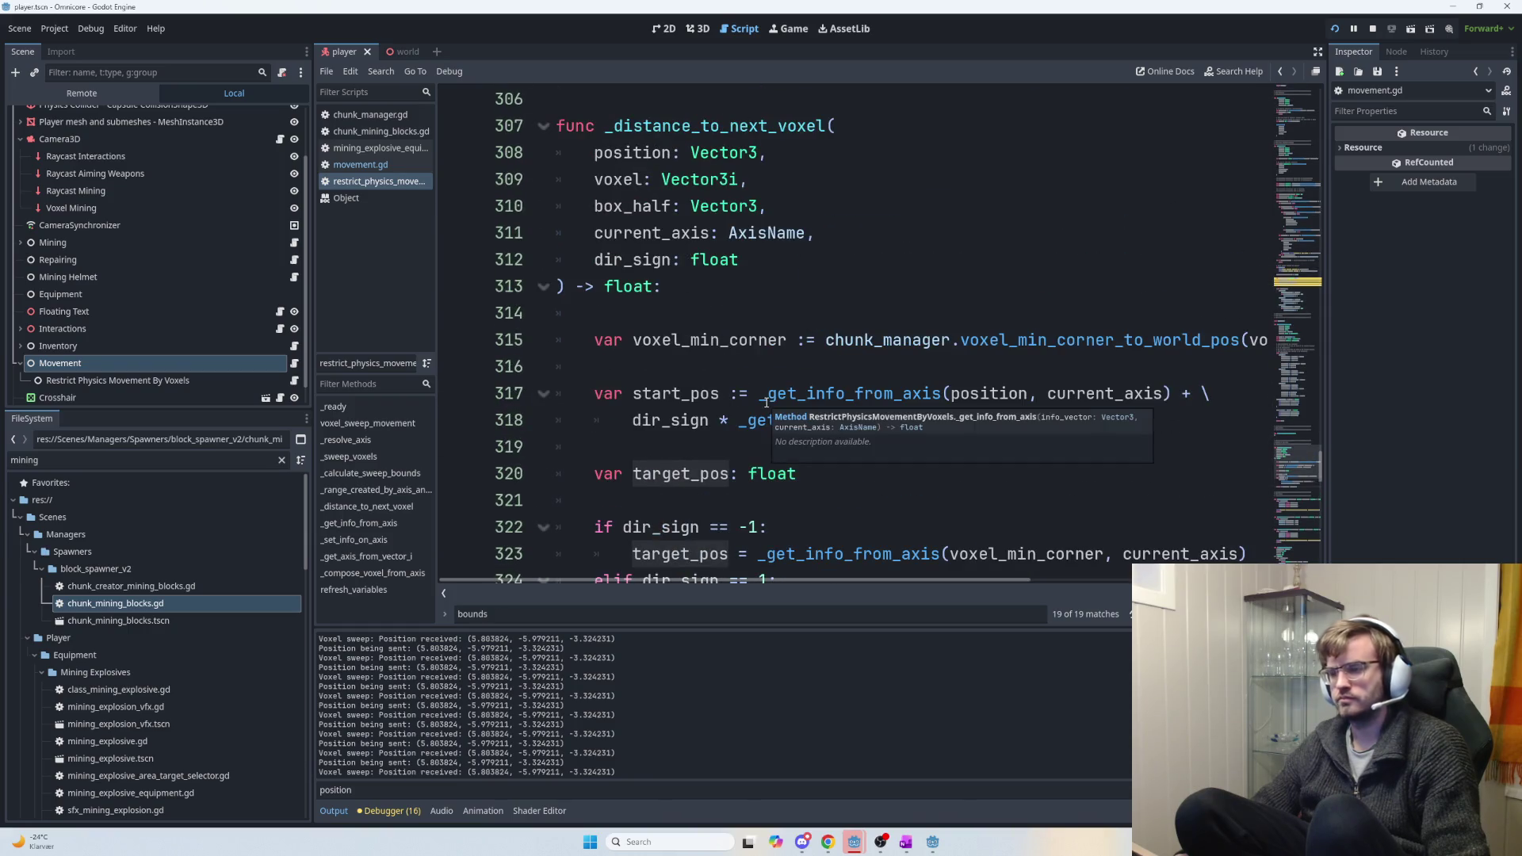
Insert a DistanceToVoxel class with a float target_position member above _distance_to_next_voxel.
scroll(765, 402, "up", 3)
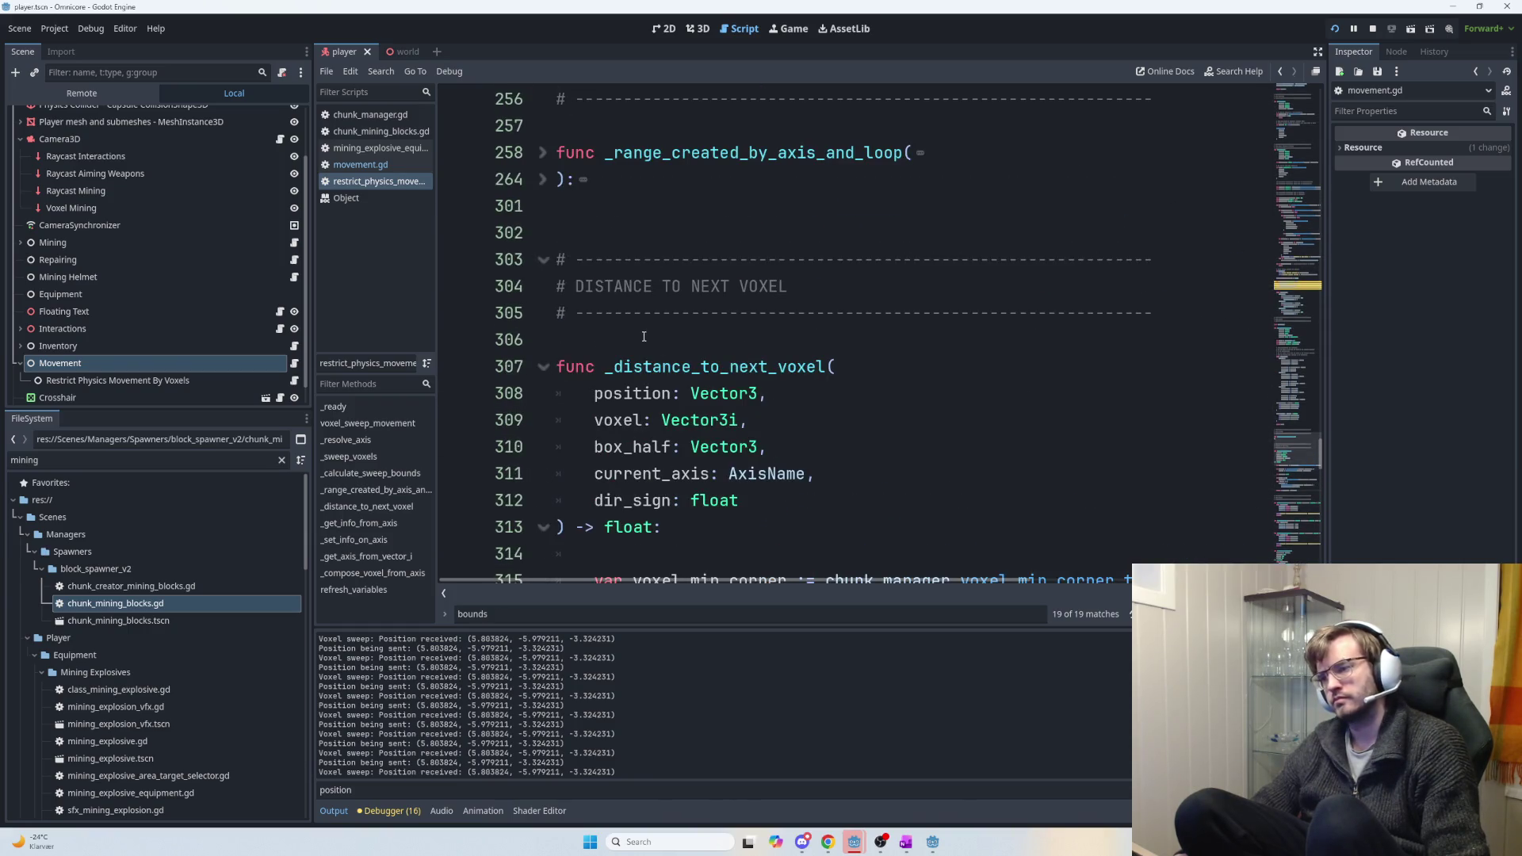
left_click(645, 338)
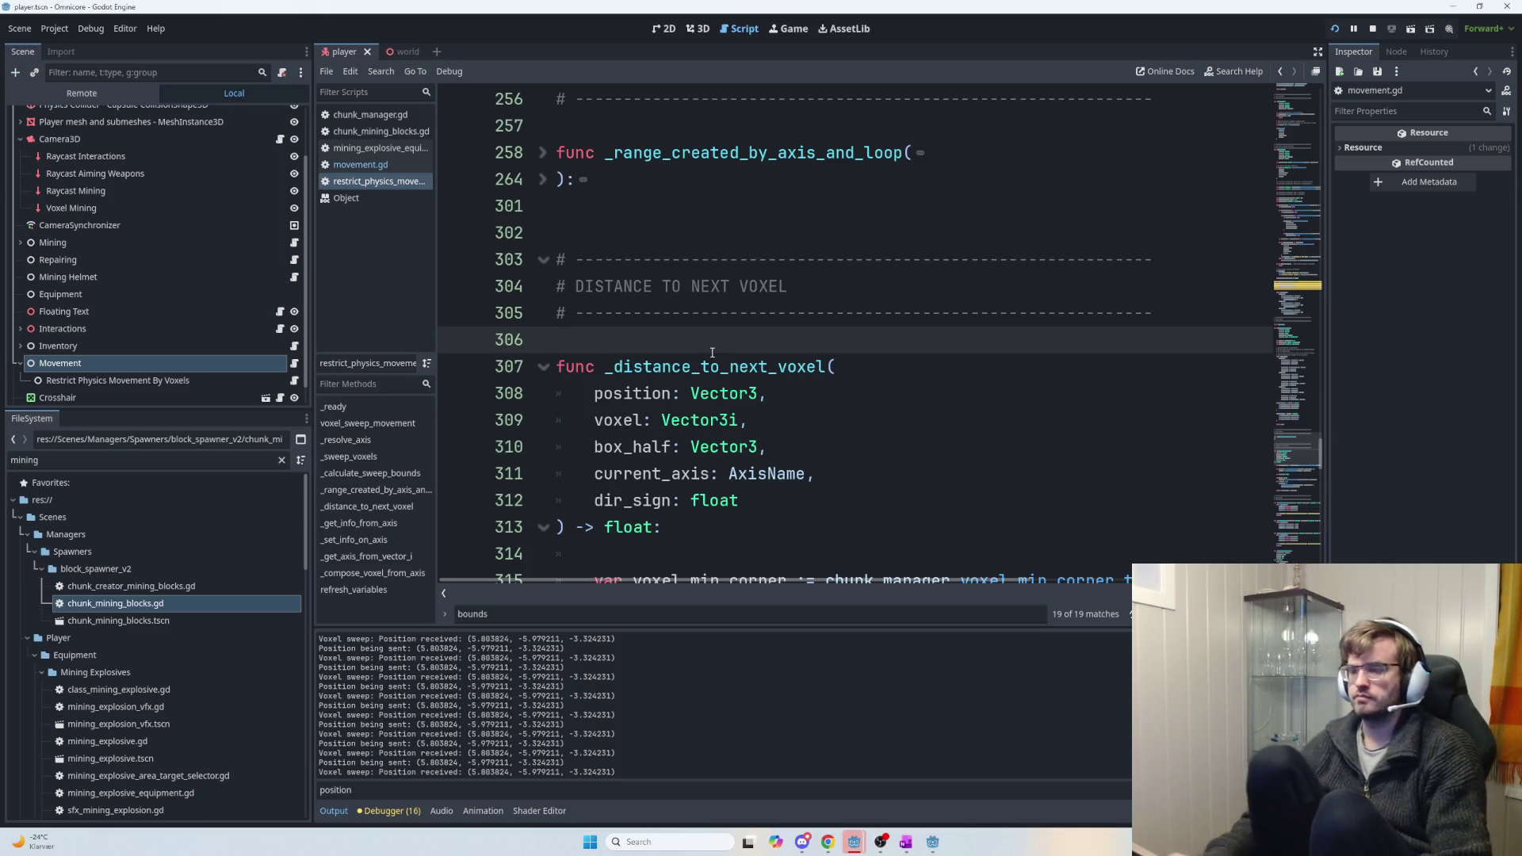
key("Return")
key("Return")
key("Up")
key("Up")
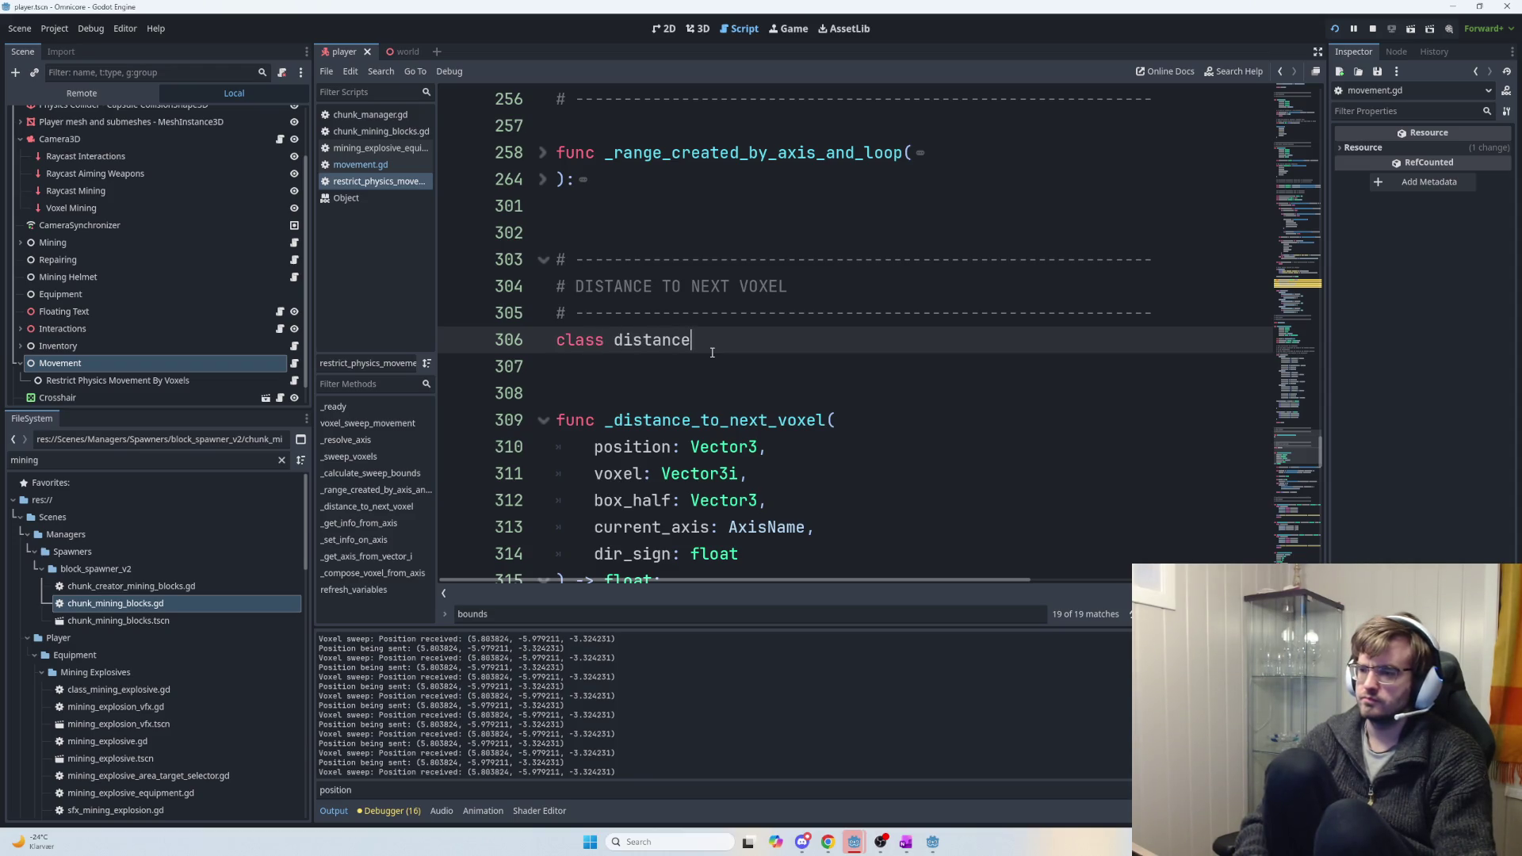
key("BackSpace")
key("BackSpace")
key("BackSpace")
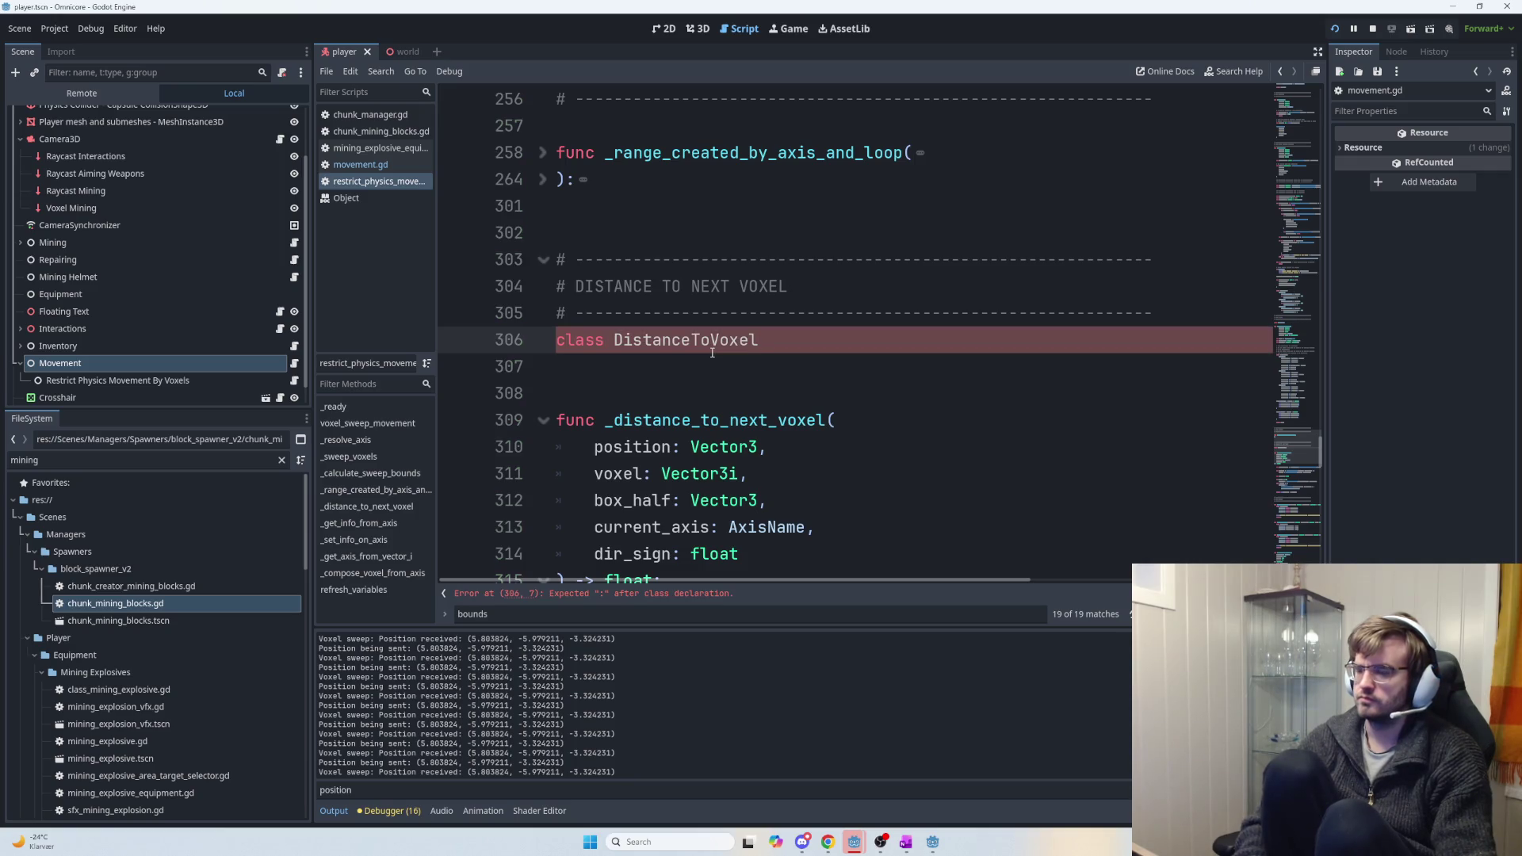
type("{")
key("Return")
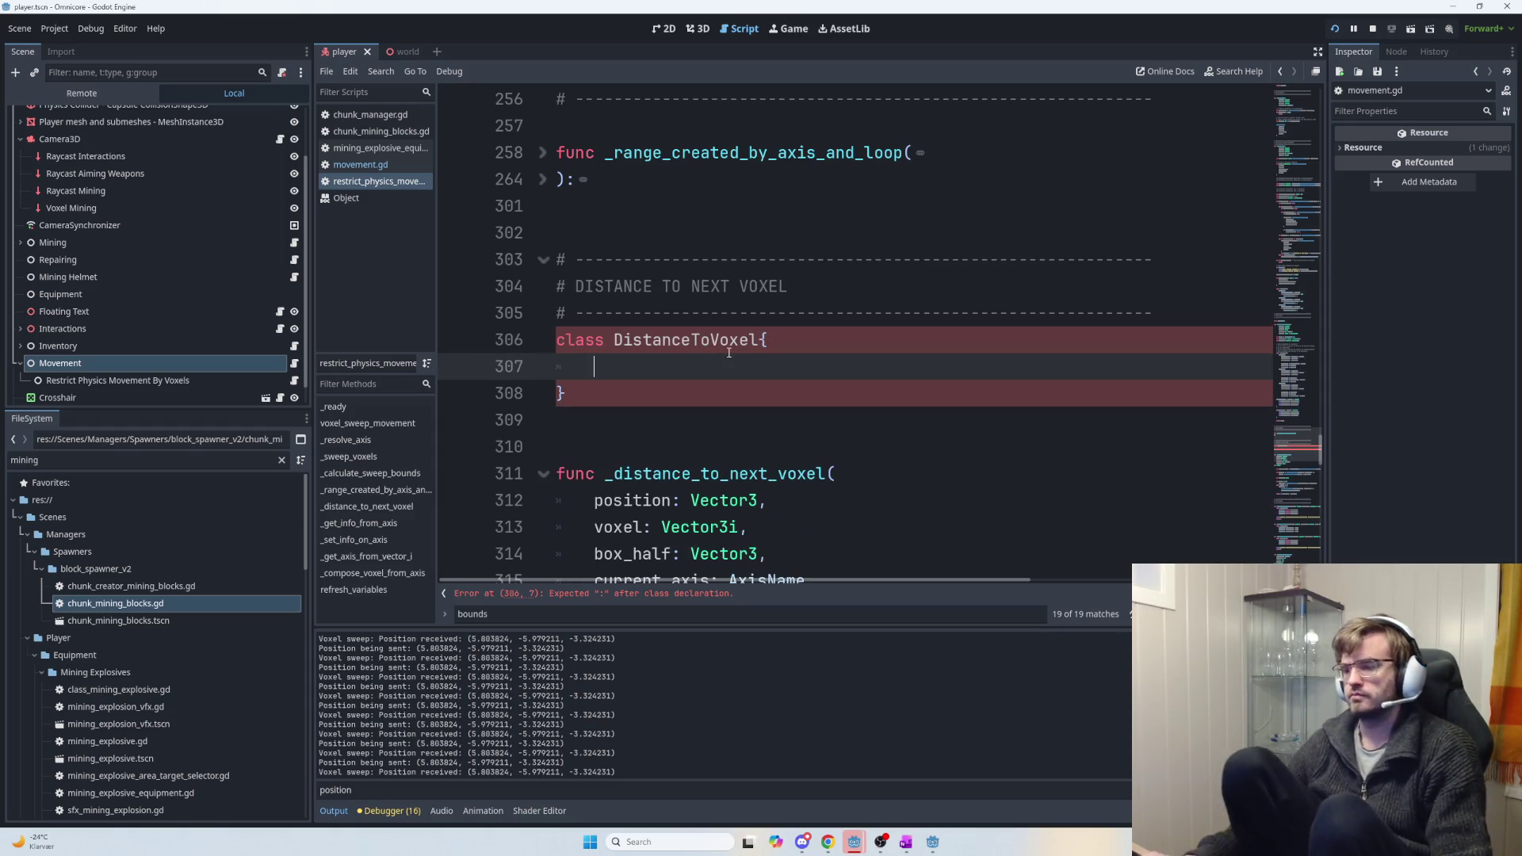
type("var target_position:")
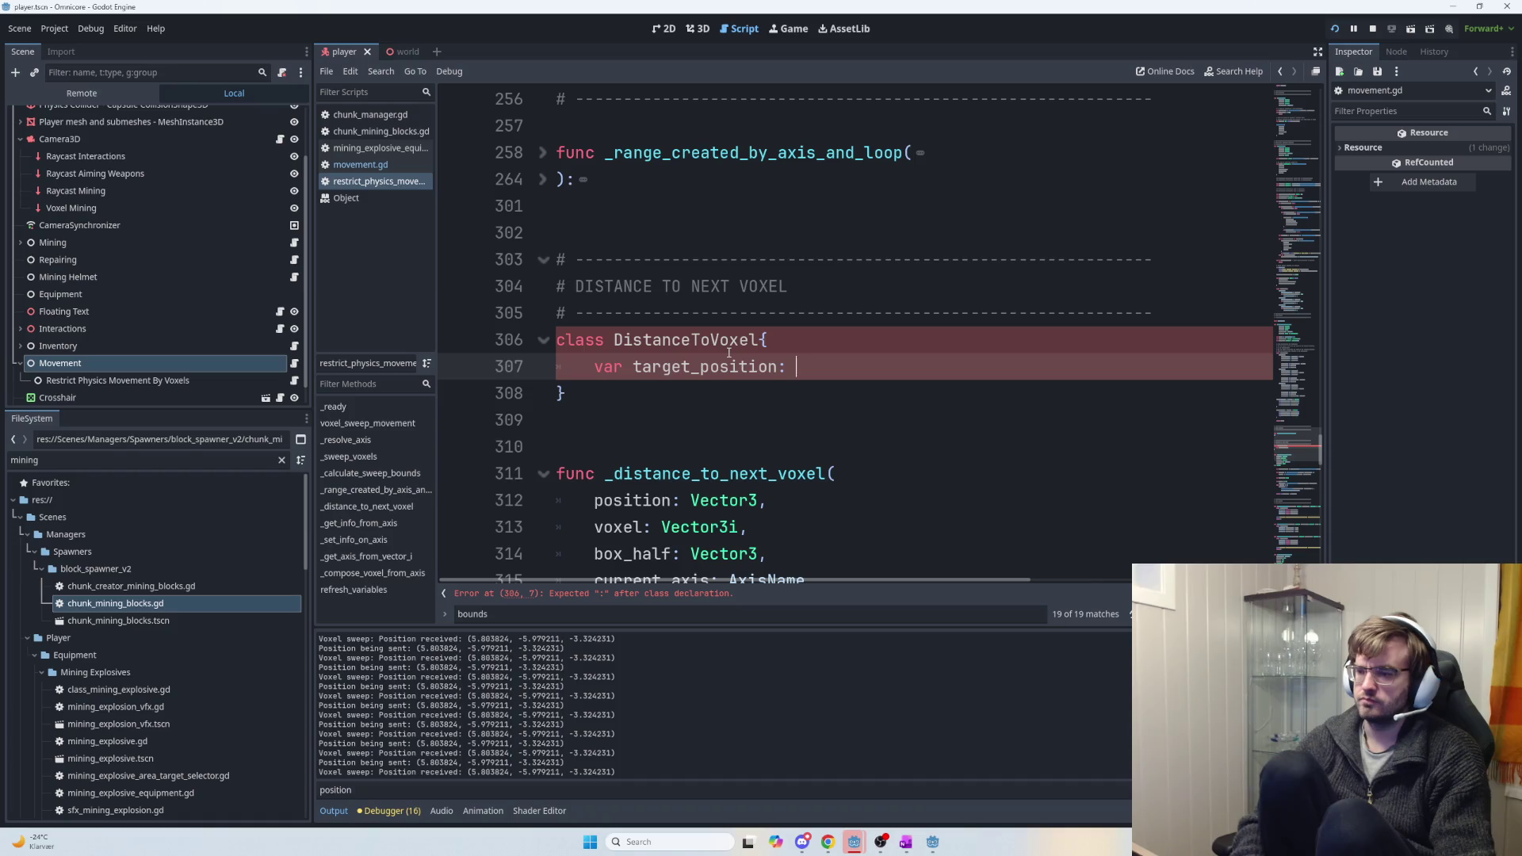
type("float =")
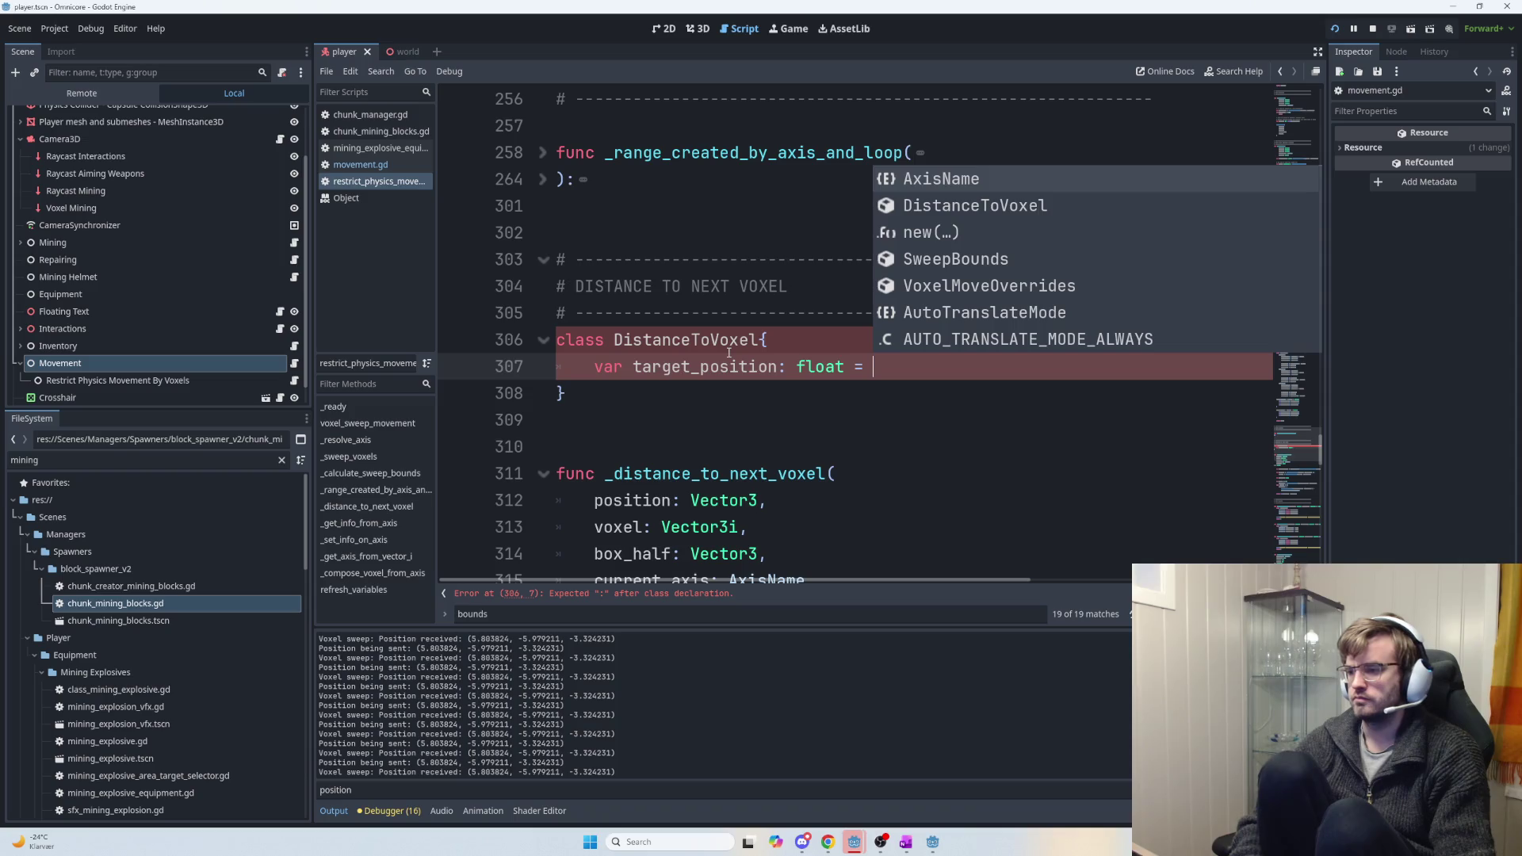
key("BackSpace")
key("BackSpace")
key("BackSpace")
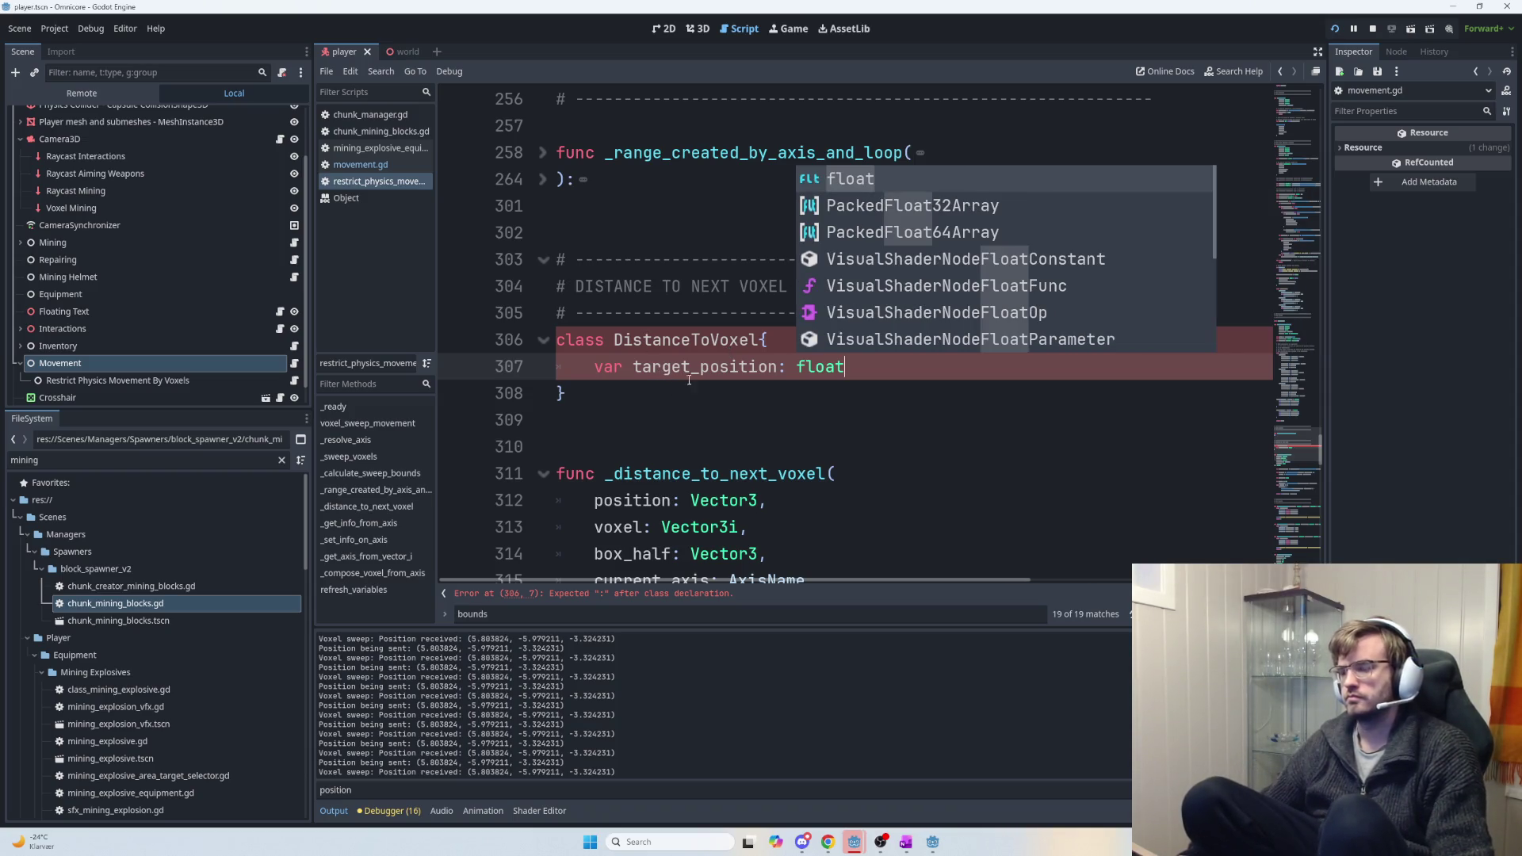
mouse_move(1318, 397)
left_mouse_down()
mouse_move(1333, 341)
mouse_move(1336, 357)
mouse_move(1305, 353)
left_mouse_up()
Match SweepBounds syntax: replace the class's opening brace with a colon and delete the closing brace.
left_click(543, 208)
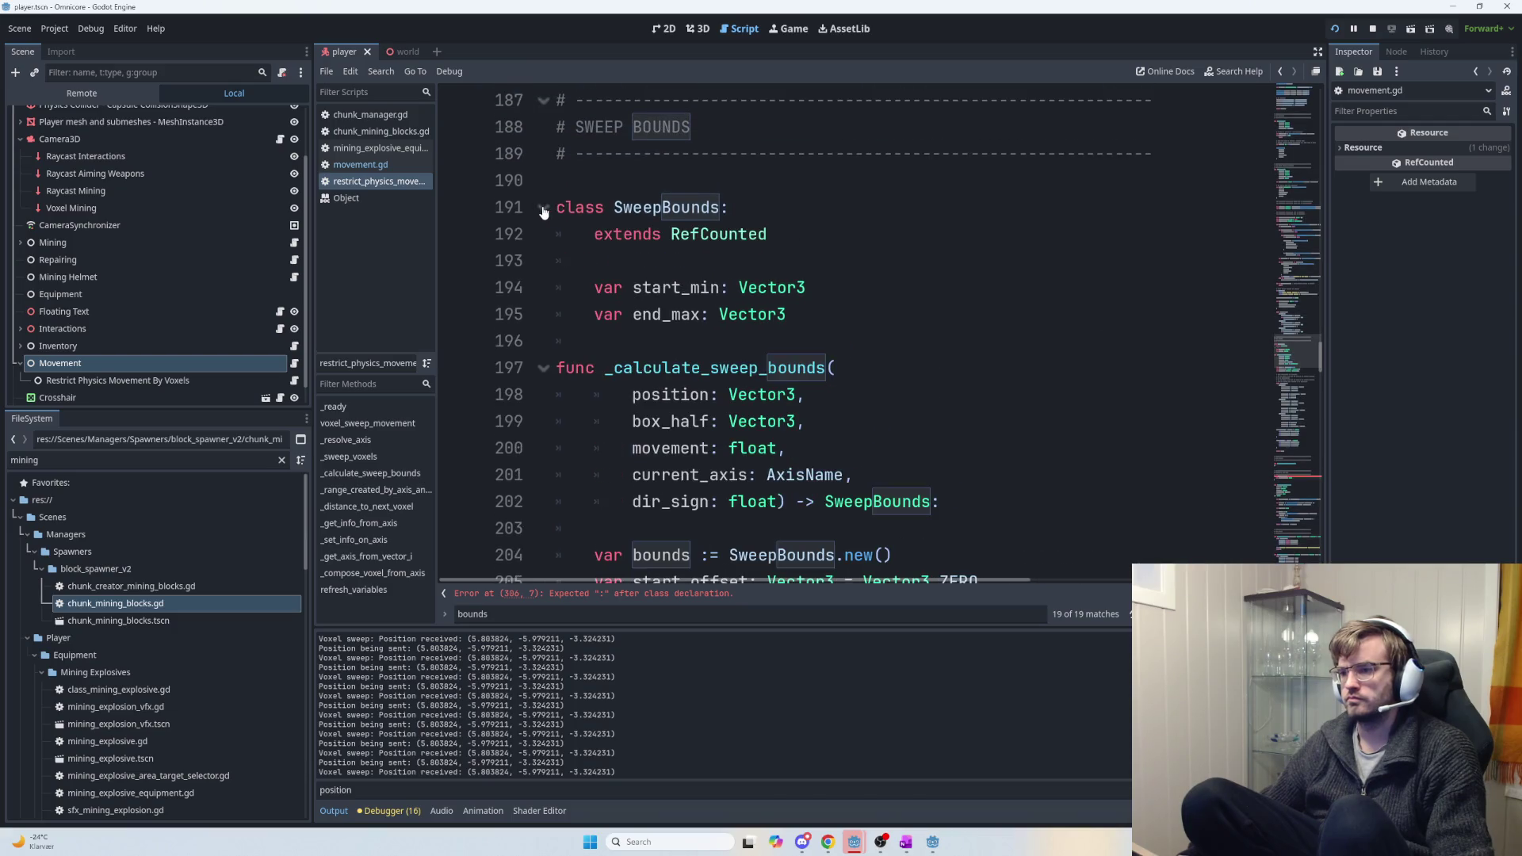
scroll(1087, 354, "down", 15)
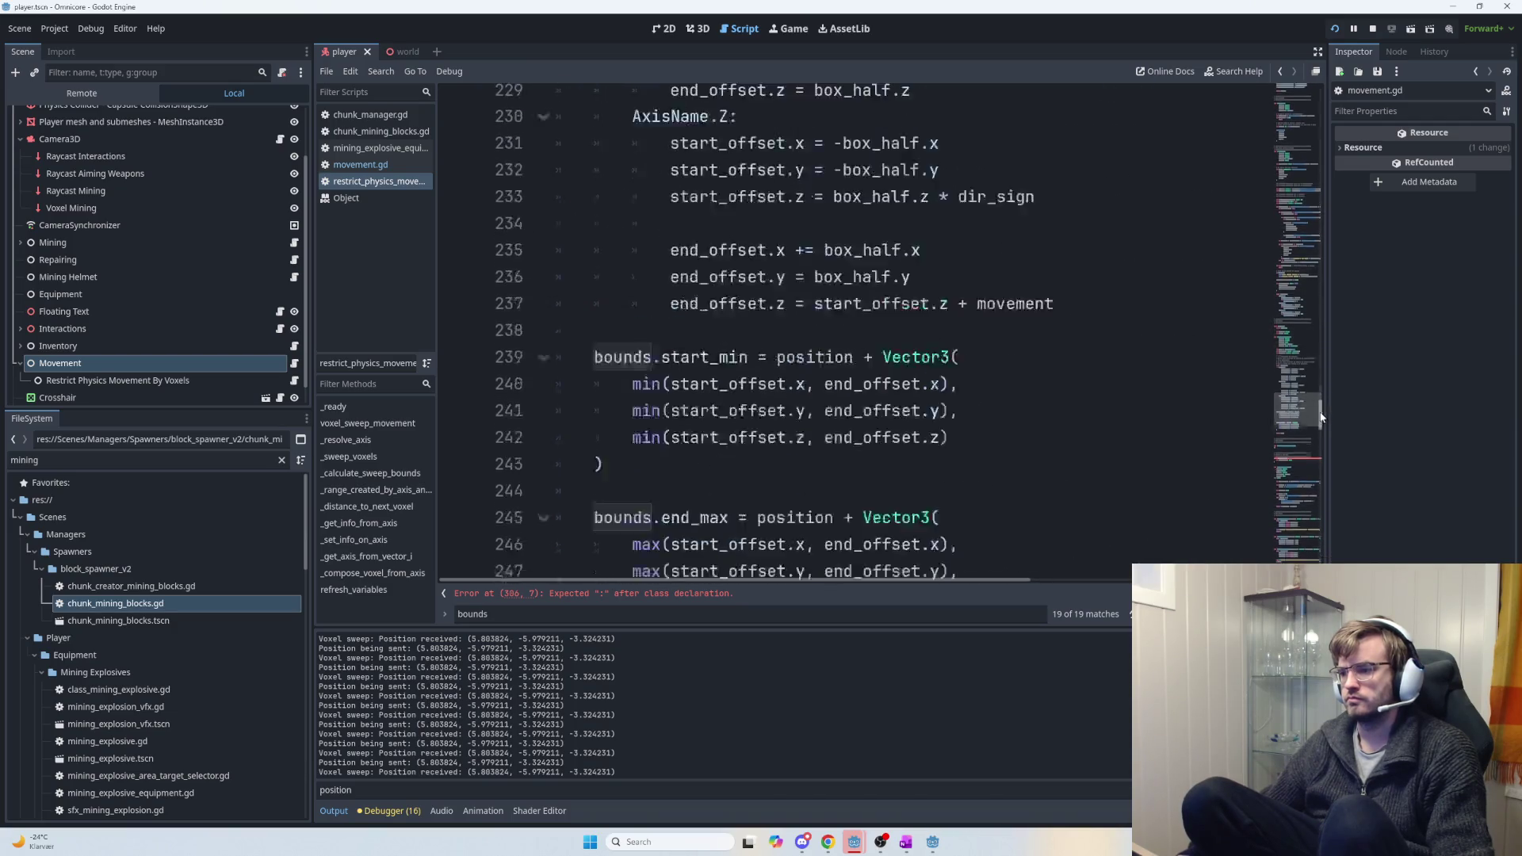
left_click(760, 388)
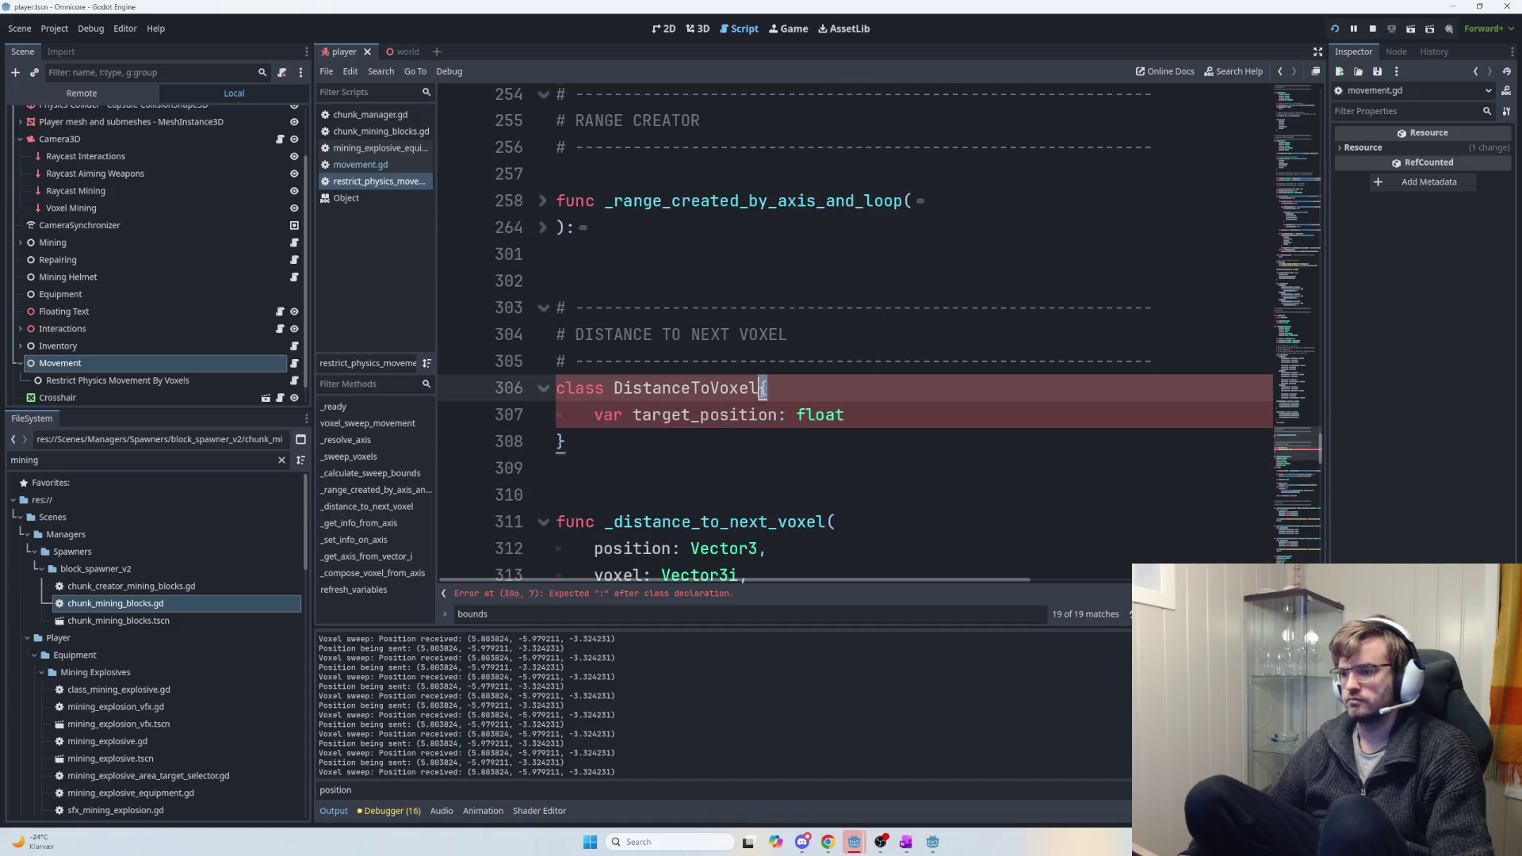
key("Delete")
type(":")
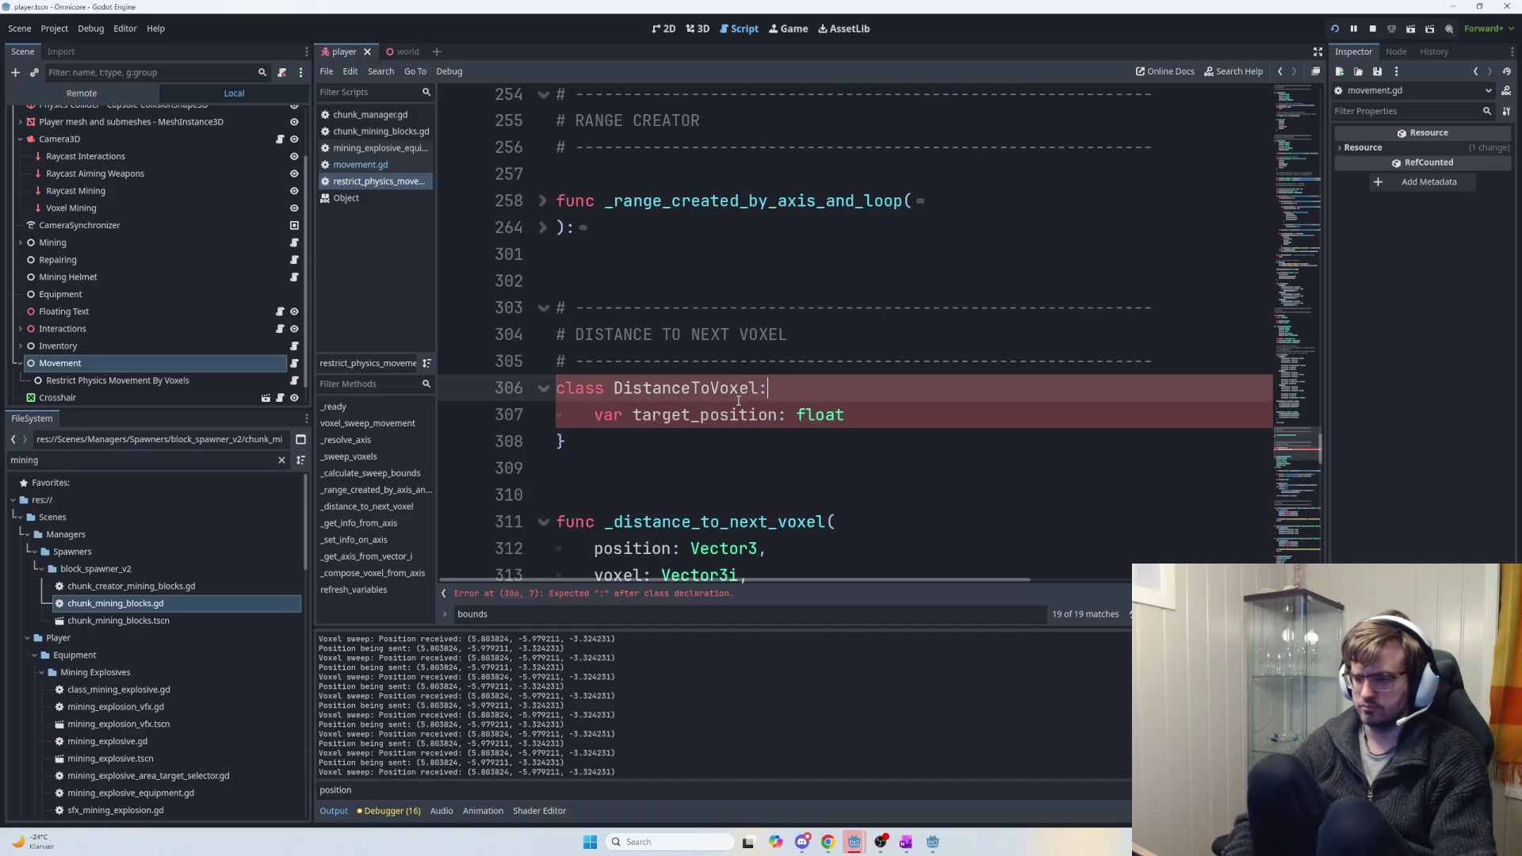
left_click(562, 442)
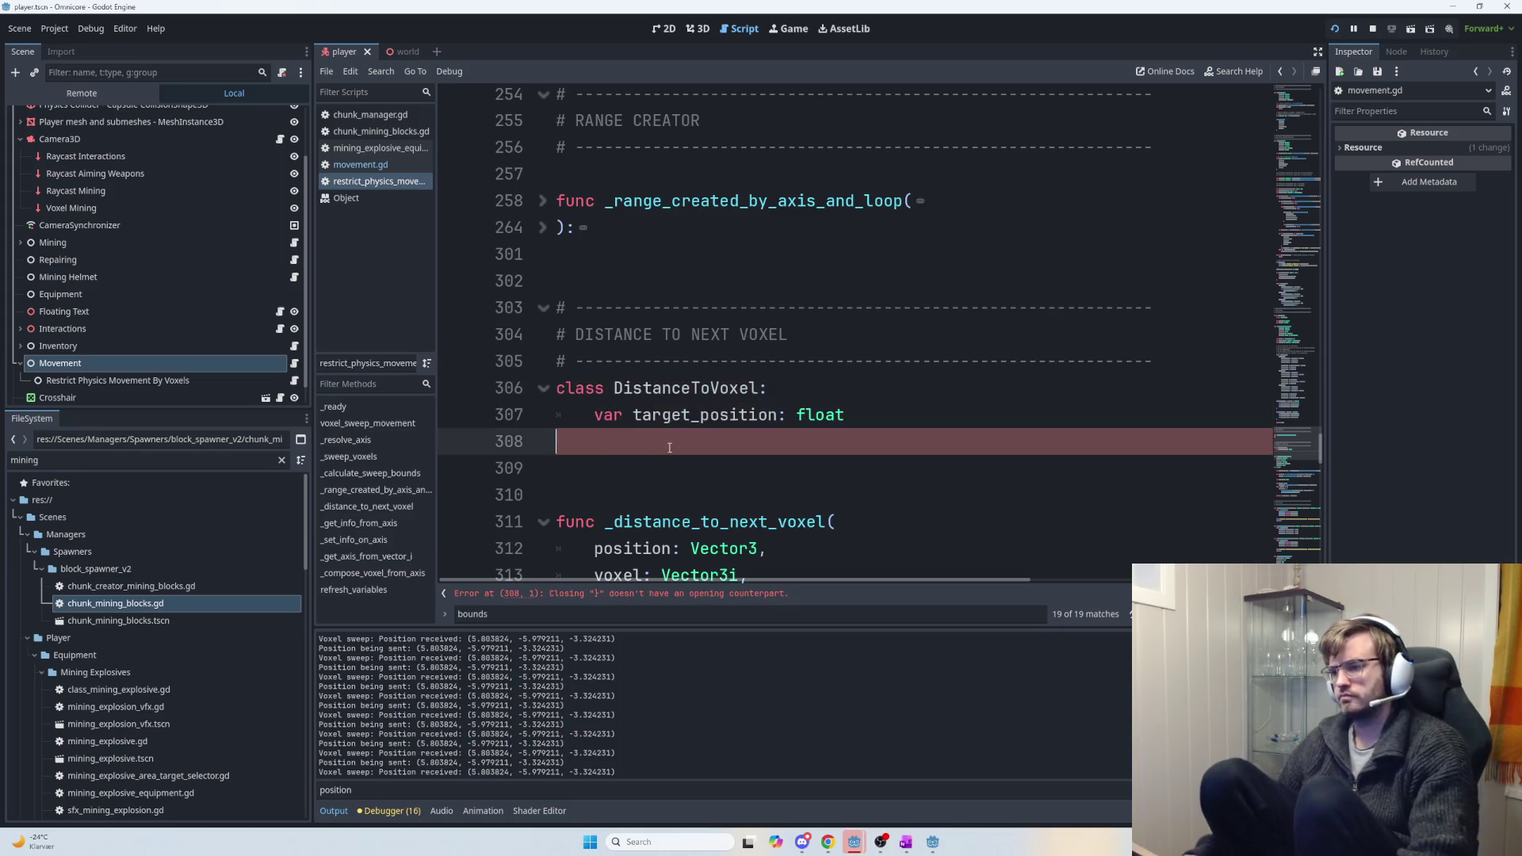
key("BackSpace")
scroll(832, 474, "down", 2)
scroll(832, 474, "down", 5)
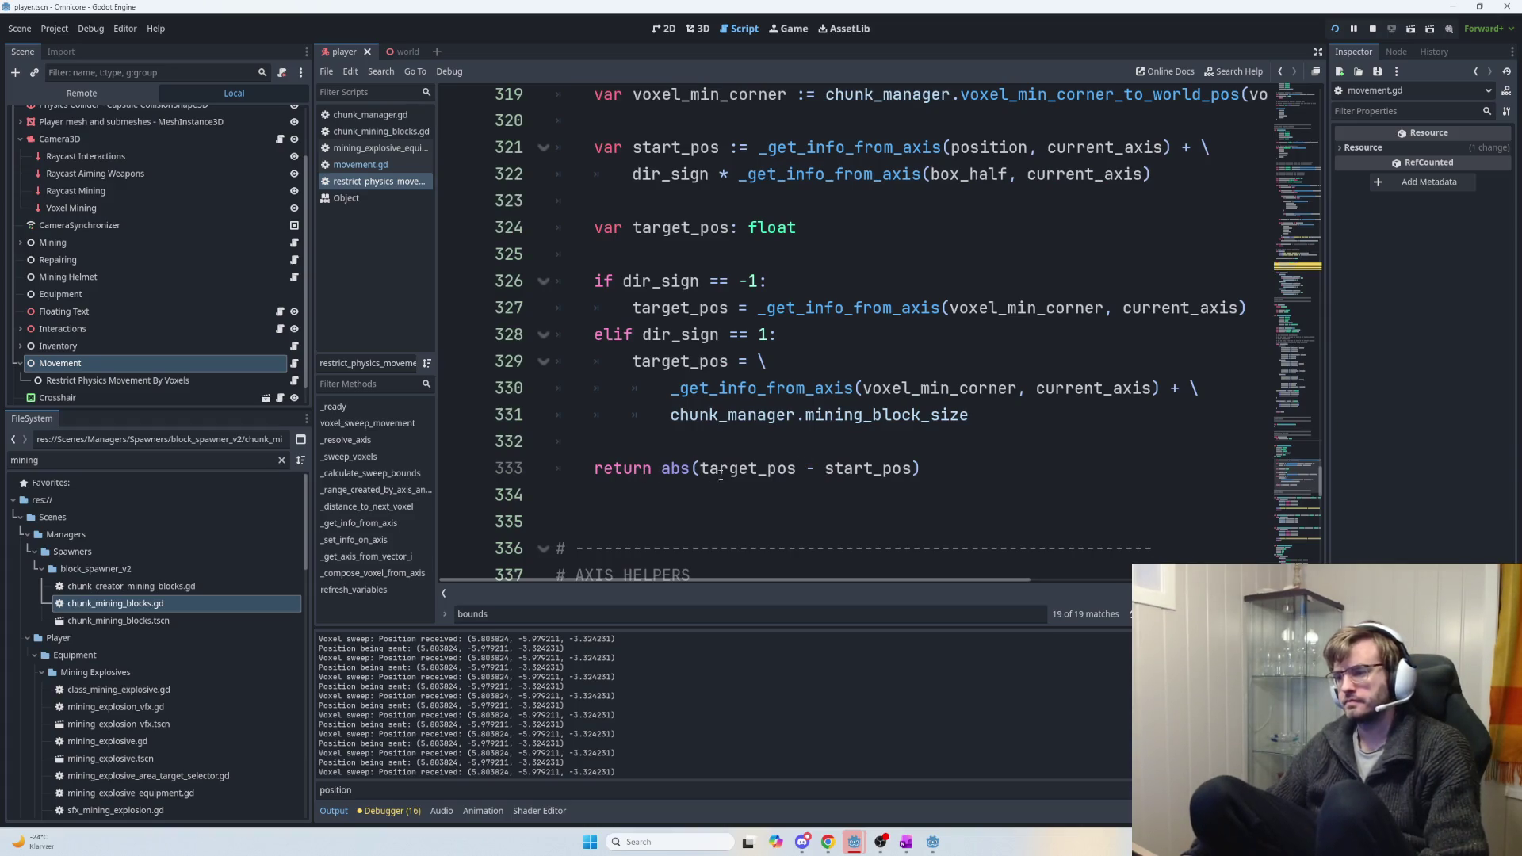
left_click(743, 468)
scroll(833, 412, "up", 7)
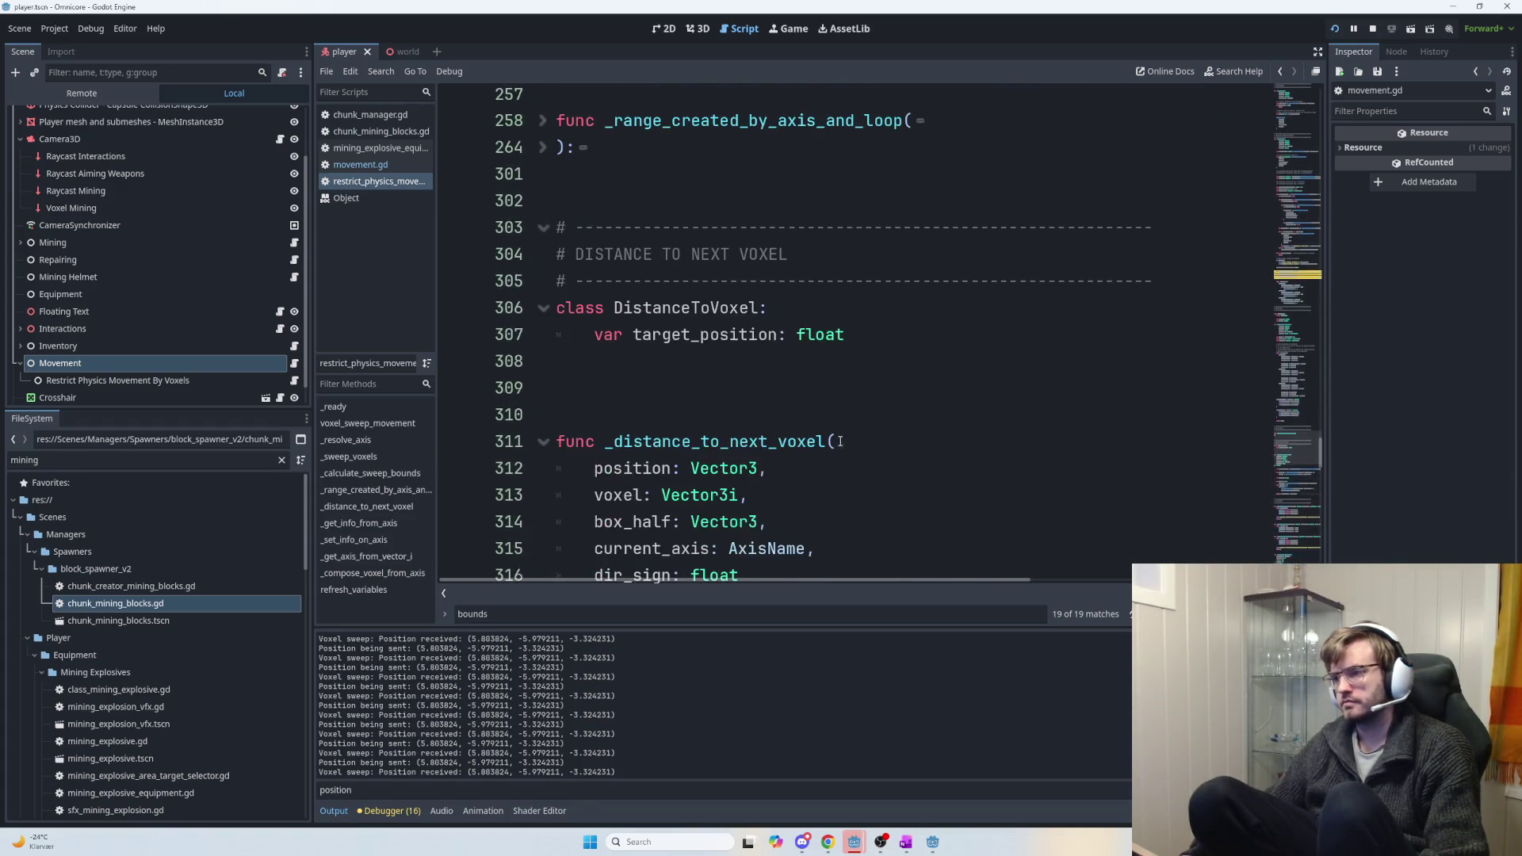
Add a distance member variable below target_position in the DistanceToVoxel class and tidy the blank lines.
left_click(922, 337)
key("Return")
type("var ")
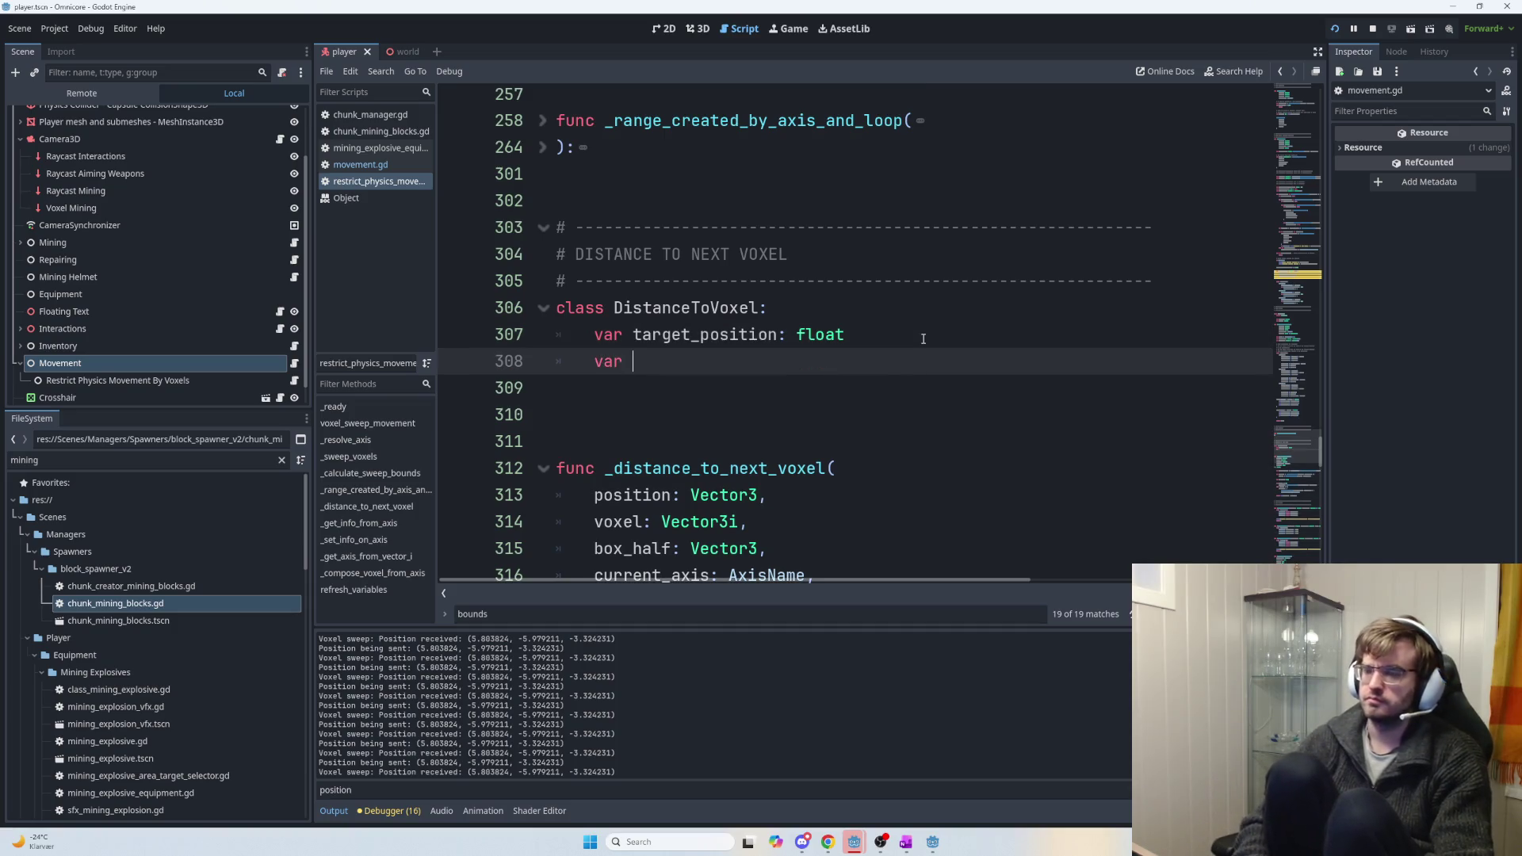
type("distance_")
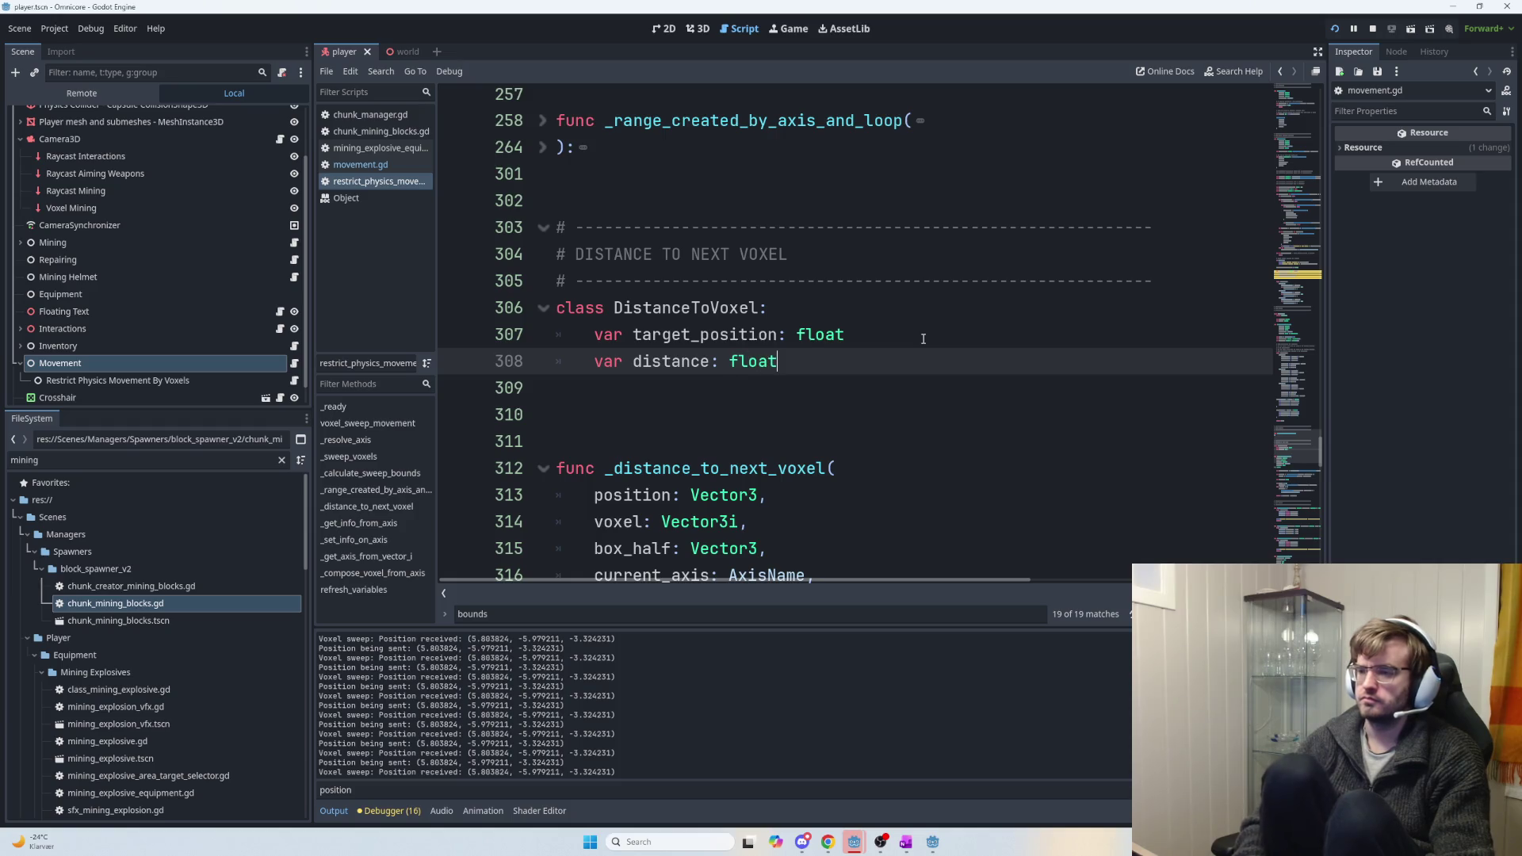
left_click(904, 441)
scroll(888, 476, "down", 6)
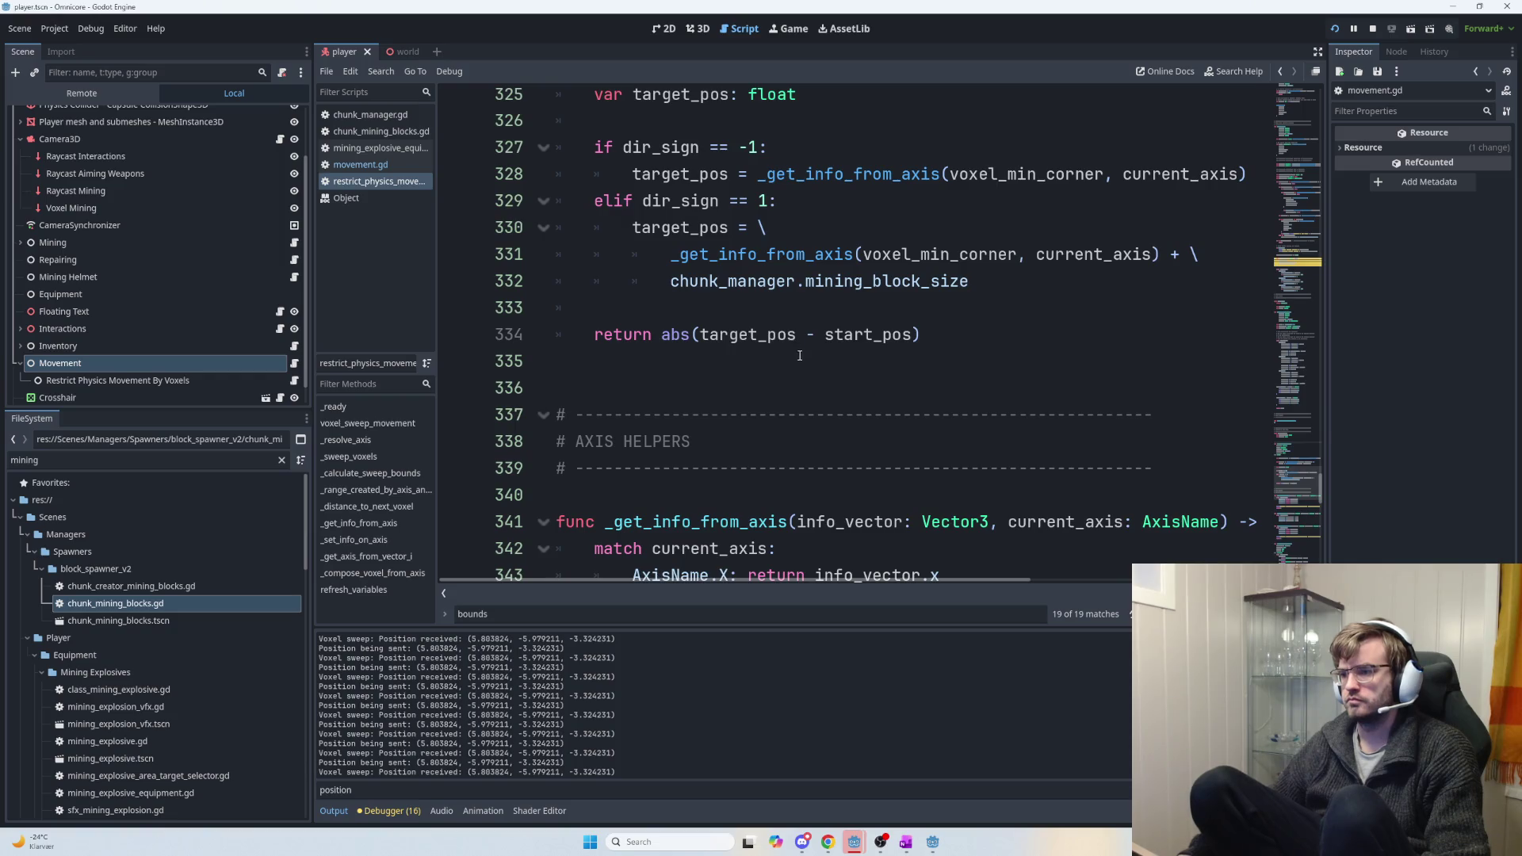
scroll(691, 349, "up", 2)
scroll(825, 480, "up", 3)
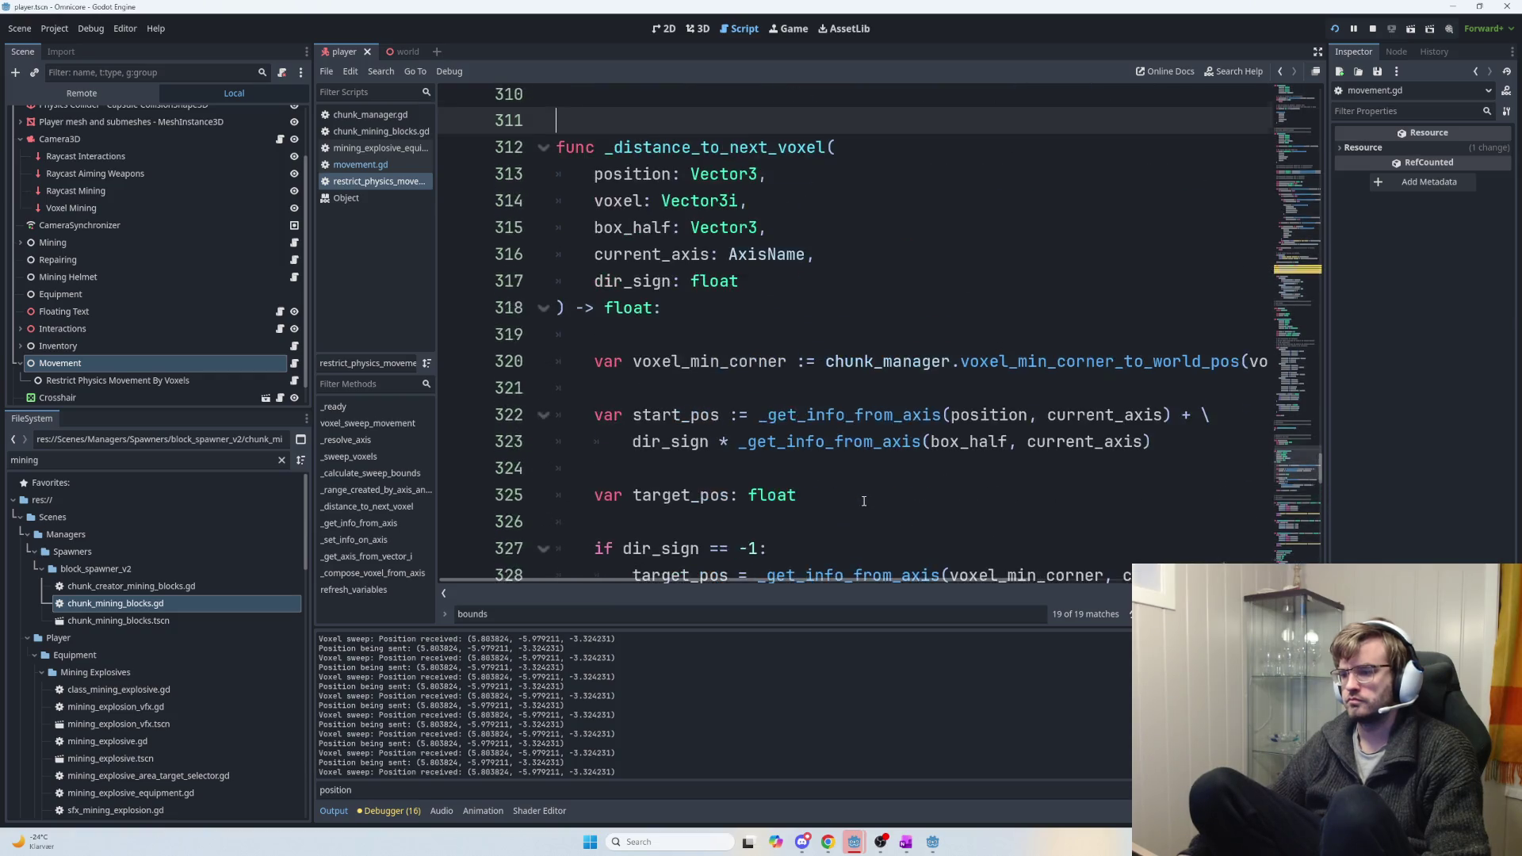
scroll(843, 460, "up", 2)
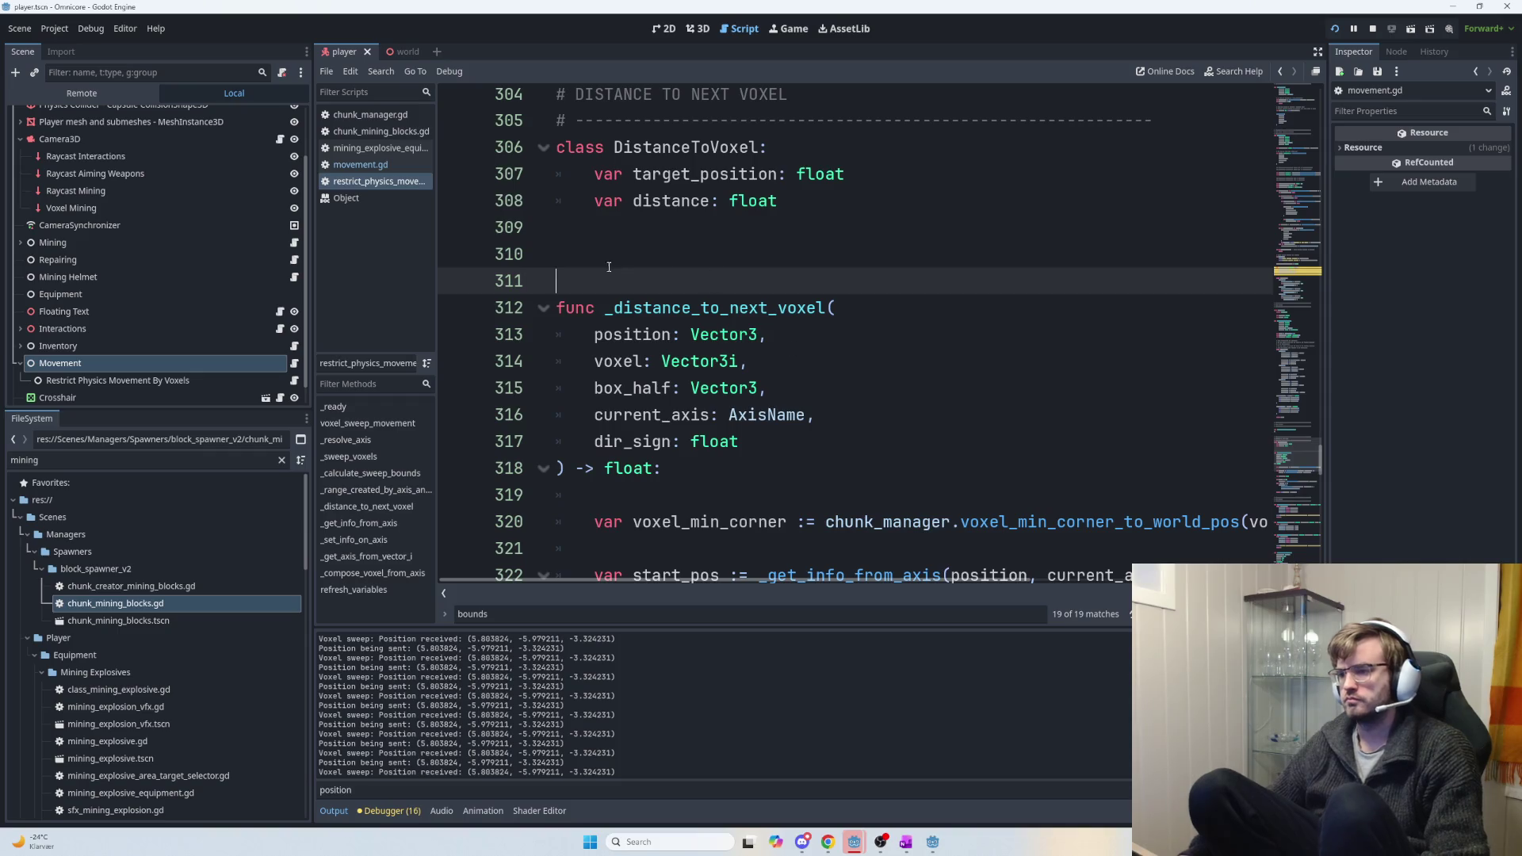
key("BackSpace")
key("BackSpace")
key("BackSpace")
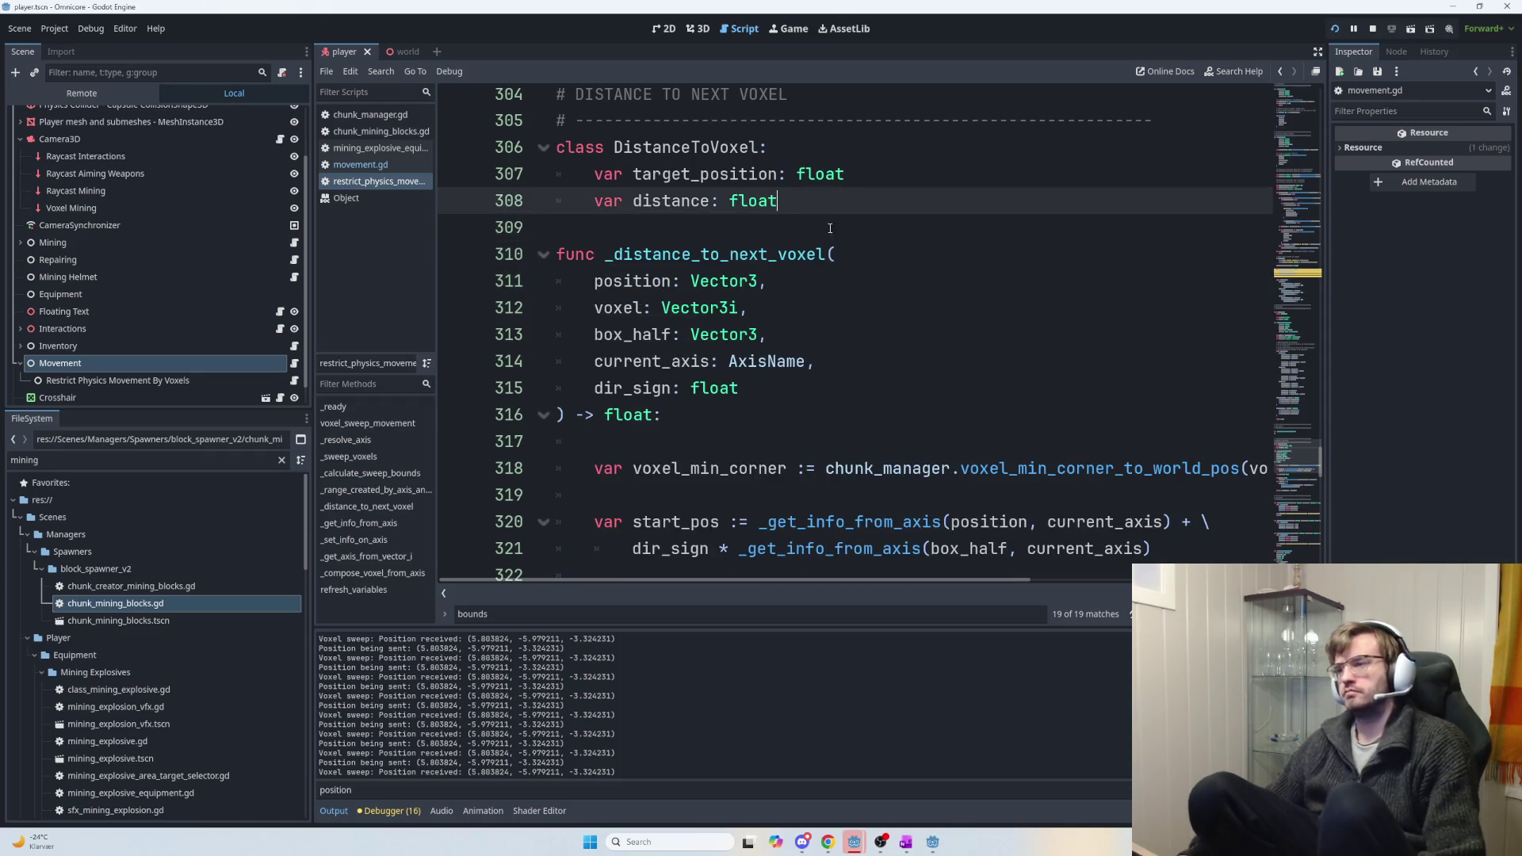
Change _distance_to_next_voxel's return type from float to DistanceToVoxel.
double_click(726, 158)
key("ctrl+c")
scroll(912, 380, "down", 1)
scroll(872, 397, "up", 1)
double_click(632, 415)
key("ctrl+v")
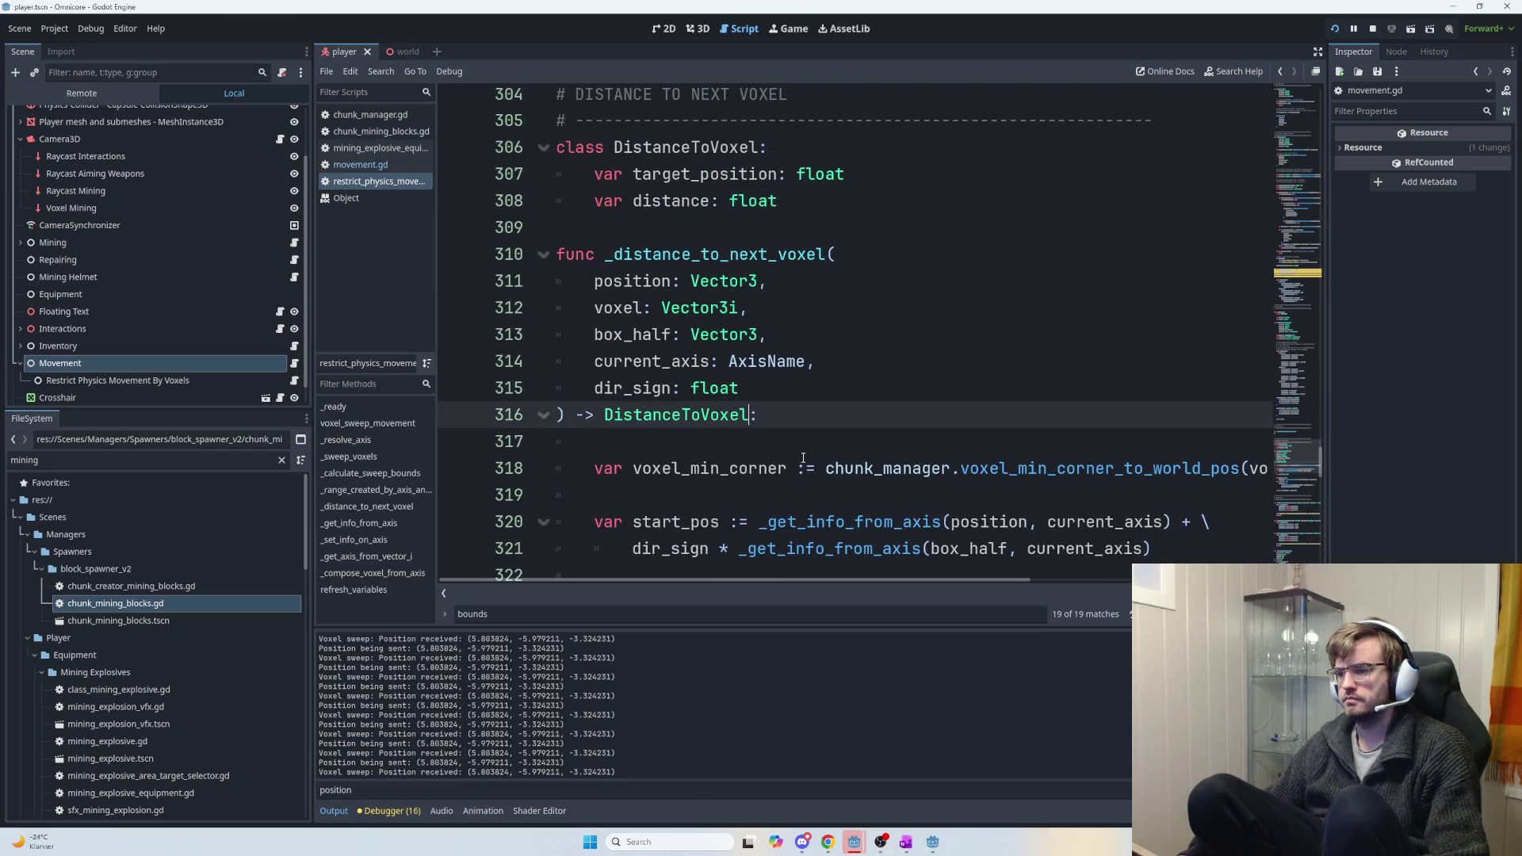
scroll(803, 459, "down", 6)
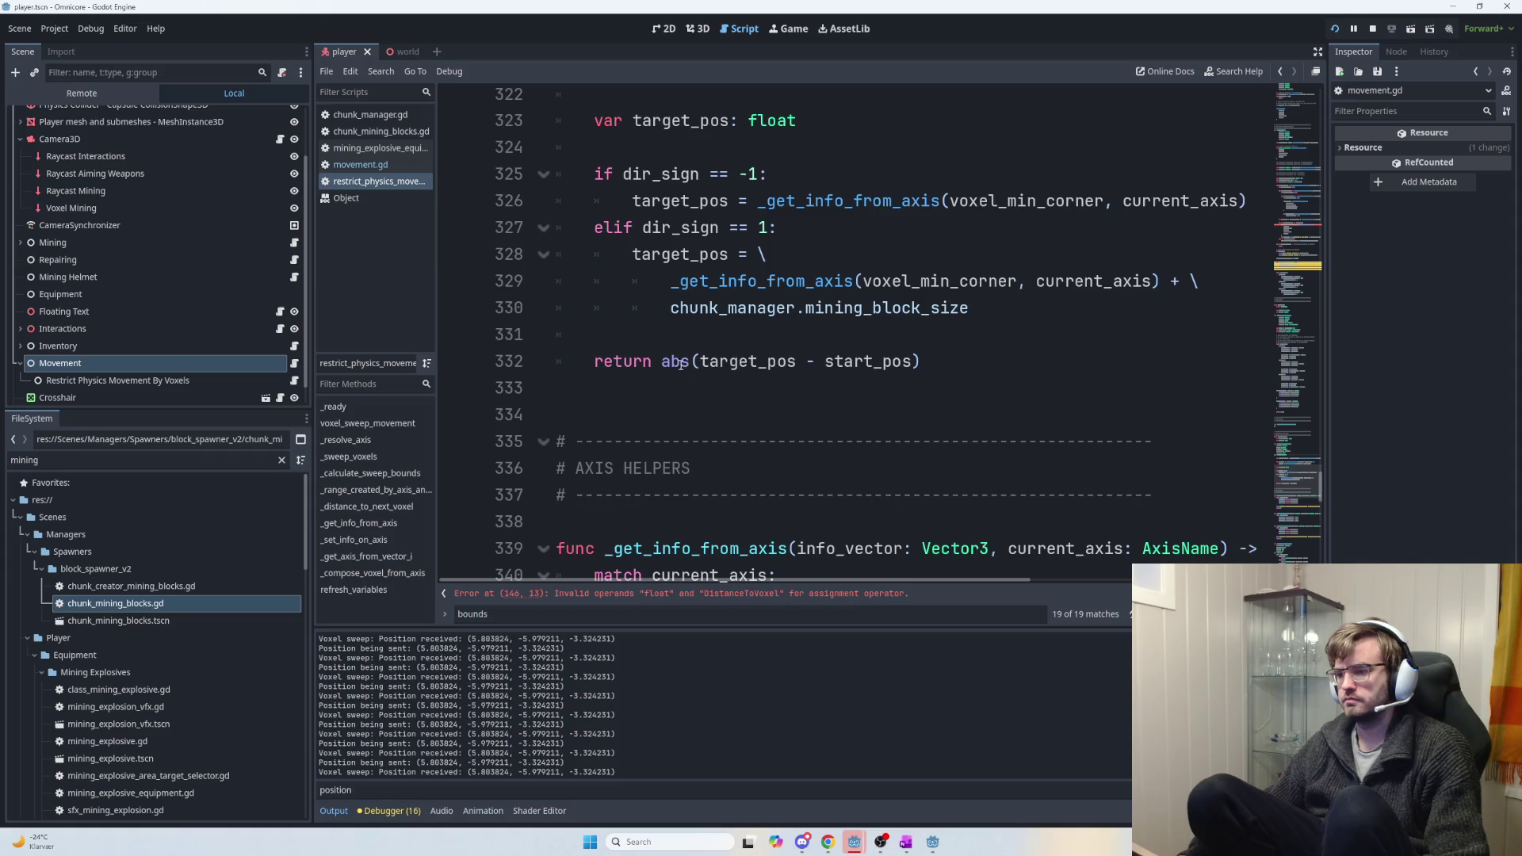
Create distance_to_voxel = DistanceToVoxel.new() at the start of the function body.
left_click(978, 331)
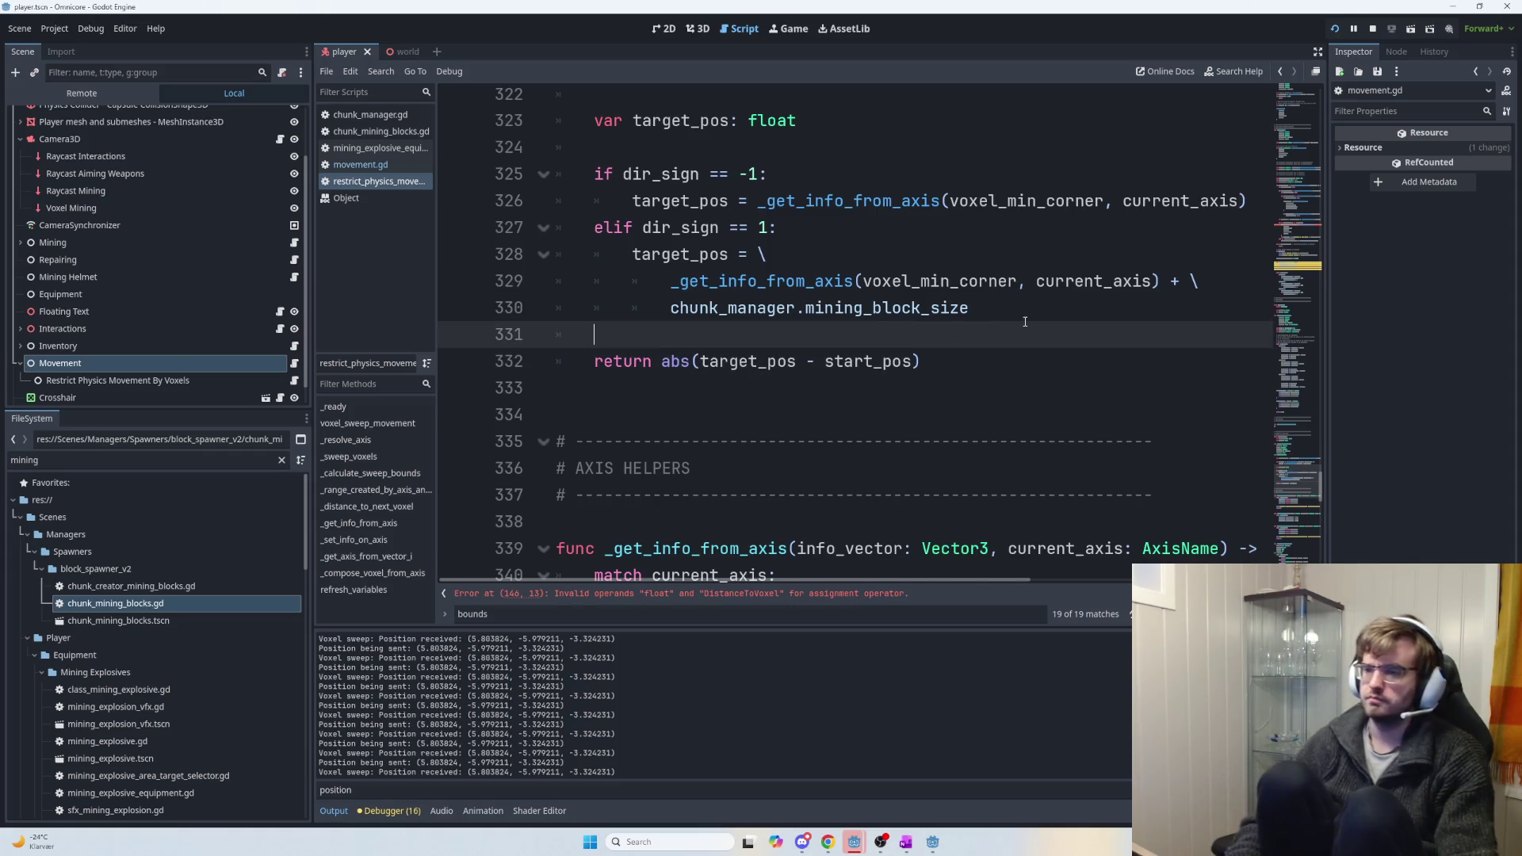
key("Return")
key("Return")
key("Up")
type("var")
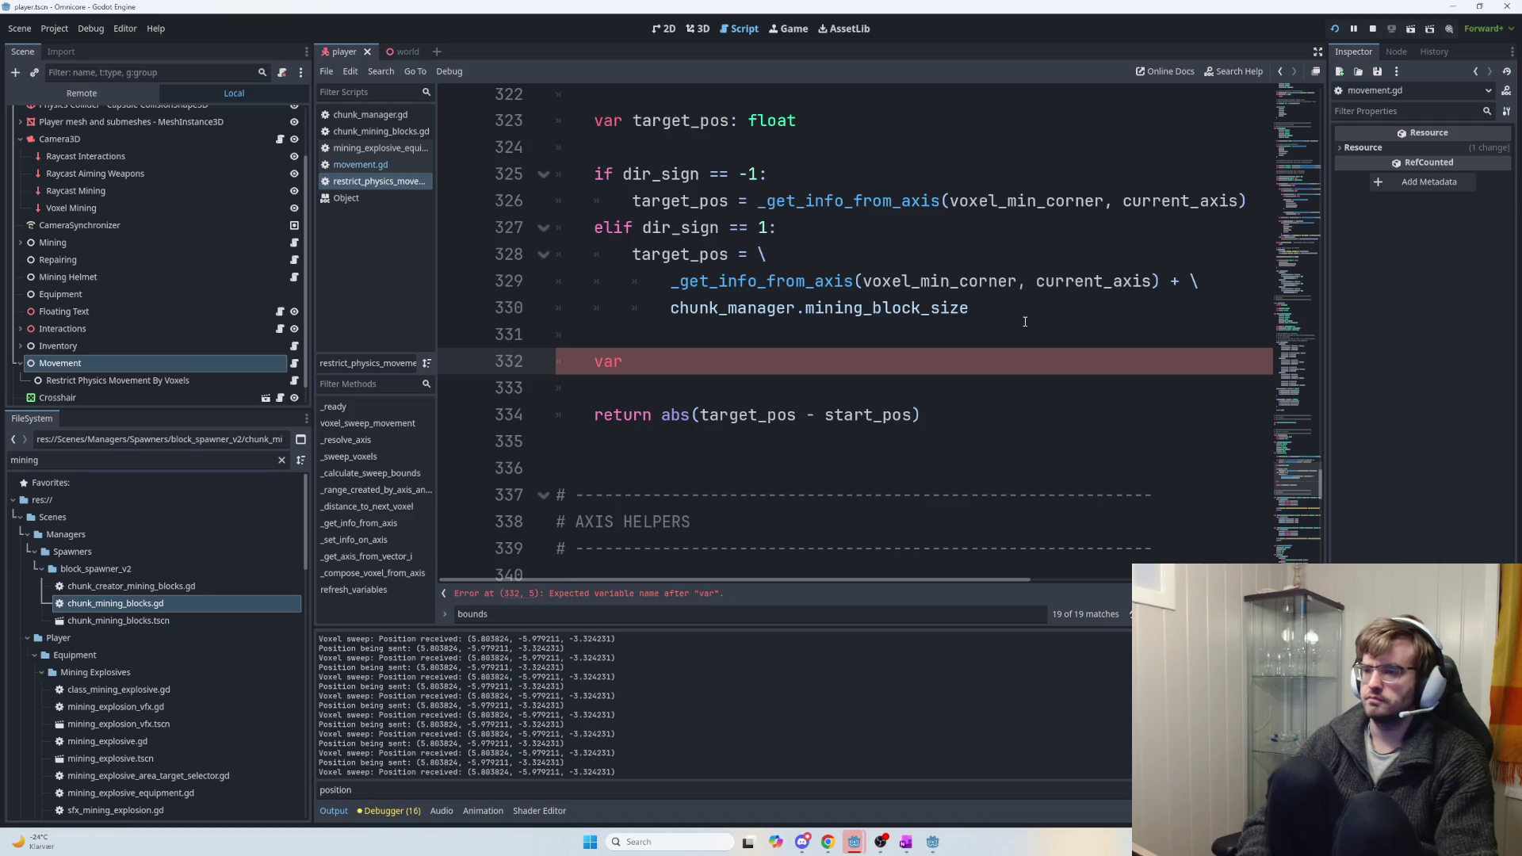
key("BackSpace")
key("BackSpace")
key("BackSpace")
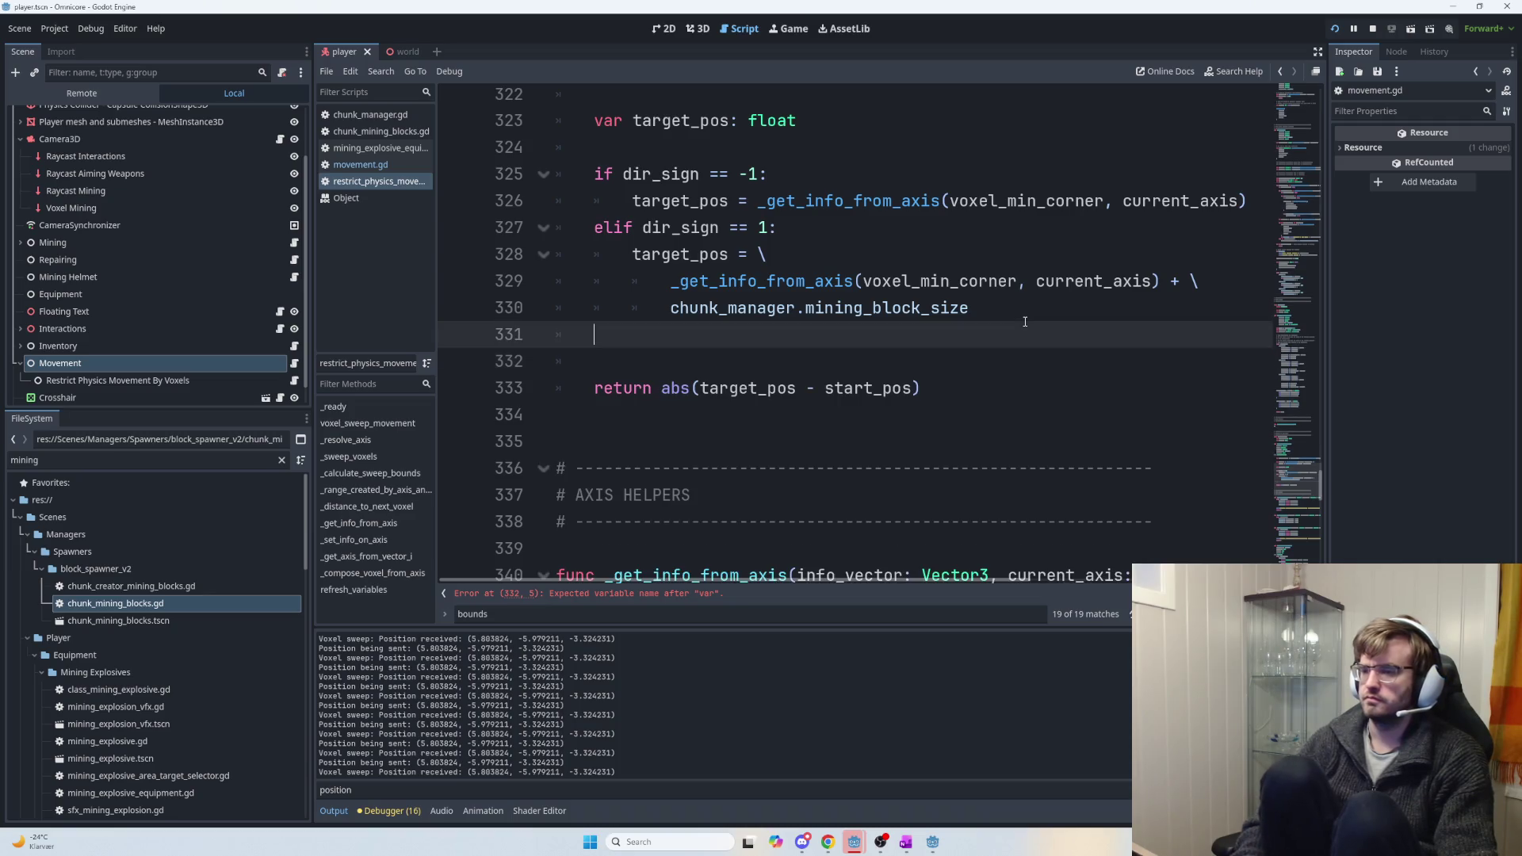
scroll(1019, 317, "up", 6)
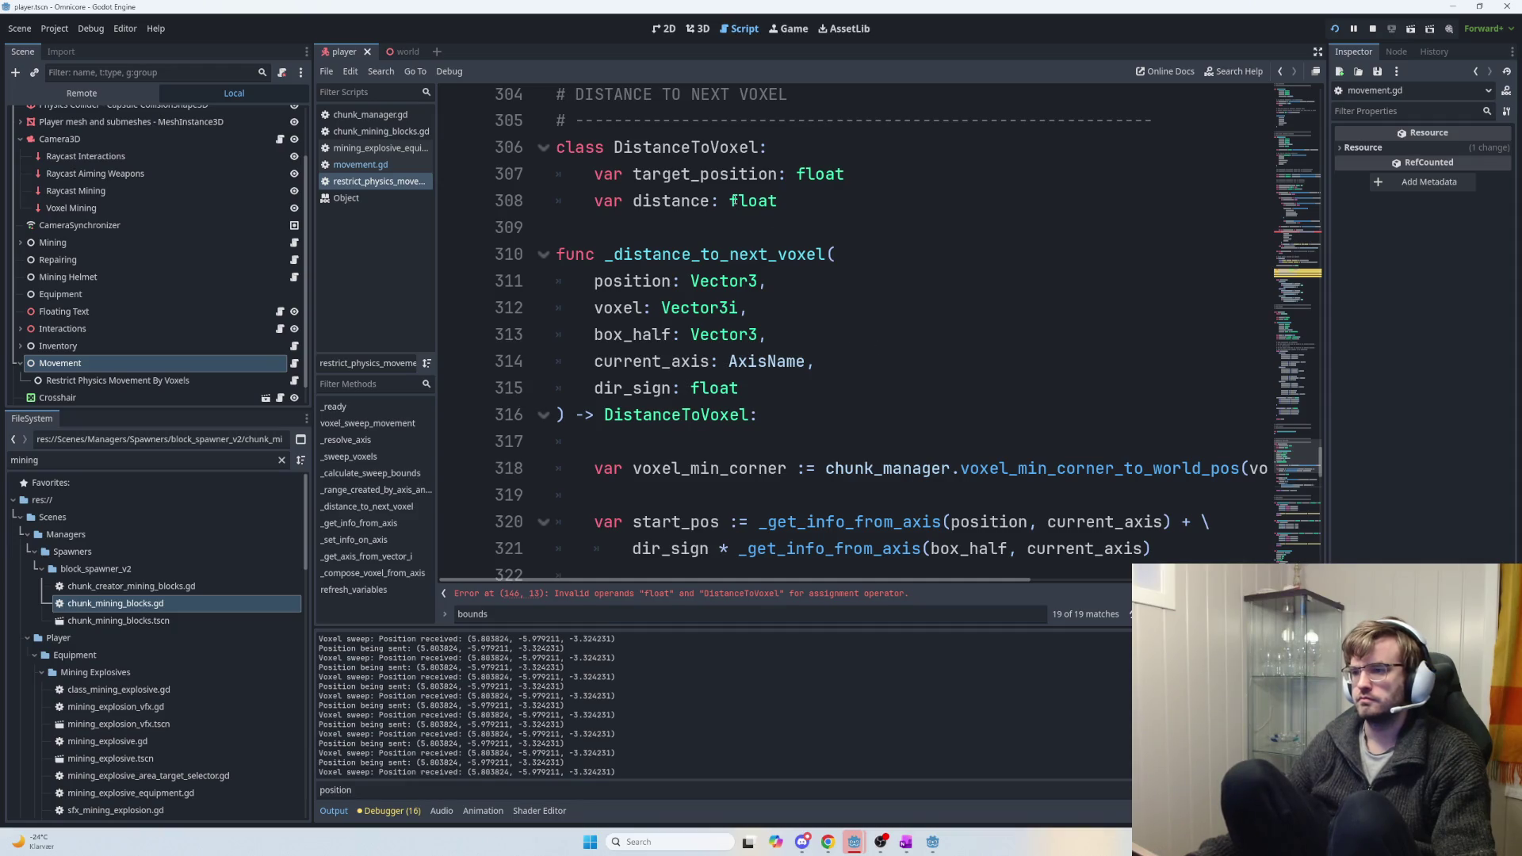
left_click(657, 445)
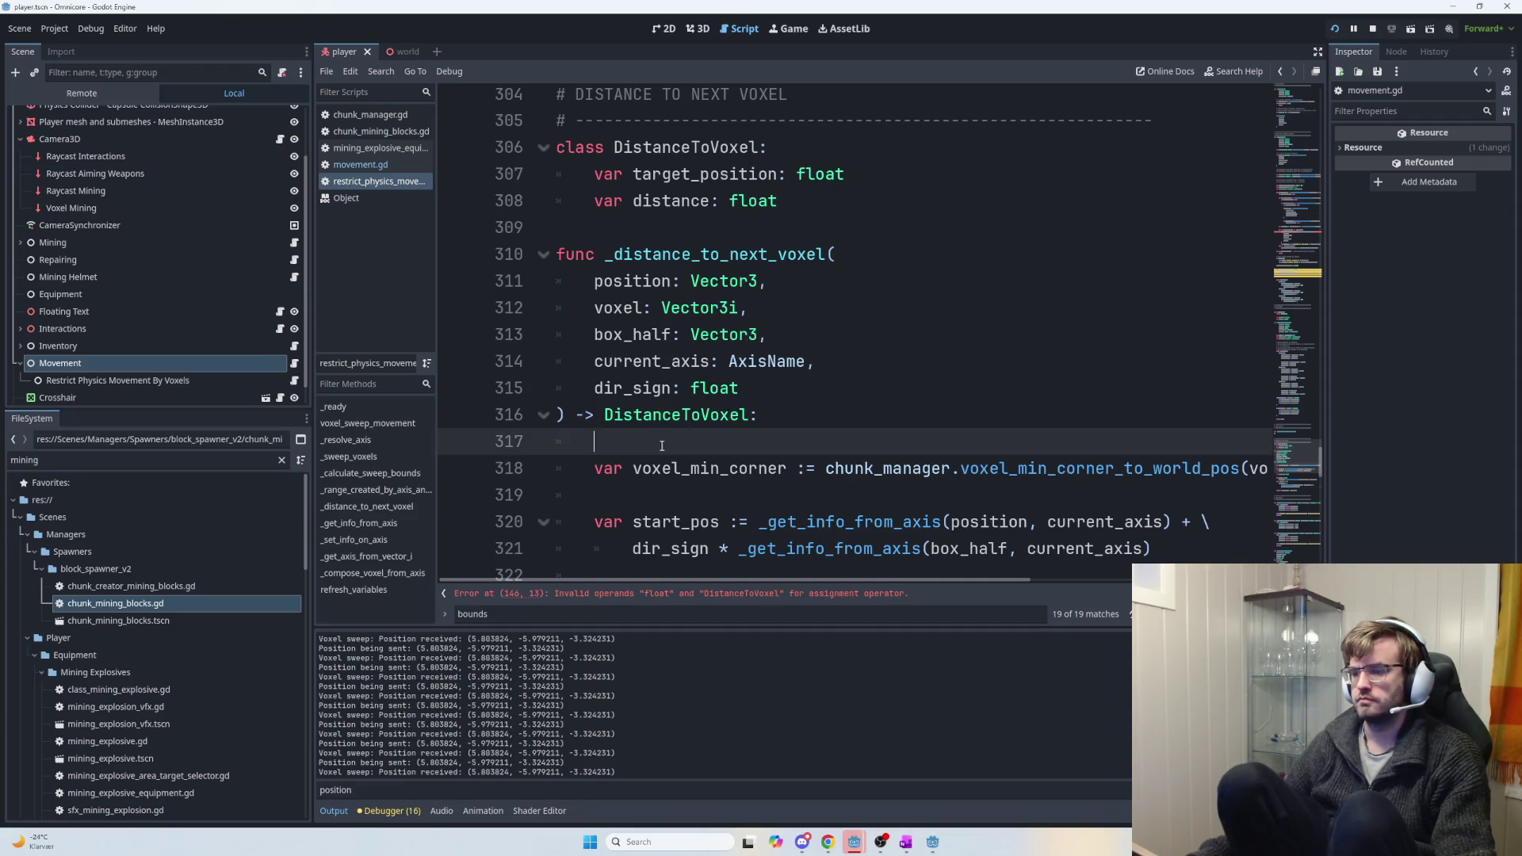
key("Return")
key("Up")
type("var DistanceToVoxel")
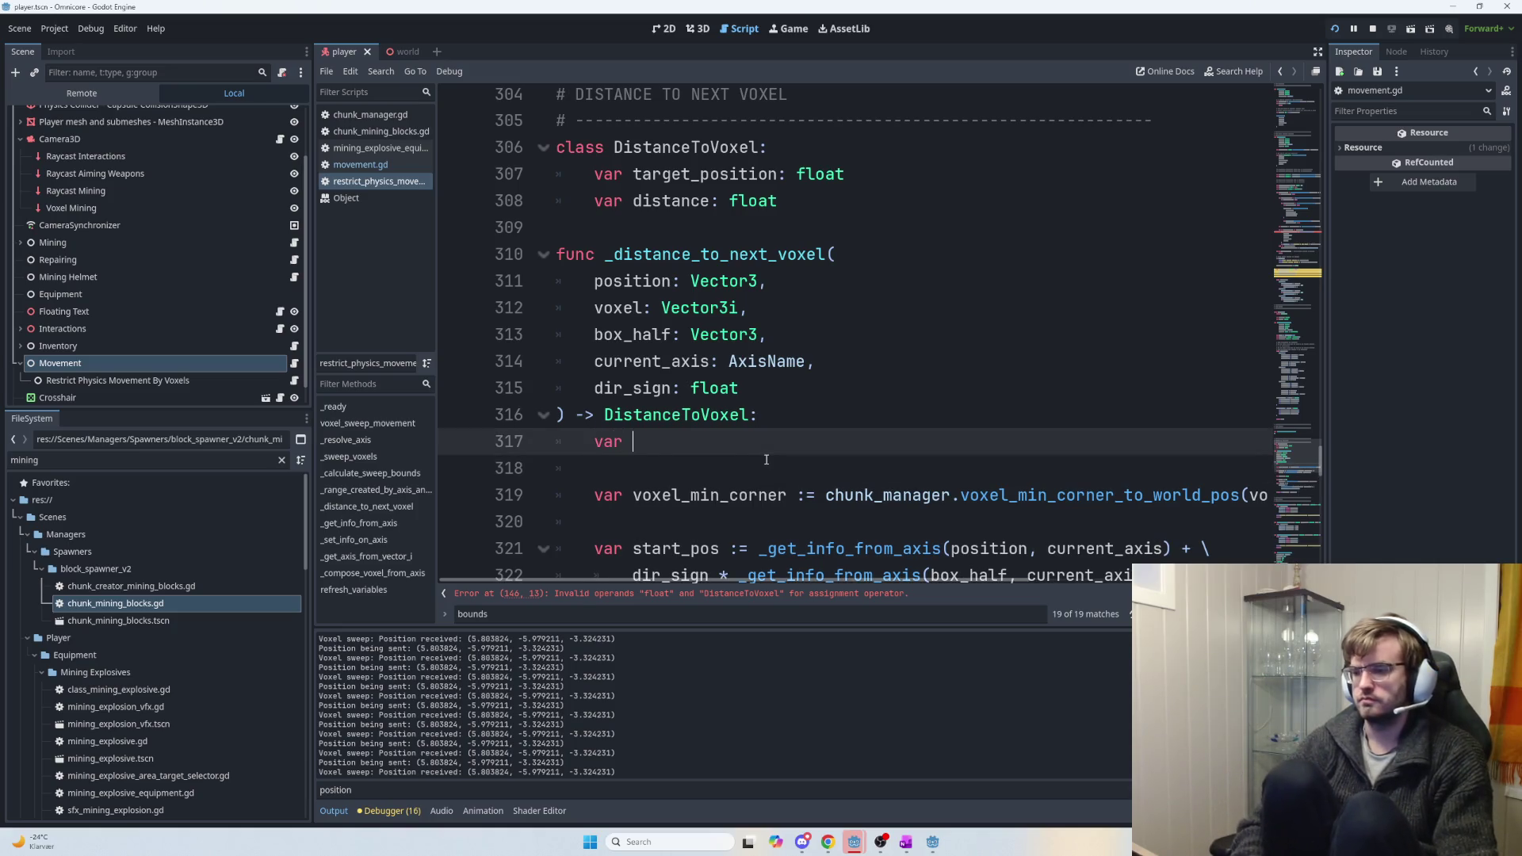
key("ctrl+BackSpace")
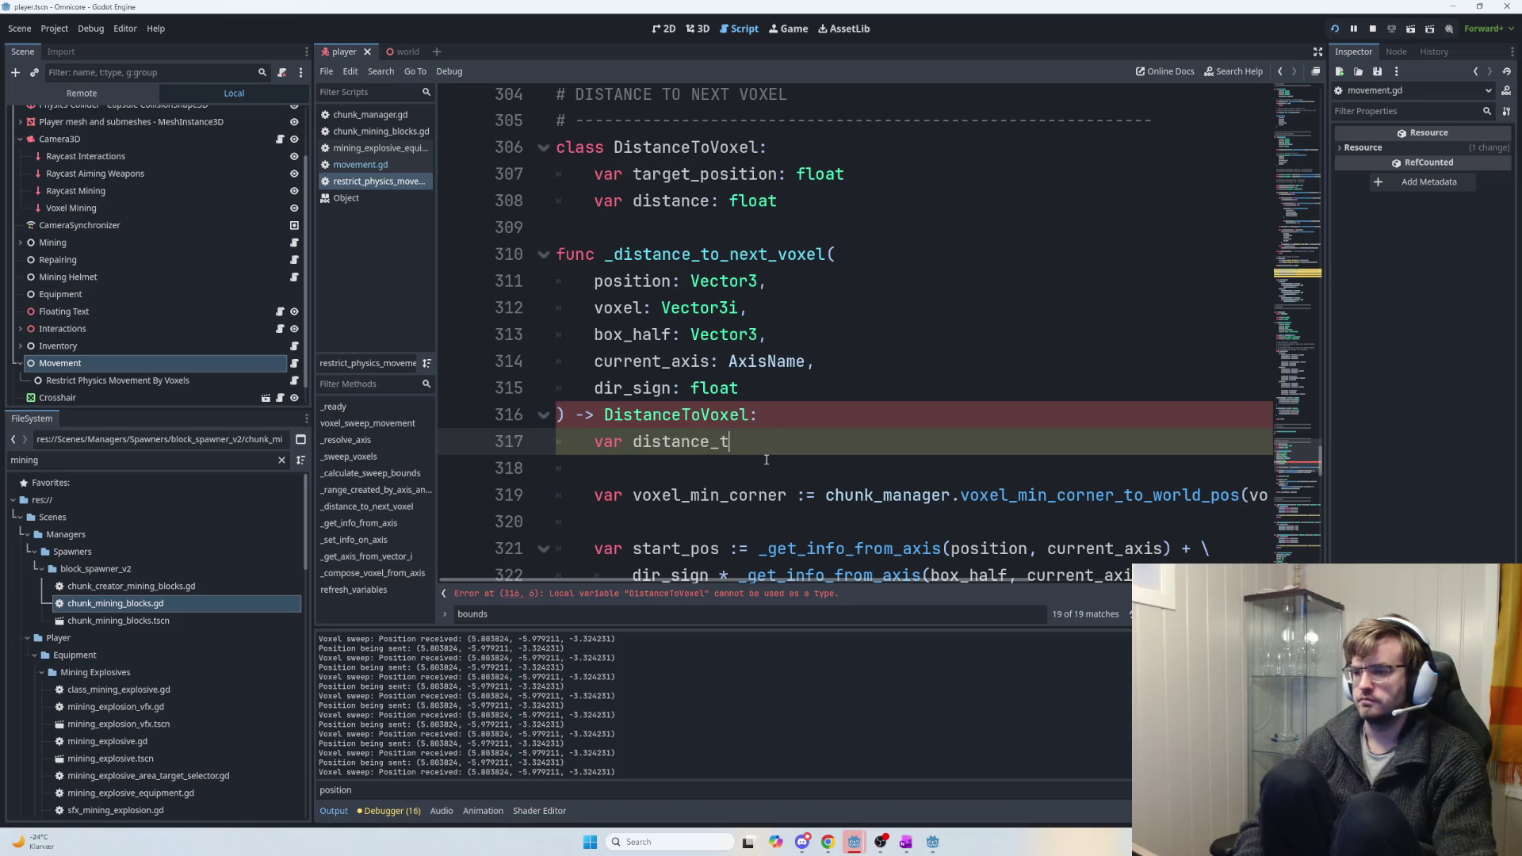
type("DistanceToVoxel")
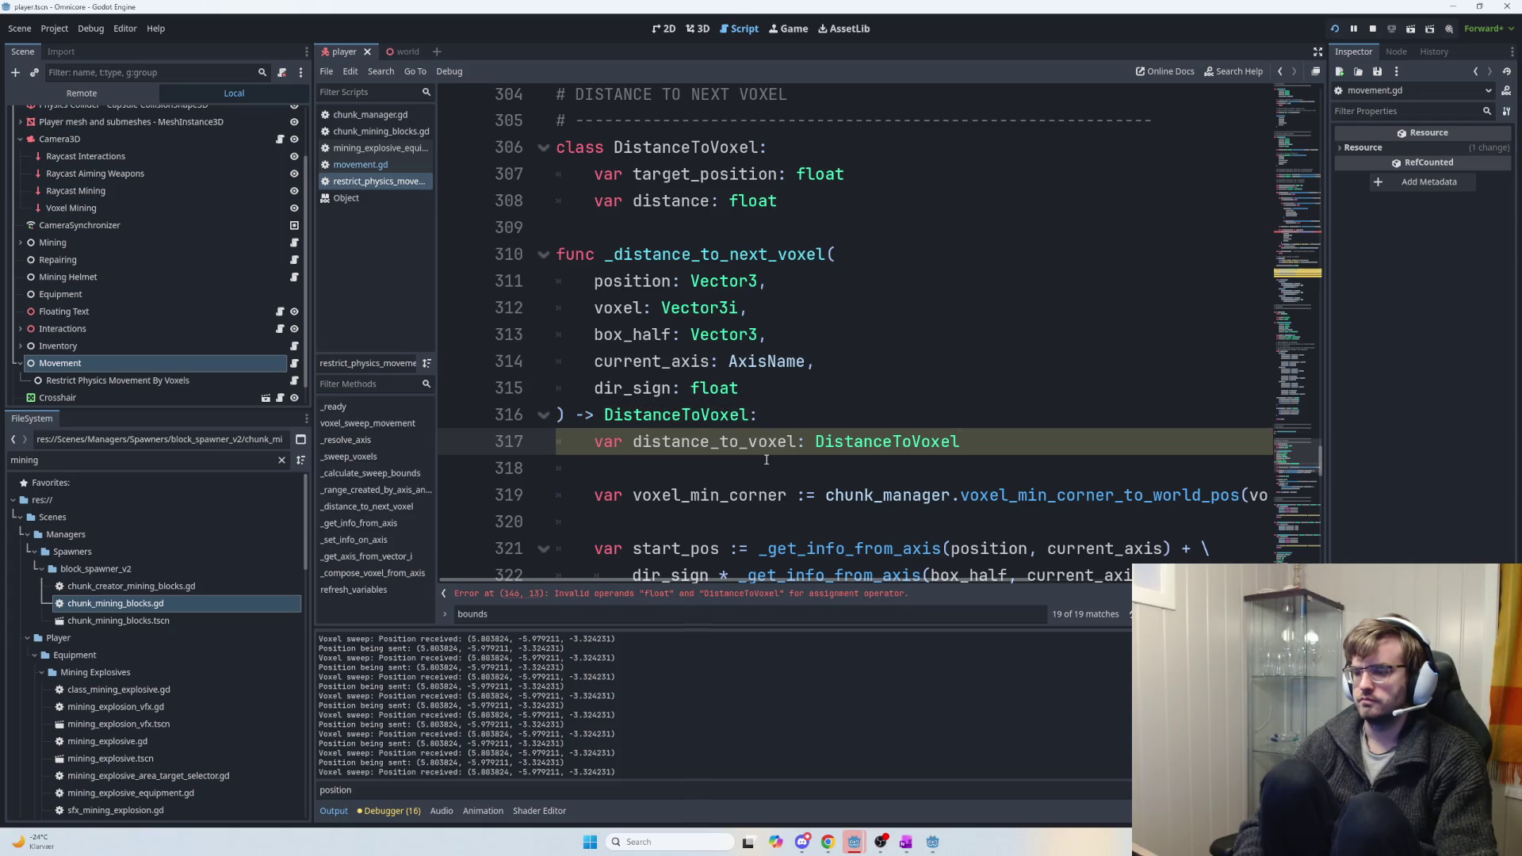
type(" = DistanceToVoxel")
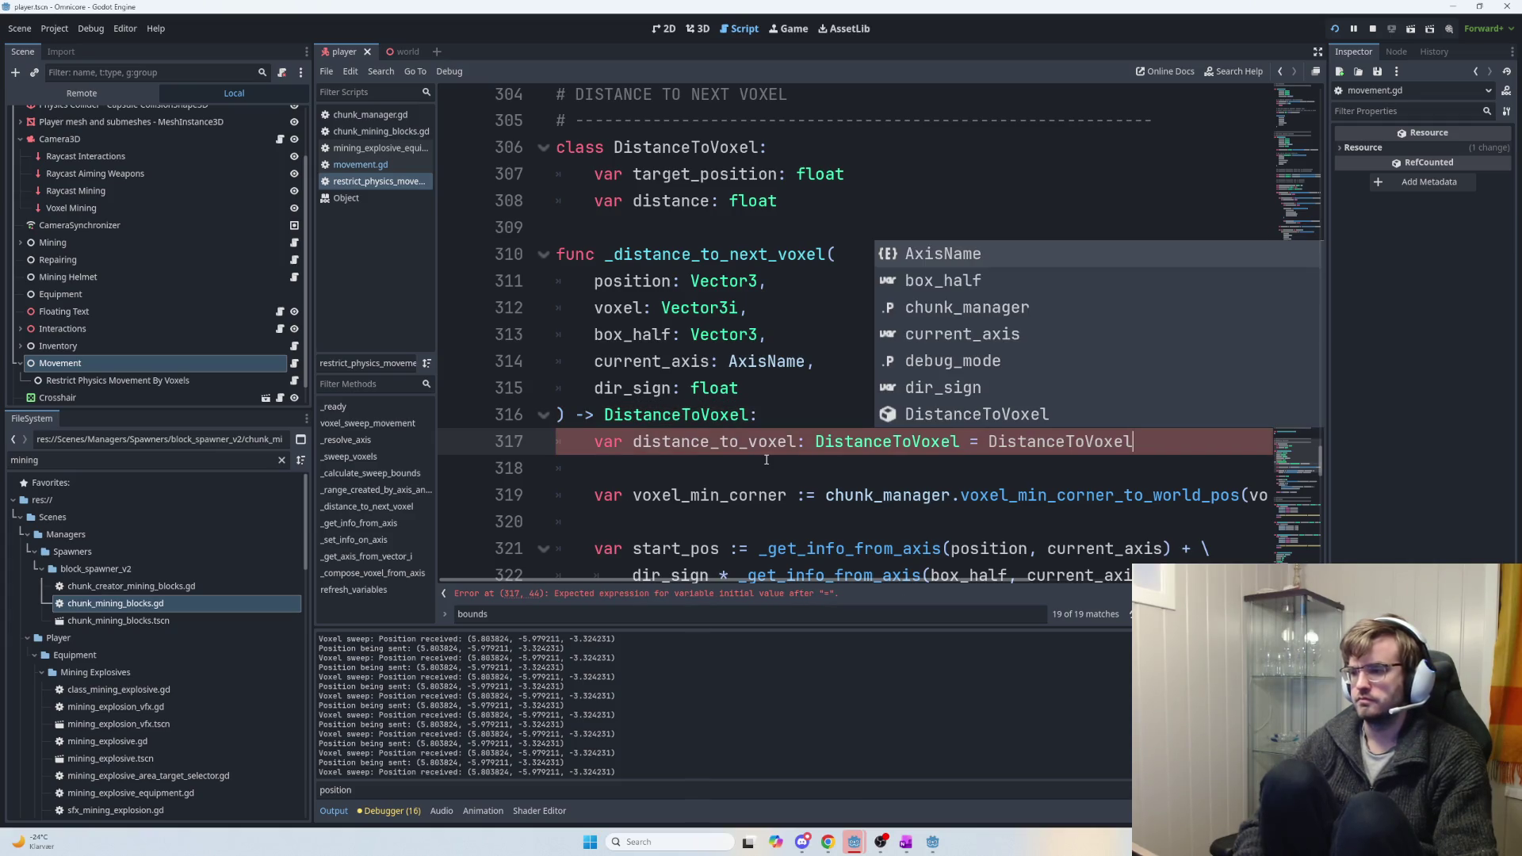
type(".new()")
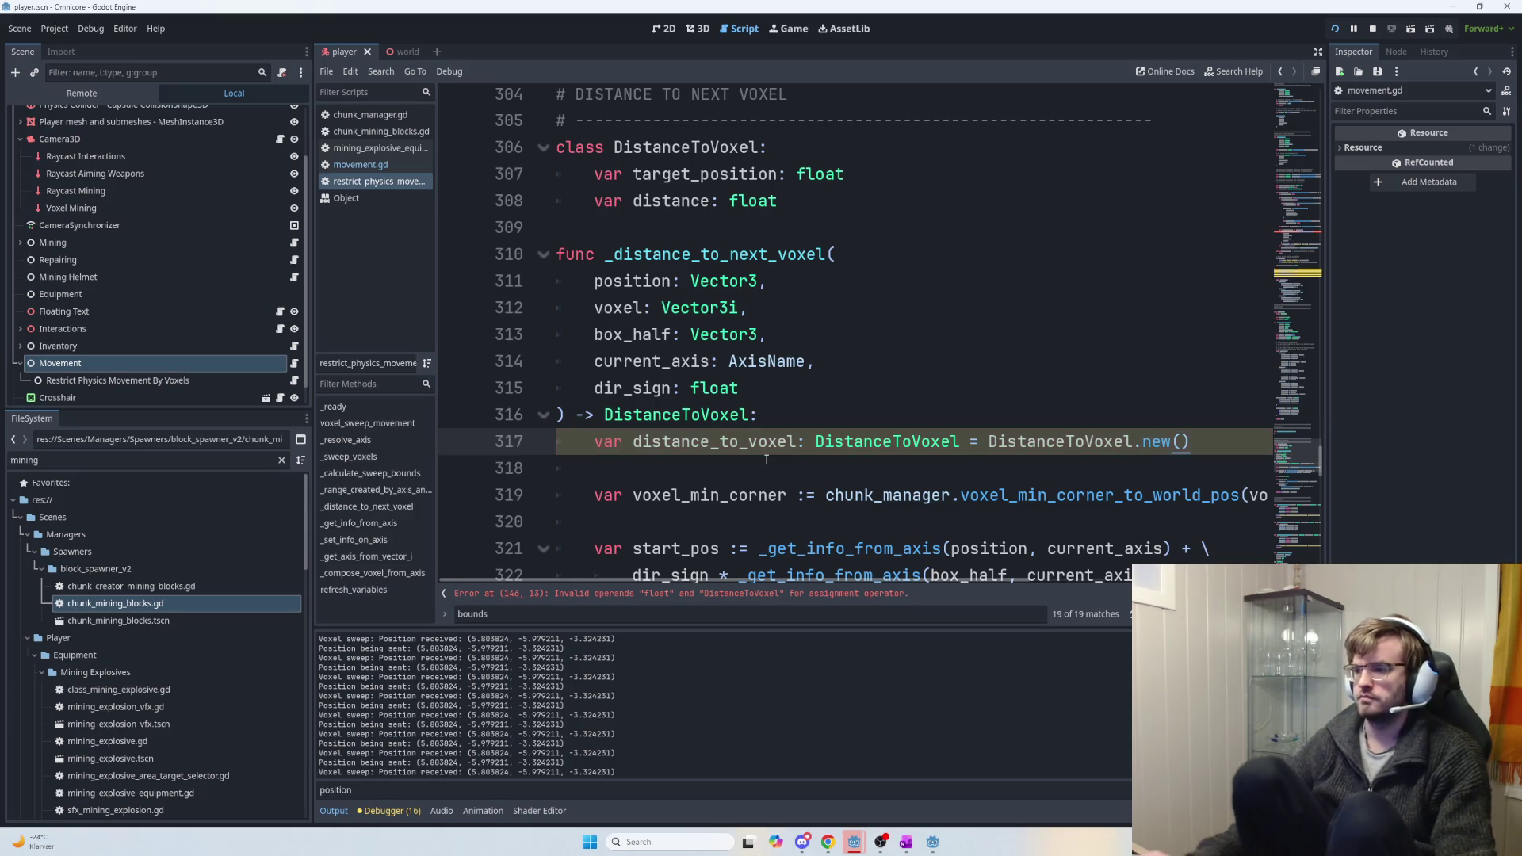
Turn the final return line into a distance_to_voxel.distance assignment and duplicate it.
scroll(805, 409, "down", 4)
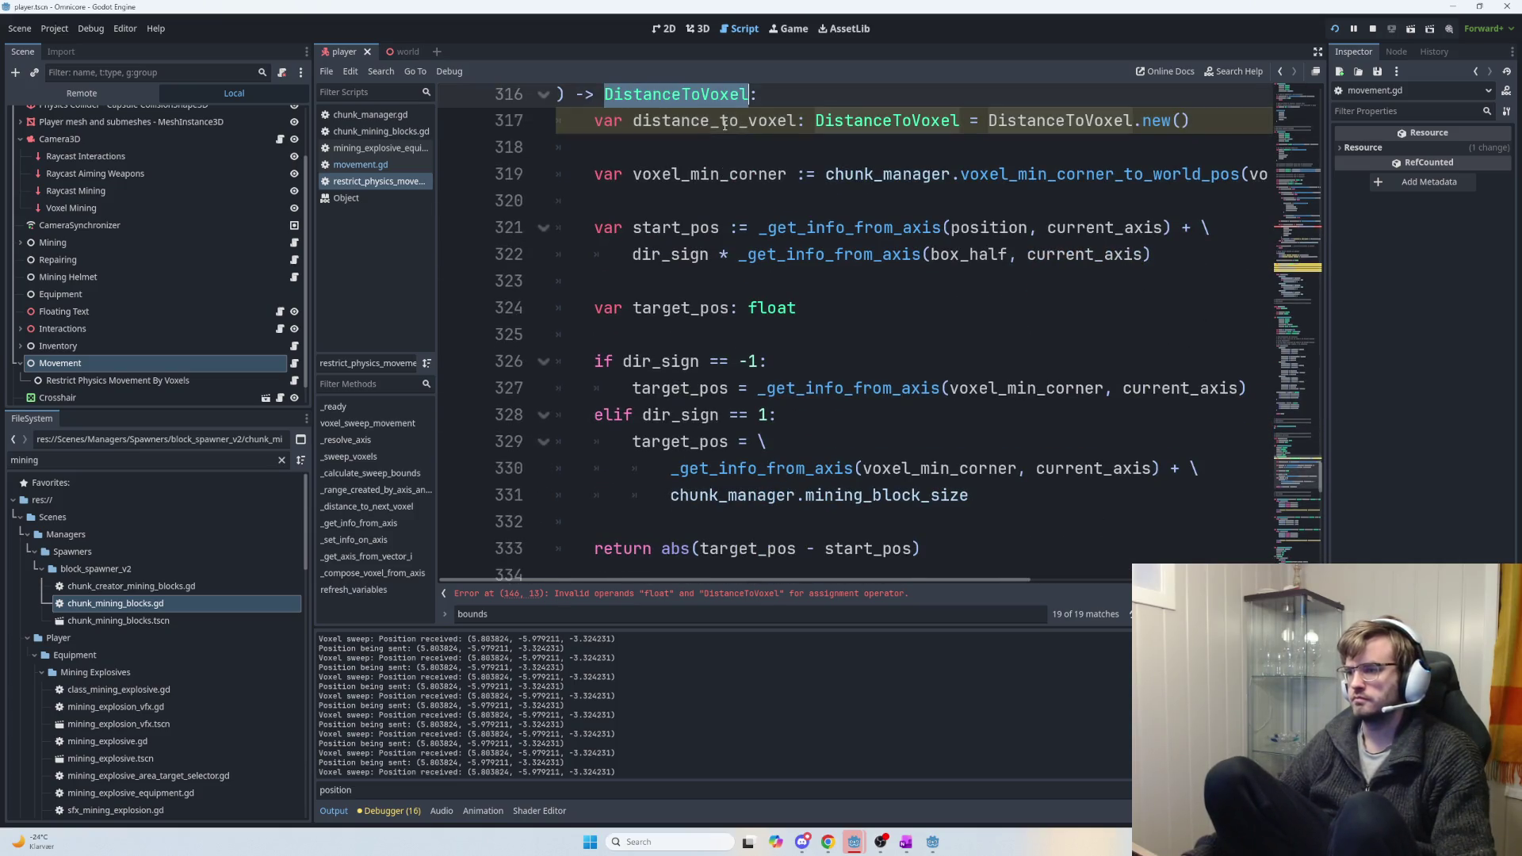
left_click(963, 528)
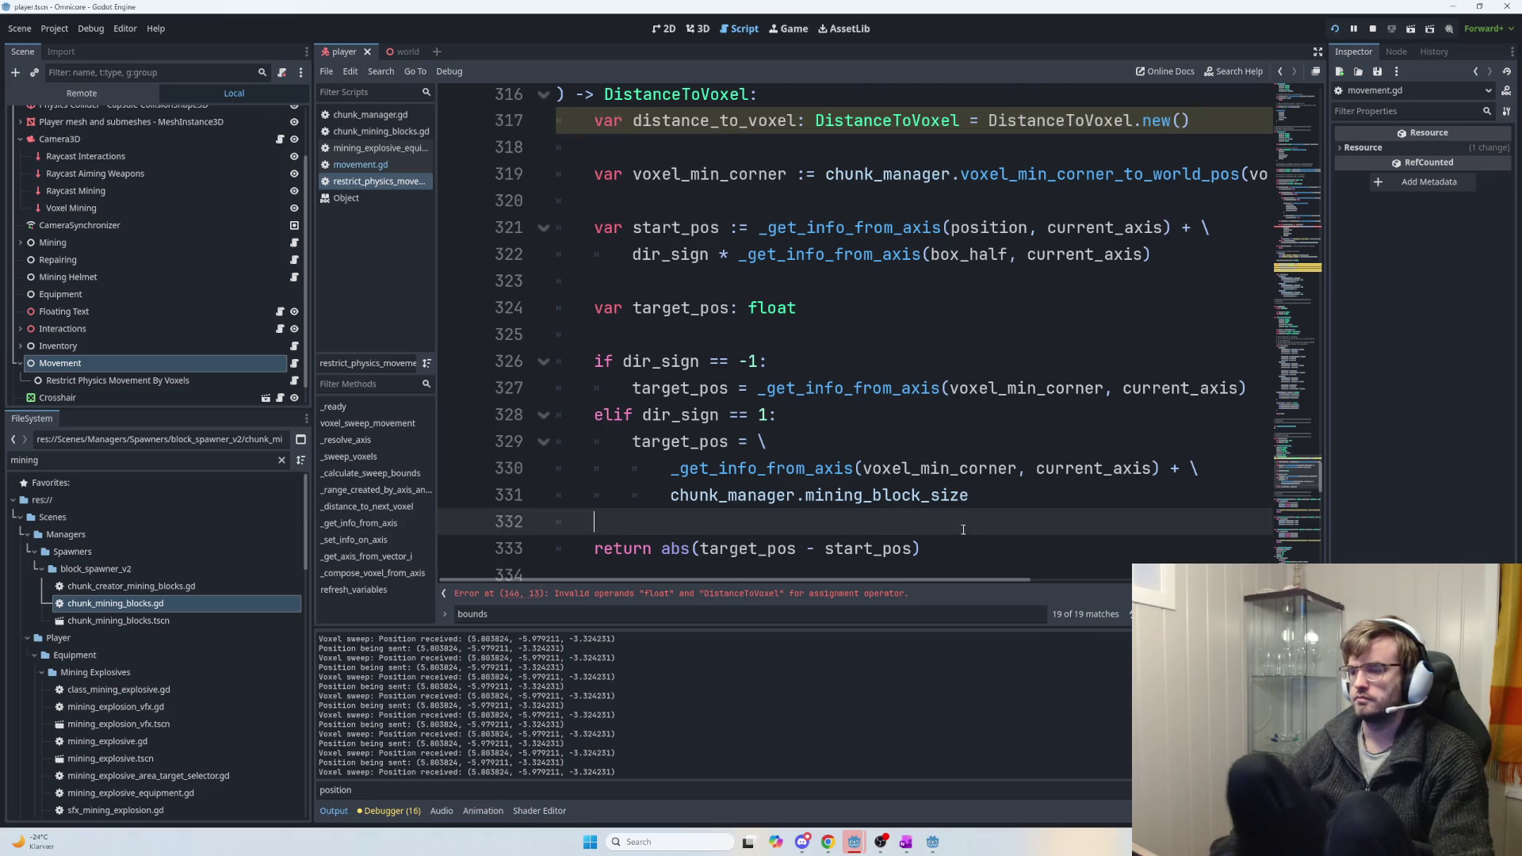
key("Down")
key("Delete")
key("Delete")
key("Delete")
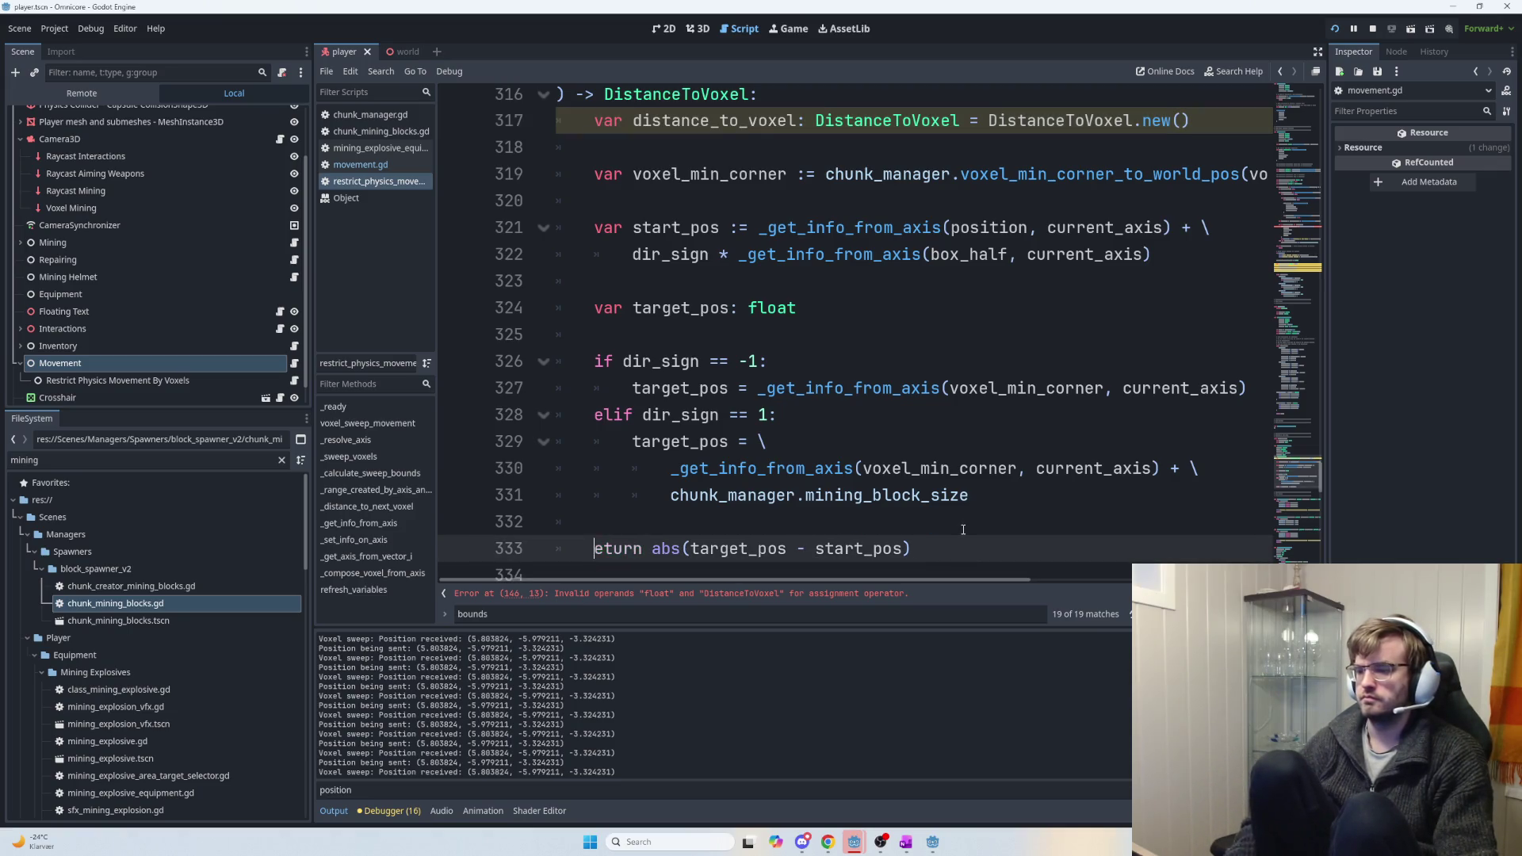
type("distance_to_voxel")
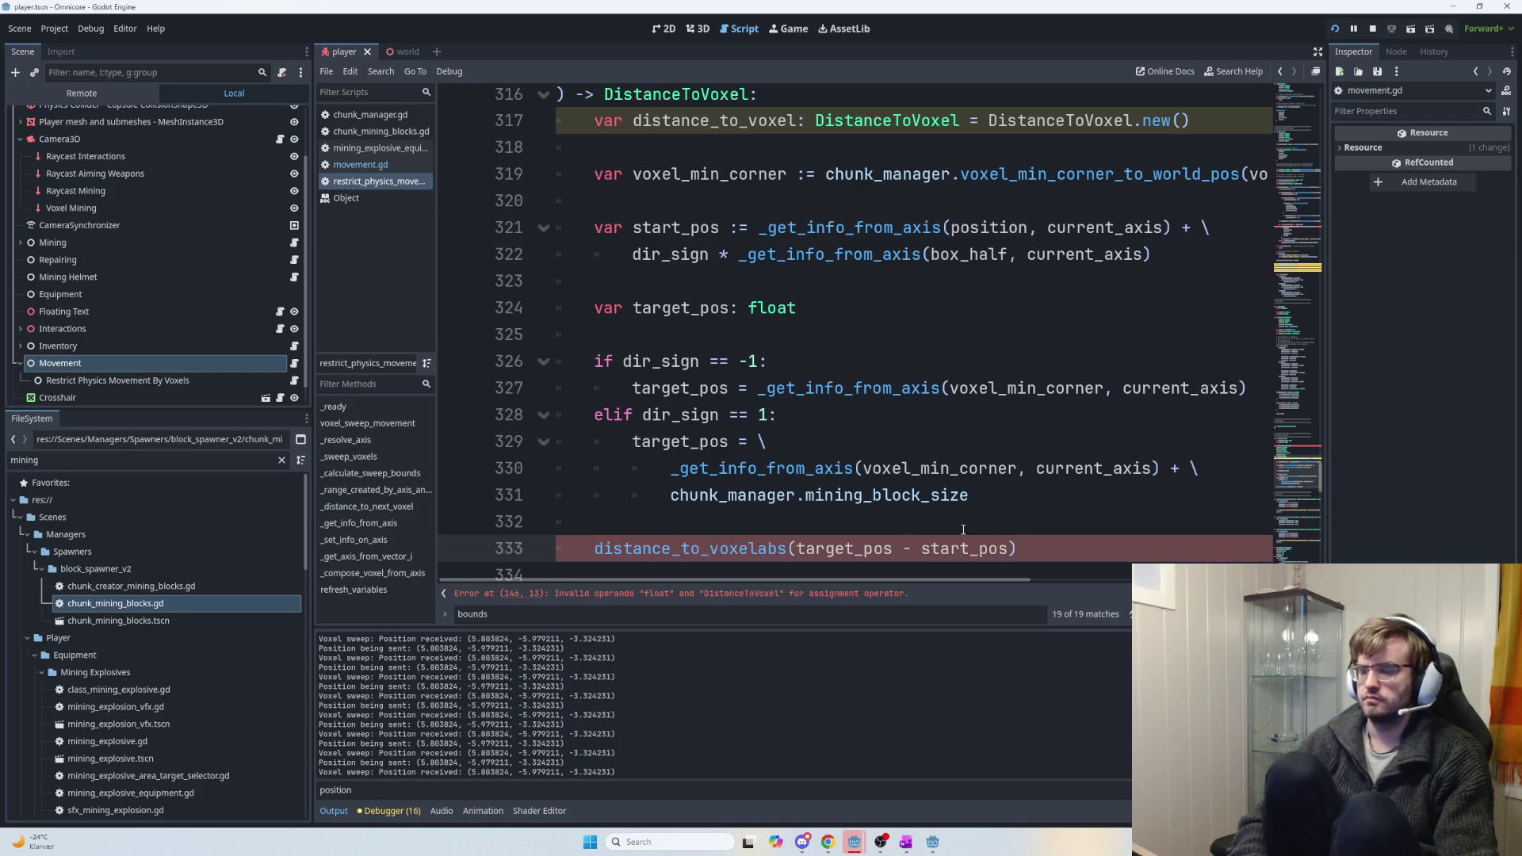
type(".distance =")
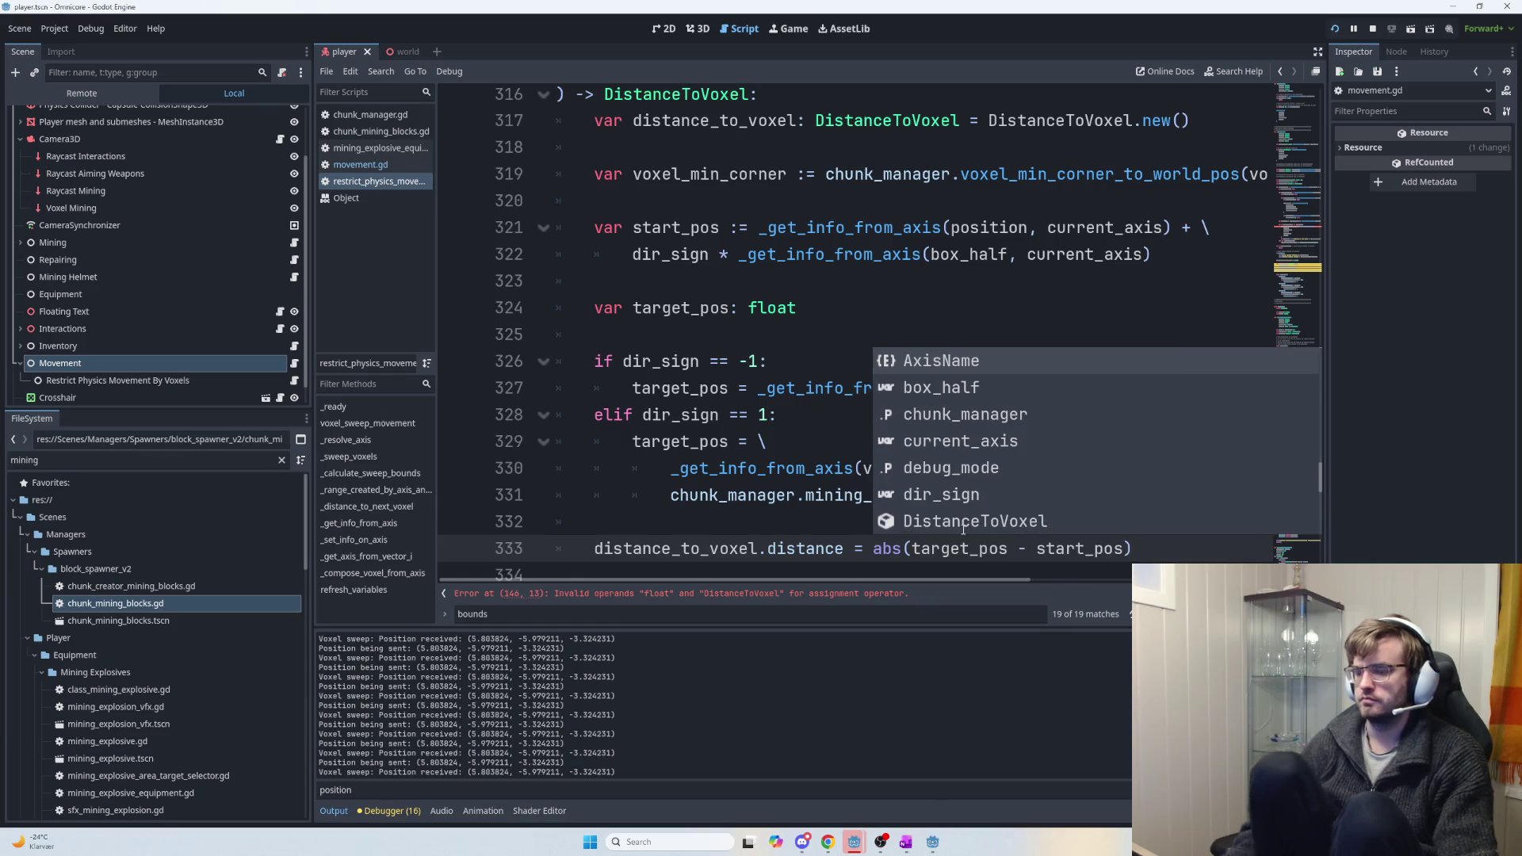
key("shift+Home")
key("ctrl+c")
key("End")
key("Return")
key("ctrl+v")
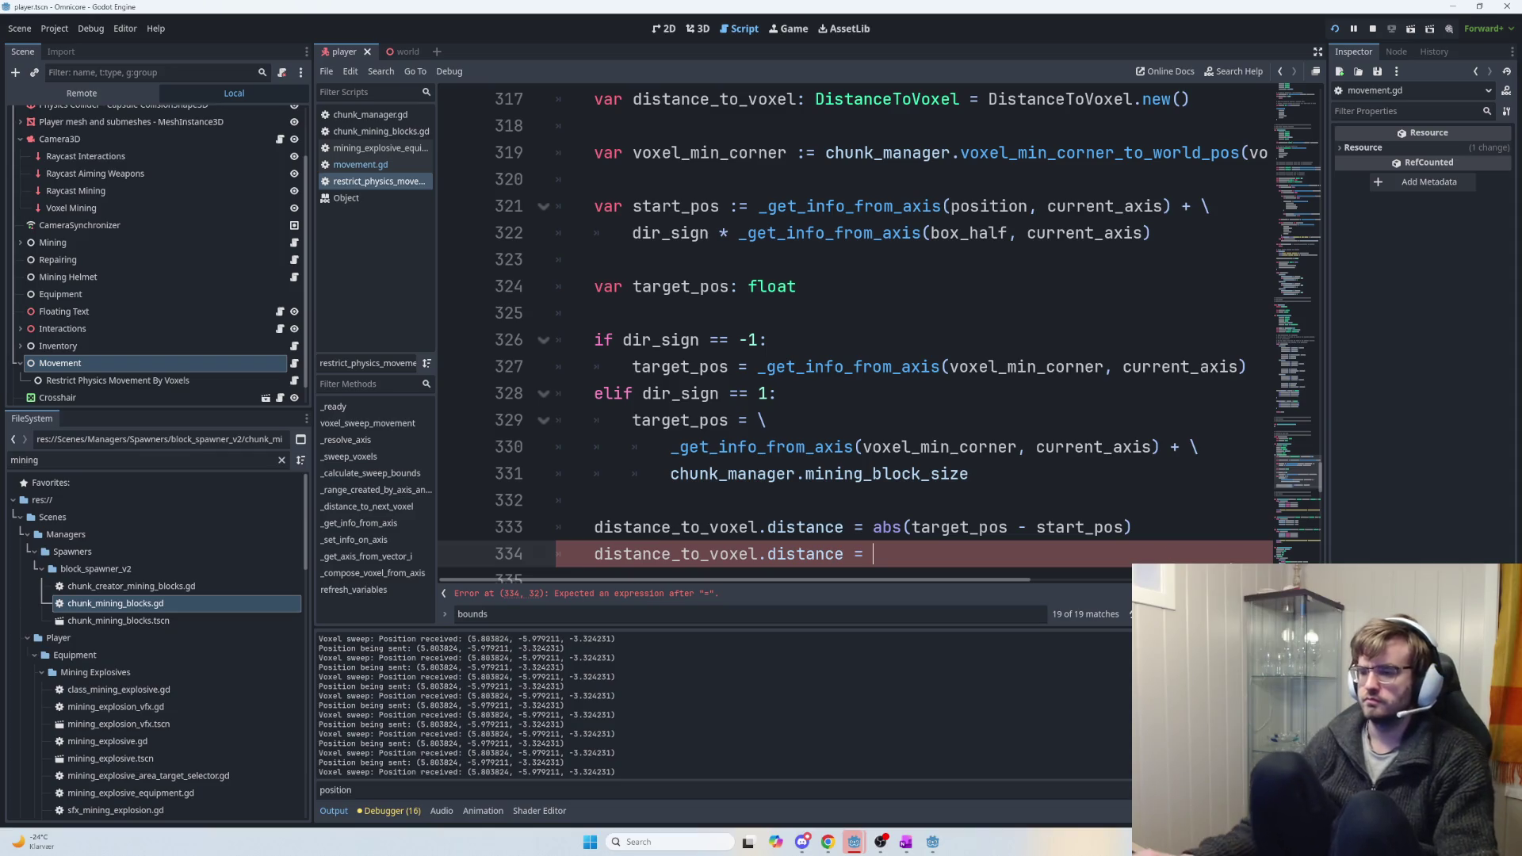
Make the duplicate distance_to_voxel.target_position = target_pos and move it above the distance line.
double_click(789, 554)
type("target")
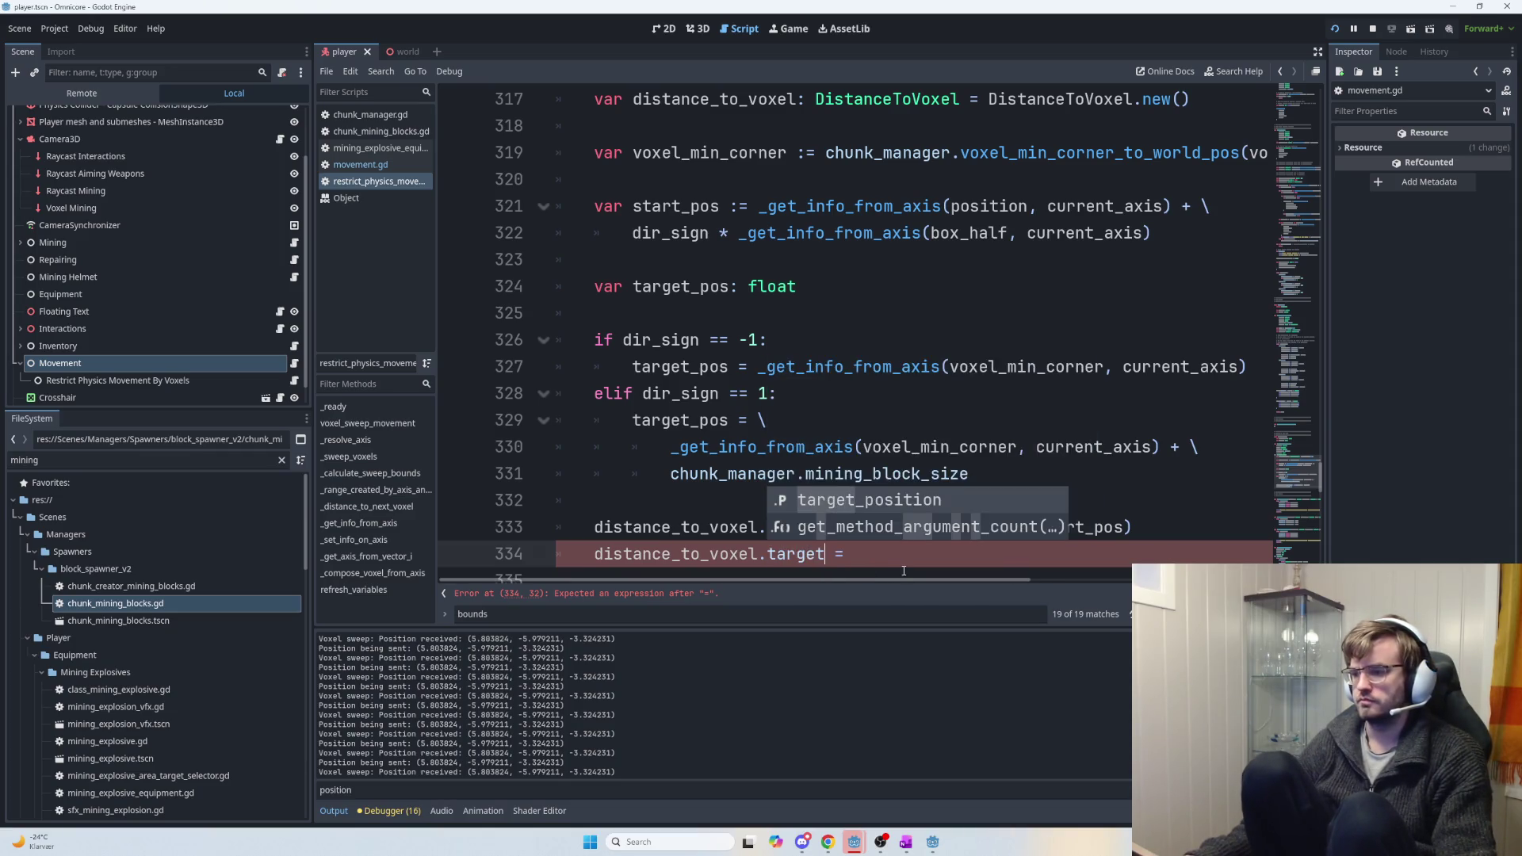
key("Return")
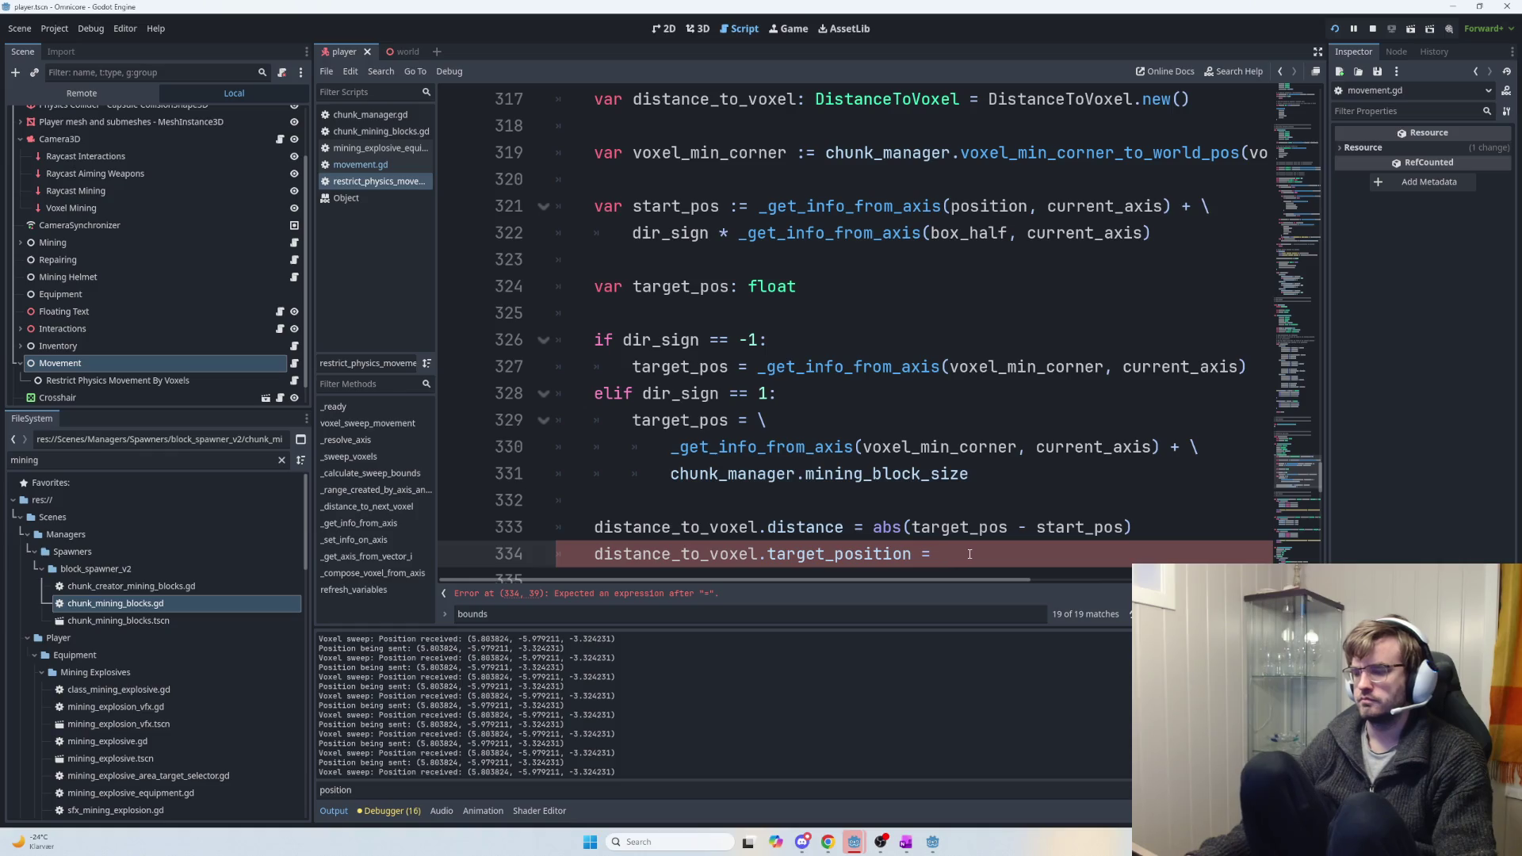
double_click(955, 527)
key("ctrl+c")
left_click(990, 554)
key("ctrl+v")
left_click_drag(1037, 554, 594, 566)
key("ctrl+x")
left_click(613, 501)
key("ctrl+v")
key("ctrl+z")
key("ctrl+v")
End the function with return distance_to_voxel.
scroll(713, 459, "down", 2)
left_click(778, 421)
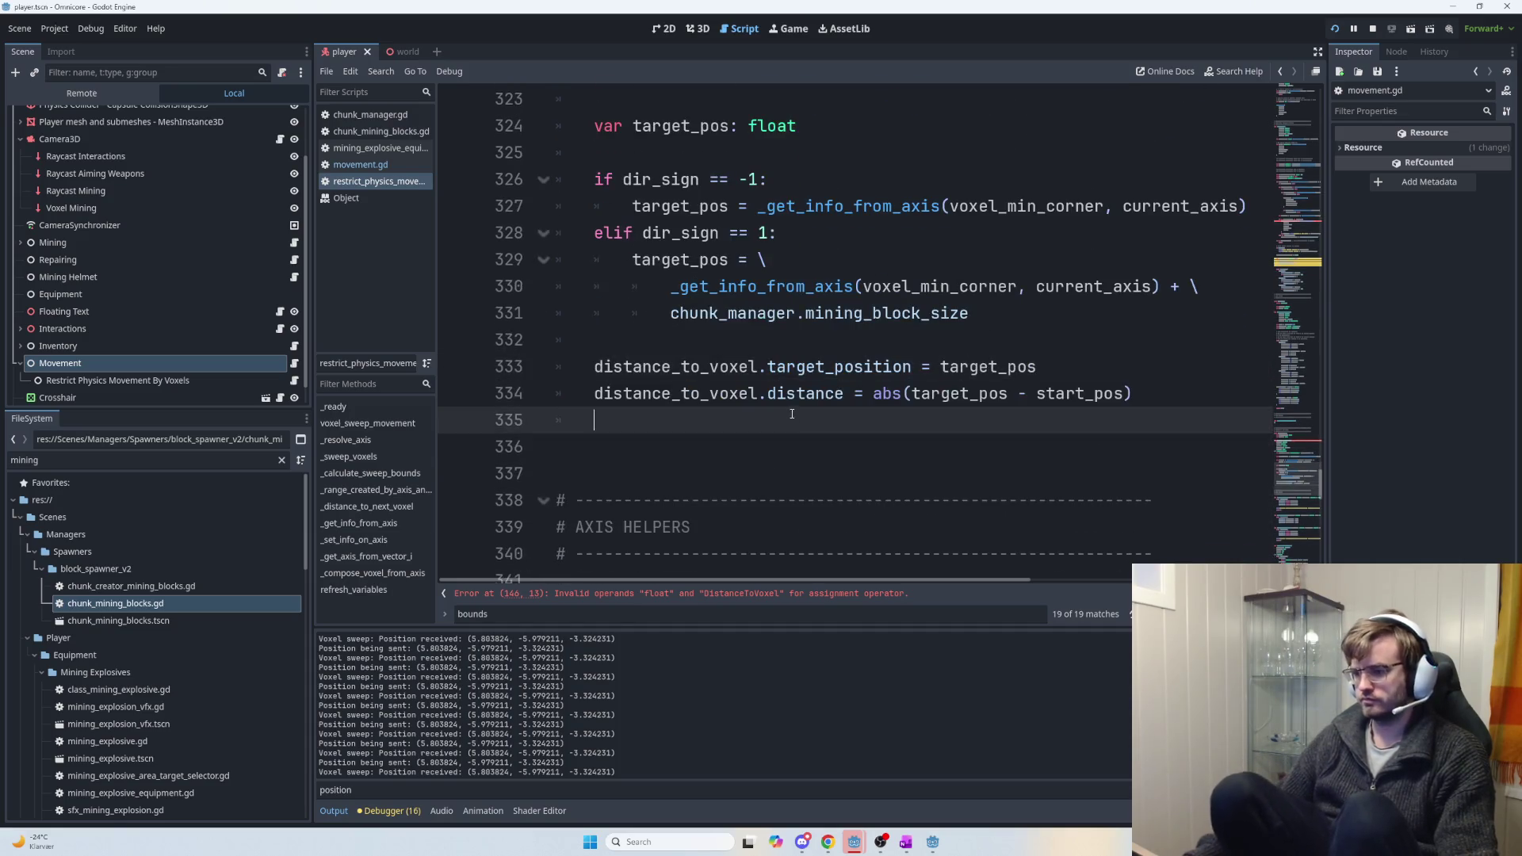
key("Return")
type("return")
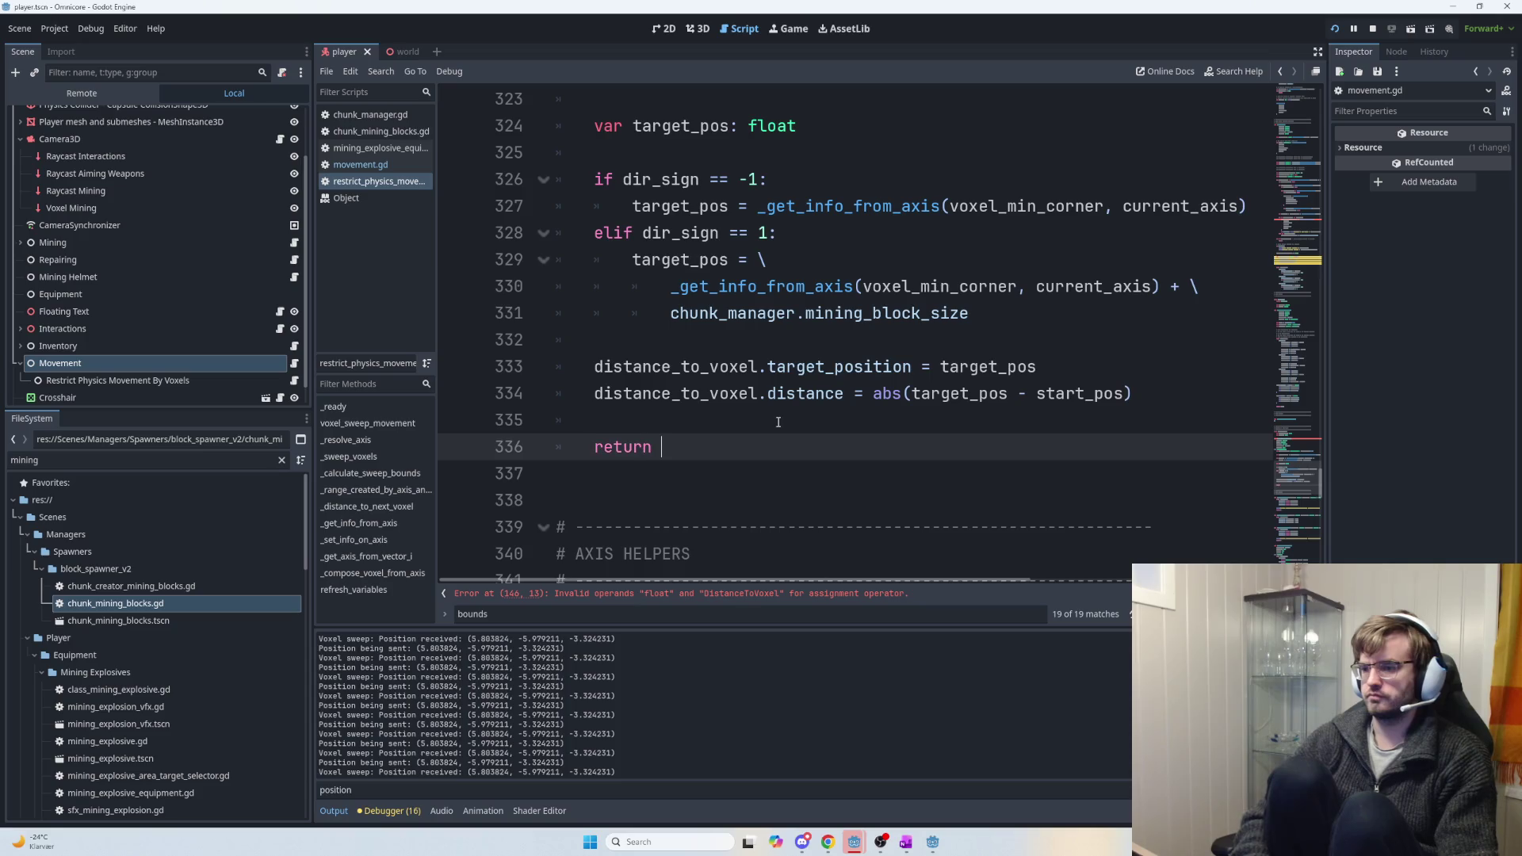
double_click(787, 401)
key("ctrl+c")
key("Down")
key("Down")
key("ctrl+v")
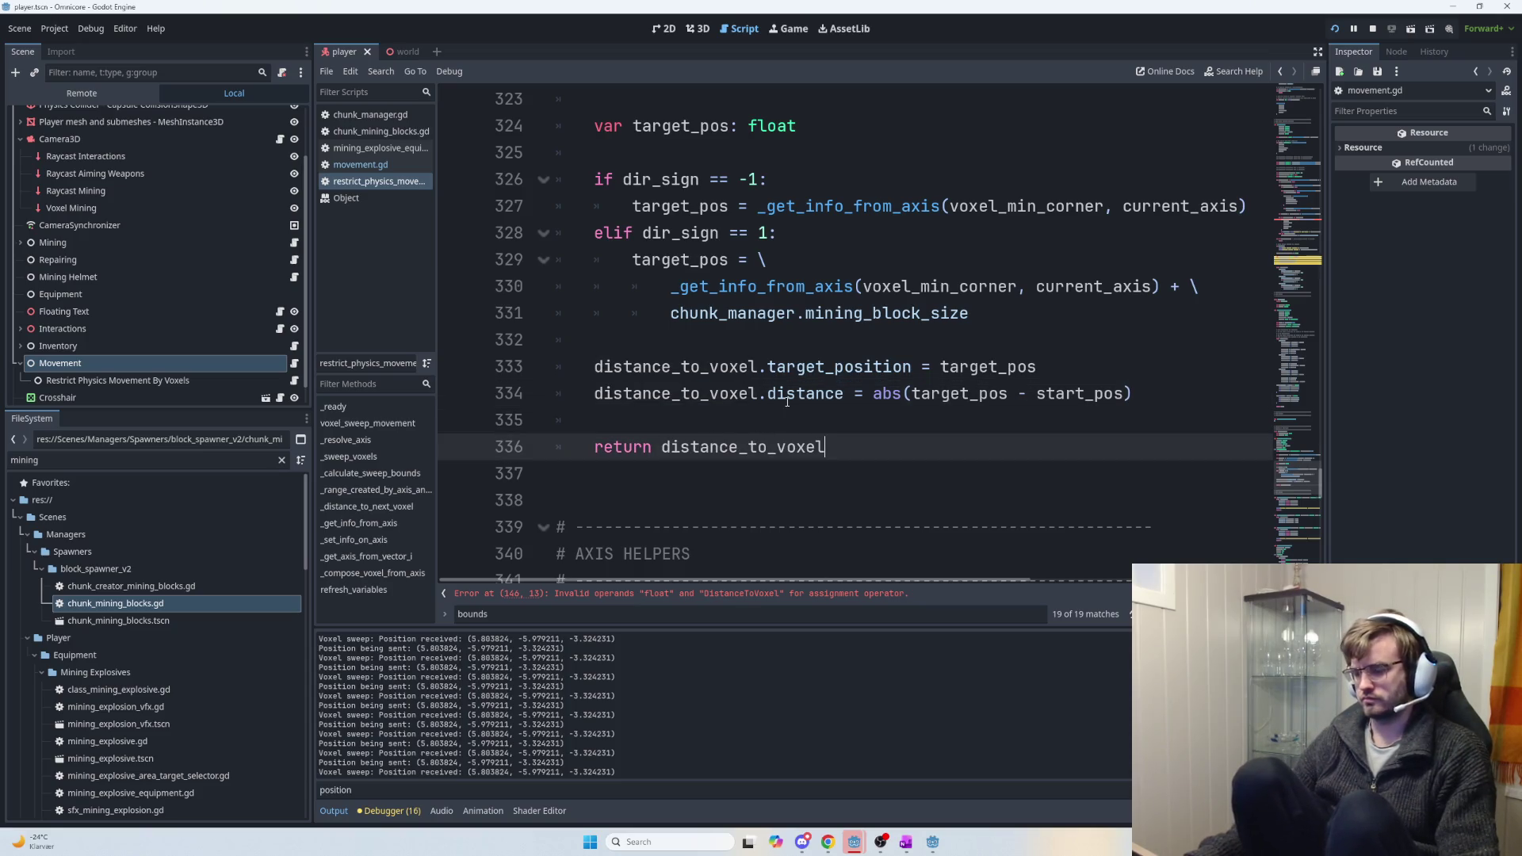
scroll(787, 401, "up", 5)
double_click(677, 316)
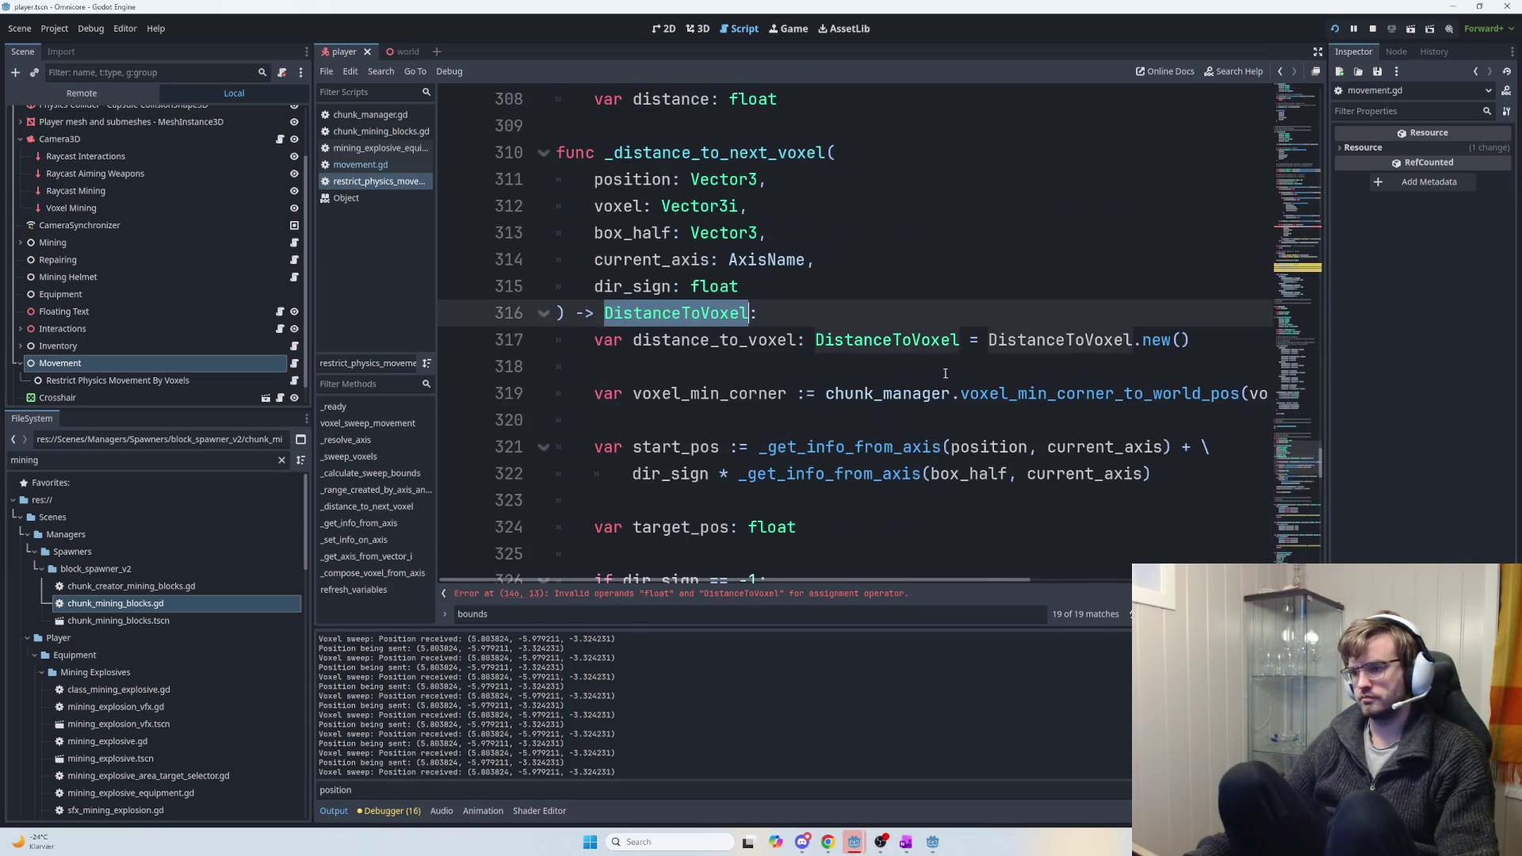
Declare var distance_to_voxel: DistanceToVoxel inside the first-slice branch.
left_click(1292, 279)
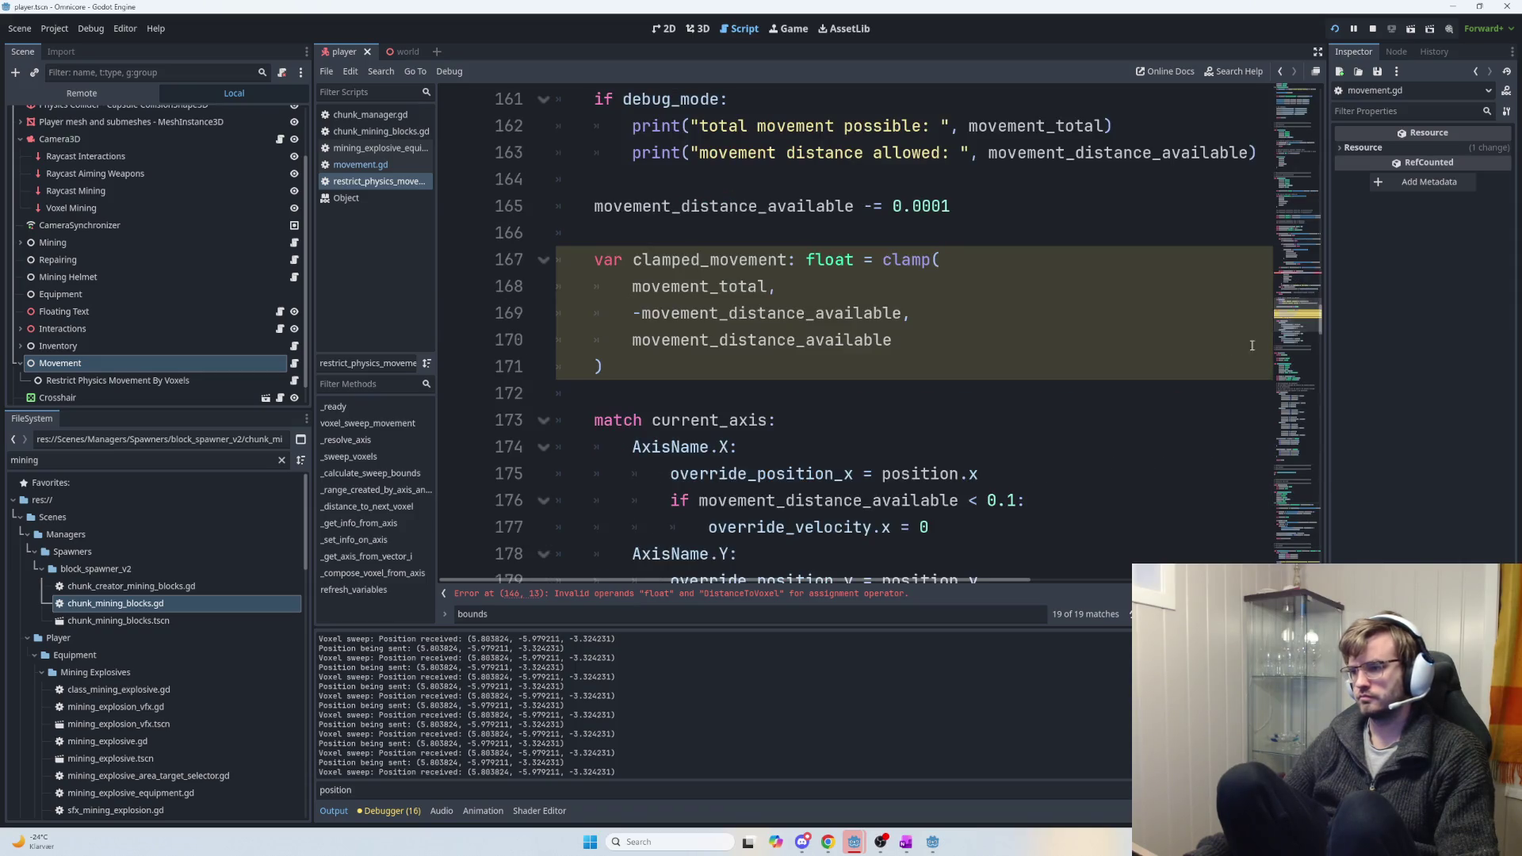
scroll(767, 335, "up", 9)
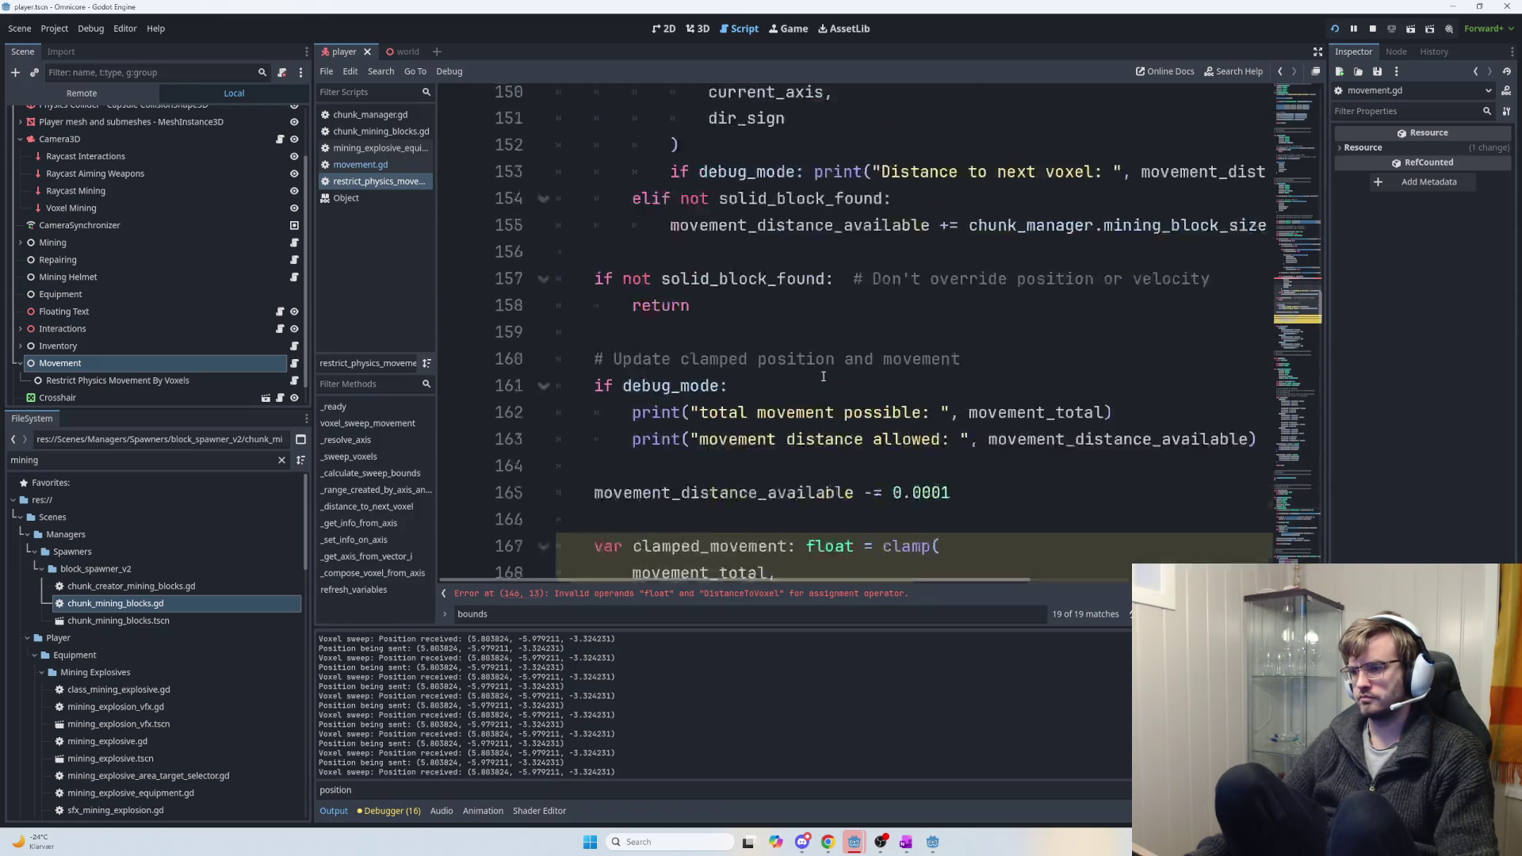
scroll(840, 429, "up", 1)
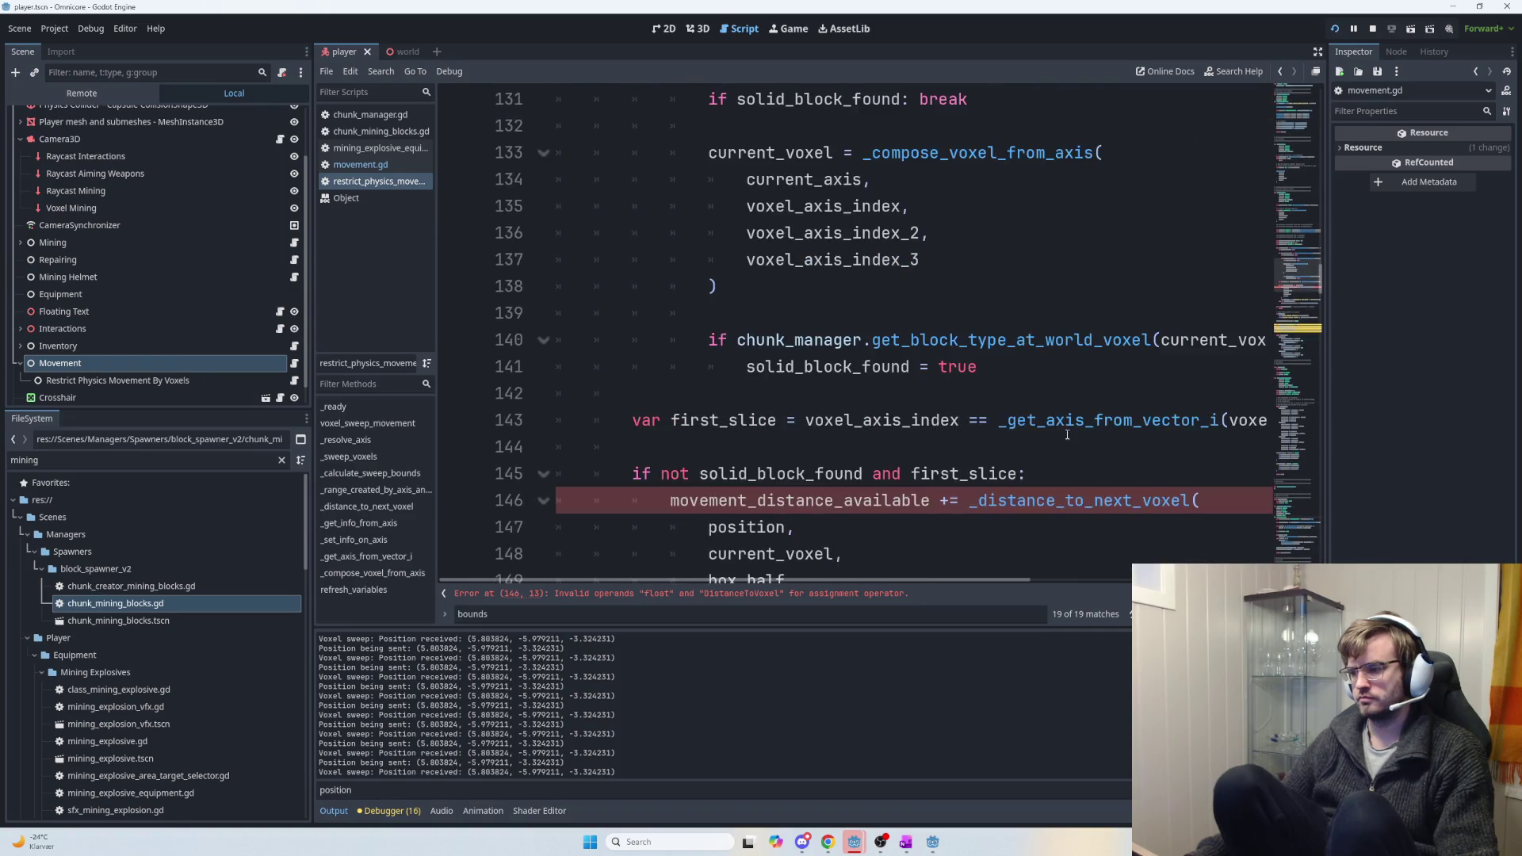
scroll(1040, 440, "down", 2)
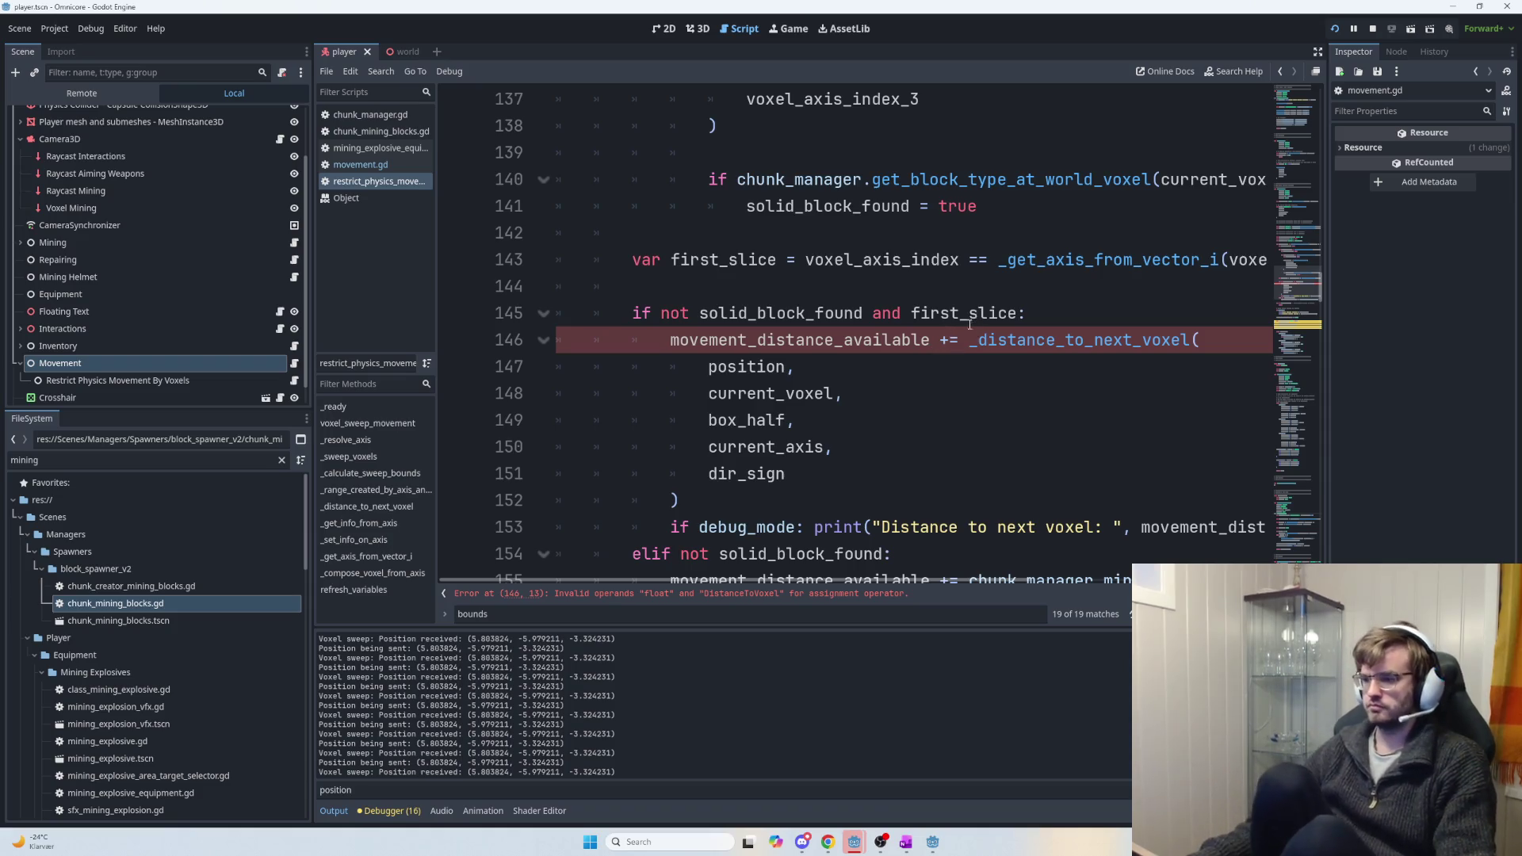
left_click(1061, 315)
key("Return")
type("distance")
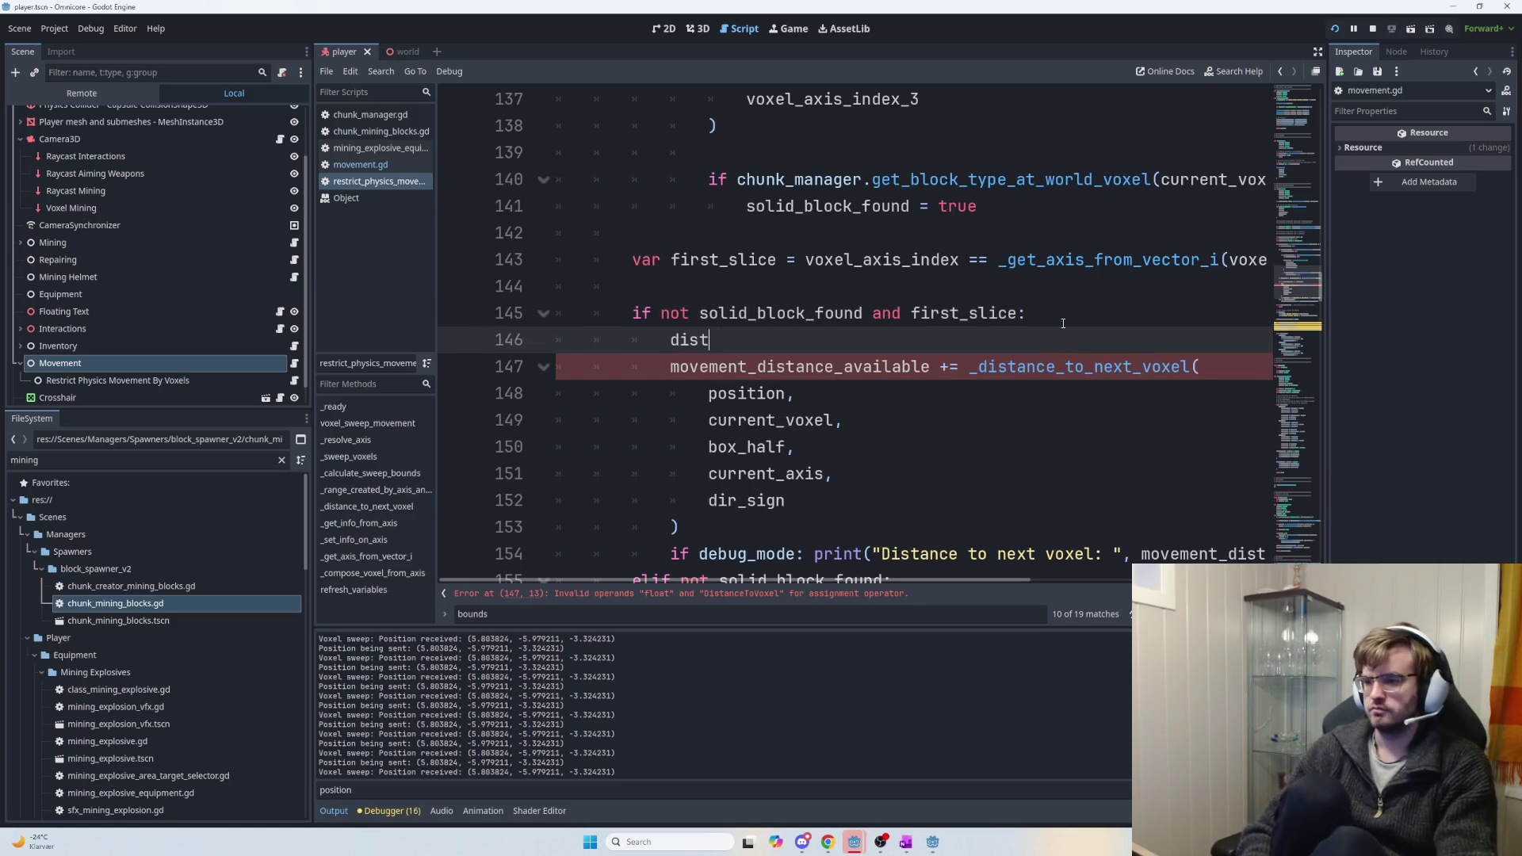
type("_to_voxel")
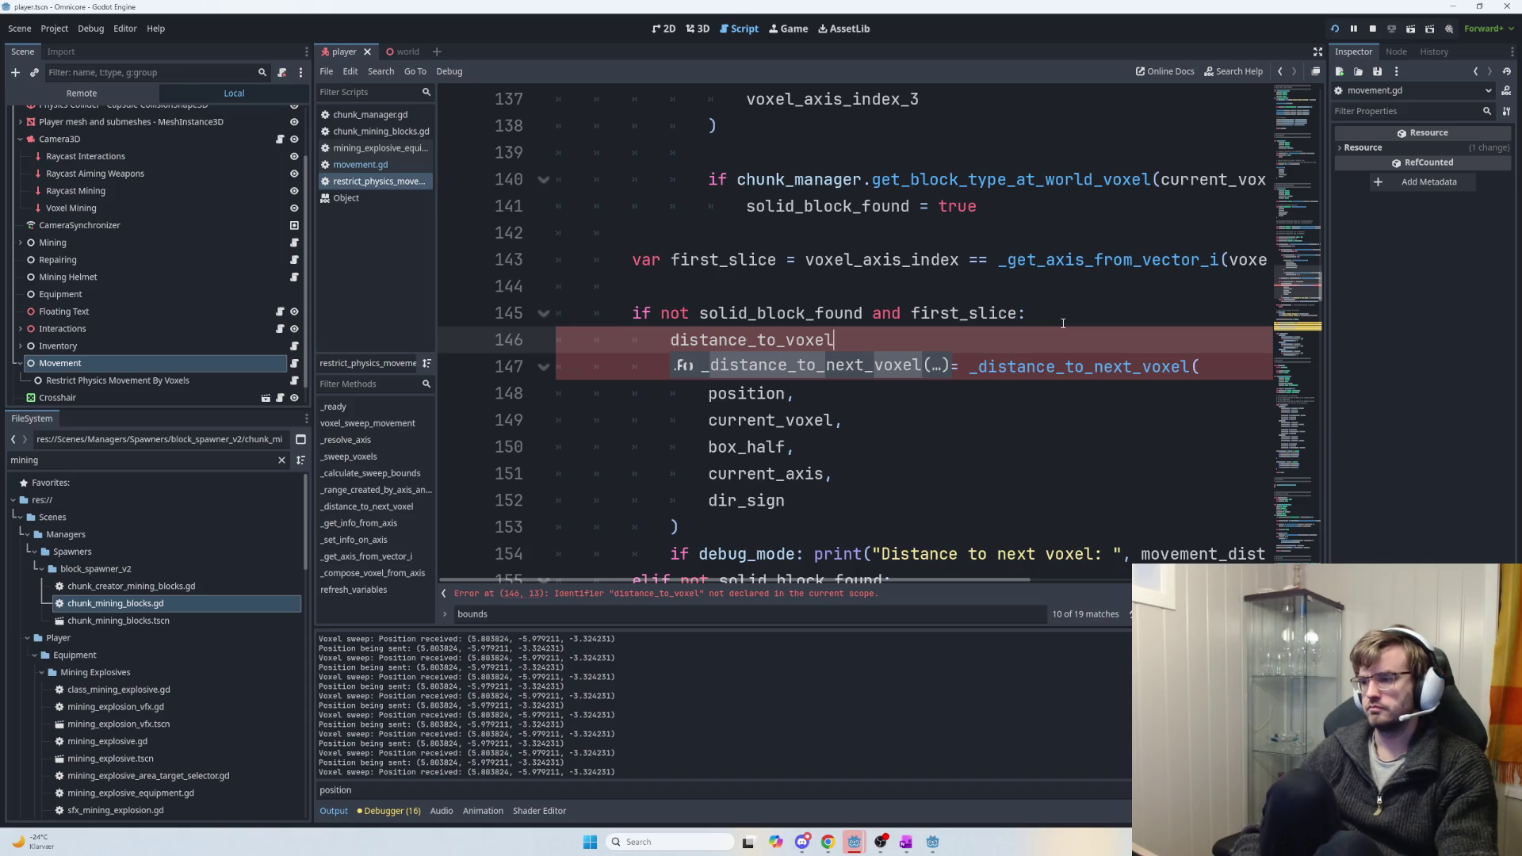
type(" =")
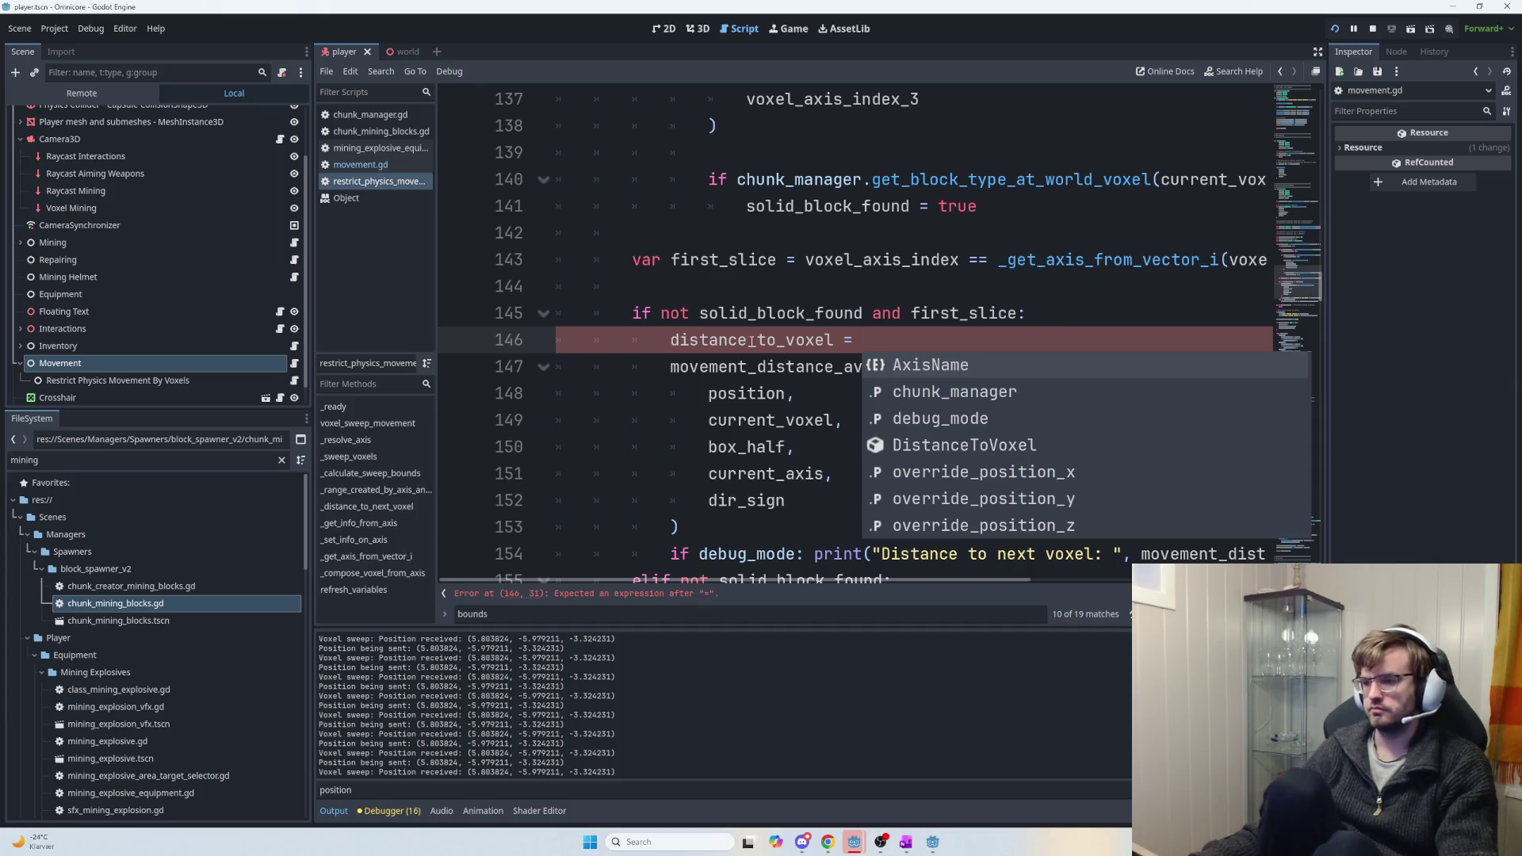
left_click(671, 339)
type("var d")
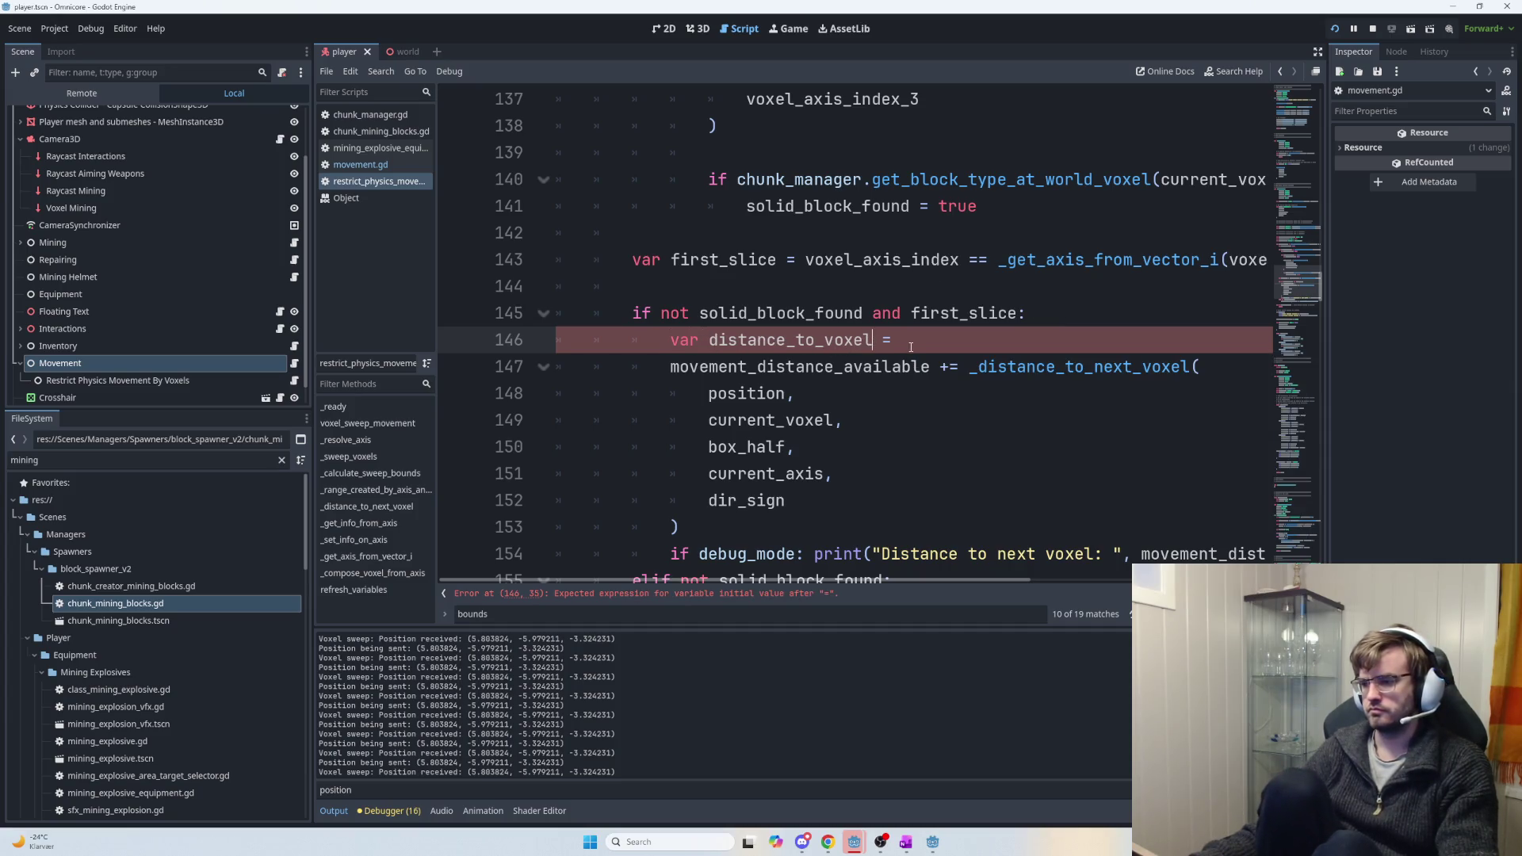
type("istan")
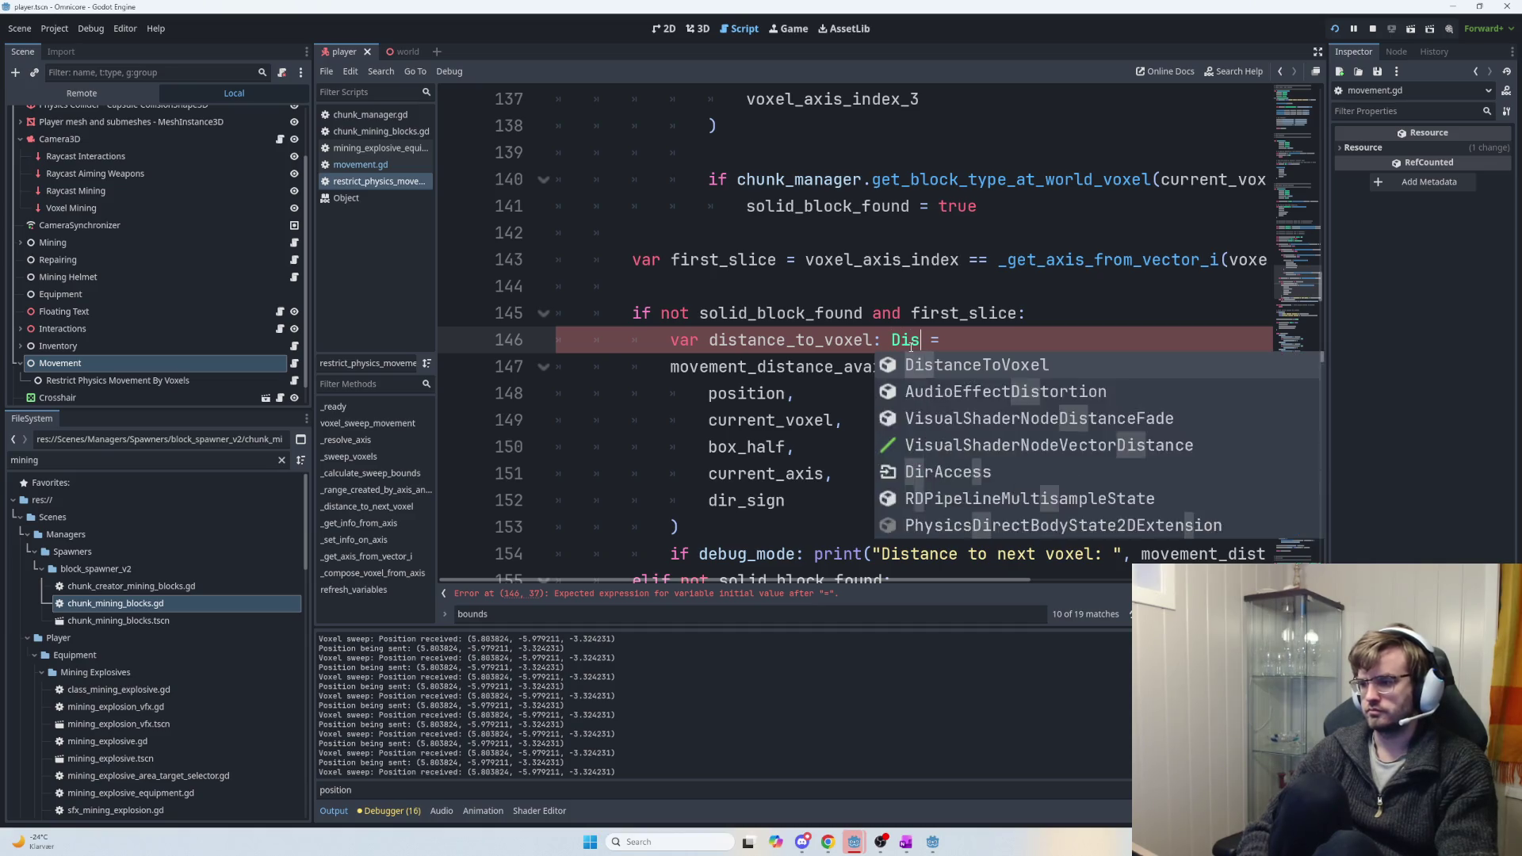
key("Return")
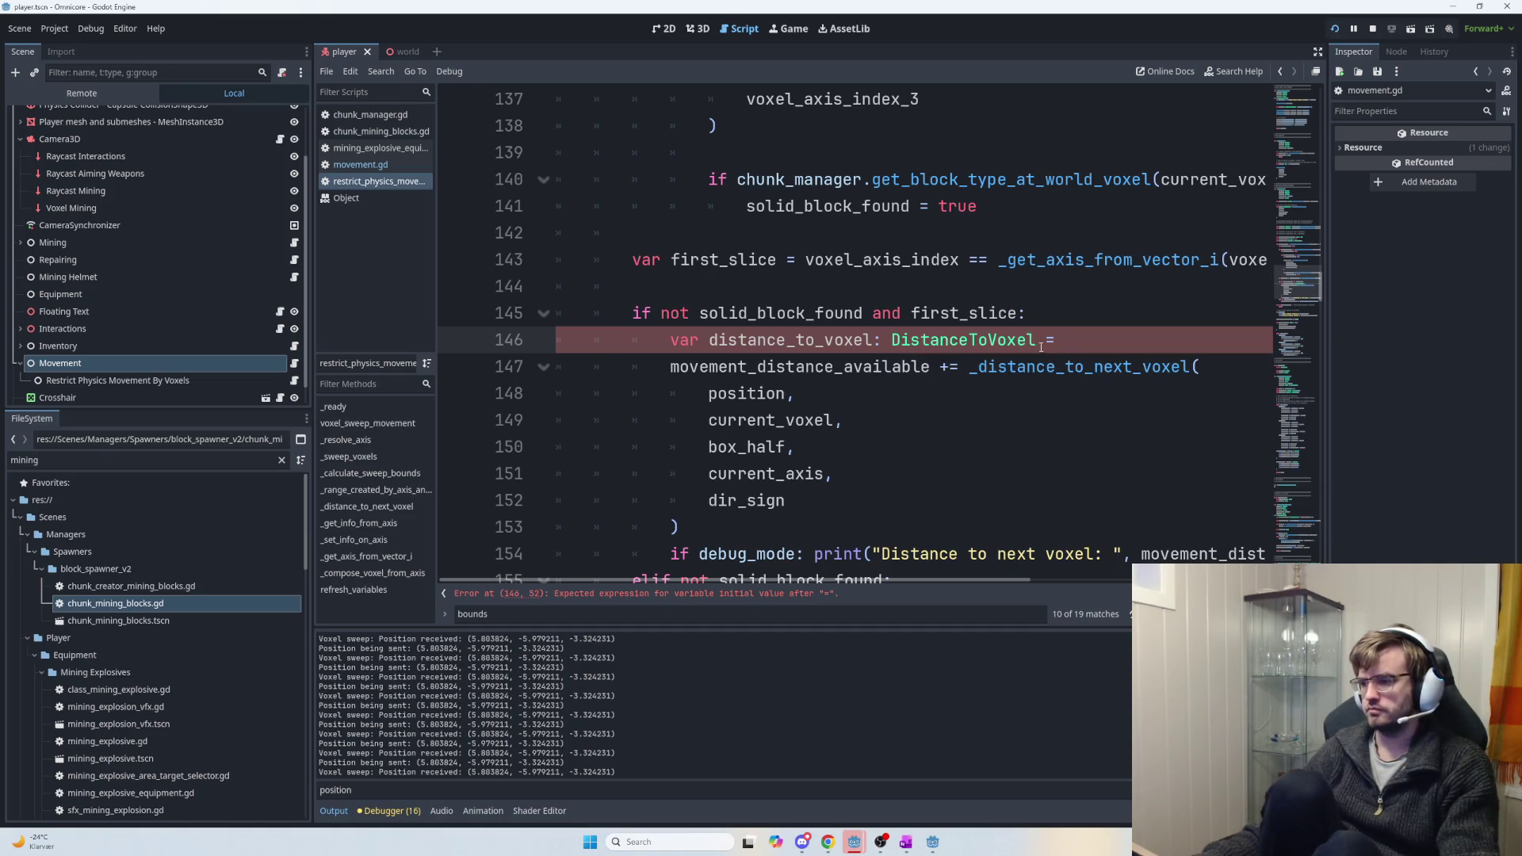
Move the _distance_to_next_voxel call after the declaration's equals sign, using a backslash continuation and indentation.
mouse_move(968, 366)
left_mouse_down()
mouse_move(983, 381)
mouse_move(793, 507)
mouse_move(681, 527)
left_mouse_up()
key("ctrl+x")
key("Up")
key("End")
key("ctrl+v")
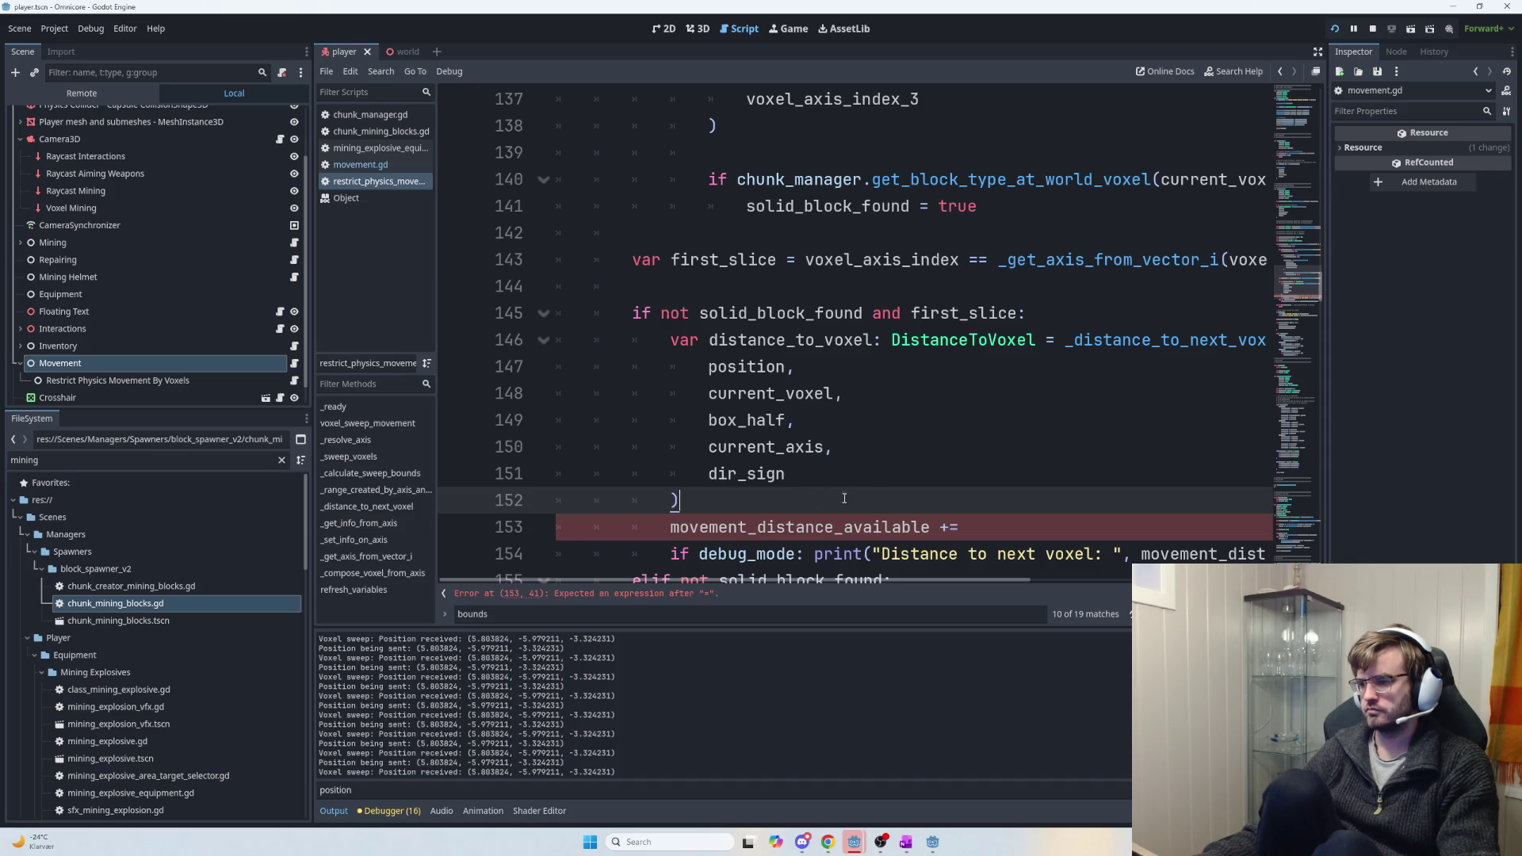
left_click(1066, 339)
type("\\")
key("Return")
key("Tab")
left_click_drag(862, 502, 708, 394)
key("Tab")
left_click(840, 501)
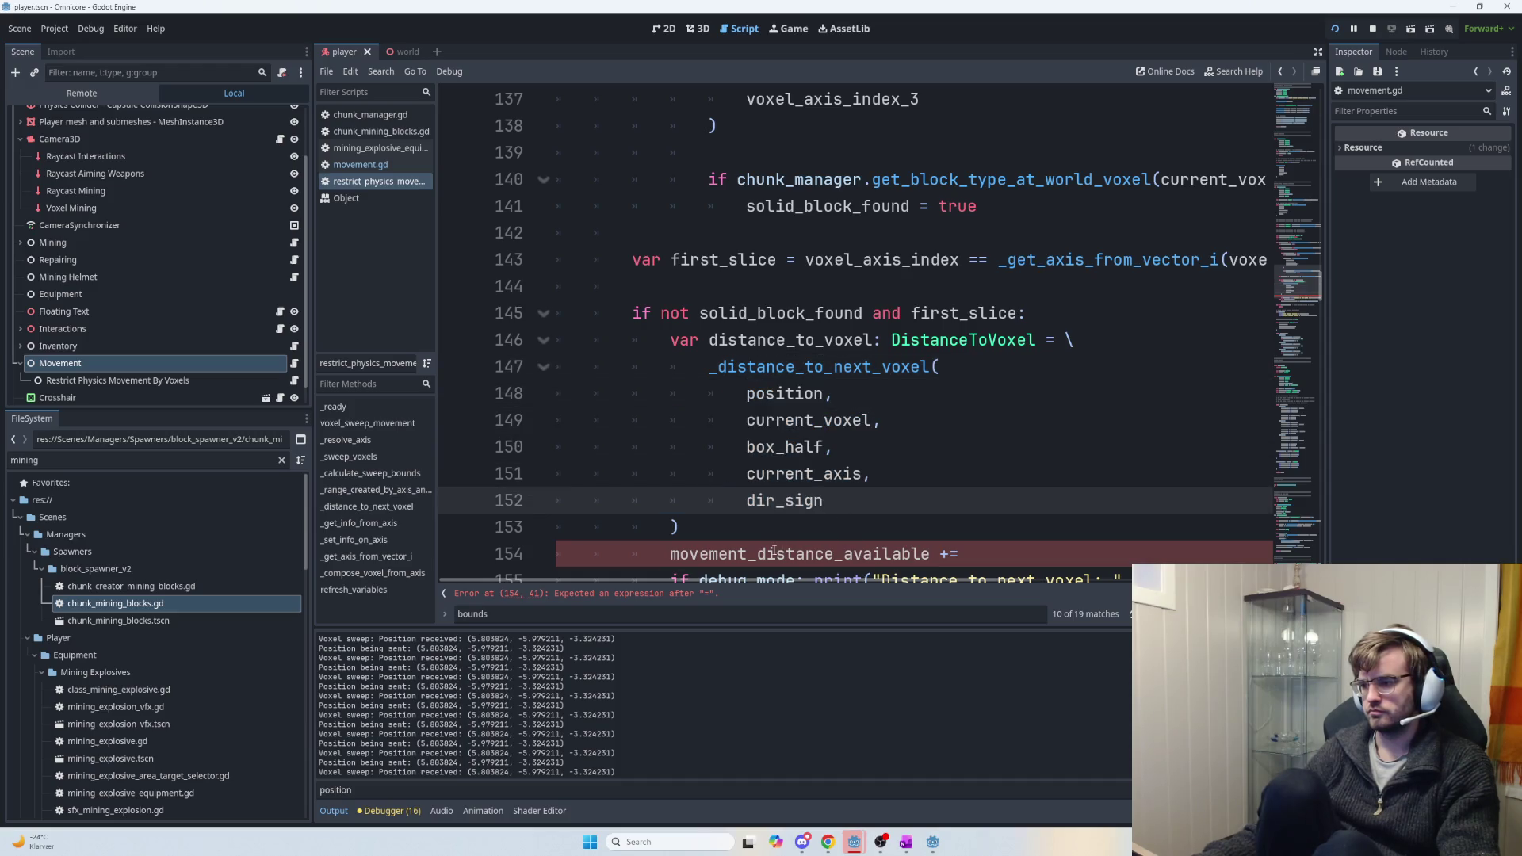
scroll(734, 558, "down", 1)
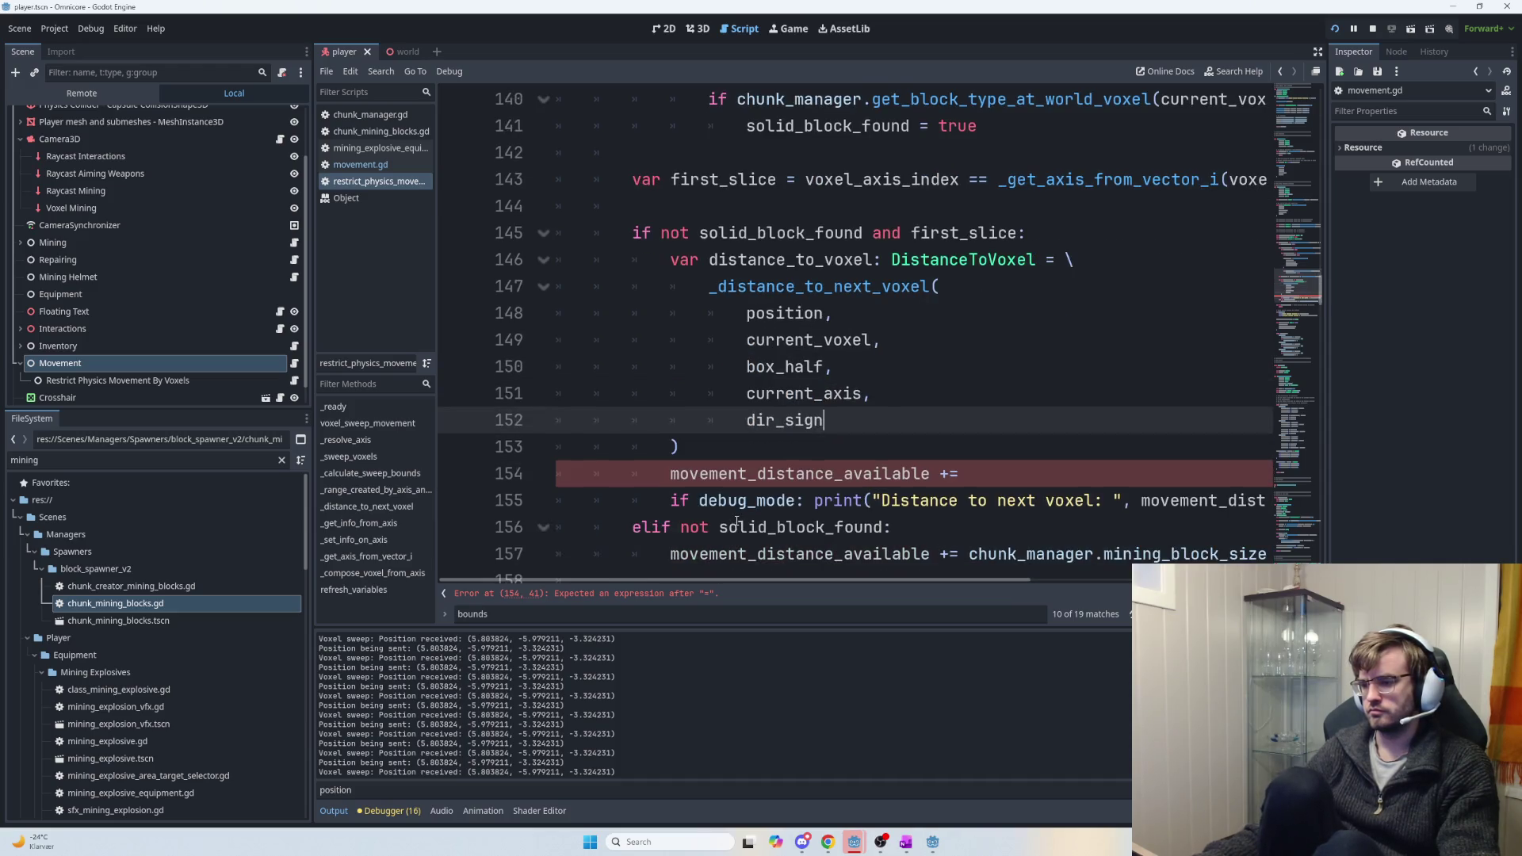
Add distance_to_voxel.distance to movement_distance_available on line 154.
left_click(755, 473)
double_click(803, 473)
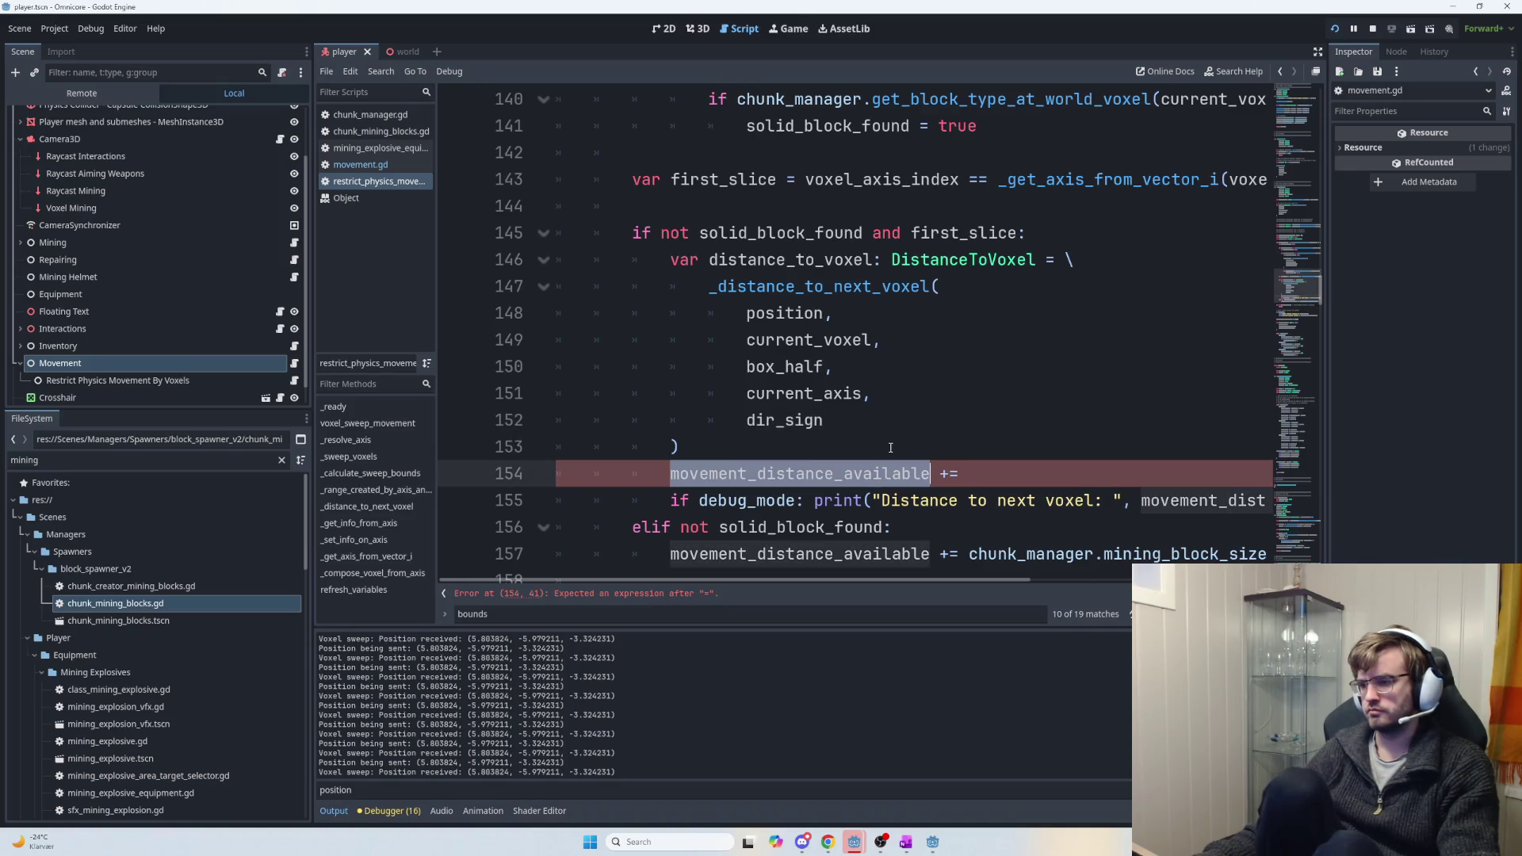
double_click(793, 260)
key("ctrl+c")
left_click(1005, 474)
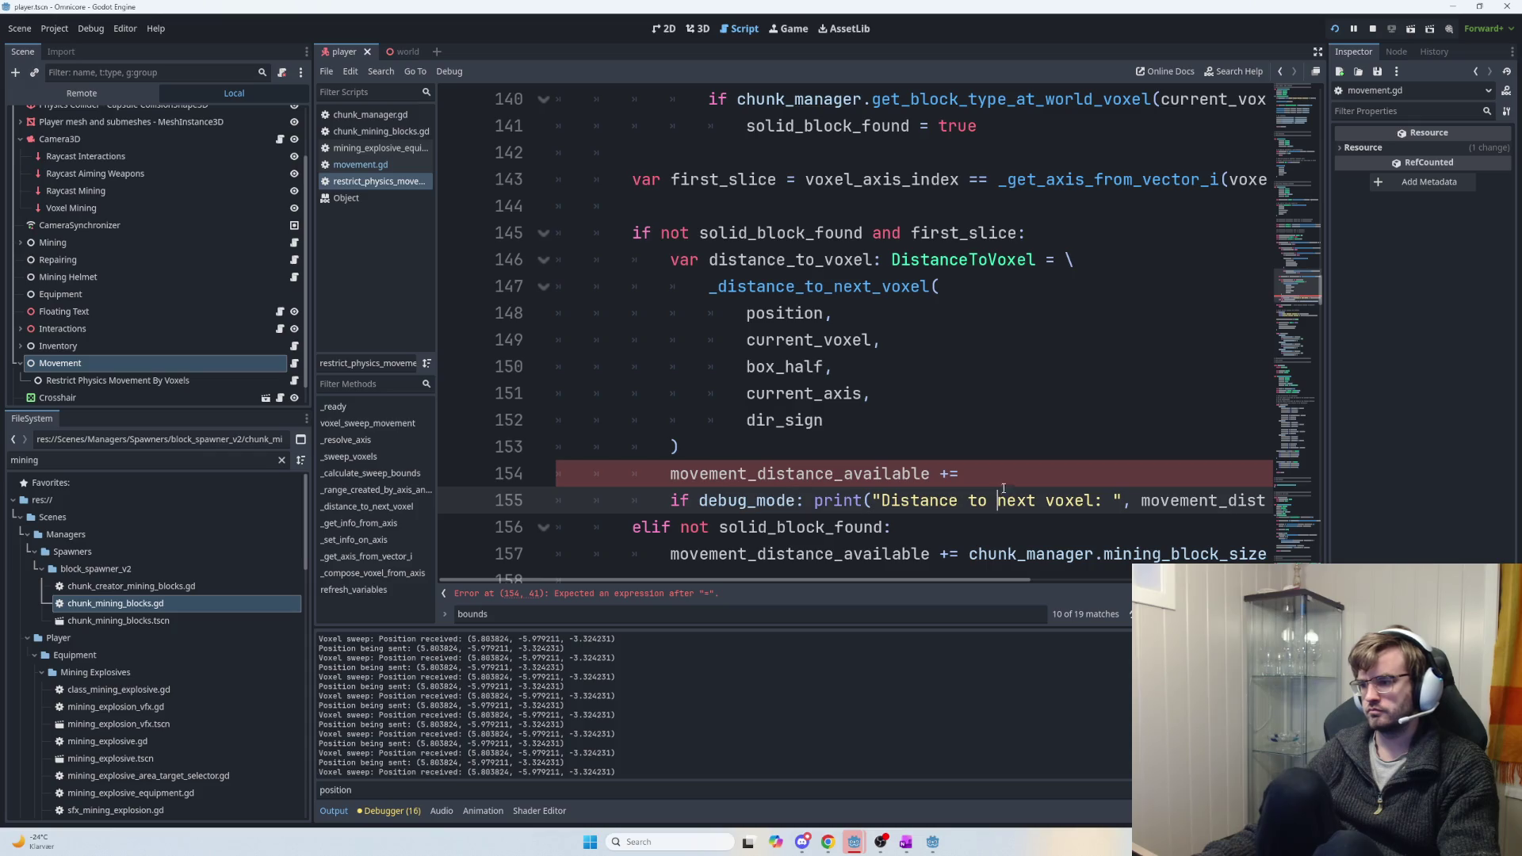
key("ctrl+v")
type(".distance")
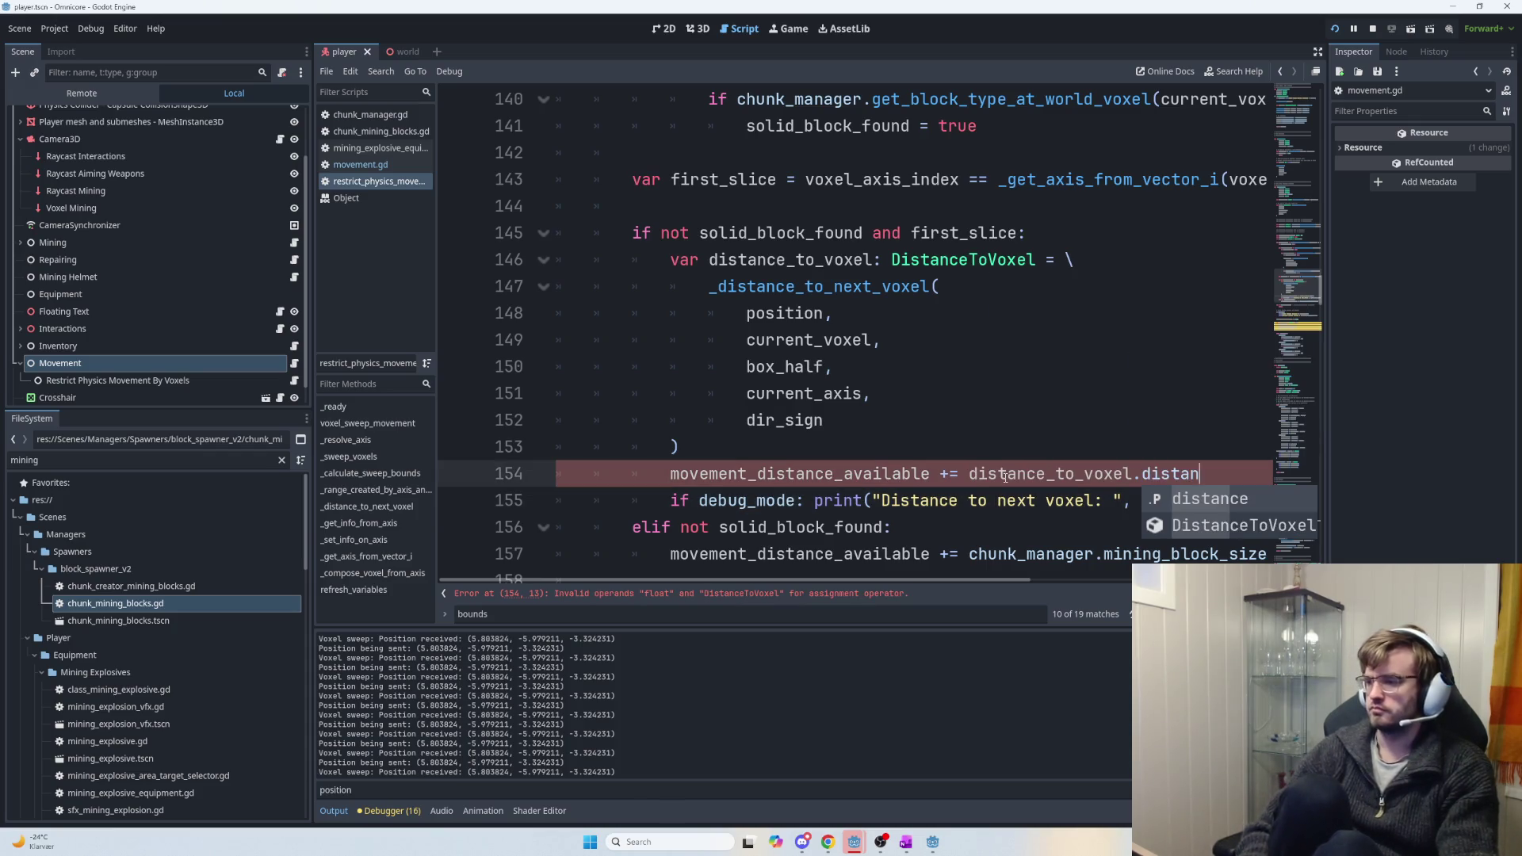
left_click(1033, 431)
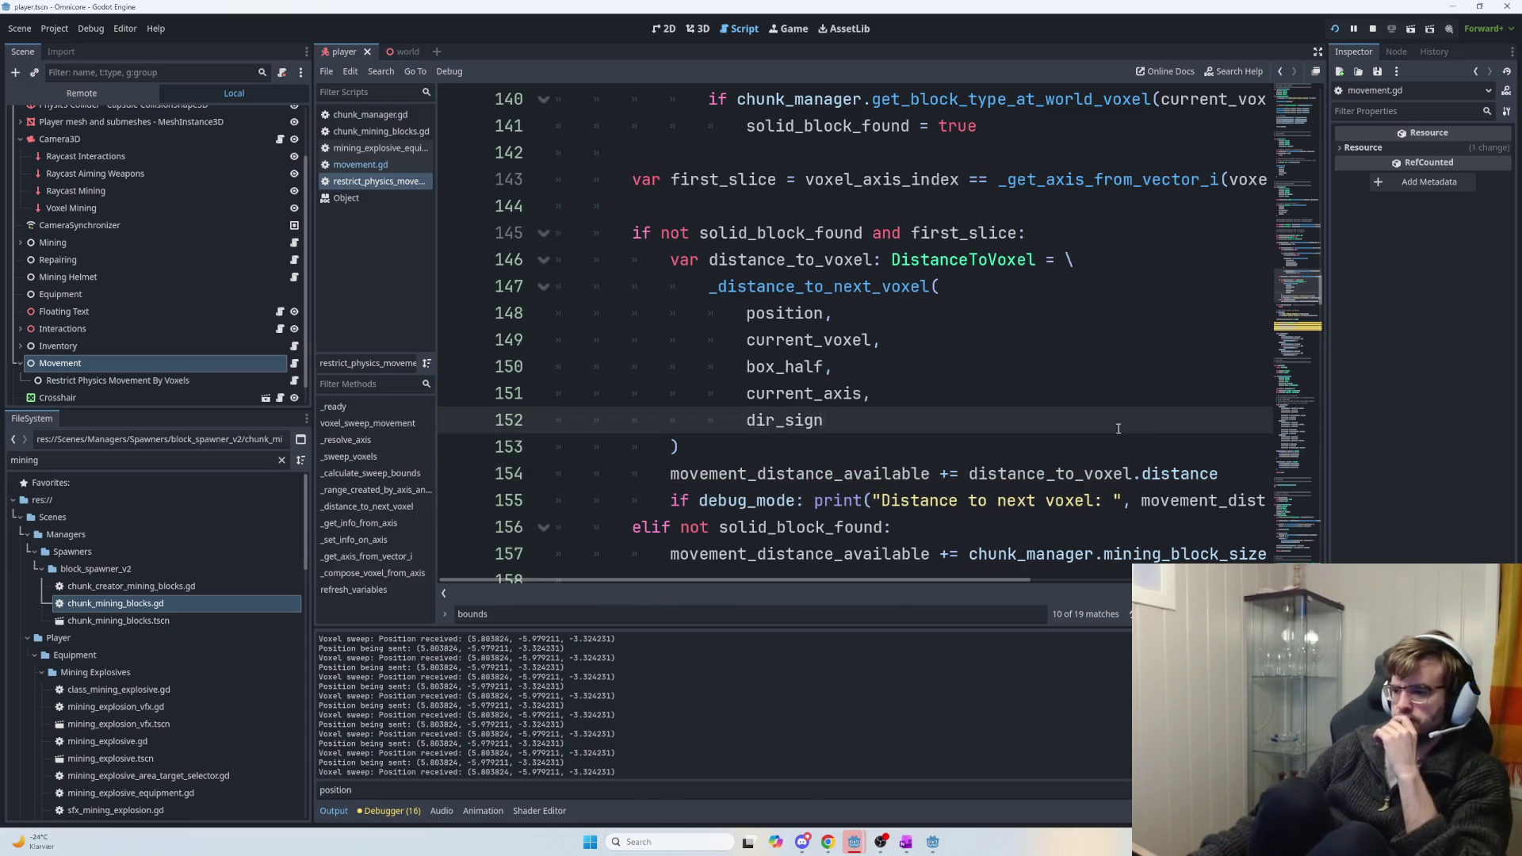
left_click(1033, 434)
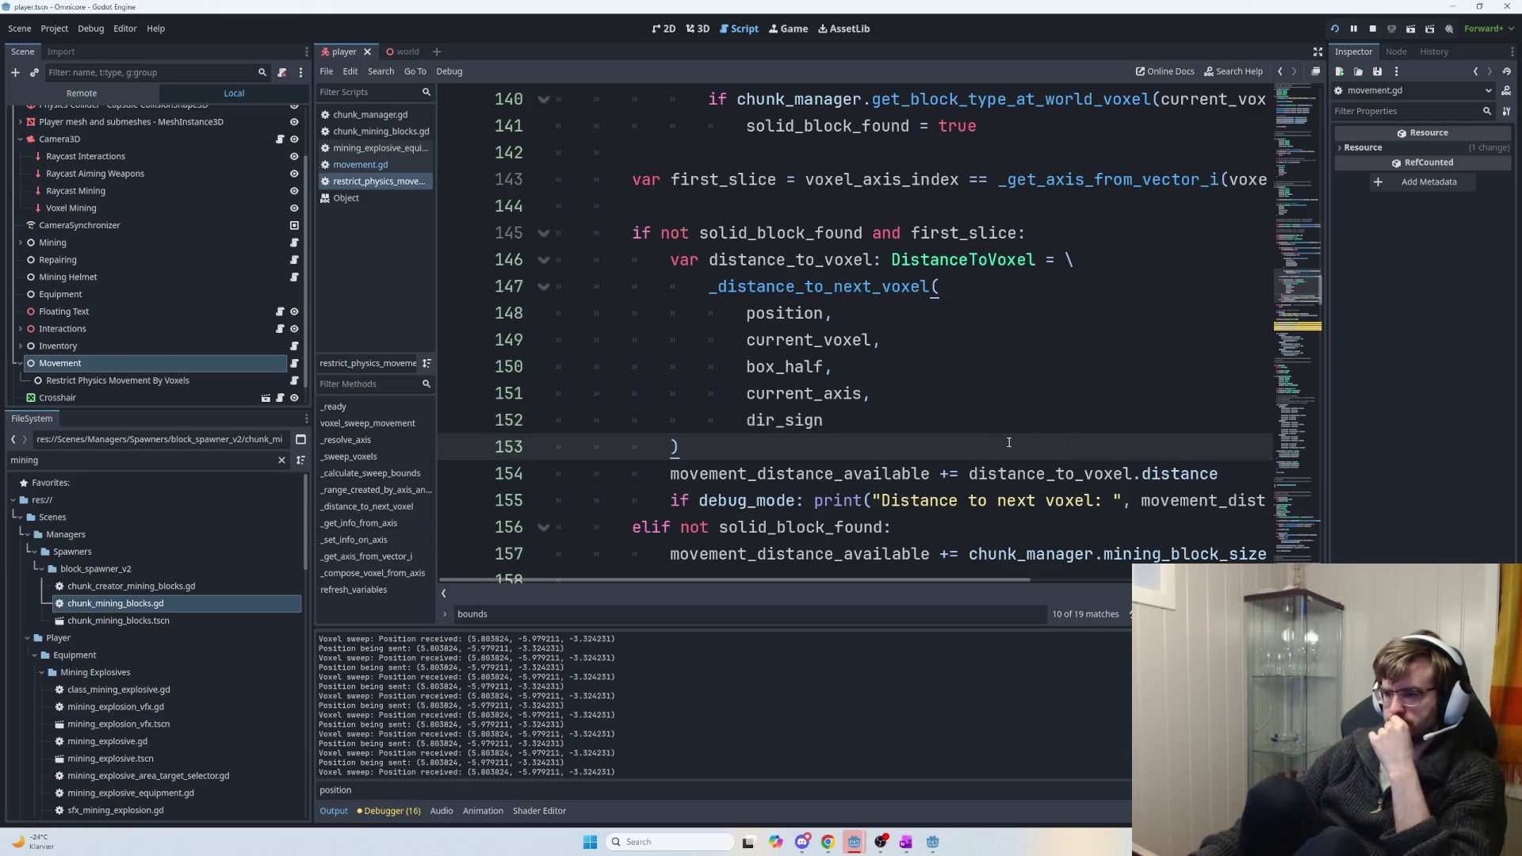
scroll(1009, 443, "down", 1)
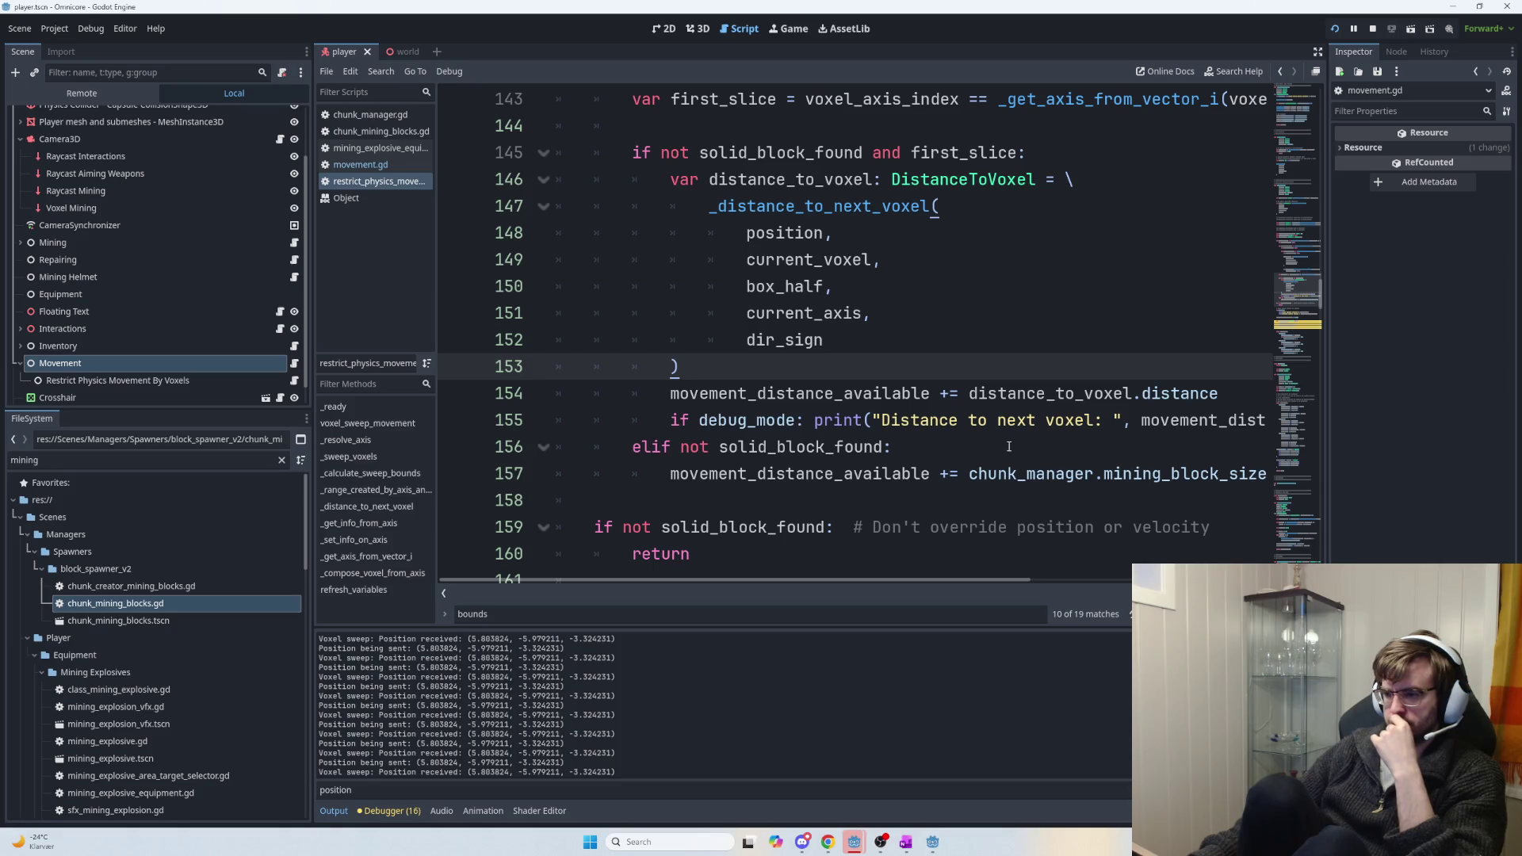
scroll(1009, 446, "up", 2)
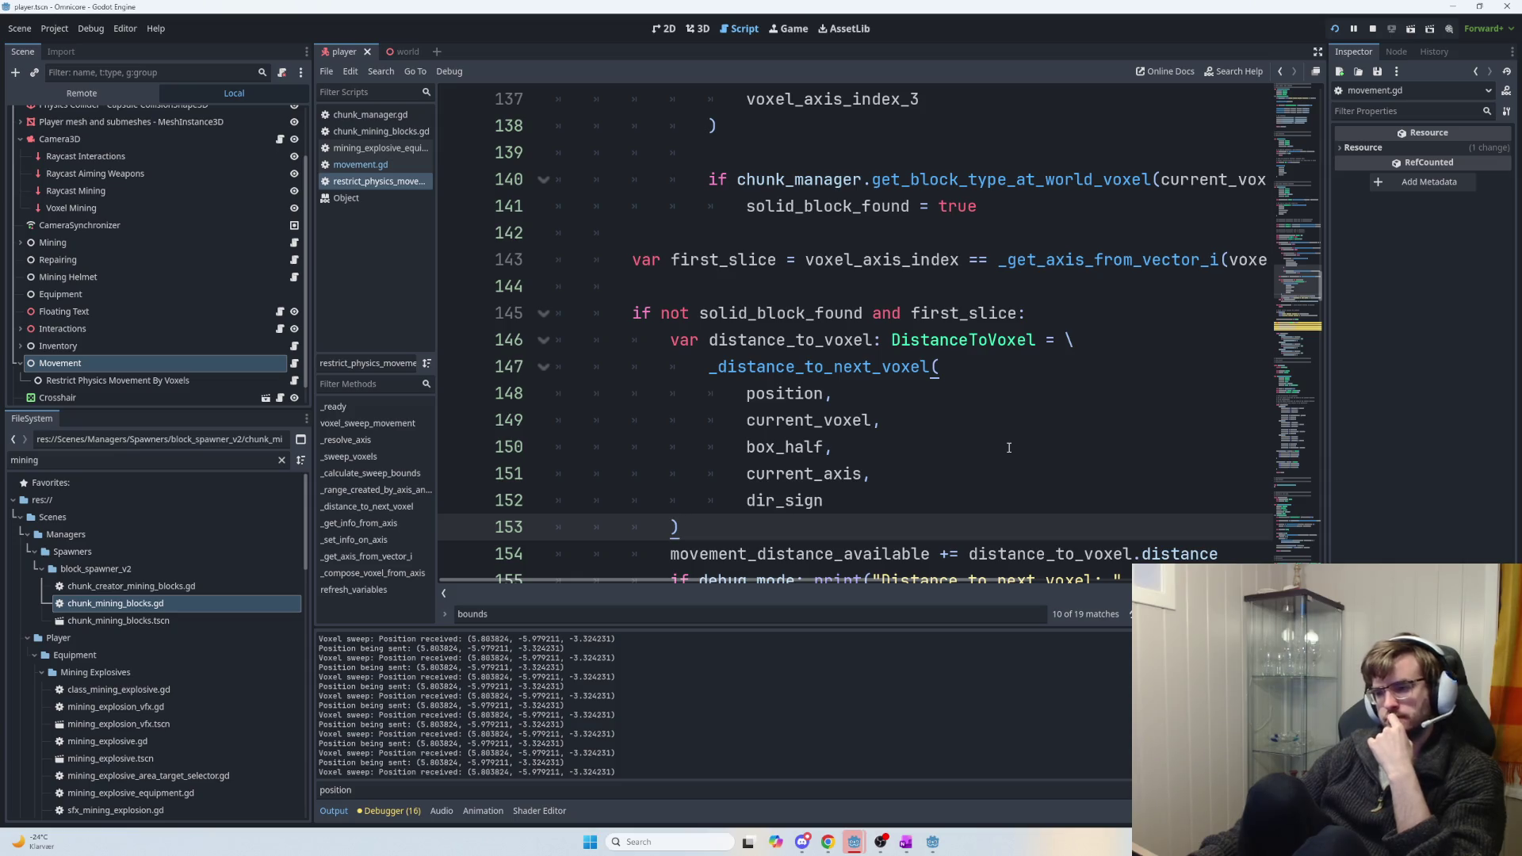
scroll(1009, 447, "up", 1)
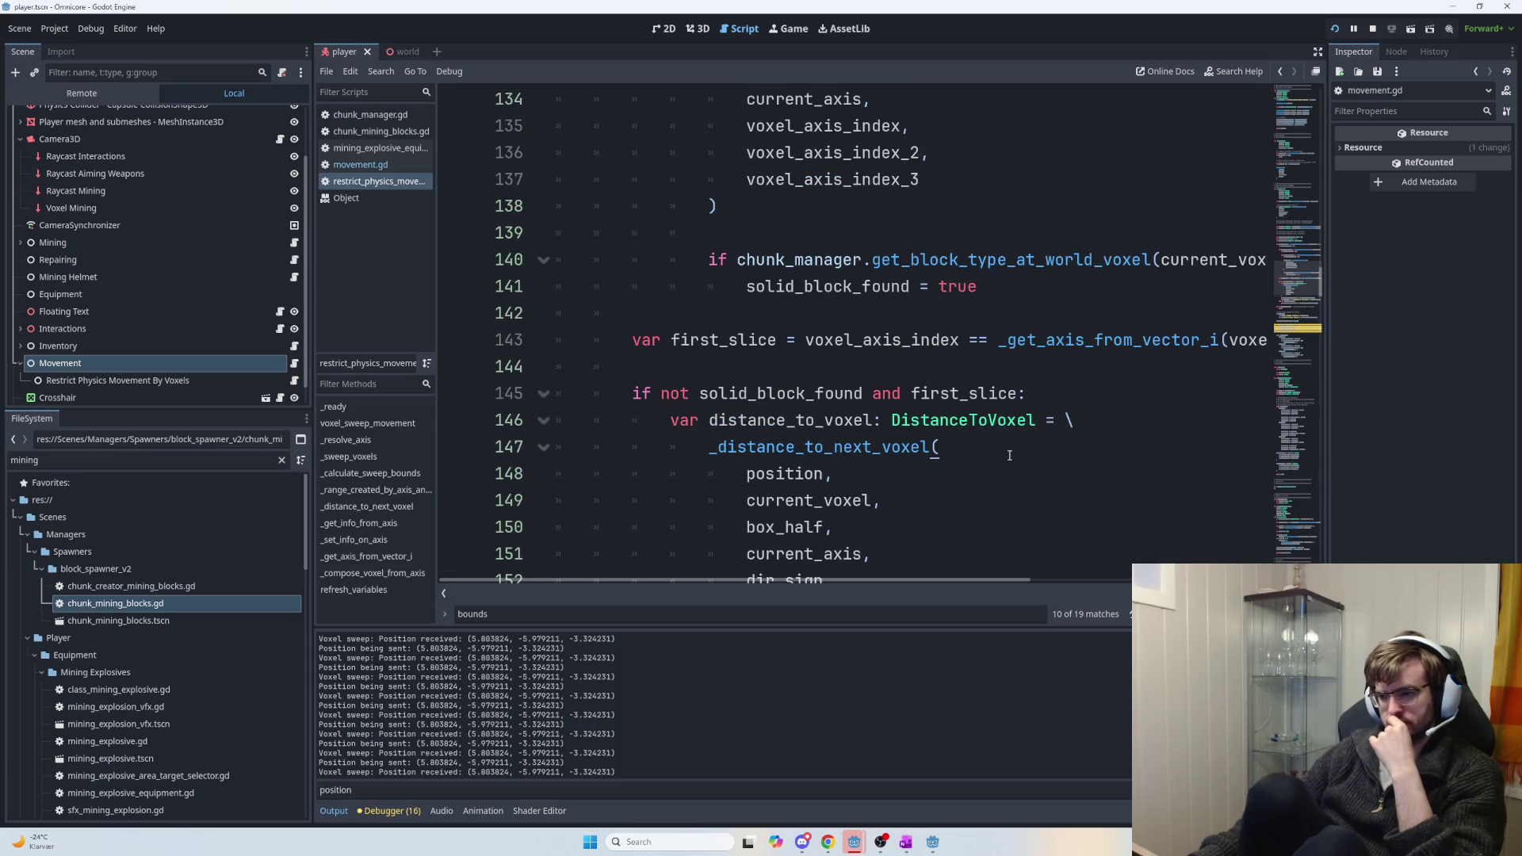
scroll(932, 433, "up", 7)
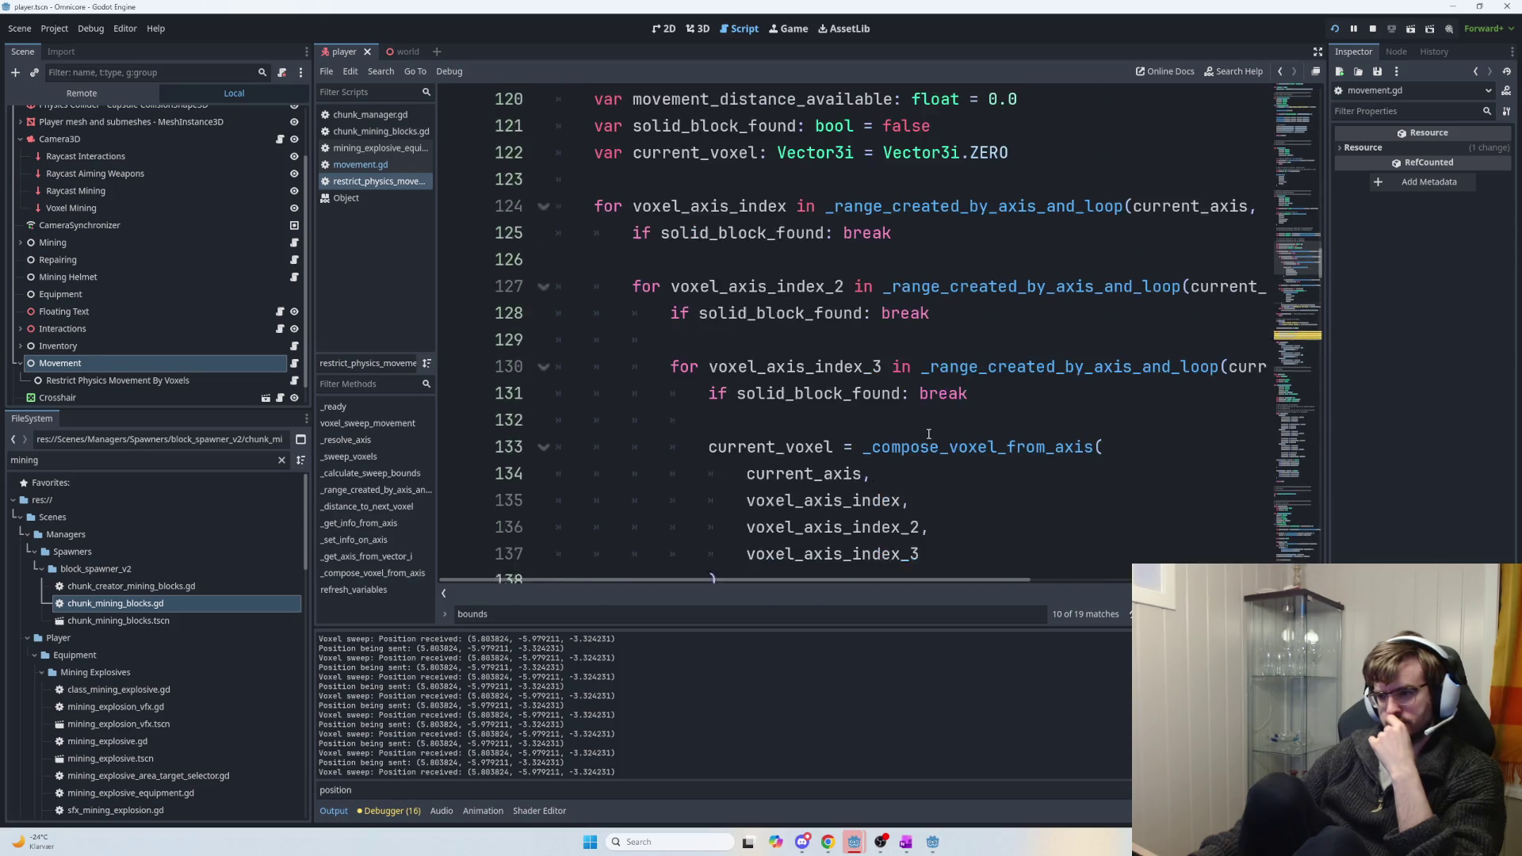
left_click(738, 326)
Type 'var target_position' on empty line 123 below the current_voxel declaration.
left_click(739, 344)
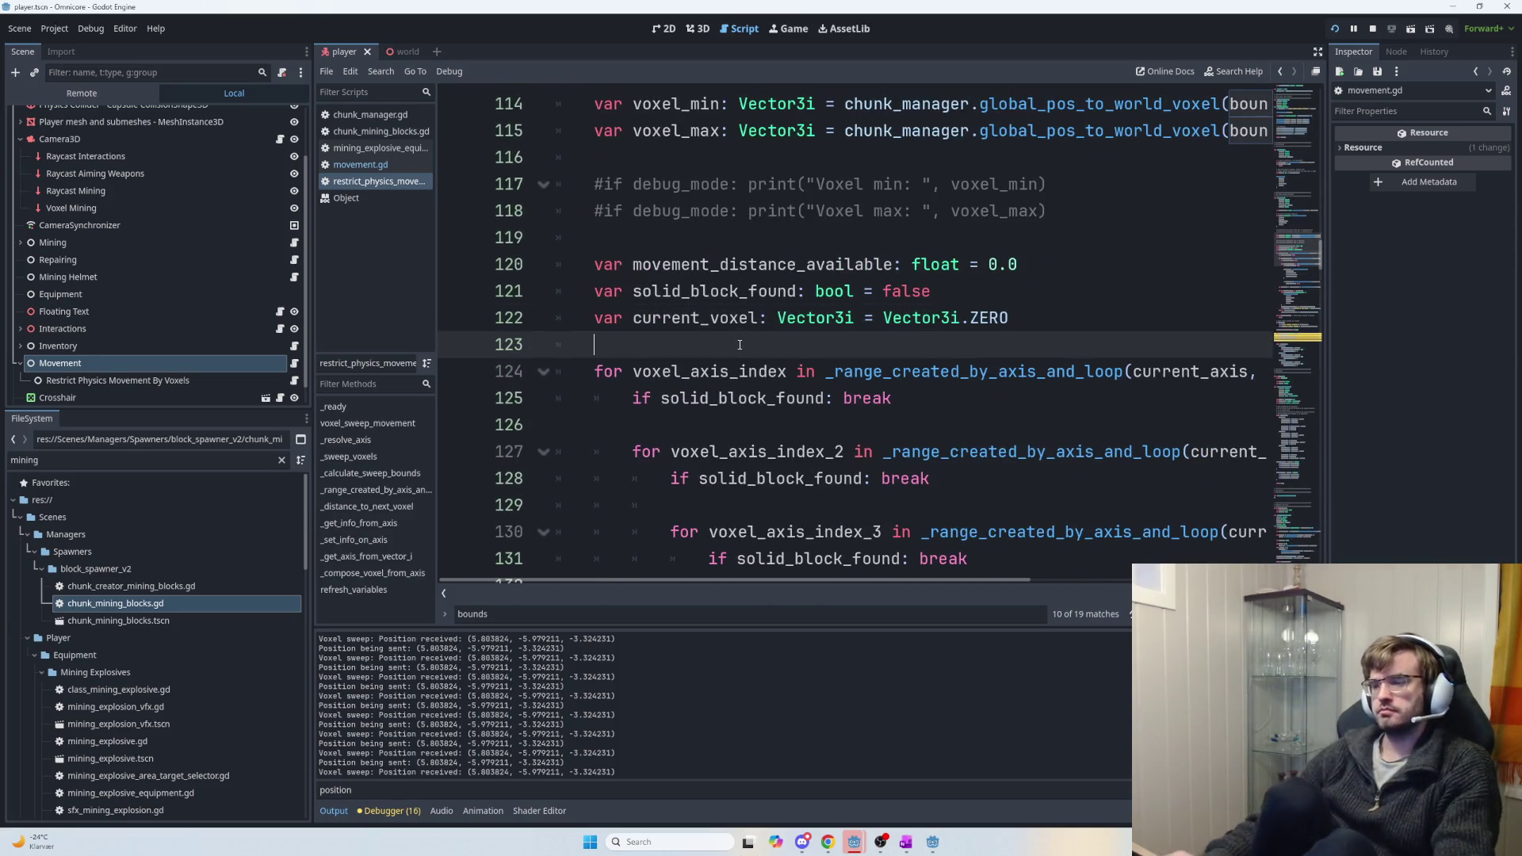
type("var target_pos")
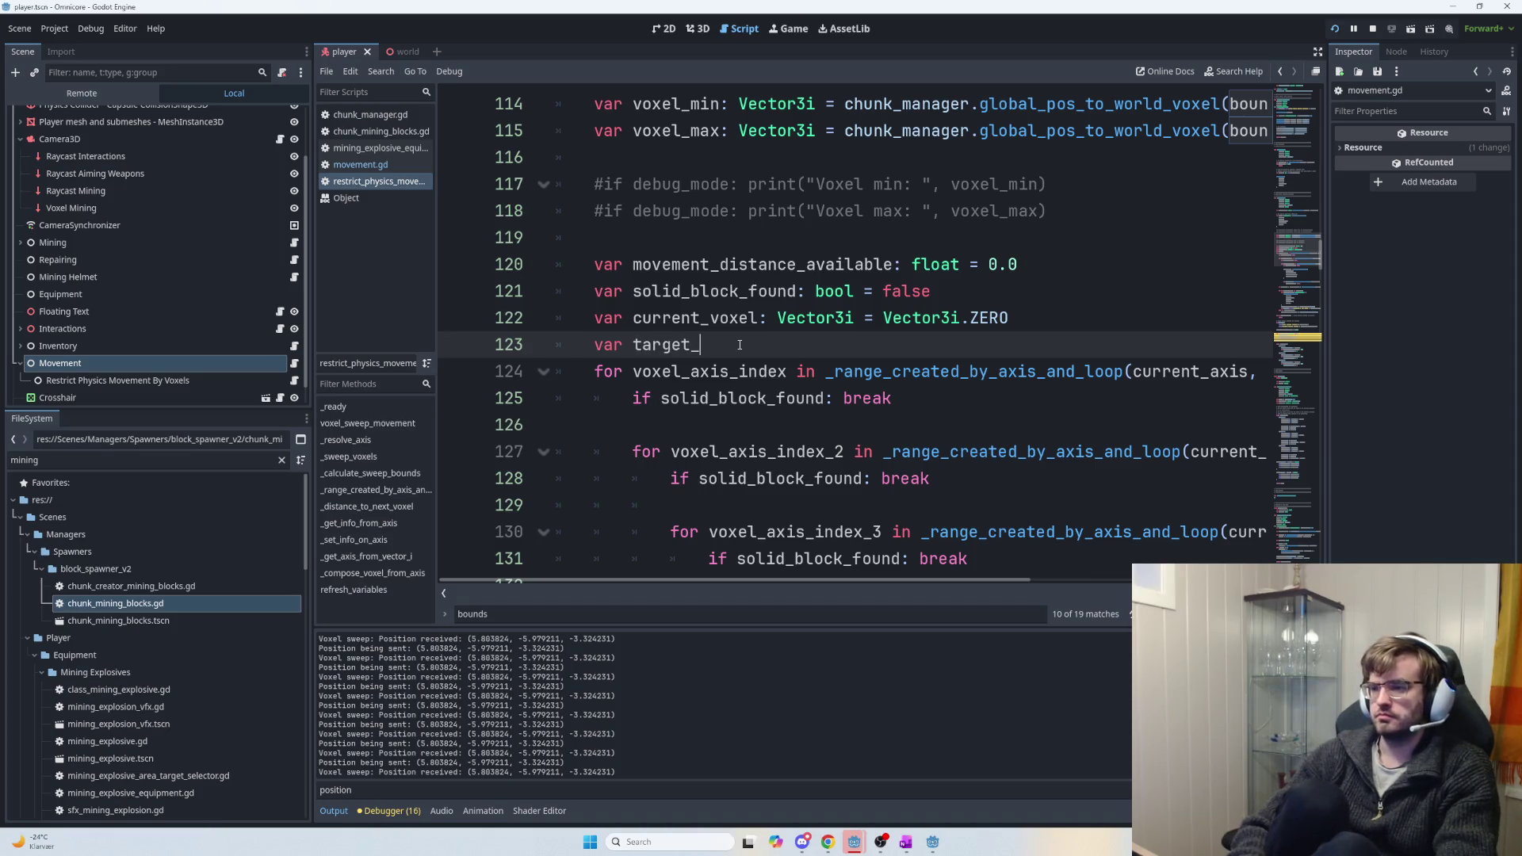
type("ition =")
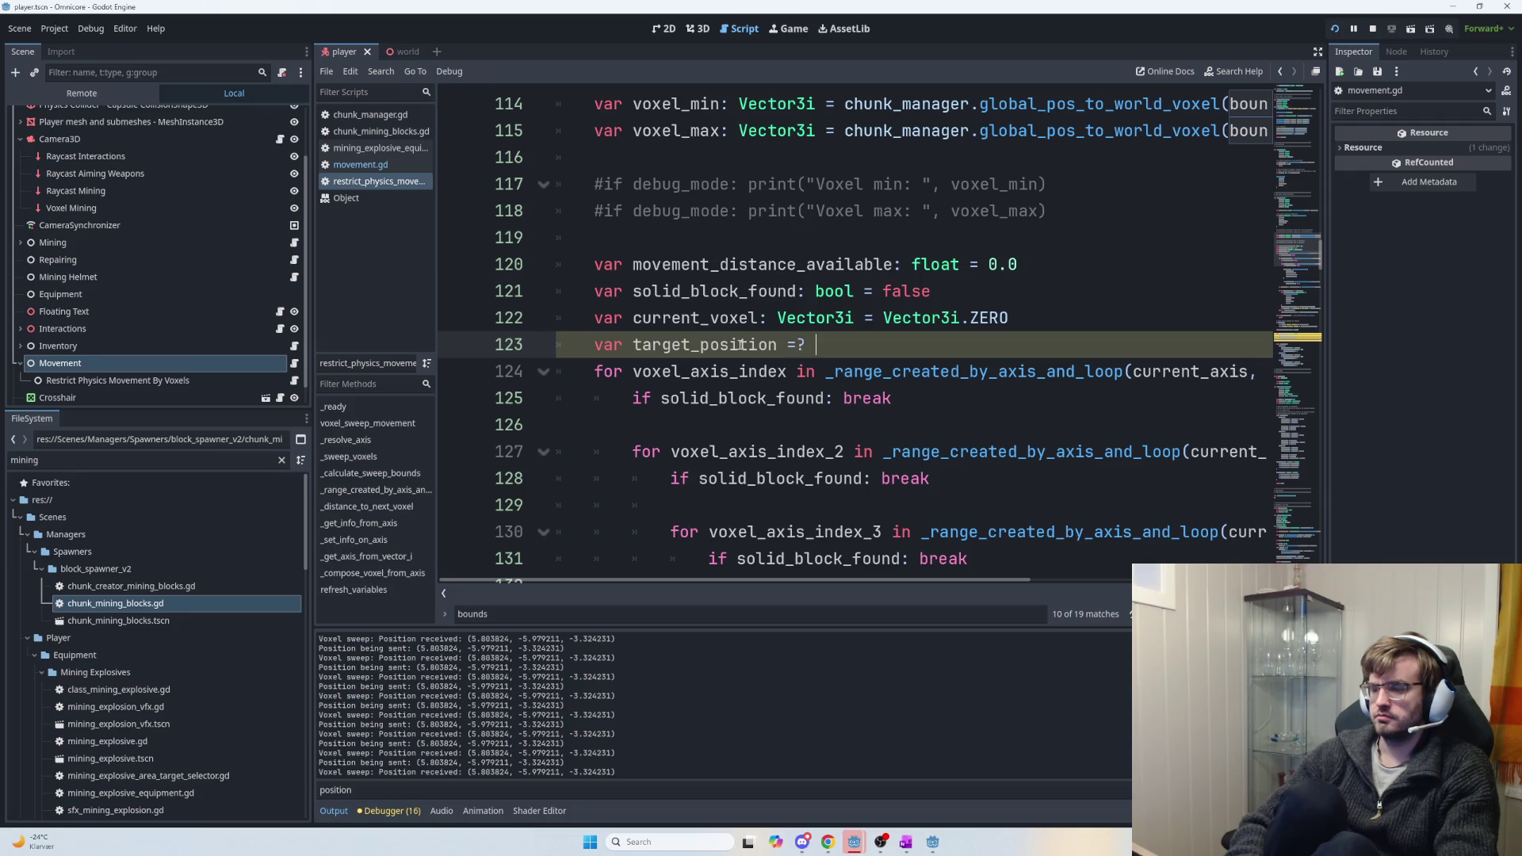
key("ctrl+space")
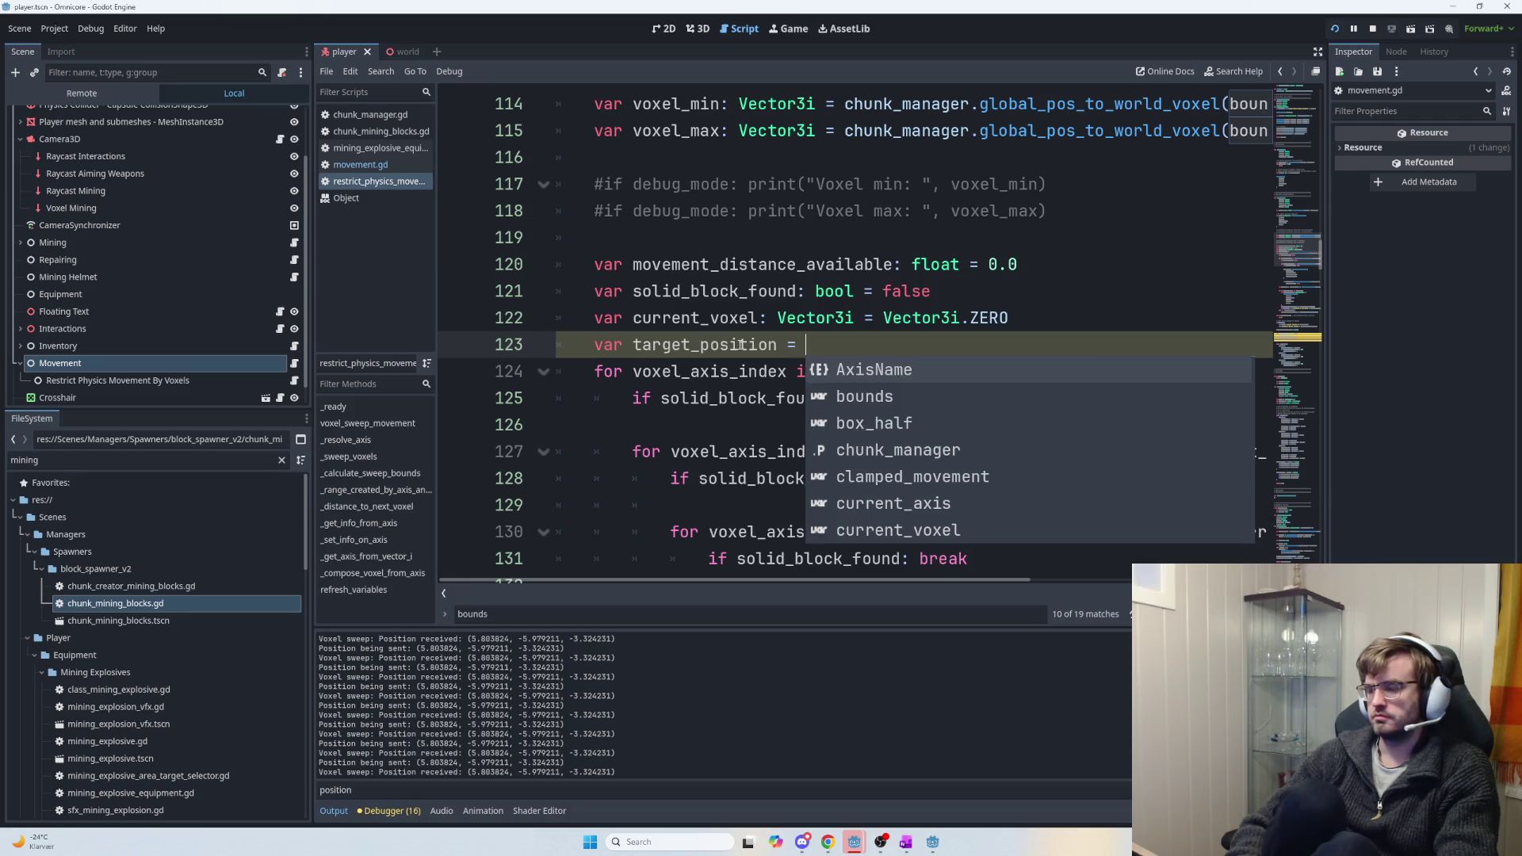
key("Escape")
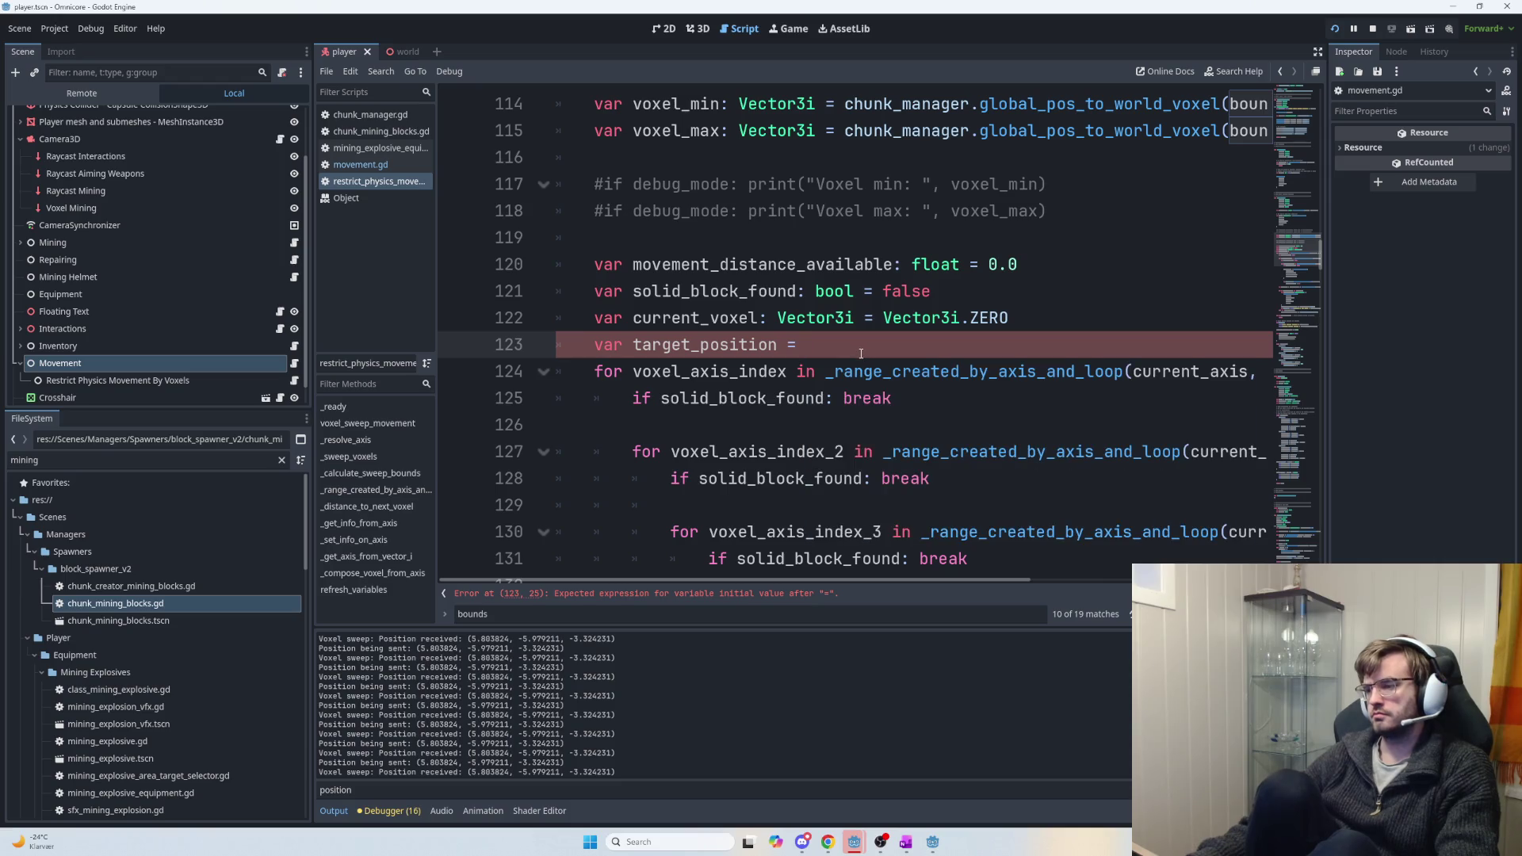
scroll(861, 354, "down", 10)
scroll(974, 428, "up", 2)
scroll(974, 428, "up", 3)
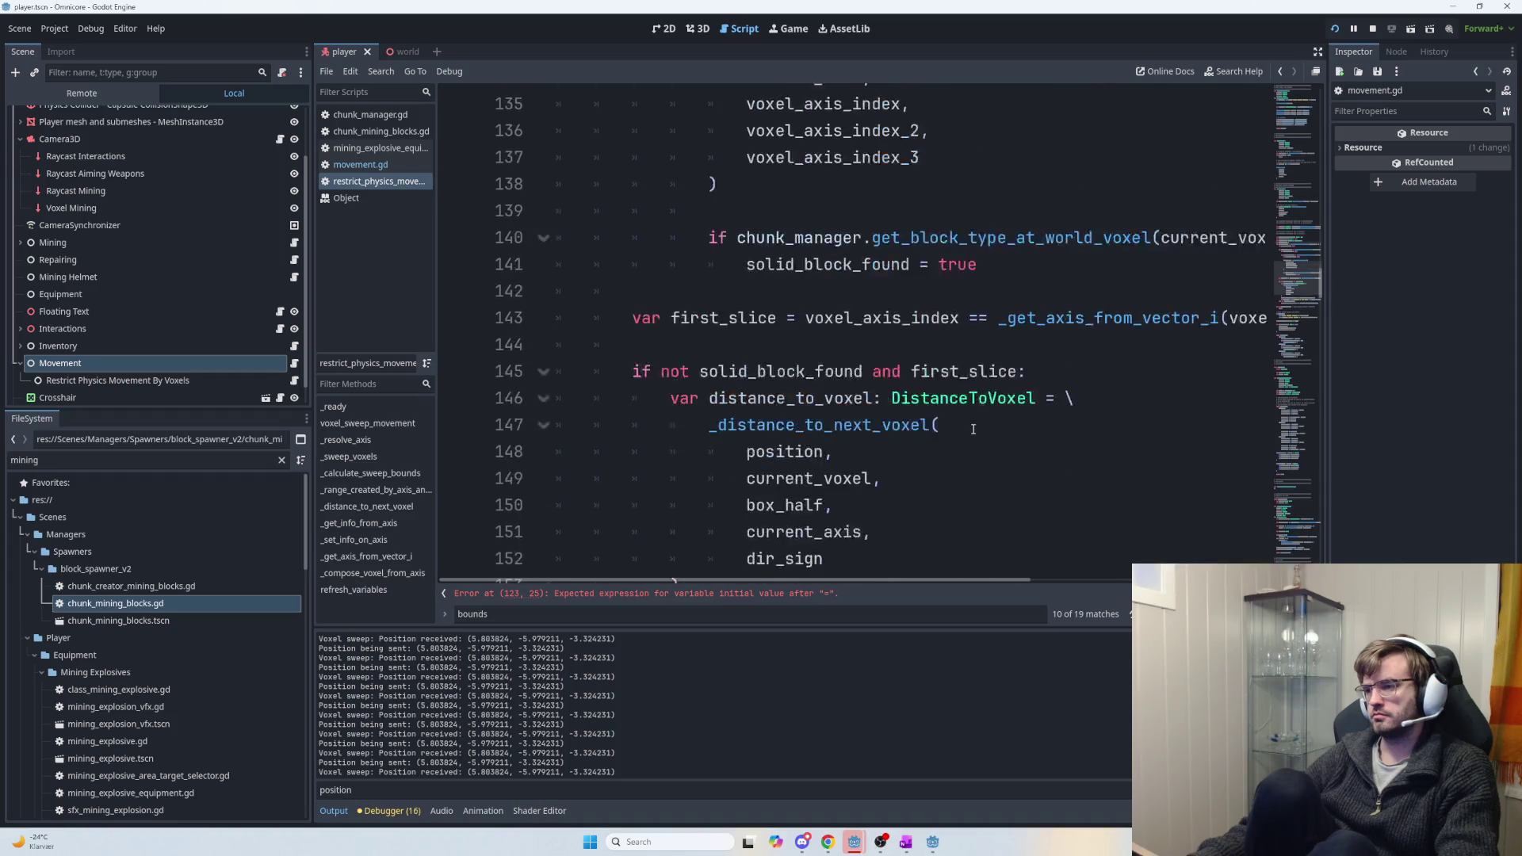
scroll(974, 428, "down", 1)
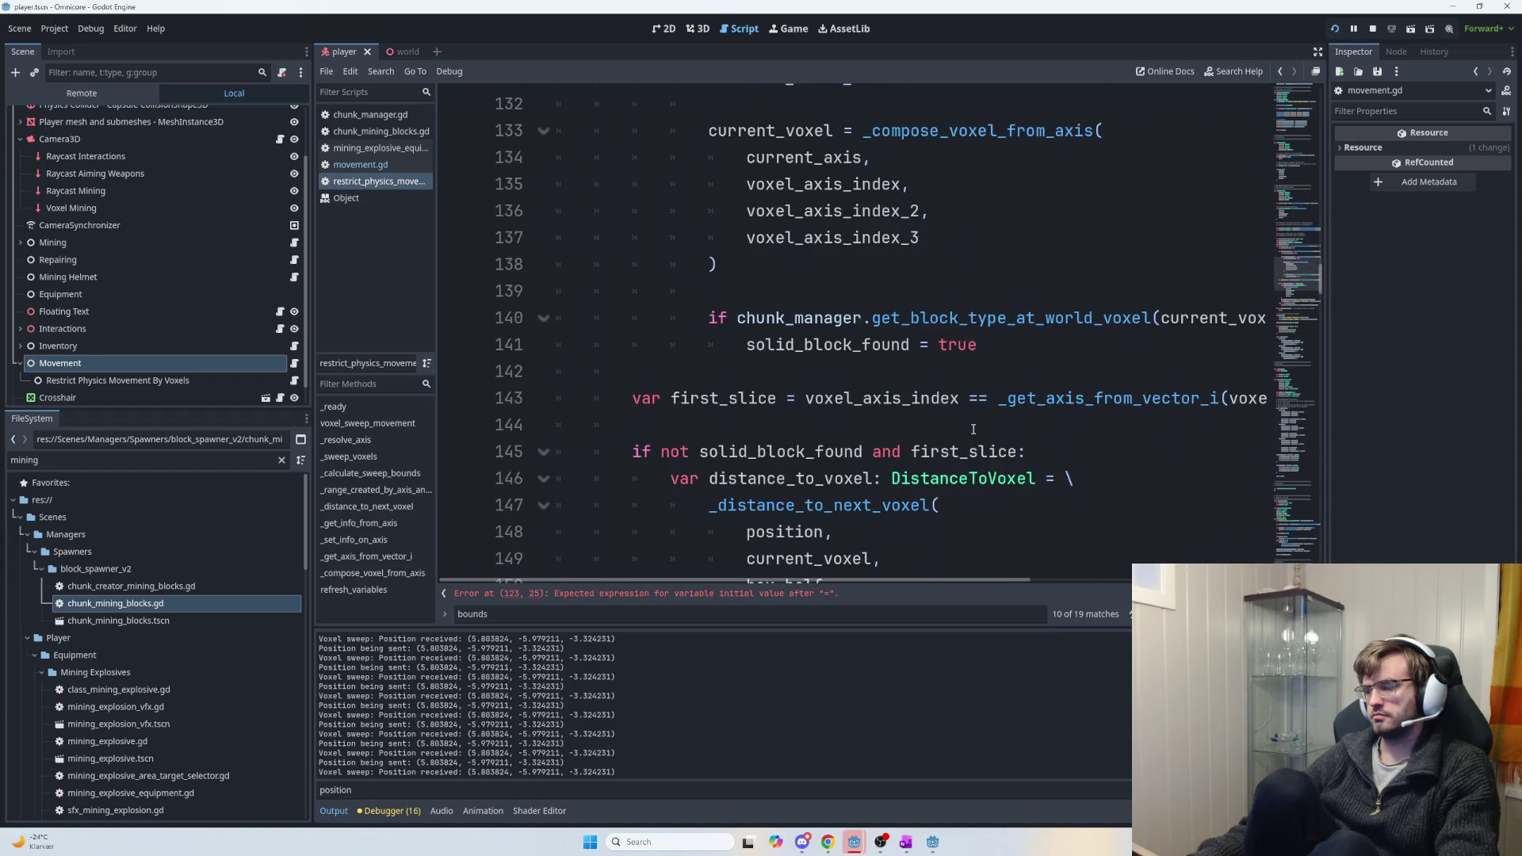
scroll(973, 429, "up", 3)
scroll(972, 429, "down", 1)
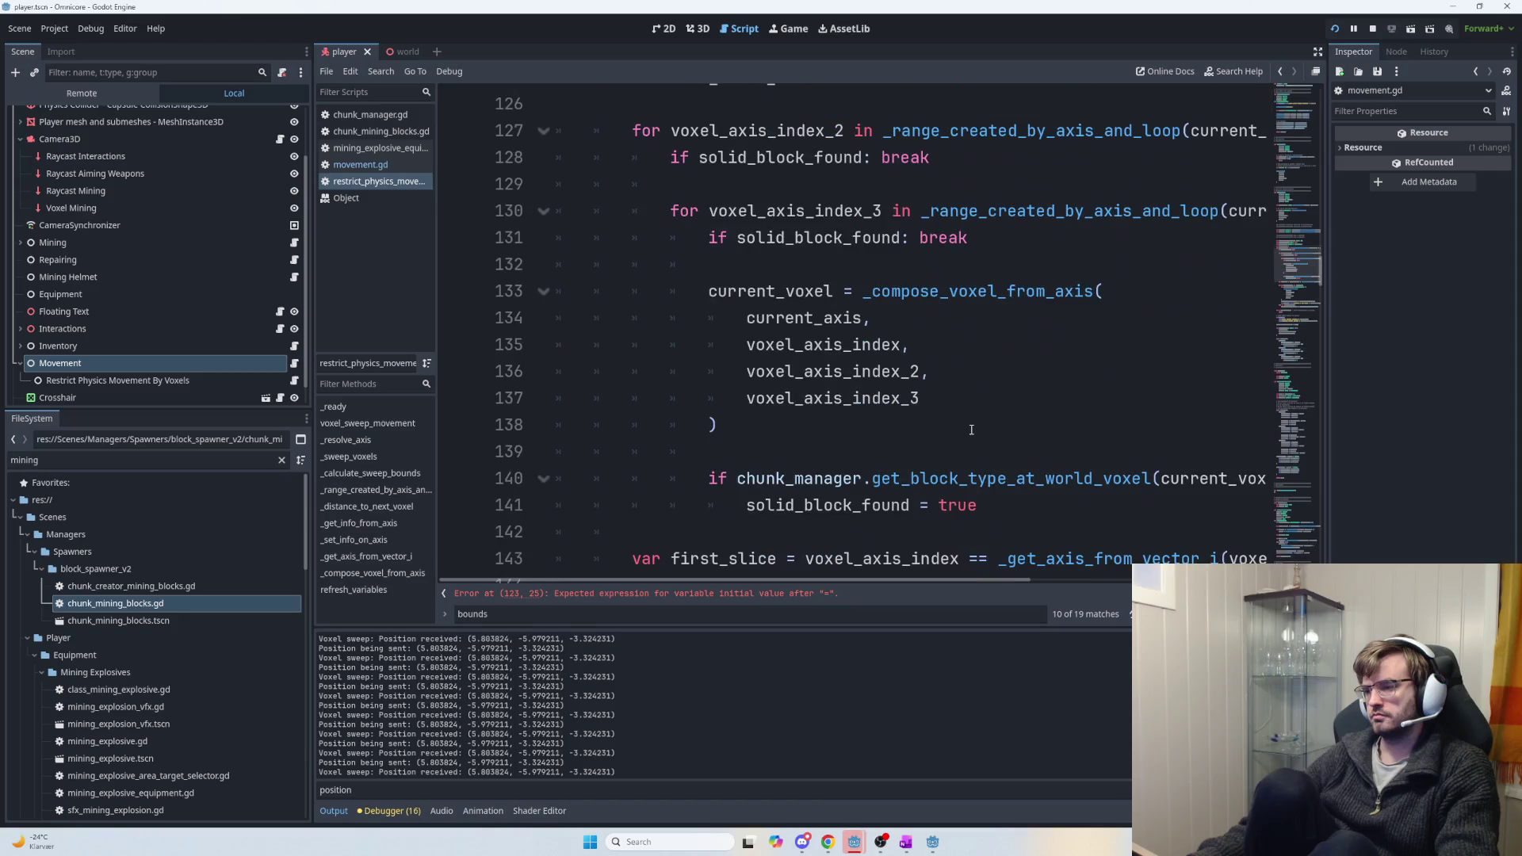
scroll(970, 430, "down", 1)
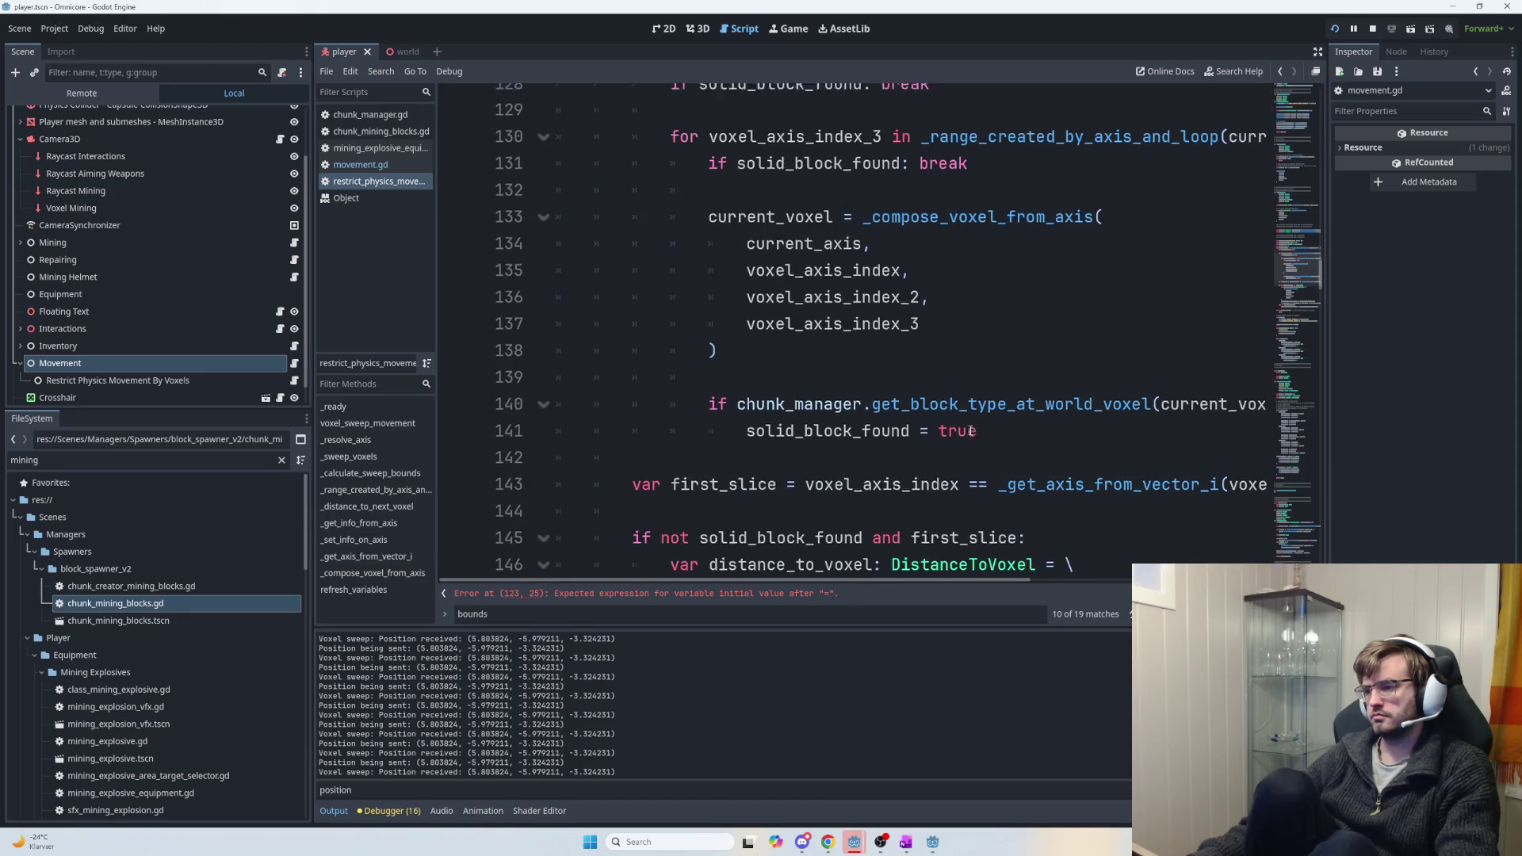
left_click(1080, 437)
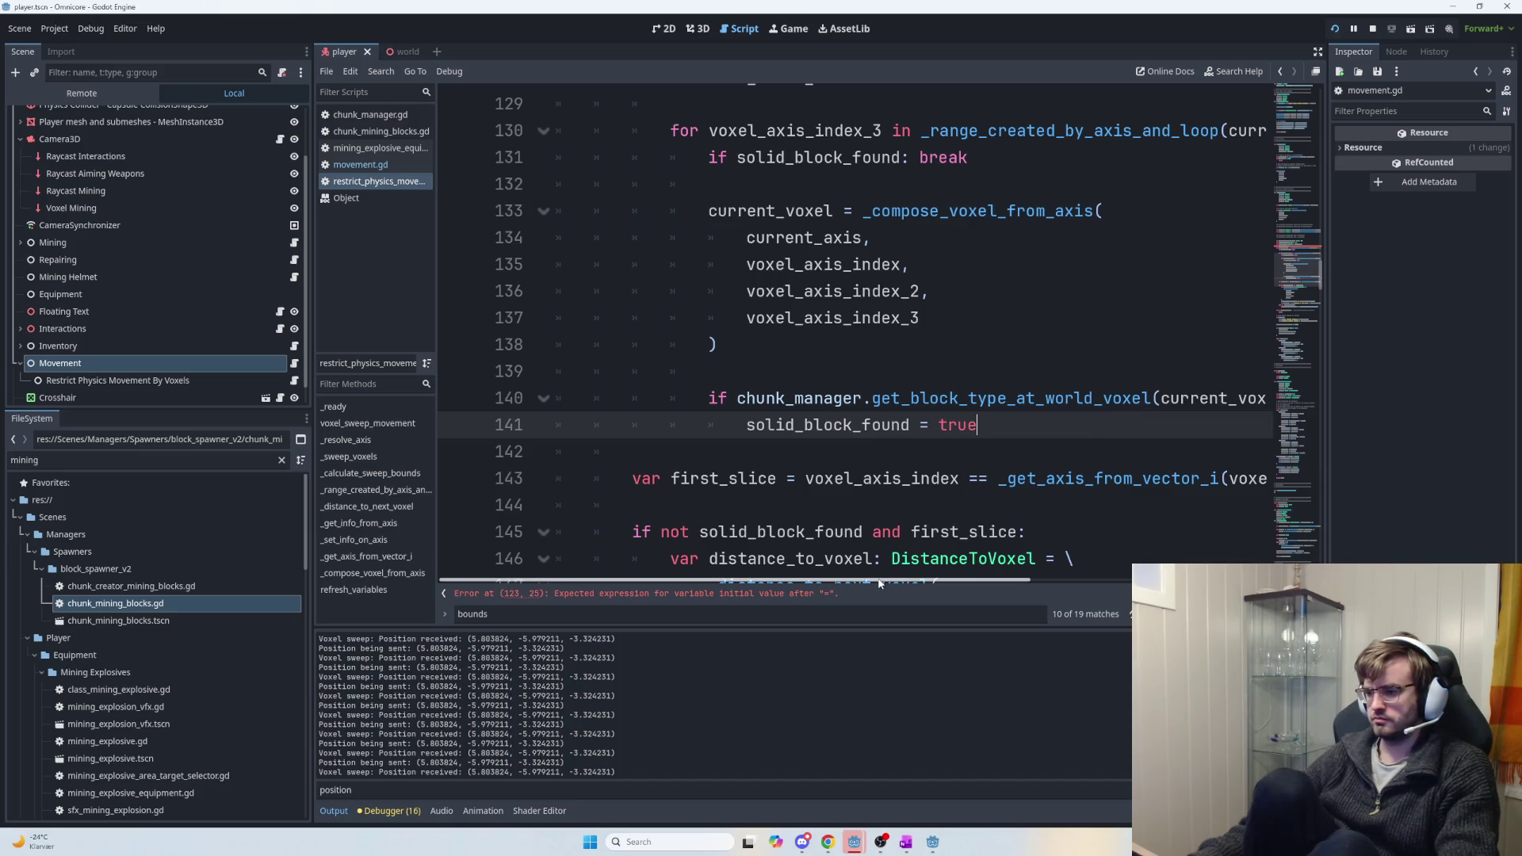
mouse_move(887, 583)
left_mouse_down()
mouse_move(1139, 578)
mouse_move(943, 561)
left_mouse_up()
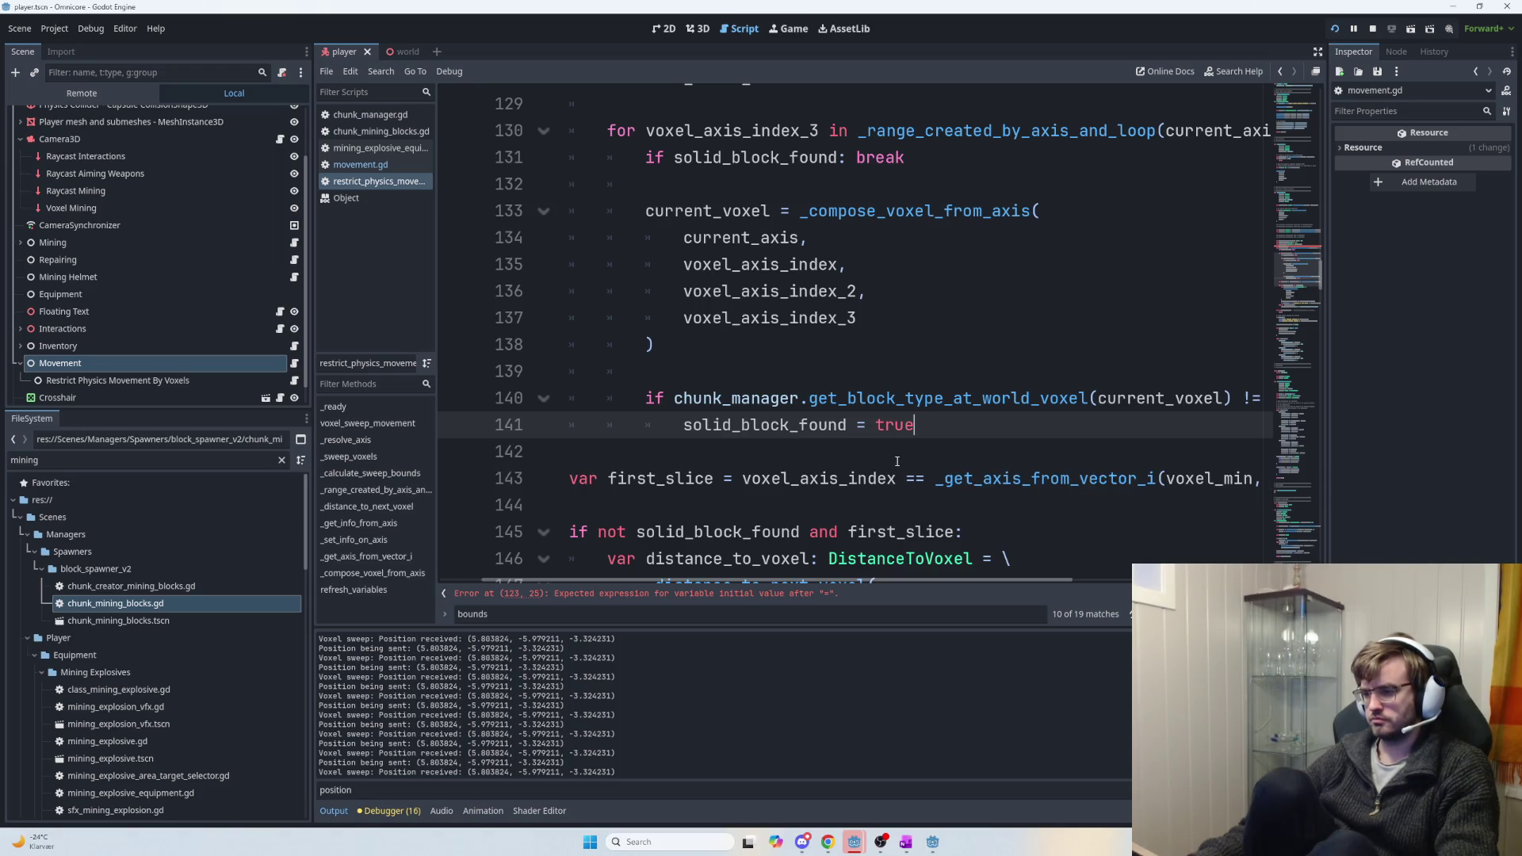
scroll(896, 460, "up", 2)
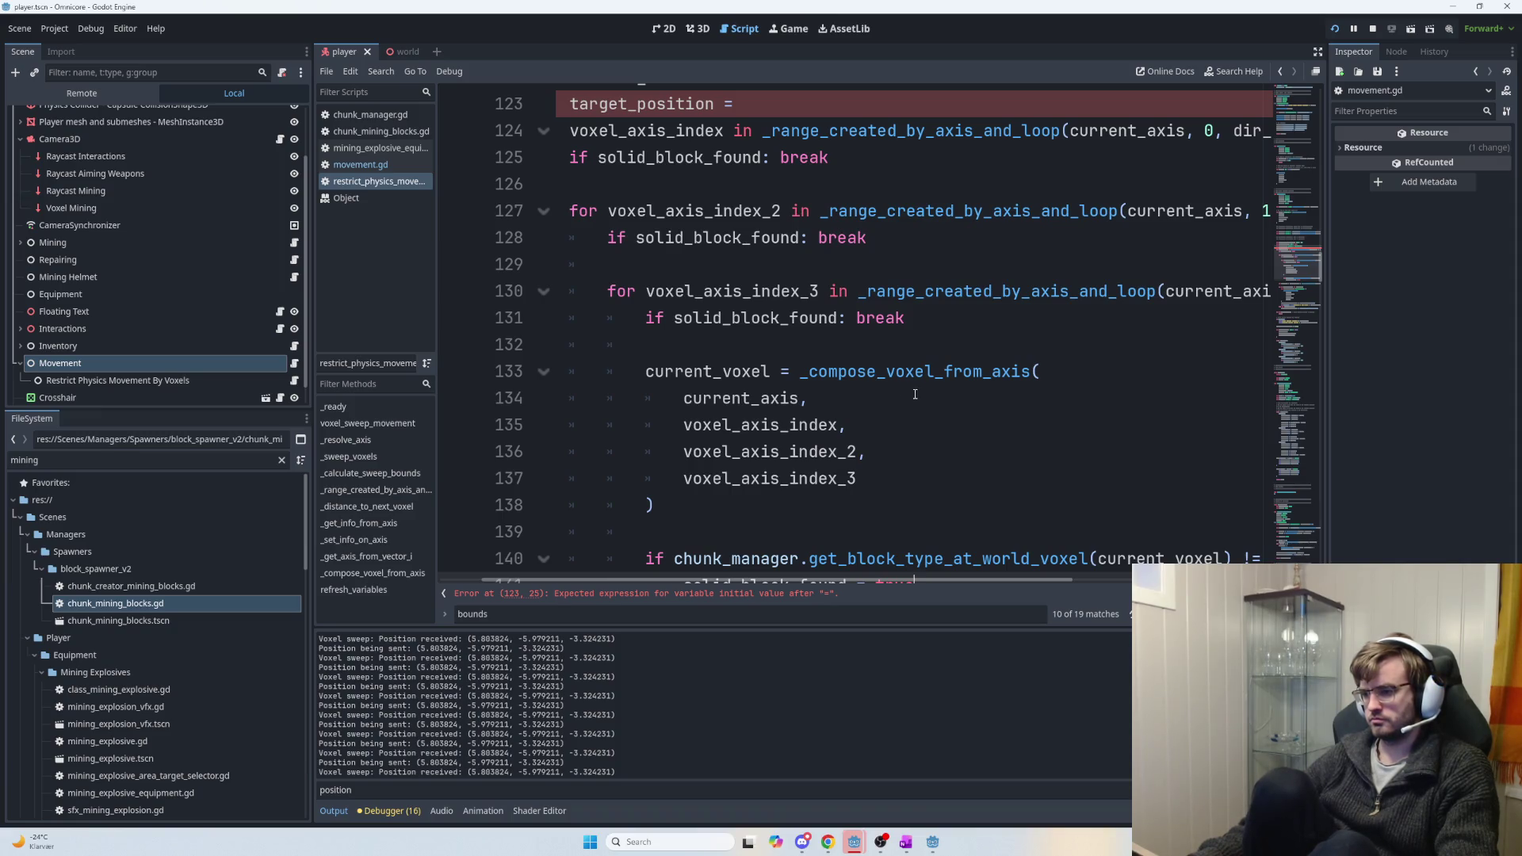
scroll(917, 397, "up", 2)
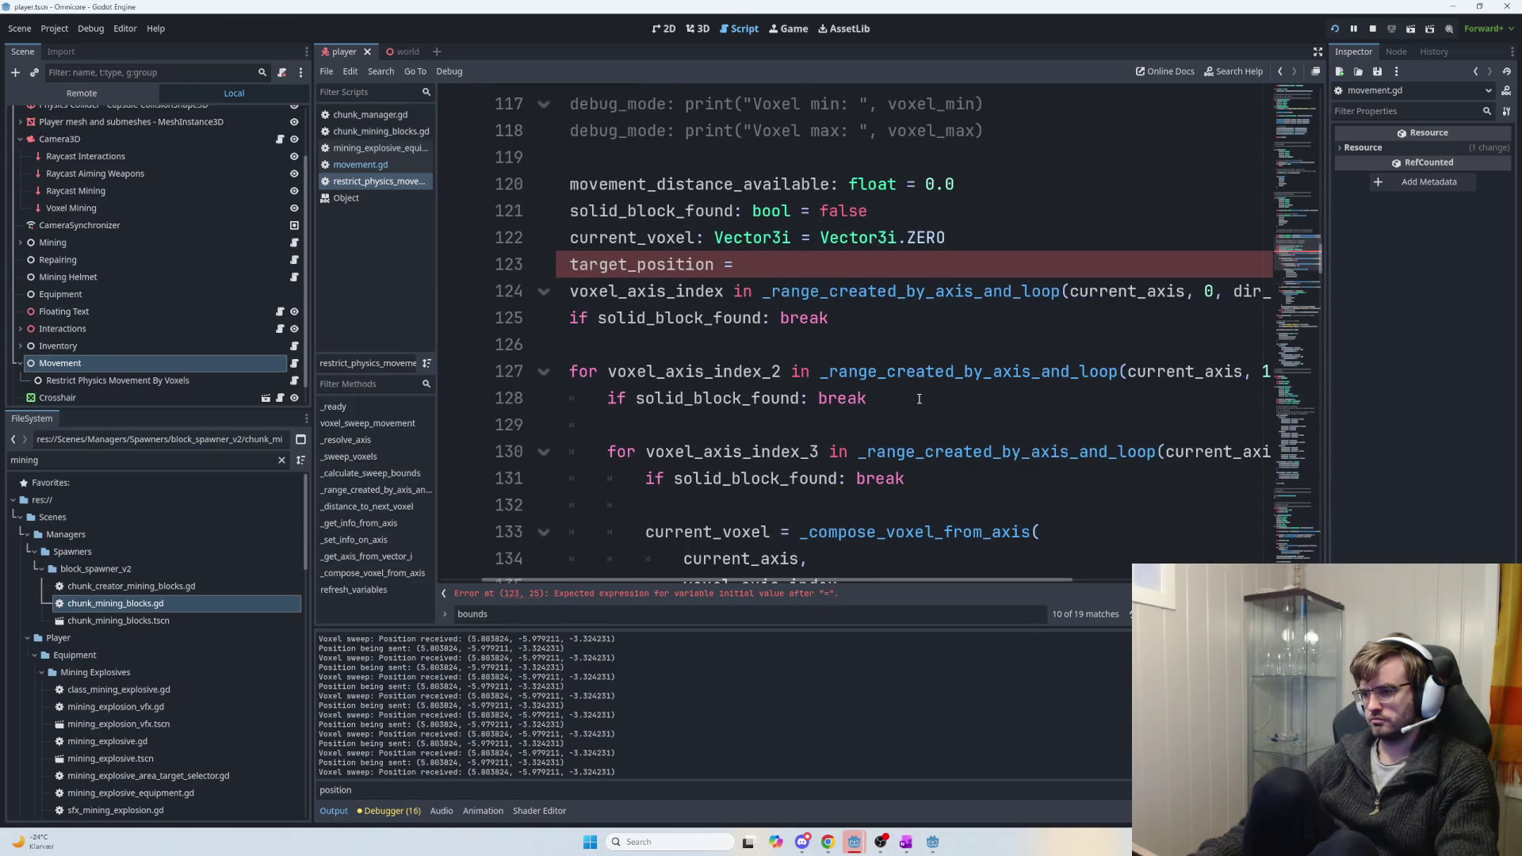
scroll(920, 399, "down", 3)
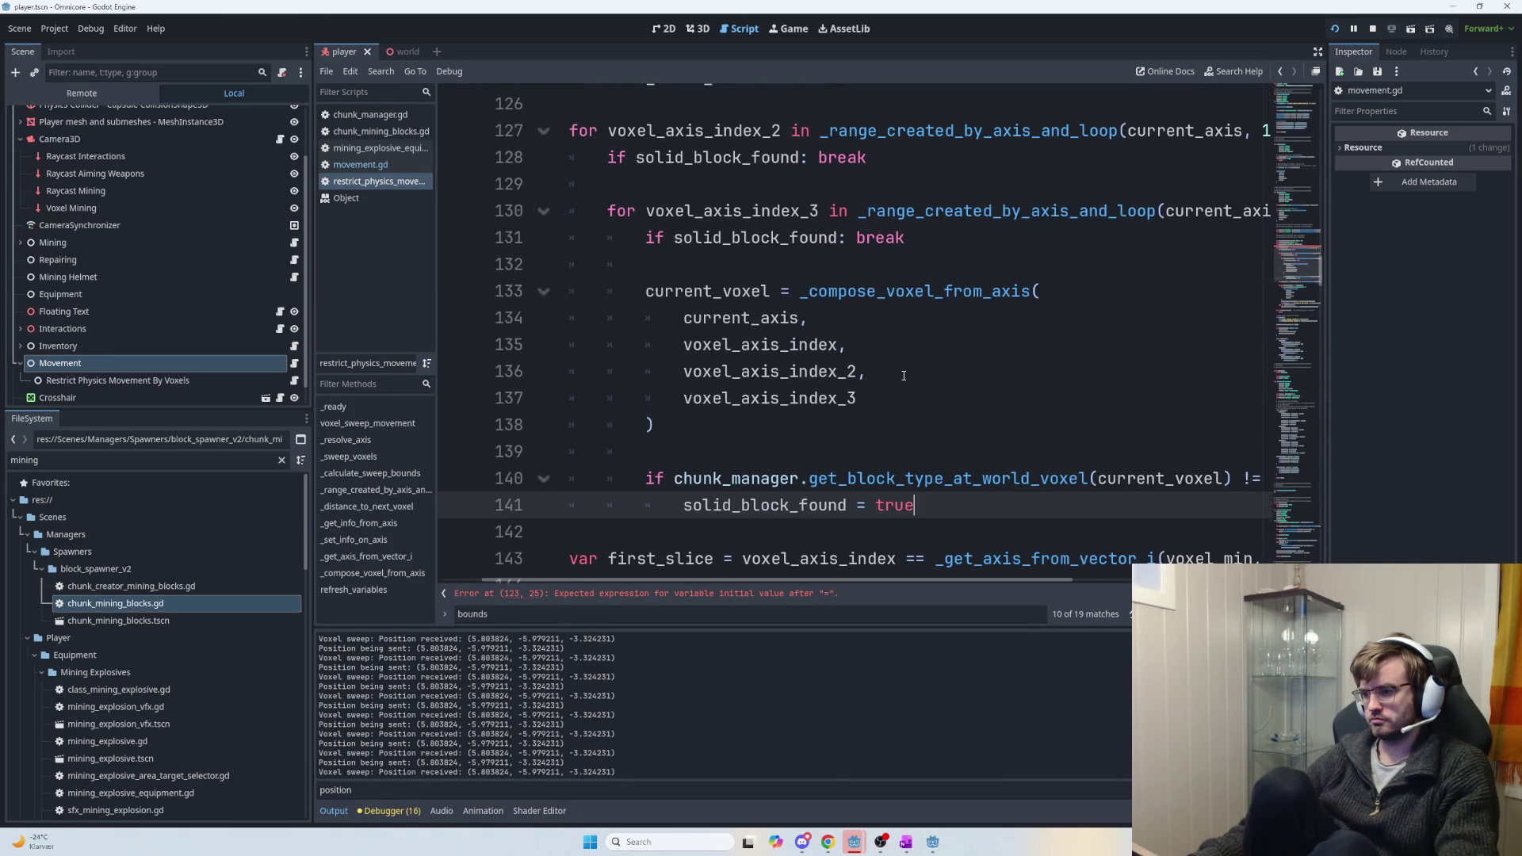
scroll(903, 375, "down", 1)
scroll(919, 388, "down", 2)
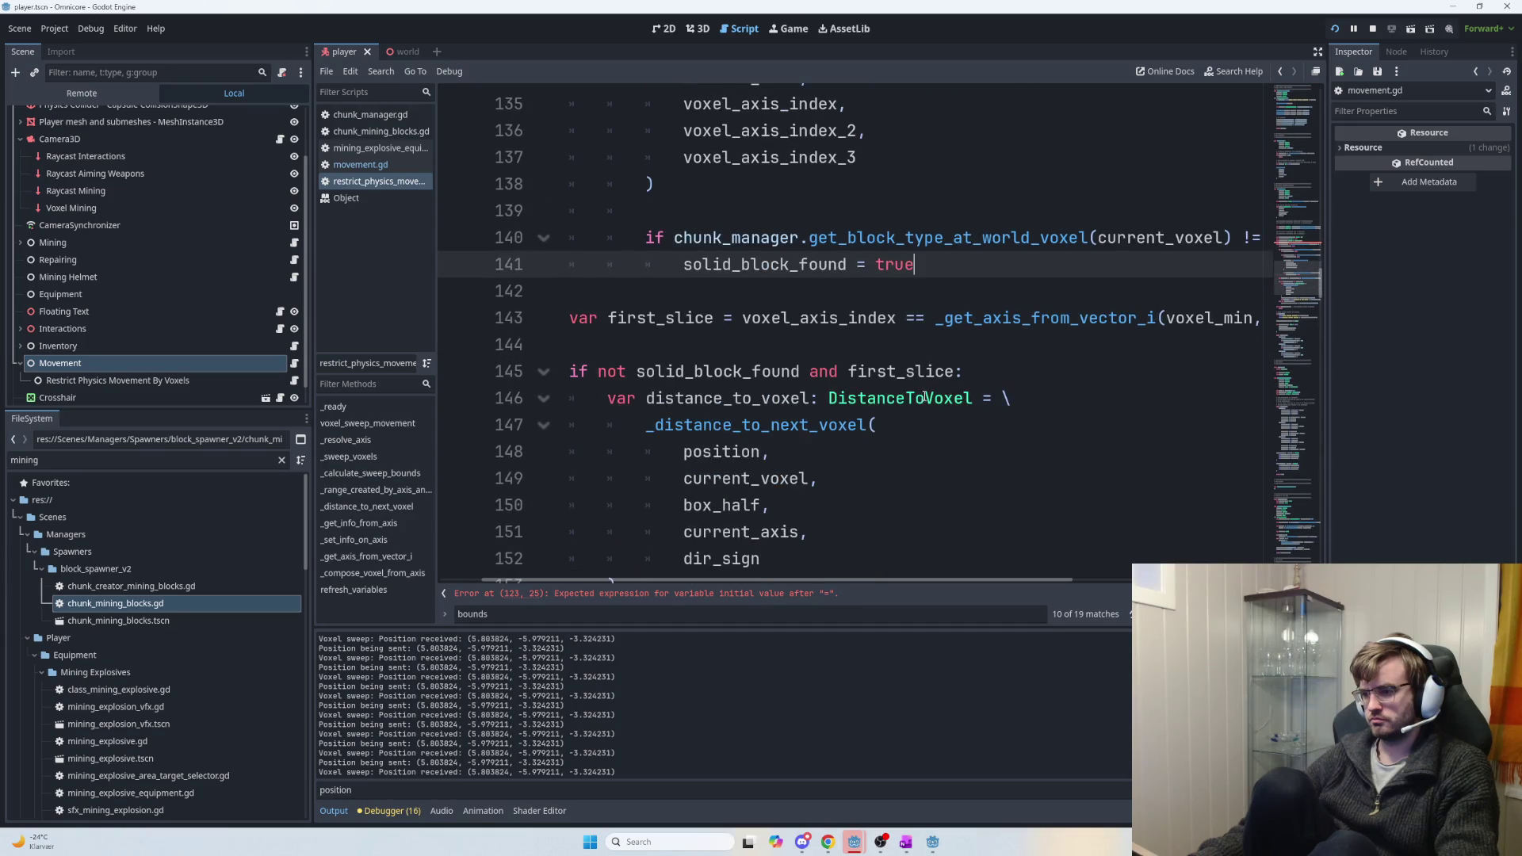
scroll(923, 397, "up", 9)
scroll(932, 402, "up", 6)
scroll(934, 404, "down", 5)
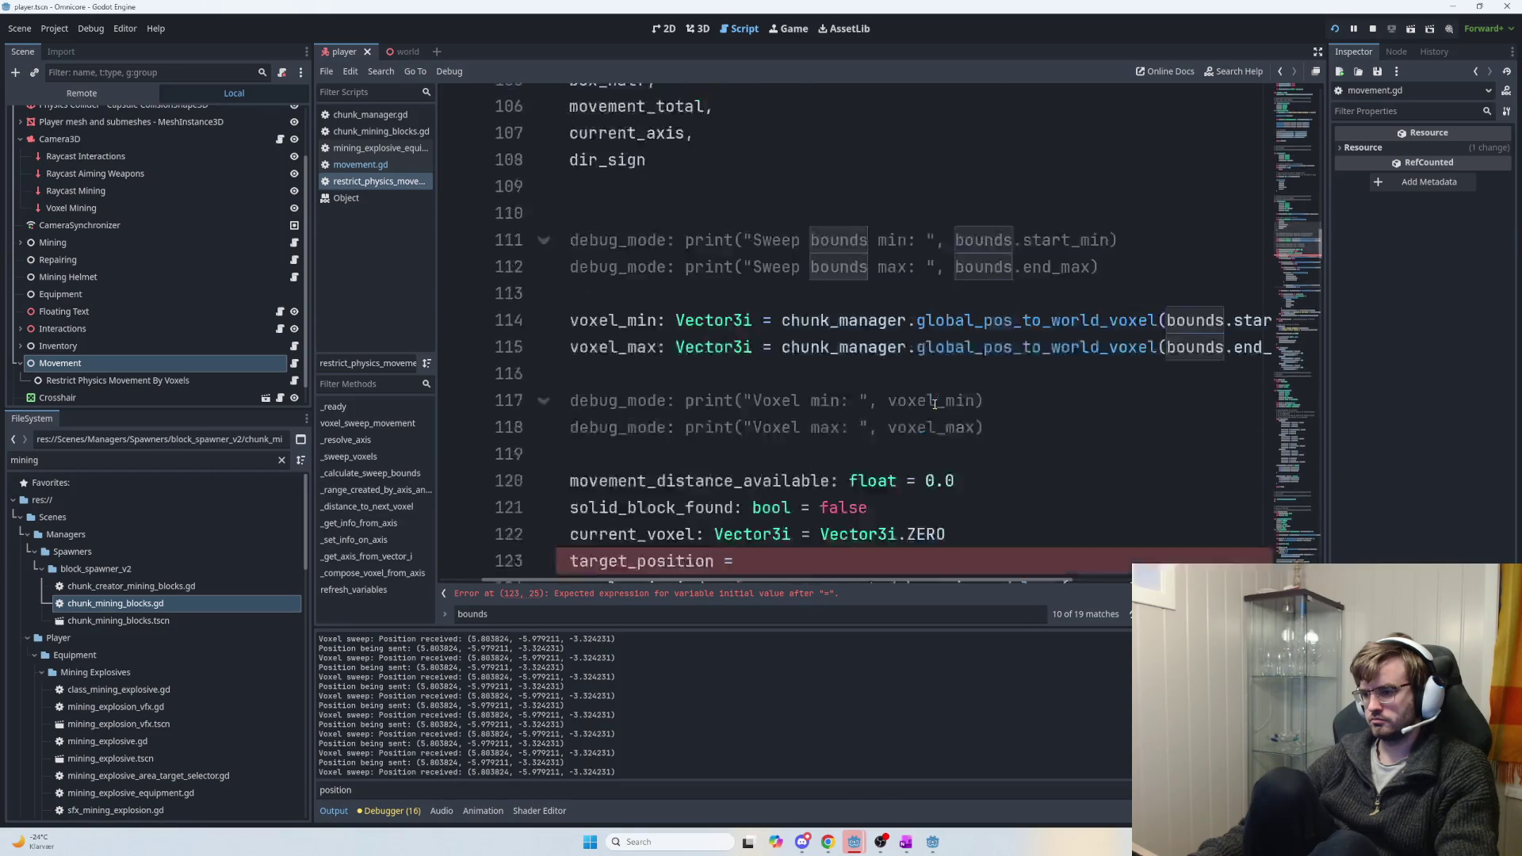
scroll(935, 404, "down", 4)
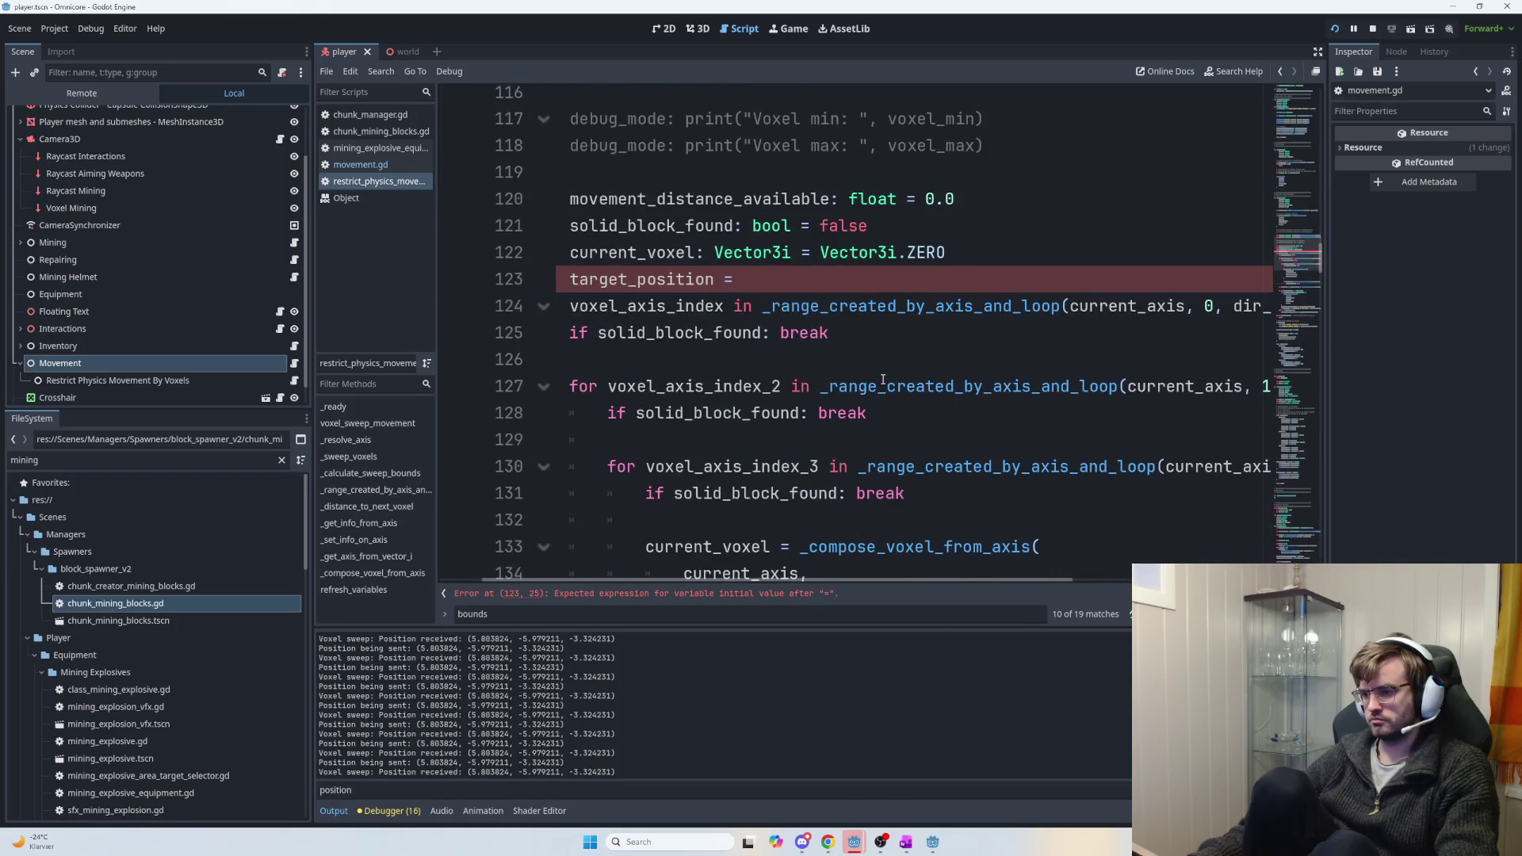
scroll(888, 383, "down", 8)
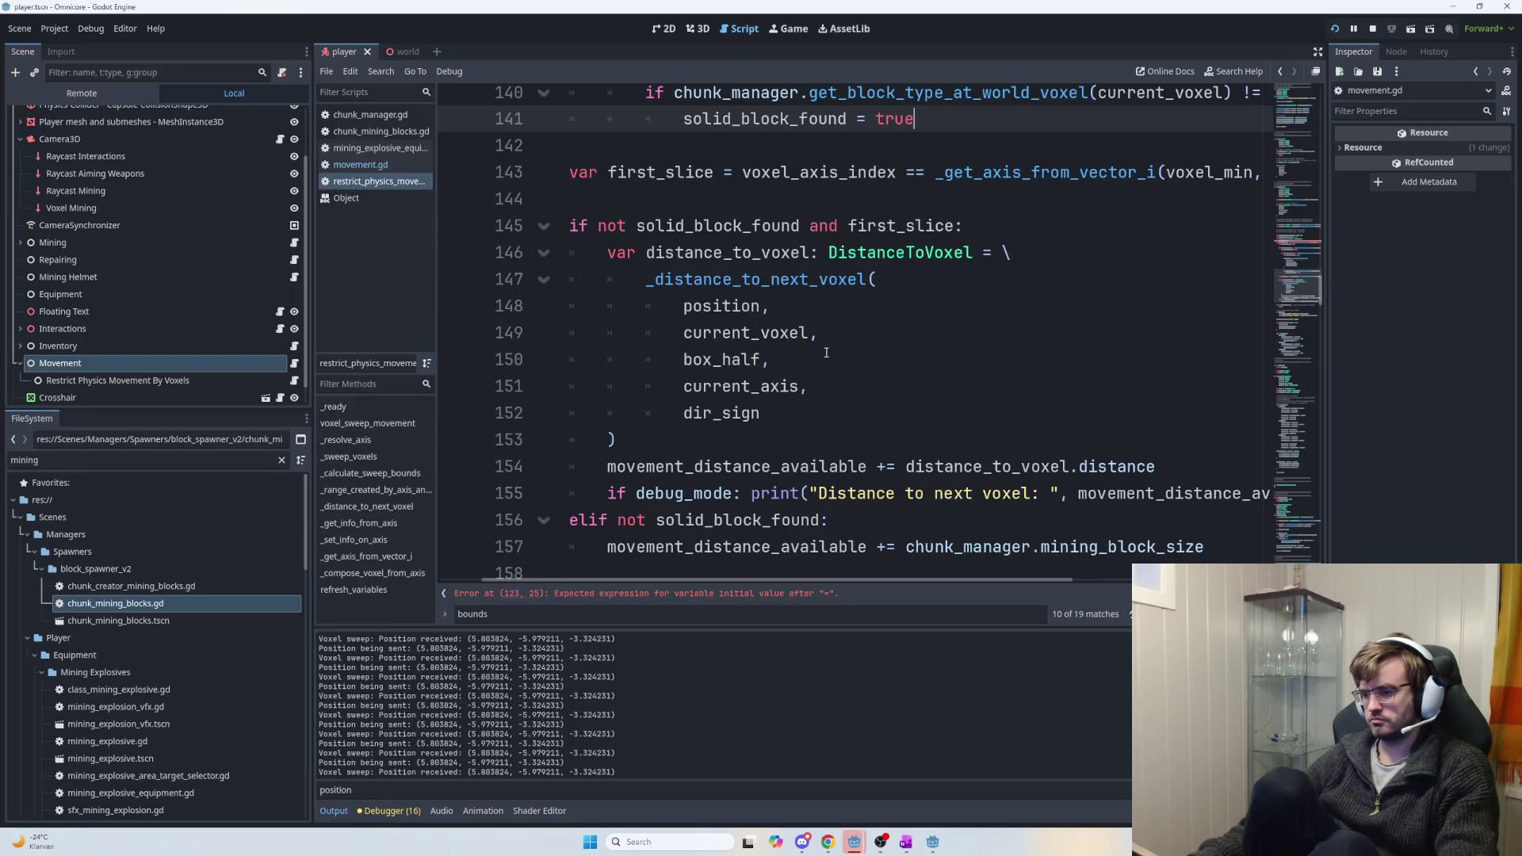
scroll(824, 349, "up", 6)
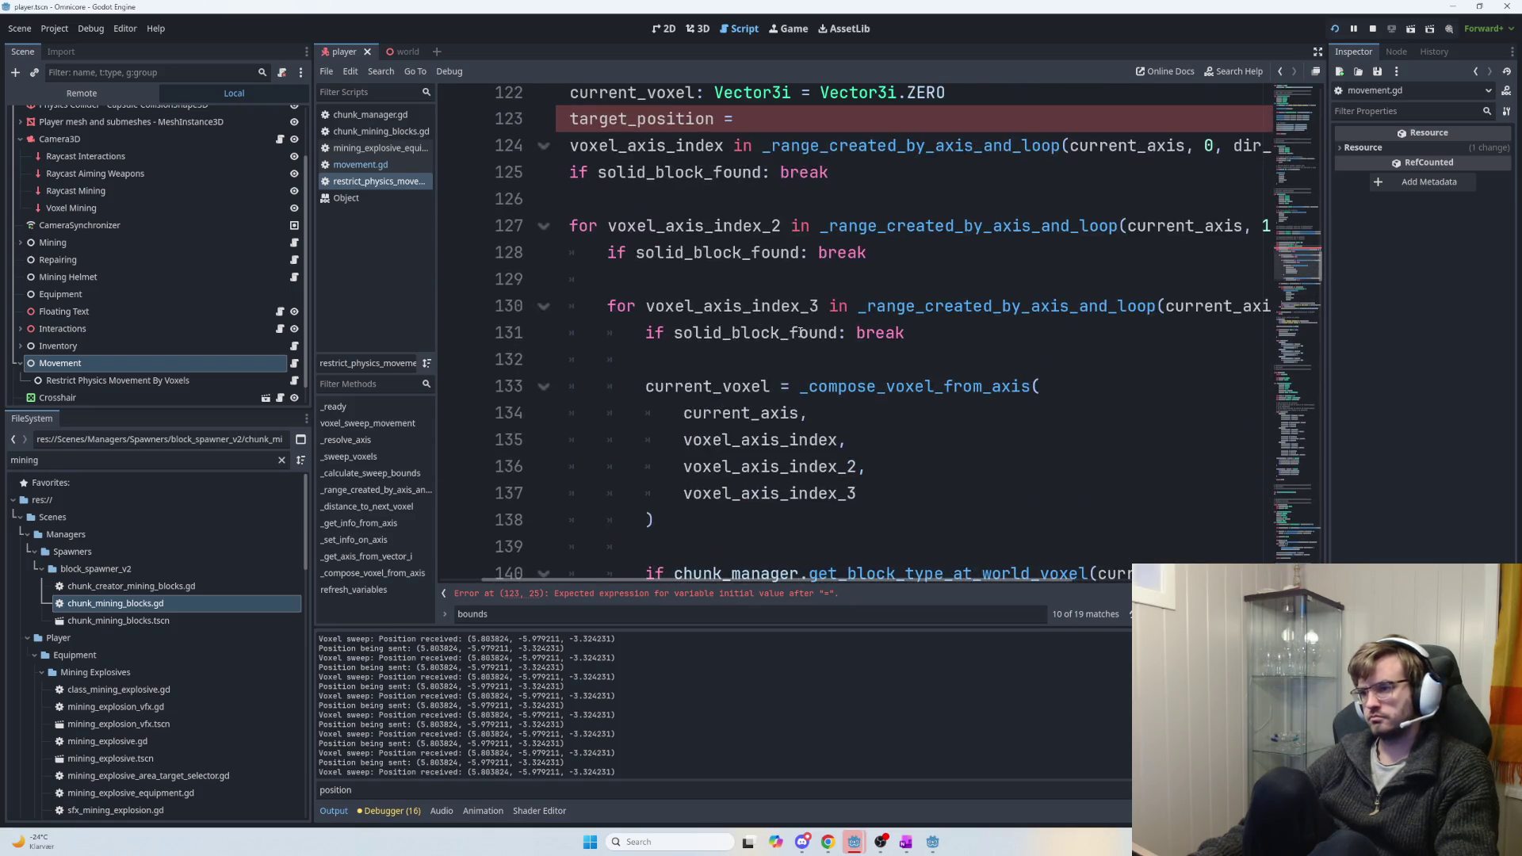
scroll(801, 333, "up", 1)
Rewrite line 123 as 'var target_position: float' and check where target_position is used.
left_click_drag(742, 199, 567, 198)
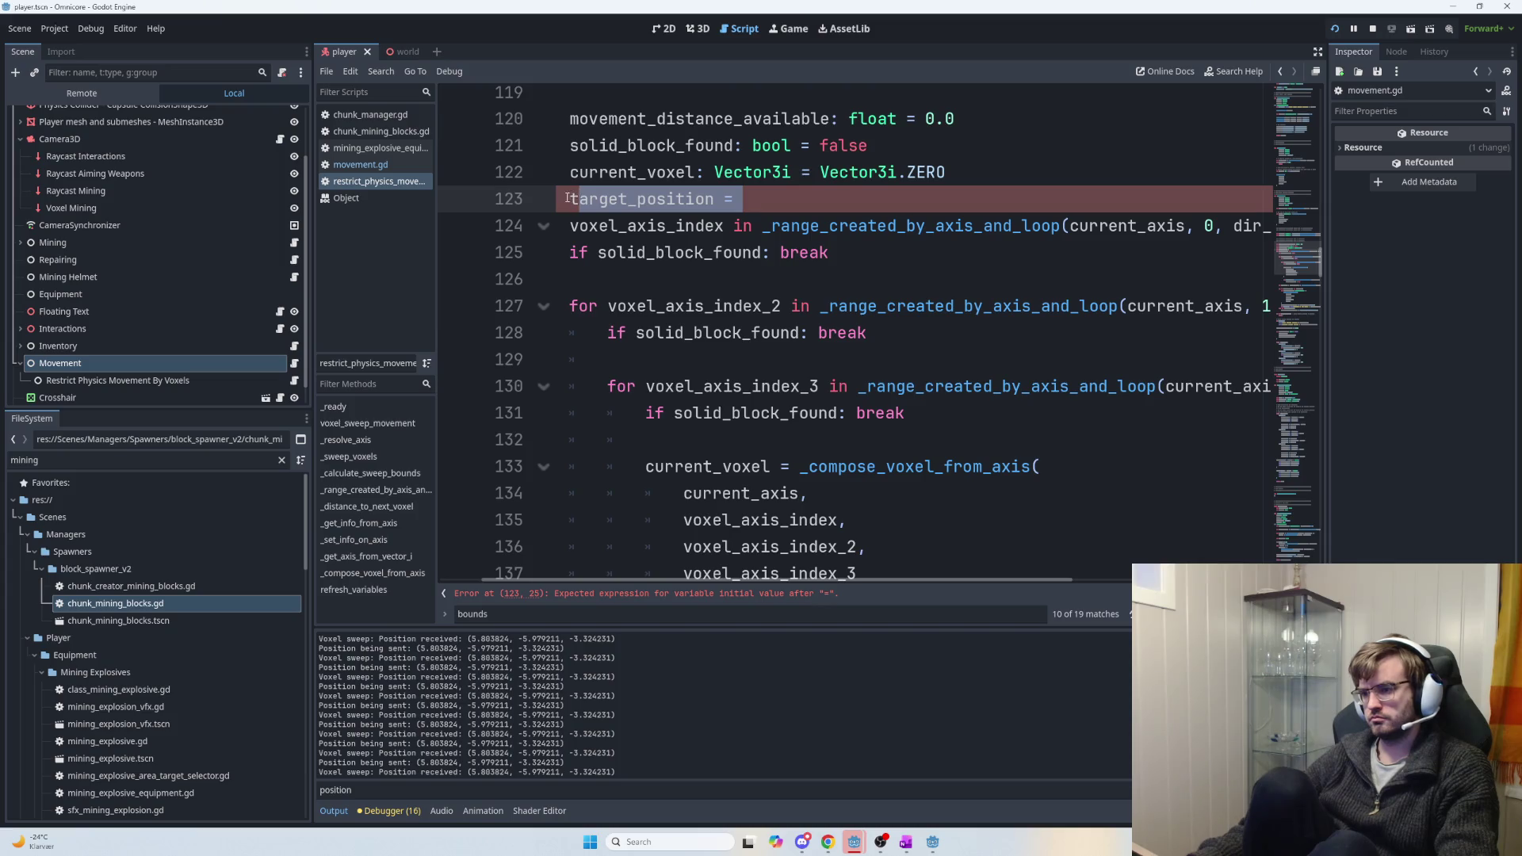
key("BackSpace")
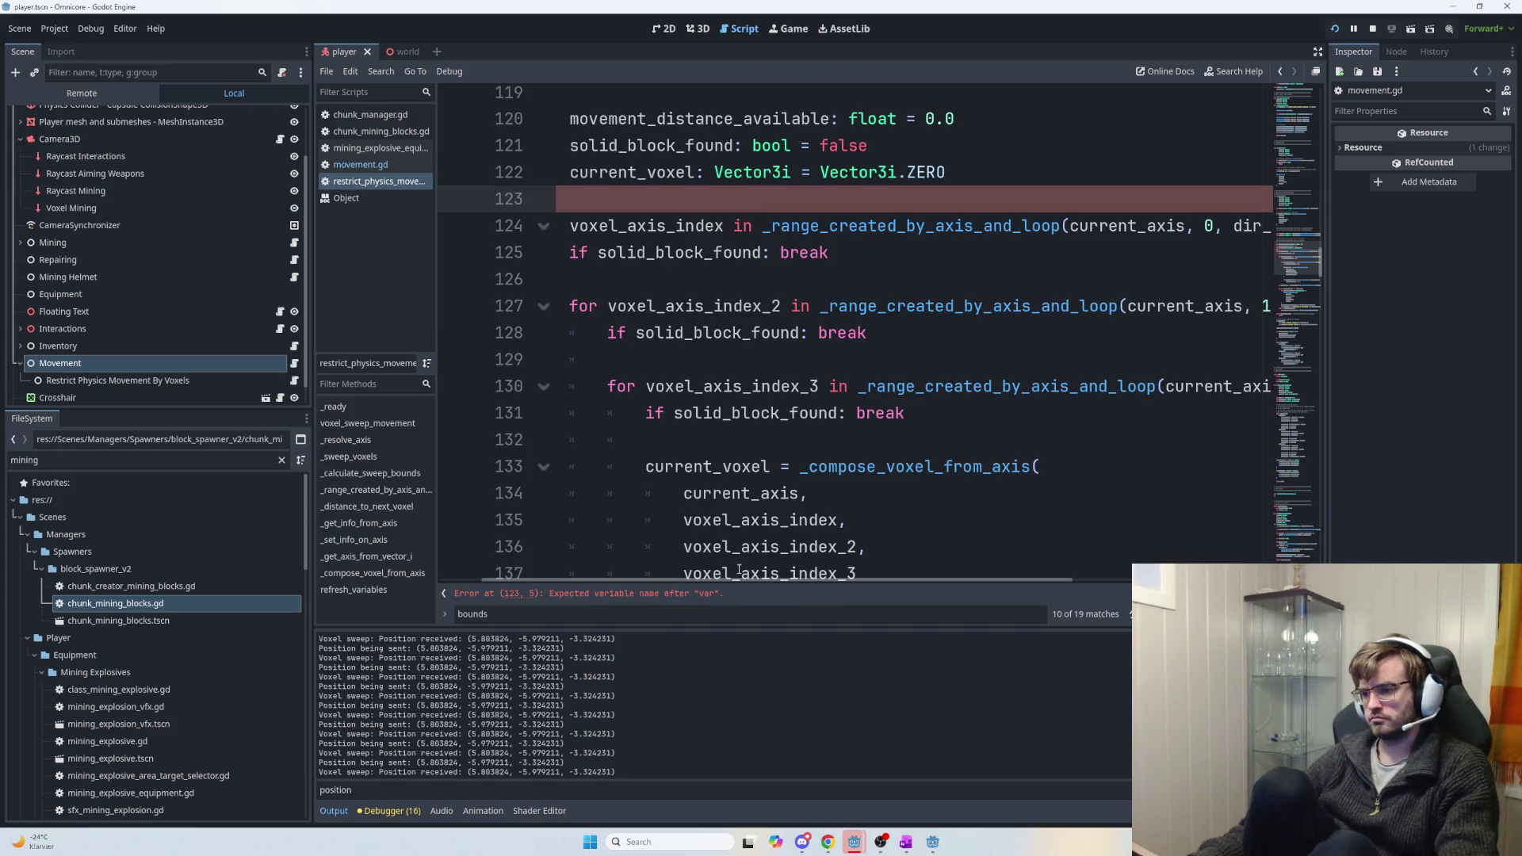
type("ta")
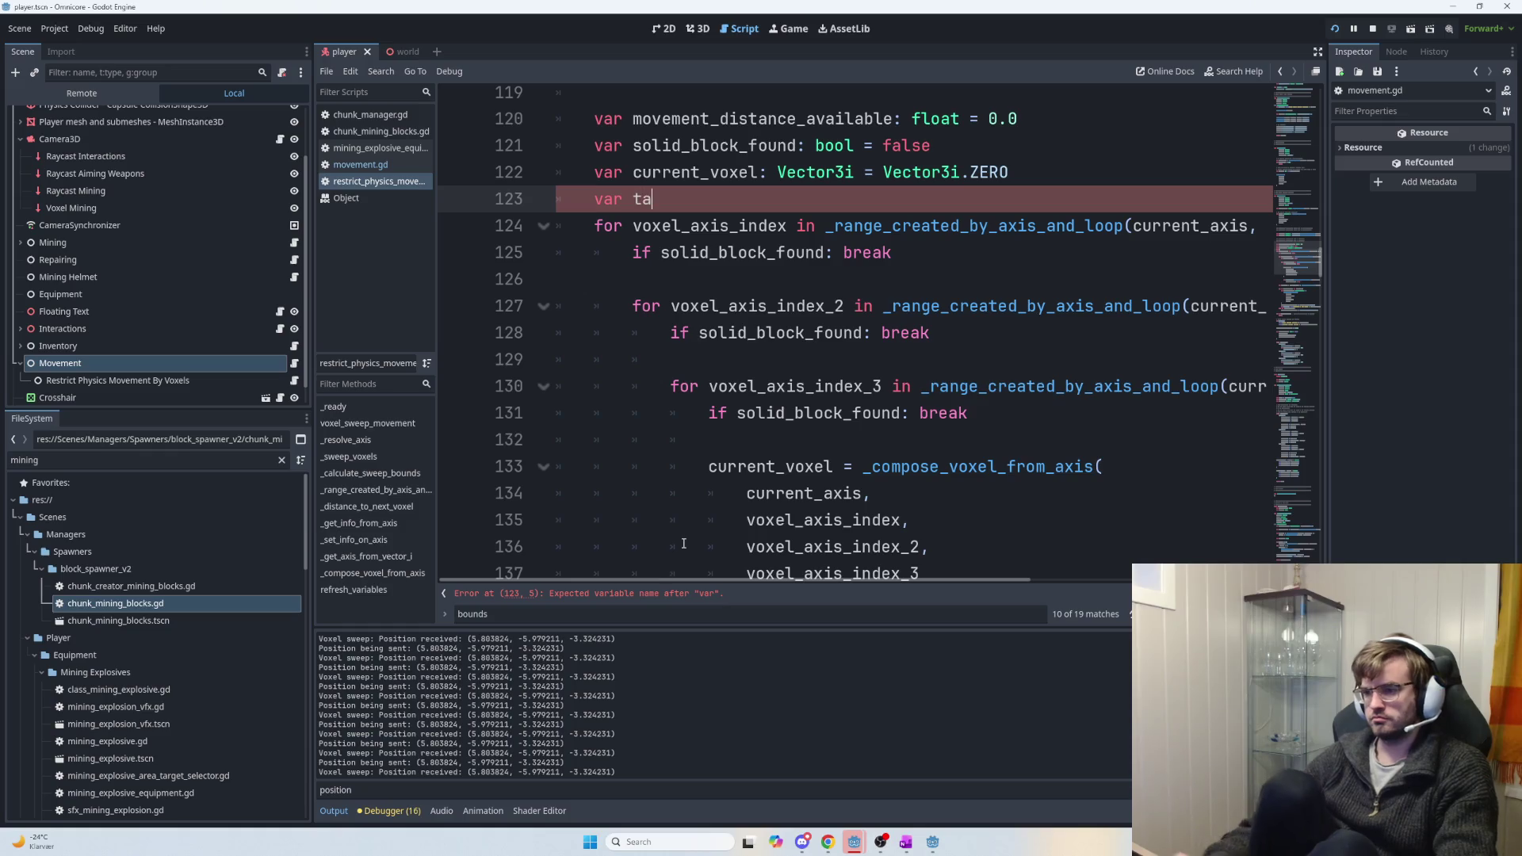
type("rget_position: float")
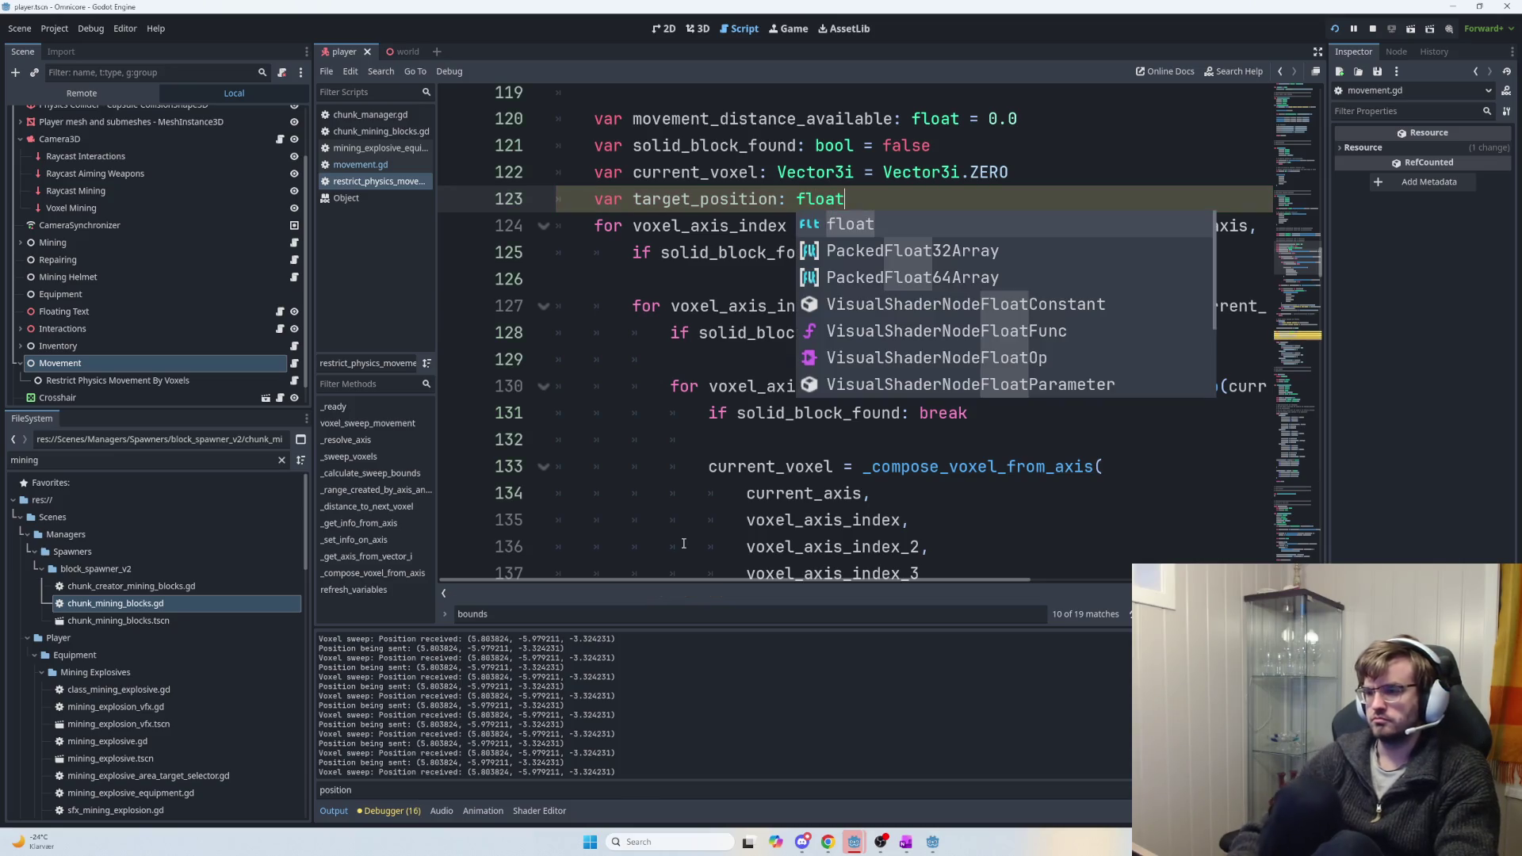
double_click(711, 210)
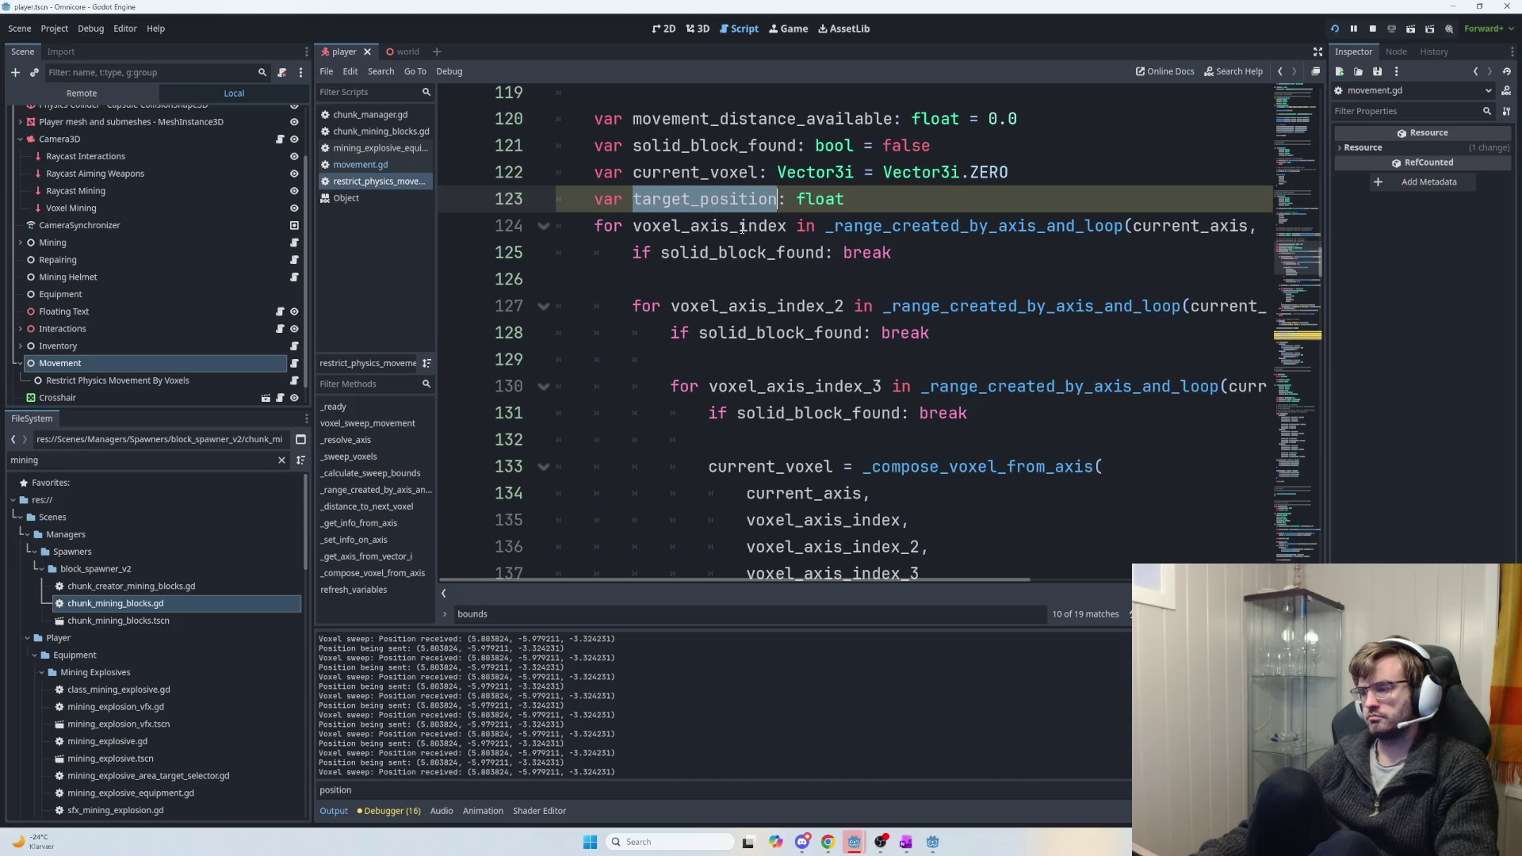
scroll(899, 236, "down", 5)
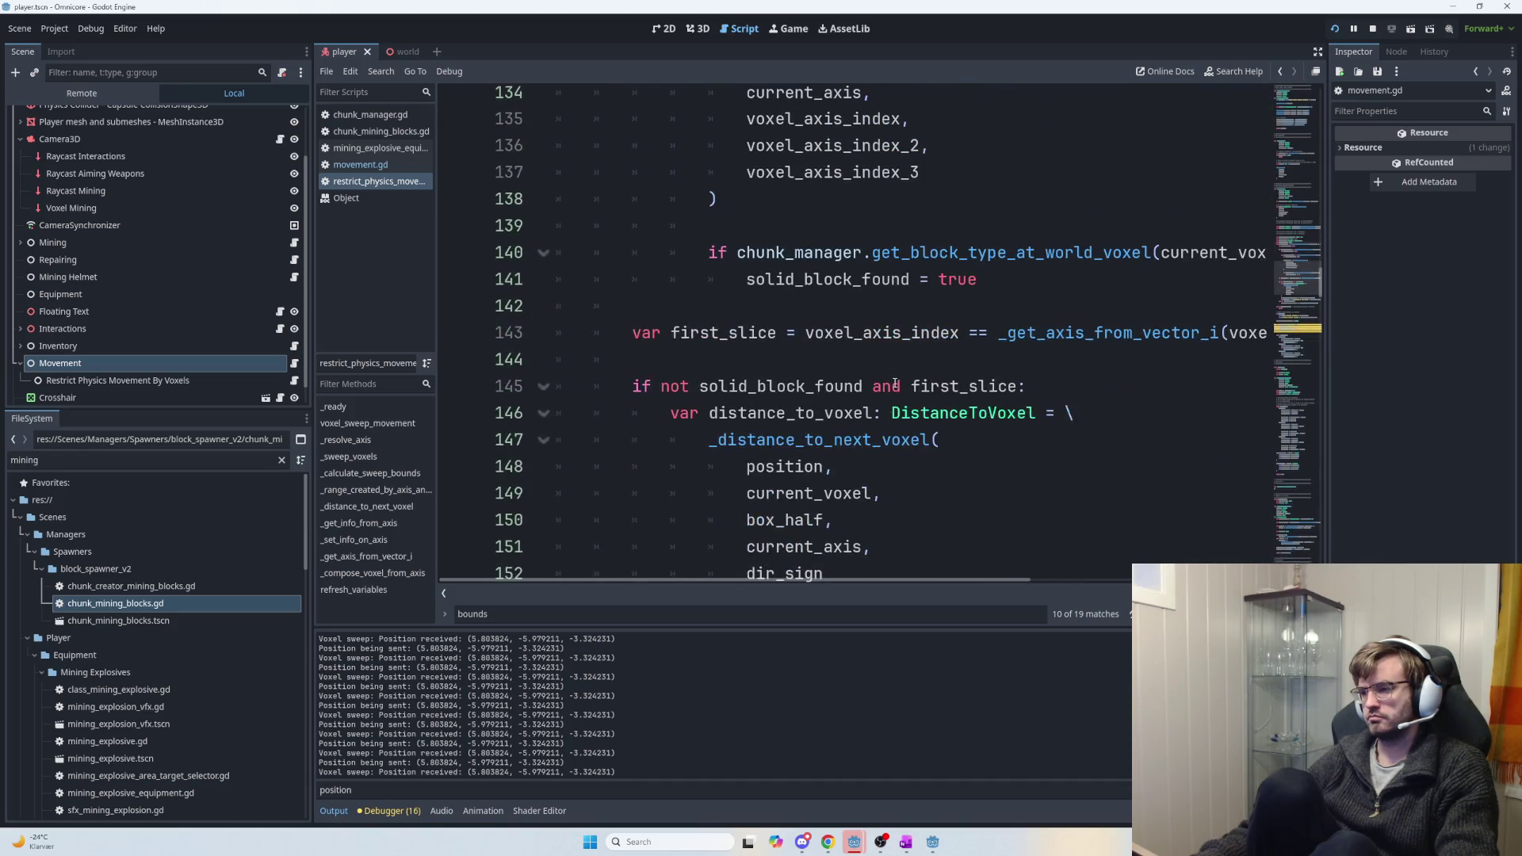
scroll(892, 386, "down", 2)
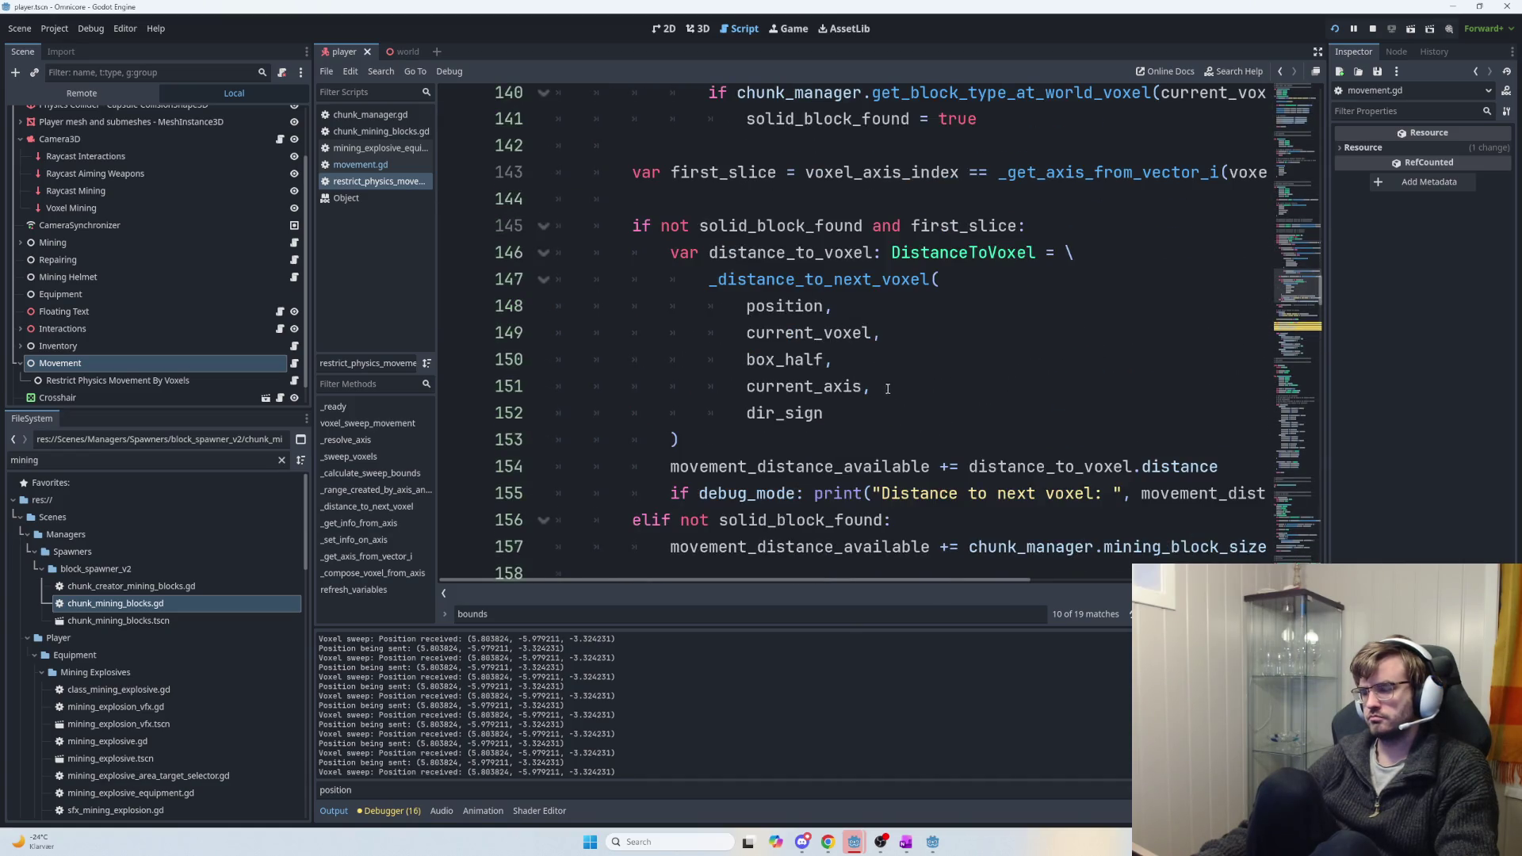
Start a new line after line 154 reading 'target_position ='.
left_click(889, 413)
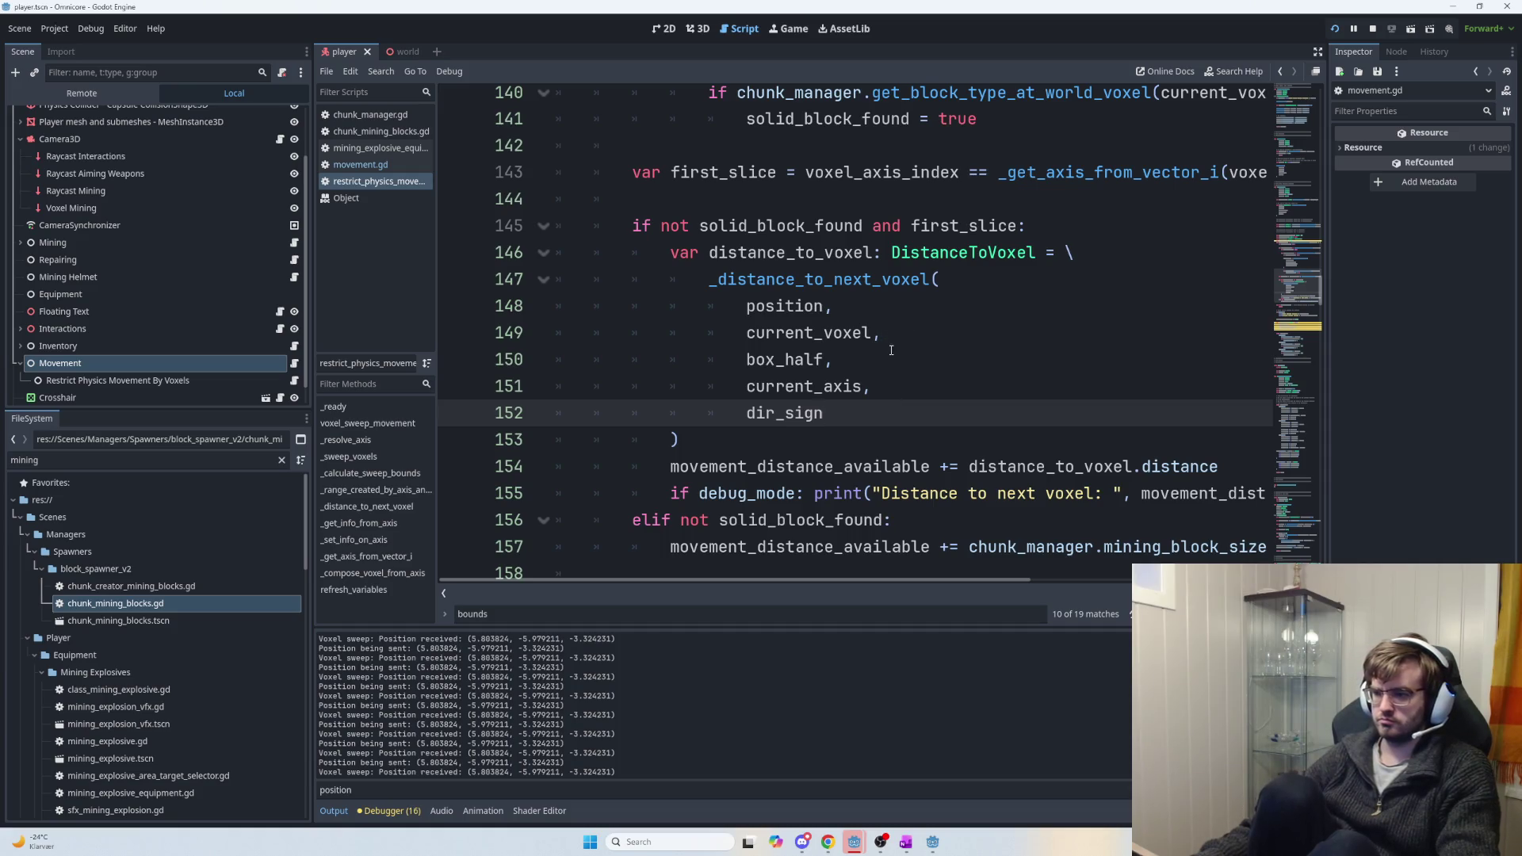
left_click(1223, 469)
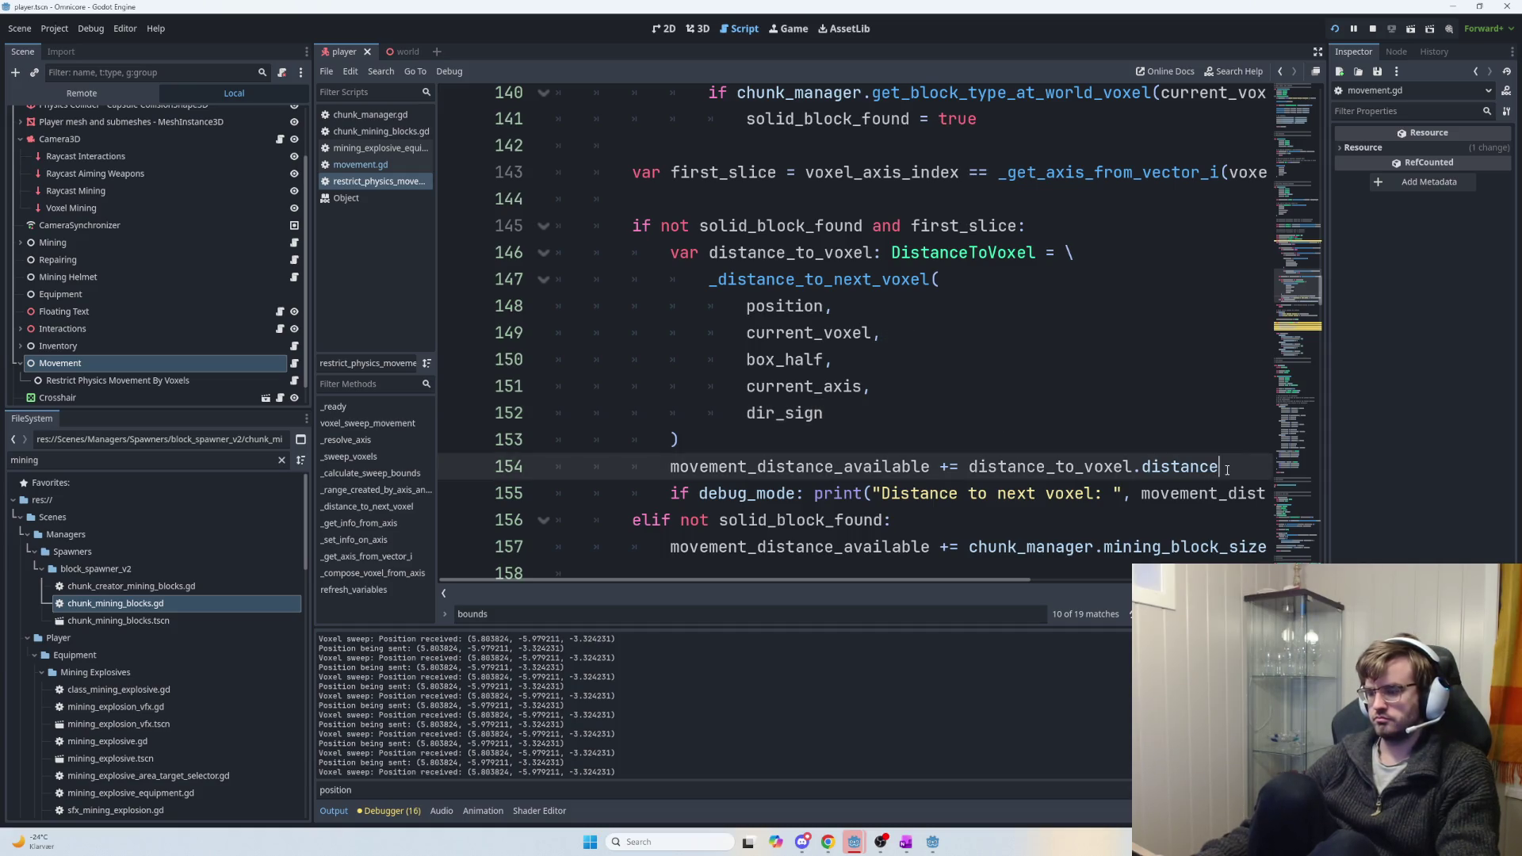
key("Return")
type("target_position  =")
key("BackSpace")
key("BackSpace")
key("BackSpace")
type("=")
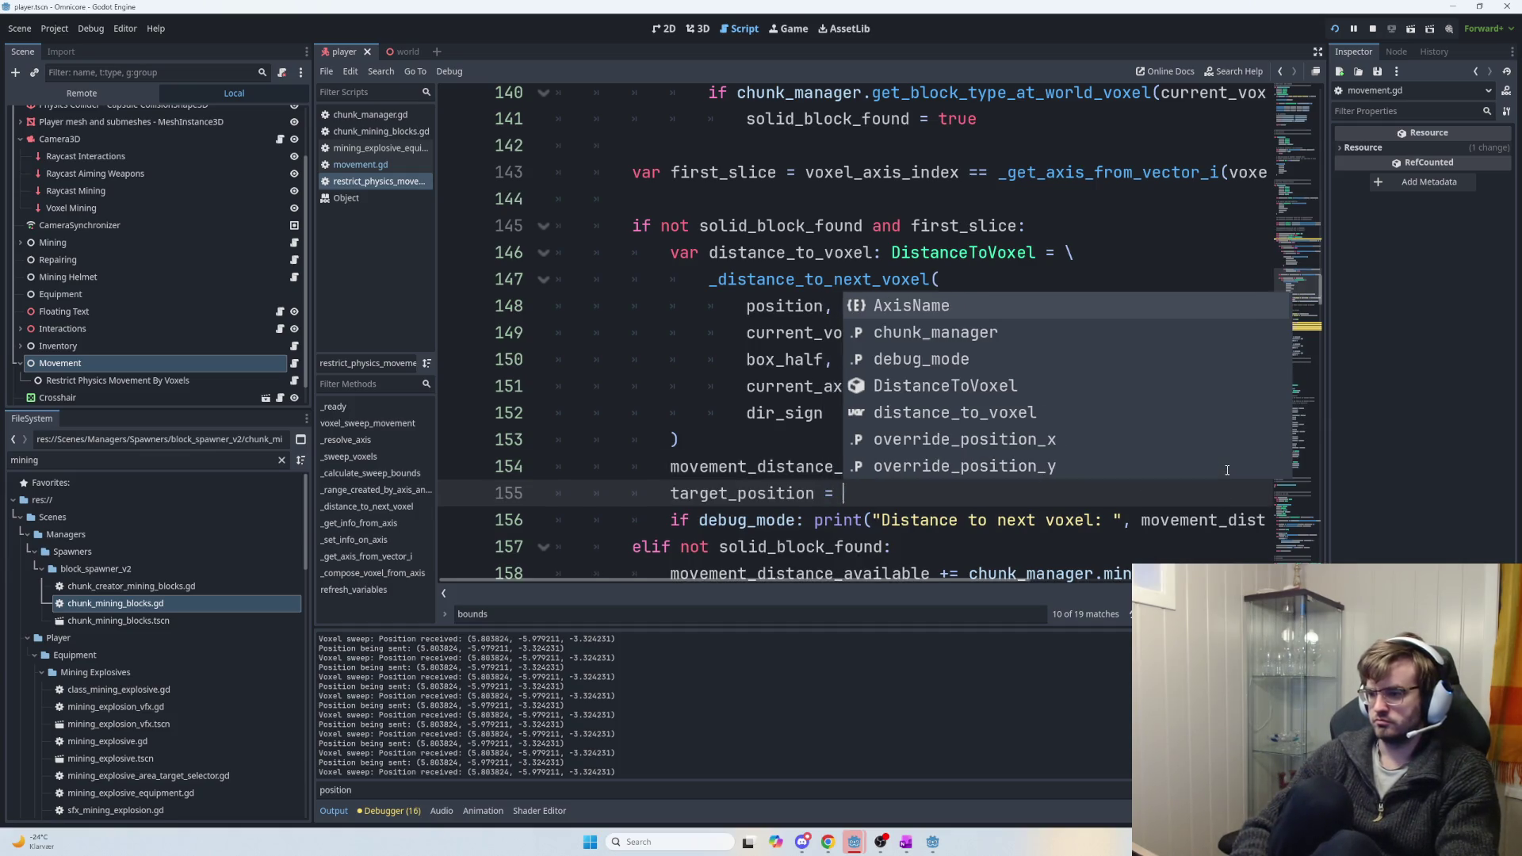
key("Escape")
Complete it as target_position = distance_to_voxel.target_position and review its other uses.
double_click(998, 467)
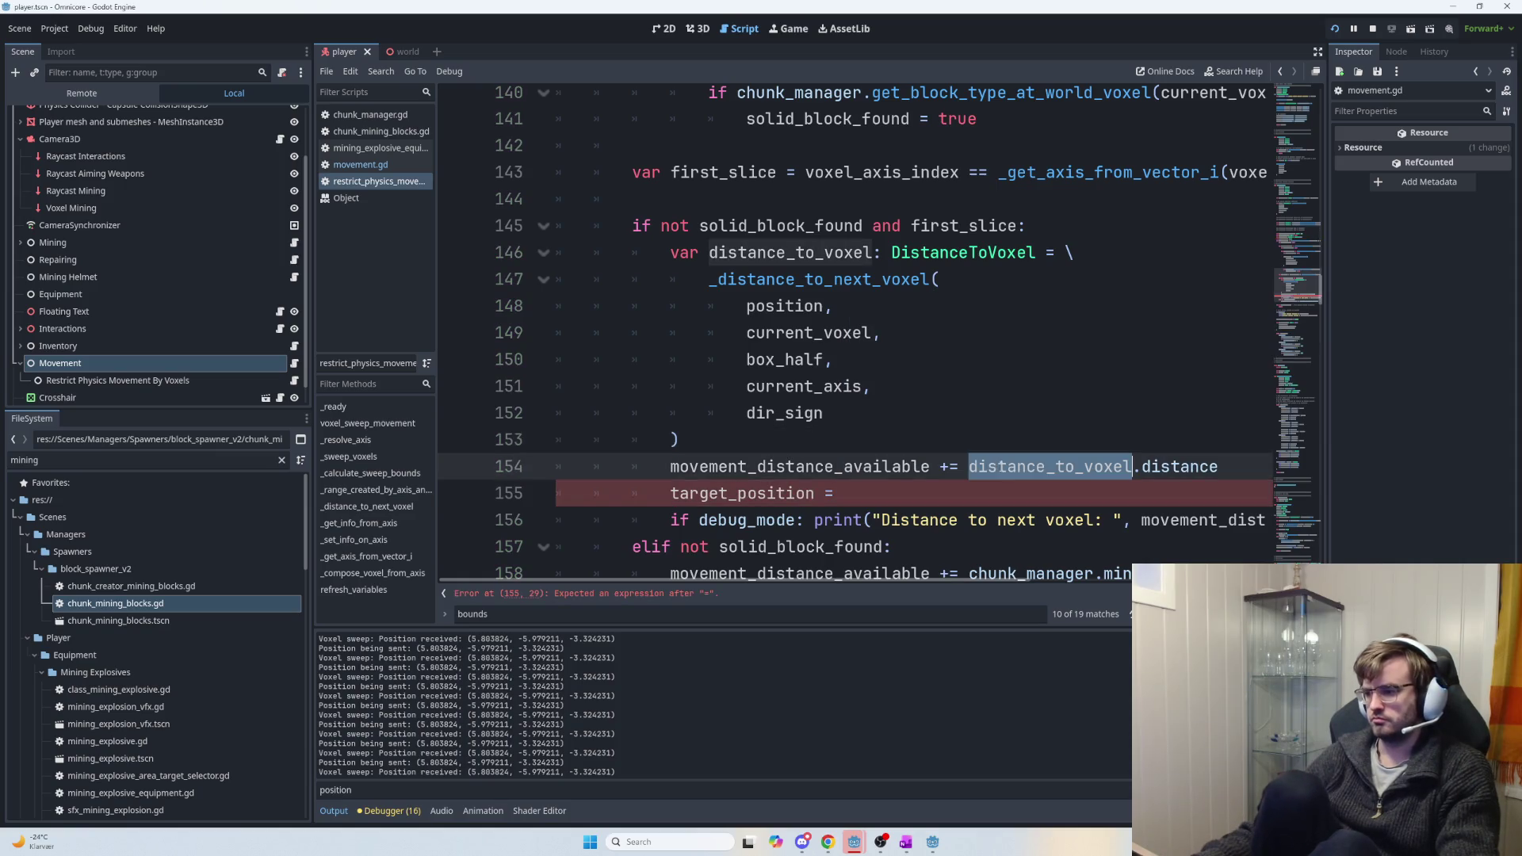
key("ctrl+c")
left_click(972, 495)
key("ctrl+v")
type(".targe")
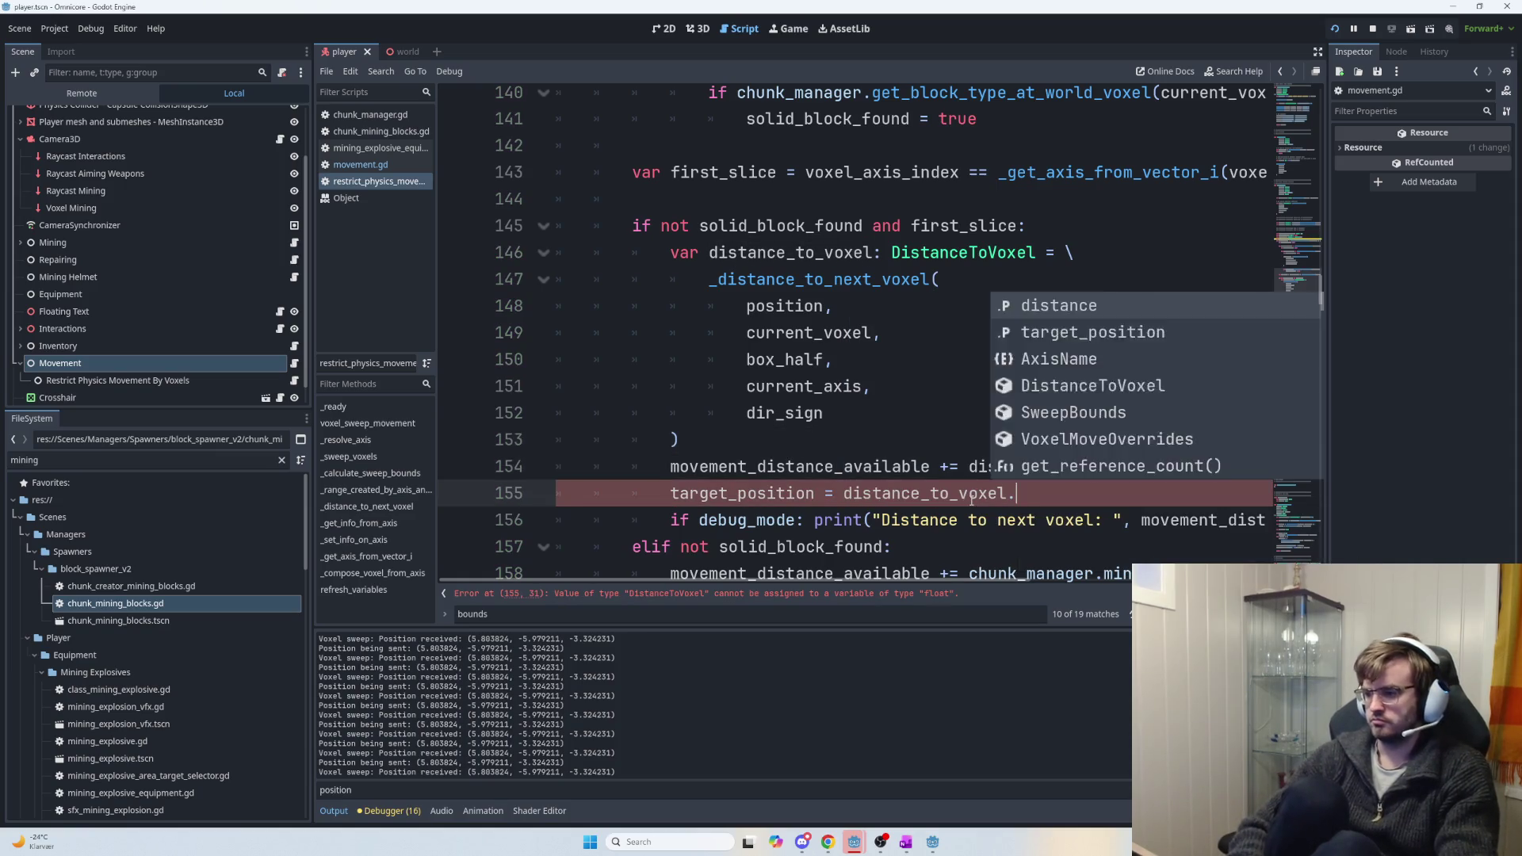
key("Return")
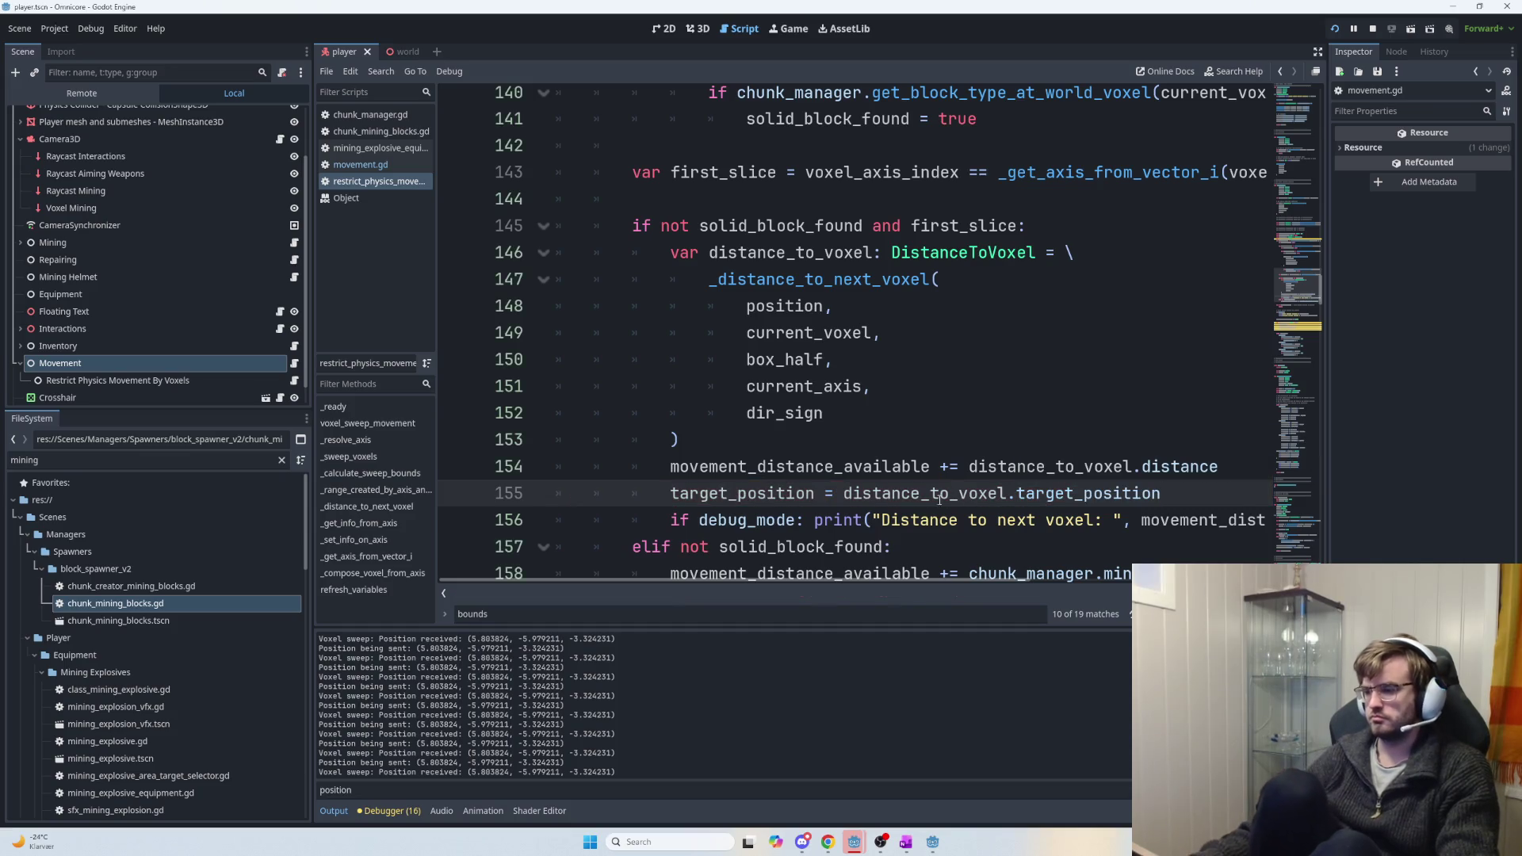
double_click(750, 501)
scroll(951, 460, "down", 1)
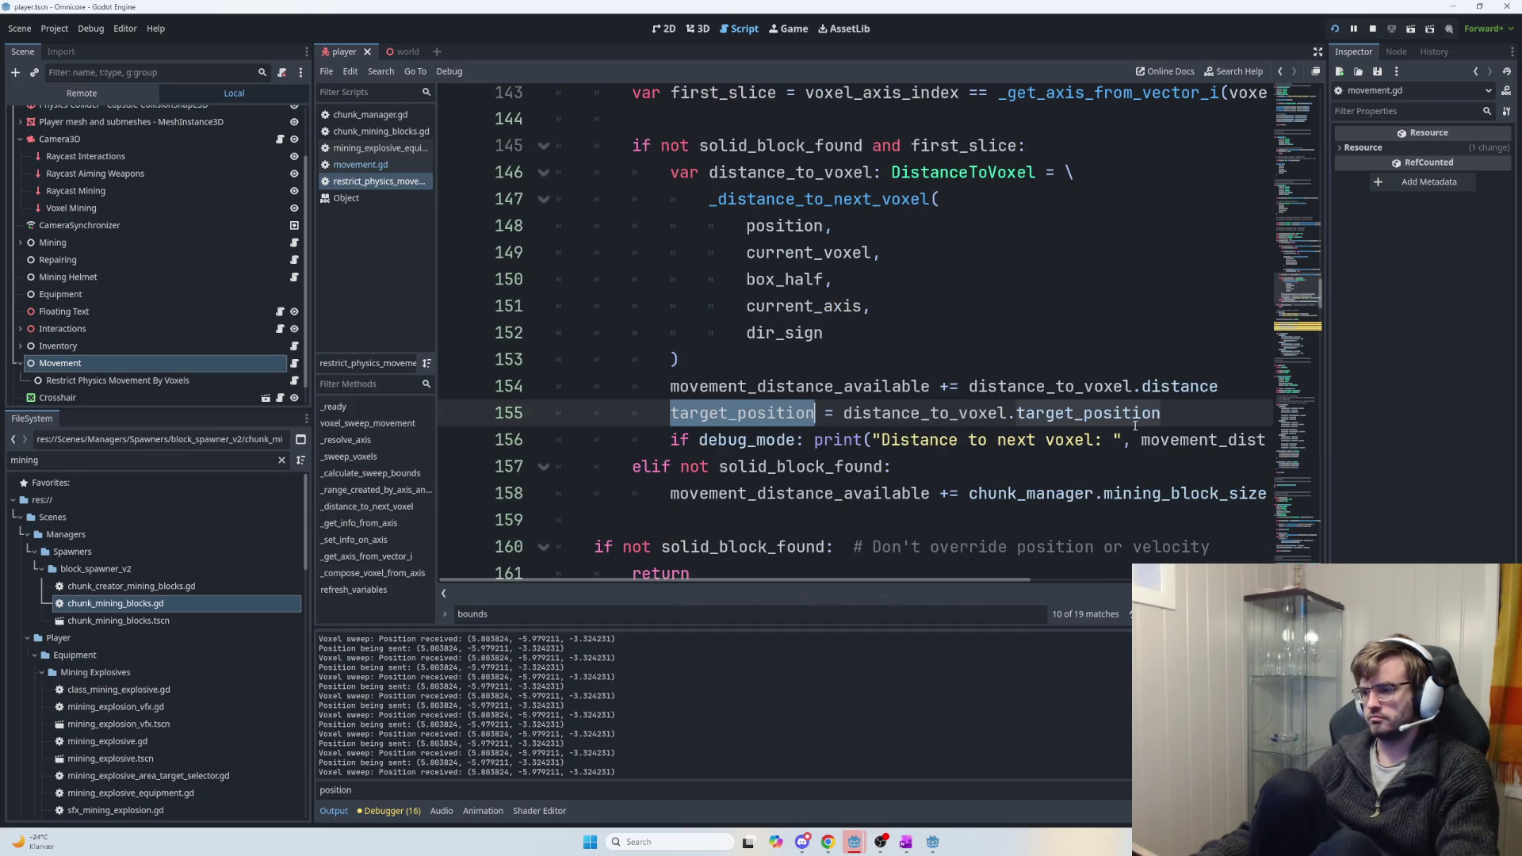
scroll(804, 443, "down", 3)
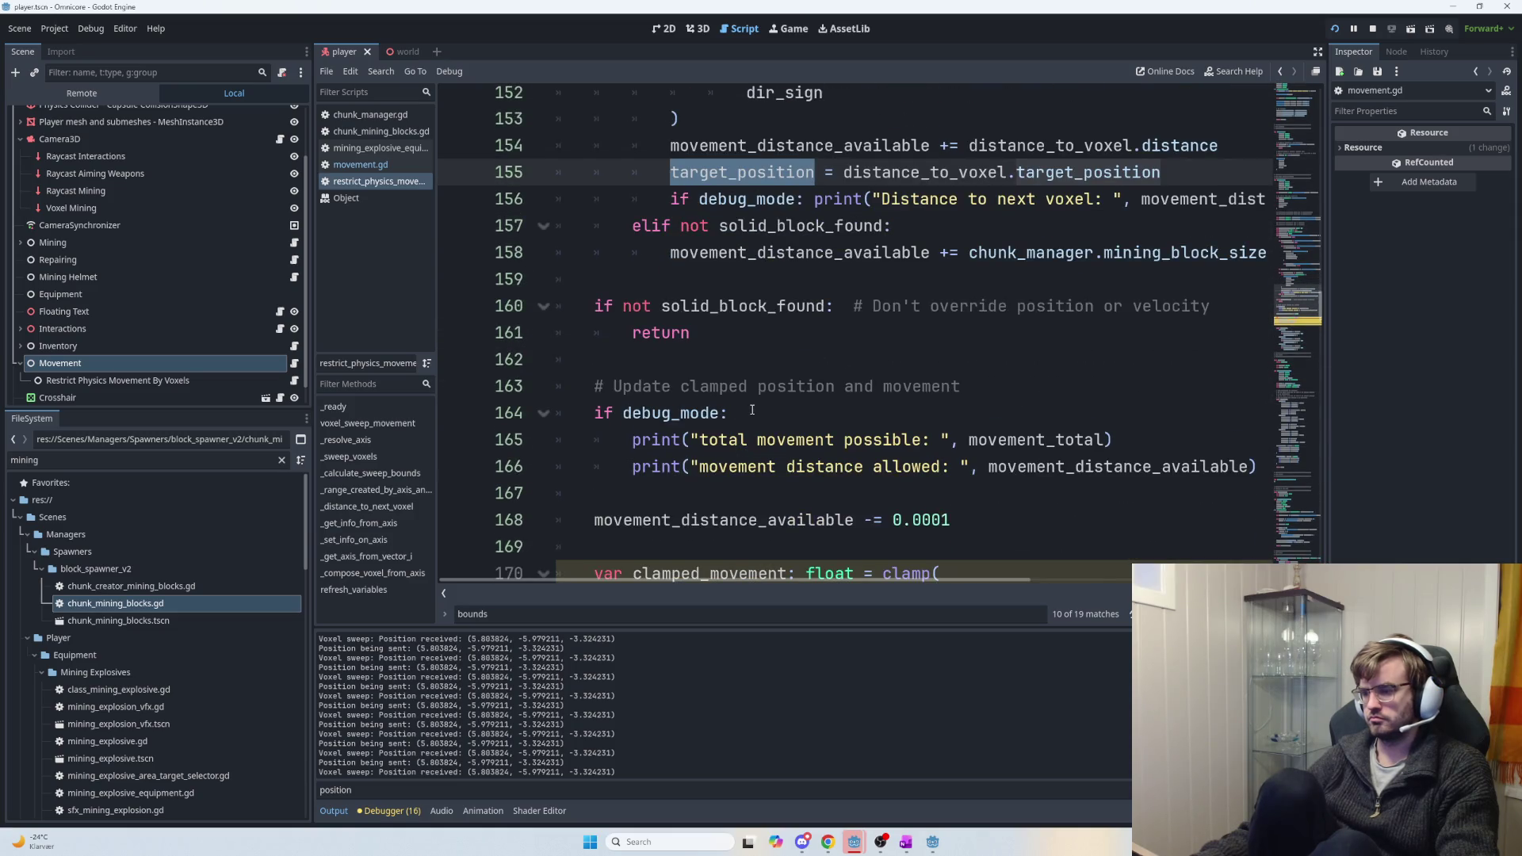
scroll(739, 412, "up", 2)
mouse_move(784, 427)
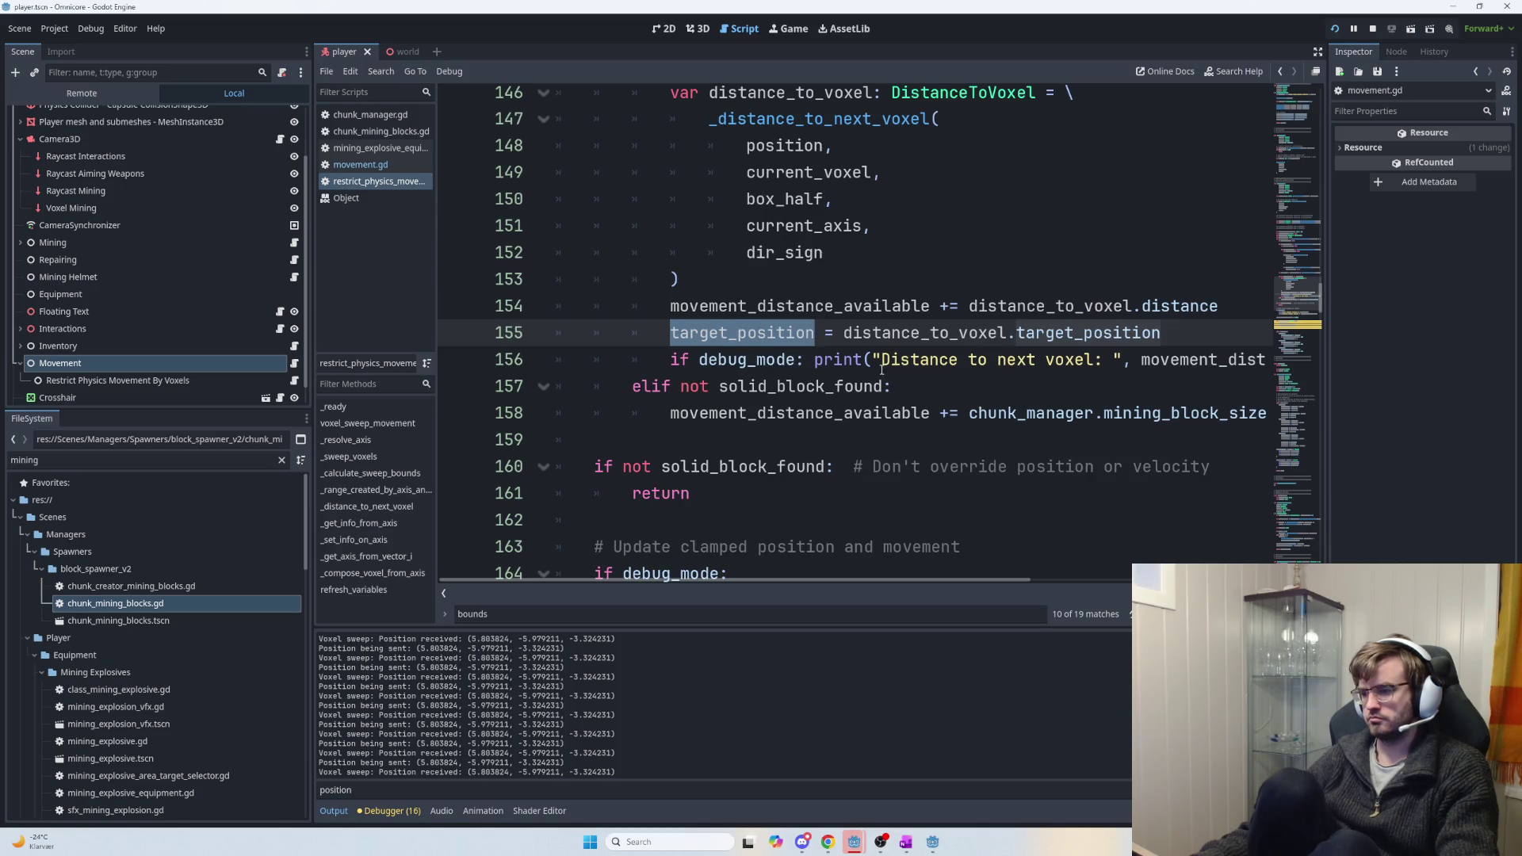
left_click(845, 430)
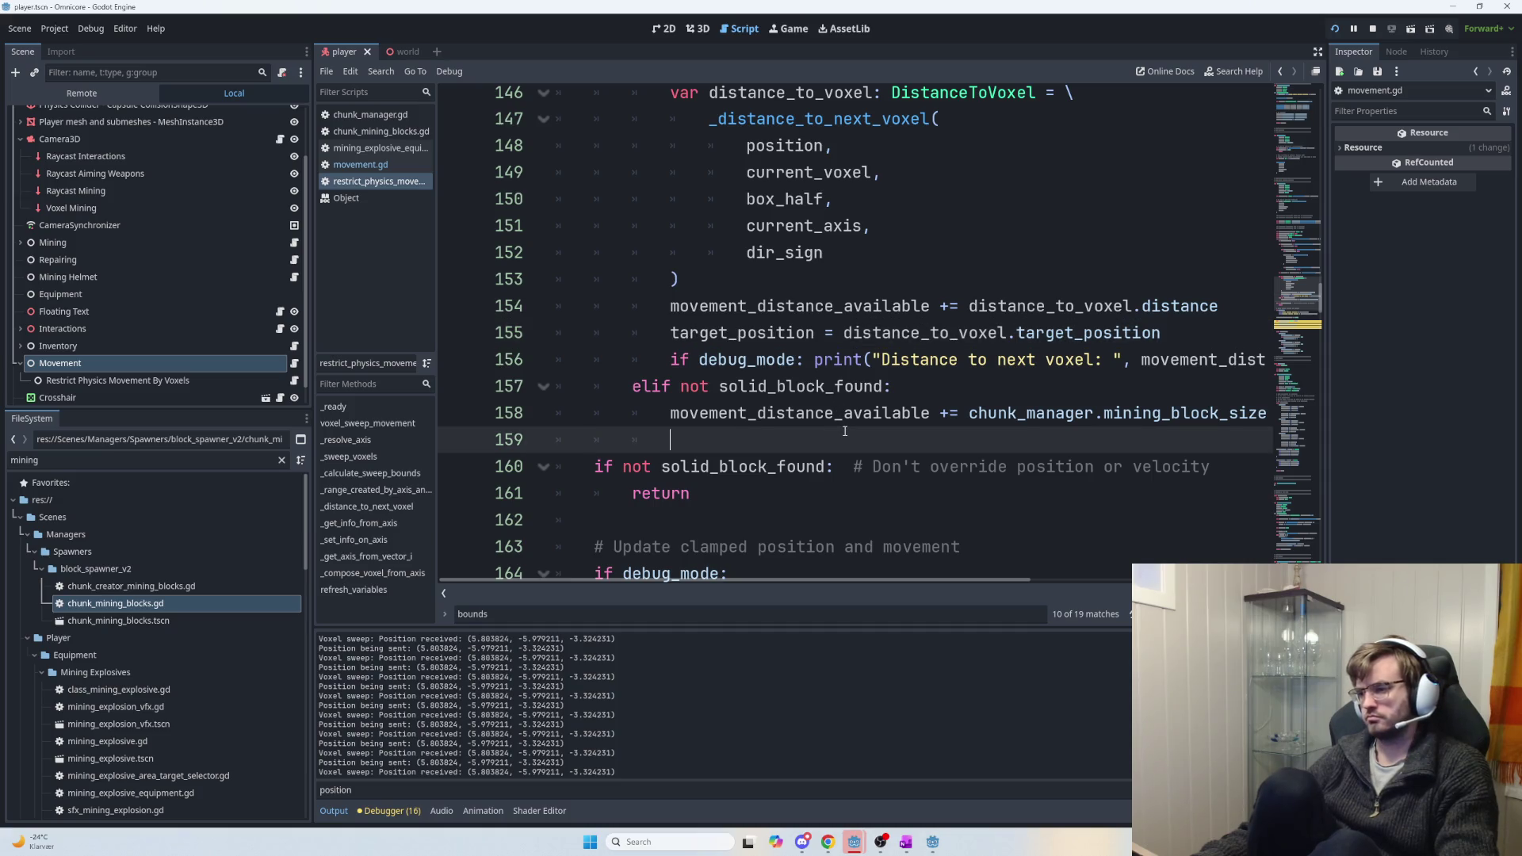
type(",")
key("ctrl+space")
key("Escape")
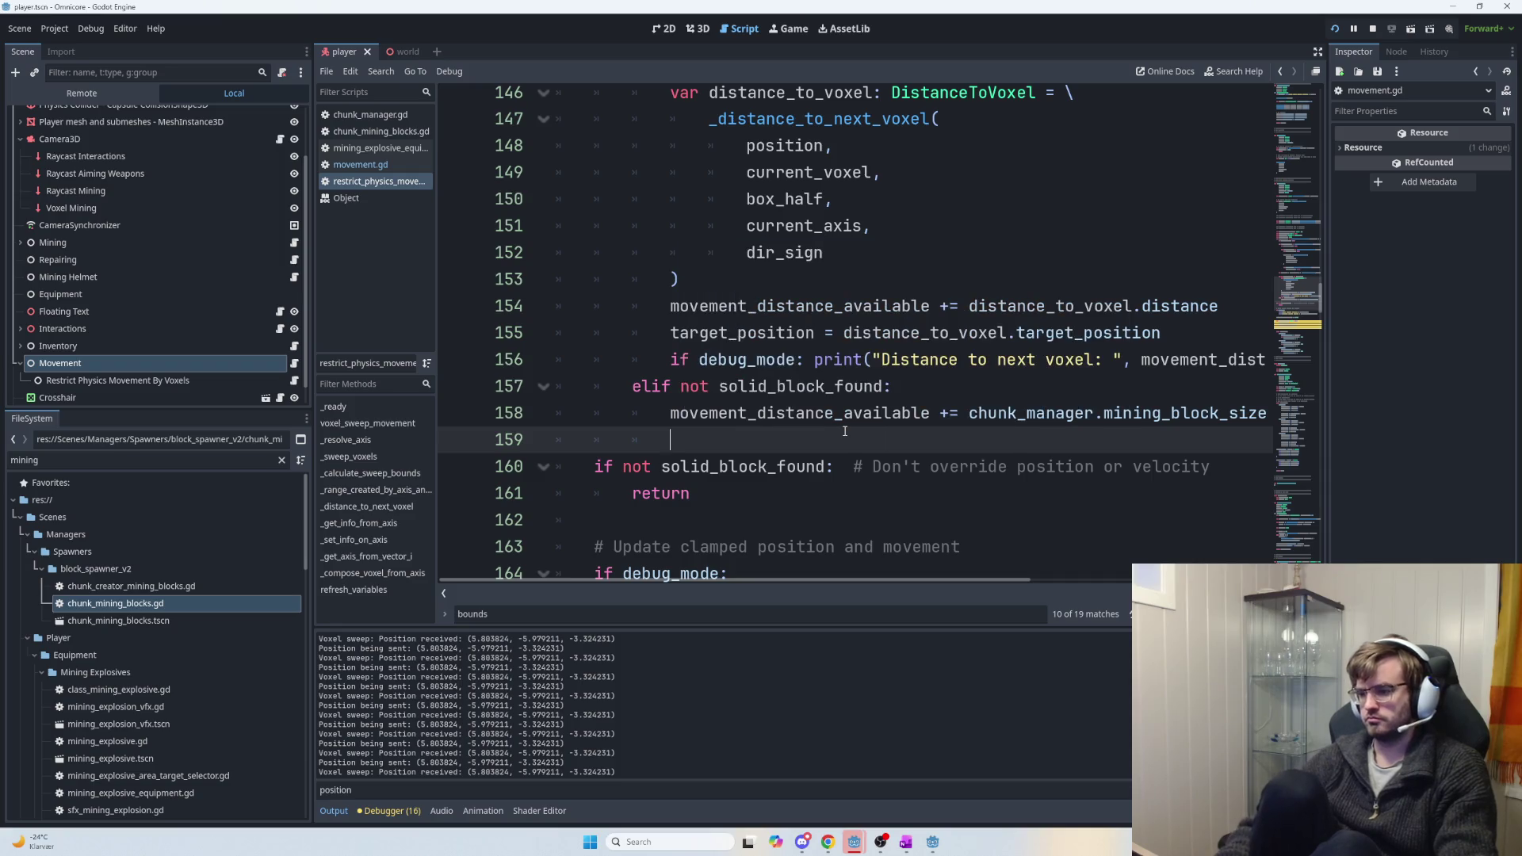
key("Return")
key("Up")
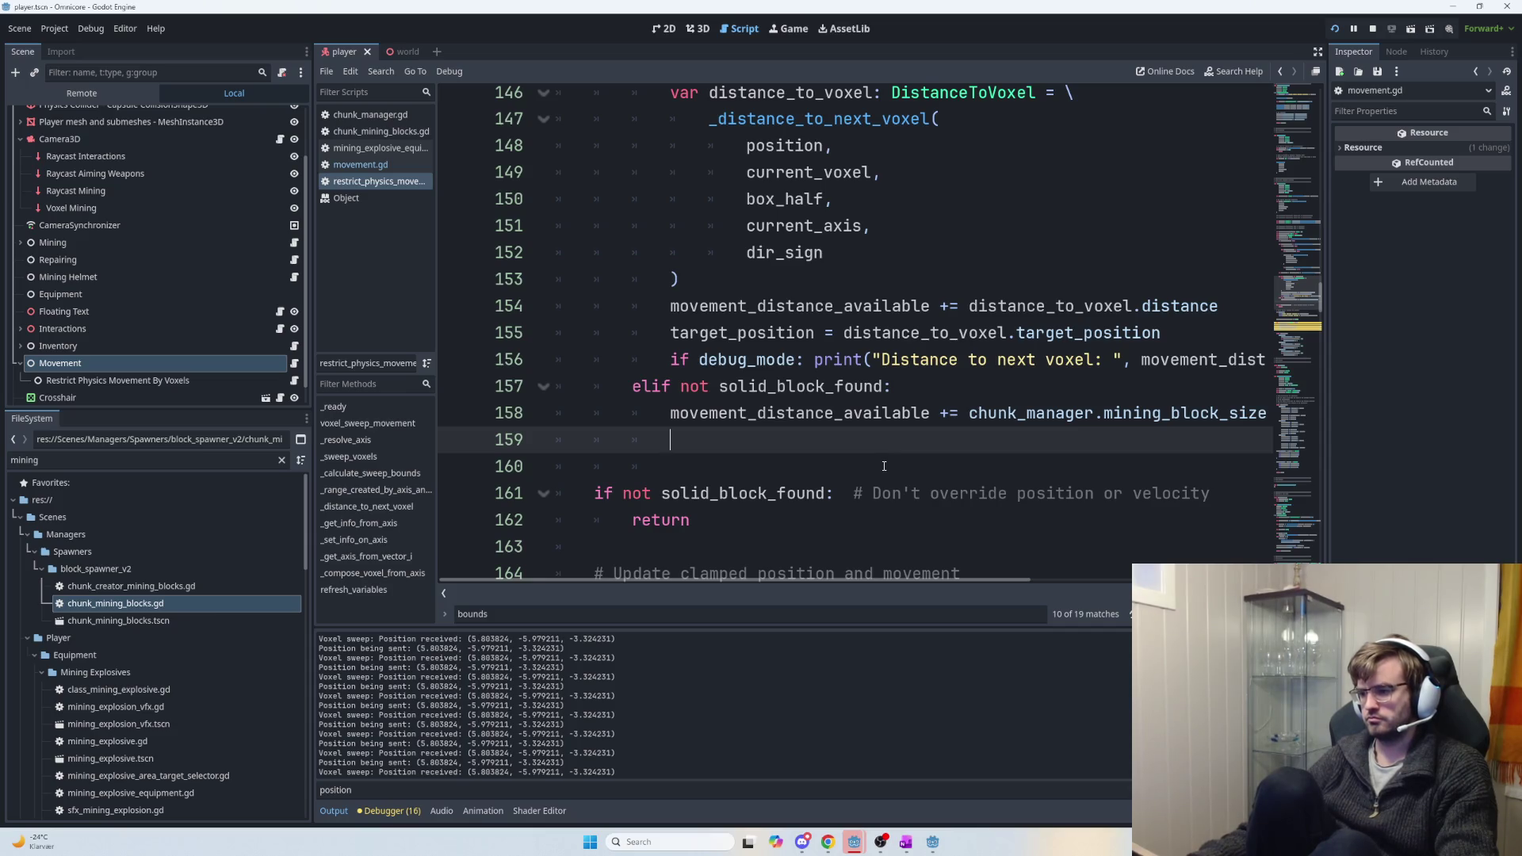
key("BackSpace")
key("BackSpace")
key("BackSpace")
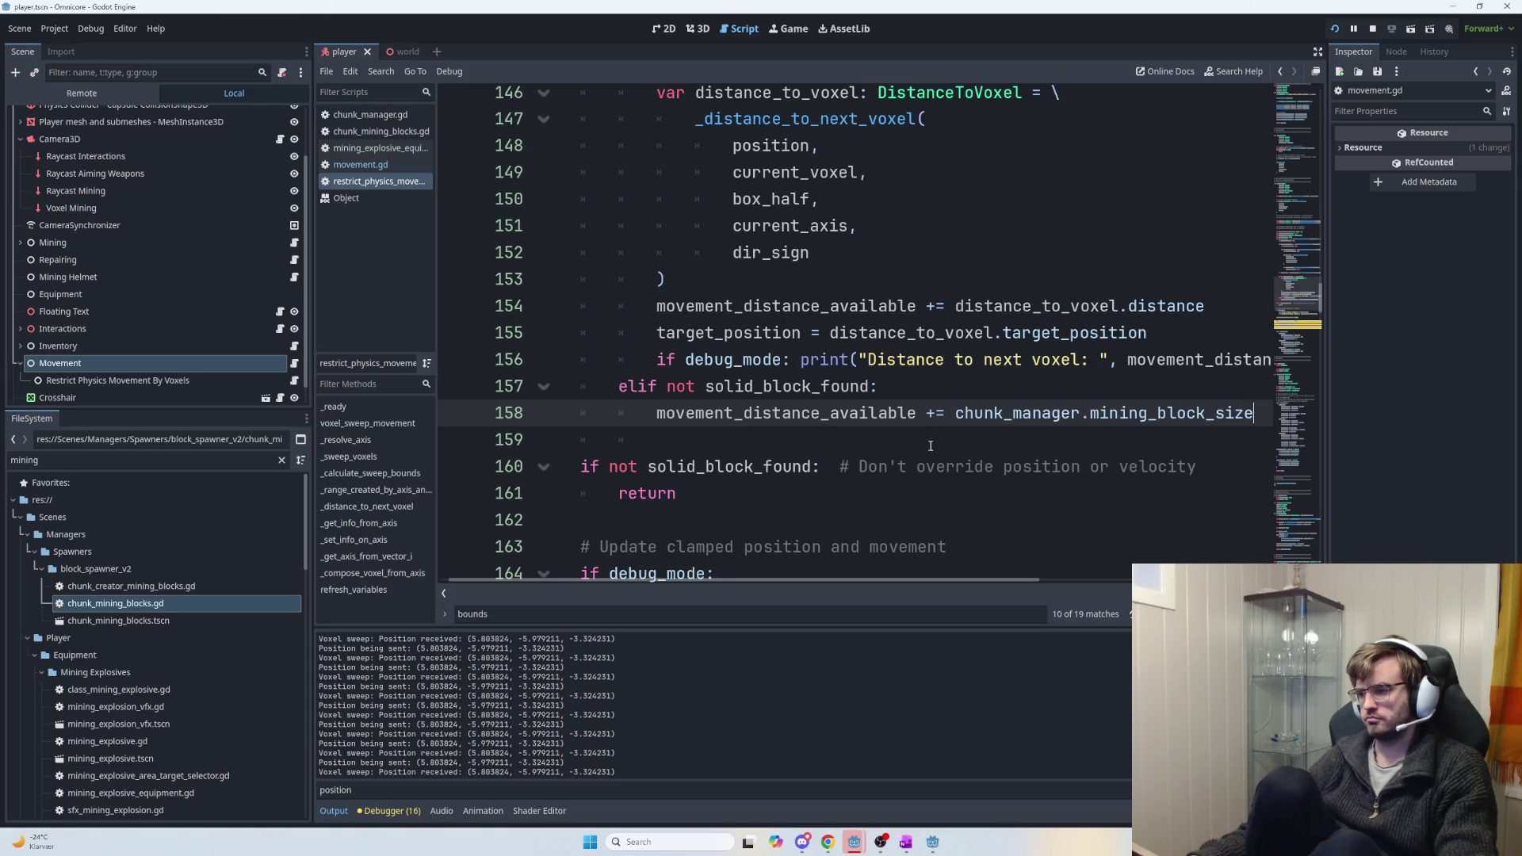
scroll(928, 441, "up", 1)
scroll(931, 447, "down", 2)
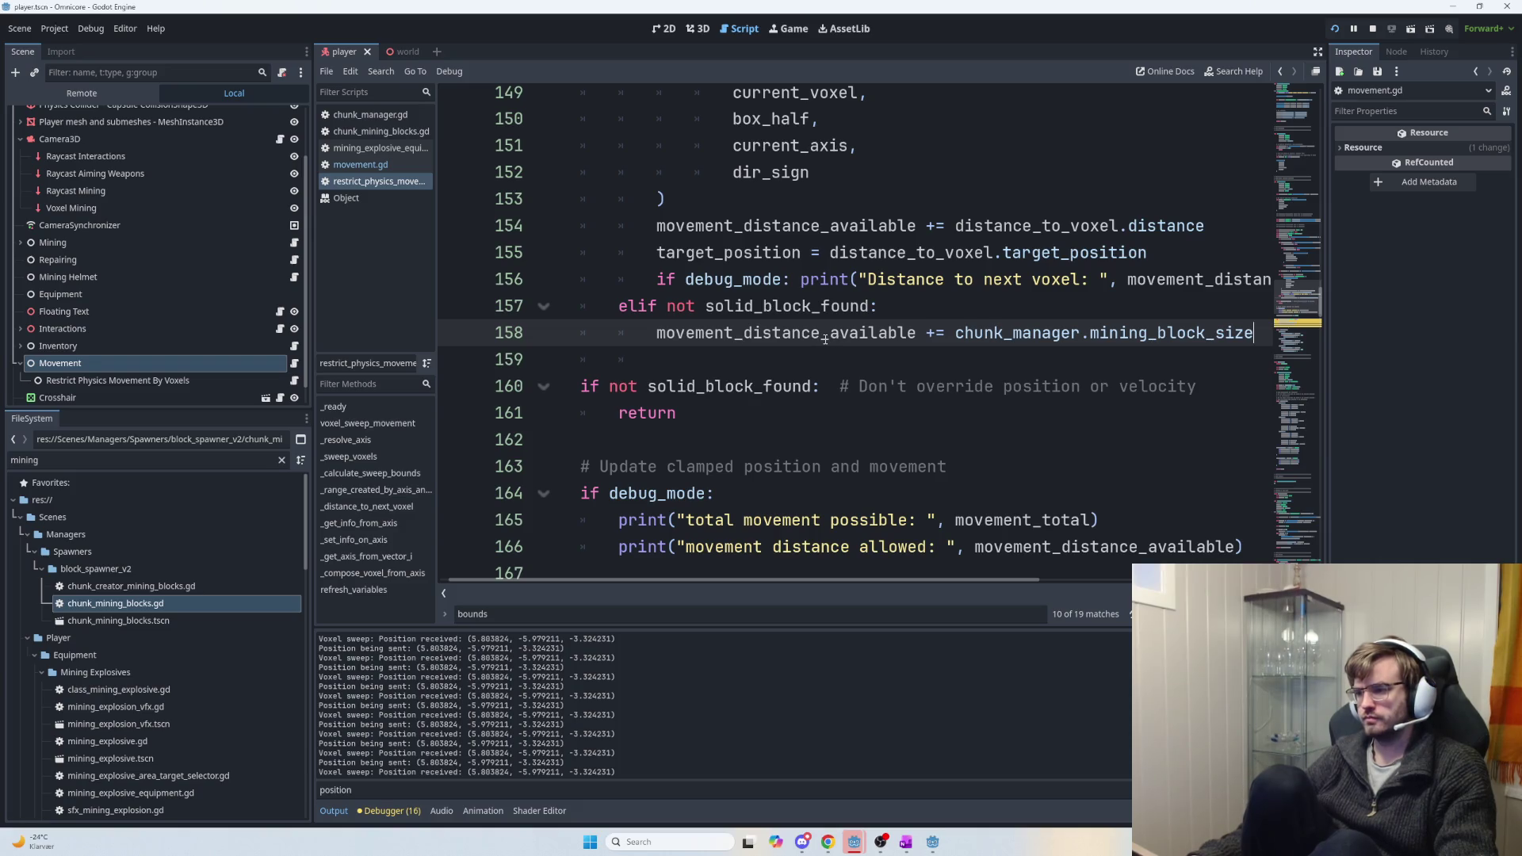
scroll(871, 349, "up", 1)
Declare 'var target_position = false' on line 123, just above the voxel_axis_index loop.
scroll(871, 348, "down", 1)
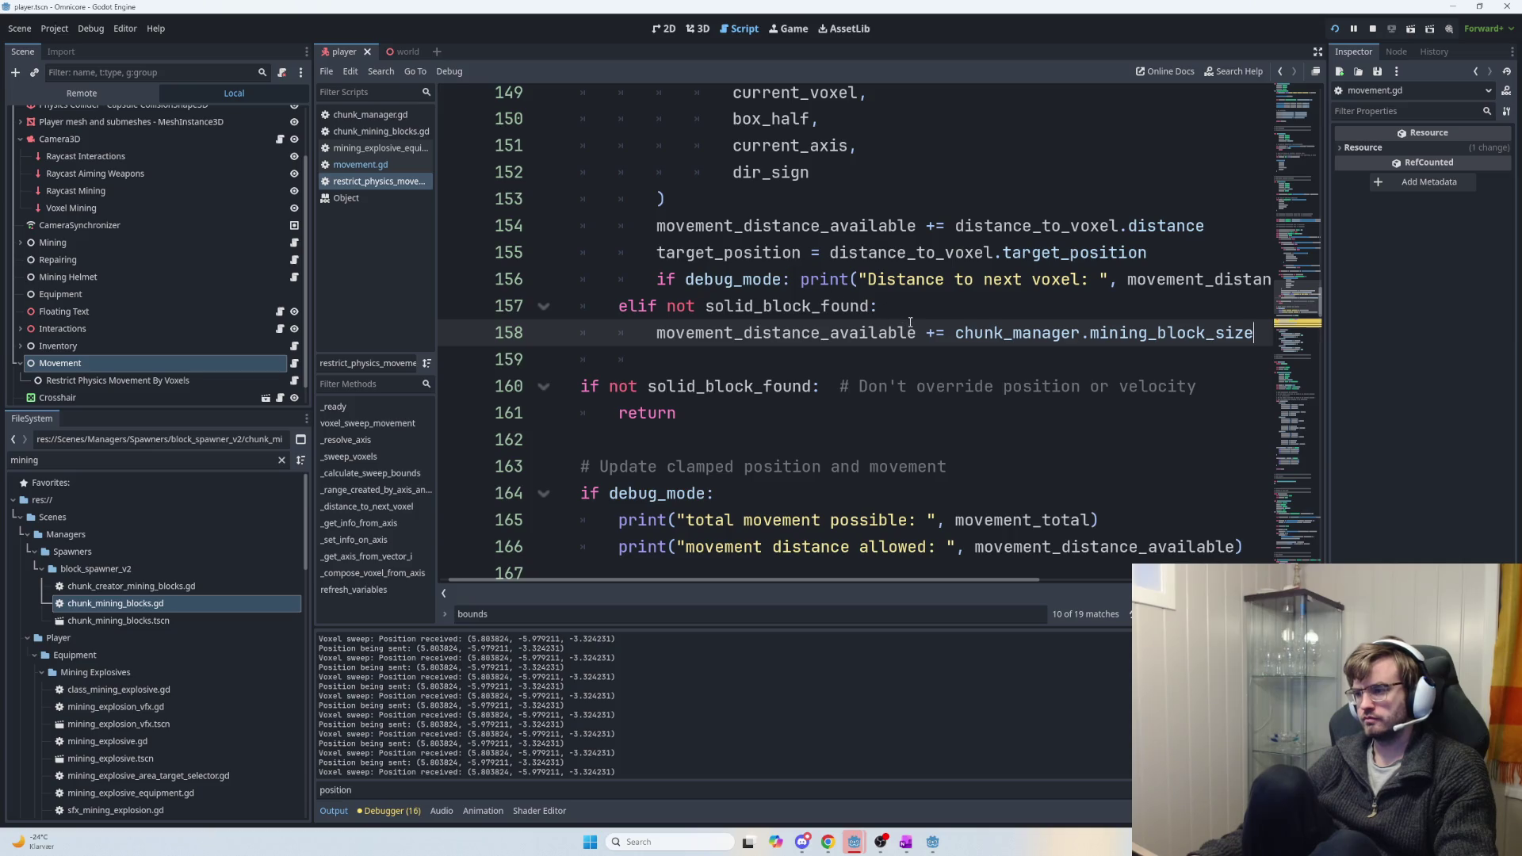
mouse_move(657, 252)
left_mouse_down()
mouse_move(1148, 252)
mouse_move(801, 253)
left_mouse_up()
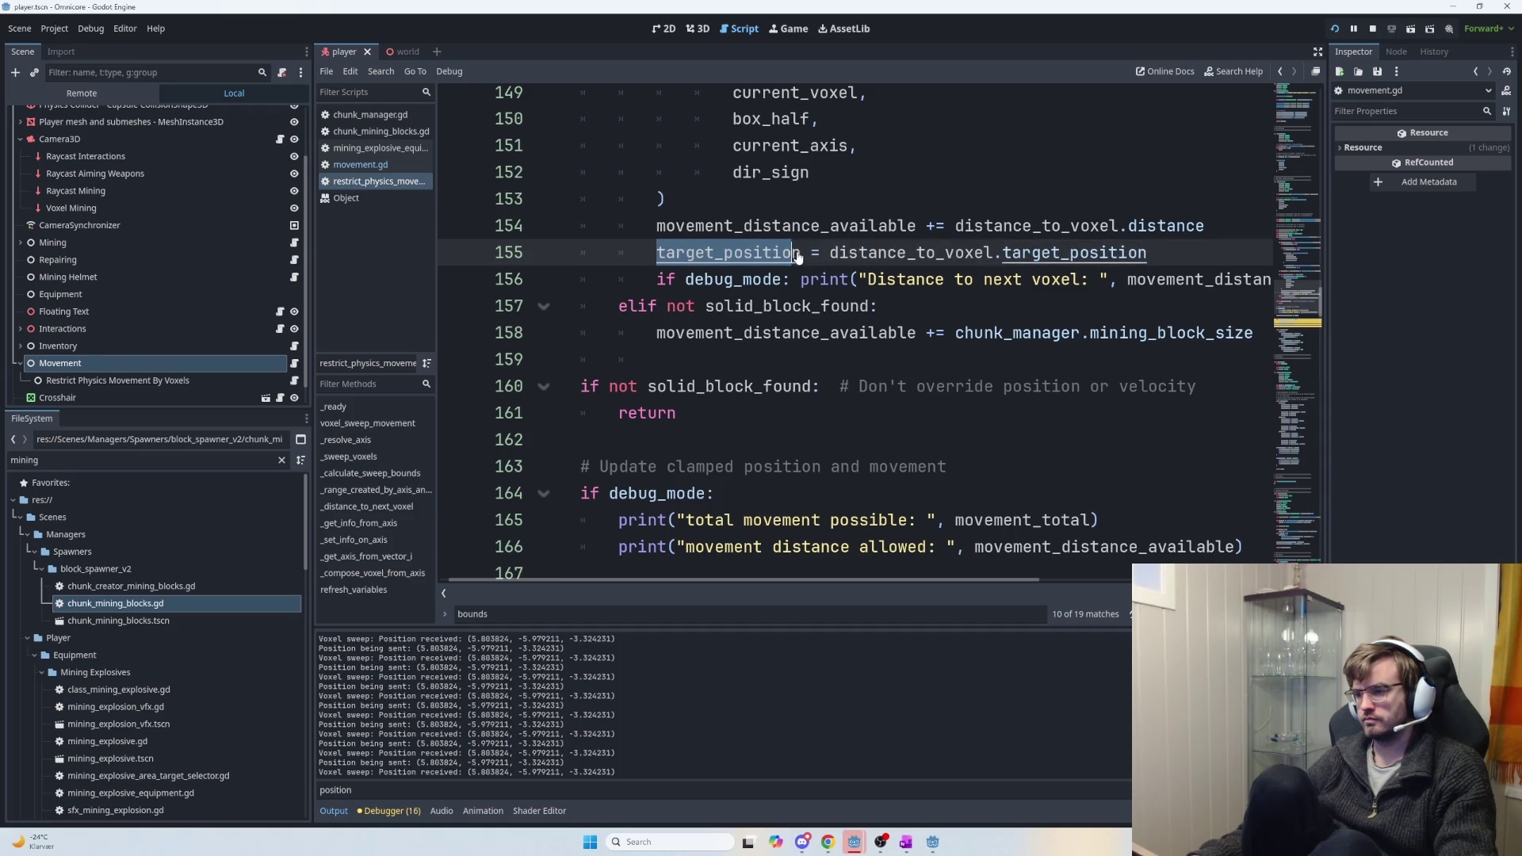
scroll(805, 264, "up", 8)
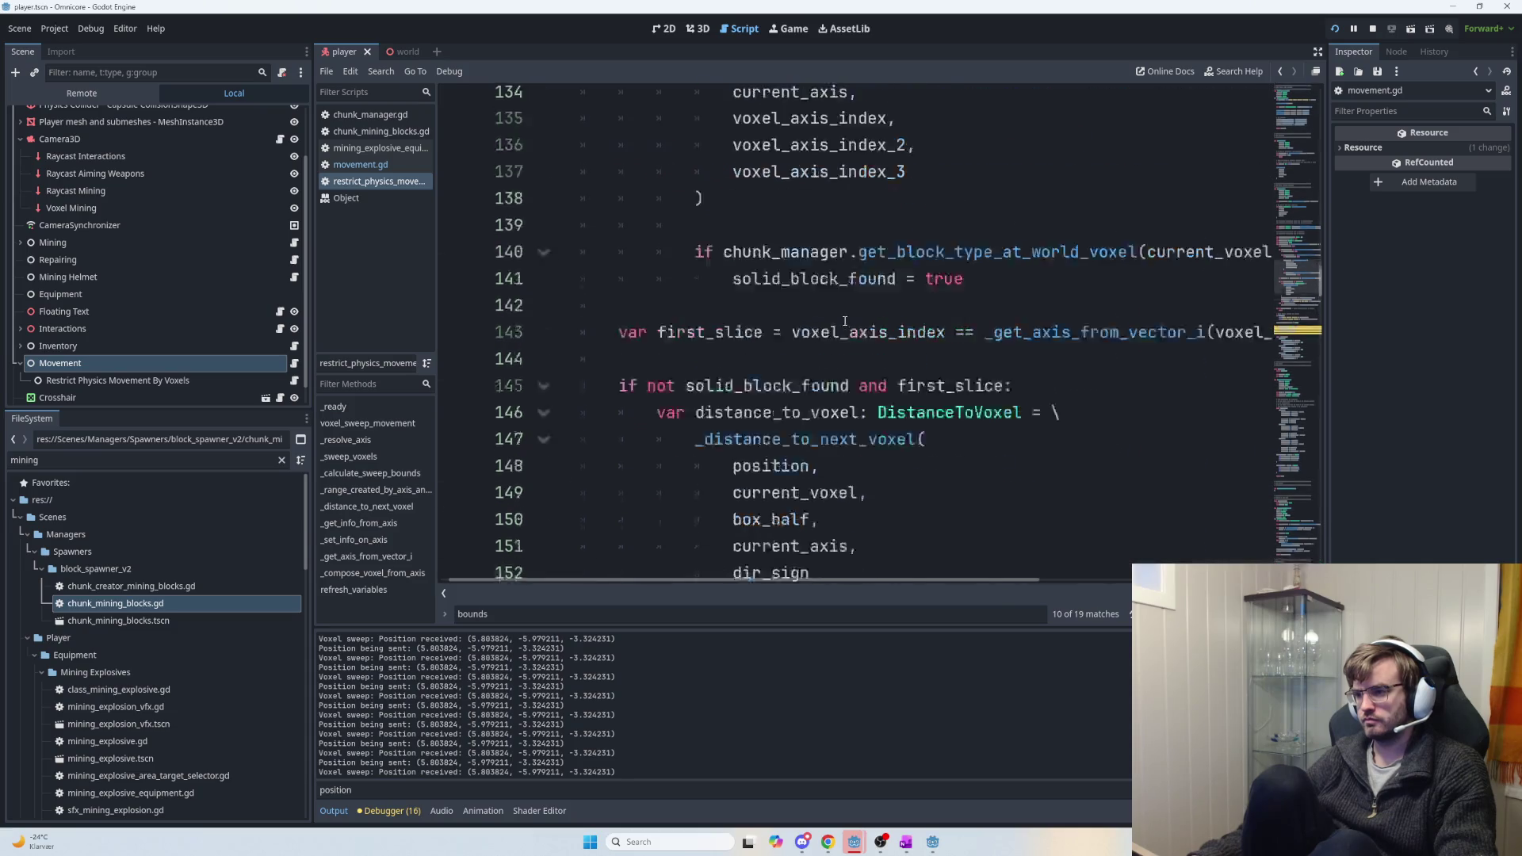
scroll(852, 318, "up", 8)
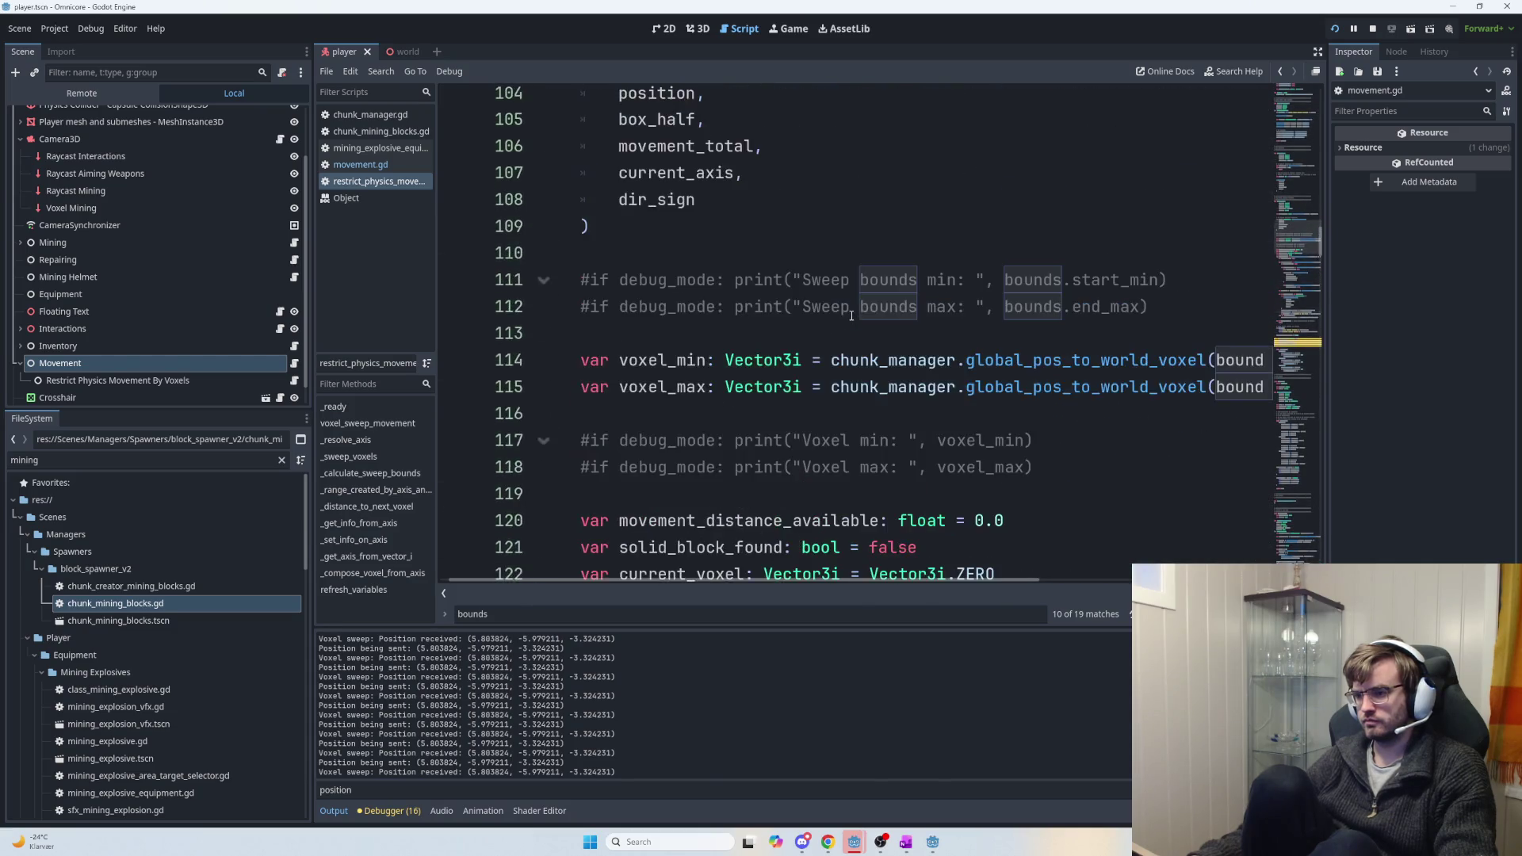
scroll(852, 393, "down", 3)
scroll(852, 393, "down", 1)
left_click_drag(831, 359, 767, 359)
type("= false")
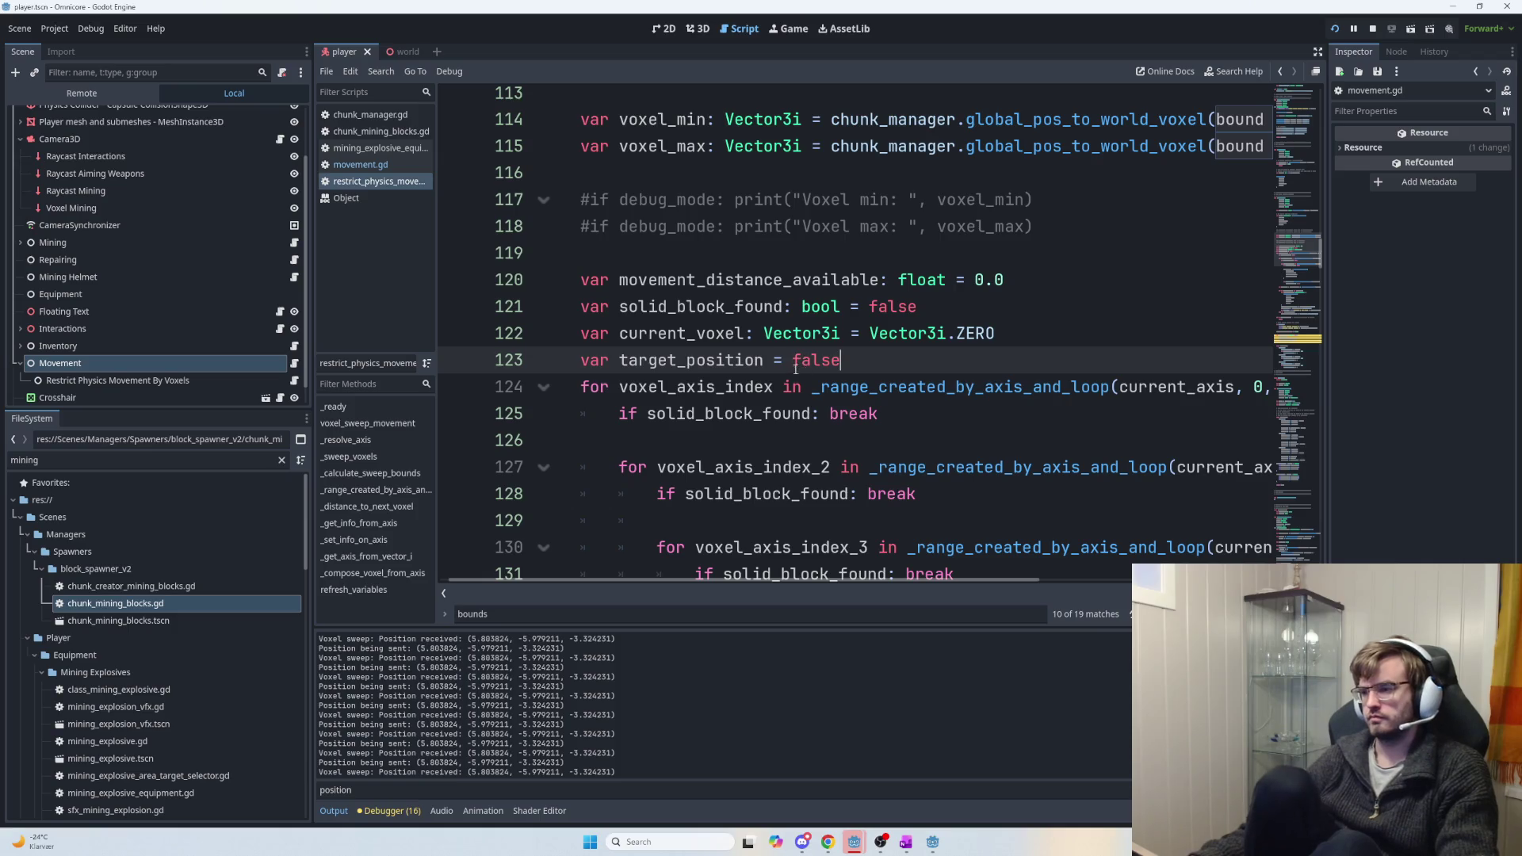
scroll(753, 373, "down", 2)
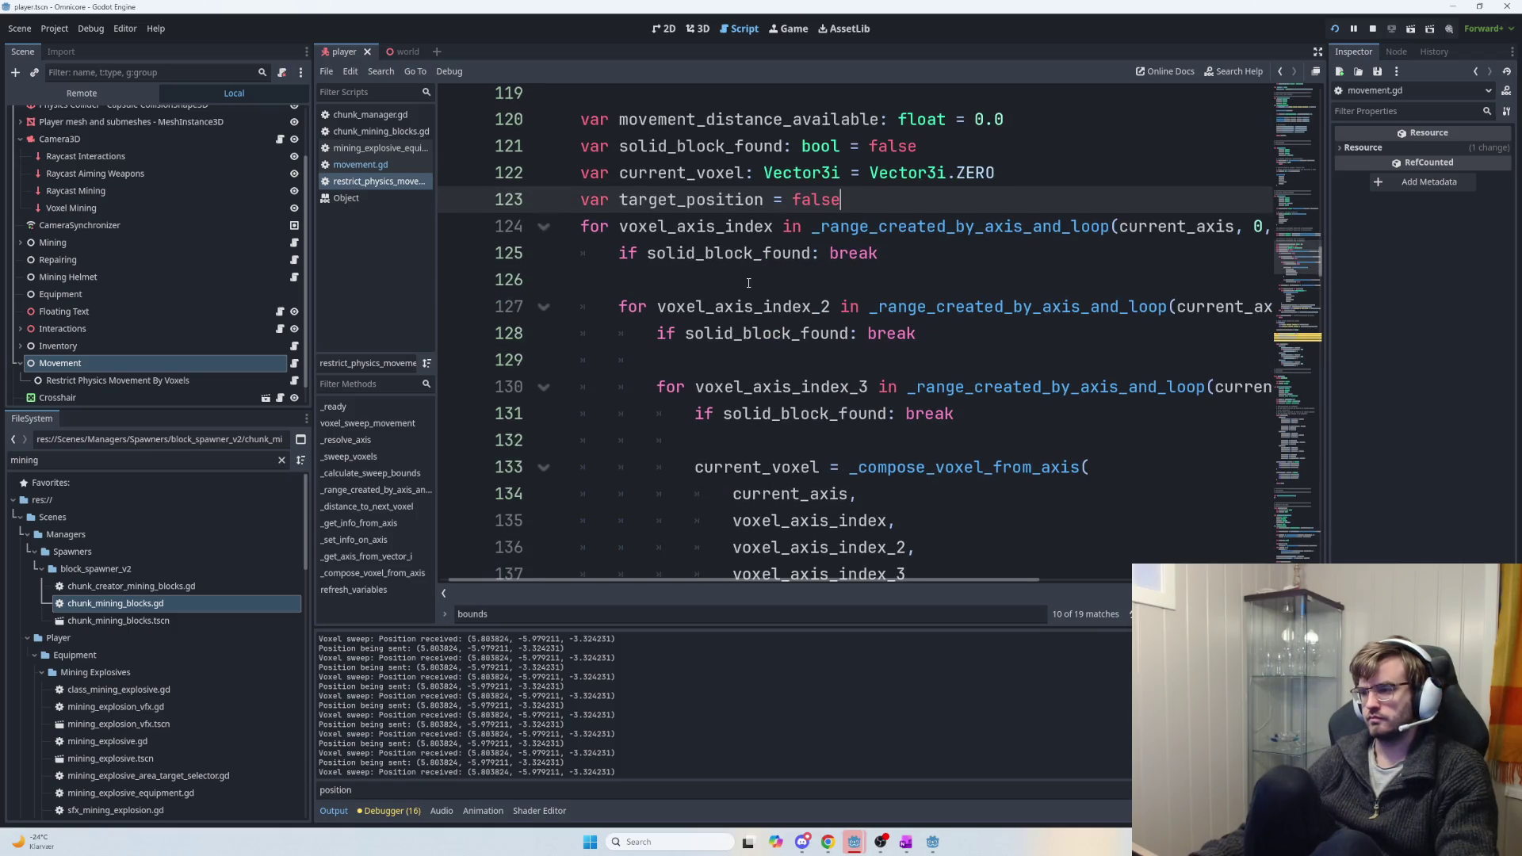
Add the comment '# Turns to float if solid voxel is close' to the target_position line.
type("  # Turns f")
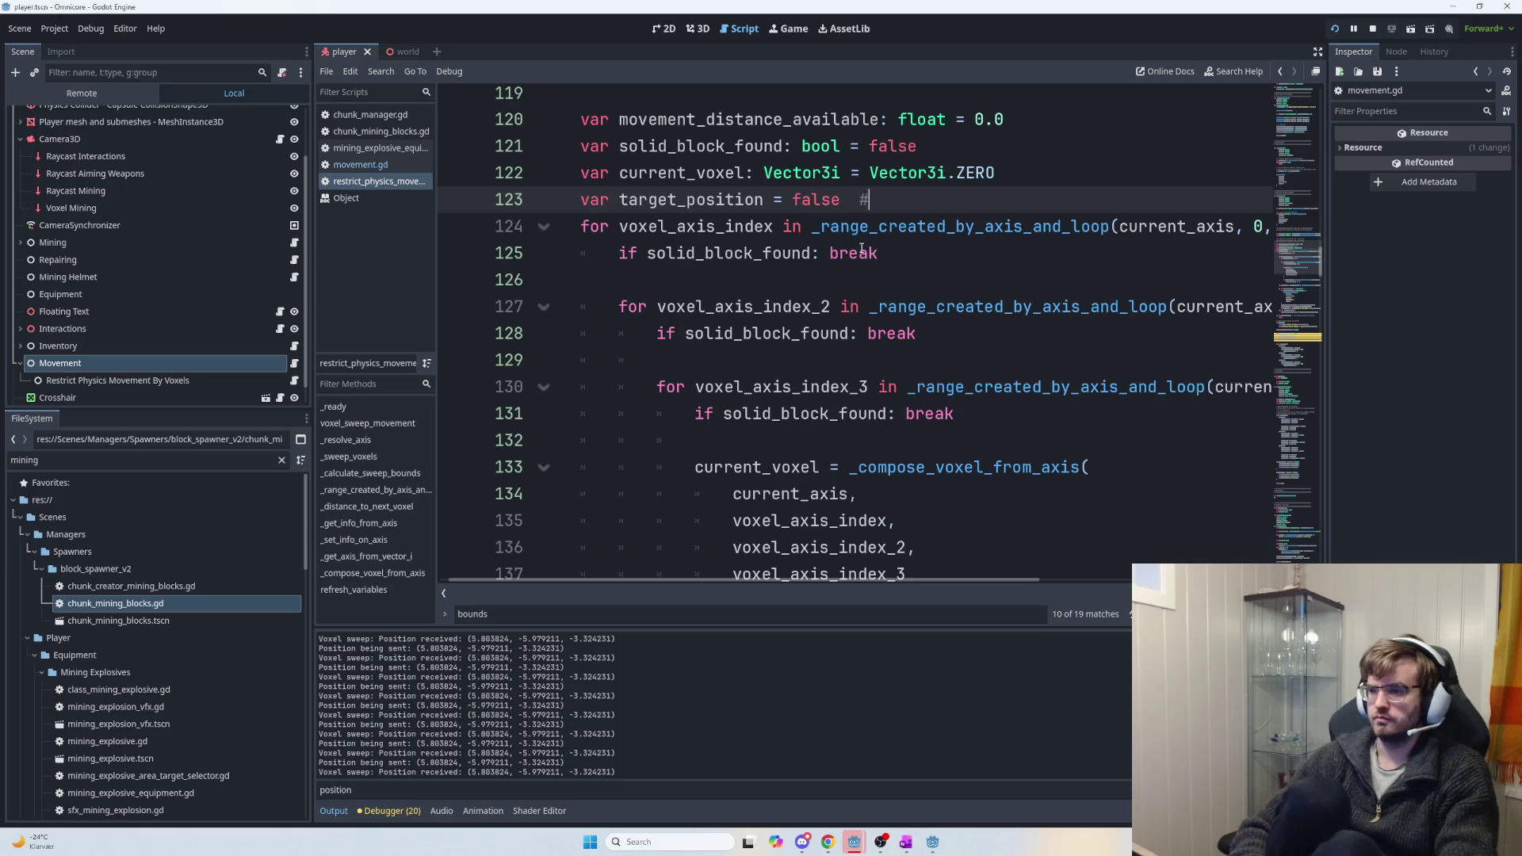
key("BackSpace")
type("to float if ")
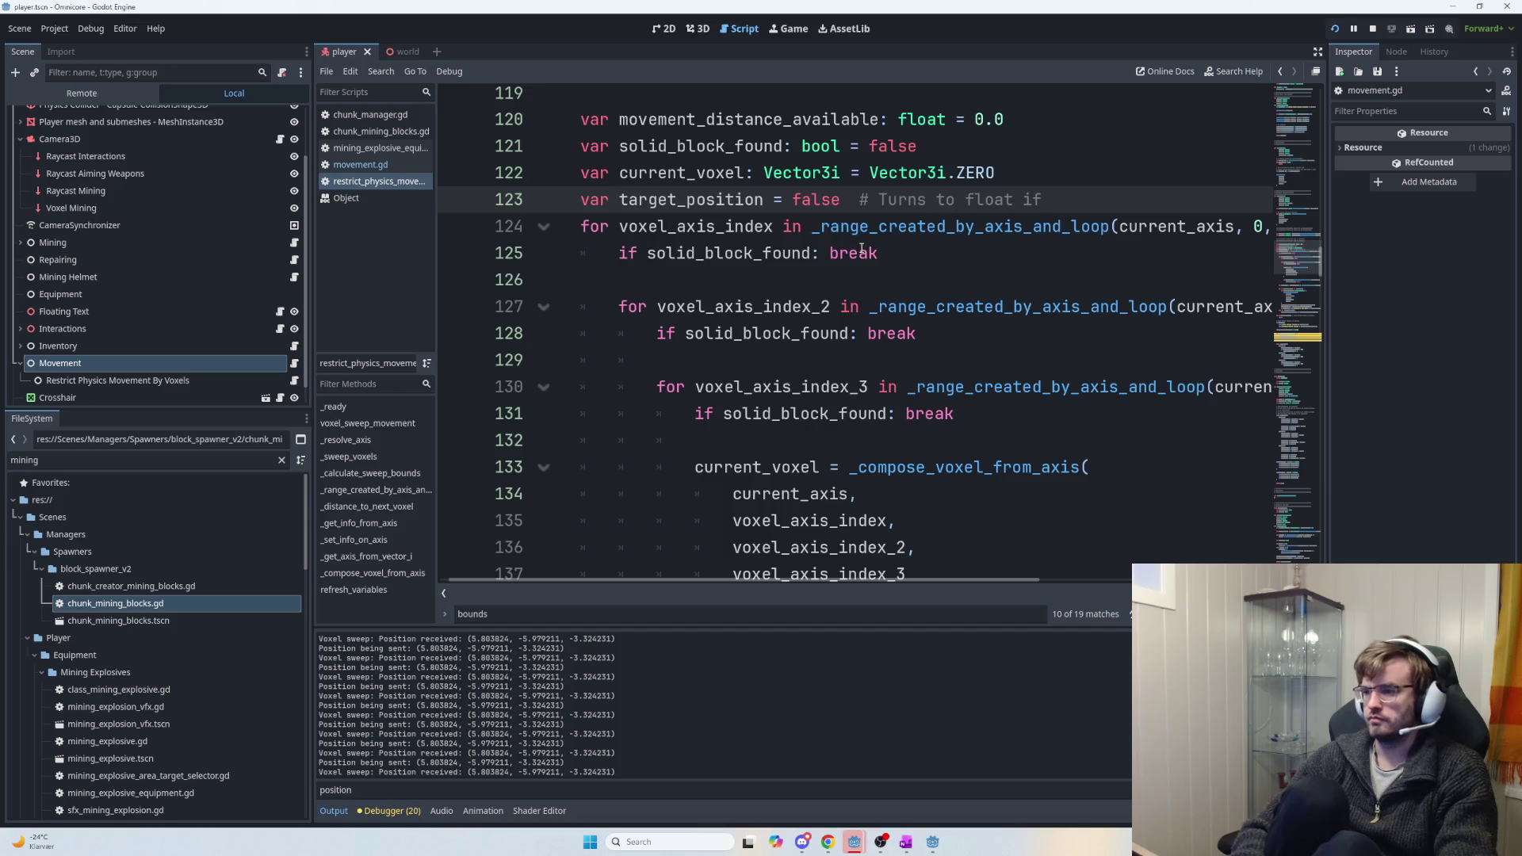
type("block in")
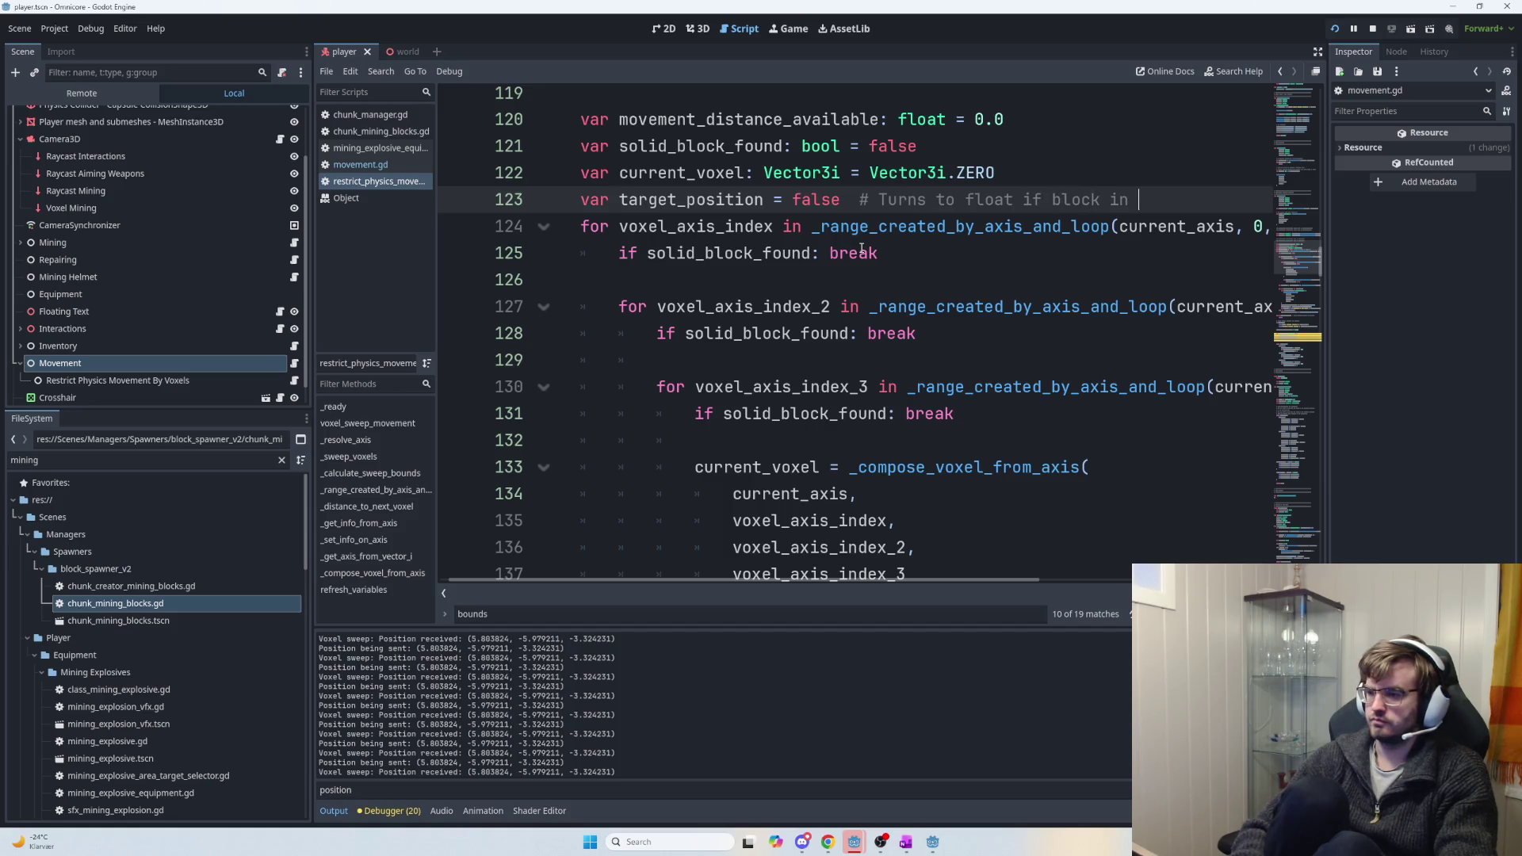
type(" first ")
type("voxel_axi")
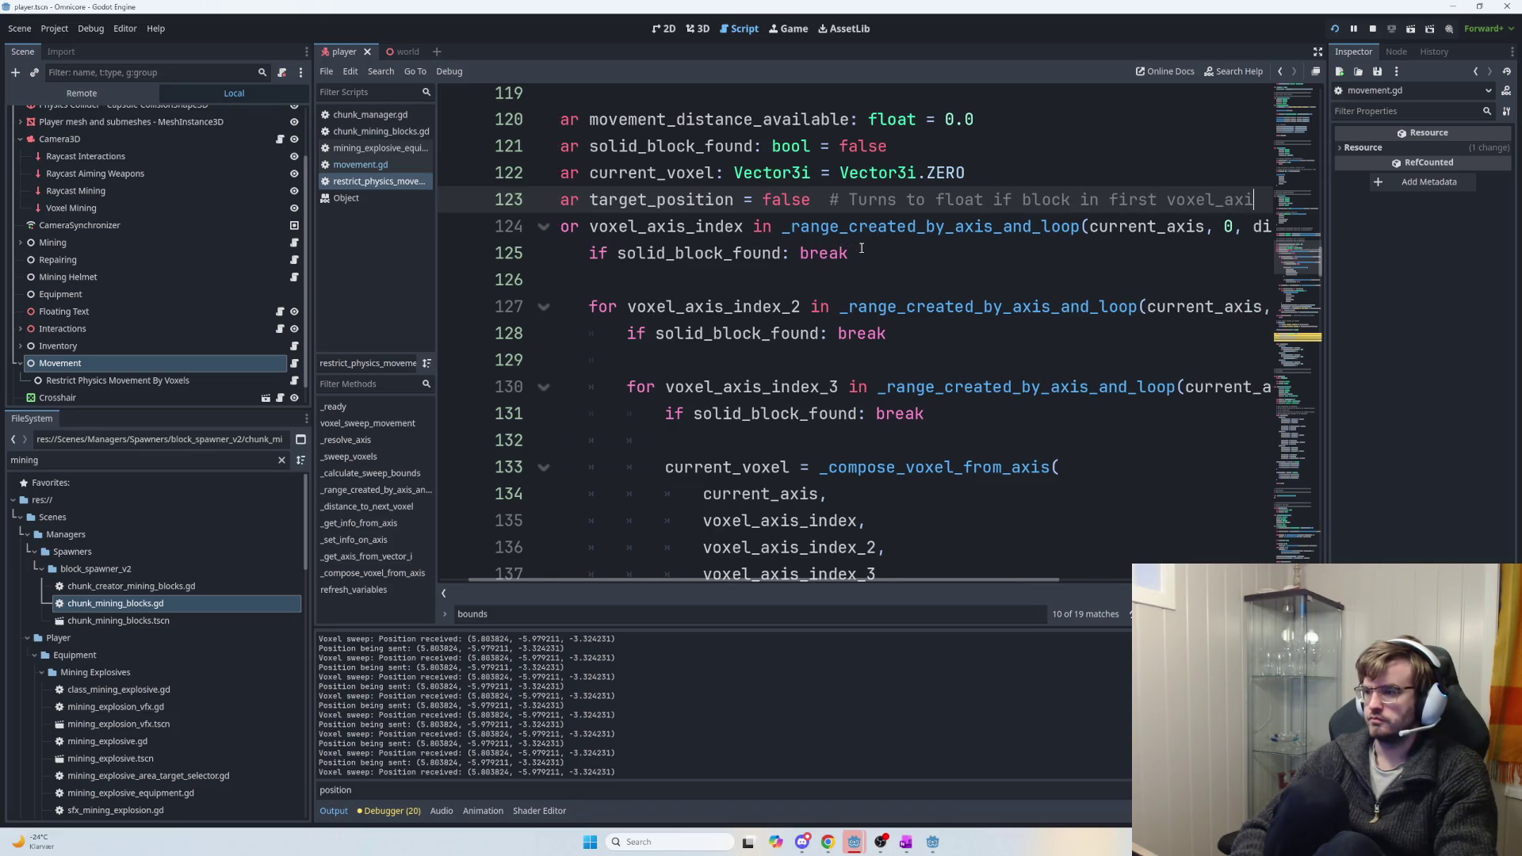
type("s_inde")
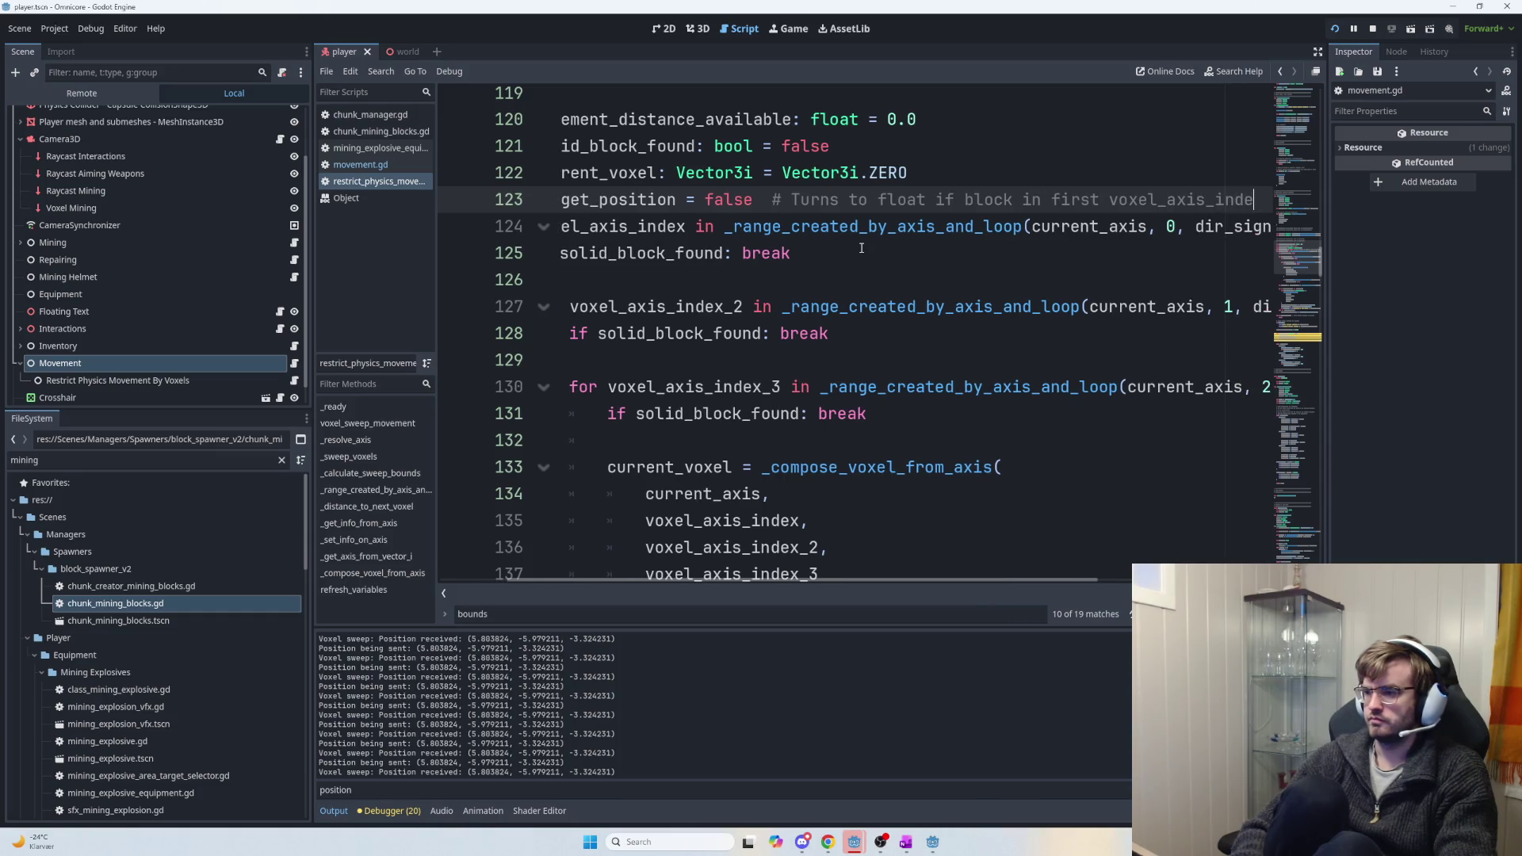
key("BackSpace")
key("BackSpace")
key("BackSpace")
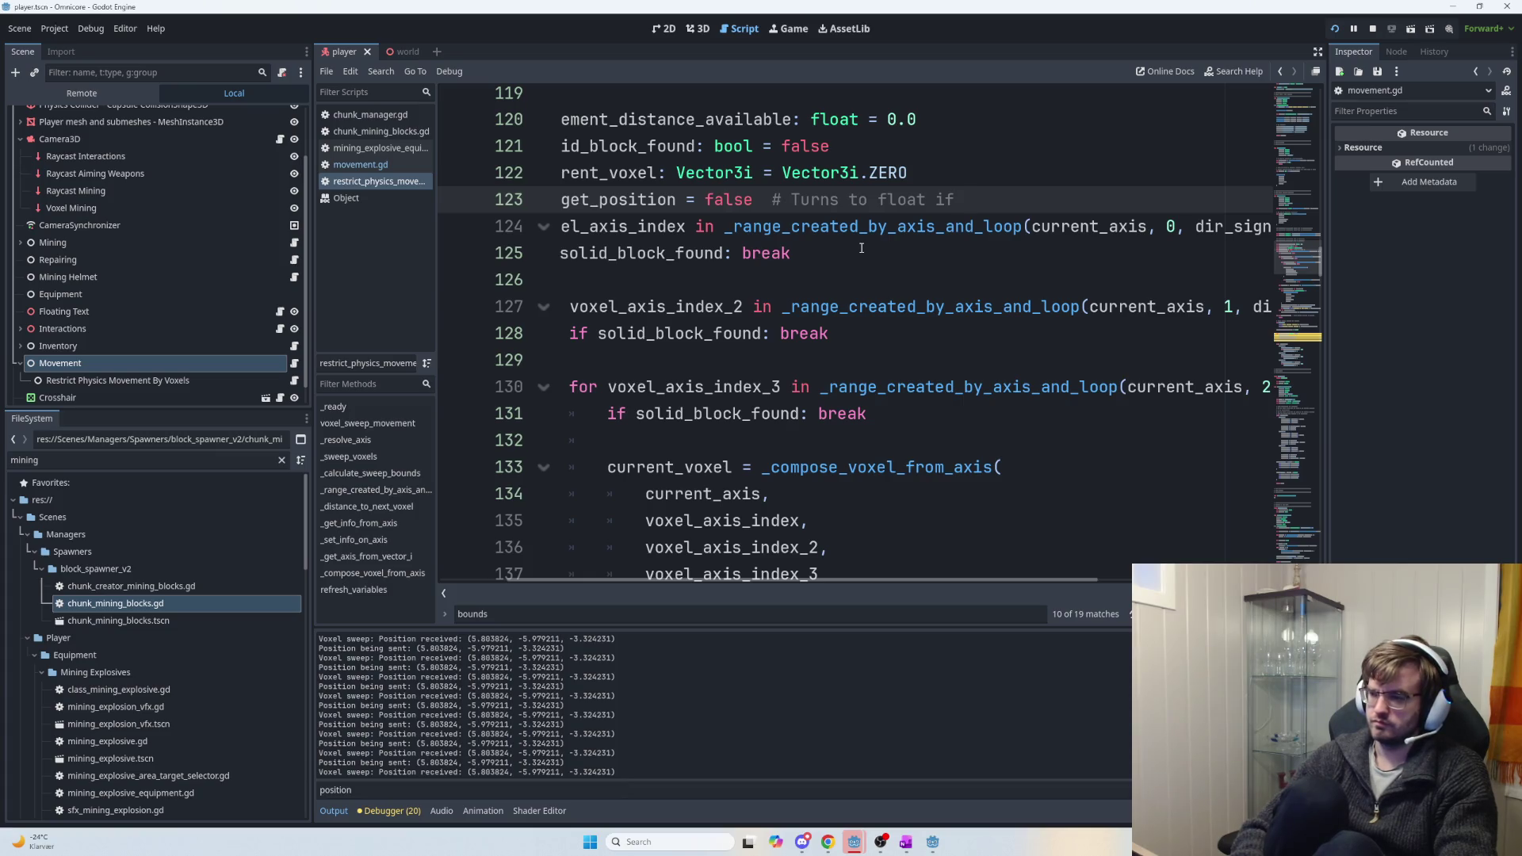
type("cl")
key("BackSpace")
key("BackSpace")
type("solid voxel is close")
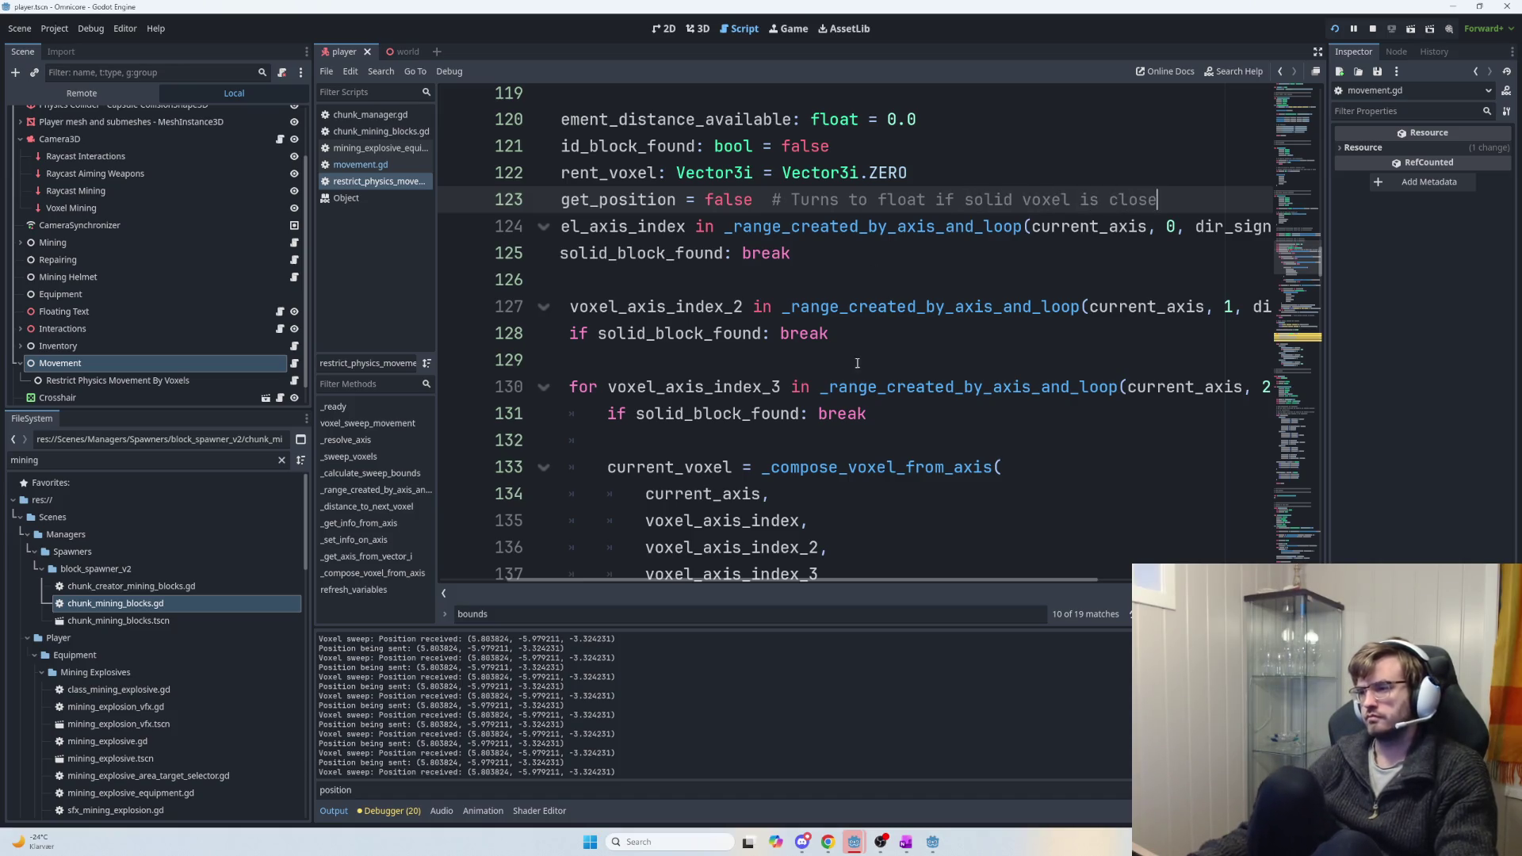
Indent the distance-to-next-voxel block on lines 142–159 two levels deeper.
left_click_drag(826, 582, 734, 561)
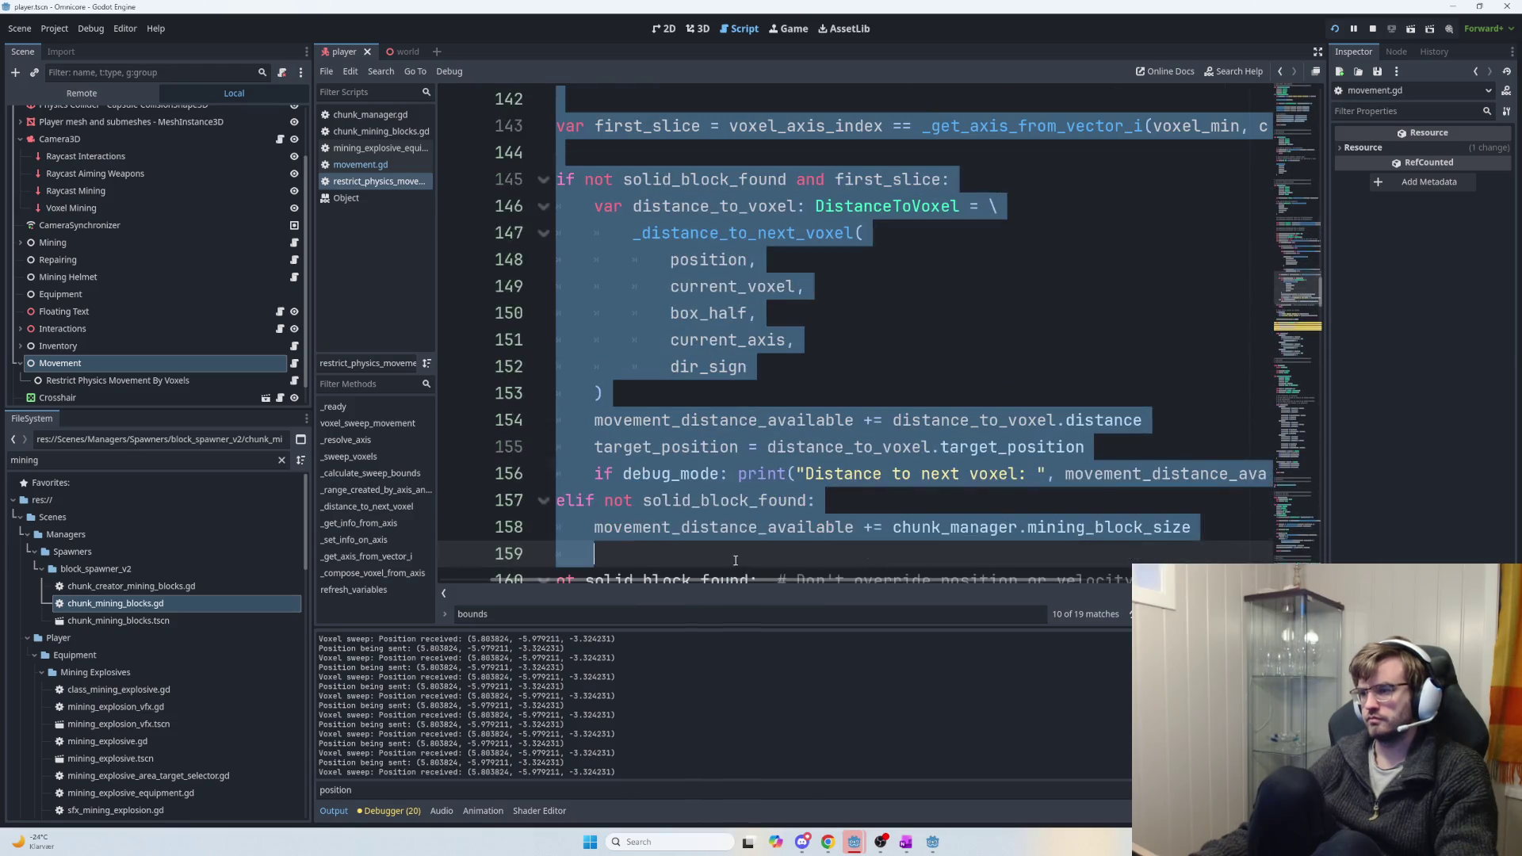
key("Tab")
key("Tab")
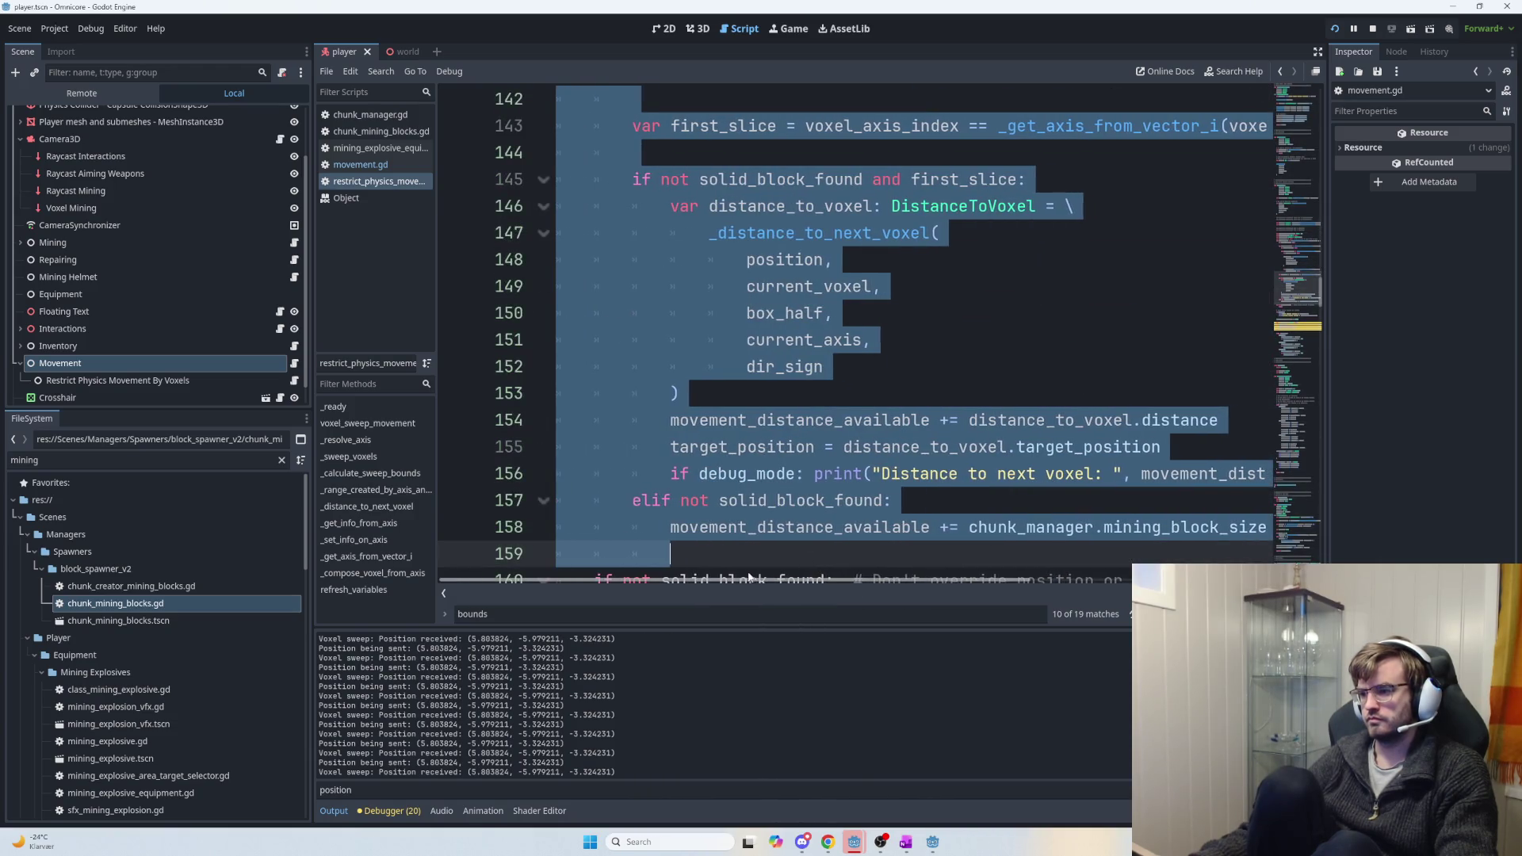
scroll(863, 457, "down", 3)
left_click(887, 400)
scroll(889, 419, "up", 3)
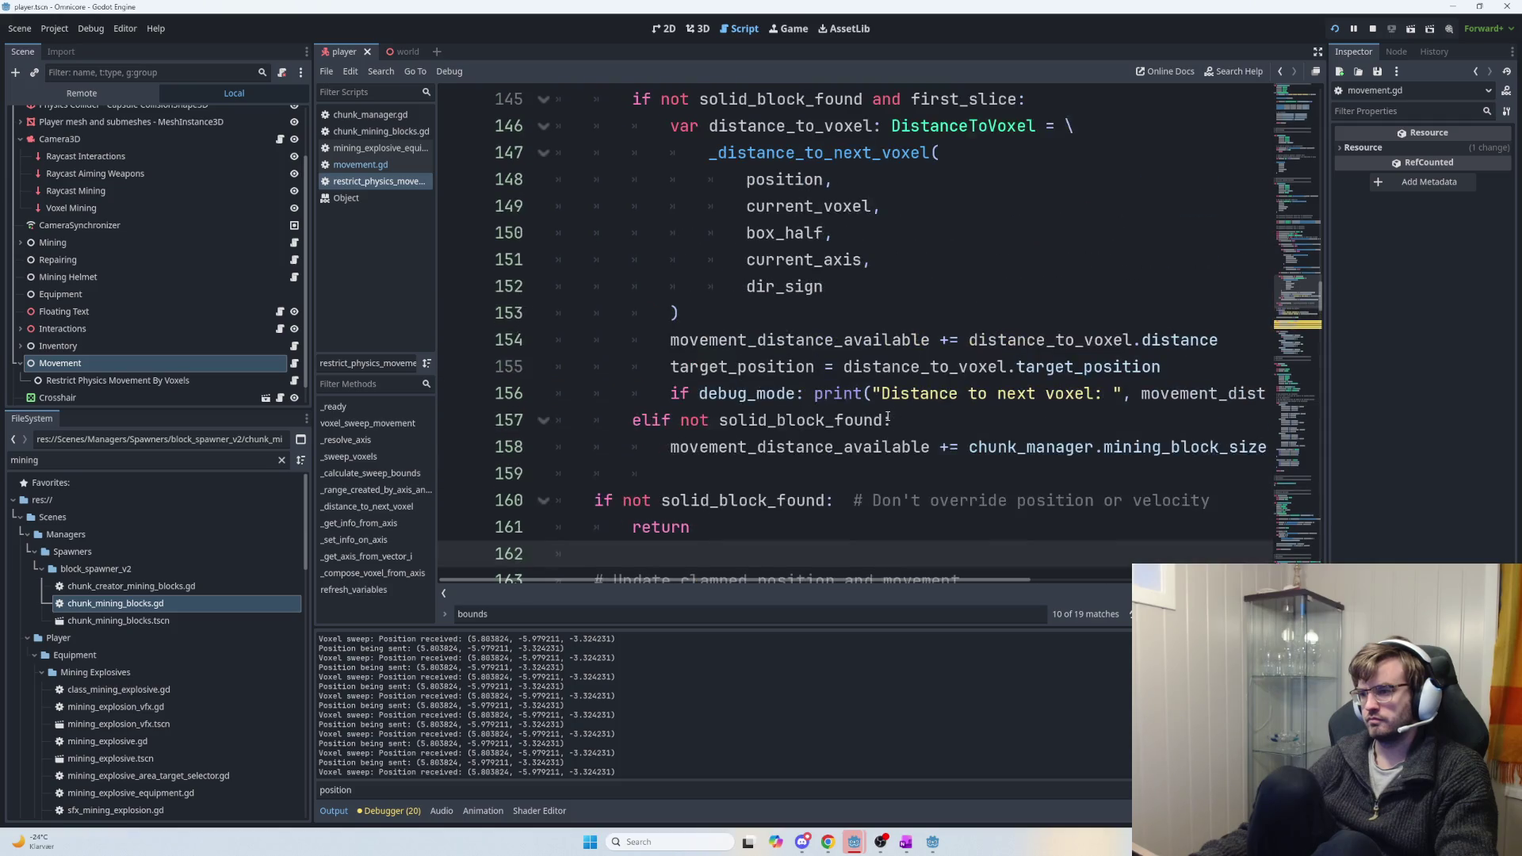
scroll(889, 418, "up", 2)
scroll(890, 419, "up", 5)
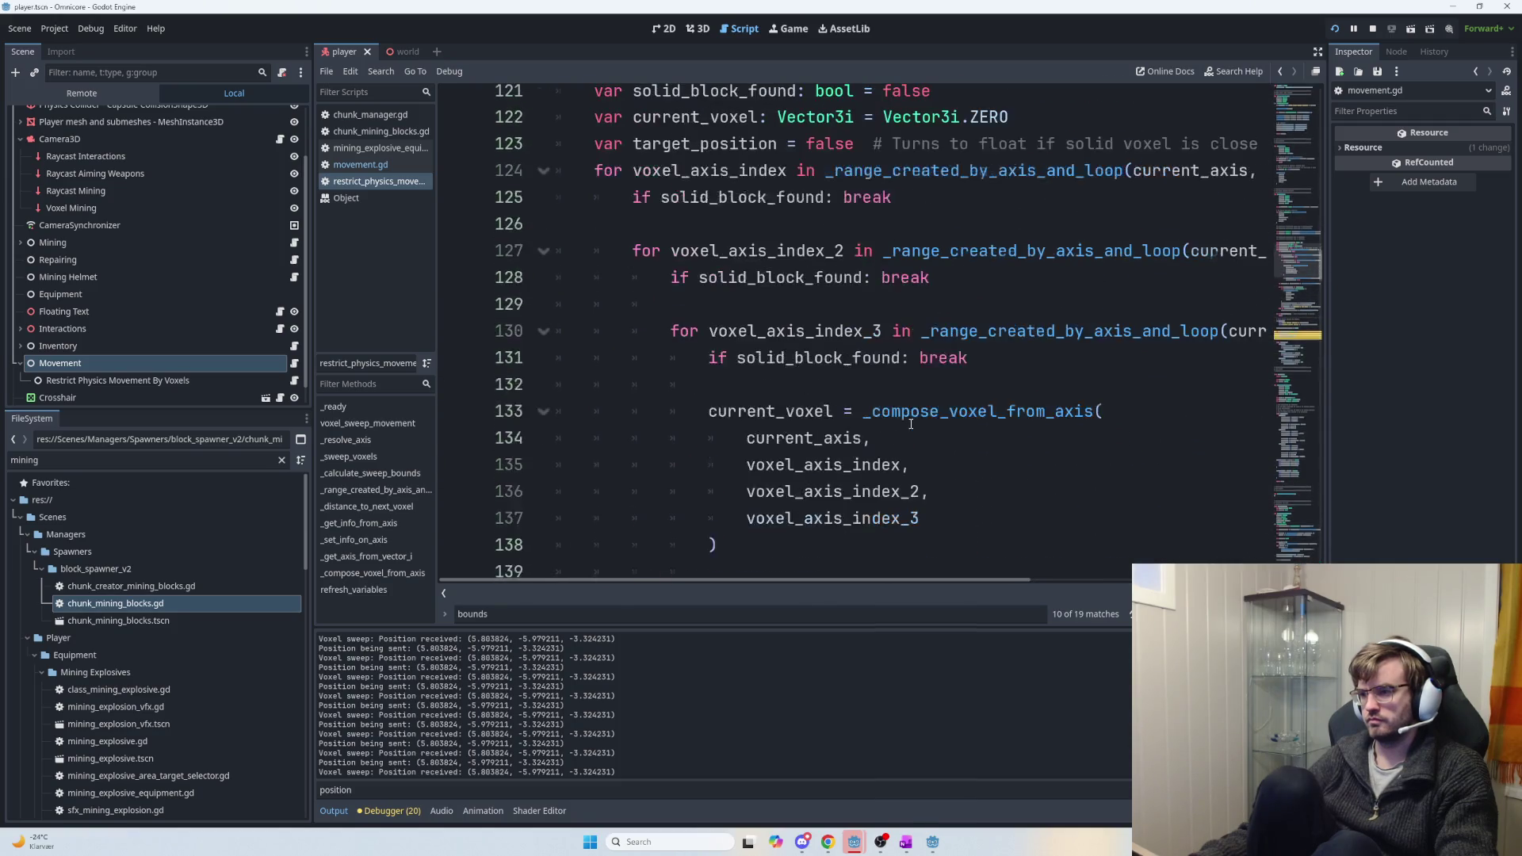
Replace target_position's 'false' value and its comment with 'position' on line 123.
double_click(705, 143)
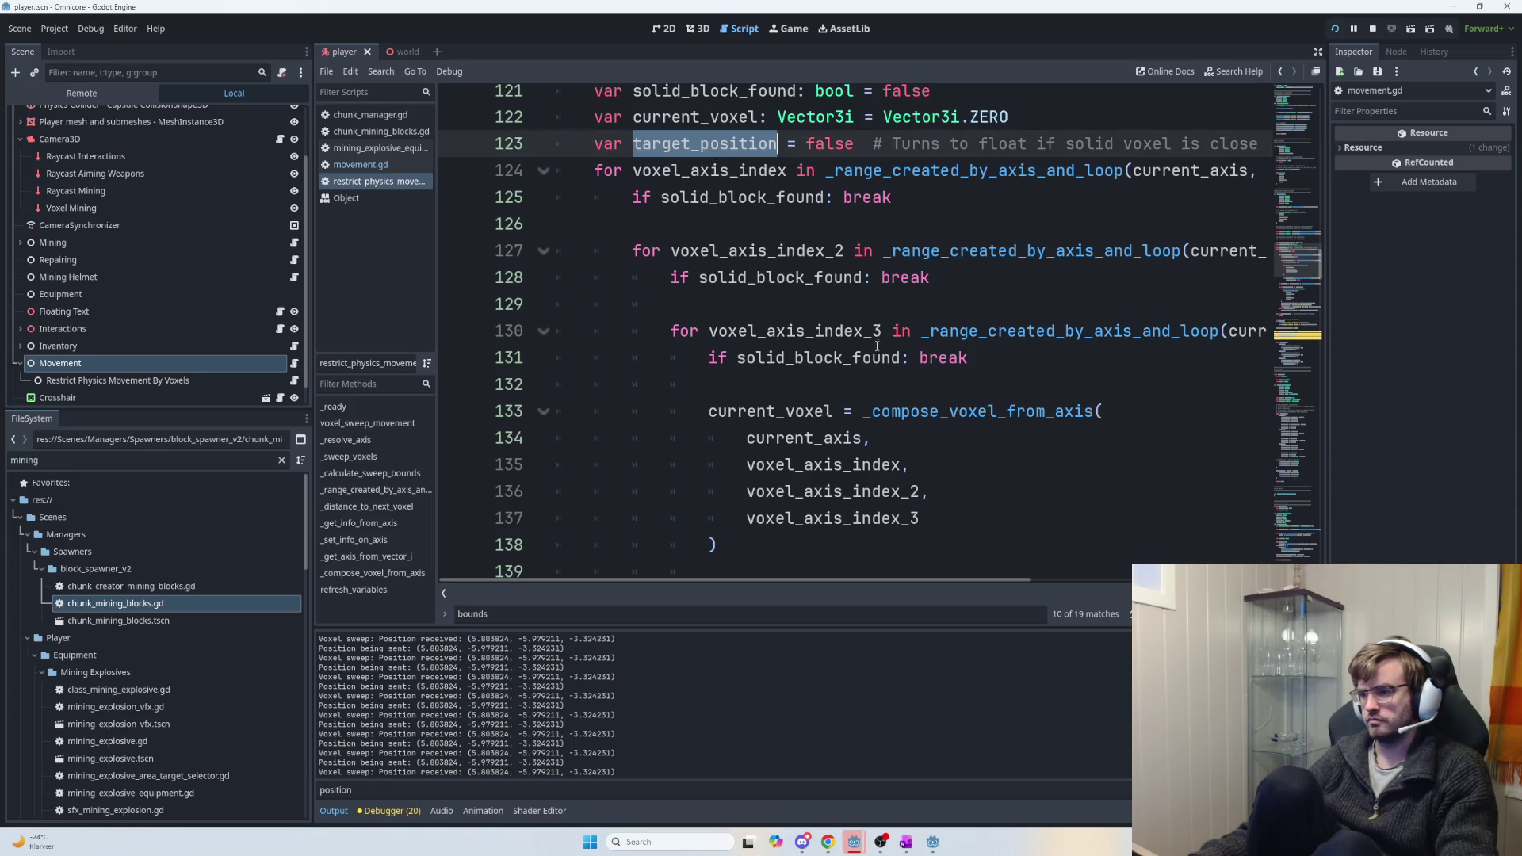
scroll(900, 408, "down", 4)
scroll(900, 408, "down", 2)
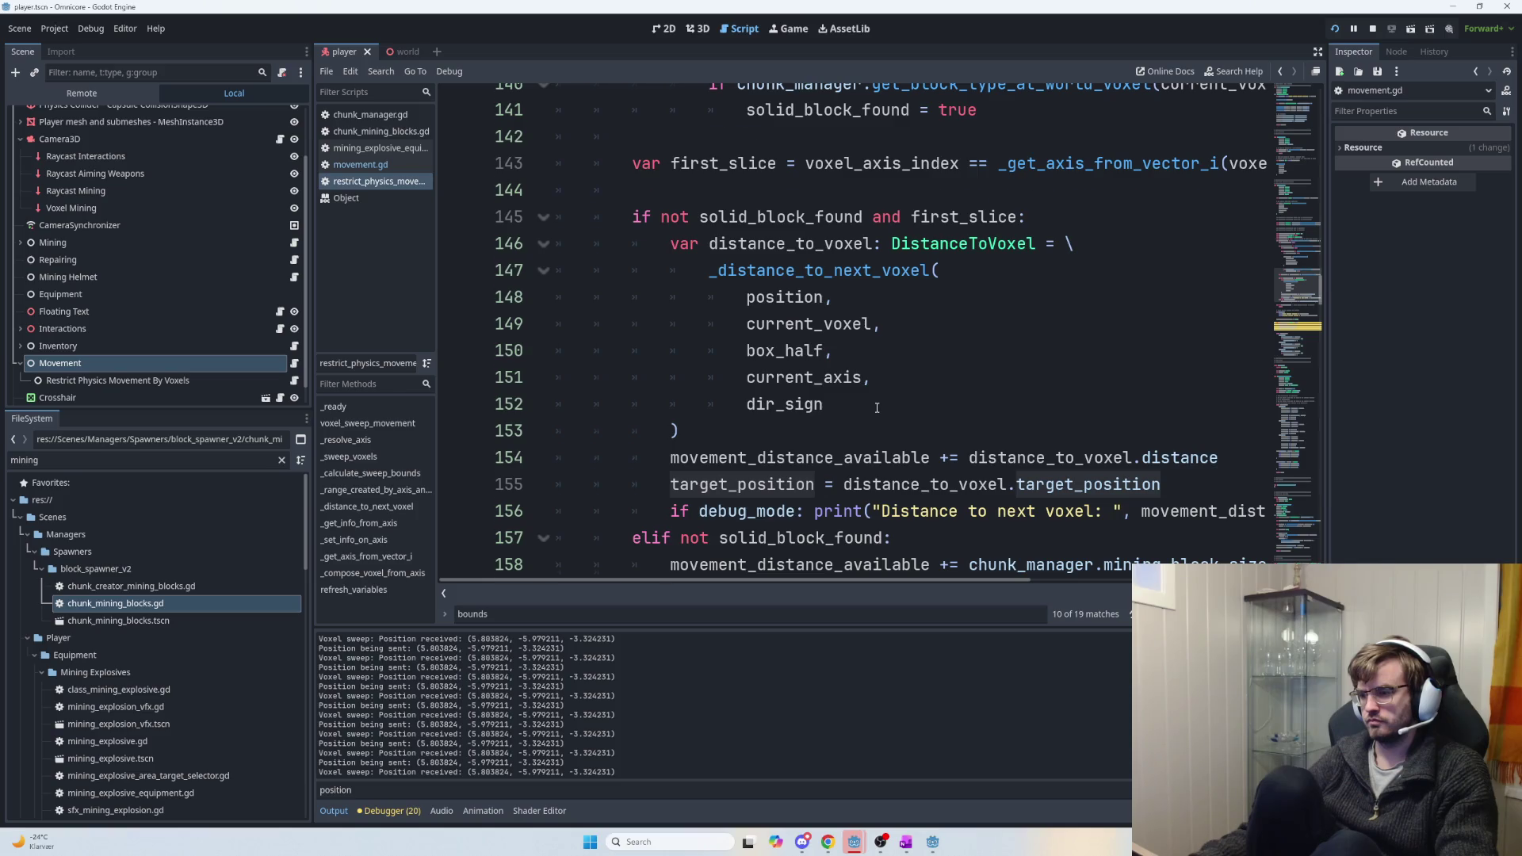
scroll(877, 408, "up", 9)
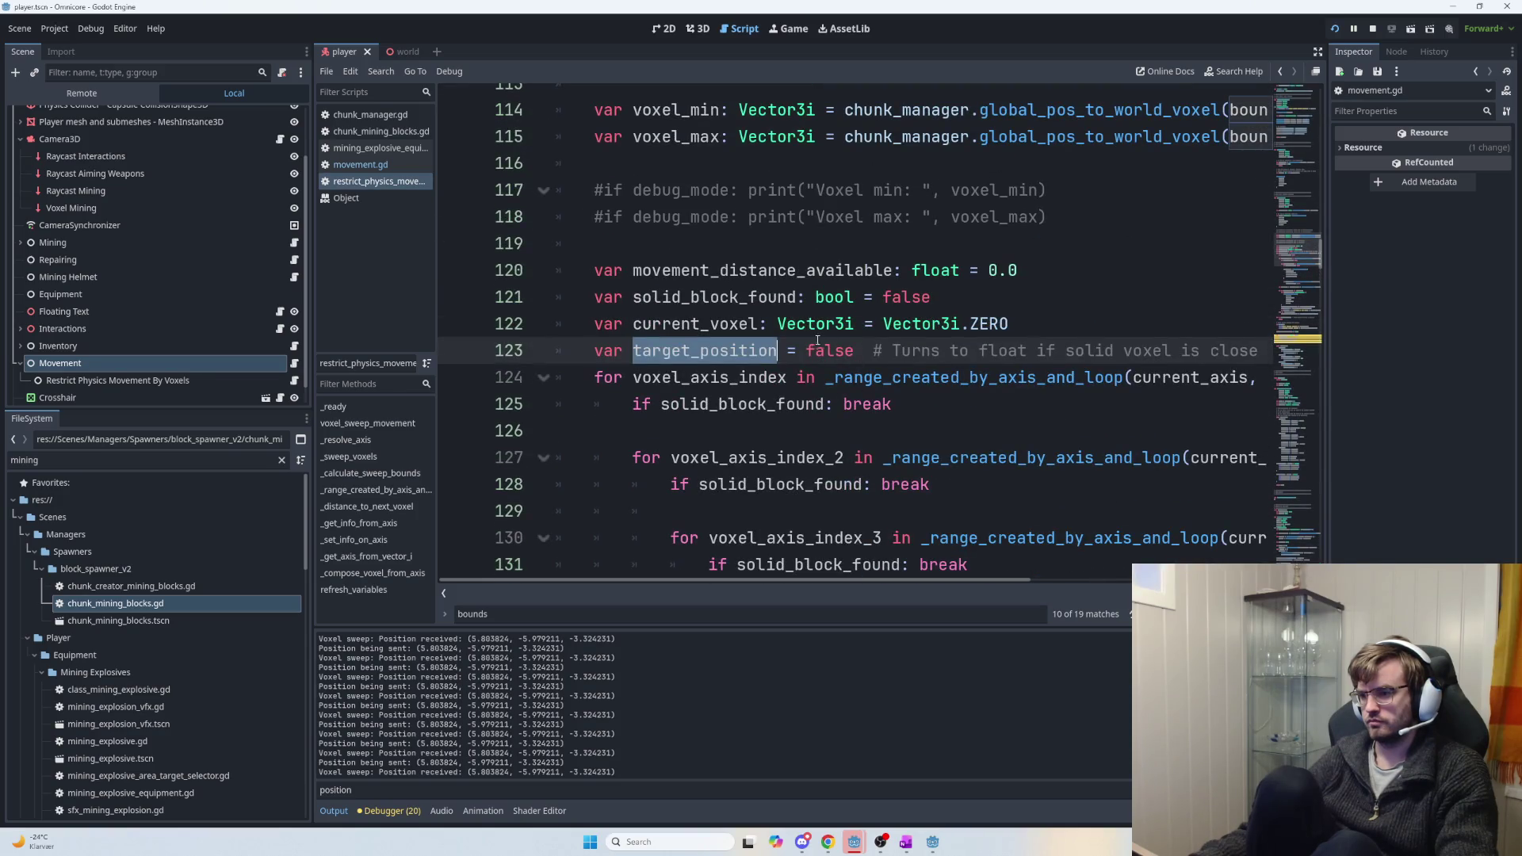
left_click(803, 350)
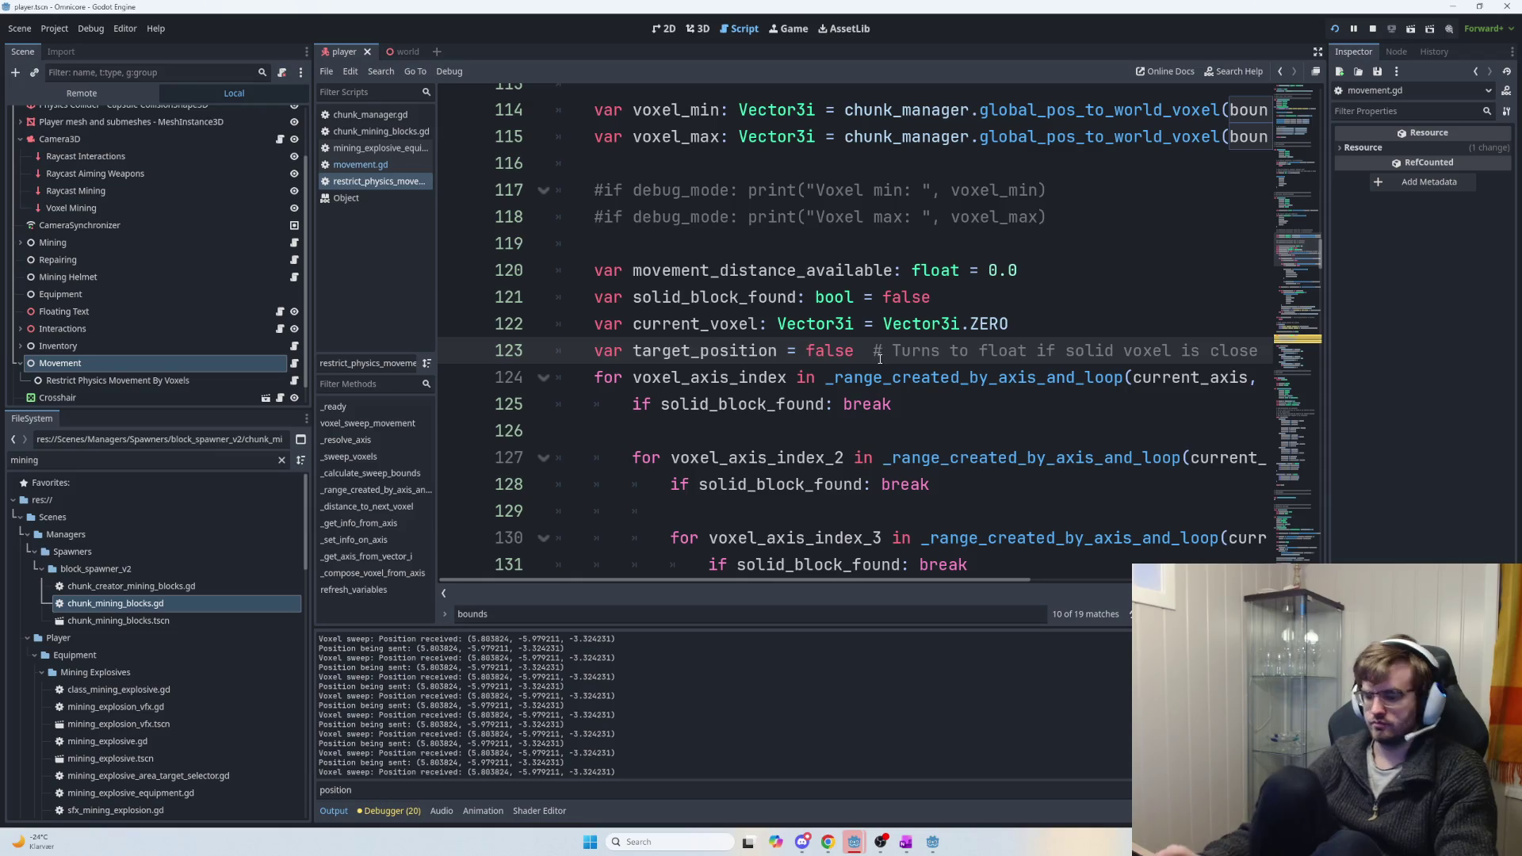
key("shift+End")
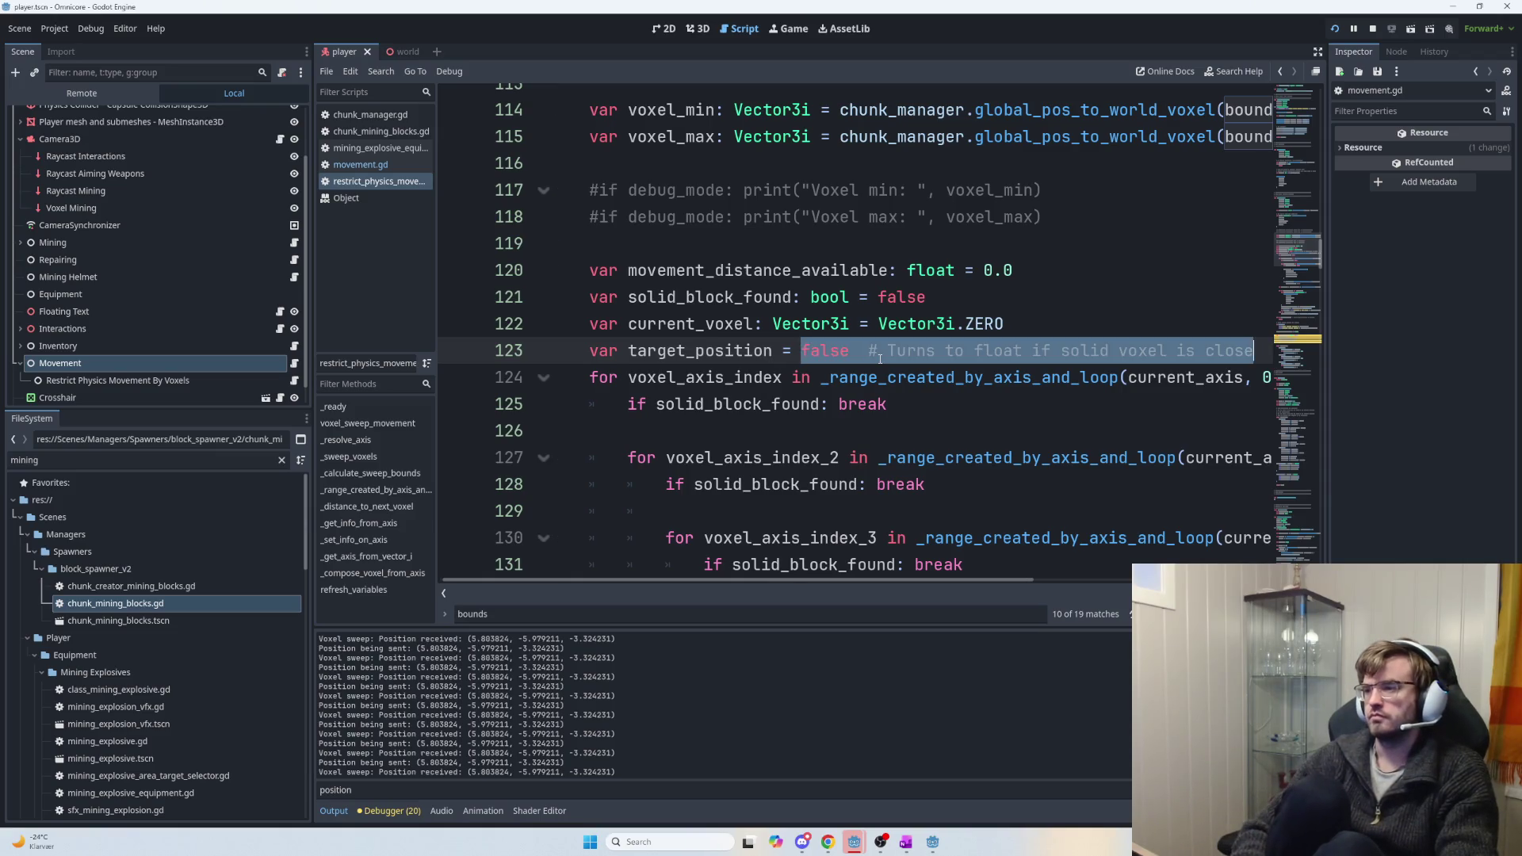
type("position = position")
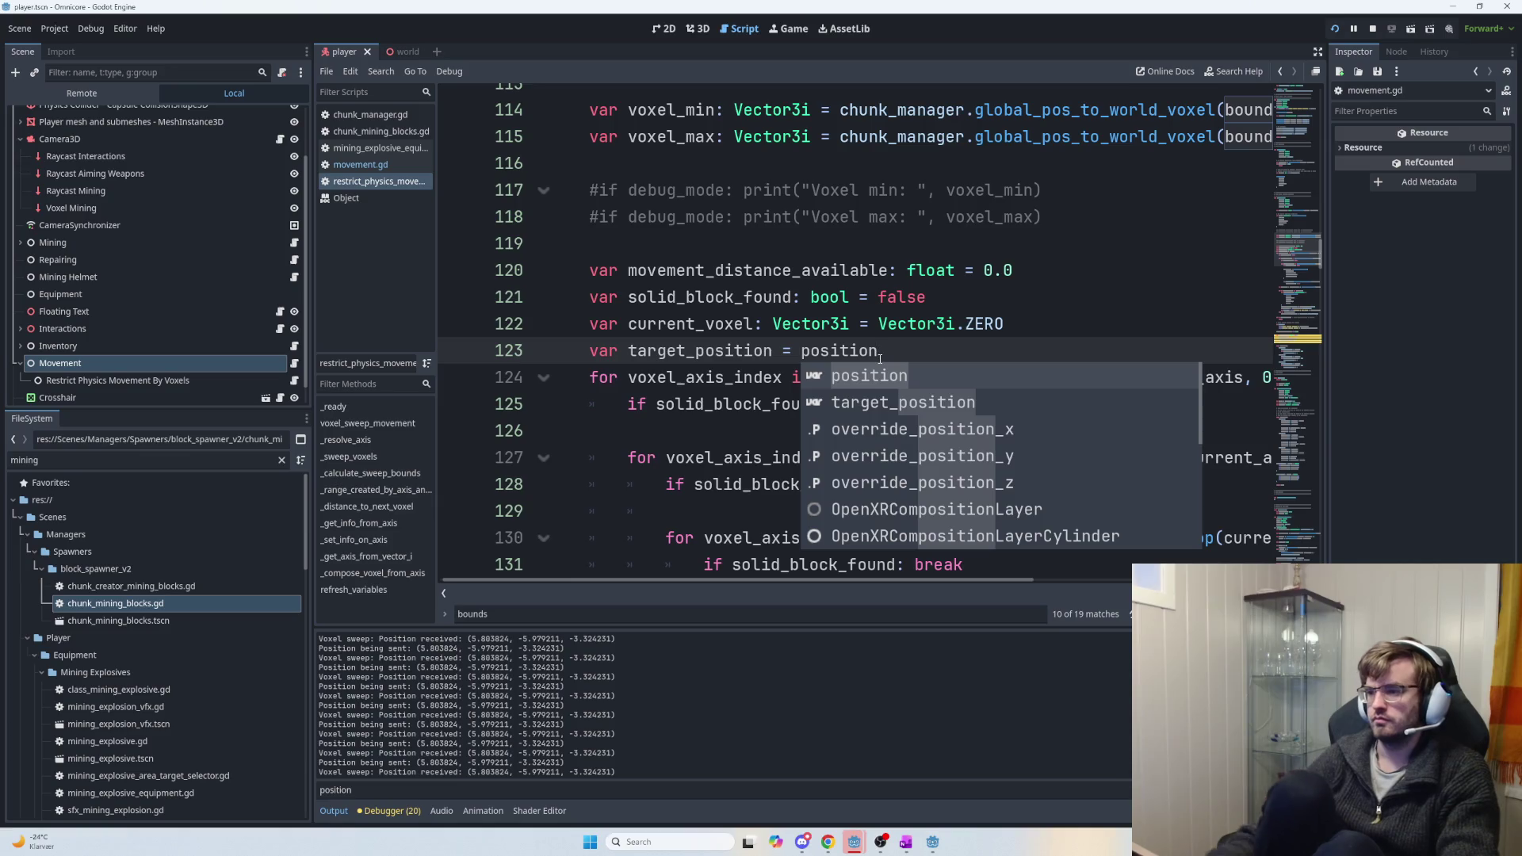
key("Escape")
Find the other uses of target_position and select its assignment on line 155.
double_click(727, 351)
scroll(824, 397, "down", 7)
scroll(925, 452, "down", 3)
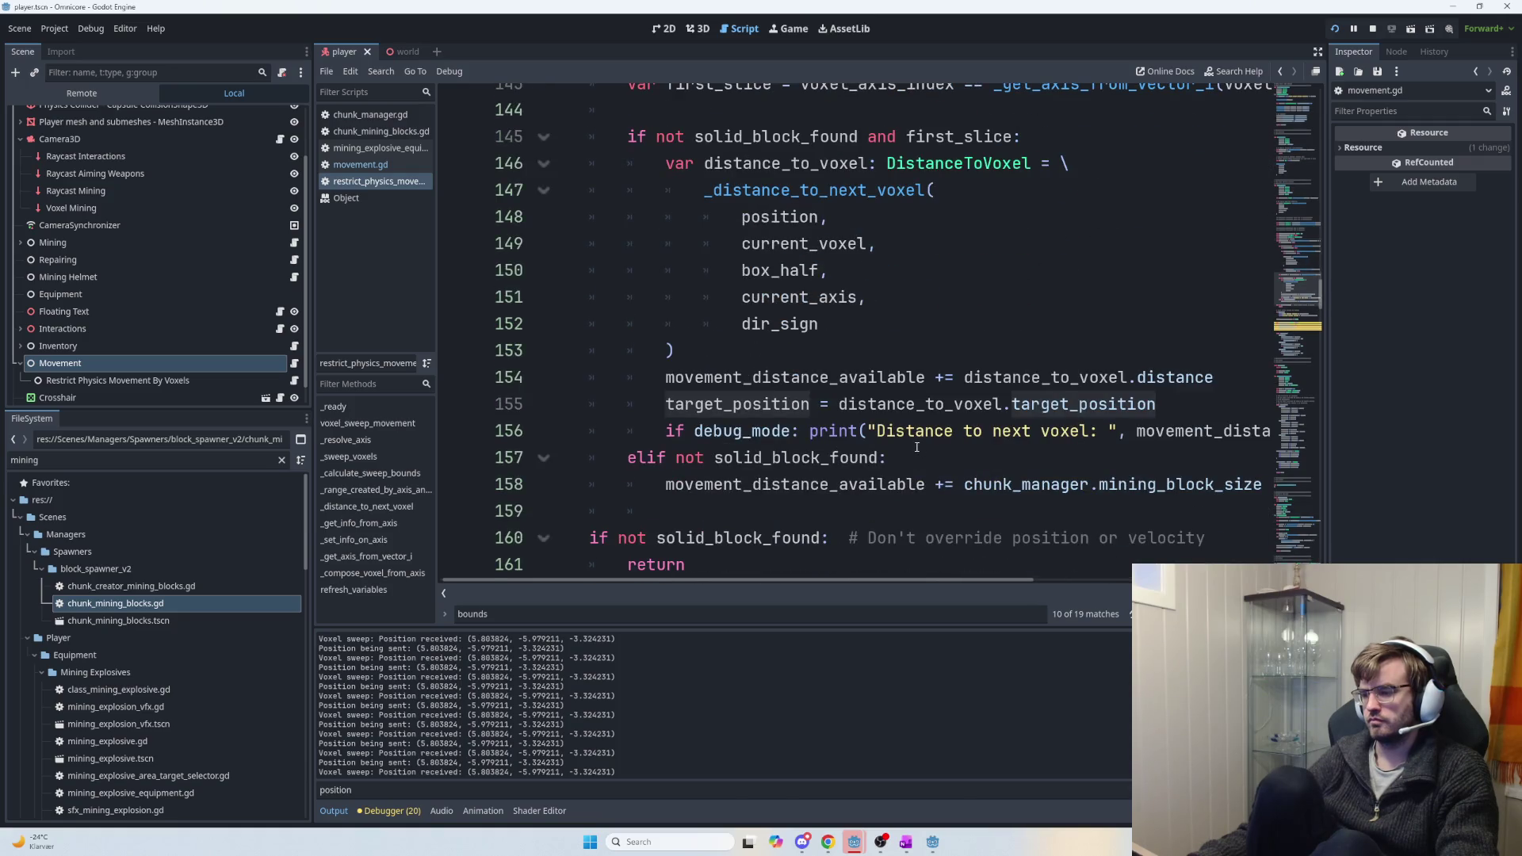
scroll(915, 448, "down", 1)
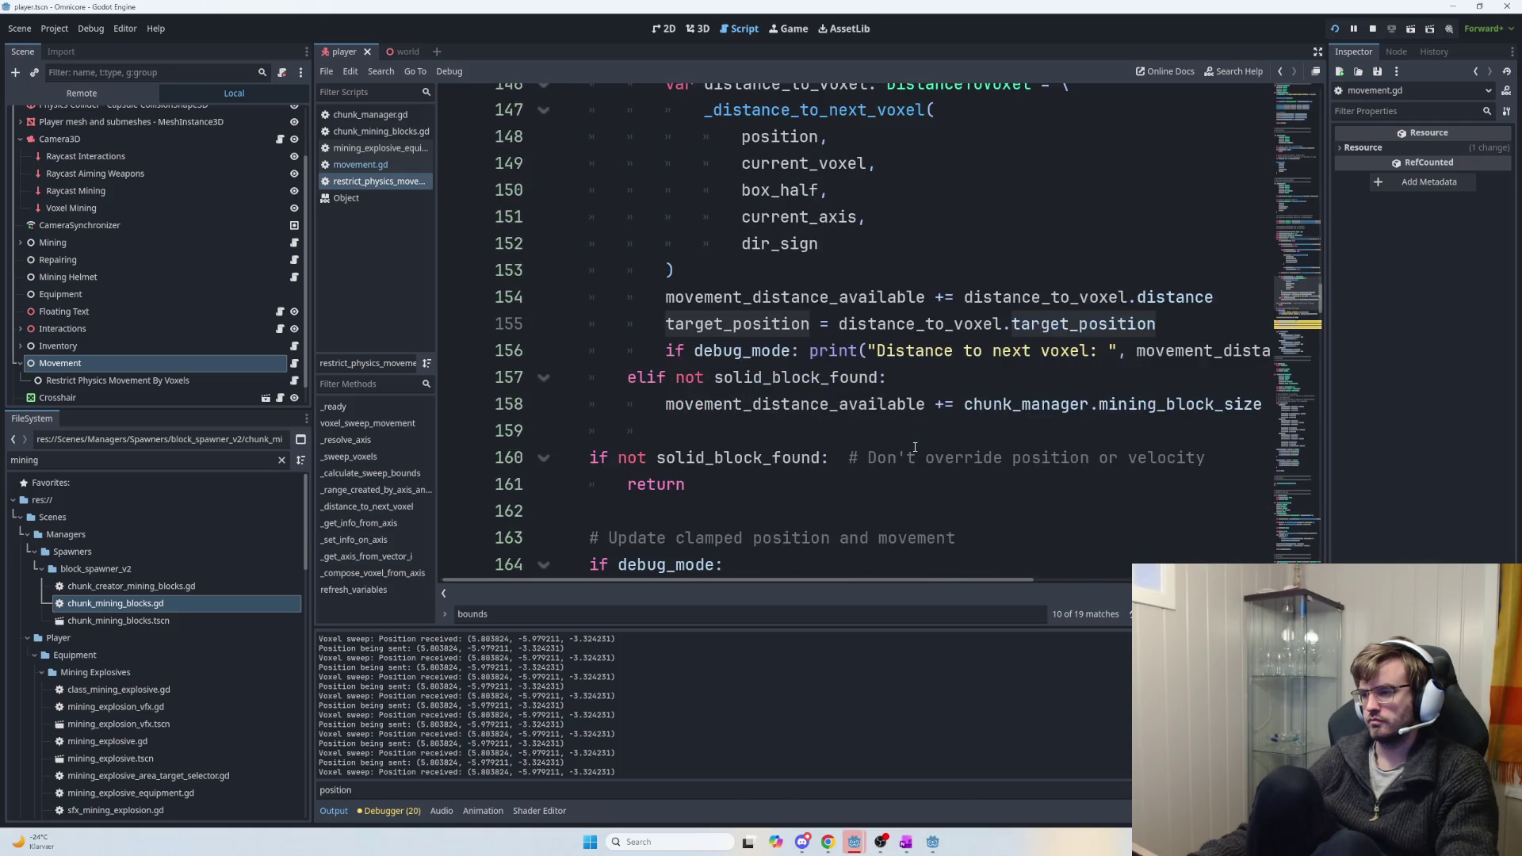
scroll(915, 448, "down", 2)
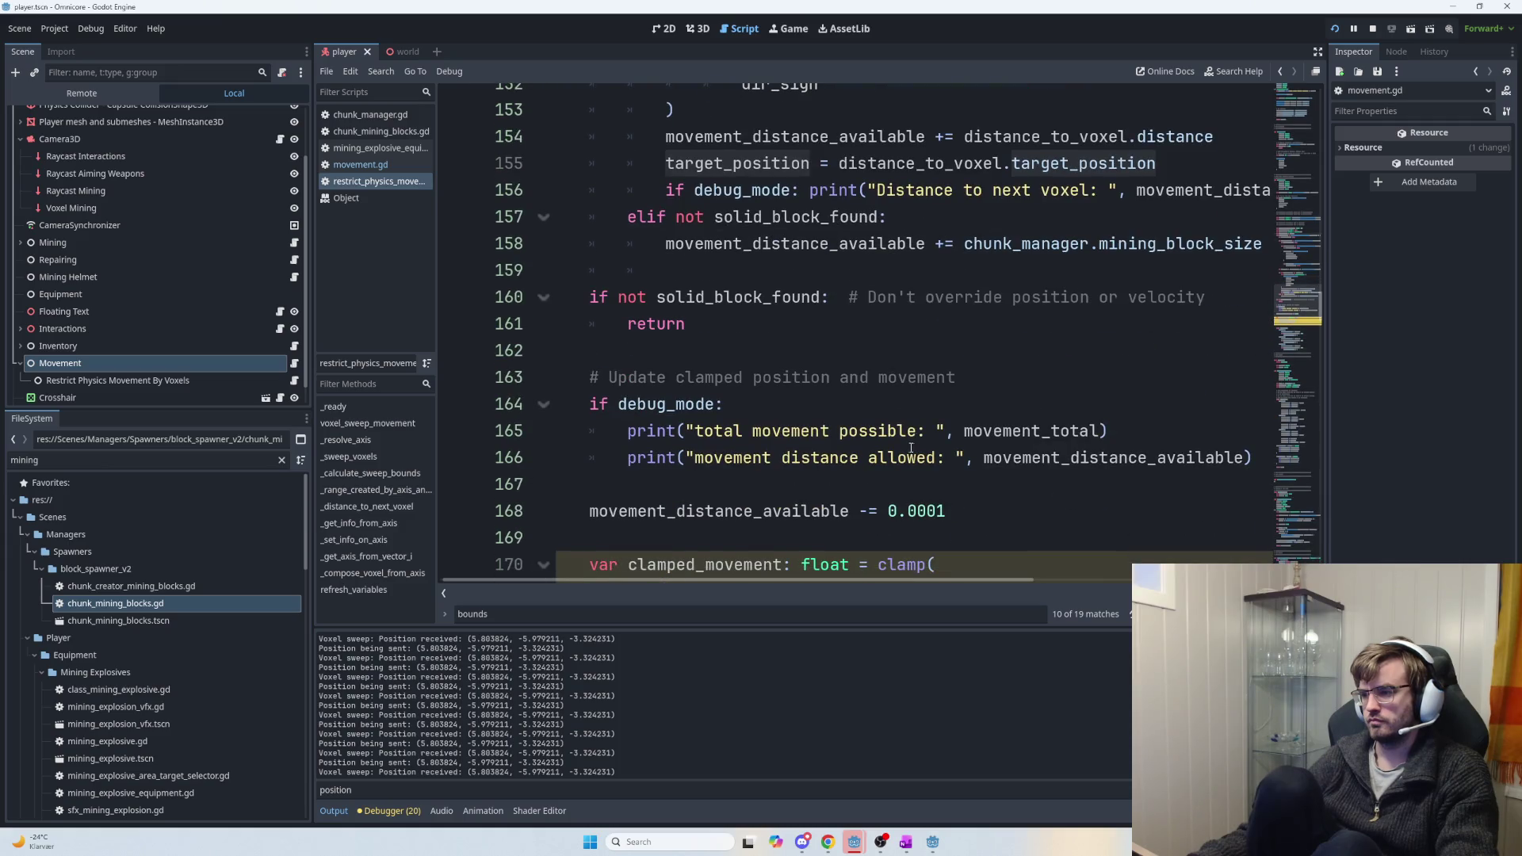
scroll(895, 420, "up", 2)
scroll(892, 413, "up", 1)
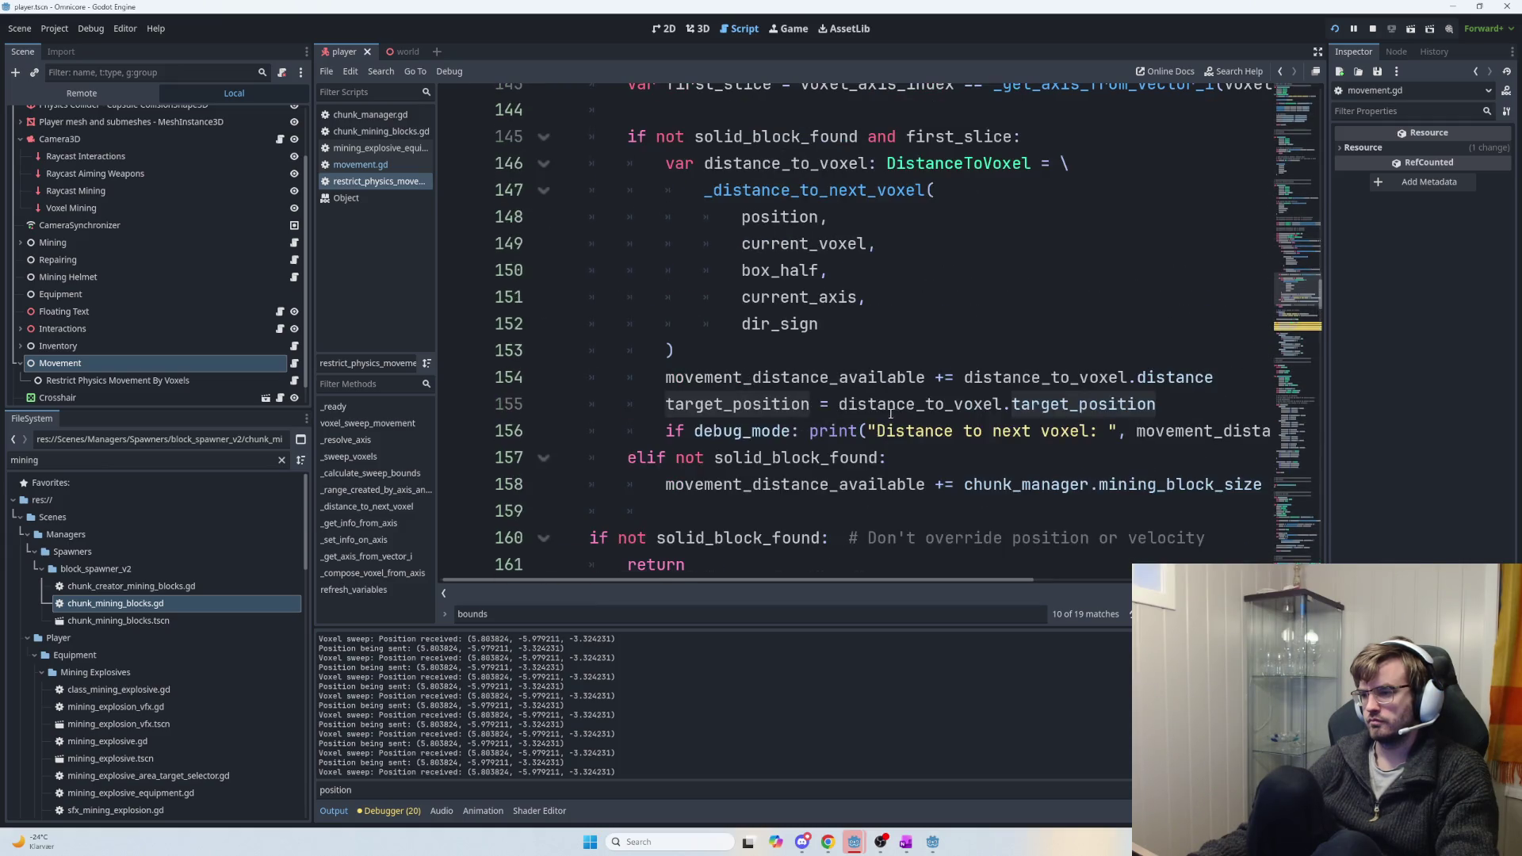
left_click(813, 399)
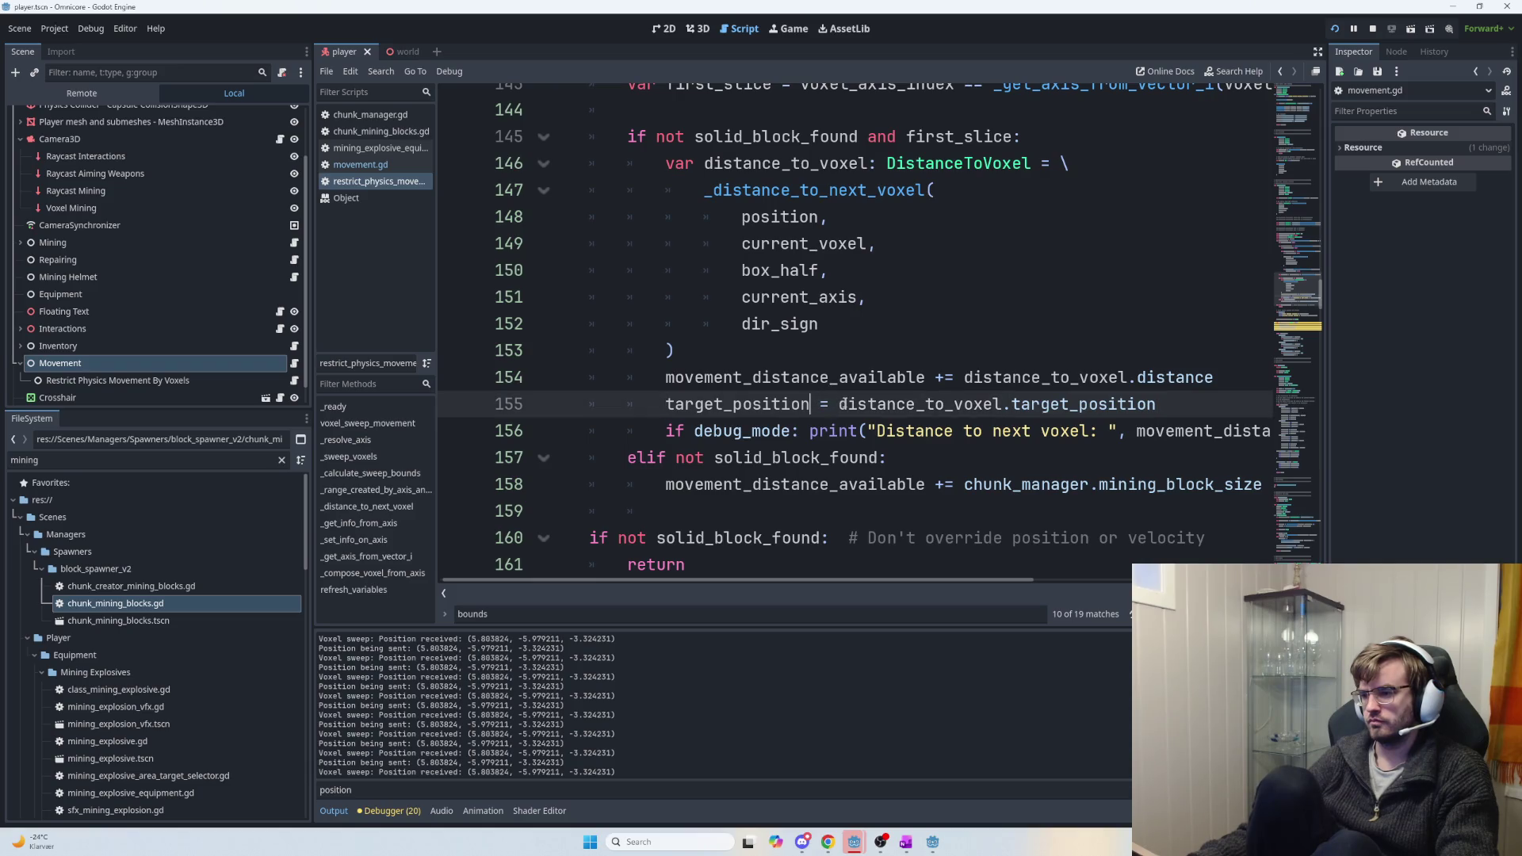
mouse_move(865, 409)
left_click_drag(837, 404, 666, 404)
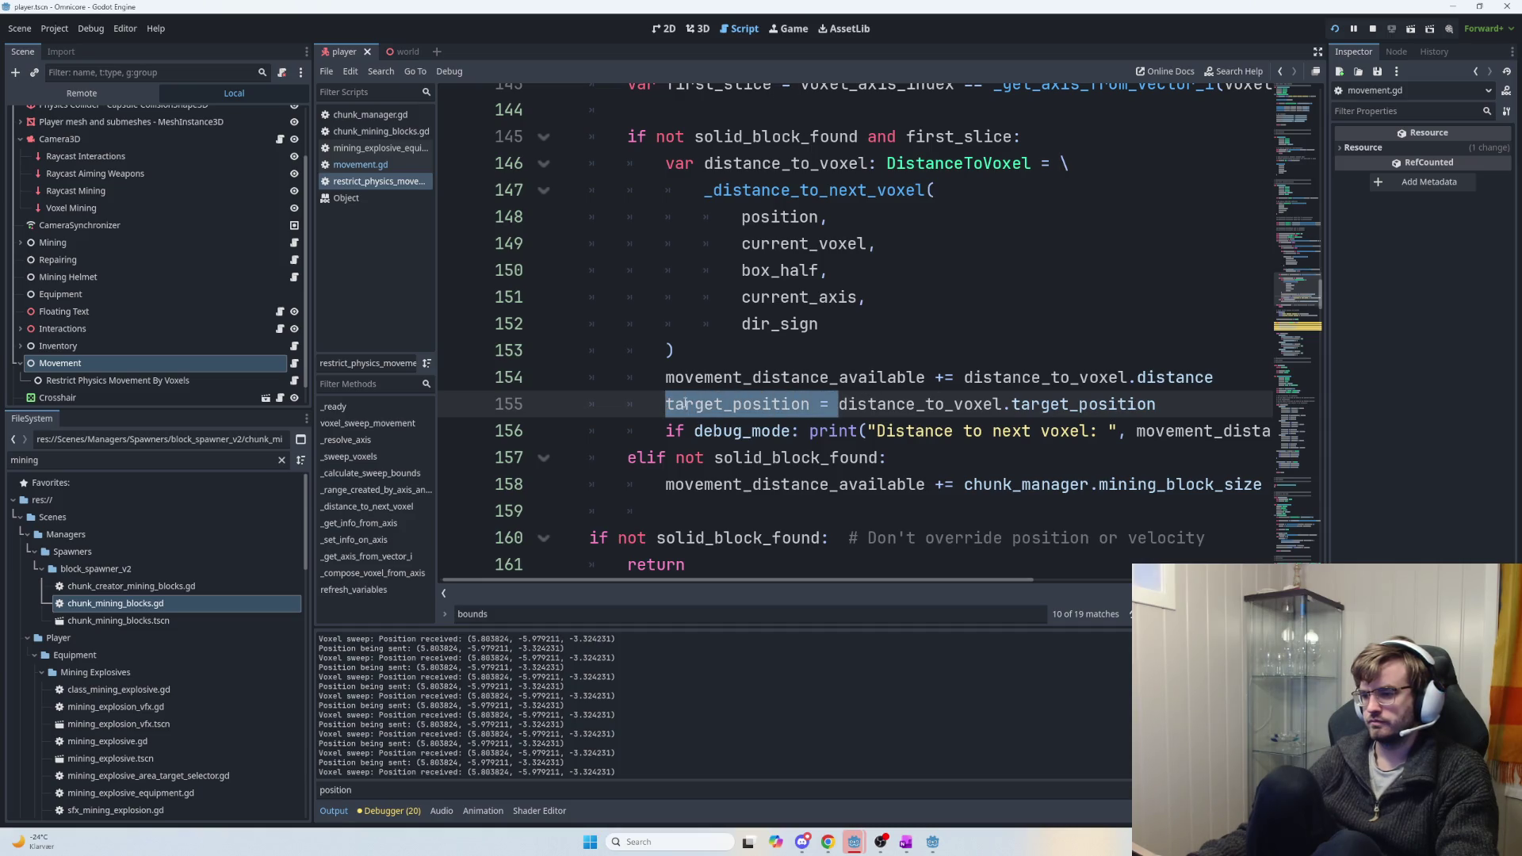
Look up the _set_info_on_axis function while starting to edit line 155, undoing the partial edit.
key("Left")
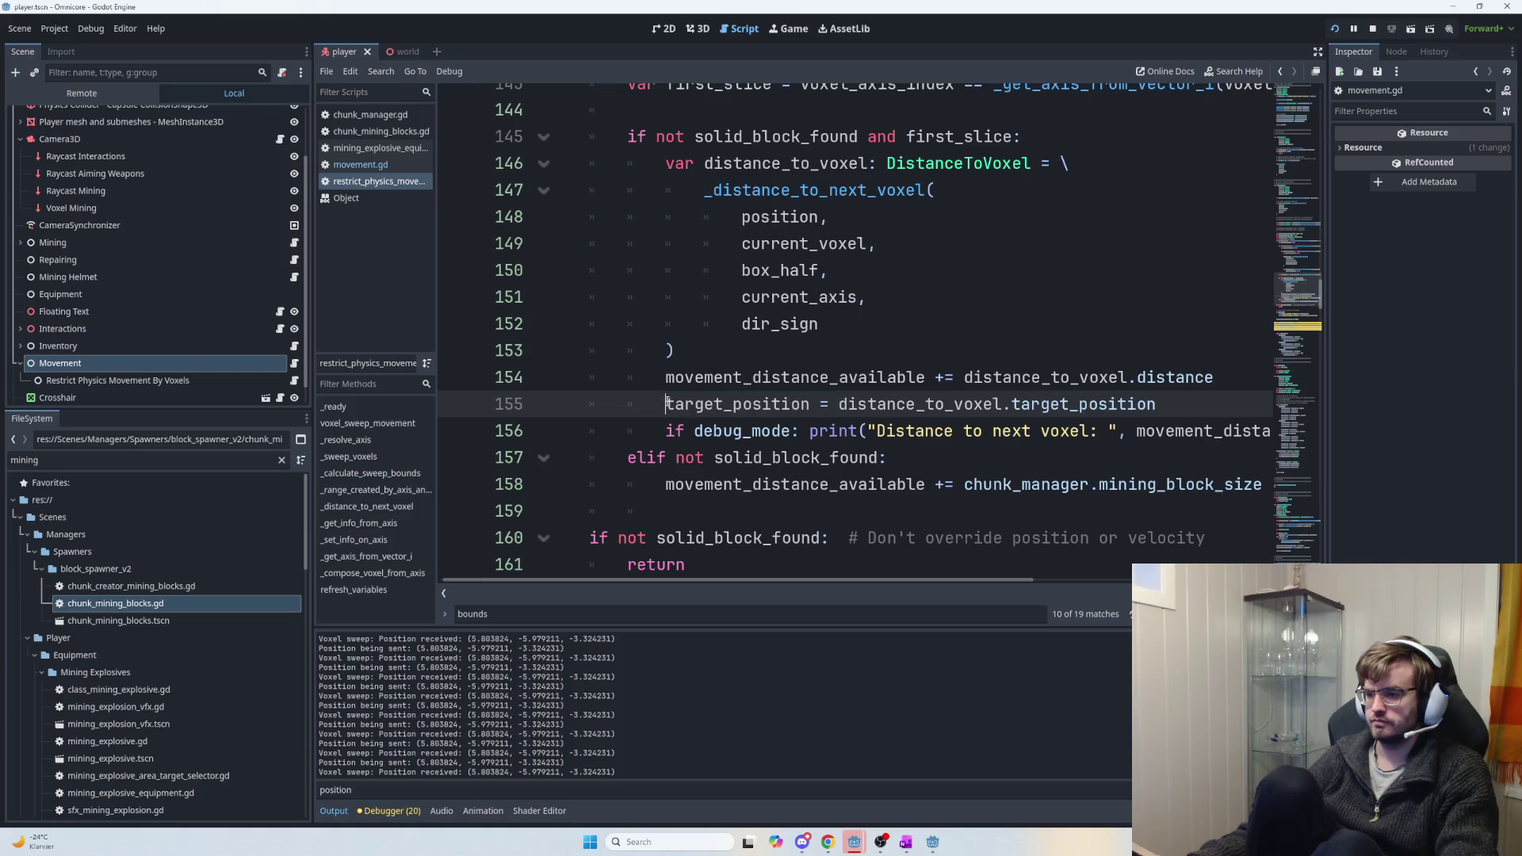
type("set")
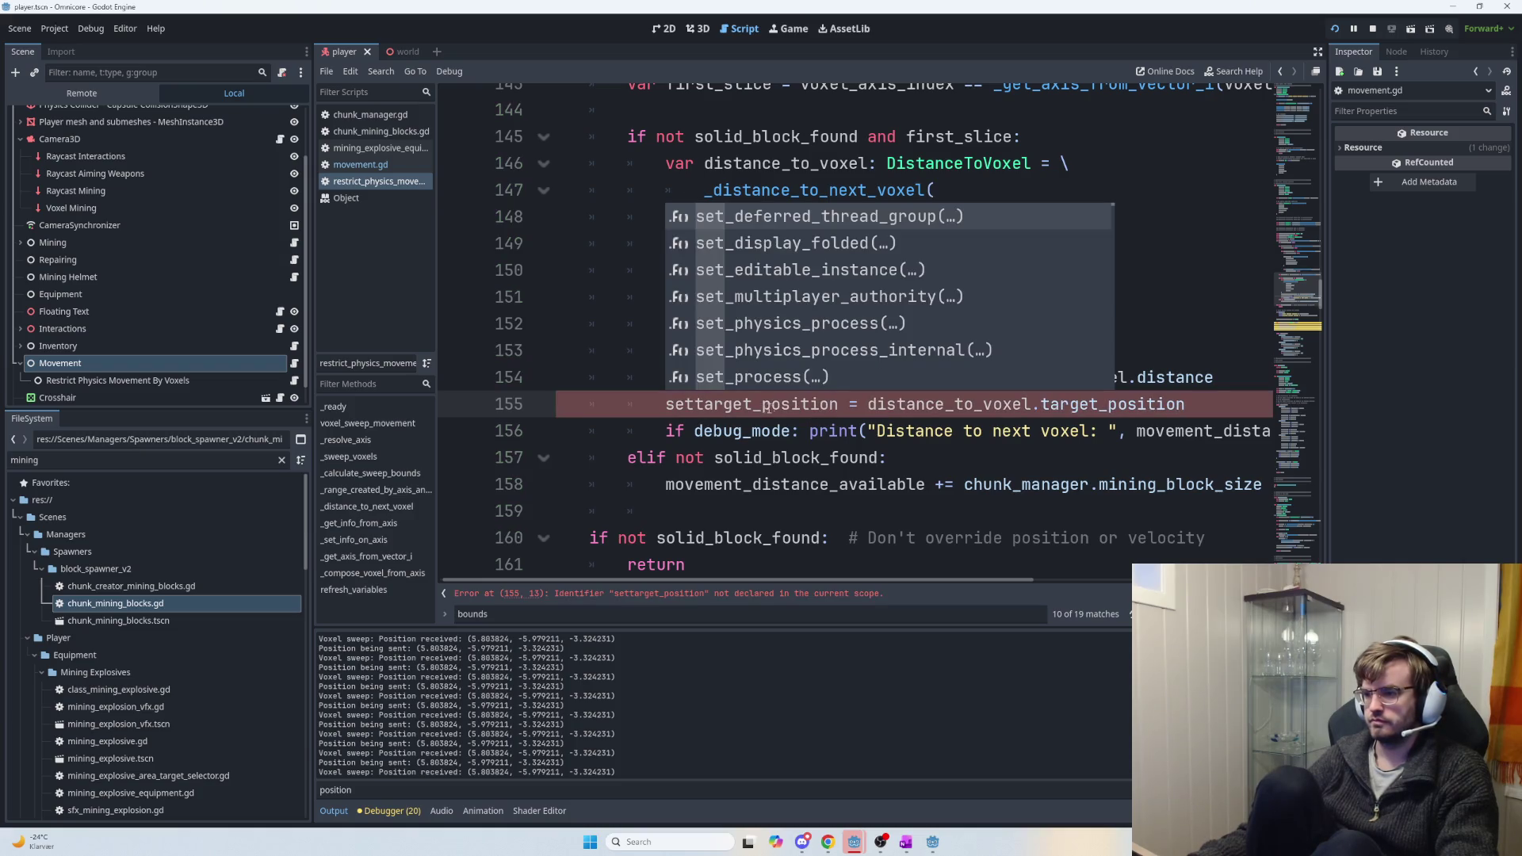
scroll(809, 398, "down", 10)
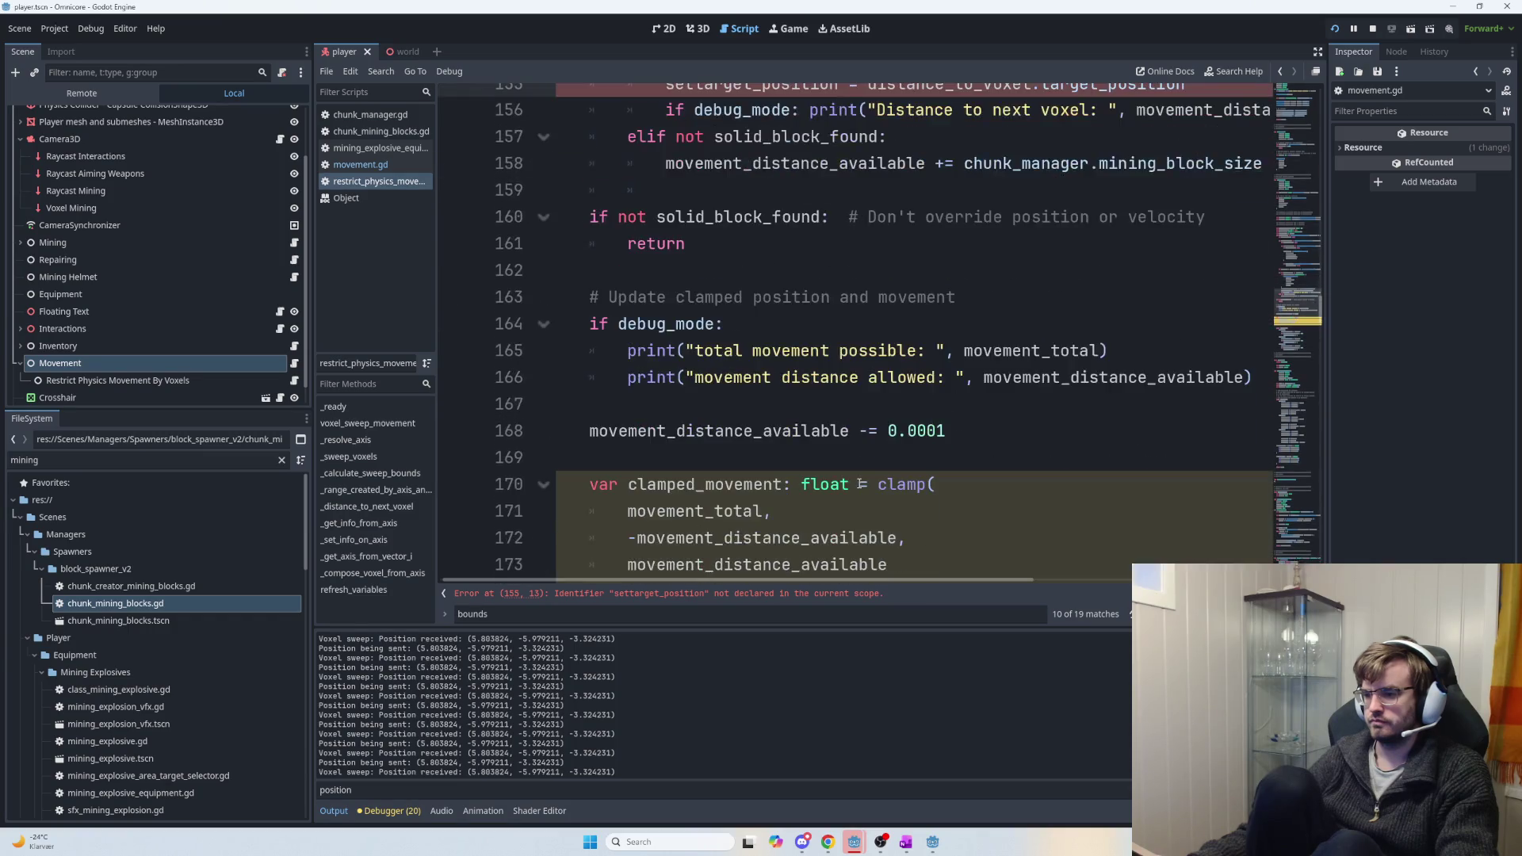
scroll(859, 479, "down", 15)
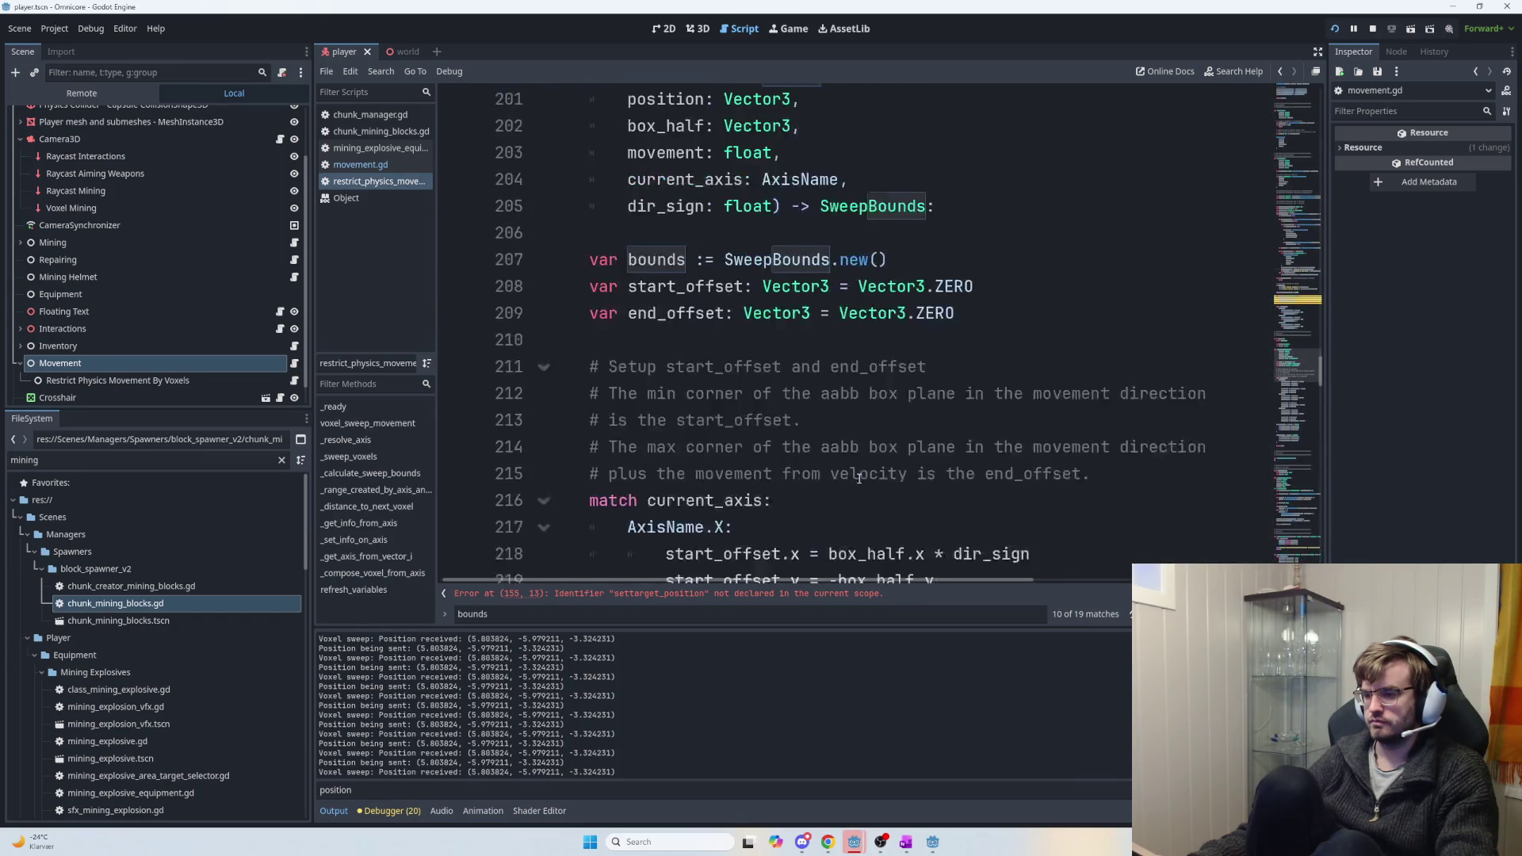
scroll(862, 471, "down", 5)
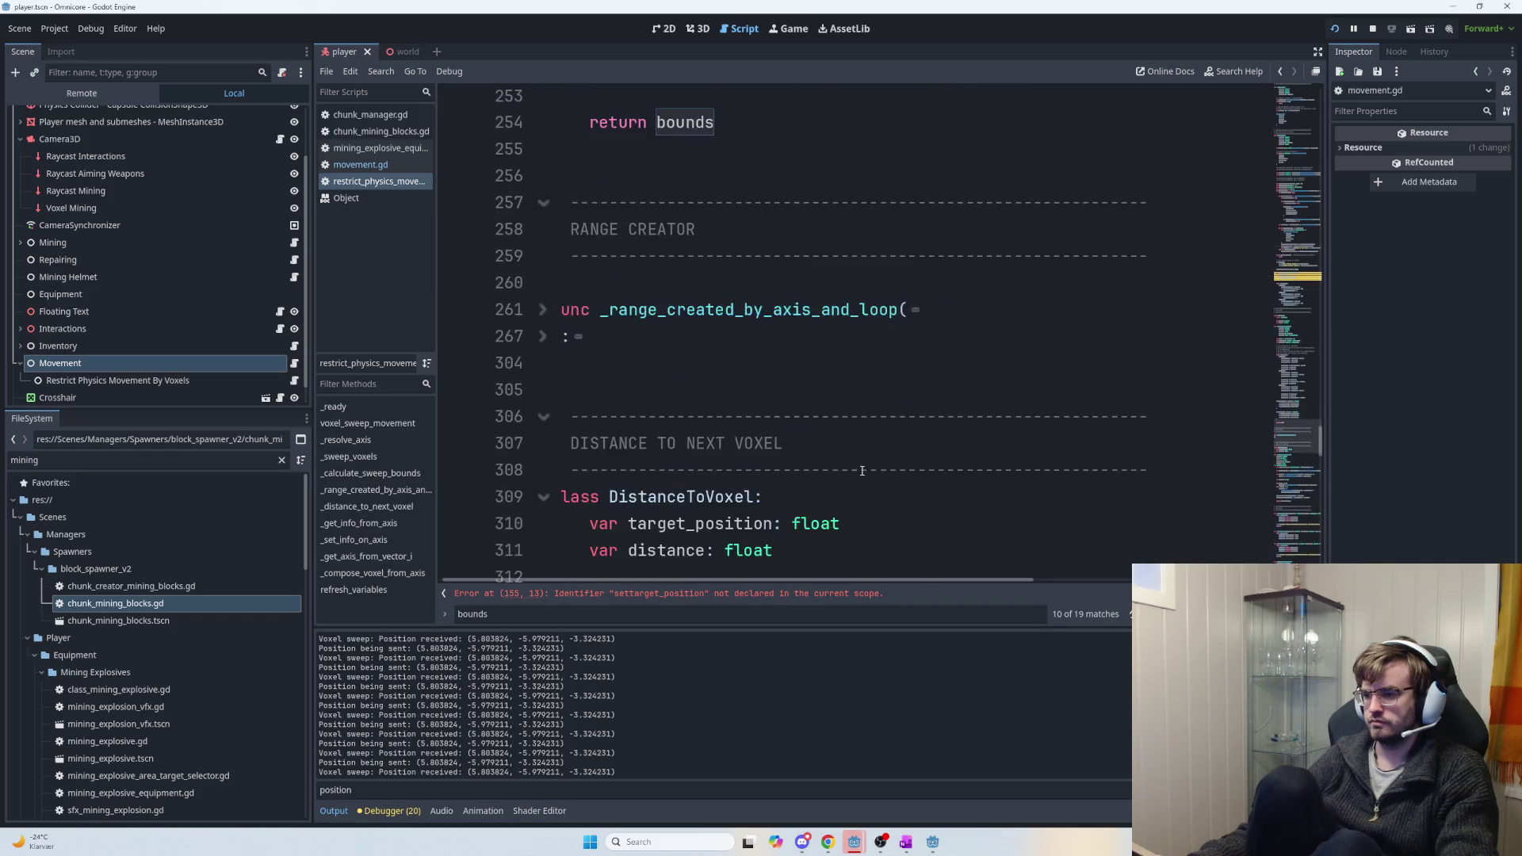
scroll(861, 471, "down", 14)
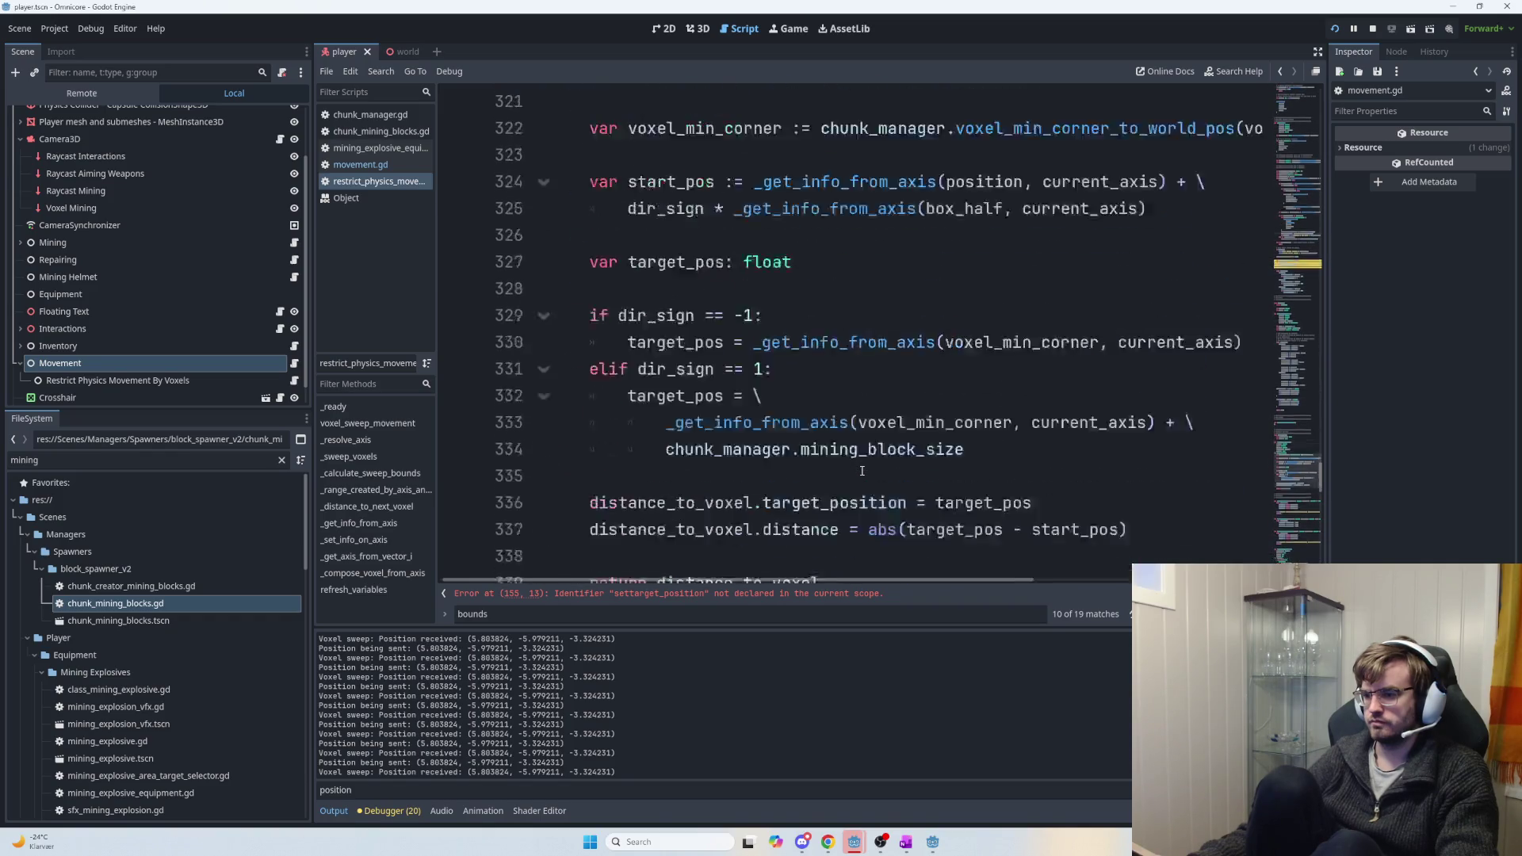
scroll(862, 470, "down", 5)
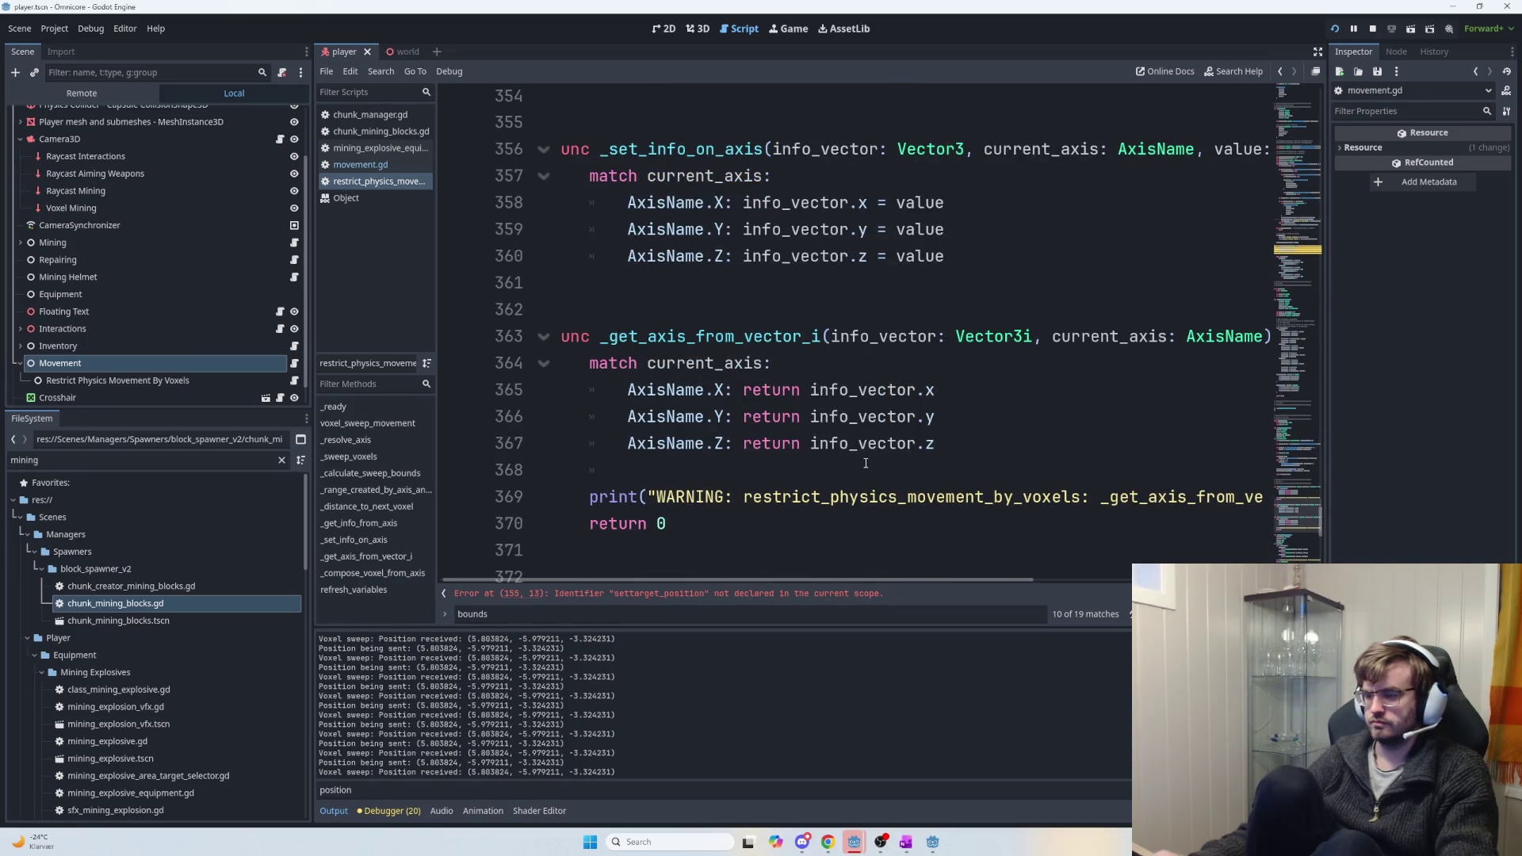
key("ctrl+z")
Make line 155 call _set_info_on_axis with target_position as its first argument.
type("infotarget_position = distance_to_voxel.target_position")
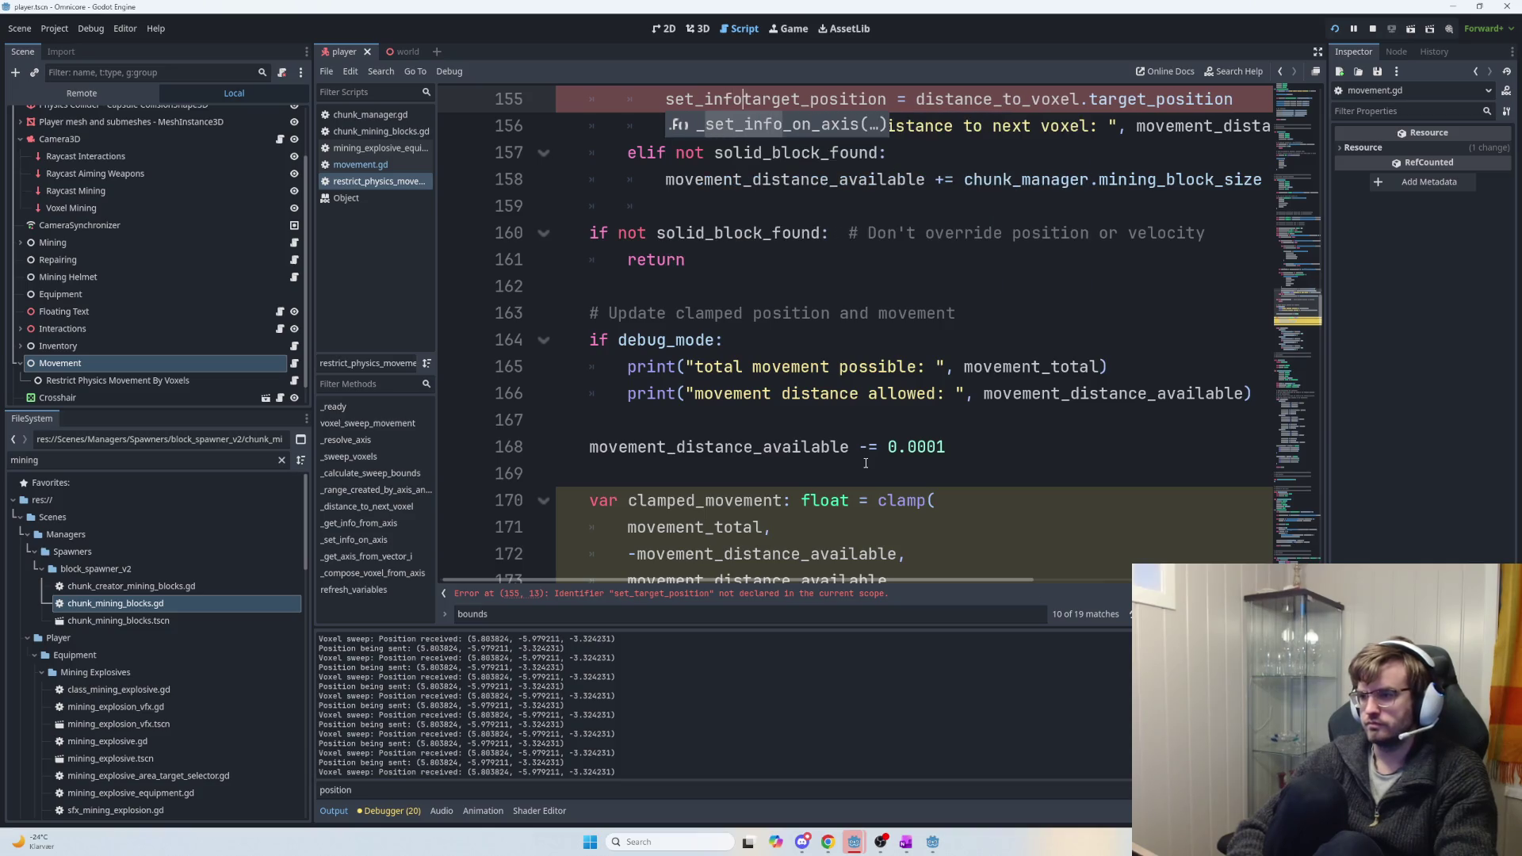
key("Tab")
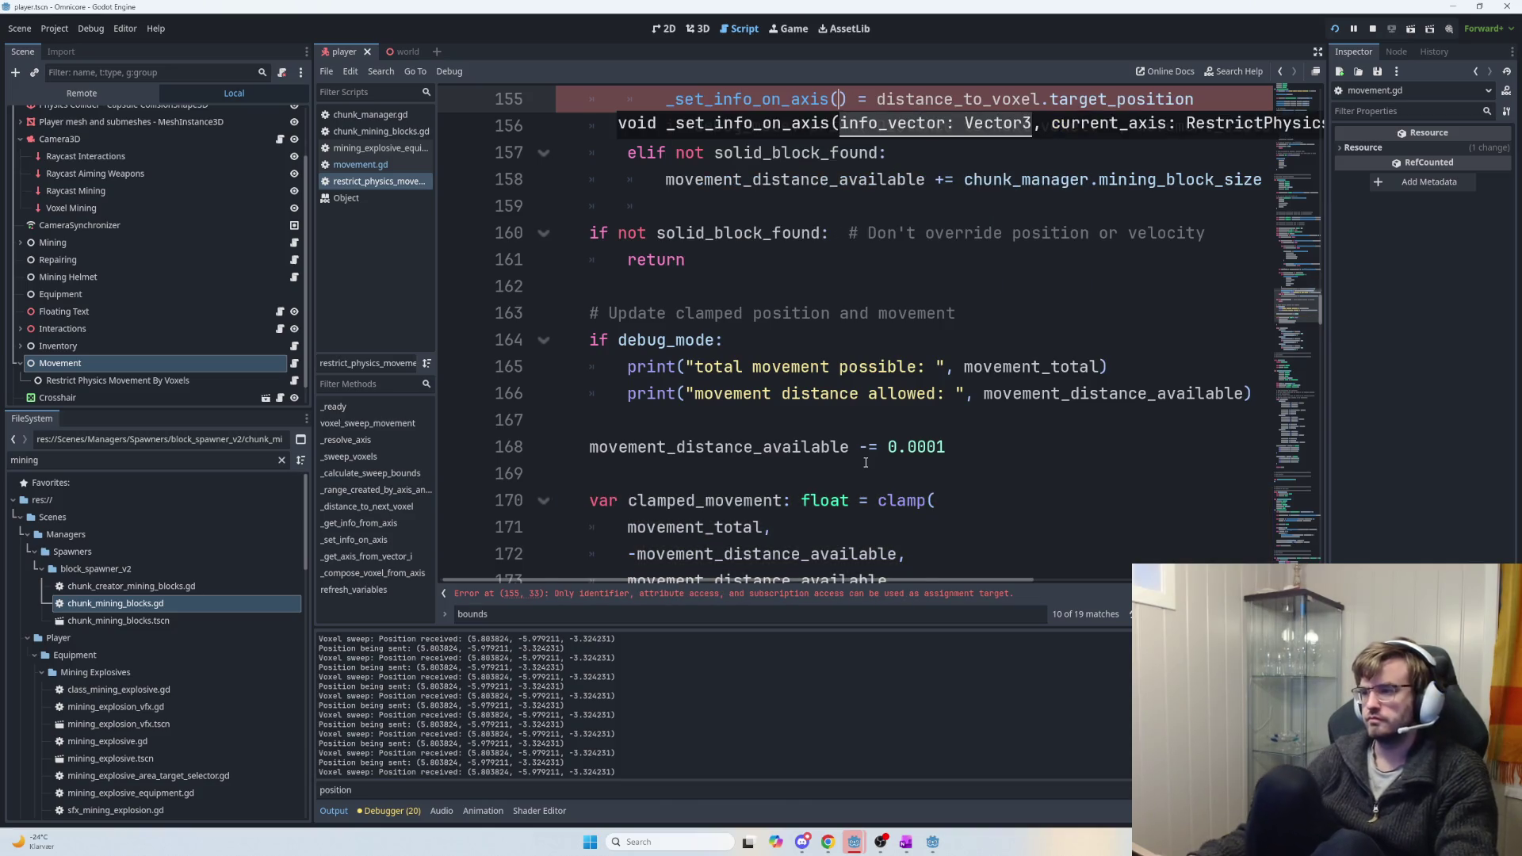
scroll(880, 444, "up", 2)
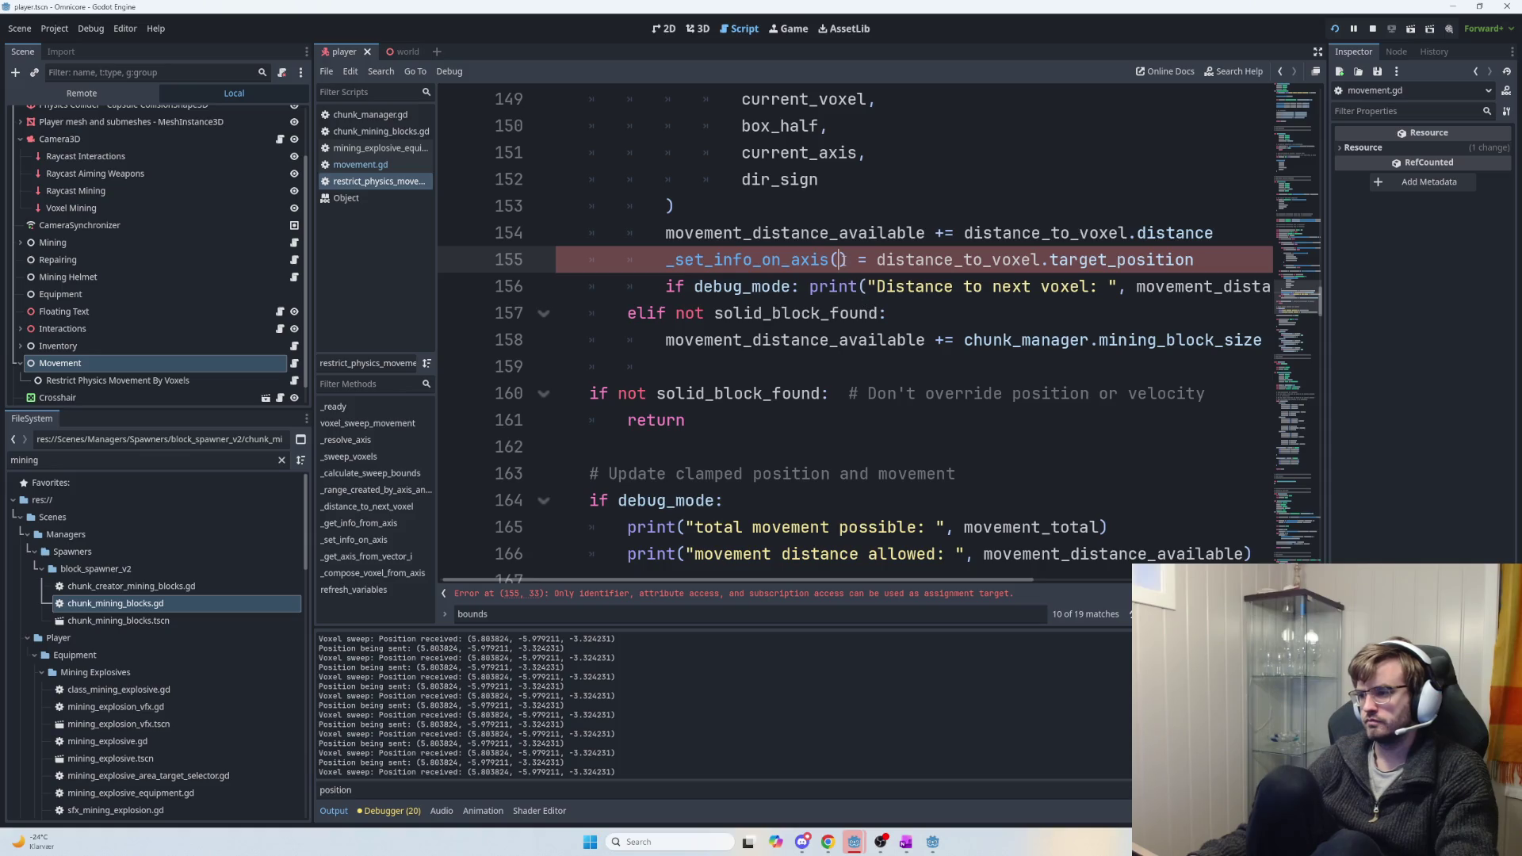
type("target")
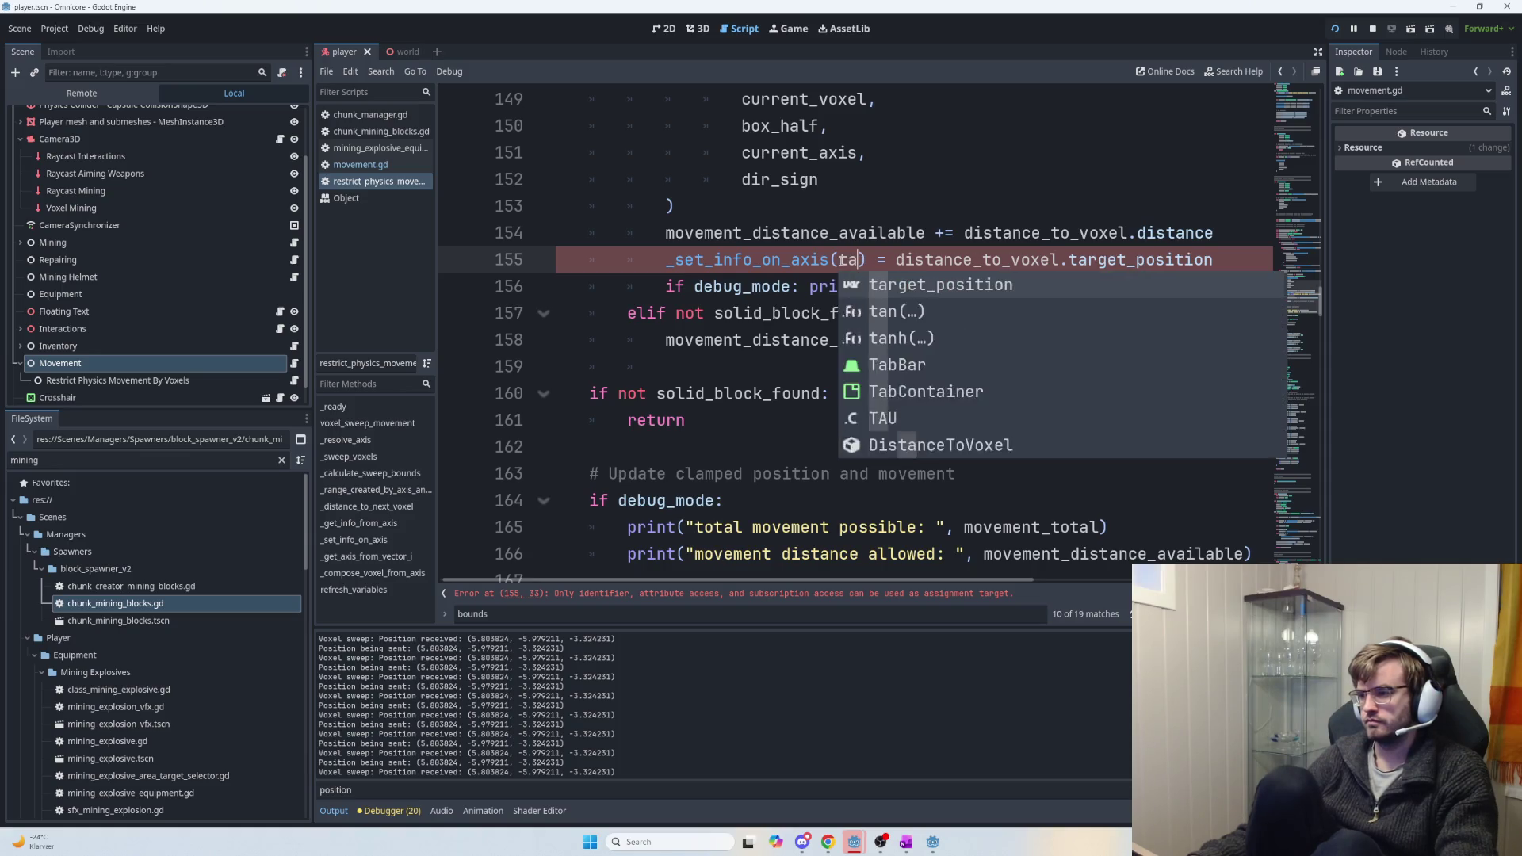
key("Tab")
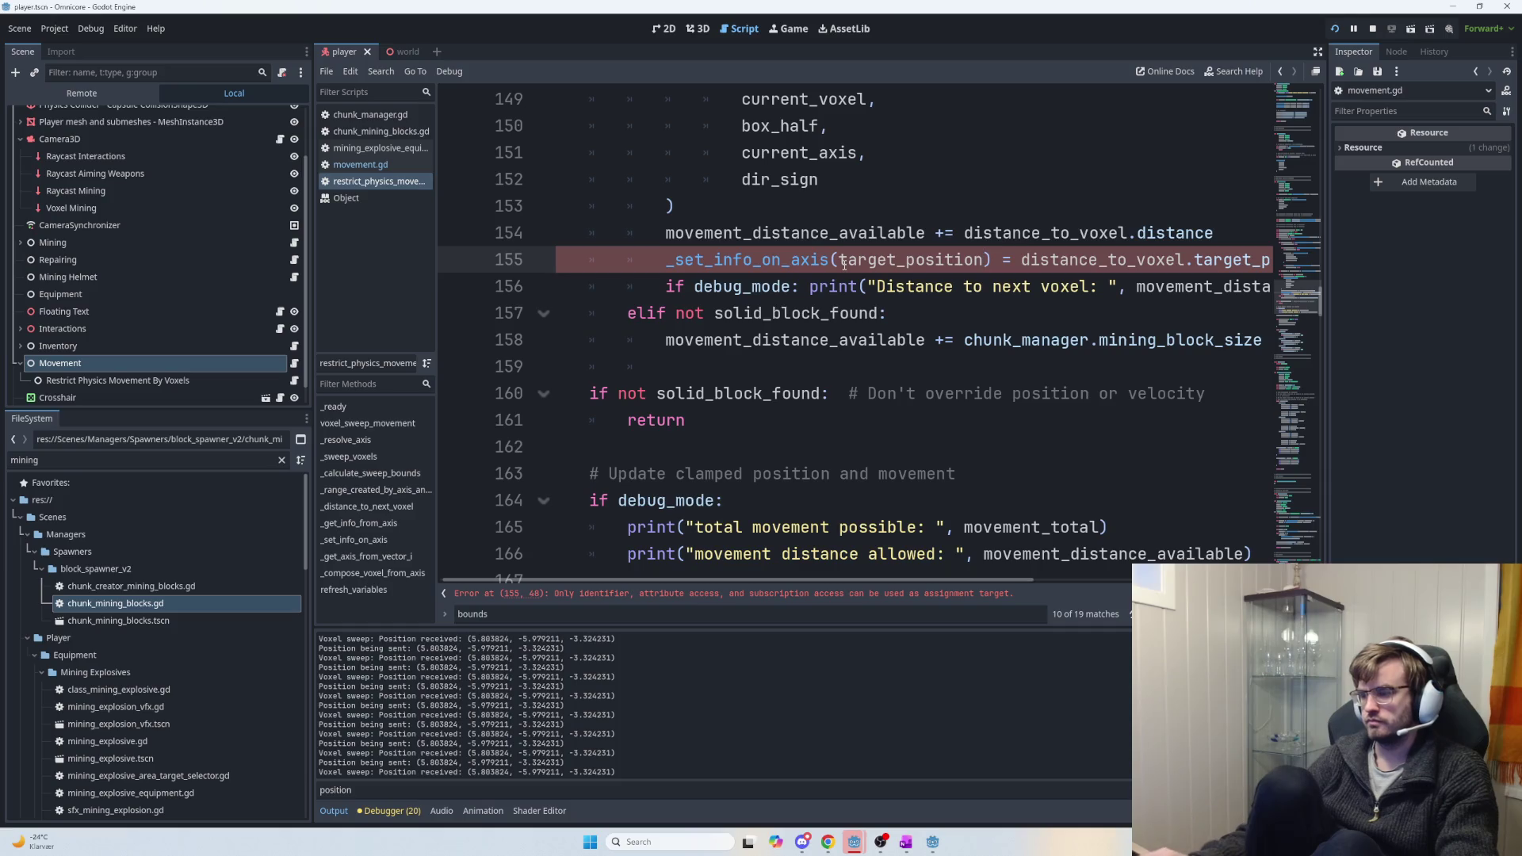
scroll(1077, 292, "up", 1)
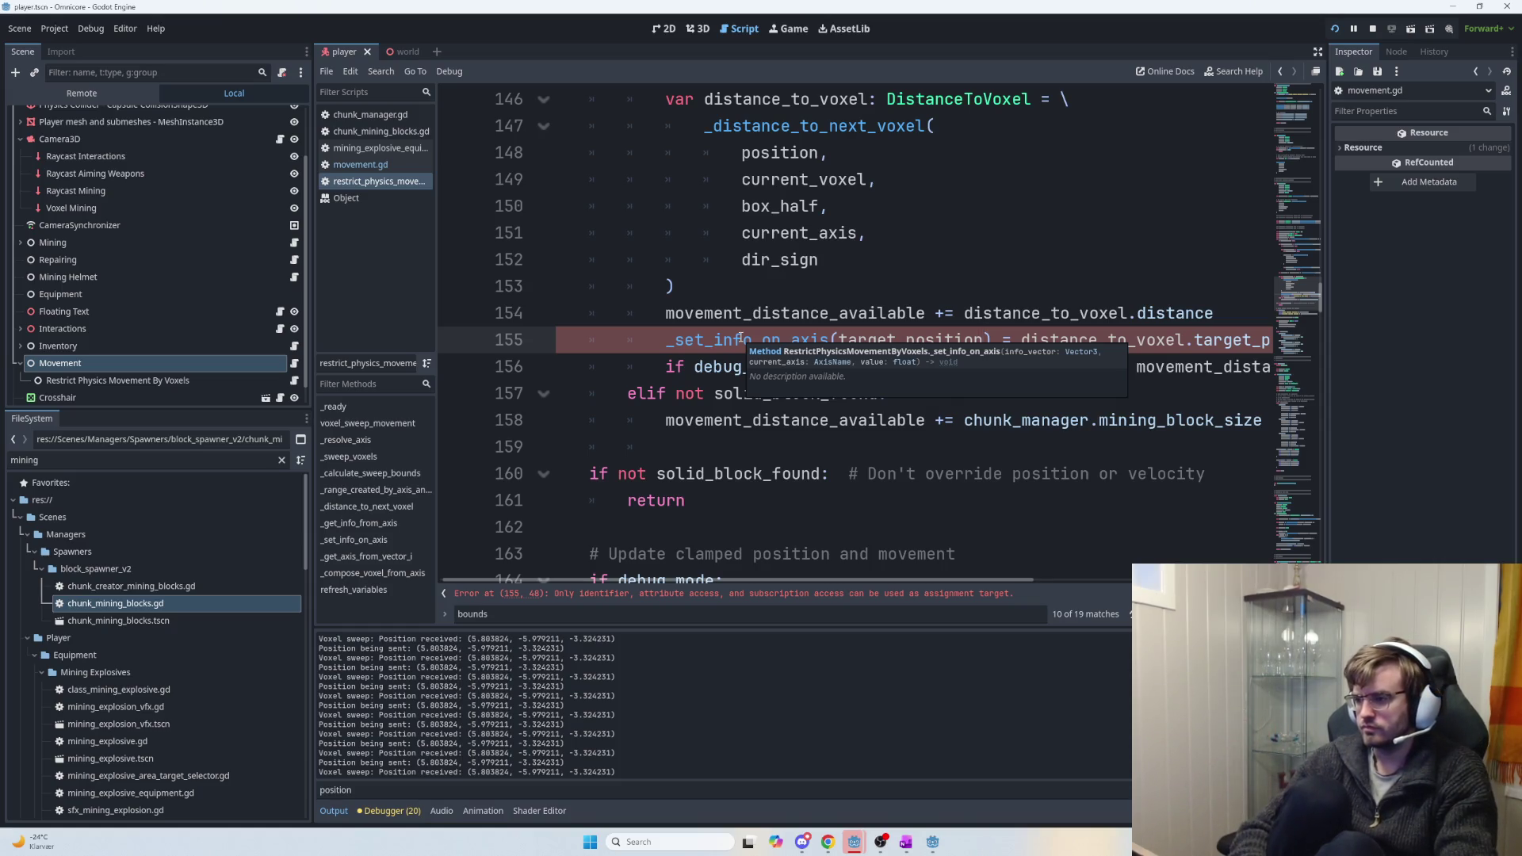
Add current_axis as the second argument of the _set_info_on_axis call.
type(", current_Axis")
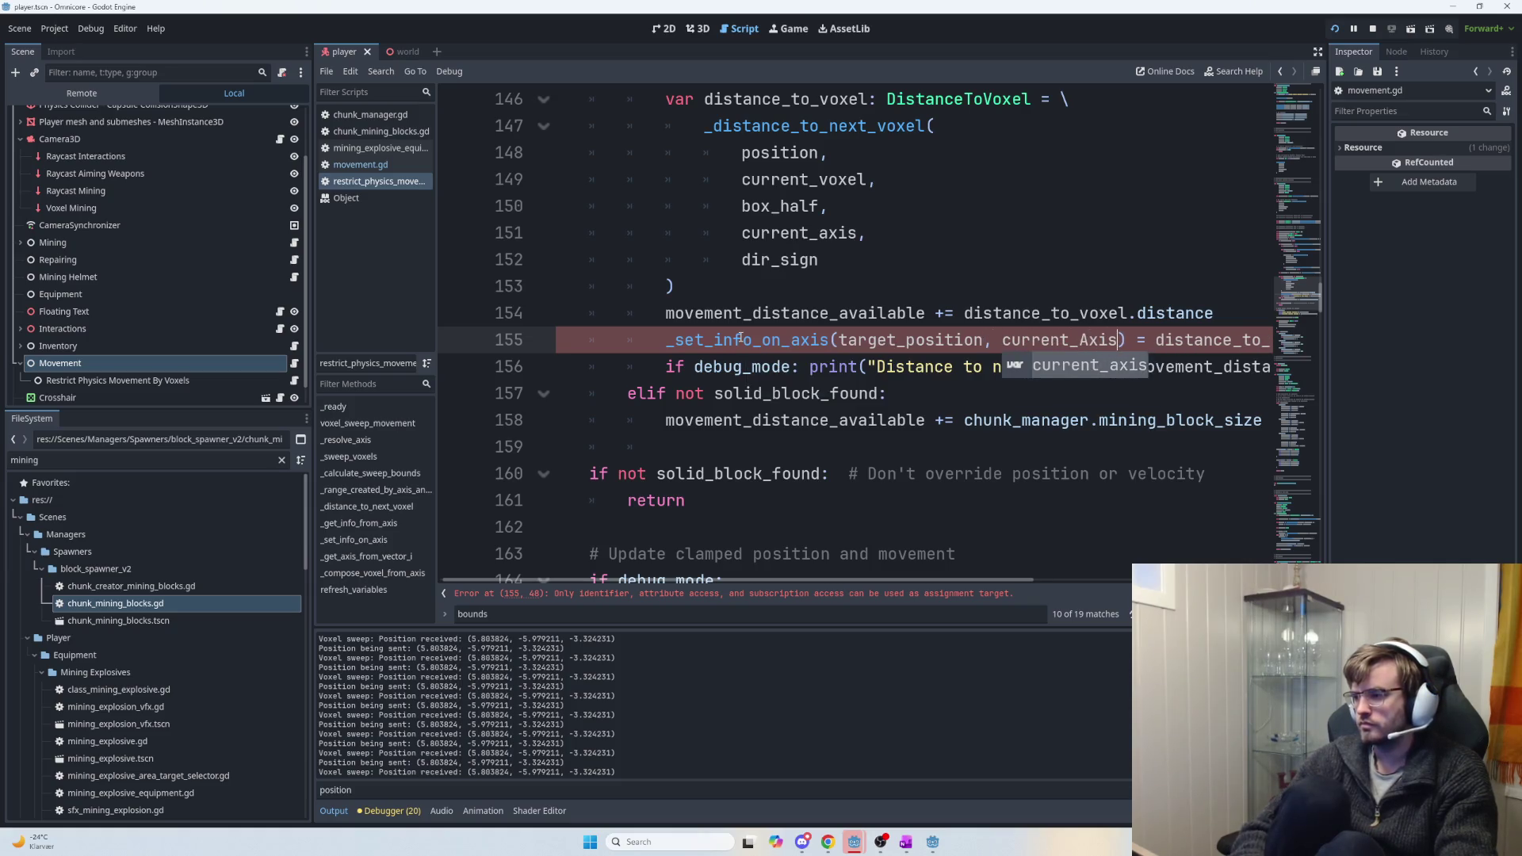
key("BackSpace")
key("BackSpace")
key("BackSpace")
type("a")
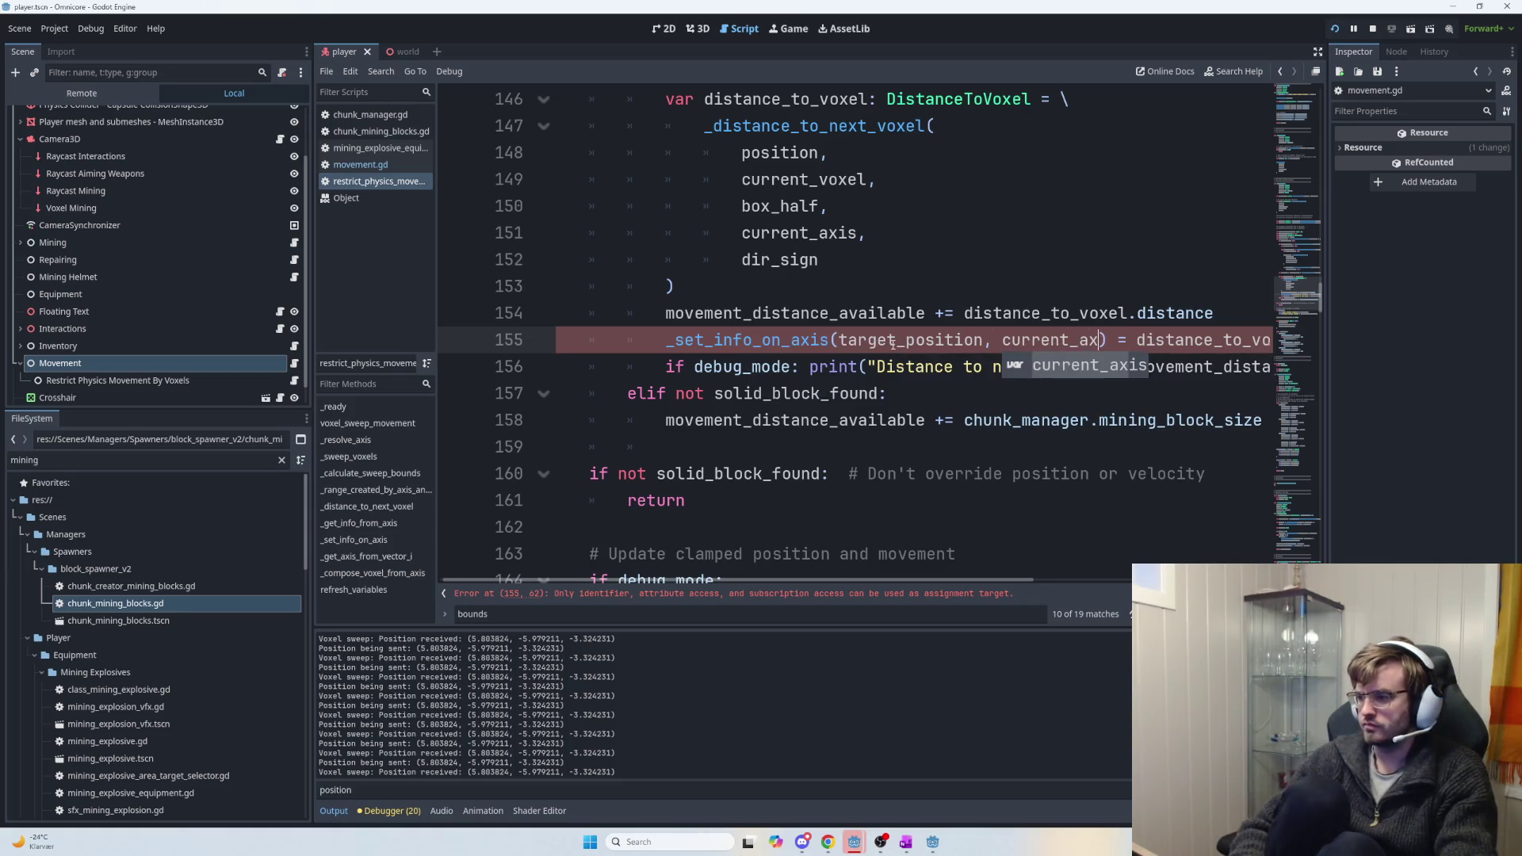
key("Return")
type(",")
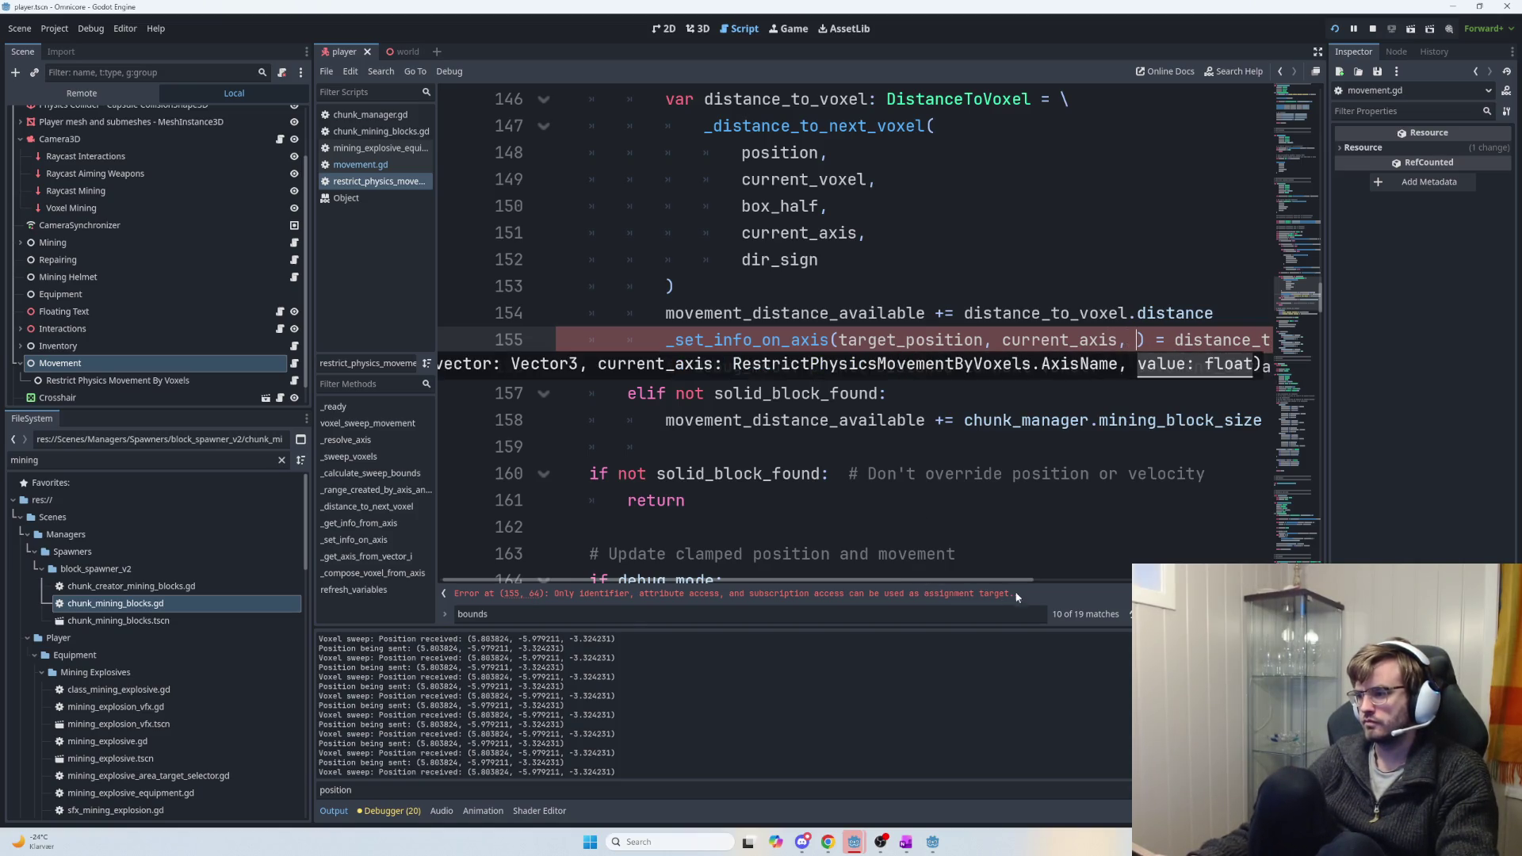
Move distance_to_voxel.target_position into the call as the third argument and delete the leftover '='.
left_click_drag(980, 582, 1079, 582)
left_click_drag(1175, 339, 855, 341)
key("ctrl+x")
left_click(821, 340)
key("ctrl+v")
left_click(1197, 346)
key("BackSpace")
key("BackSpace")
key("BackSpace")
Put each call argument on its own line and join the closing ')' onto dir_sign.
scroll(925, 566, "left", 5)
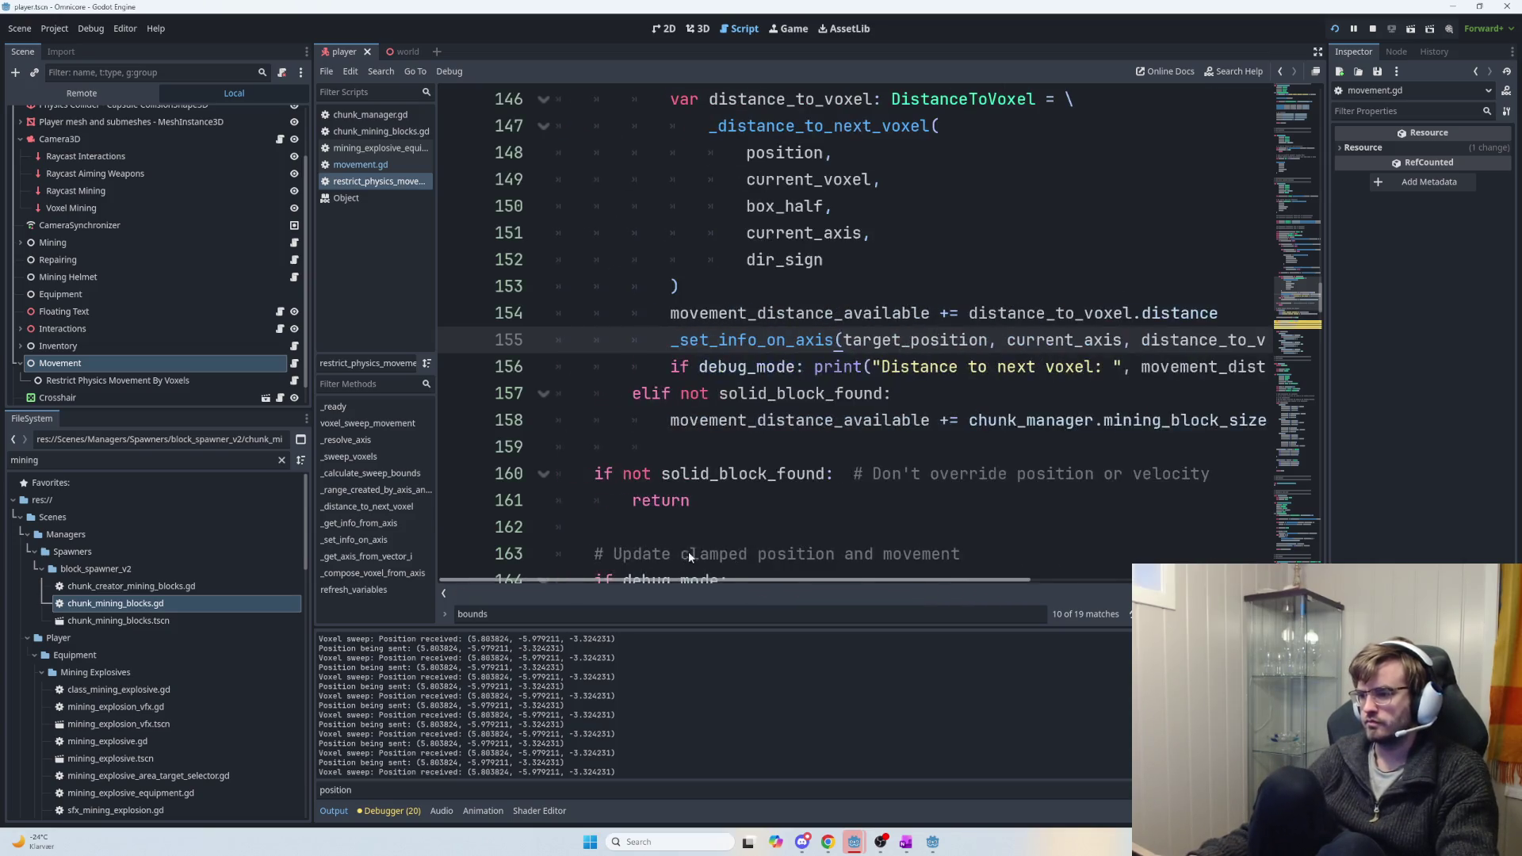
left_click(844, 339)
key("Return")
left_click(872, 367)
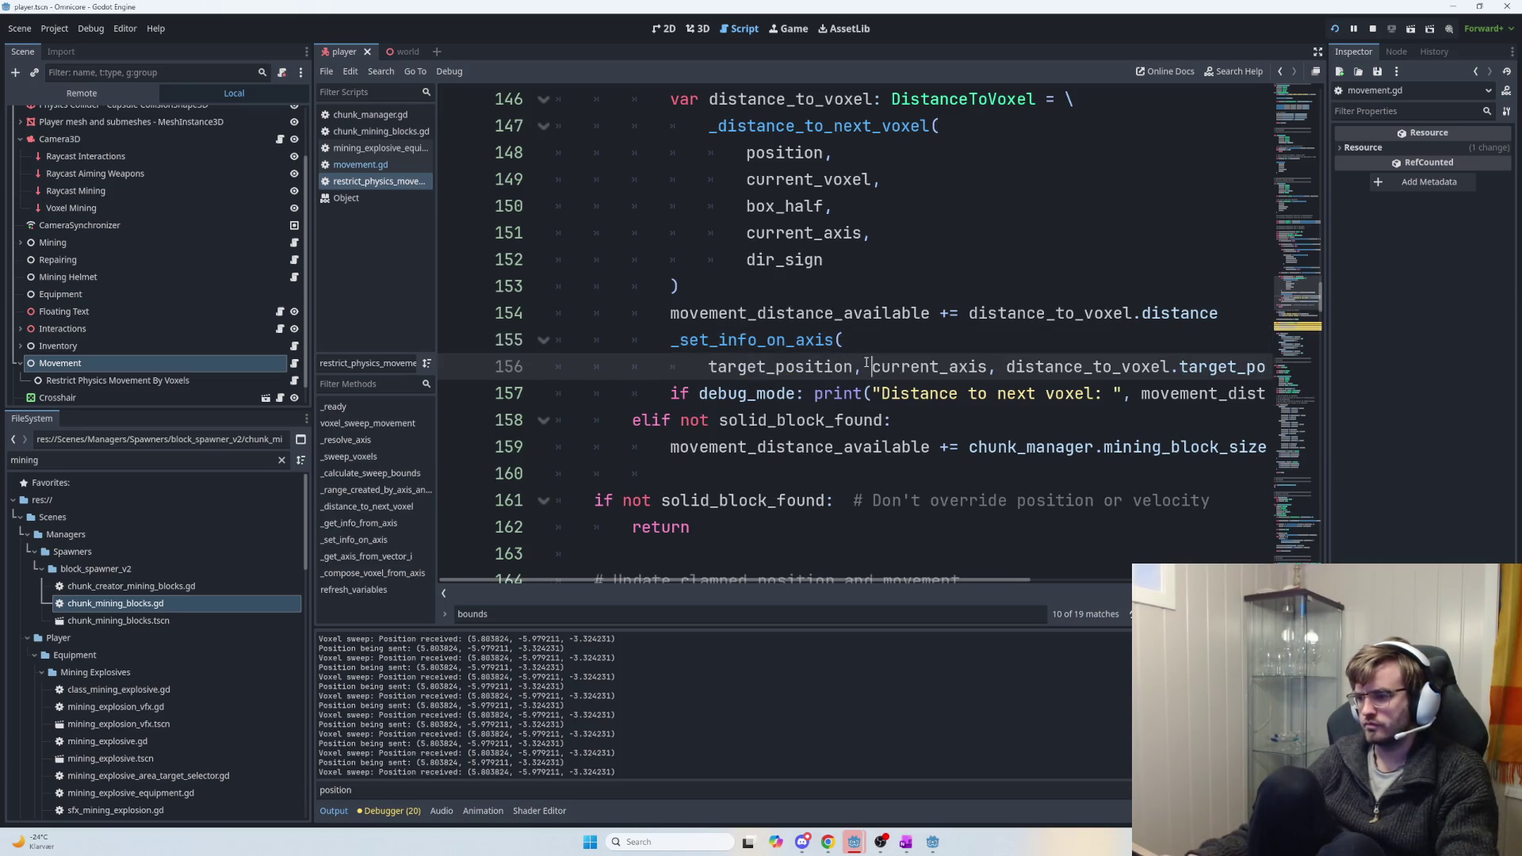
key("Return")
key("Return")
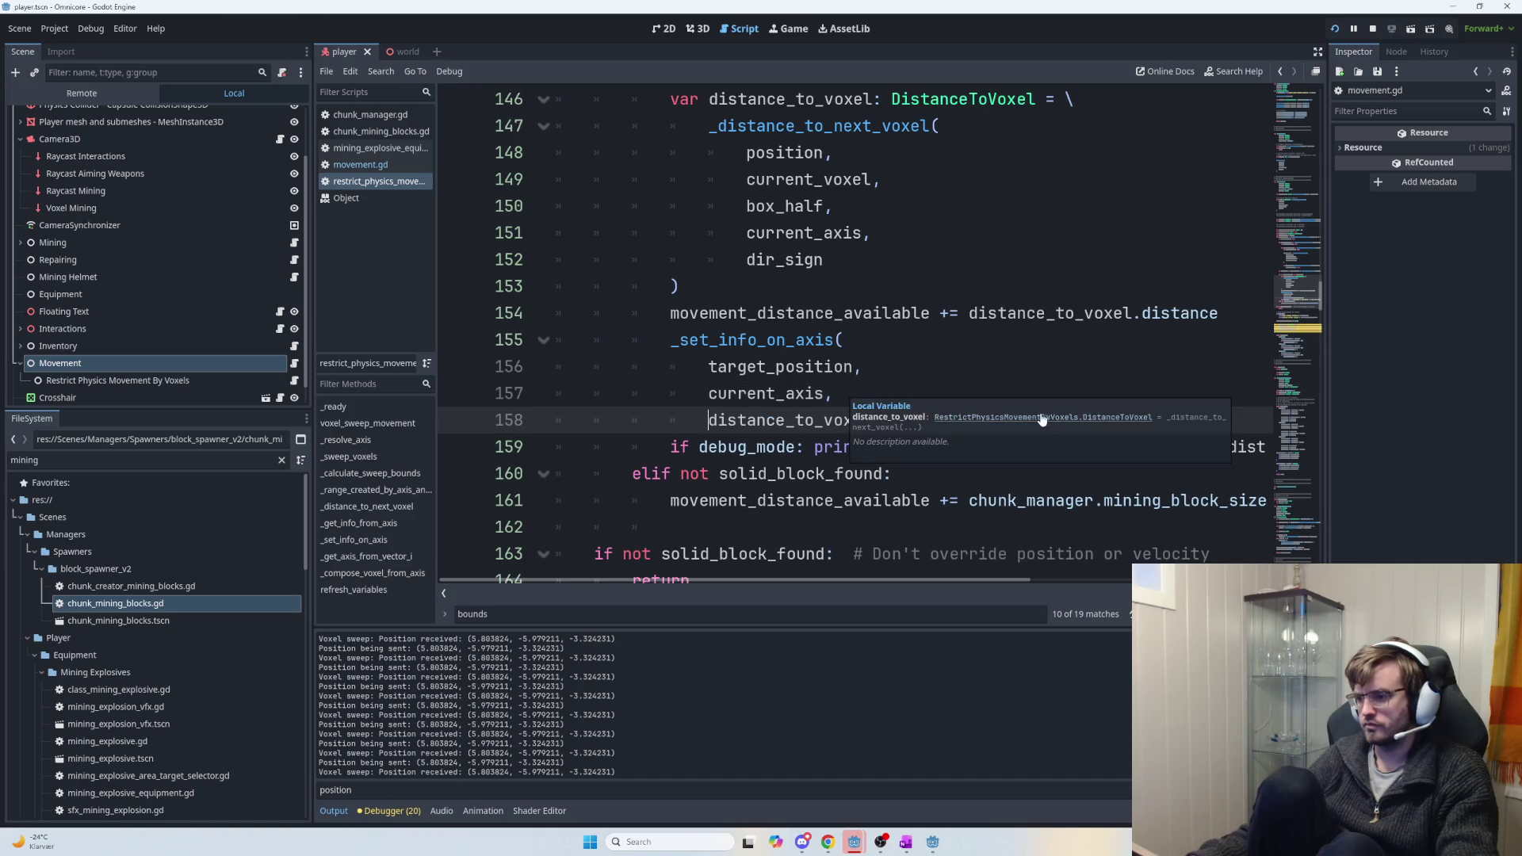
left_click(1034, 420)
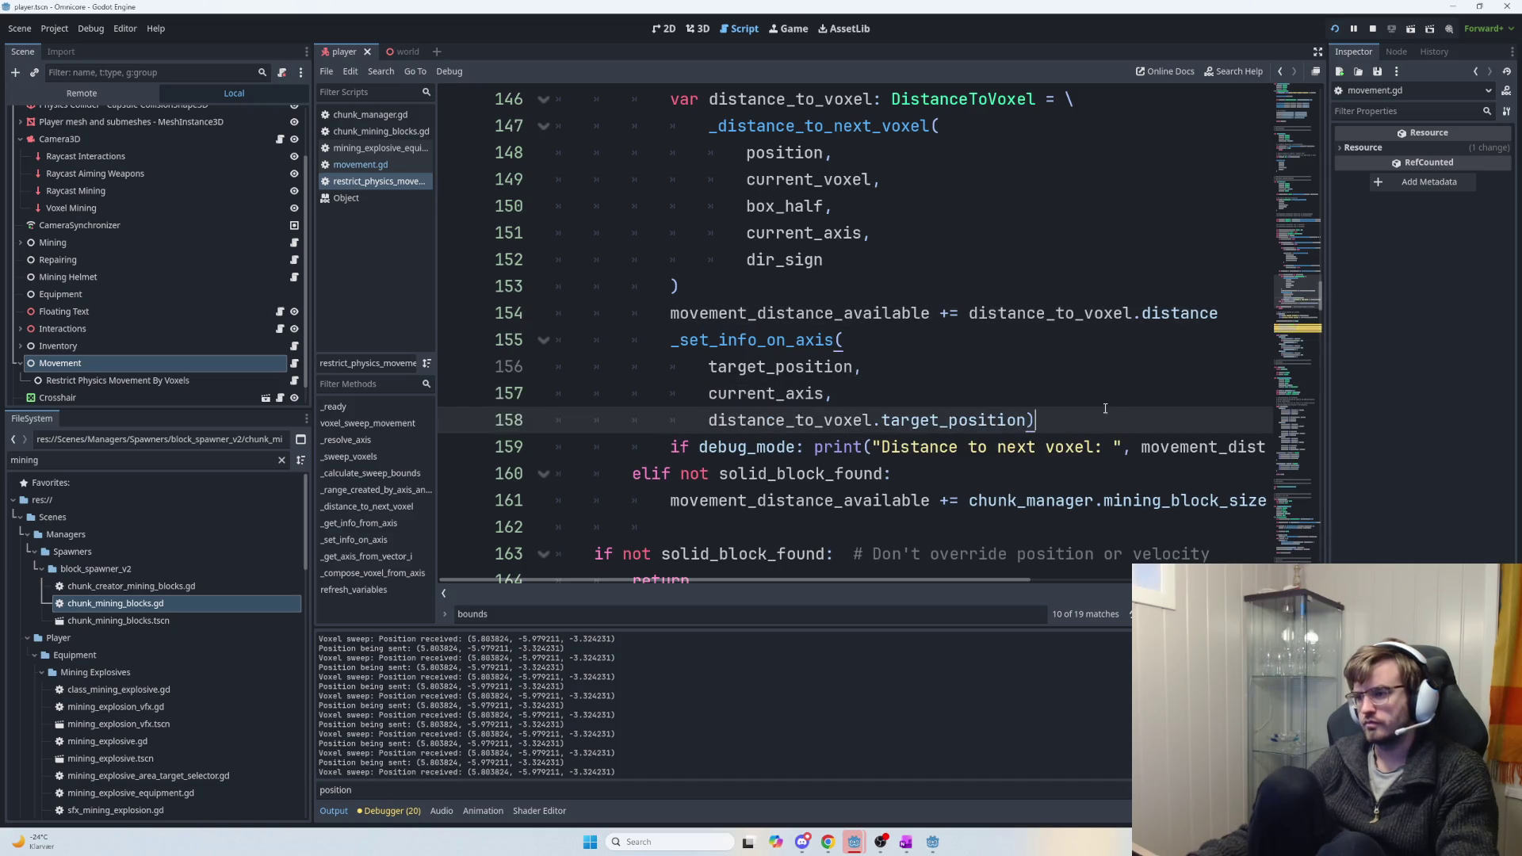
scroll(1049, 422, "up", 1)
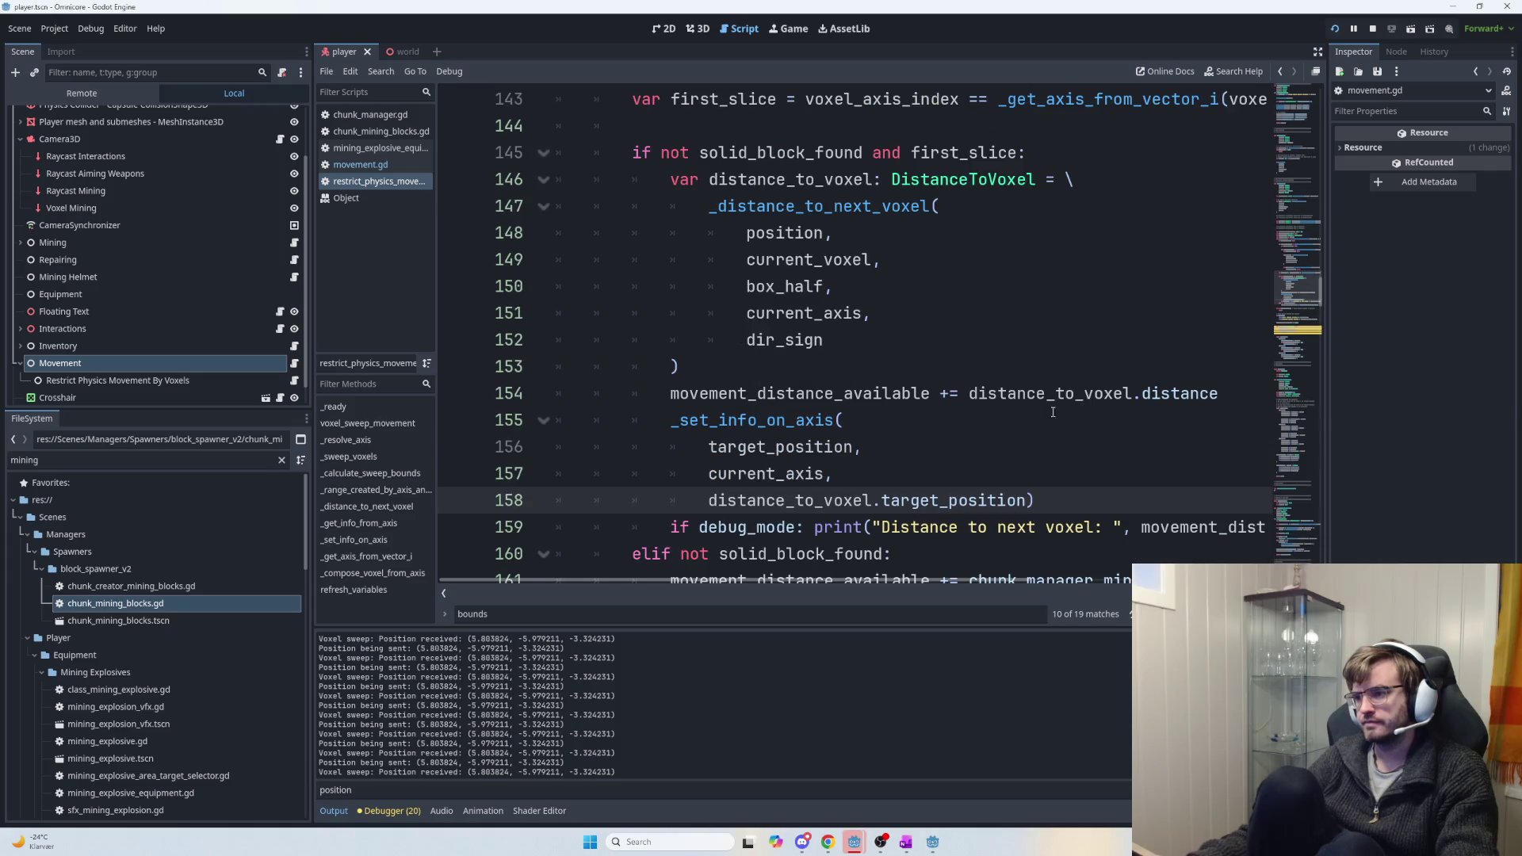
left_click(673, 363)
key("BackSpace")
key("BackSpace")
key("BackSpace")
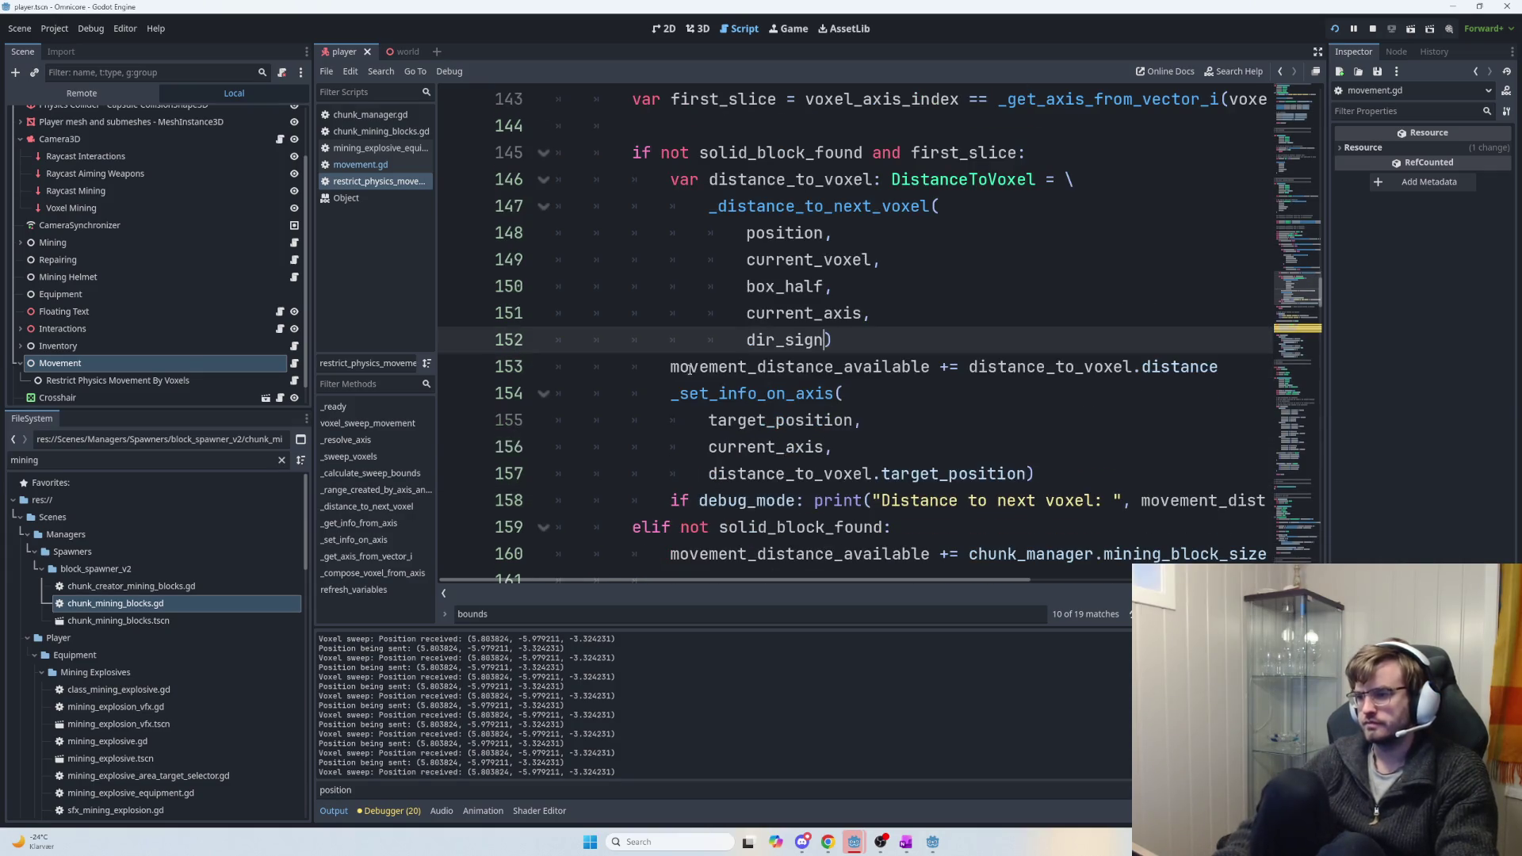
left_click(1054, 386)
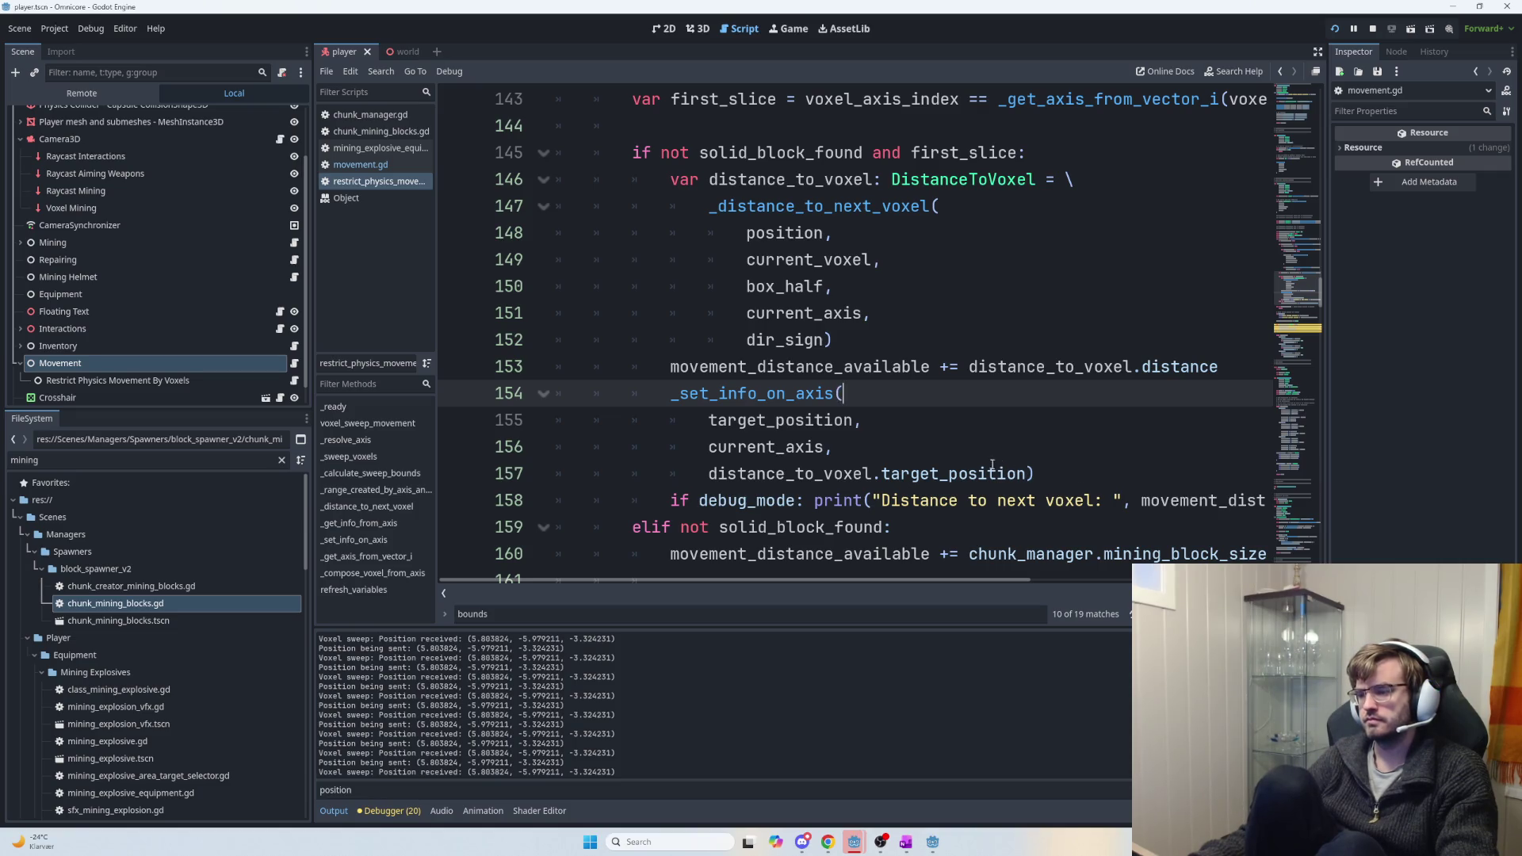
scroll(994, 466, "down", 2)
Change line 180's X override from position to target_position, then run the game with F5.
scroll(932, 453, "down", 2)
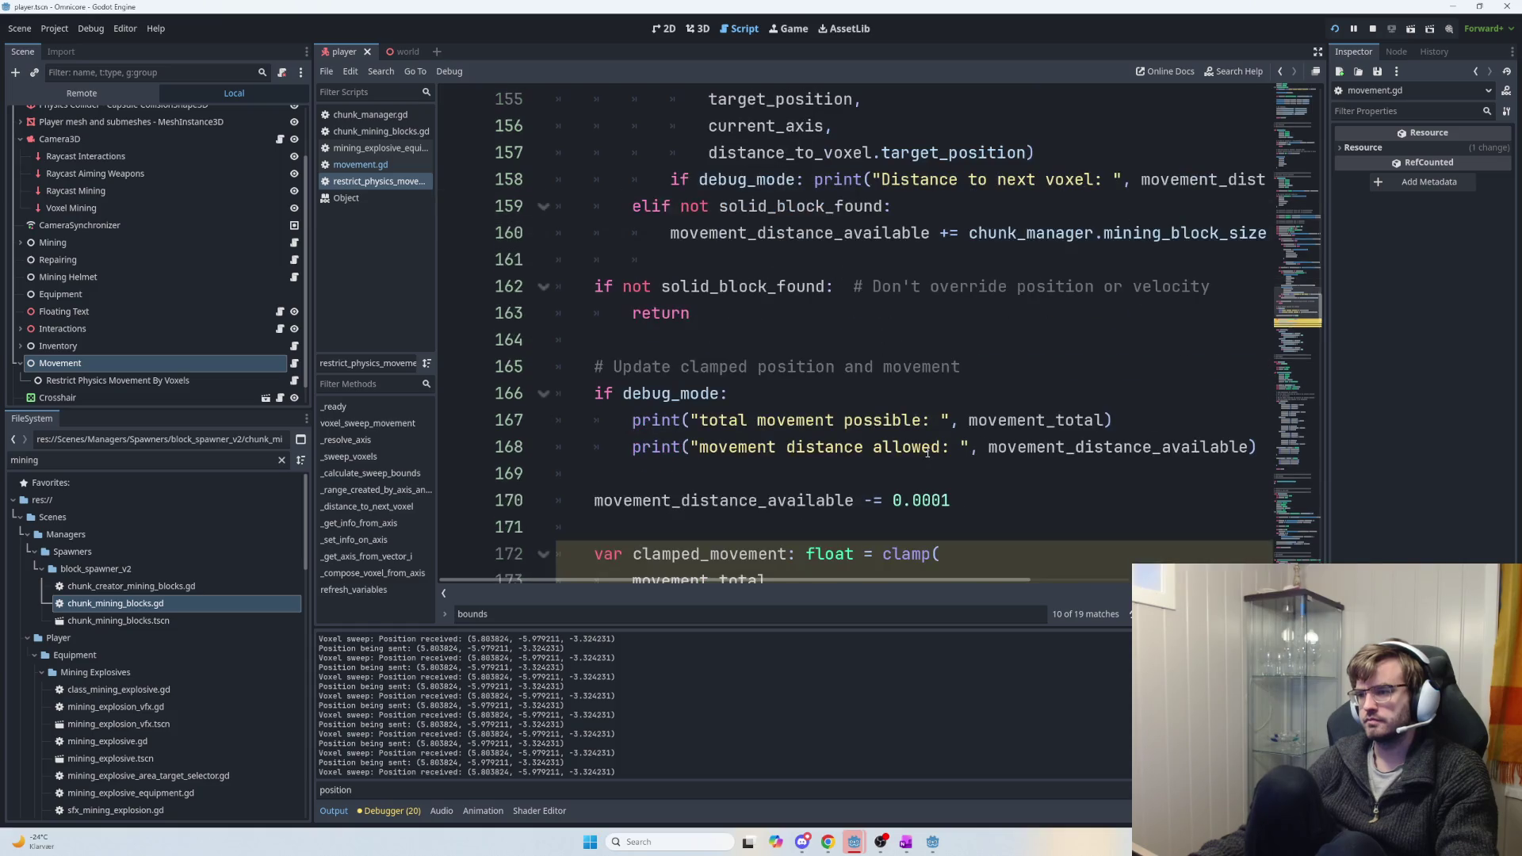
scroll(831, 442, "down", 2)
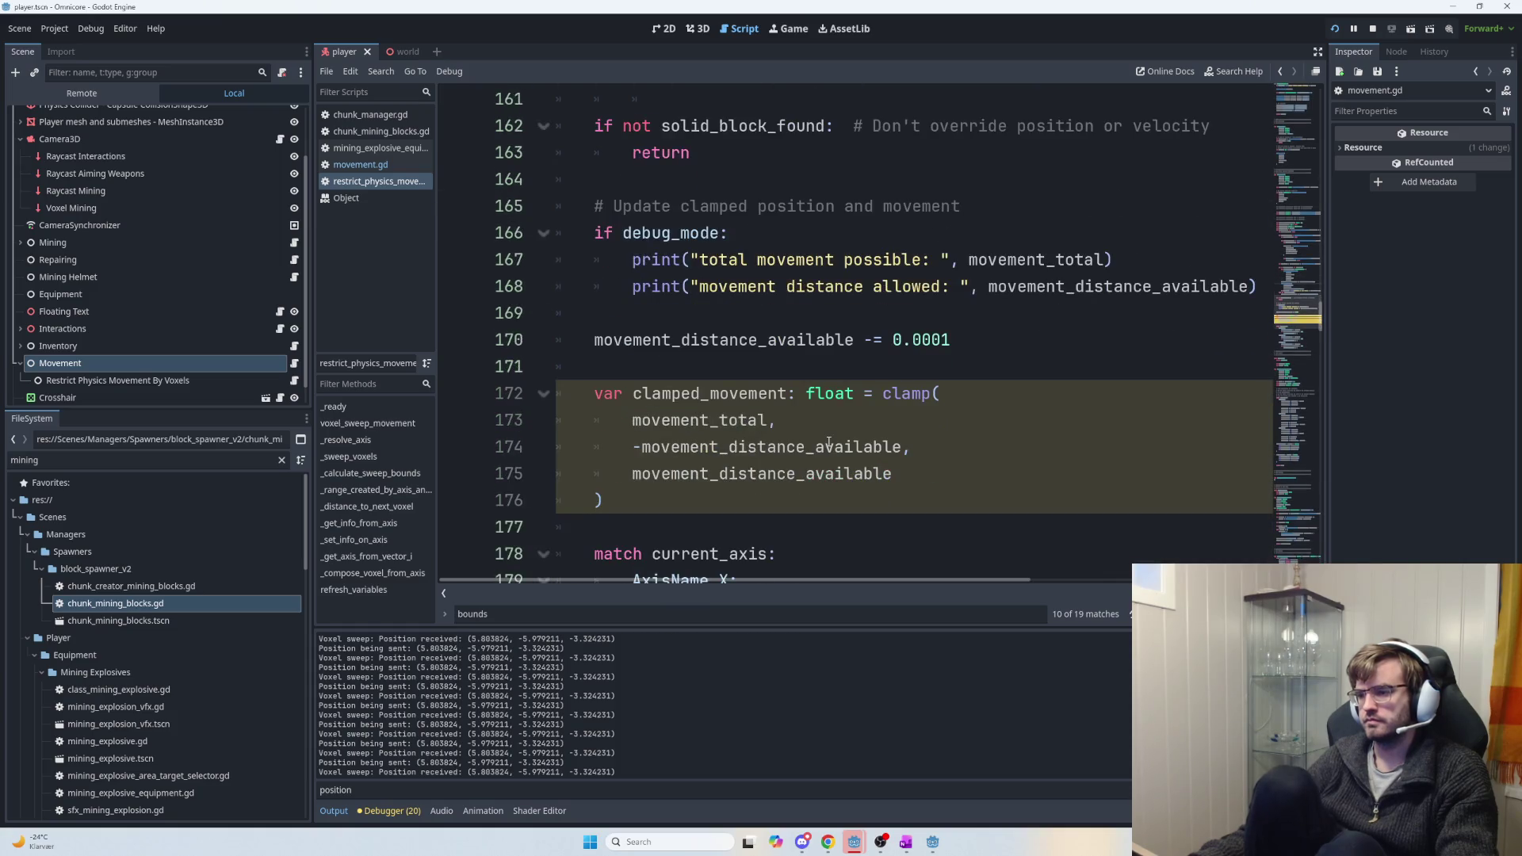
scroll(762, 491, "down", 2)
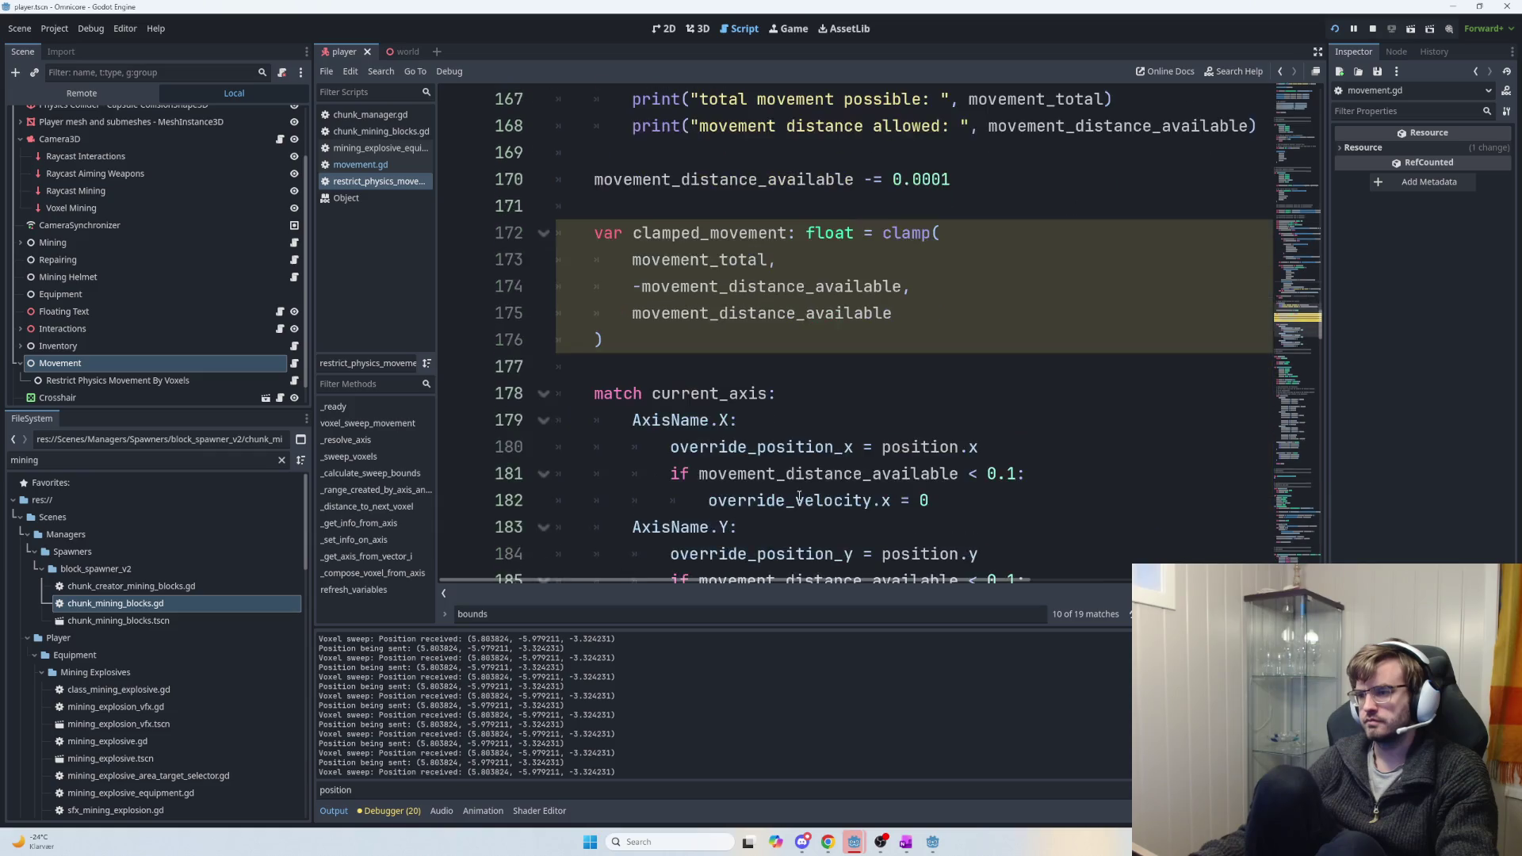
scroll(800, 496, "down", 2)
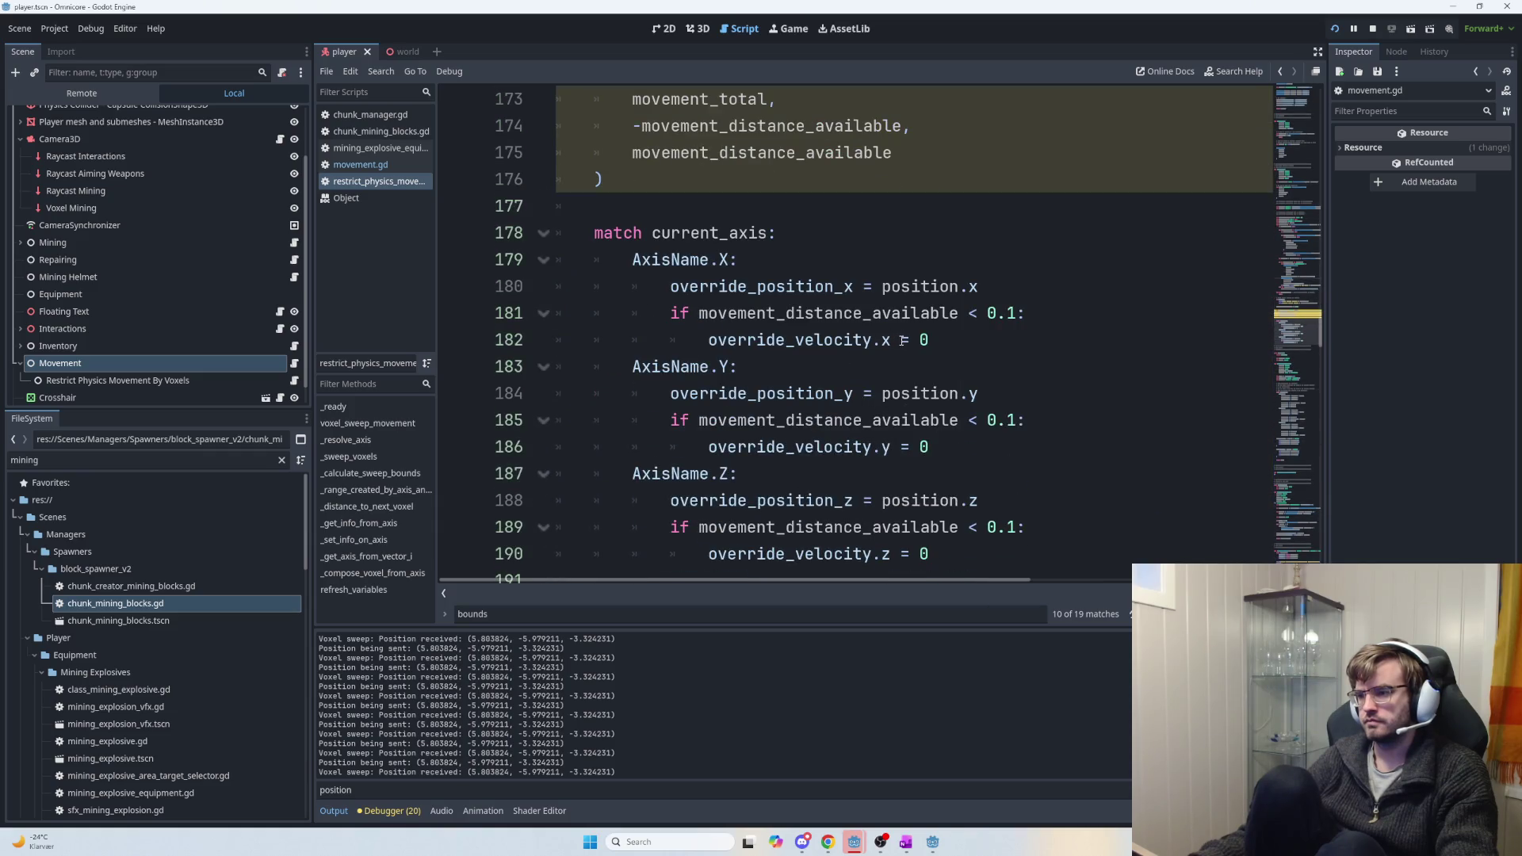
scroll(836, 369, "up", 1)
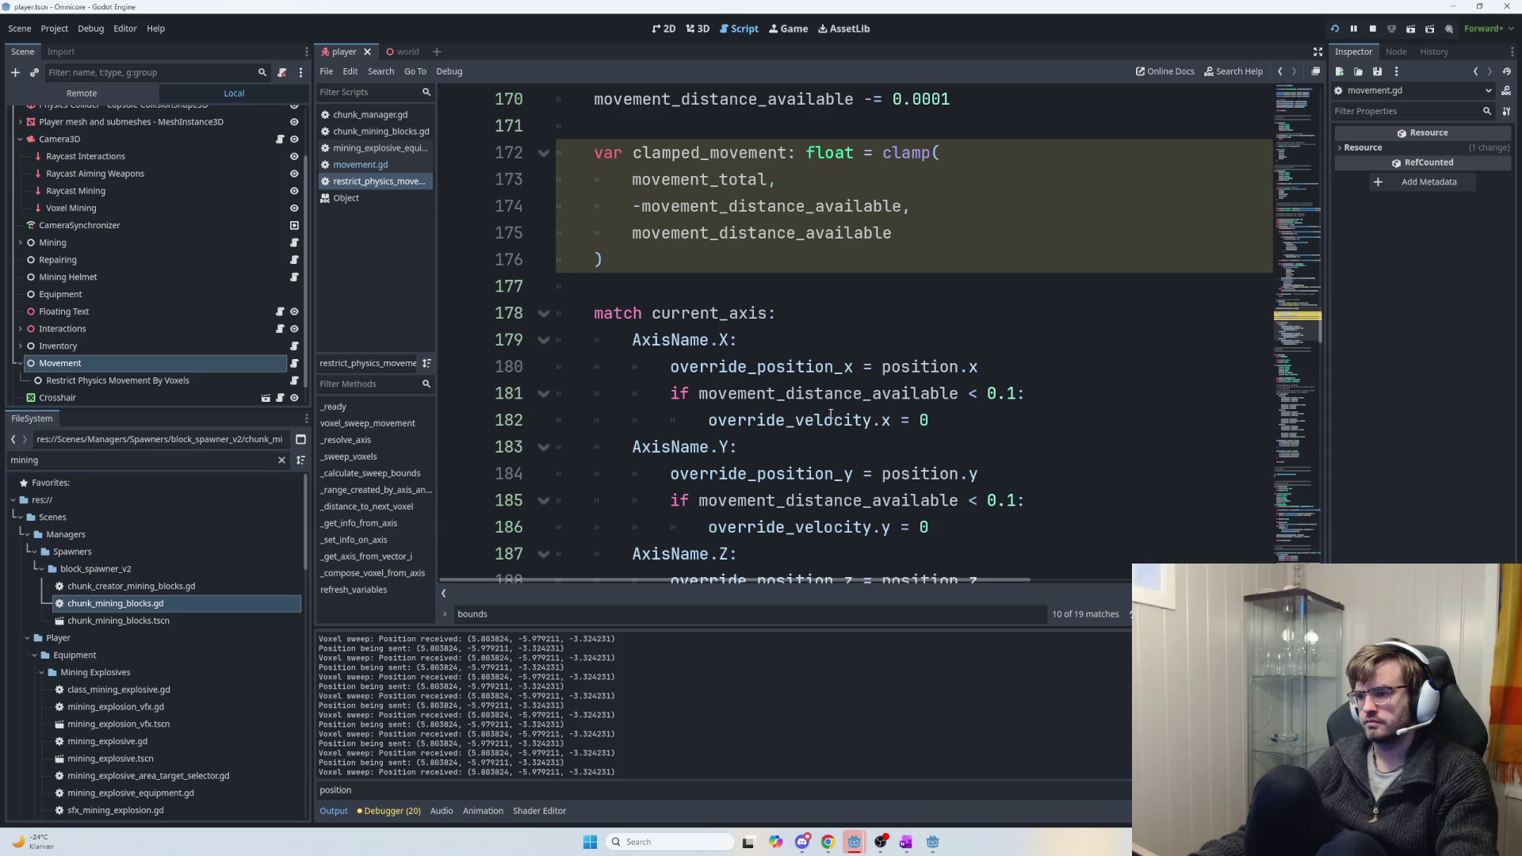
left_click_drag(896, 423, 708, 421)
left_click(727, 420)
double_click(918, 368)
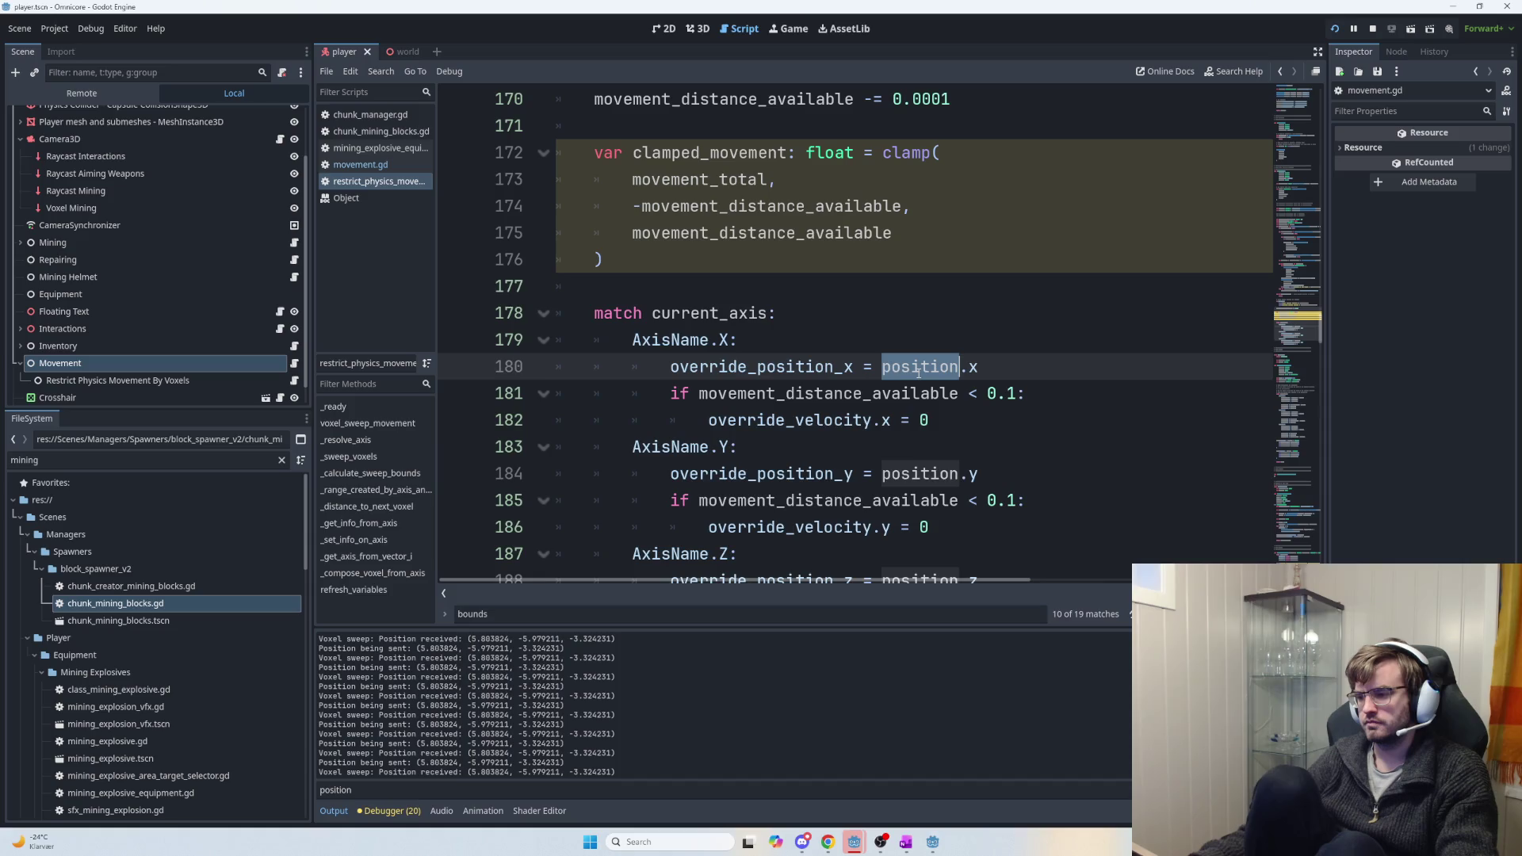
type("target")
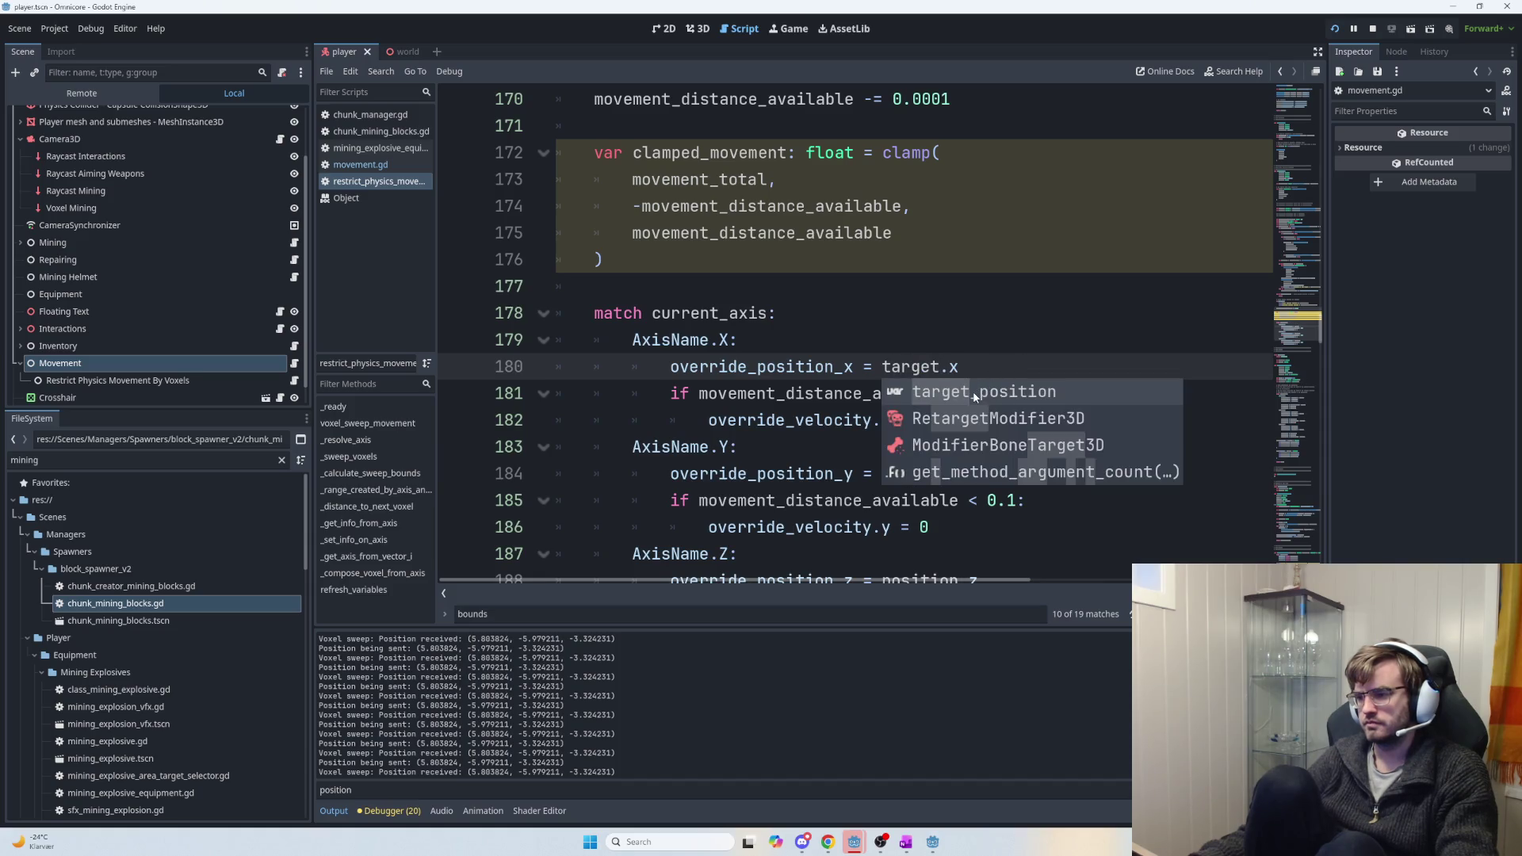
key("Return")
key("F5")
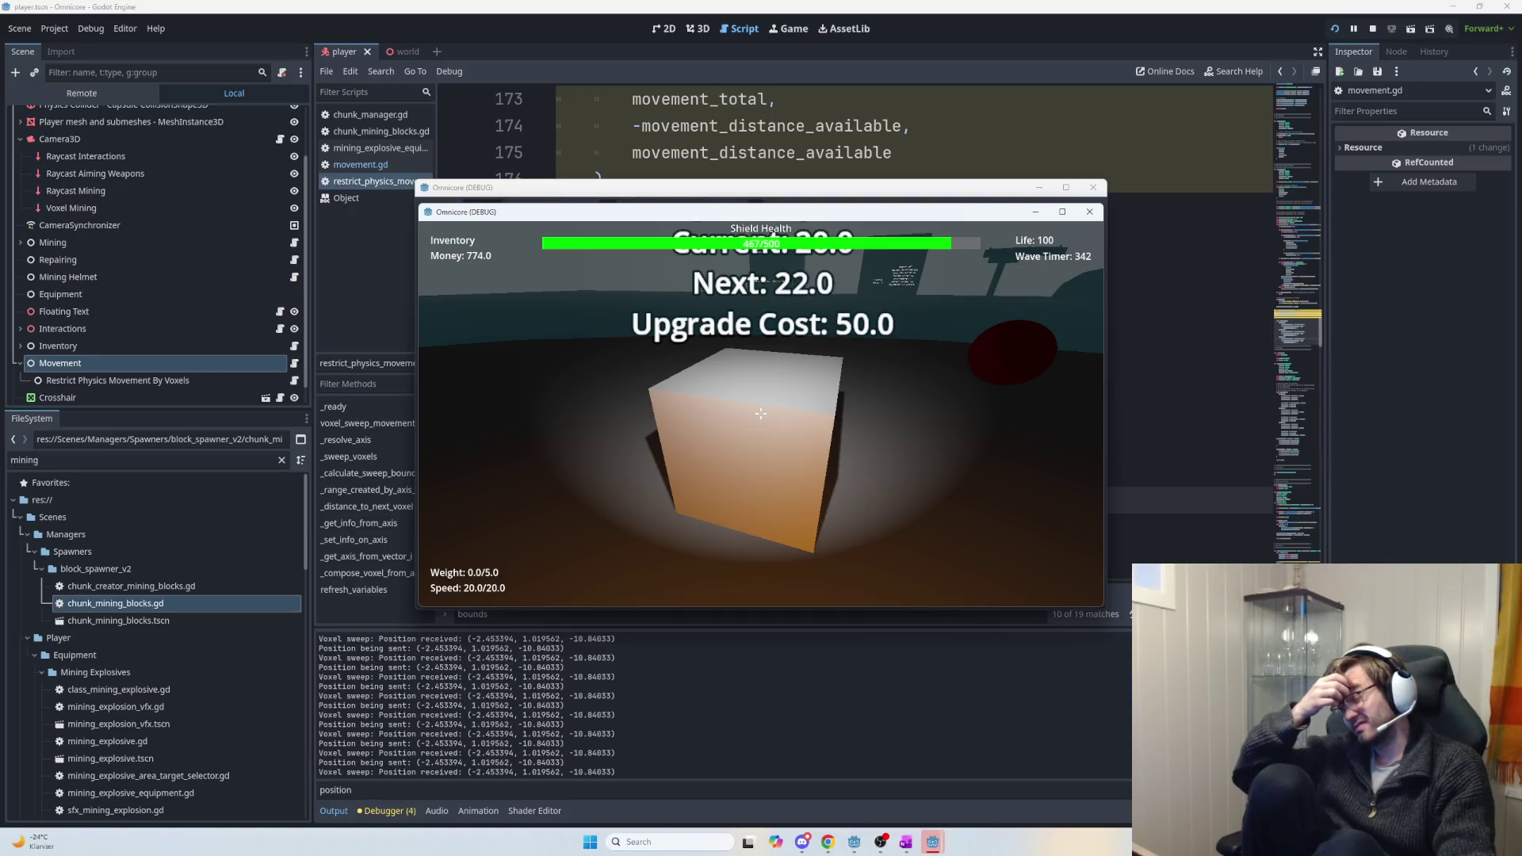
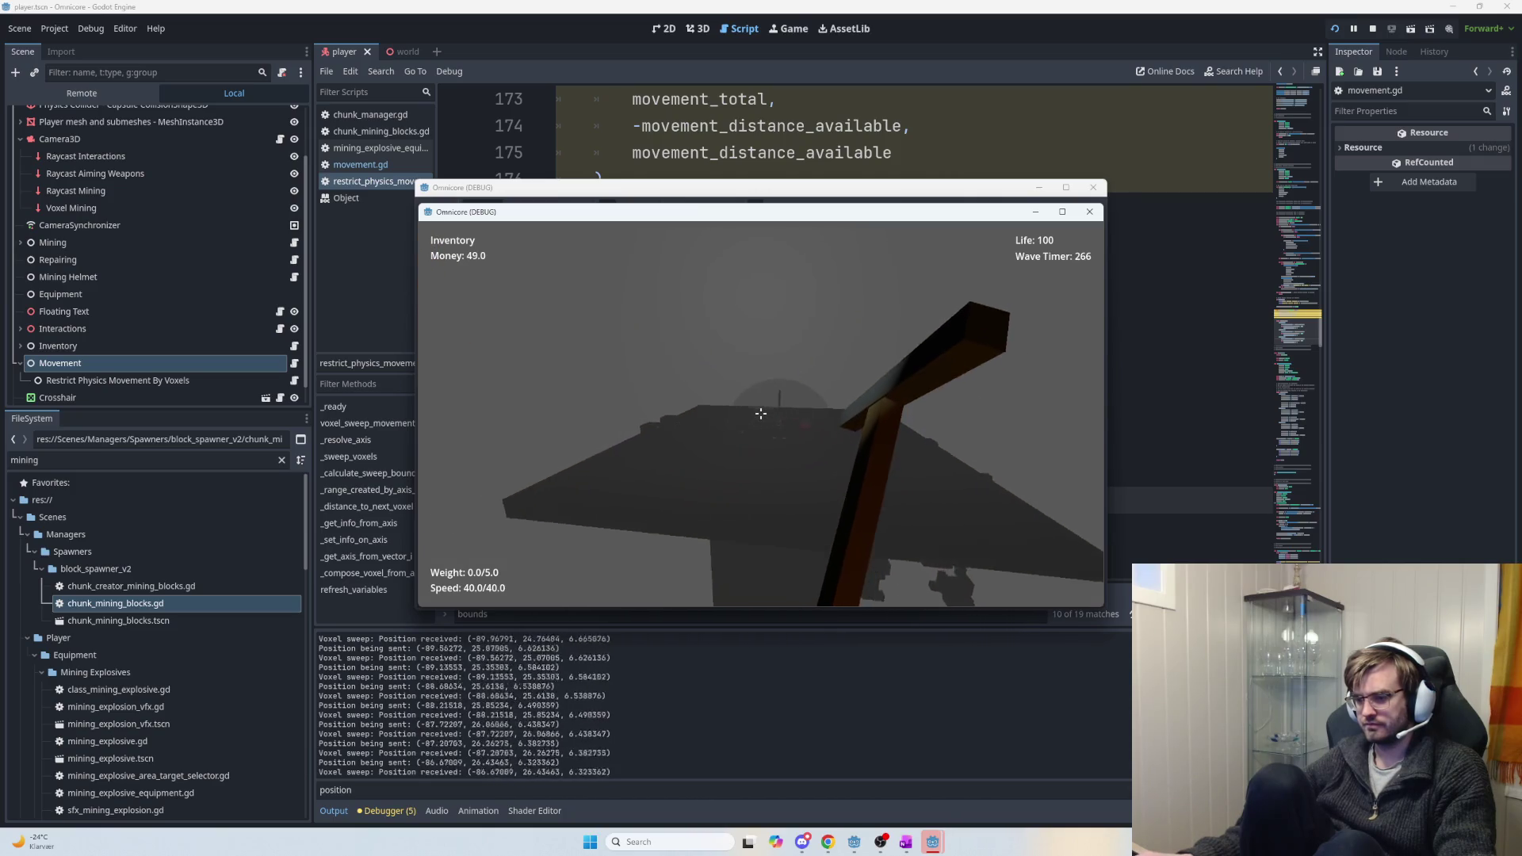
Relaunch the game and buy five jetpack speed upgrades.
key("F5")
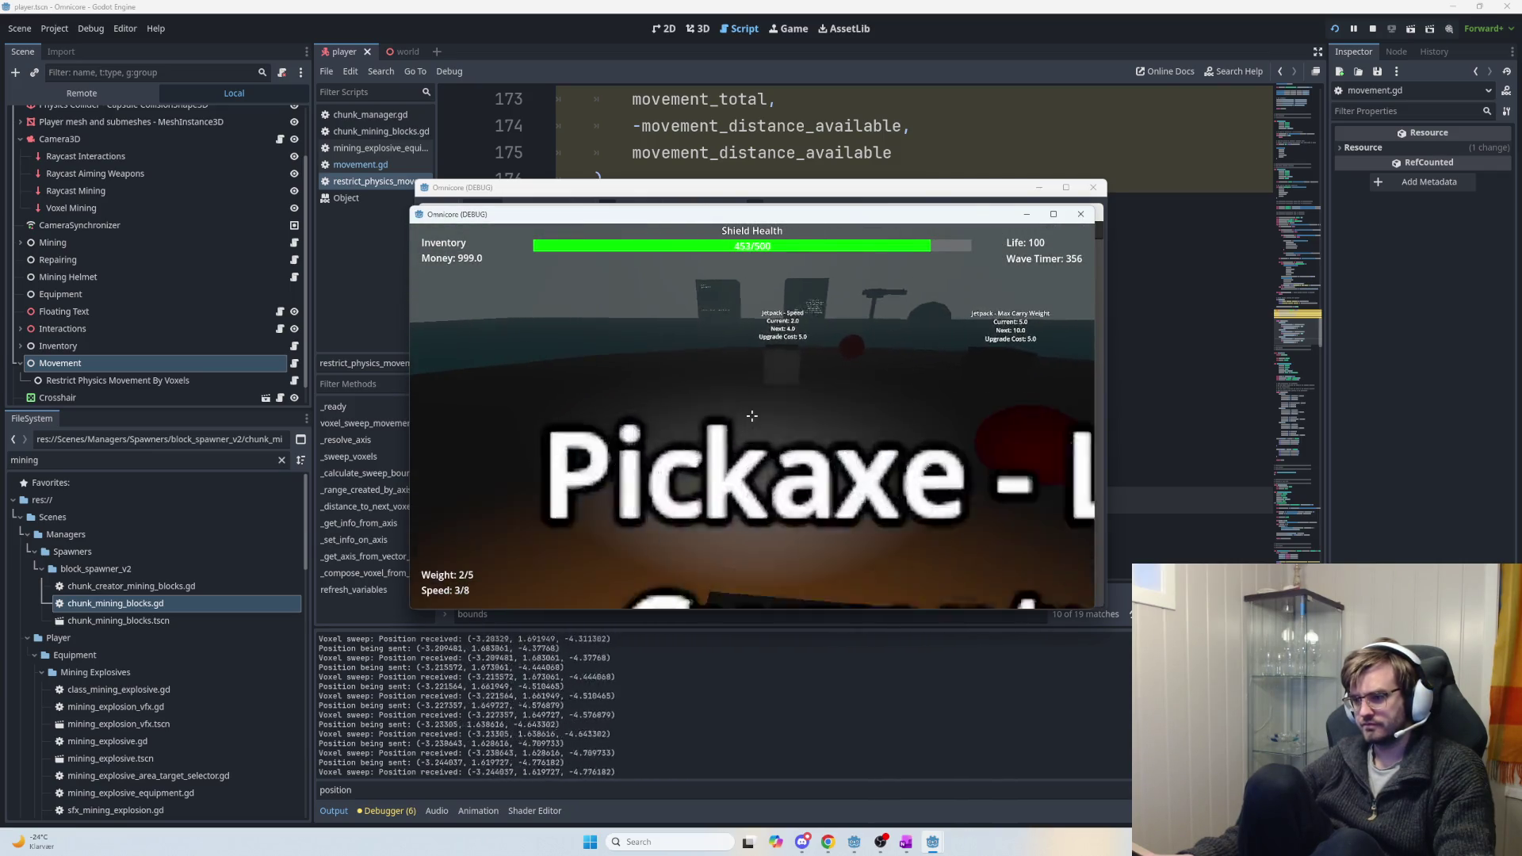
left_click(751, 415)
left_click(752, 415)
left_click(752, 415)
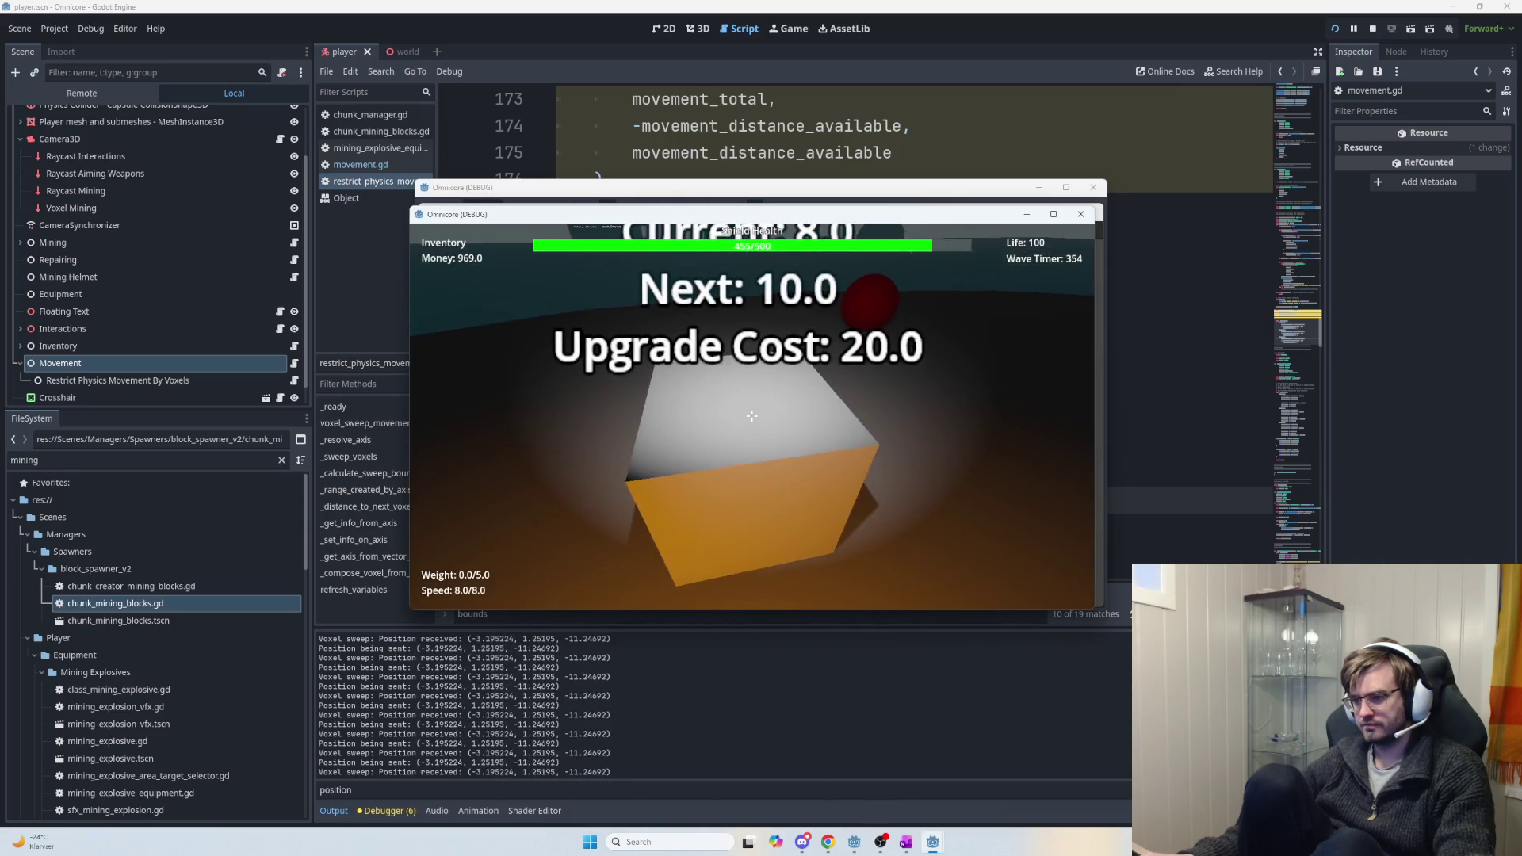
left_click(752, 416)
left_click(751, 416)
left_click(752, 415)
left_click(752, 416)
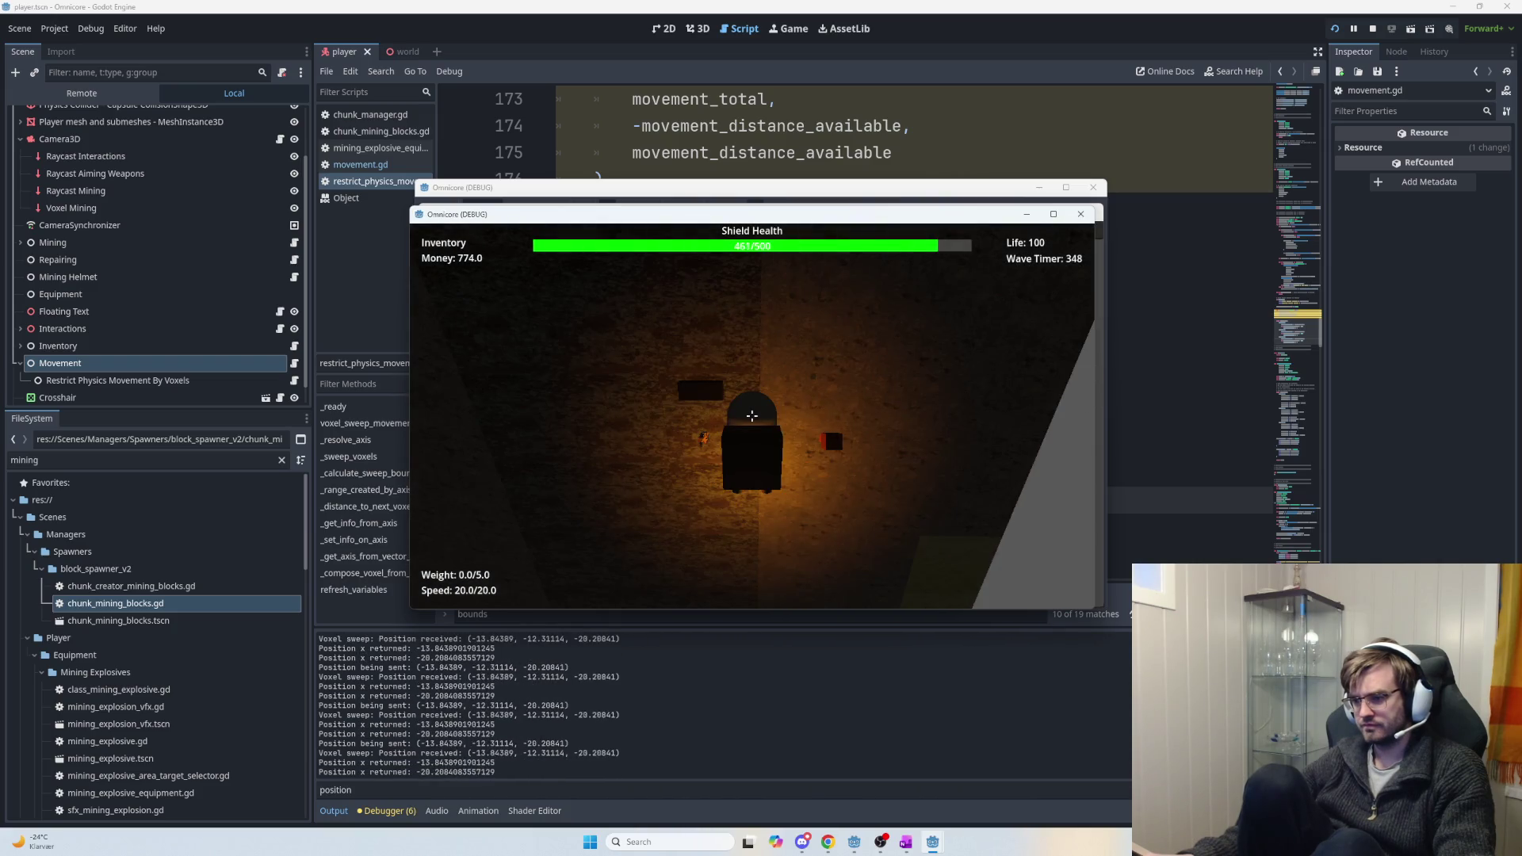
Walk the player between the lit chamber and the grey area, then stop the game.
key("w")
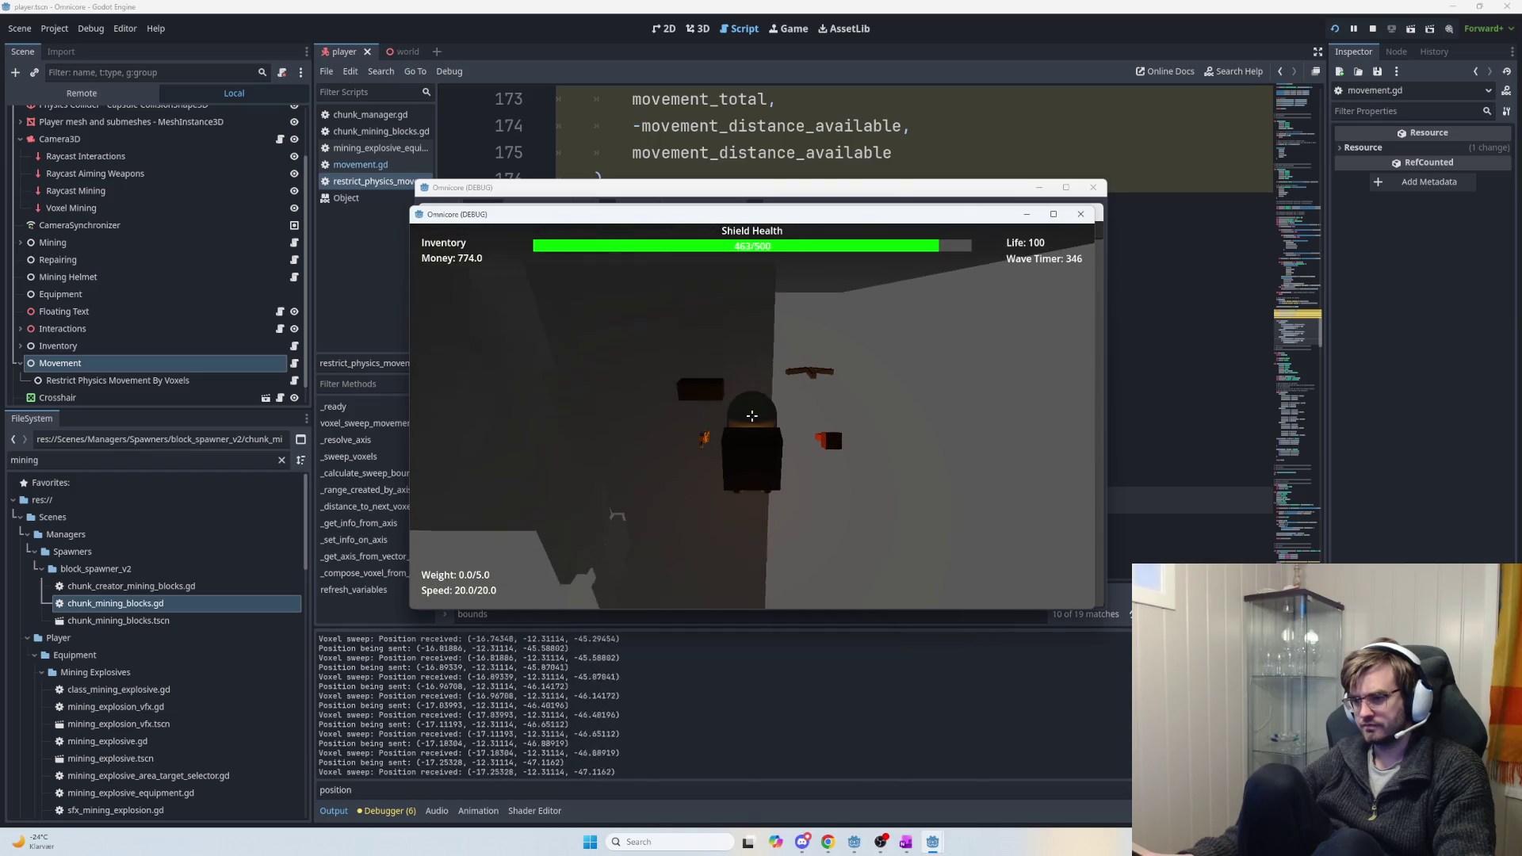
key("w")
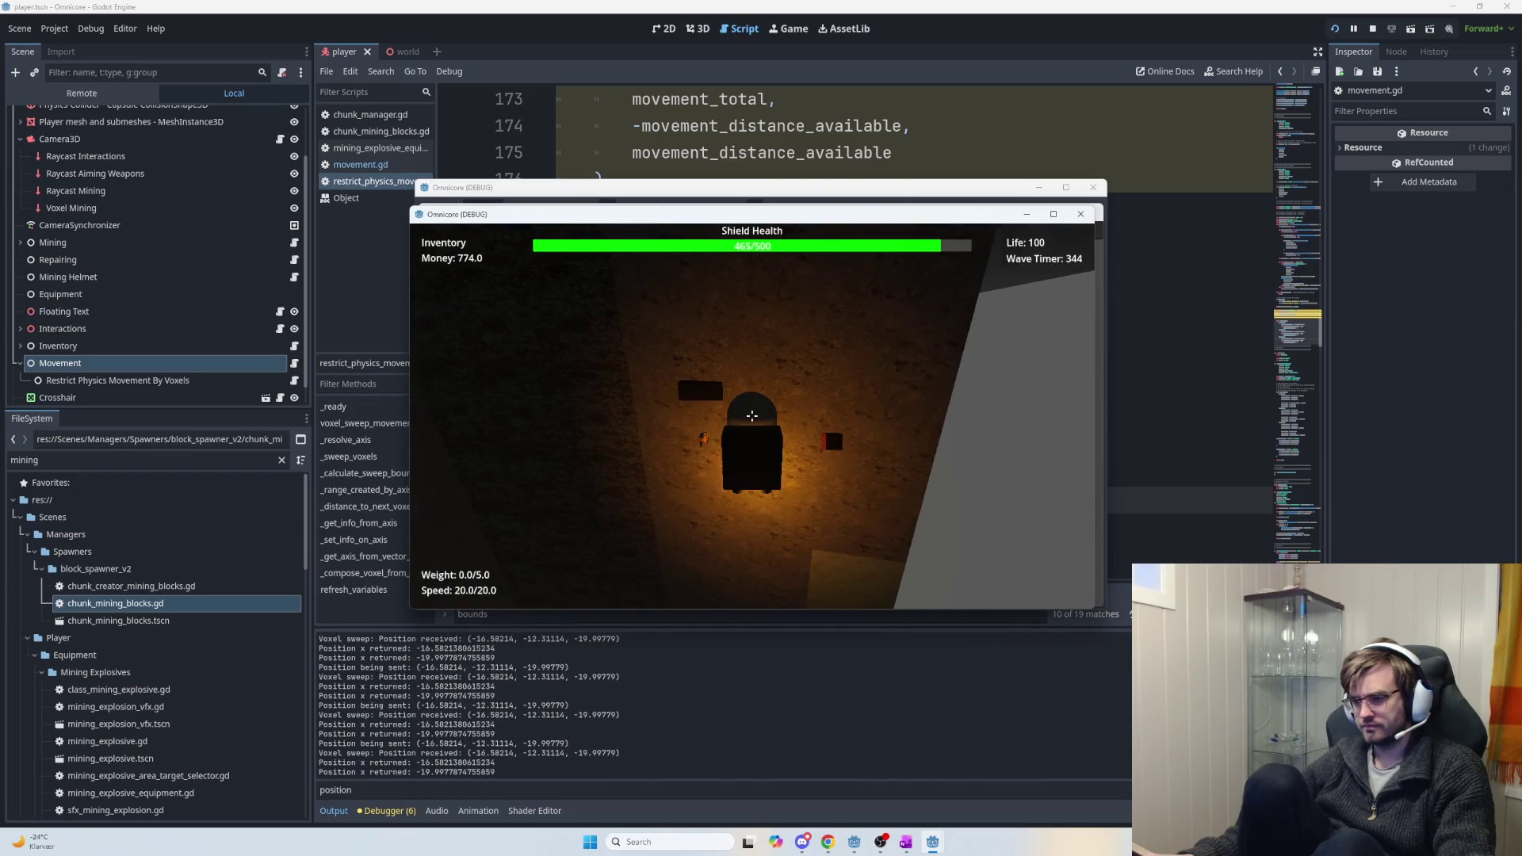
key("w")
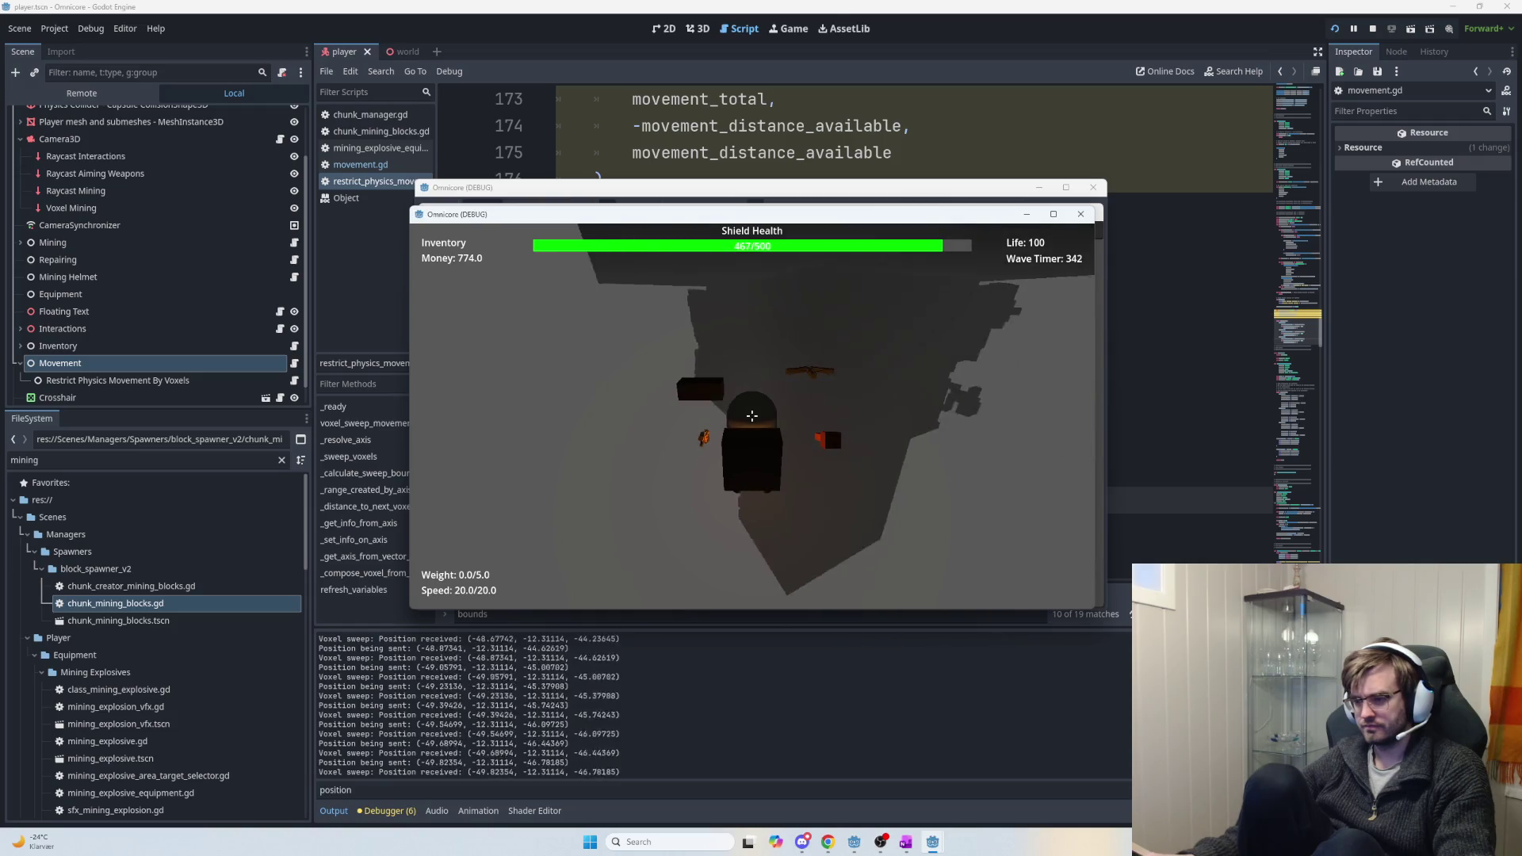
key("s")
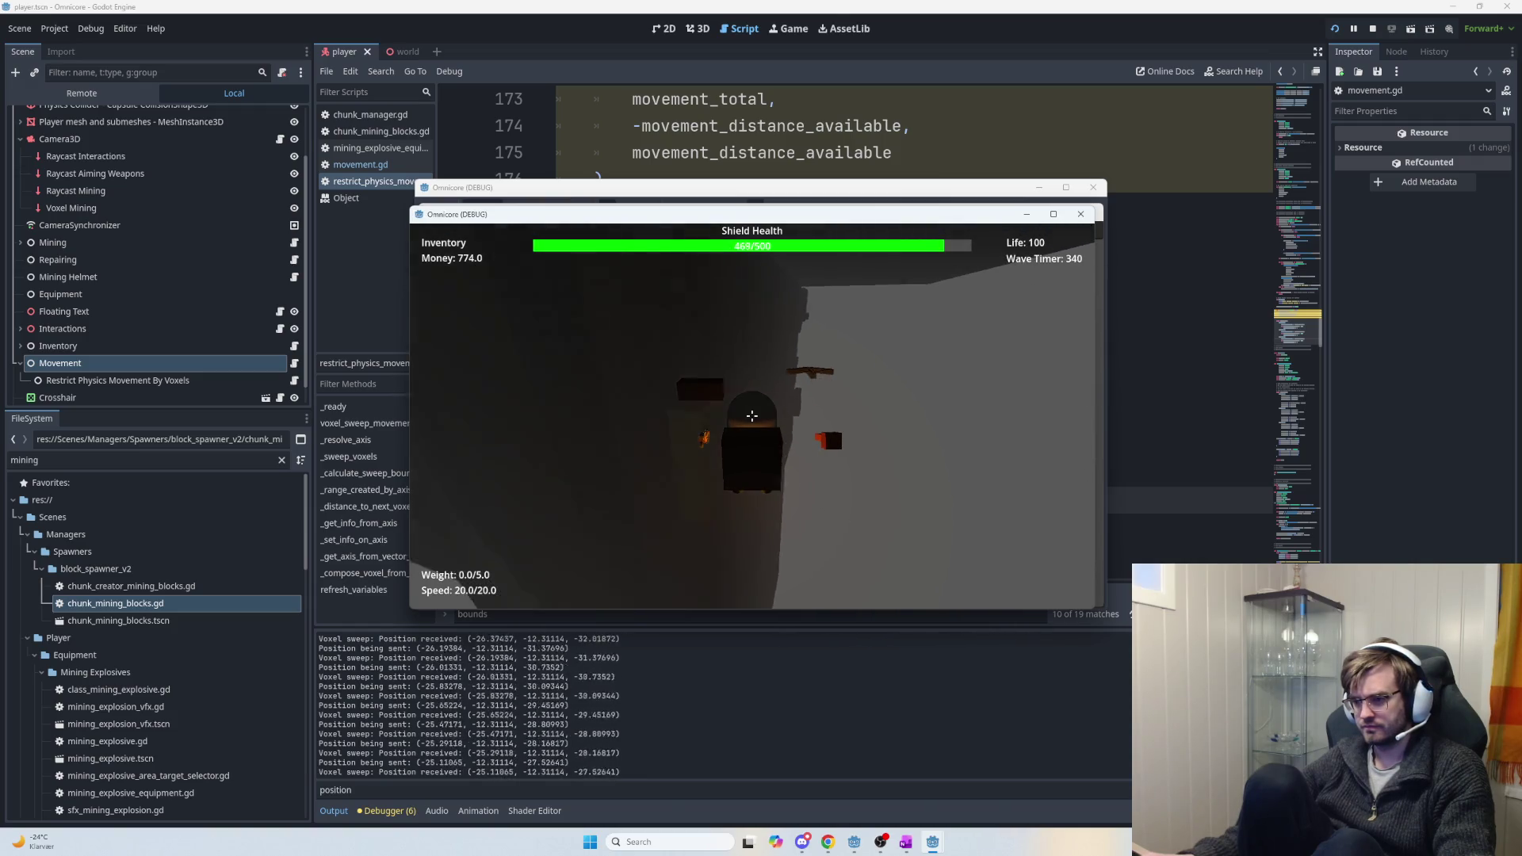
key("a")
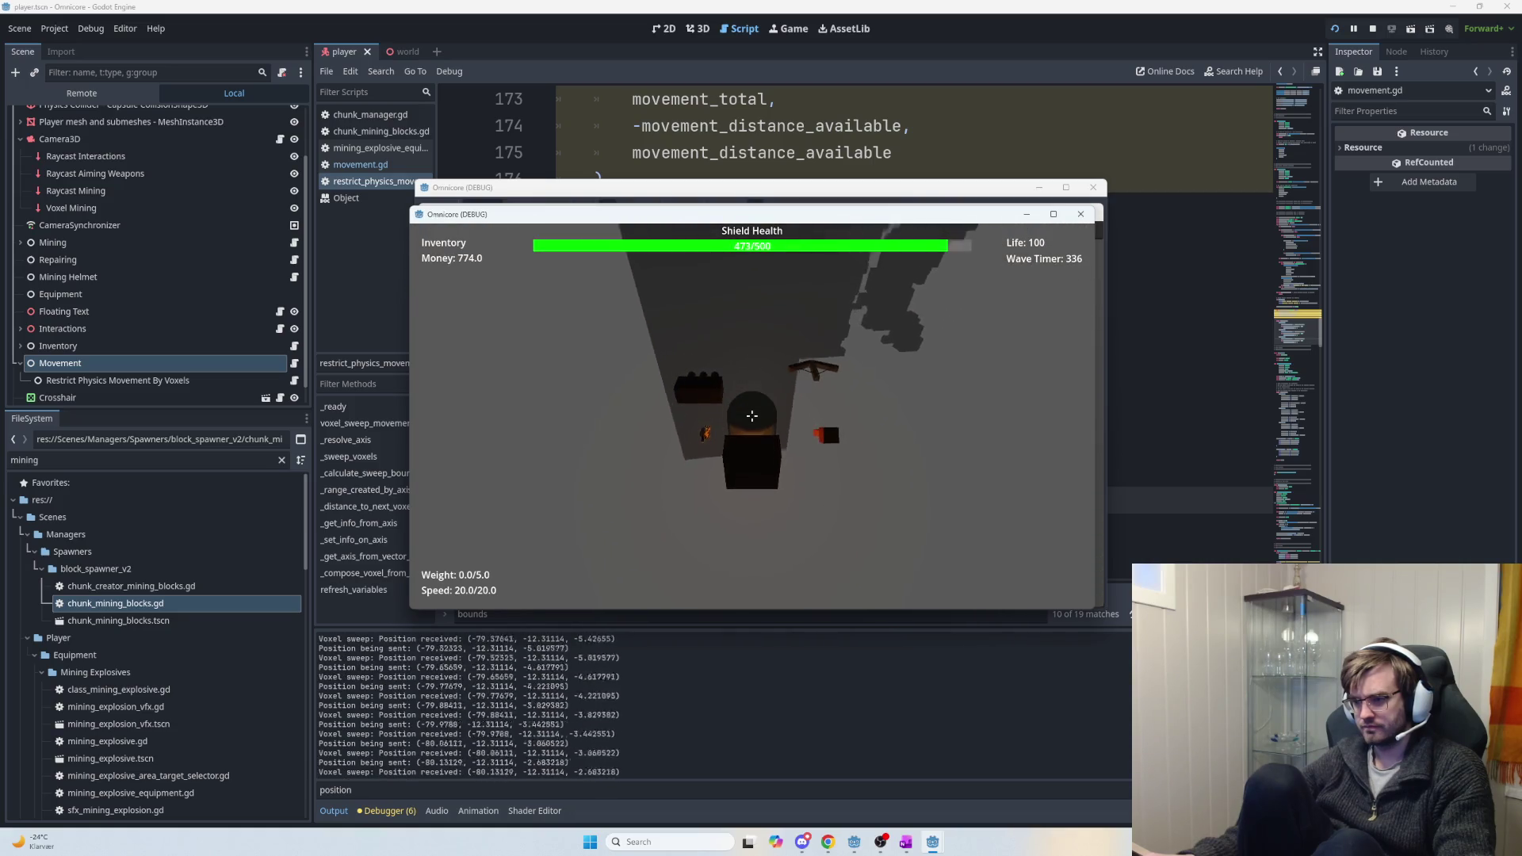
key("d")
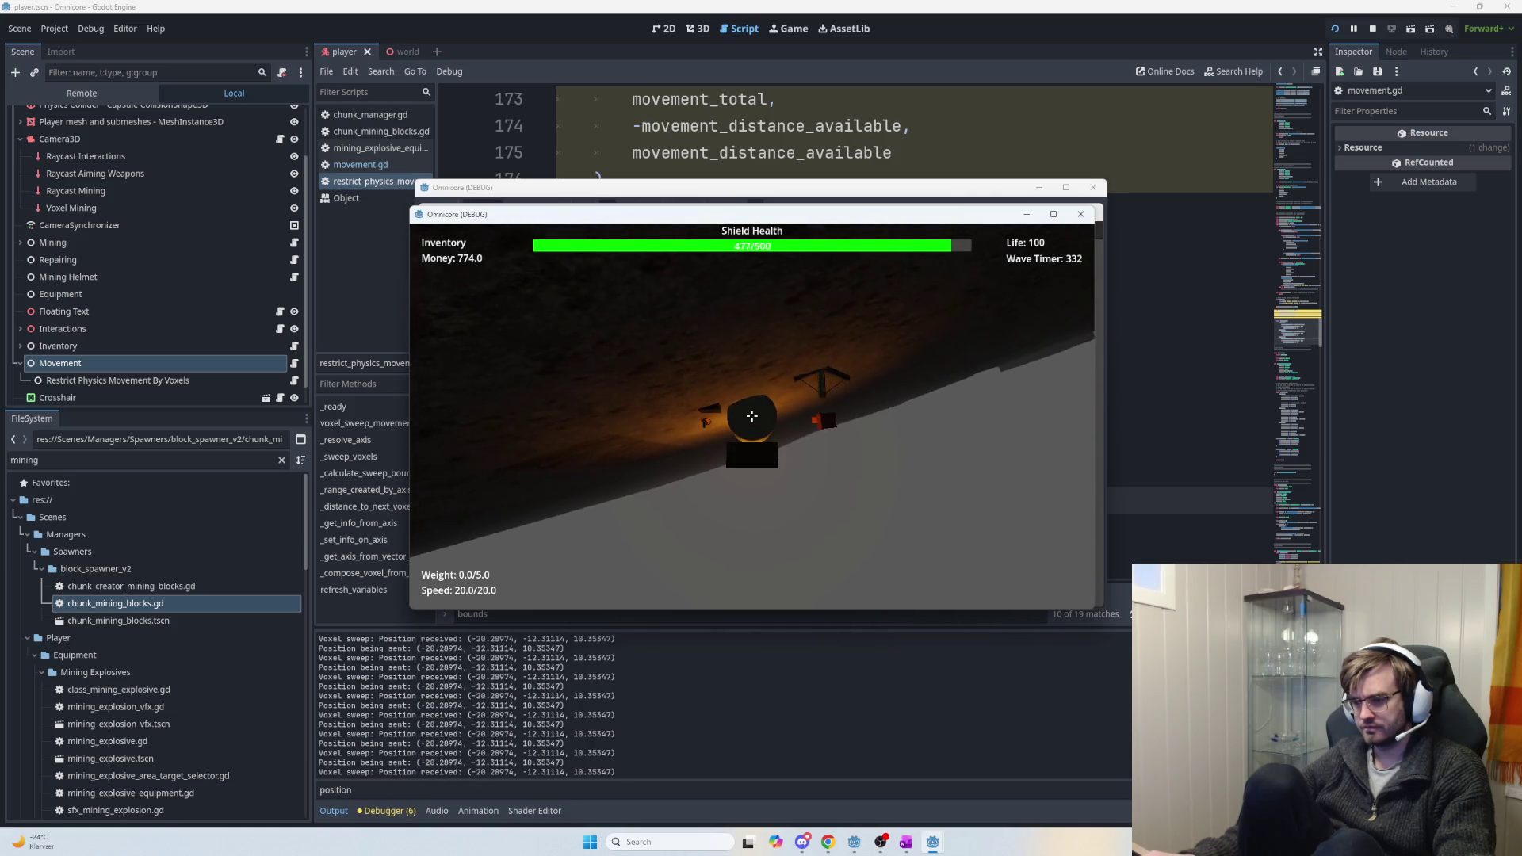
key("d")
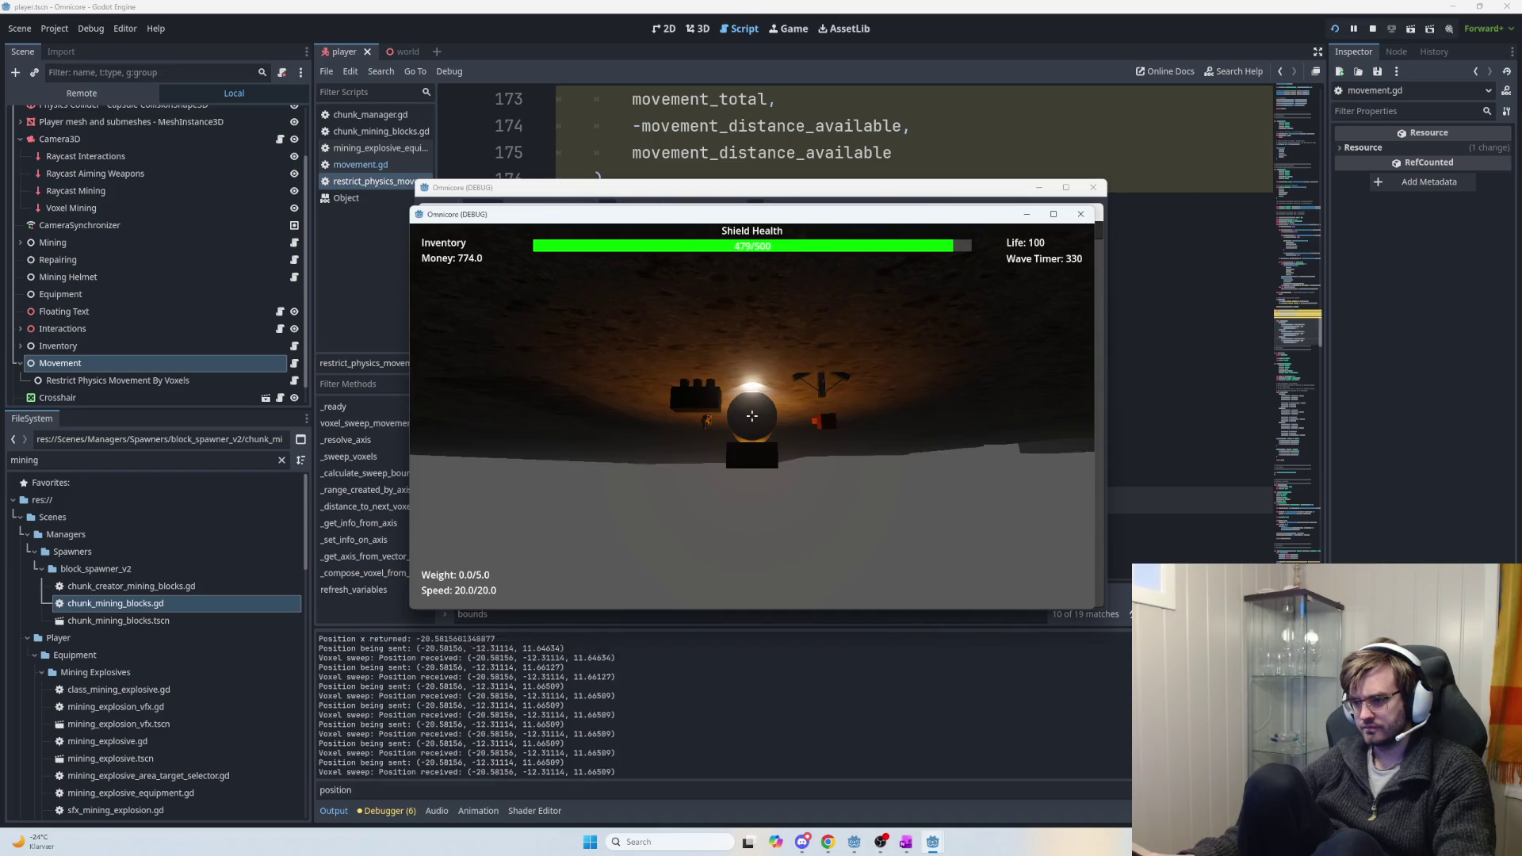
key("a")
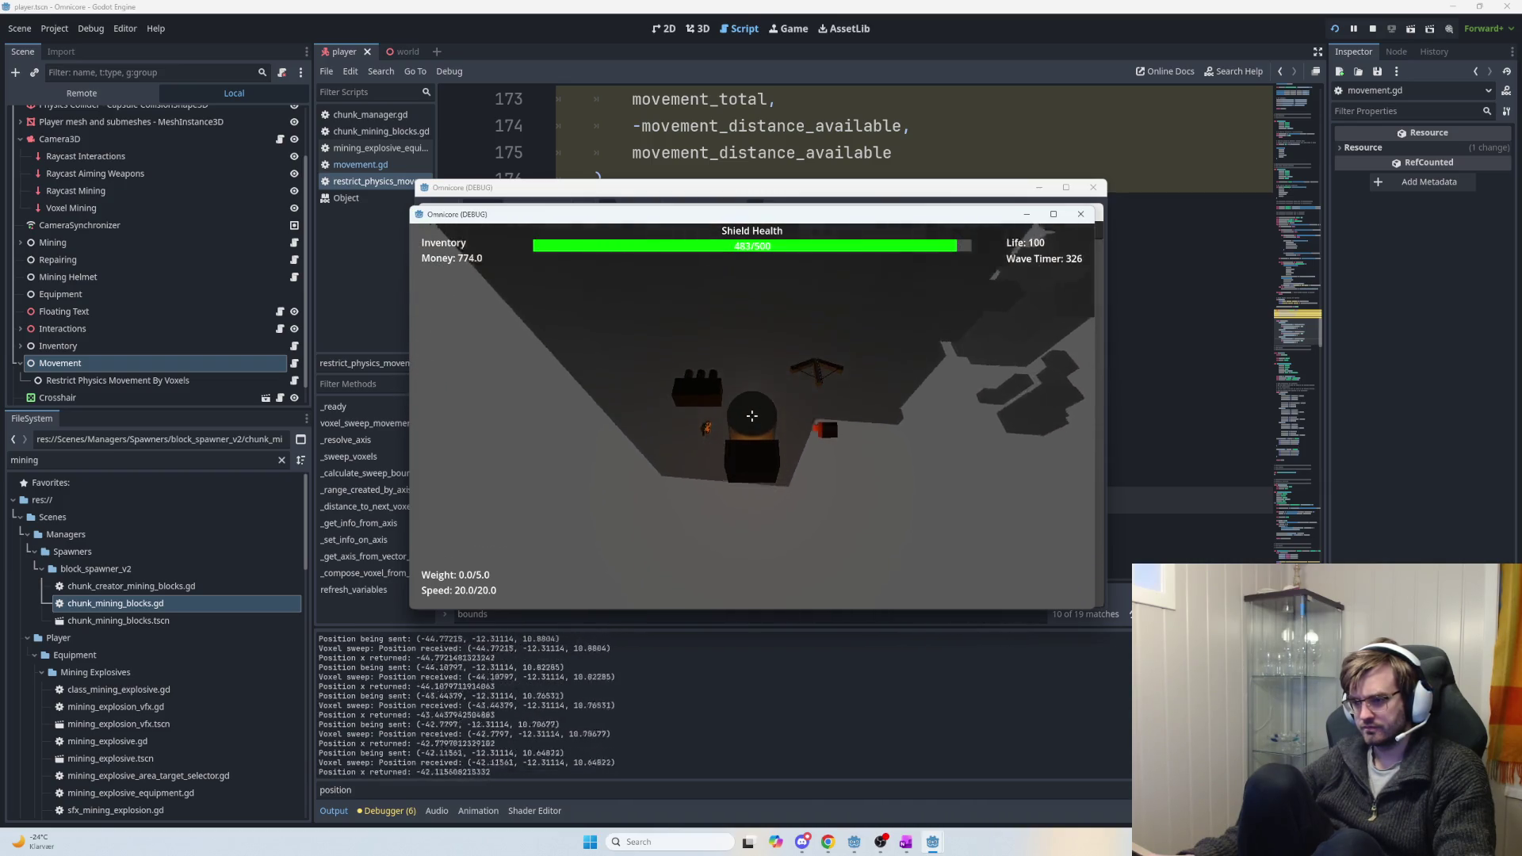
key("d")
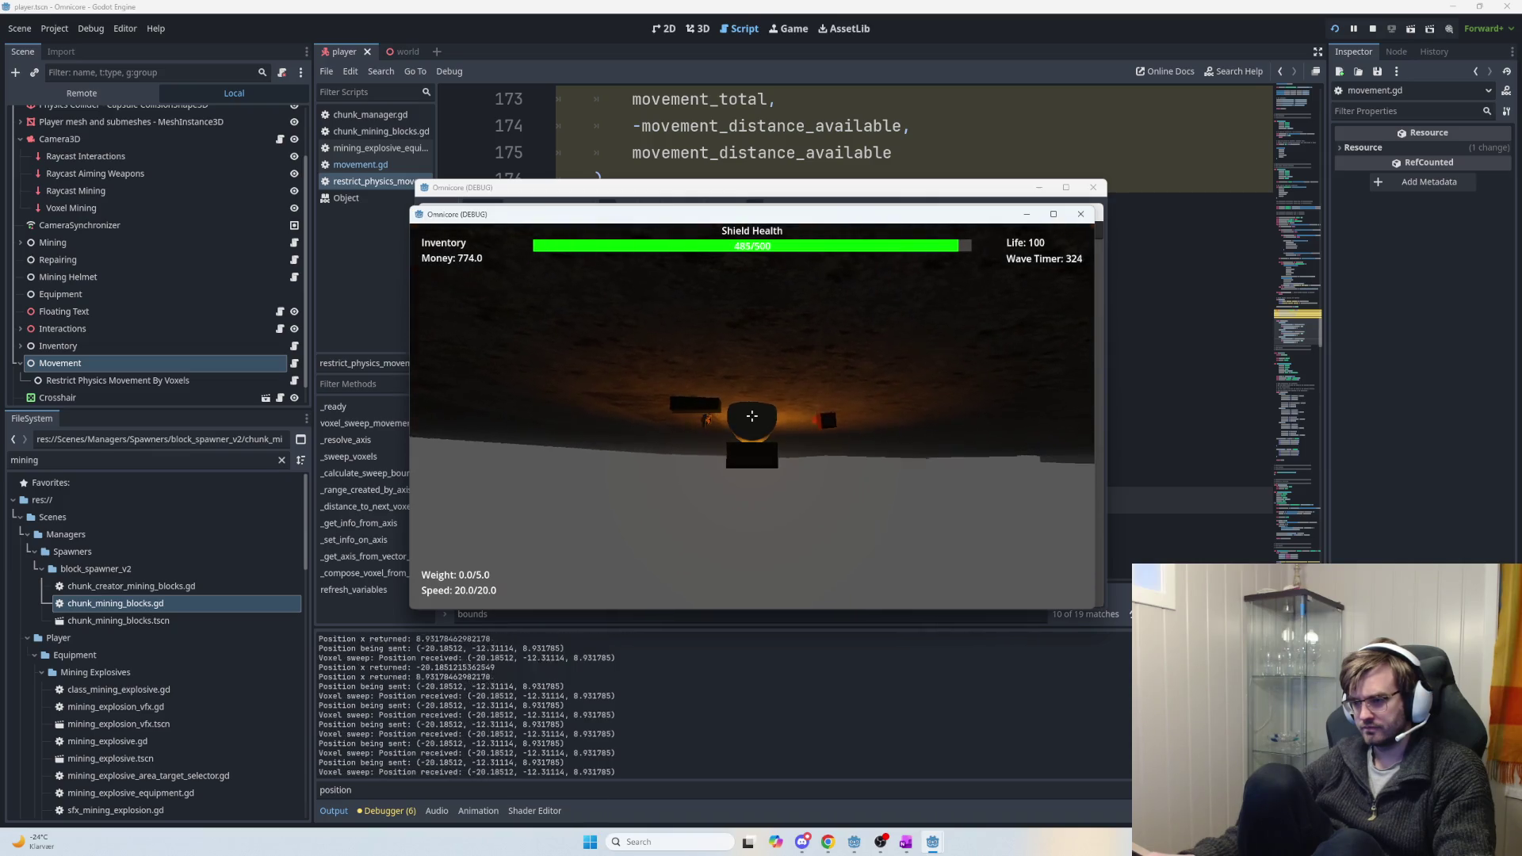
key("a")
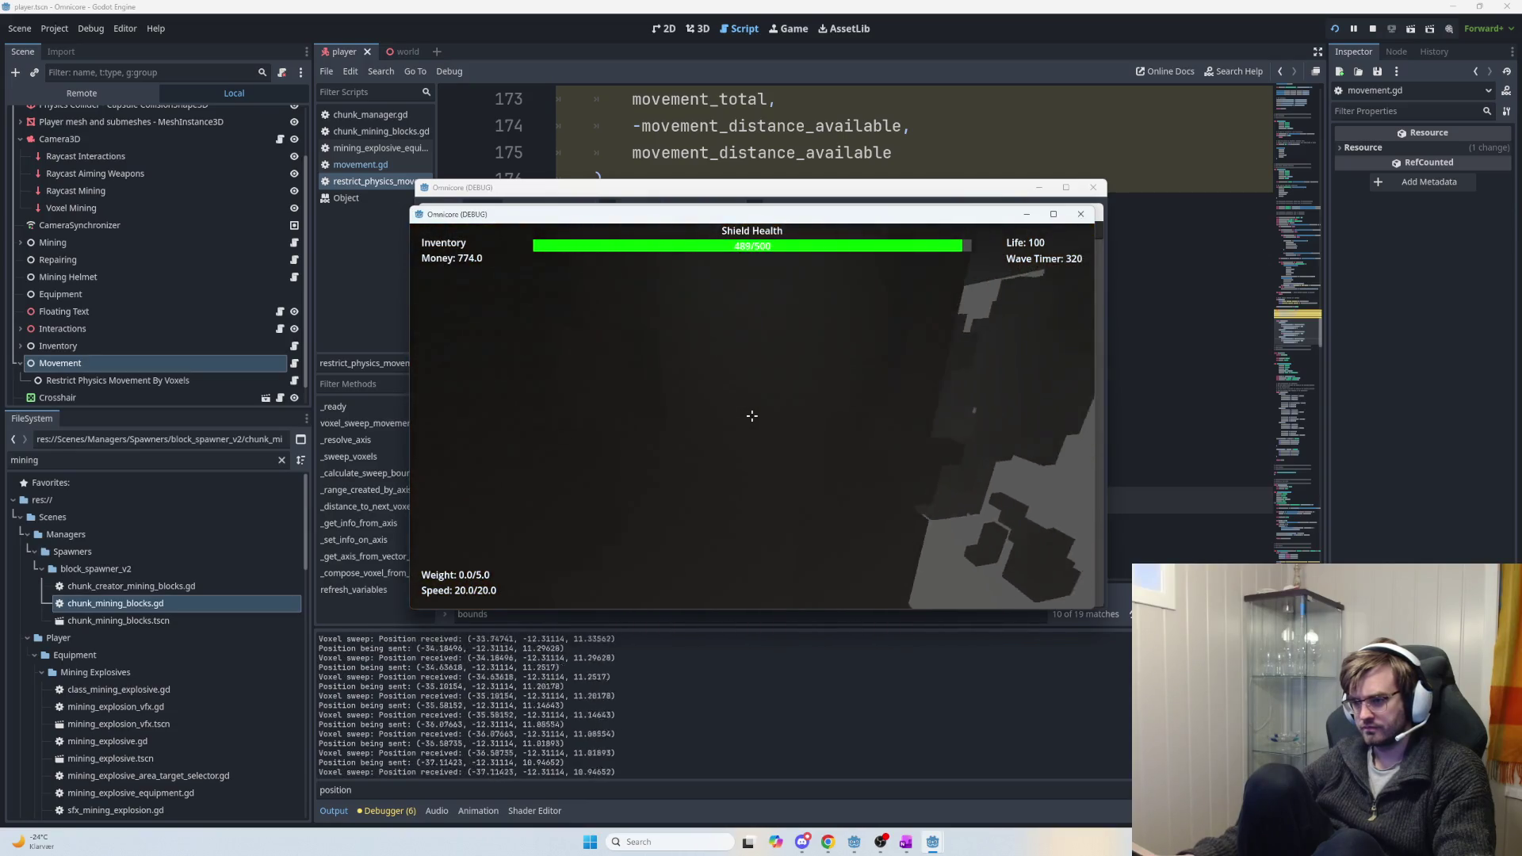
key("d")
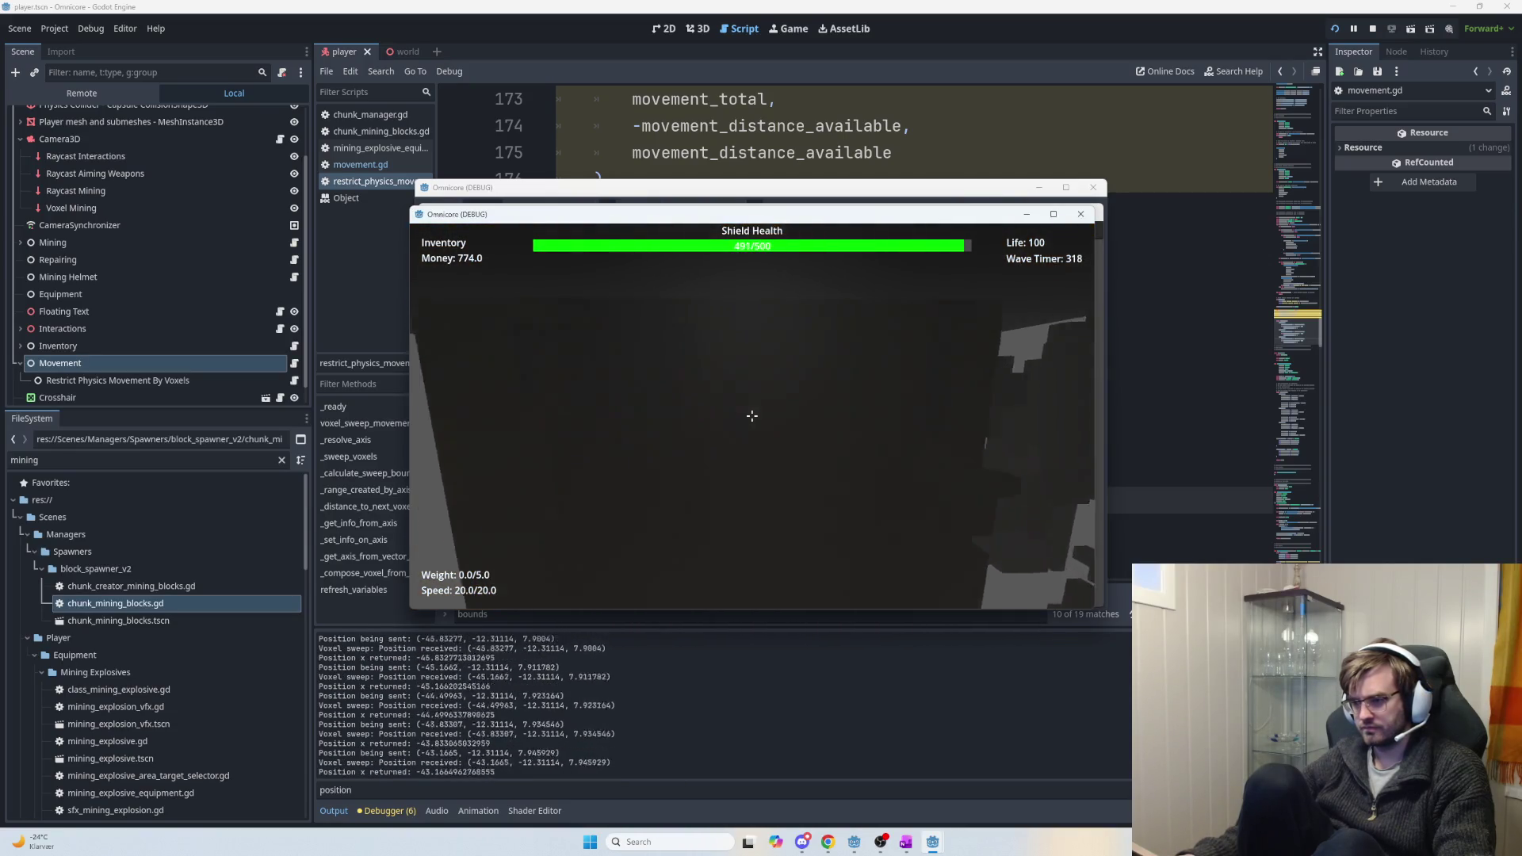
key("d")
key("a")
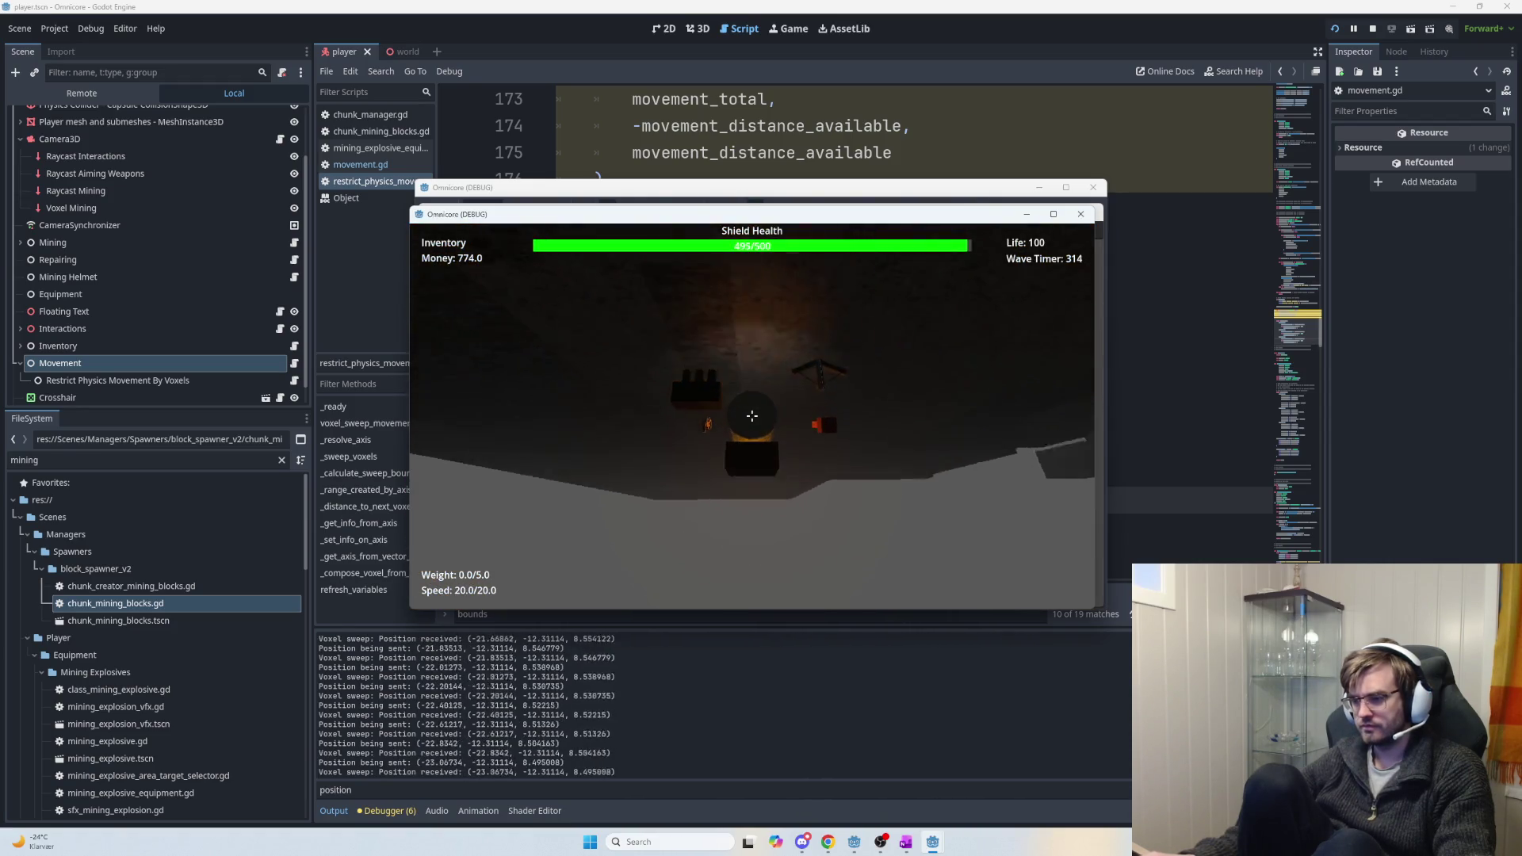
key("a")
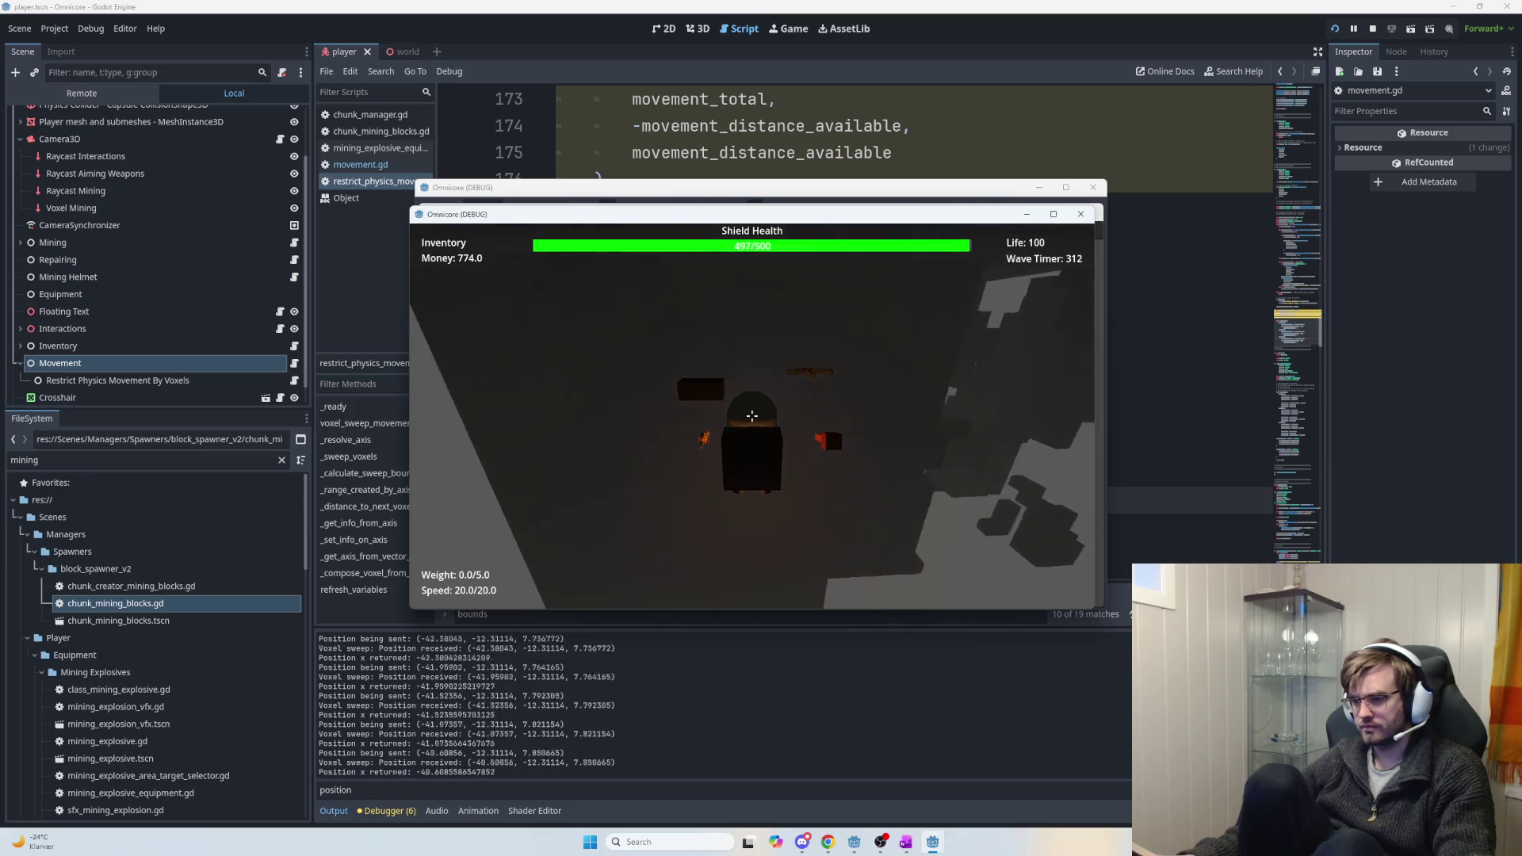
key("d")
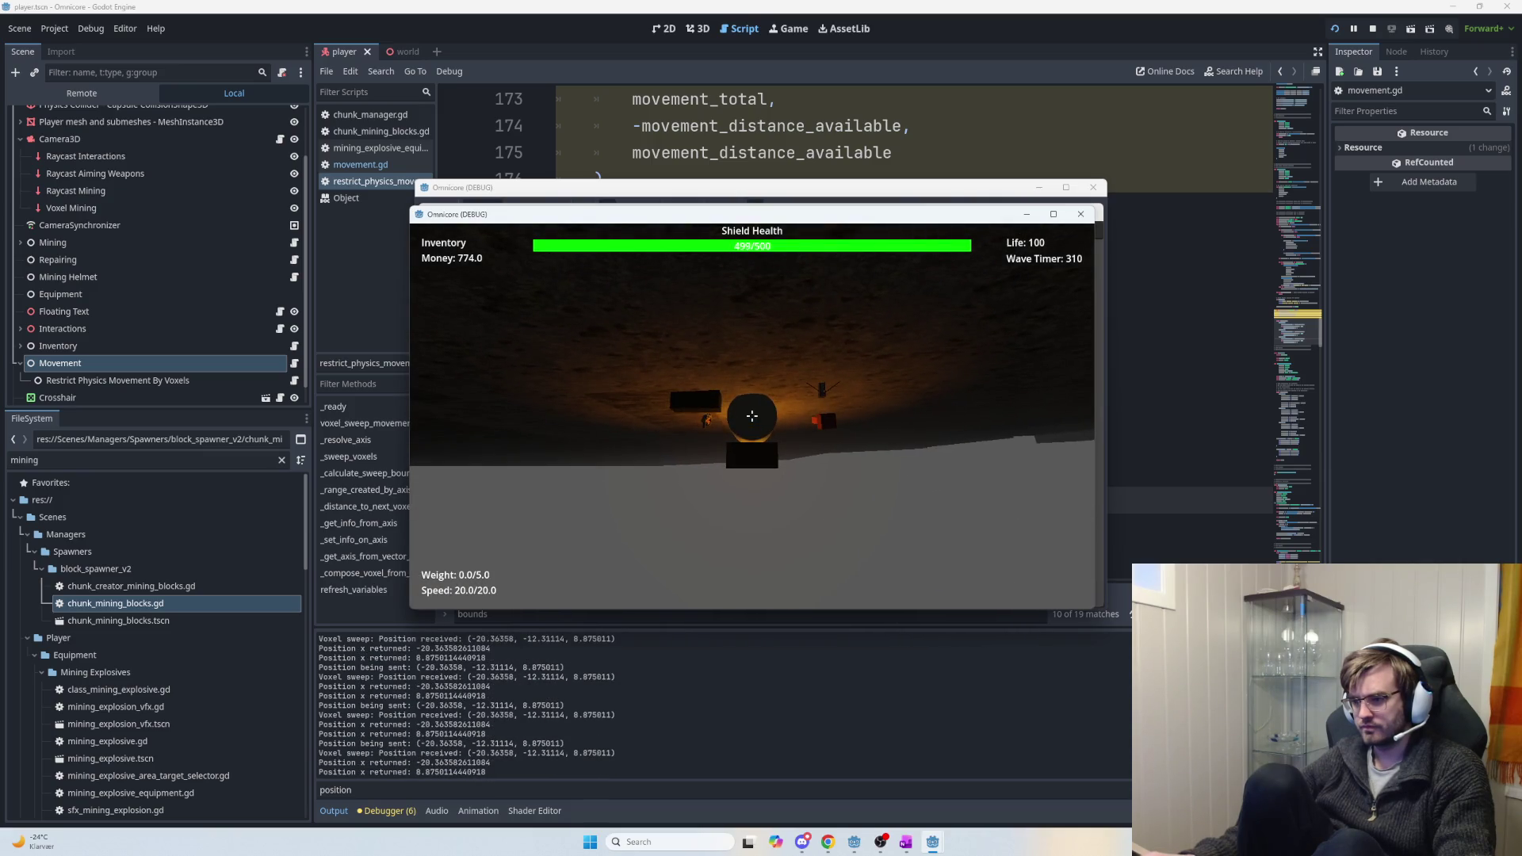
key("d")
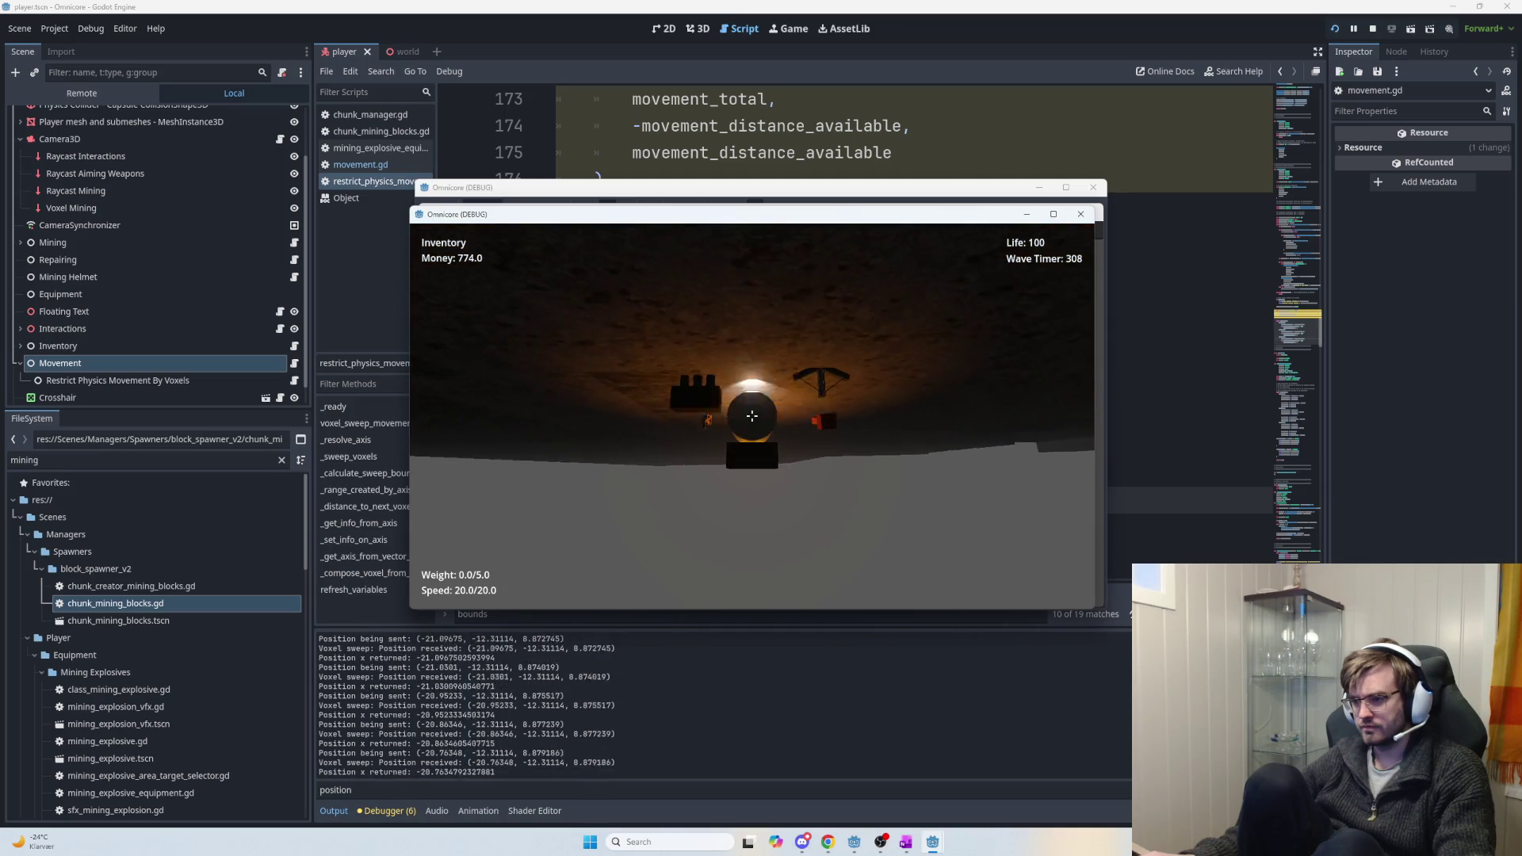
key("Escape")
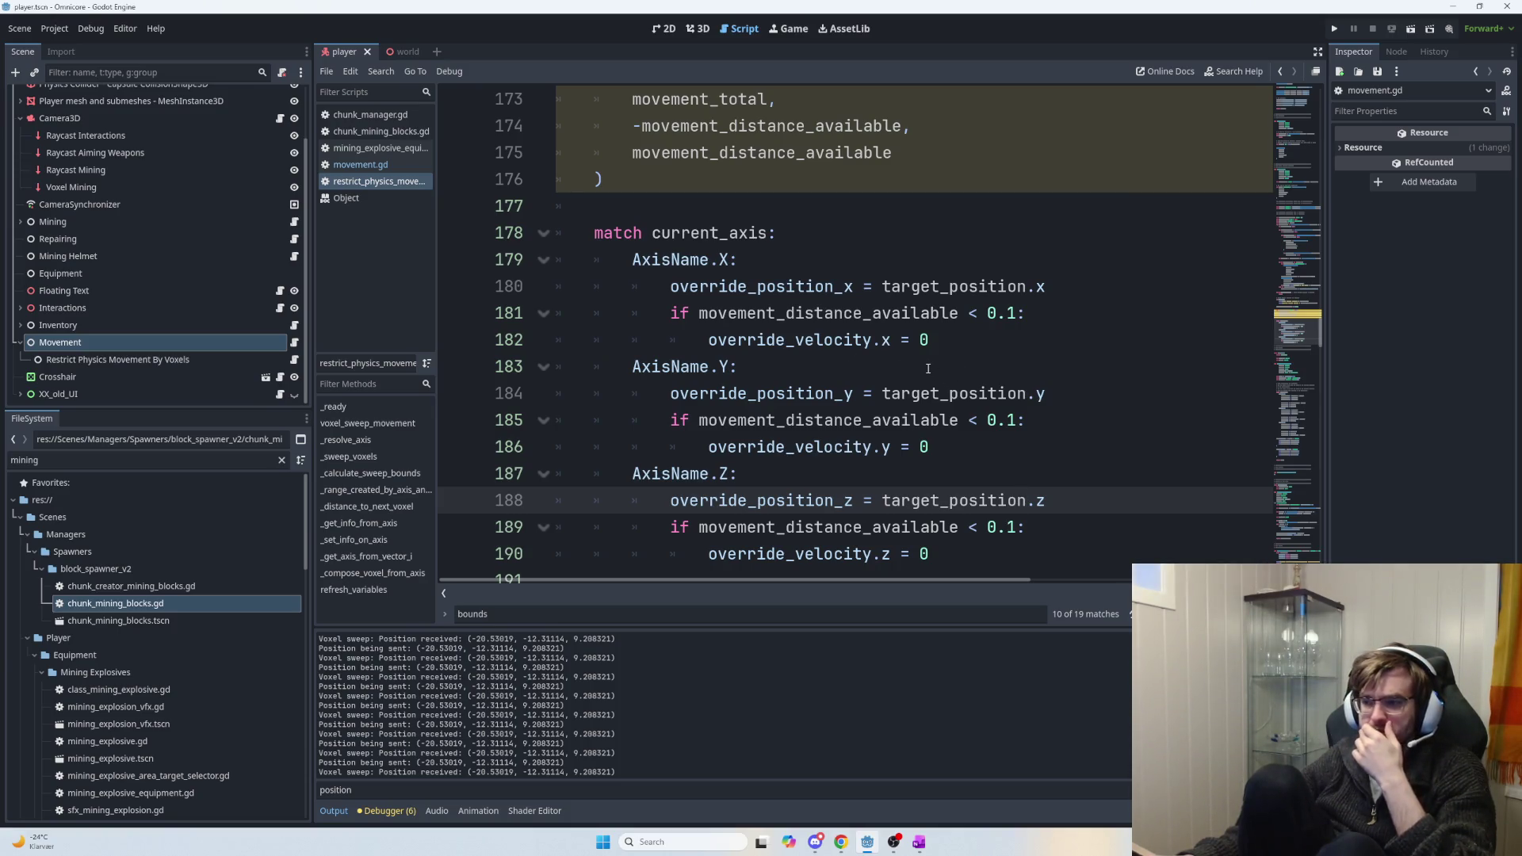
Inspect the x velocity reset and where target_position is used in the match block.
left_click_drag(944, 341, 820, 341)
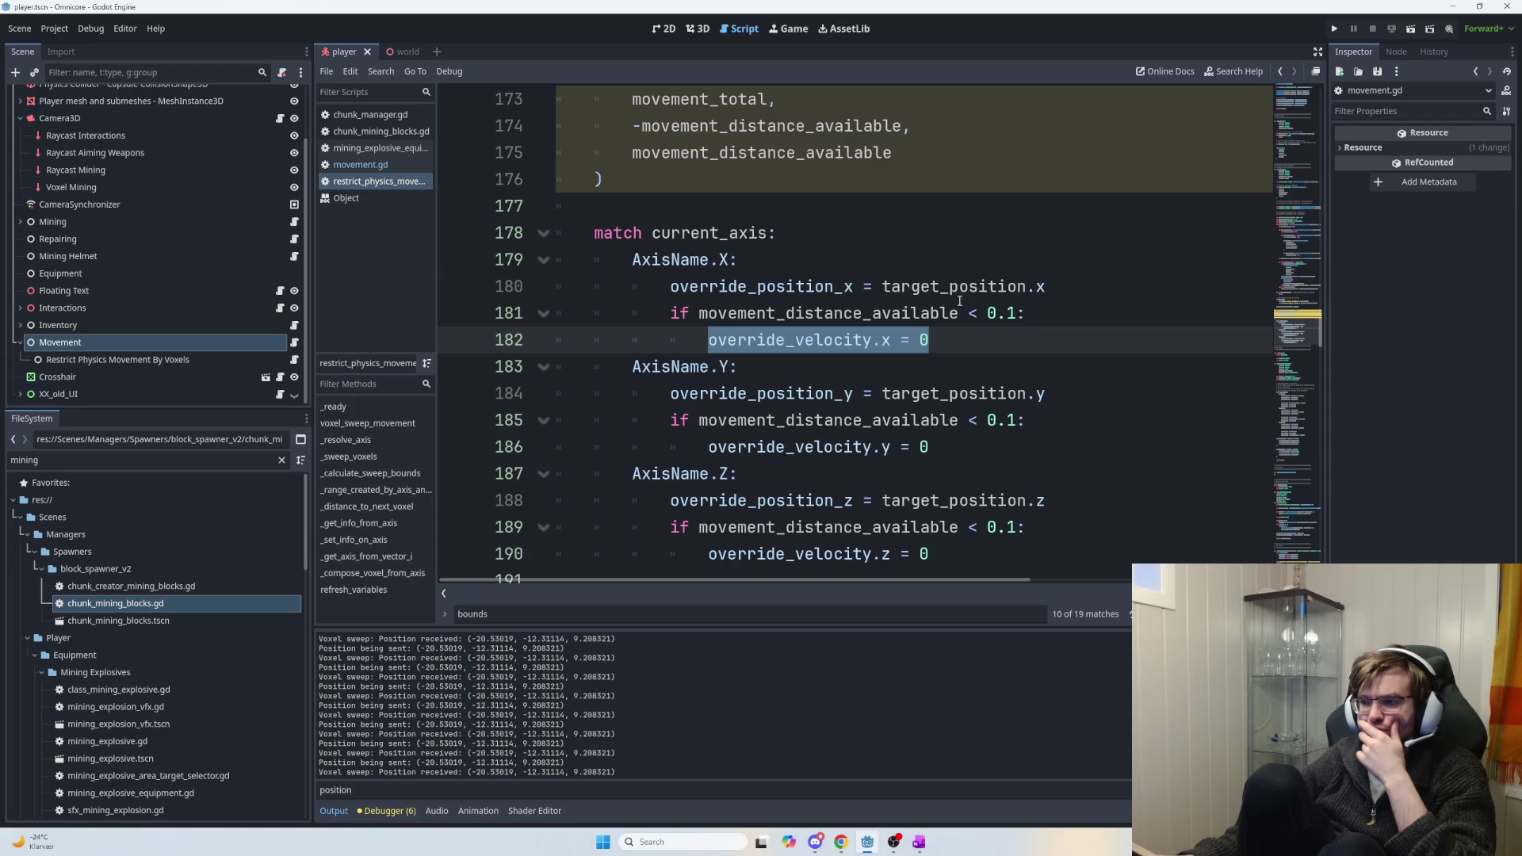
double_click(991, 287)
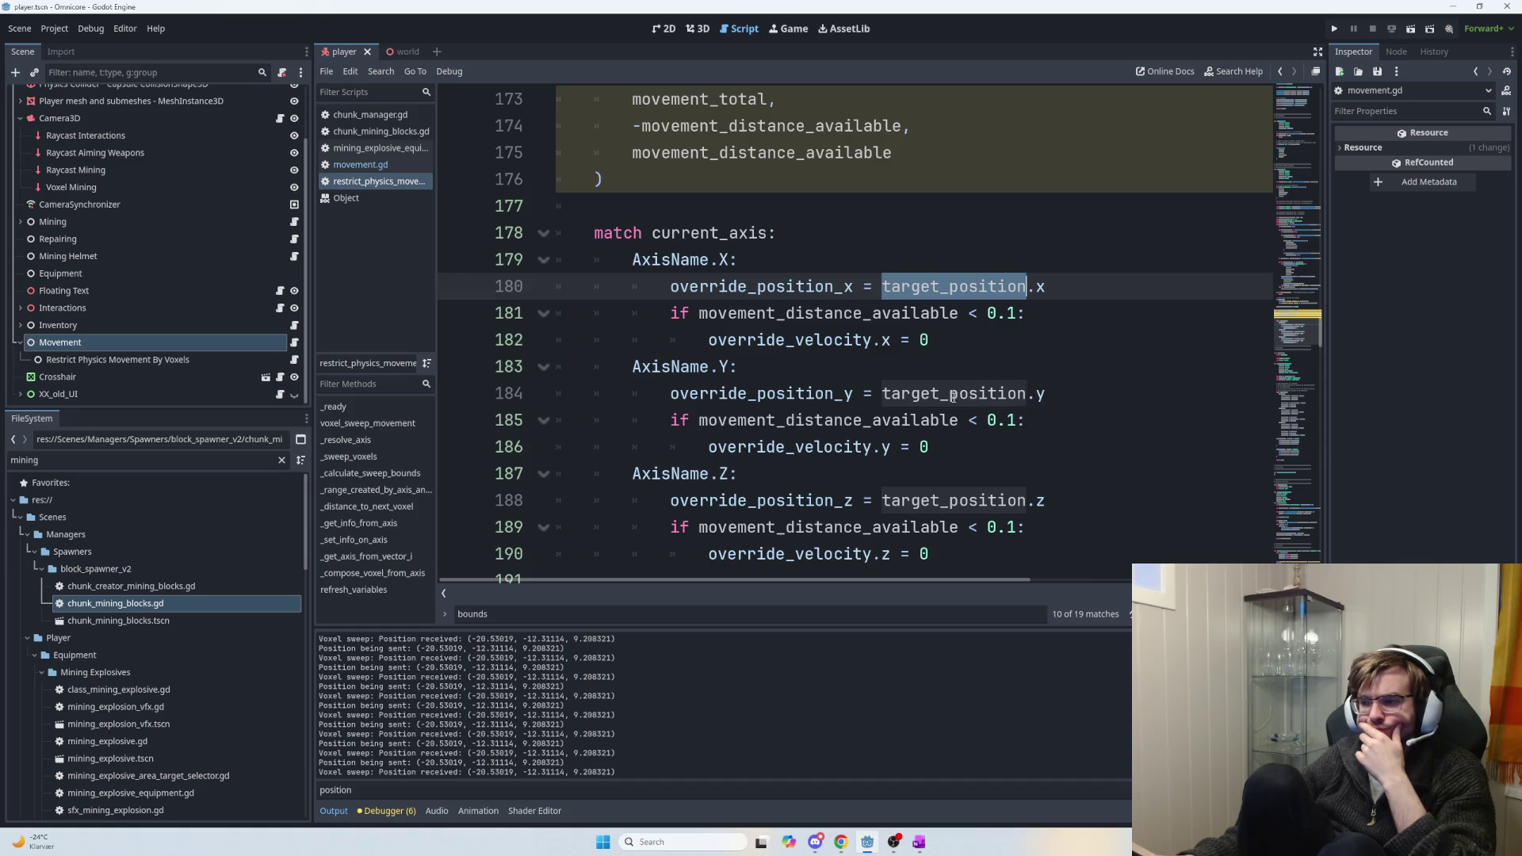
left_click_drag(1045, 394, 939, 393)
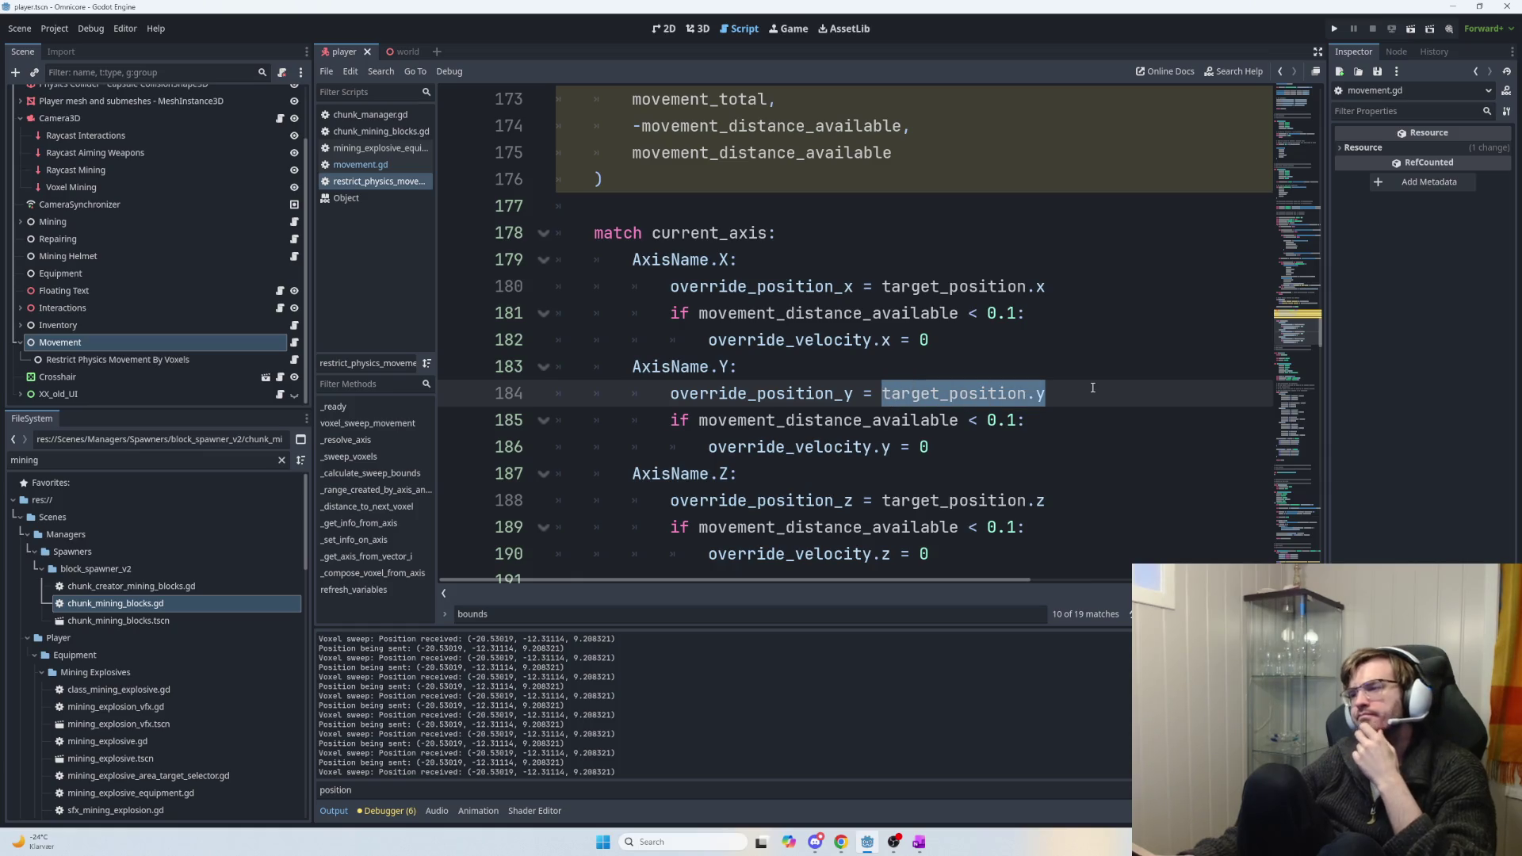
scroll(825, 340, "up", 3)
scroll(836, 350, "down", 2)
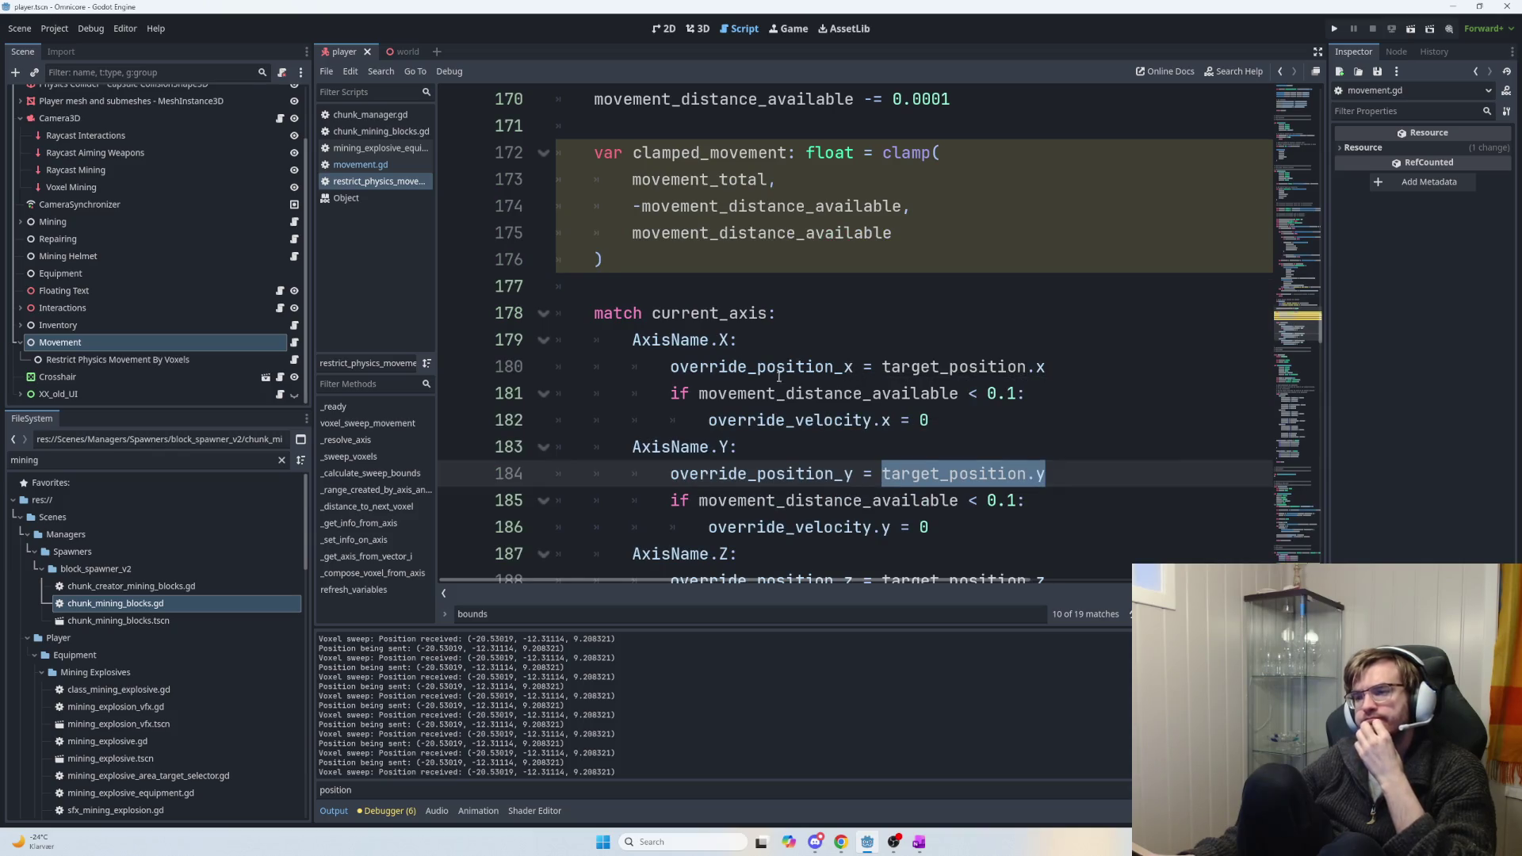
Add a print("overriding") line under 'match current_axis:' and run the game.
left_click(792, 326)
key("Return")
type("print(\"overriding\")")
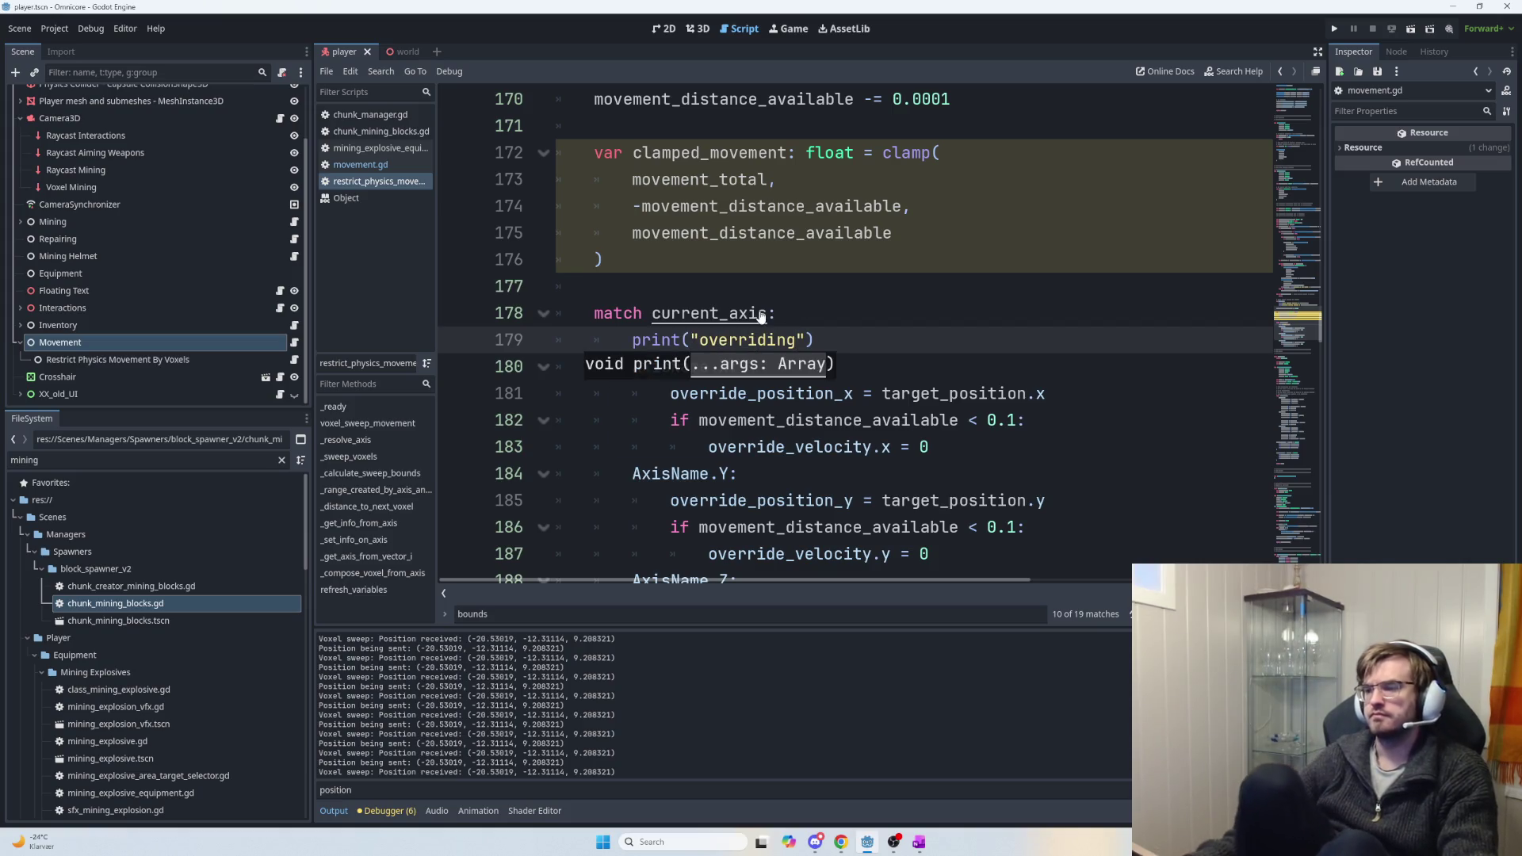
key("F5")
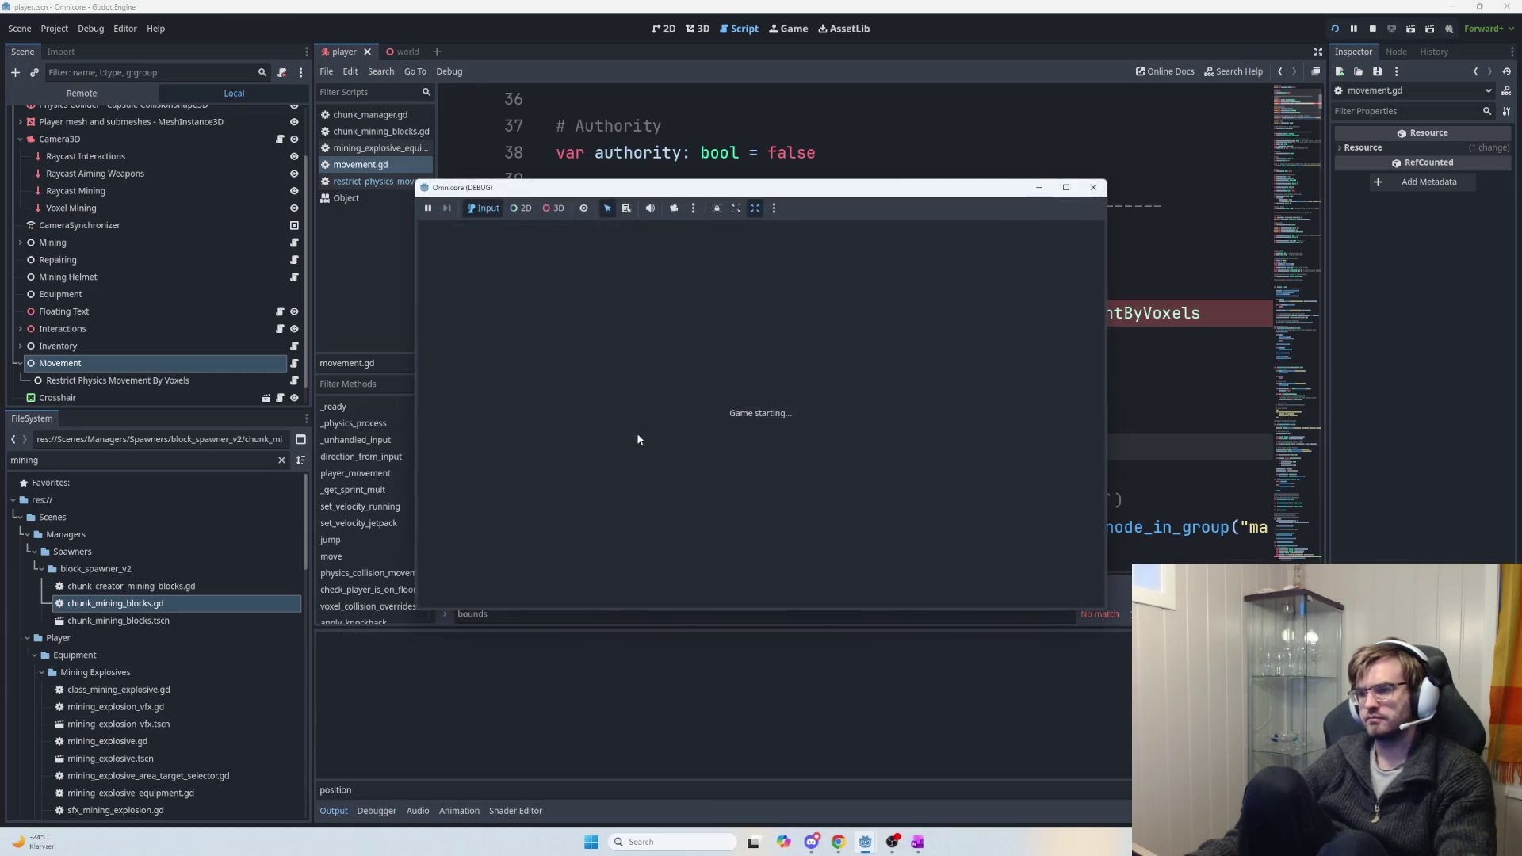
Delete the misplaced print line in restrict_physics_movement.gd, save, and rerun the game.
left_click(402, 194)
left_click(402, 184)
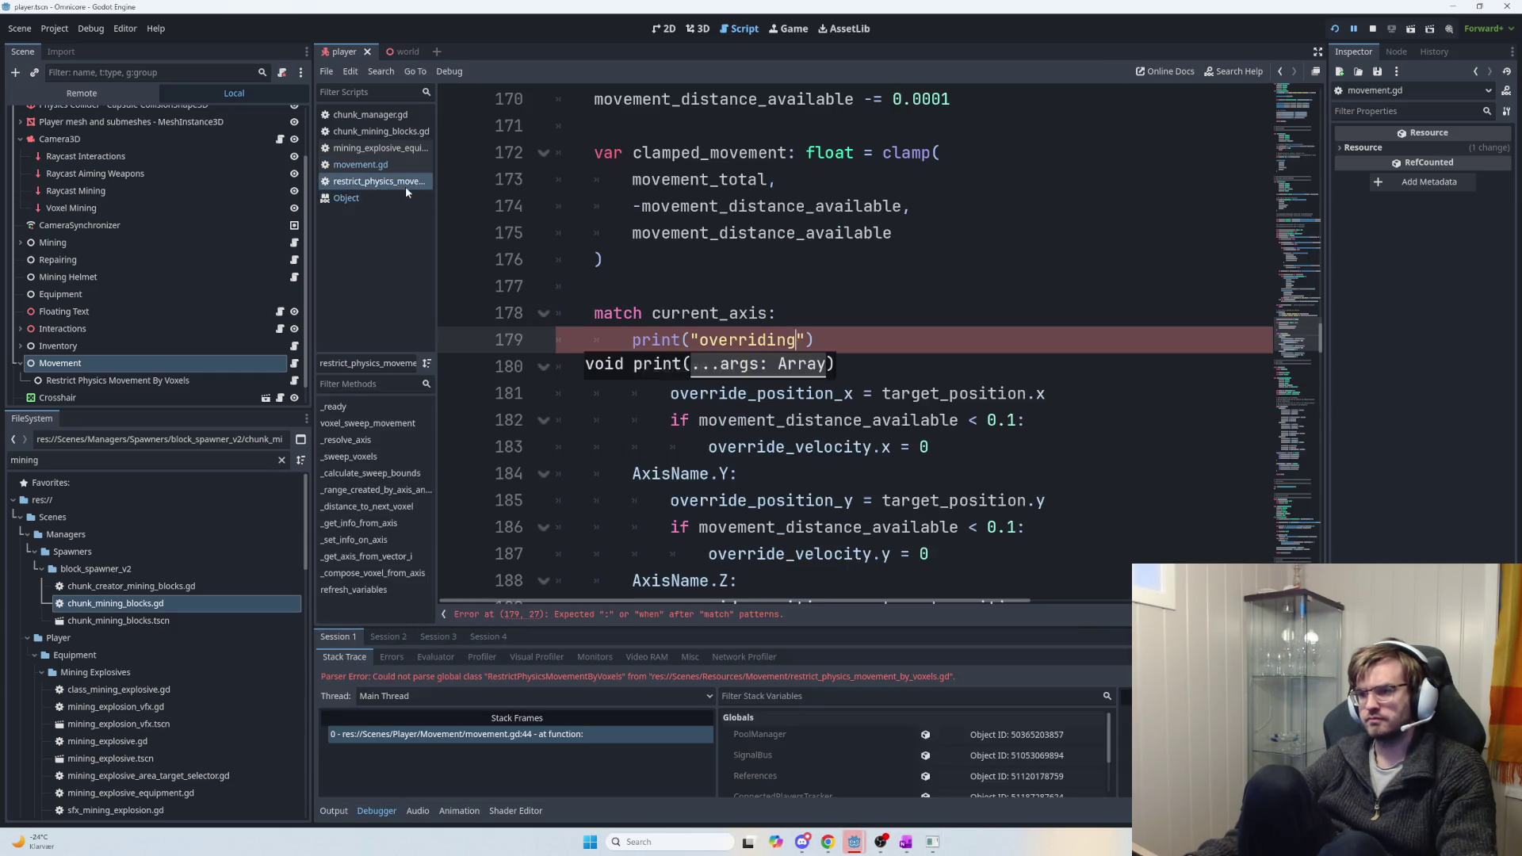
left_click(722, 341)
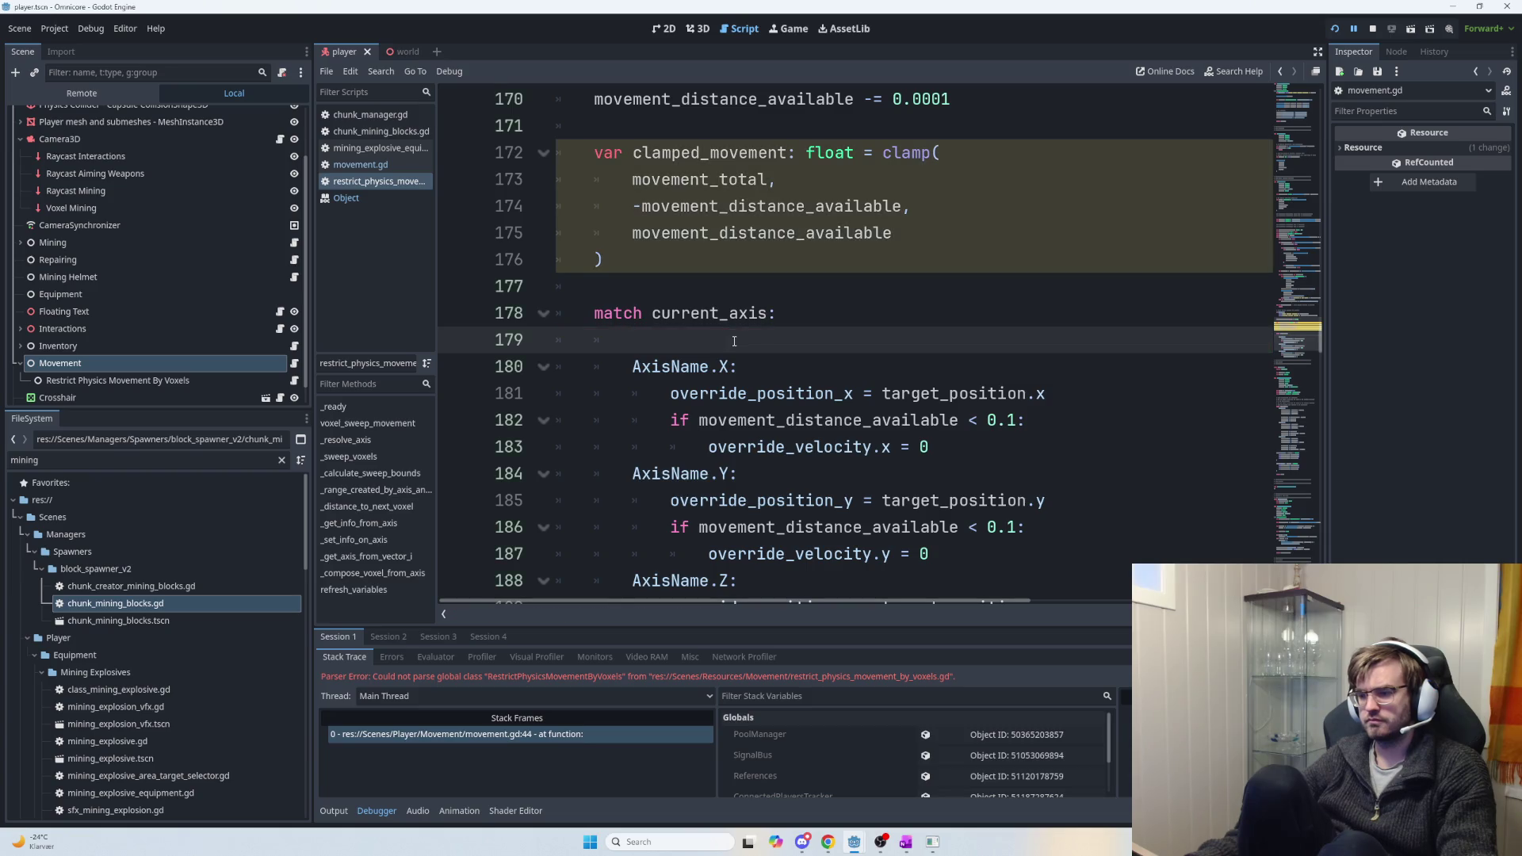
left_click(757, 365)
key("Return")
key("ctrl+s")
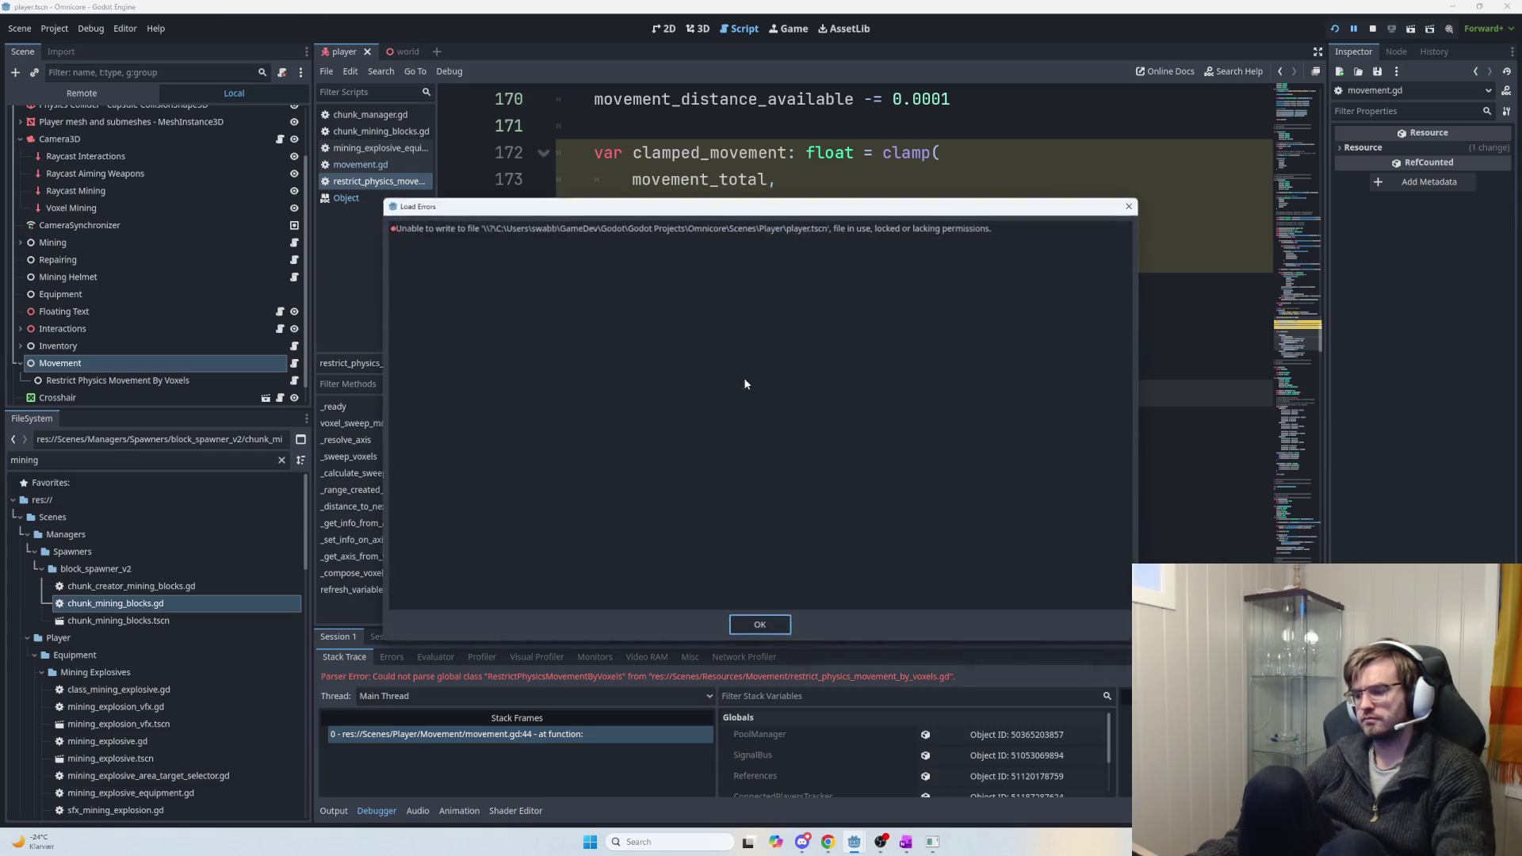
key("Return")
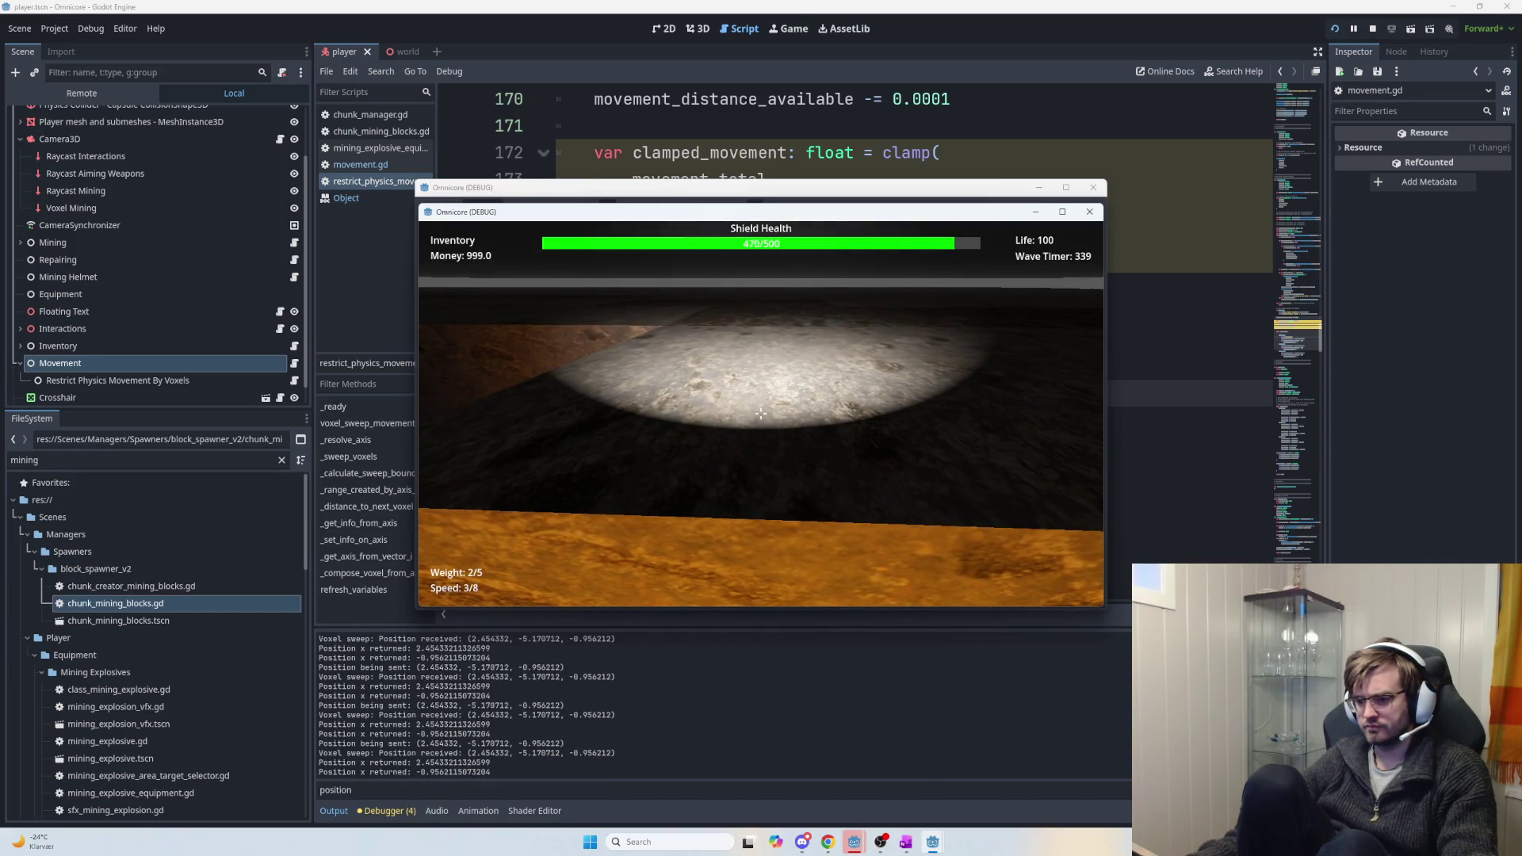
Stop the game, filter the Output log to 'overriding', and relaunch it.
key("F8")
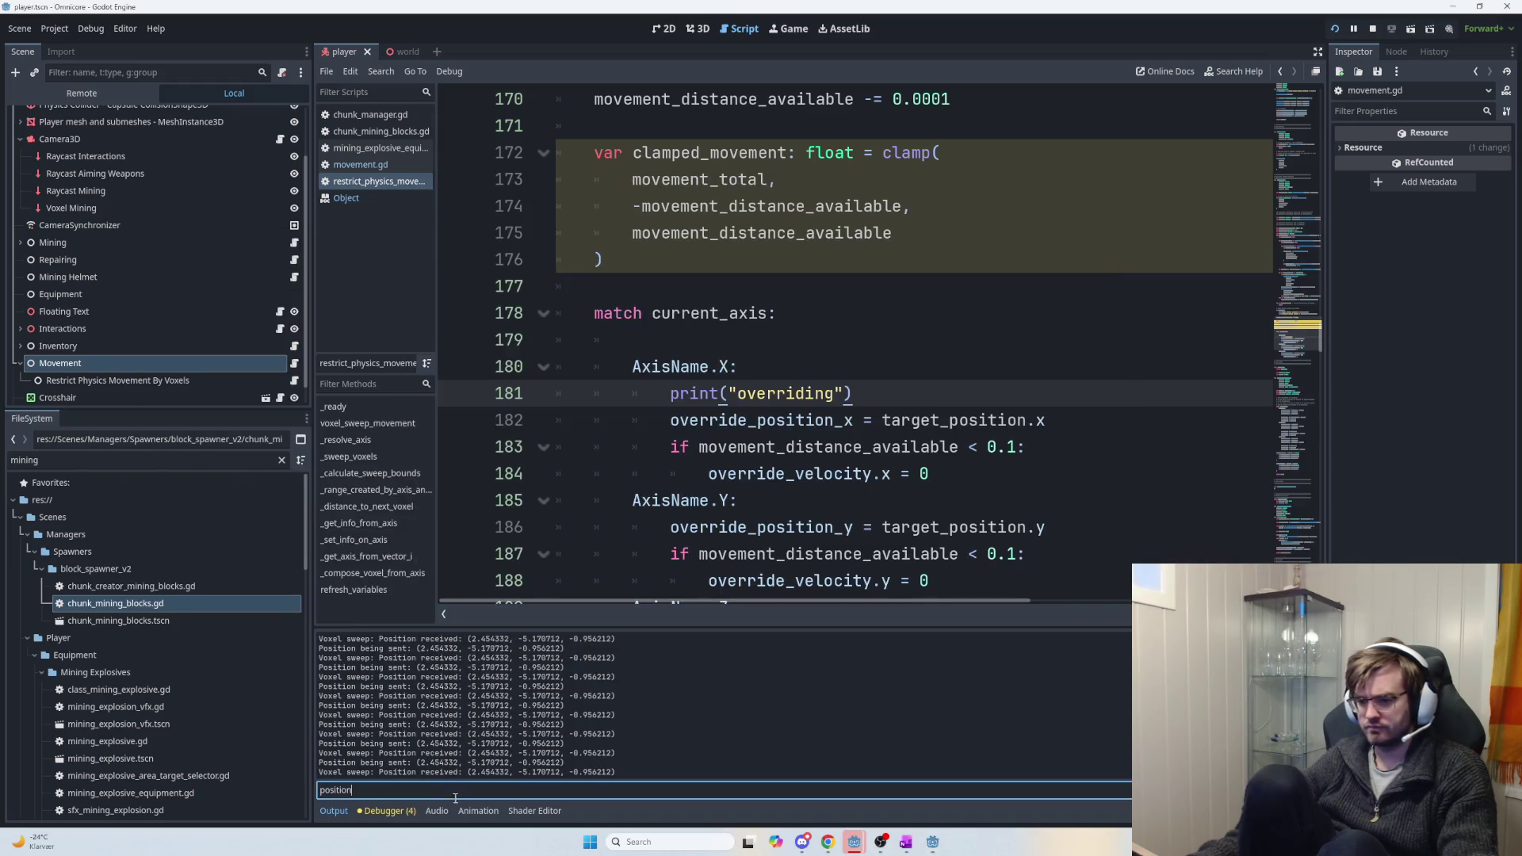
type("overriding")
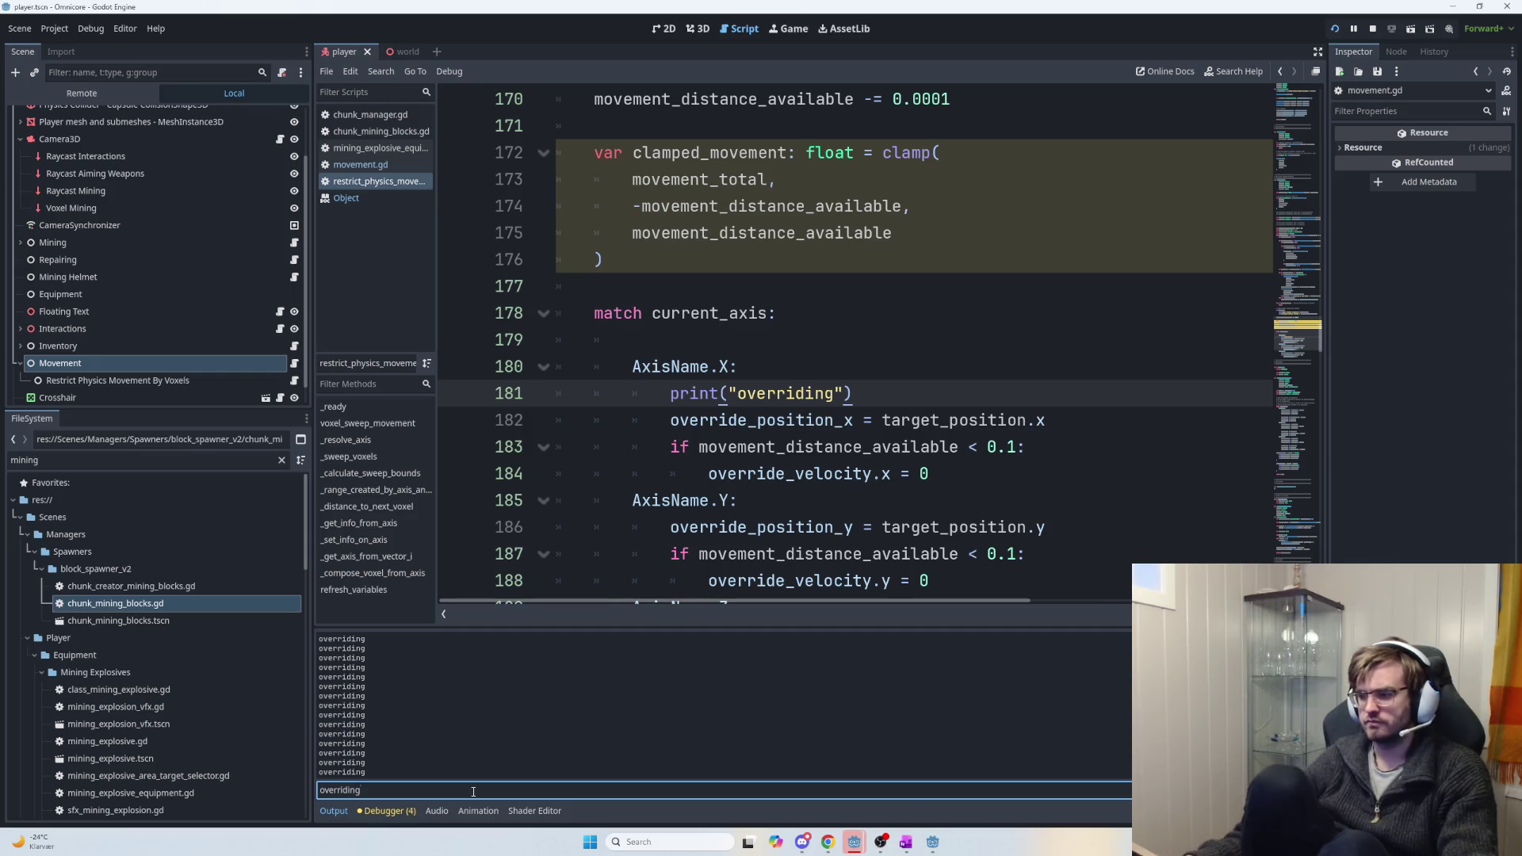
key("F5")
key("alt+Tab")
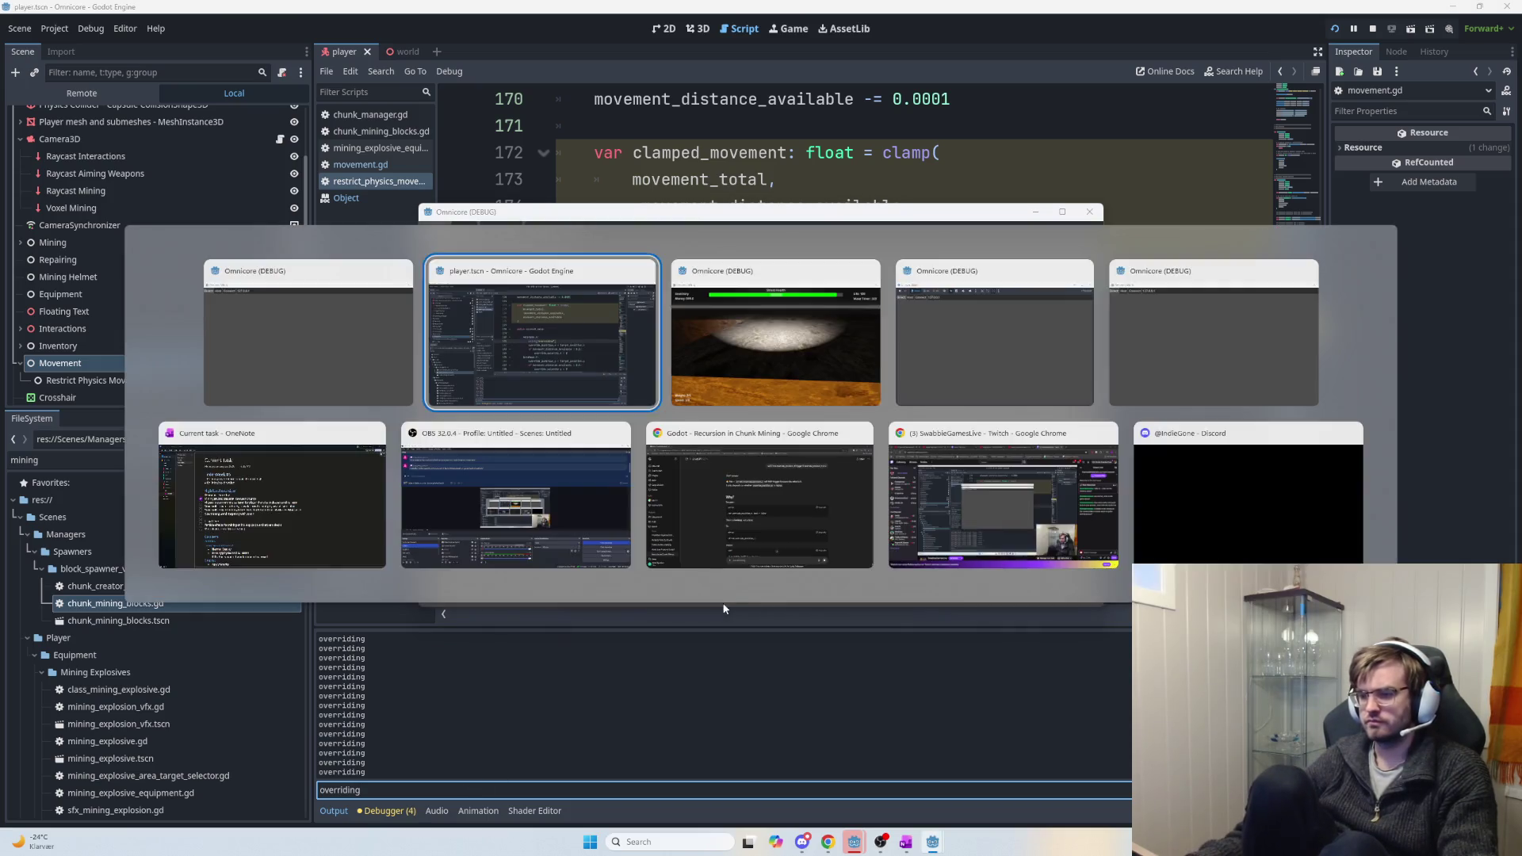
Host a game session, play briefly, then stop the test run.
key("w")
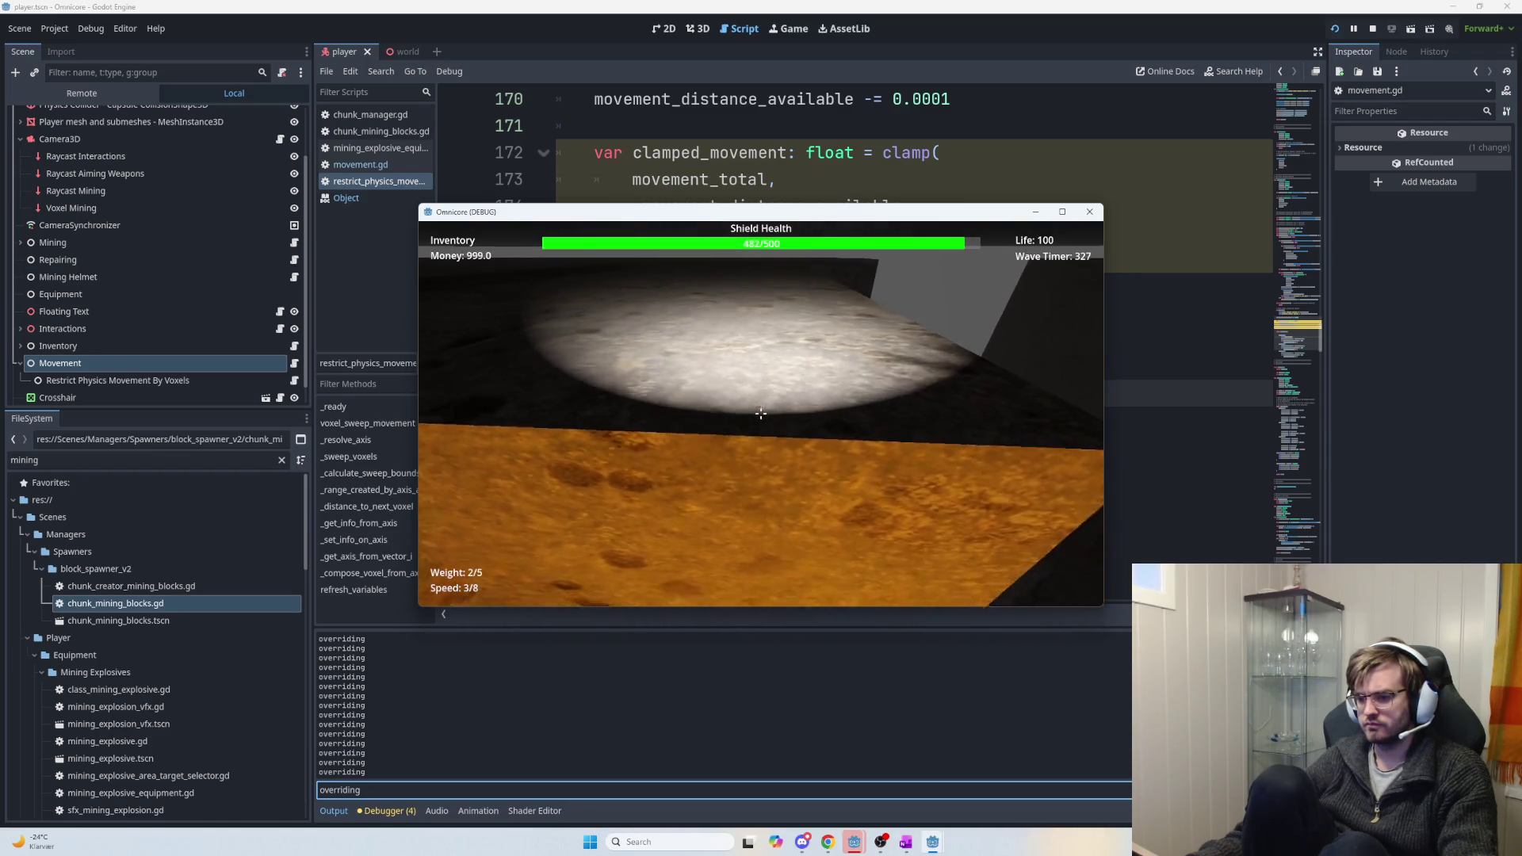
key("Escape")
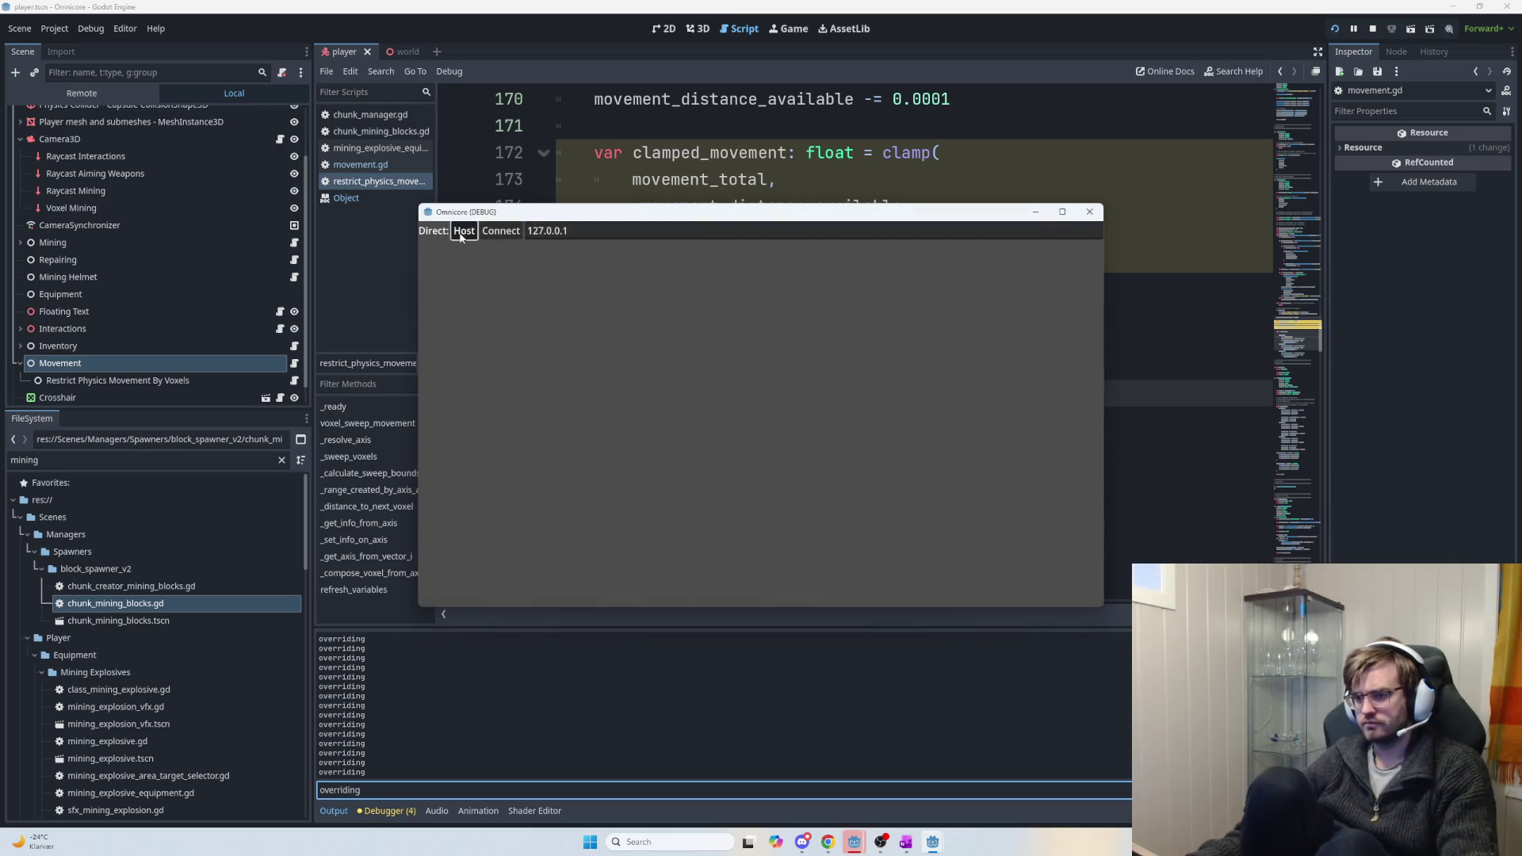
left_click(463, 232)
key("F5")
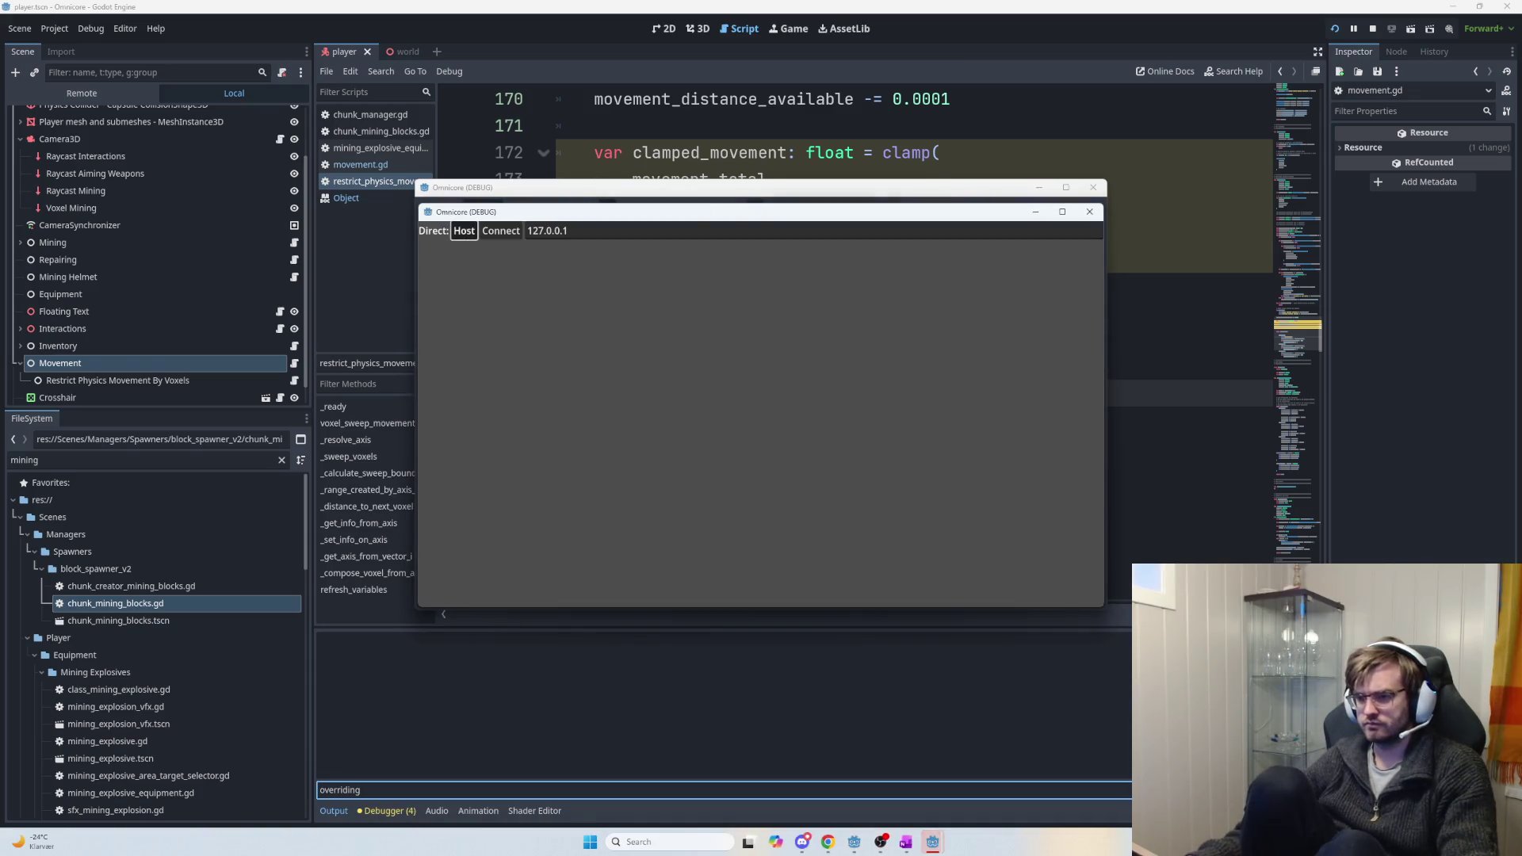
left_click(463, 232)
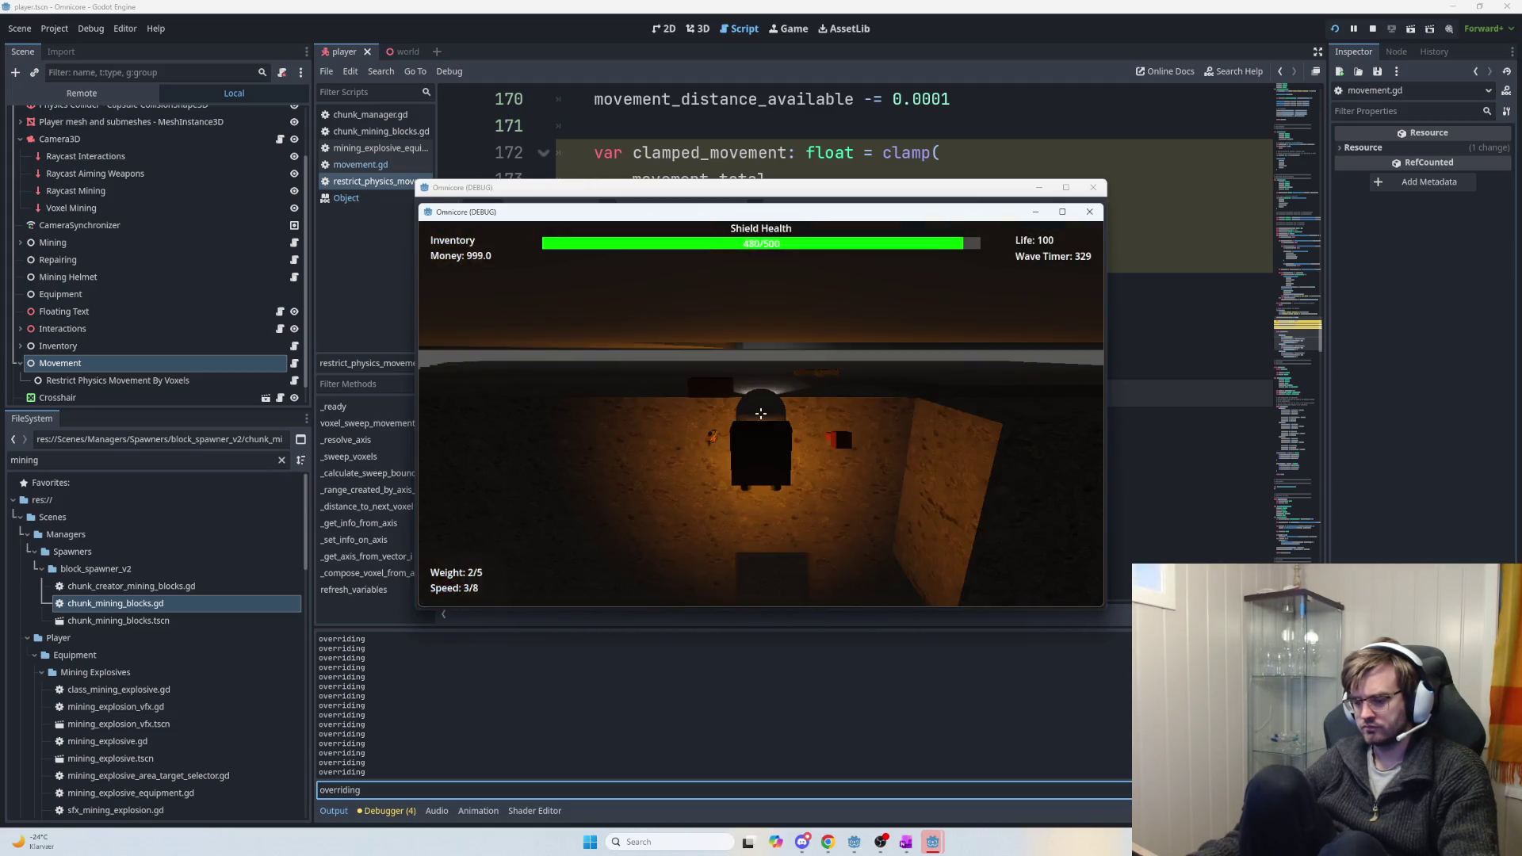
key("F8")
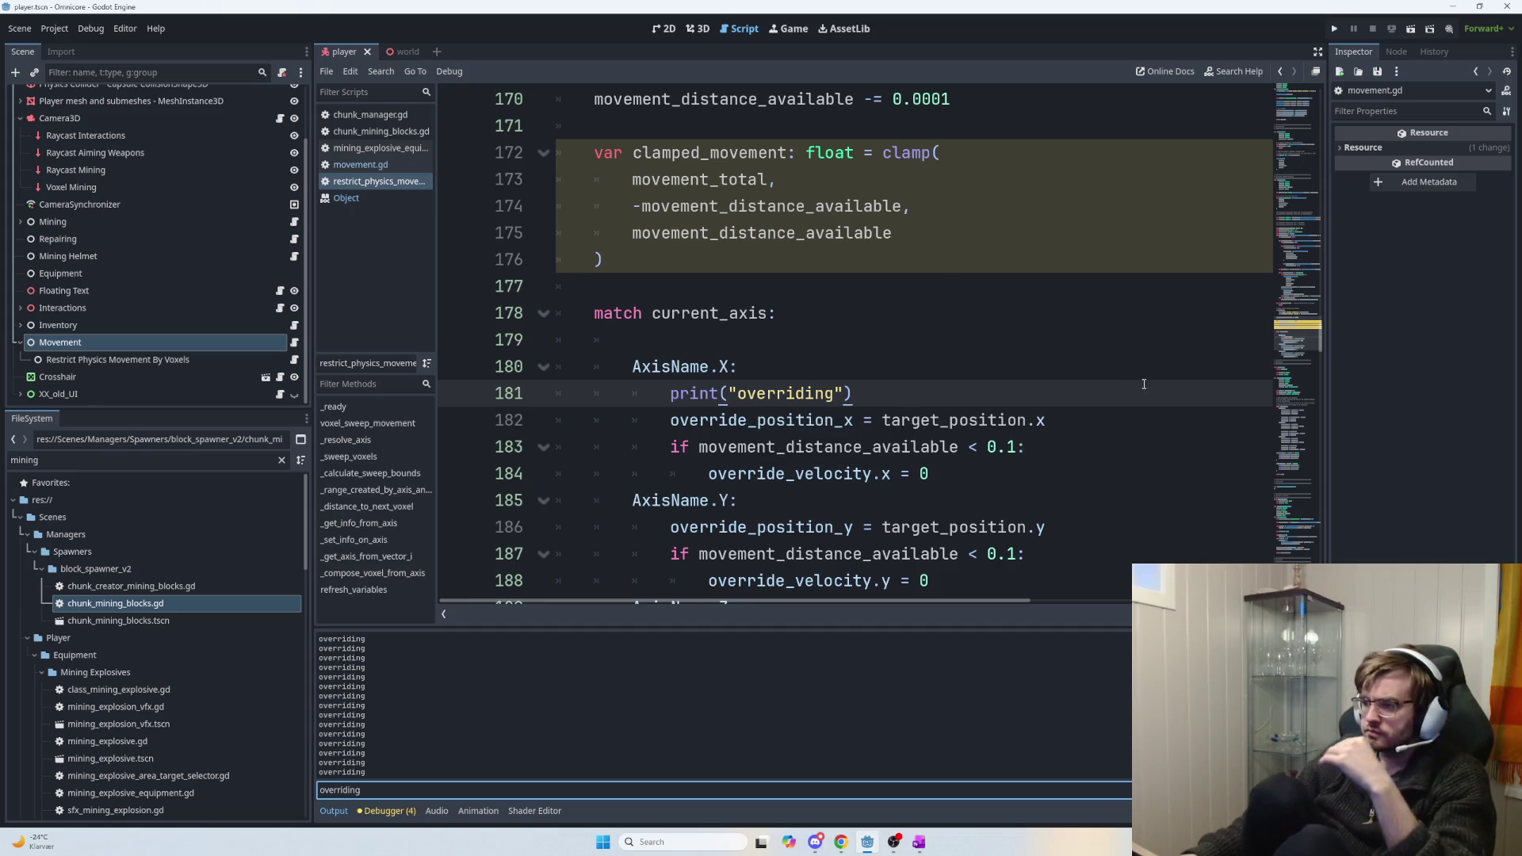
Delete the clamped_movement clamp block and its leftover empty line.
mouse_move(614, 261)
left_mouse_down()
mouse_move(559, 181)
mouse_move(560, 151)
left_mouse_up()
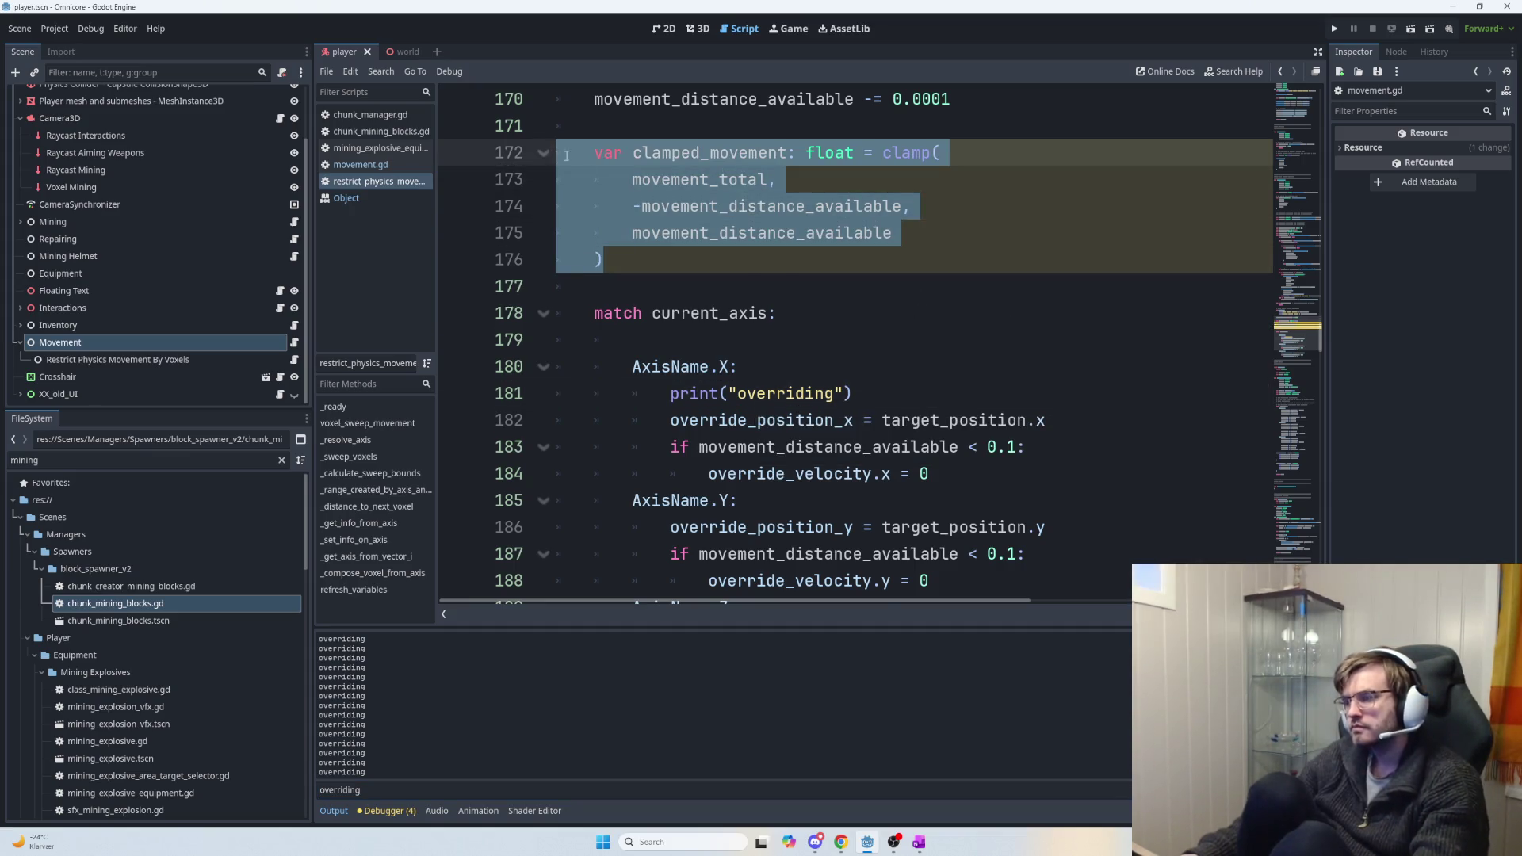
scroll(883, 316, "up", 2)
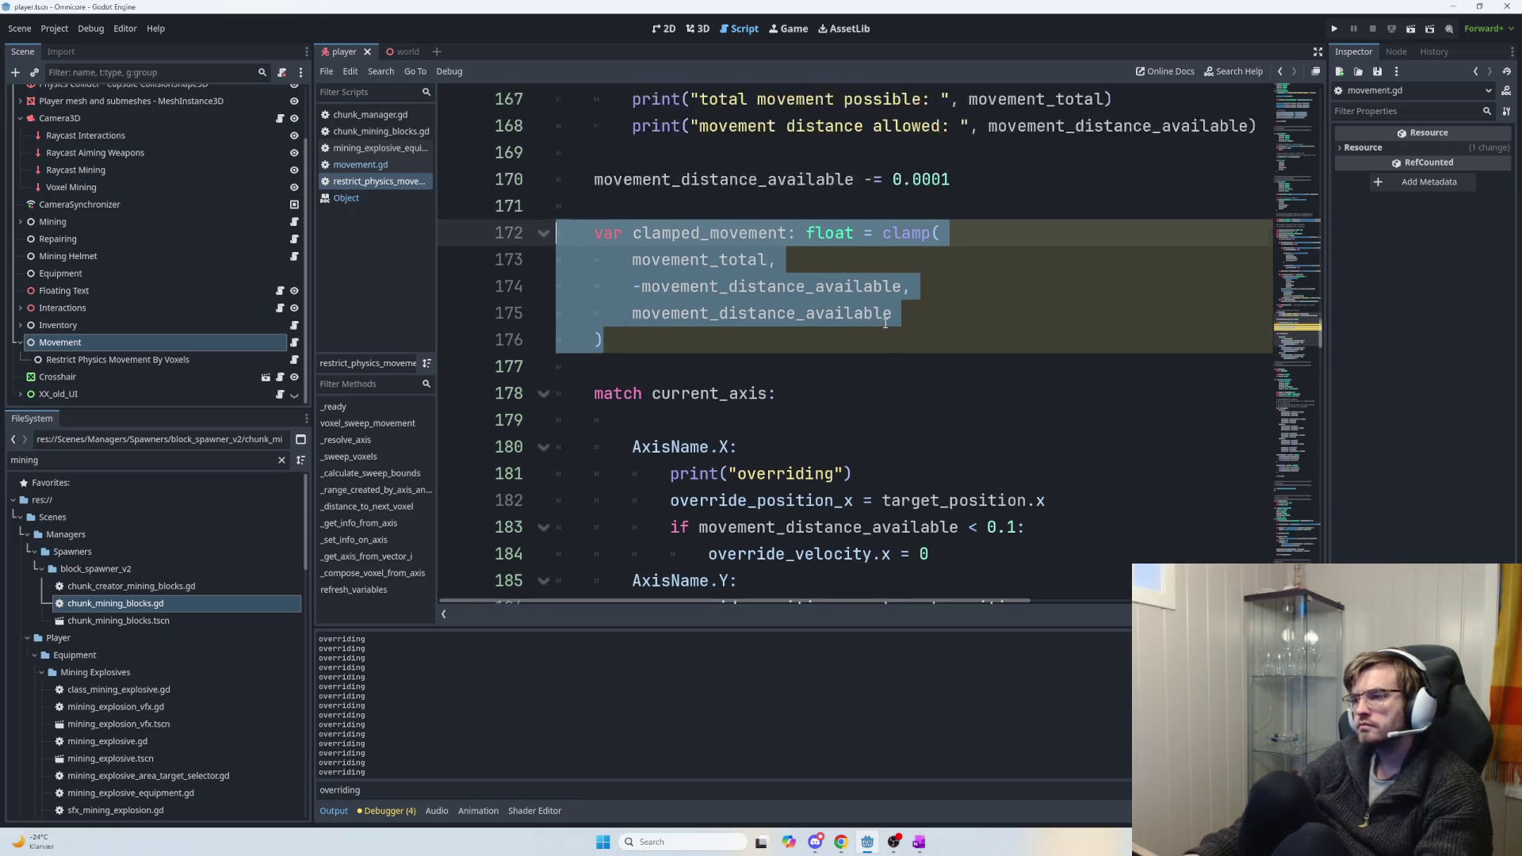
key("BackSpace")
key("BackSpace")
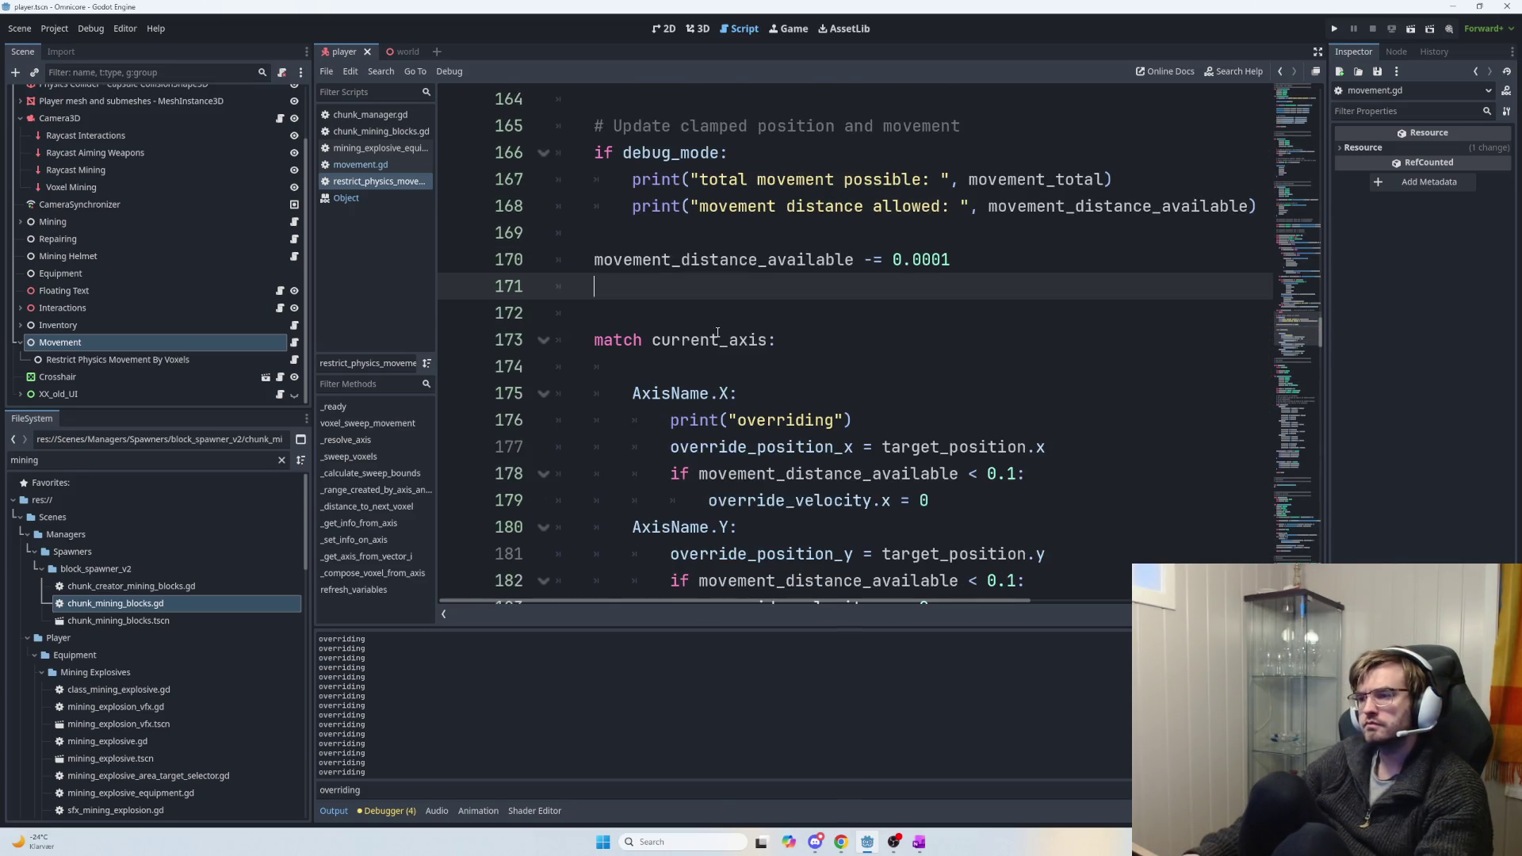
key("BackSpace")
left_click(873, 293)
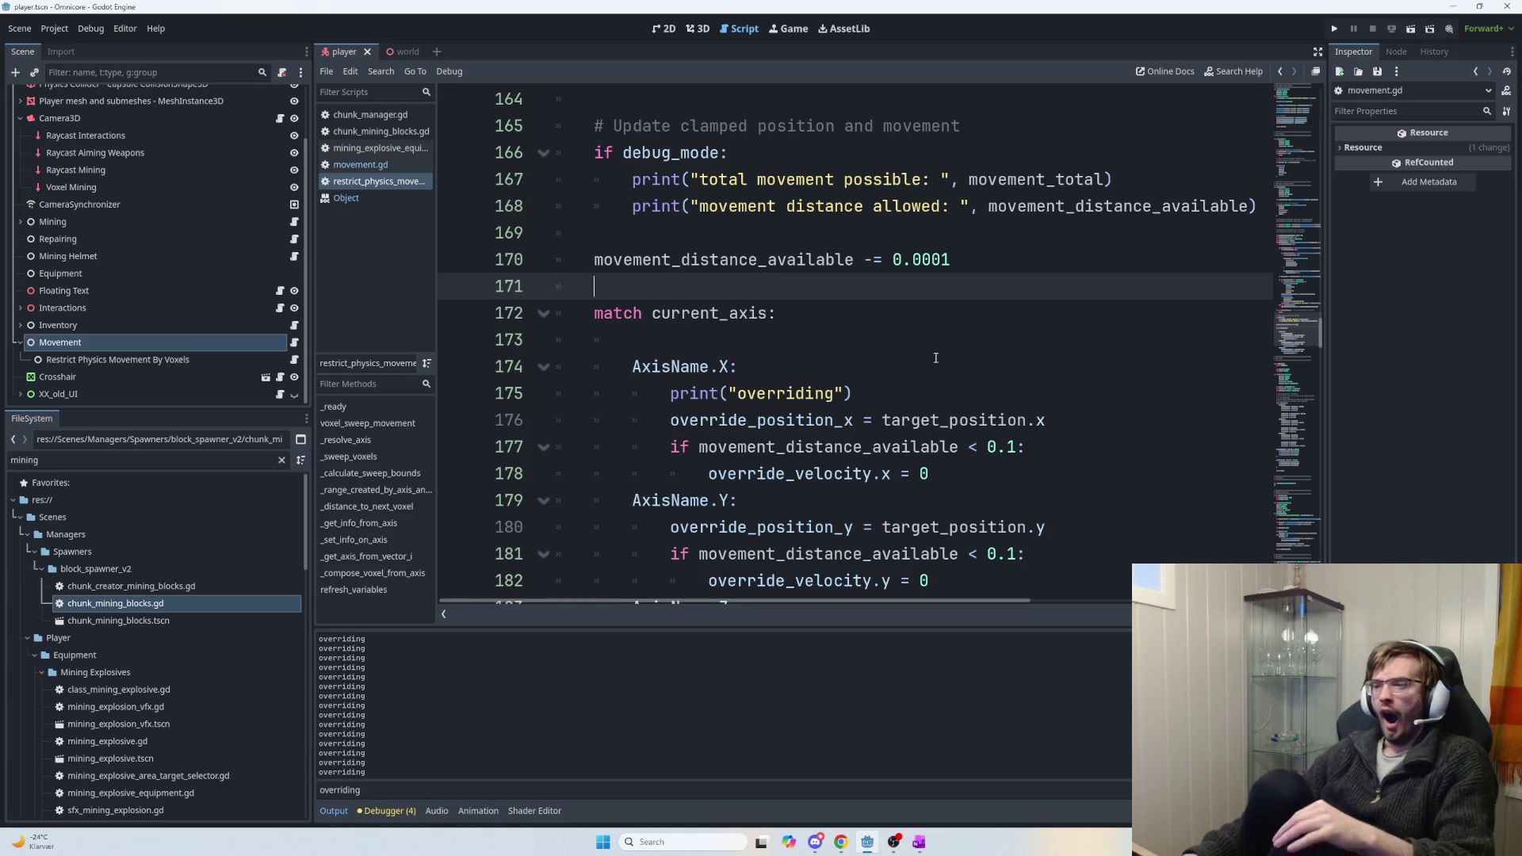
Delete the movement_distance_available -= 0.0001 line, then select the print("overriding") statement.
left_click_drag(974, 262, 593, 259)
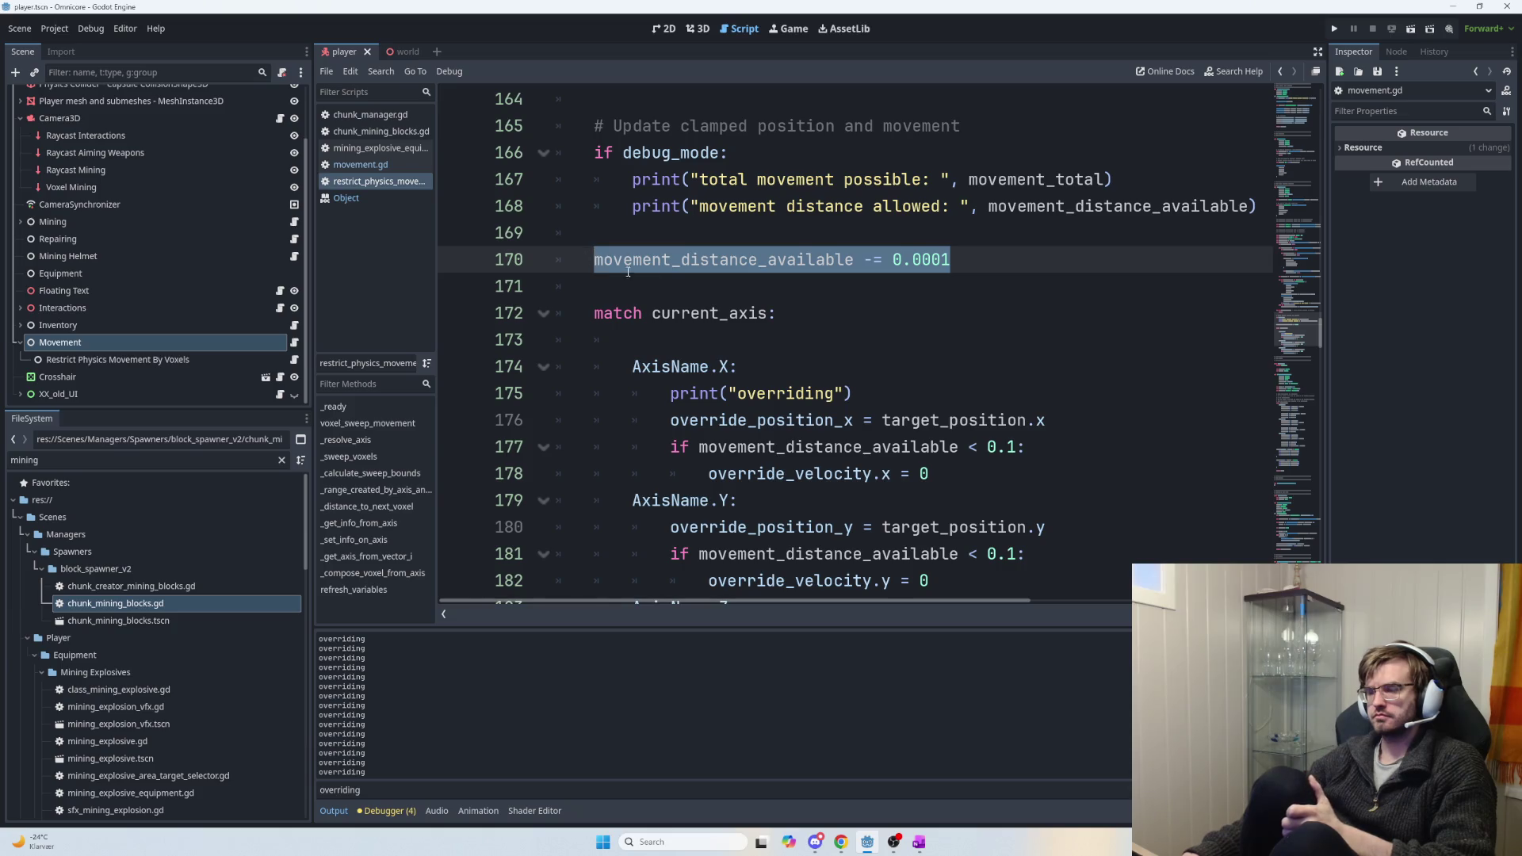
key("BackSpace")
key("BackSpace")
key("BackSpace")
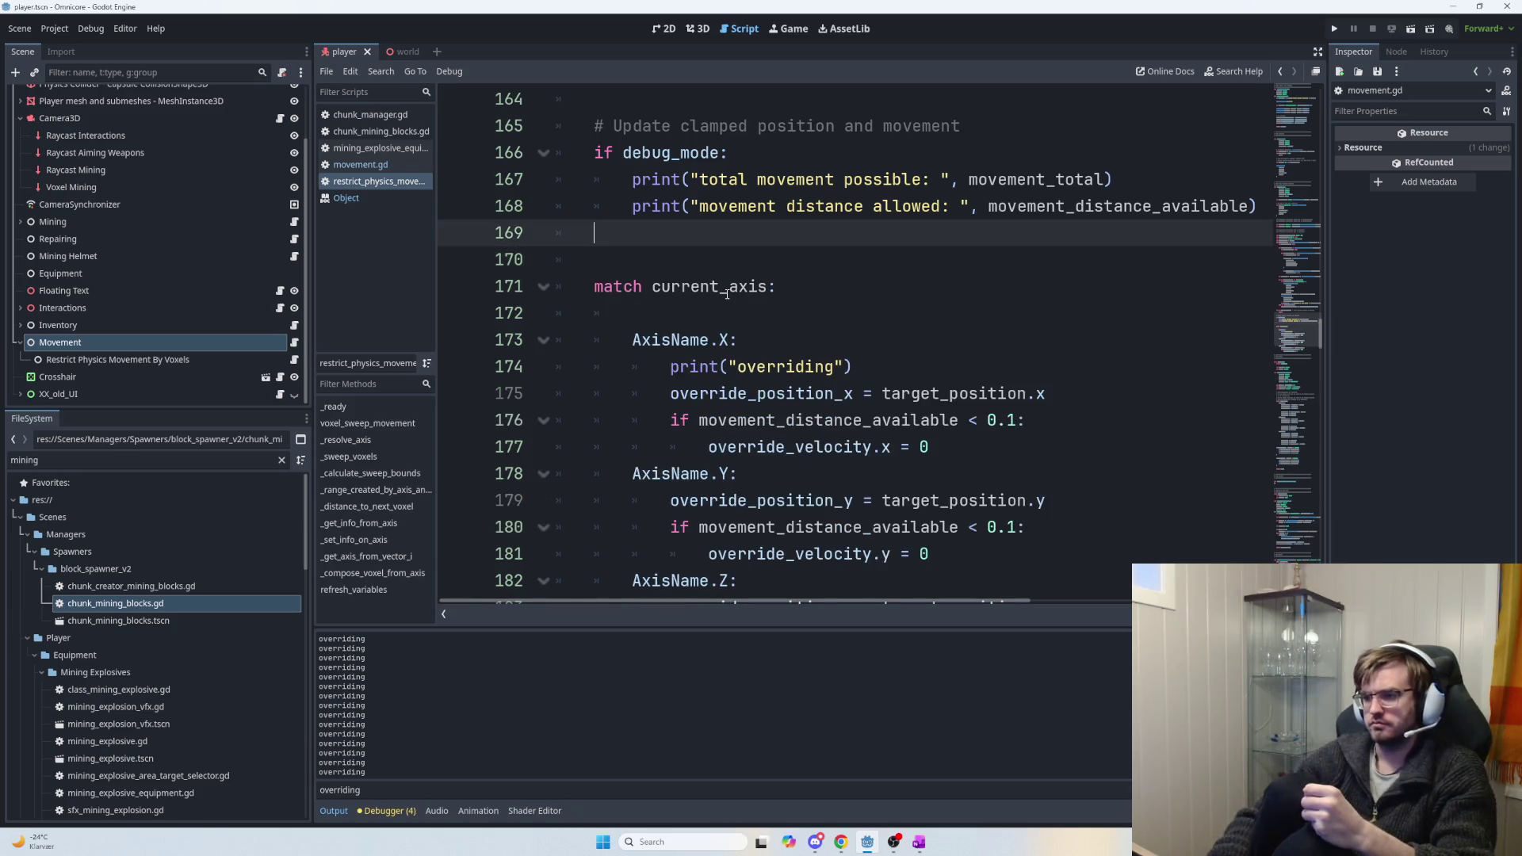
key("BackSpace")
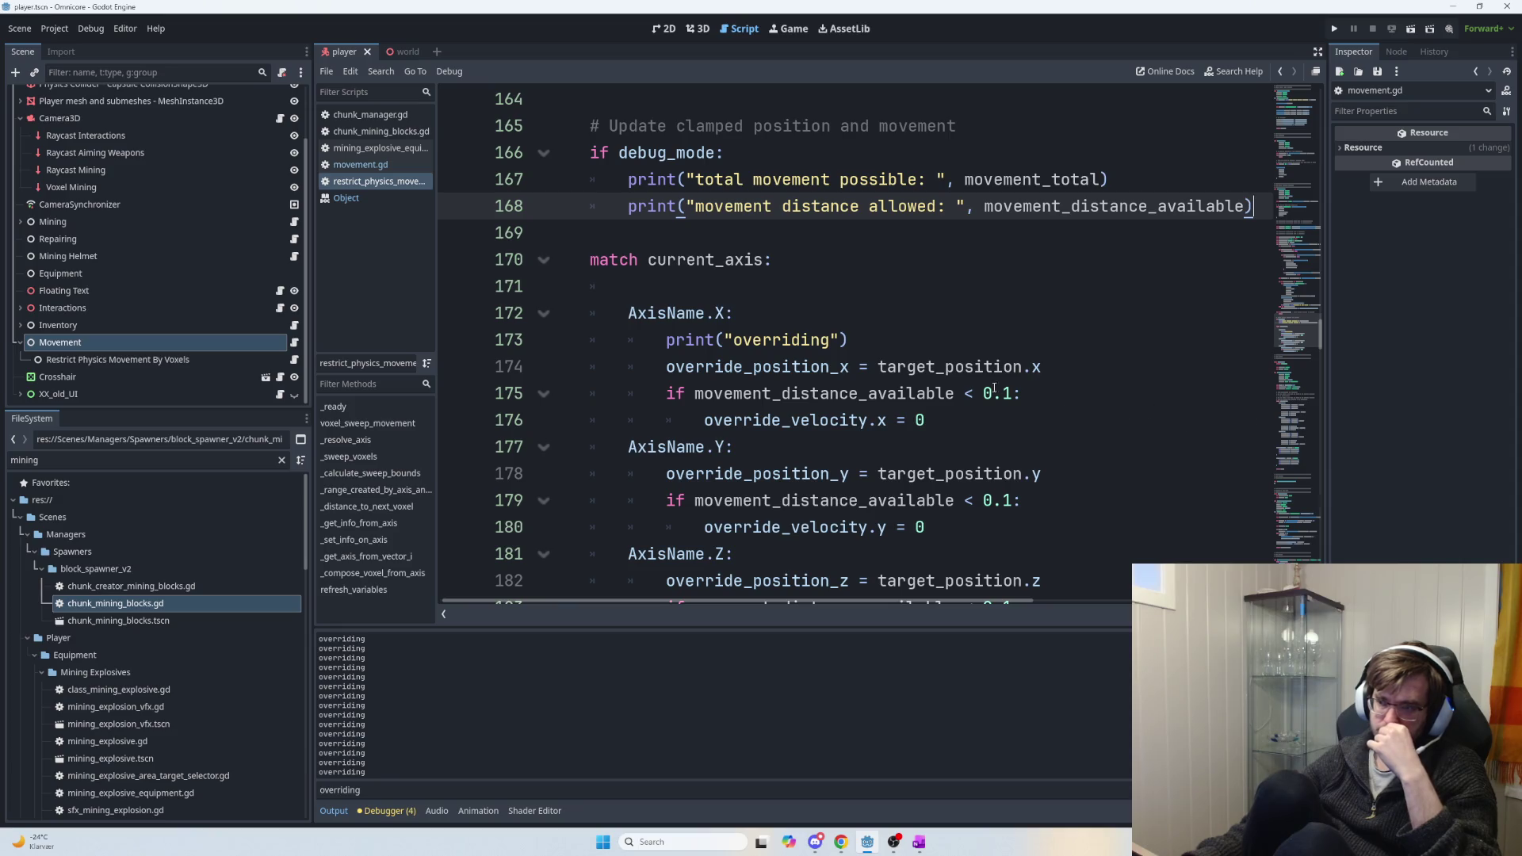
mouse_move(867, 348)
left_mouse_down()
mouse_move(602, 314)
mouse_move(656, 350)
left_mouse_up()
Inspect target_position.x and the line 145 condition with its _distance_to_next_voxel call.
left_click_drag(1041, 367, 879, 364)
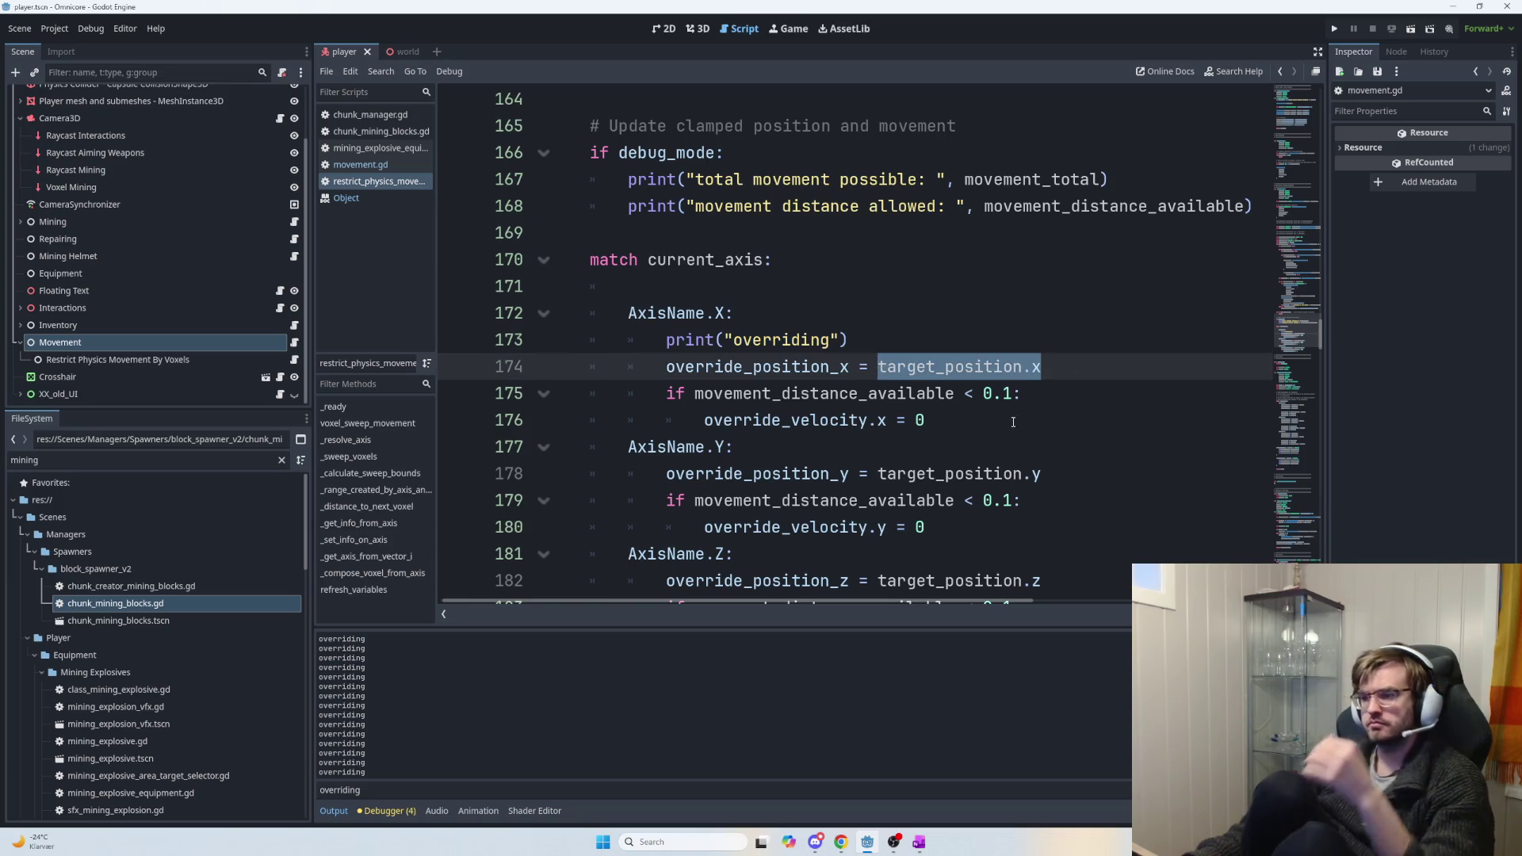
left_click(968, 367)
scroll(881, 401, "up", 8)
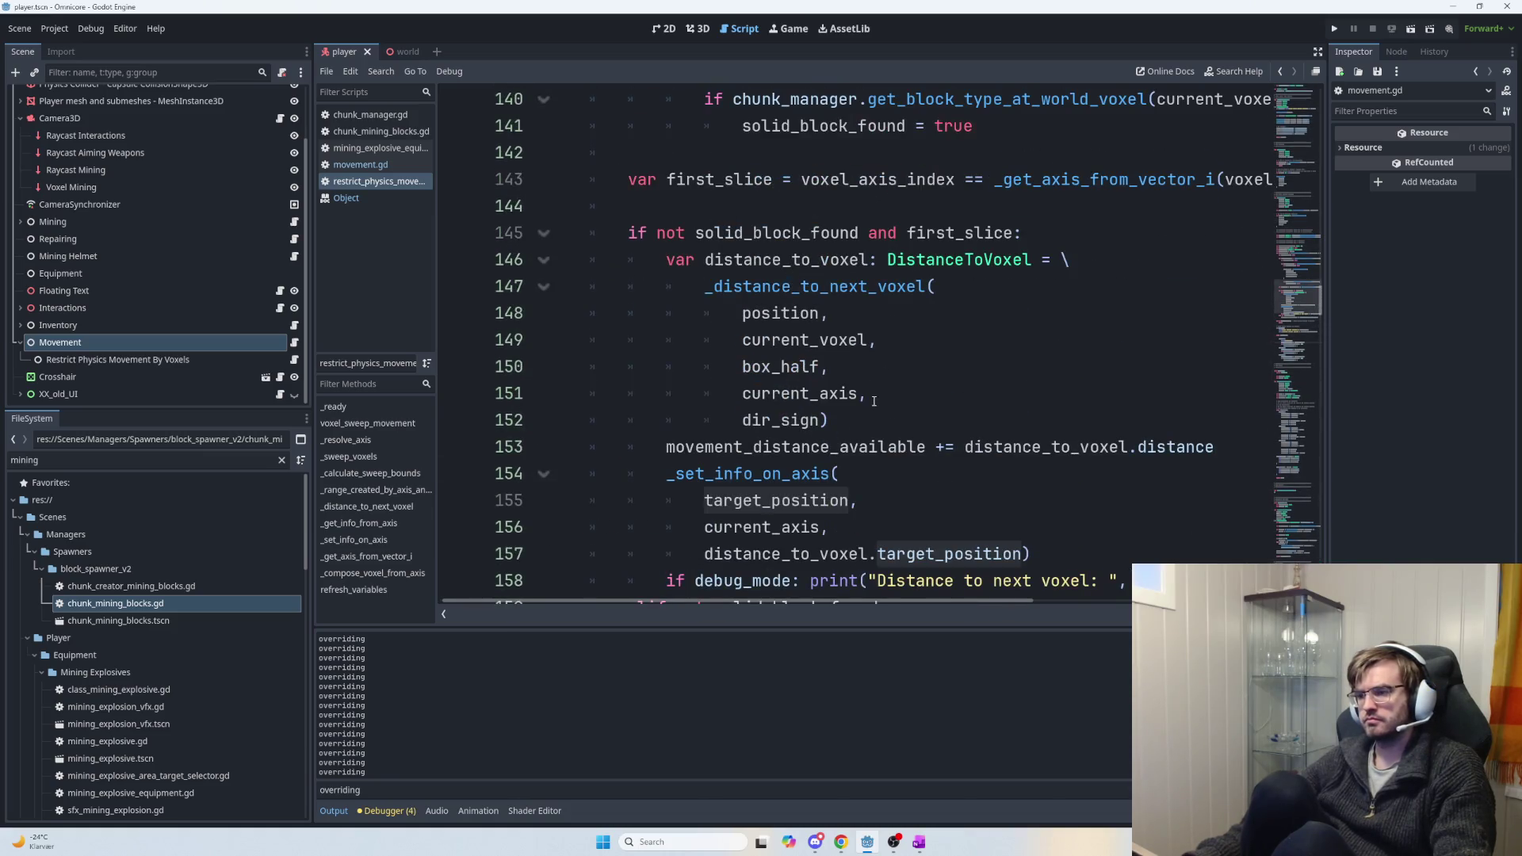
scroll(881, 401, "up", 8)
scroll(906, 411, "up", 2)
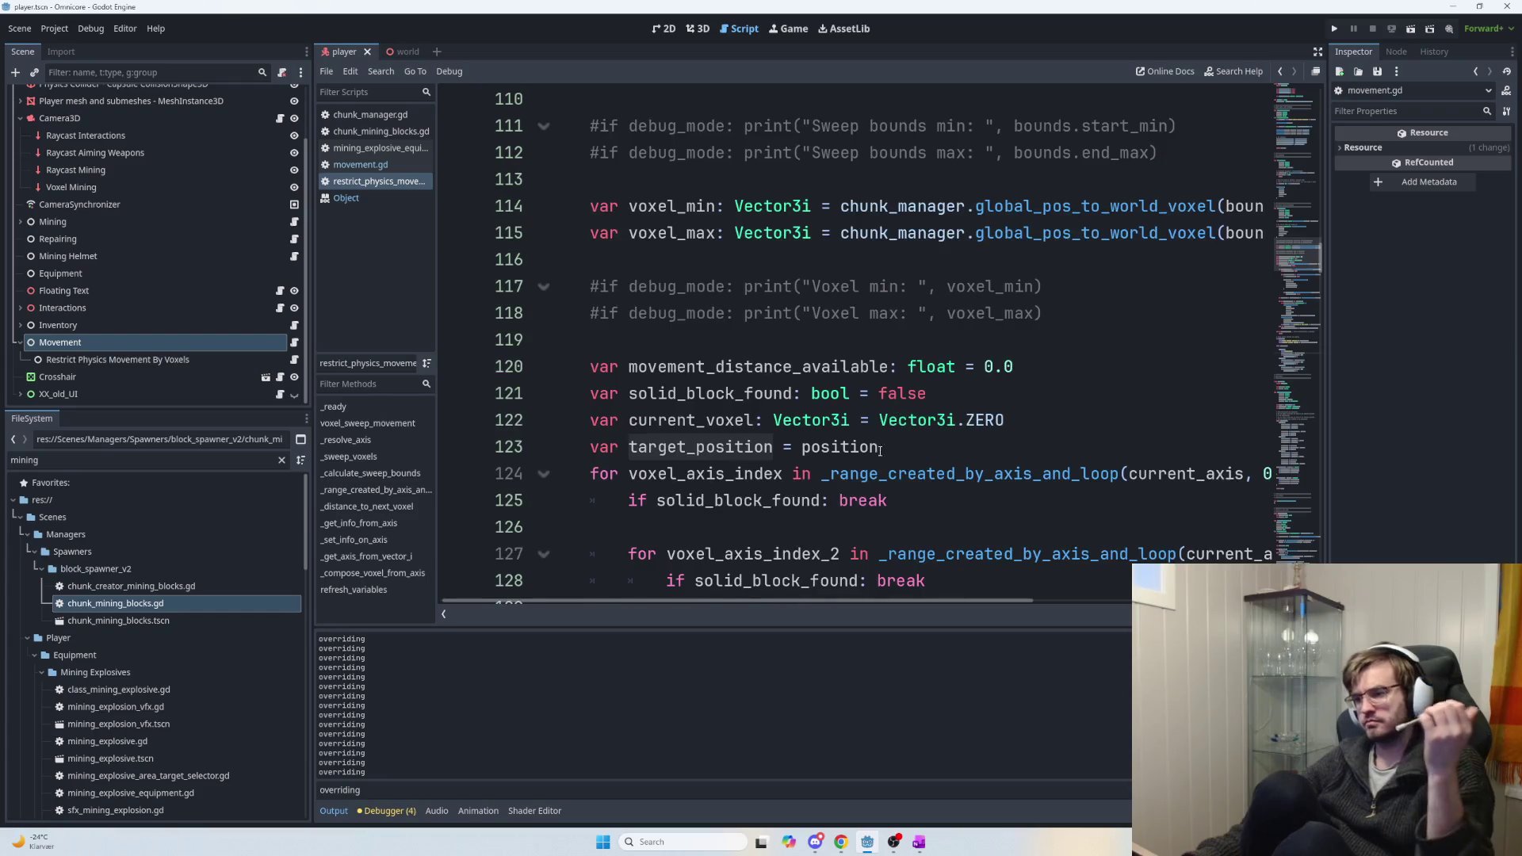
scroll(864, 405, "down", 4)
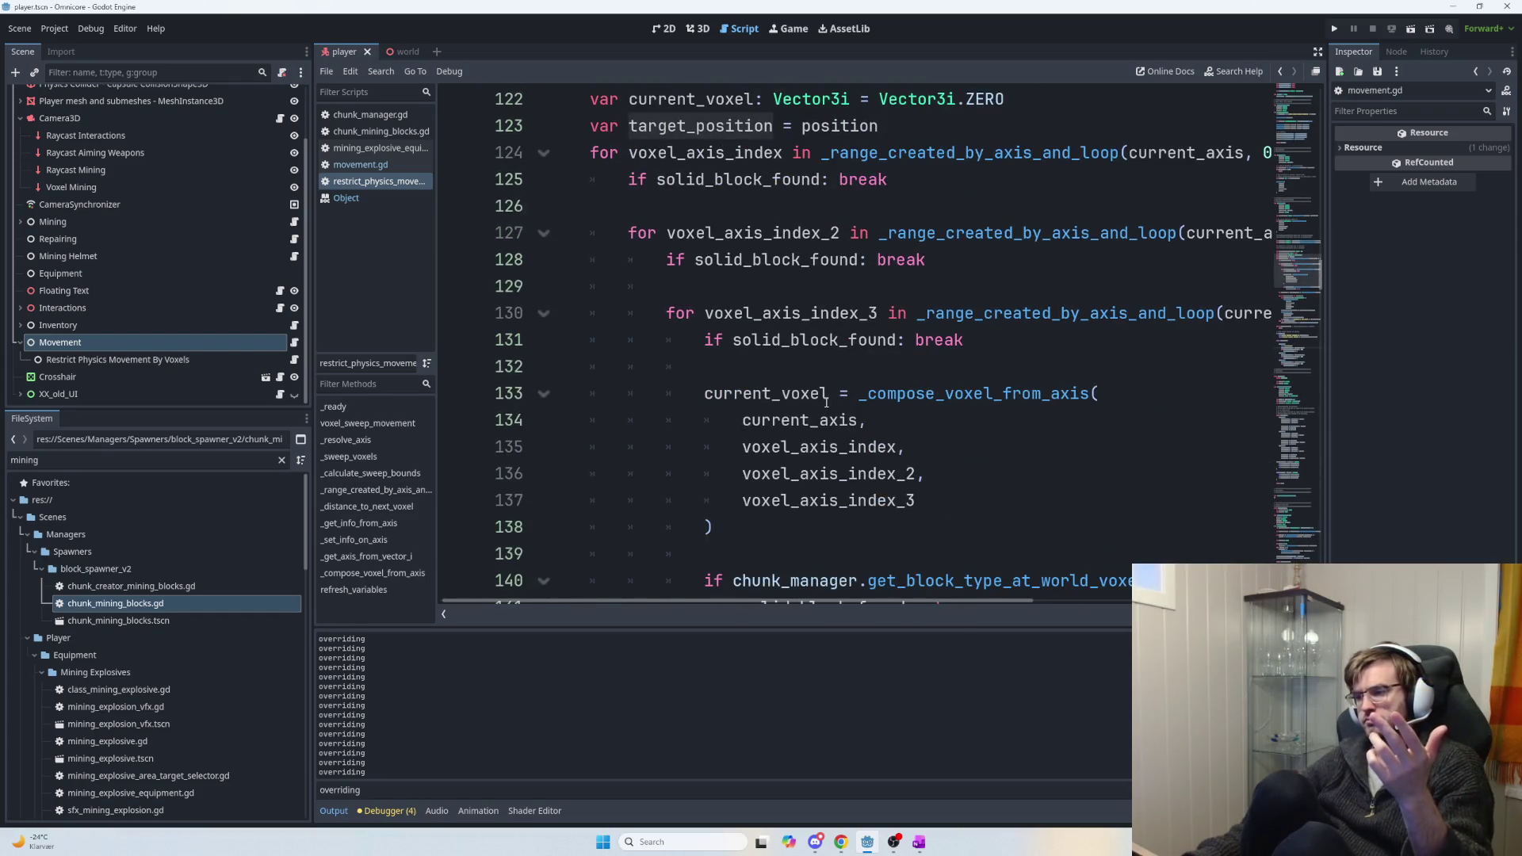
scroll(826, 402, "down", 1)
scroll(928, 426, "down", 1)
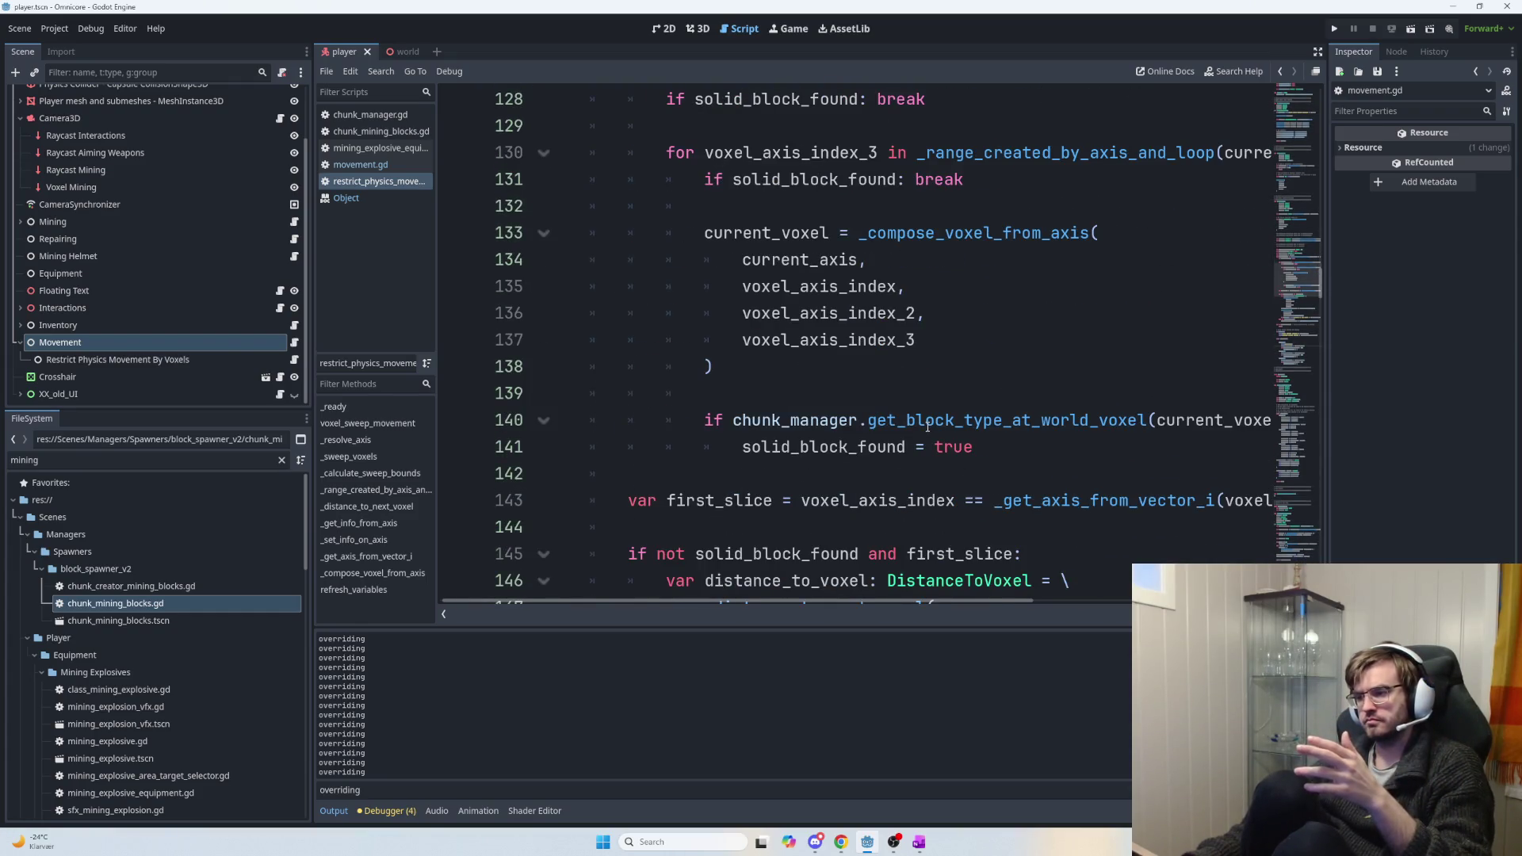
scroll(928, 426, "down", 1)
scroll(882, 357, "down", 2)
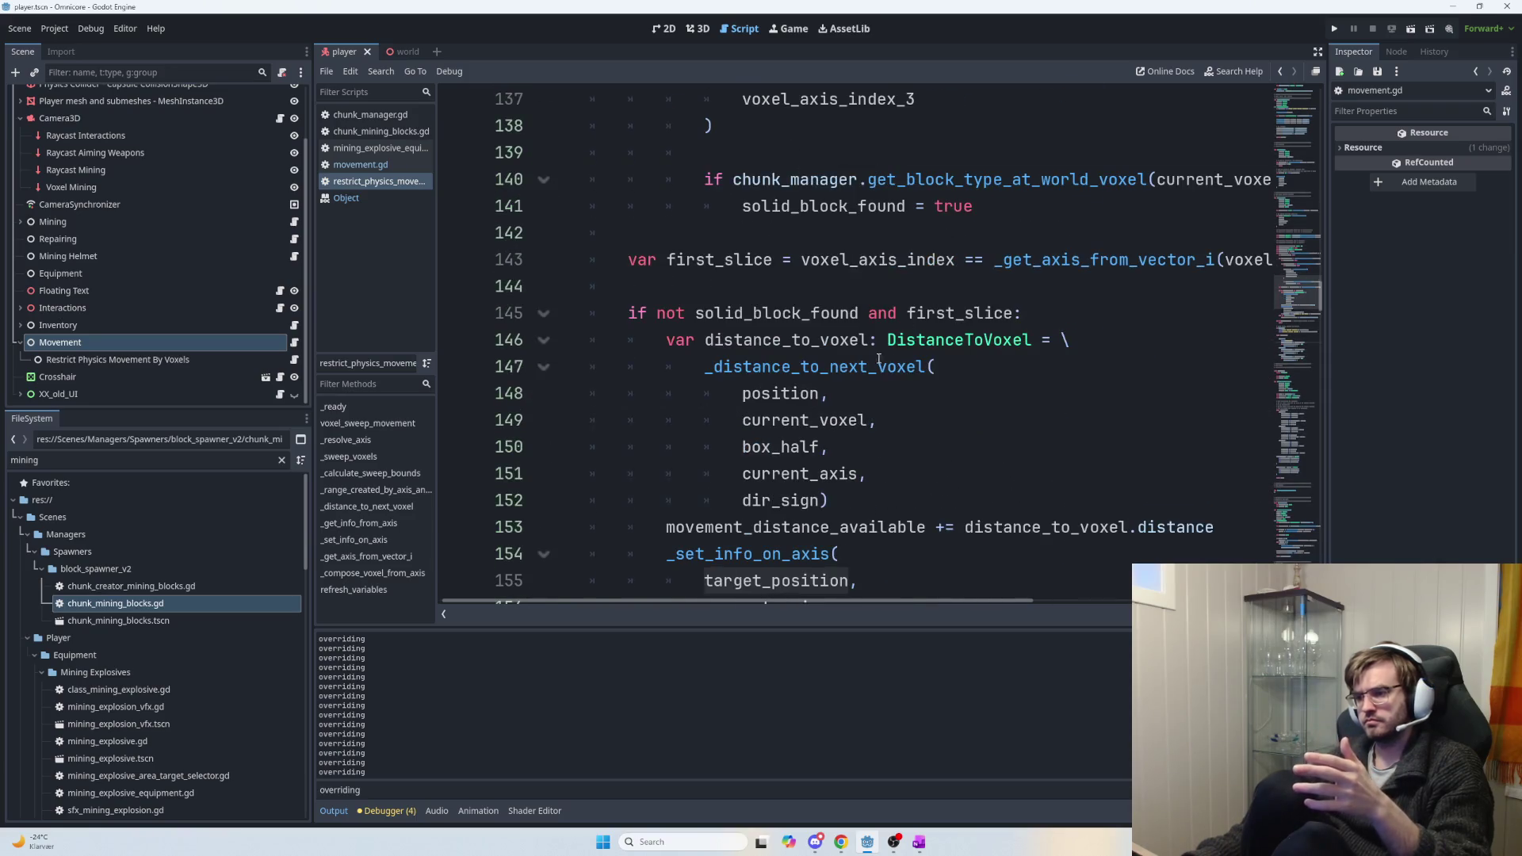
left_click(723, 313)
mouse_move(713, 313)
left_mouse_down()
mouse_move(1024, 315)
mouse_move(1062, 340)
mouse_move(666, 340)
mouse_move(706, 366)
mouse_move(783, 366)
mouse_move(875, 420)
left_mouse_up()
left_click(1038, 320)
left_click(880, 420)
mouse_move(885, 517)
left_mouse_down()
mouse_move(713, 393)
mouse_move(704, 366)
mouse_move(889, 416)
left_mouse_up()
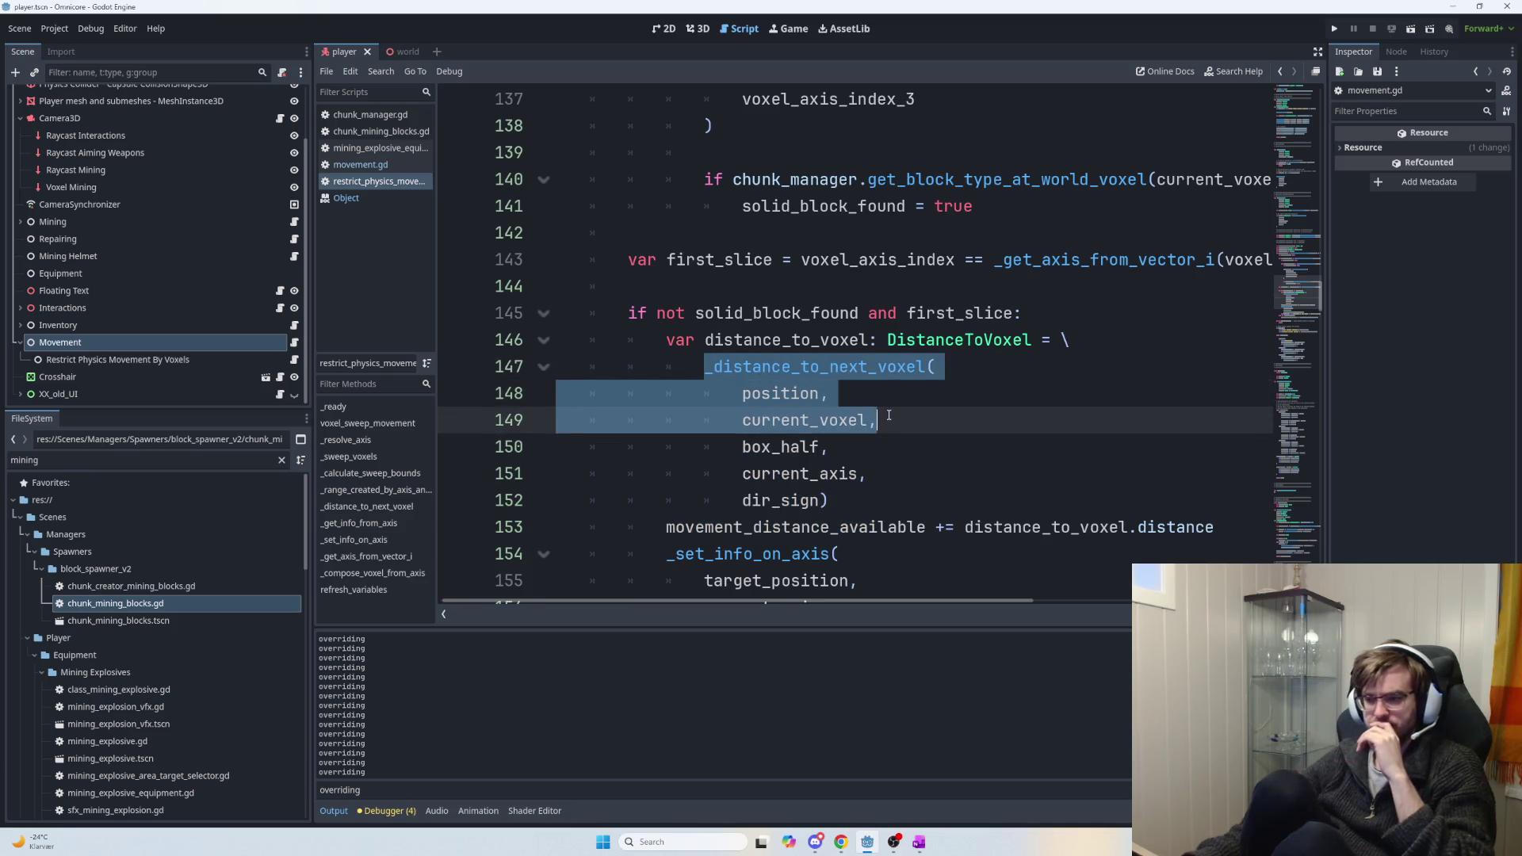
Select the solid_block_found and first_slice condition and the whole _distance_to_next_voxel call.
left_click(906, 313)
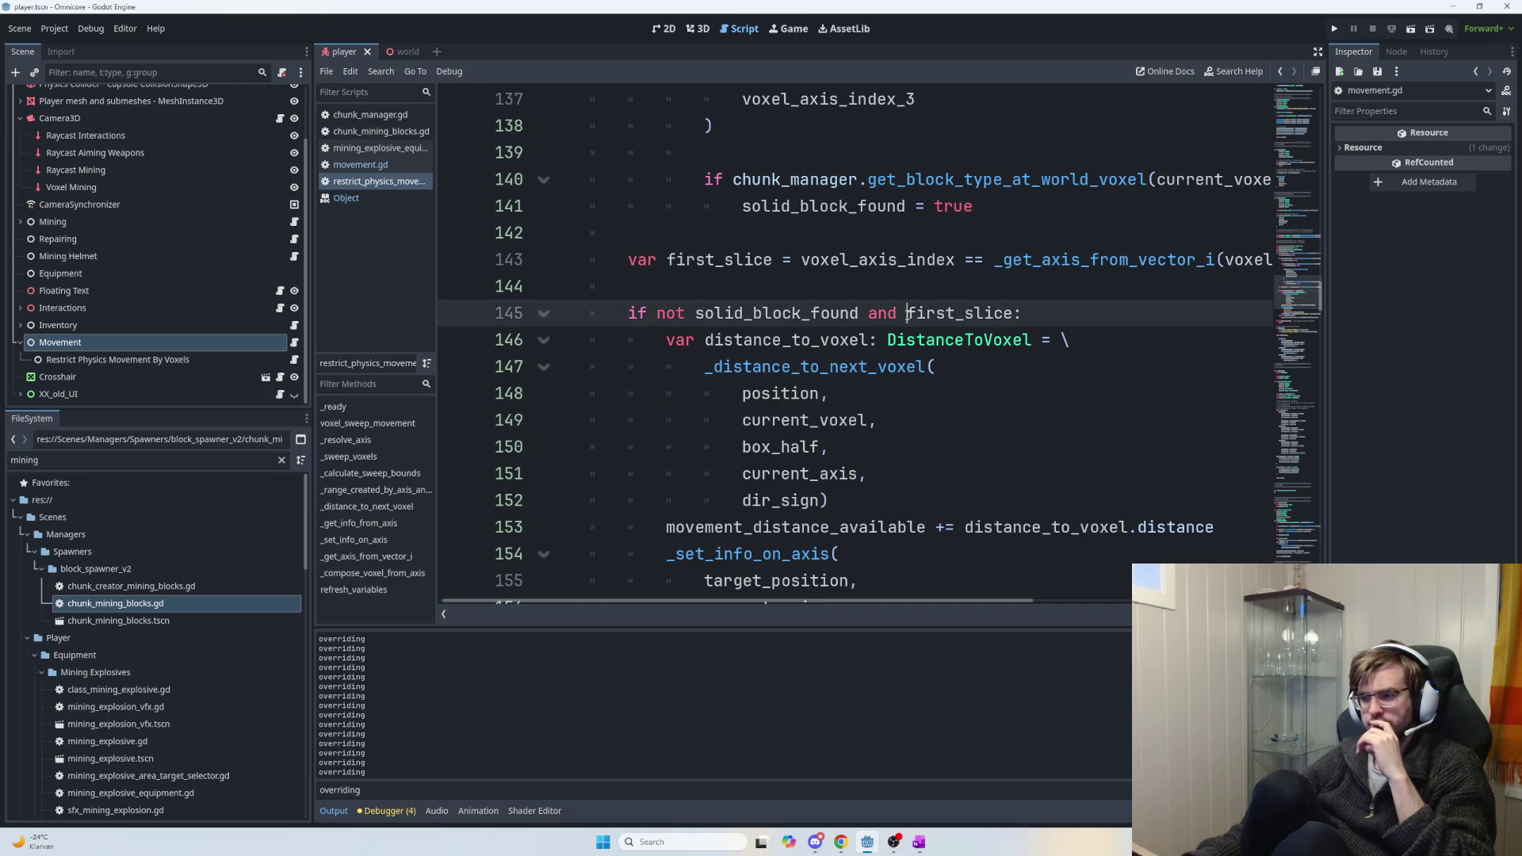
left_click_drag(906, 313, 657, 313)
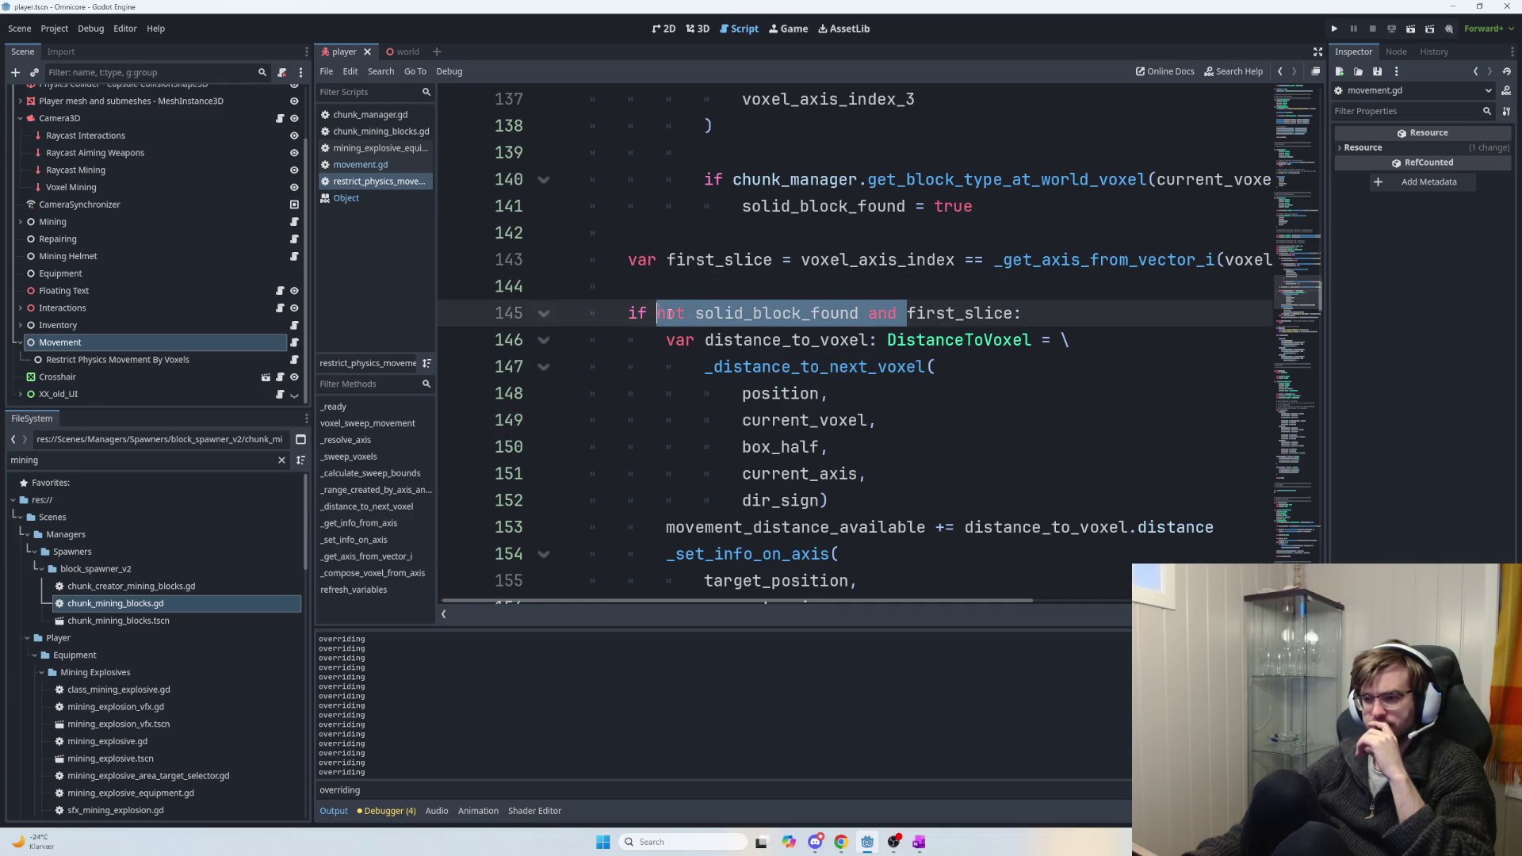
scroll(784, 376, "down", 2)
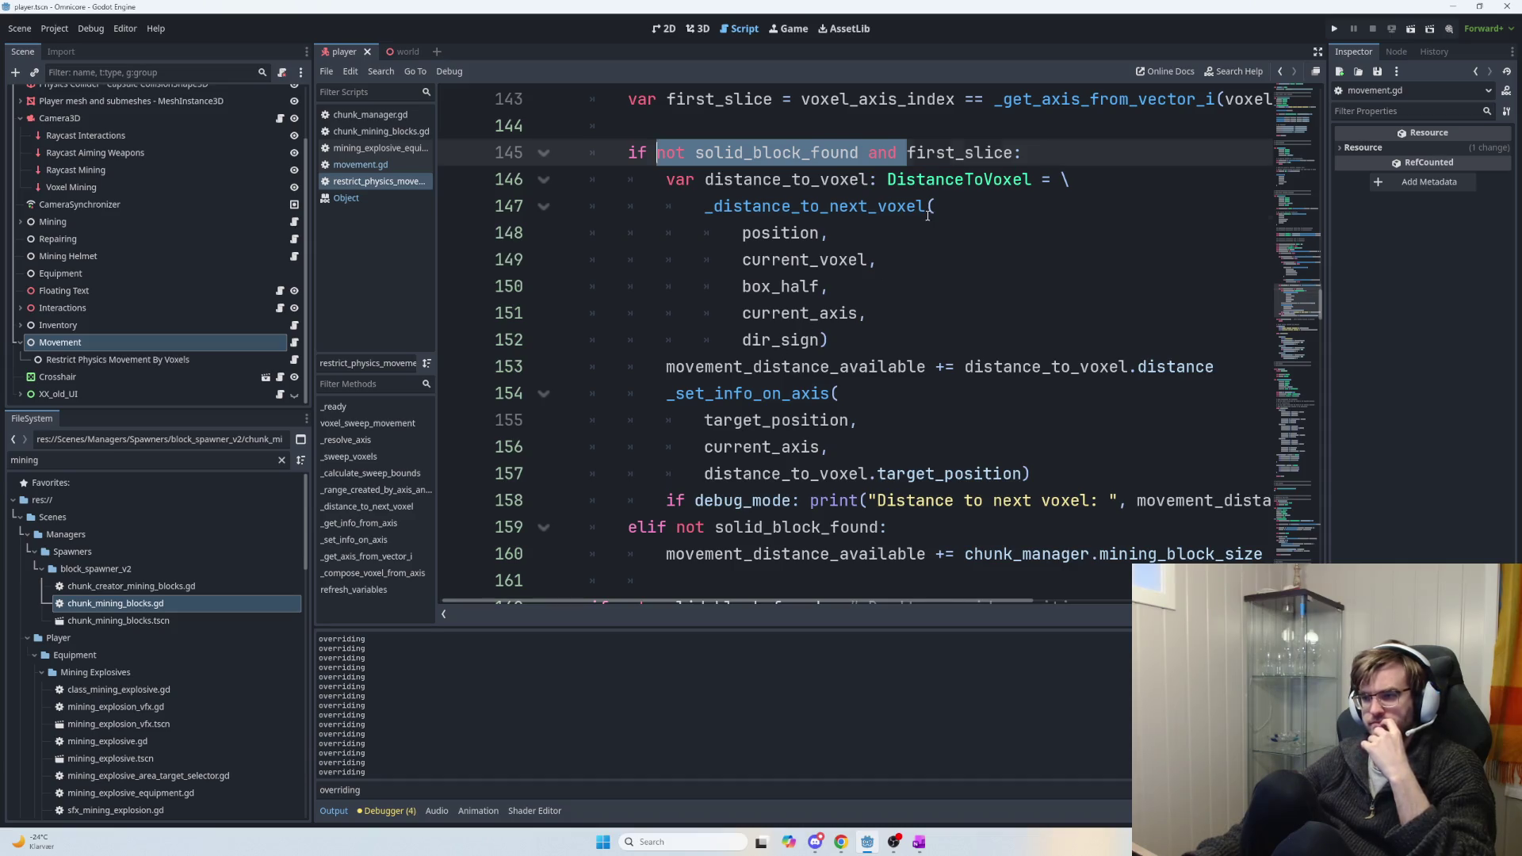
left_click(959, 207)
key("Up")
key("Up")
scroll(911, 182, "up", 1)
key("Up")
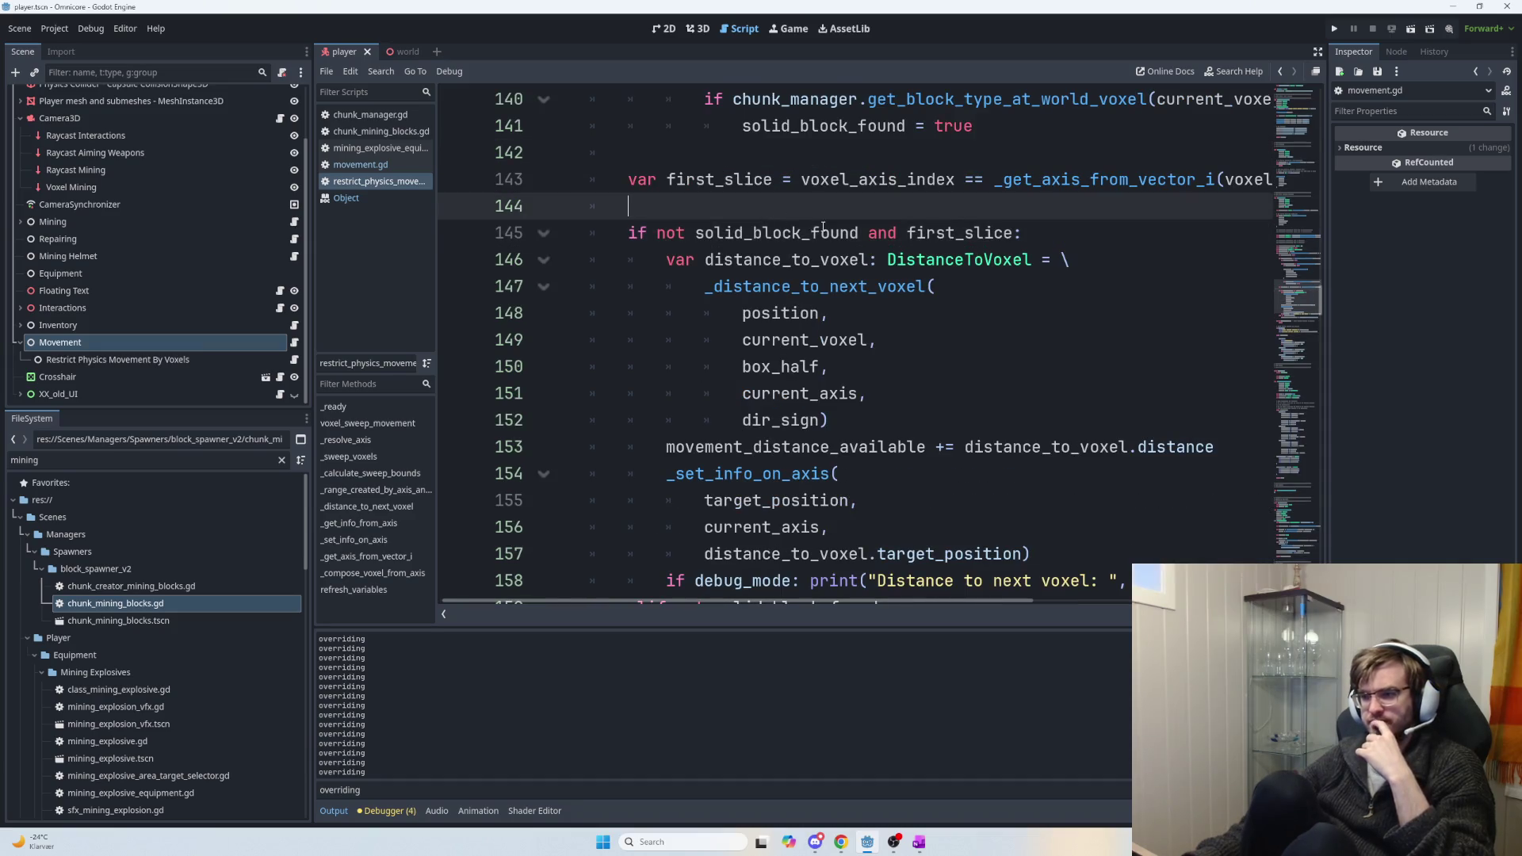
scroll(904, 262, "up", 1)
scroll(900, 301, "down", 2)
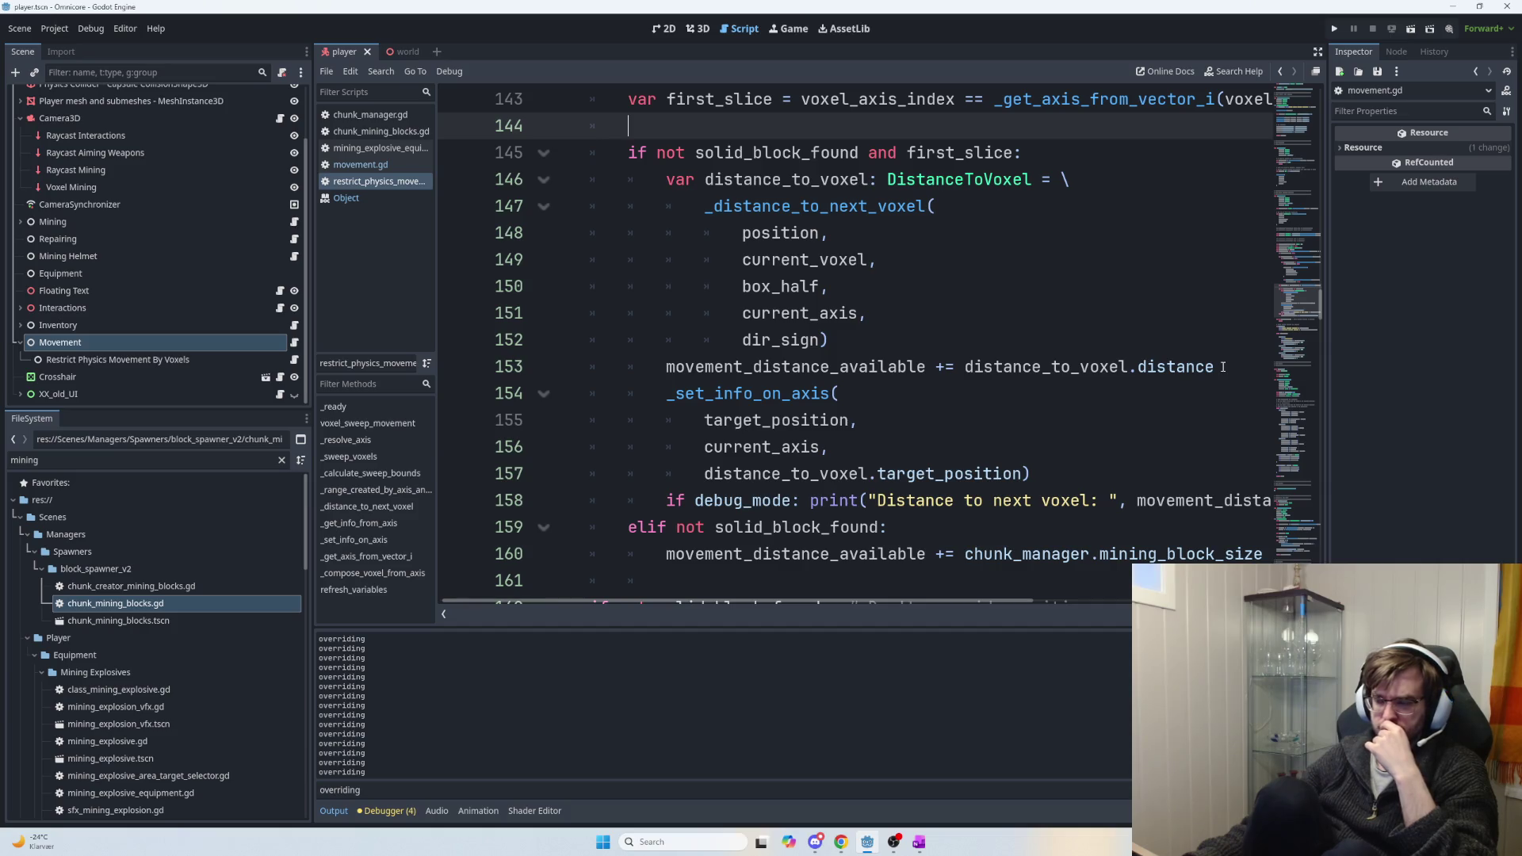
scroll(1165, 401, "down", 7)
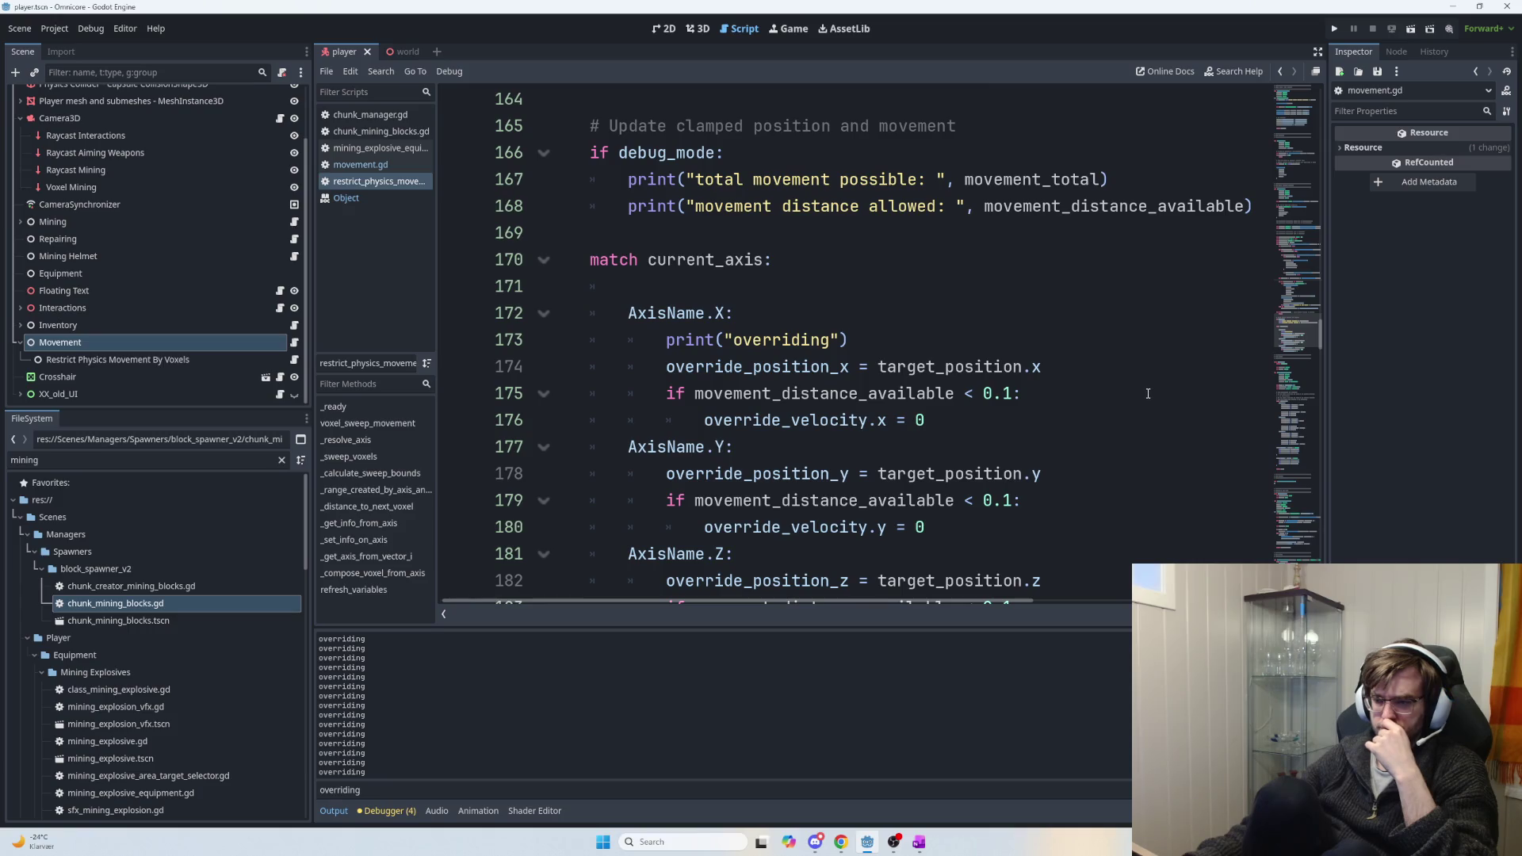
scroll(1132, 394, "down", 2)
scroll(1132, 394, "up", 10)
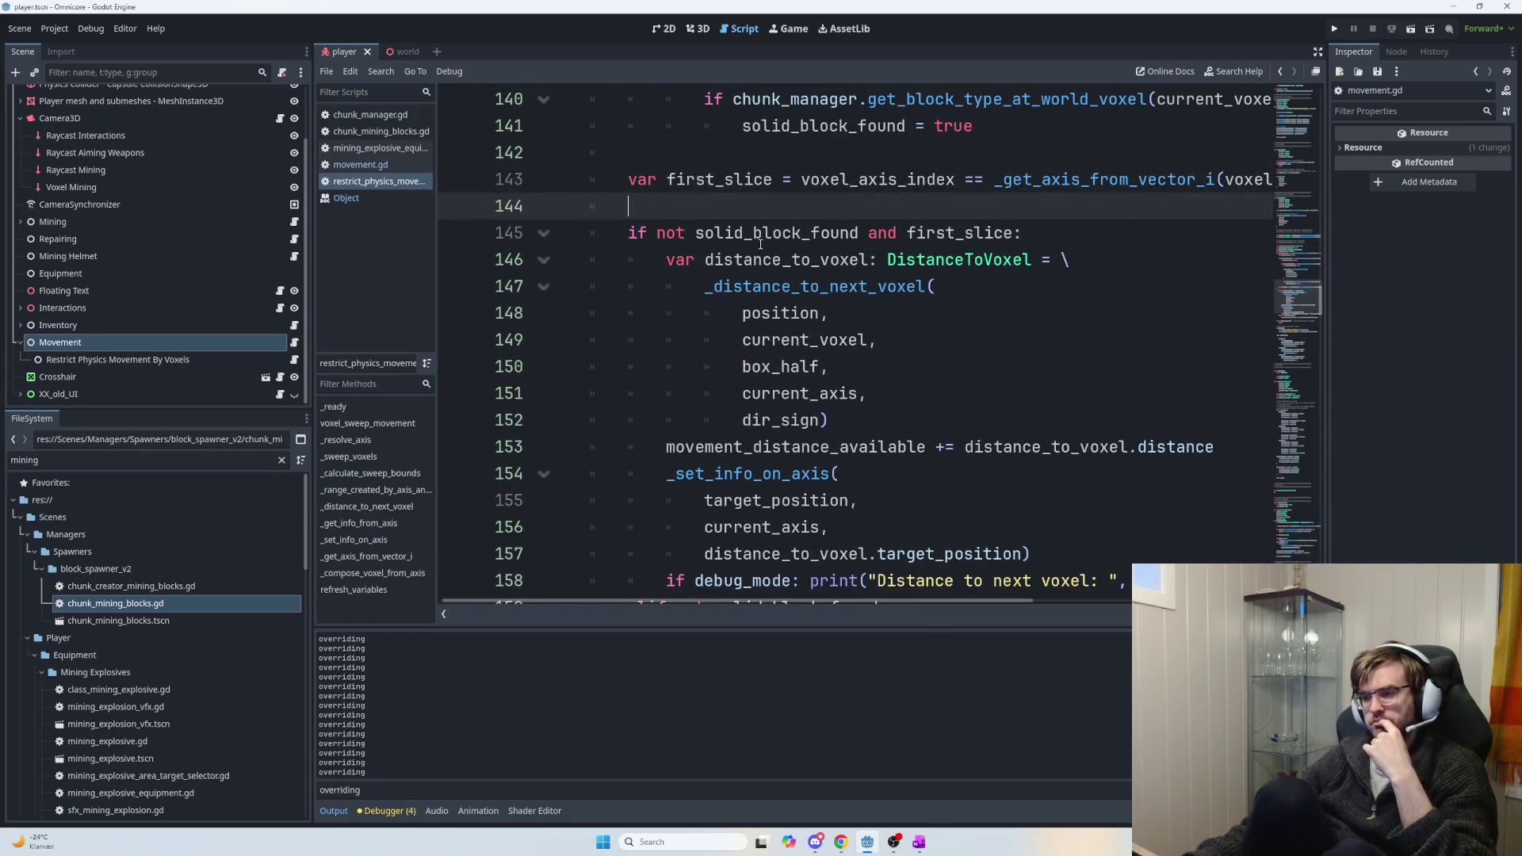
mouse_move(695, 225)
left_mouse_down()
mouse_move(1041, 246)
mouse_move(1039, 233)
mouse_move(640, 223)
left_mouse_up()
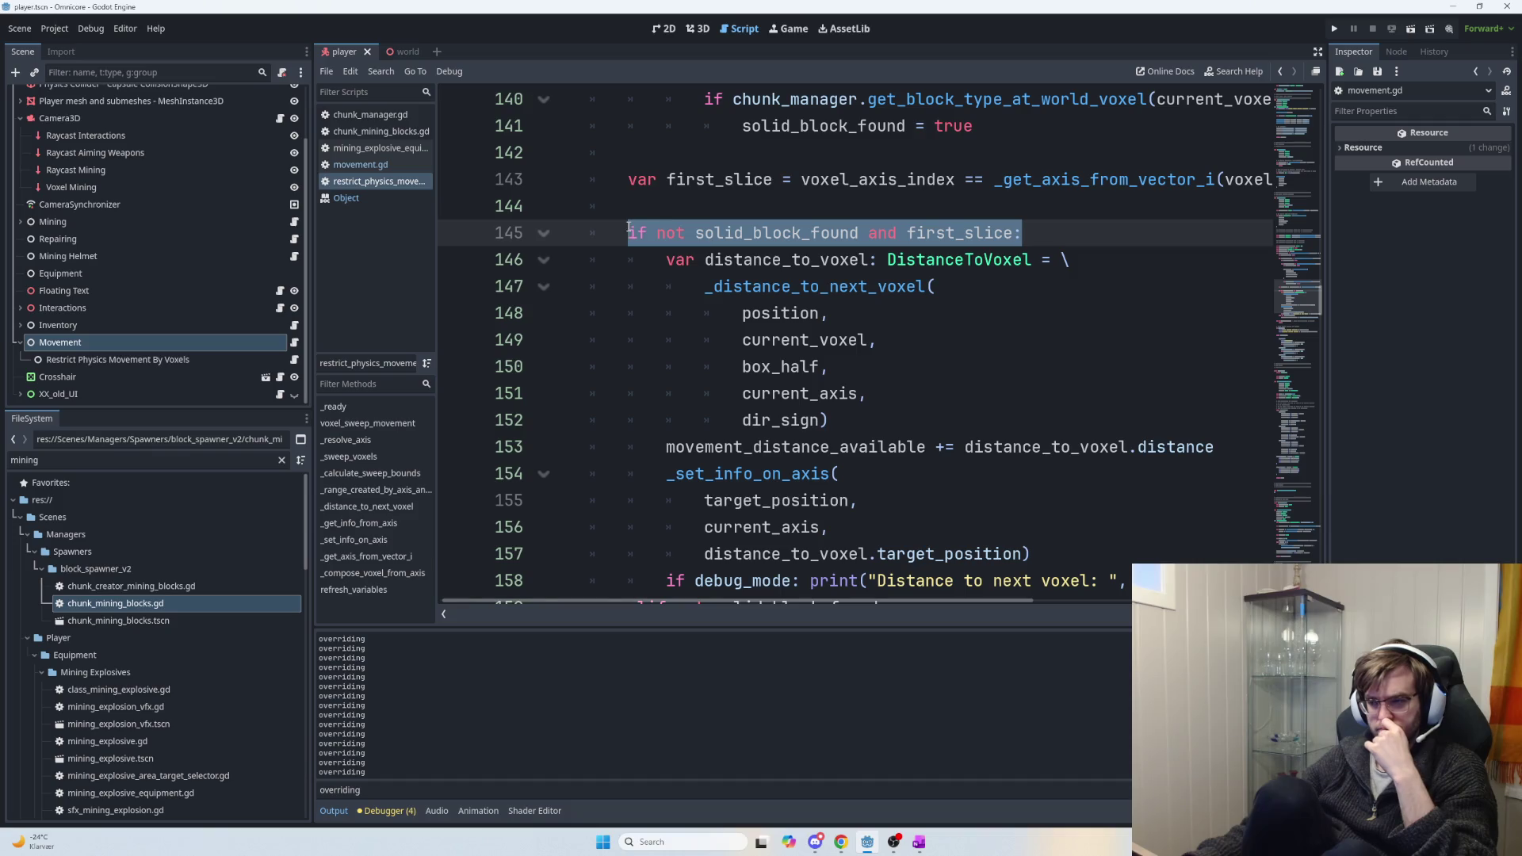
mouse_move(867, 420)
left_mouse_down()
mouse_move(559, 313)
mouse_move(702, 286)
left_mouse_up()
scroll(824, 391, "up", 1)
scroll(857, 414, "down", 2)
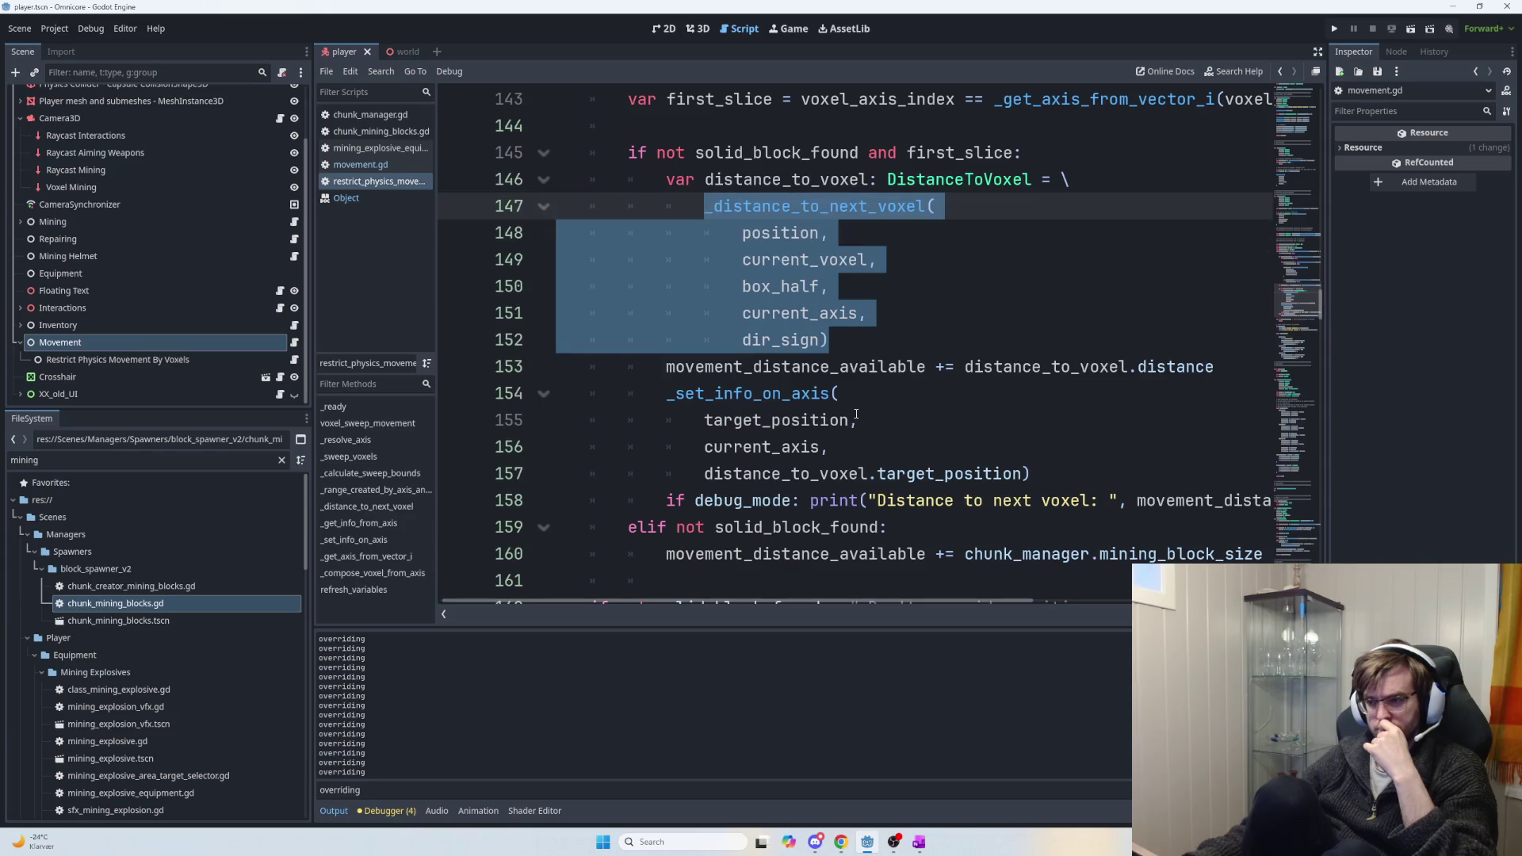
Insert a blank line above the 'if not solid_block_found and first_slice:' block.
left_click(664, 127)
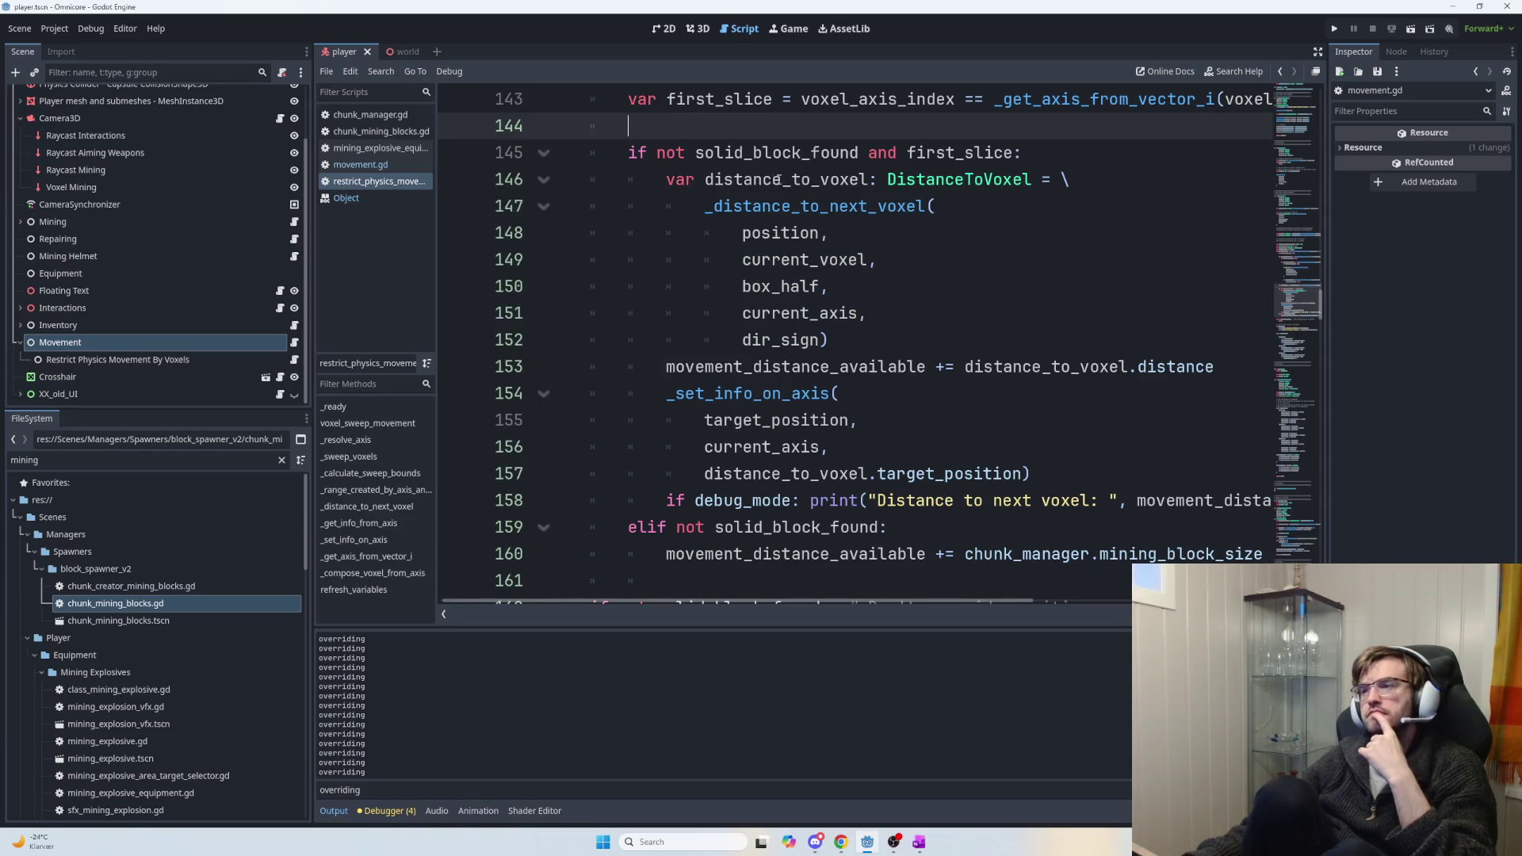
left_click_drag(1024, 153, 628, 154)
key("ctrl+c")
left_click(669, 131)
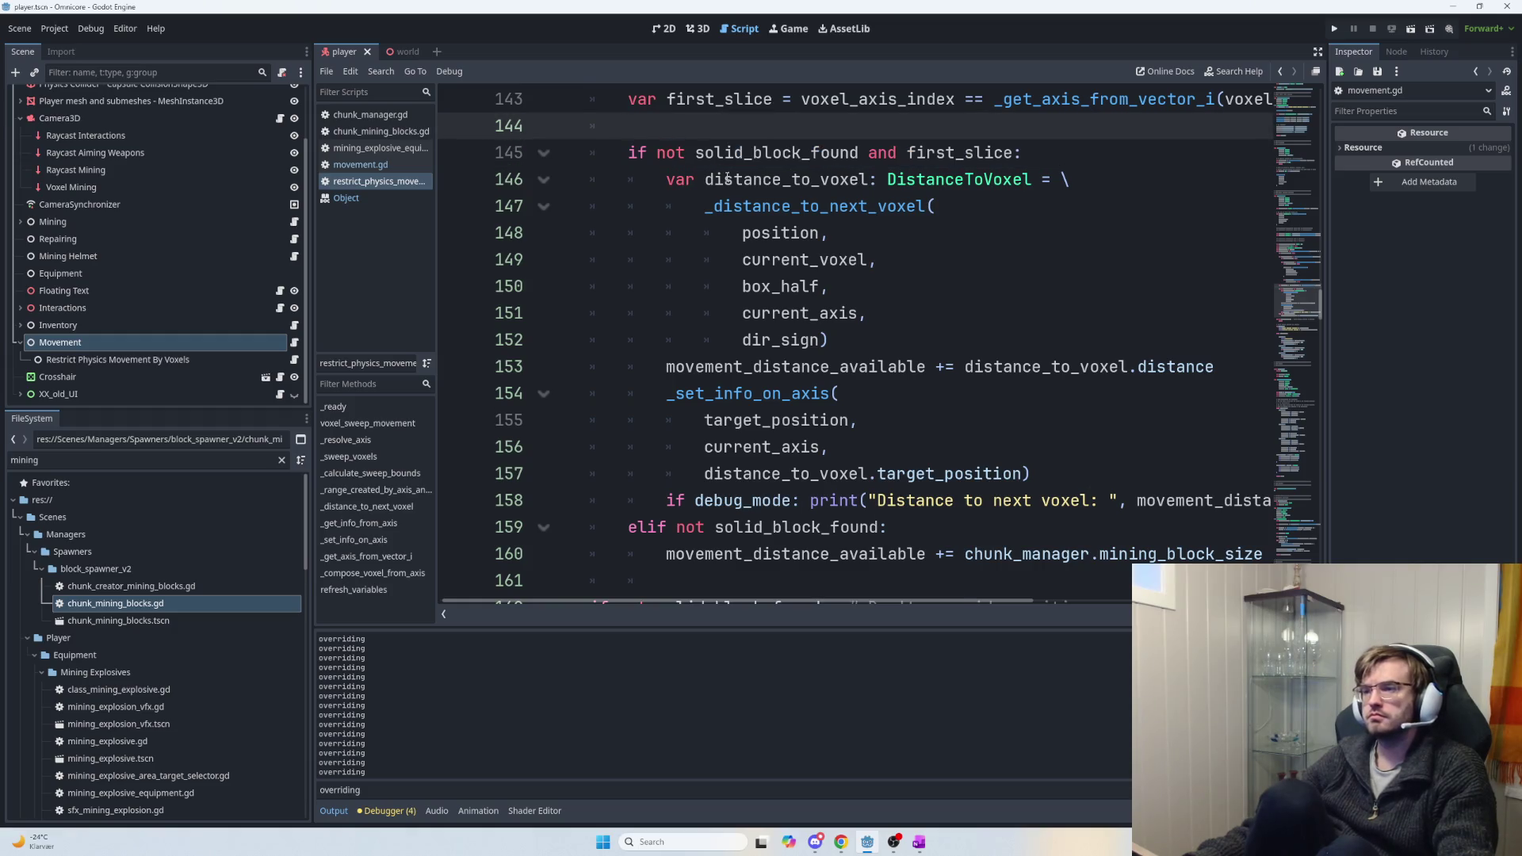
scroll(725, 175, "down", 2)
scroll(738, 186, "up", 4)
key("Return")
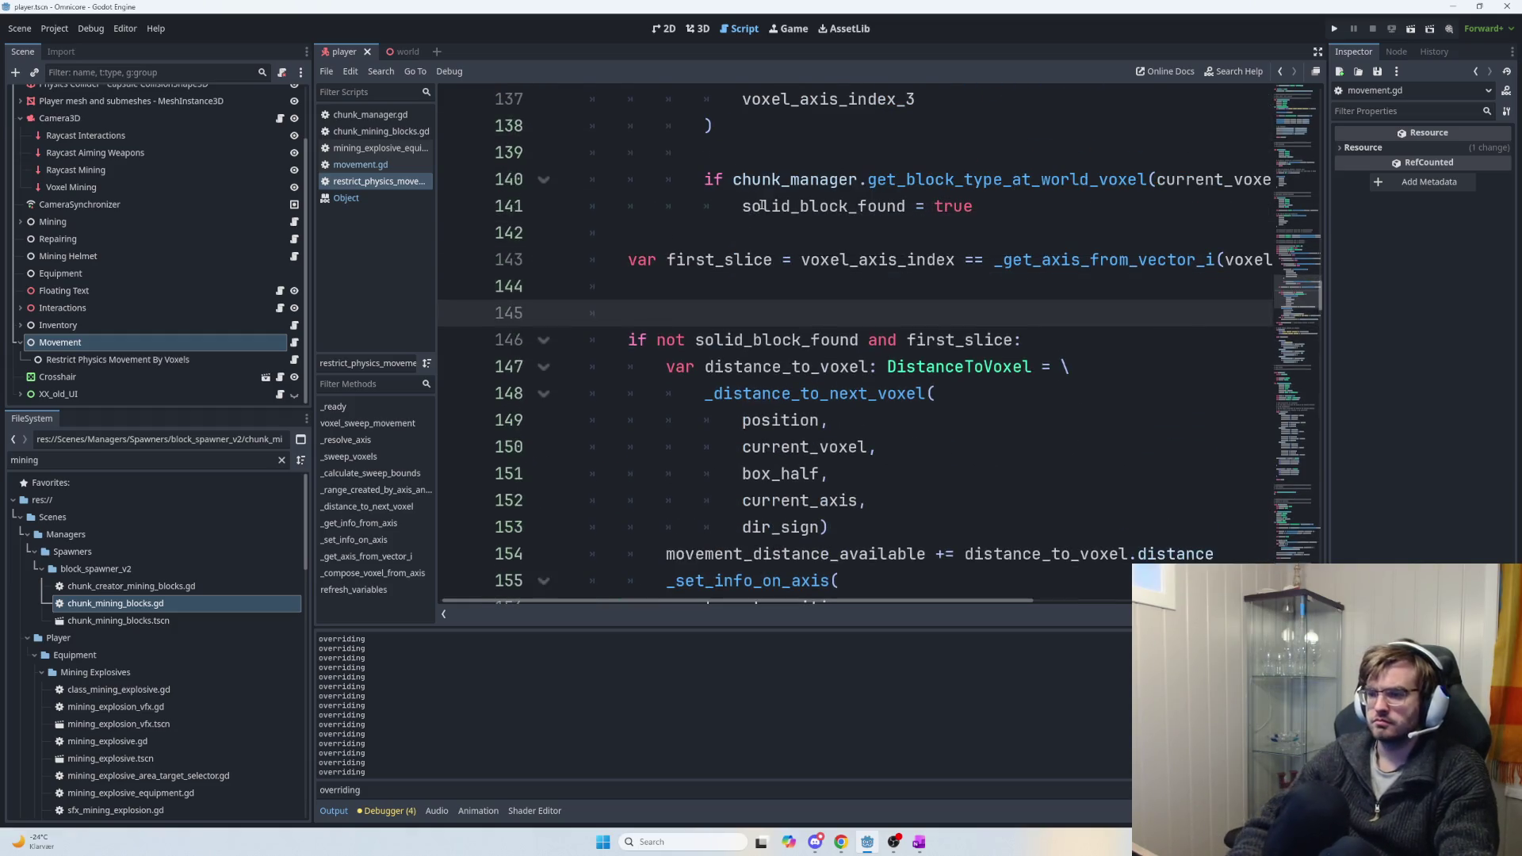
Paste the if-not line and remove 'not' to make 'if solid_block_found and first_slice:'.
key("ctrl+v")
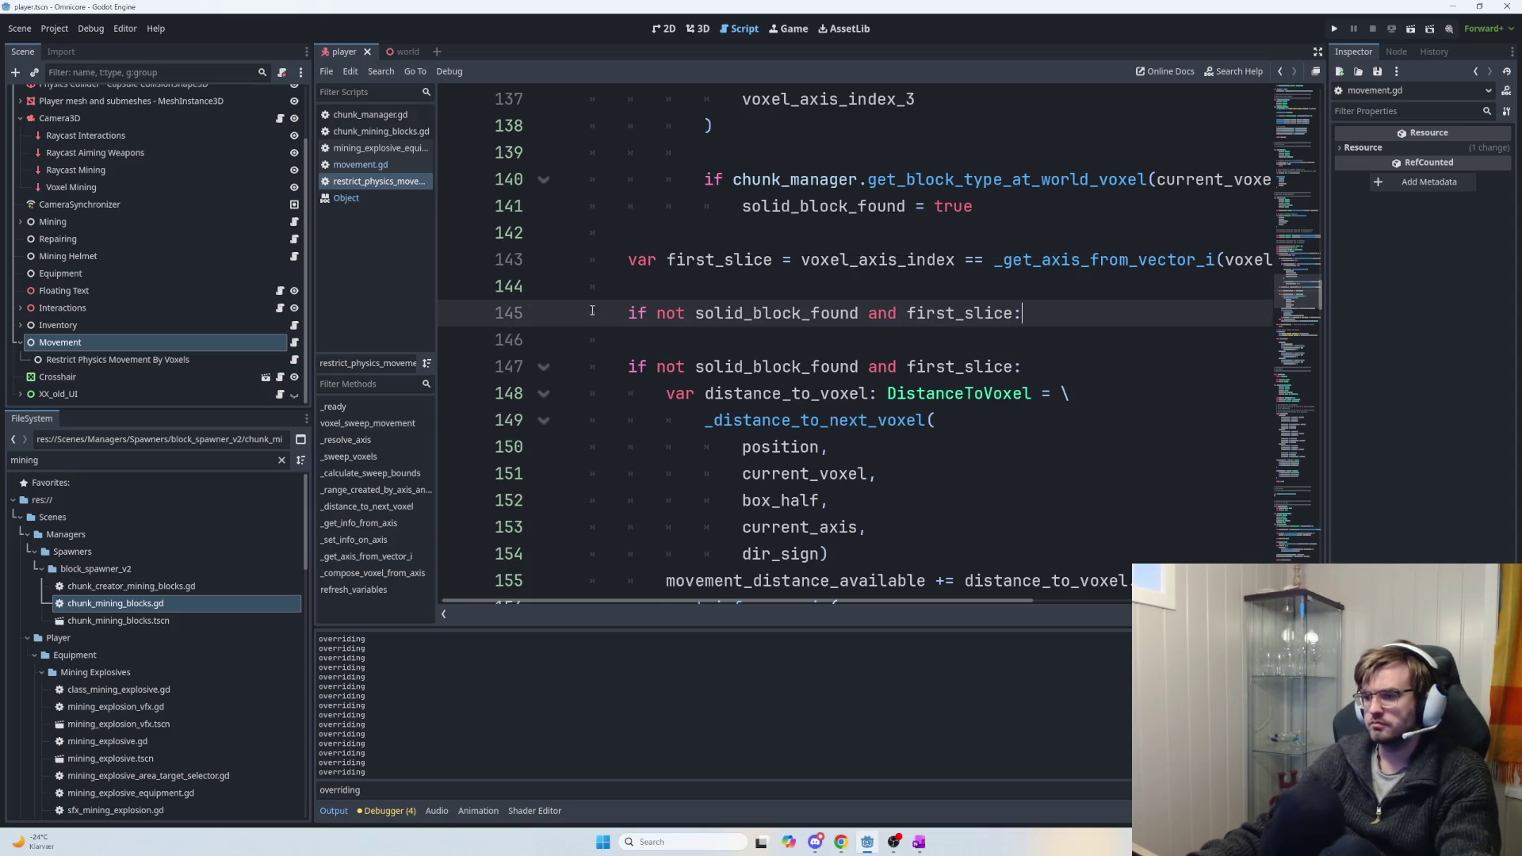
double_click(670, 313)
key("BackSpace")
key("BackSpace")
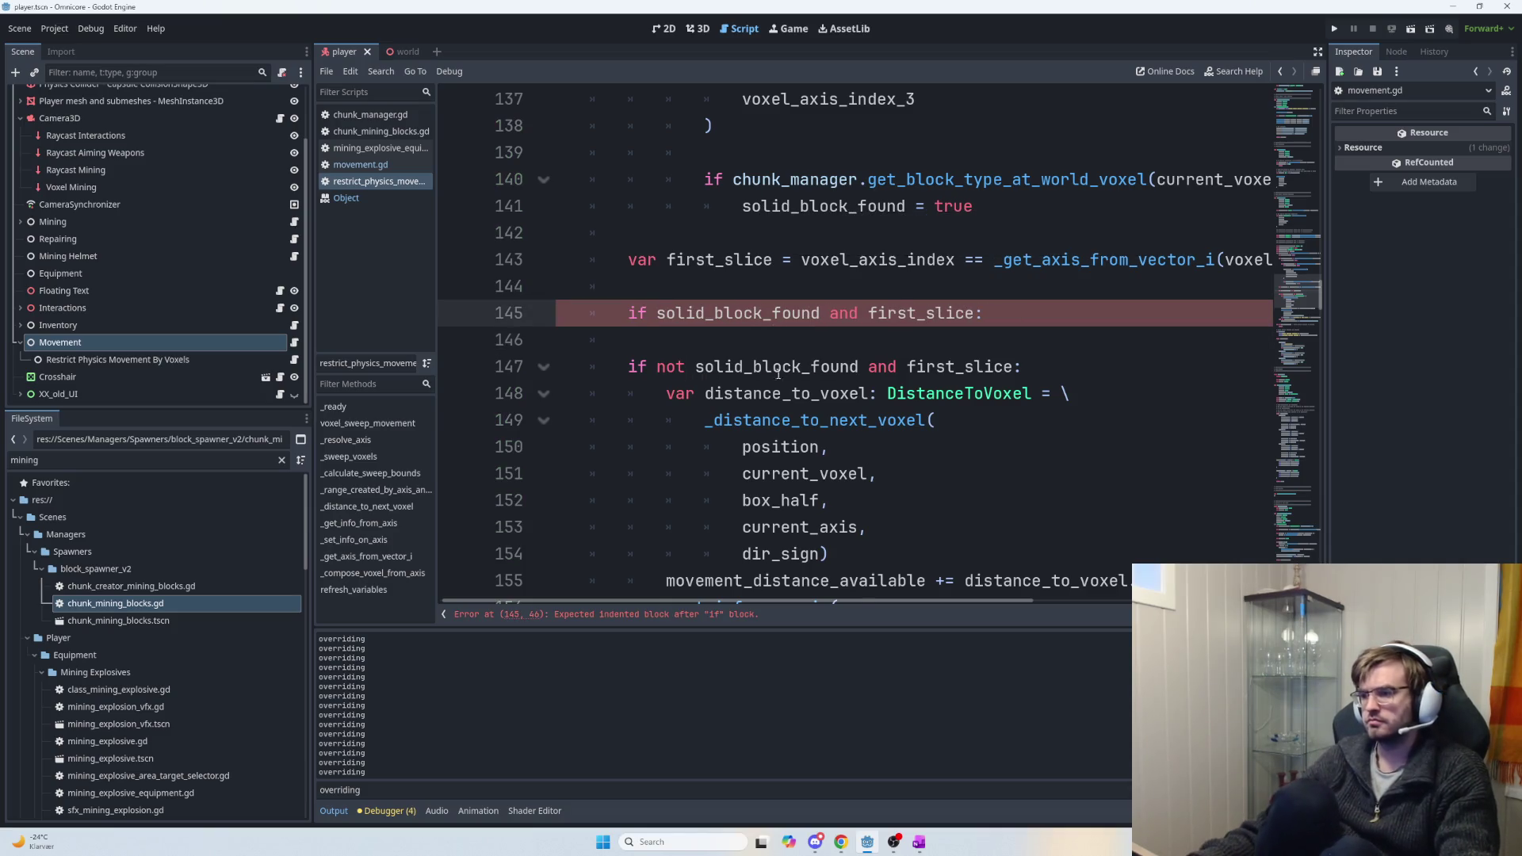
scroll(779, 372, "down", 1)
mouse_move(705, 340)
left_mouse_down()
mouse_move(940, 503)
mouse_move(933, 481)
mouse_move(660, 310)
left_mouse_up()
Copy the distance_to_voxel block and paste it indented under the new branch.
left_click(933, 480)
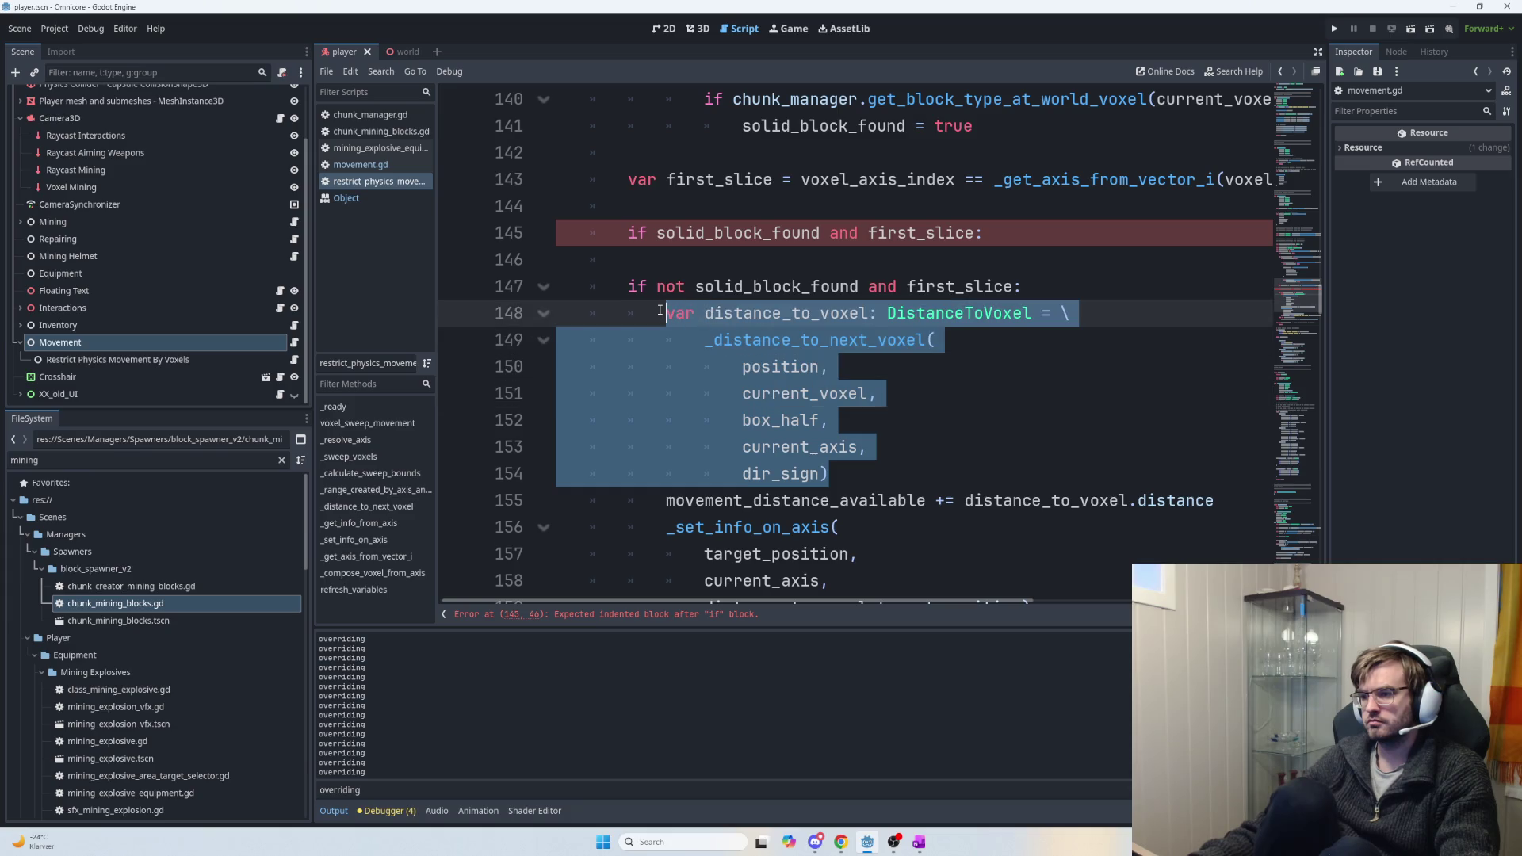
key("ctrl+c")
left_click(674, 260)
key("ctrl+v")
mouse_move(630, 260)
left_mouse_down()
mouse_move(902, 402)
mouse_move(841, 421)
left_mouse_up()
key("Tab")
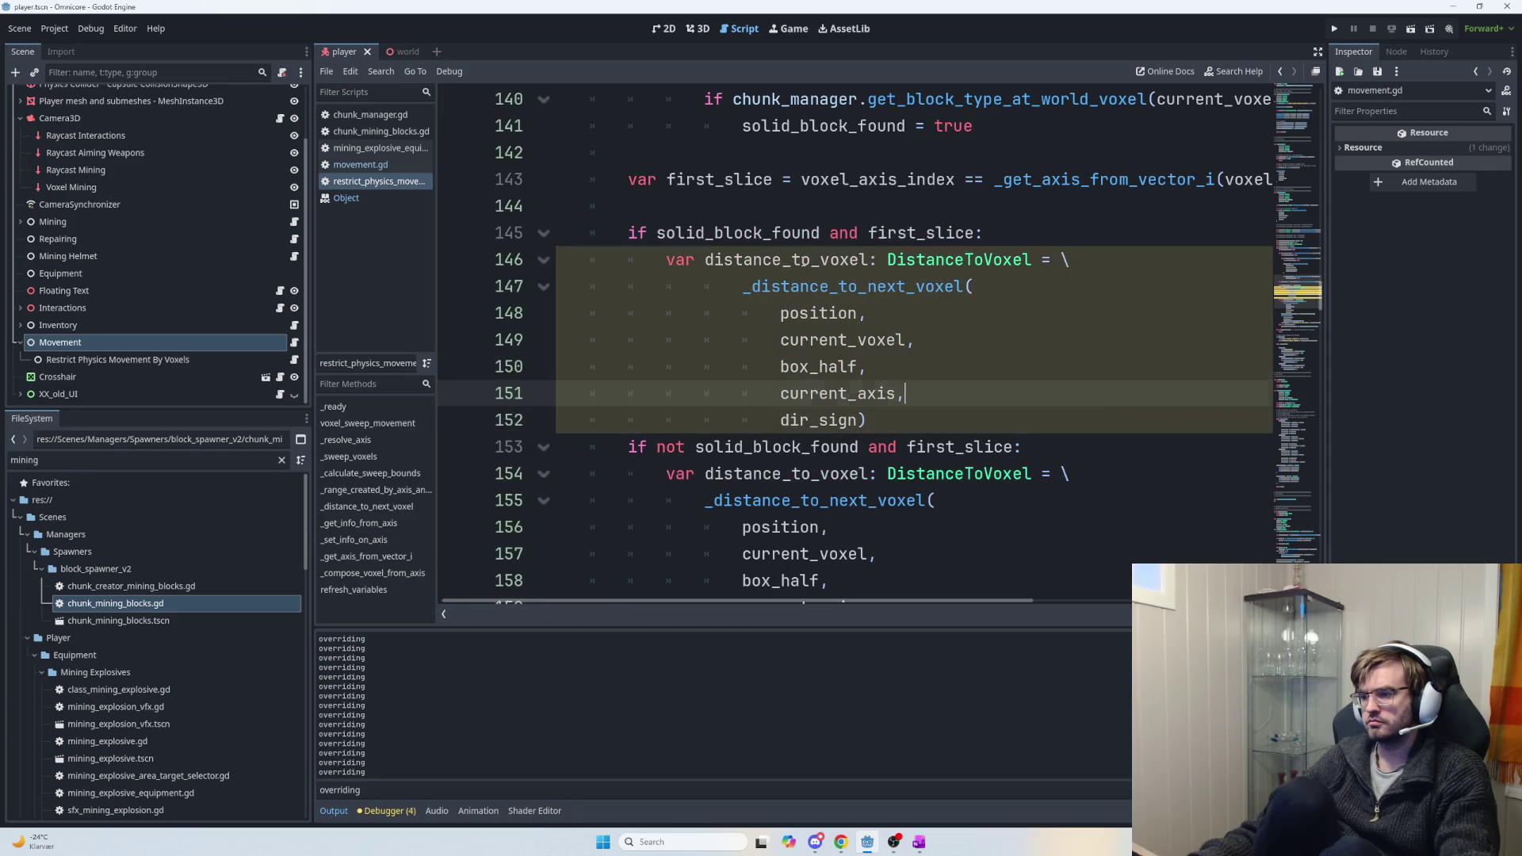
Trace uses of distance_to_voxel, current_voxel and first_slice, then cut the pasted block out.
double_click(803, 260)
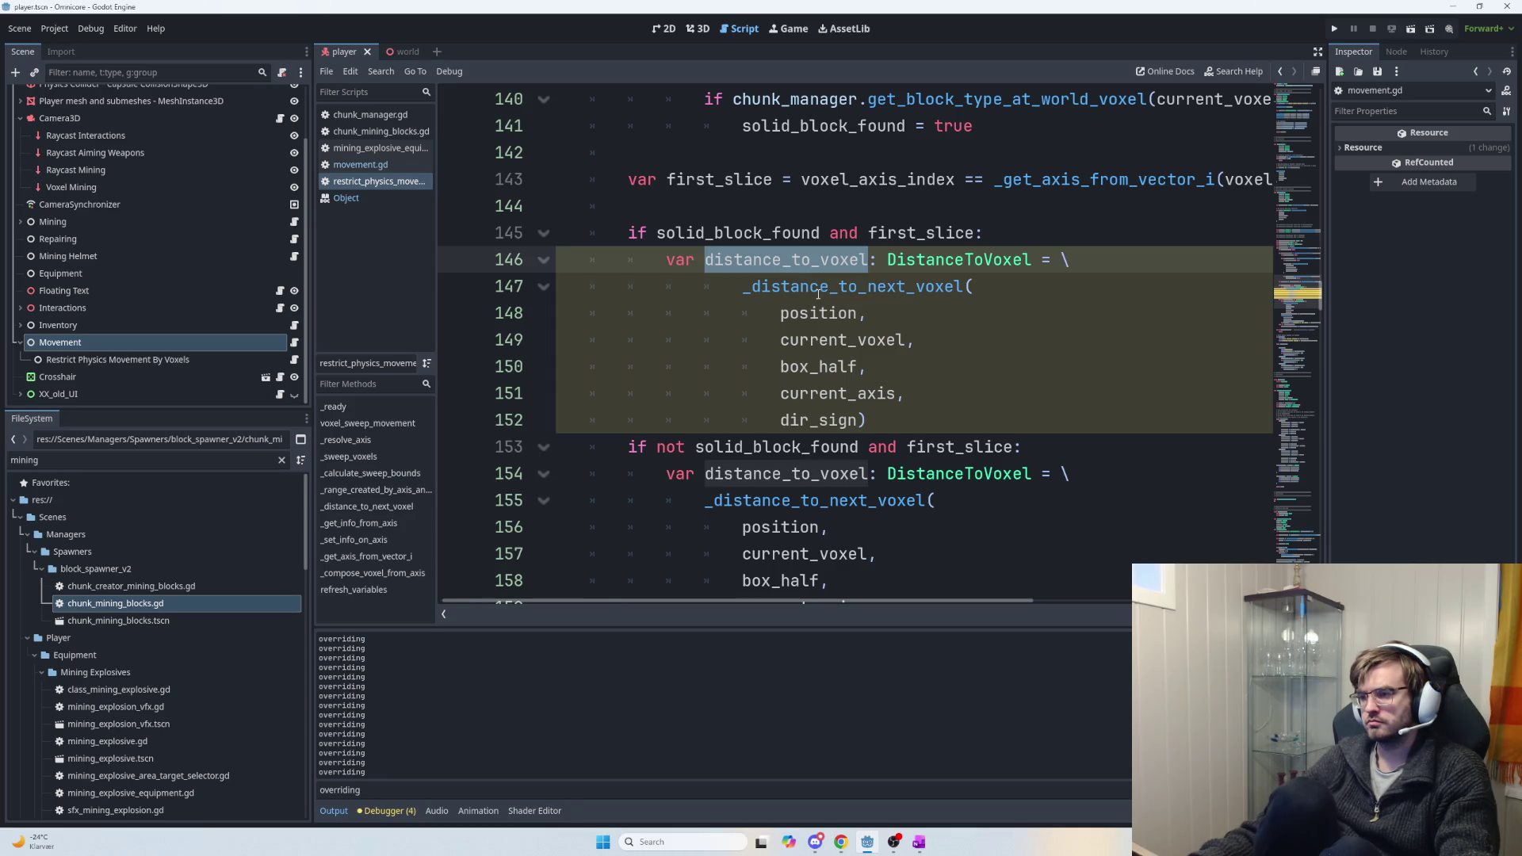
mouse_move(818, 294)
left_click(840, 287)
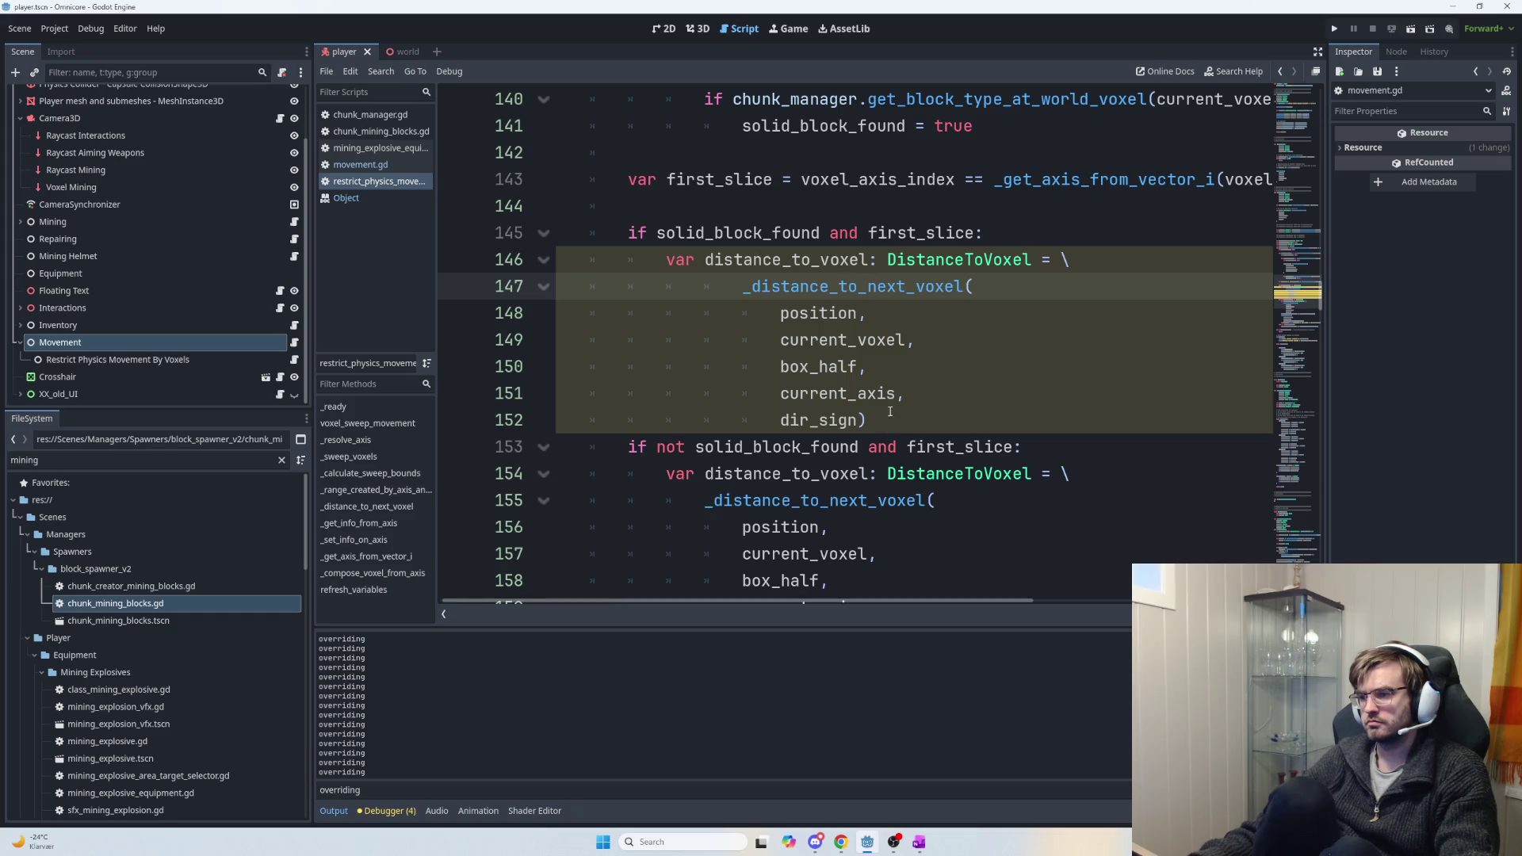
double_click(818, 340)
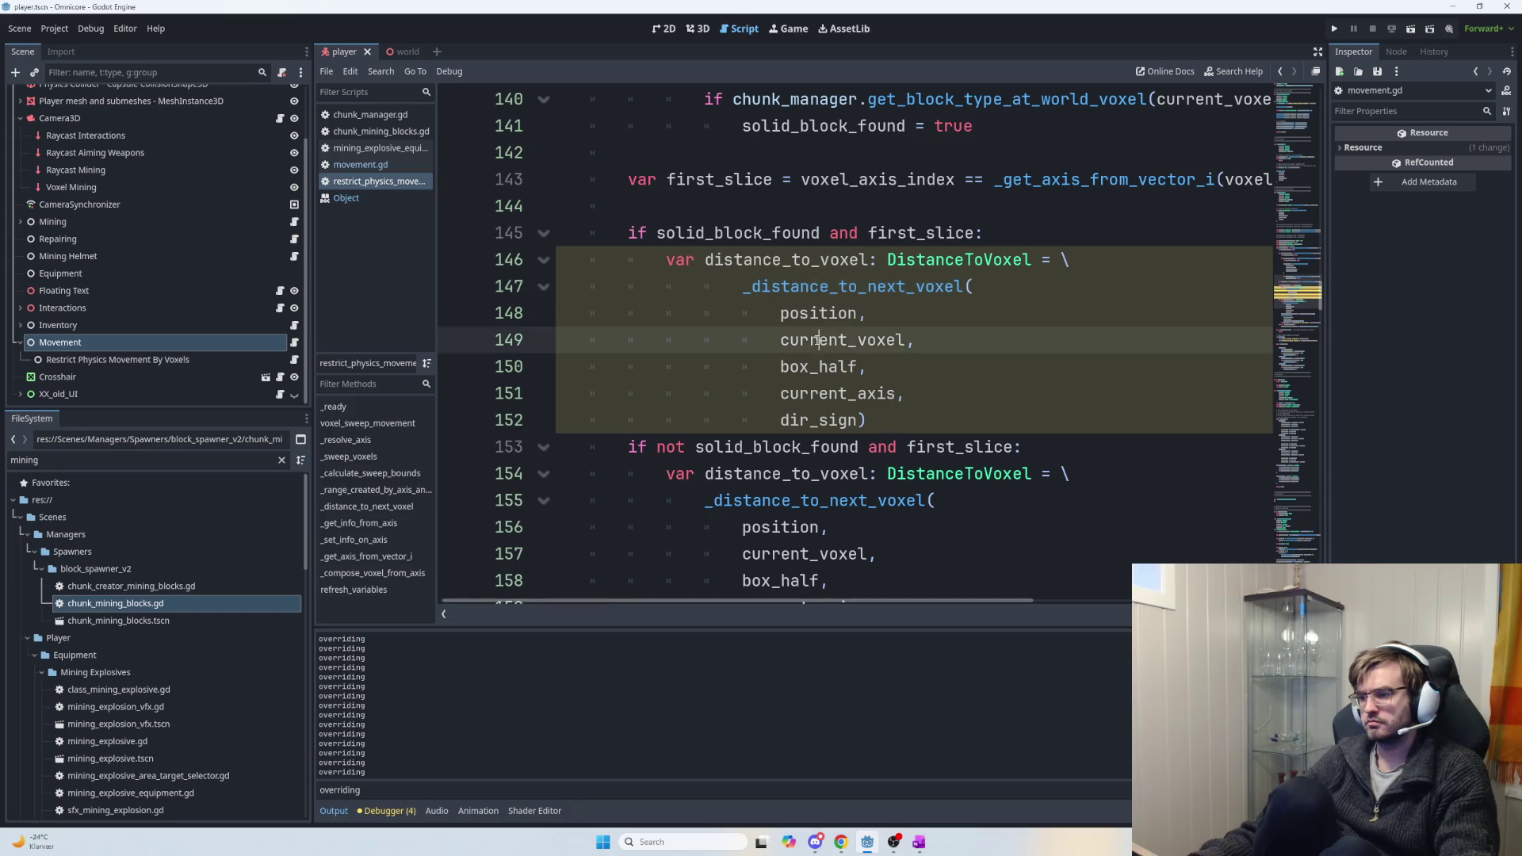
double_click(914, 230)
mouse_move(874, 420)
left_mouse_down()
mouse_move(784, 394)
mouse_move(671, 259)
left_mouse_up()
key("ctrl+x")
left_click(678, 208)
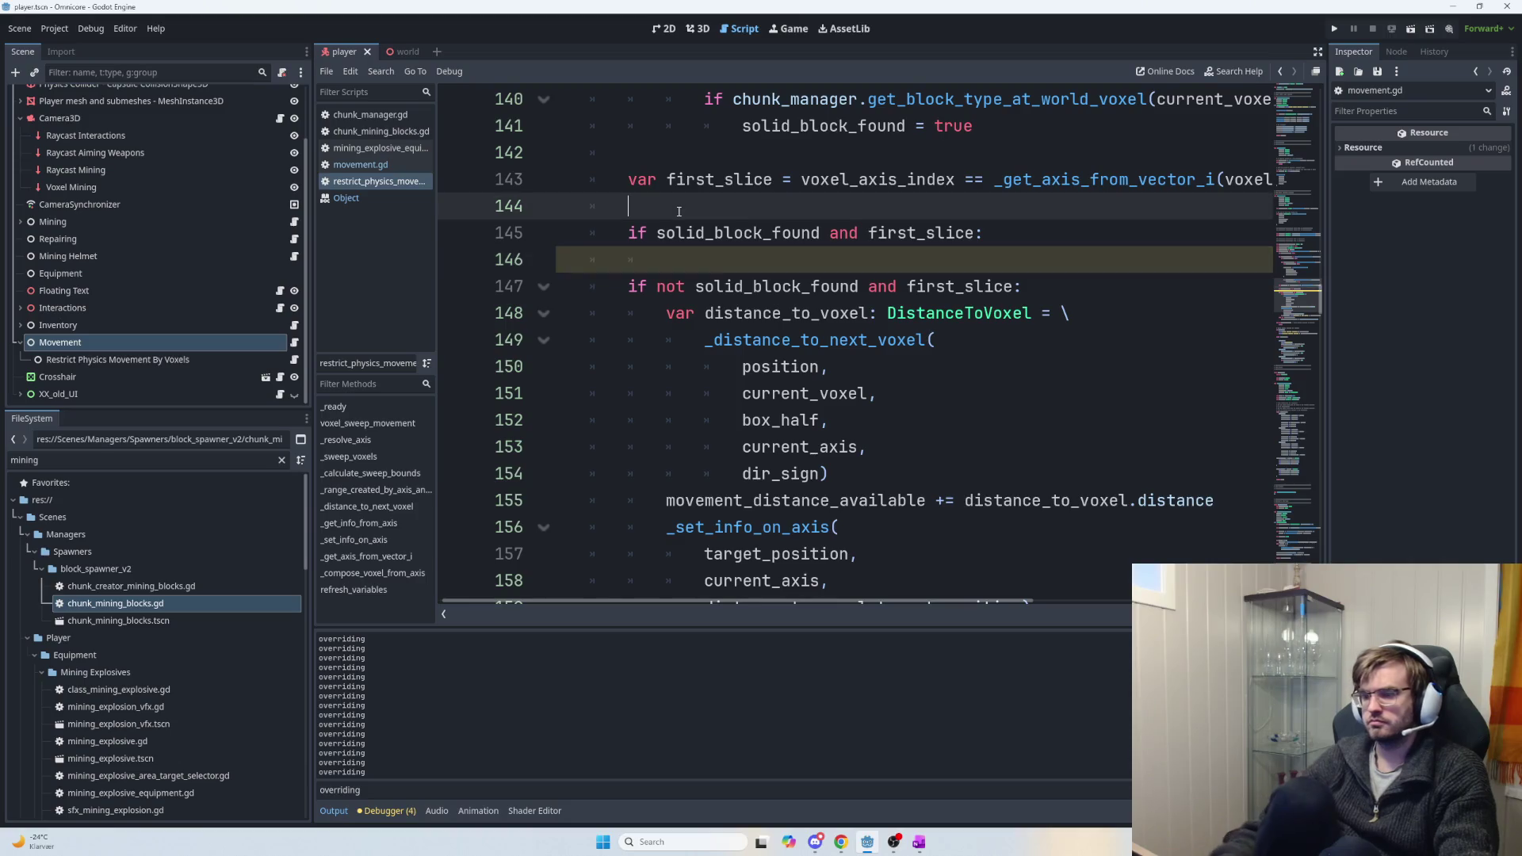
Paste the distance_to_voxel block under a new 'if first_slice:' check.
key("Return")
key("ctrl+v")
key("ctrl+z")
type("if first_slice:")
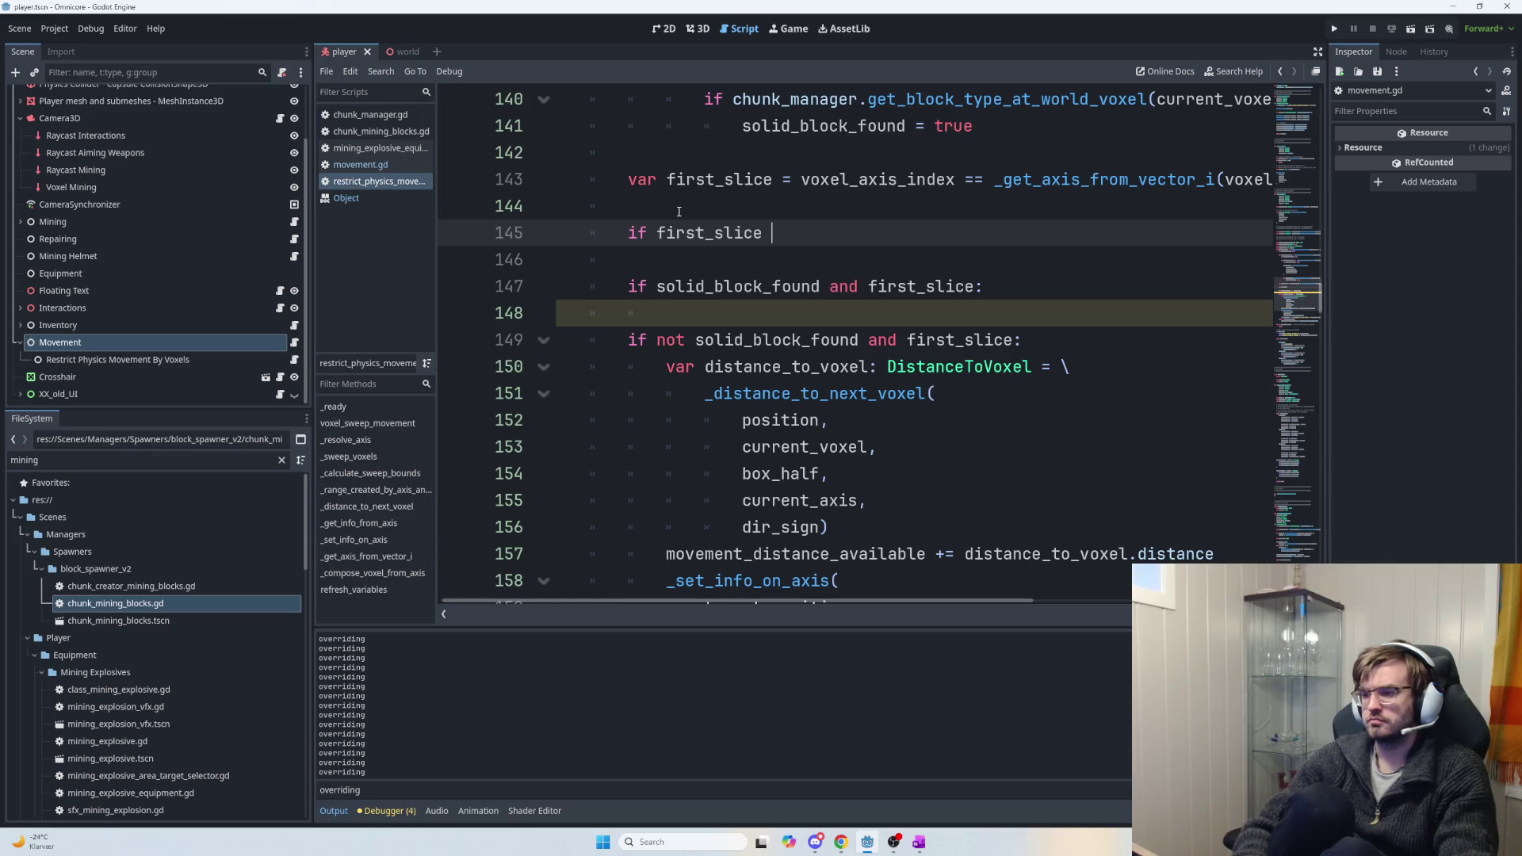
key("Return")
key("ctrl+v")
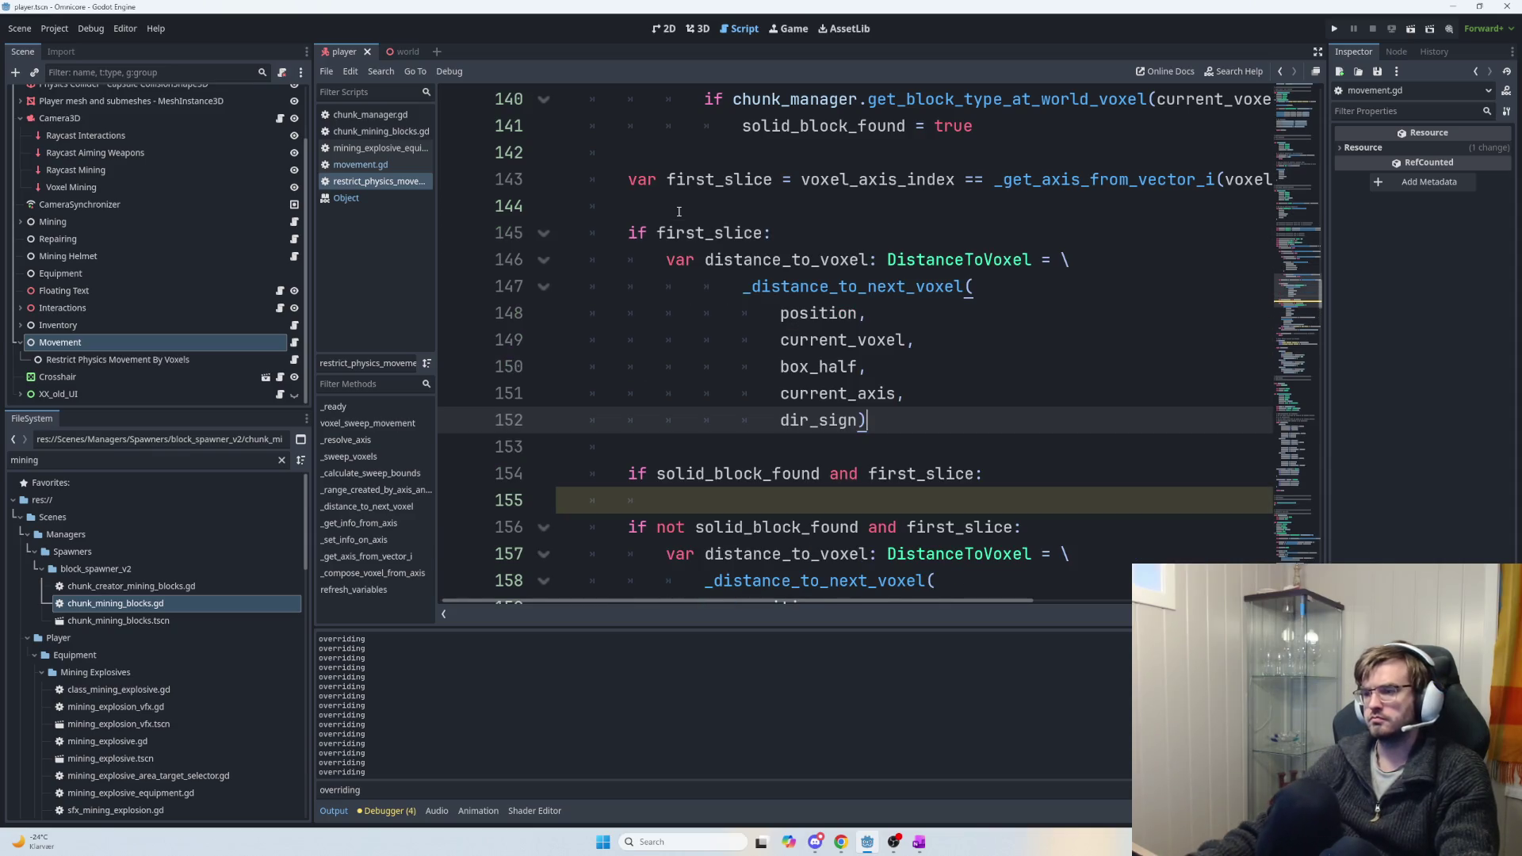
Dedent the call lines 147–152 one level out of the first_slice block.
left_click_drag(666, 259, 966, 260)
key("shift+End")
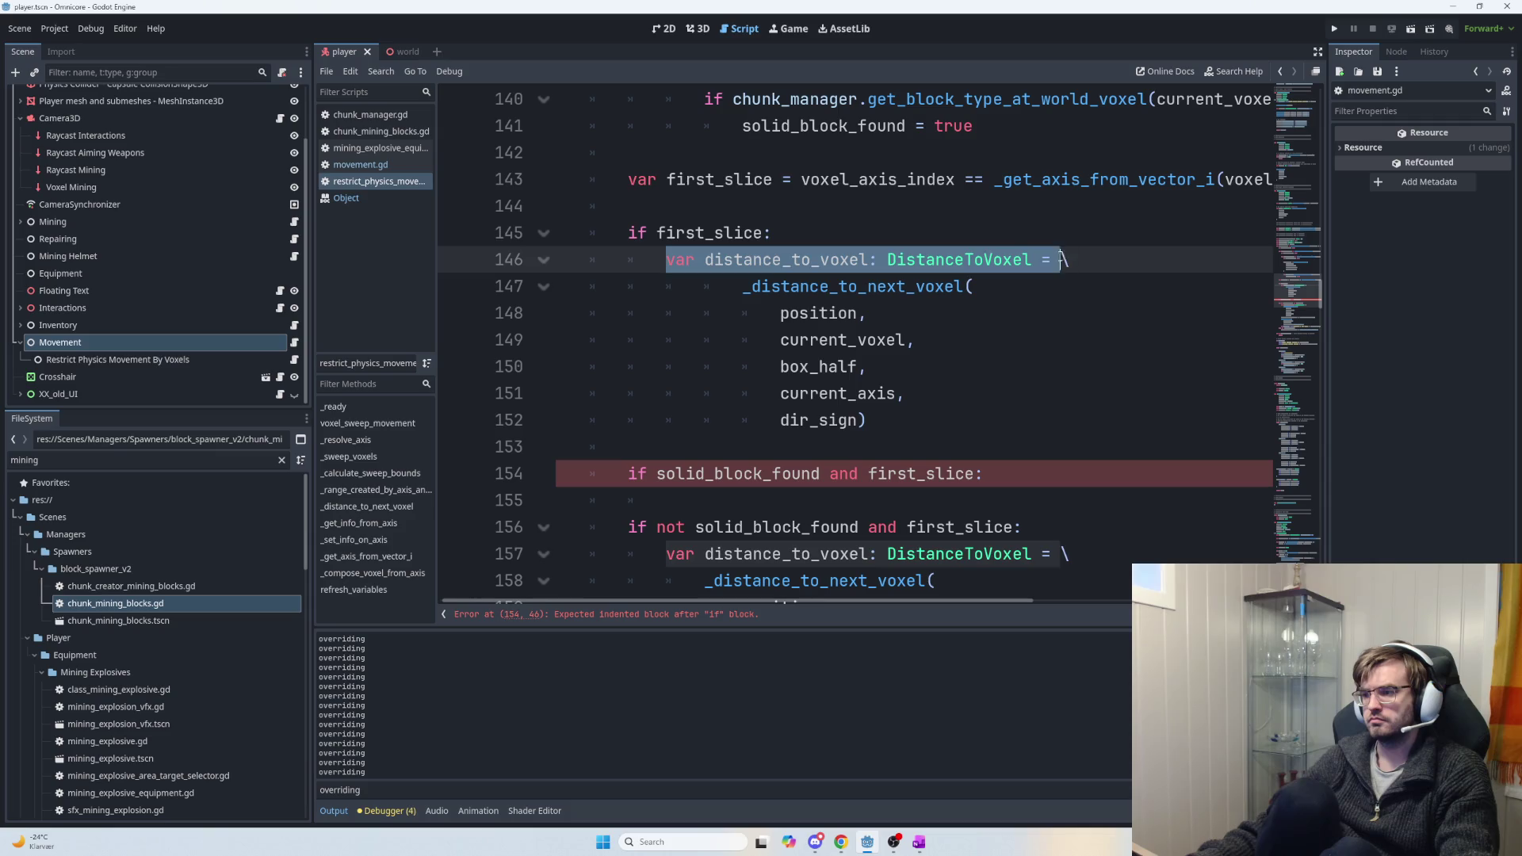
left_click_drag(666, 259, 868, 260)
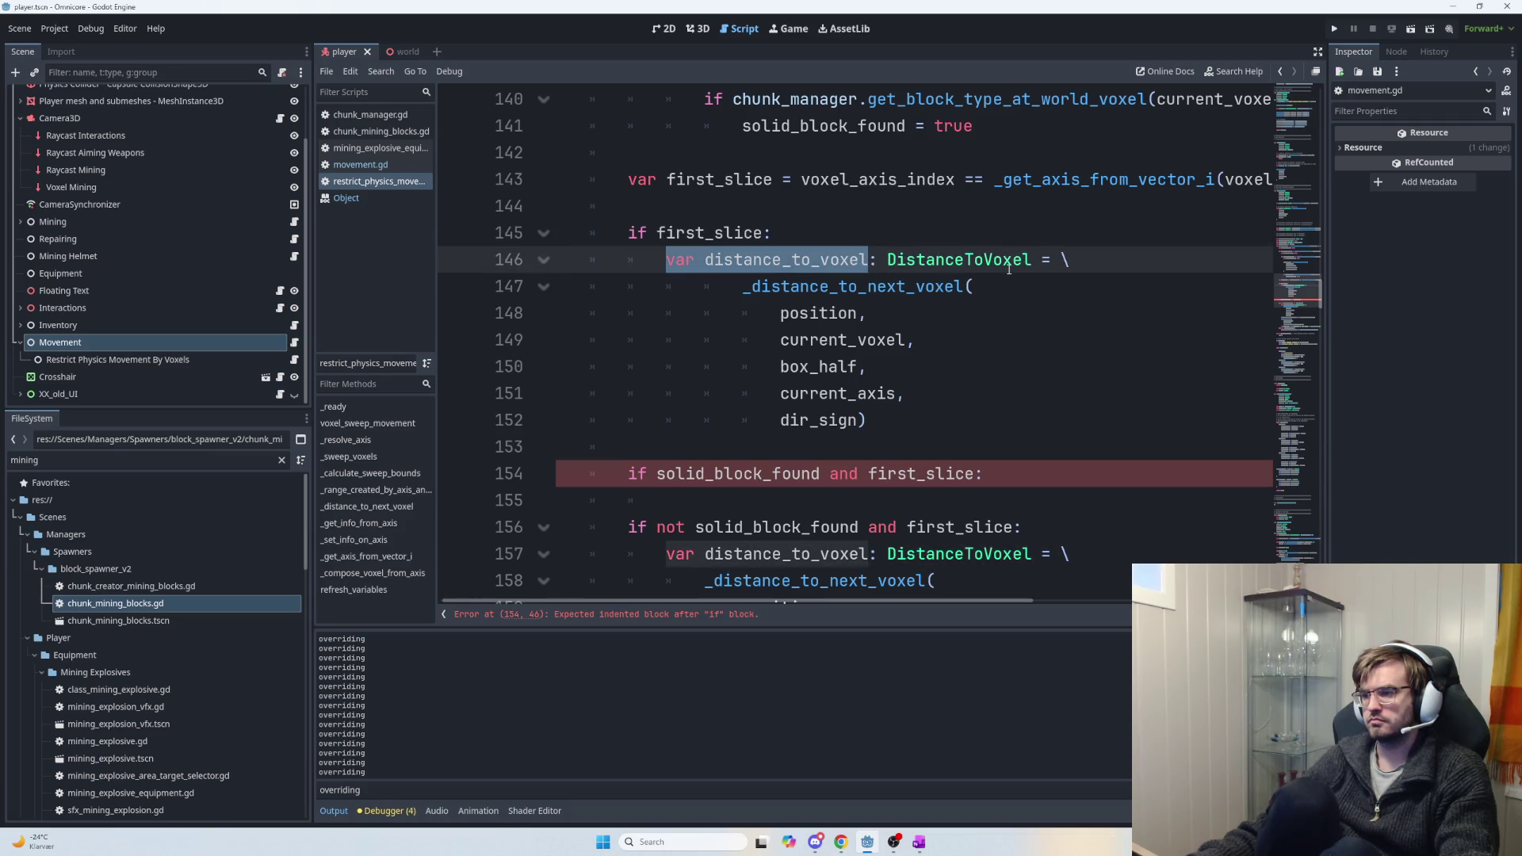
left_click(1068, 265, "shift")
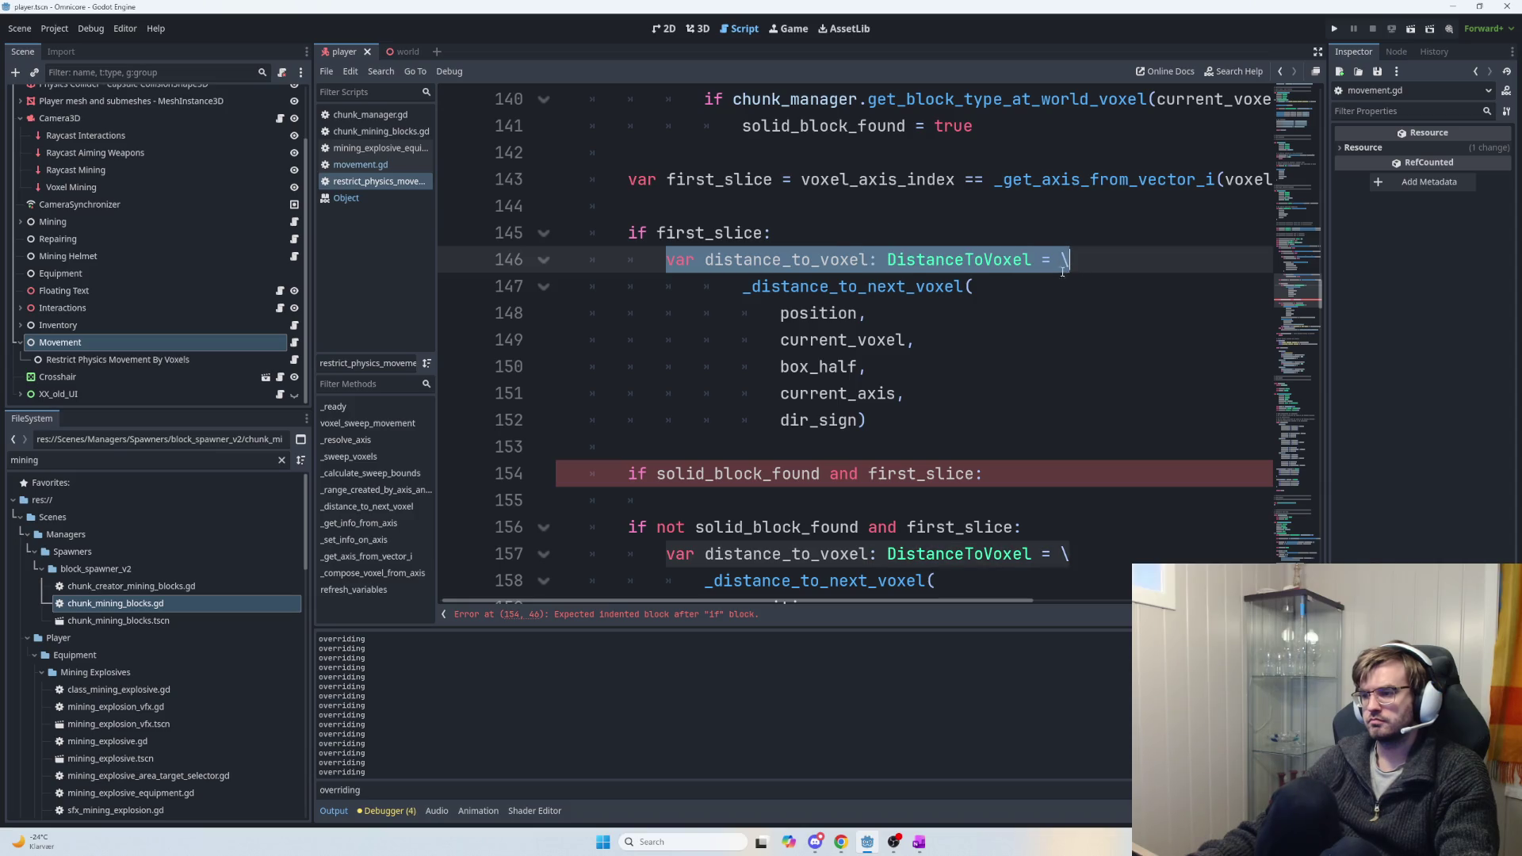
left_click(872, 420, "shift")
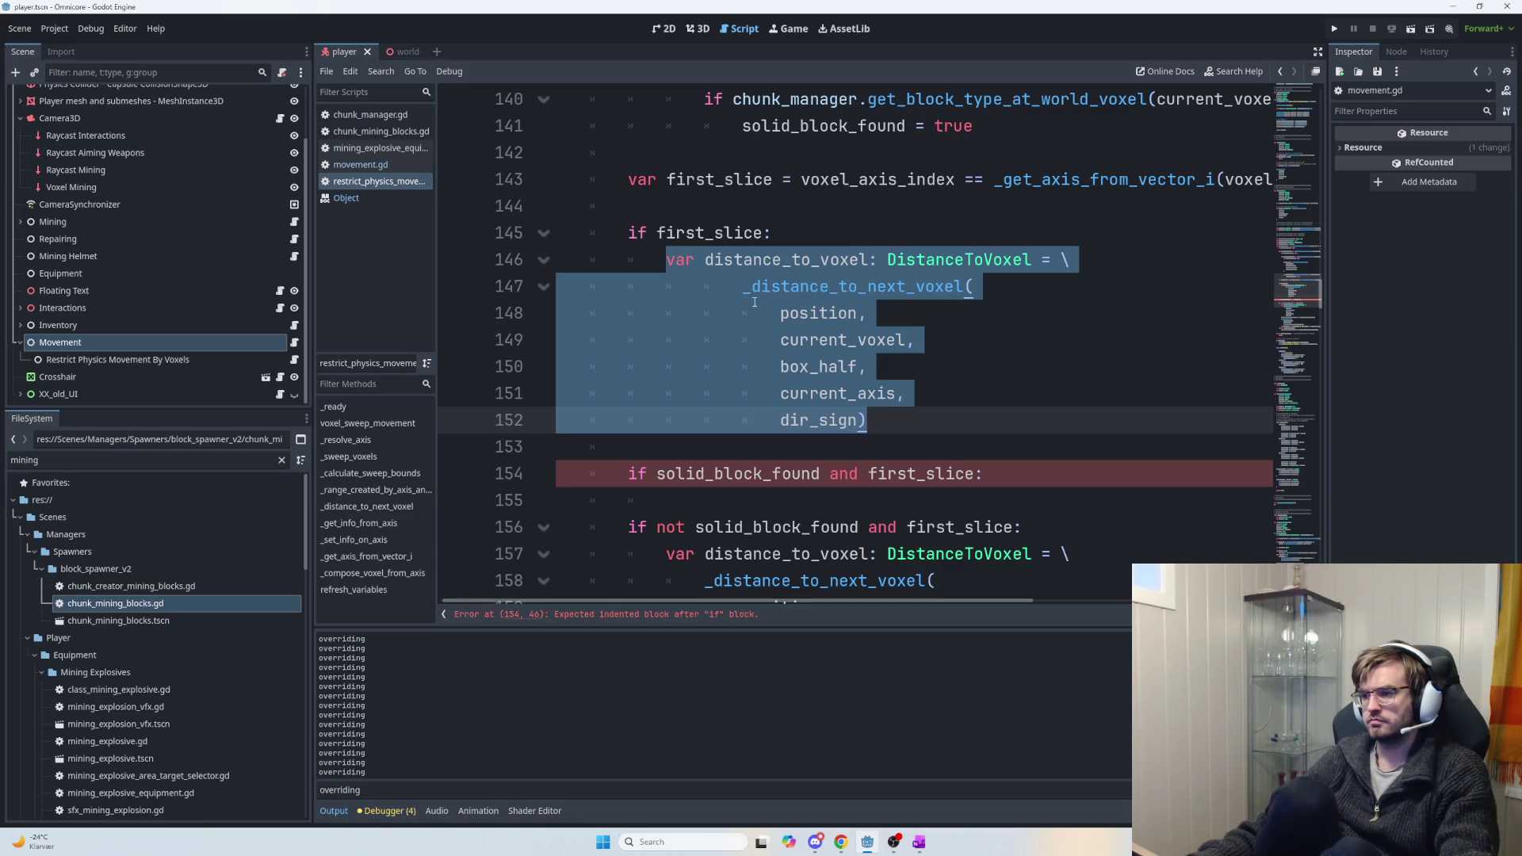
mouse_move(743, 286)
left_mouse_down()
mouse_move(979, 287)
mouse_move(841, 366)
mouse_move(950, 424)
left_mouse_up()
key("shift+Tab")
left_click(1025, 398)
left_click(878, 410)
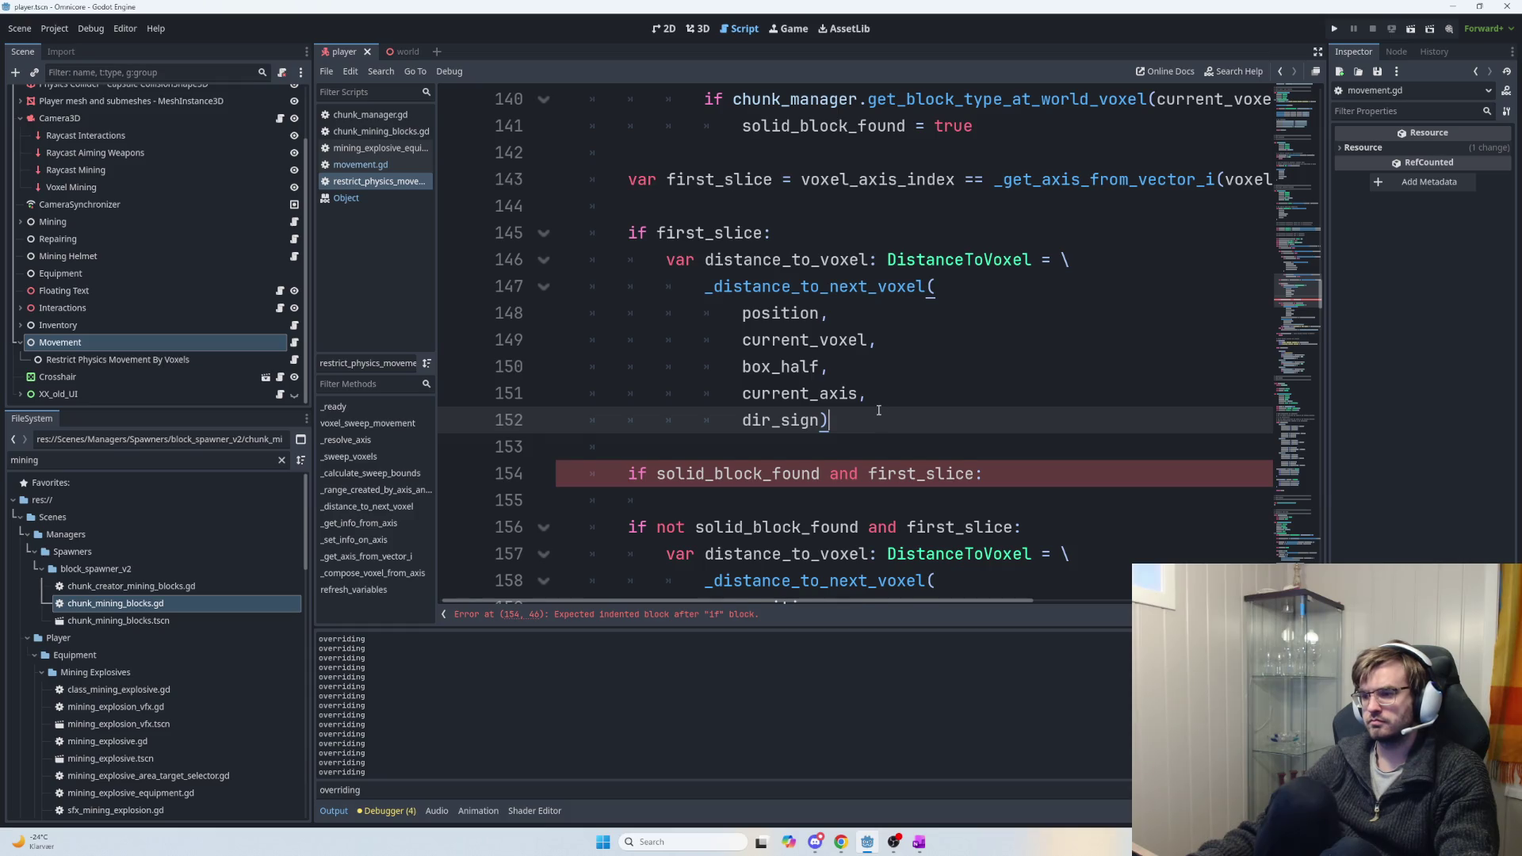
key("Return")
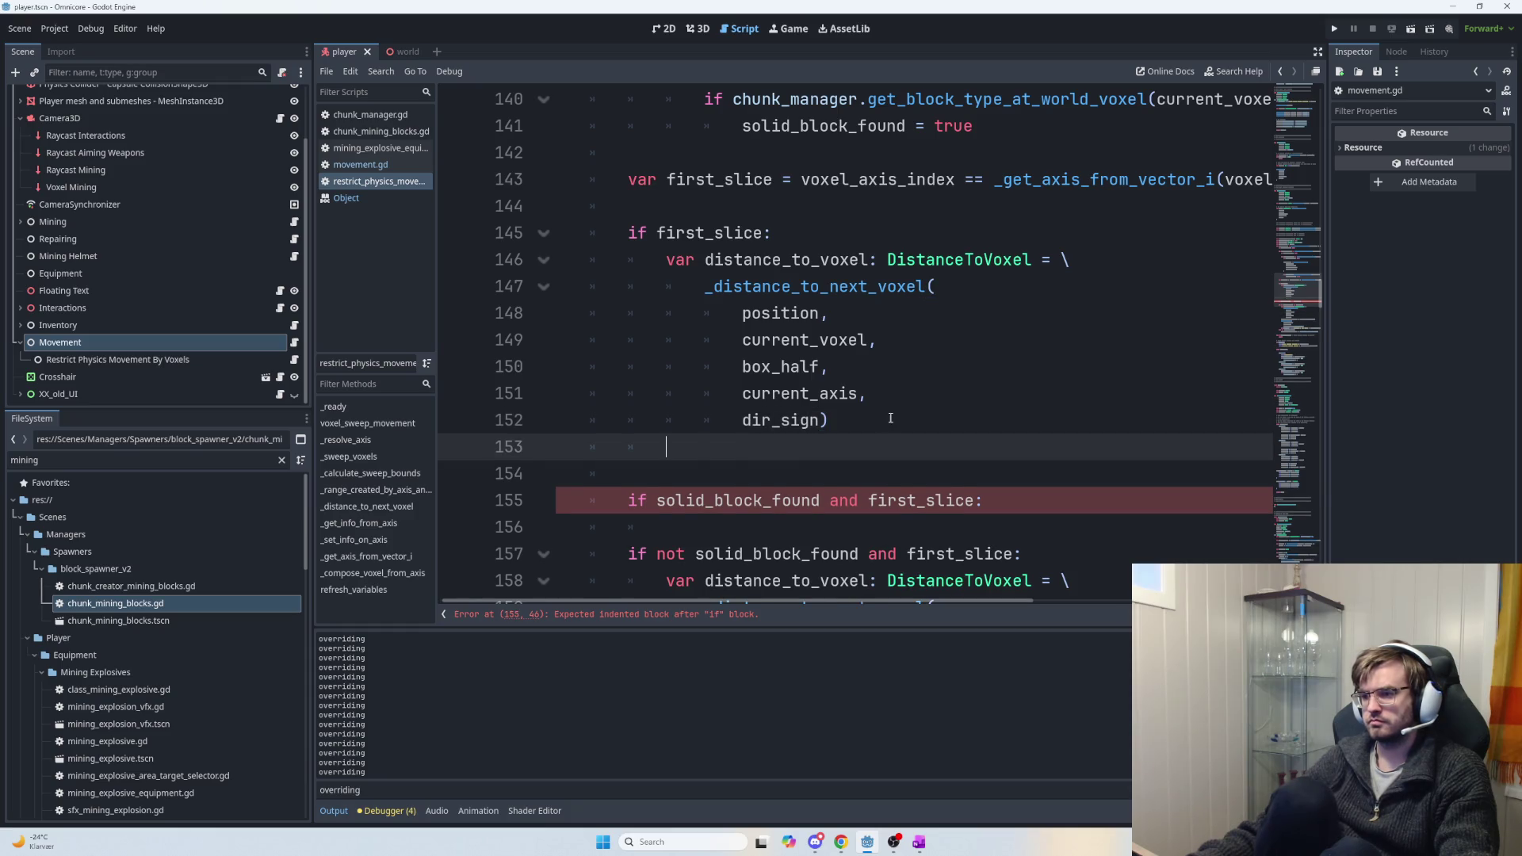
scroll(896, 421, "down", 1)
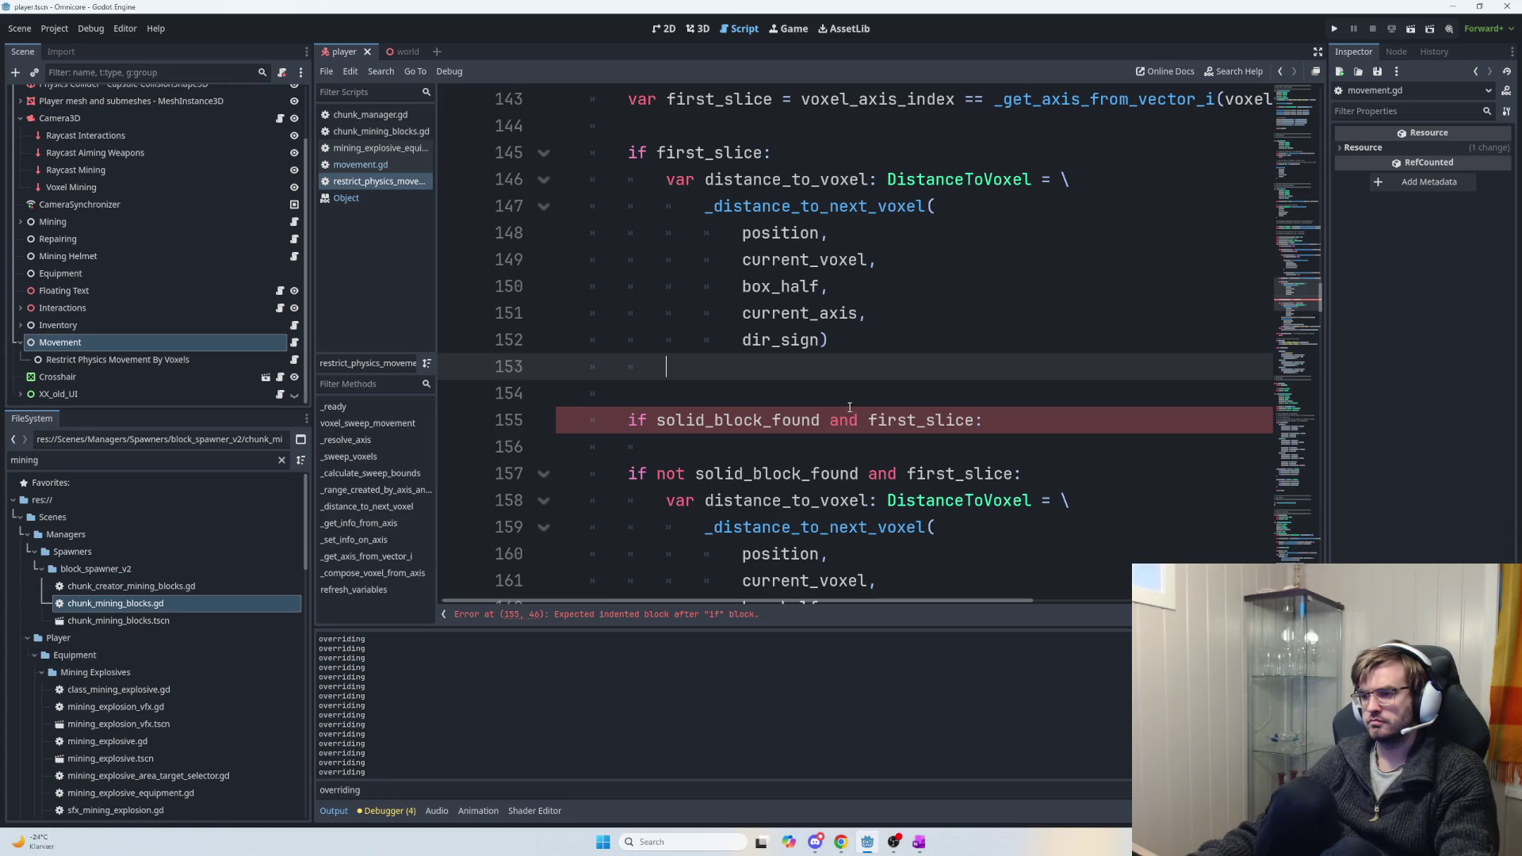
scroll(833, 352, "up", 2)
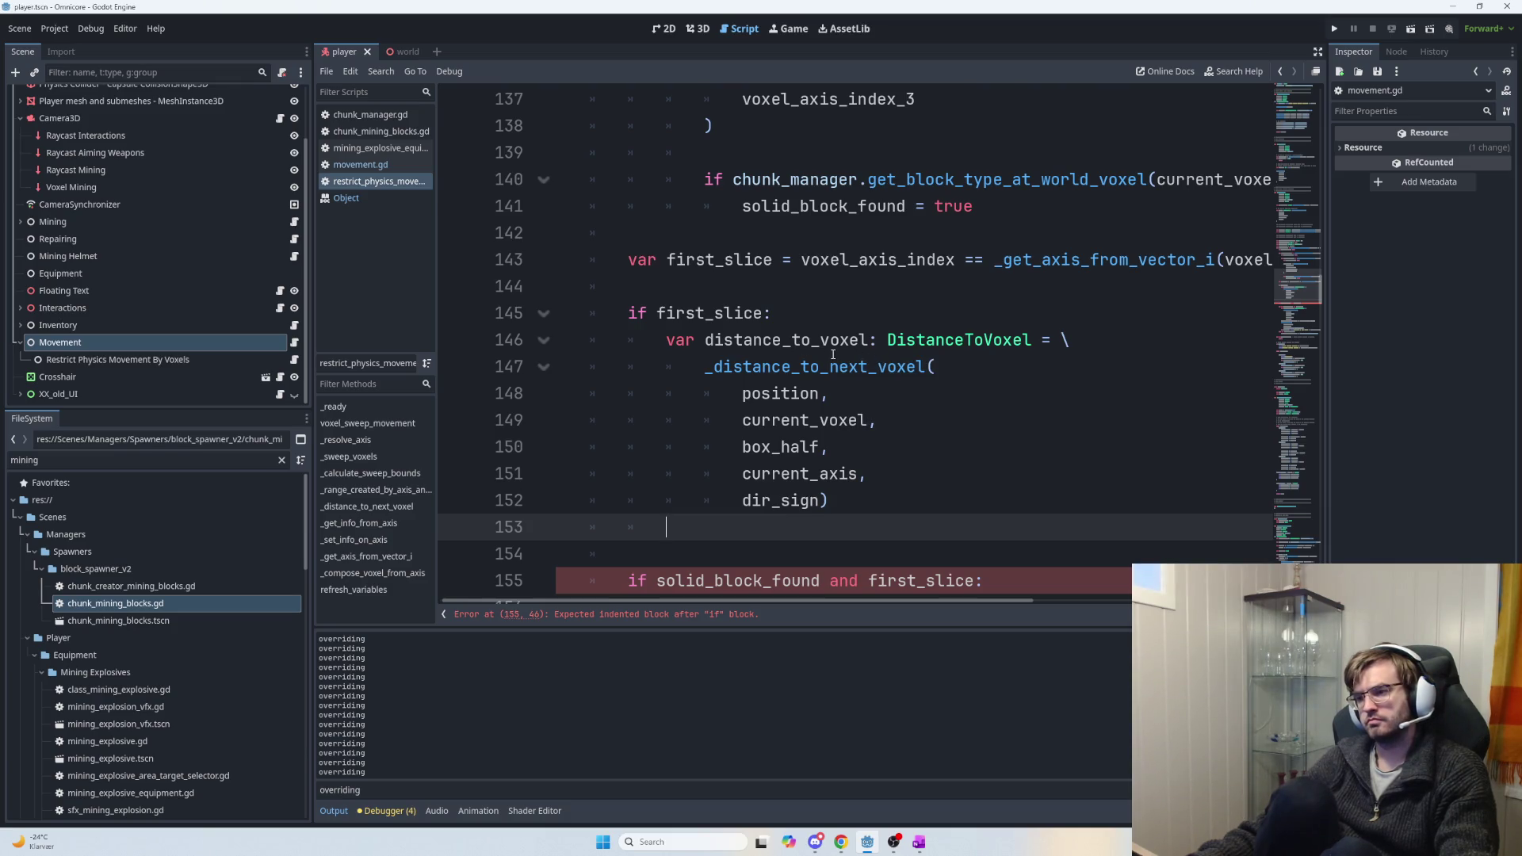
scroll(900, 385, "down", 1)
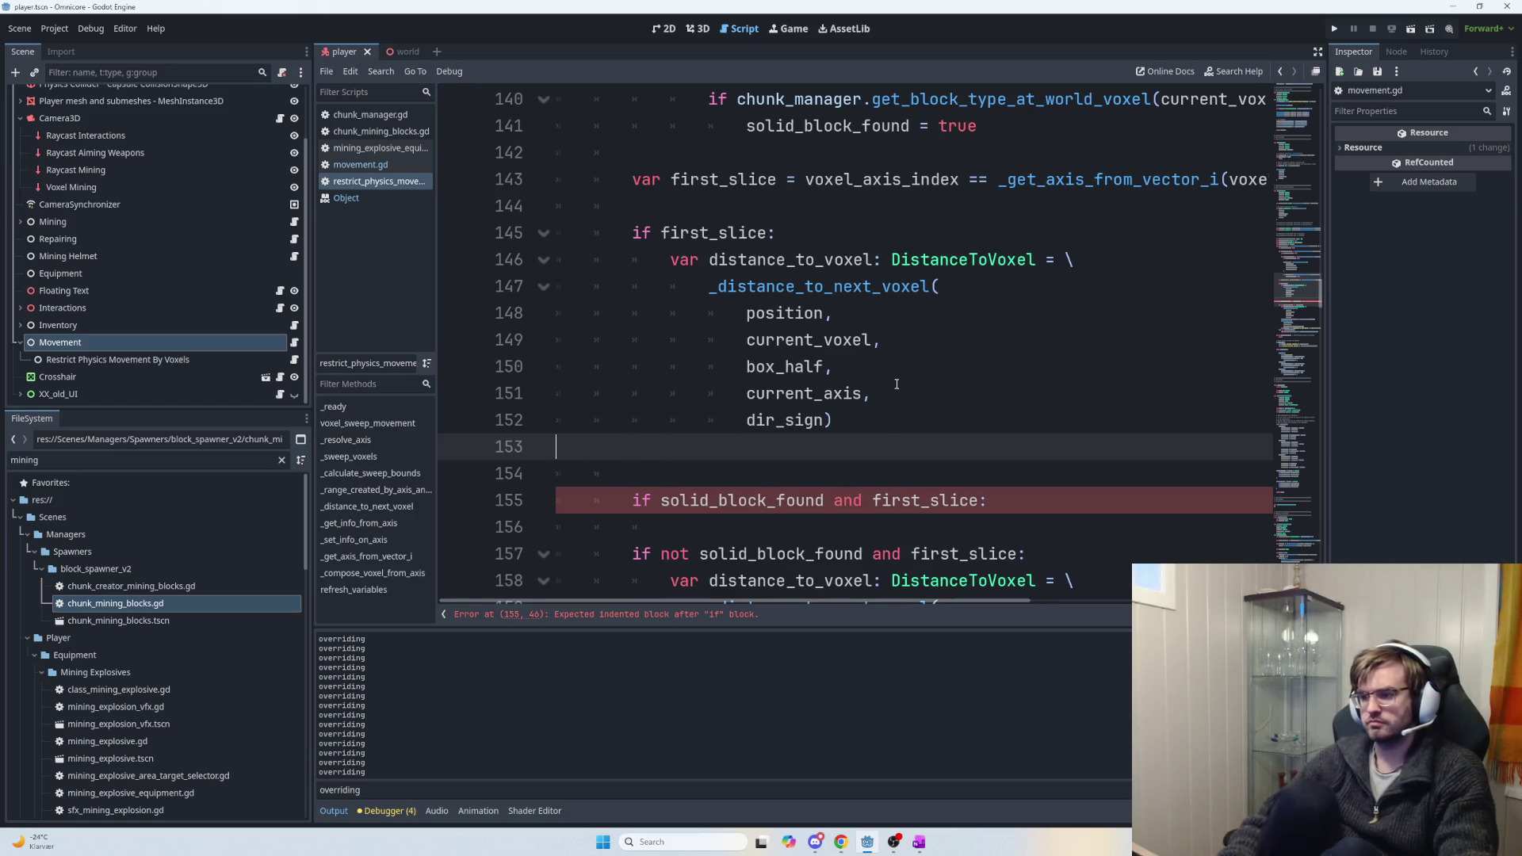
key("BackSpace")
key("BackSpace")
key("BackSpace")
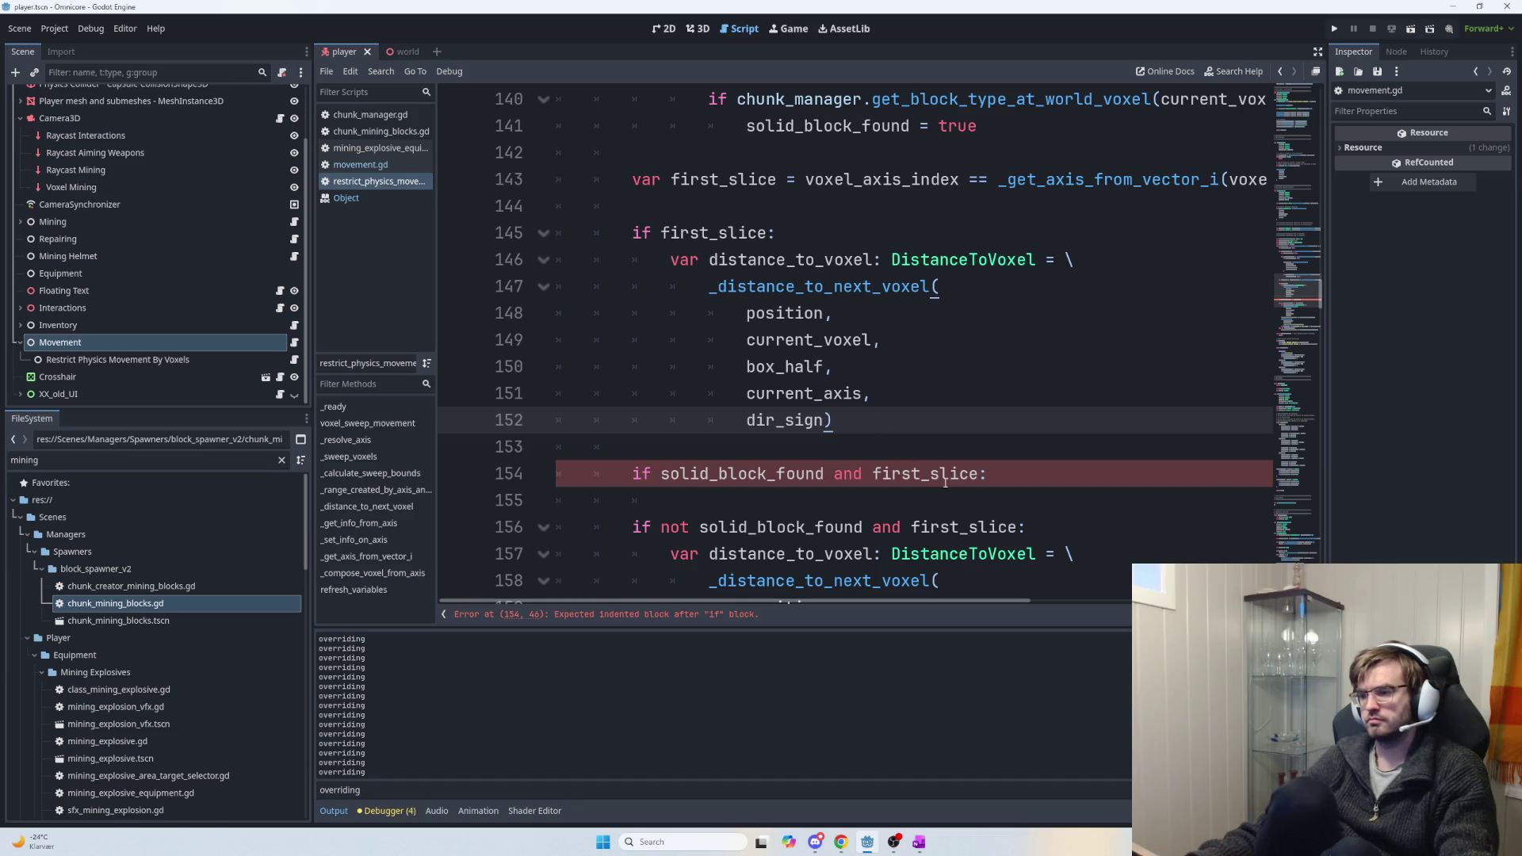
Start a 'target_position =' line inside the solid_block_found branch after line 154.
left_click(799, 474)
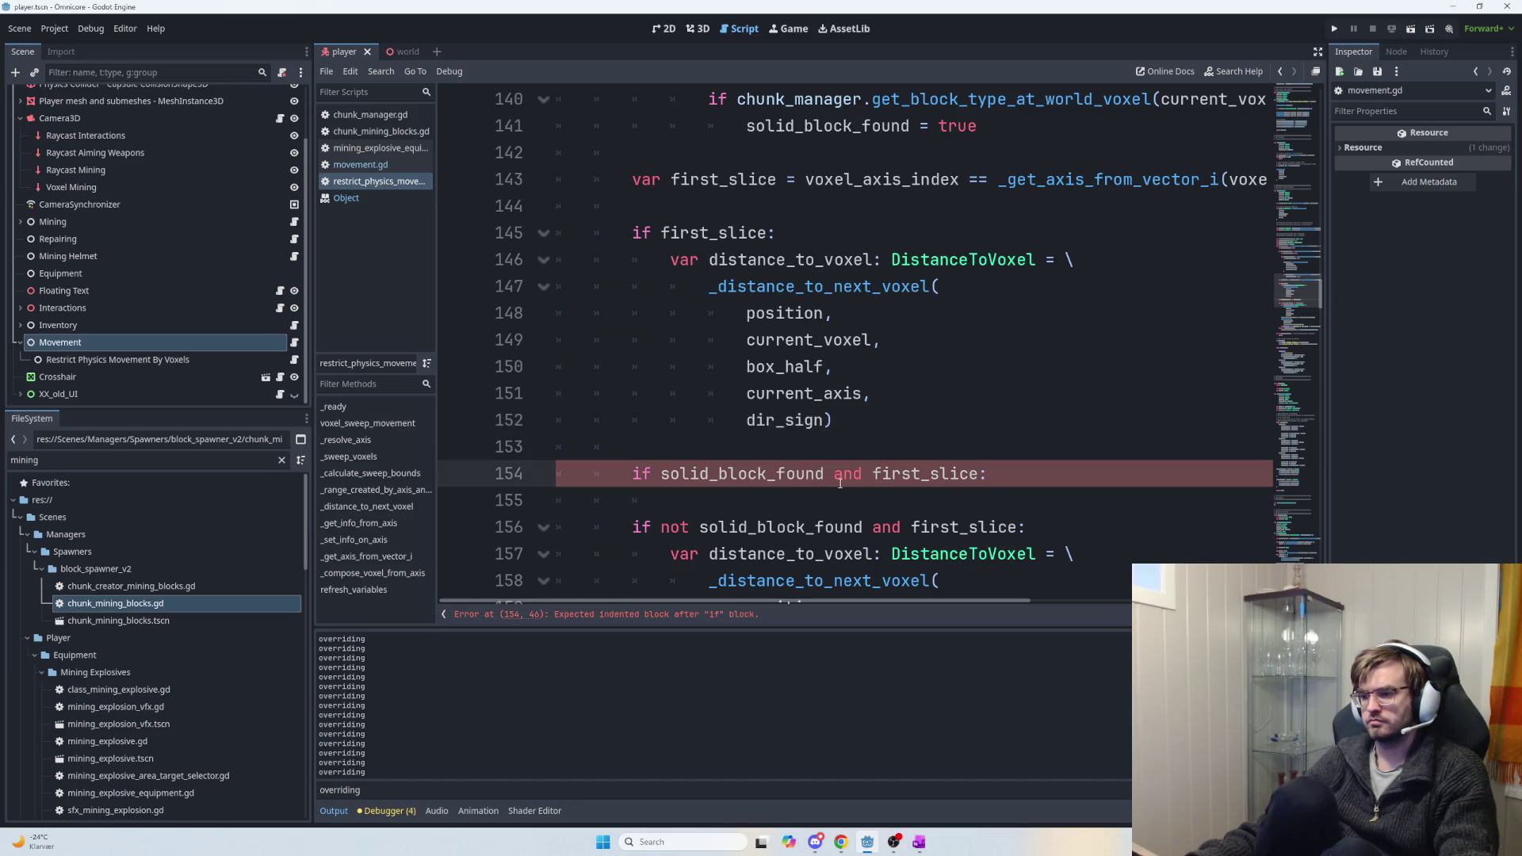
double_click(920, 473)
left_click(766, 473)
double_click(923, 474)
left_click(982, 476)
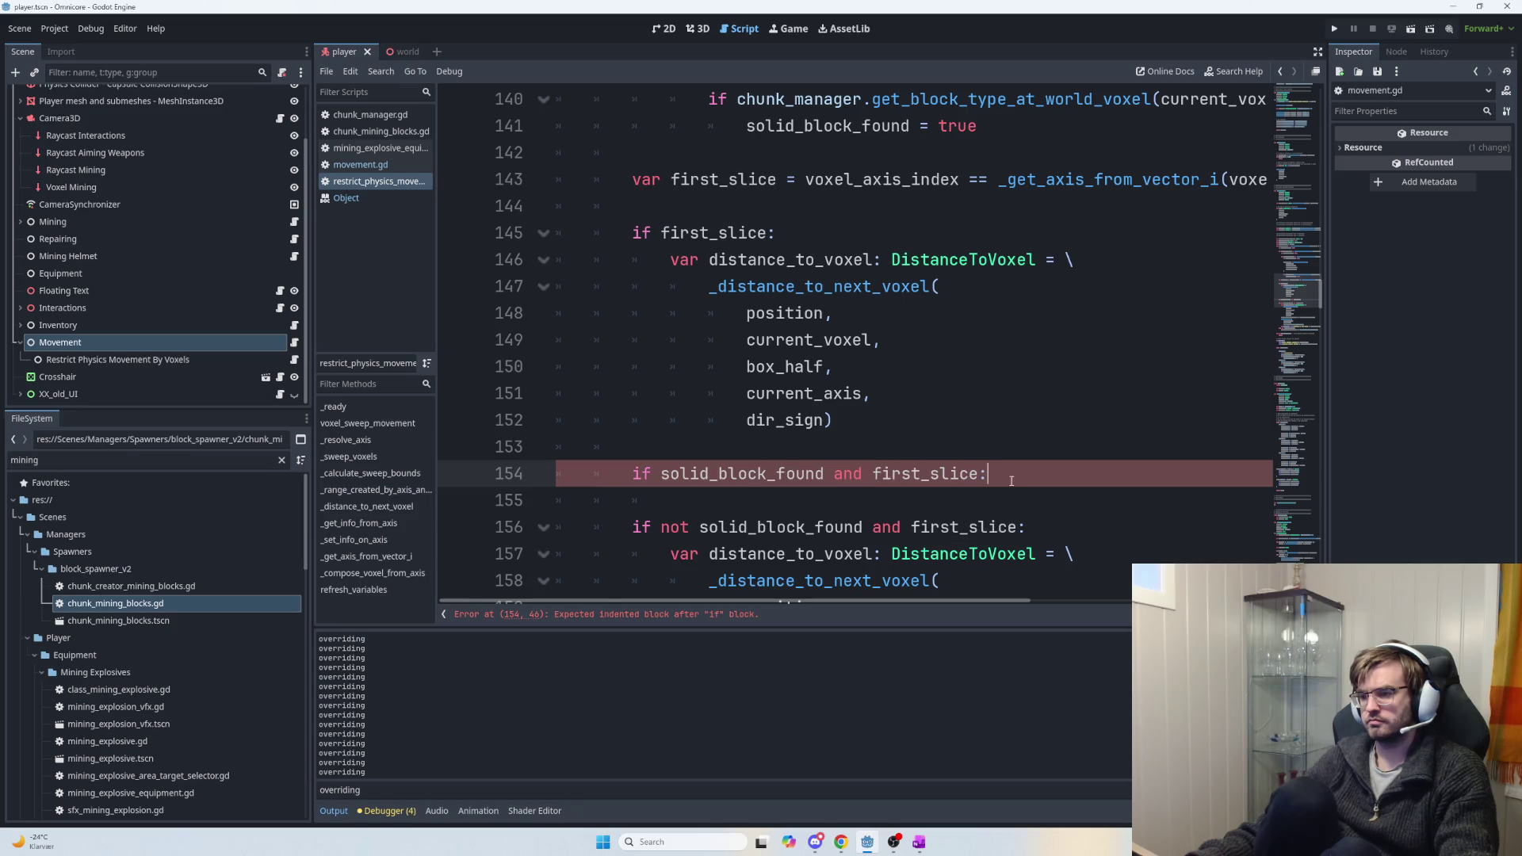
key("Return")
scroll(945, 468, "down", 2)
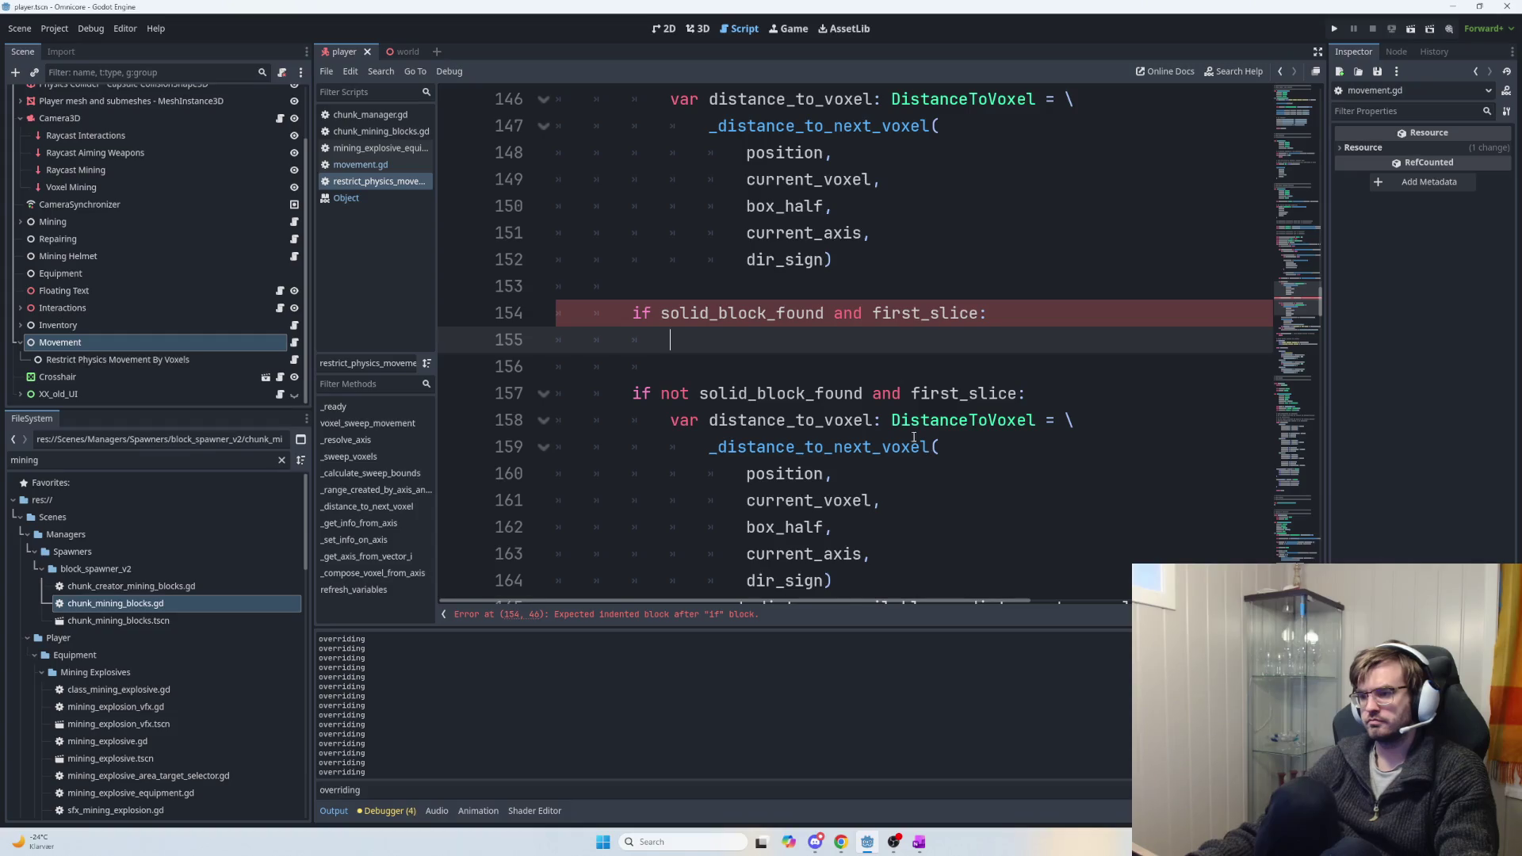
type("target")
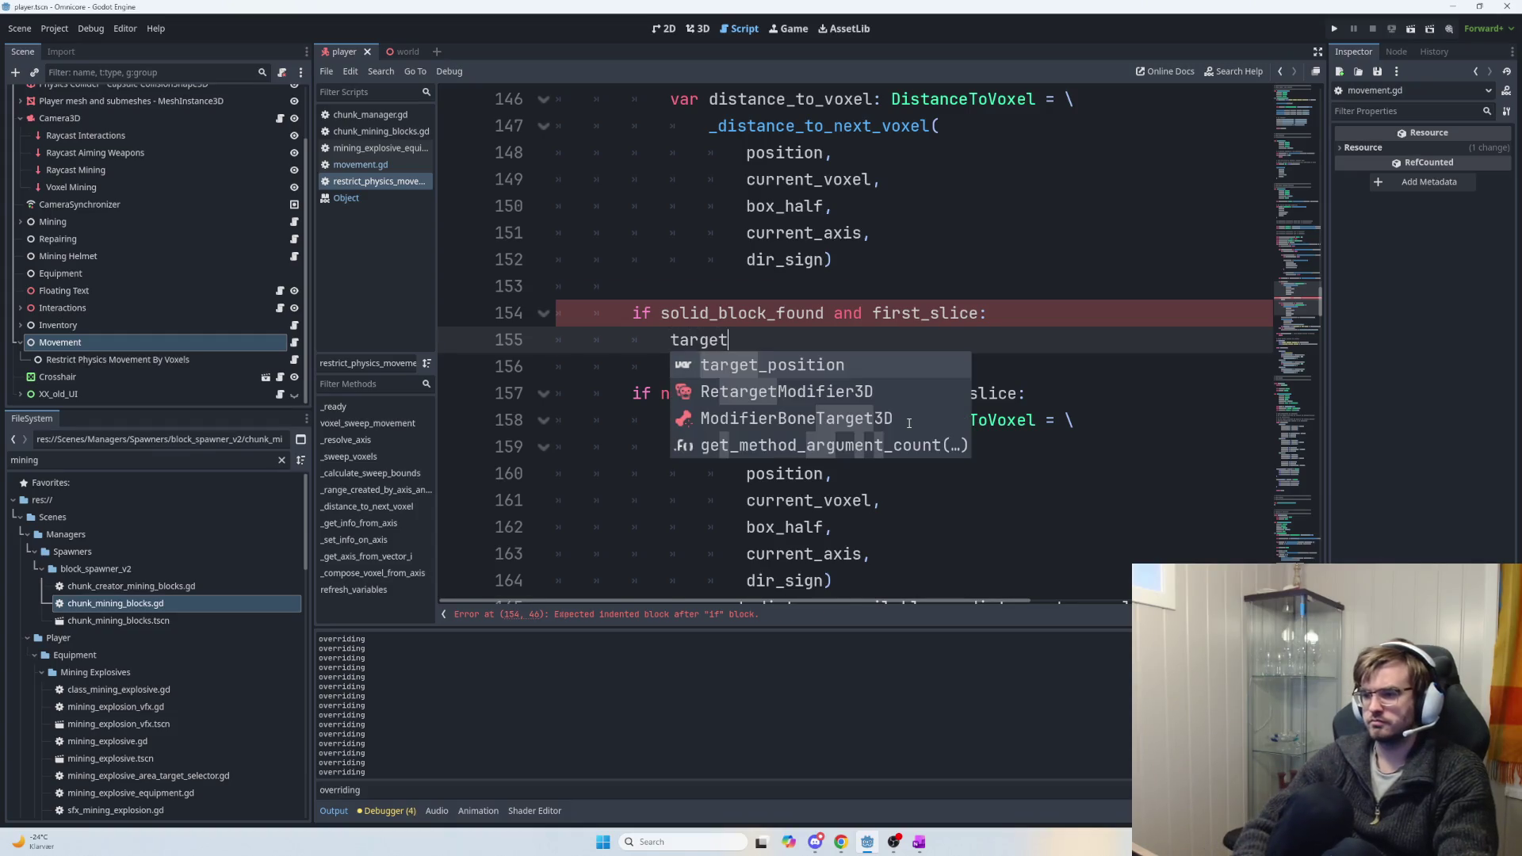
key("Return")
type("=")
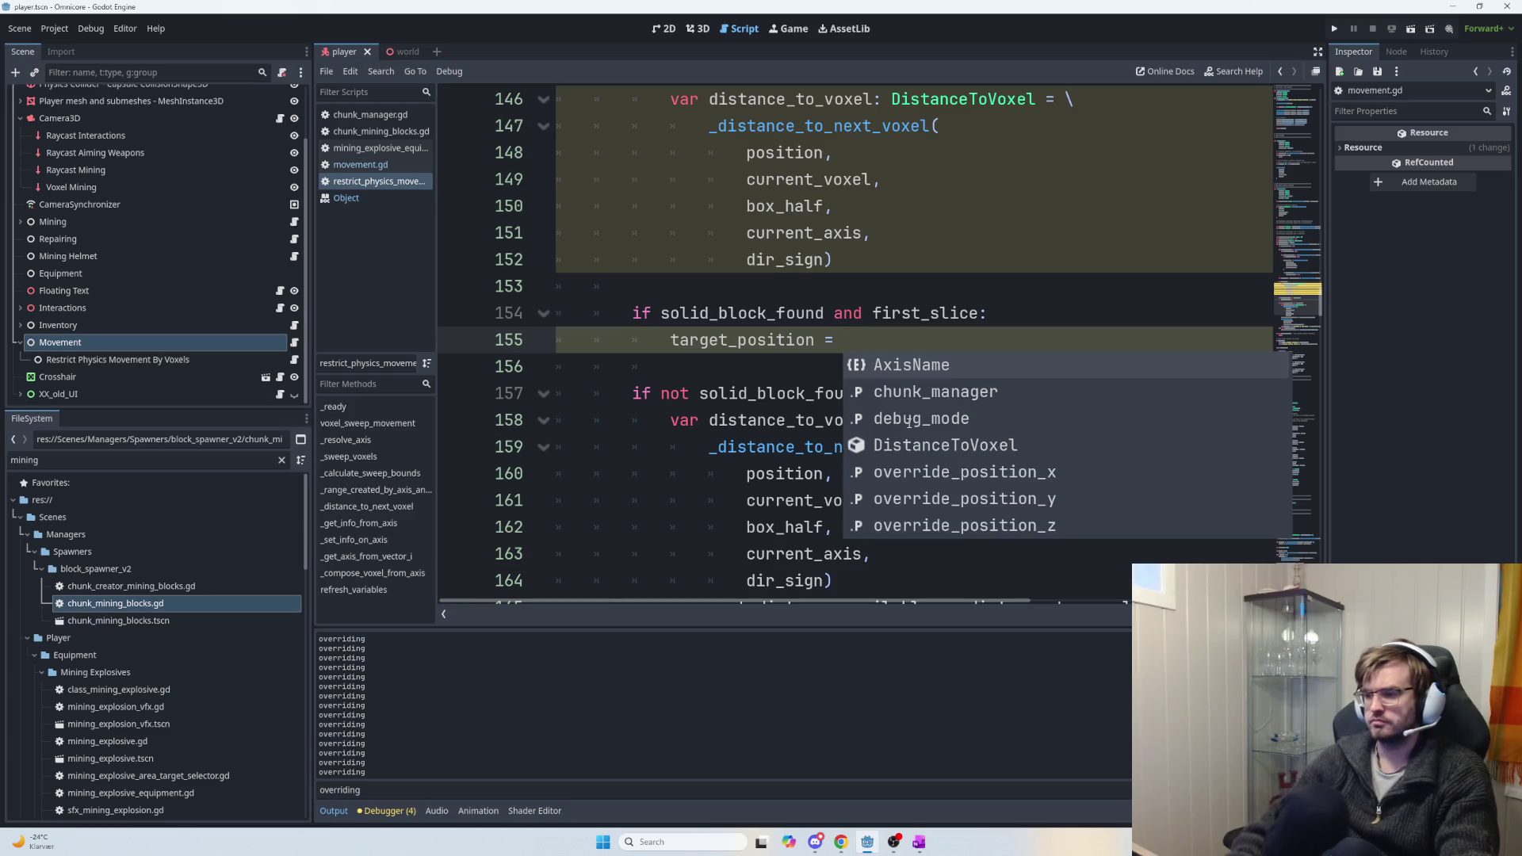
Replace the unfinished 'target_position =' line with the _set_info_on_axis call moved from below.
scroll(841, 340, "up", 1)
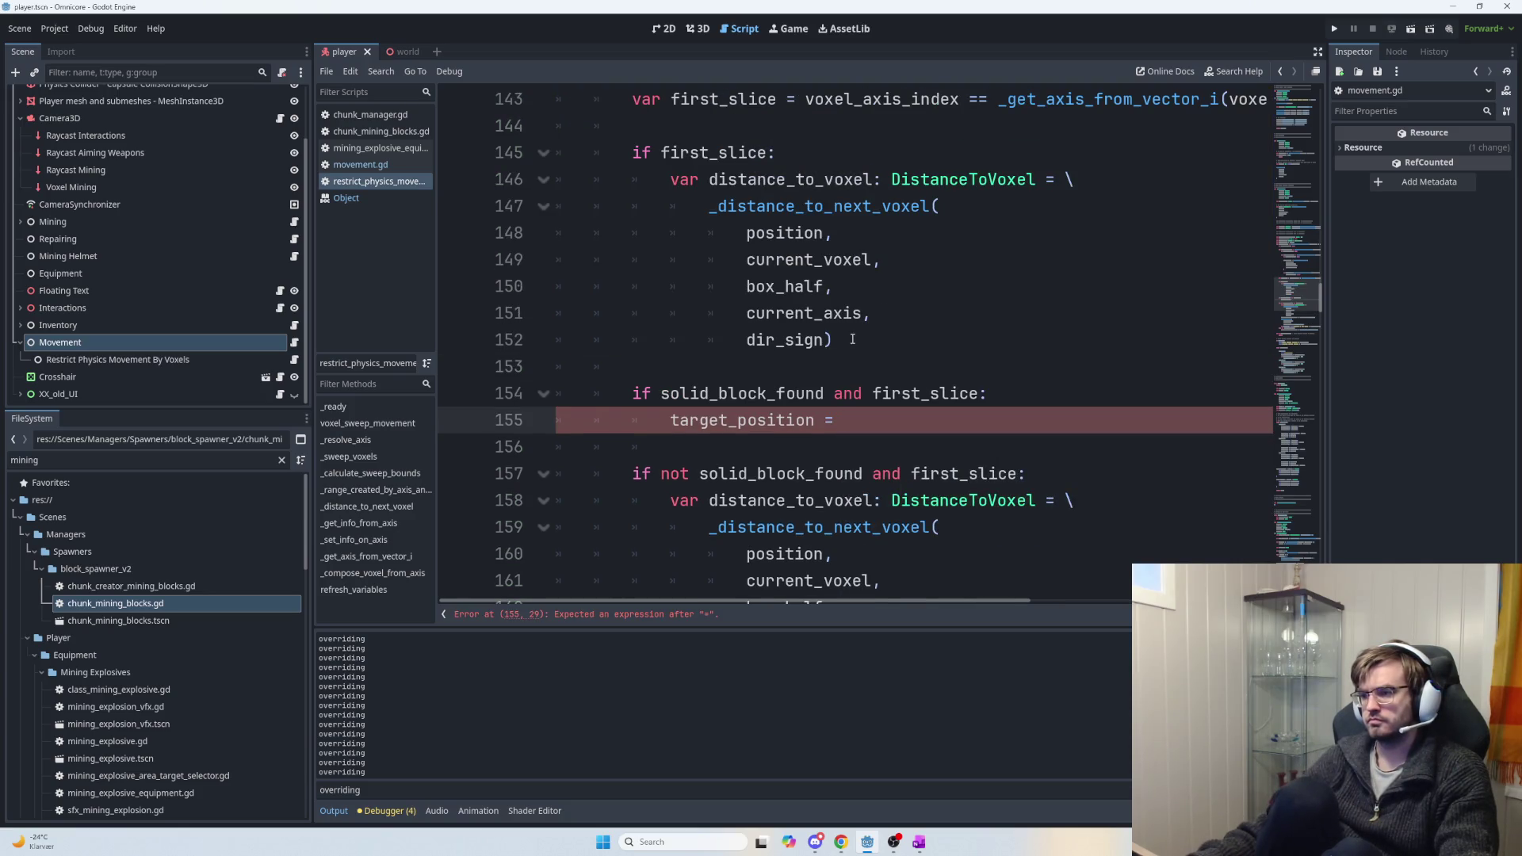
left_click(816, 411)
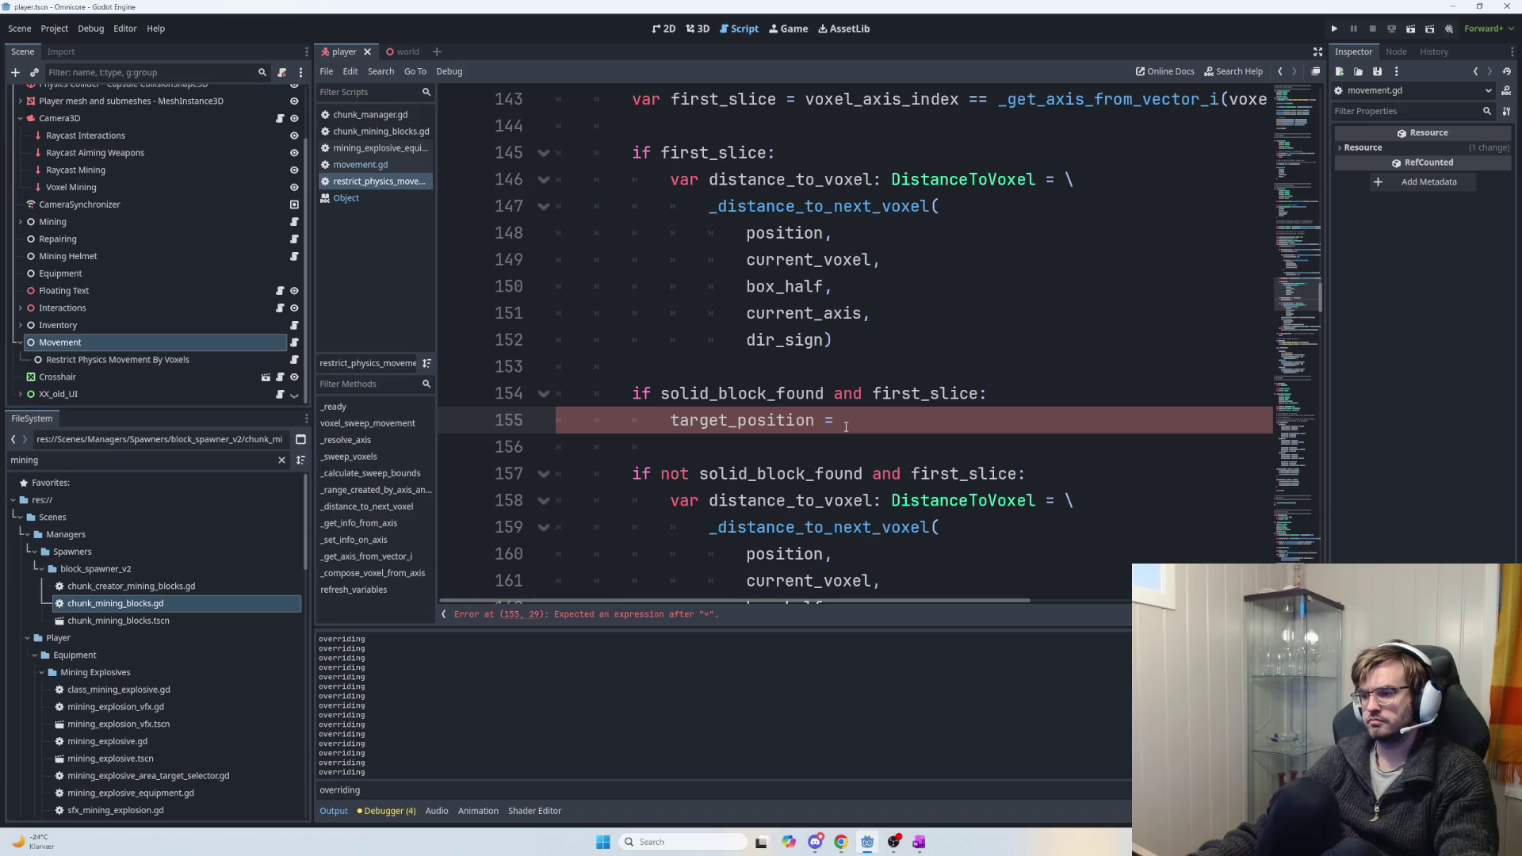
left_click_drag(845, 421, 671, 421)
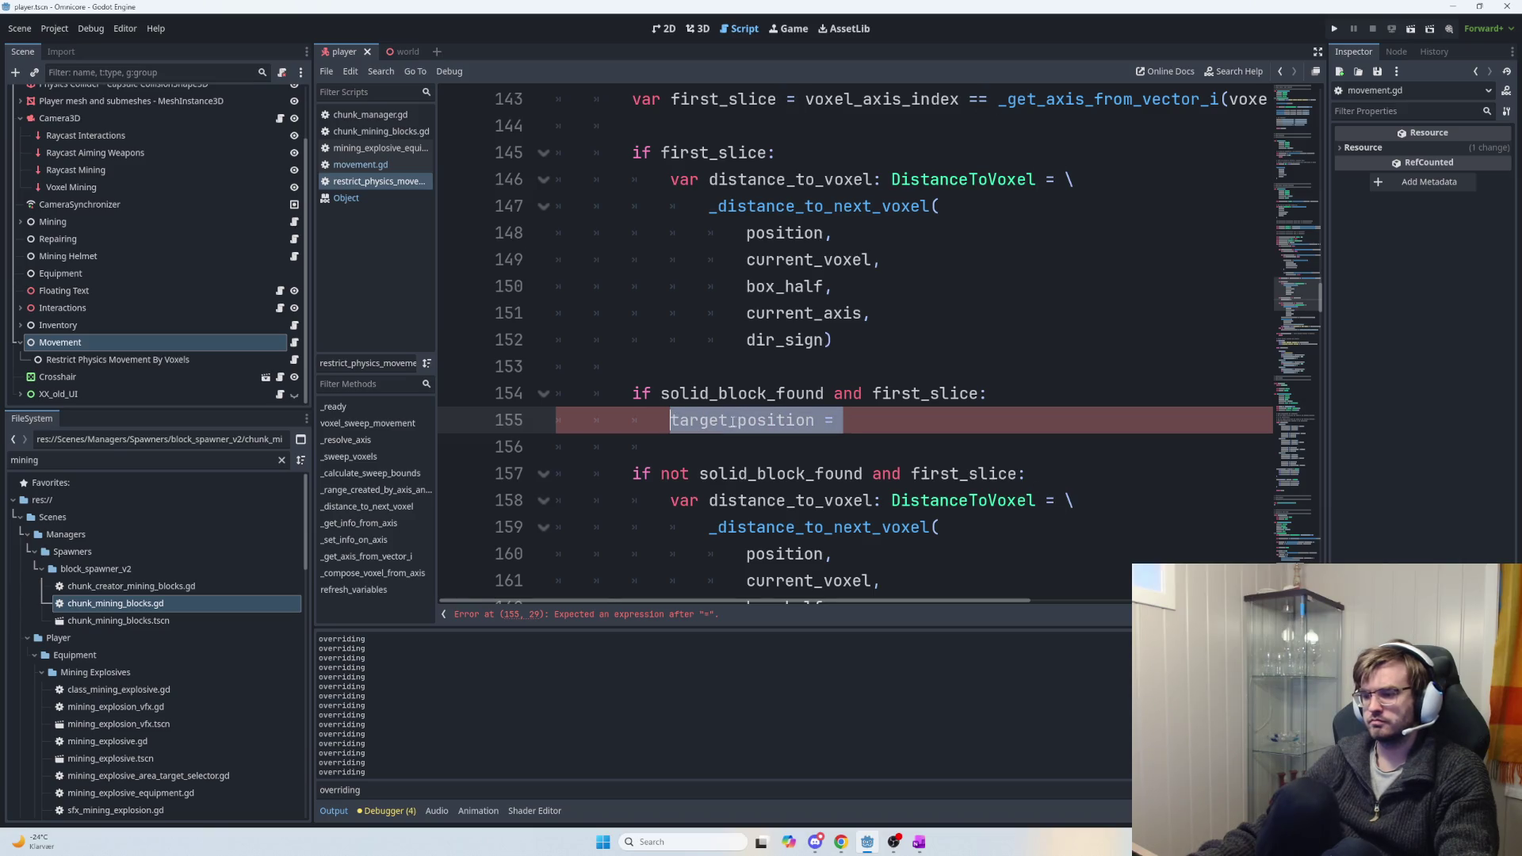
scroll(794, 438, "down", 4)
mouse_move(668, 393)
left_mouse_down()
mouse_move(832, 447)
mouse_move(1062, 474)
left_mouse_up()
key("ctrl+c")
key("BackSpace")
scroll(872, 381, "up", 2)
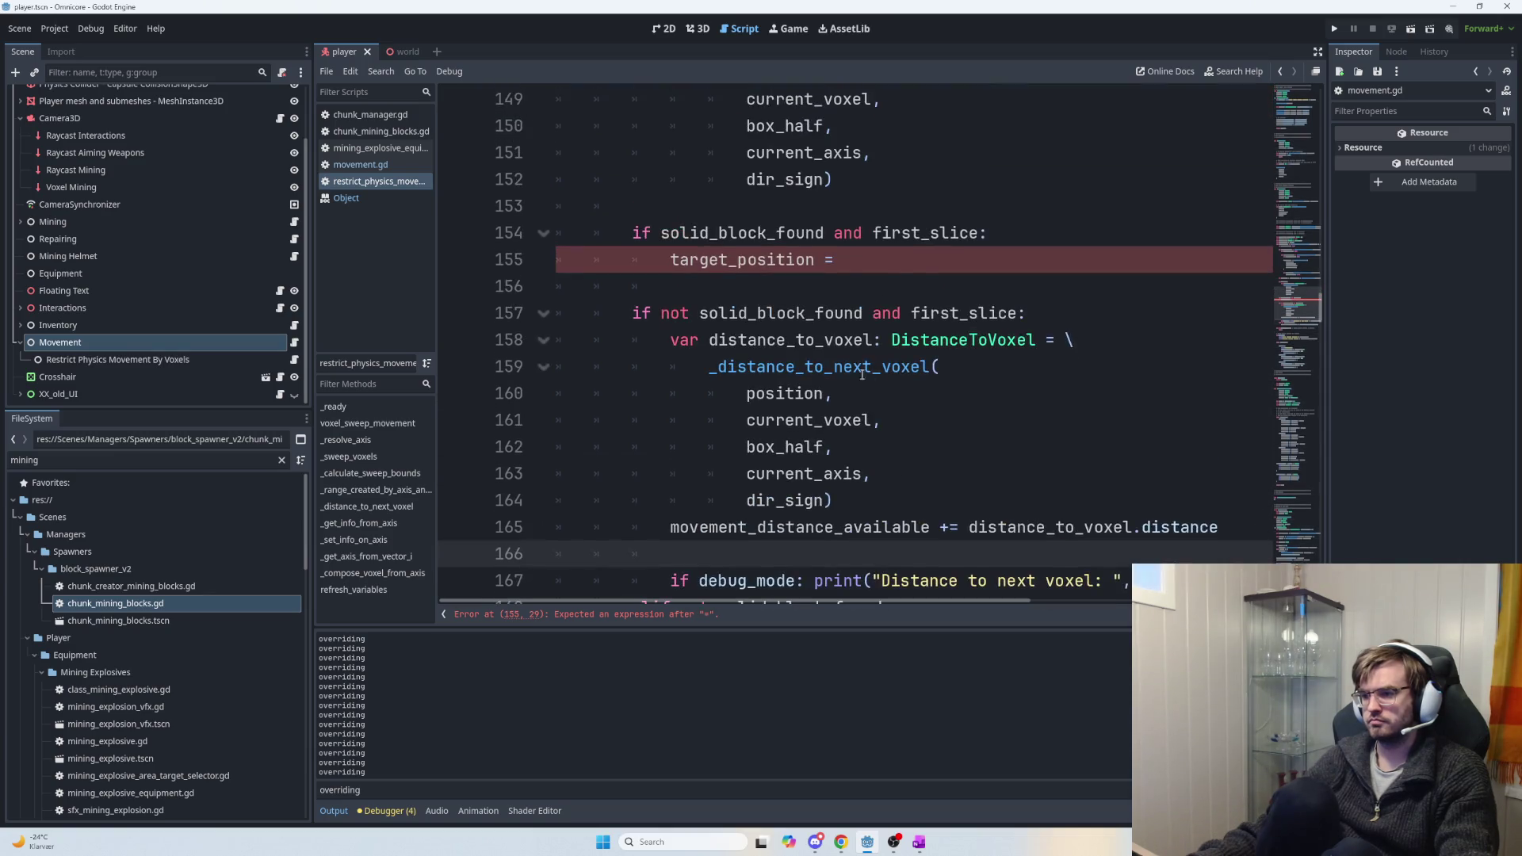
left_click_drag(841, 259, 671, 260)
key("ctrl+v")
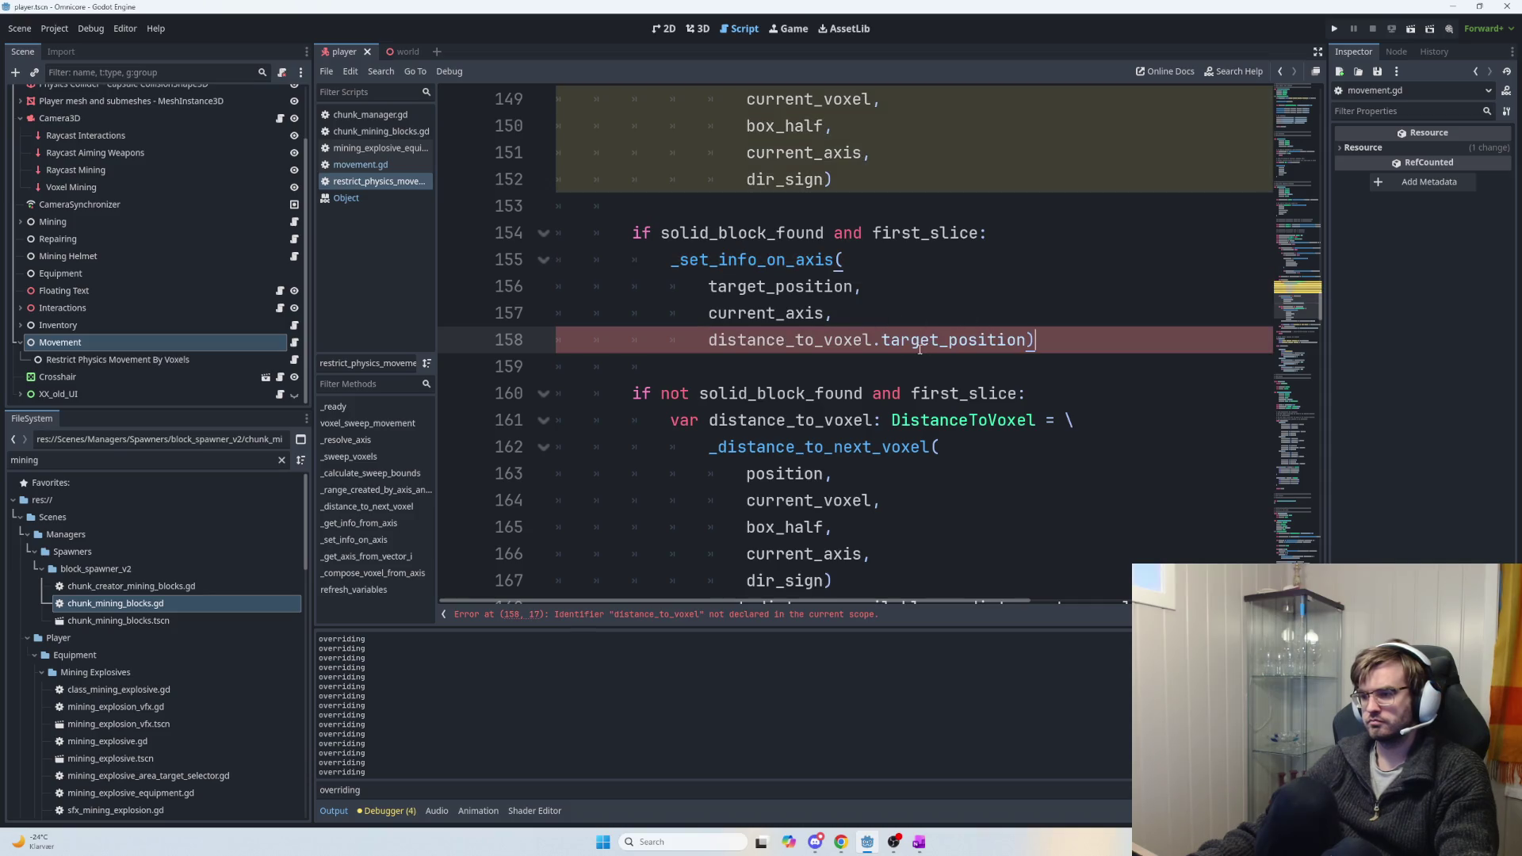
Remove the ': DistanceToVoxel' type annotation from line 146's declaration.
scroll(903, 355, "up", 1)
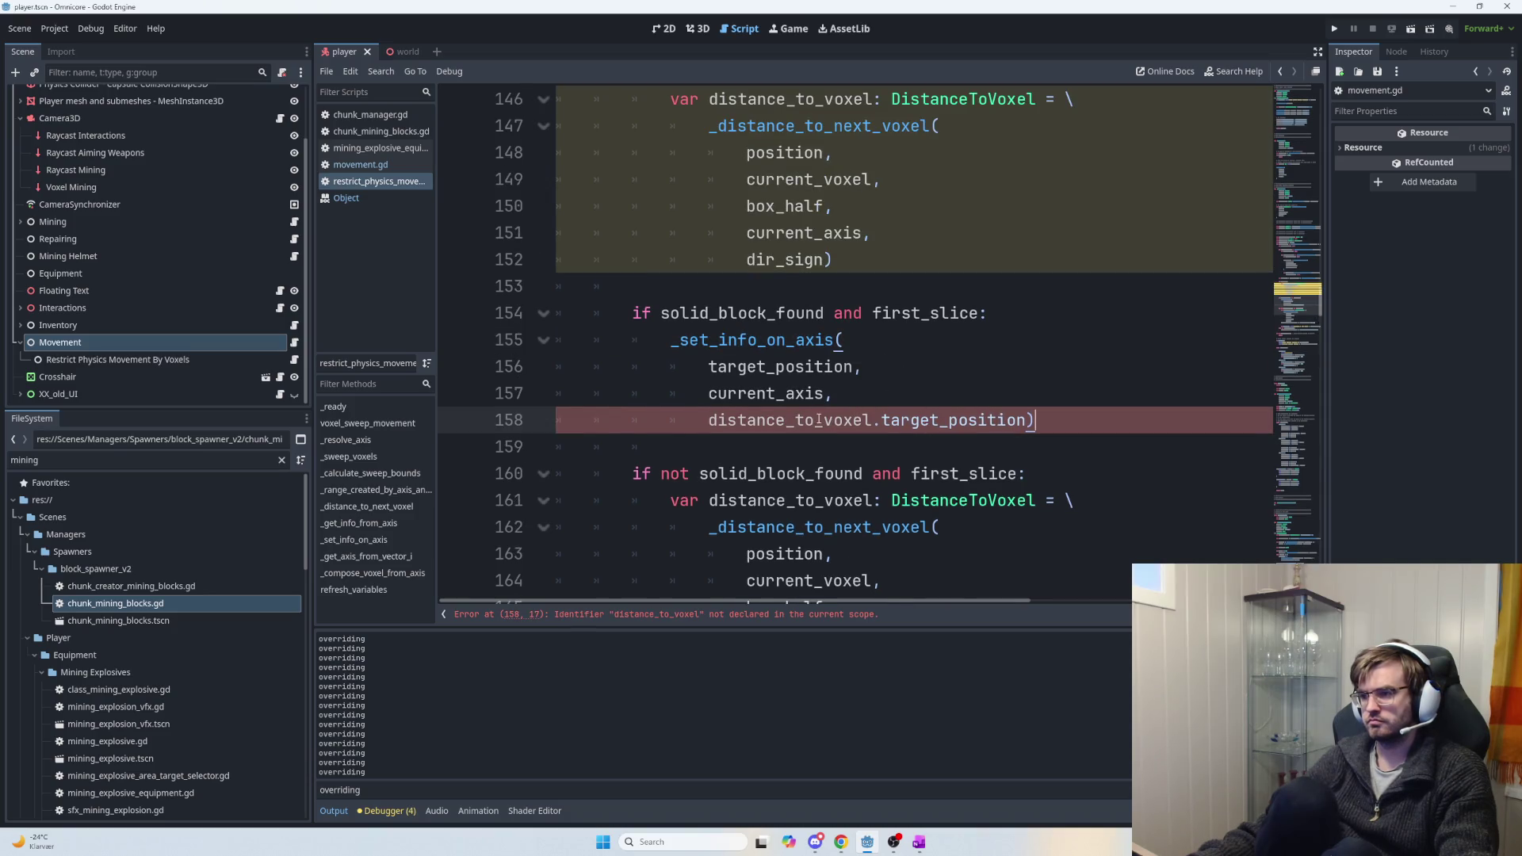
scroll(820, 420, "up", 1)
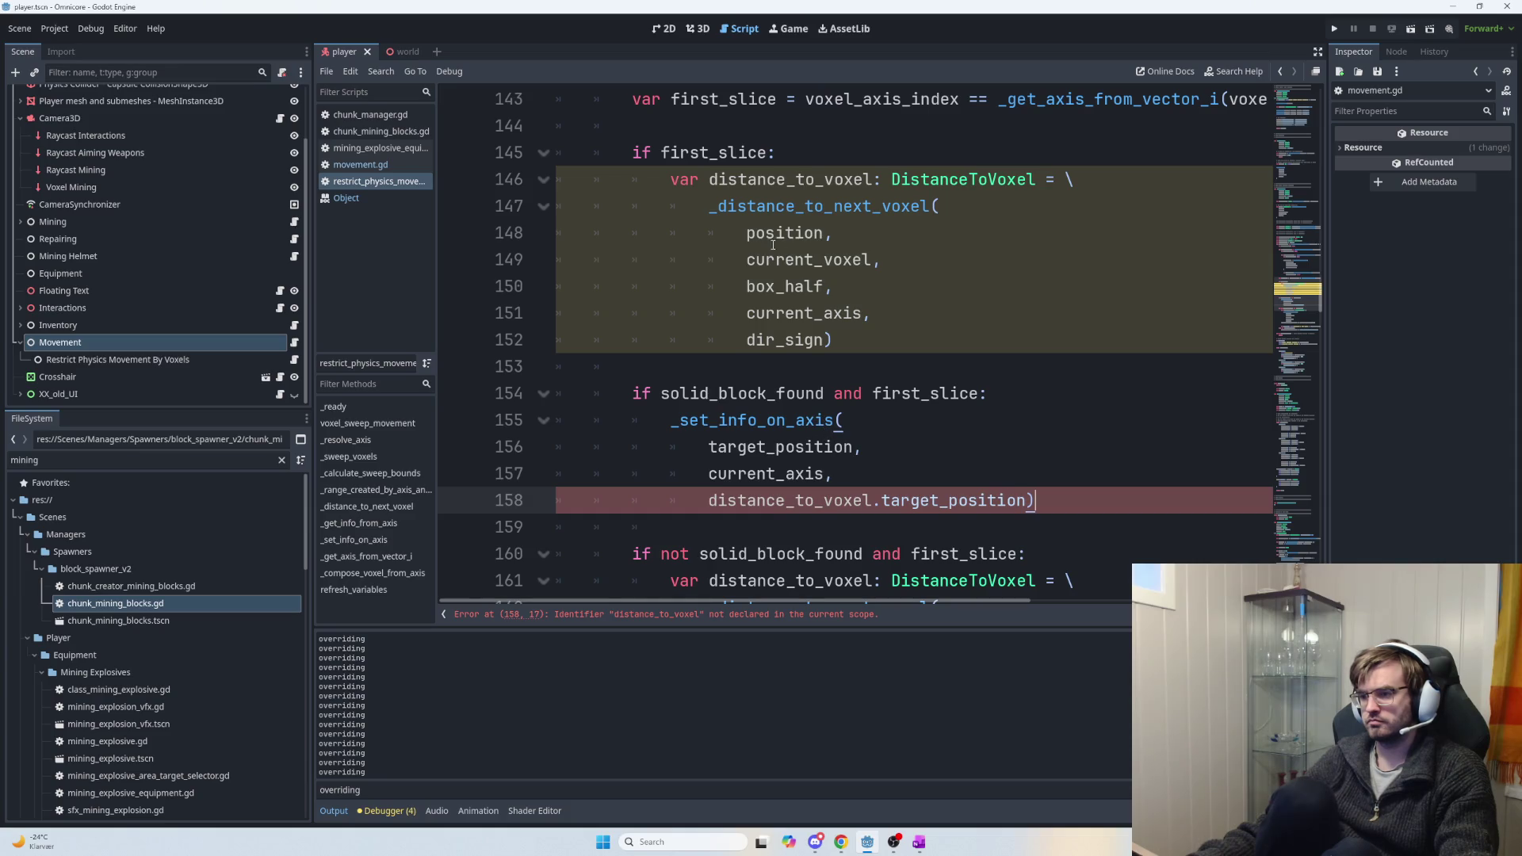
mouse_move(674, 180)
left_mouse_down()
mouse_move(901, 207)
mouse_move(887, 181)
mouse_move(1033, 182)
left_mouse_up()
key("ctrl+c")
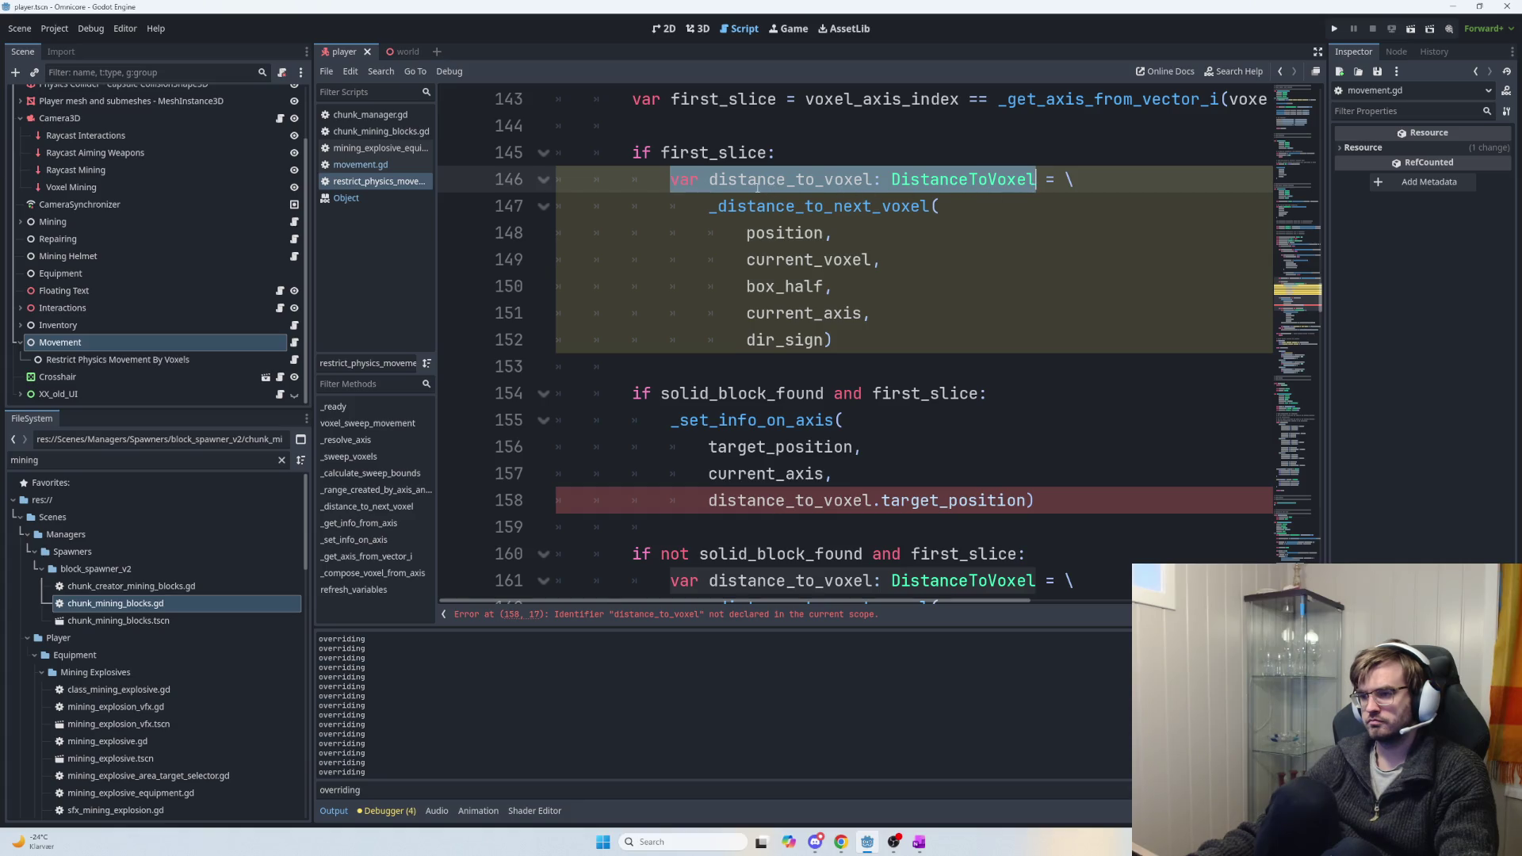
left_click(1035, 180)
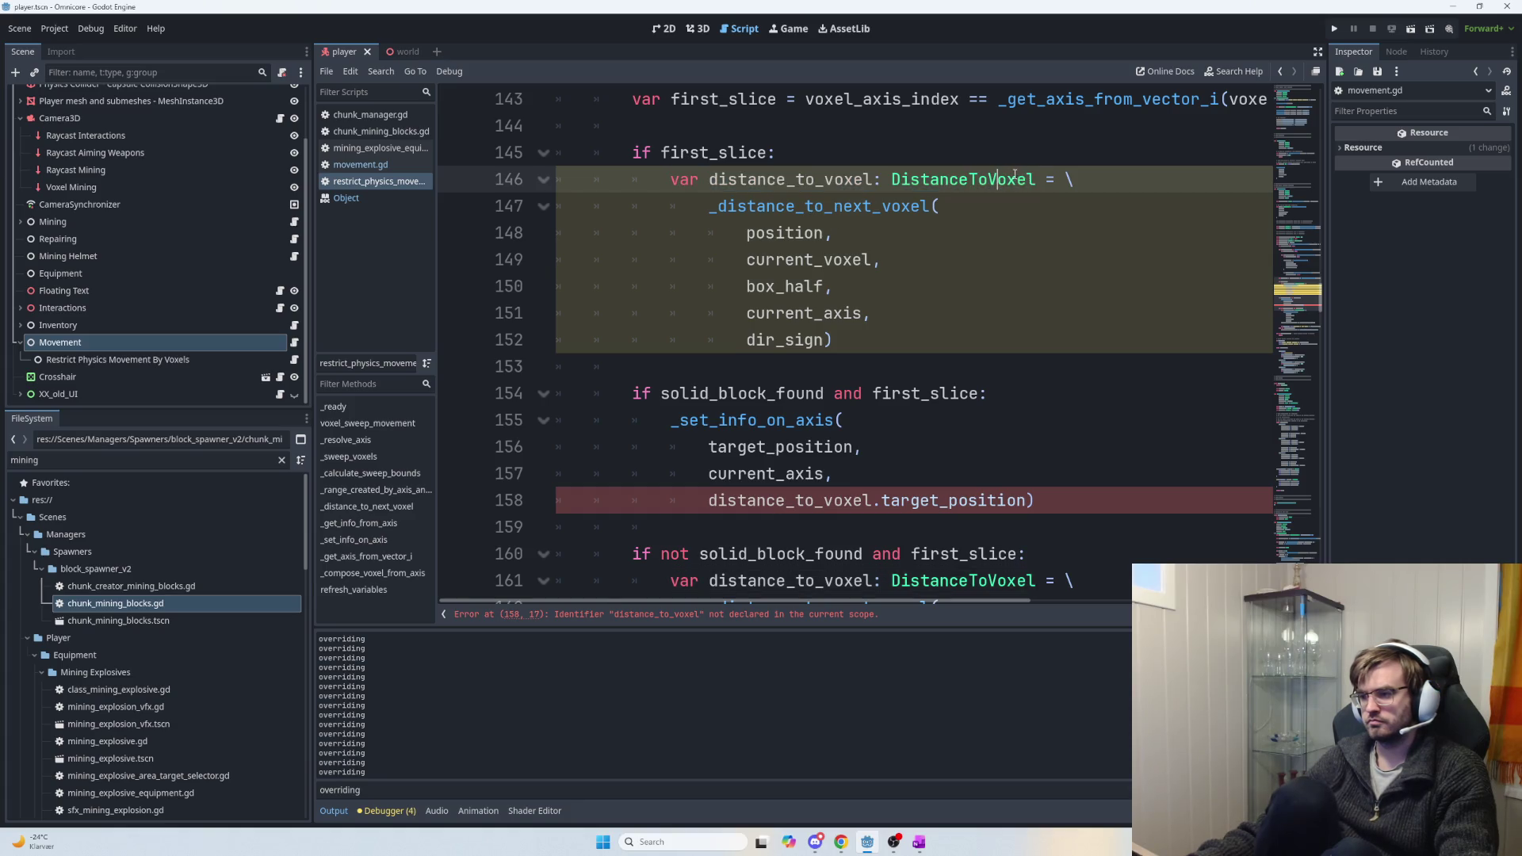
left_click_drag(1035, 180, 875, 180)
key("BackSpace")
Drop 'var' from line 146 and declare 'var distance_to_next_voxel: DistanceToVoxel' after line 123.
left_click_drag(712, 180, 671, 180)
key("BackSpace")
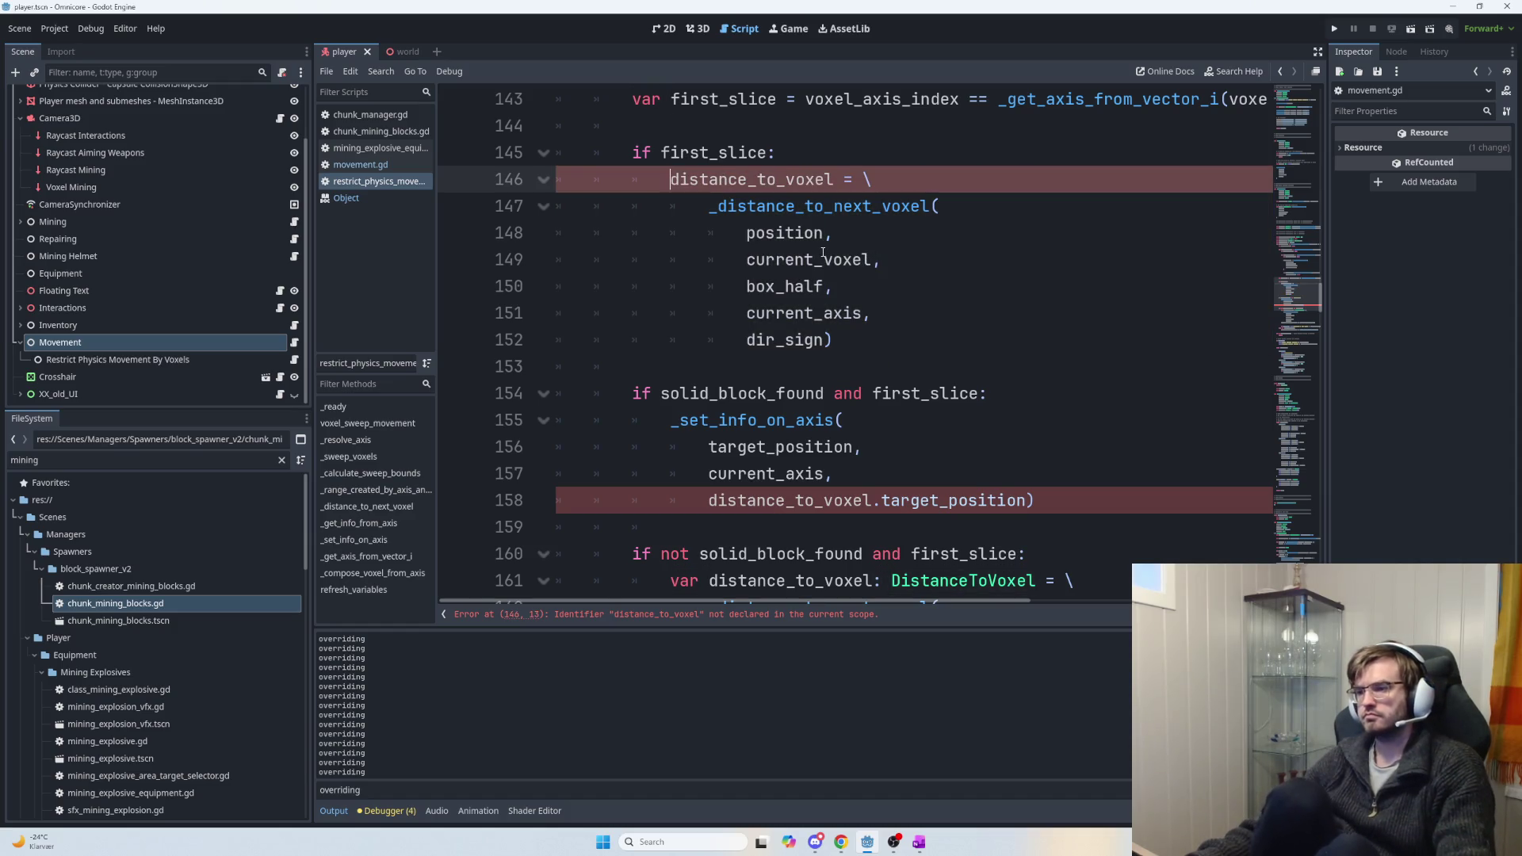
scroll(830, 309, "up", 5)
scroll(829, 309, "up", 4)
left_click(911, 262)
key("Return")
key("ctrl+v")
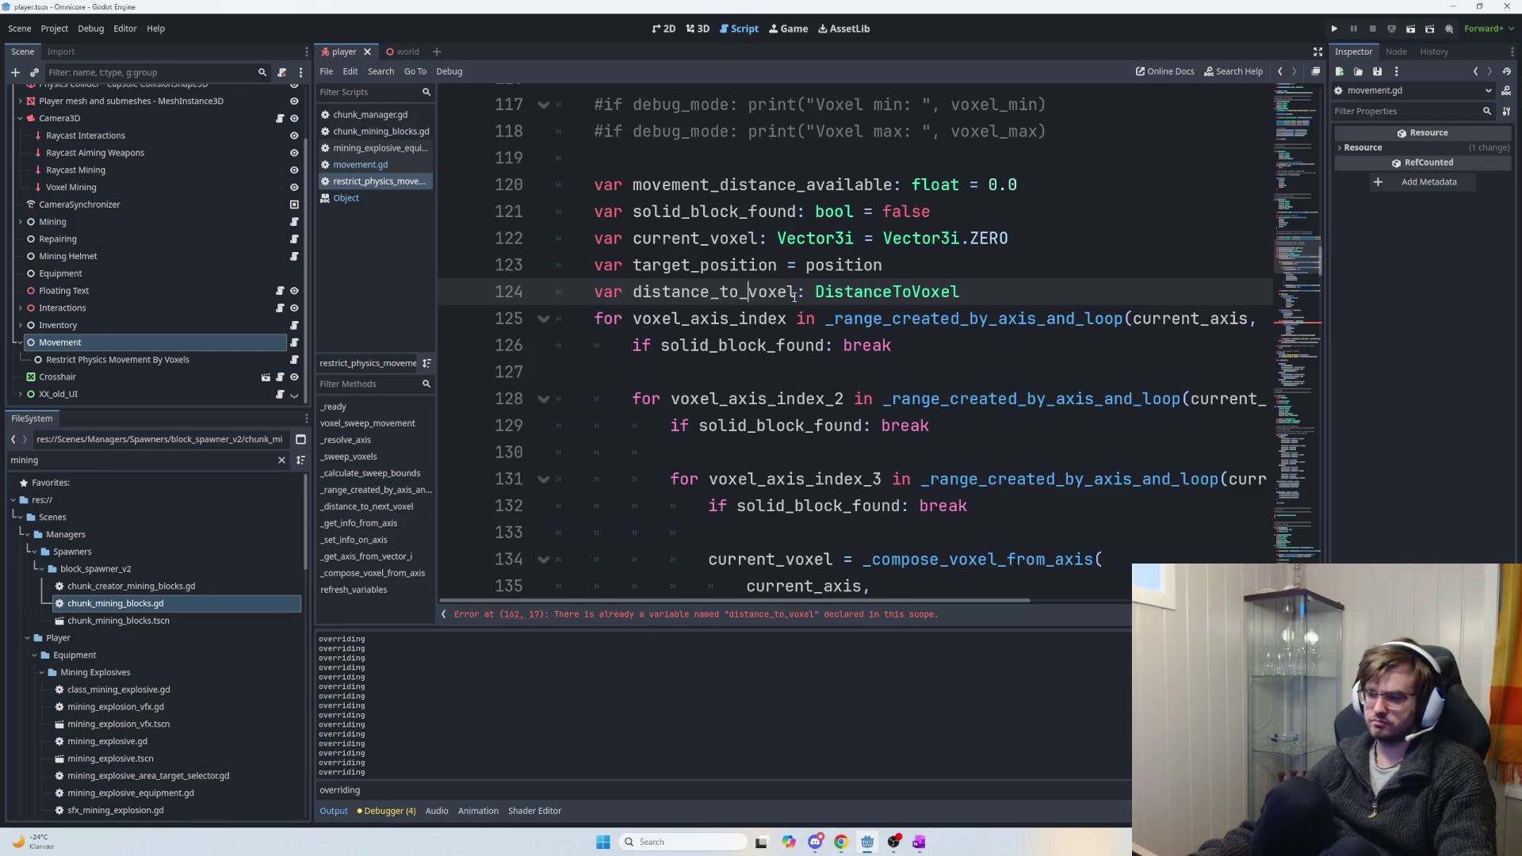
type("next_")
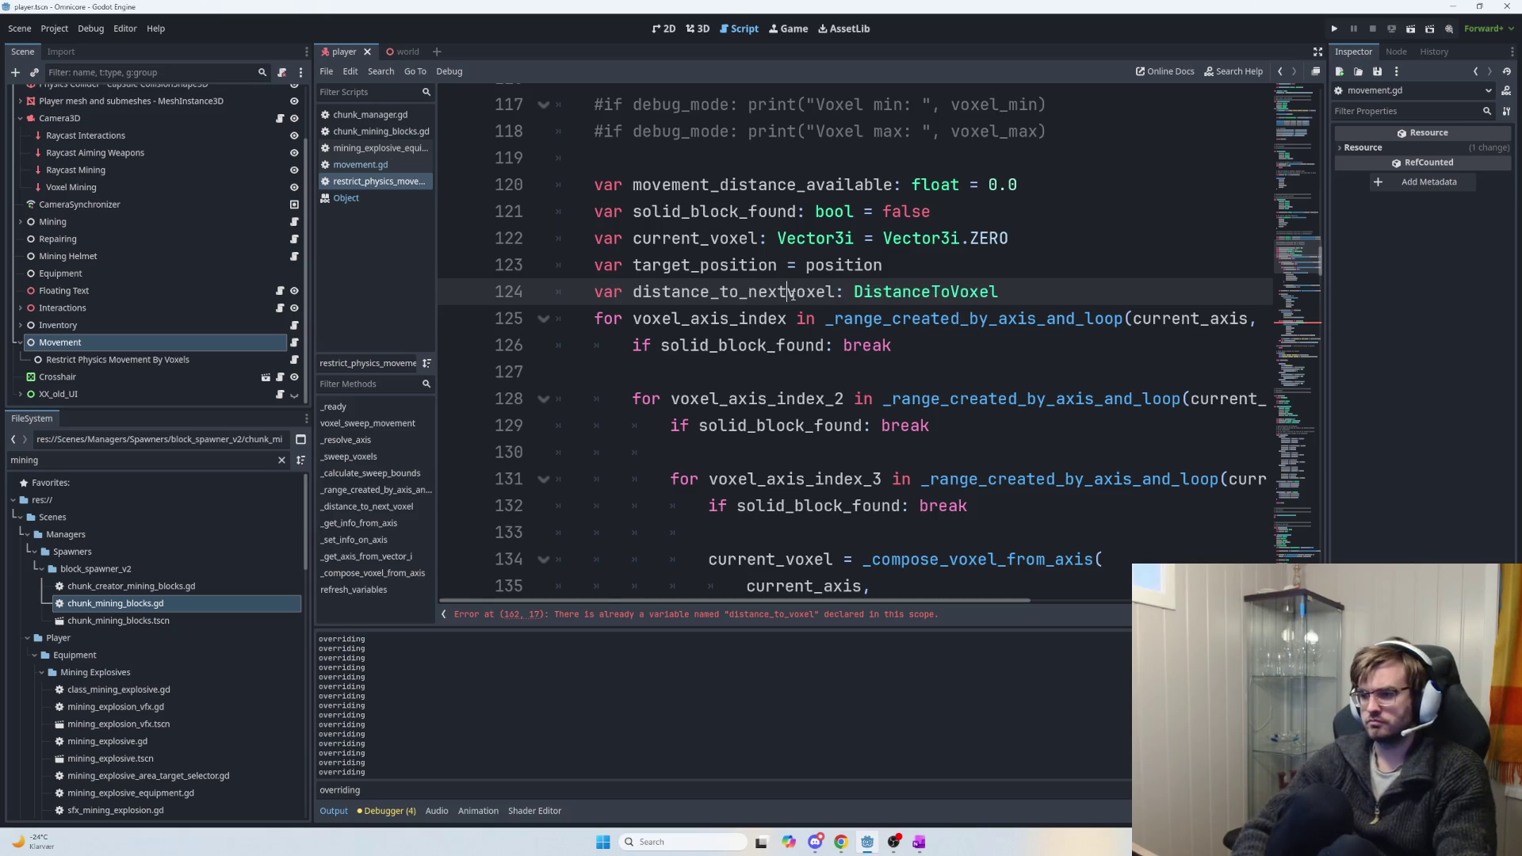
Rename distance_to_voxel to distance_to_next_voxel on lines 147 and 159.
double_click(781, 292)
key("ctrl+c")
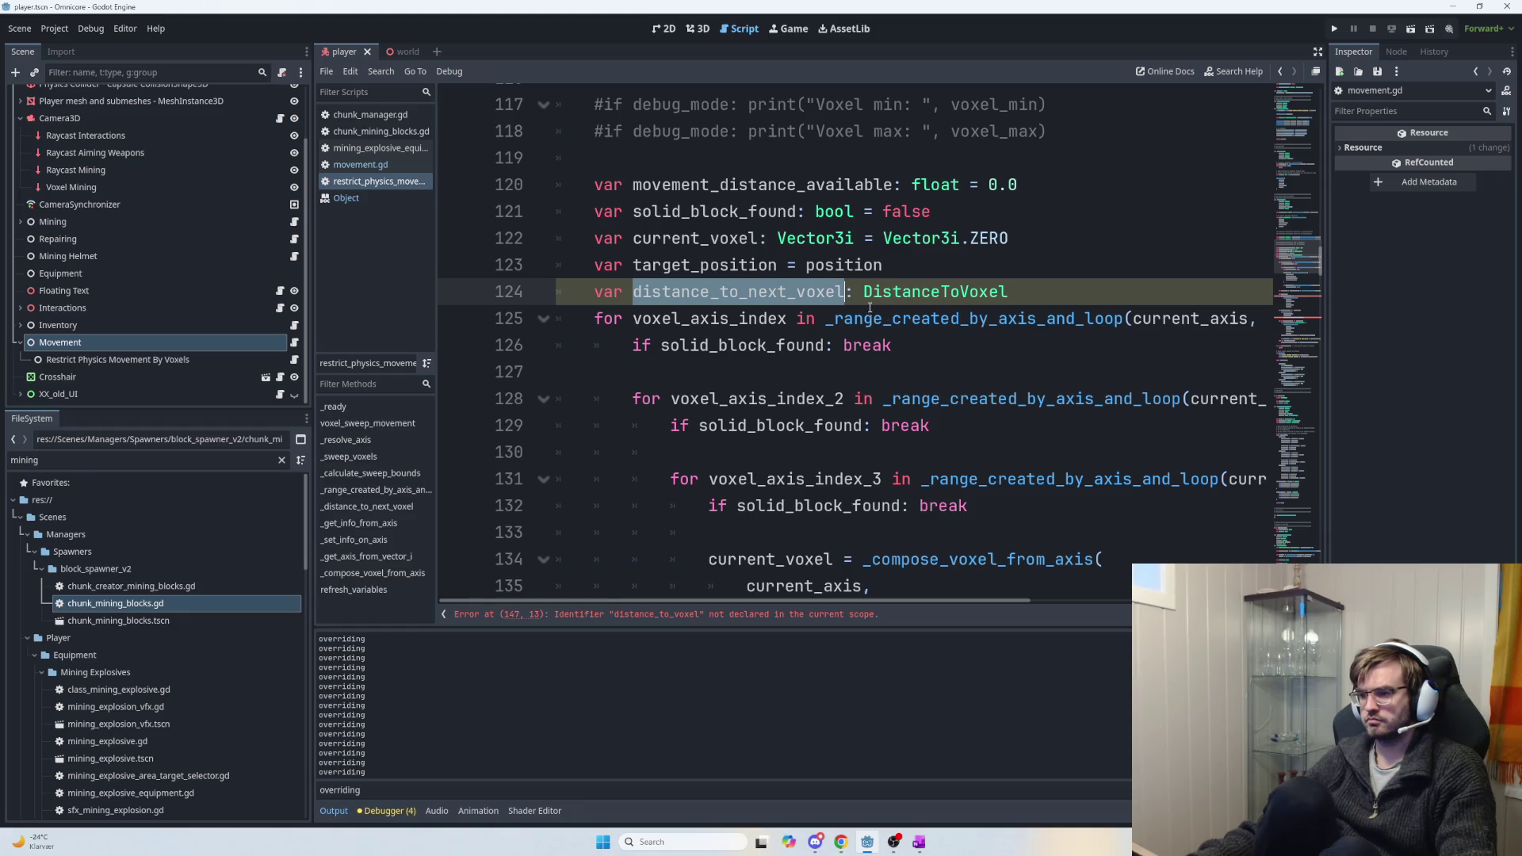
scroll(834, 319, "down", 3)
scroll(833, 319, "down", 3)
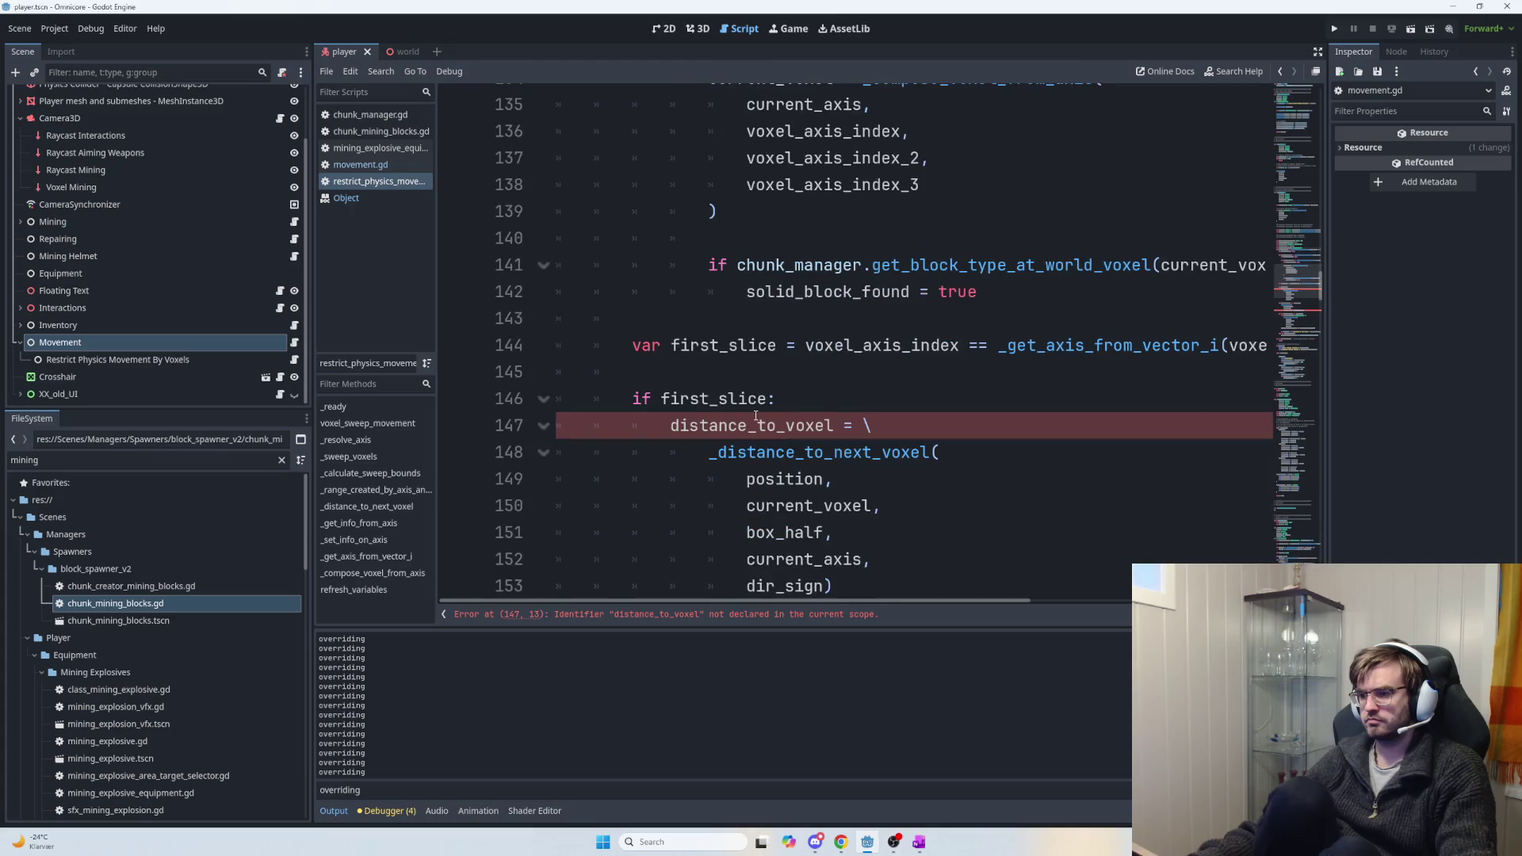
double_click(745, 426)
key("ctrl+v")
scroll(911, 421, "down", 4)
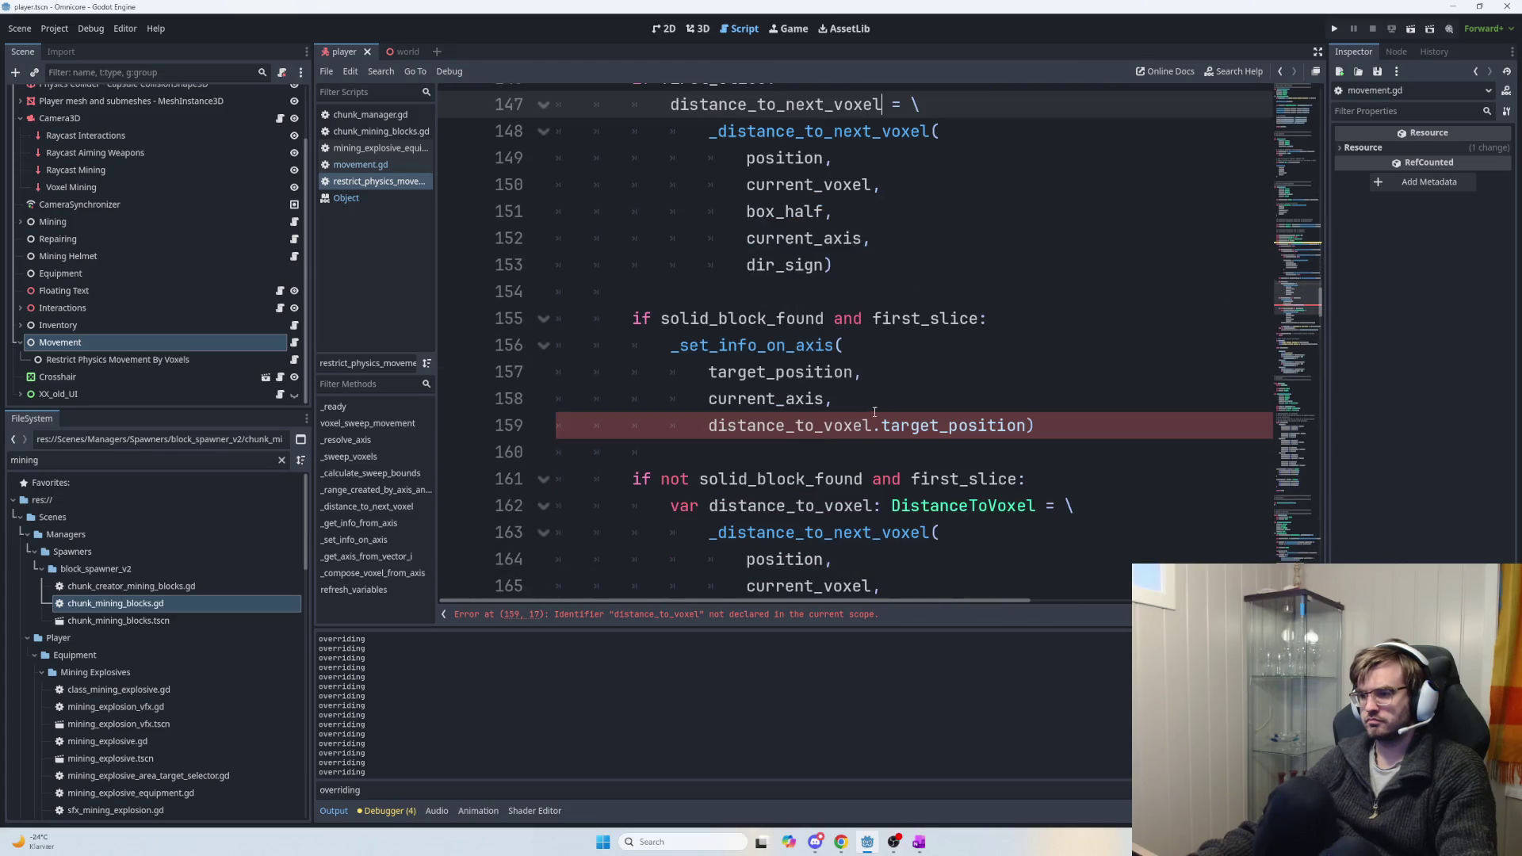
double_click(814, 425)
key("ctrl+v")
scroll(933, 432, "down", 2)
scroll(890, 418, "up", 3)
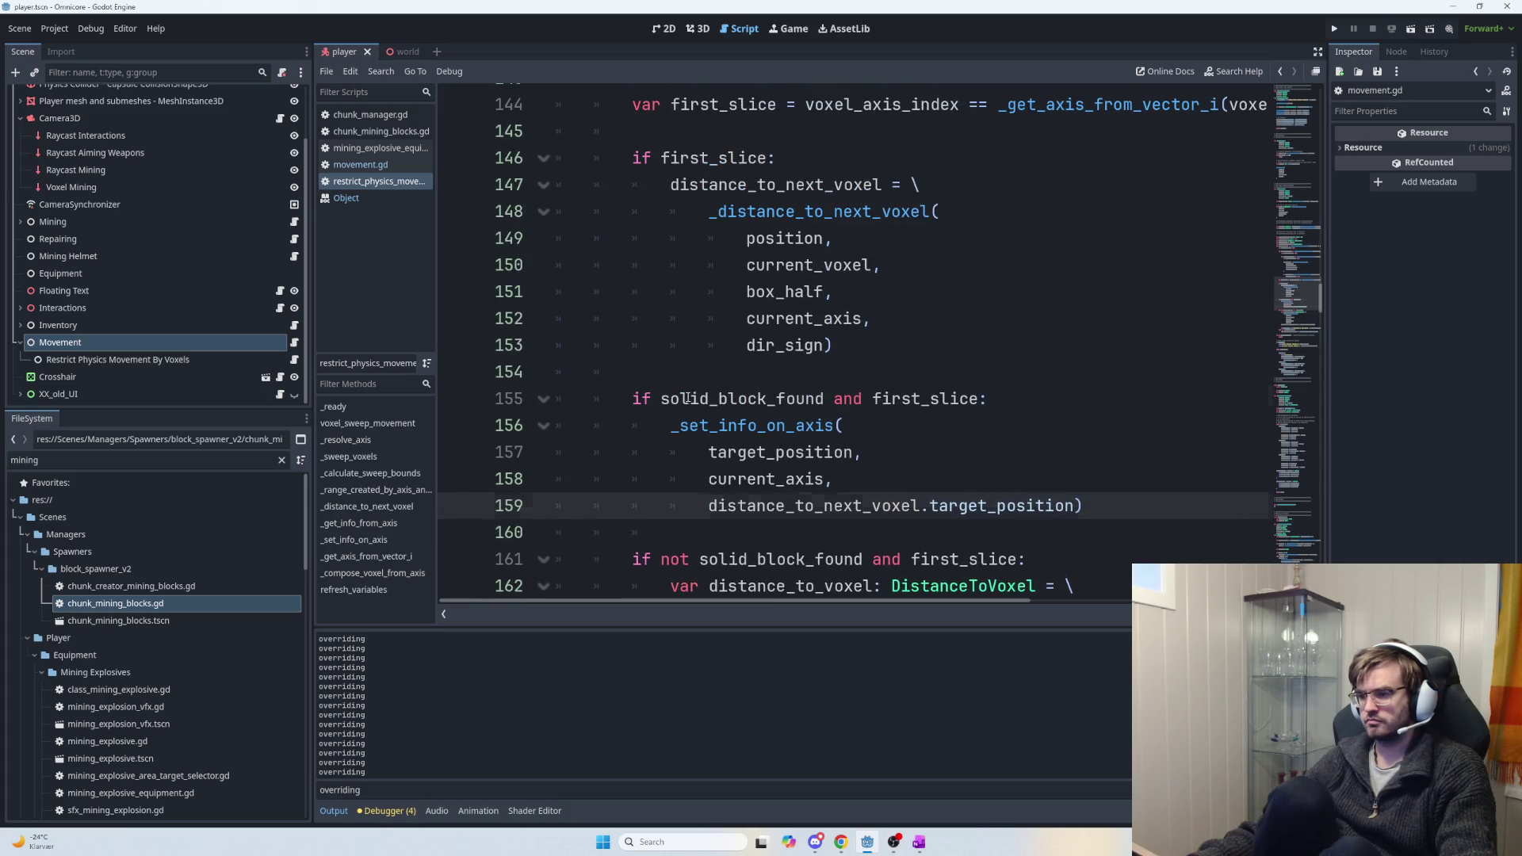
Check that the _set_info_on_axis call passes distance_to_next_voxel.target_position.
triple_click(713, 426)
left_click_drag(680, 425, 897, 445)
left_click(897, 444)
scroll(901, 449, "down", 1)
left_click(1088, 429)
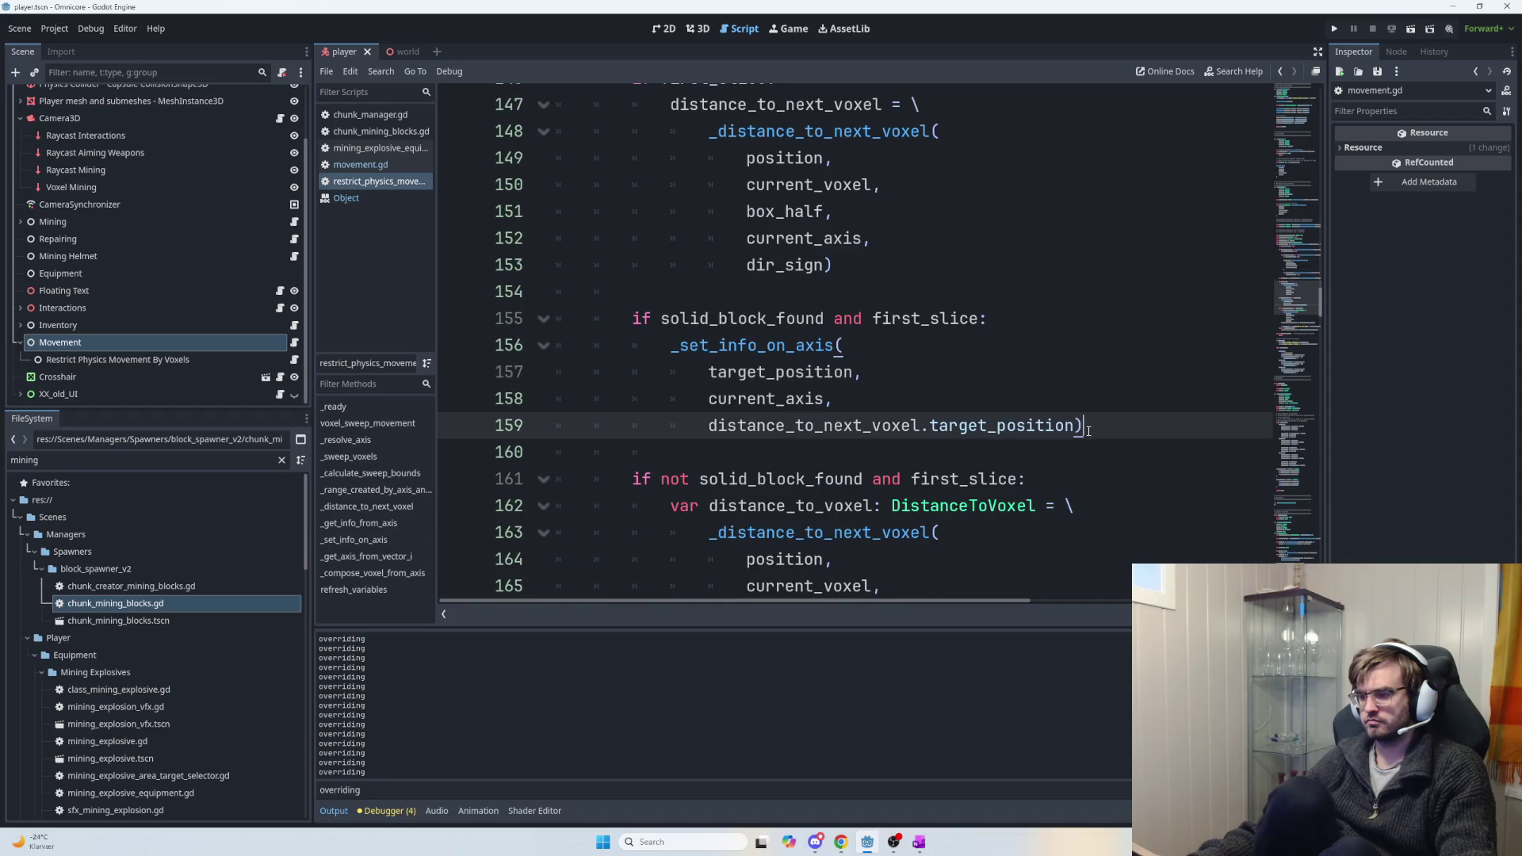
scroll(1067, 432, "up", 1)
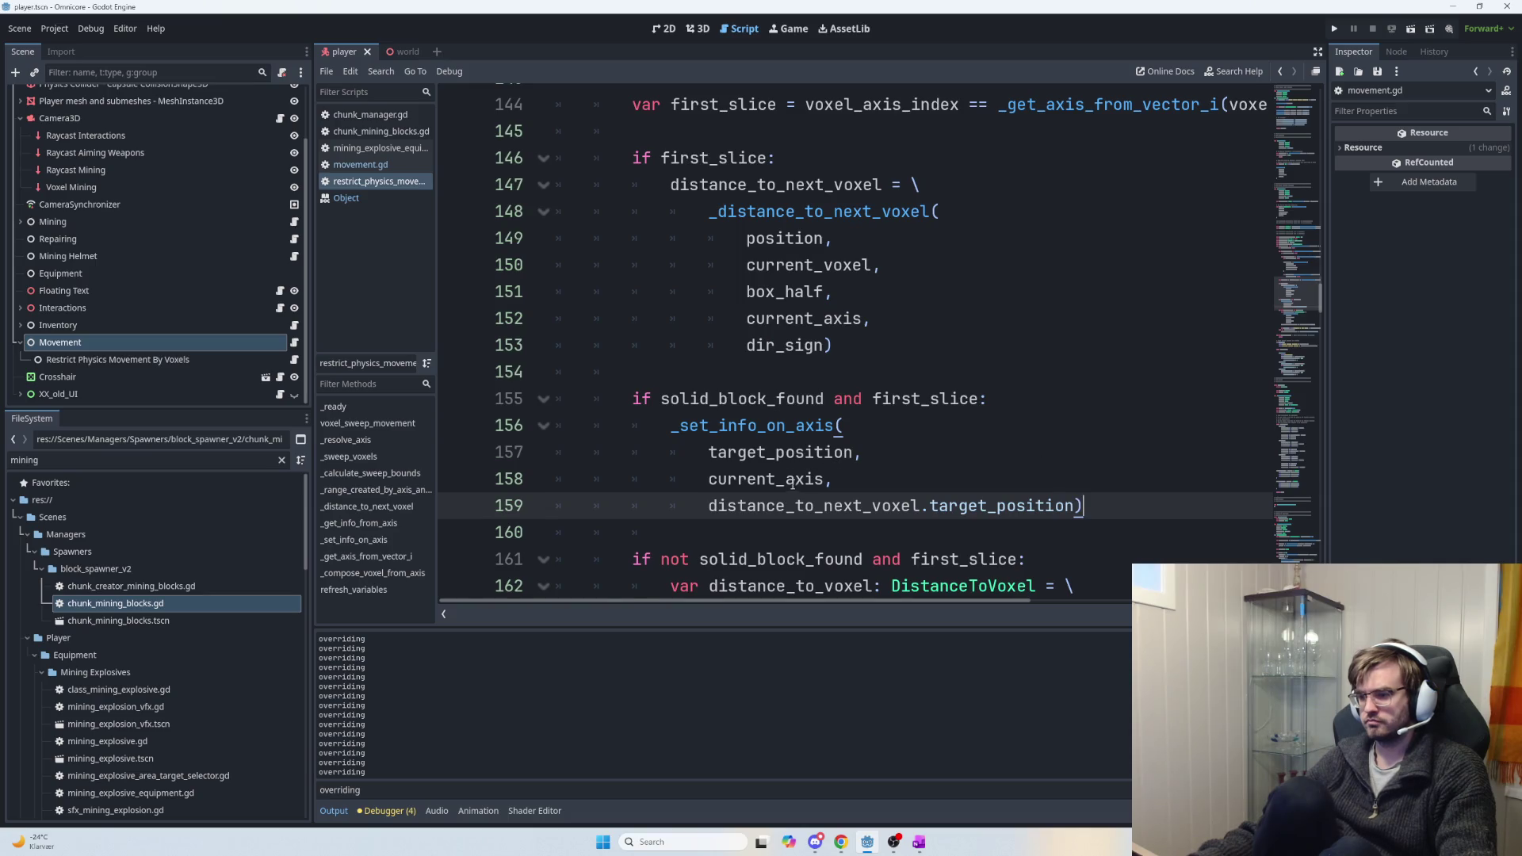
left_click_drag(708, 504, 1120, 505)
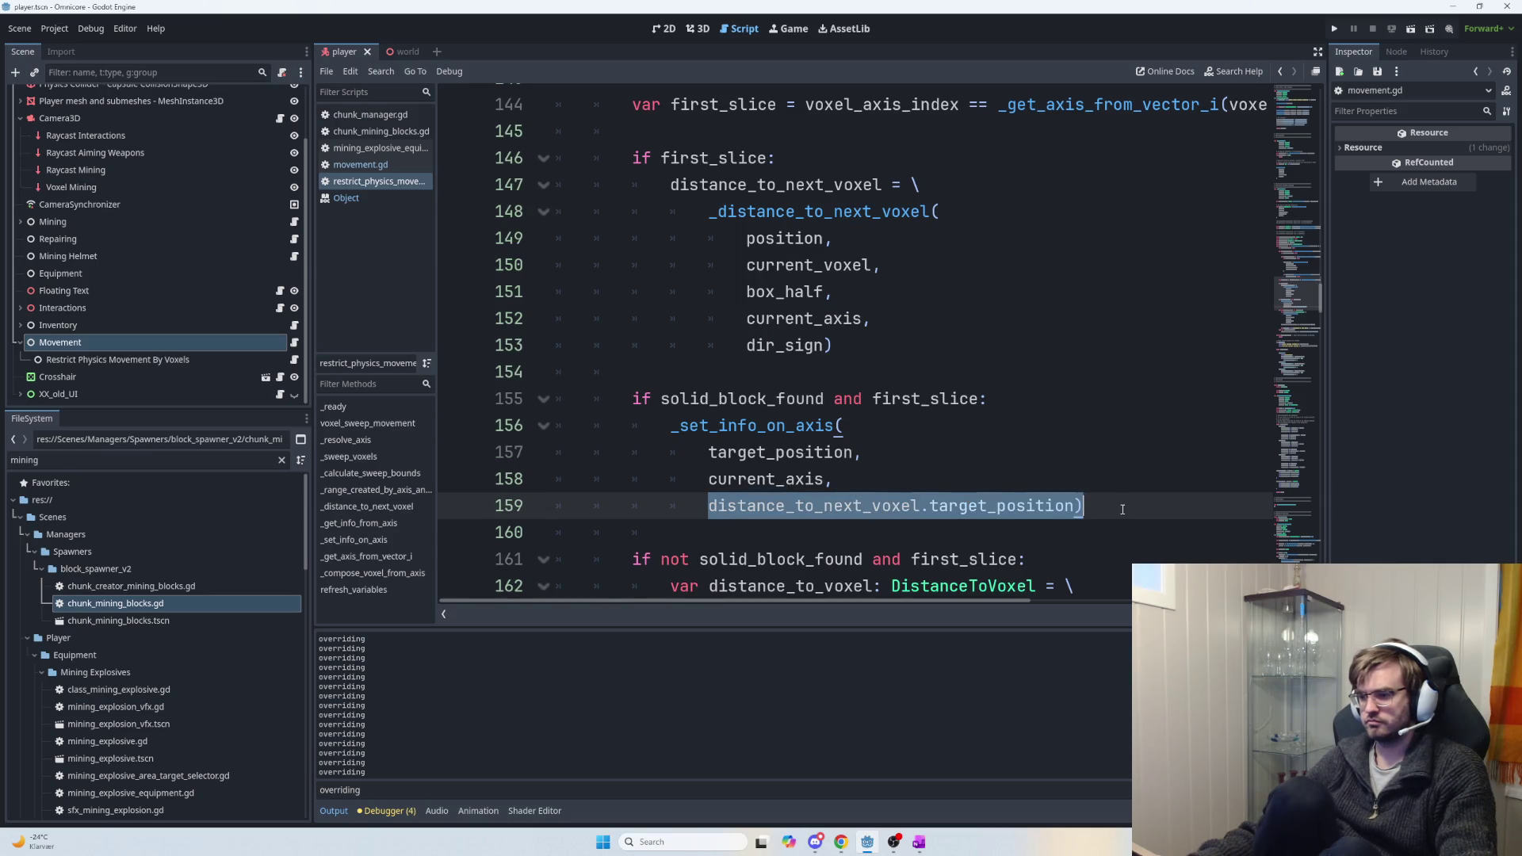
left_click(1123, 509)
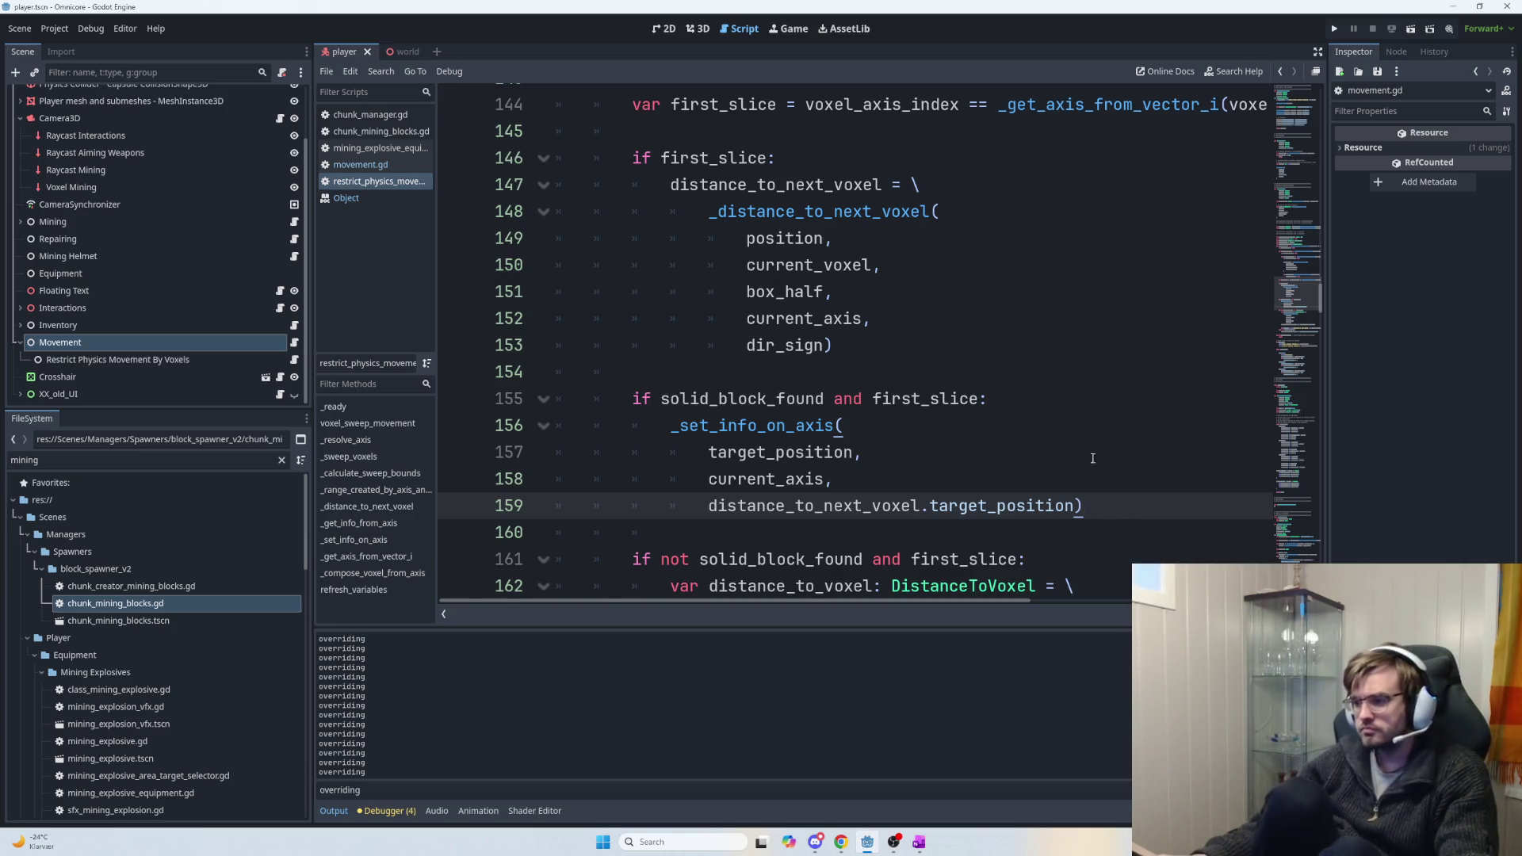
Insert '# Target position to push player to edge of voxel' after the line 155 condition.
left_click(1042, 401)
key("Return")
type("# Push ")
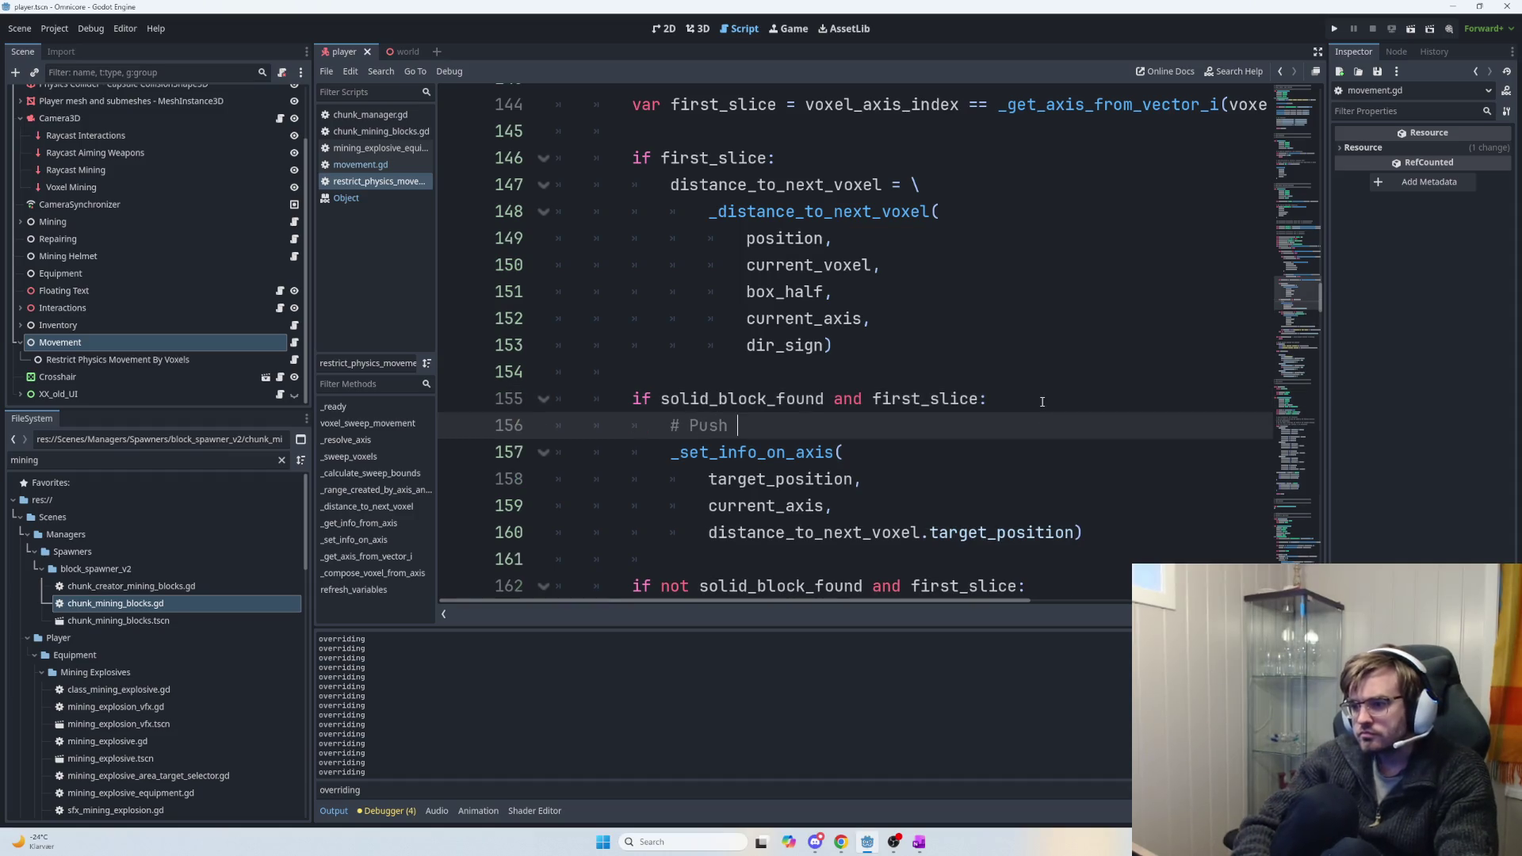
type("player")
key("BackSpace")
key("BackSpace")
key("BackSpace")
type("Target position to push player ")
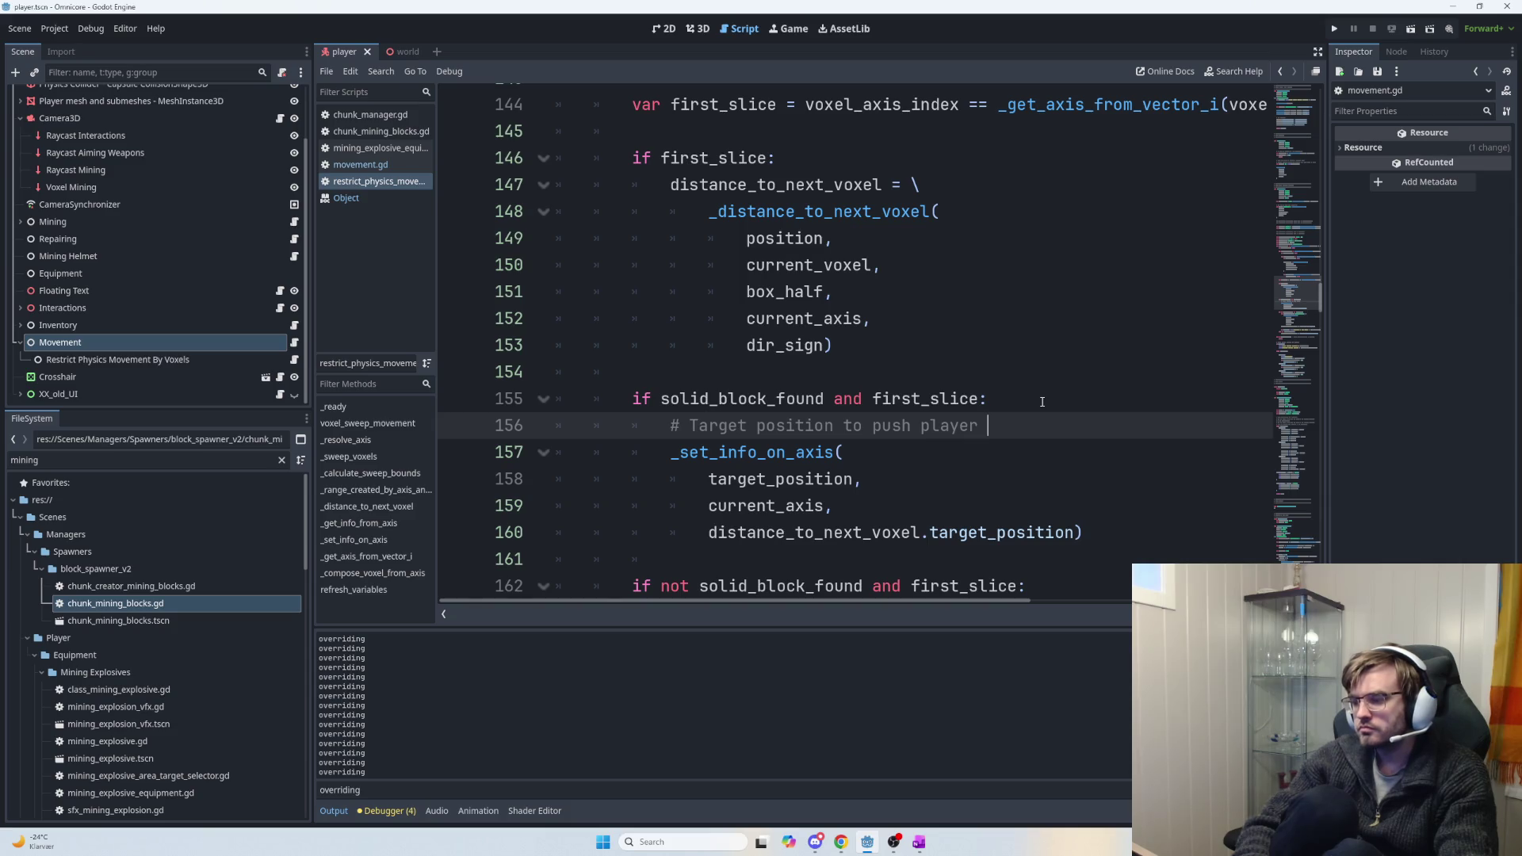
type("to /")
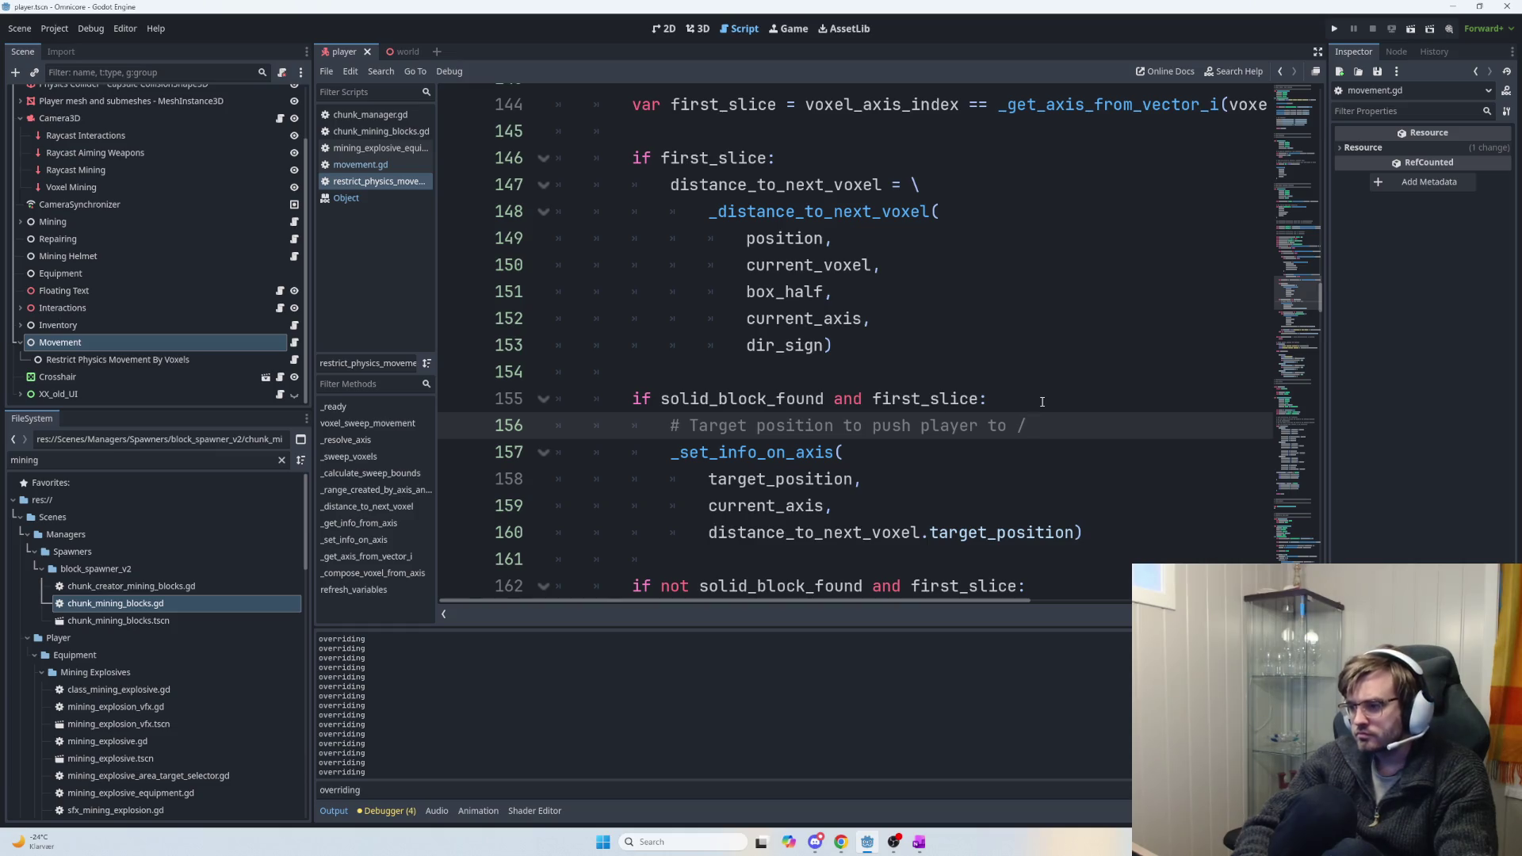
key("BackSpace")
type("edg")
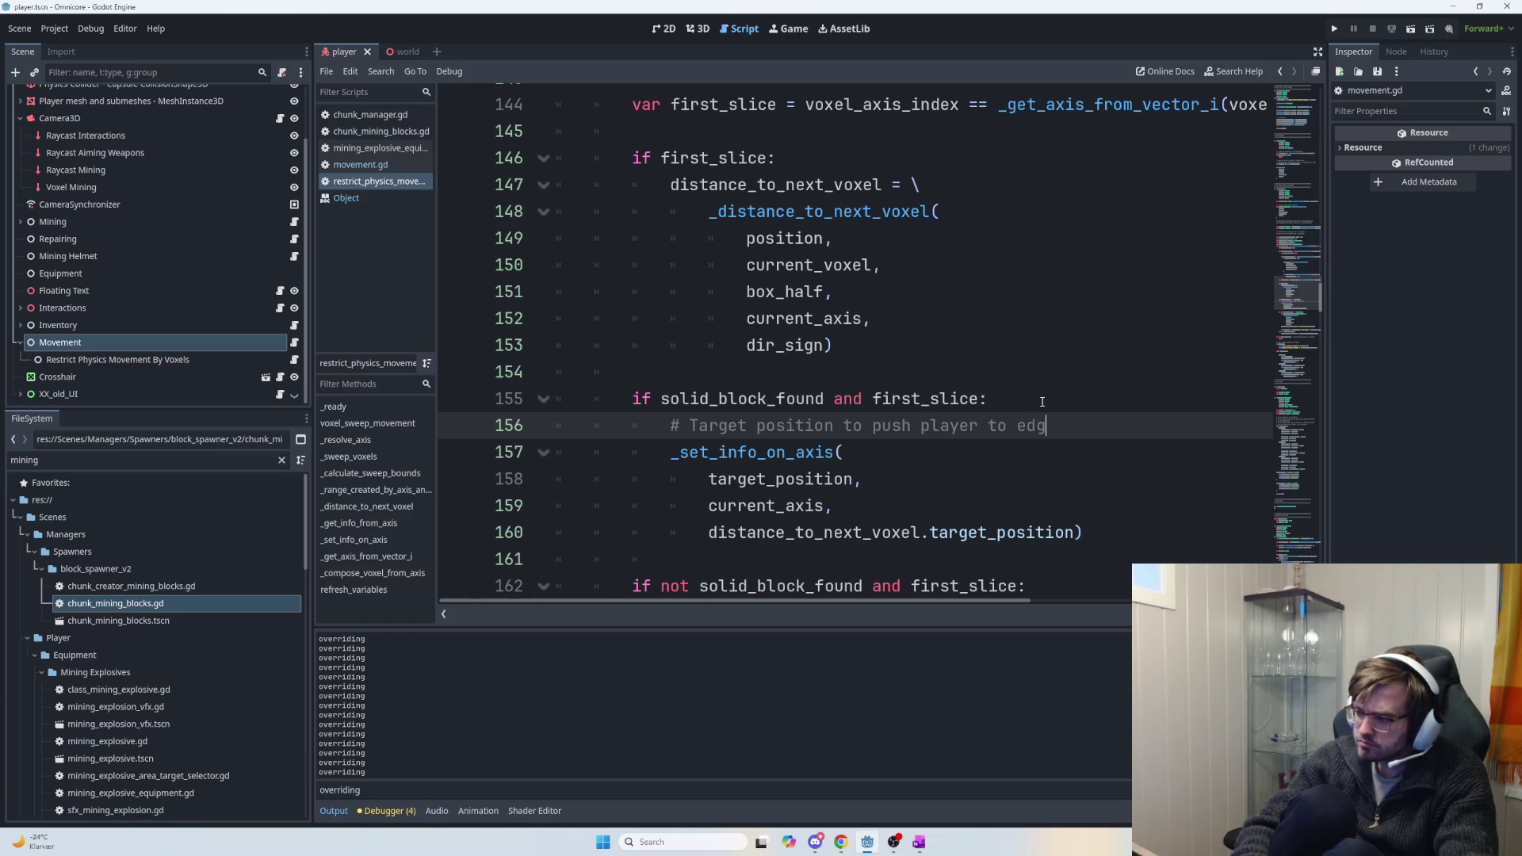
type("e of first ")
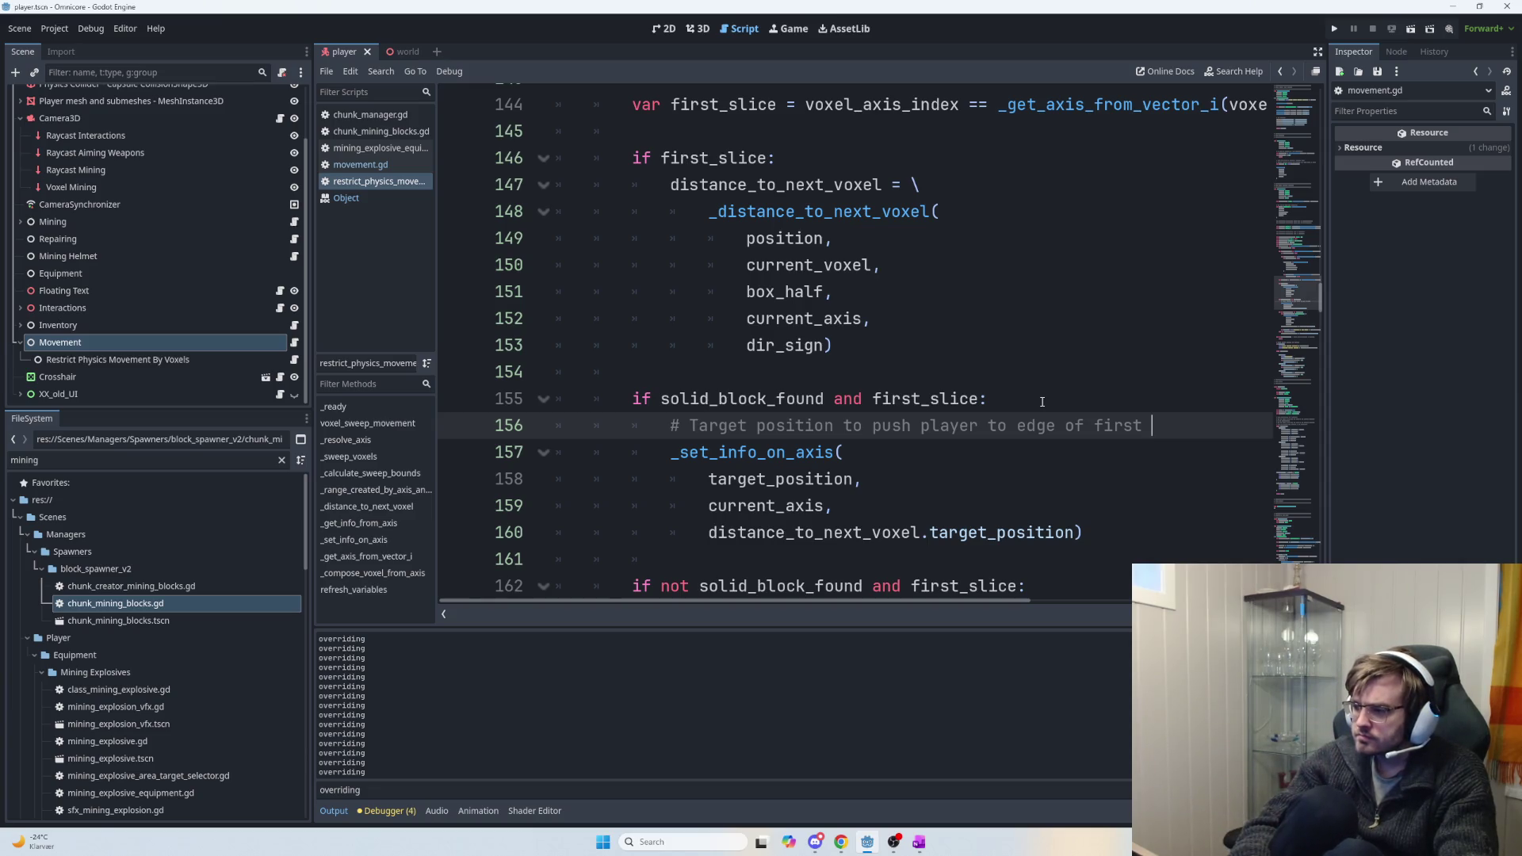
key("BackSpace")
key("BackSpace")
key("BackSpace")
key("BackSpace")
key("BackSpace")
key("BackSpace")
type("v")
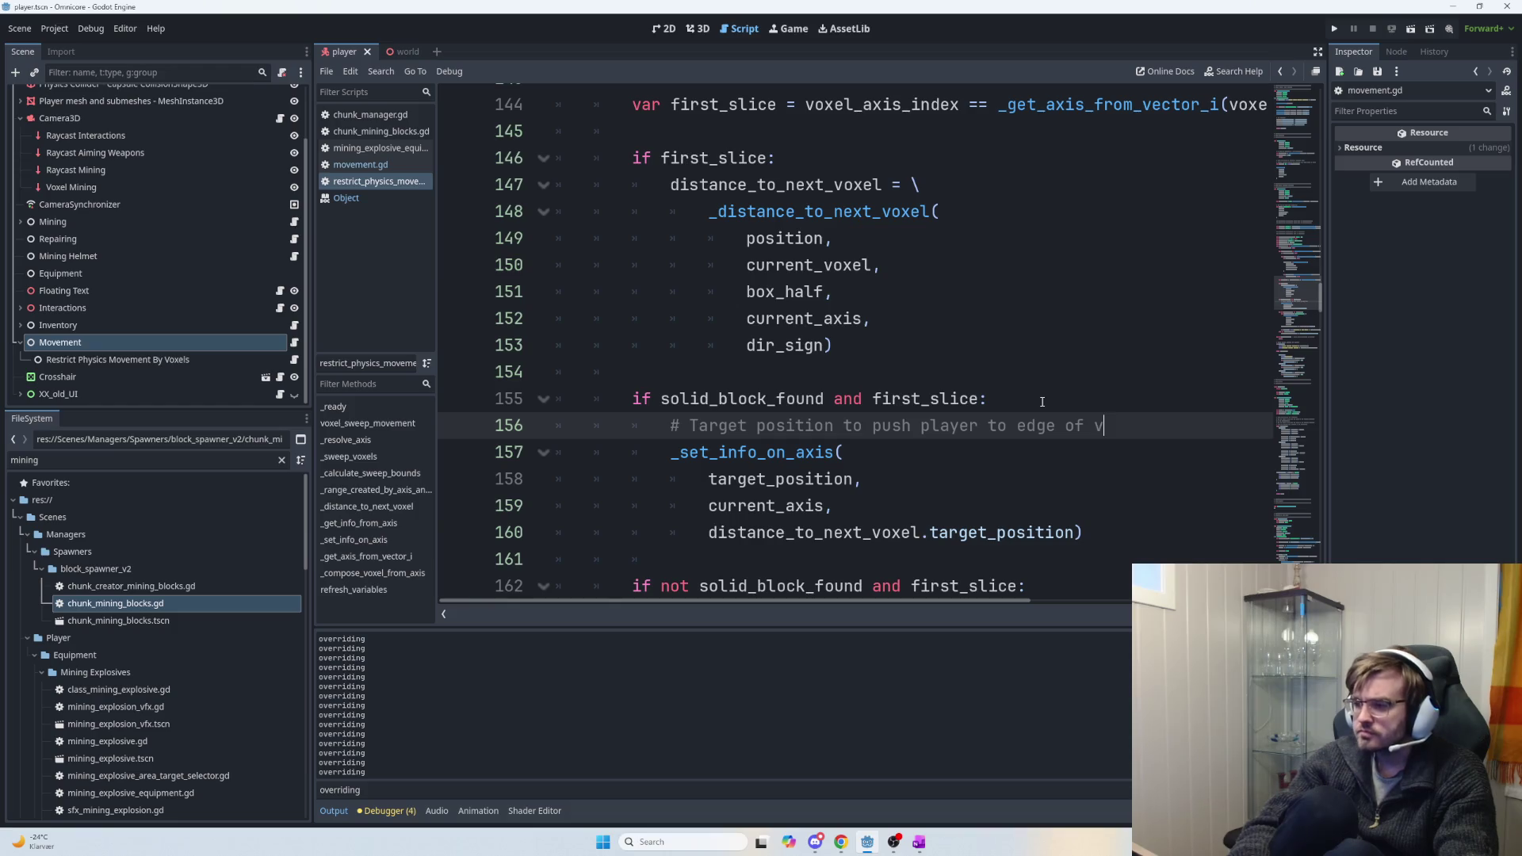
type("oxel")
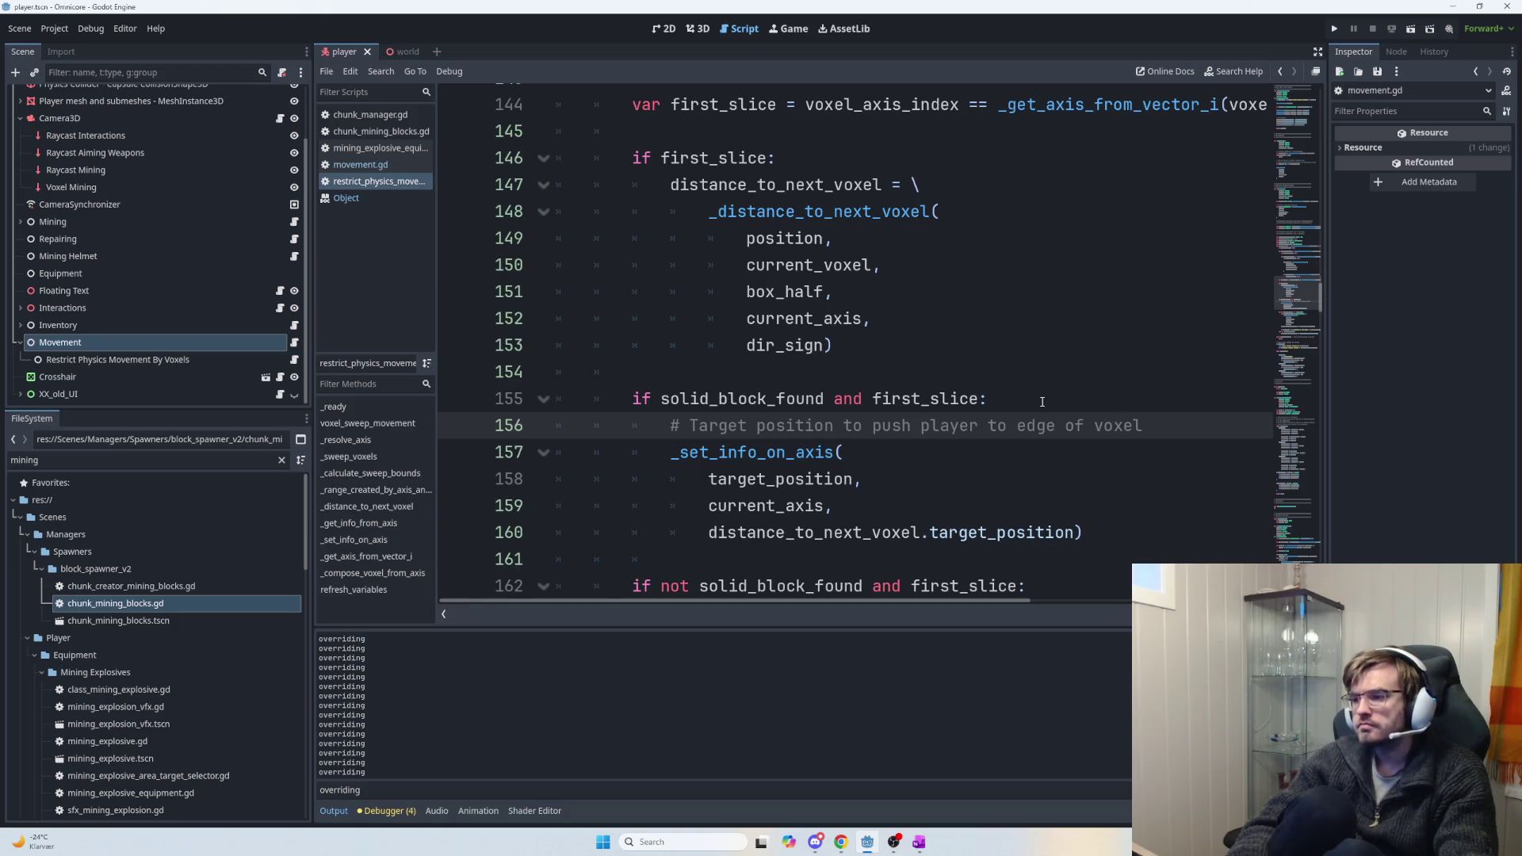
key("shift+Home")
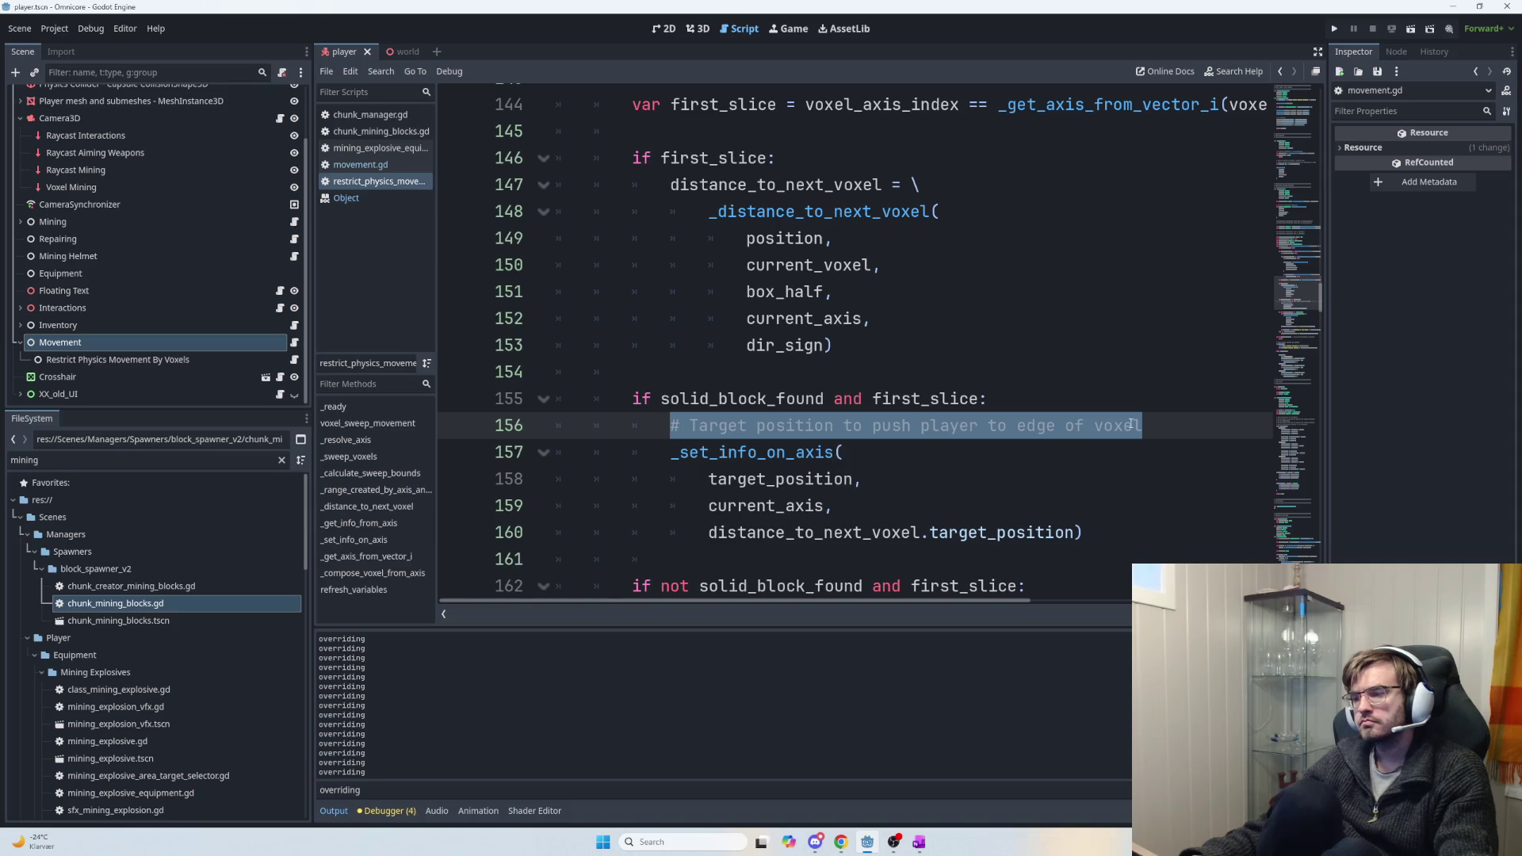
scroll(983, 426, "down", 1)
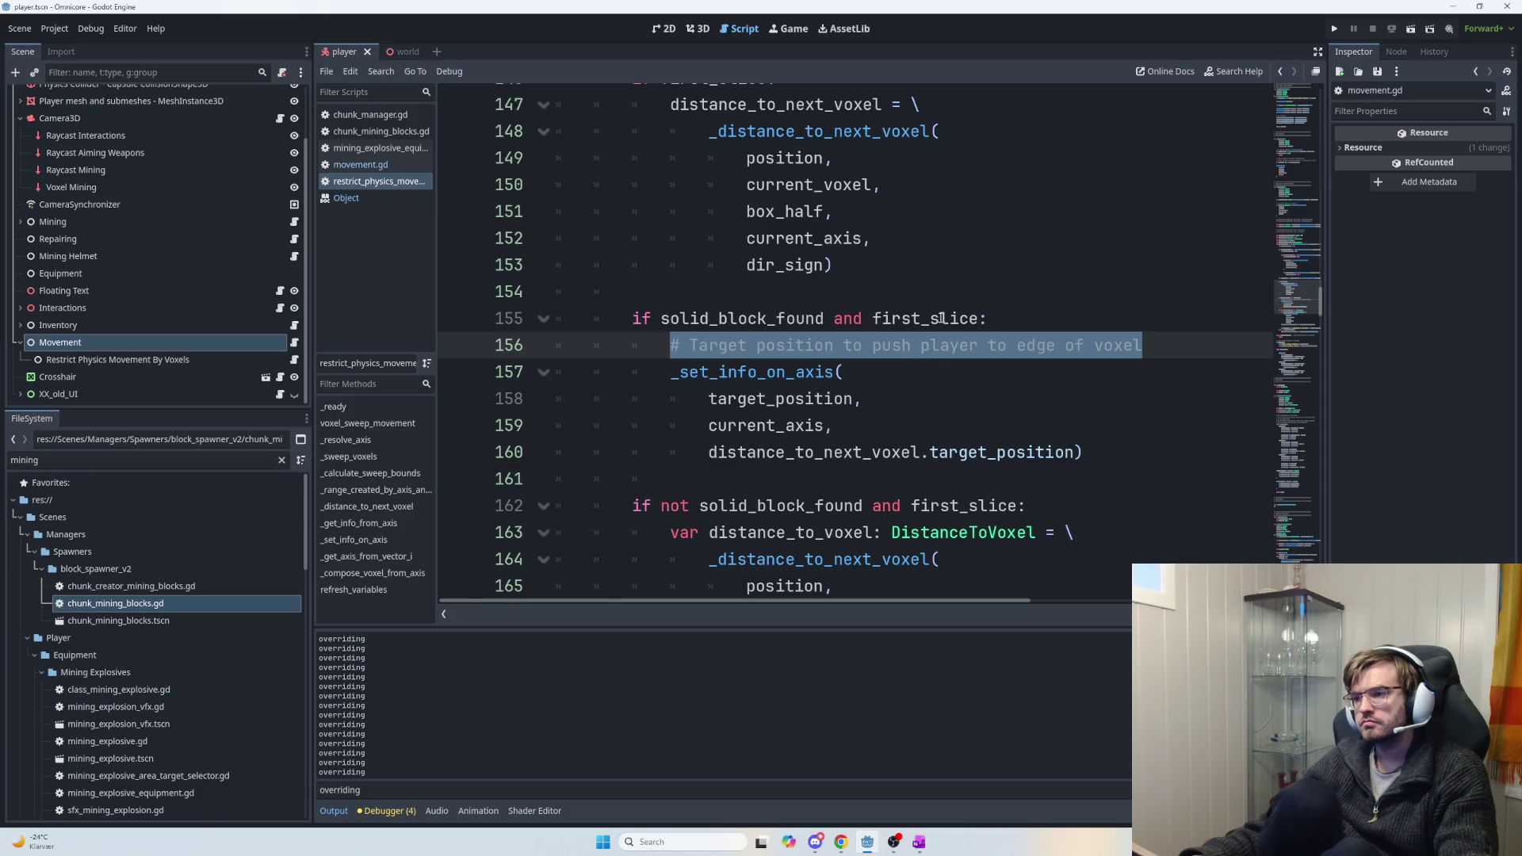
left_click_drag(971, 318, 833, 317)
left_click_drag(978, 318, 829, 315)
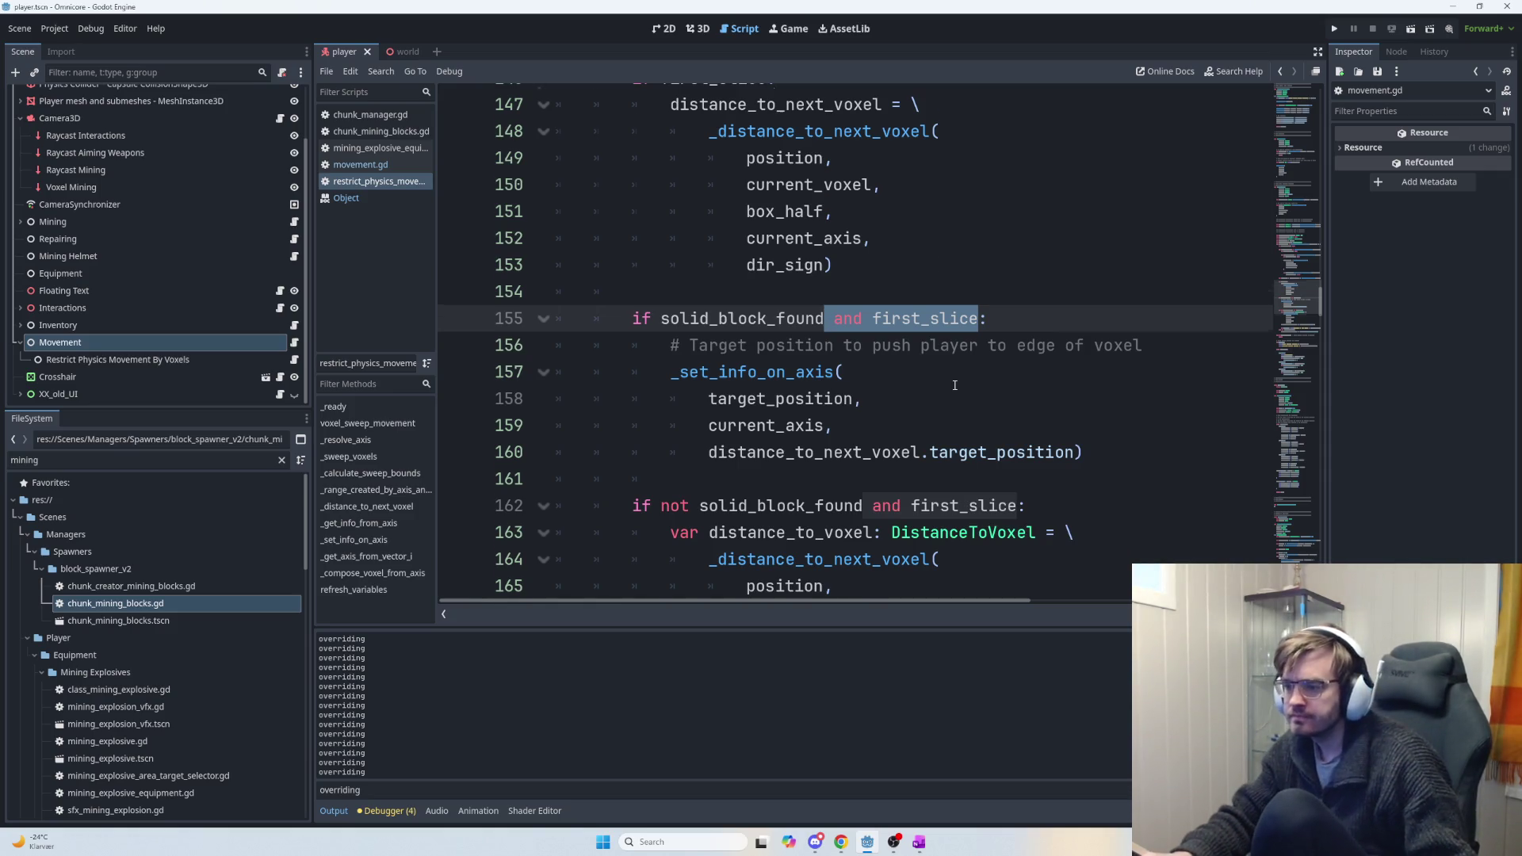
scroll(954, 385, "down", 3)
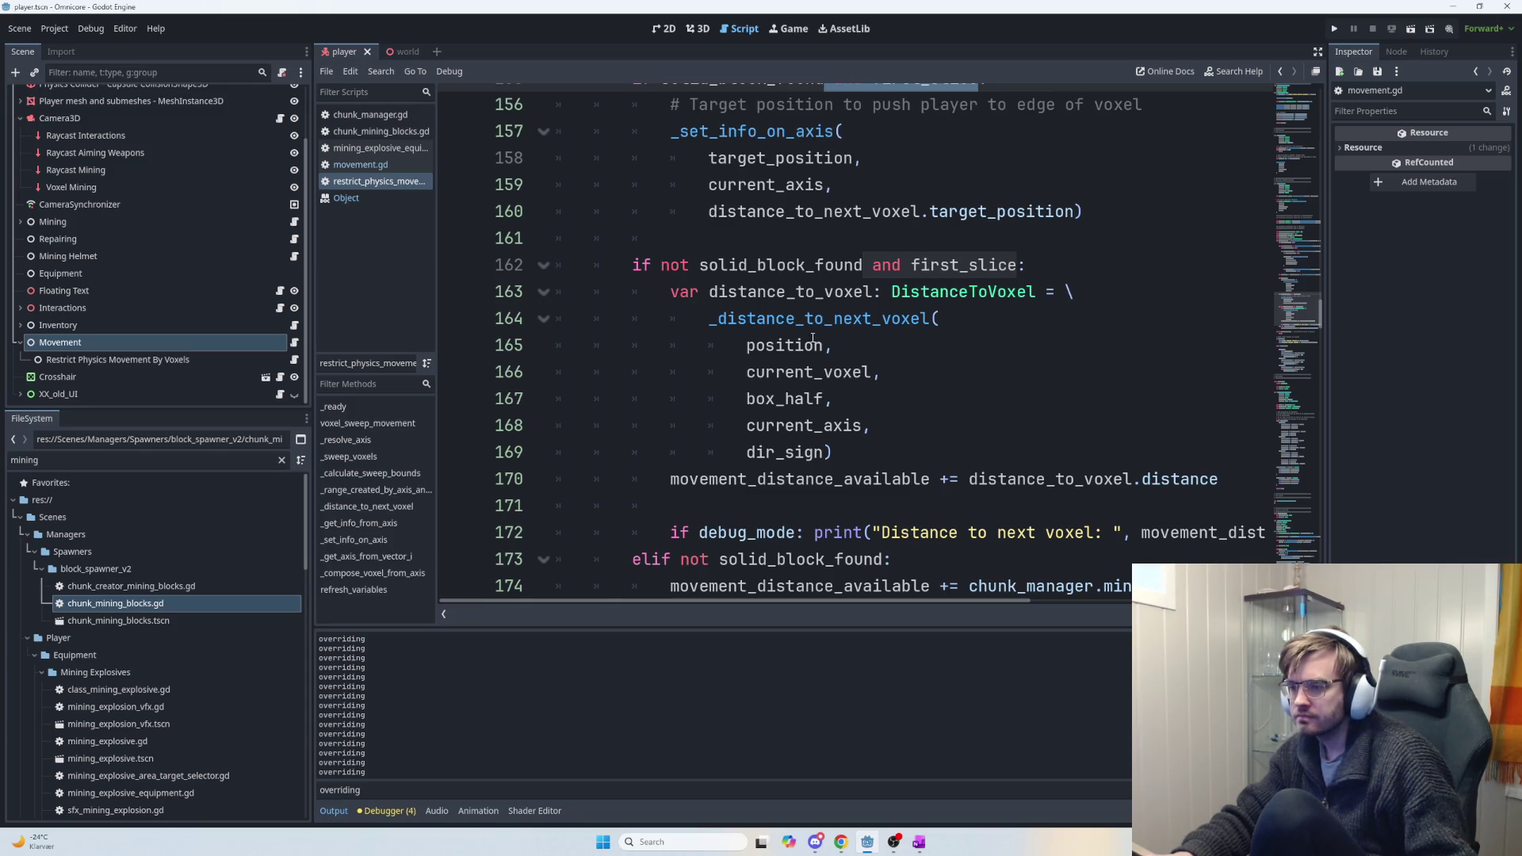
Delete the redundant distance_to_voxel block and use distance_to_next_voxel on line 163.
mouse_move(836, 449)
left_mouse_down()
mouse_move(784, 426)
mouse_move(672, 292)
left_mouse_up()
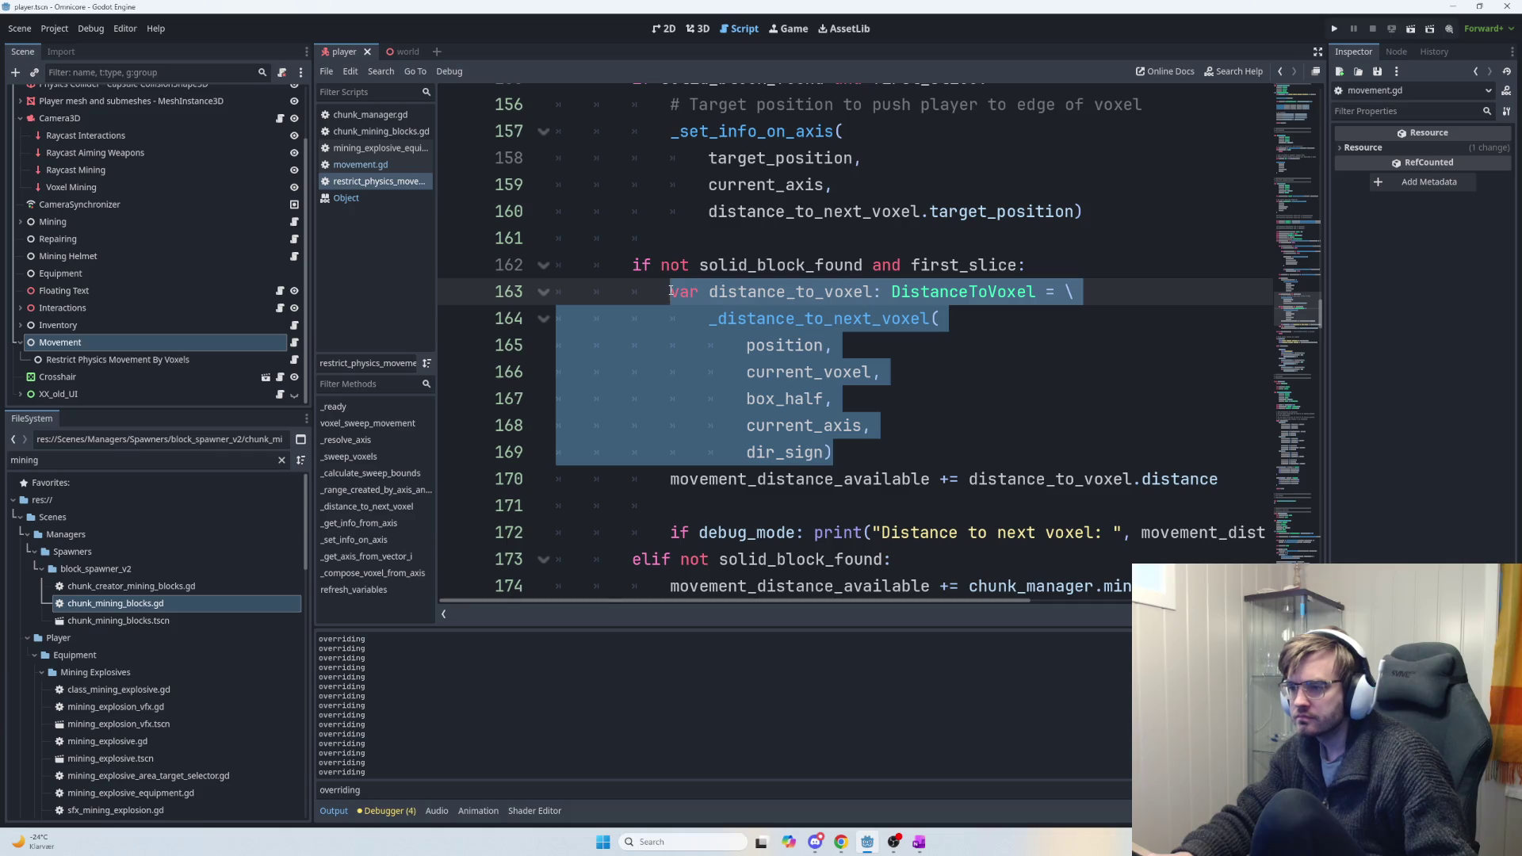
key("BackSpace")
key("BackSpace")
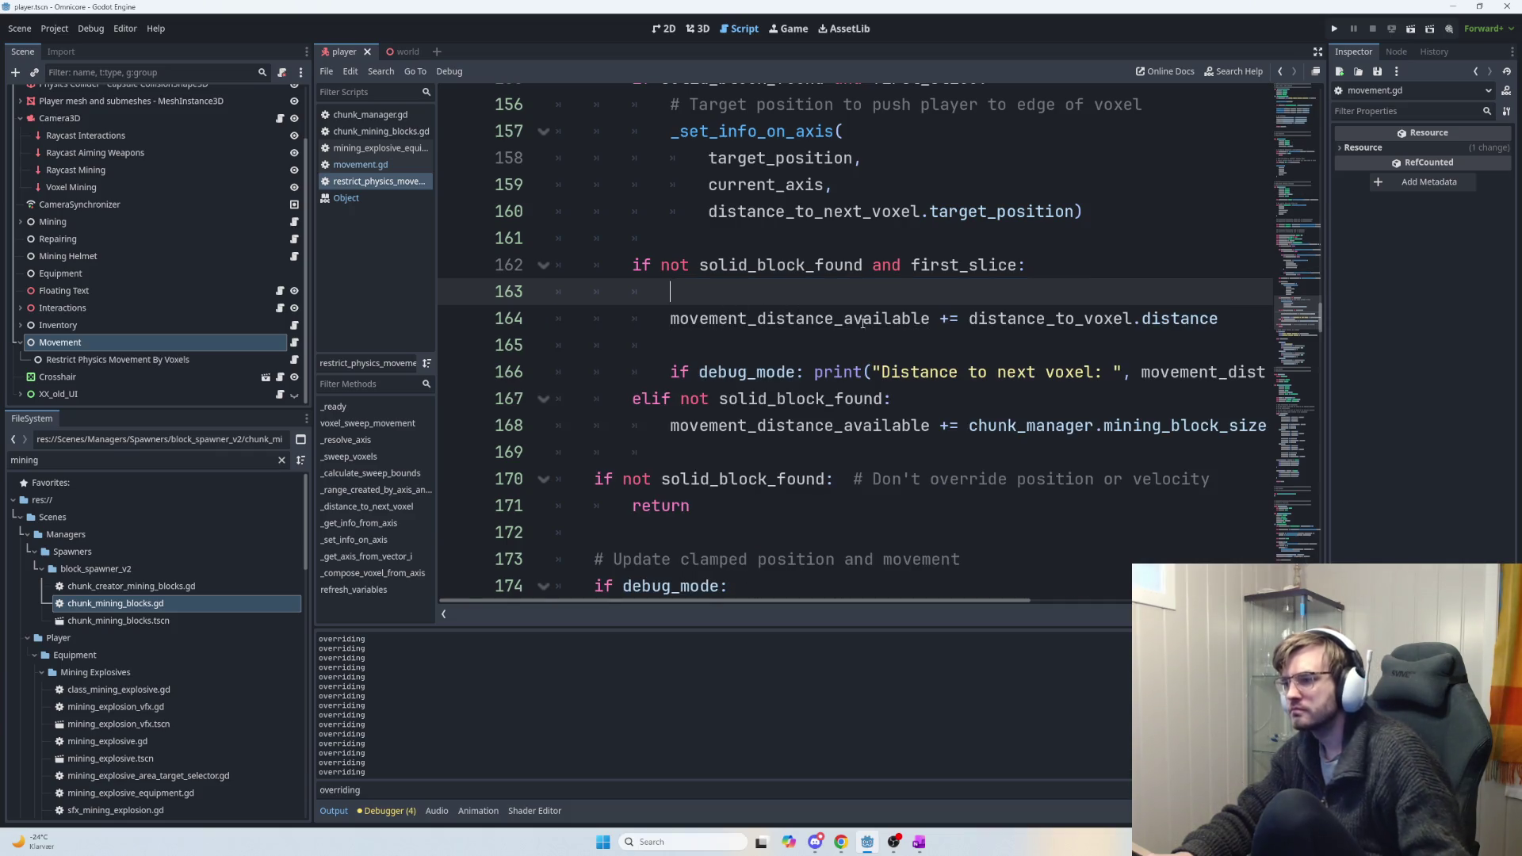
key("BackSpace")
key("BackSpace")
key("BackSpace")
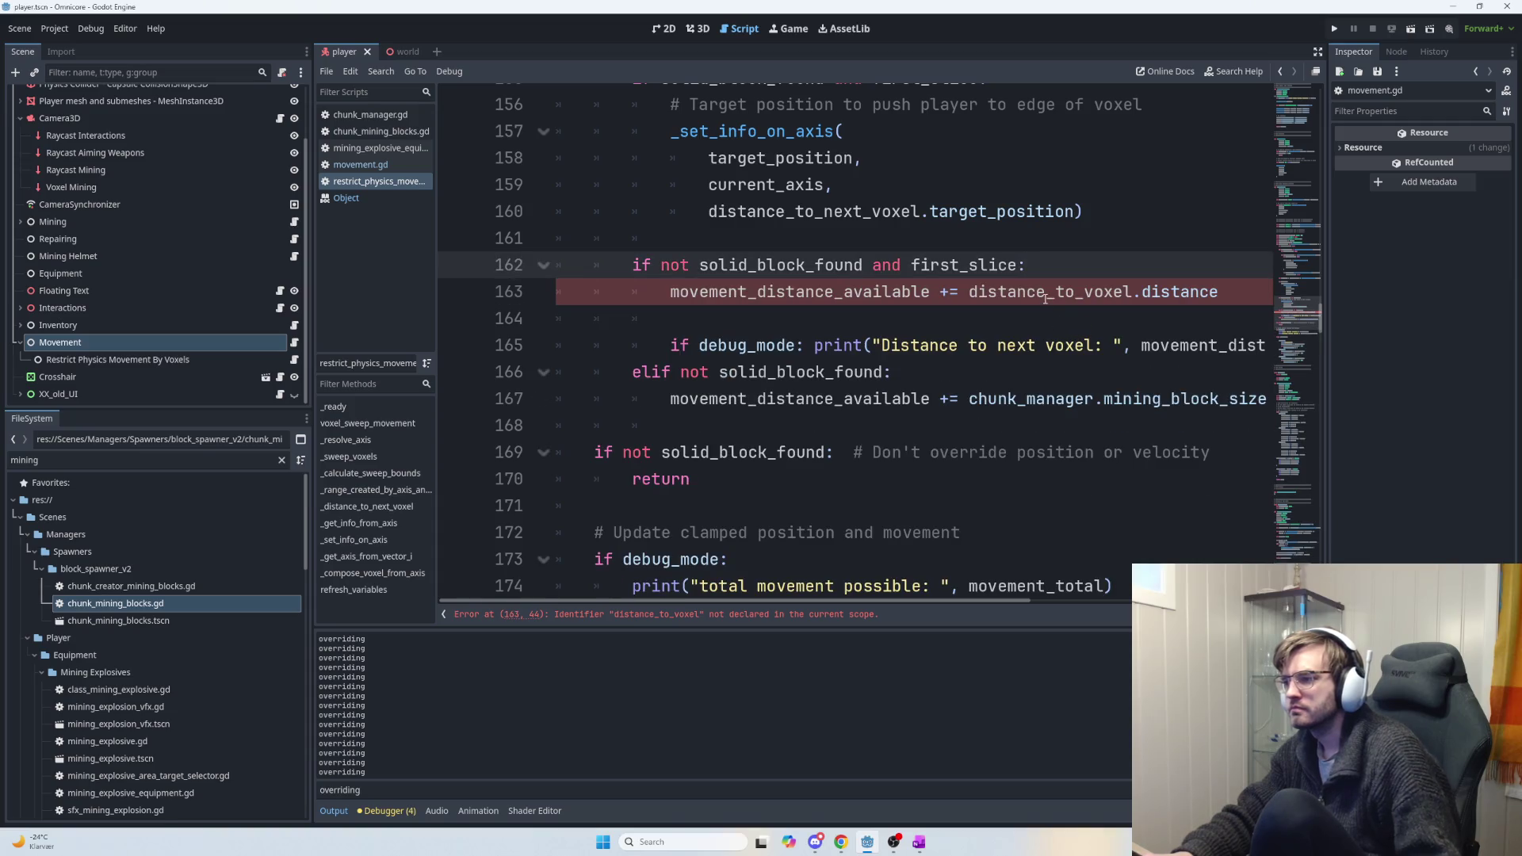
scroll(991, 340, "up", 4)
double_click(777, 184)
key("ctrl+c")
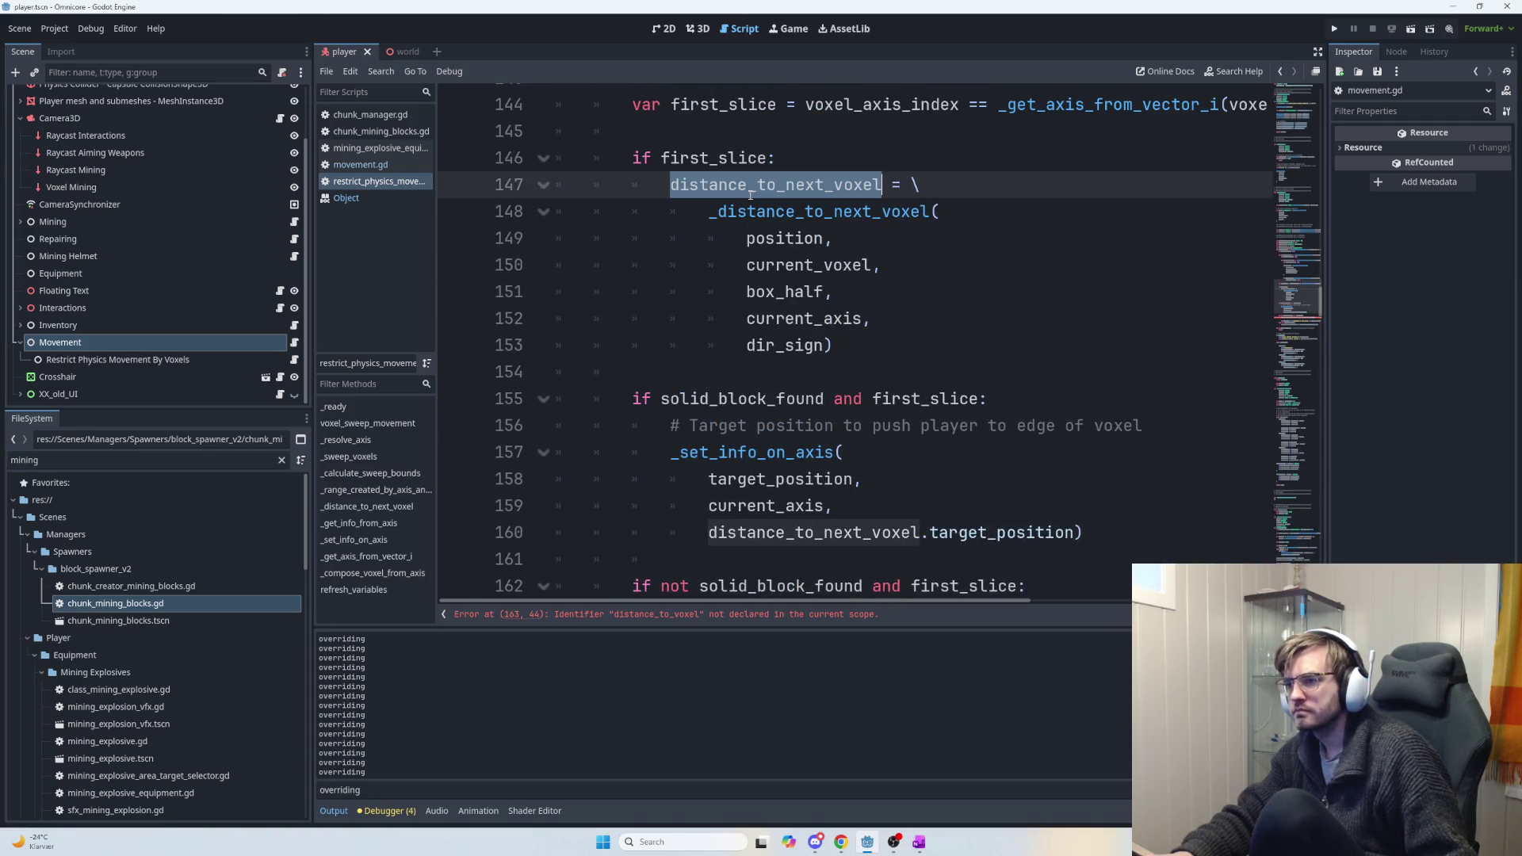
scroll(923, 381, "down", 1)
scroll(923, 381, "down", 2)
double_click(1102, 372)
key("ctrl+v")
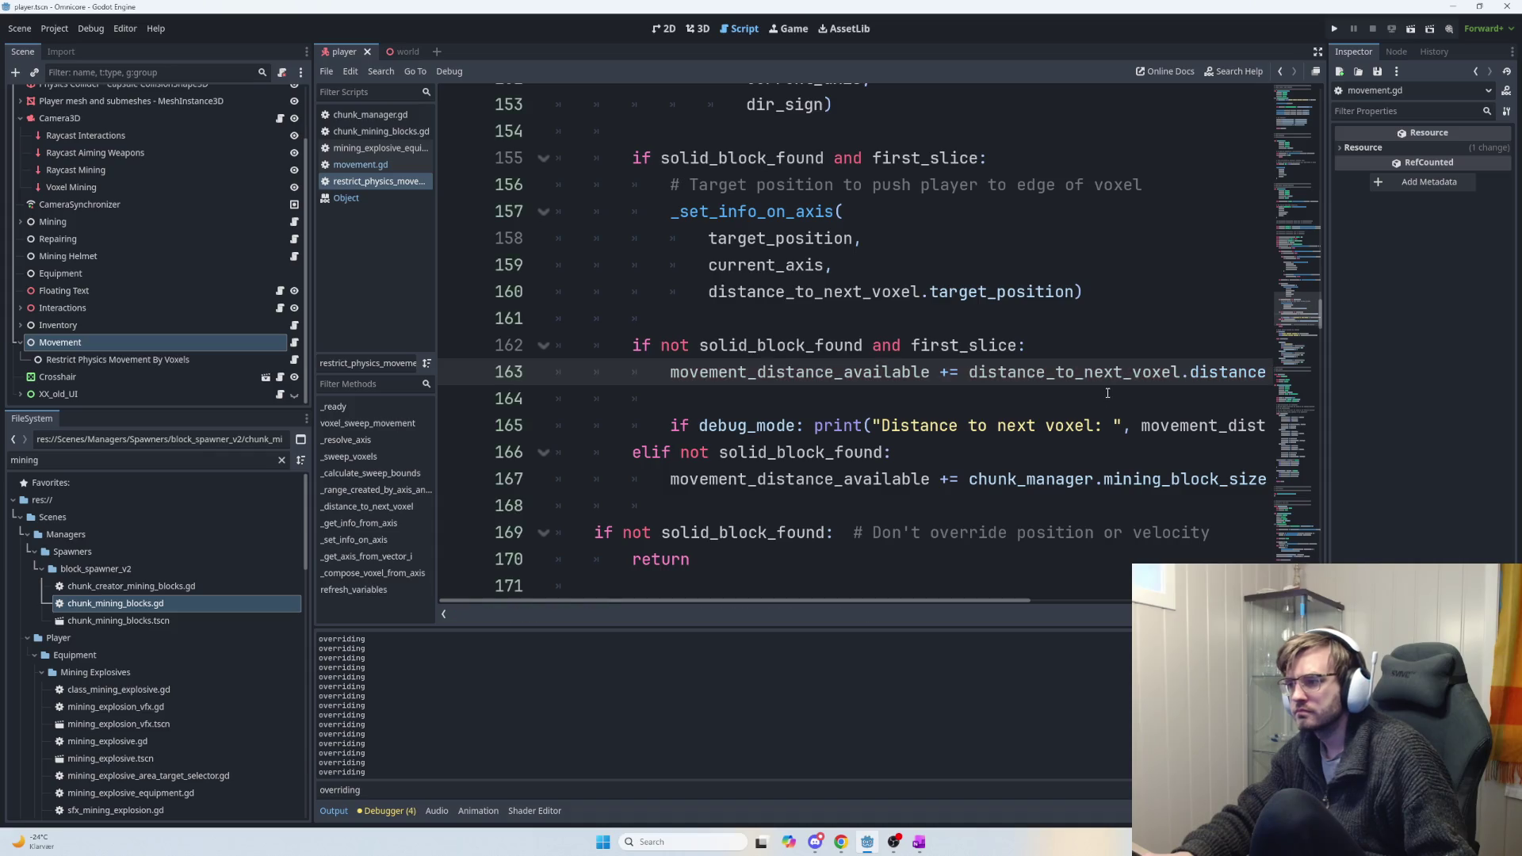
mouse_move(955, 604)
left_mouse_down()
mouse_move(1090, 614)
mouse_move(910, 593)
mouse_move(981, 601)
mouse_move(917, 595)
mouse_move(975, 594)
mouse_move(934, 584)
left_mouse_up()
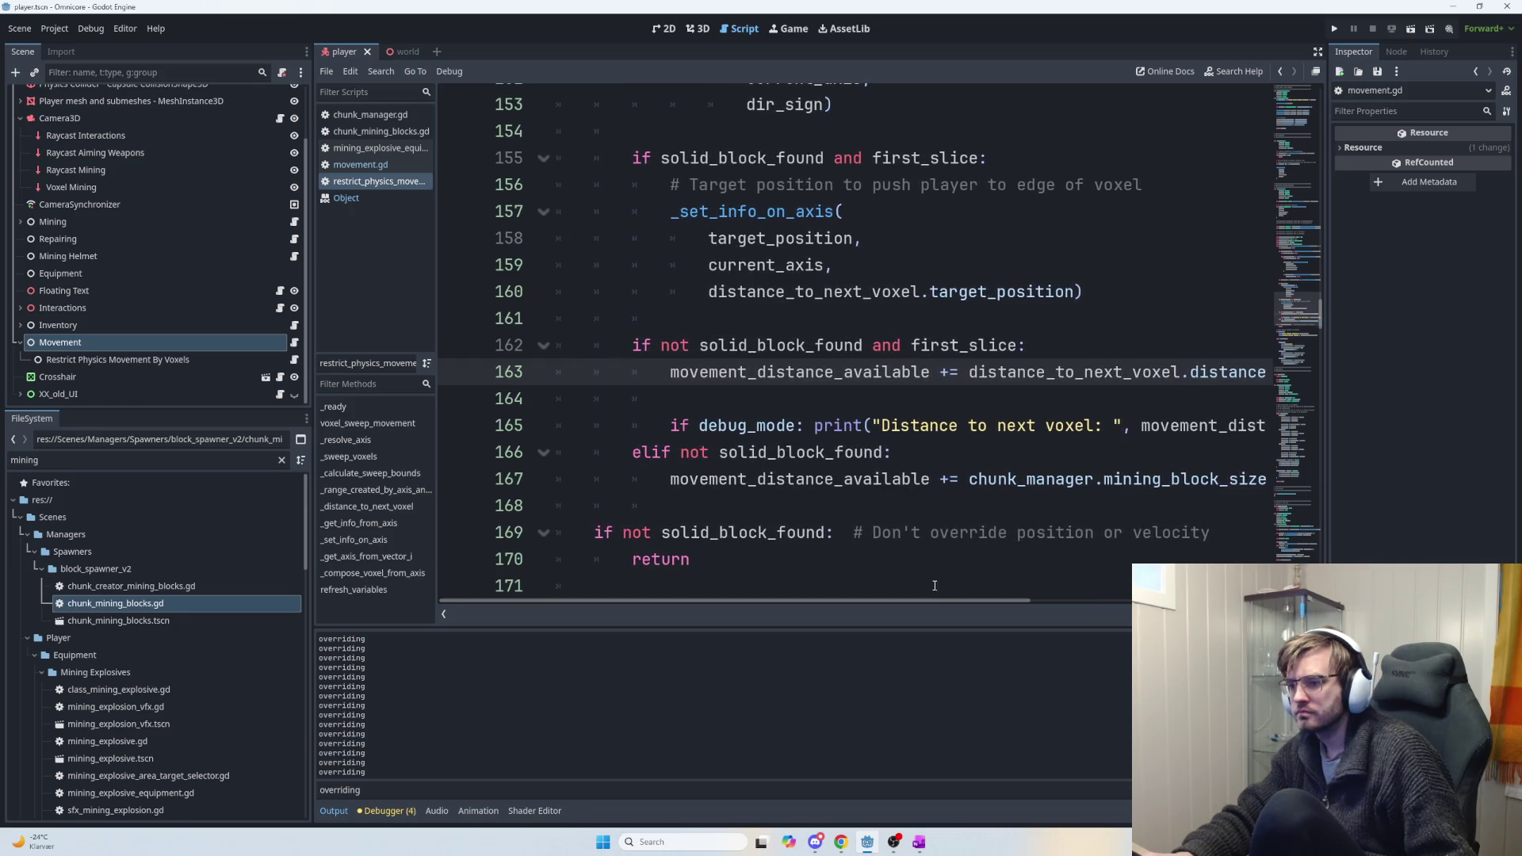
Remove 'and first_slice' from the line 155 solid-block condition.
scroll(914, 520, "down", 2)
scroll(760, 434, "down", 2)
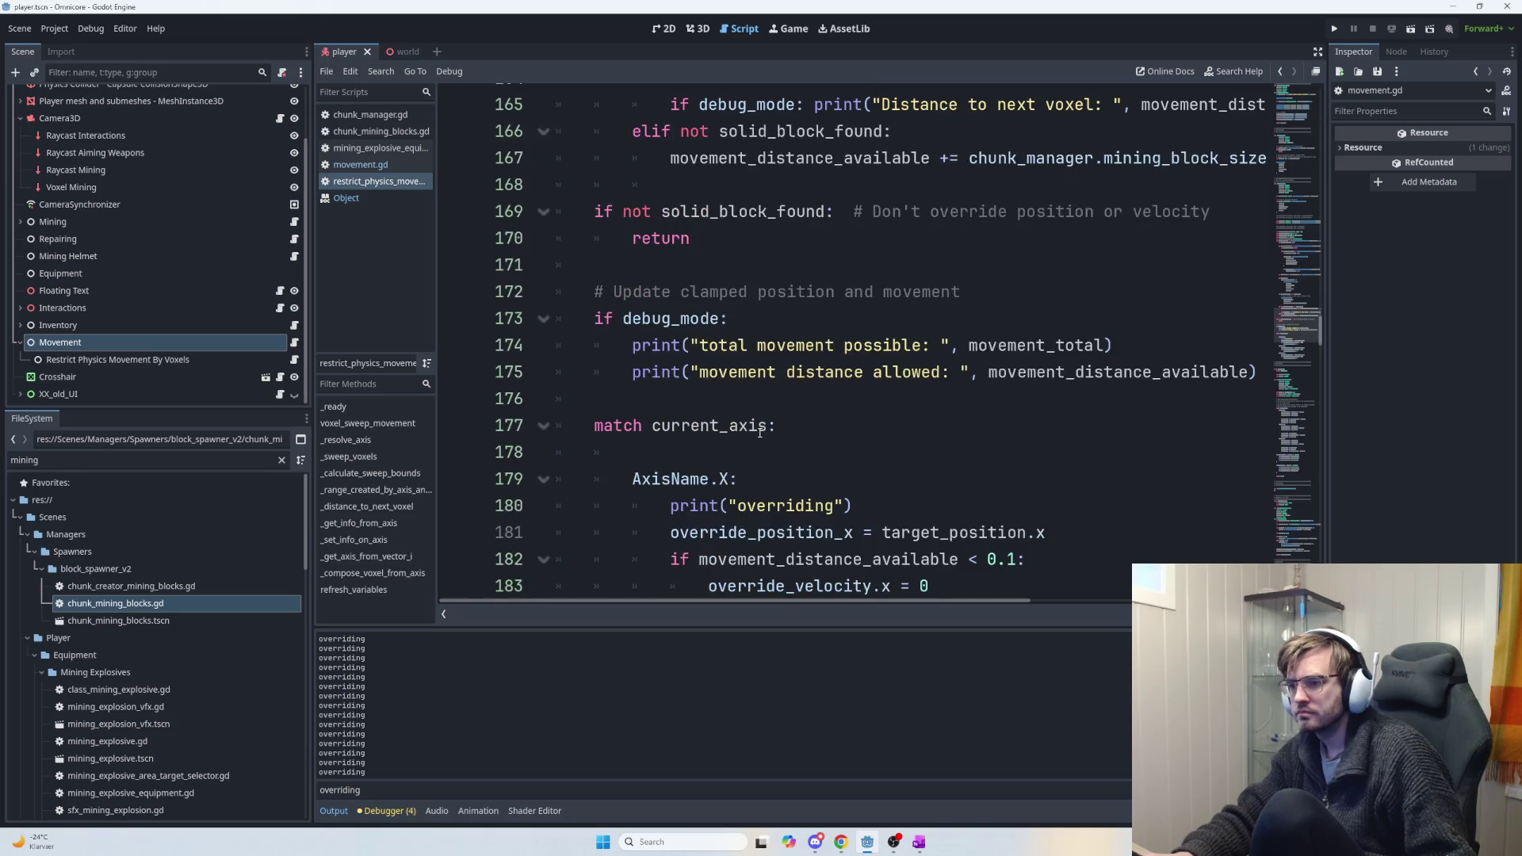
scroll(759, 432, "down", 2)
scroll(759, 432, "up", 4)
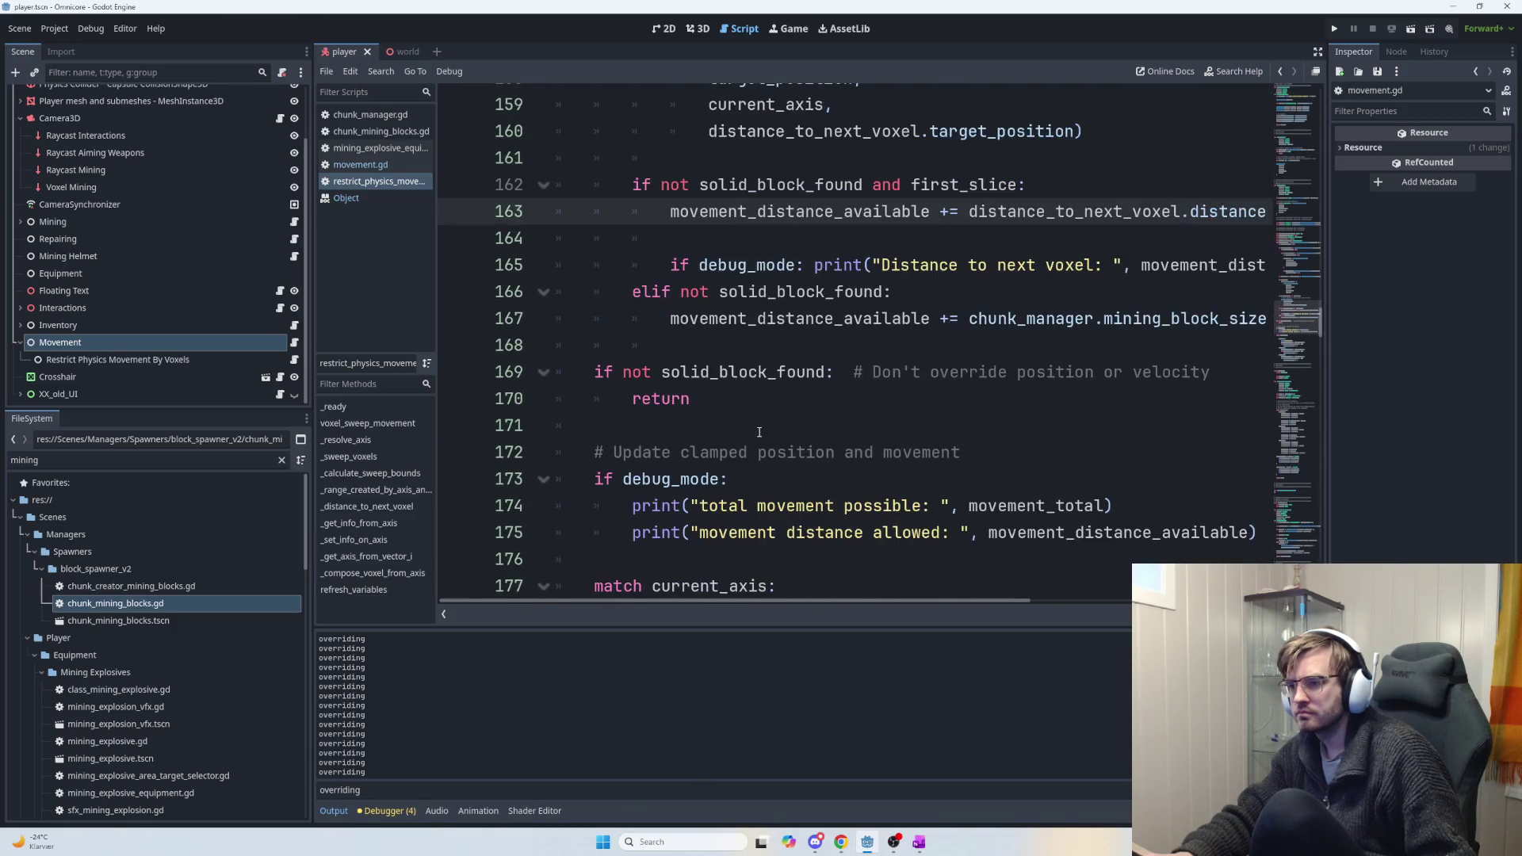
mouse_move(740, 390)
left_mouse_down()
mouse_move(627, 371)
mouse_move(591, 349)
mouse_move(583, 368)
left_mouse_up()
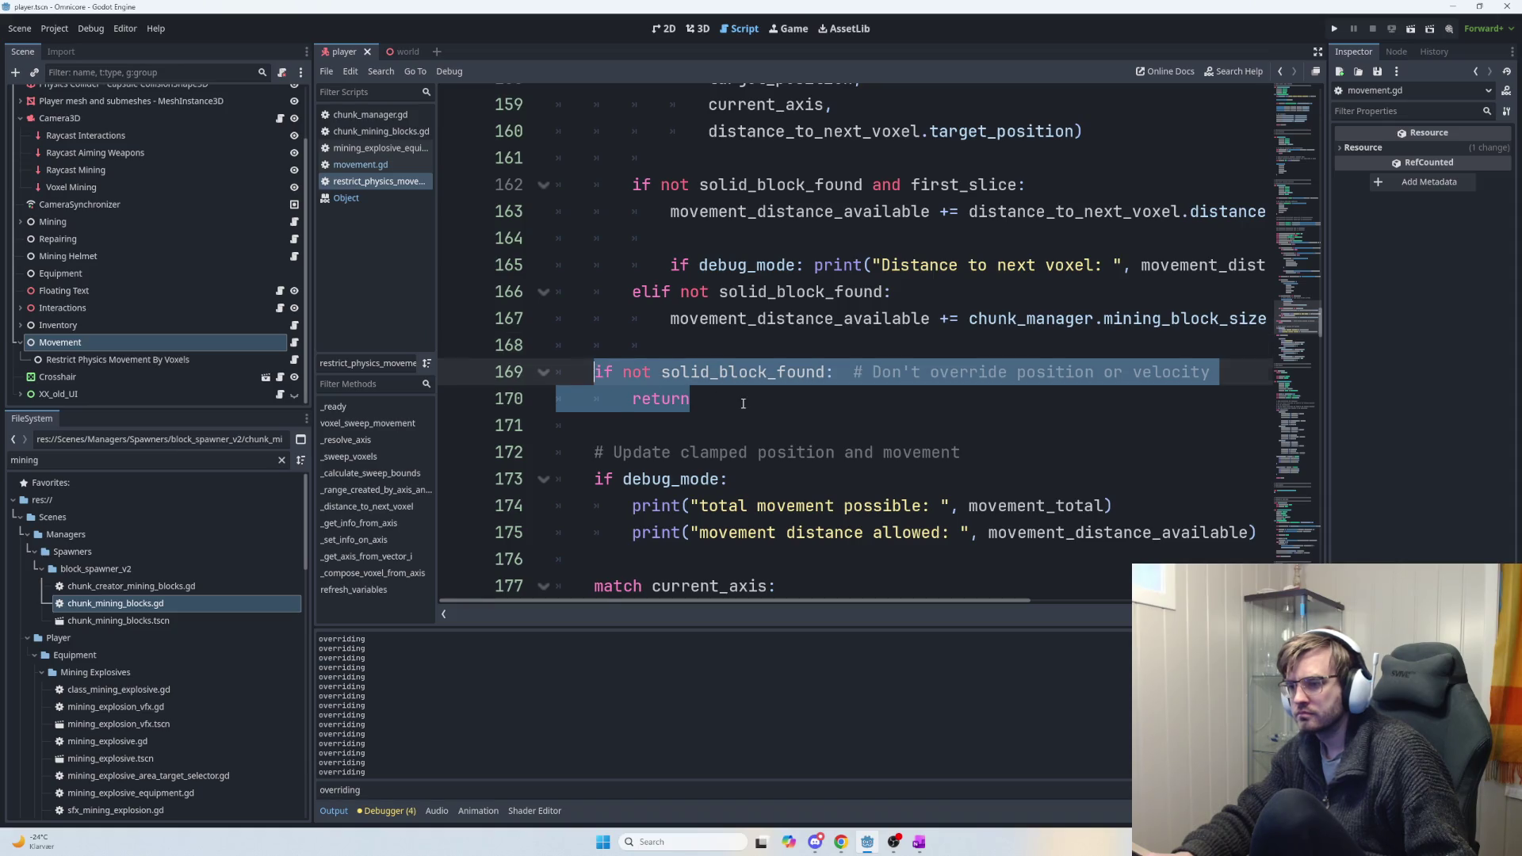
left_click(807, 416)
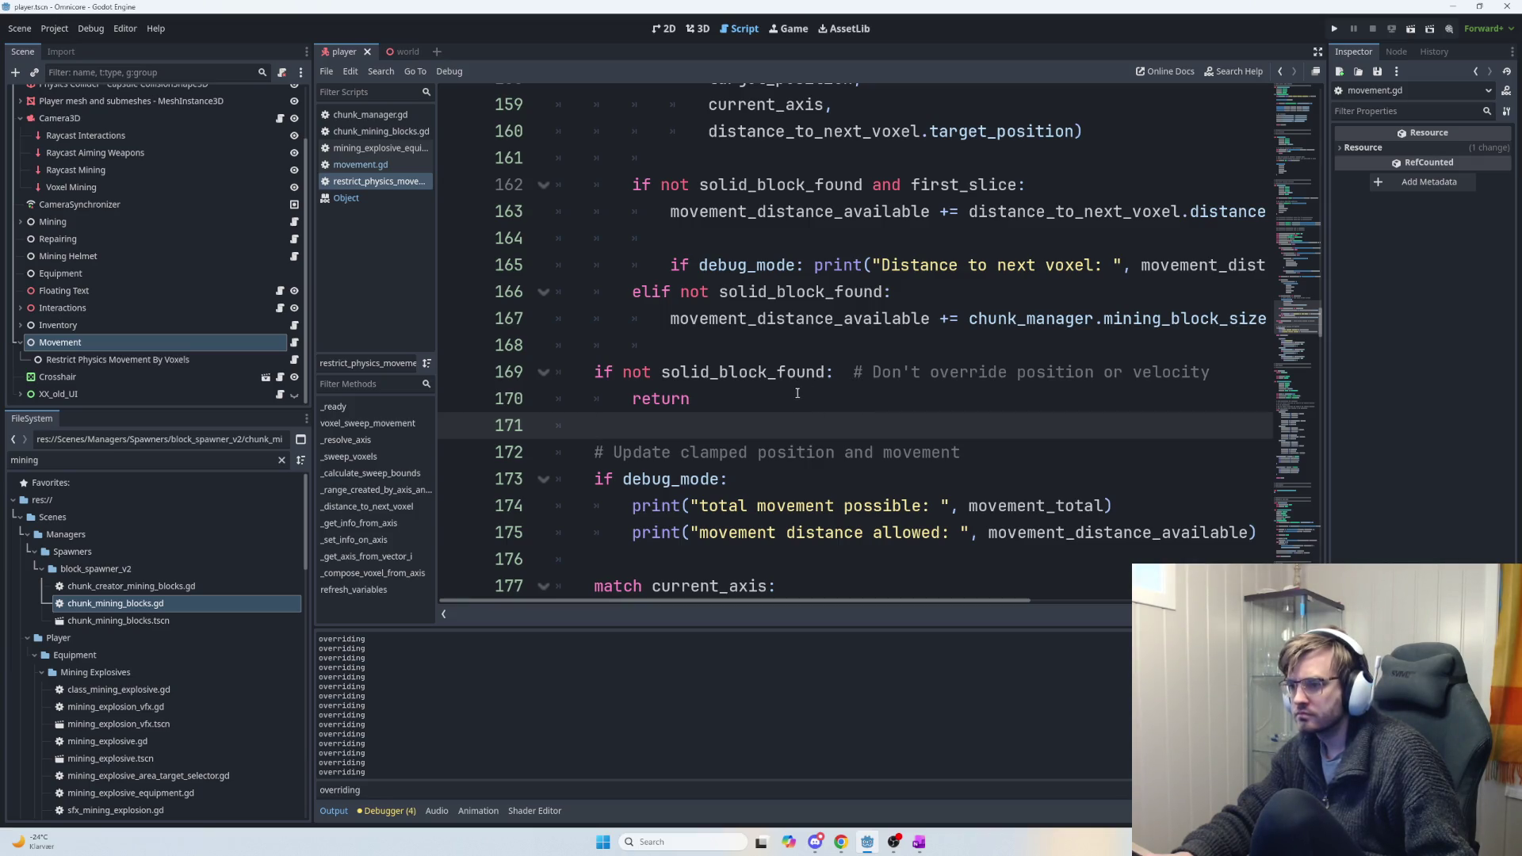
scroll(797, 394, "up", 4)
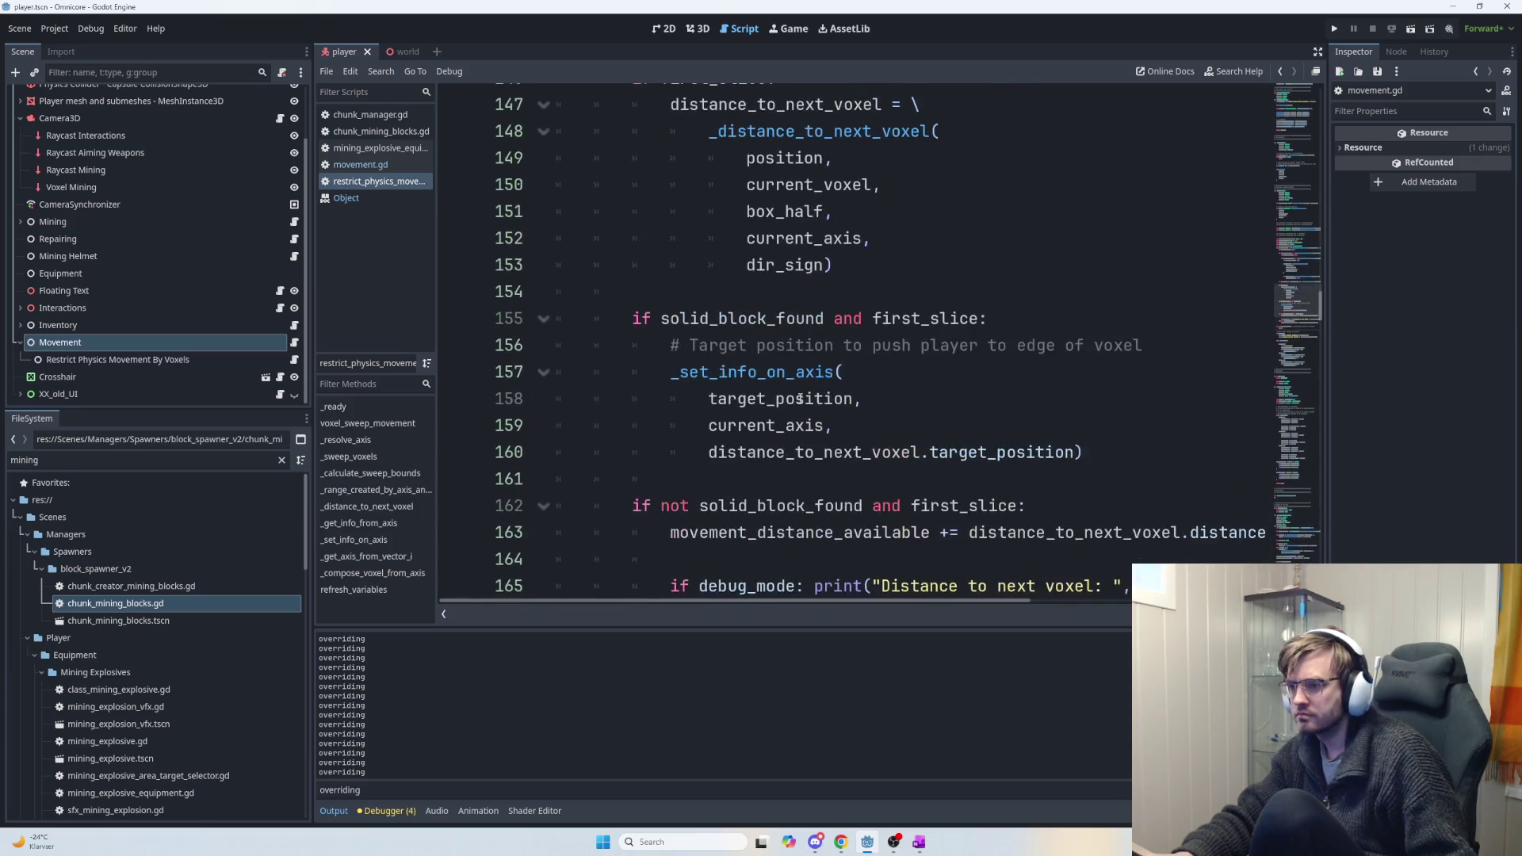
left_click_drag(979, 318, 824, 318)
key("BackSpace")
Delete the debug print statement and its leftover empty line.
scroll(904, 413, "down", 1)
scroll(904, 412, "down", 1)
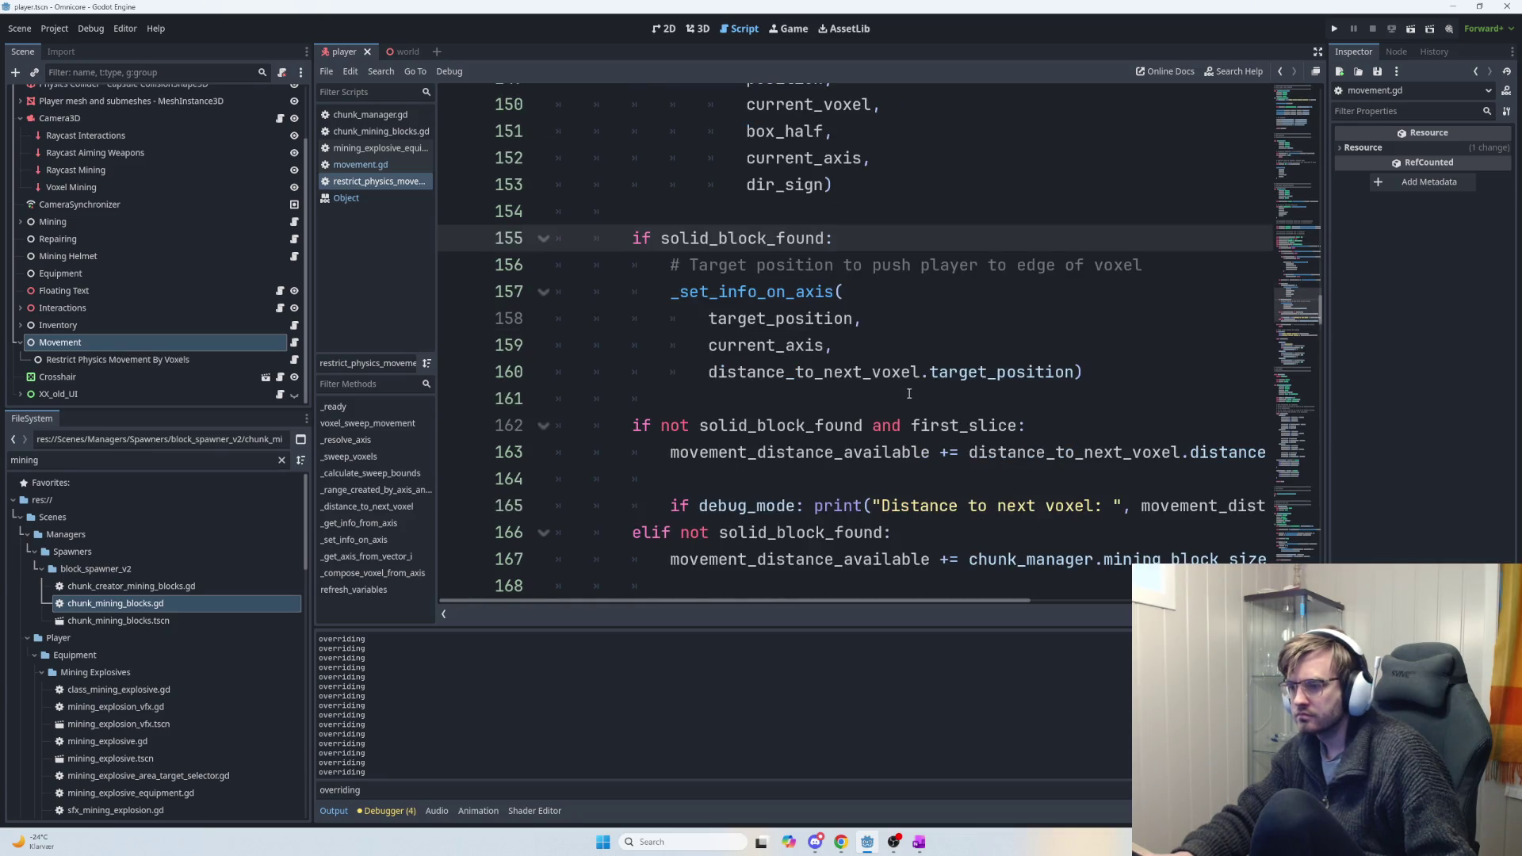
scroll(875, 363, "down", 1)
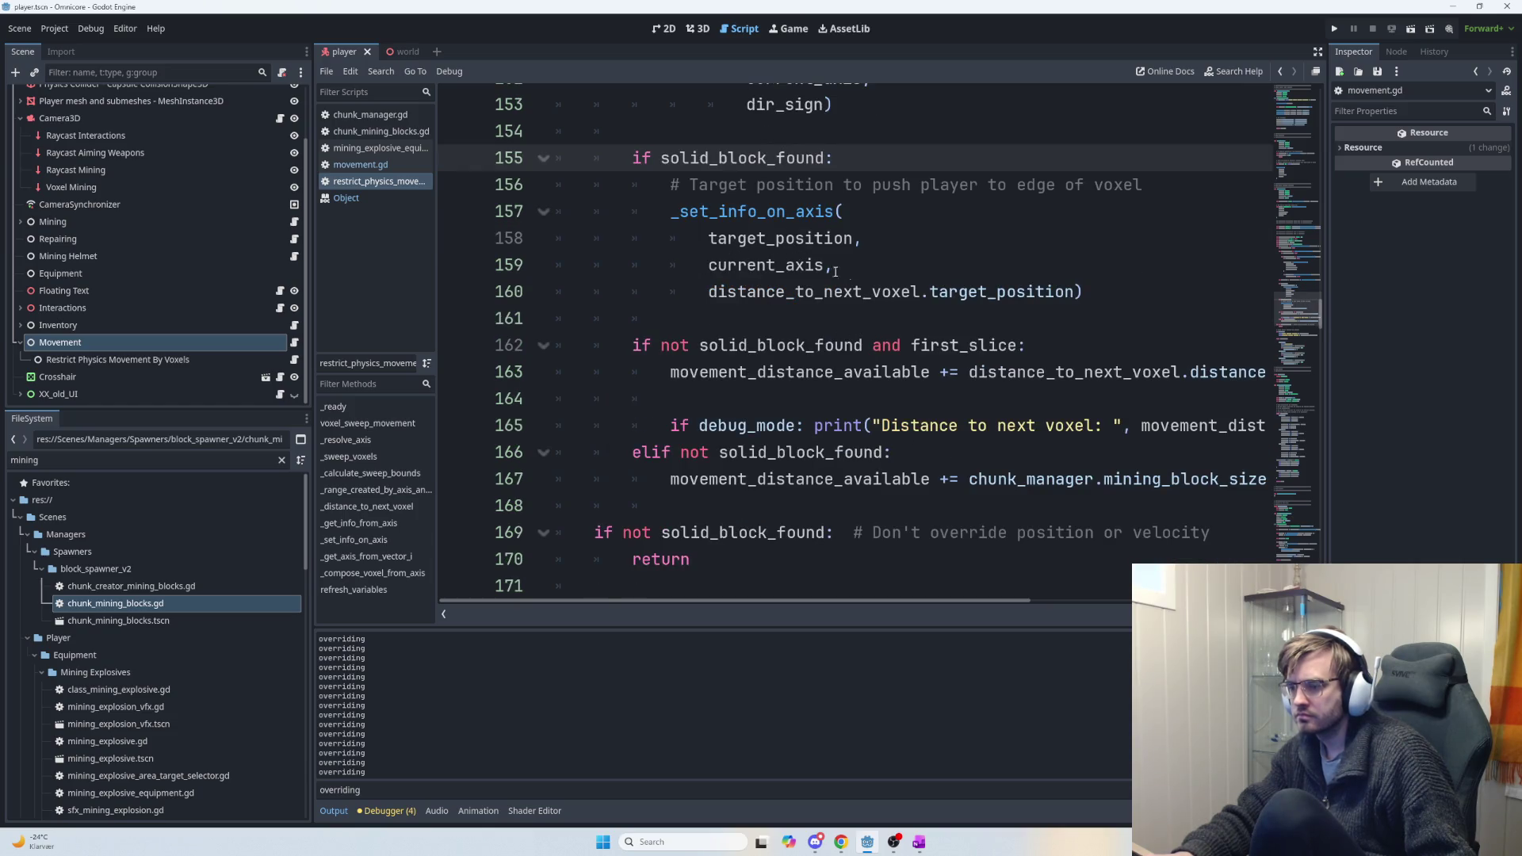
scroll(891, 354, "down", 1)
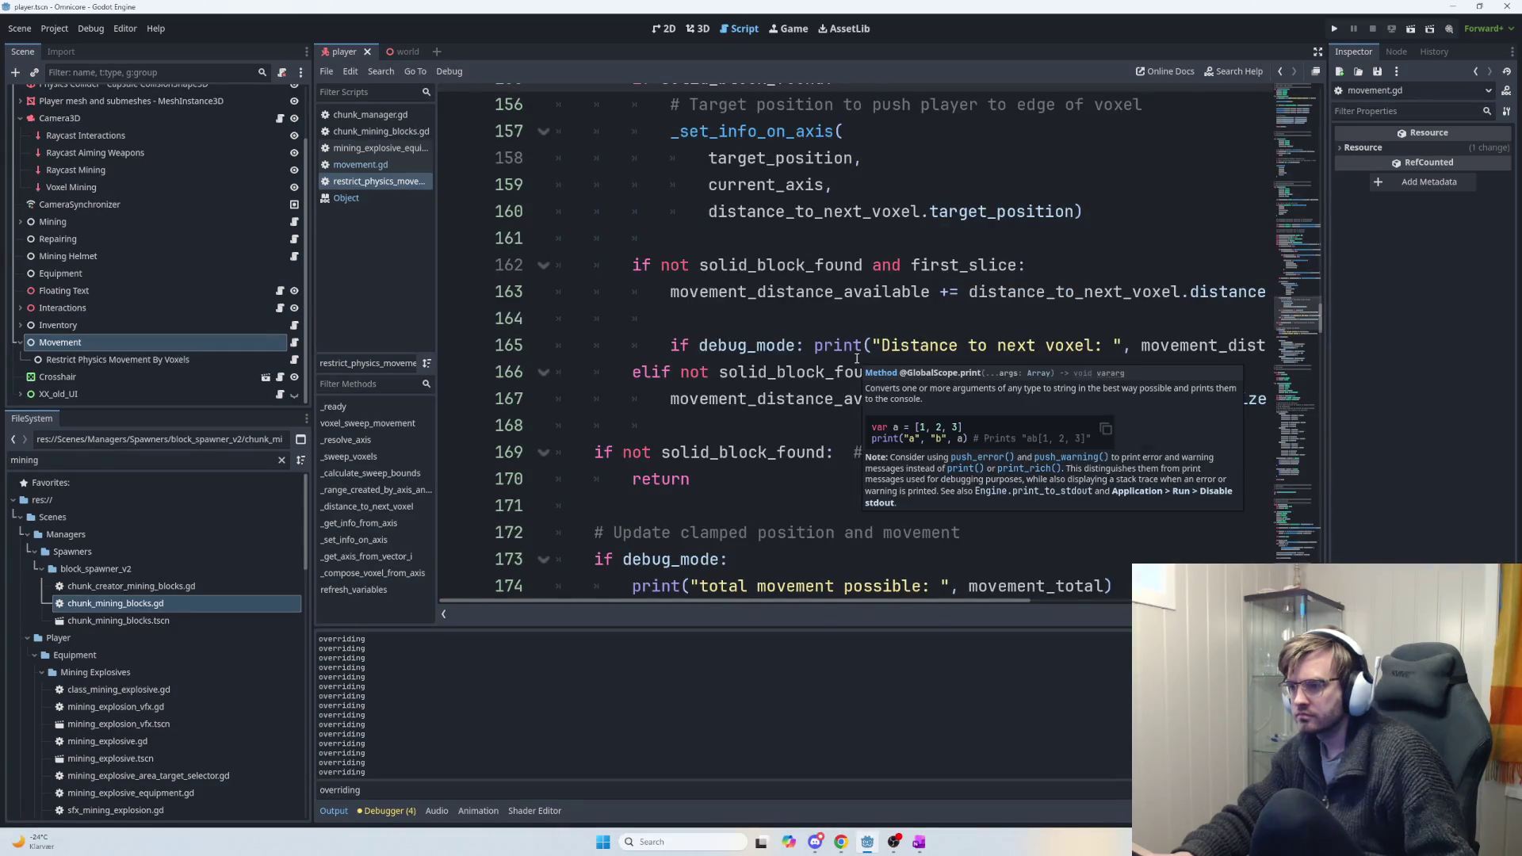
mouse_move(635, 265)
left_mouse_down()
mouse_move(1019, 264)
mouse_move(1087, 294)
left_mouse_up()
left_click(1085, 291)
left_click(664, 346)
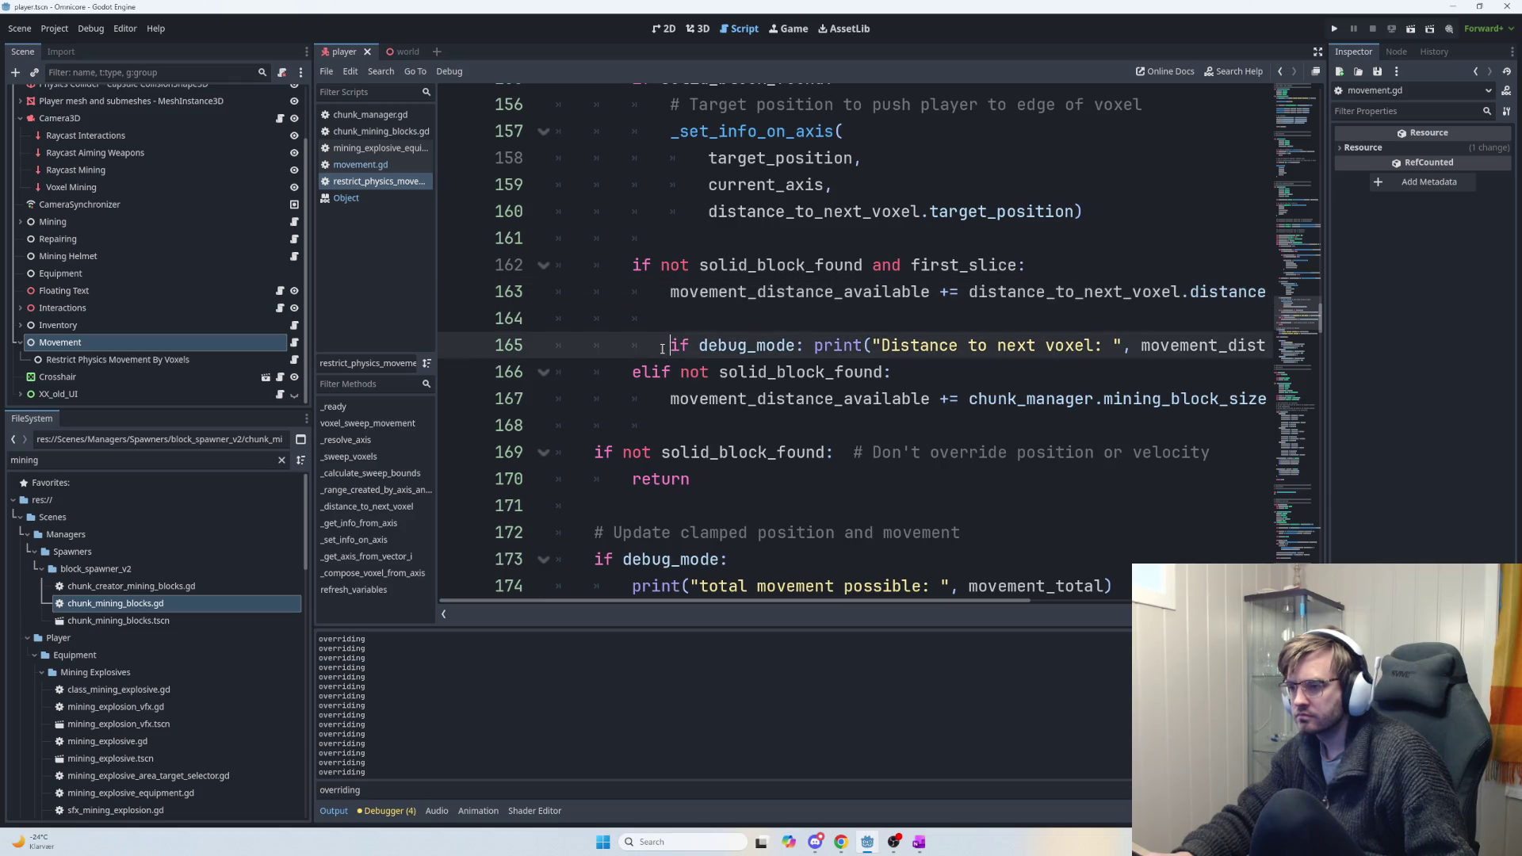
left_click_drag(667, 345, 1217, 339)
key("Delete")
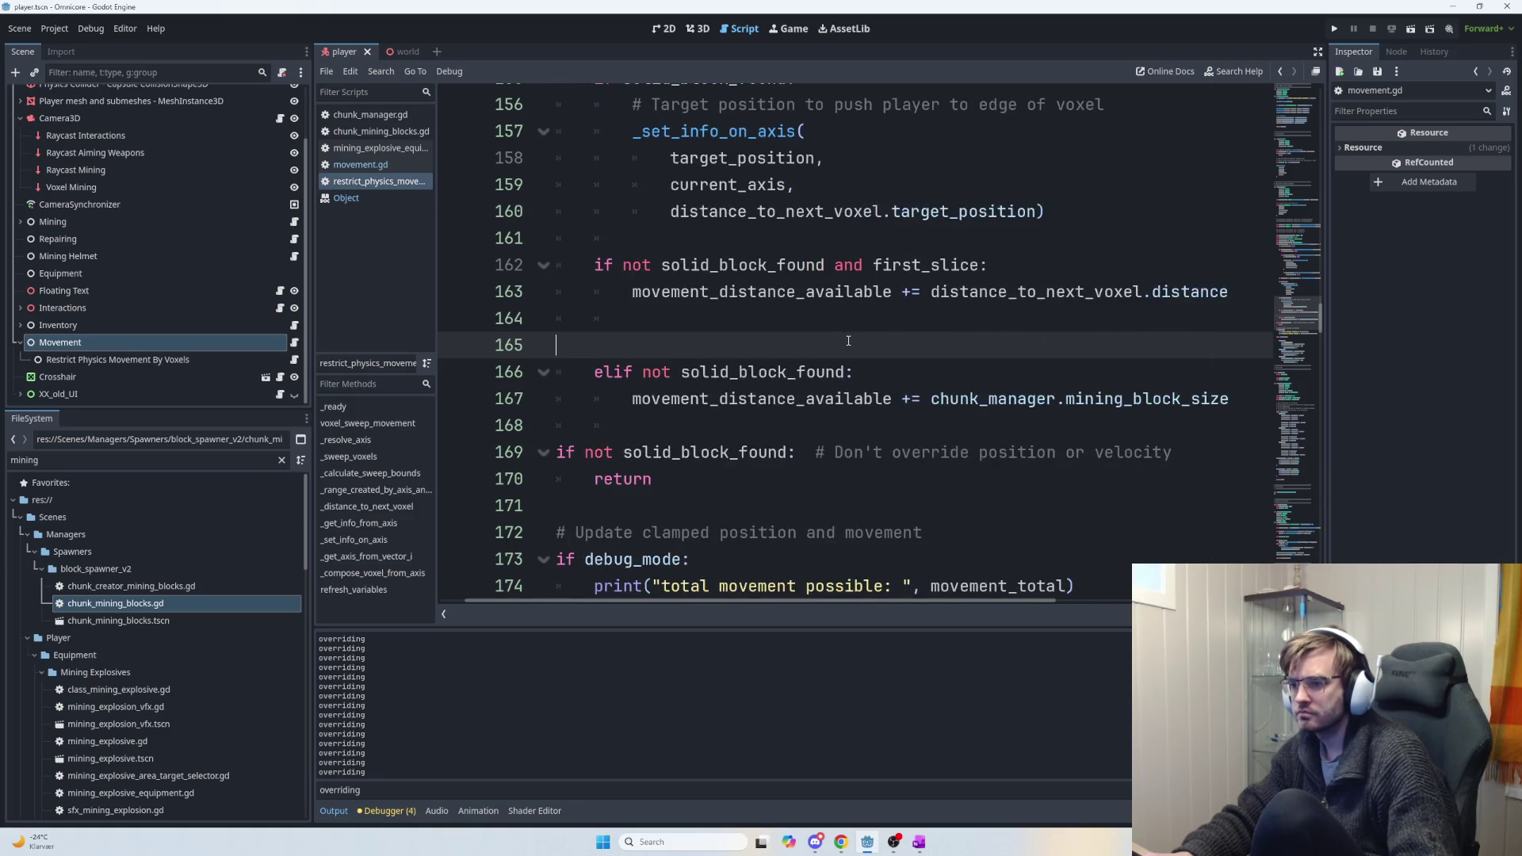
key("BackSpace")
Launch the game with F5 to test the edited script.
left_click(896, 345)
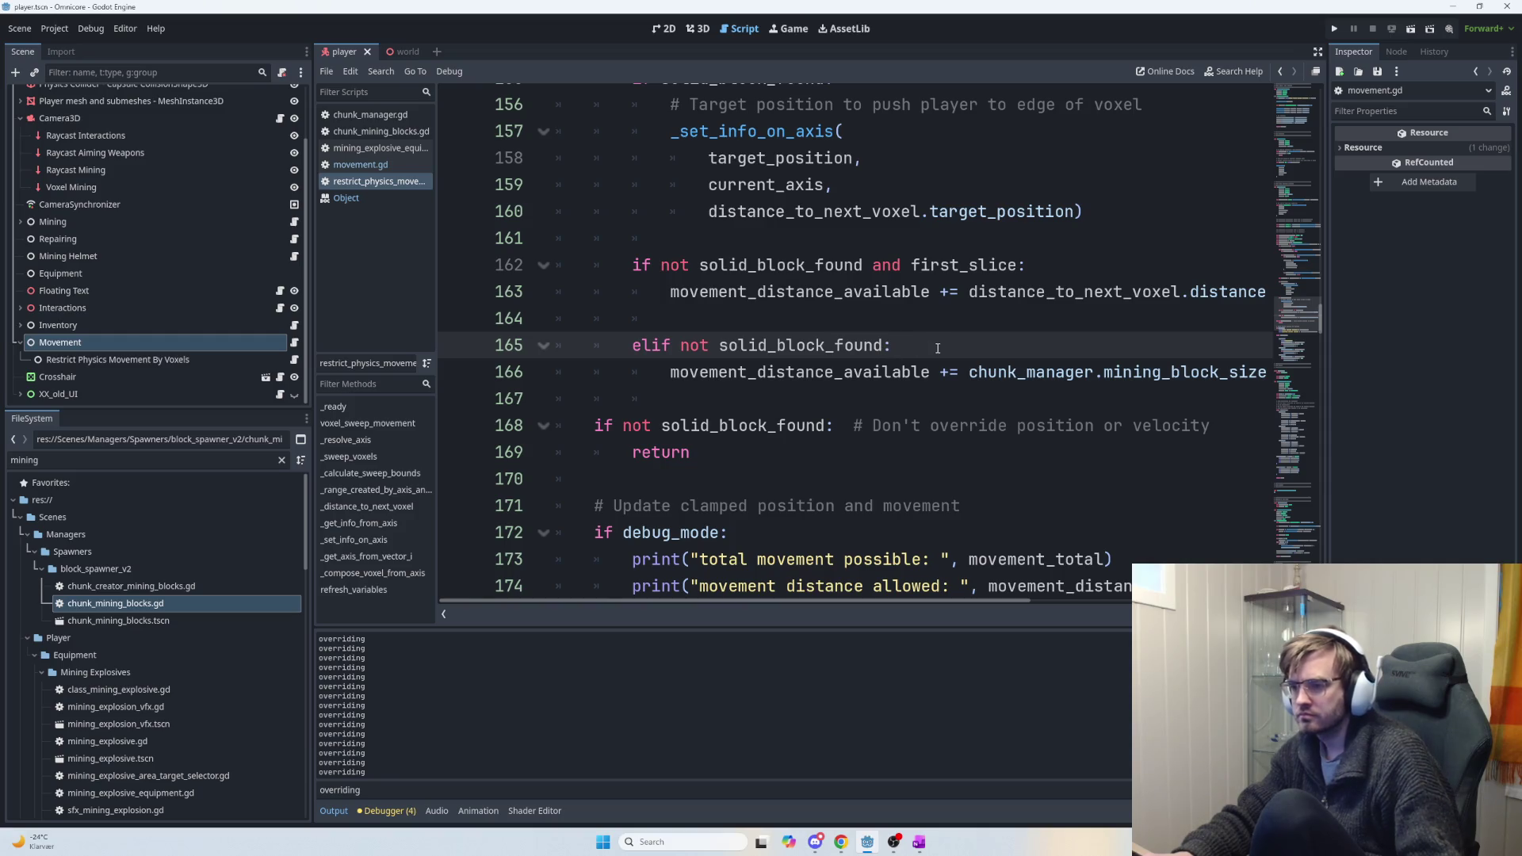
left_click(711, 238)
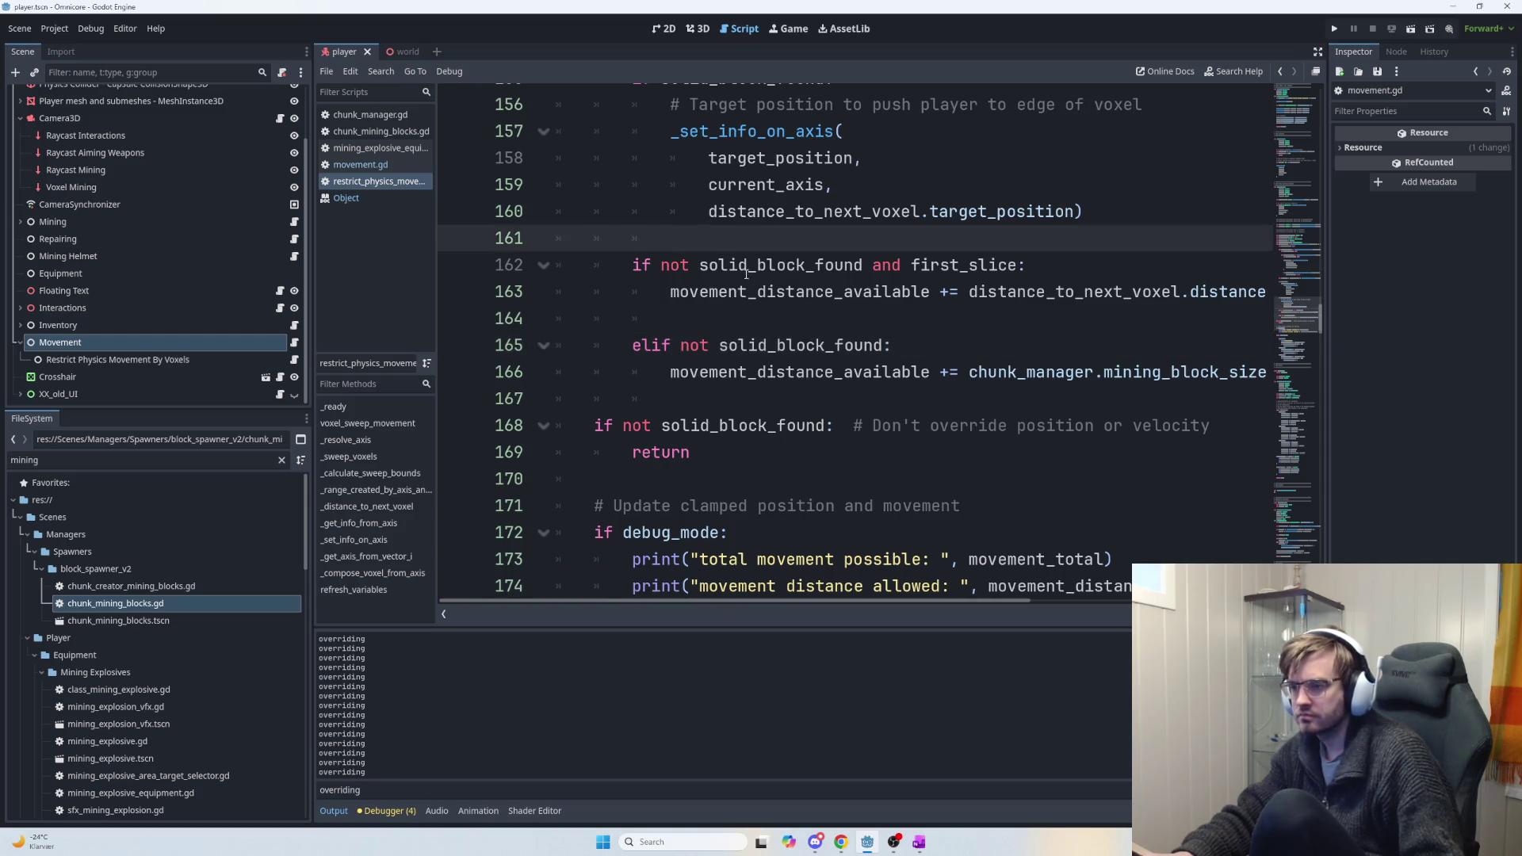
scroll(712, 210, "up", 1)
left_click_drag(658, 184, 1143, 190)
scroll(807, 302, "up", 2)
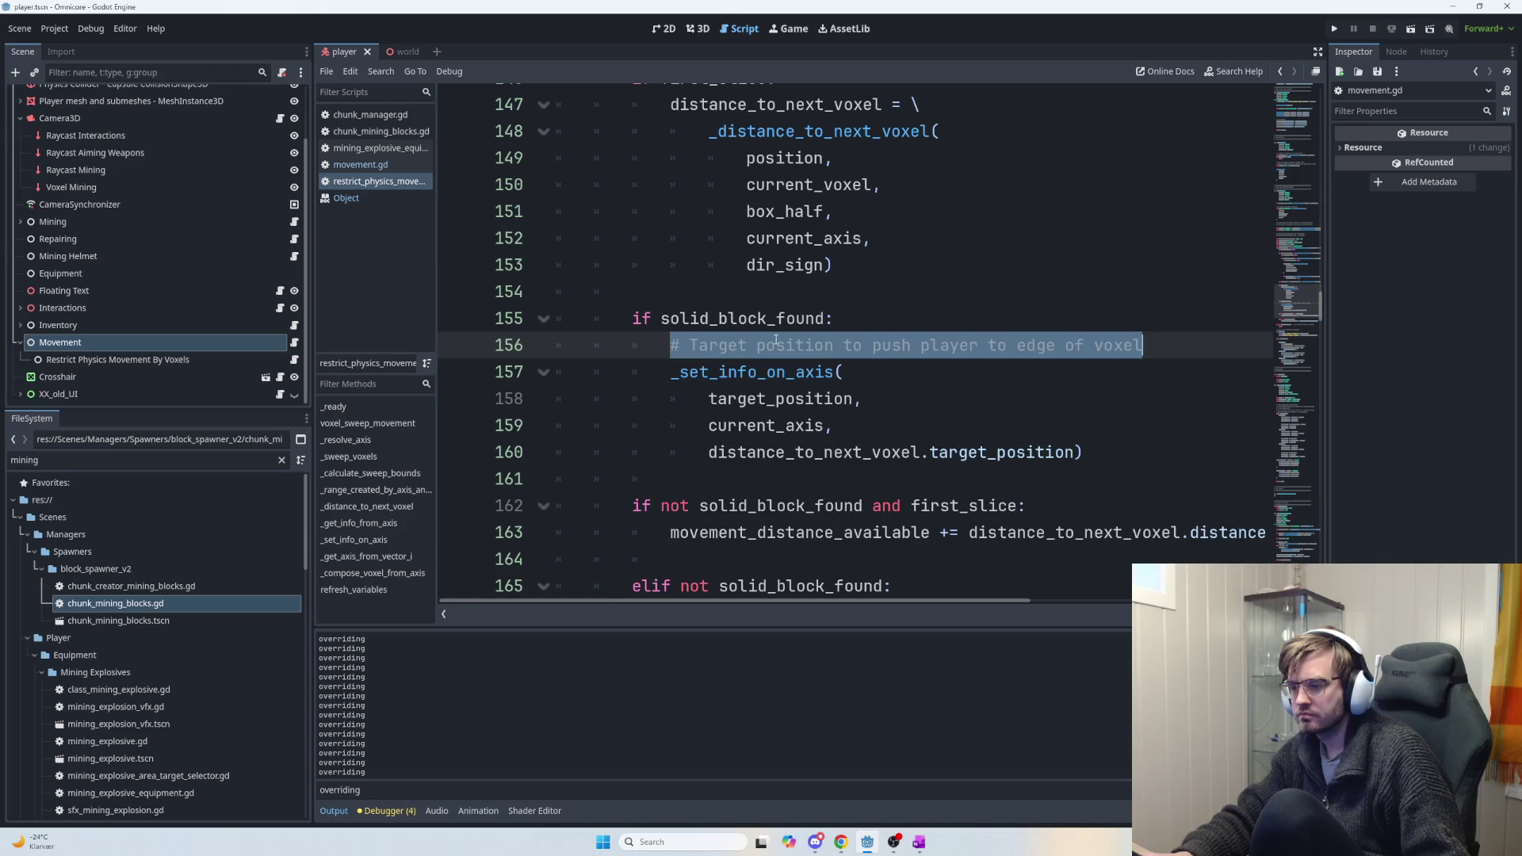
left_click(893, 336)
key("F5")
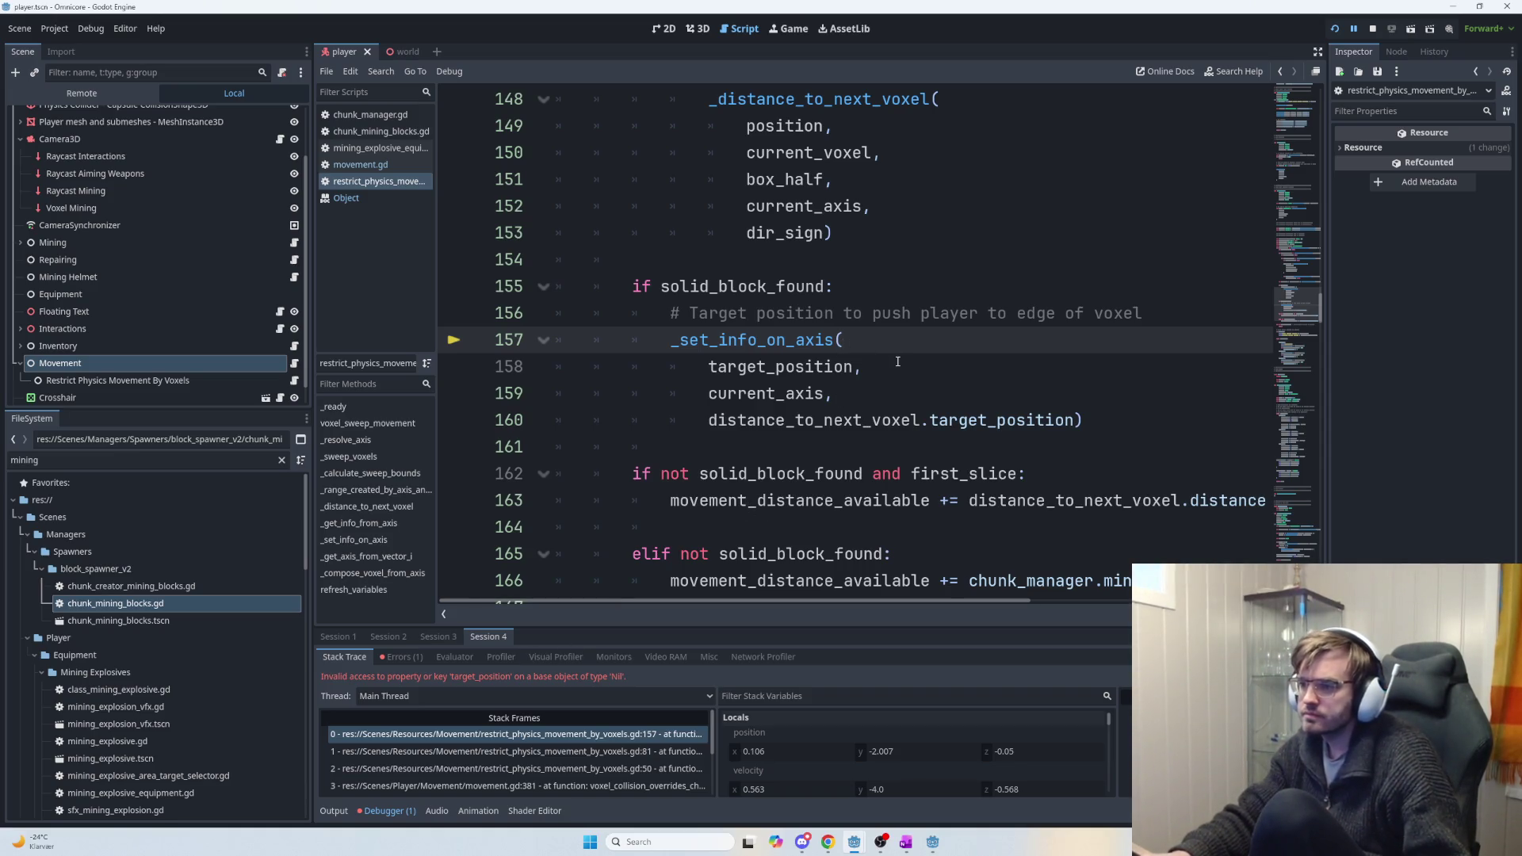
Jump from the line 157 _set_info_on_axis call to its definition at line 358.
double_click(820, 342)
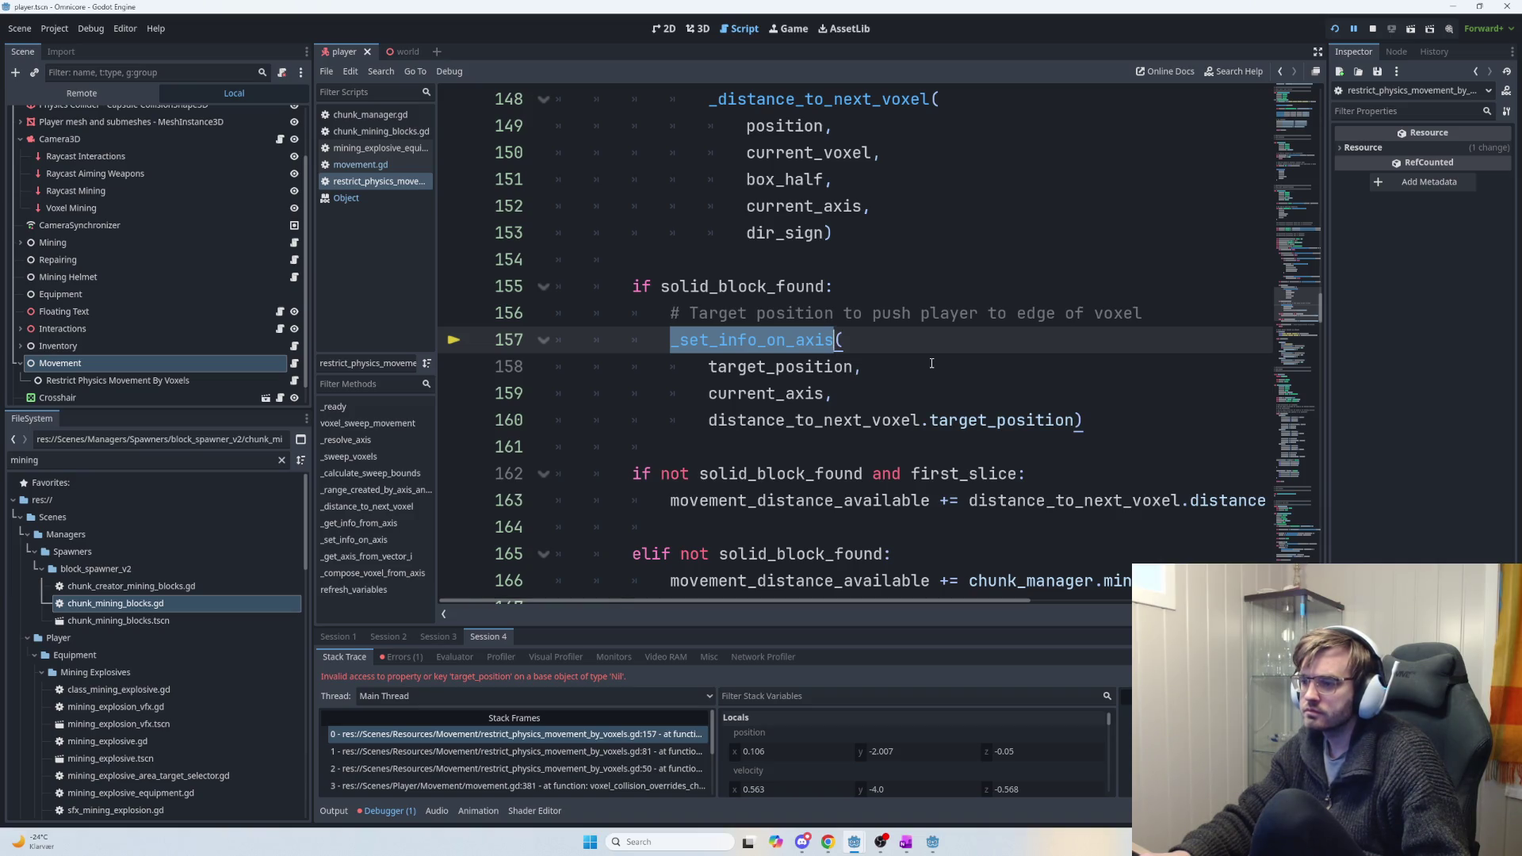
key("F3")
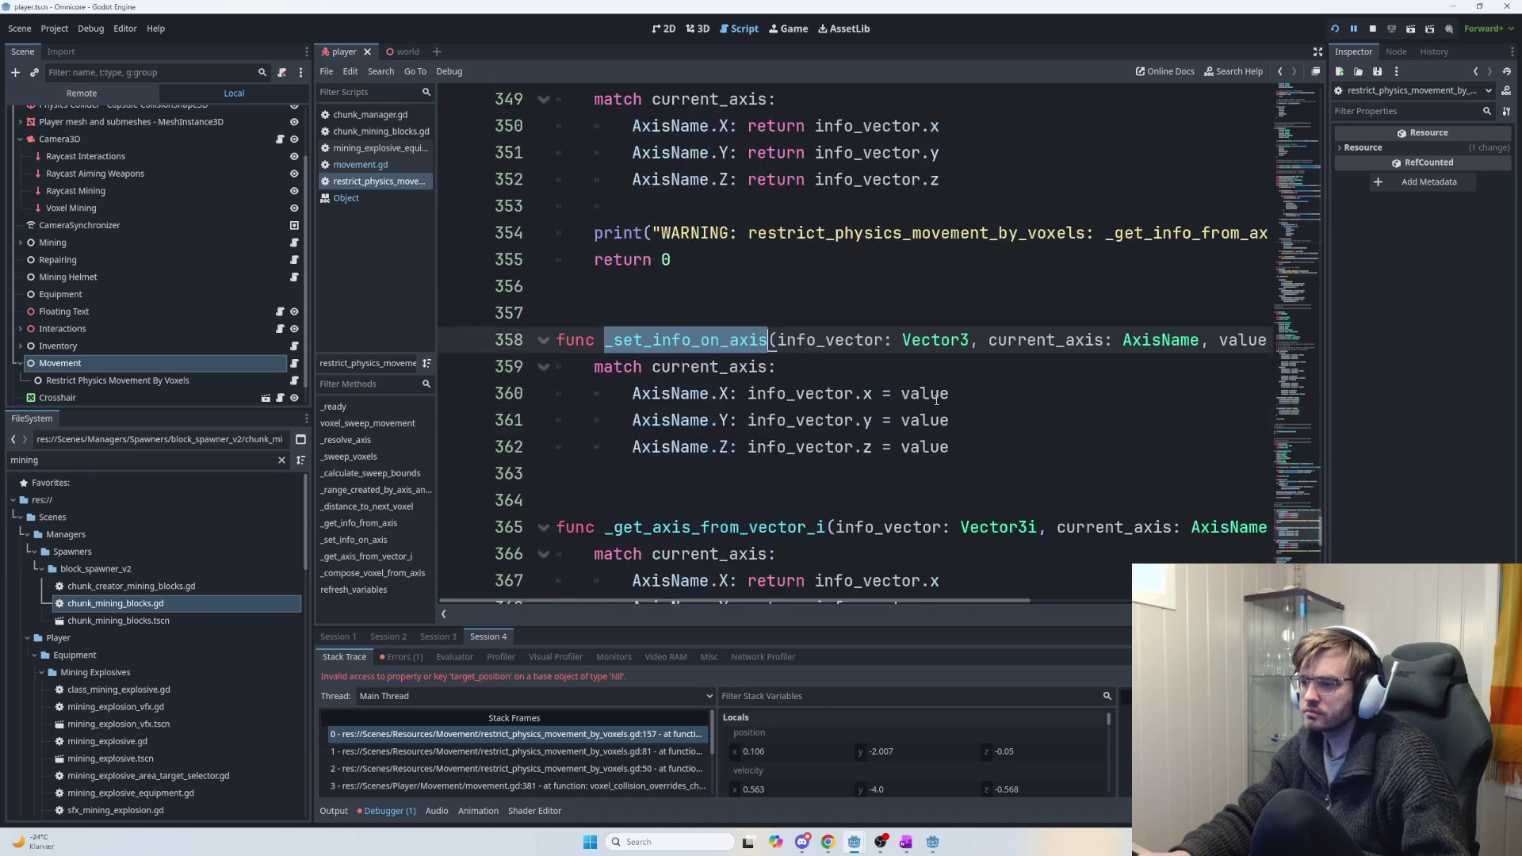
mouse_move(961, 609)
left_mouse_down()
mouse_move(1101, 604)
mouse_move(920, 590)
mouse_move(1028, 582)
mouse_move(964, 581)
mouse_move(939, 559)
left_mouse_up()
scroll(939, 496, "up", 15)
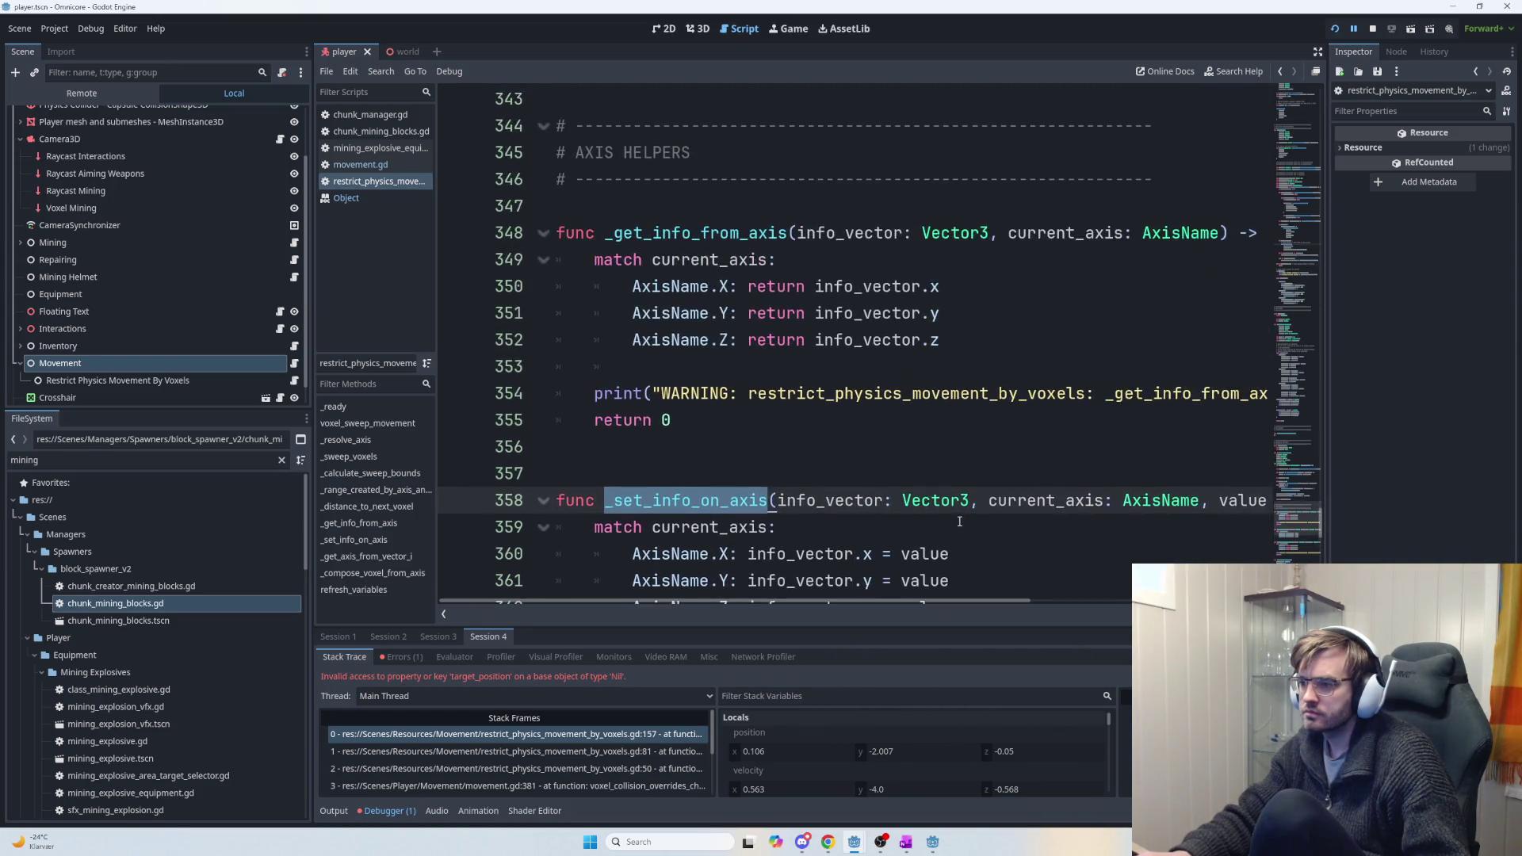
scroll(961, 529, "up", 5)
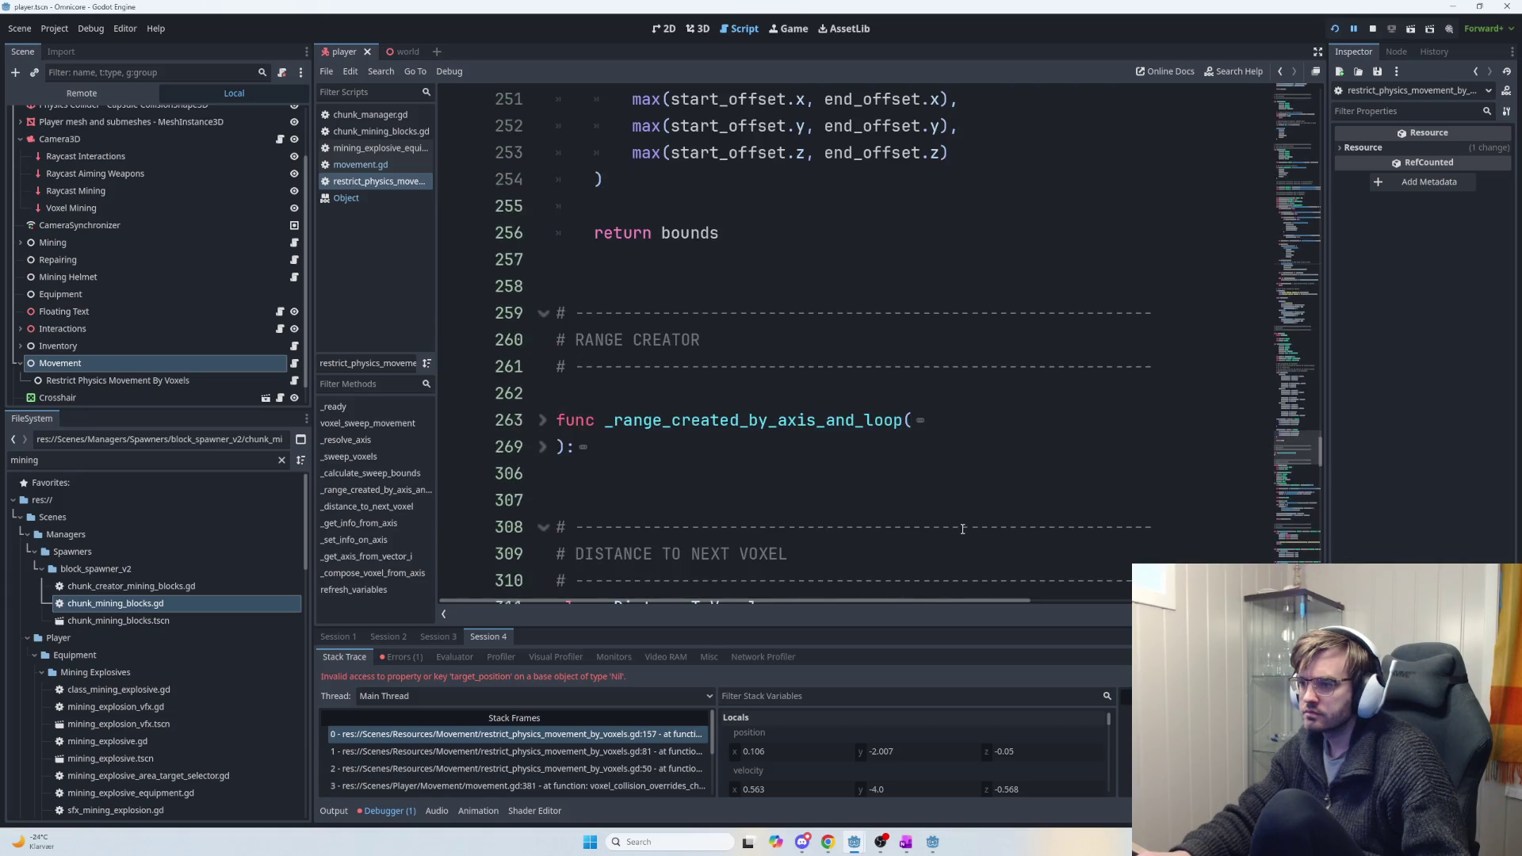
scroll(963, 531, "down", 7)
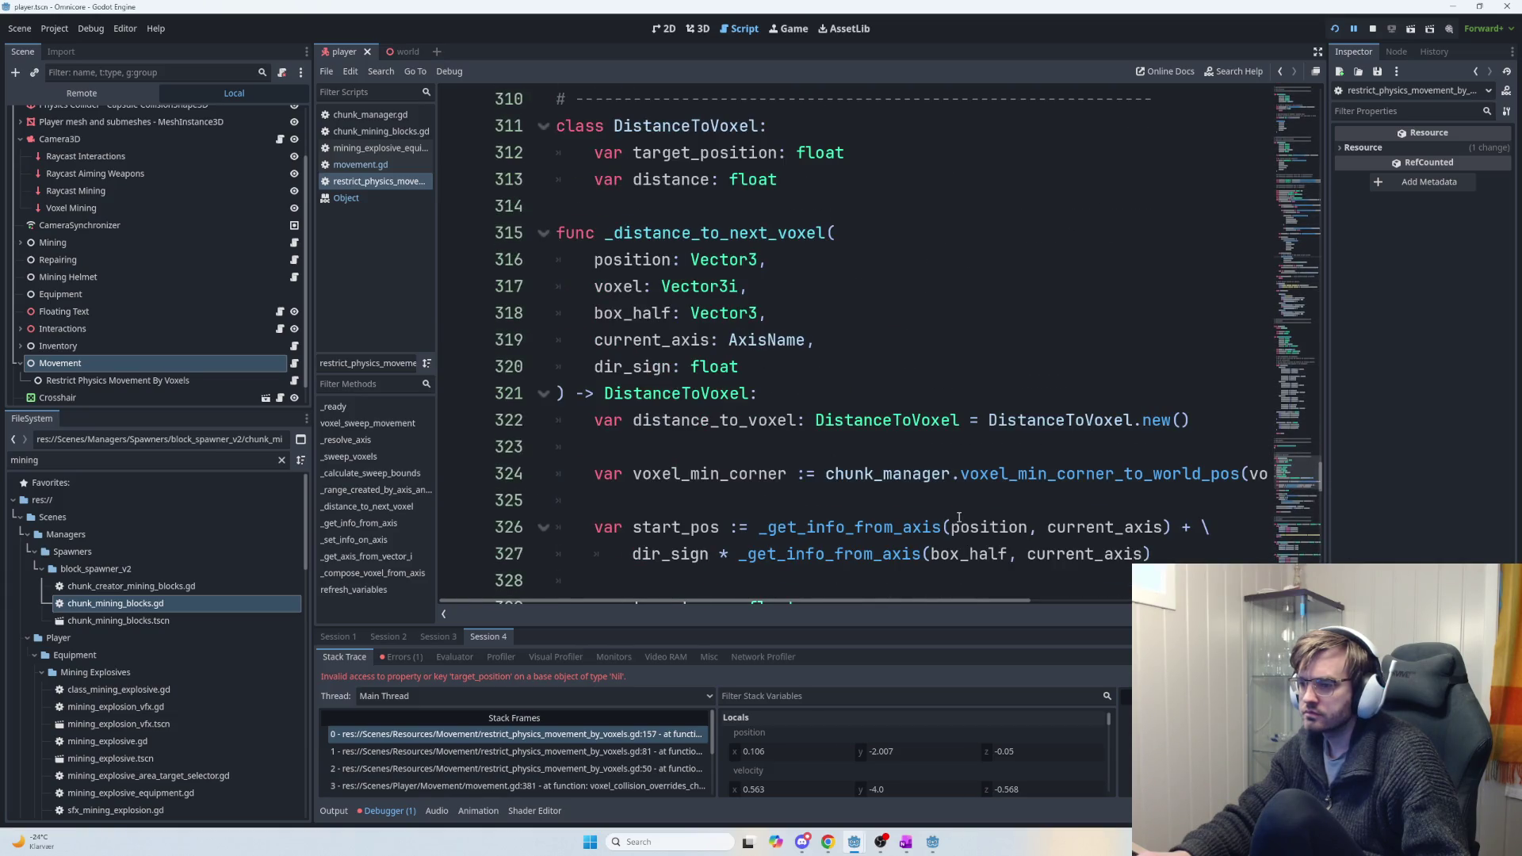
key("ctrl+f")
type("target")
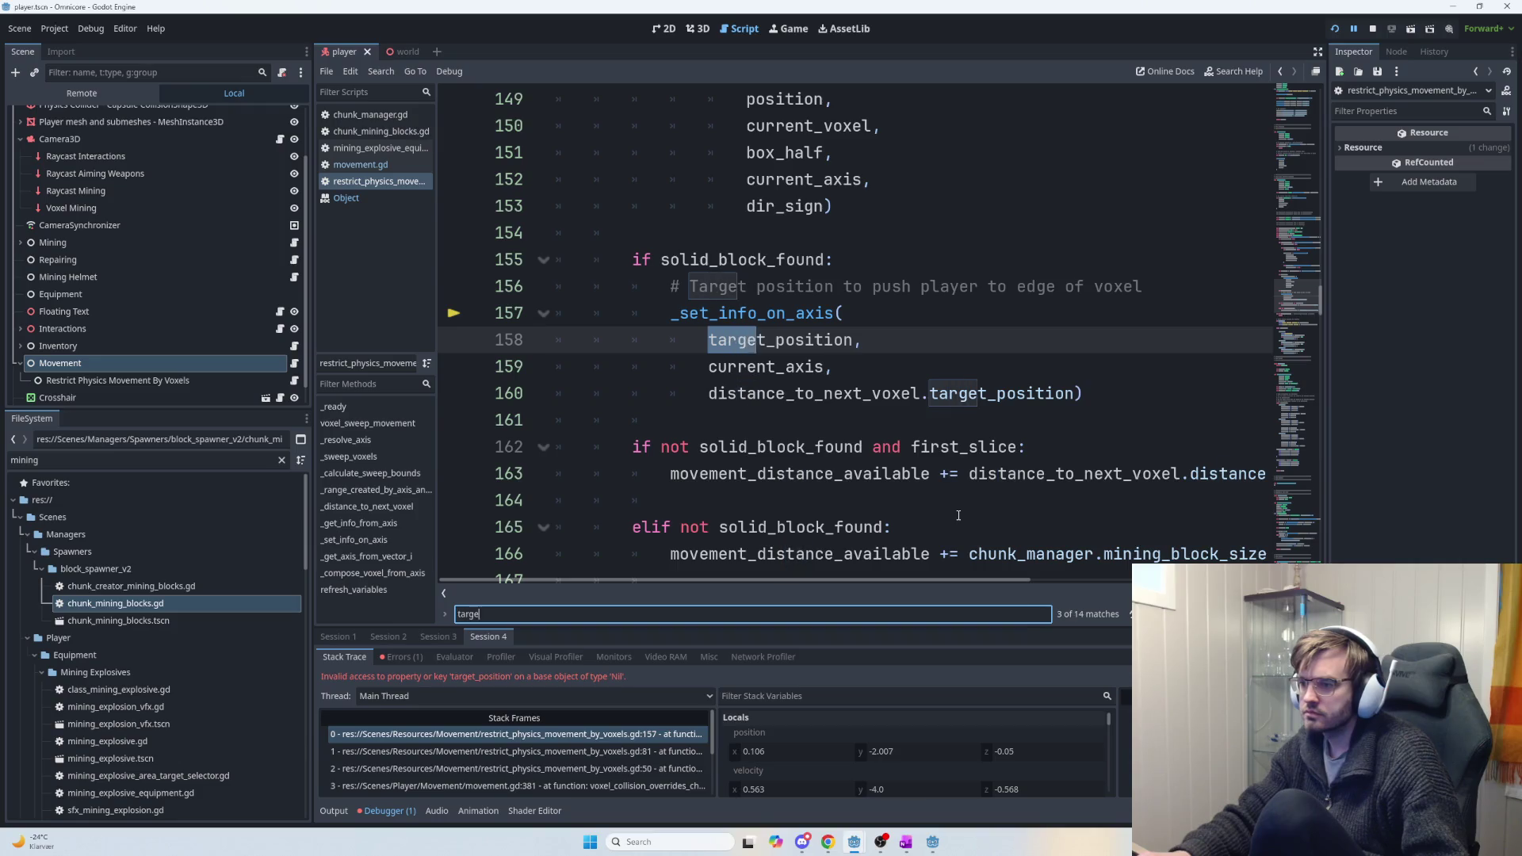
left_click(853, 341)
mouse_move(853, 342)
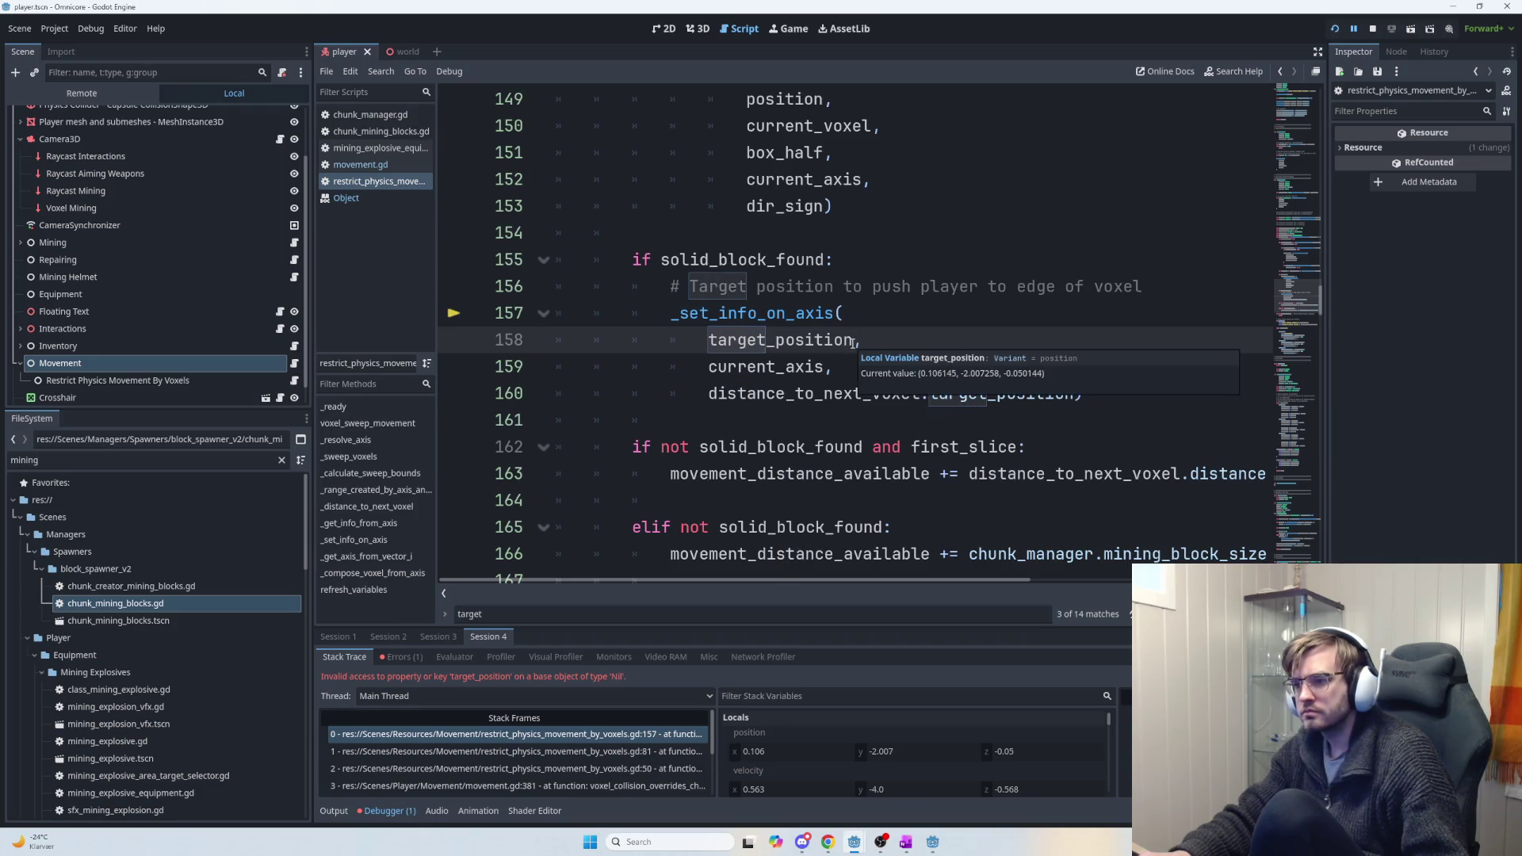
double_click(781, 340)
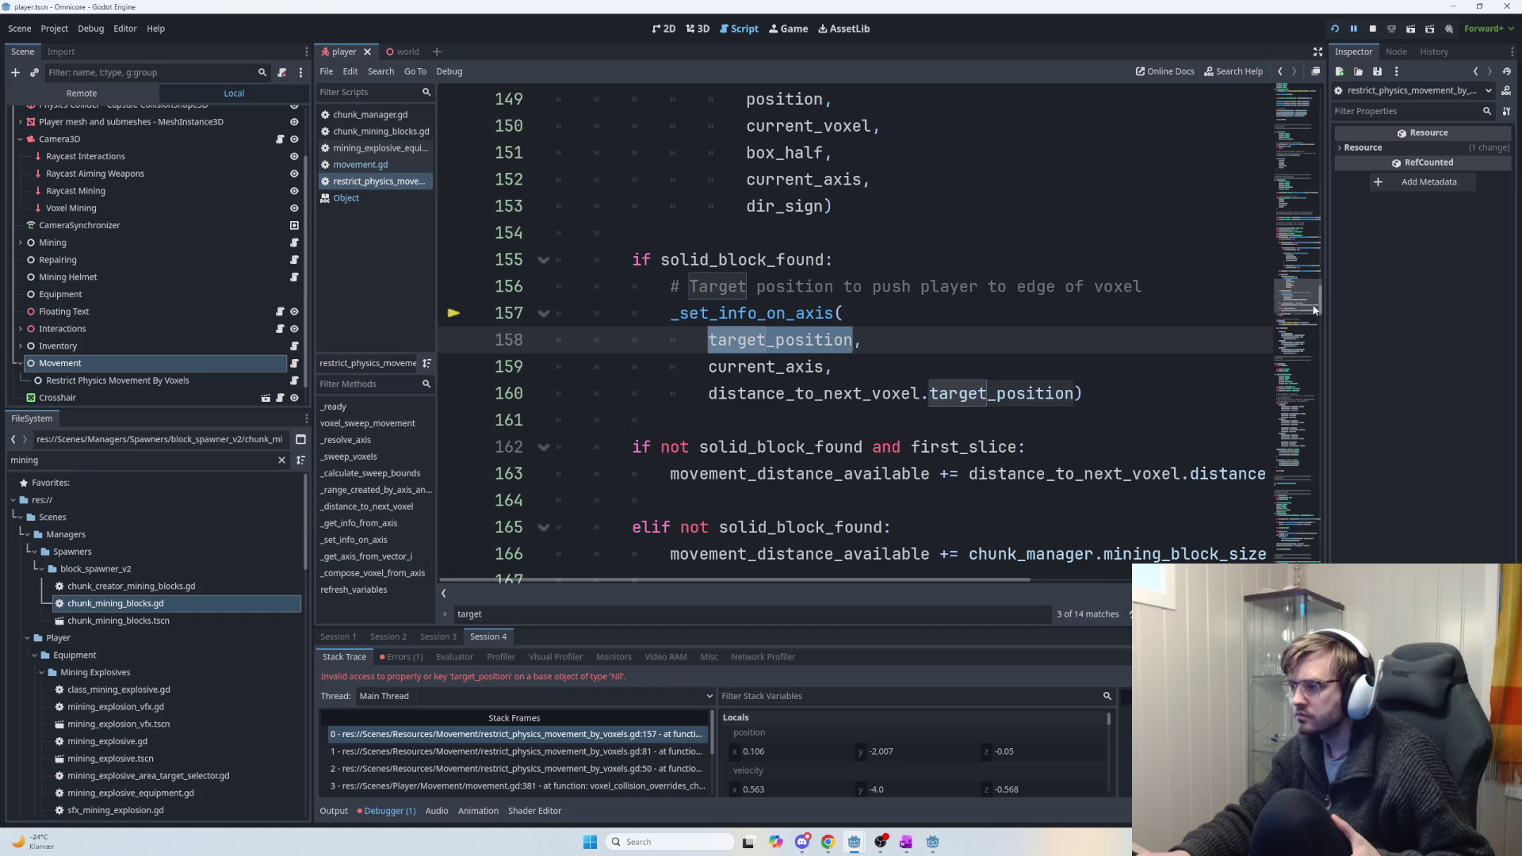
scroll(1323, 301, "up", 2)
mouse_move(1322, 301)
left_mouse_down()
mouse_move(1325, 283)
mouse_move(1325, 317)
mouse_move(1330, 298)
left_mouse_up()
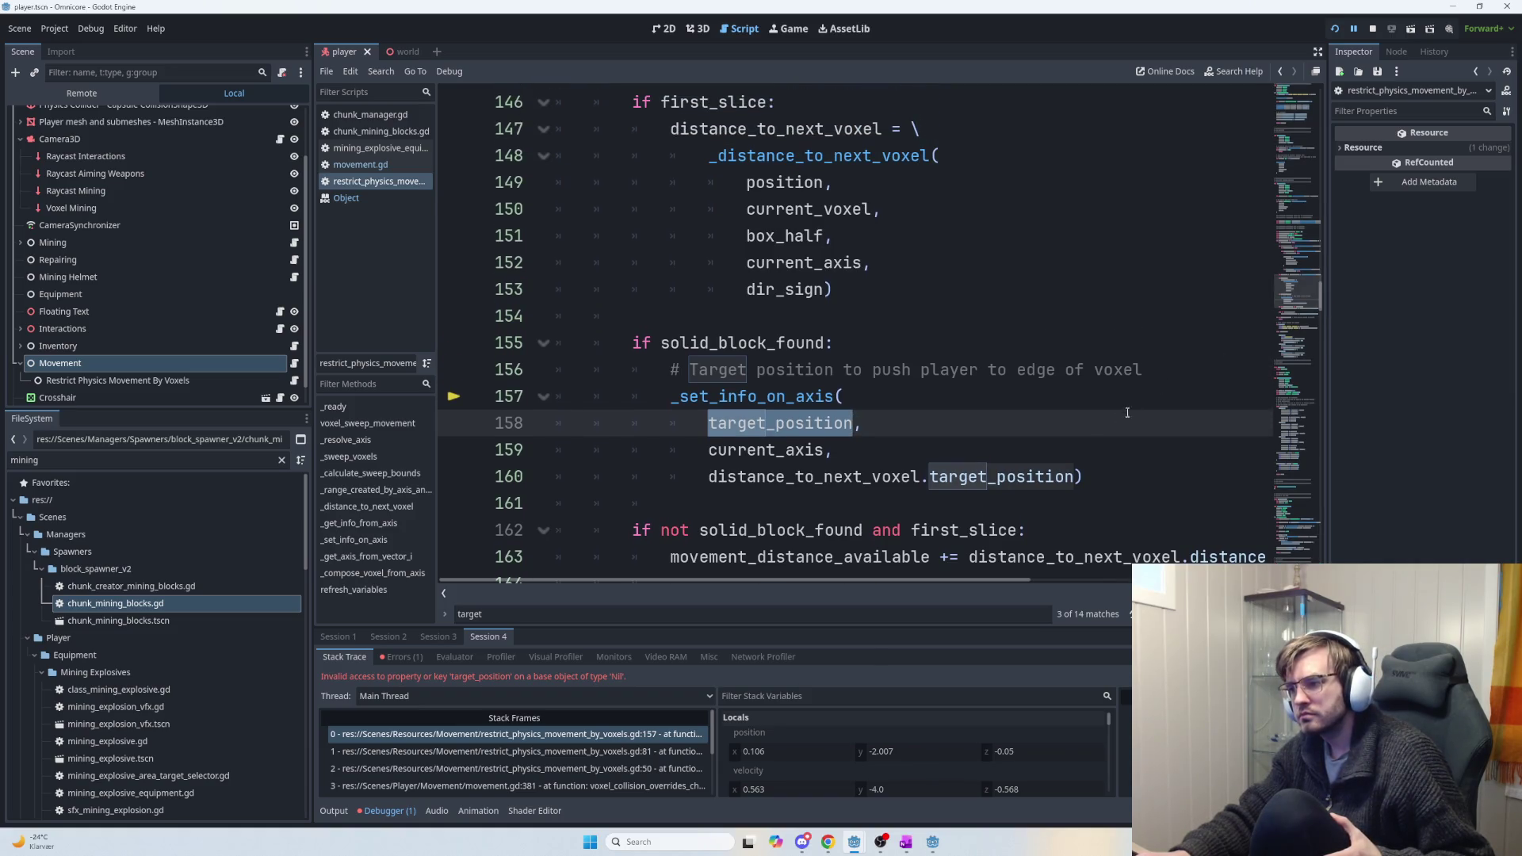
double_click(1063, 478)
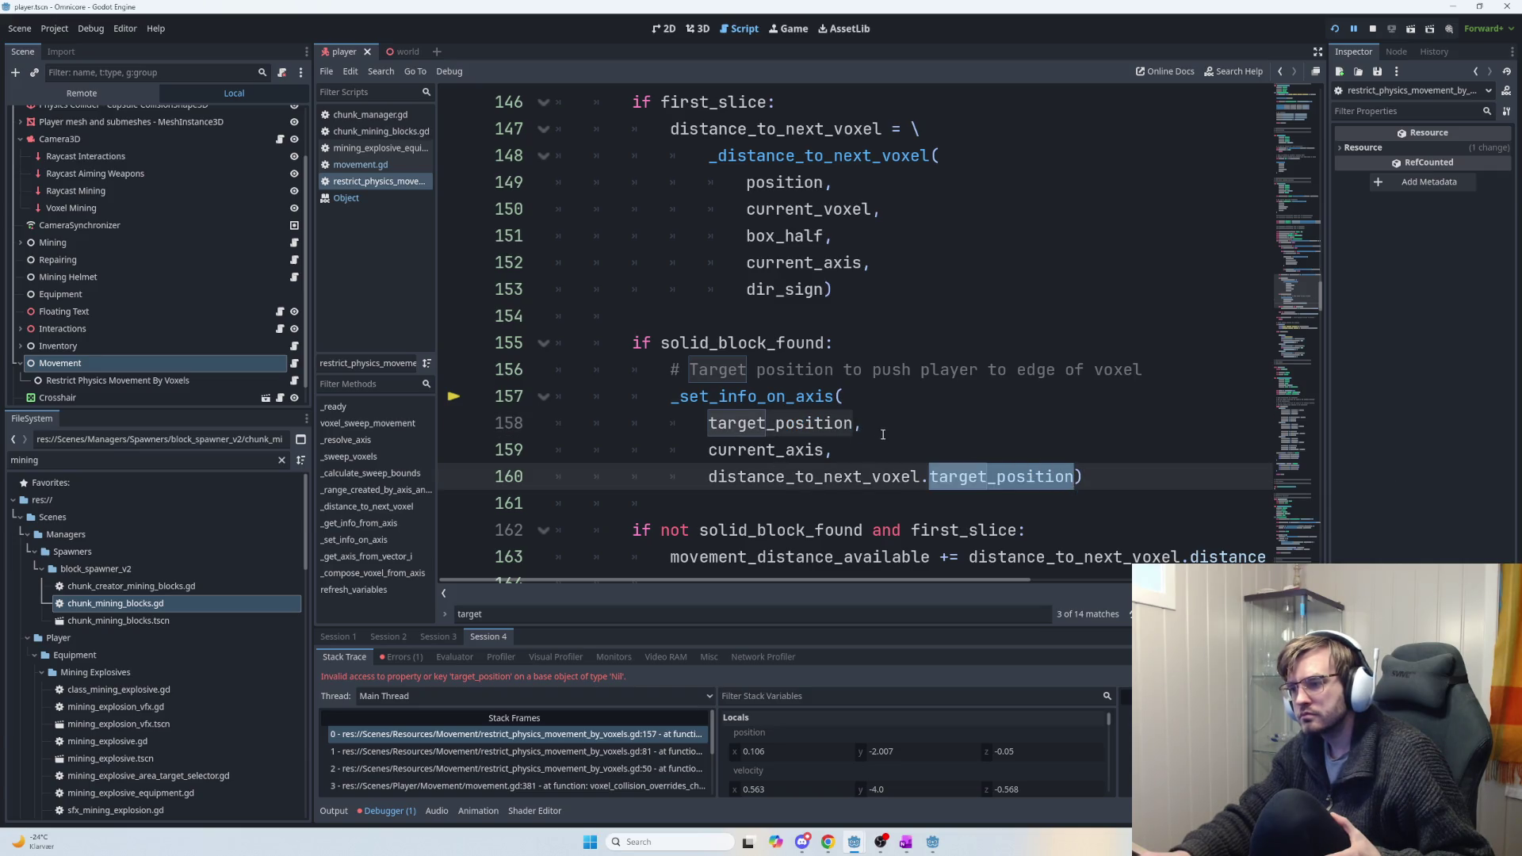
scroll(882, 434, "up", 9)
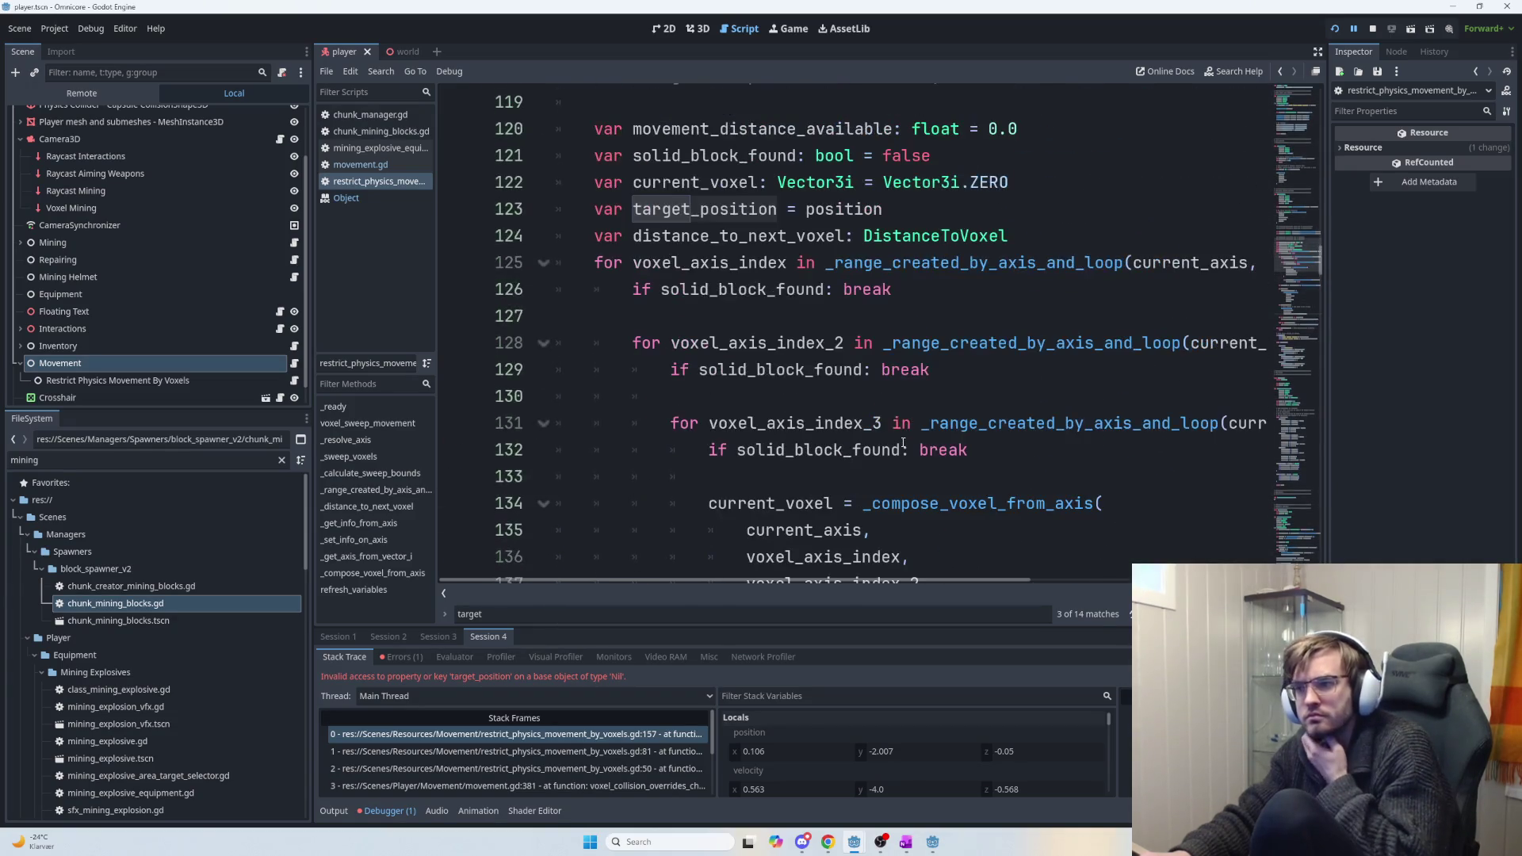
Highlight the distance_to_next_voxel declaration on line 124 and scan its uses.
left_click(891, 213)
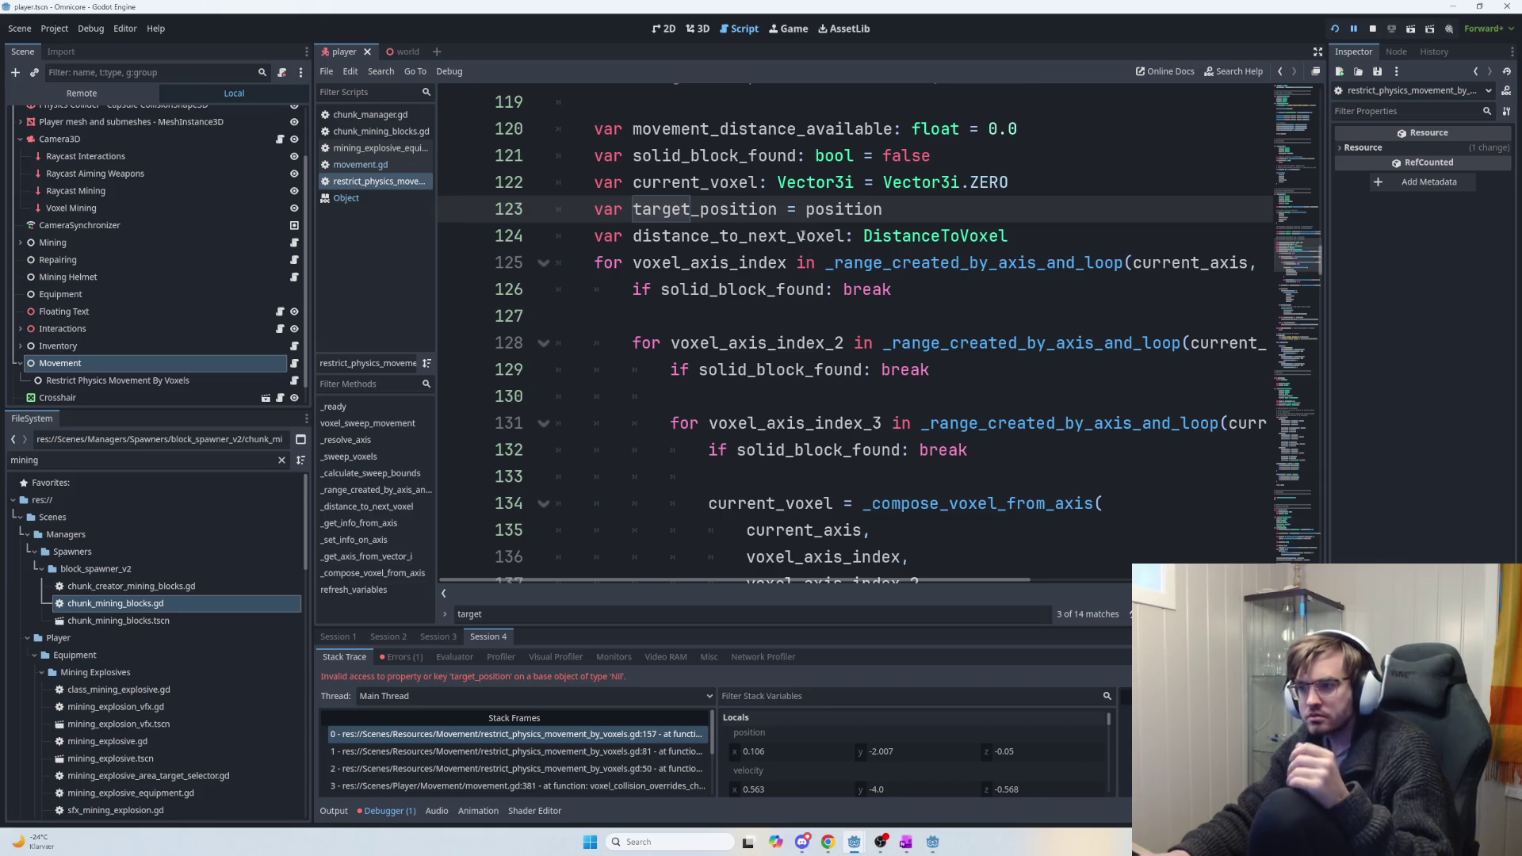
double_click(737, 235)
scroll(892, 391, "down", 2)
scroll(892, 392, "down", 3)
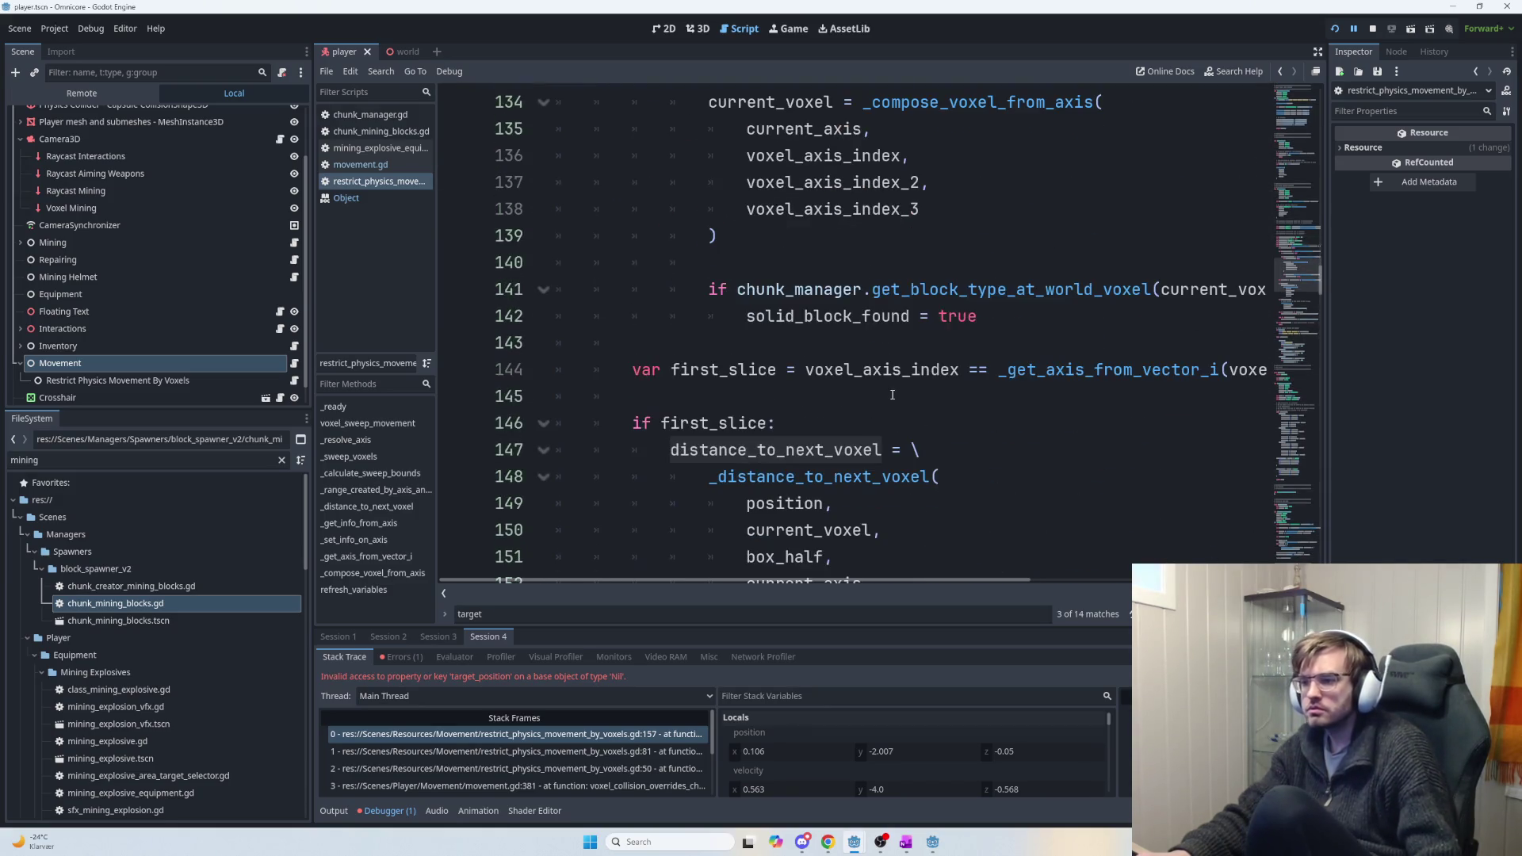
scroll(880, 399, "down", 3)
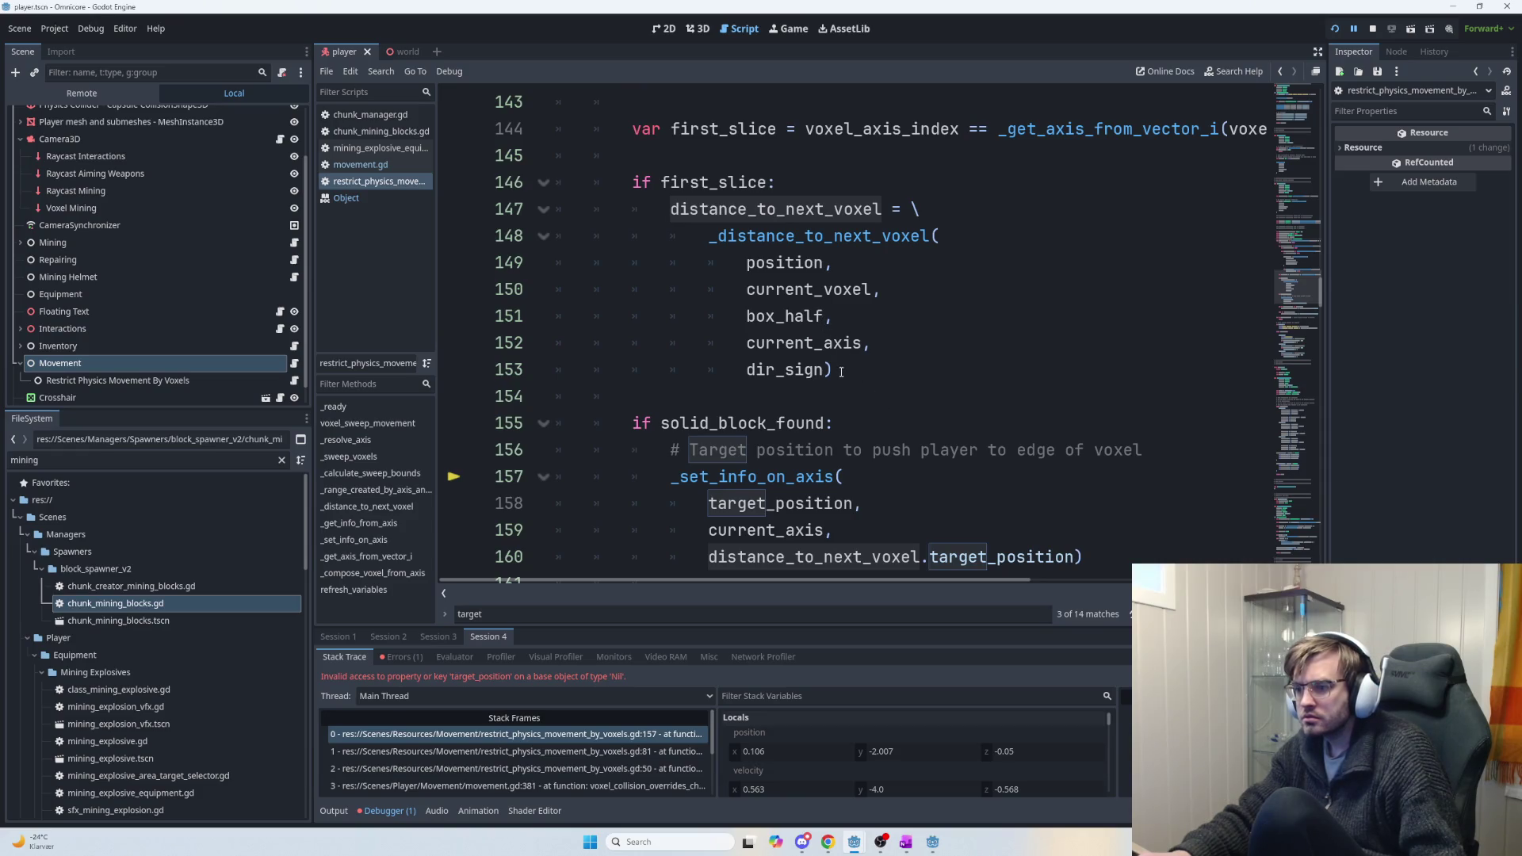
scroll(841, 385, "down", 1)
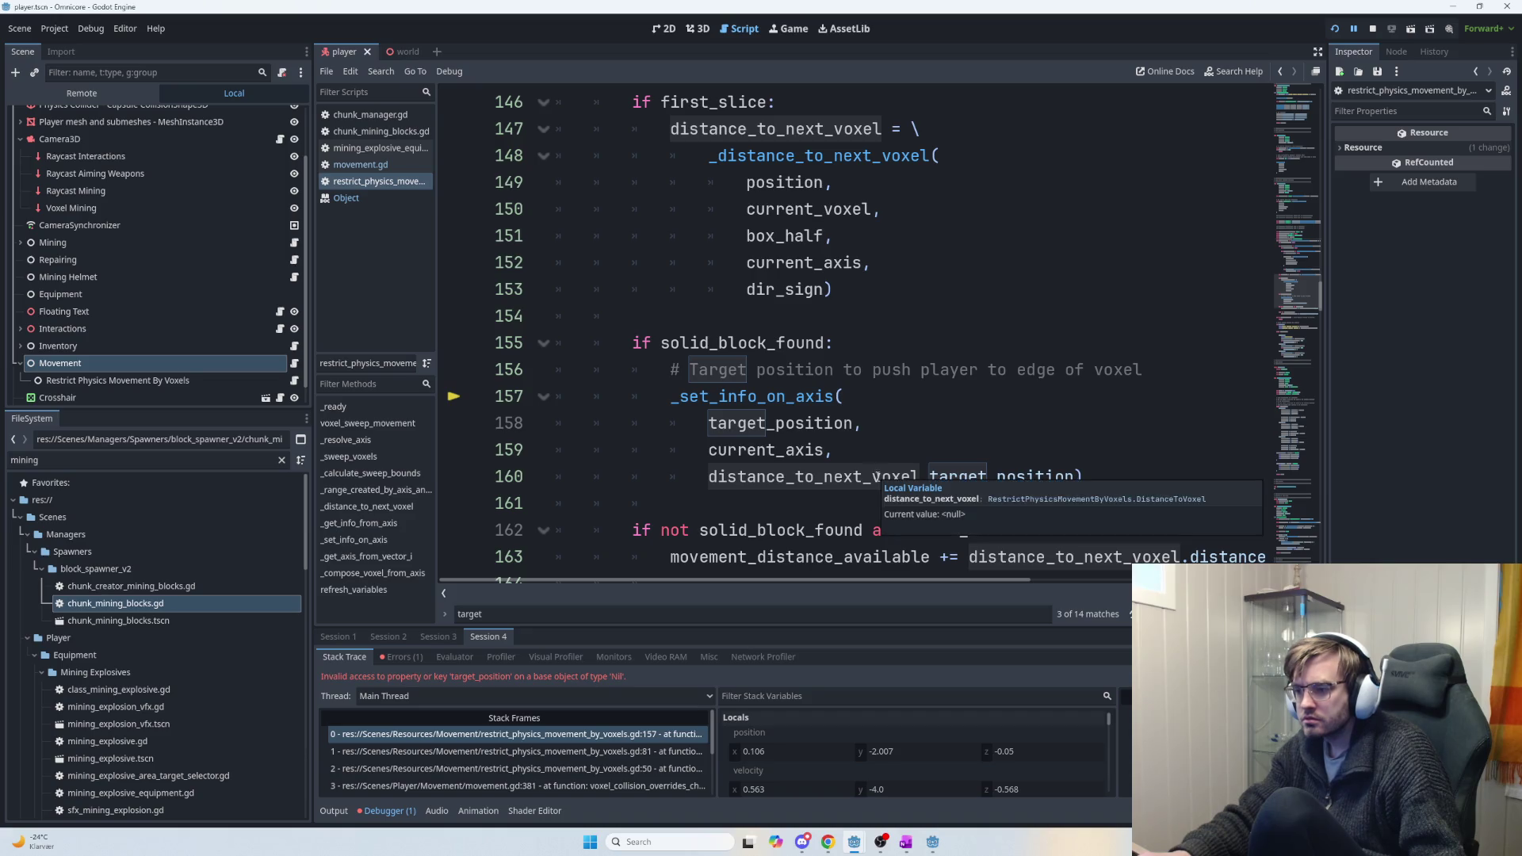
scroll(870, 428, "up", 1)
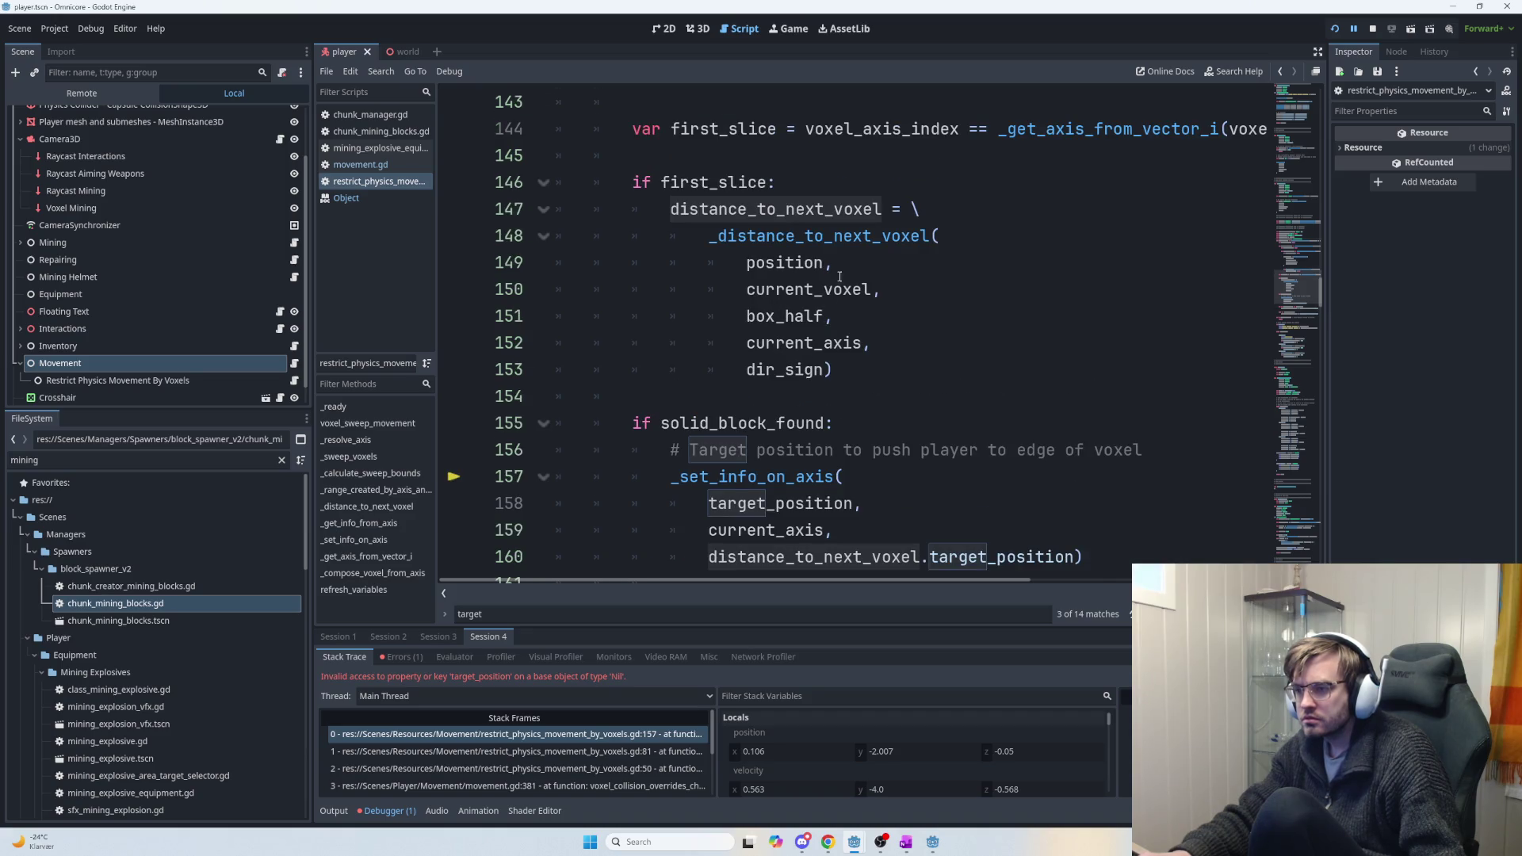
Check its assignment on line 147, then relaunch the game with F5.
double_click(767, 208)
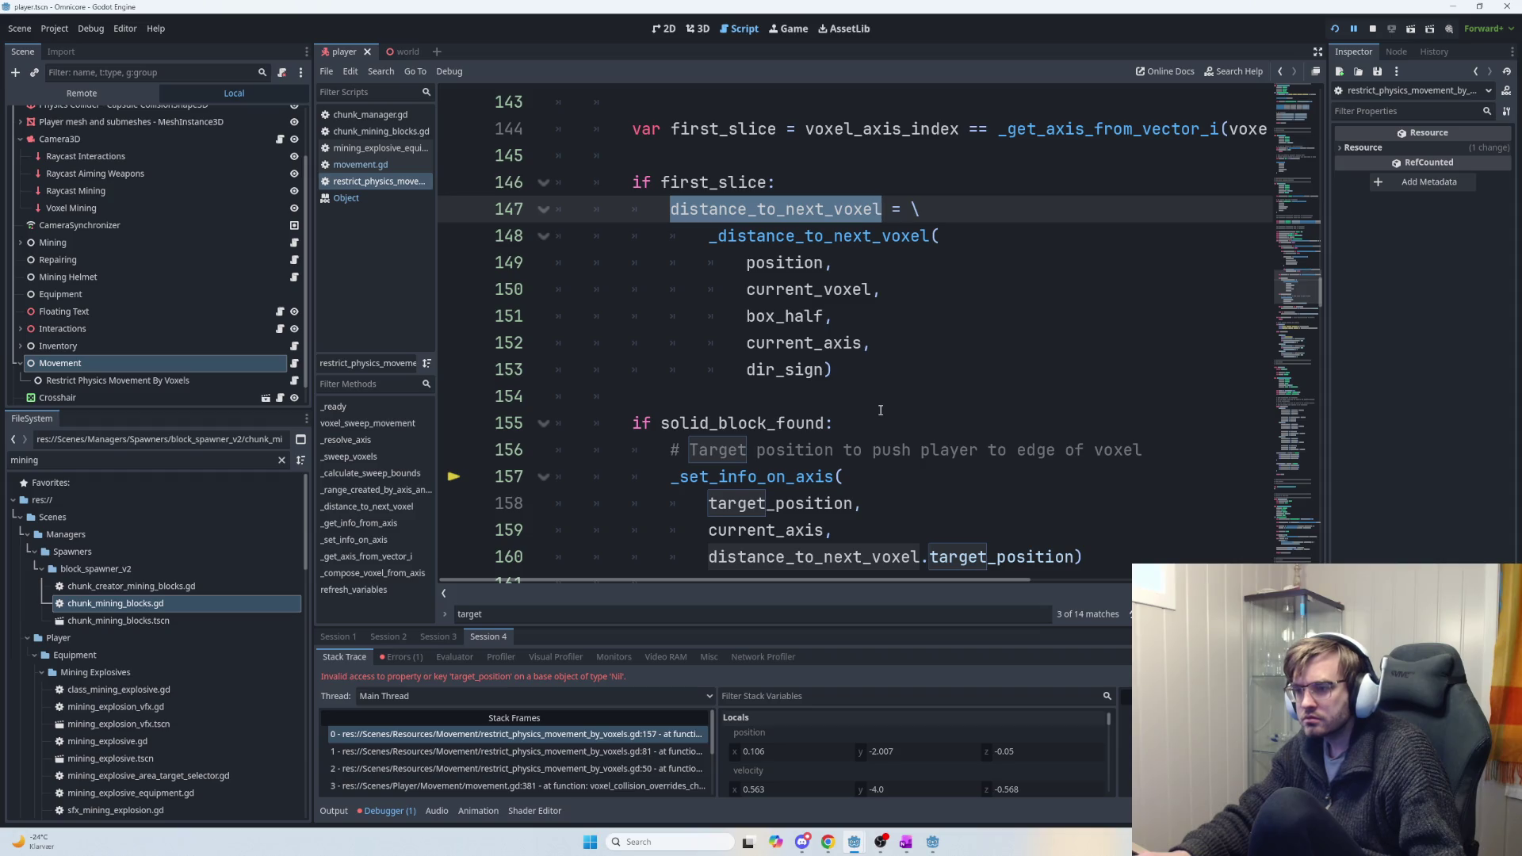
scroll(879, 409, "up", 4)
key("F5")
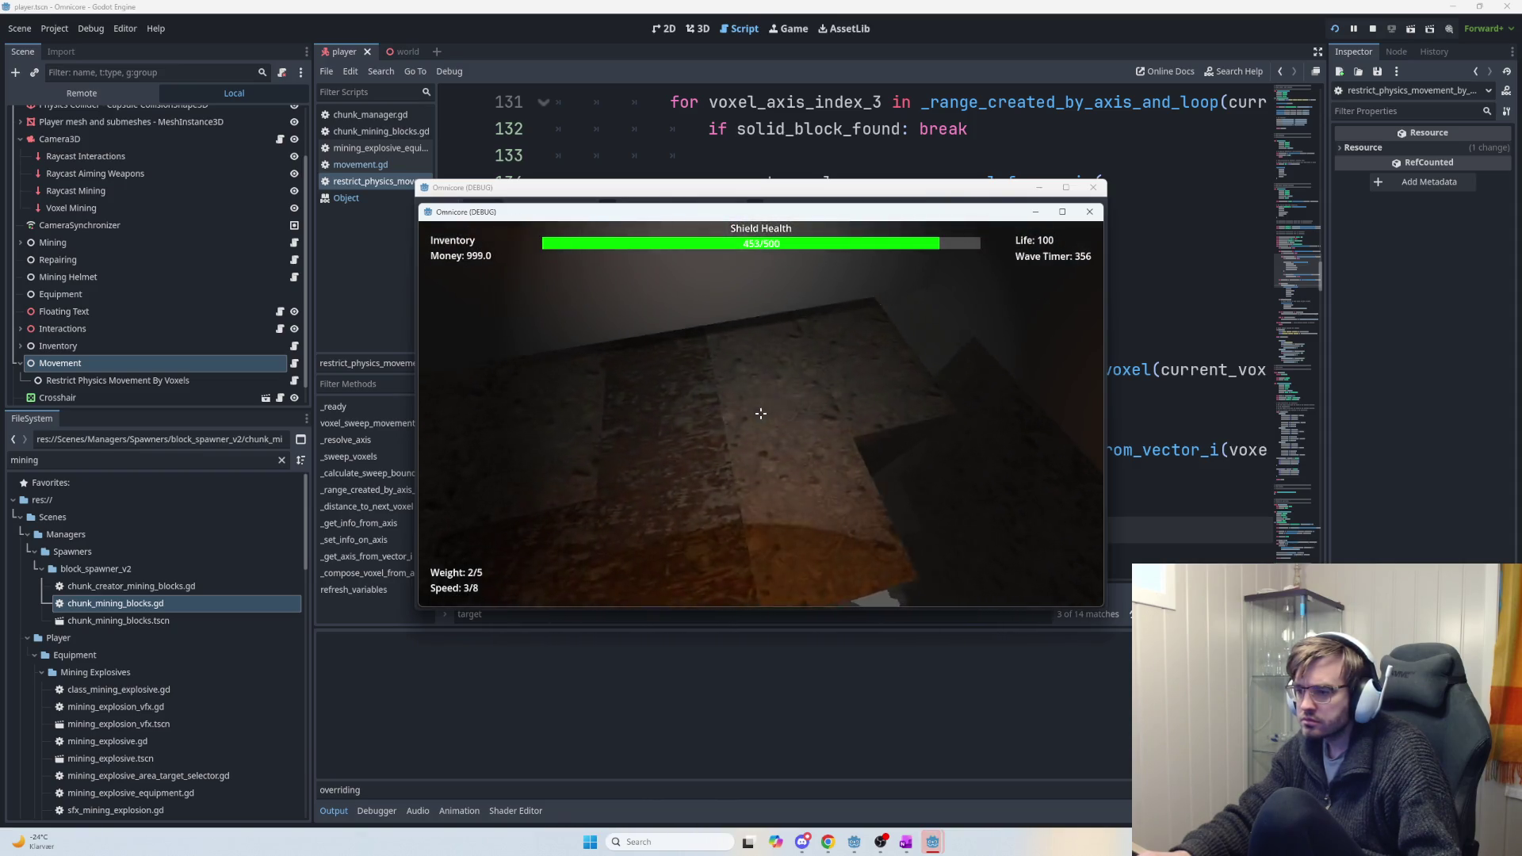
Read target_position's value at the line 157 break and select the call's arguments.
mouse_move(802, 356)
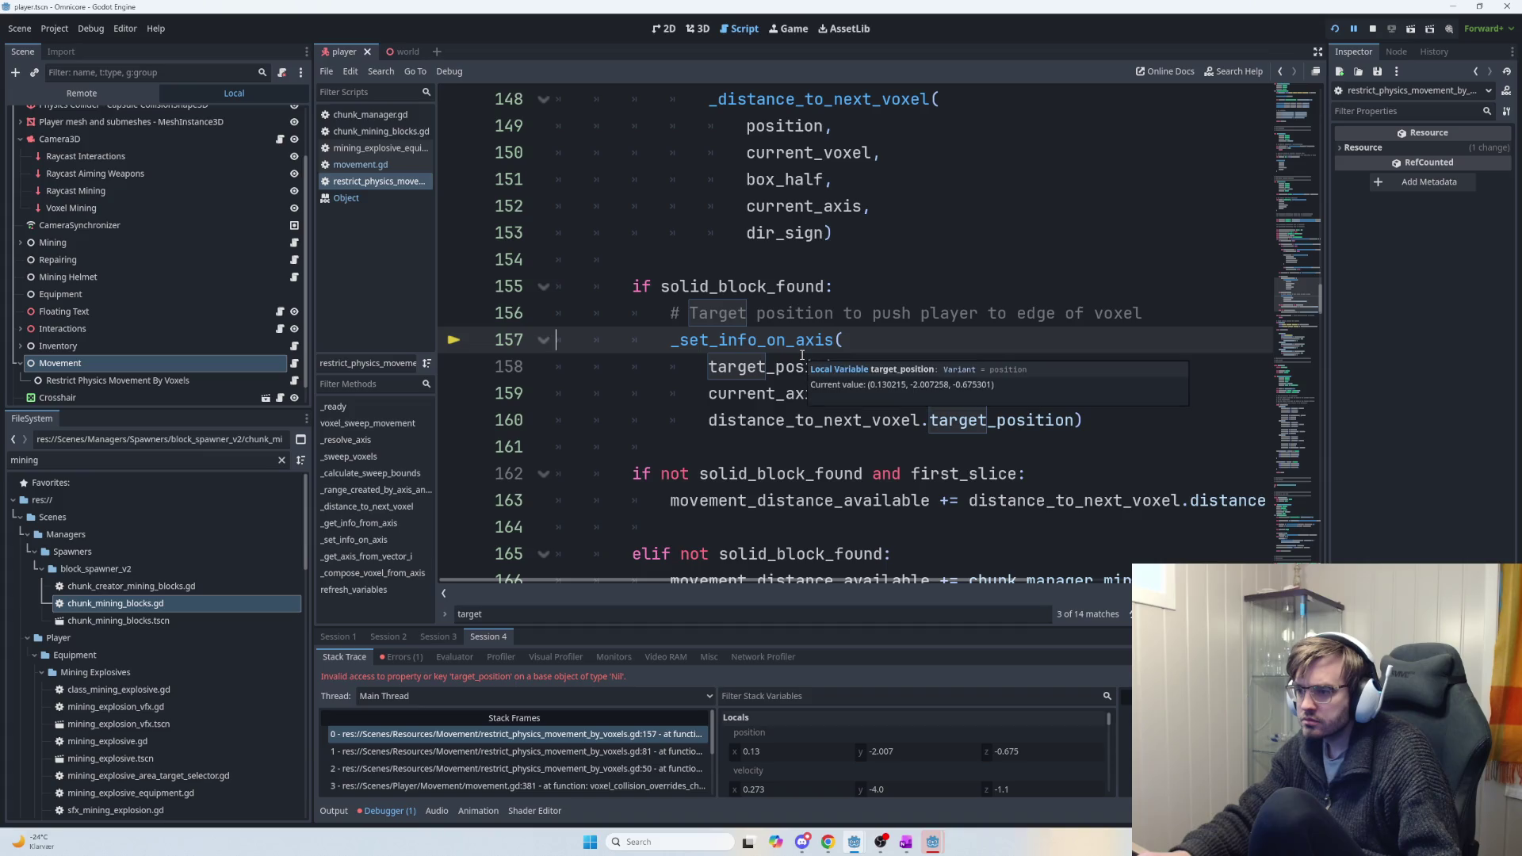
left_click_drag(694, 359, 1011, 393)
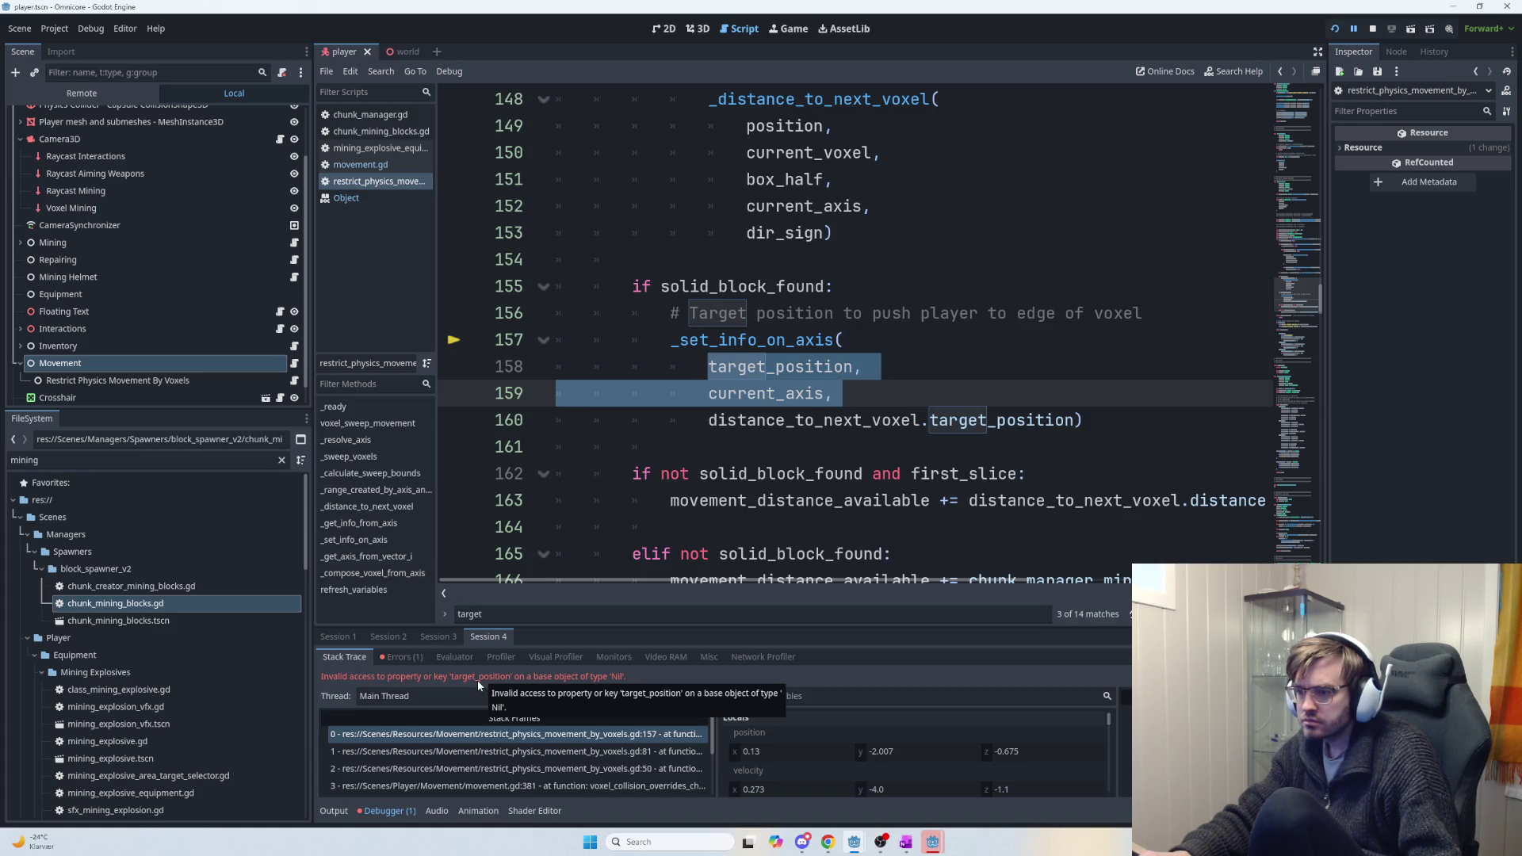
double_click(817, 420)
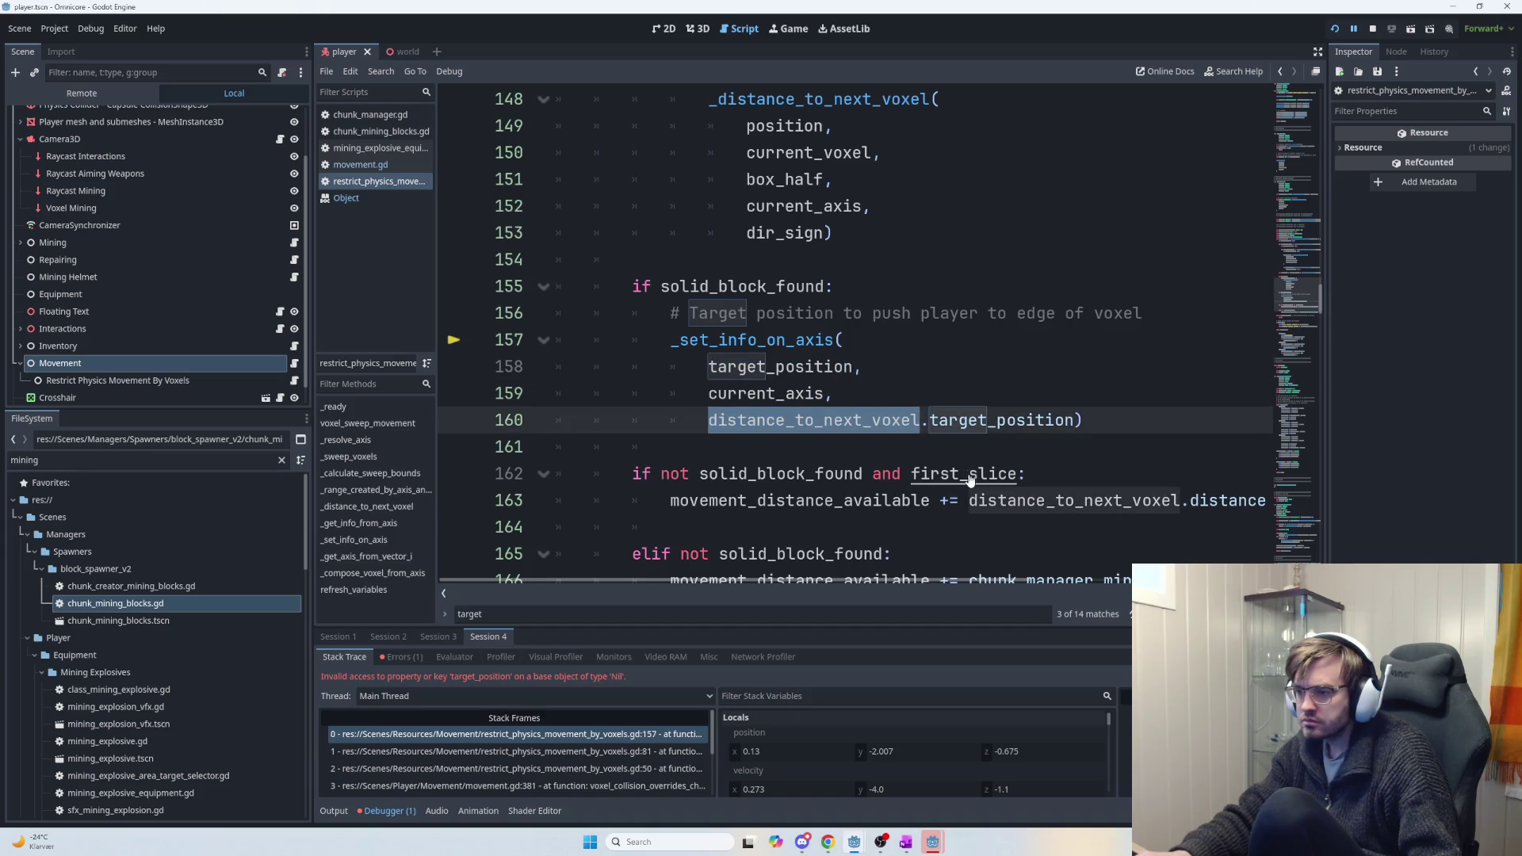
scroll(951, 475, "up", 2)
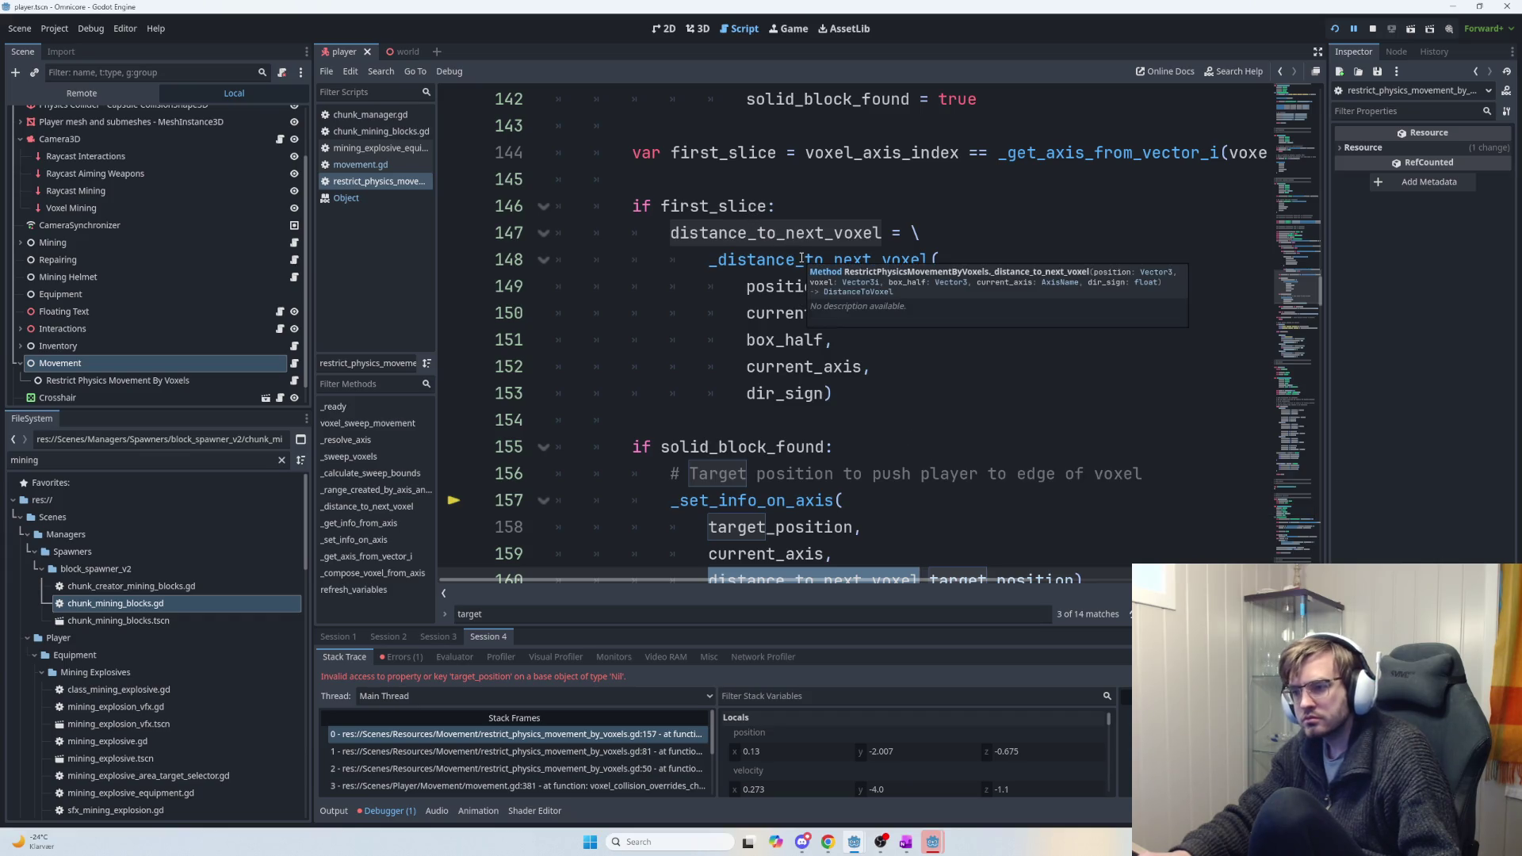
scroll(802, 259, "down", 1)
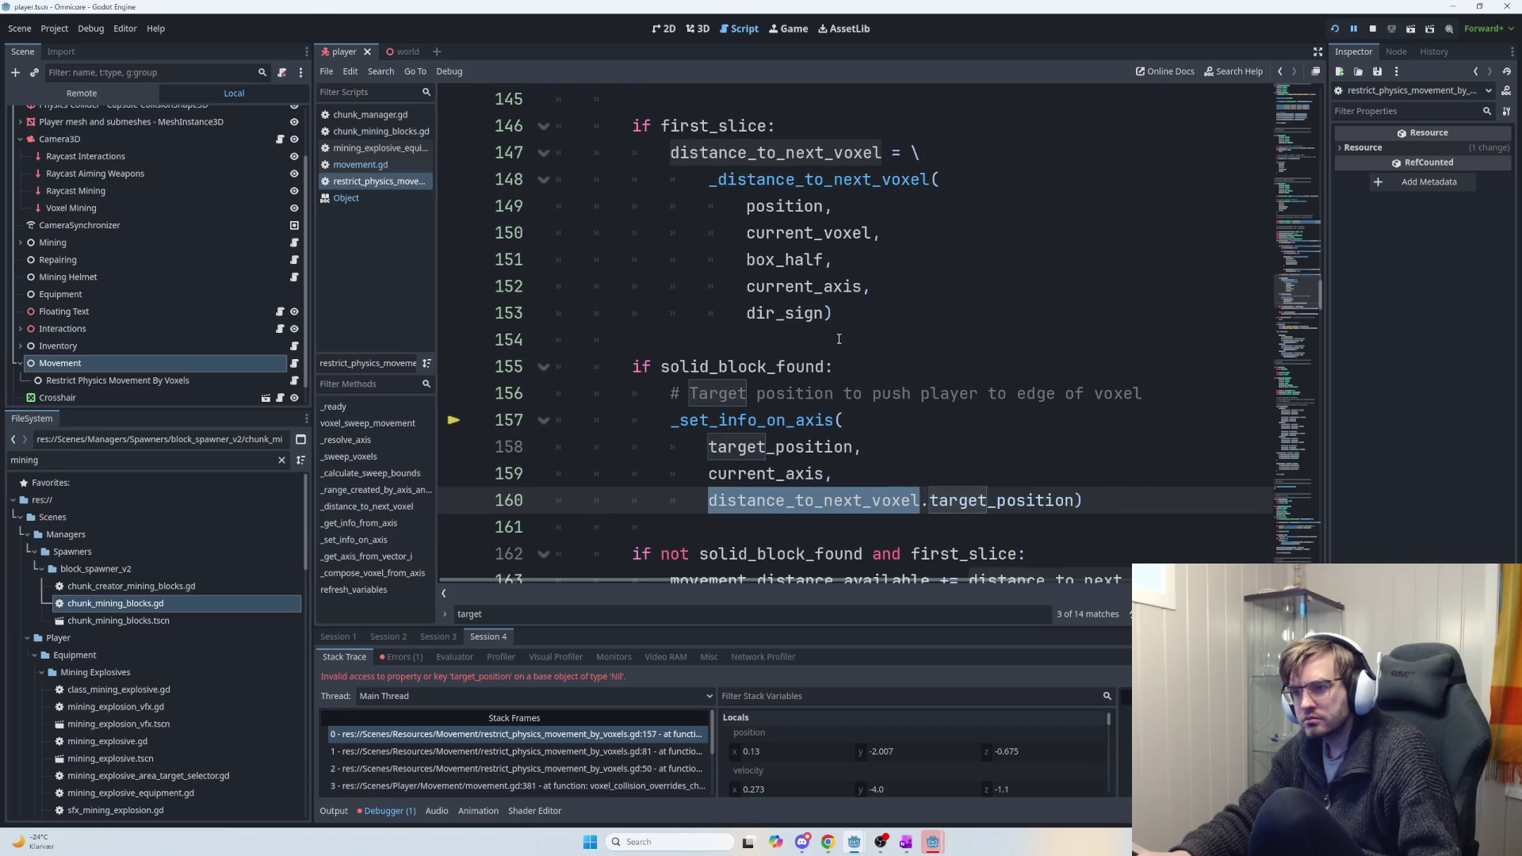
scroll(834, 332, "up", 3)
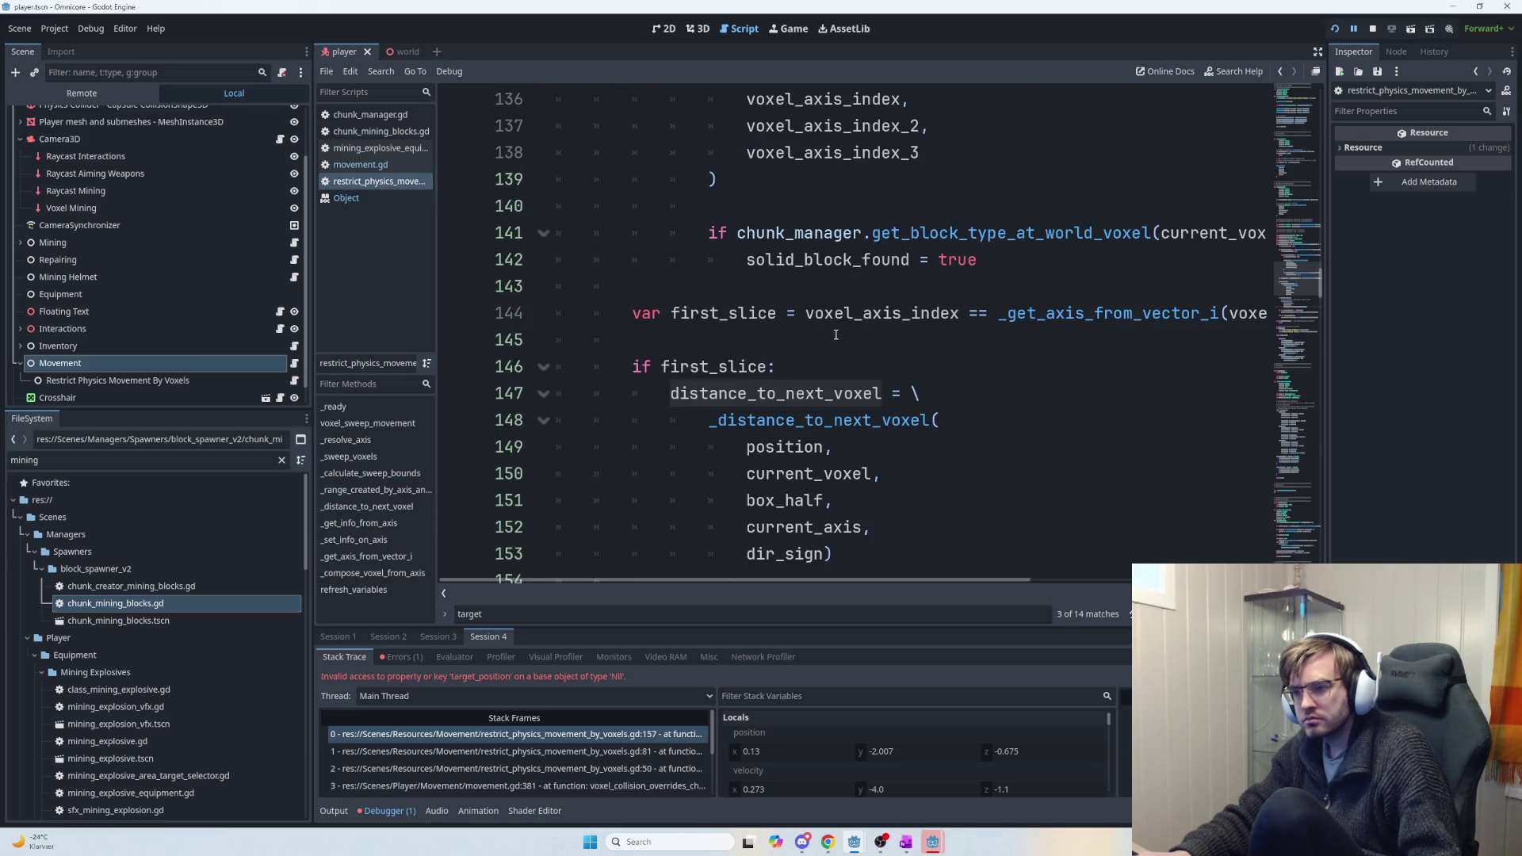
scroll(835, 335, "up", 7)
scroll(790, 292, "down", 2)
scroll(790, 292, "down", 3)
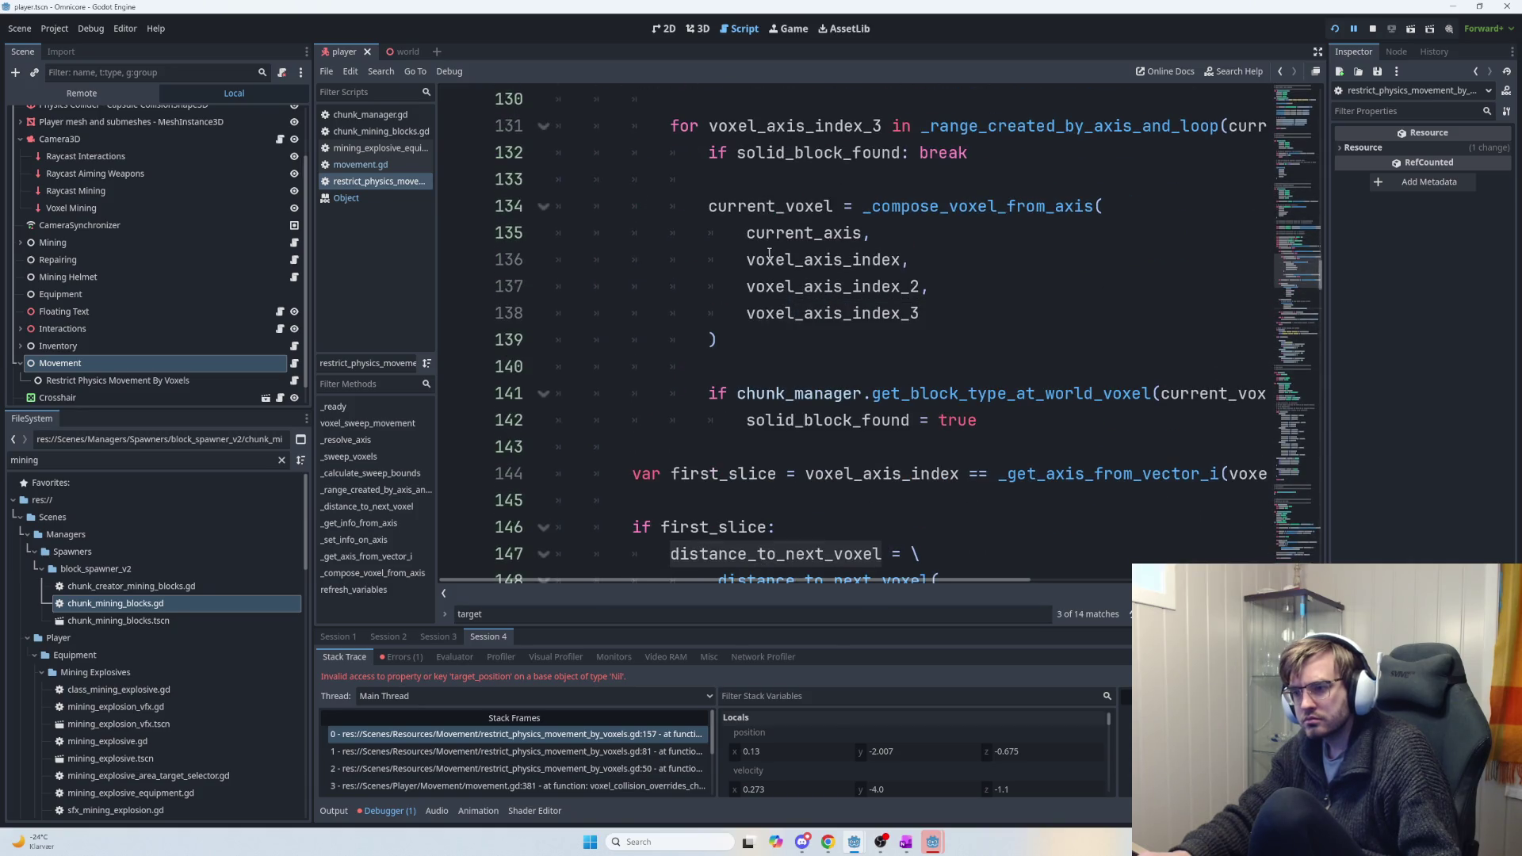
scroll(785, 279, "up", 2)
scroll(789, 287, "up", 1)
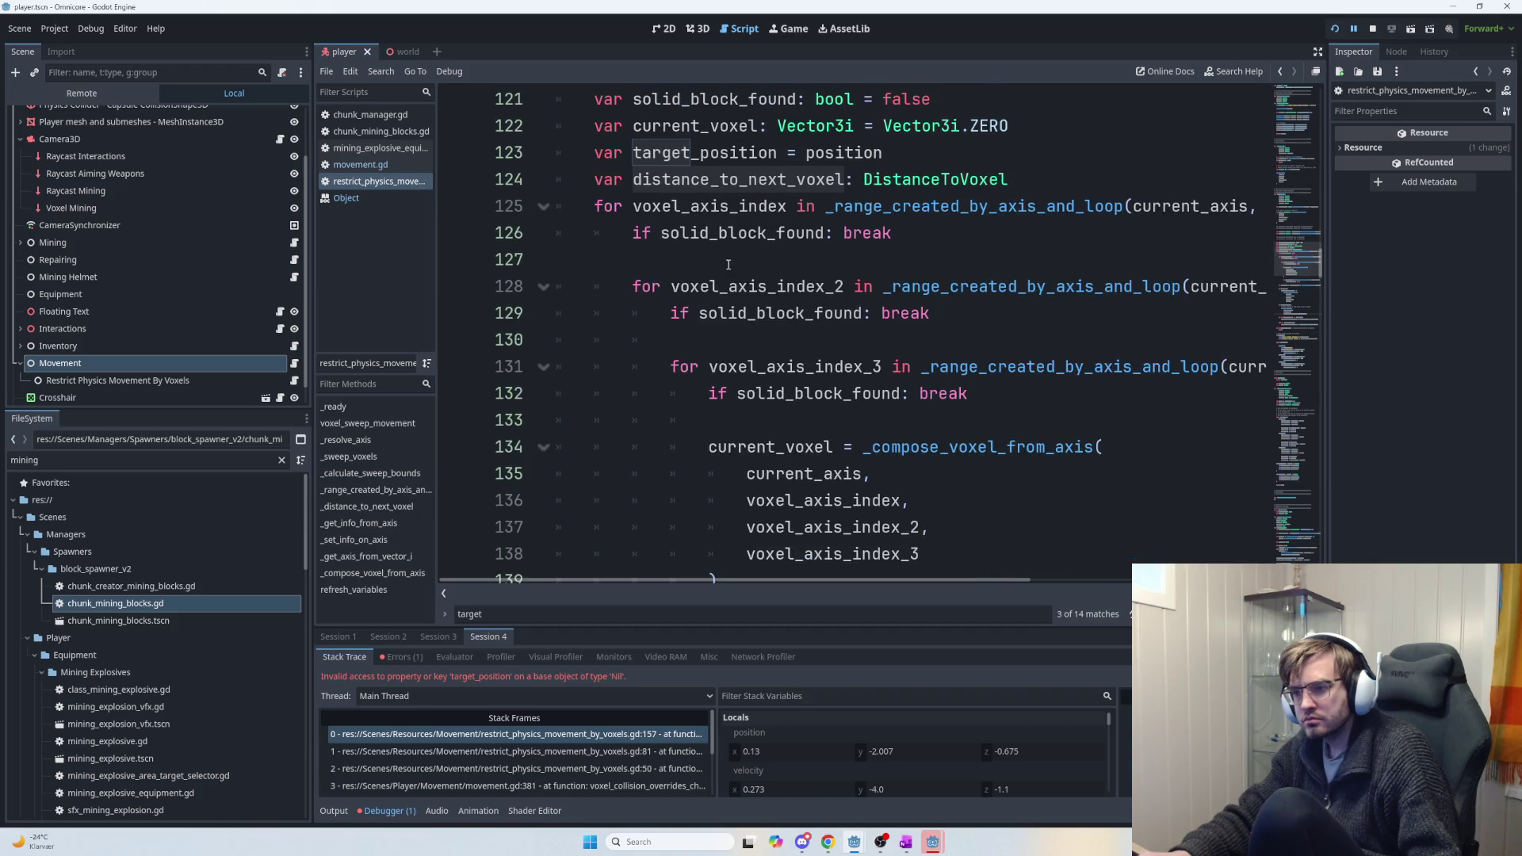
scroll(729, 268, "down", 4)
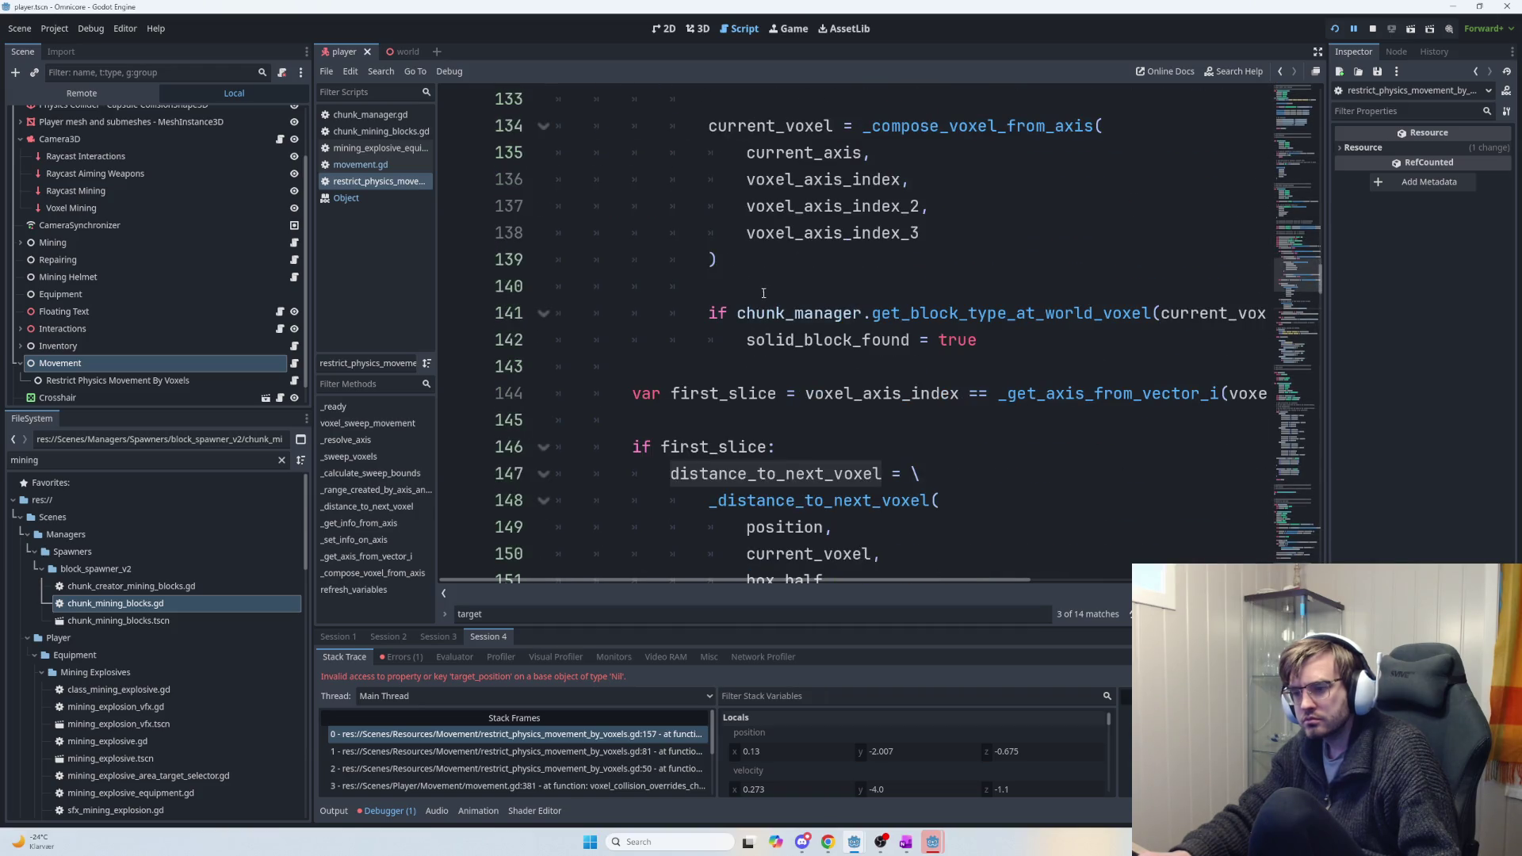
scroll(805, 341, "down", 2)
scroll(885, 371, "up", 1)
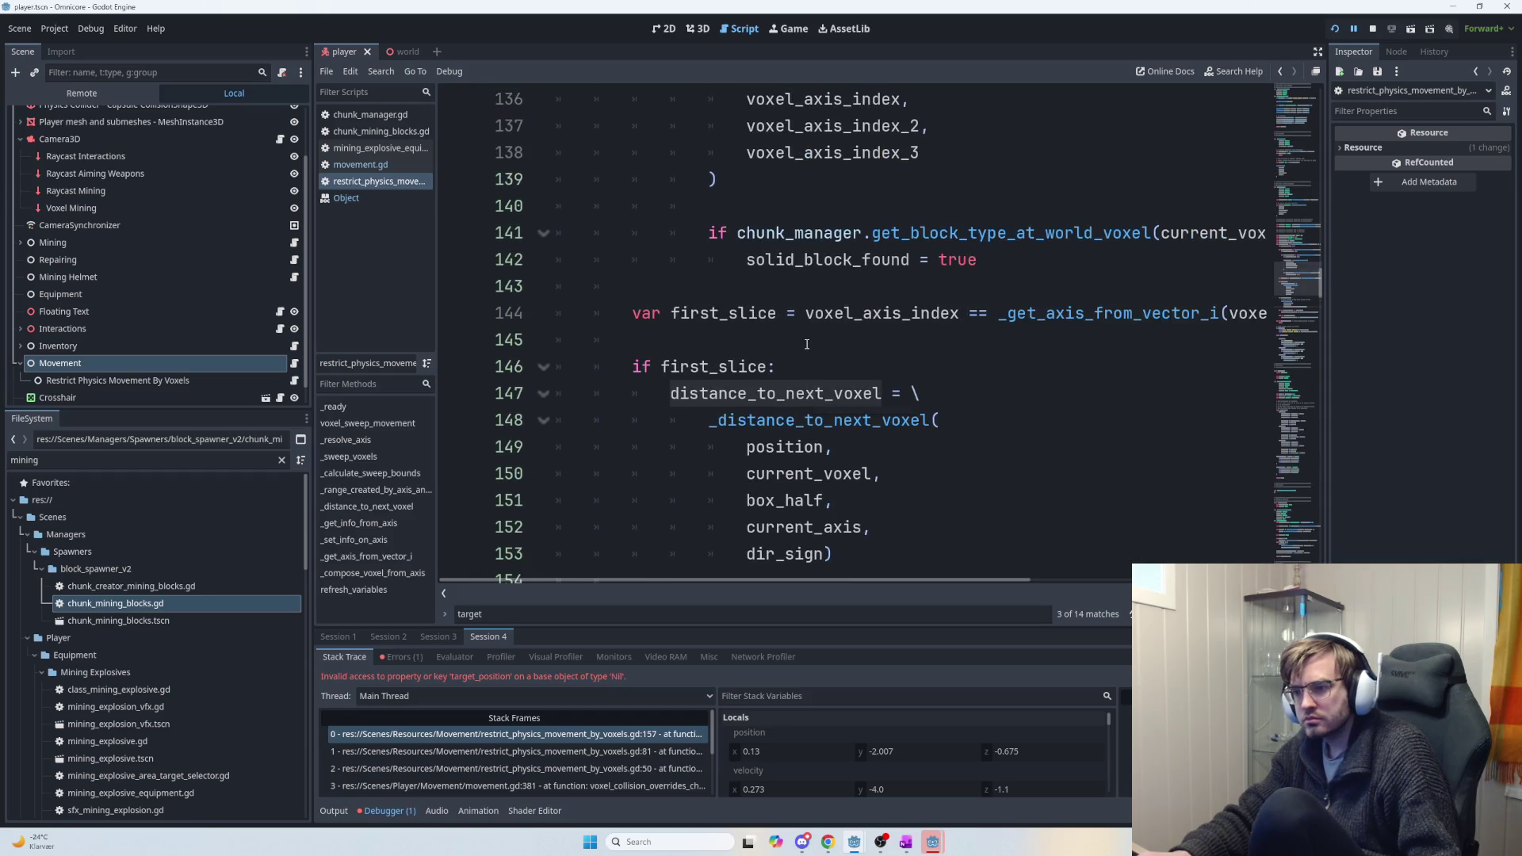
mouse_move(885, 371)
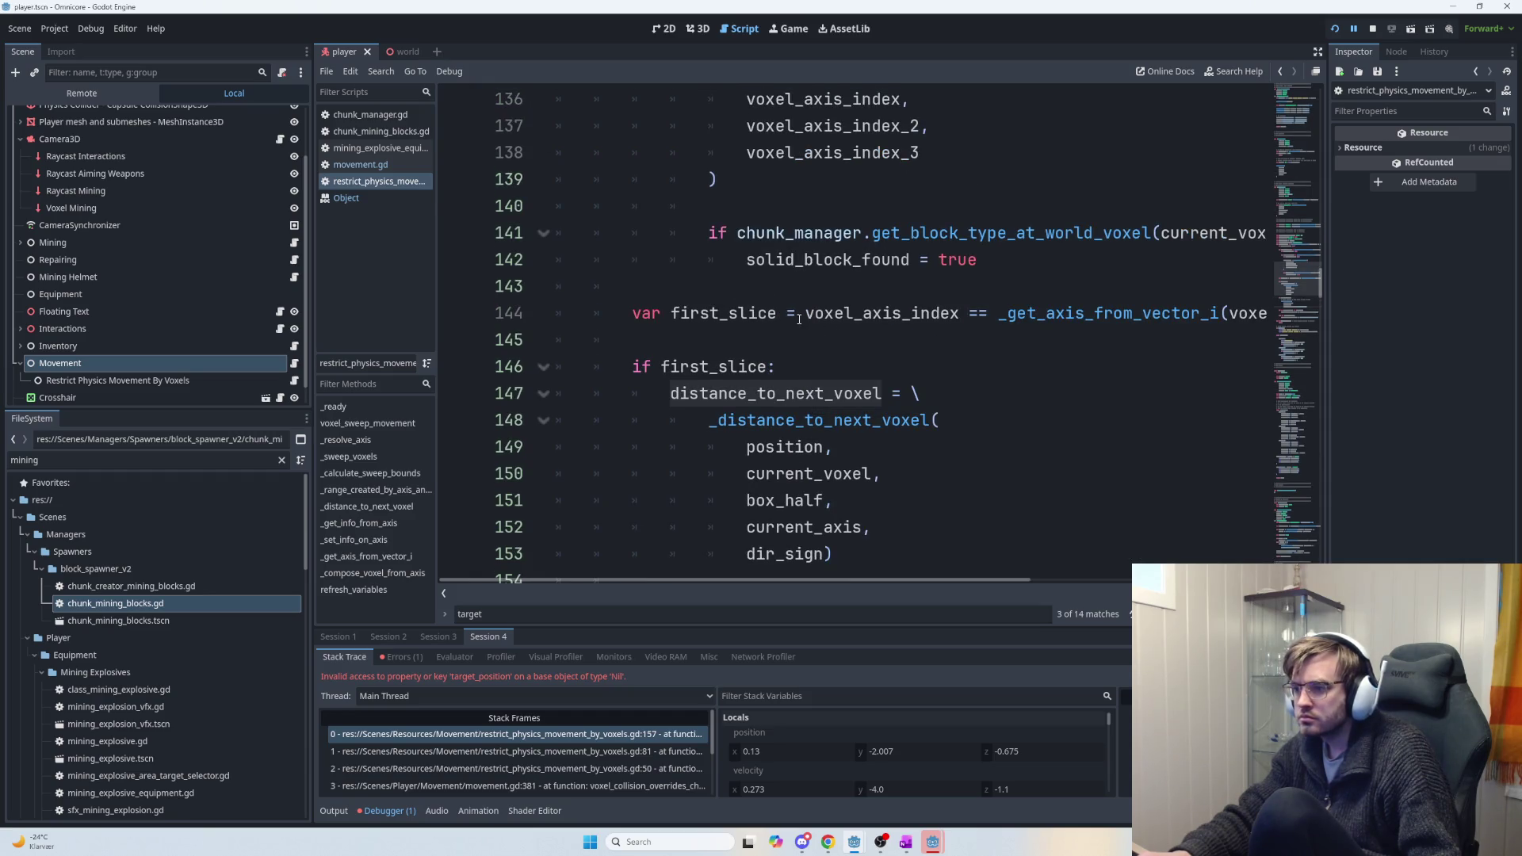
mouse_move(884, 324)
scroll(884, 324, "up", 3)
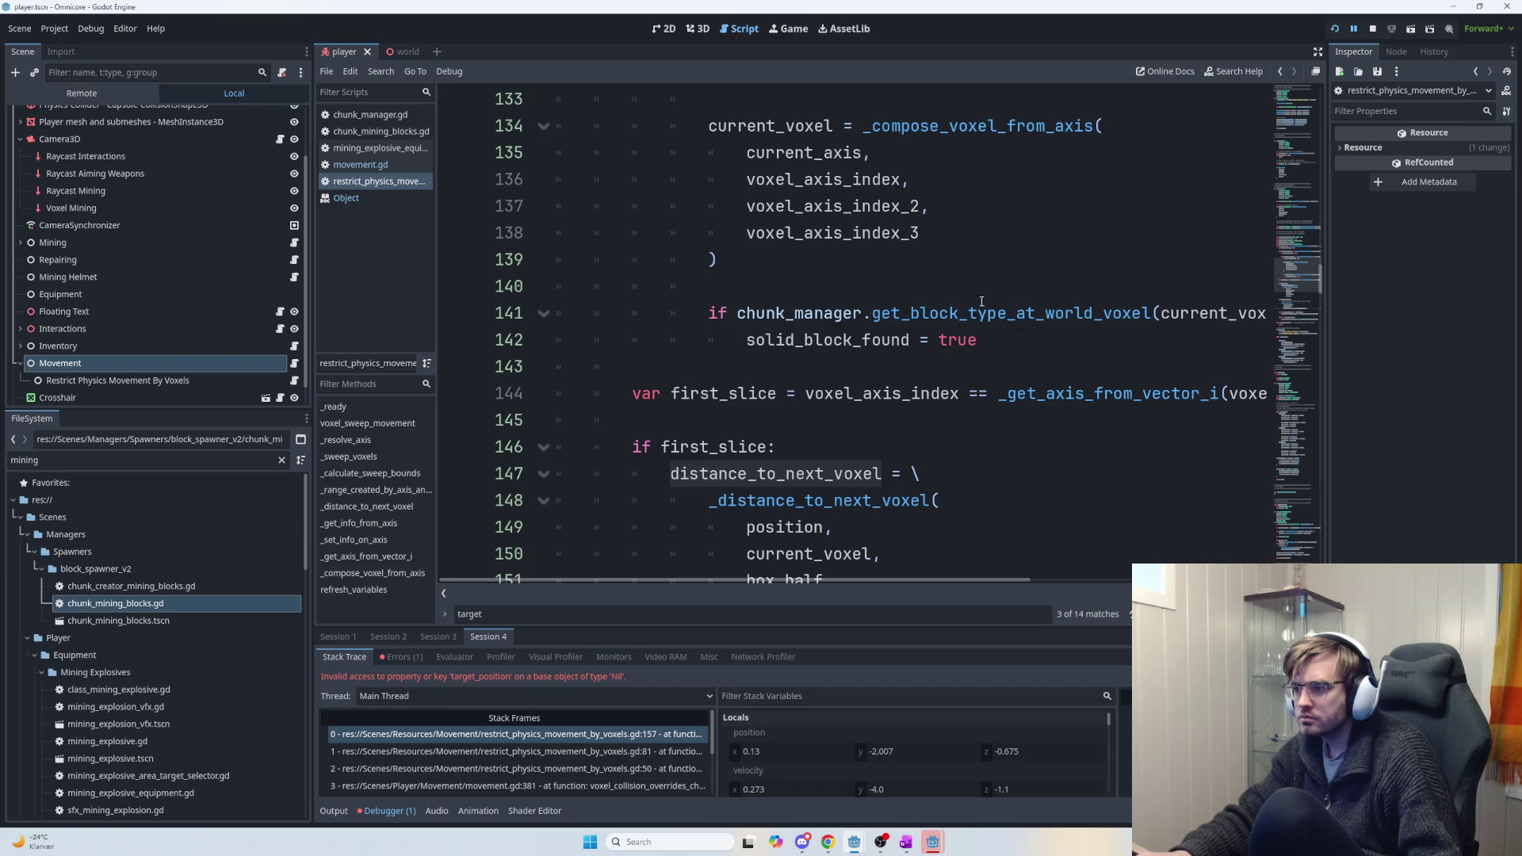
left_click_drag(978, 341, 718, 313)
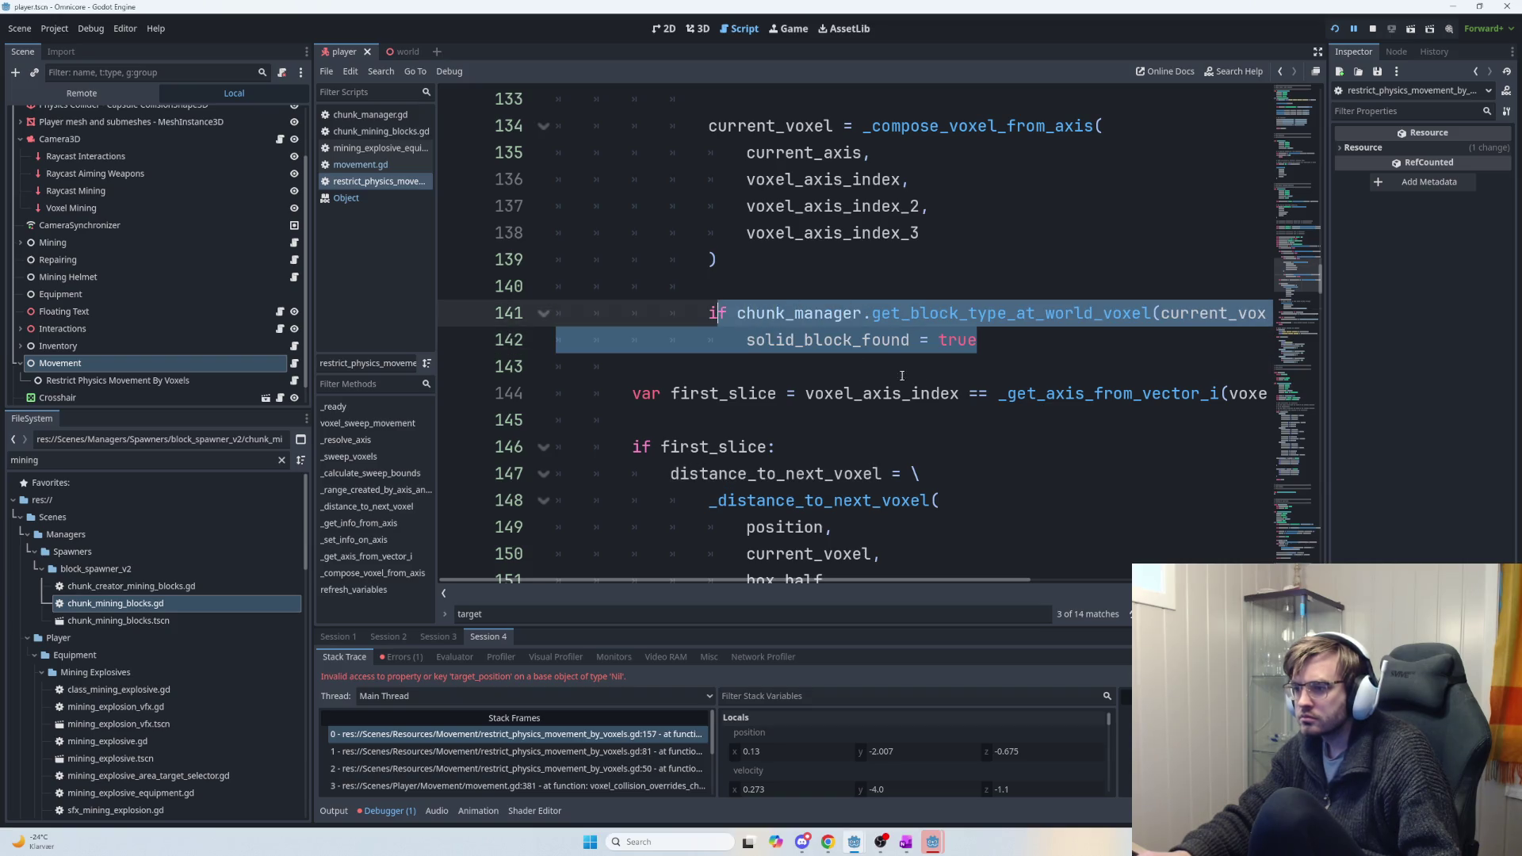
Review the first-slice calculation, selecting first_slice and distance_to_next_voxel on lines 146–147.
mouse_move(923, 583)
left_mouse_down()
mouse_move(936, 587)
mouse_move(916, 578)
left_mouse_up()
scroll(850, 454, "up", 5)
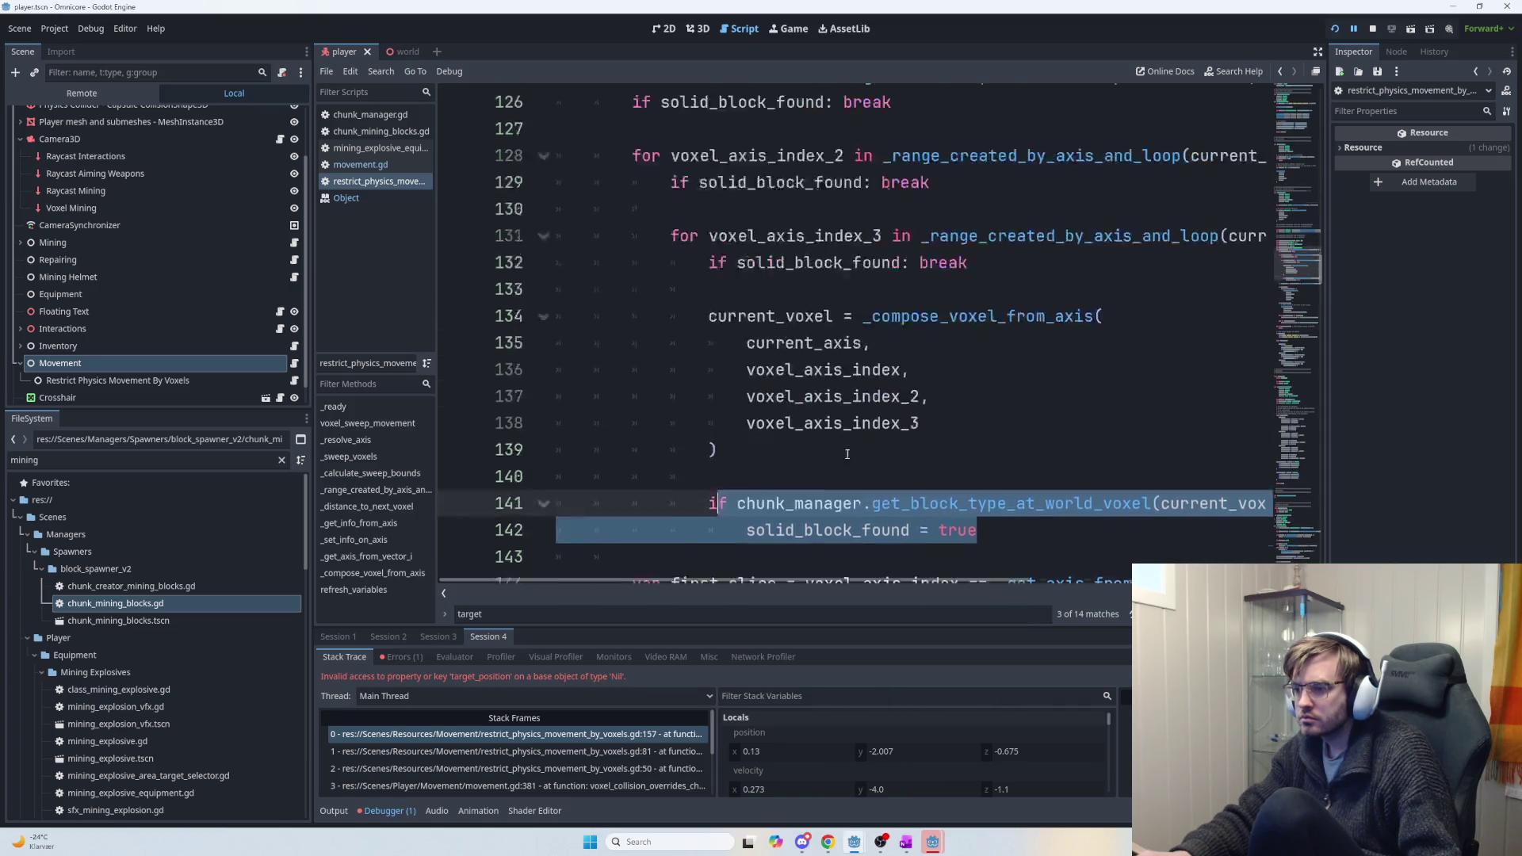
scroll(851, 453, "down", 3)
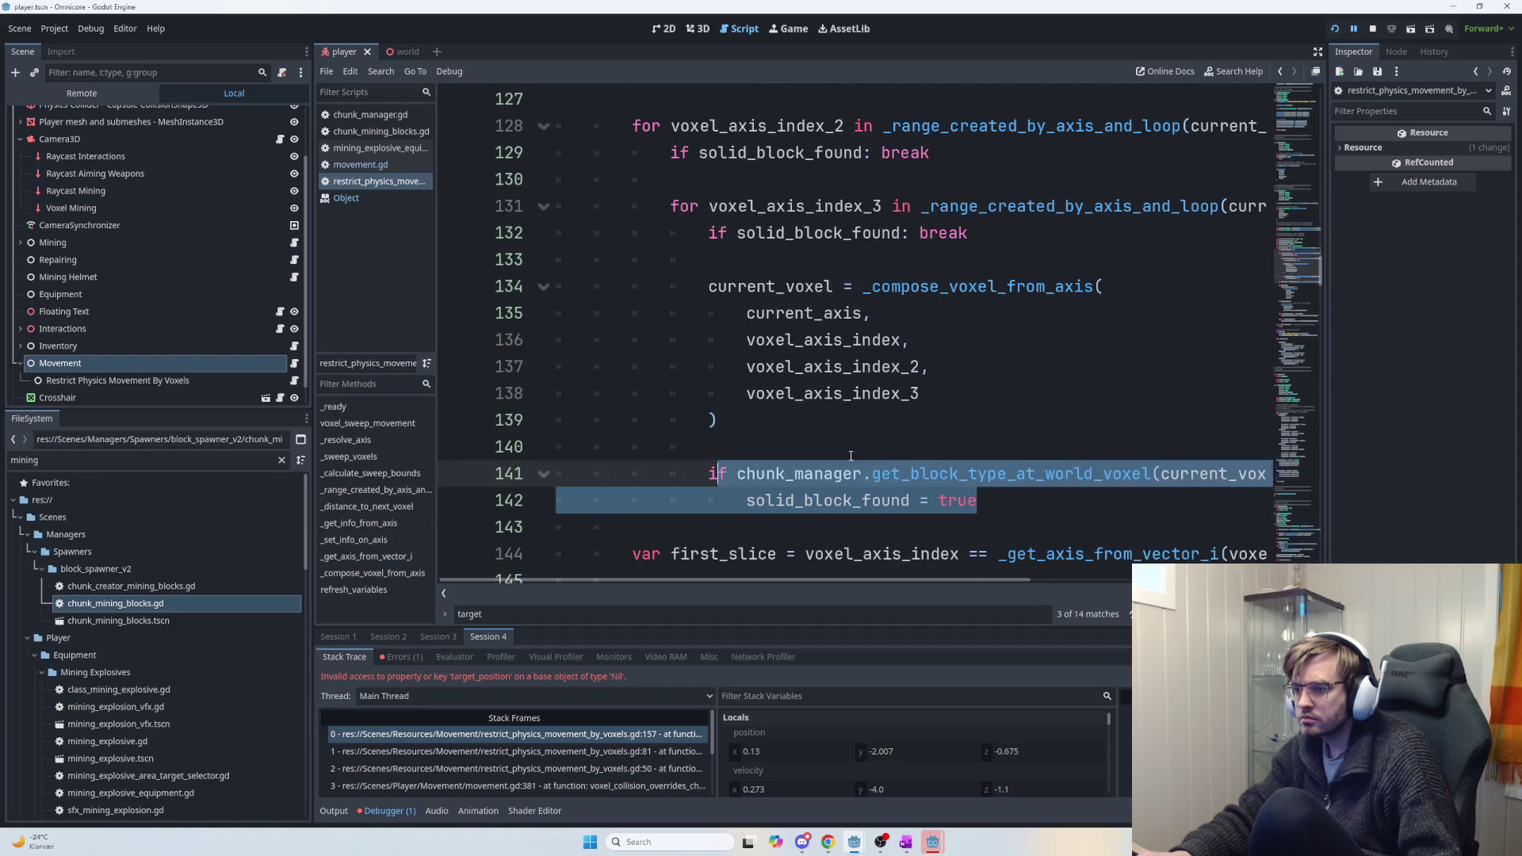
scroll(850, 456, "down", 2)
scroll(851, 456, "up", 1)
scroll(850, 455, "up", 1)
scroll(851, 456, "down", 4)
left_click(738, 285)
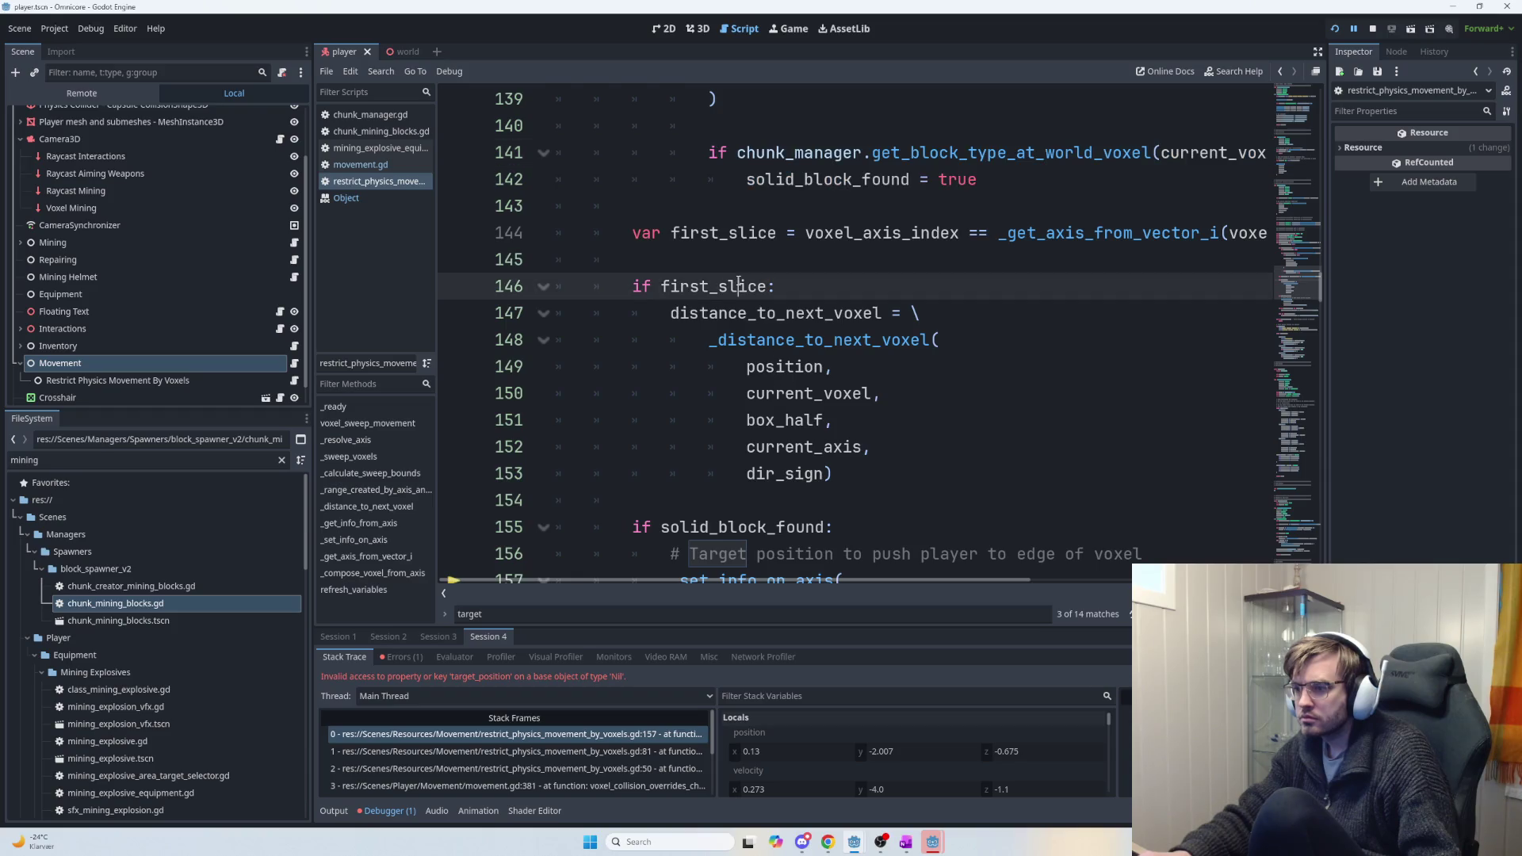
mouse_move(618, 287)
left_mouse_down()
mouse_move(793, 420)
mouse_move(832, 473)
left_mouse_up()
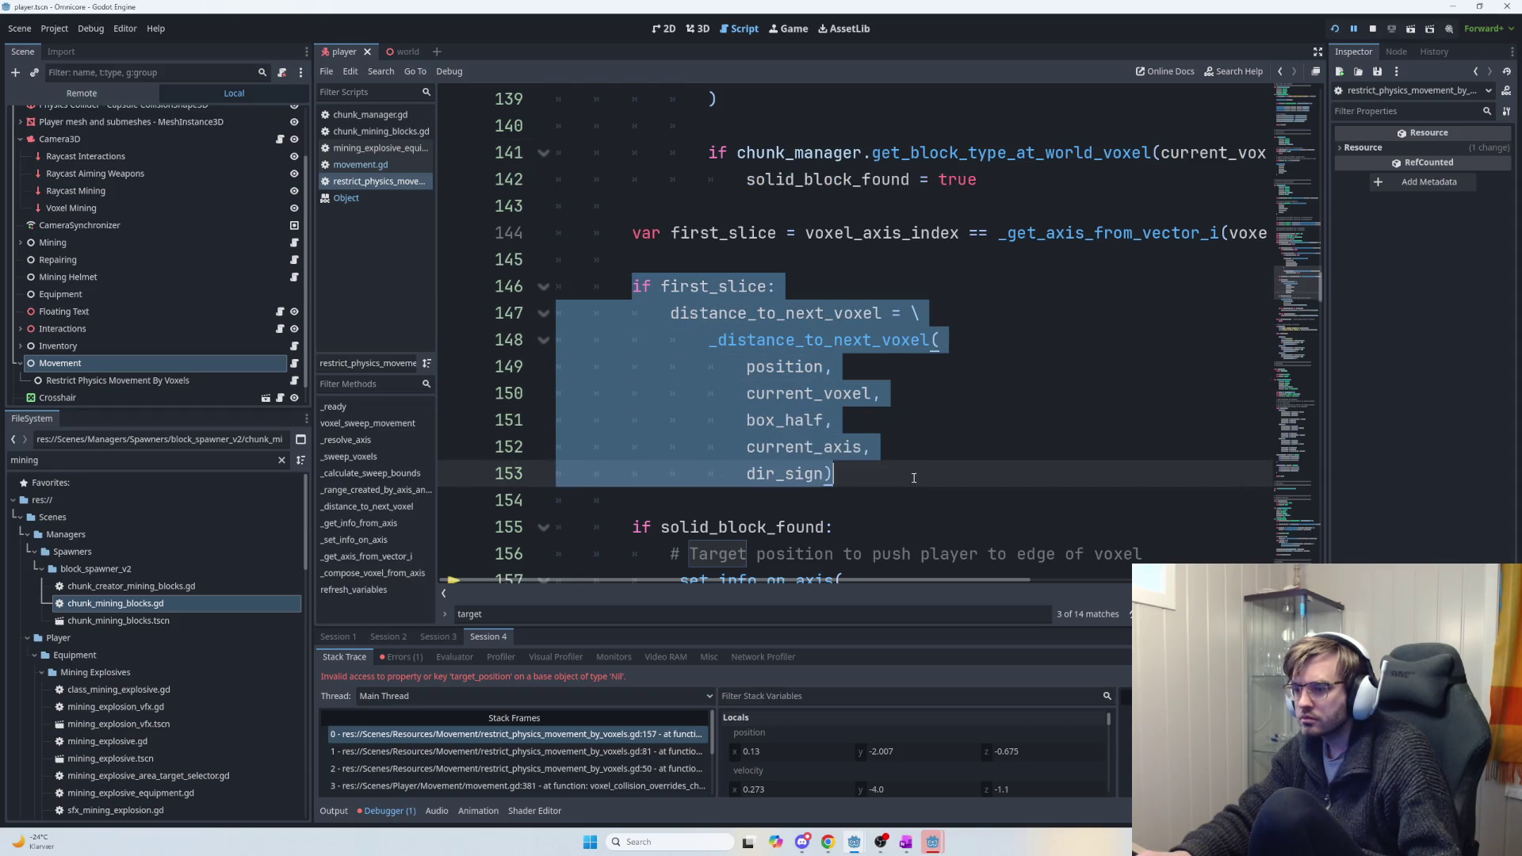
scroll(862, 438, "down", 3)
scroll(839, 421, "up", 3)
scroll(831, 418, "down", 3)
scroll(832, 418, "up", 3)
scroll(832, 418, "up", 1)
double_click(714, 366)
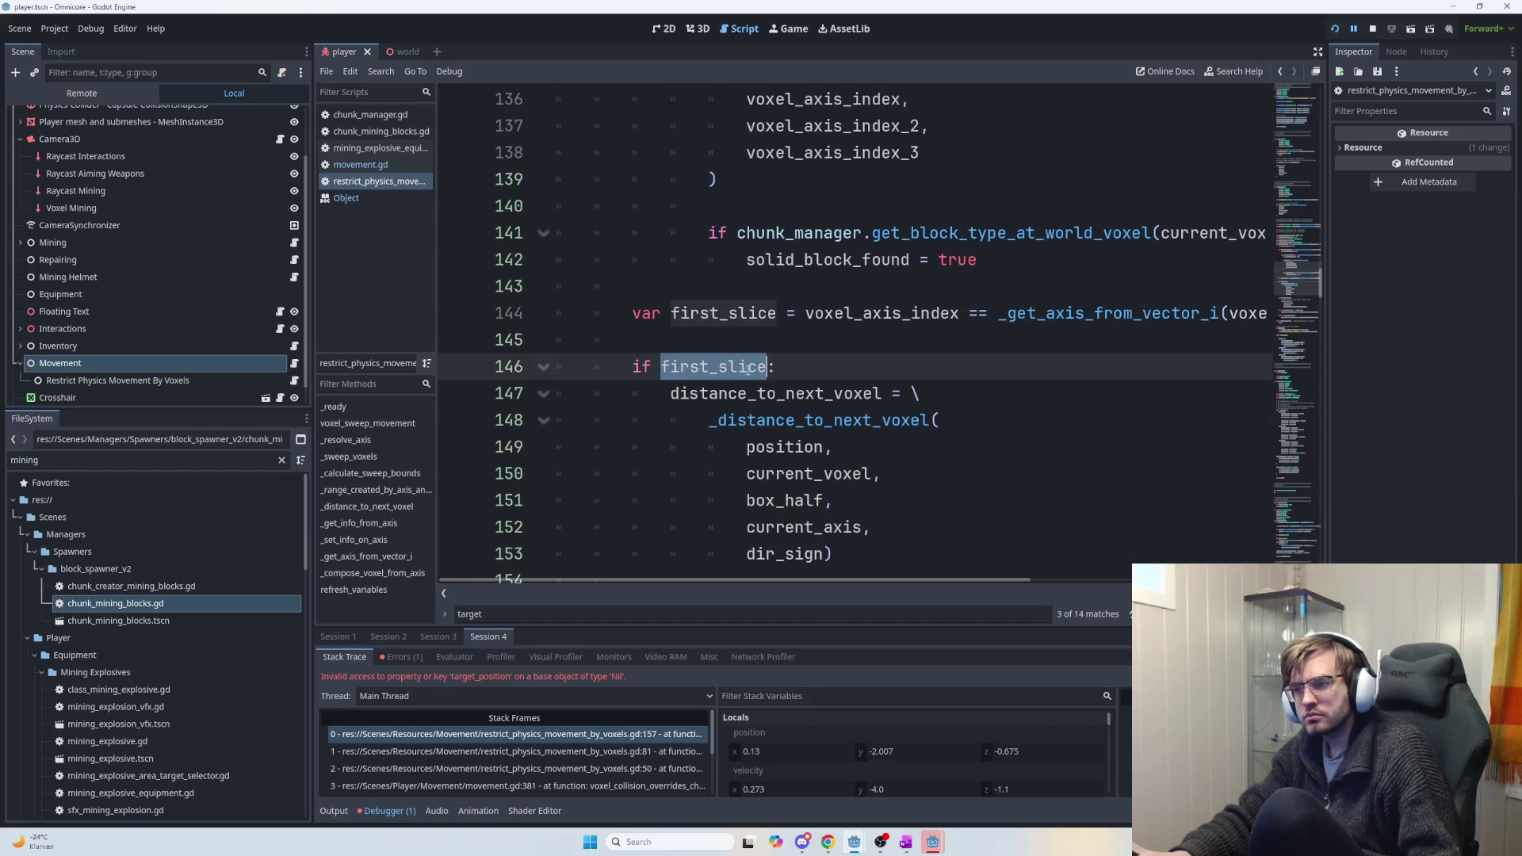
scroll(864, 428, "down", 1)
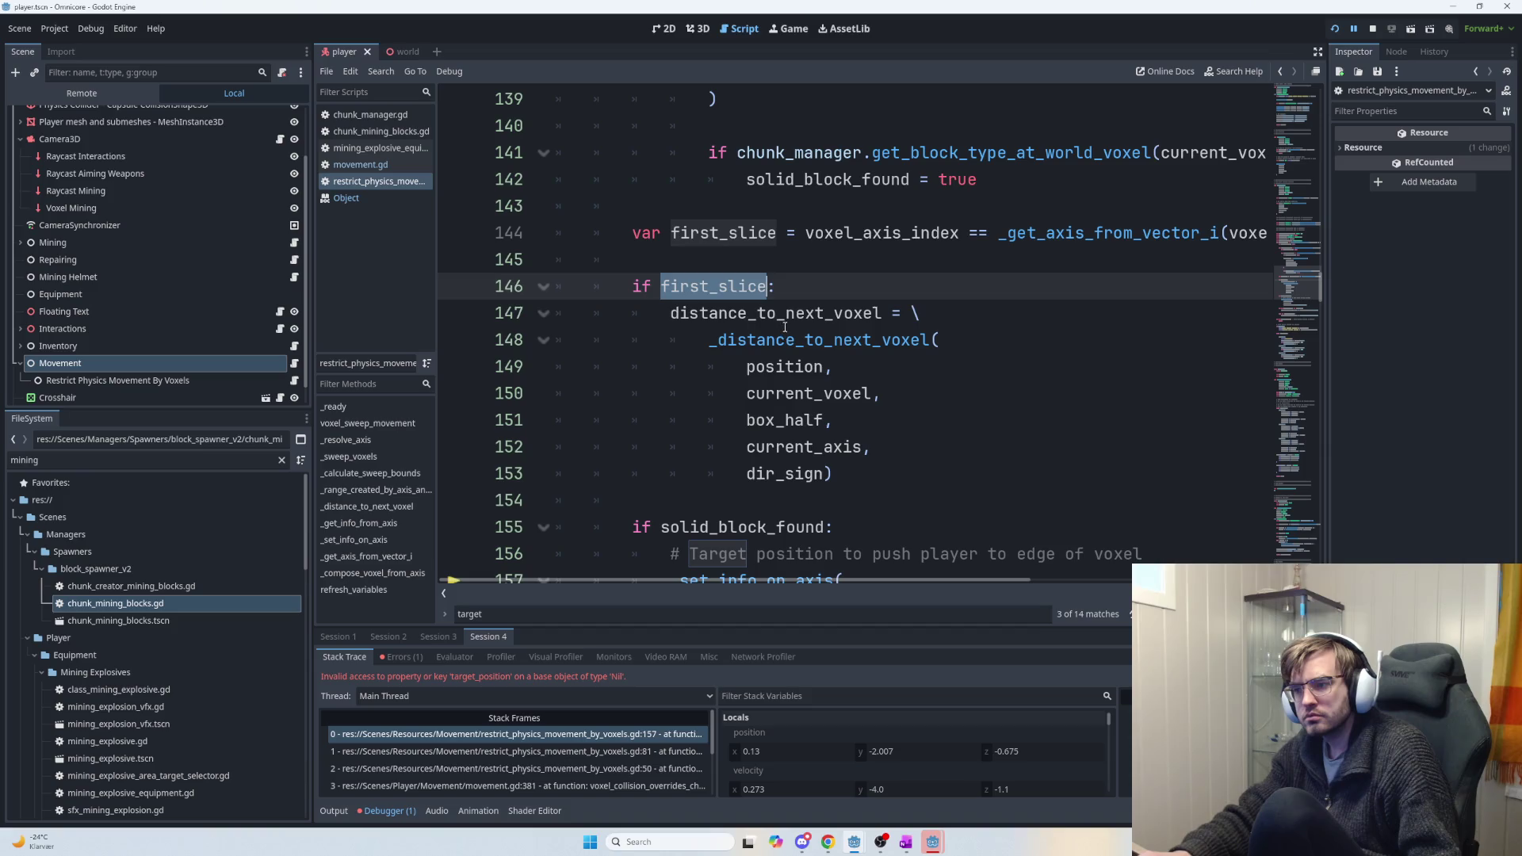
double_click(784, 325)
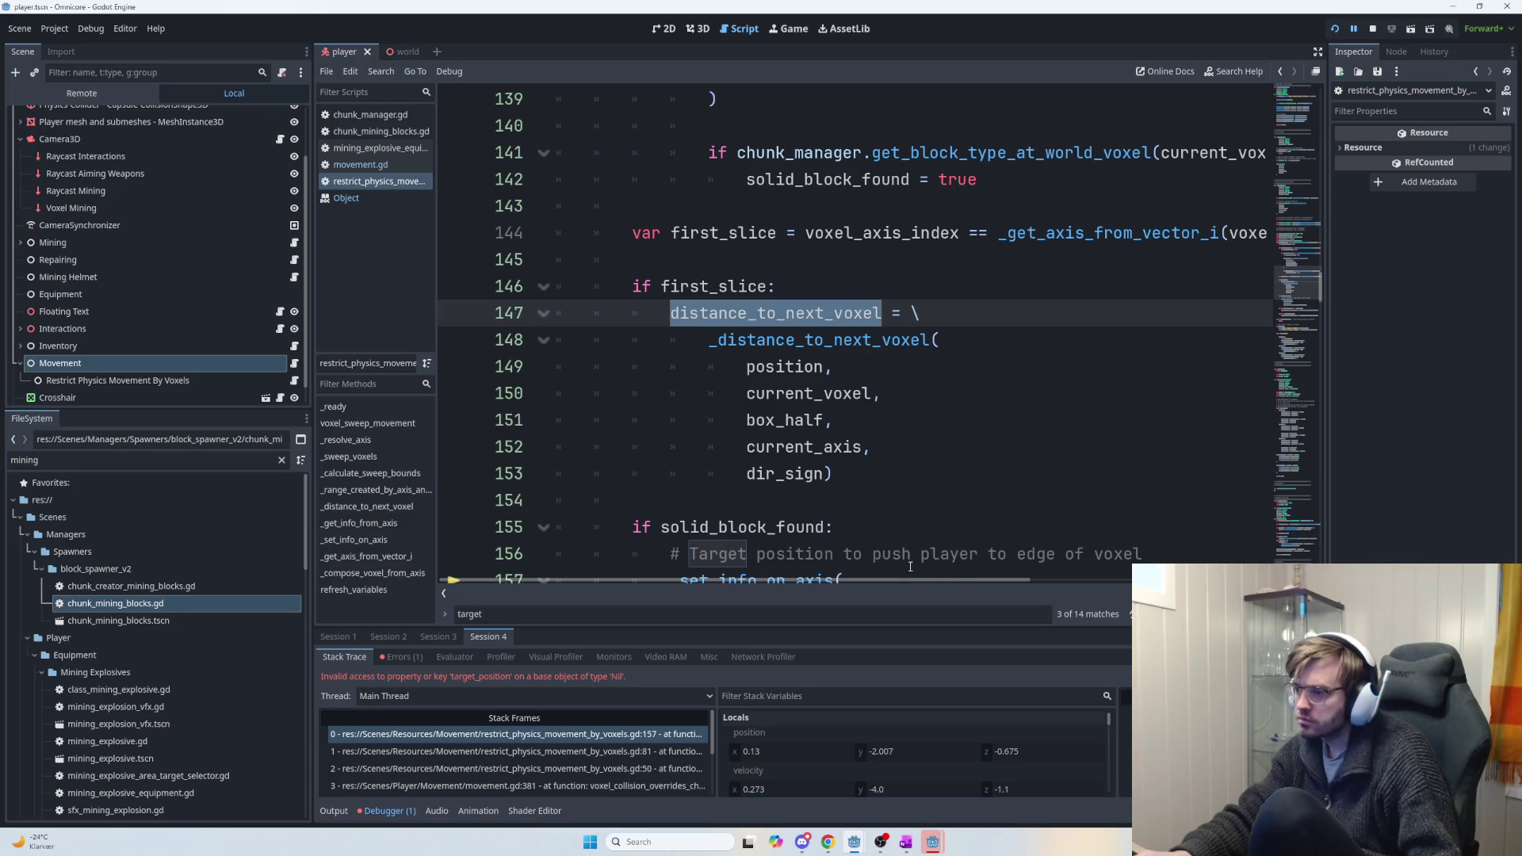
Add print(distance_to_next_voxel) below the dir_sign) line and run the project with F5.
scroll(895, 316, "up", 1)
scroll(872, 357, "down", 2)
left_click(857, 401)
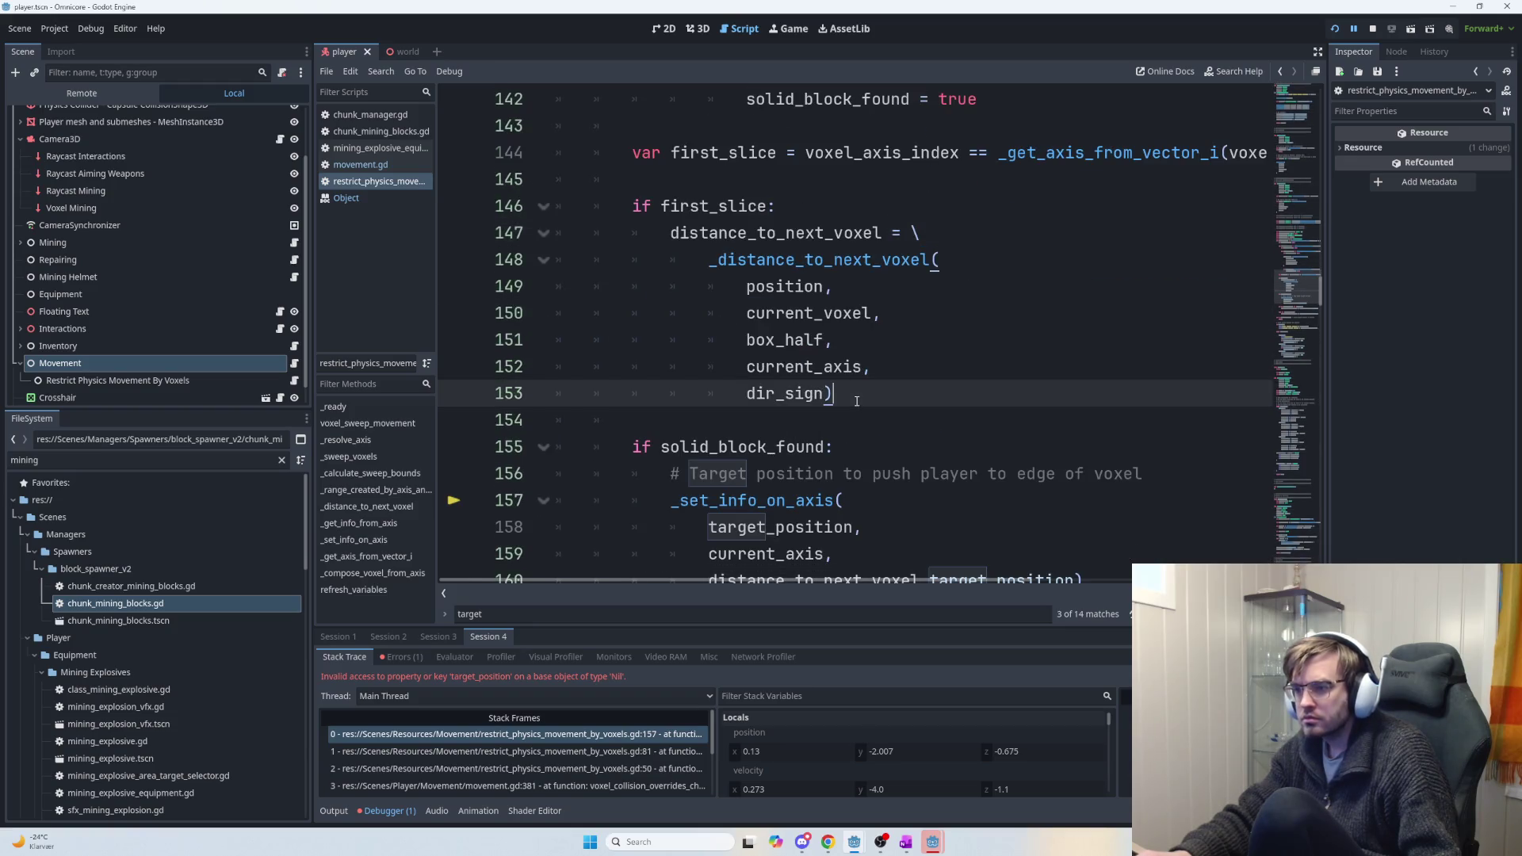
key("Return")
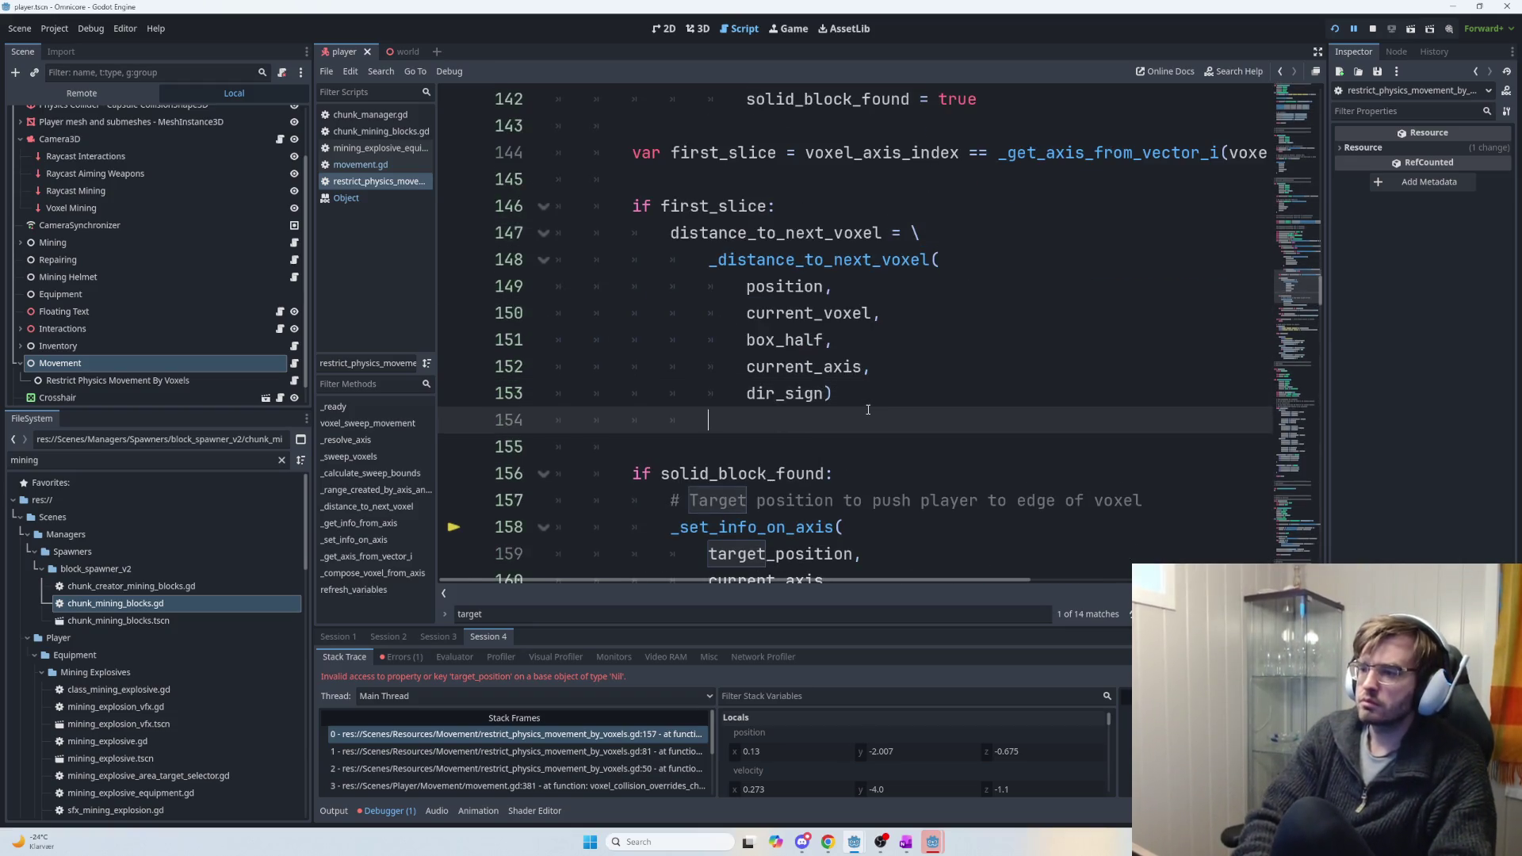
key("BackSpace")
key("BackSpace")
type("print")
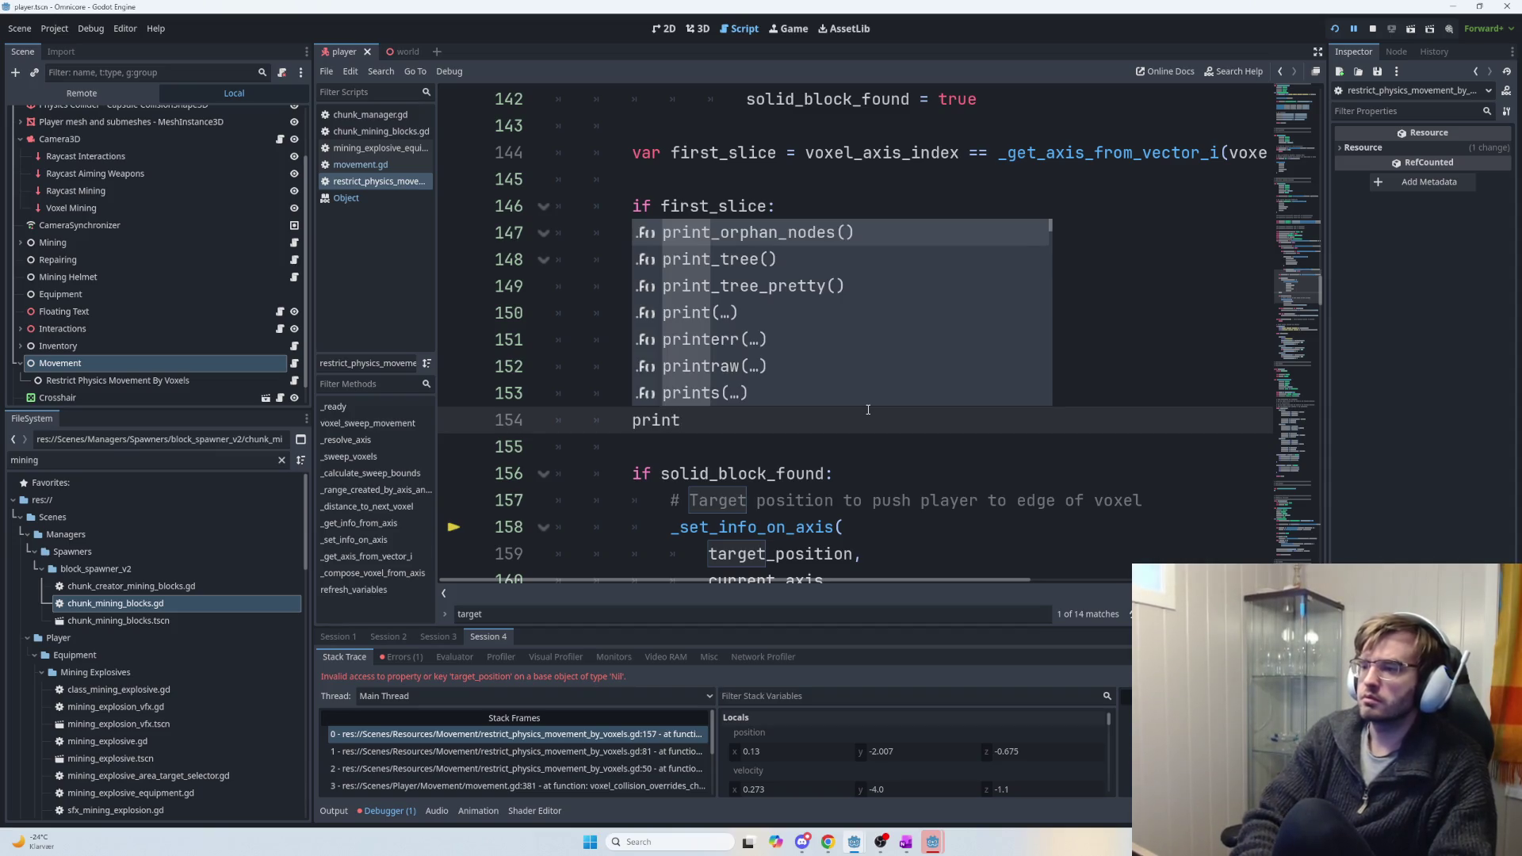
type("(")
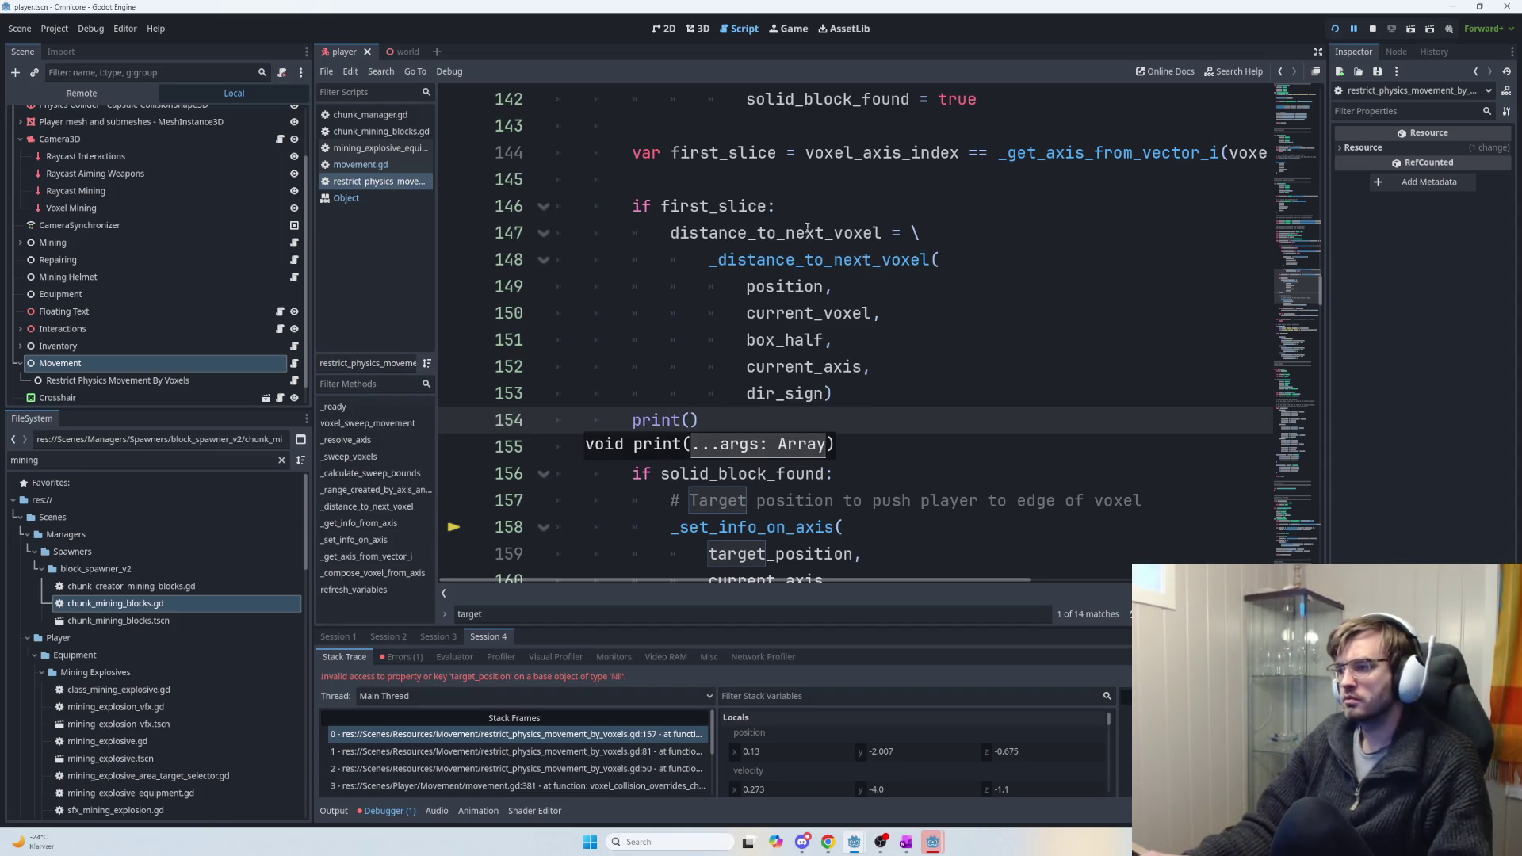
double_click(808, 232)
key("ctrl+c")
left_click(689, 420)
key("ctrl+v")
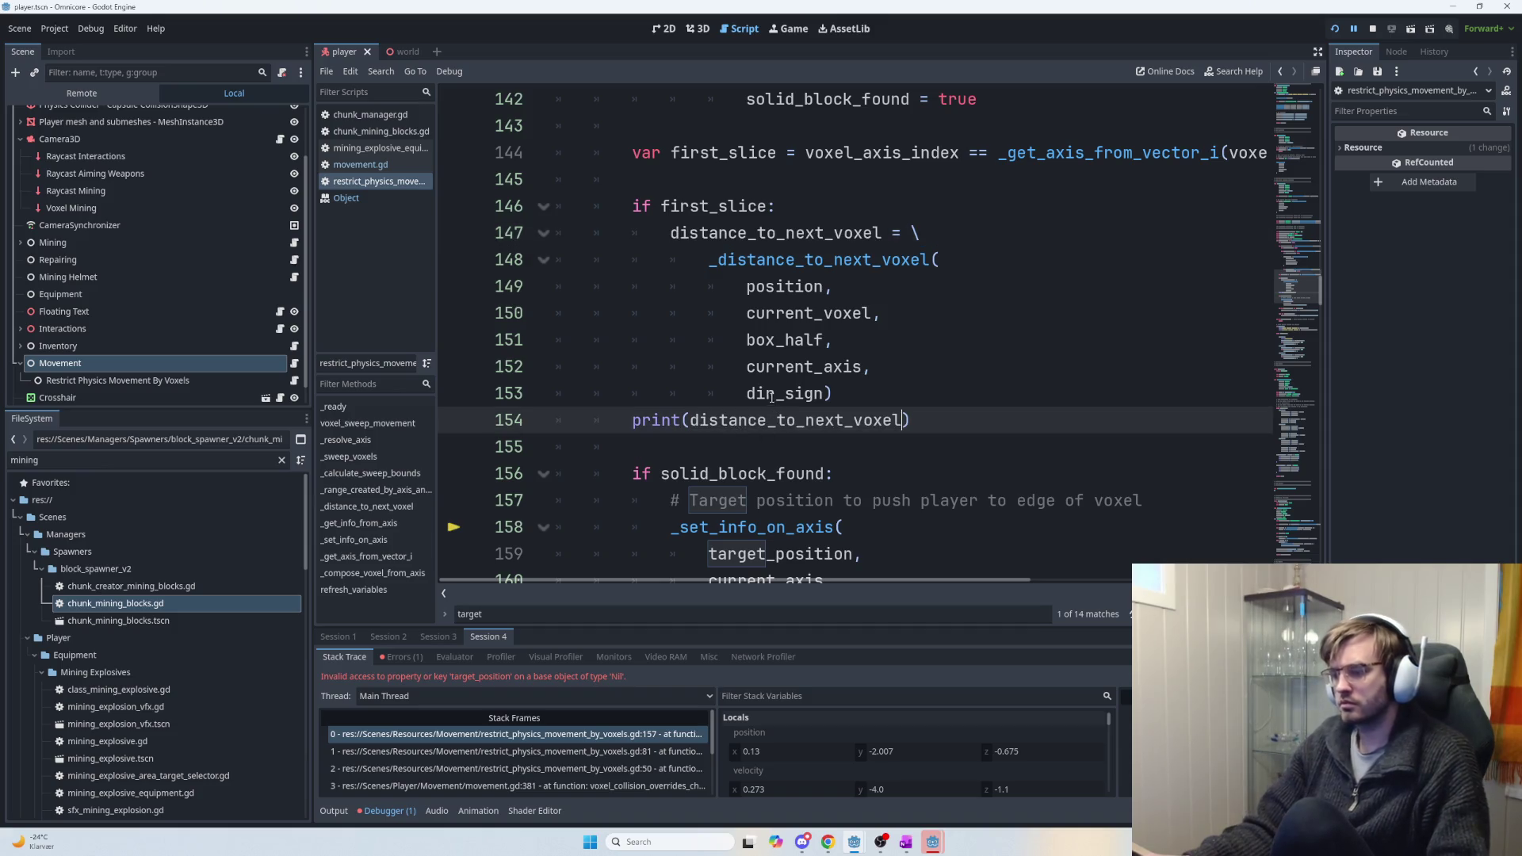
key("F5")
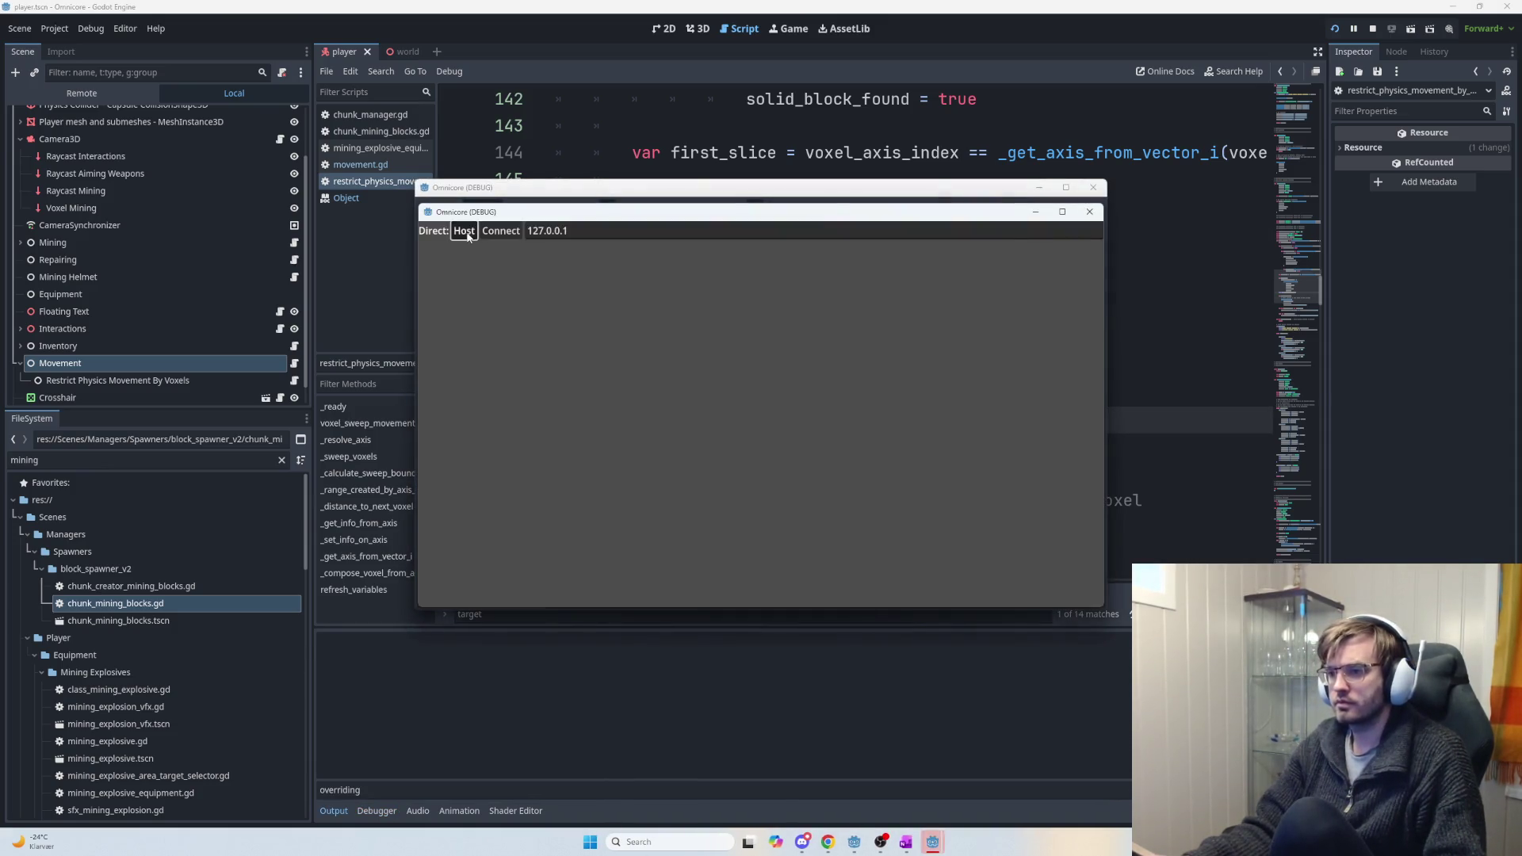
Host a multiplayer session in the debug game window while watching the editor's output log.
left_click(465, 231)
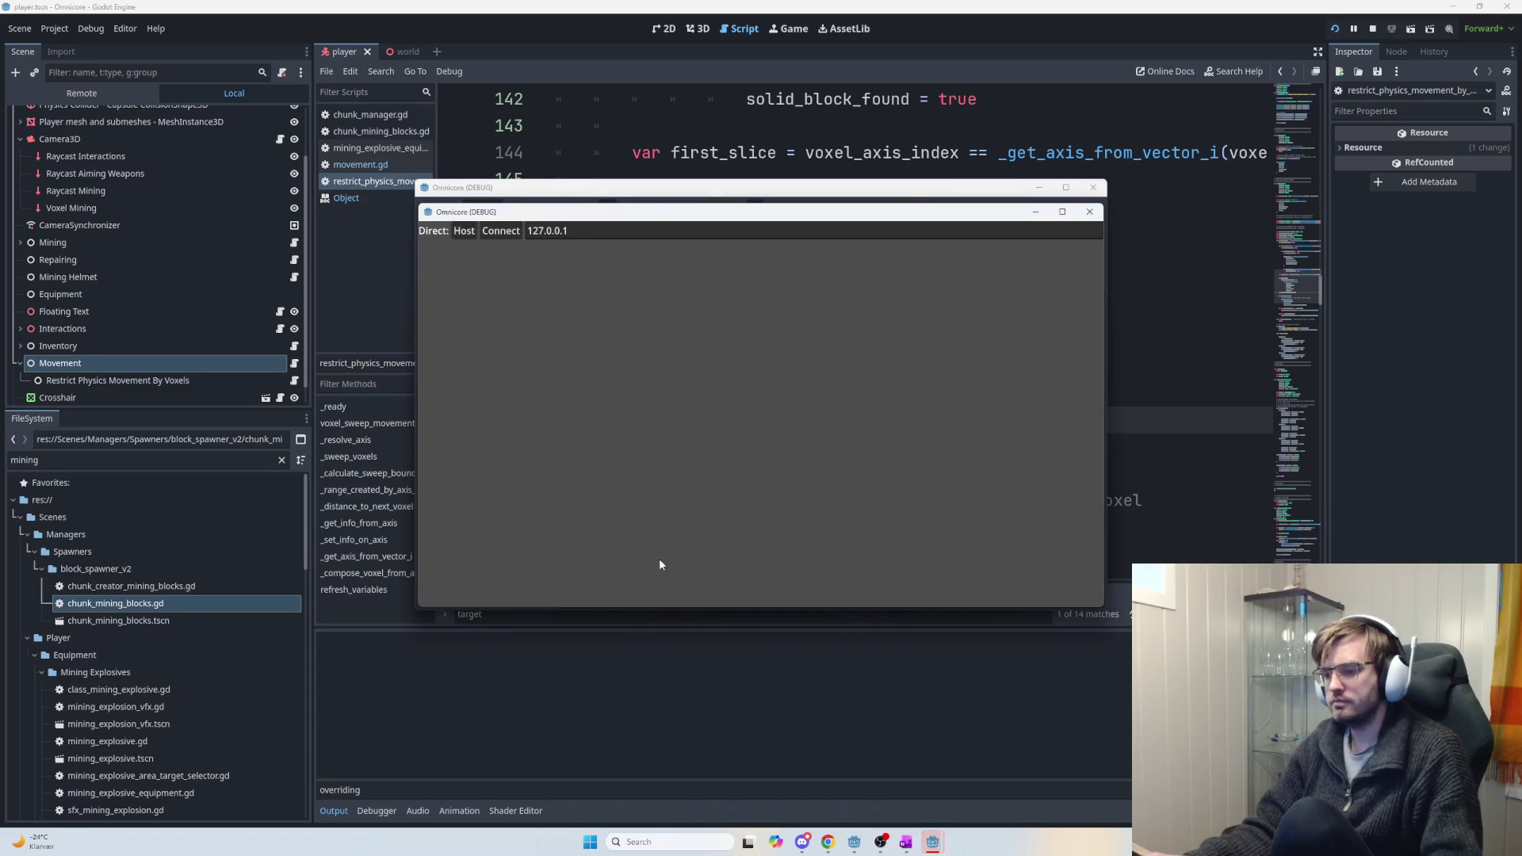
left_click(394, 772)
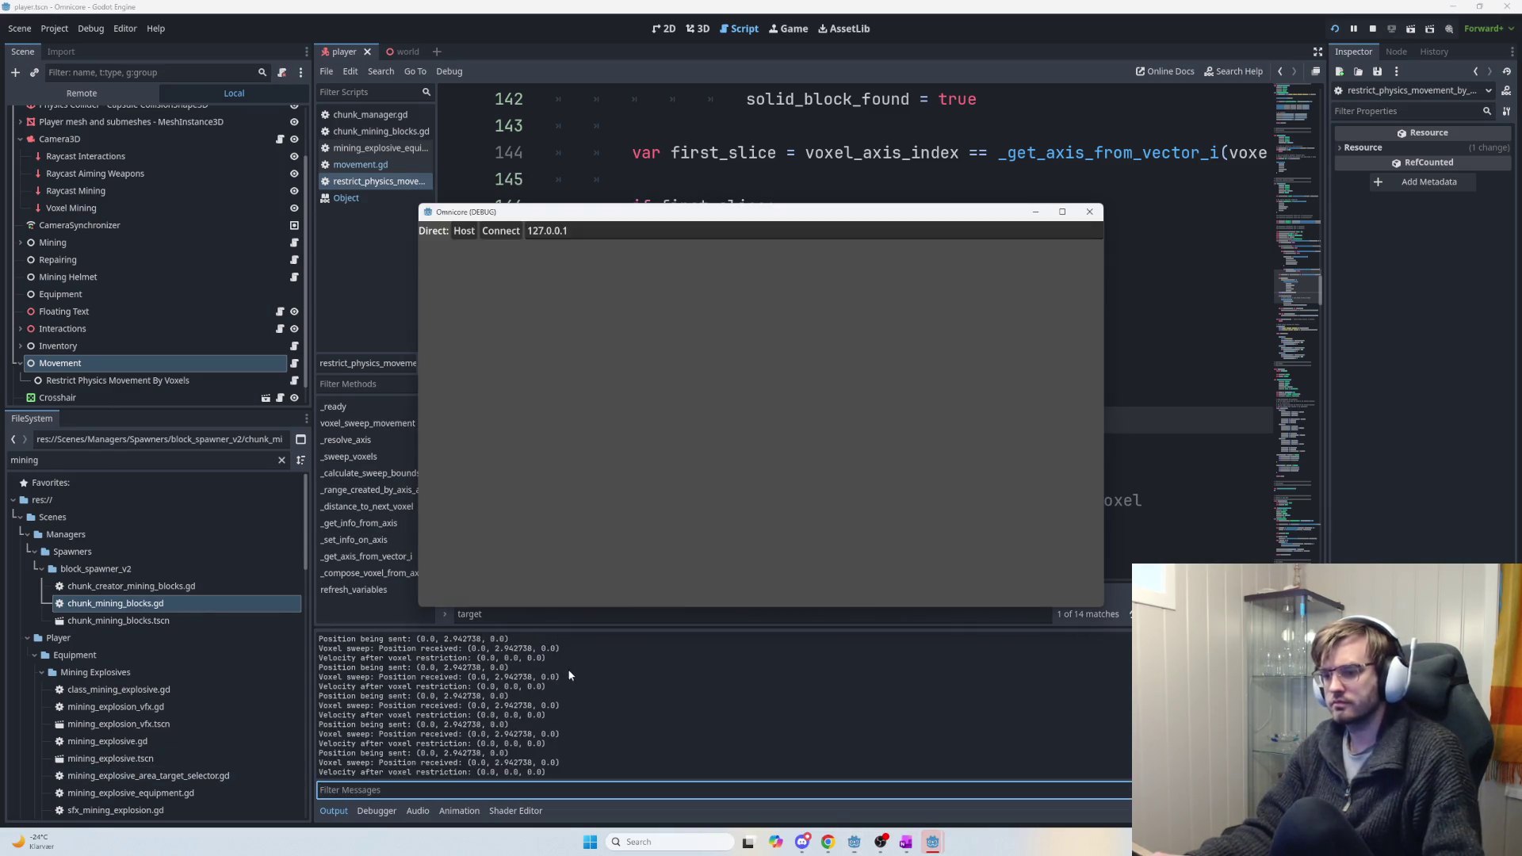
left_click(464, 230)
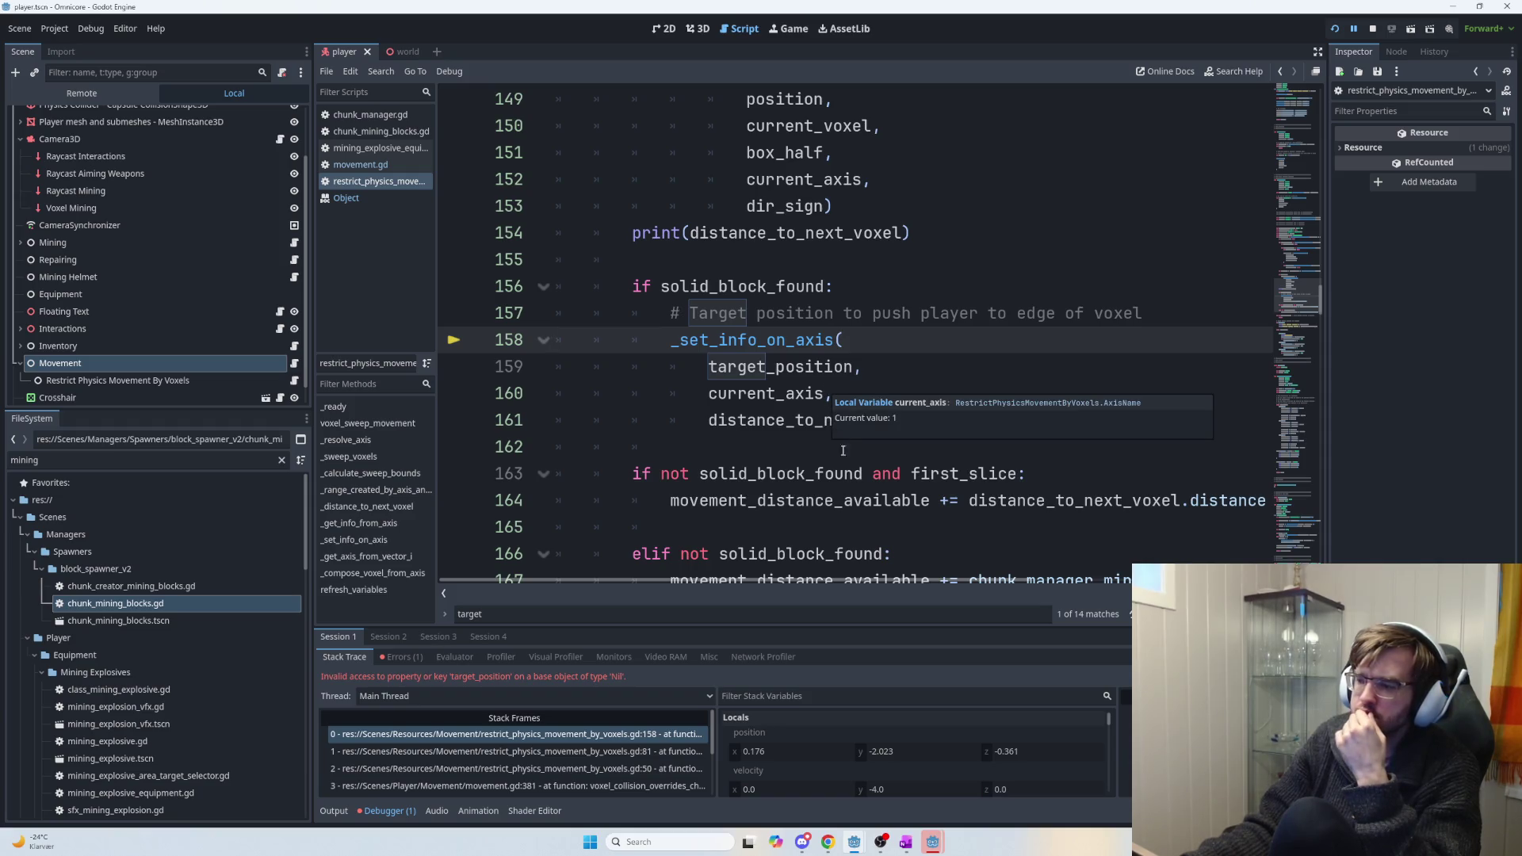
scroll(818, 515, "down", 1)
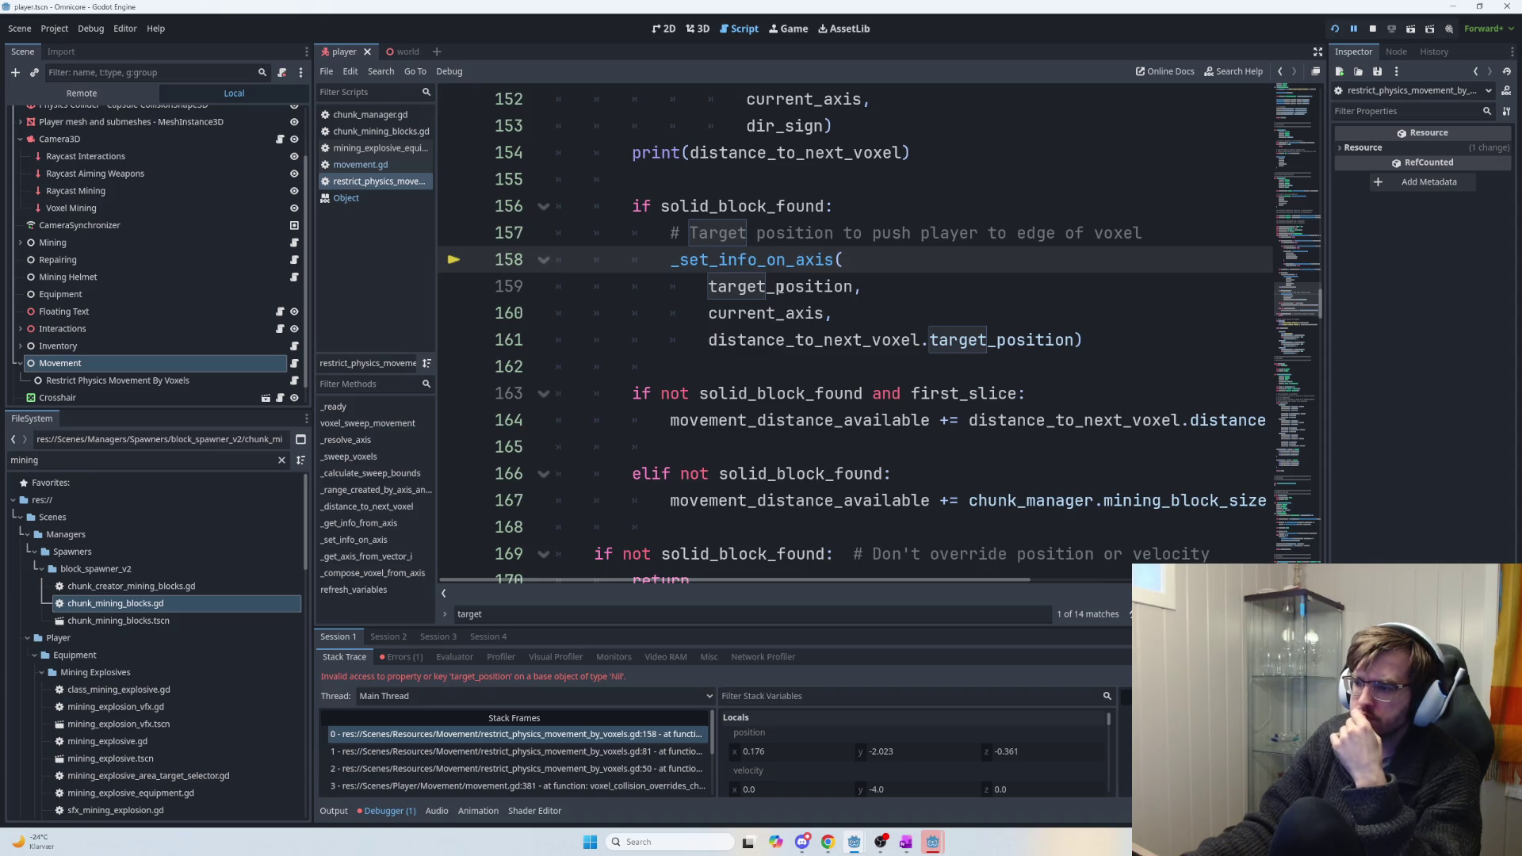
scroll(811, 369, "up", 1)
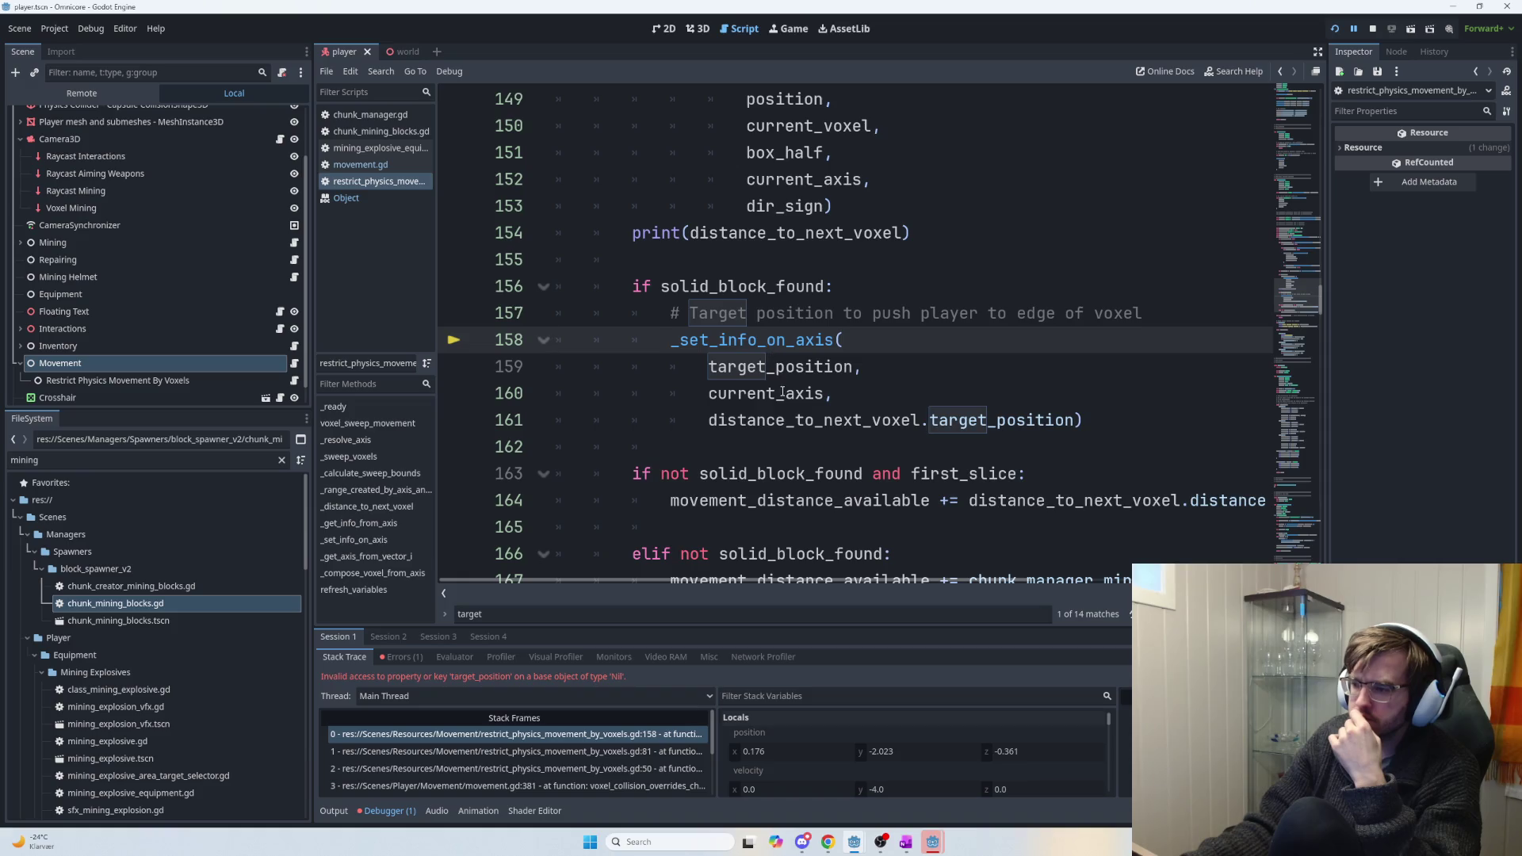
double_click(776, 372)
mouse_move(770, 397)
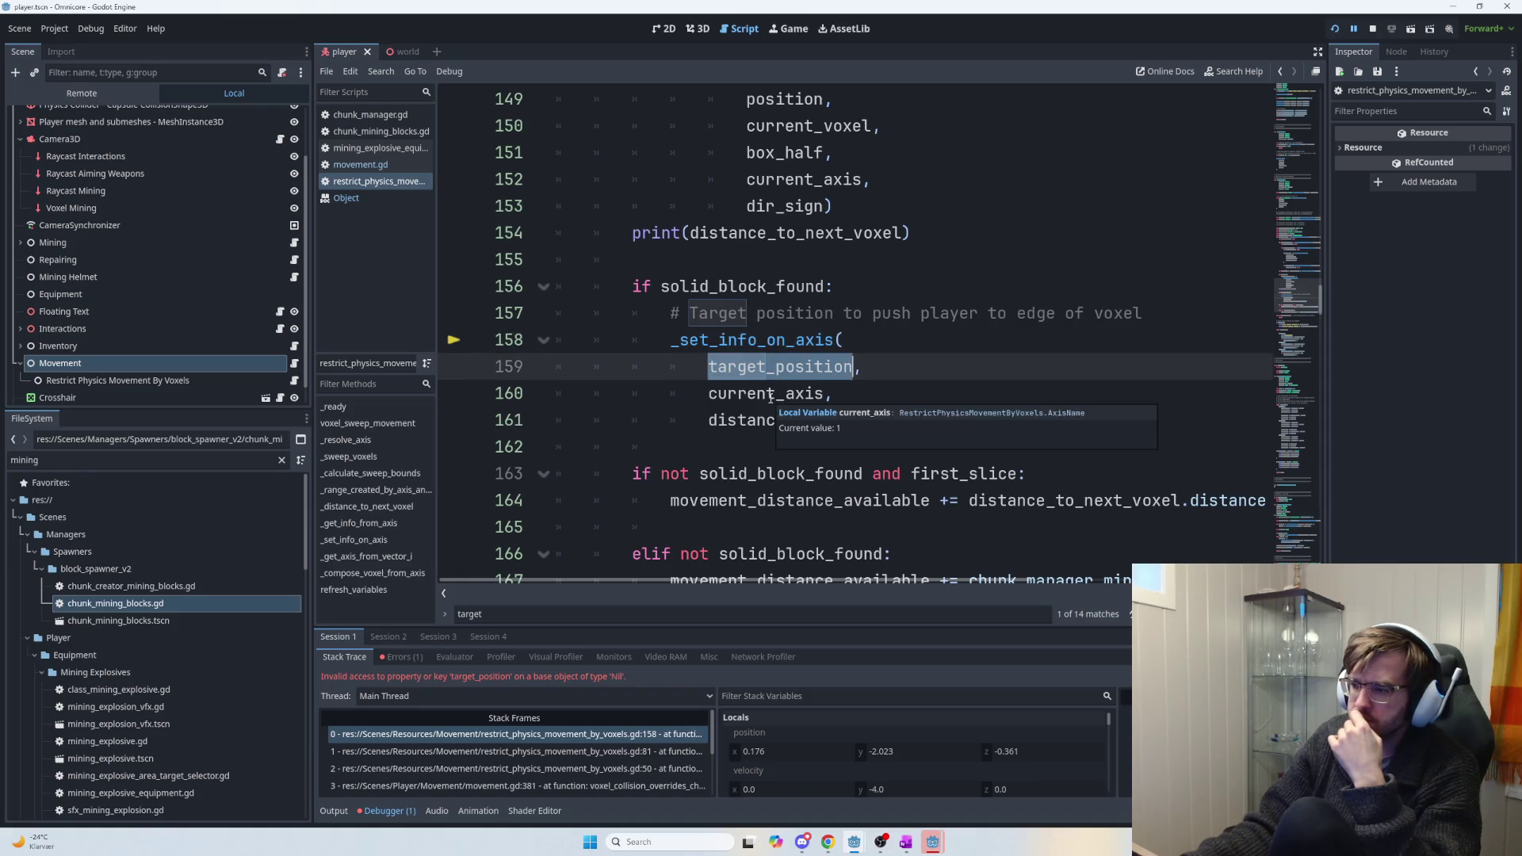
mouse_move(722, 337)
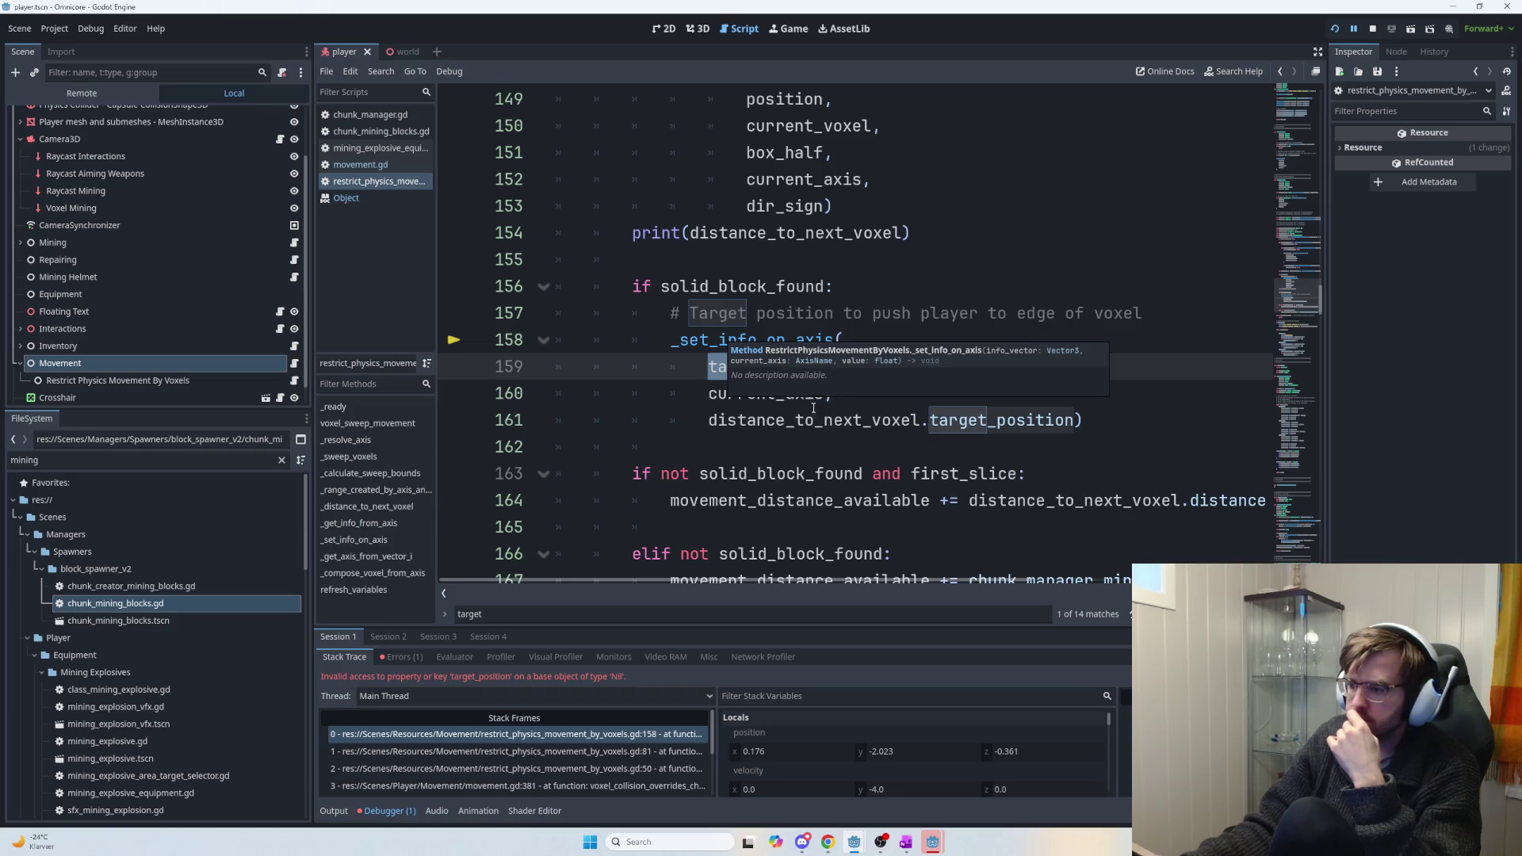
scroll(831, 399, "down", 4)
scroll(760, 441, "up", 3)
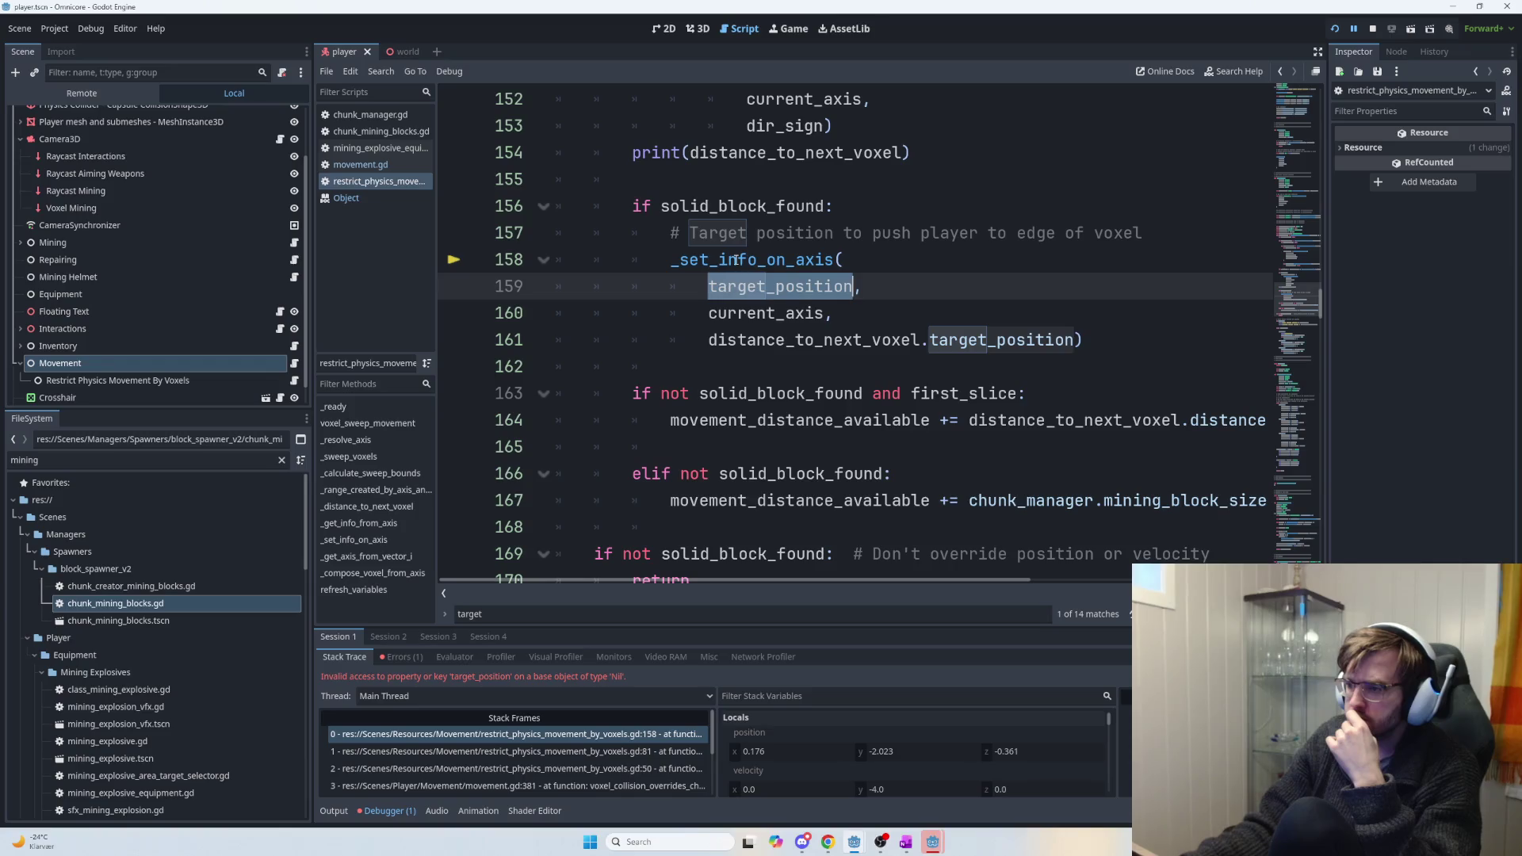
mouse_move(736, 260)
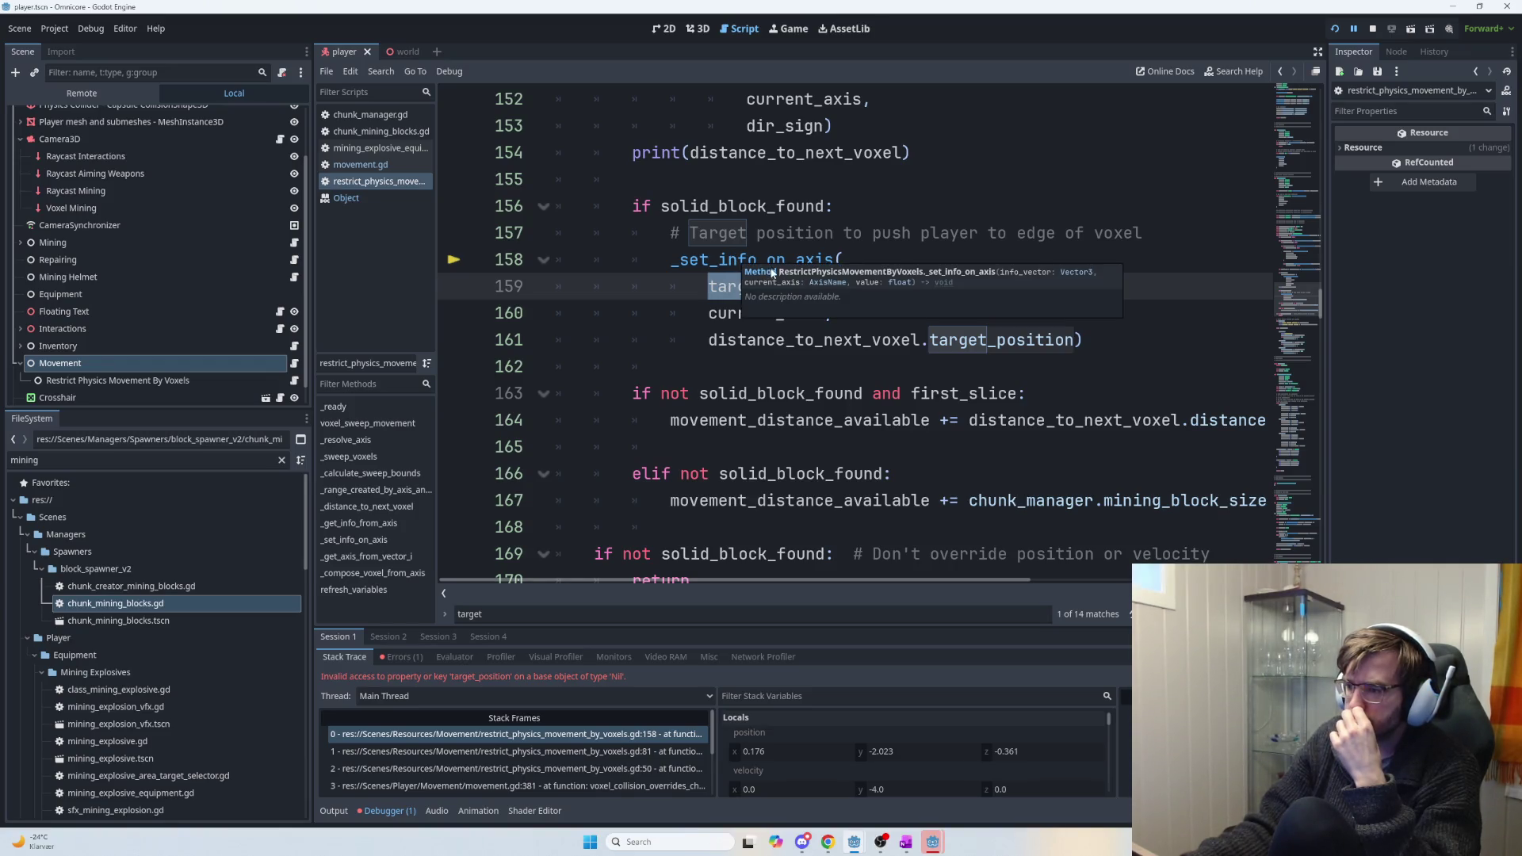
left_click(674, 311)
double_click(773, 287)
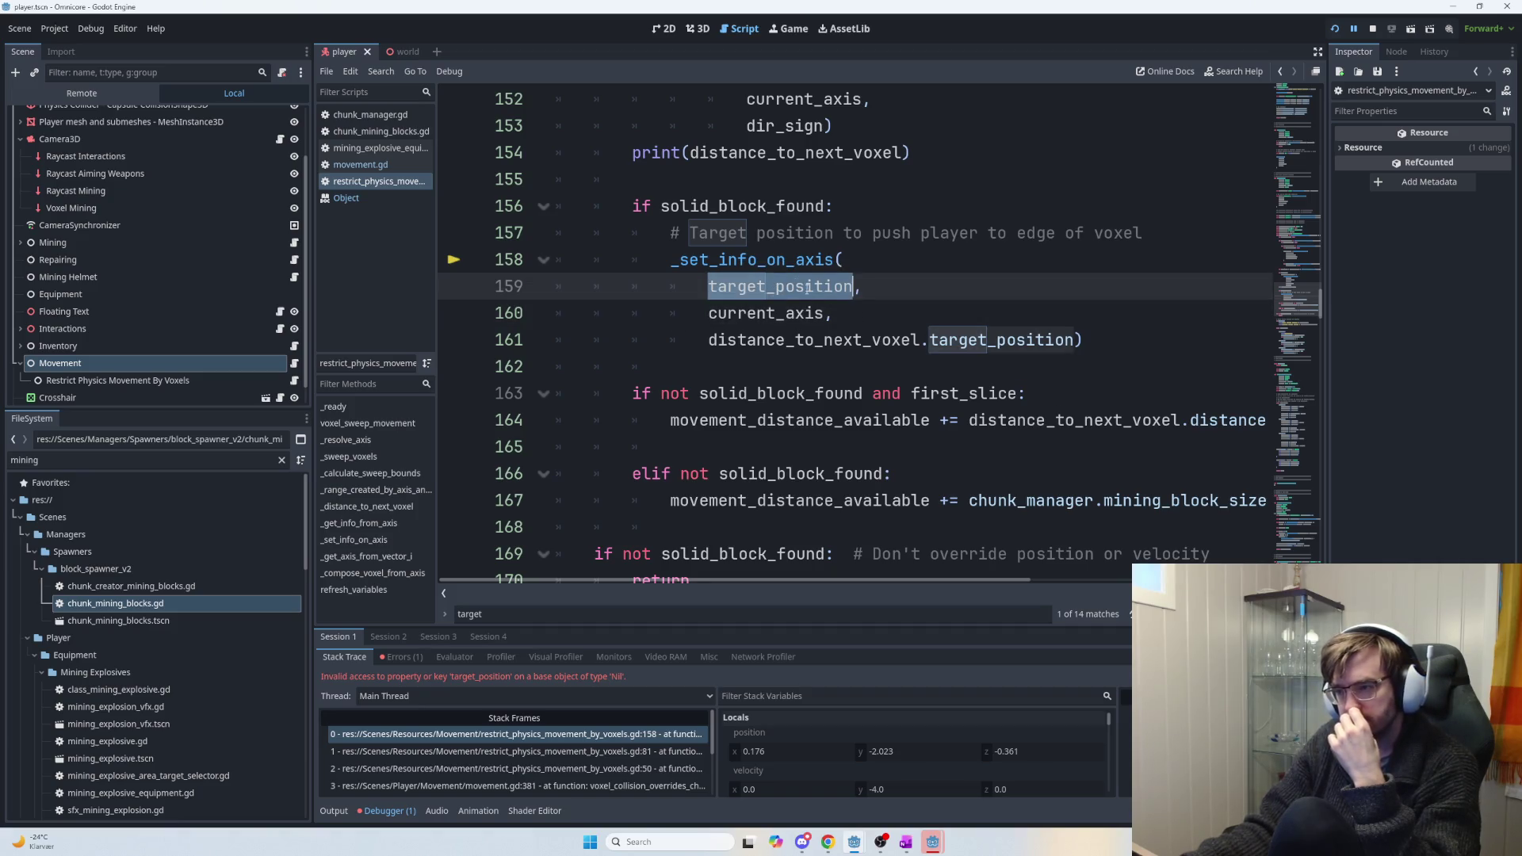
mouse_move(771, 262)
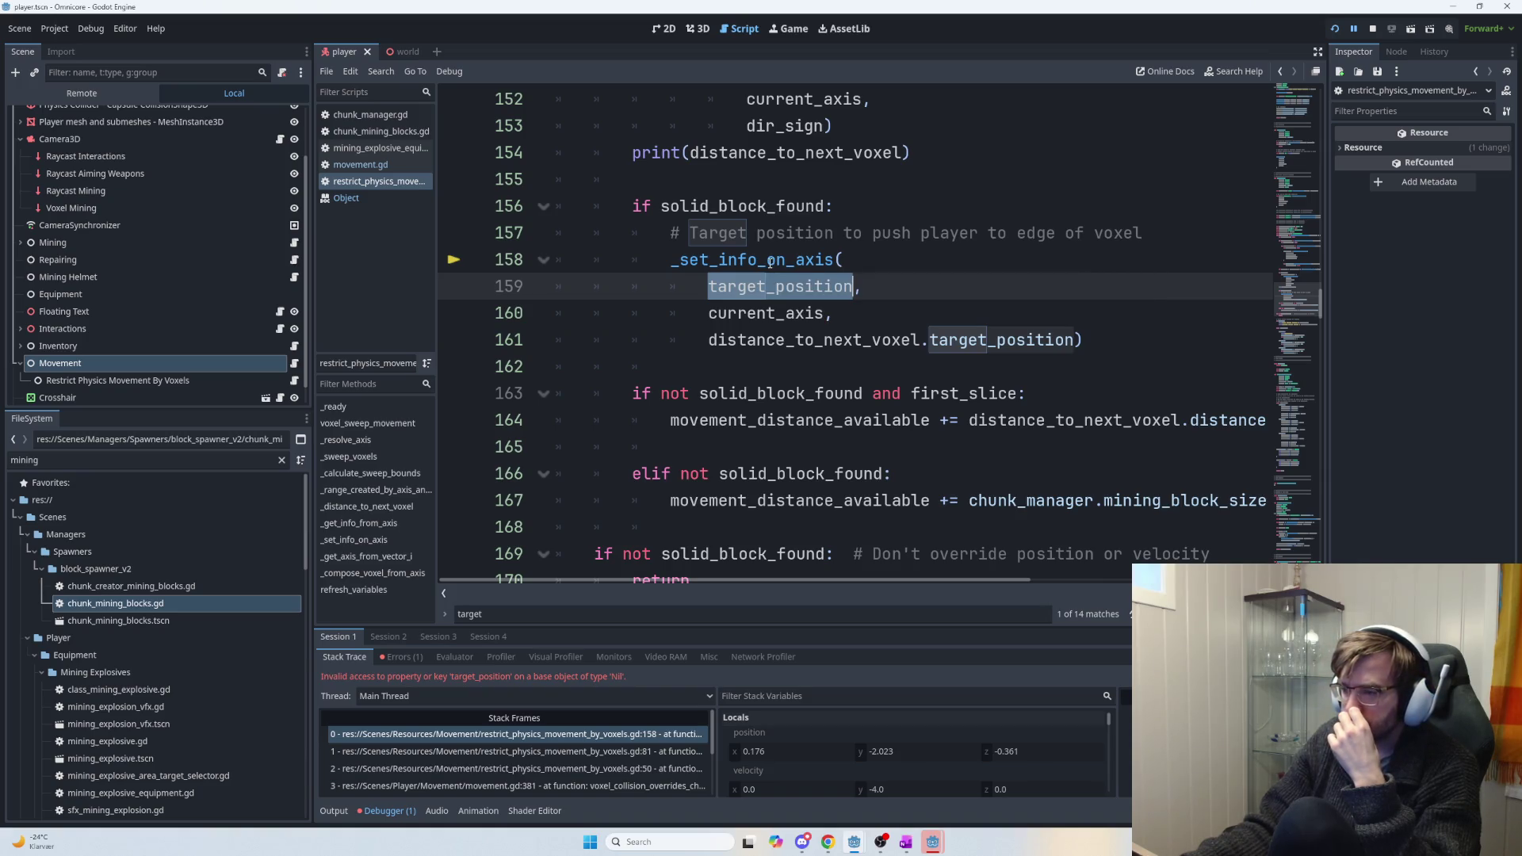
mouse_move(768, 320)
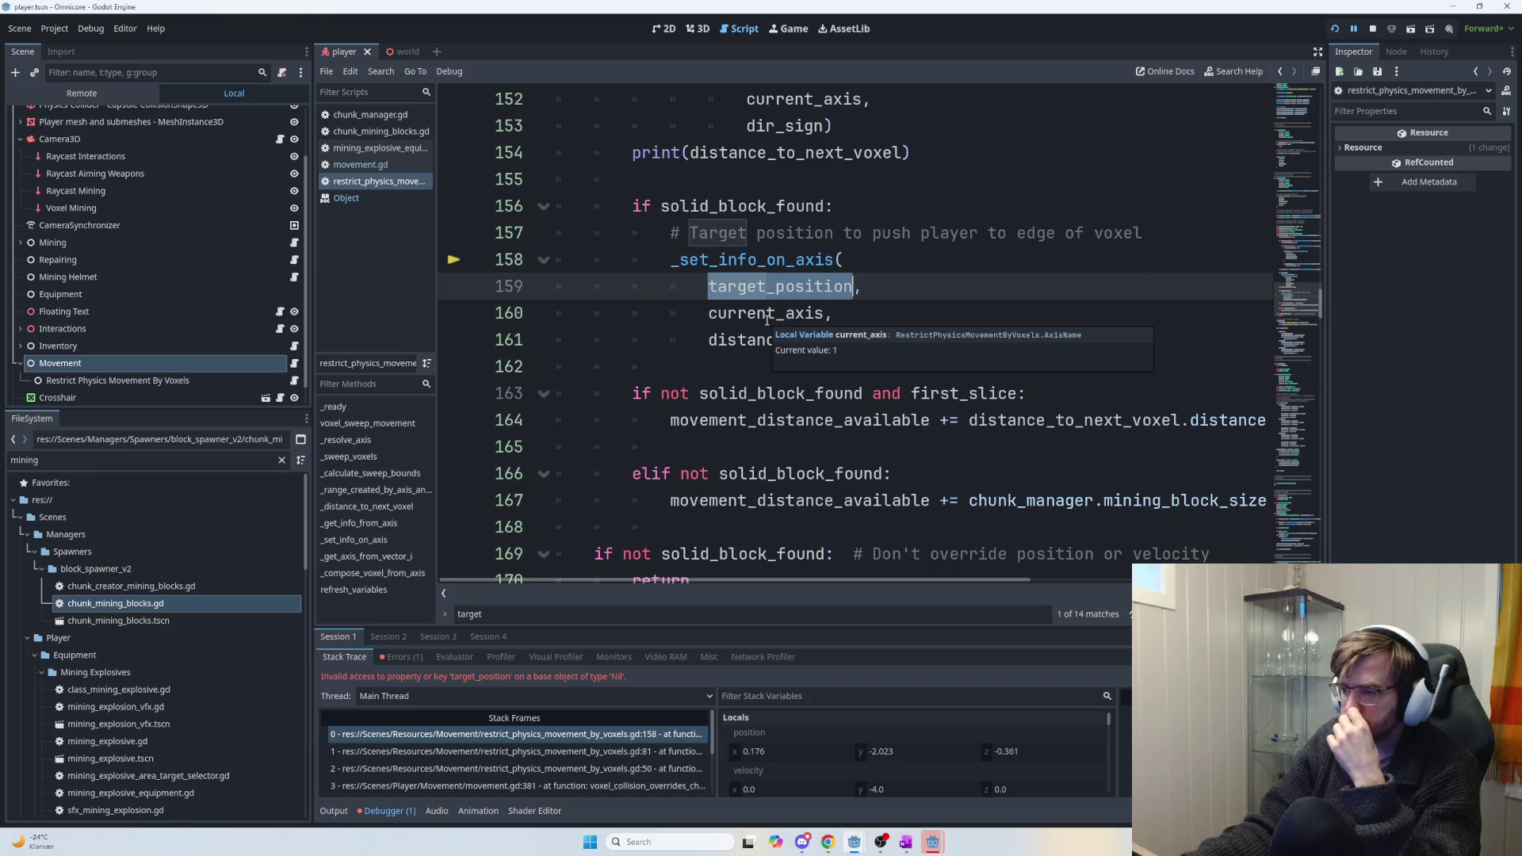
scroll(948, 315, "up", 10)
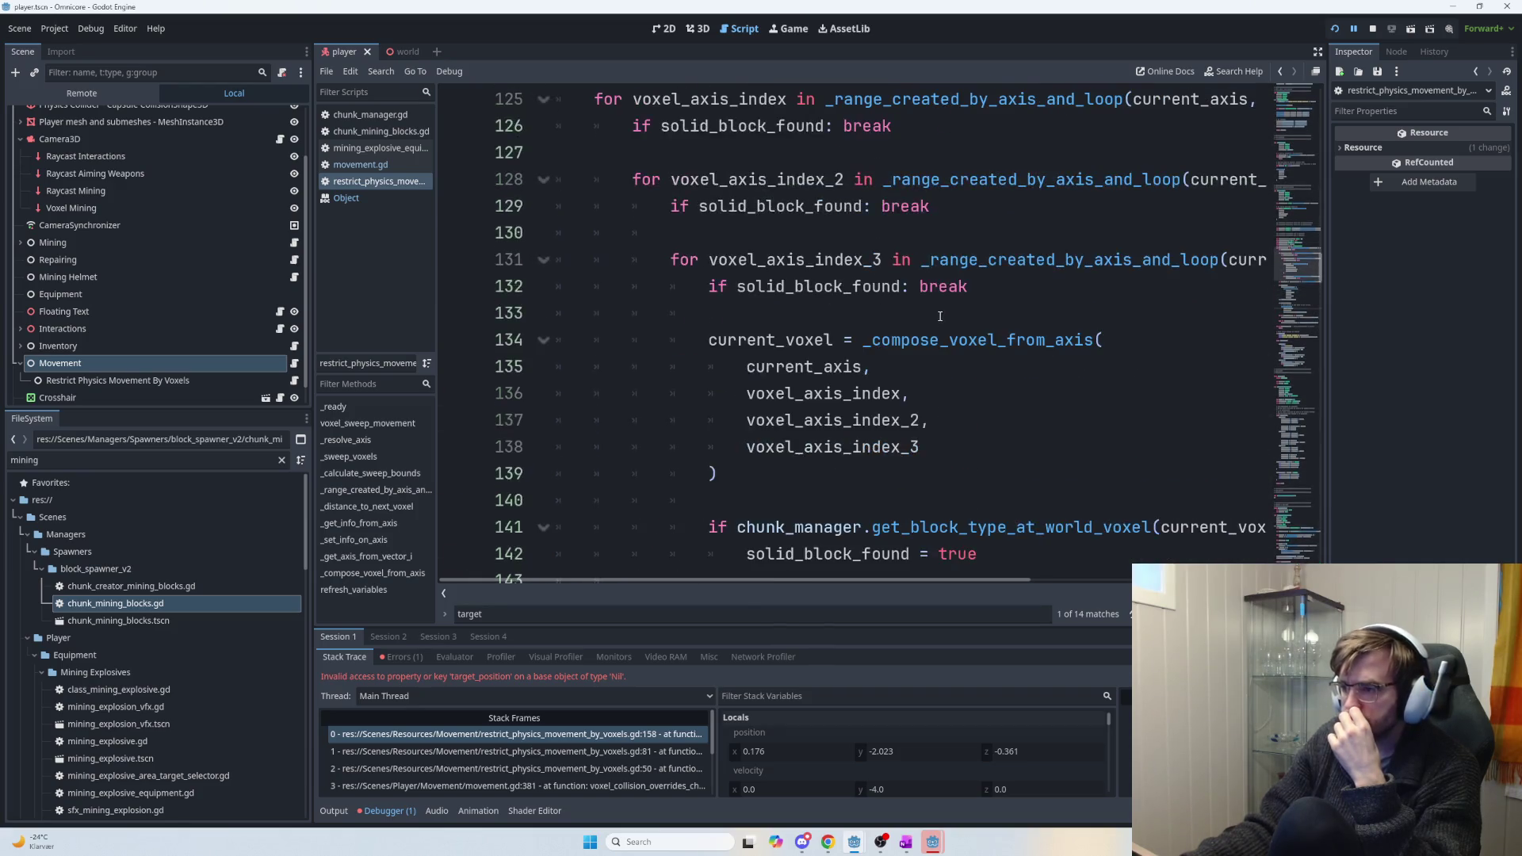
Annotate target_position on line 123 with the type Vector3.
left_click(777, 367)
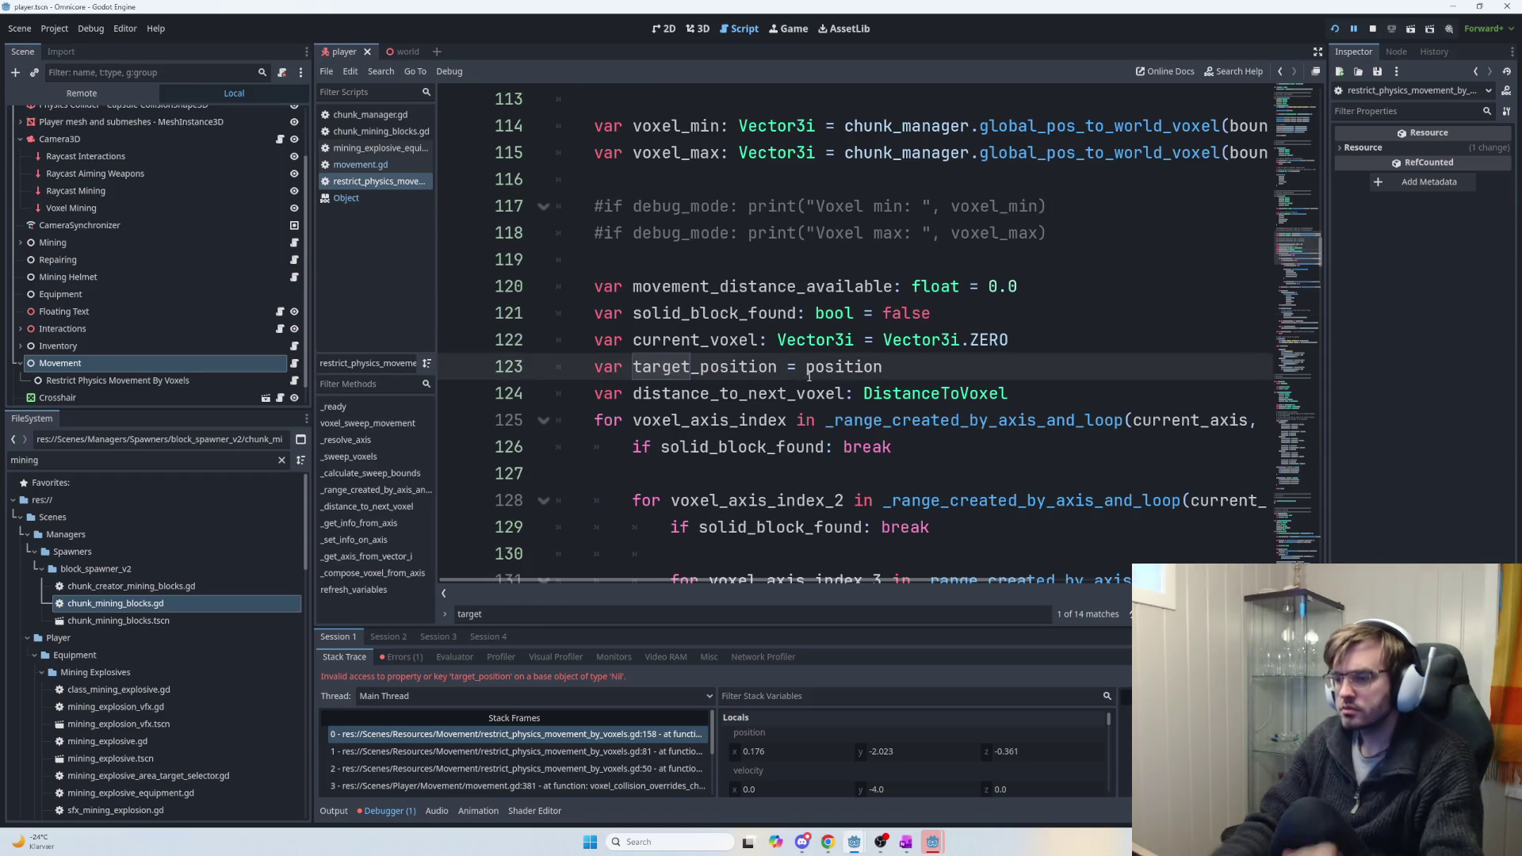
type(":V")
key("BackSpace")
type("Vector3")
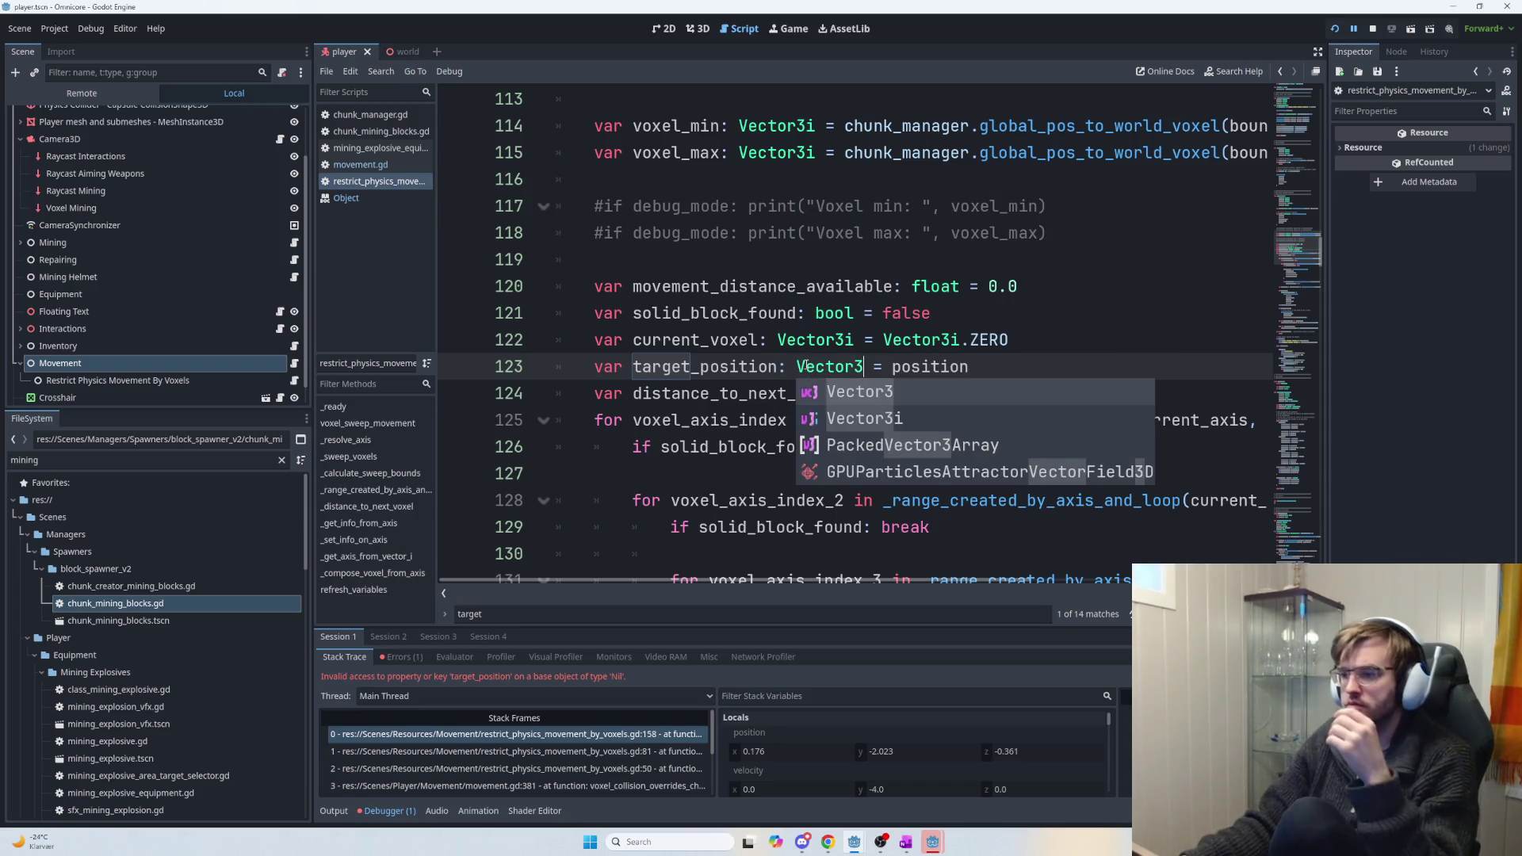
key("Escape")
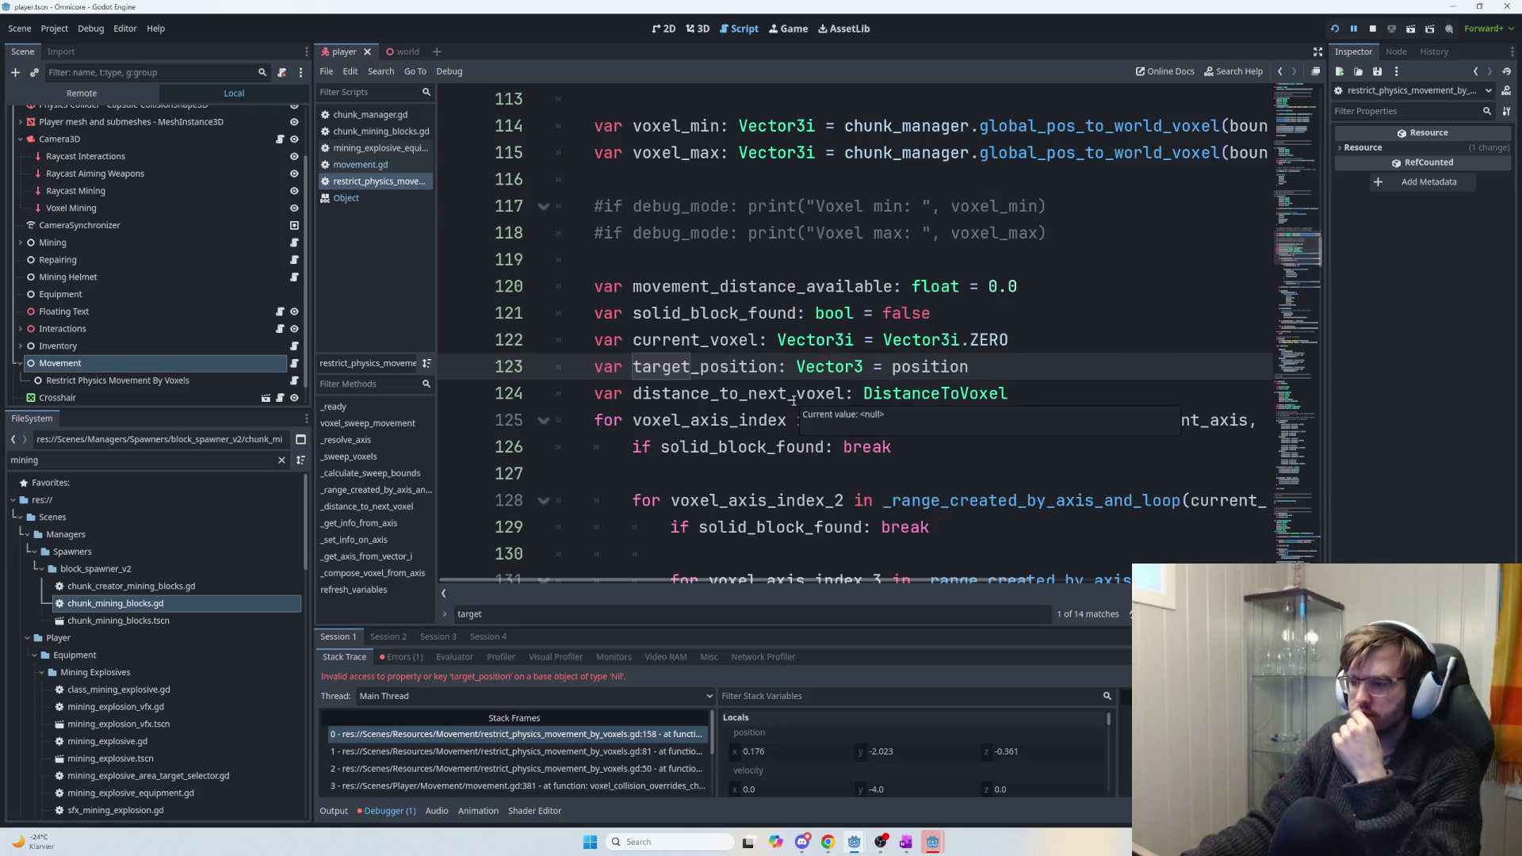
Delete the debug print on line 154 along with its leftover empty line.
scroll(907, 372, "down", 3)
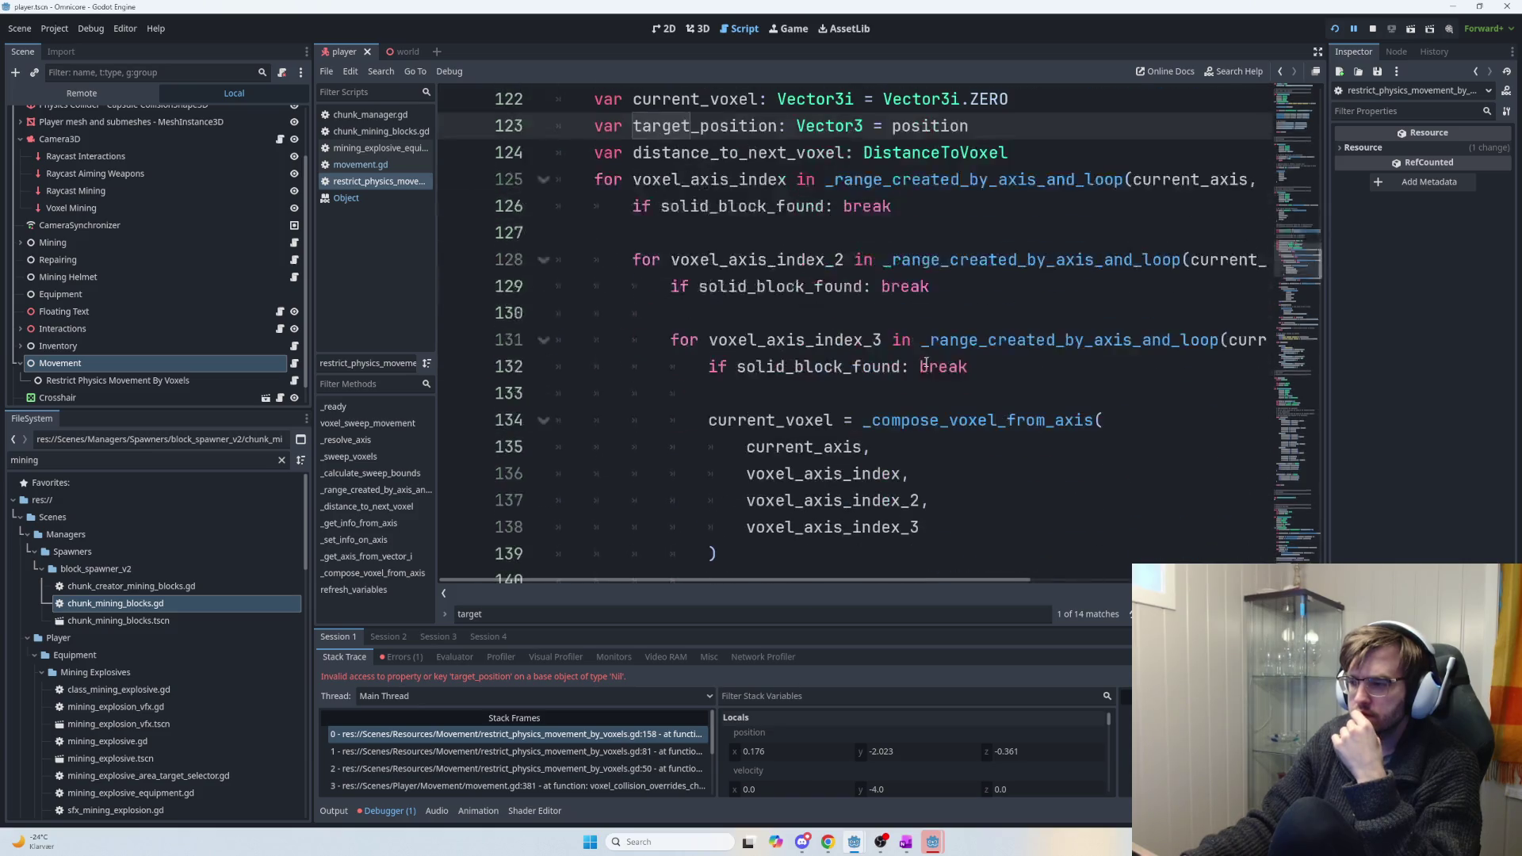
scroll(919, 366, "down", 5)
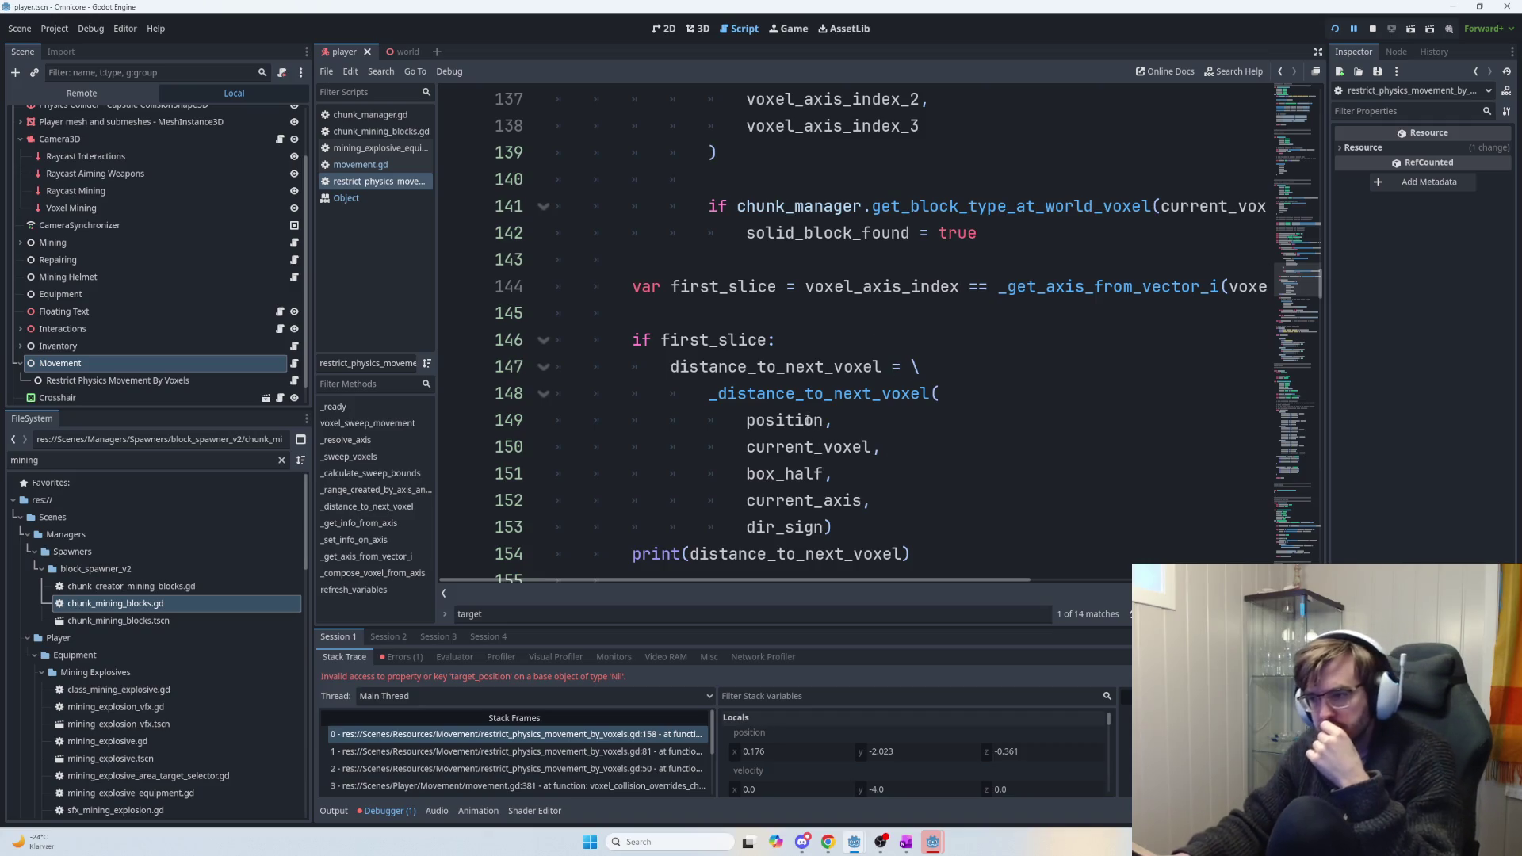
scroll(856, 465, "down", 1)
scroll(855, 465, "down", 1)
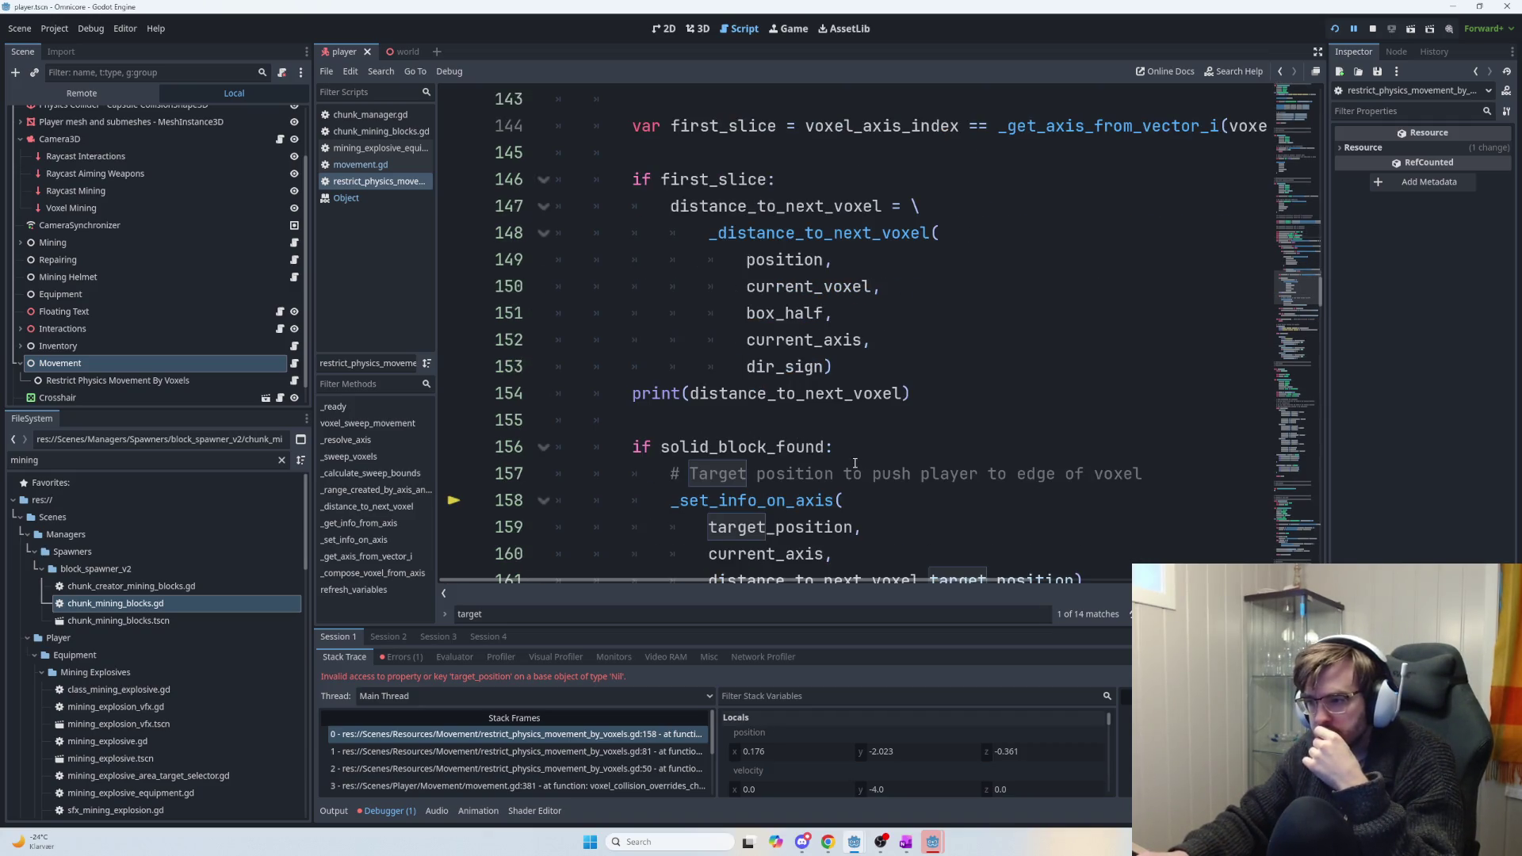
left_click_drag(927, 395, 555, 395)
key("BackSpace")
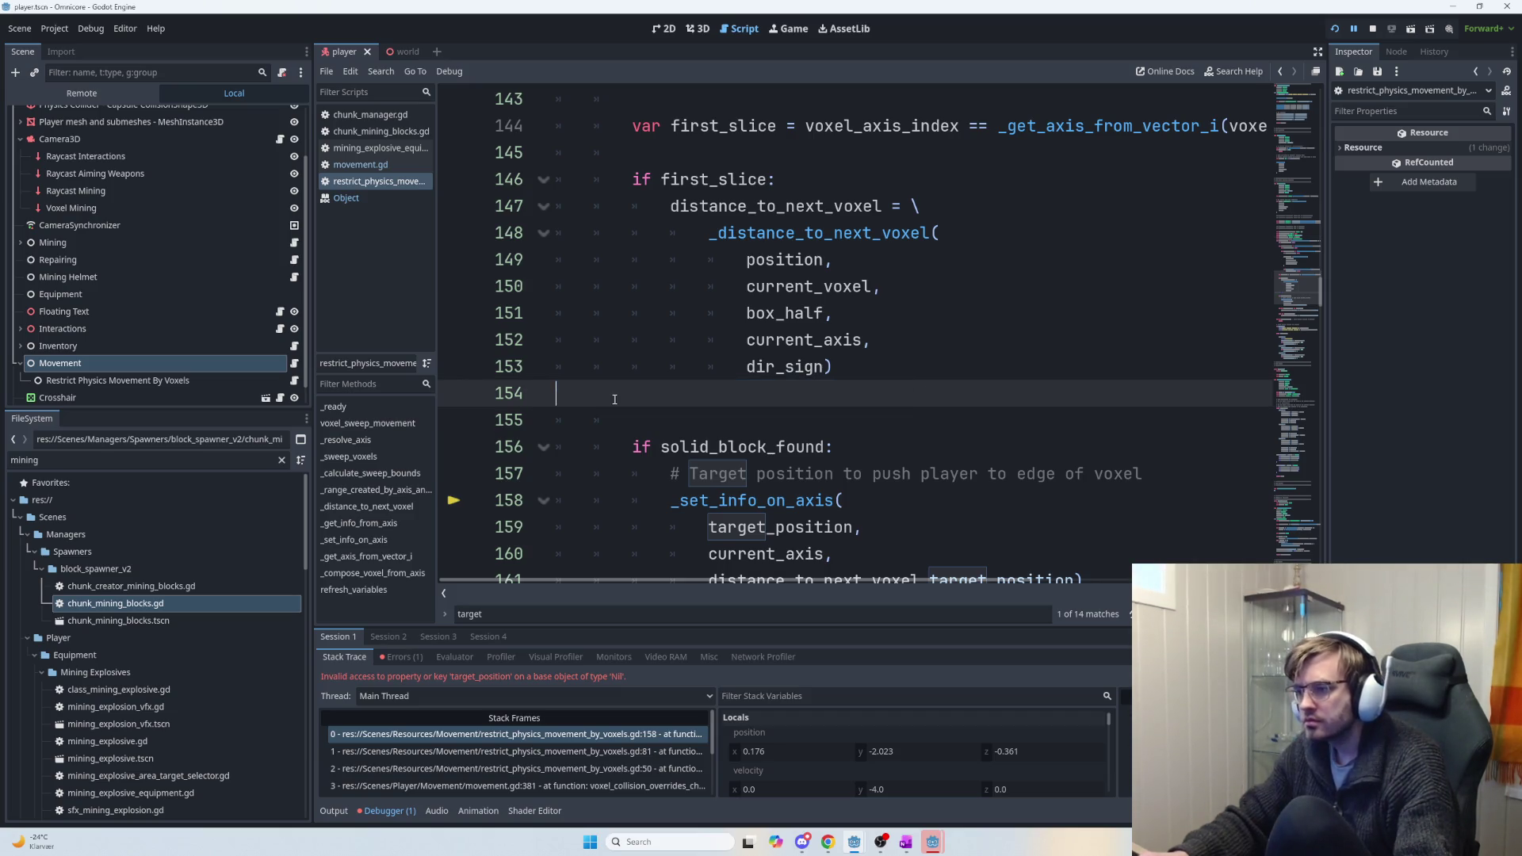
key("BackSpace")
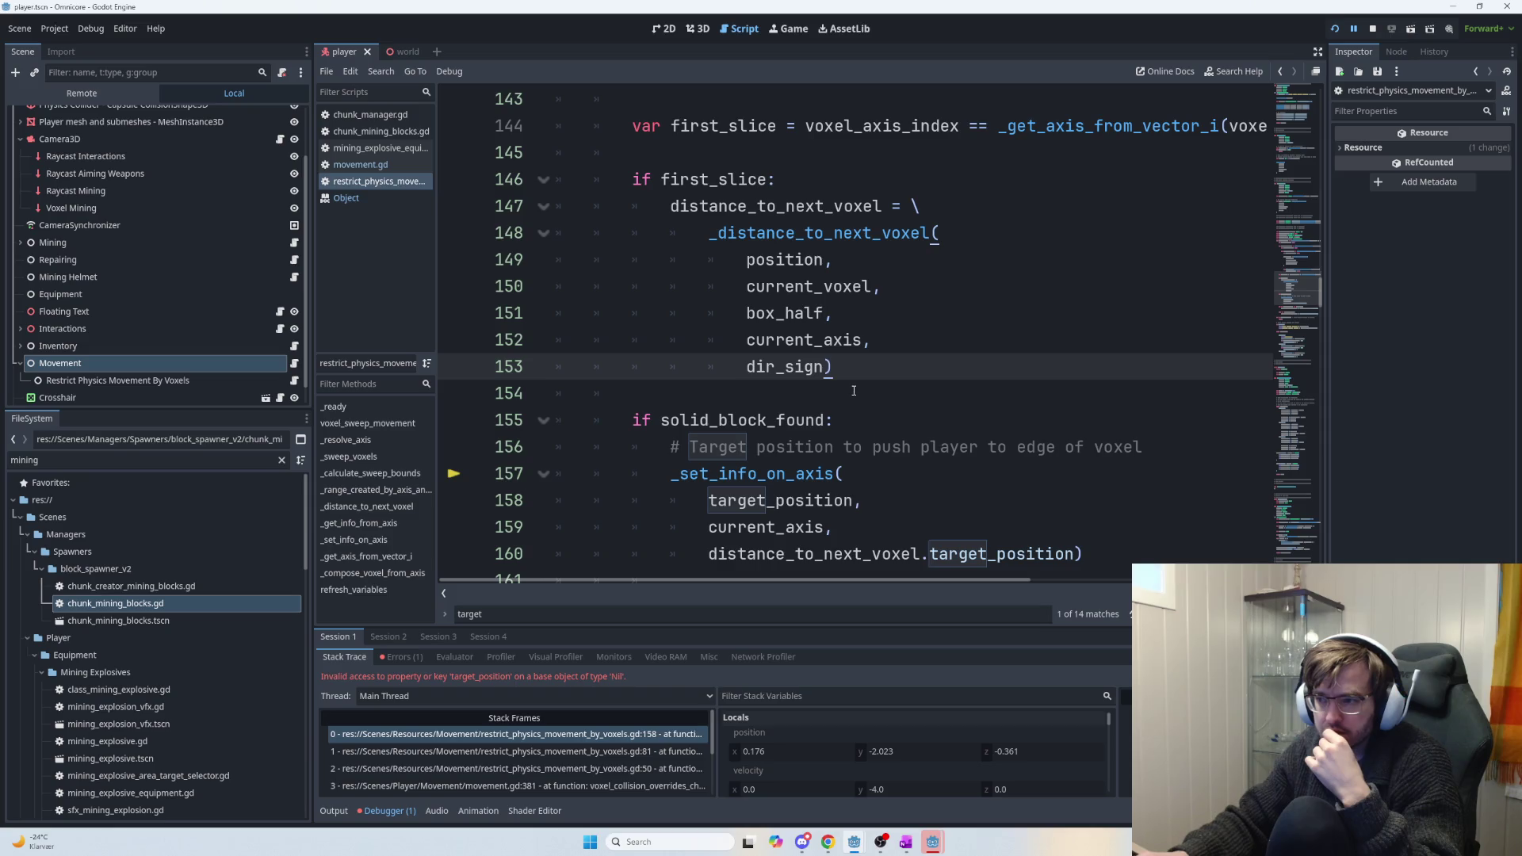
Highlight the uses of current_axis and distance_to_next_voxel, then undo to restore the print line.
scroll(837, 479, "down", 2)
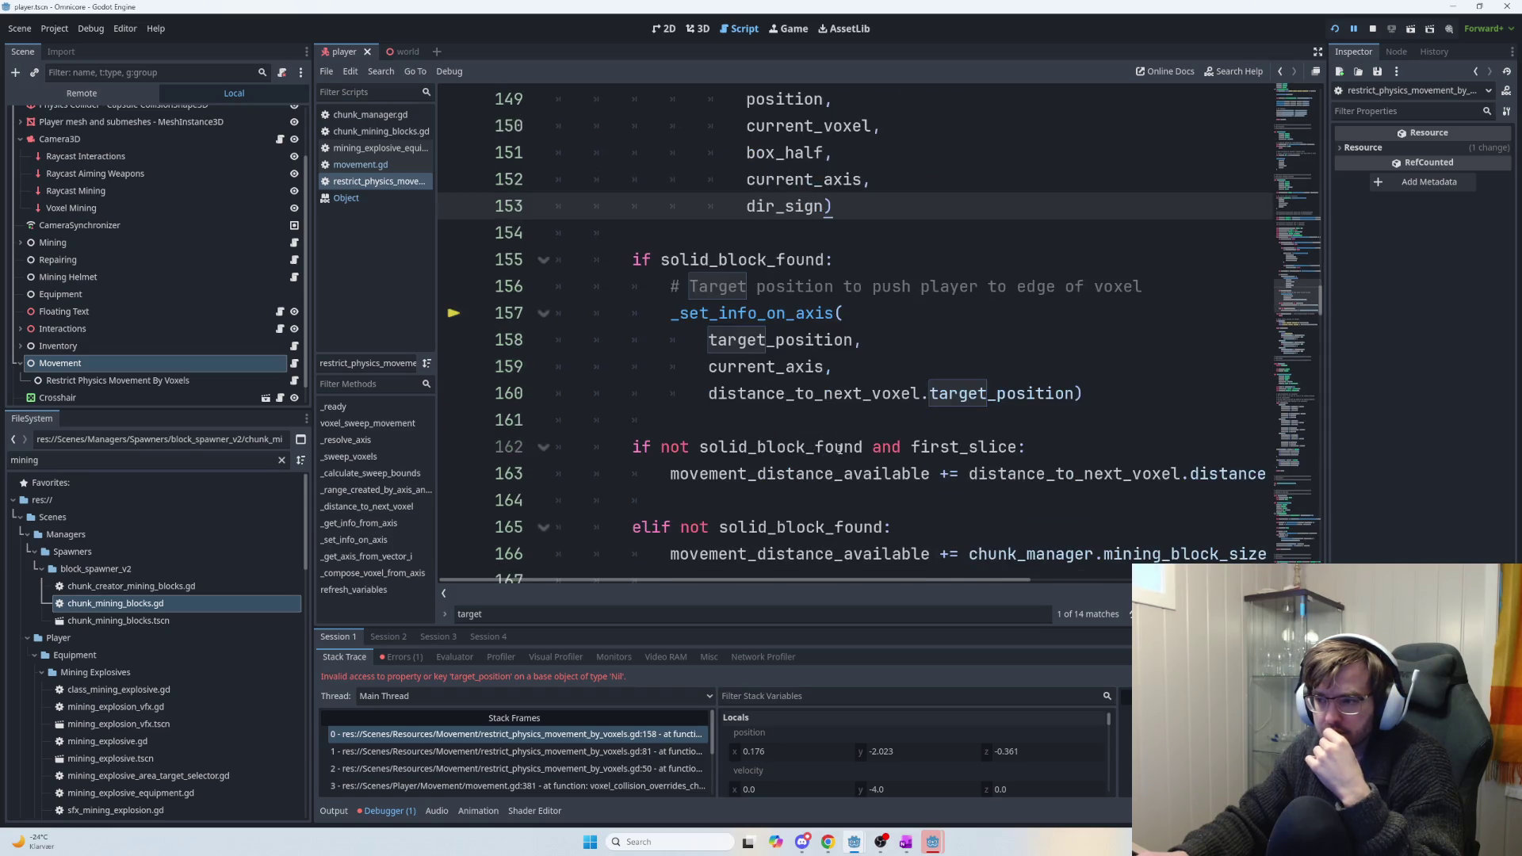
left_click_drag(634, 313, 872, 339)
left_click(872, 340)
double_click(769, 366)
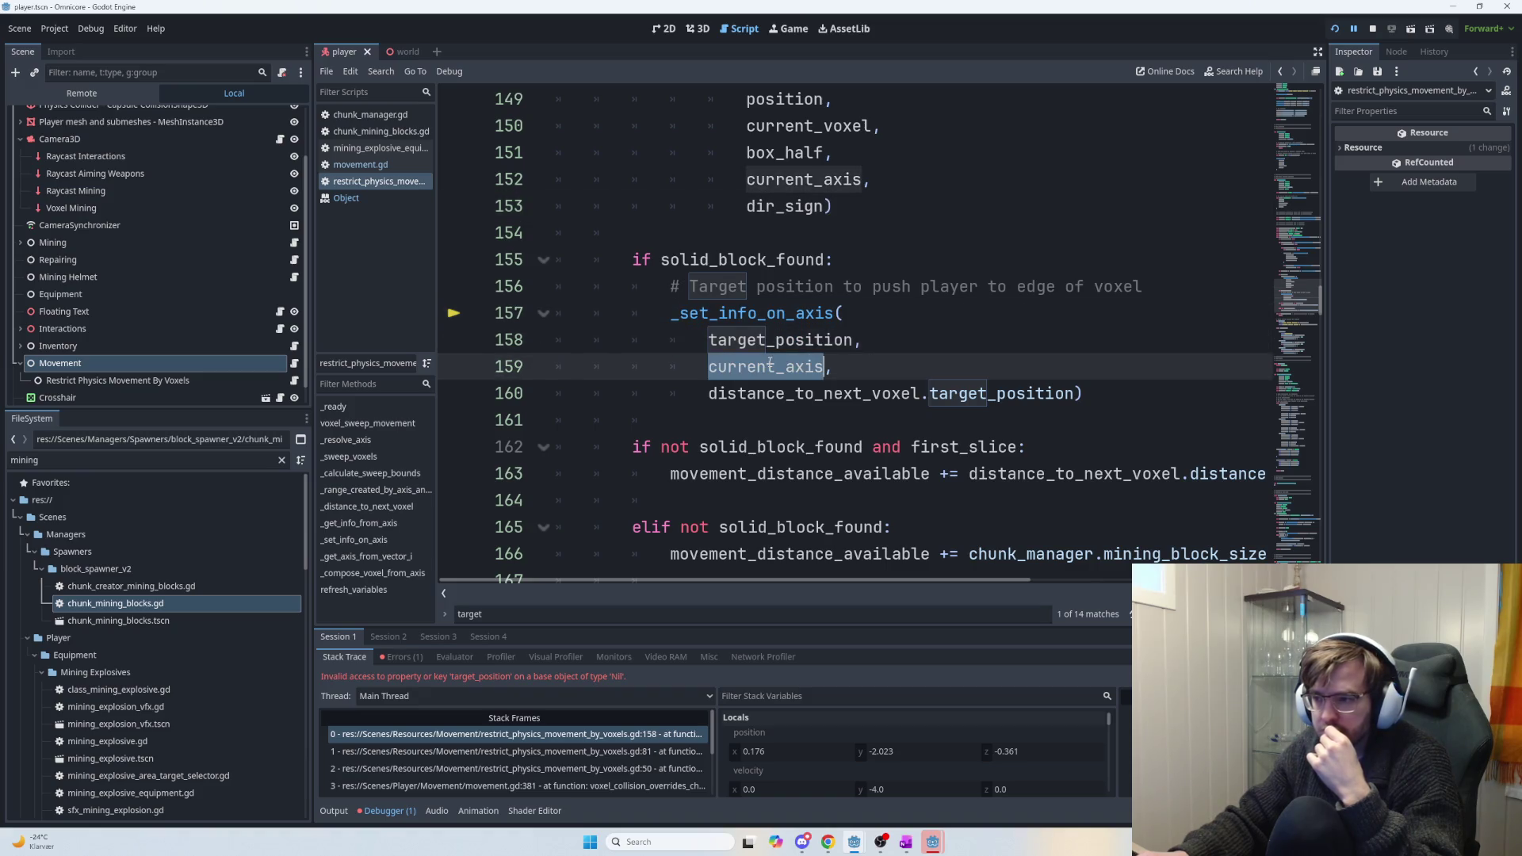
double_click(801, 394)
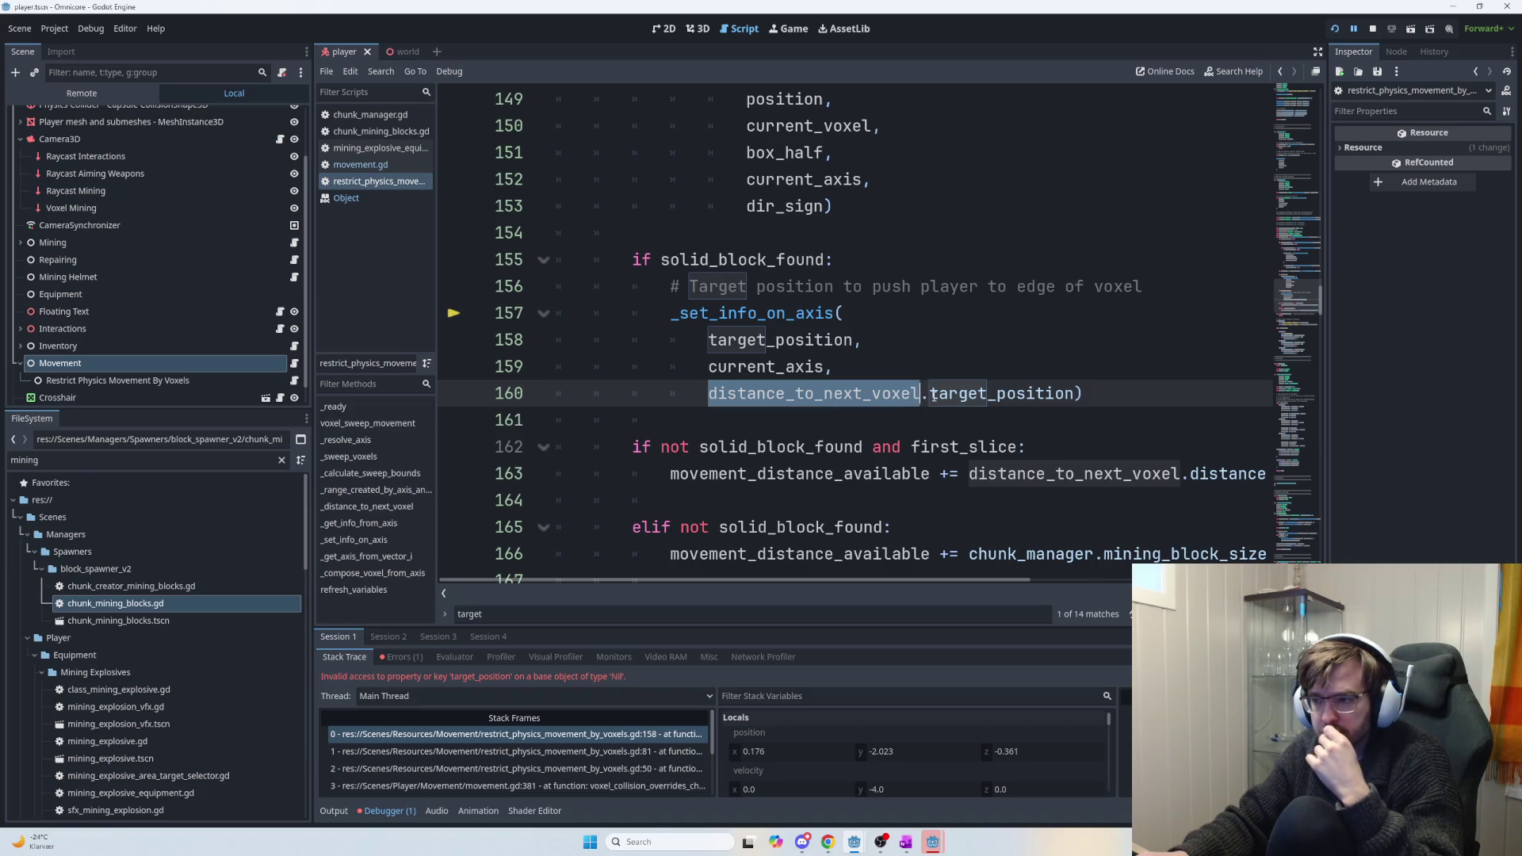
mouse_move(936, 411)
scroll(861, 406, "up", 3)
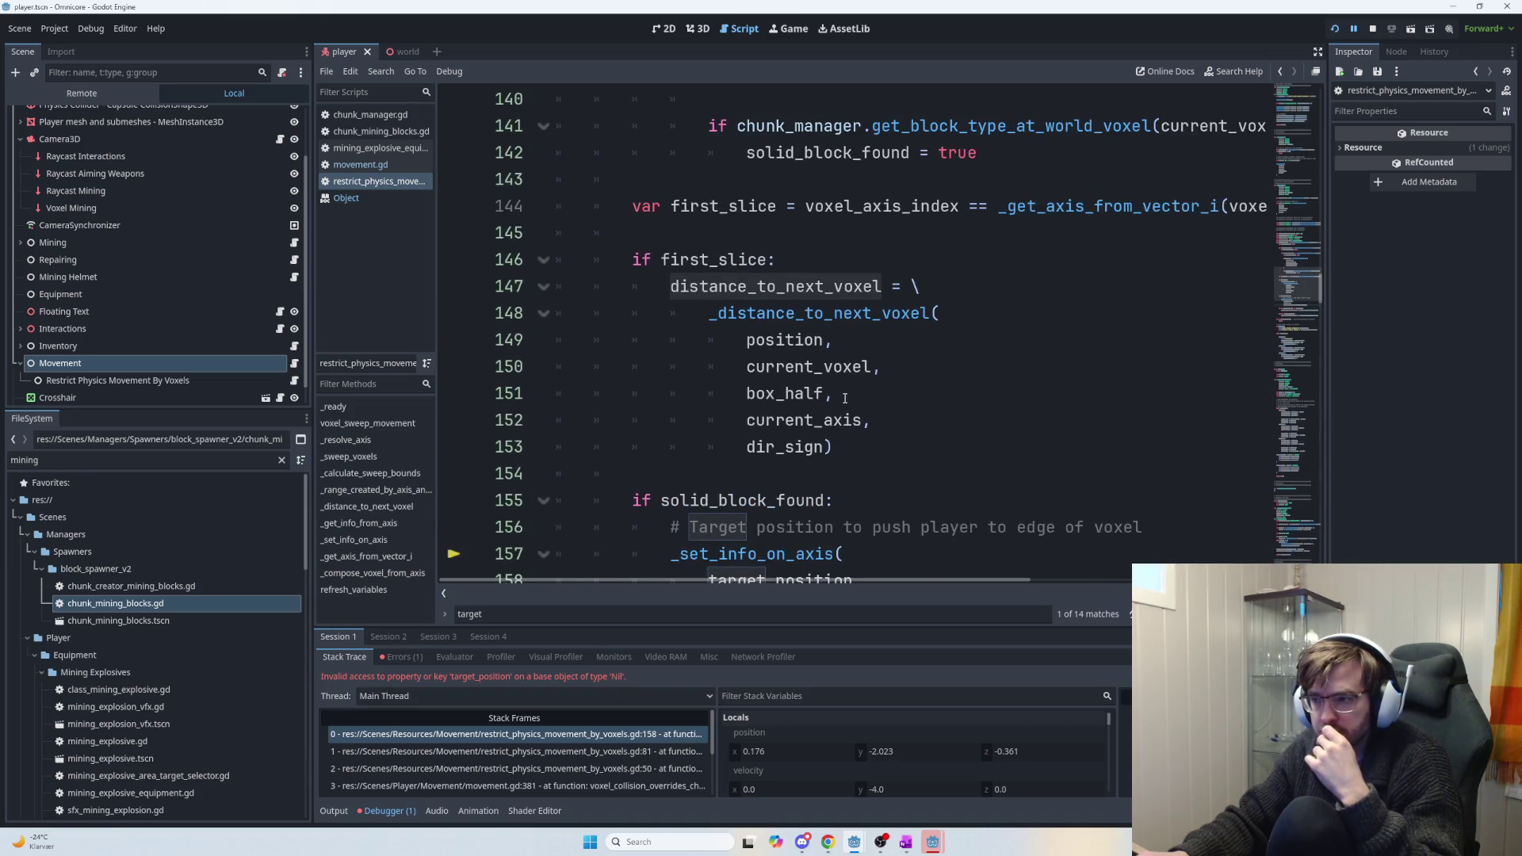
scroll(851, 401, "down", 2)
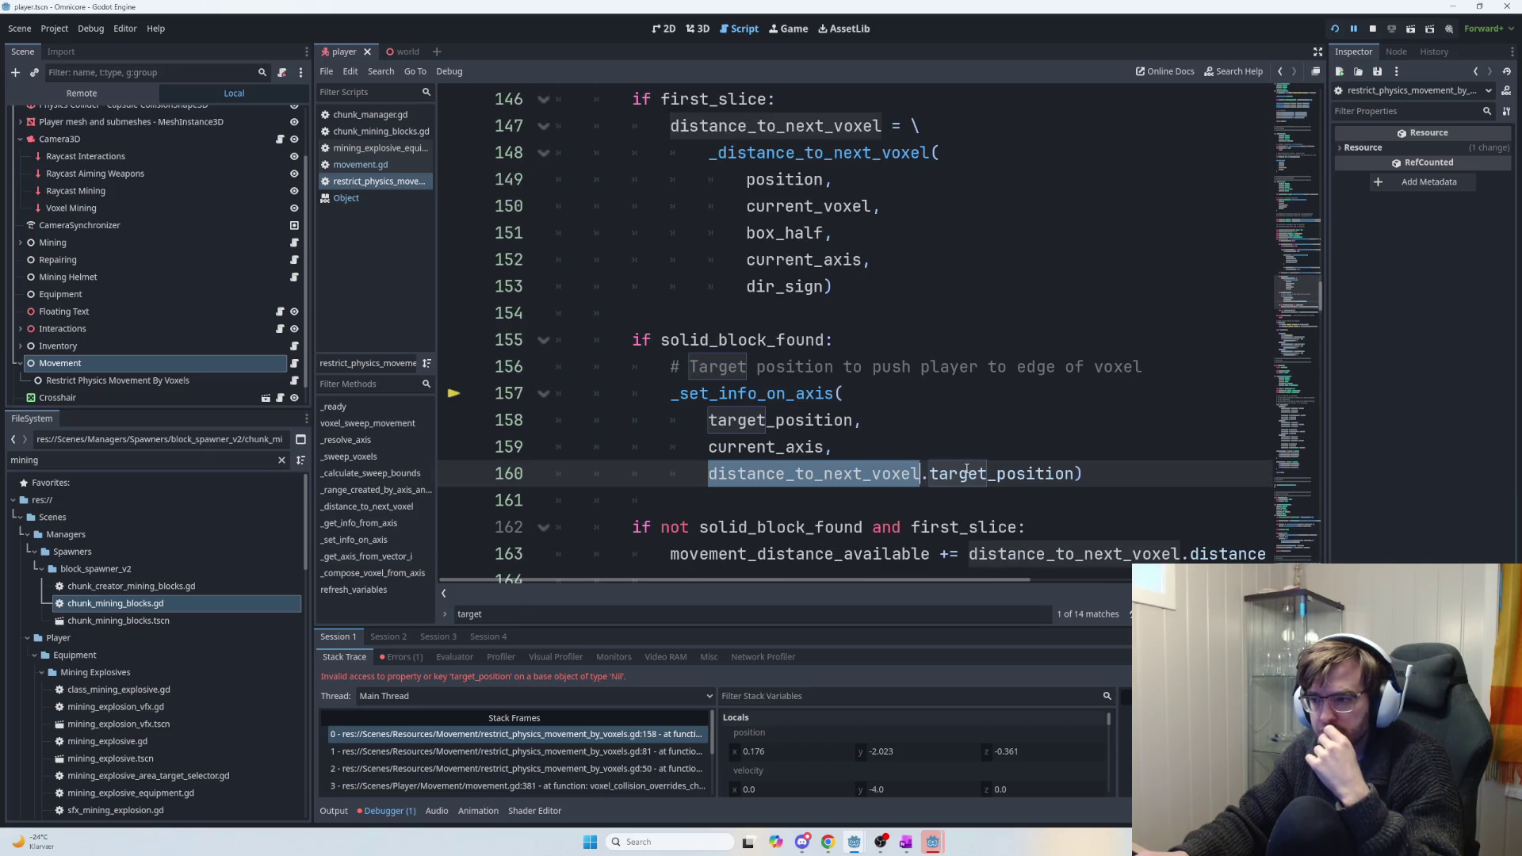
key("ctrl+z")
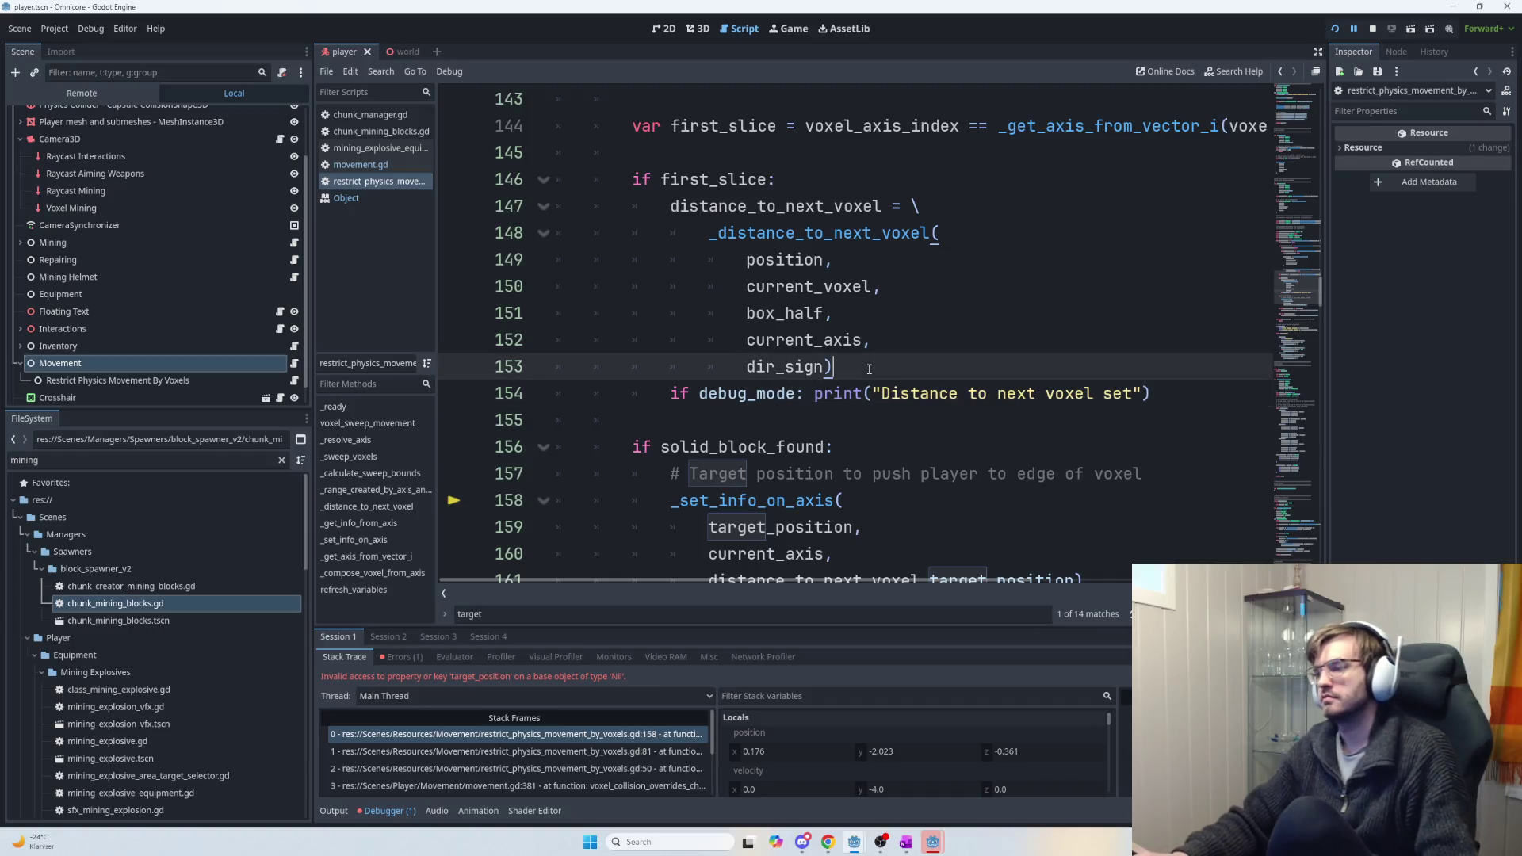
Add a blank line after dir_sign) and select distance_to_next_voxel.target_position on line 162.
key("Return")
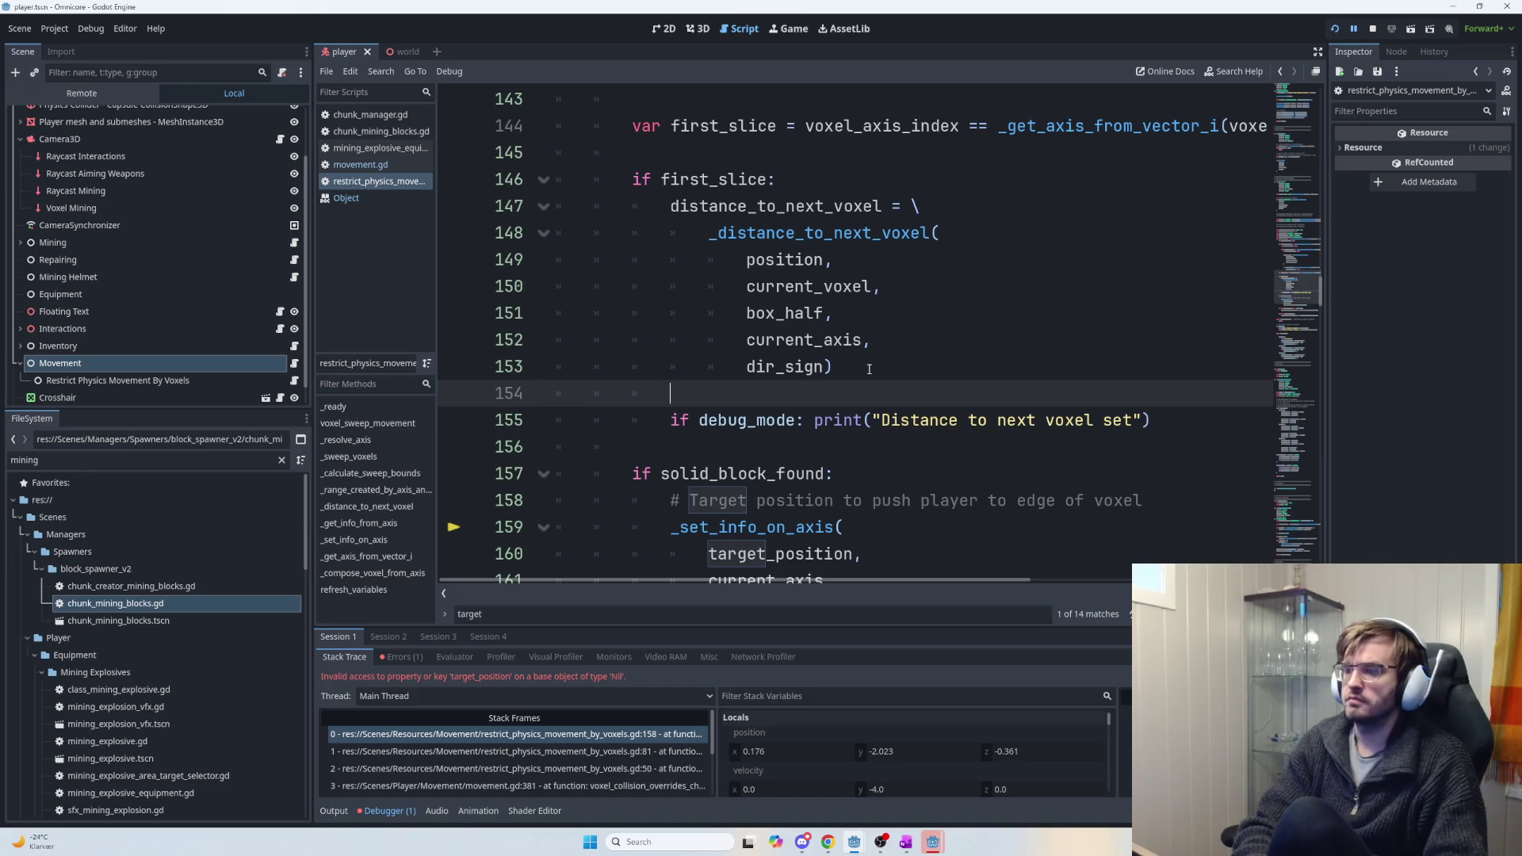
key("BackSpace")
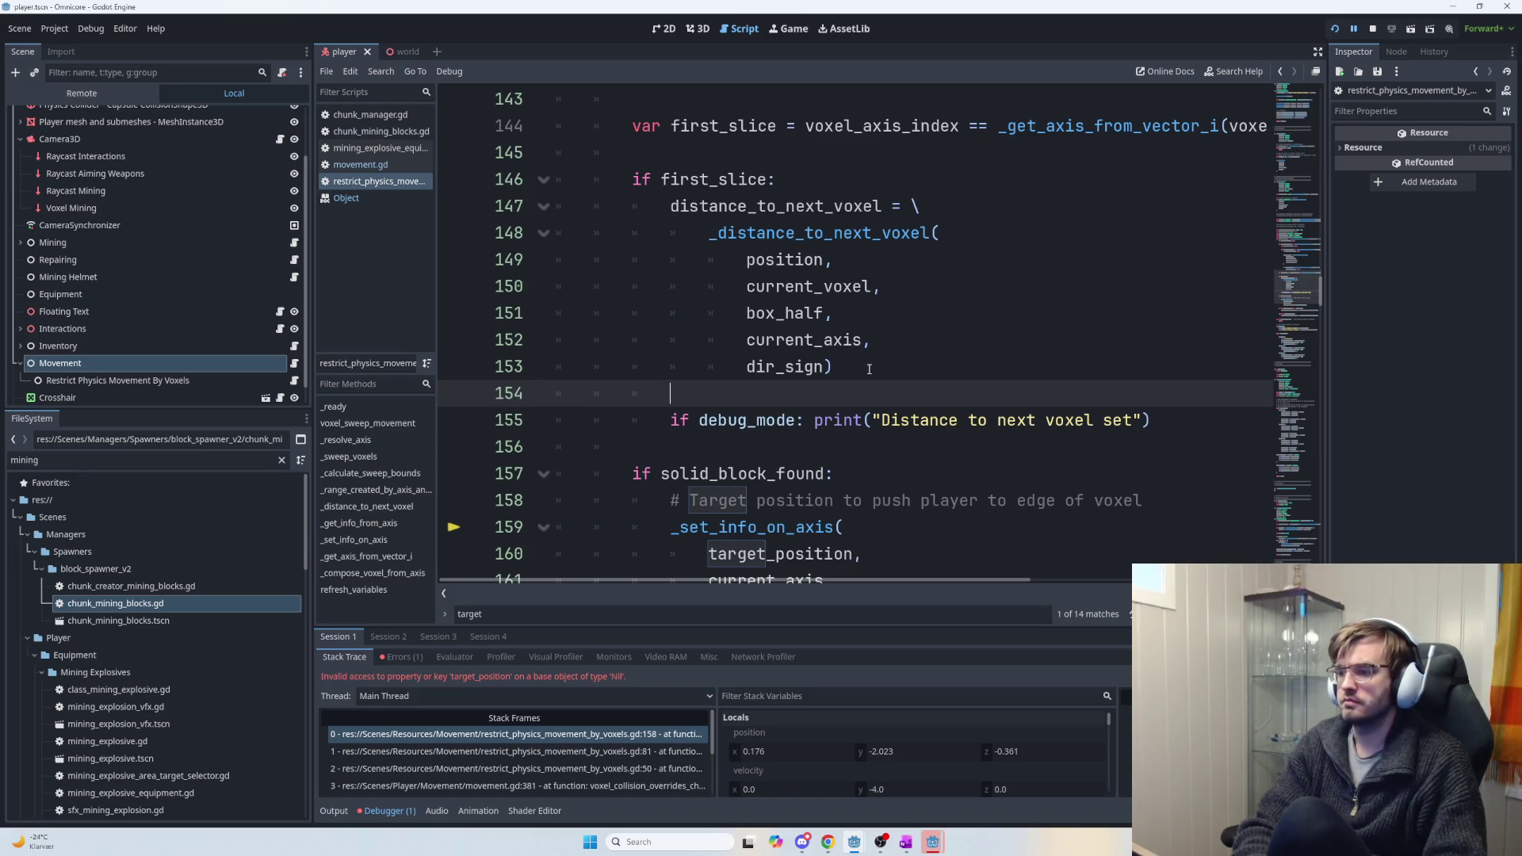
scroll(869, 370, "down", 2)
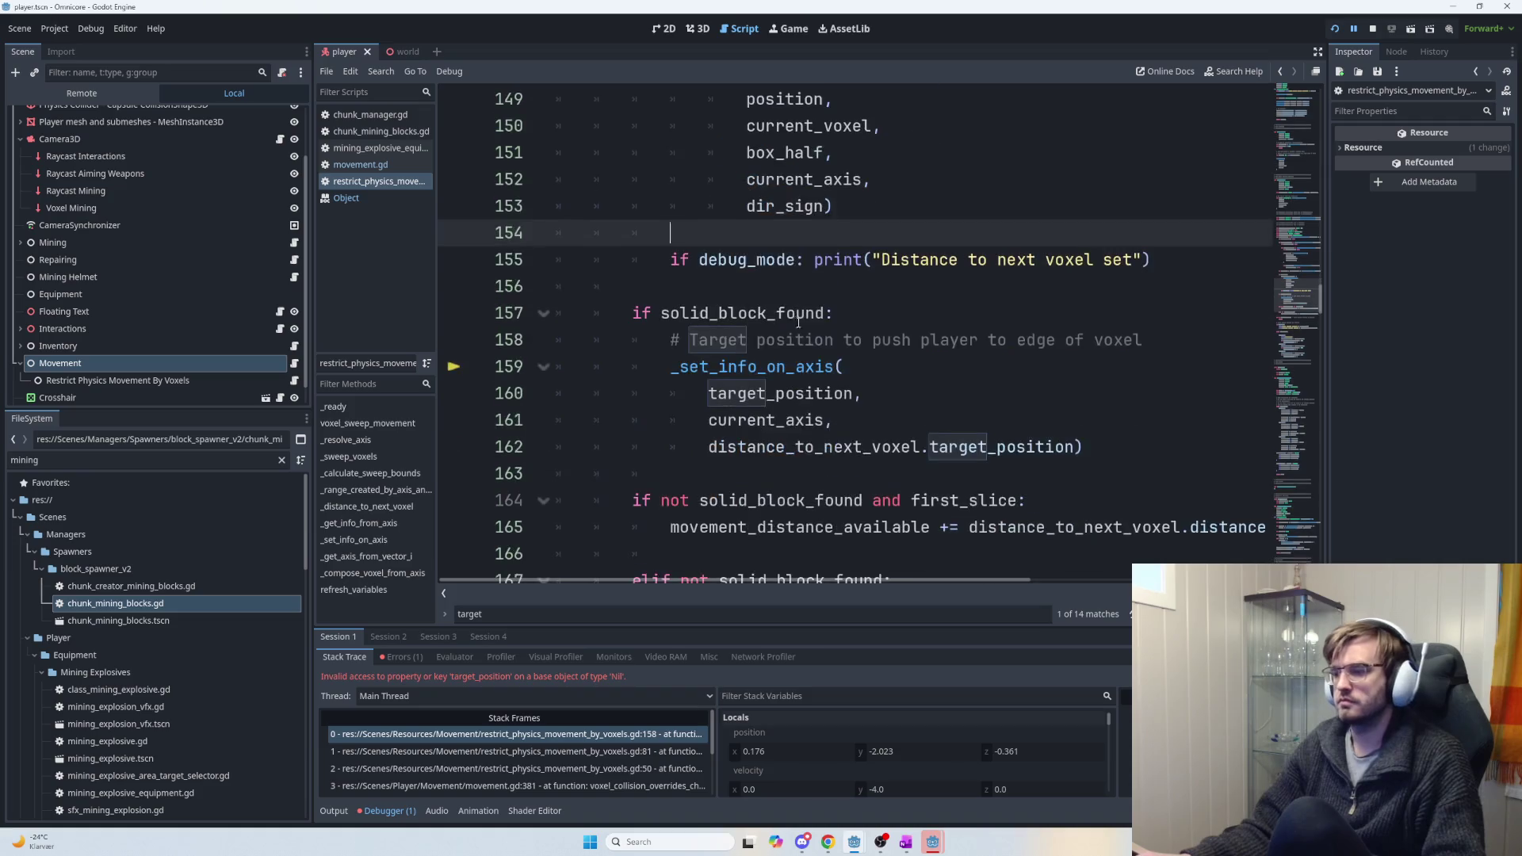
double_click(896, 447)
left_click_drag(954, 455, 1073, 447)
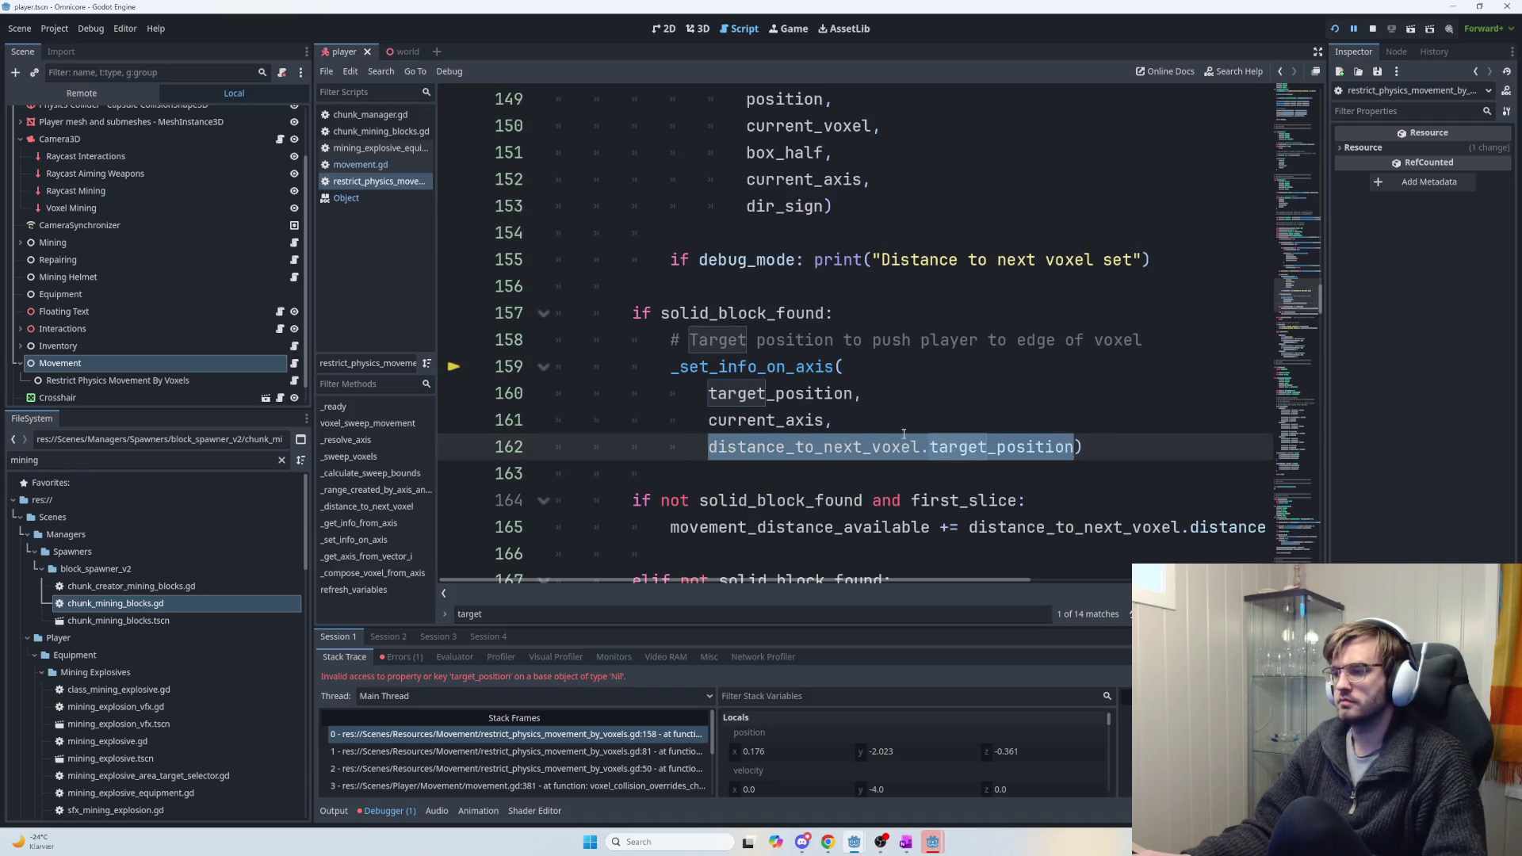
scroll(905, 432, "up", 4)
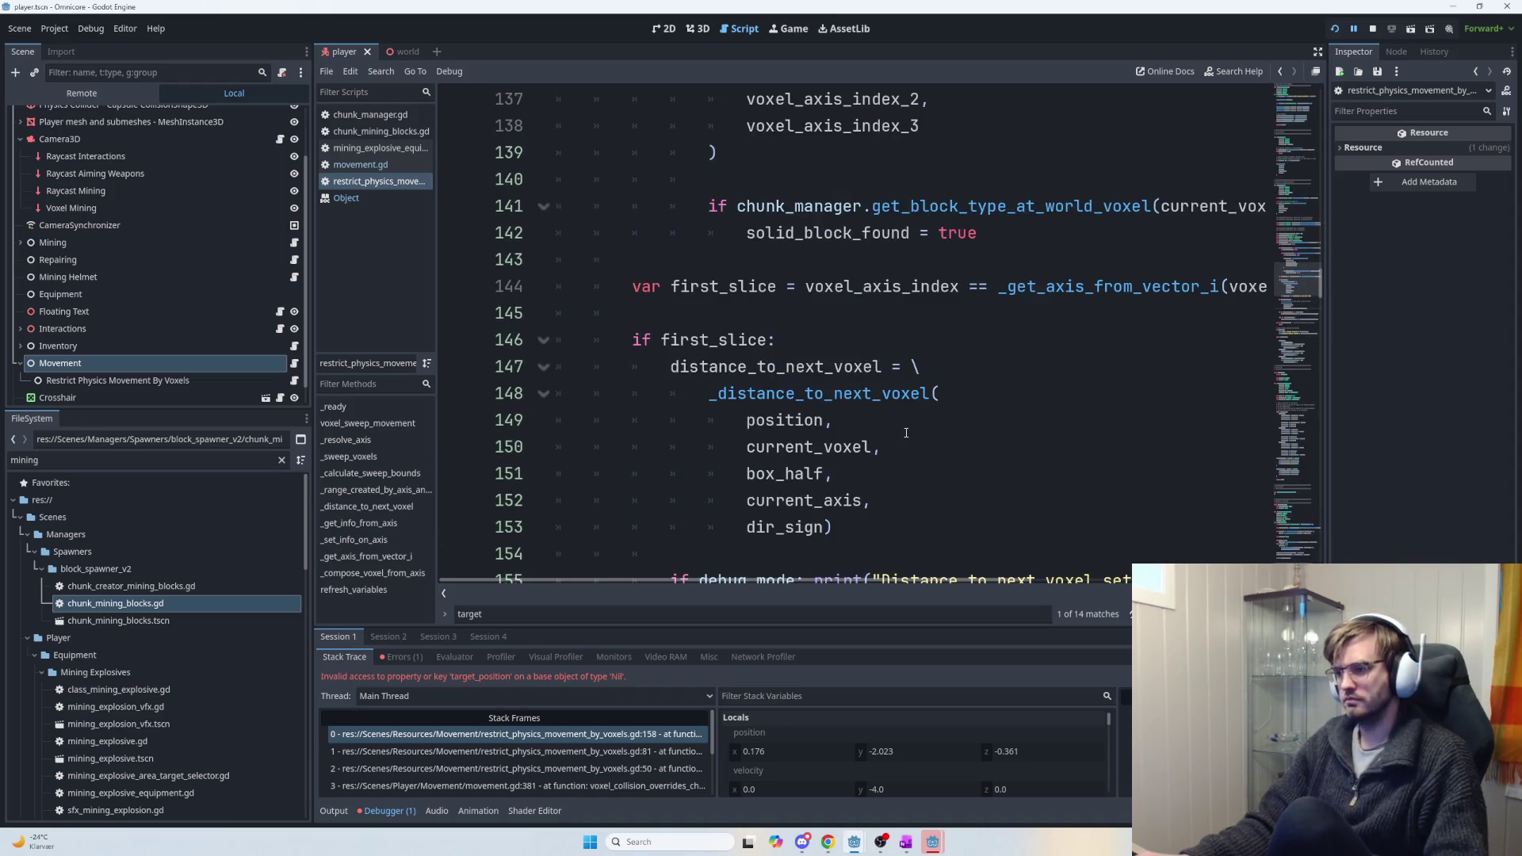
scroll(906, 432, "down", 2)
Make the print output the message plus distance_to_next_voxel.target_position, with a colon after 'set'.
left_click(883, 384)
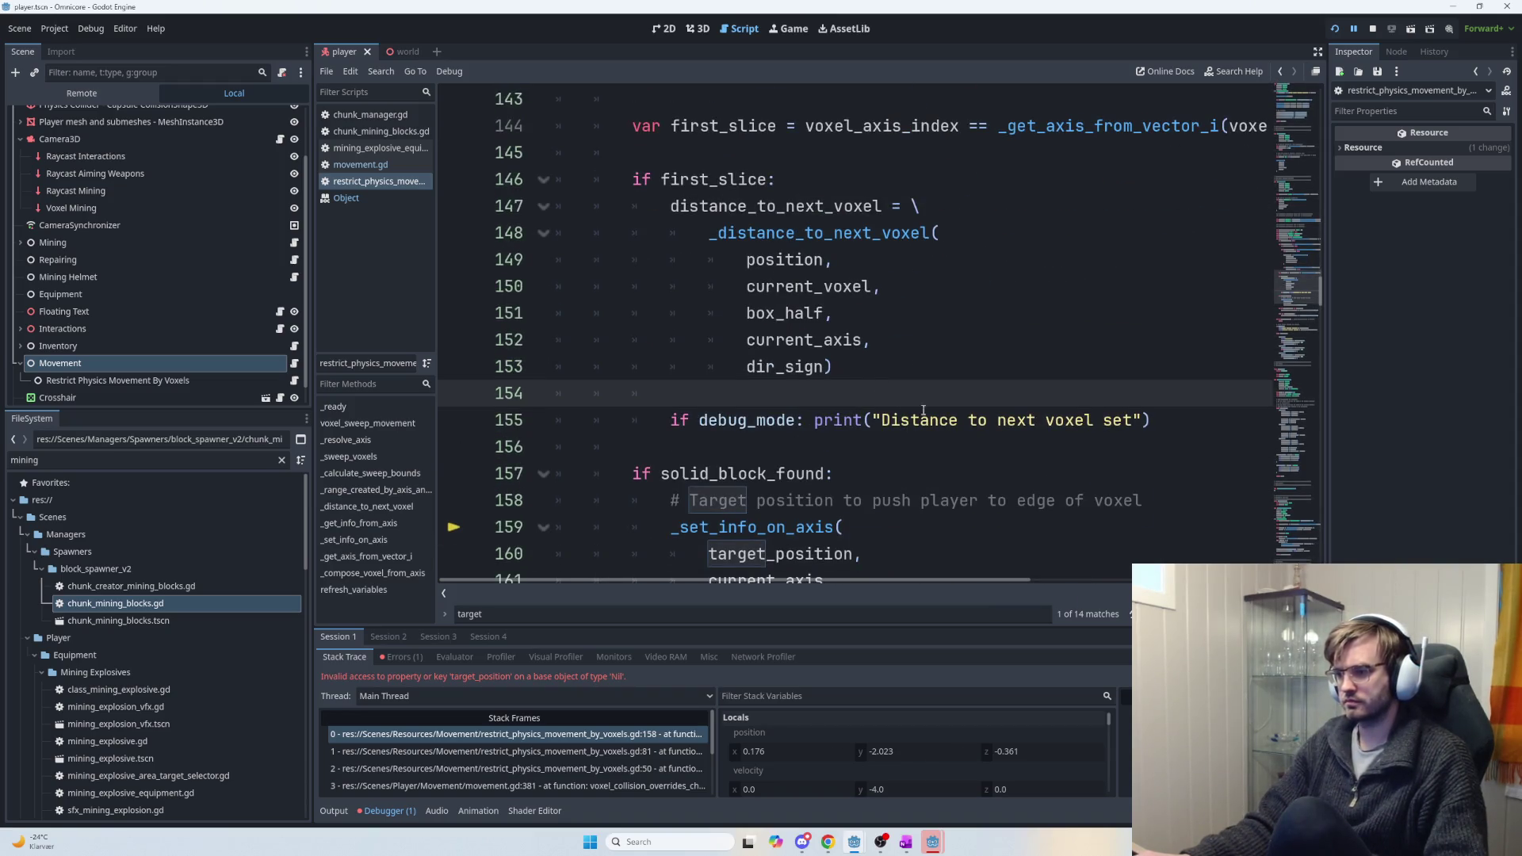
left_click(1138, 420)
type(":")
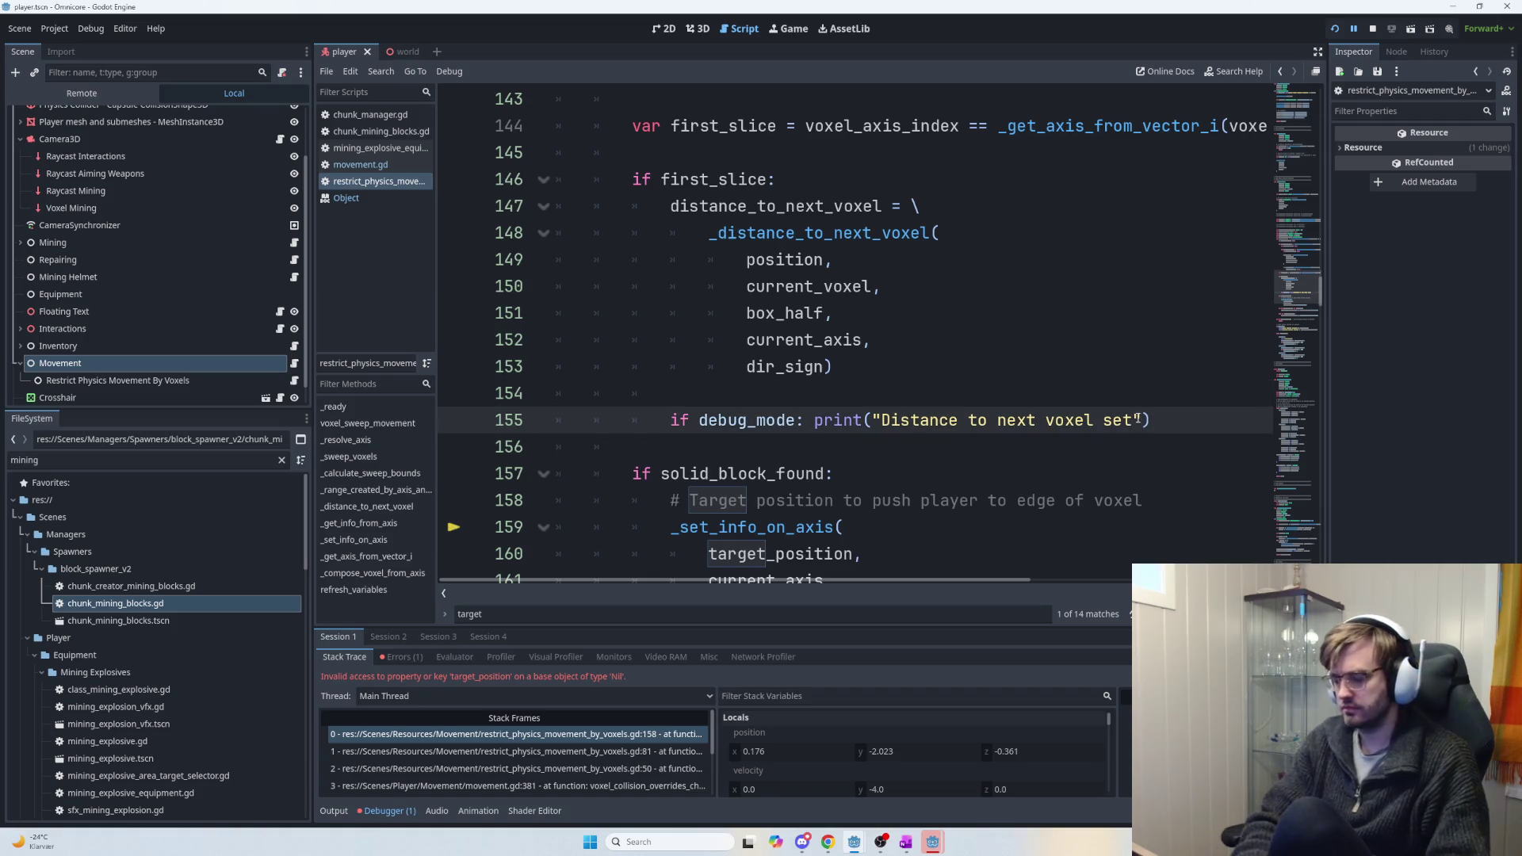
key("Right")
type(", dis")
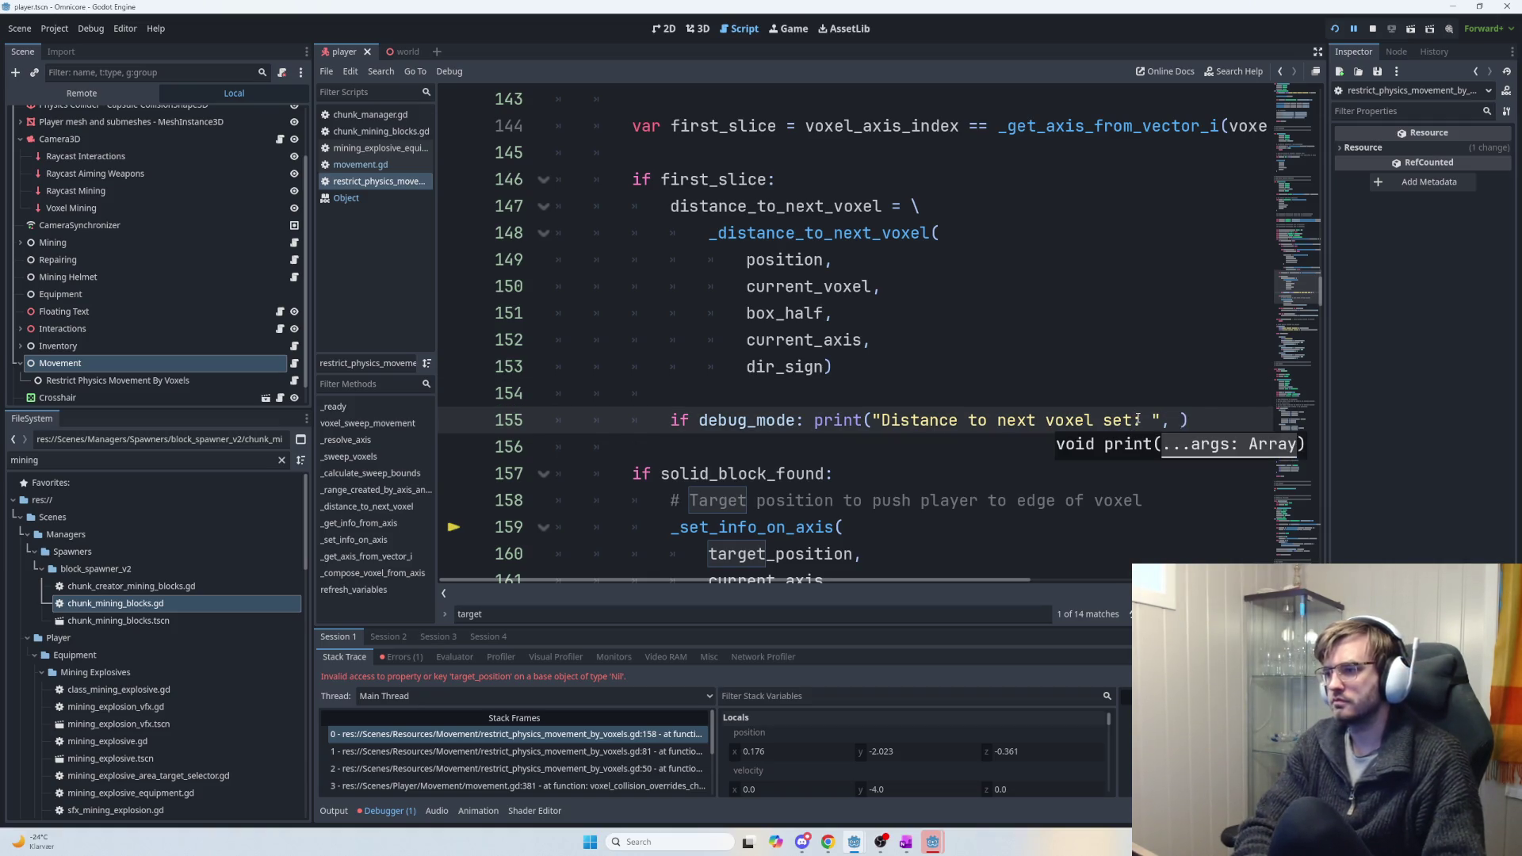
type("tance")
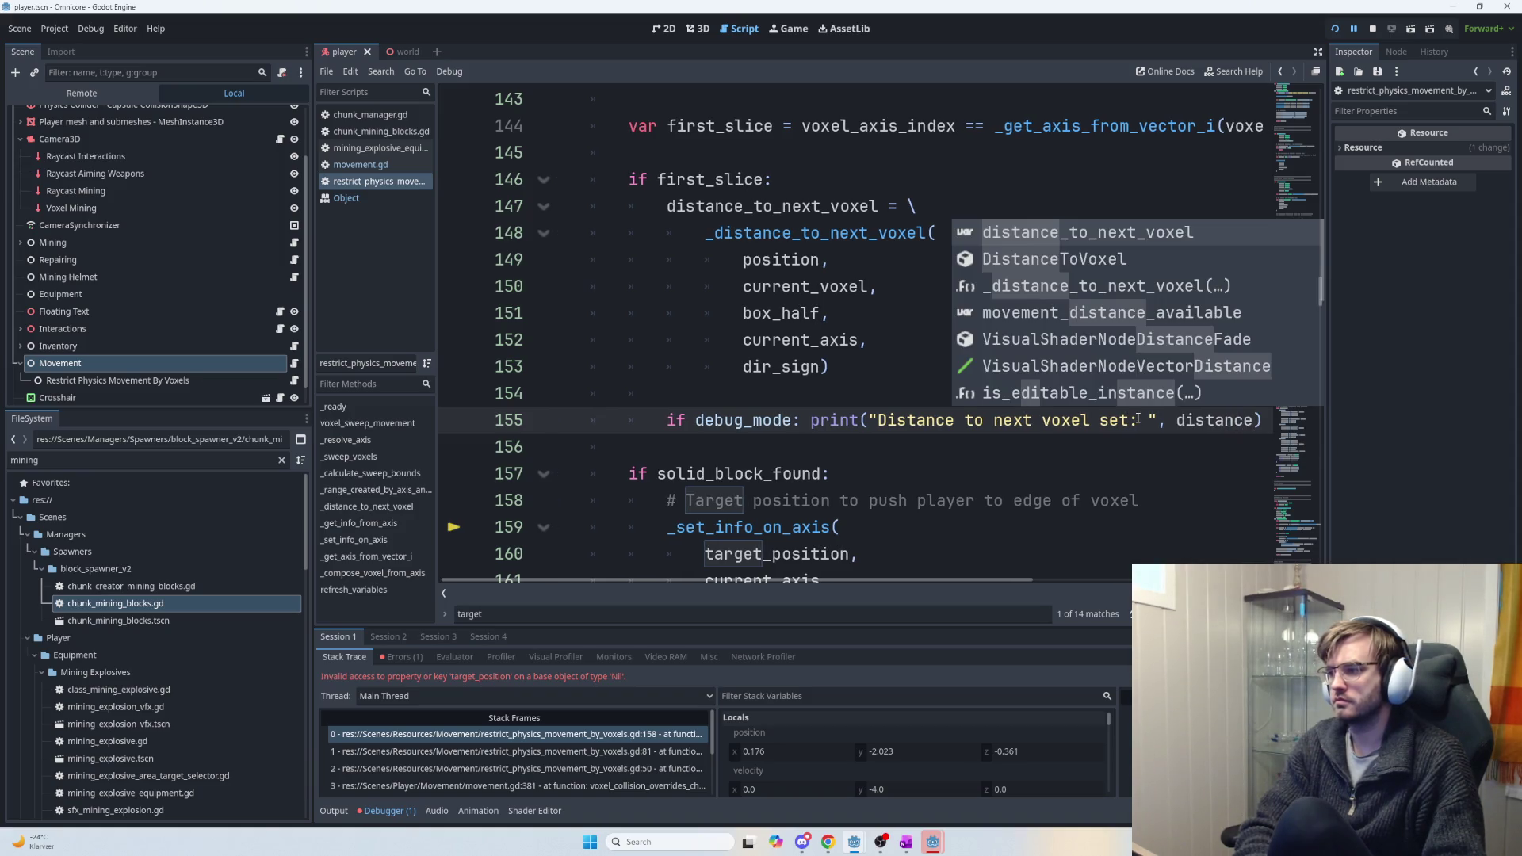
key("Return")
type(".distan")
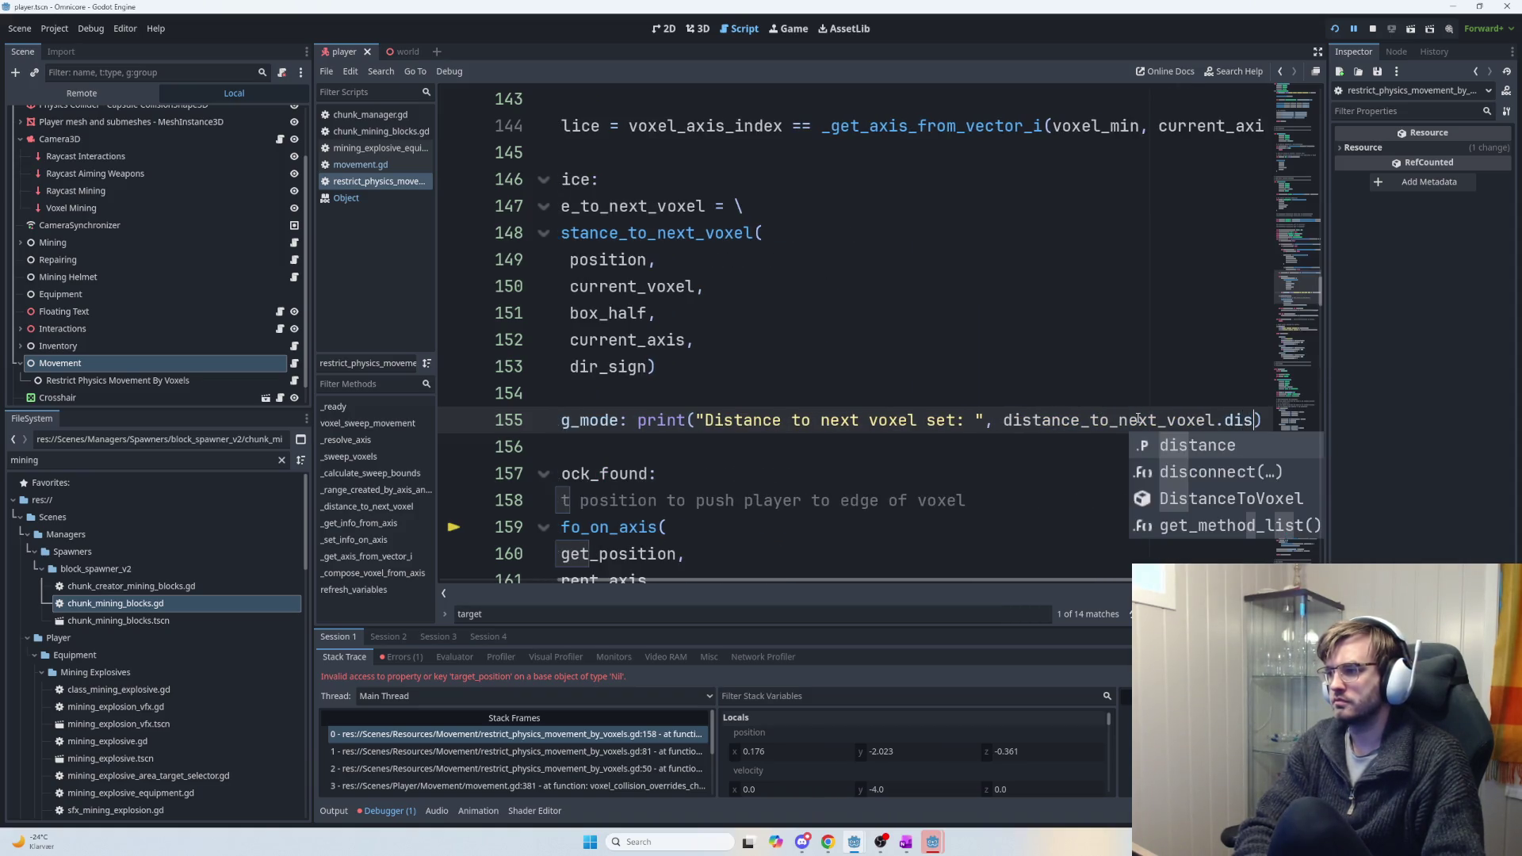
type("ce")
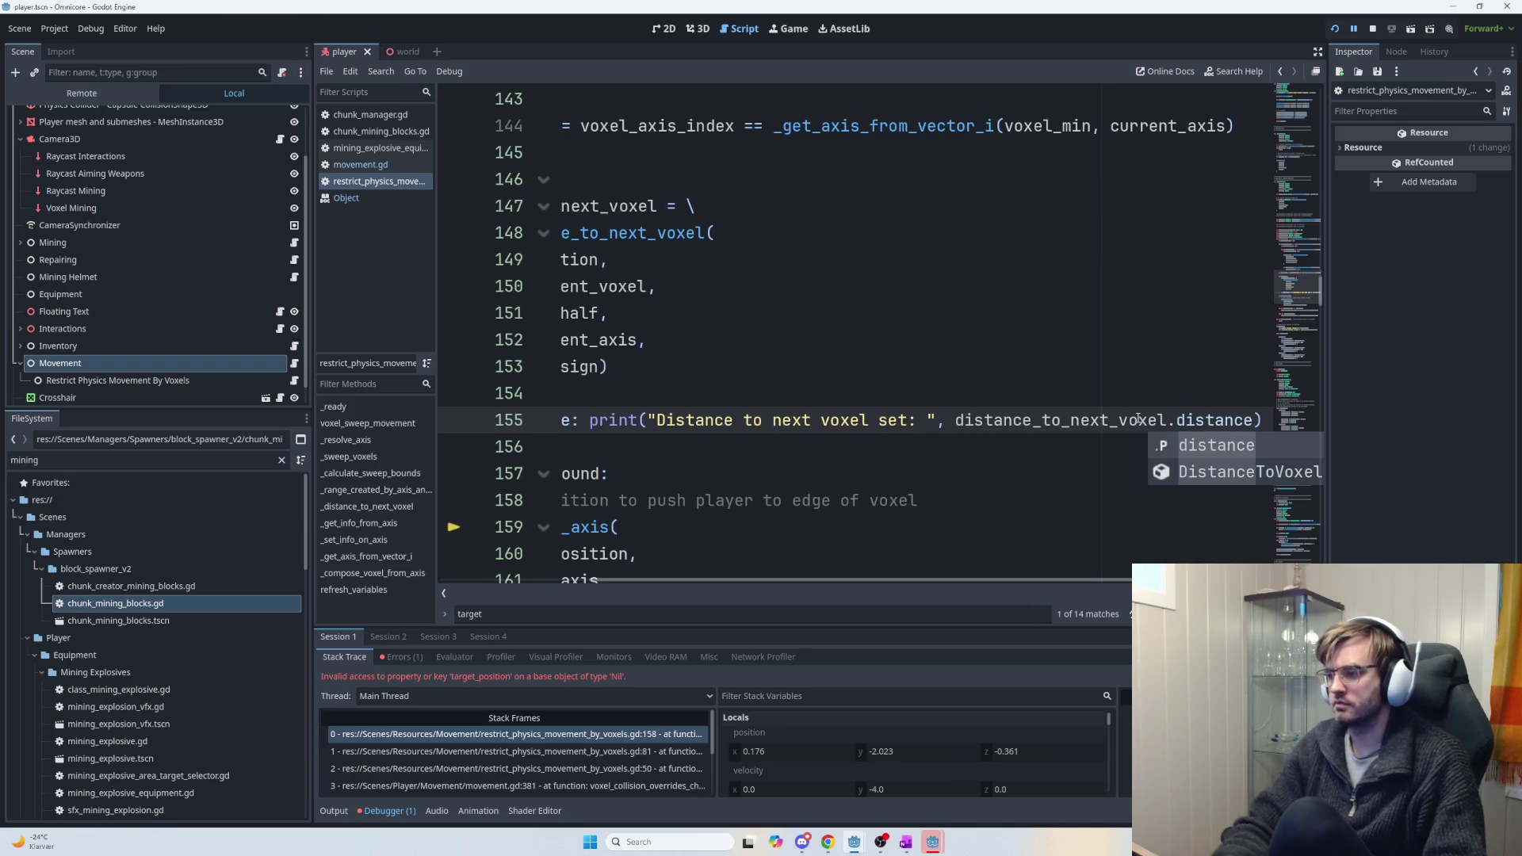
scroll(1056, 428, "down", 5)
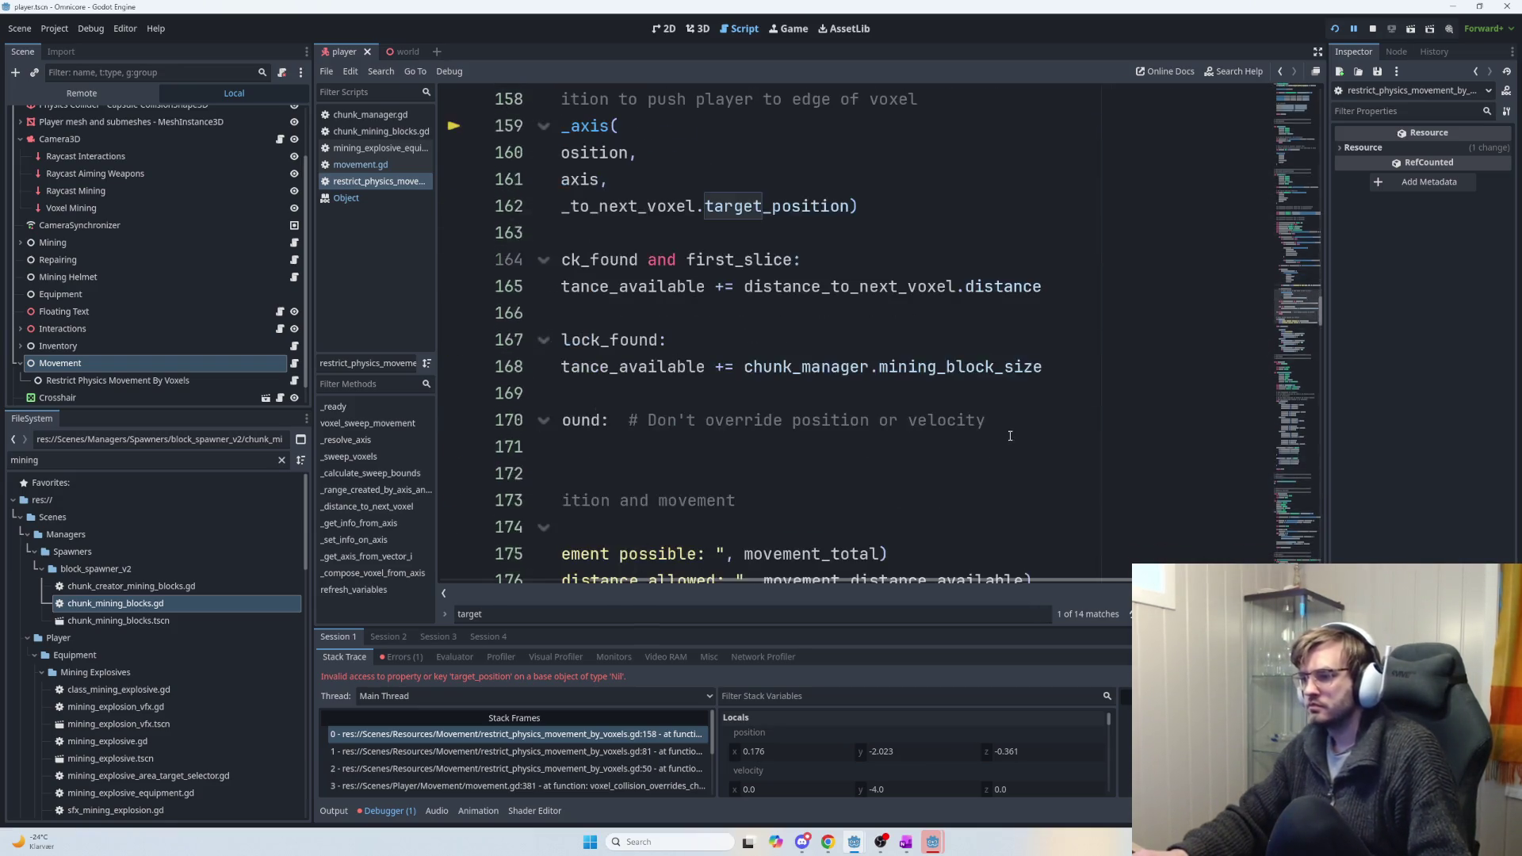
scroll(1056, 428, "up", 1)
scroll(1094, 402, "up", 1)
double_click(1213, 179)
type("target")
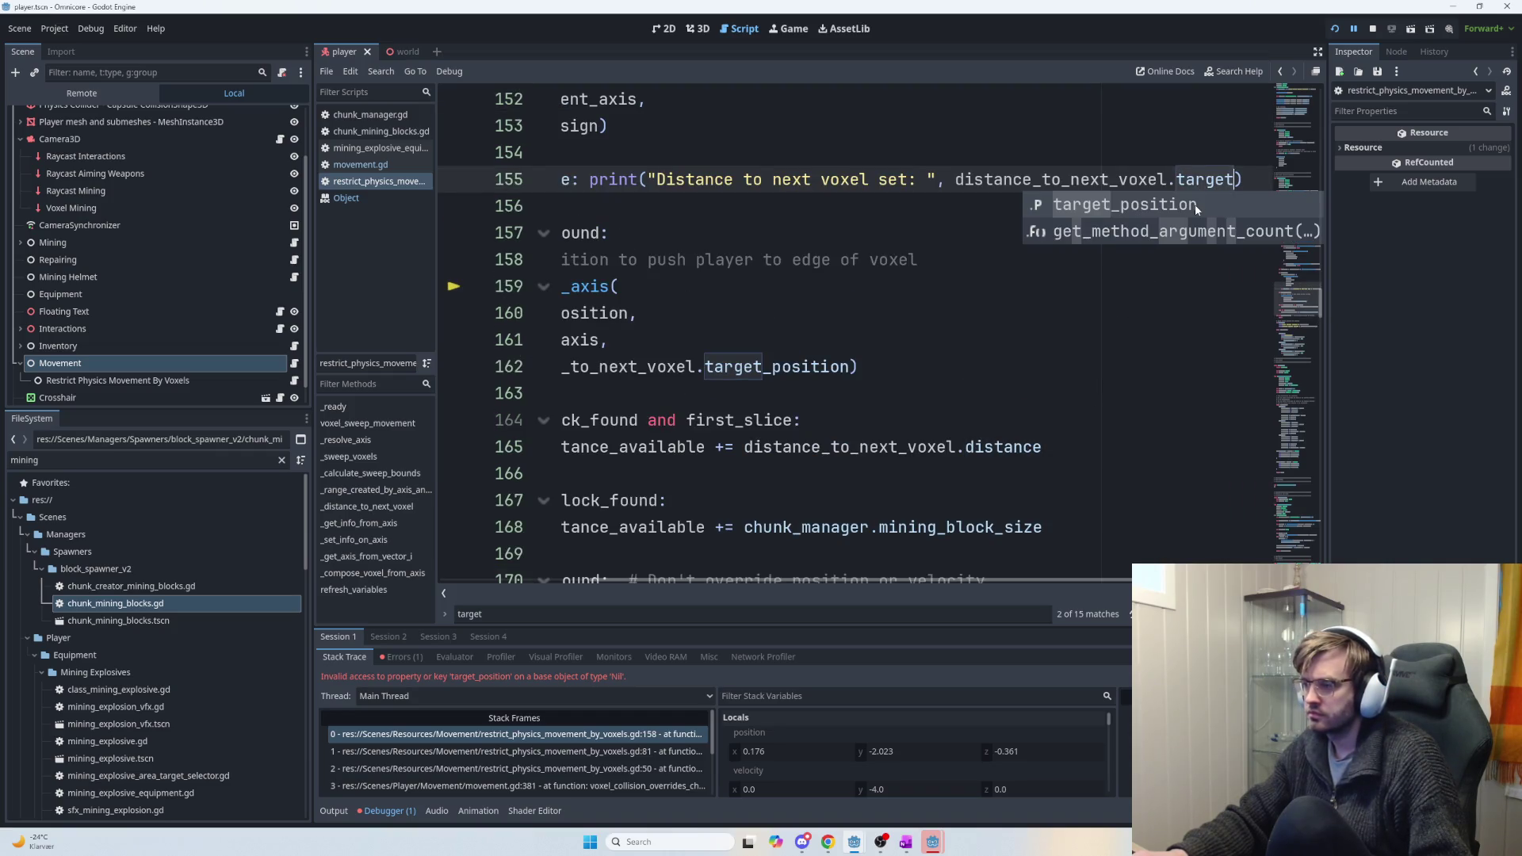
left_click(1195, 203)
Reword the print message to 'Position for next voxel set: '.
left_click_drag(666, 179, 597, 179)
type("Pos")
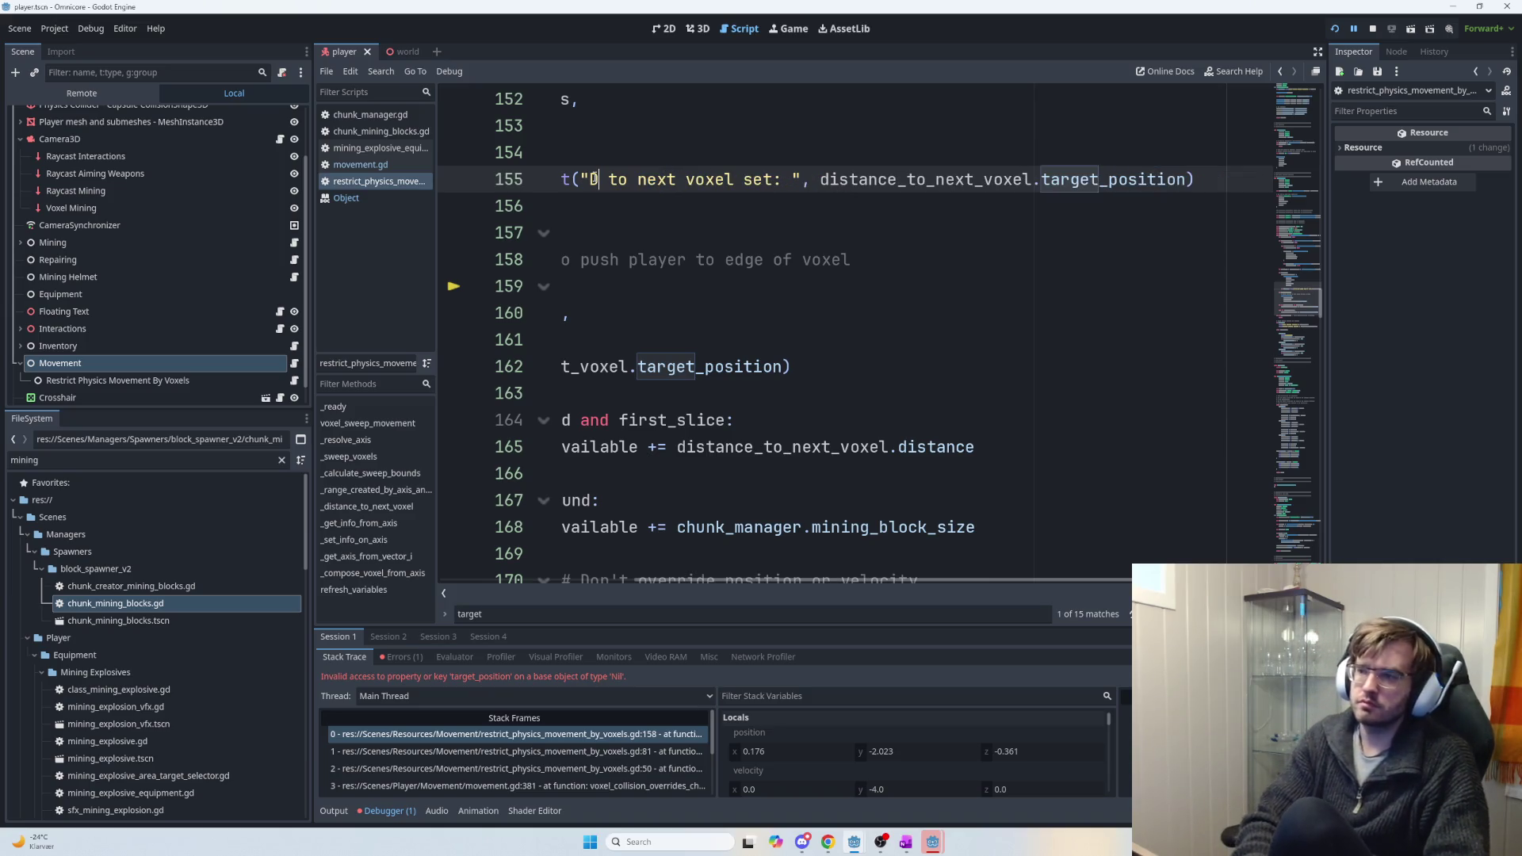
type("ition fo")
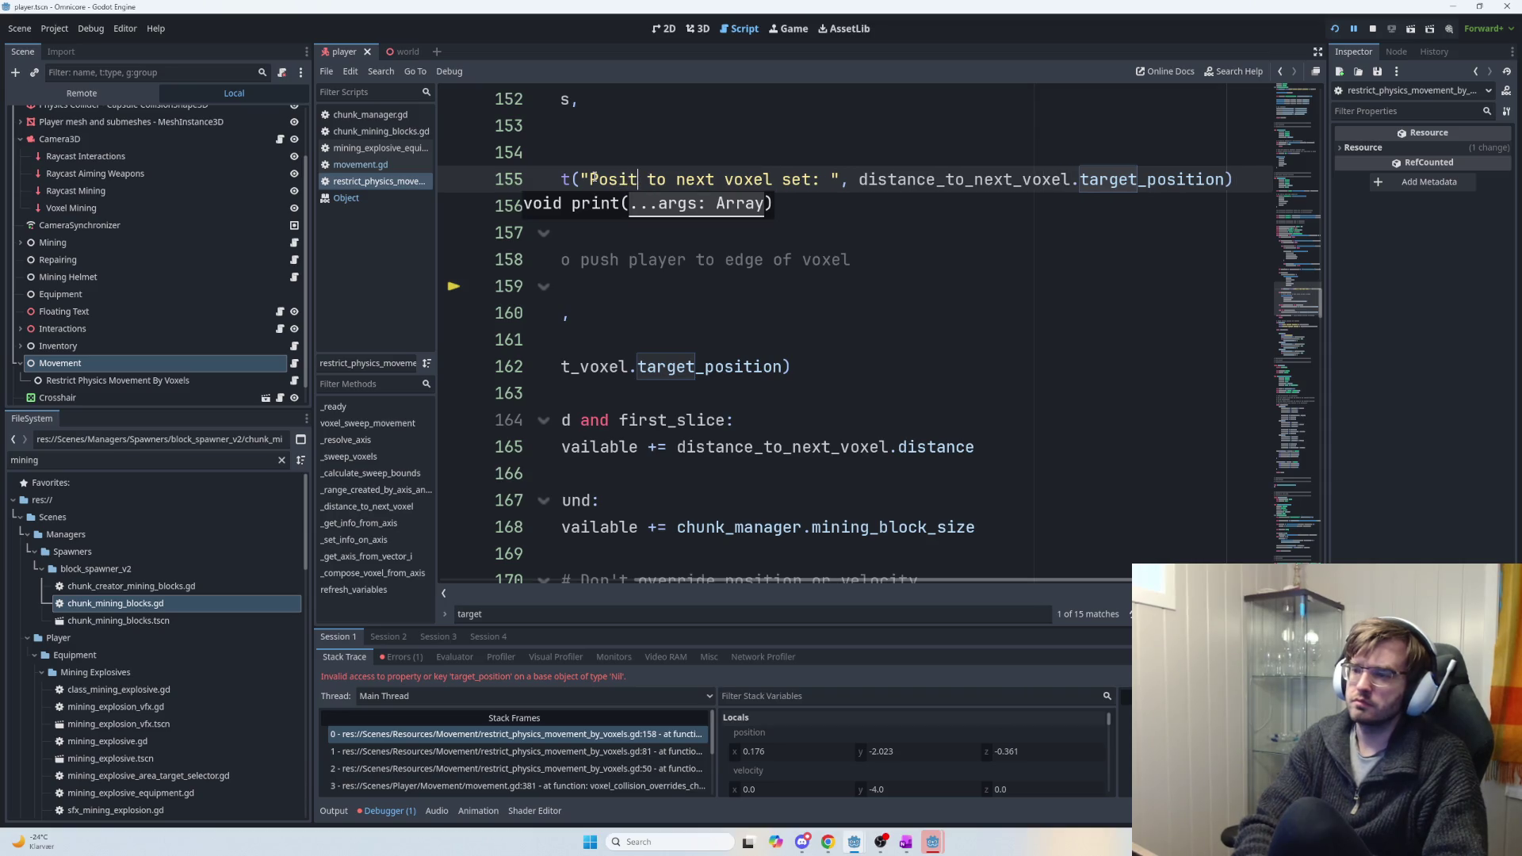
type("r")
key("Delete")
key("Delete")
key("Delete")
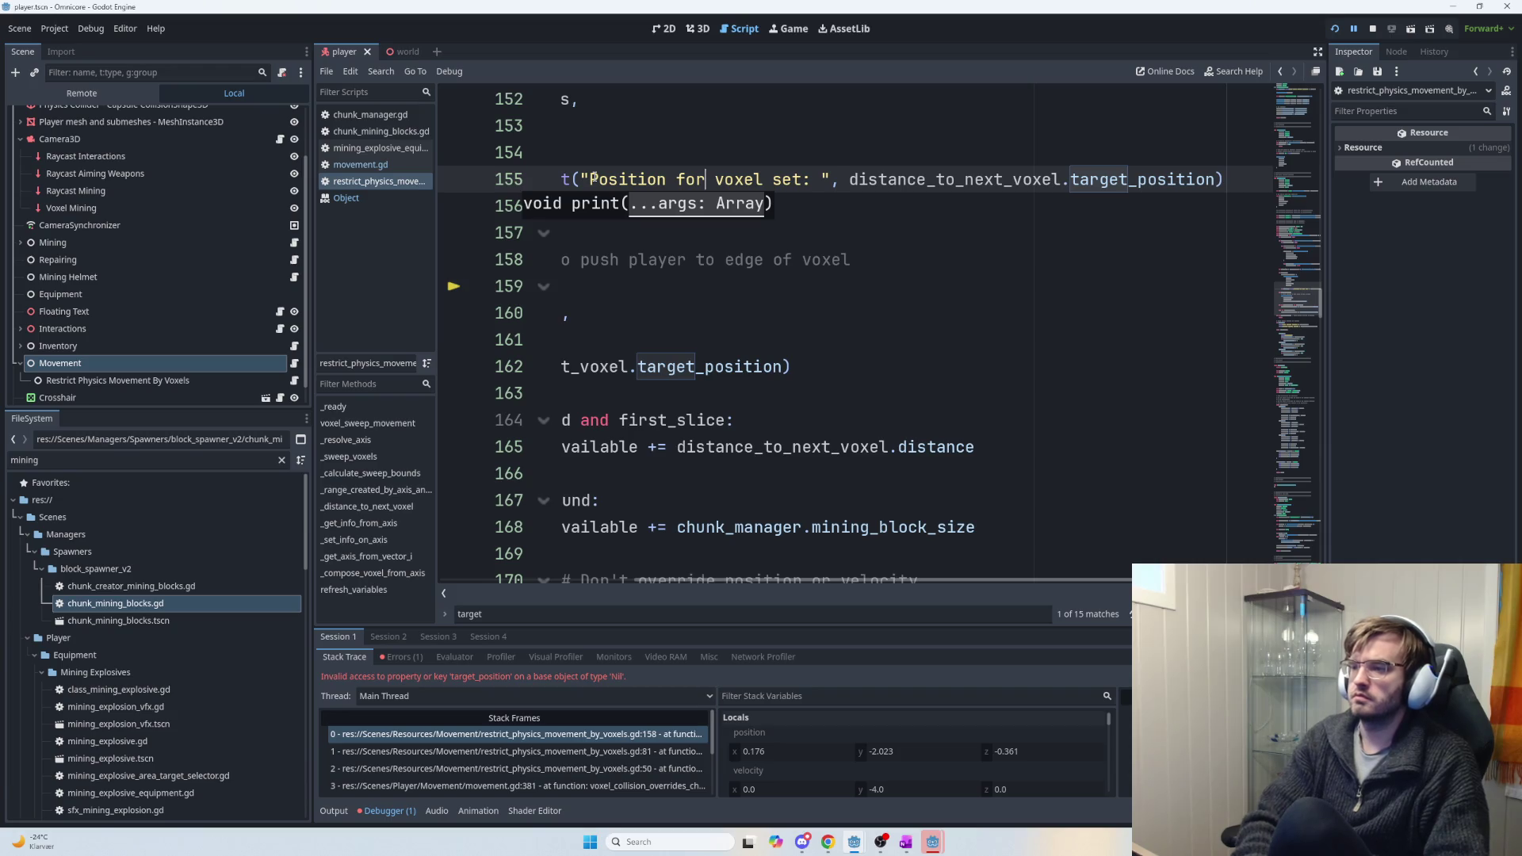
type("next")
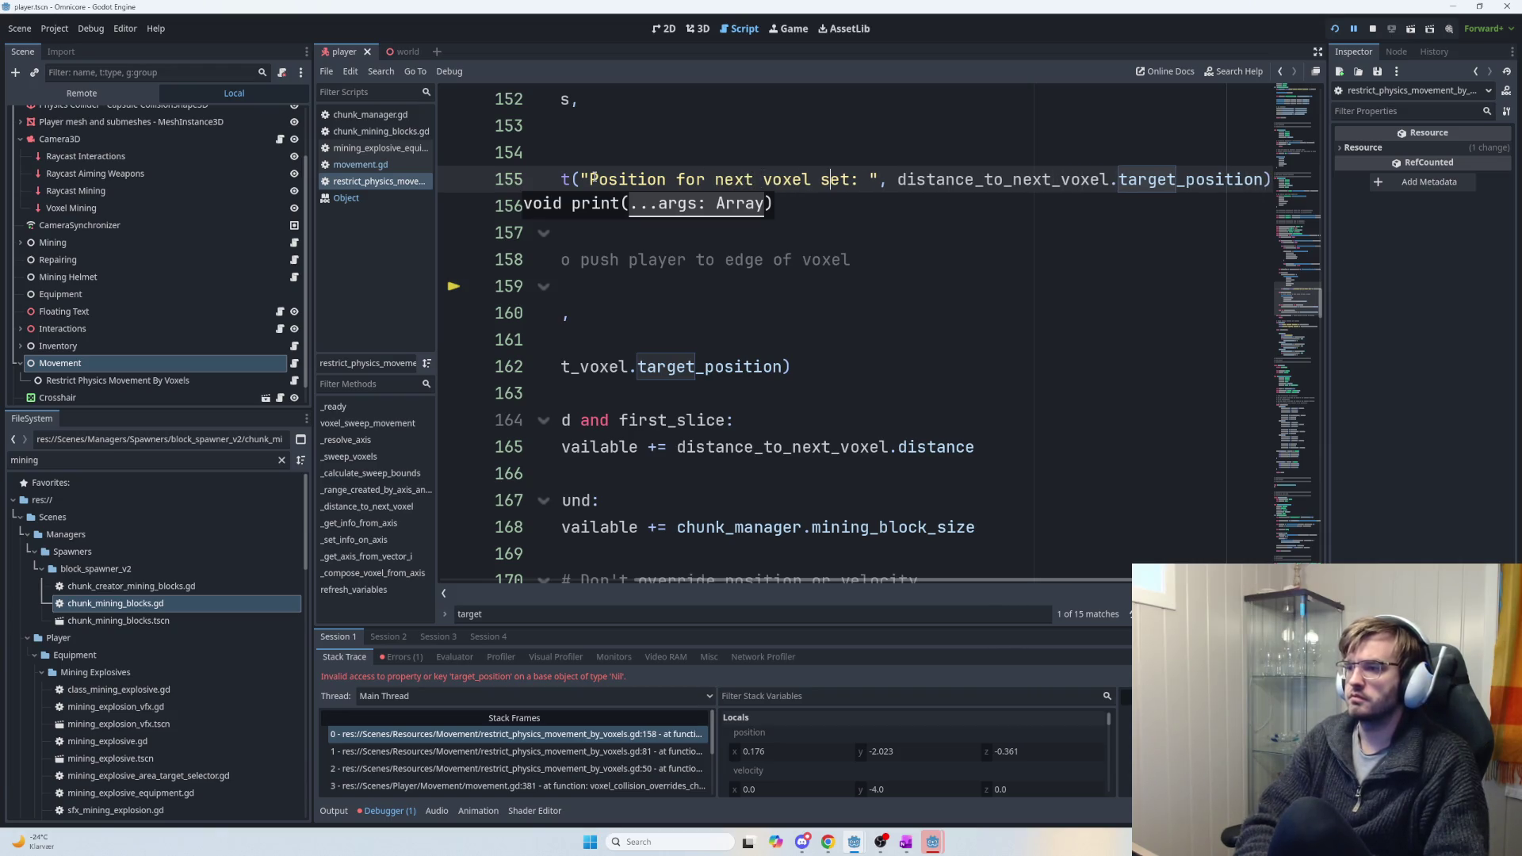
key("Down")
Delete the whole debug print statement and the leftover blank lines.
scroll(964, 363, "up", 2)
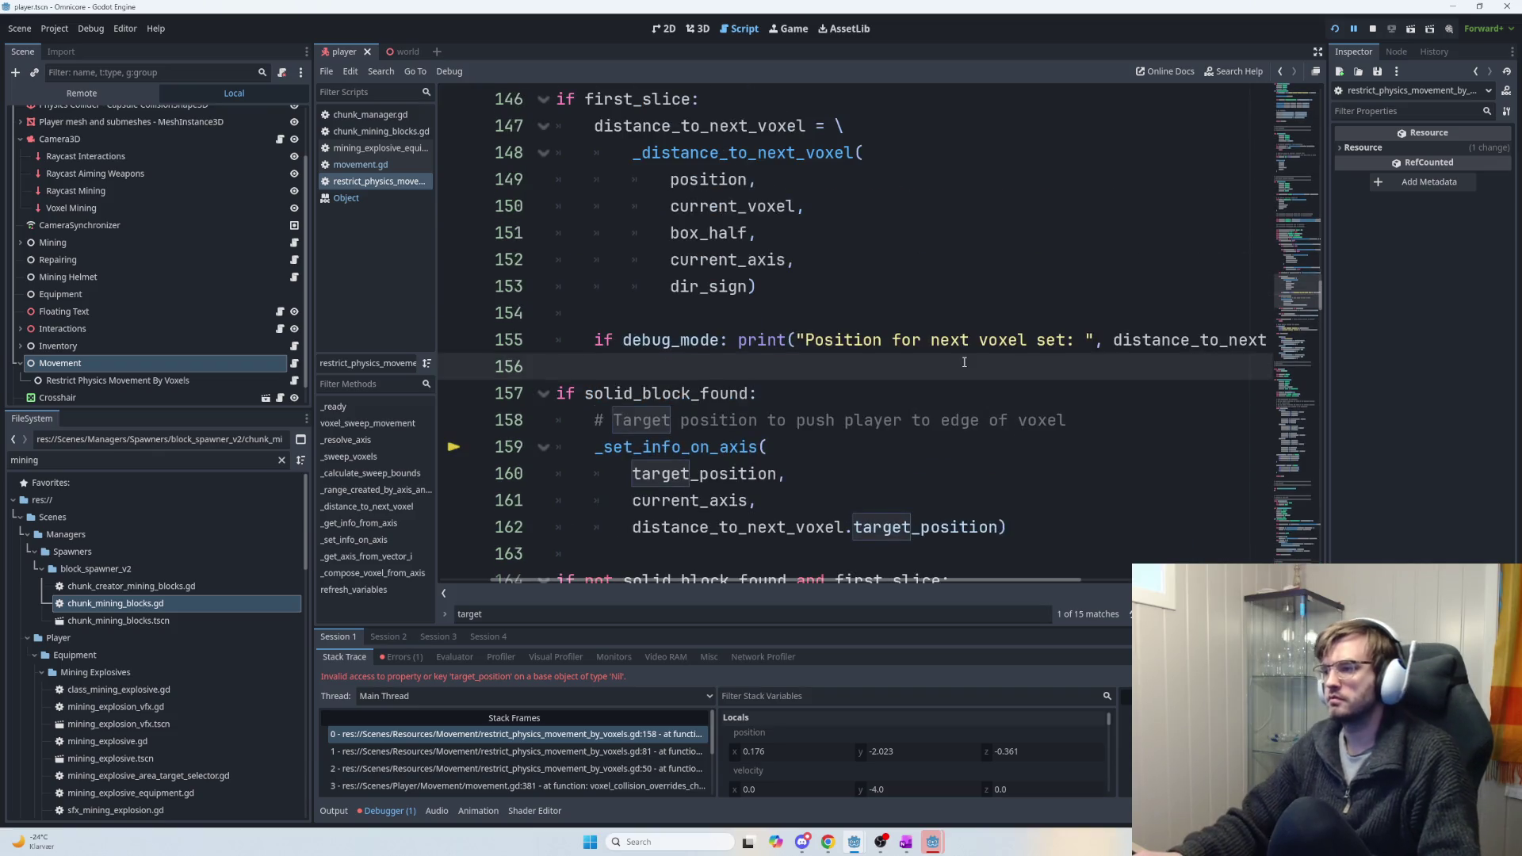
scroll(964, 362, "up", 1)
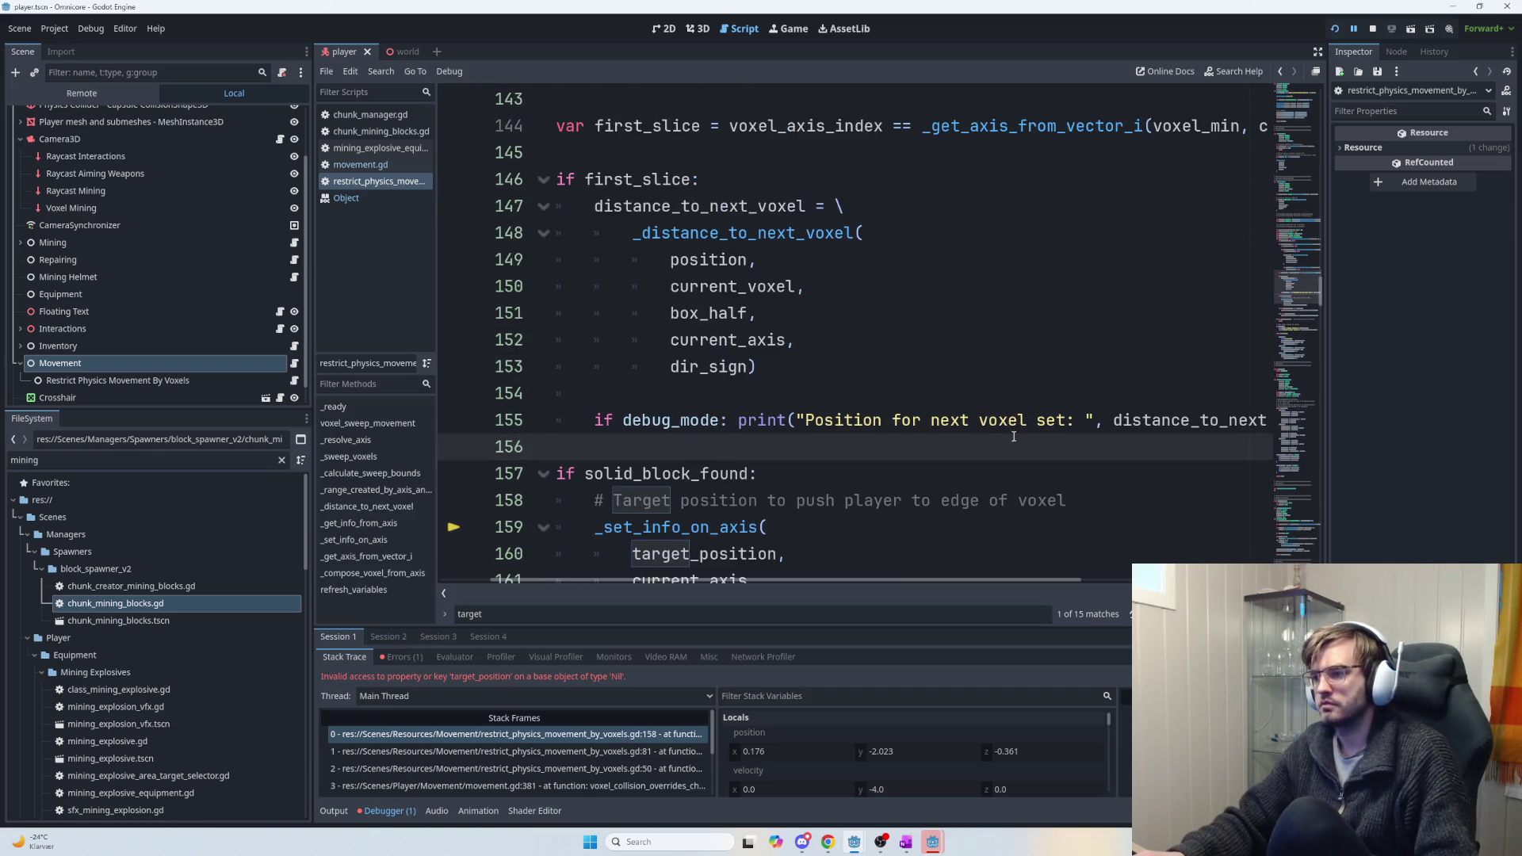
left_click_drag(1062, 420, 809, 416)
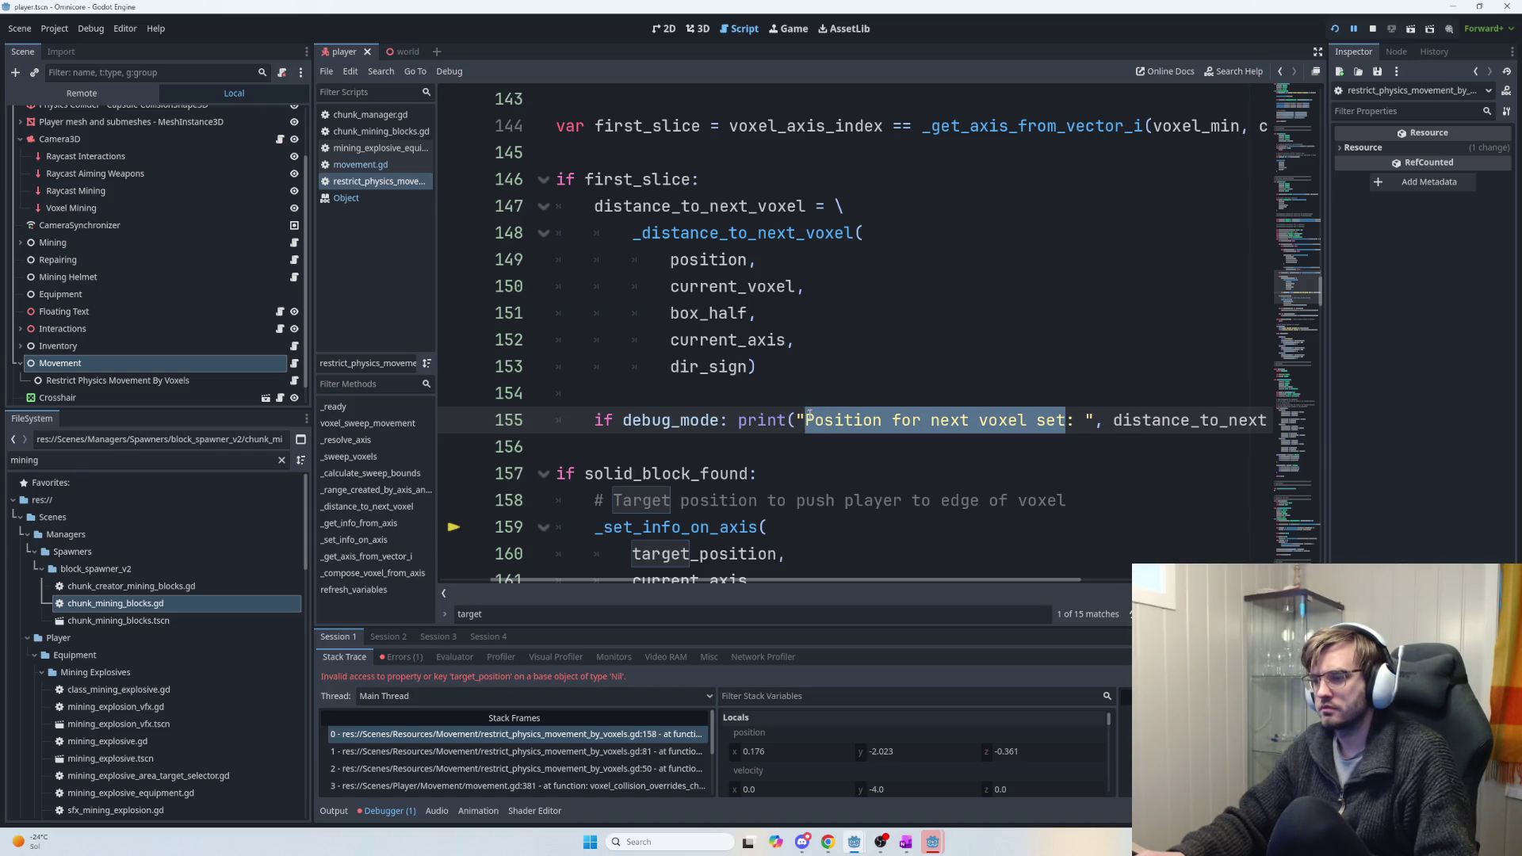
scroll(812, 428, "down", 3)
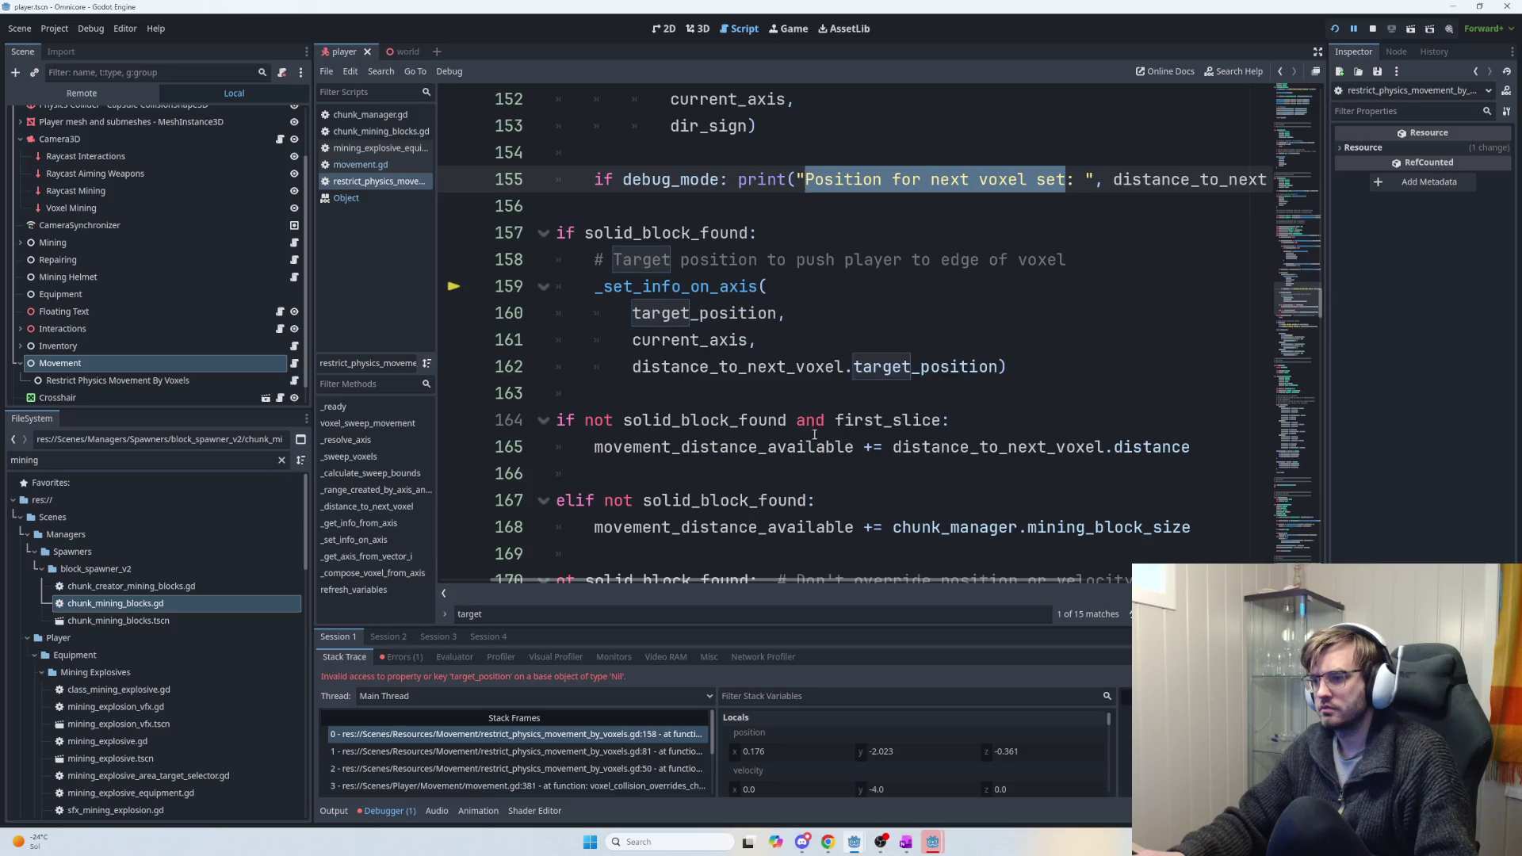
scroll(836, 399, "up", 1)
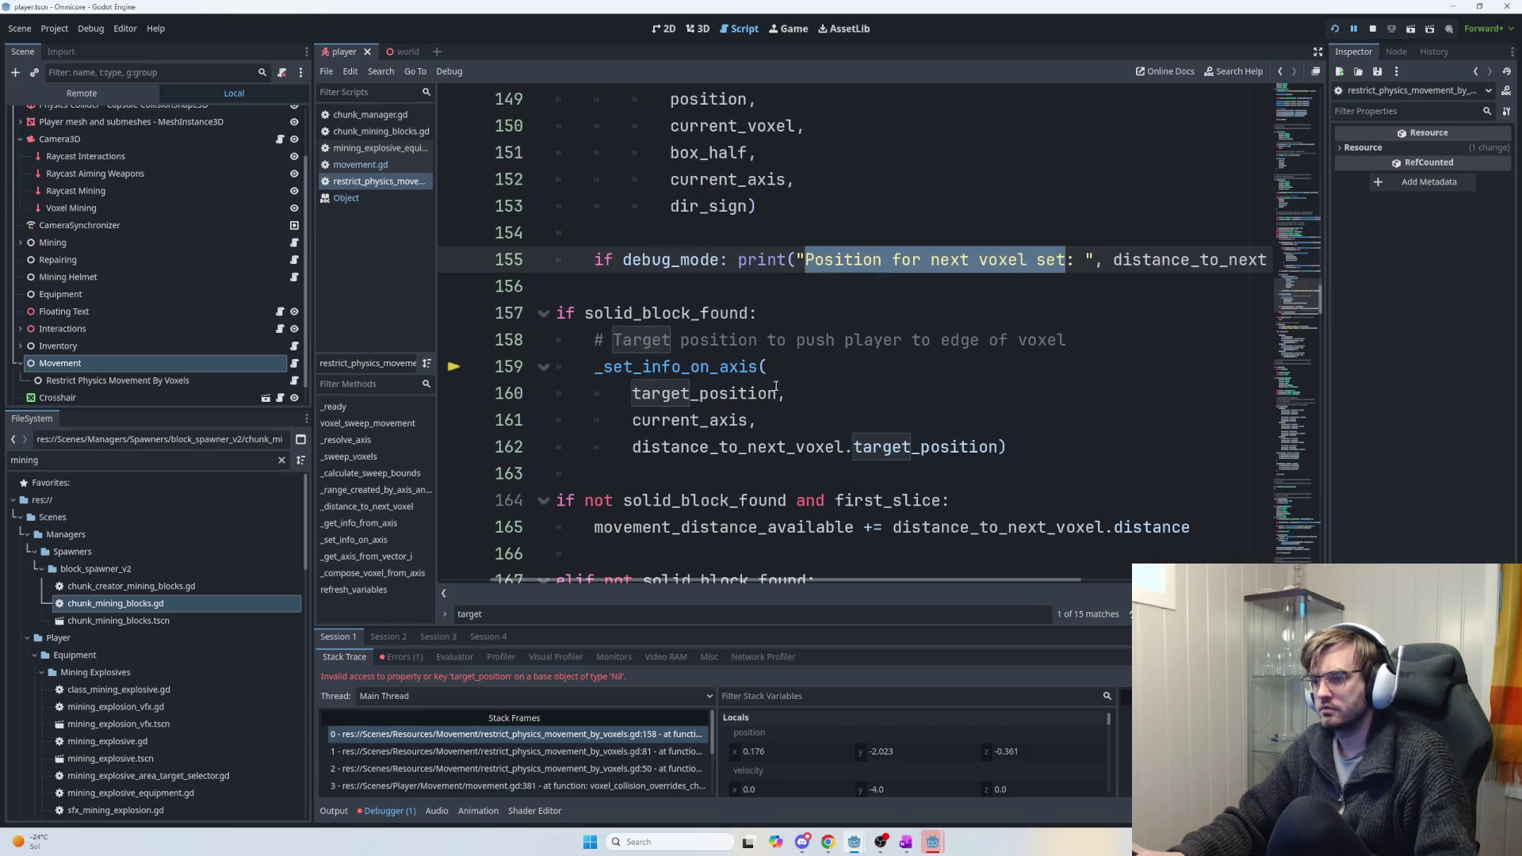
left_click(1047, 295)
mouse_move(595, 259)
left_mouse_down()
mouse_move(1268, 263)
mouse_move(1124, 304)
left_mouse_up()
key("BackSpace")
scroll(842, 591, "left", 3)
scroll(747, 438, "up", 2)
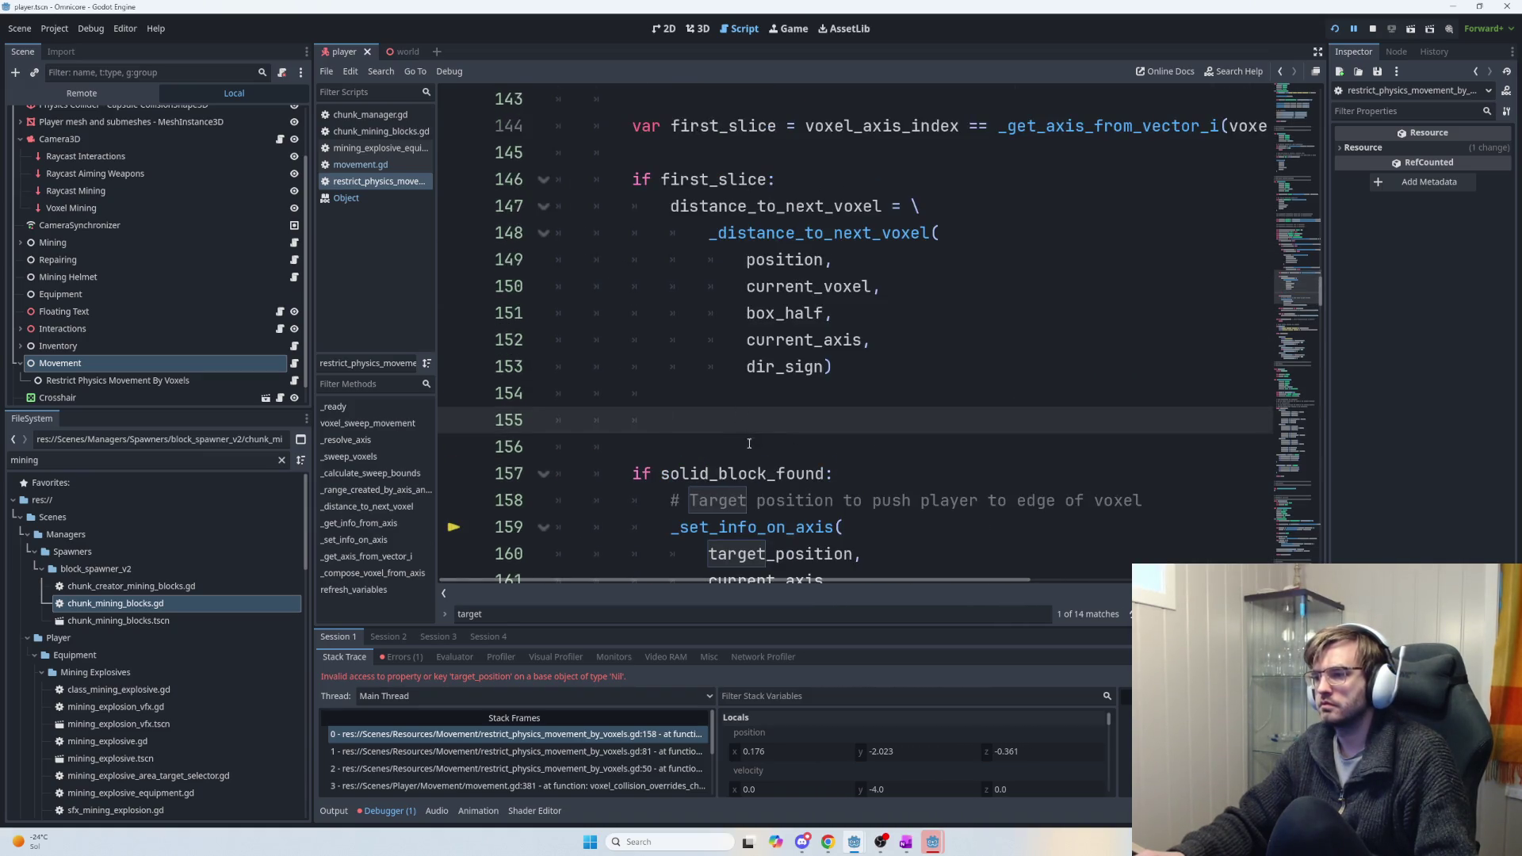
left_click_drag(746, 438, 556, 393)
key("BackSpace")
Undo the deletion to restore the debug print and run the game with F5.
scroll(870, 465, "down", 2)
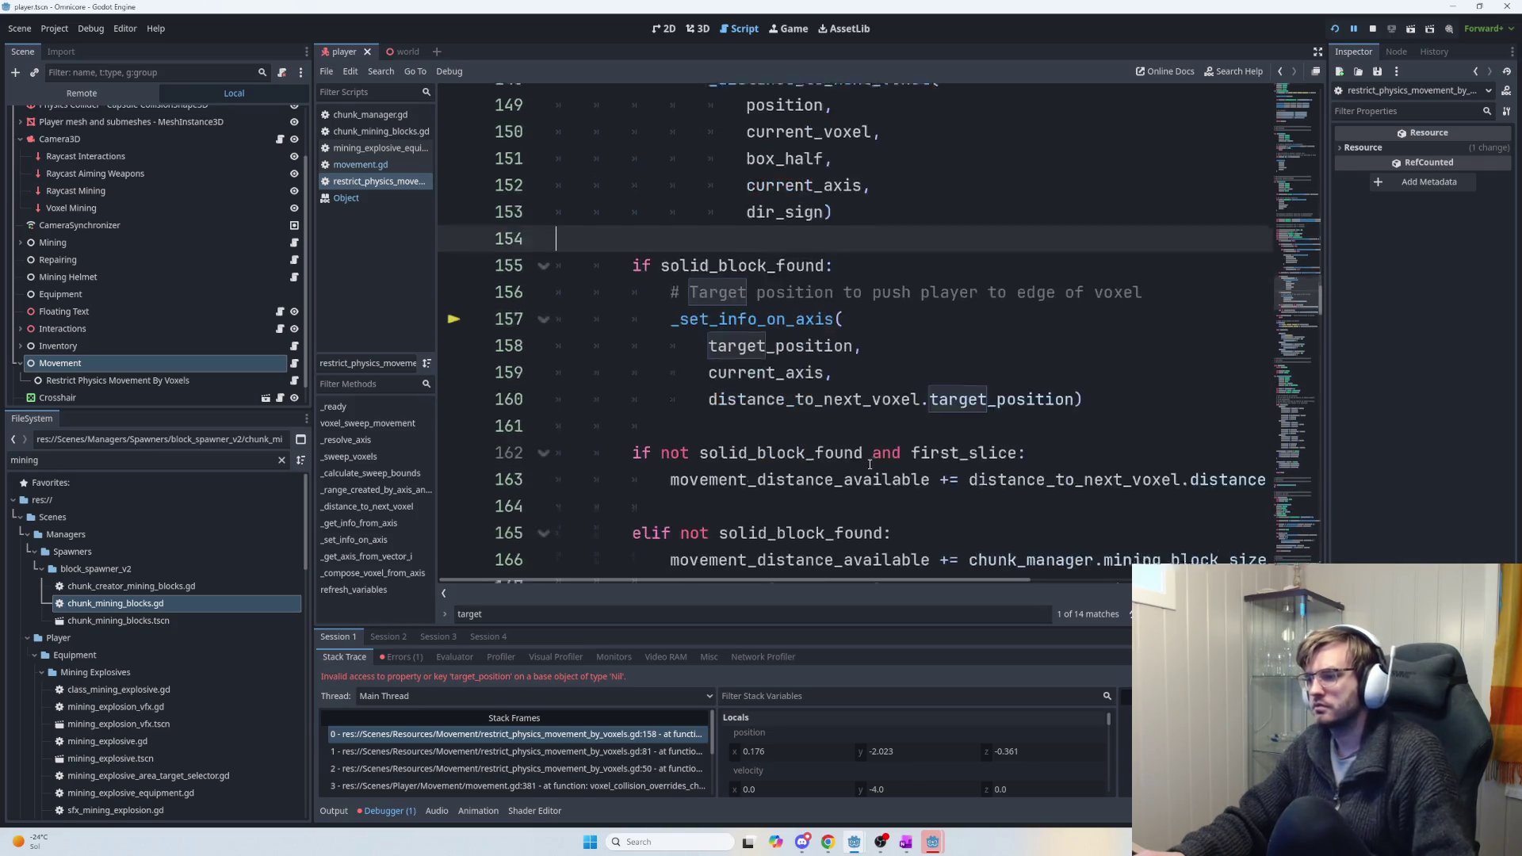
scroll(918, 442, "up", 2)
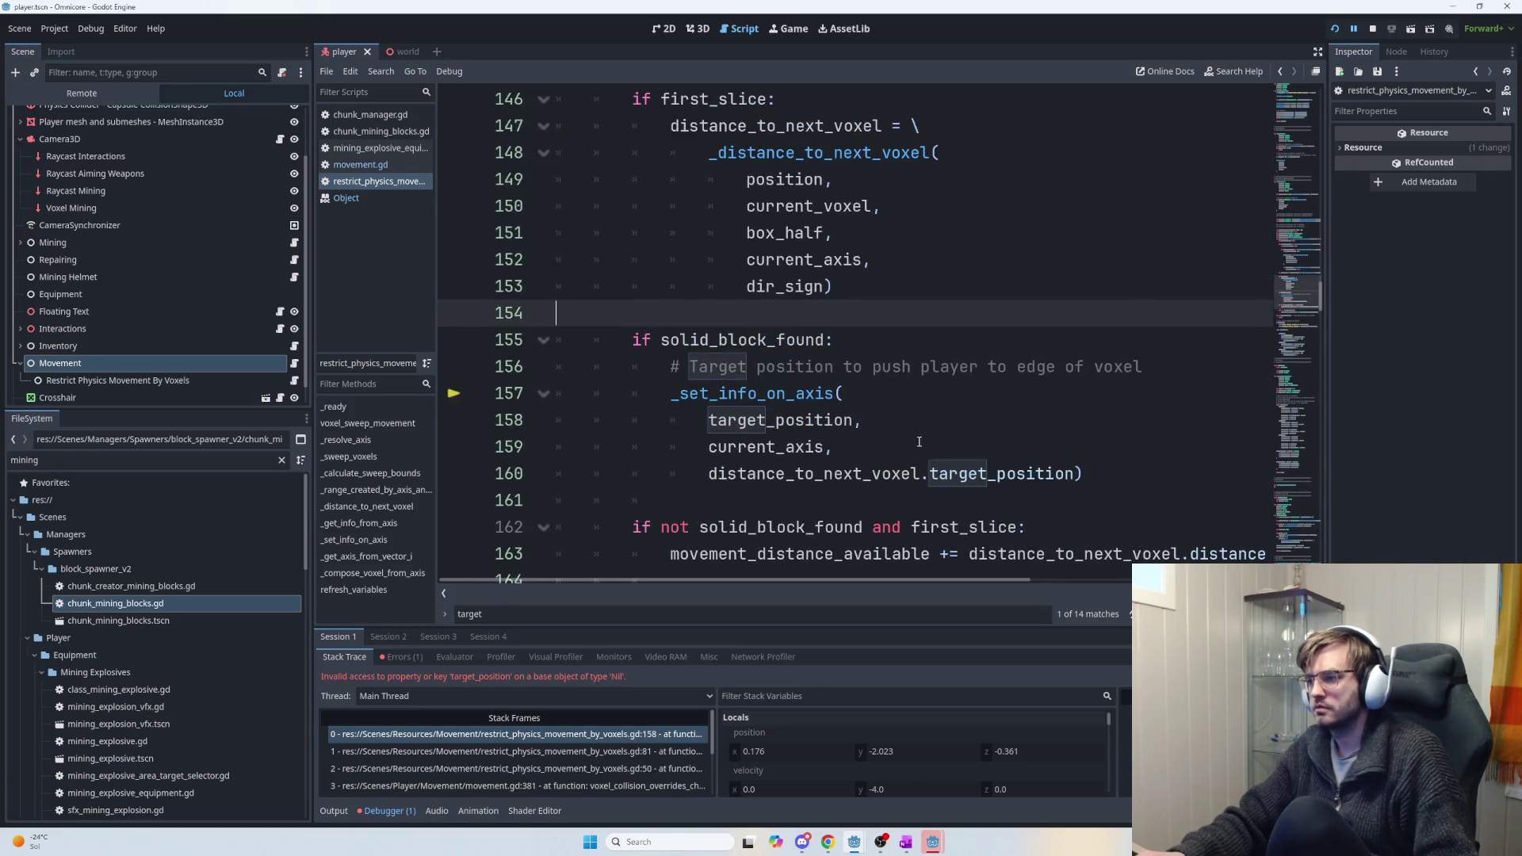
scroll(754, 363, "up", 1)
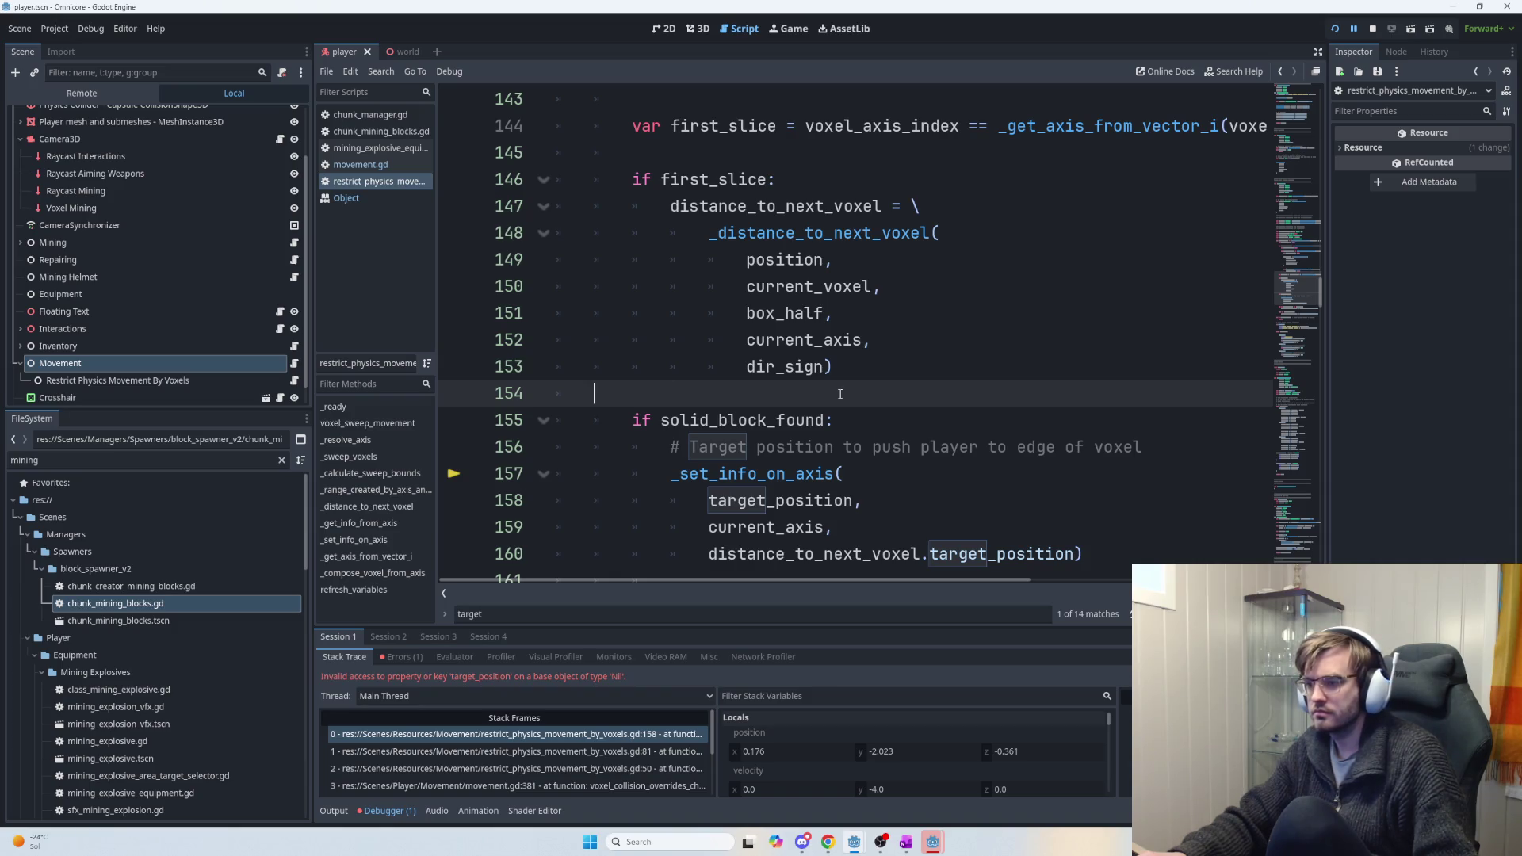
key("ctrl+z")
key("ctrl+z")
mouse_move(817, 581)
left_mouse_down()
mouse_move(697, 581)
mouse_move(857, 581)
mouse_move(616, 559)
mouse_move(625, 568)
left_mouse_up()
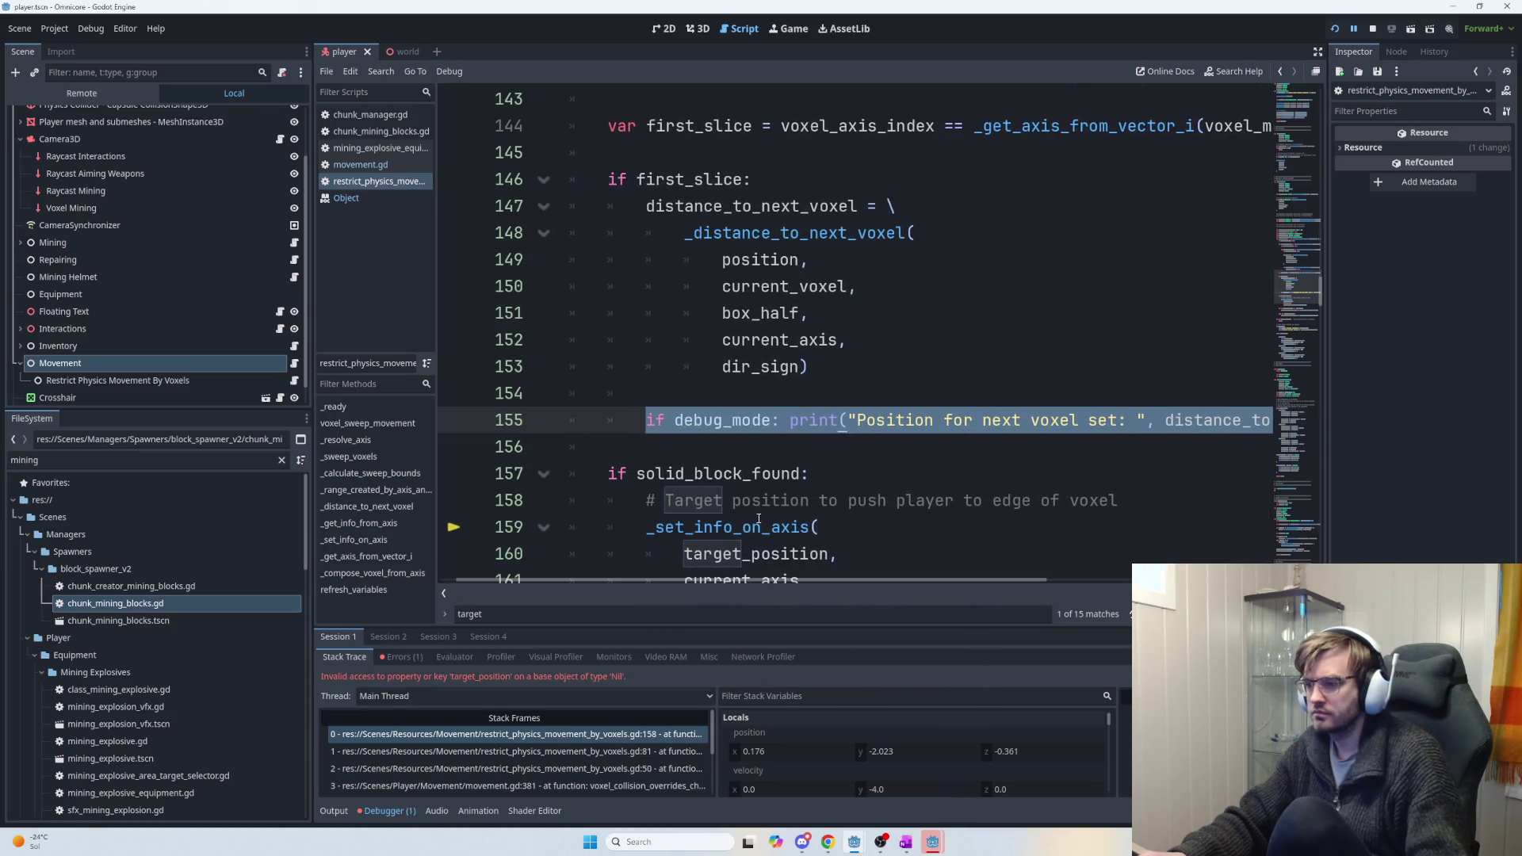
key("F5")
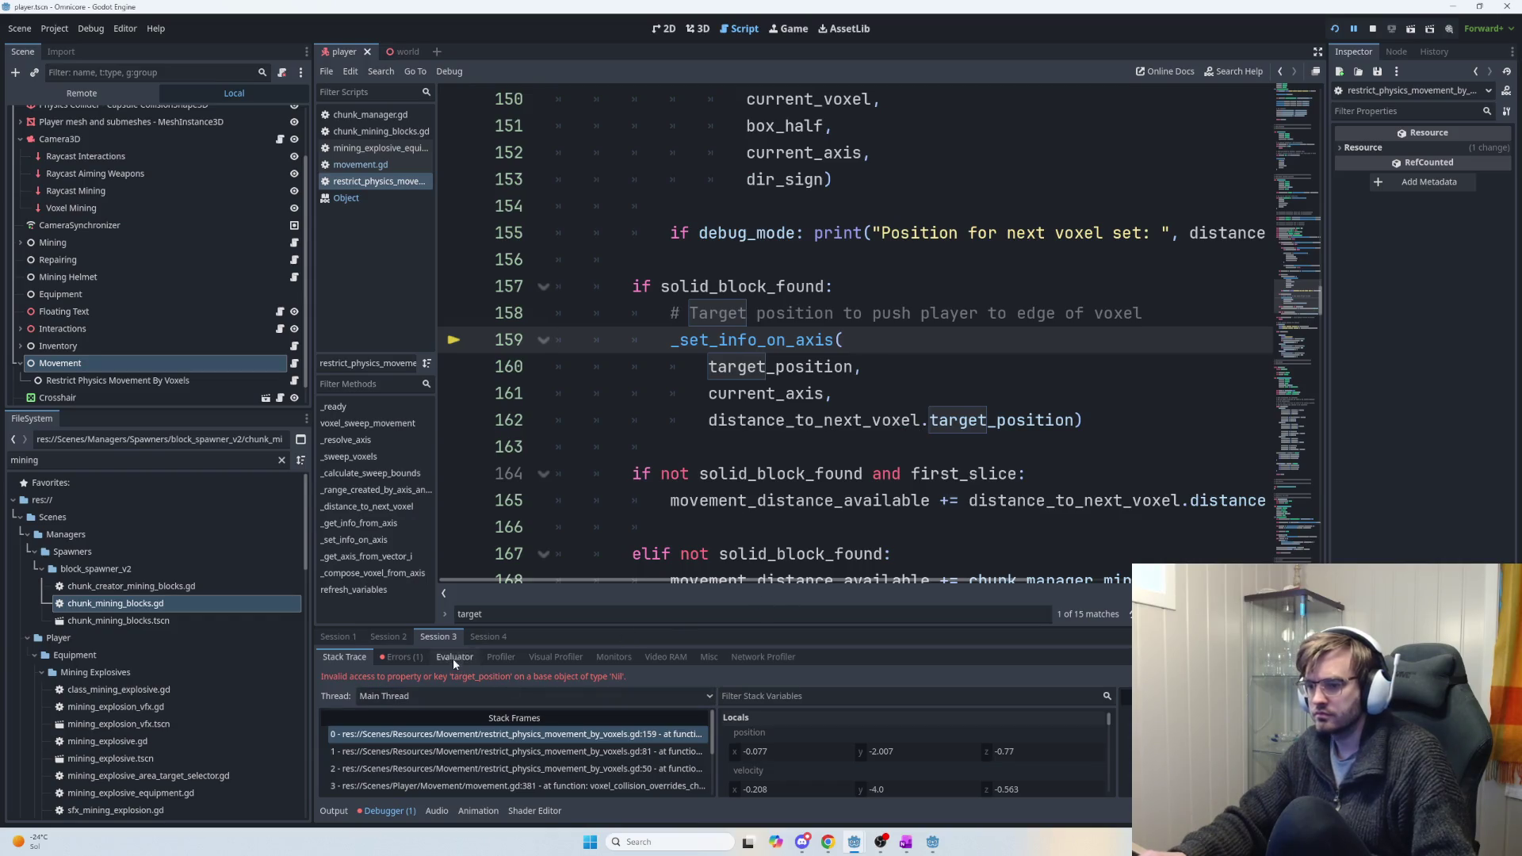
Switch to the earlier debug session and filter the Output log by 'position'.
left_click(388, 637)
left_click(391, 656)
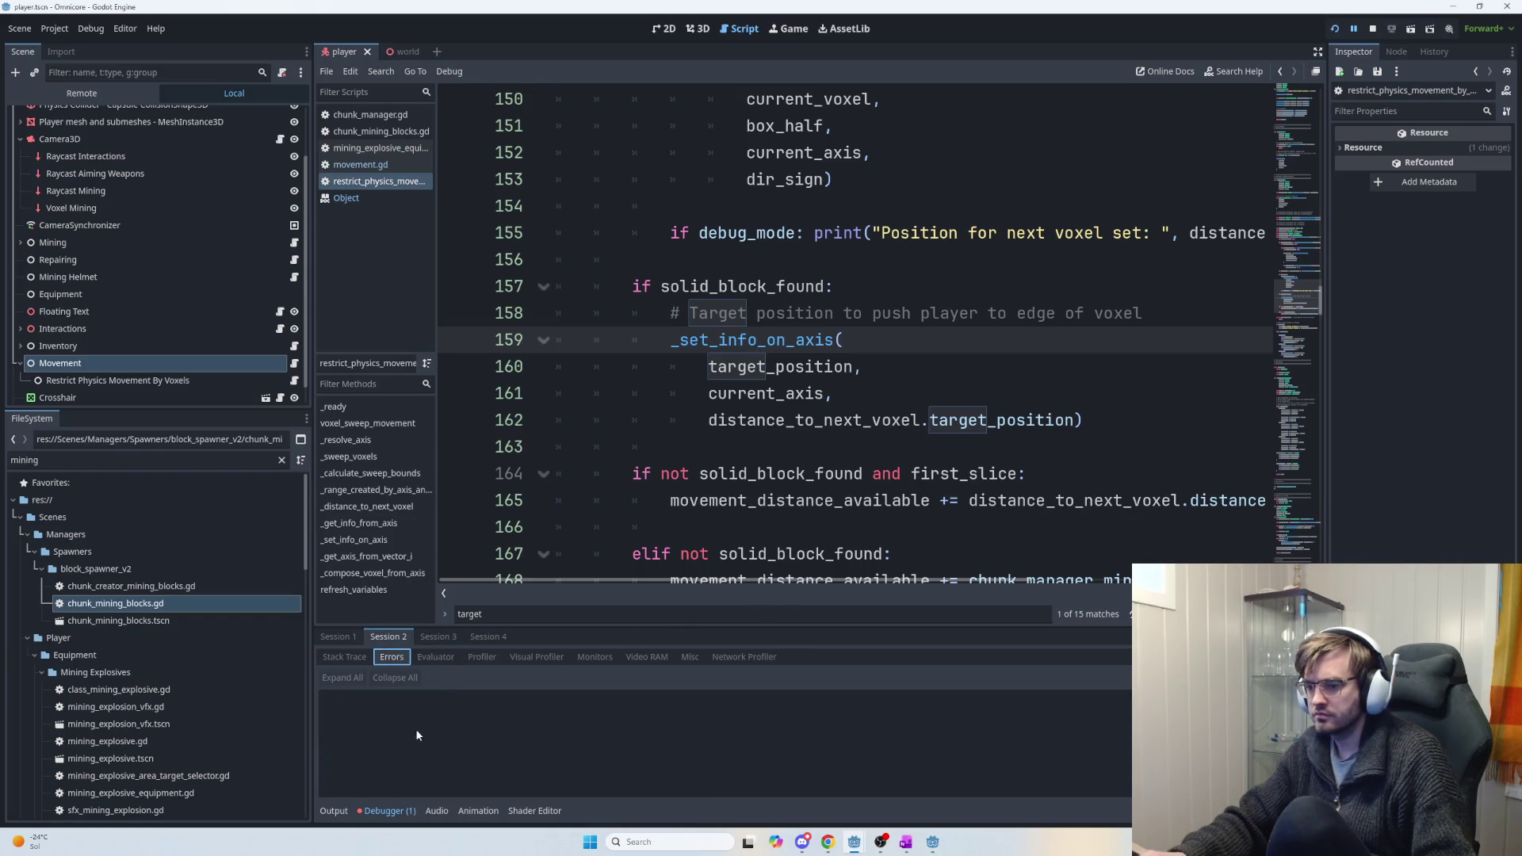
left_click(334, 811)
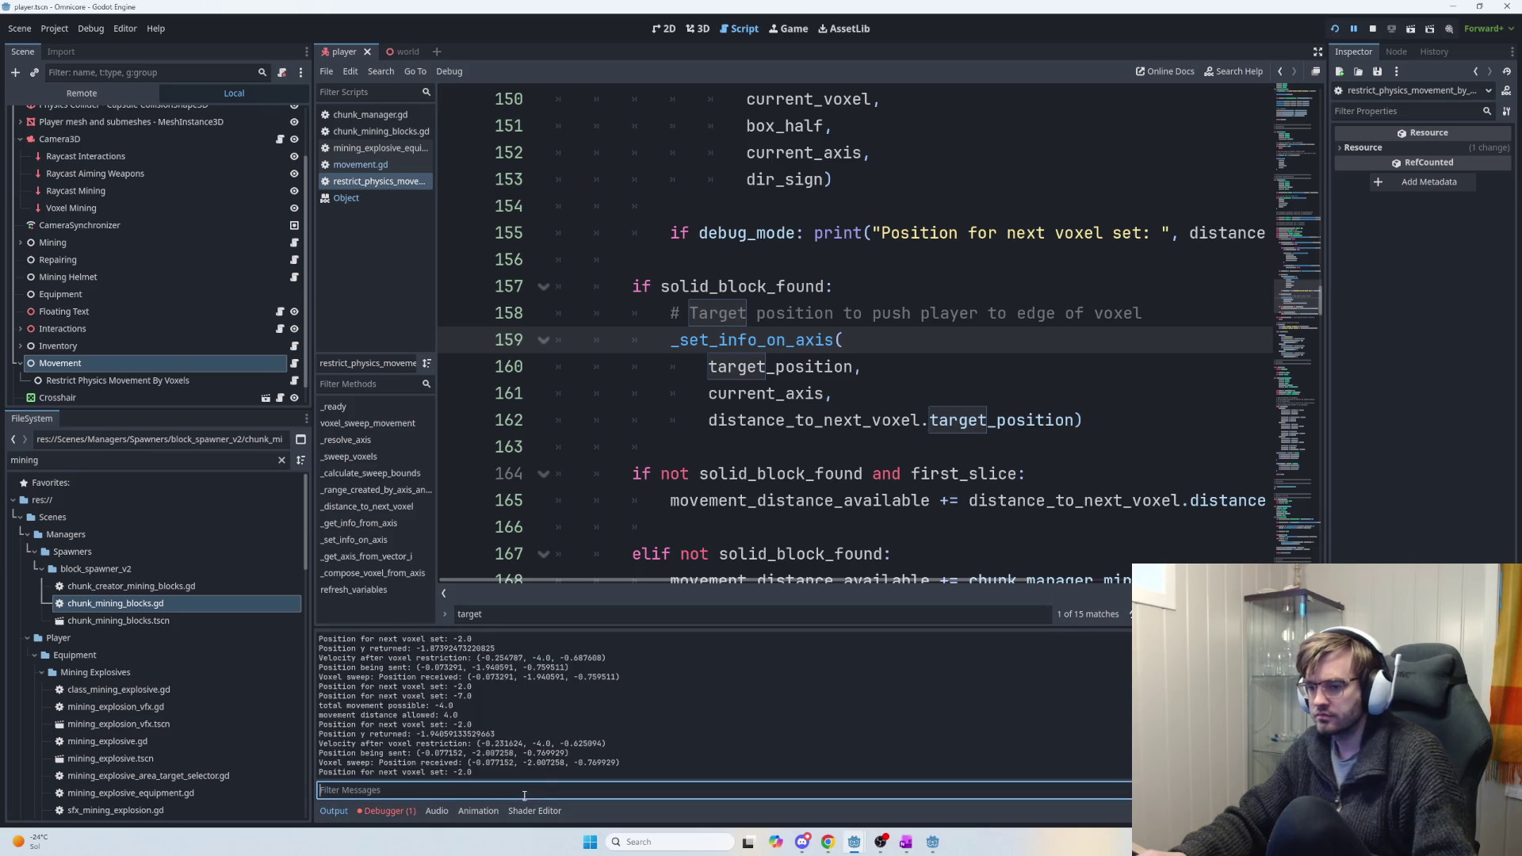
type("posit")
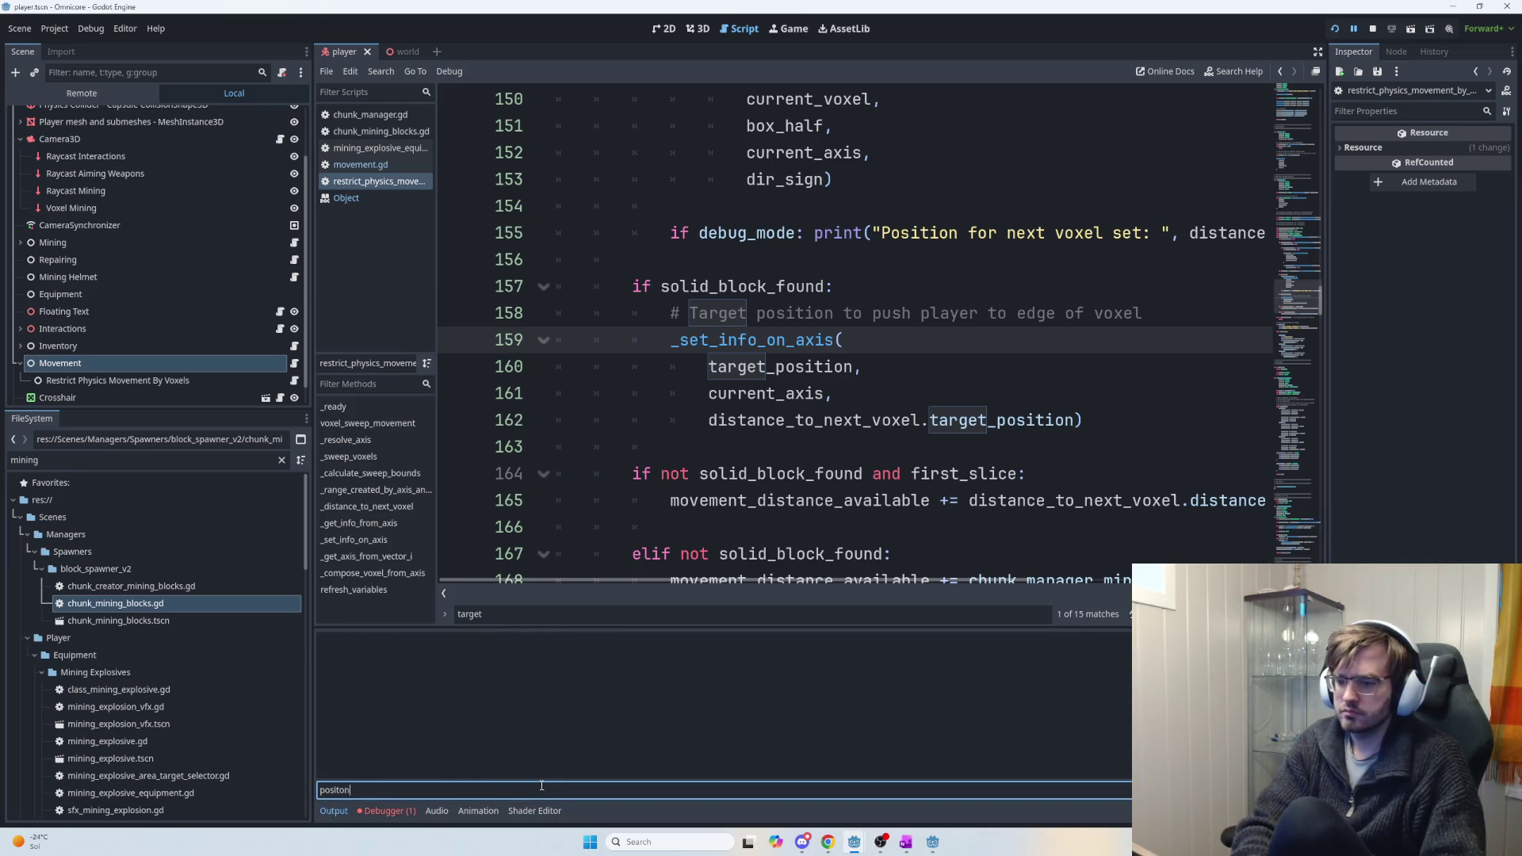
type("ion")
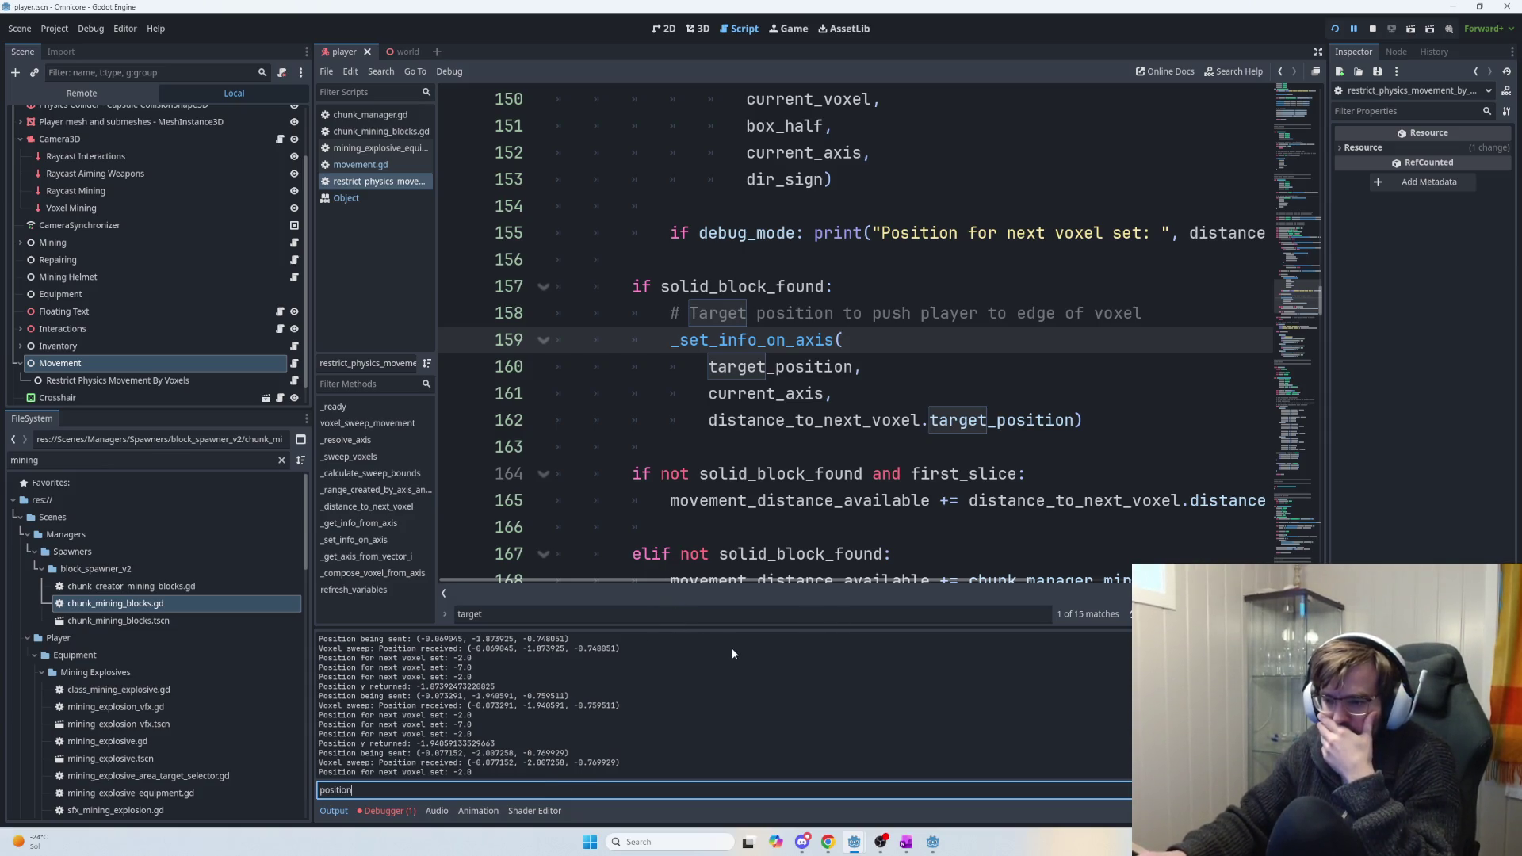
Compare the printed next-voxel values like -7.0 and -2.0, then return to the Debugger.
double_click(469, 725)
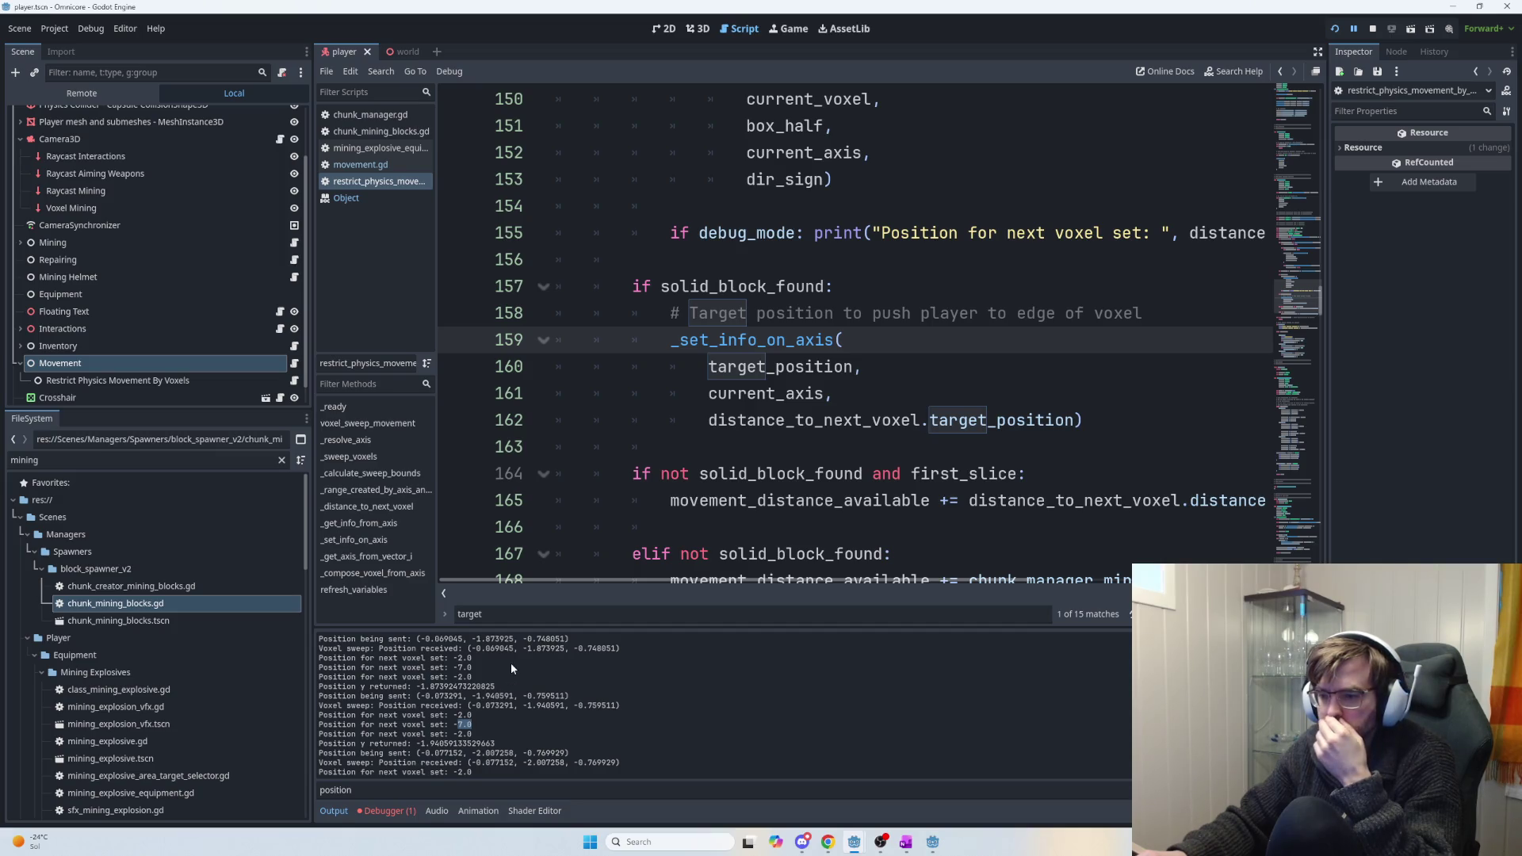
mouse_move(473, 677)
left_mouse_down()
mouse_move(440, 677)
mouse_move(496, 678)
left_mouse_up()
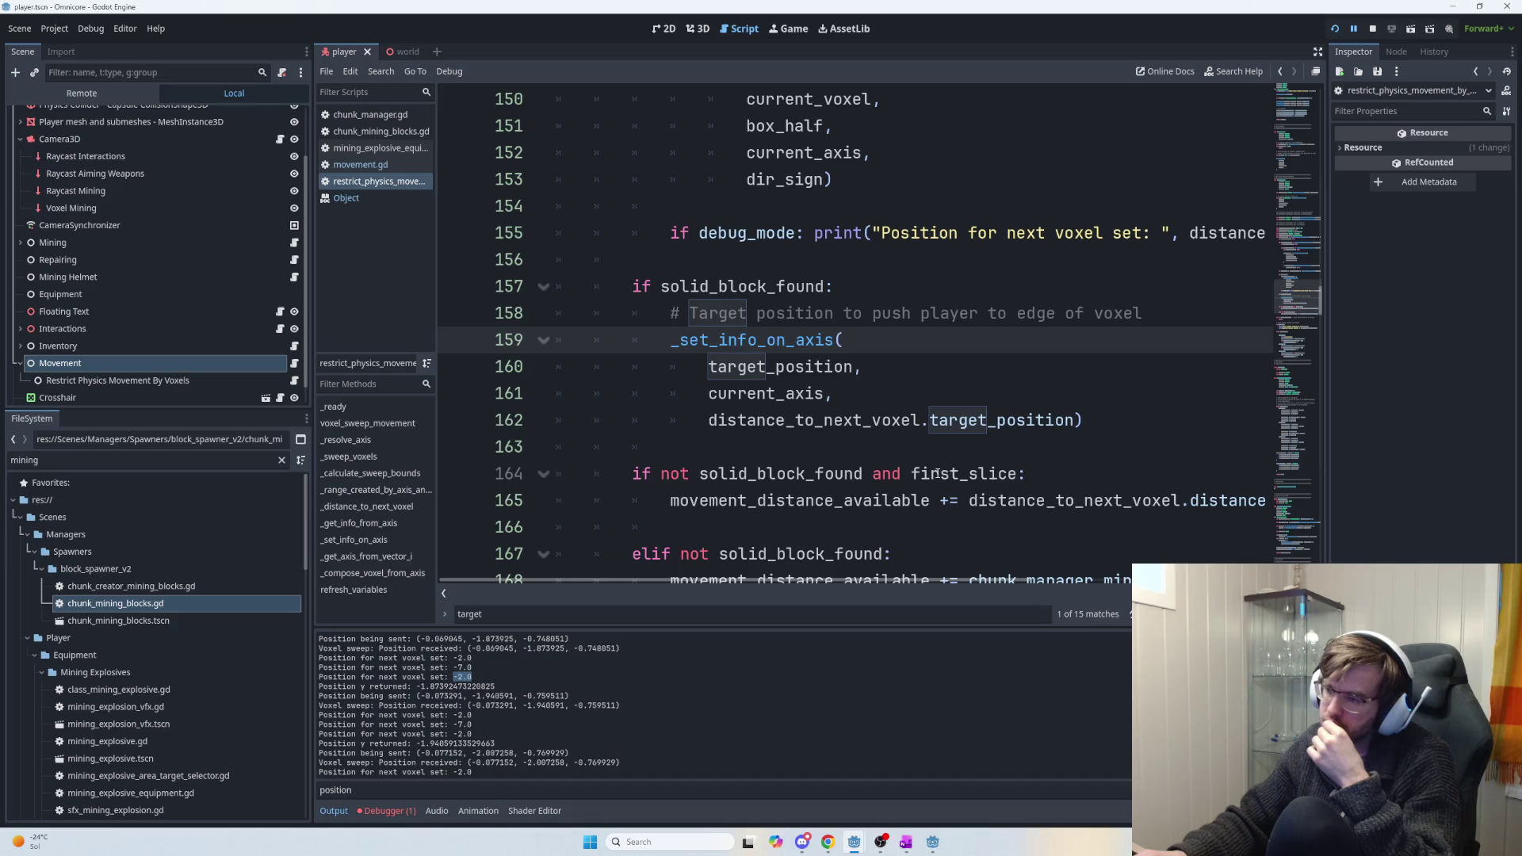
scroll(938, 523, "down", 1)
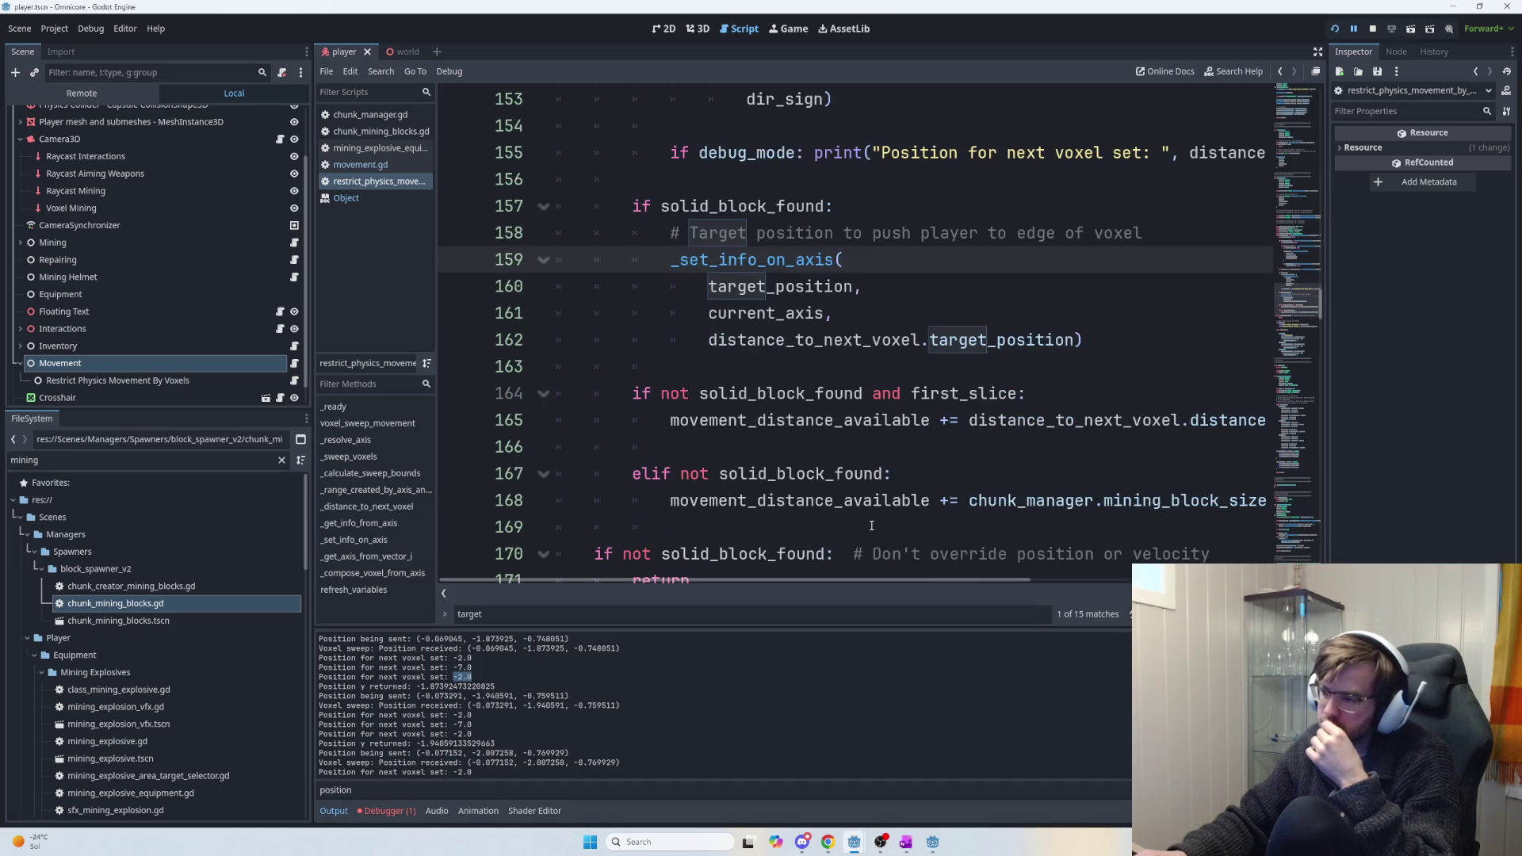
double_click(864, 341)
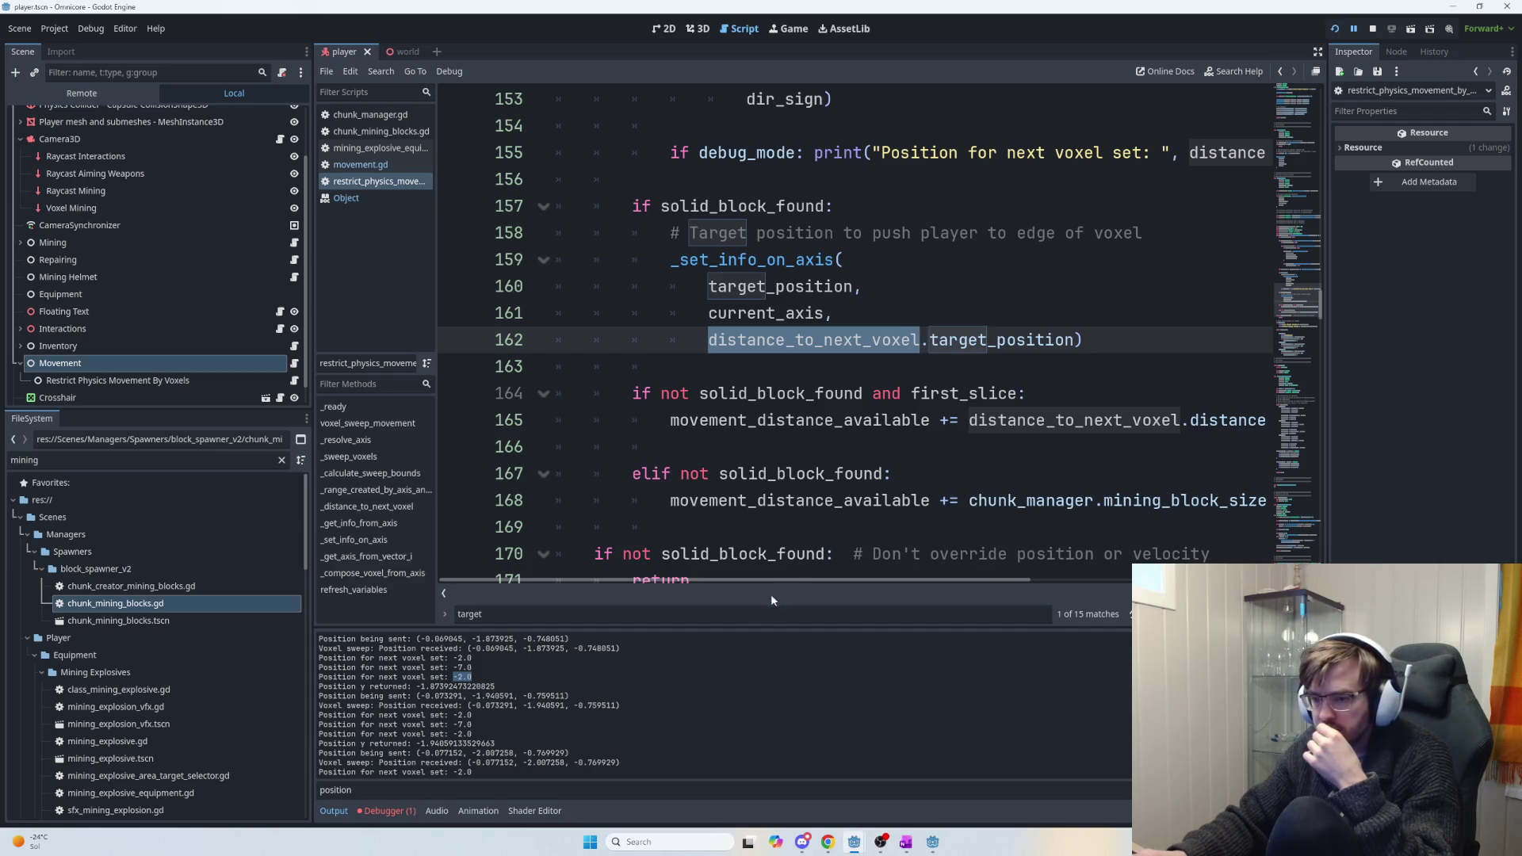
mouse_move(367, 744)
left_mouse_down()
mouse_move(613, 759)
mouse_move(357, 762)
mouse_move(483, 774)
mouse_move(372, 799)
left_mouse_up()
left_click(613, 758)
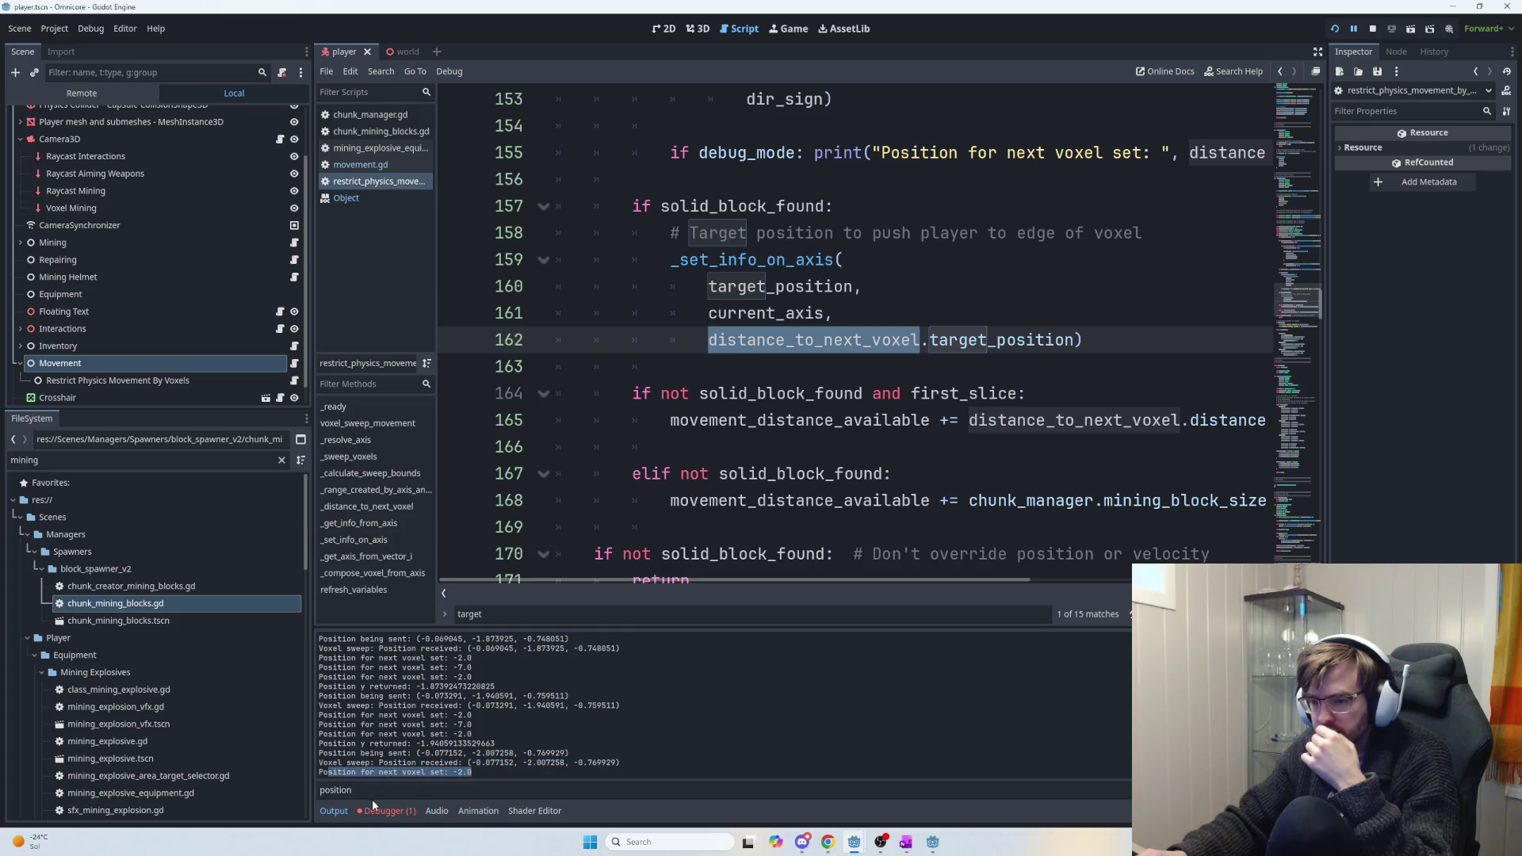
left_click(384, 811)
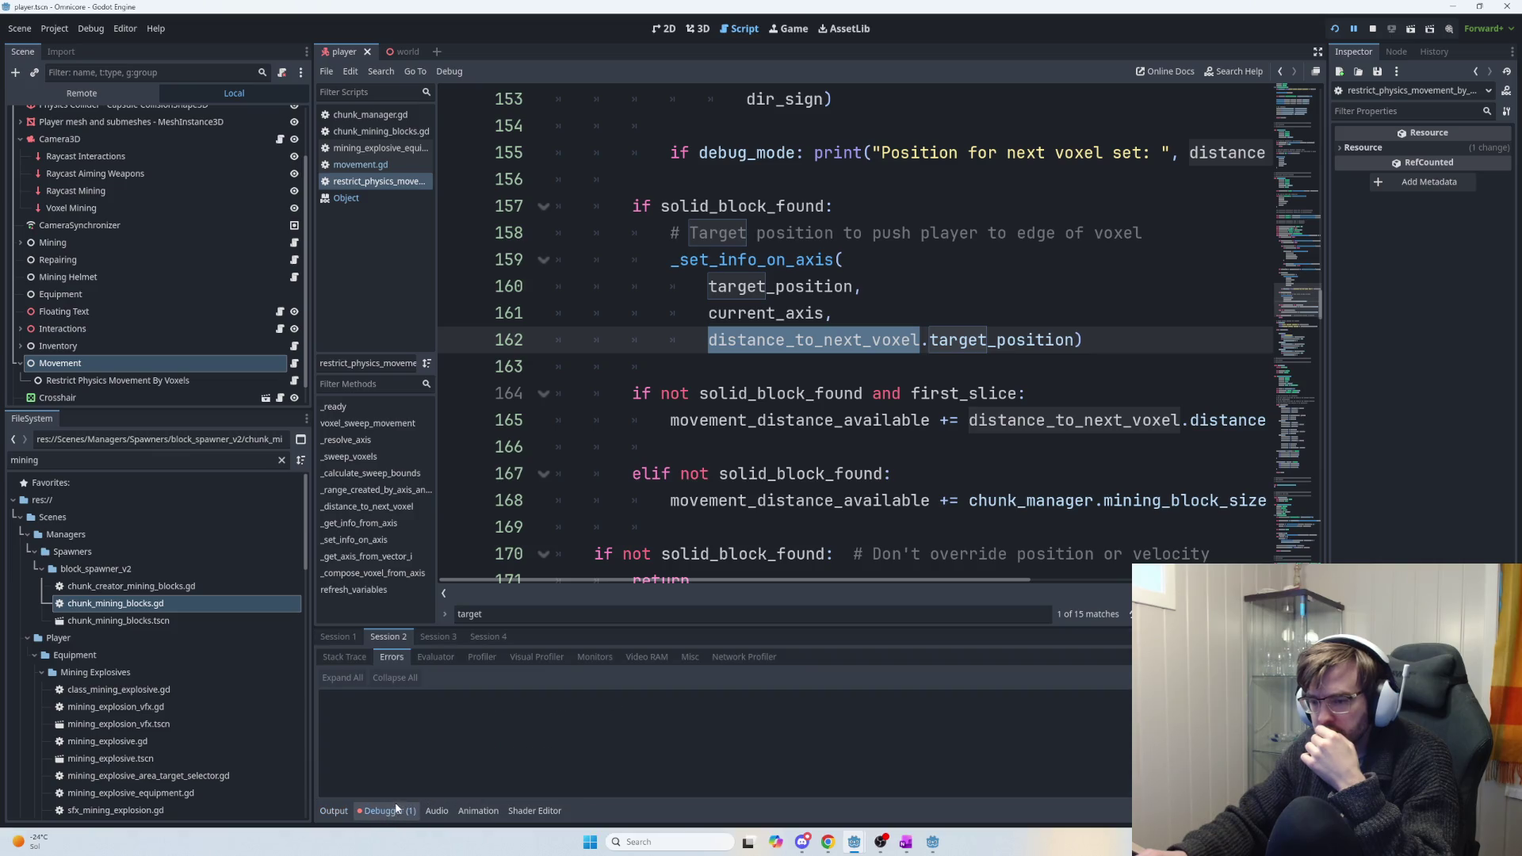
Show Session 3's Nil target_position error and step through frames 1 and 2 back to line 159.
left_click(393, 811)
left_click(393, 811)
left_click(435, 638)
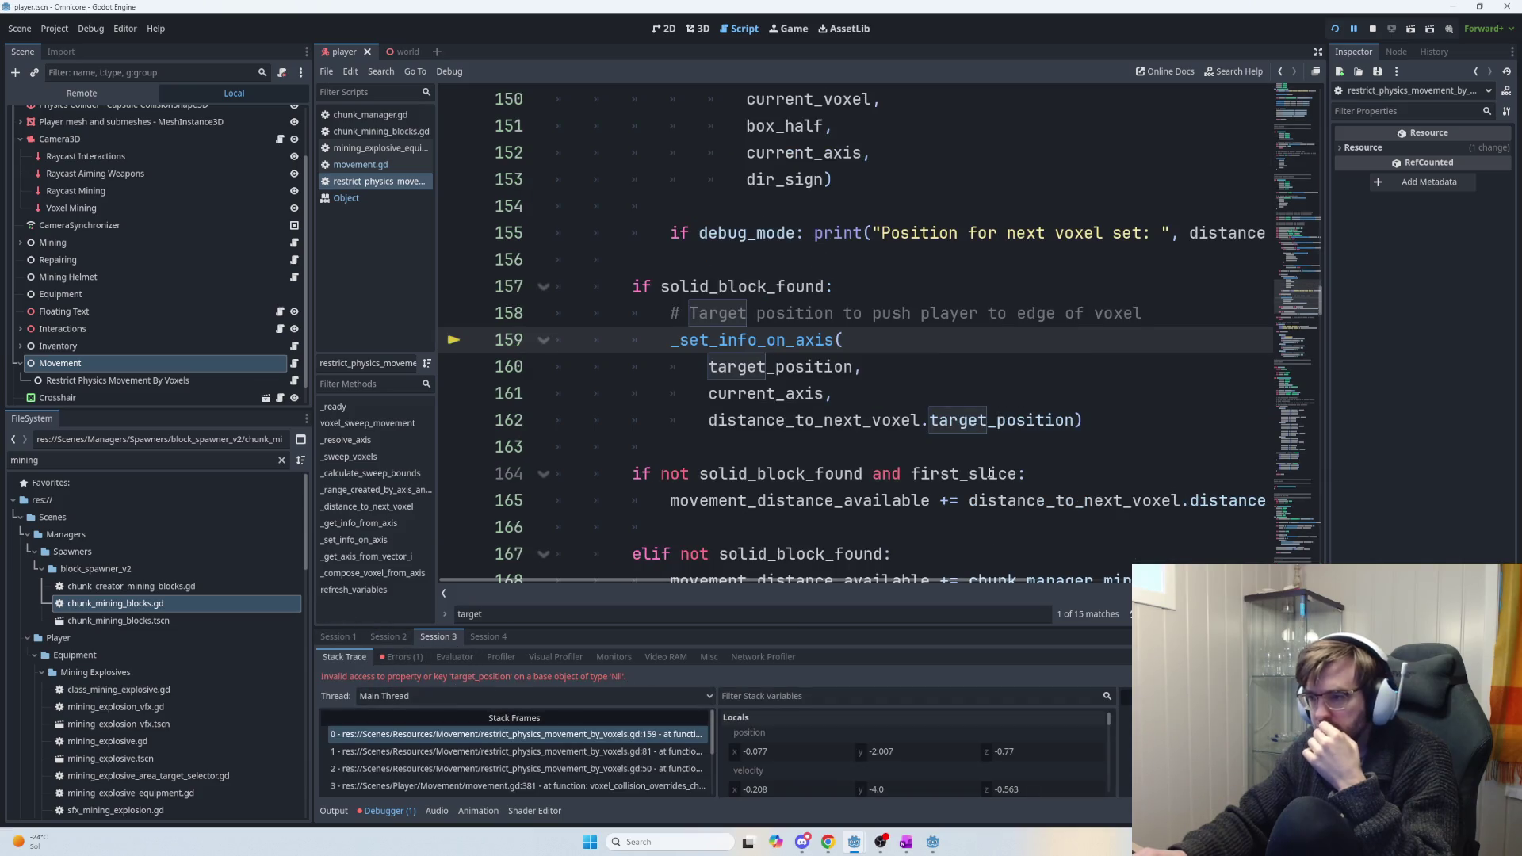
left_click(606, 751)
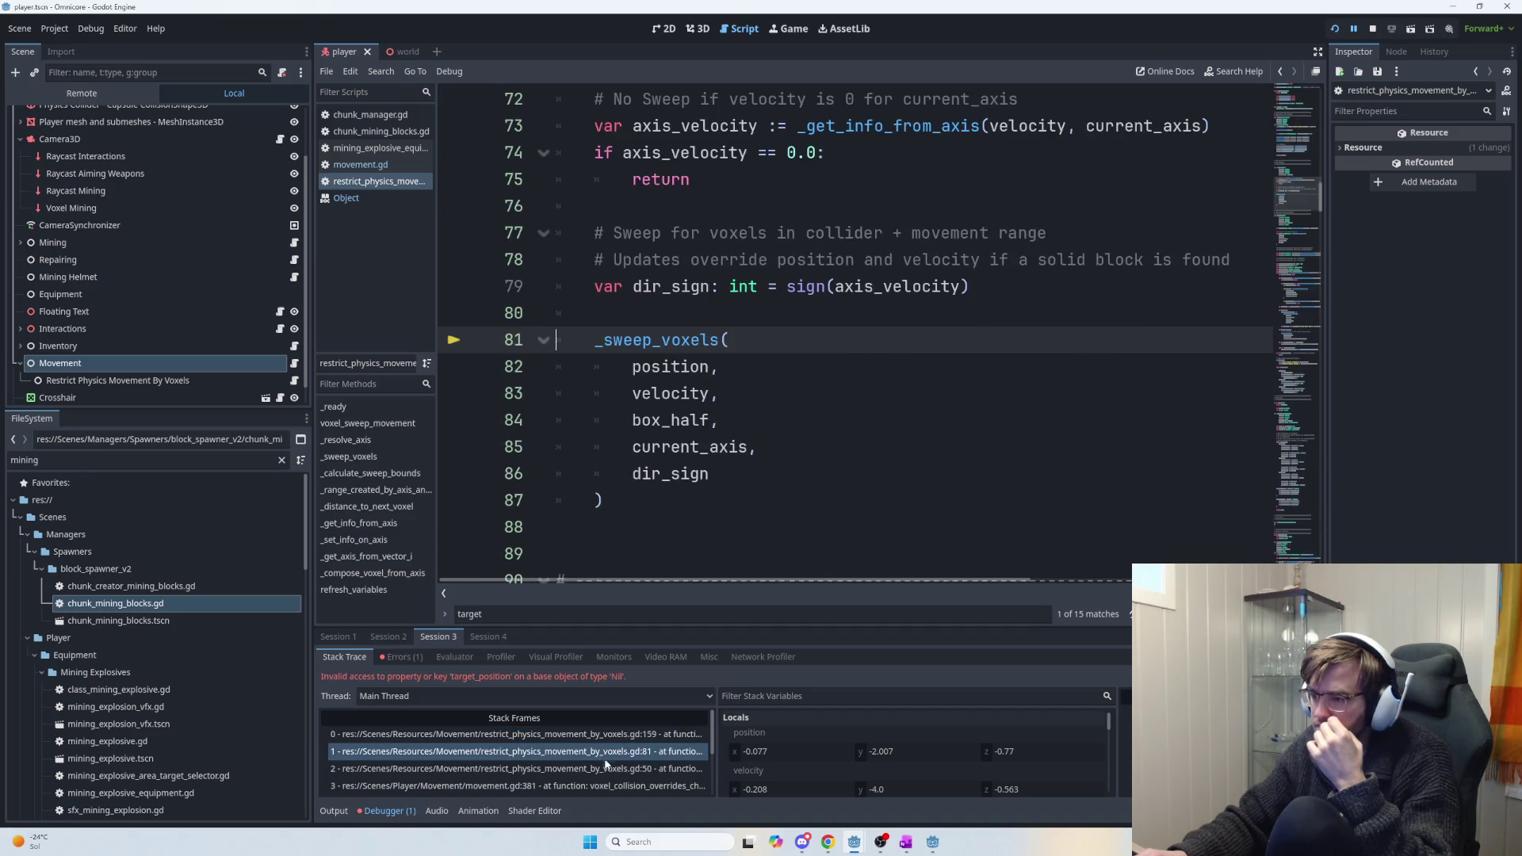
left_click(605, 769)
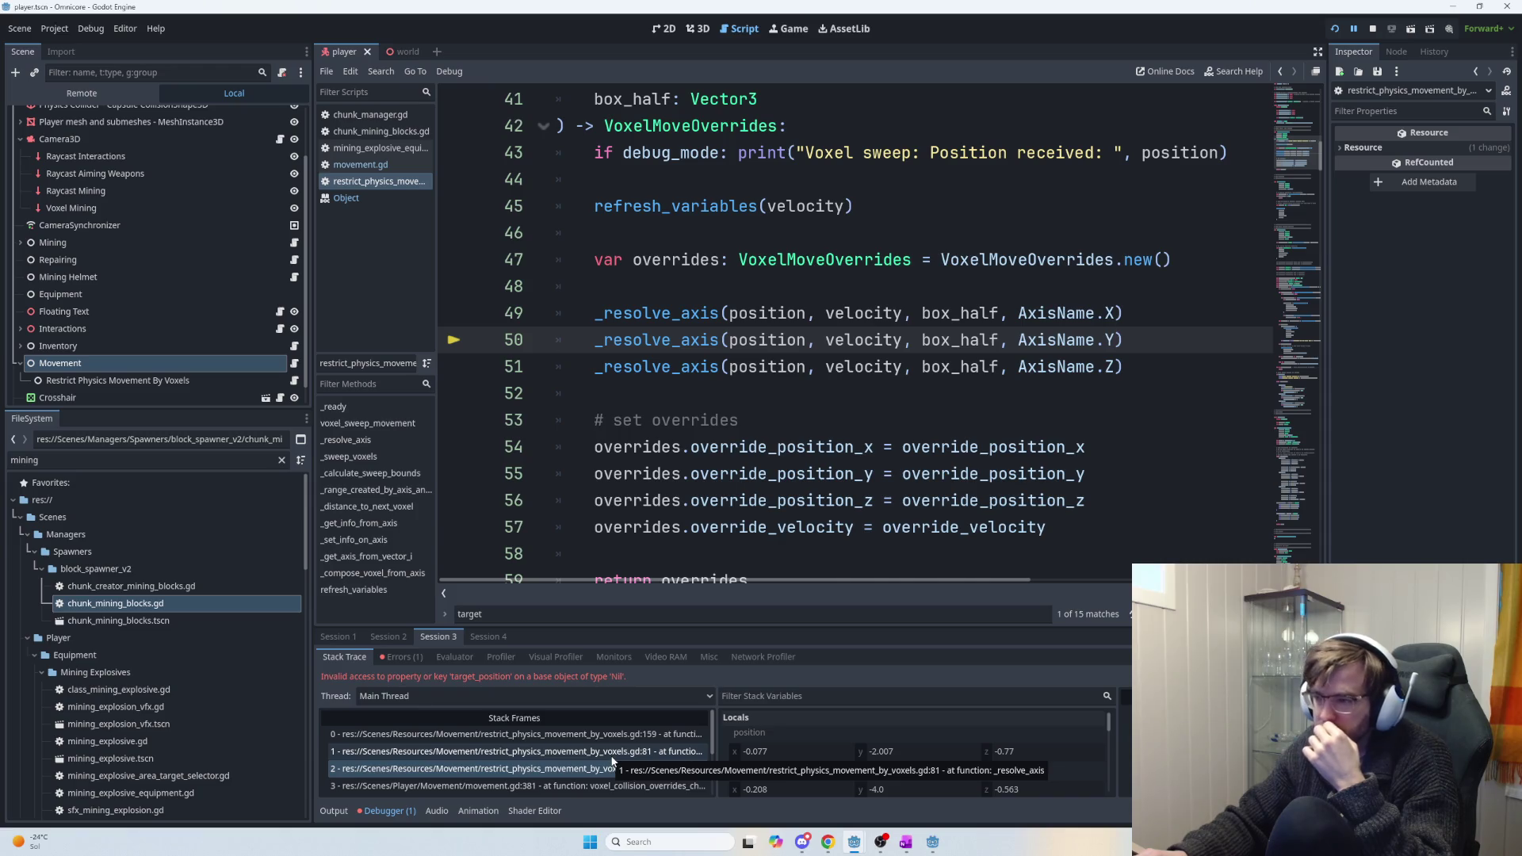
left_click(611, 755)
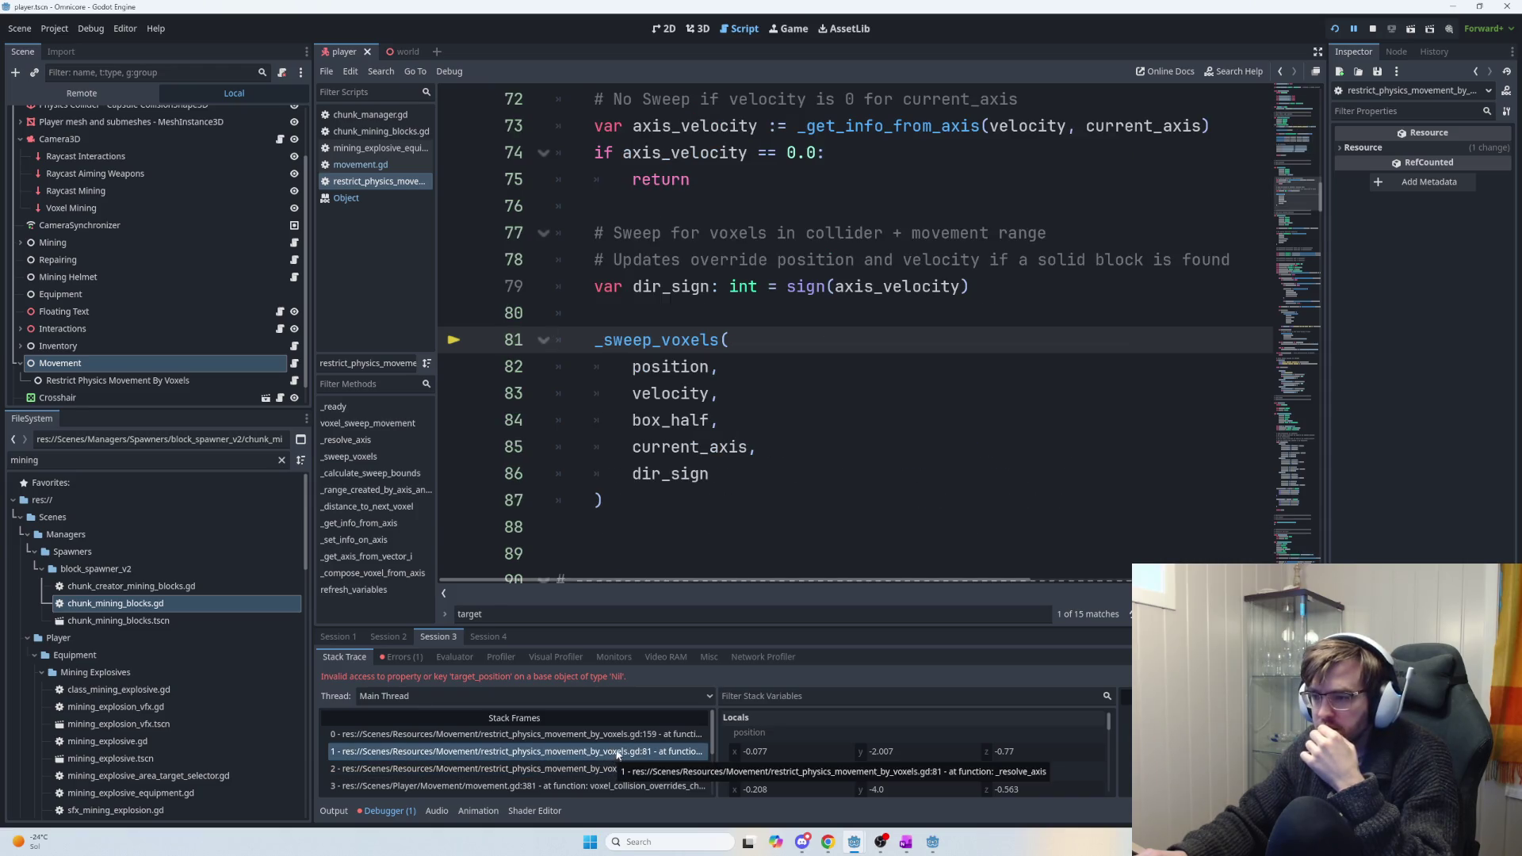
left_click(625, 735)
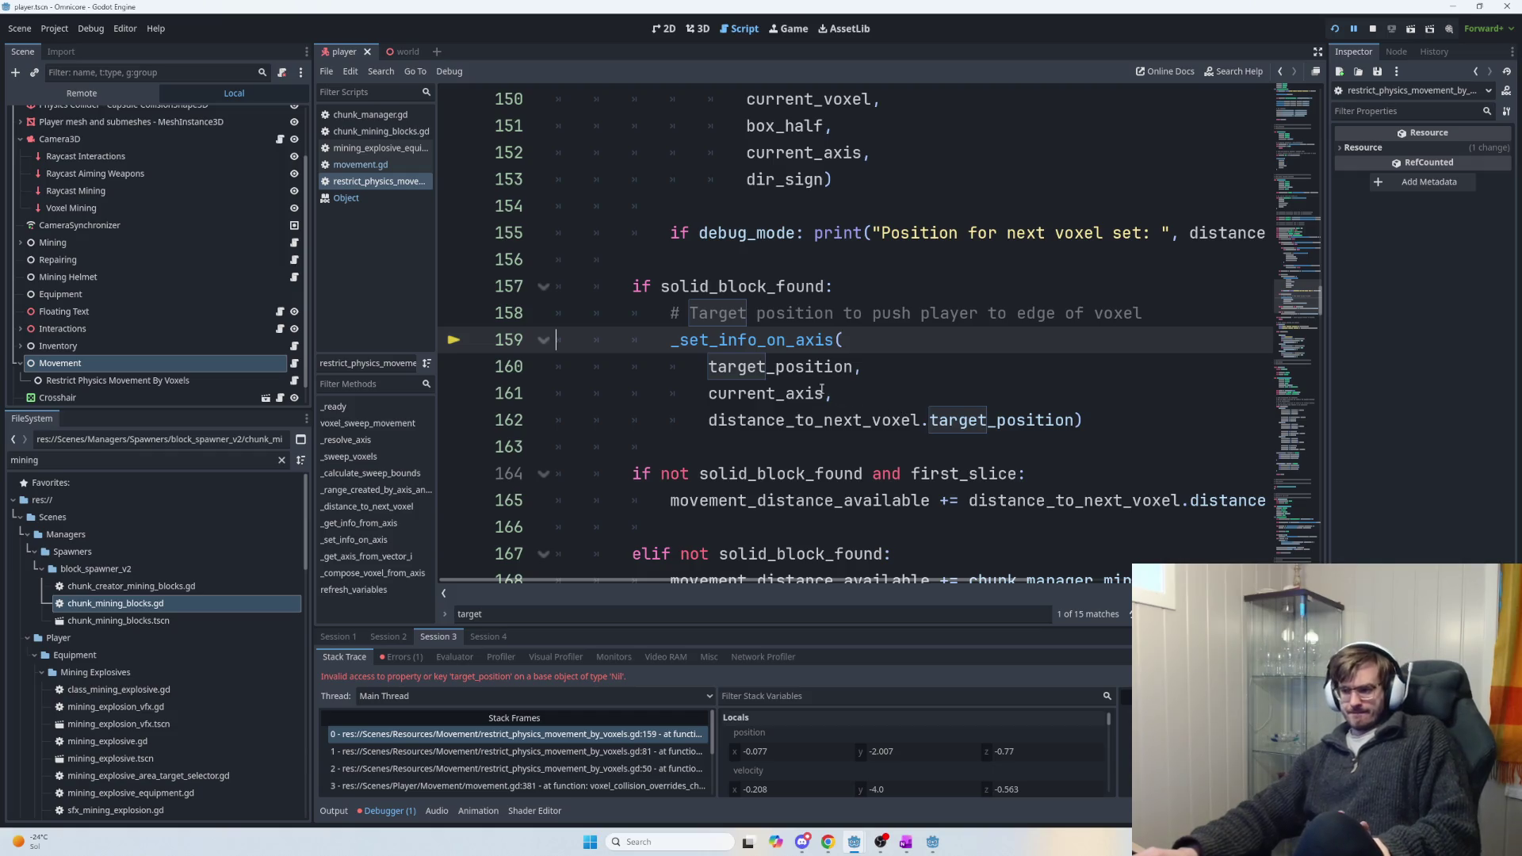
Check the variable value on line 159 and highlight target_position on line 162.
mouse_move(797, 373)
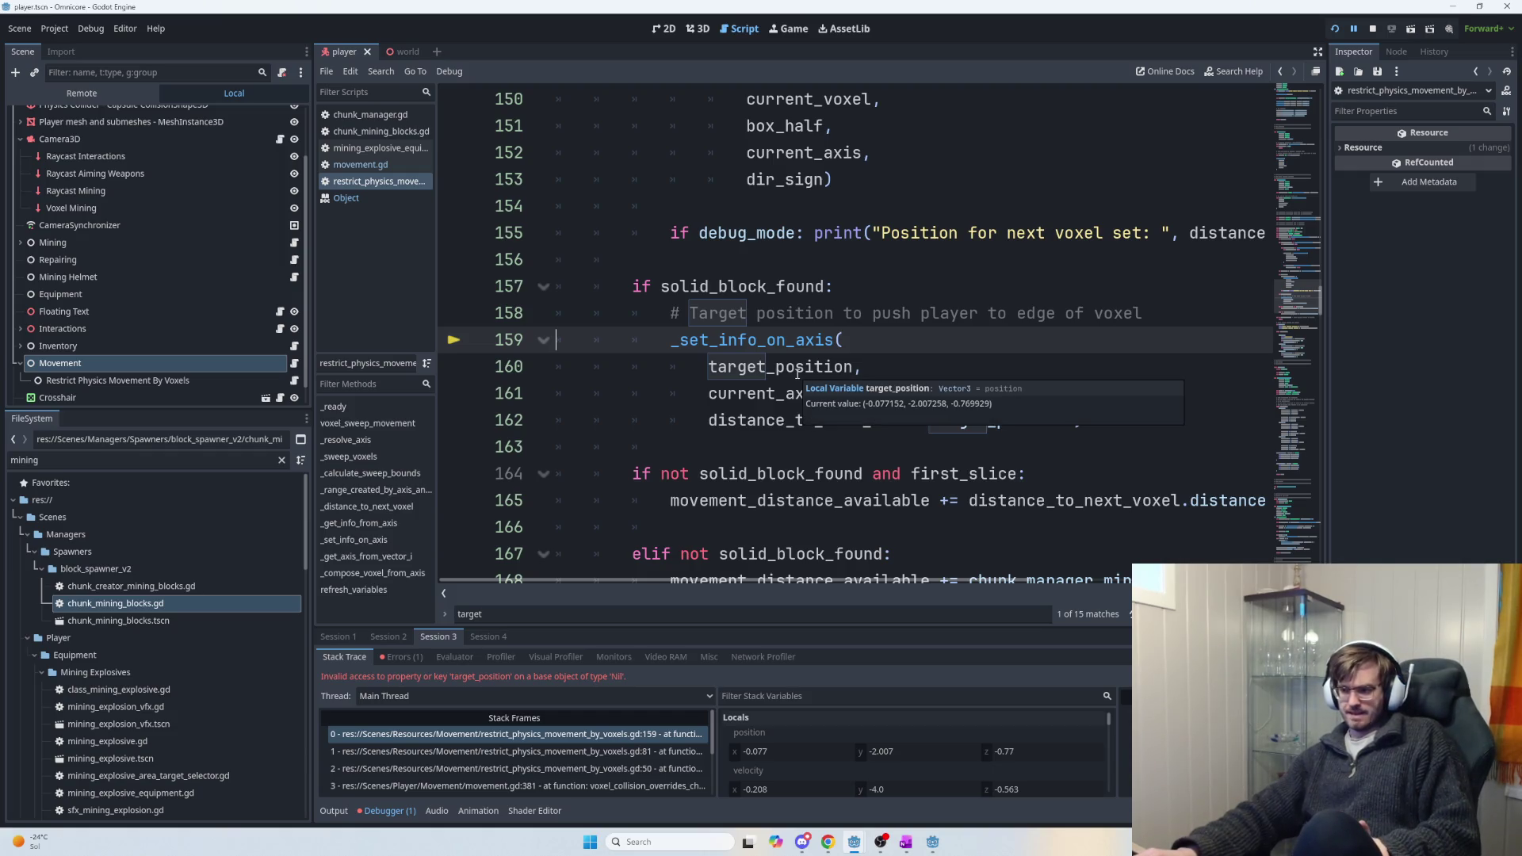
left_click(761, 394)
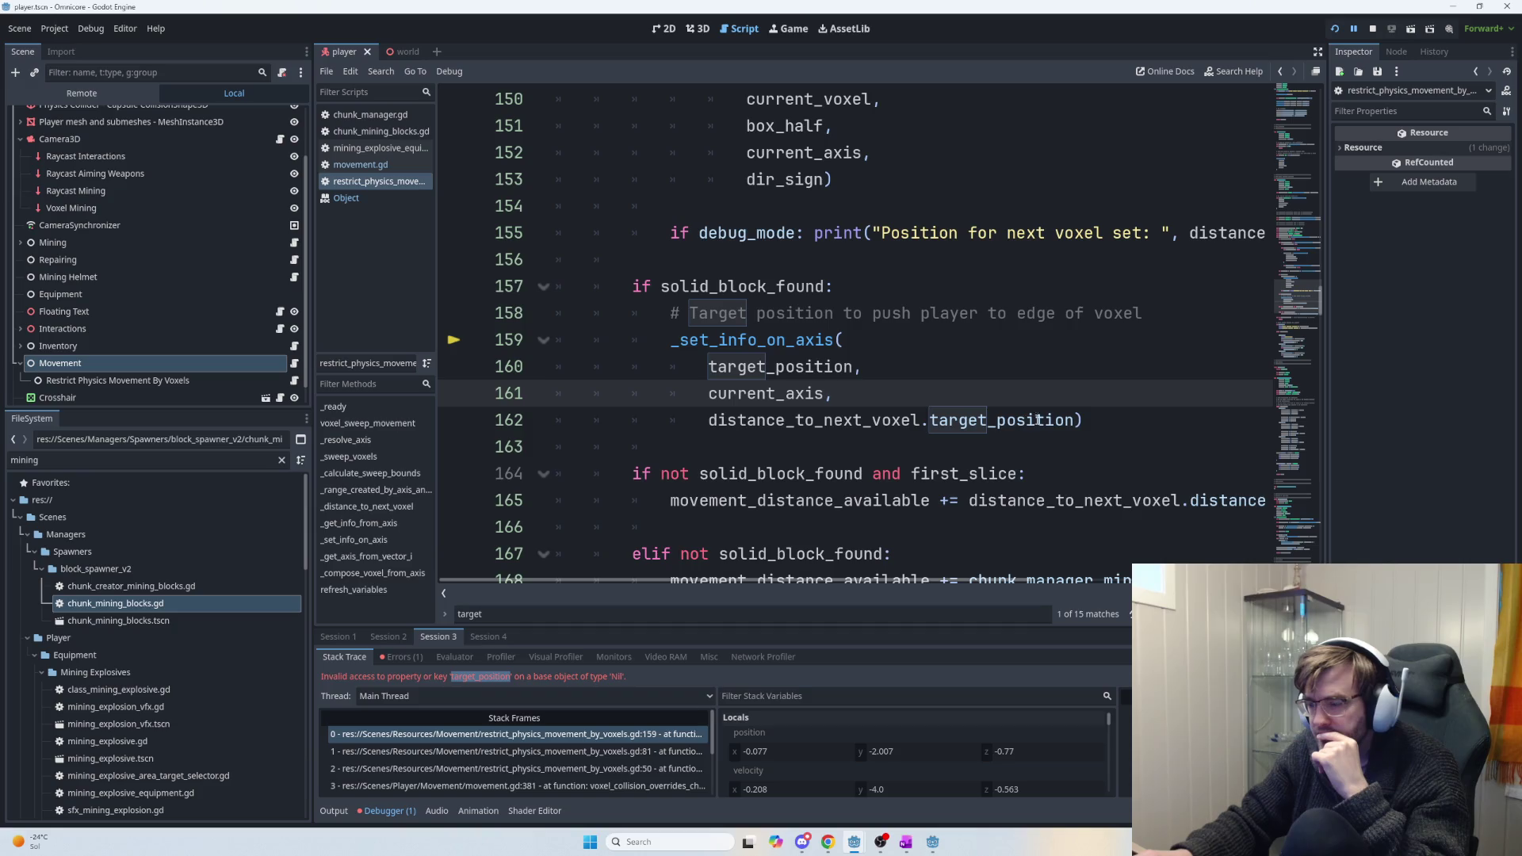
double_click(1075, 419)
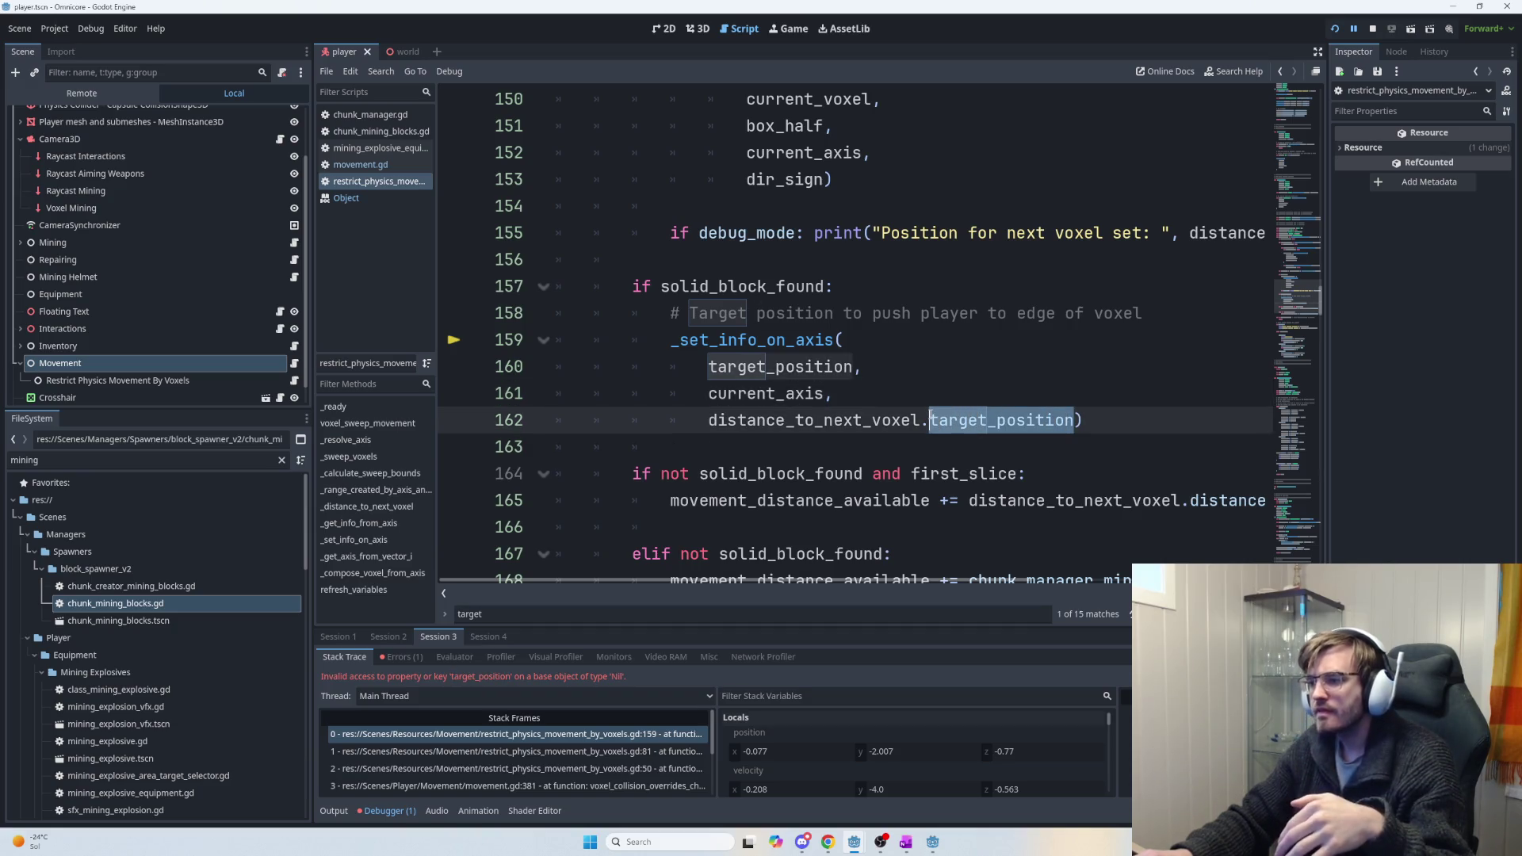
scroll(843, 438, "up", 4)
double_click(775, 339)
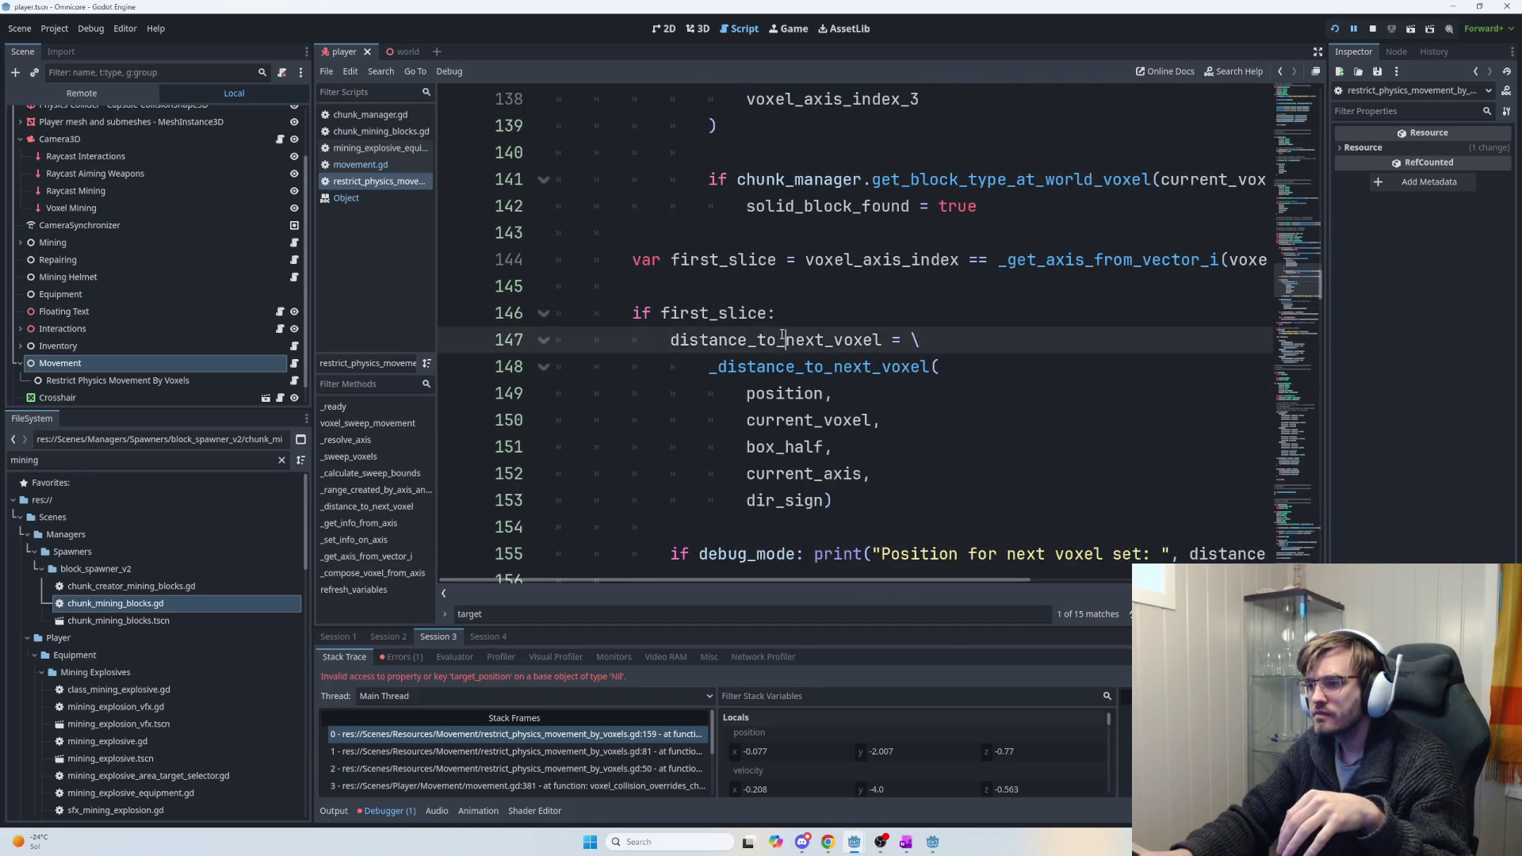
scroll(864, 441, "down", 4)
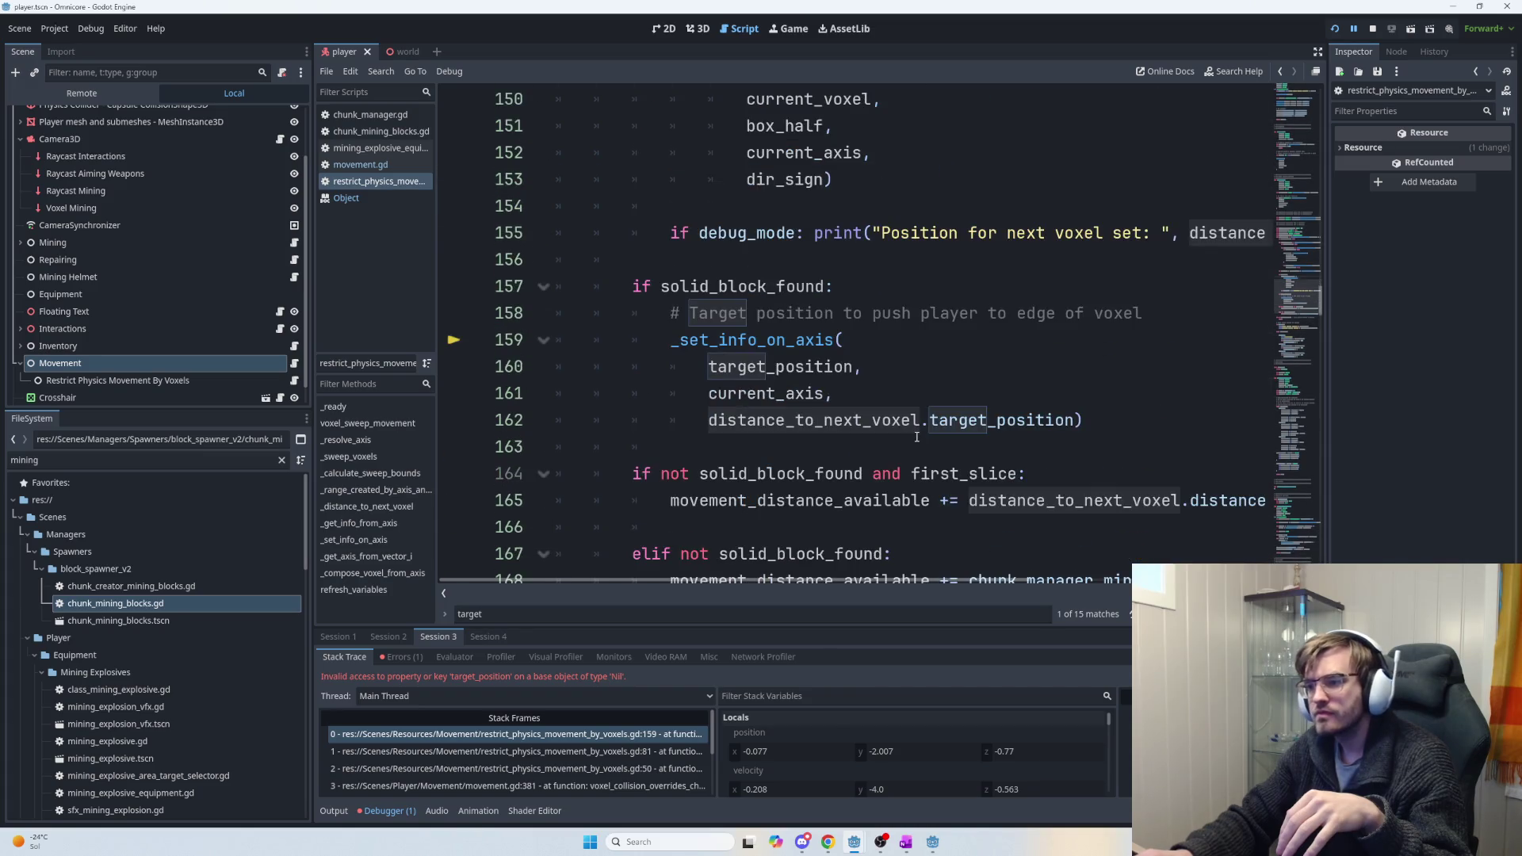
scroll(914, 439, "up", 9)
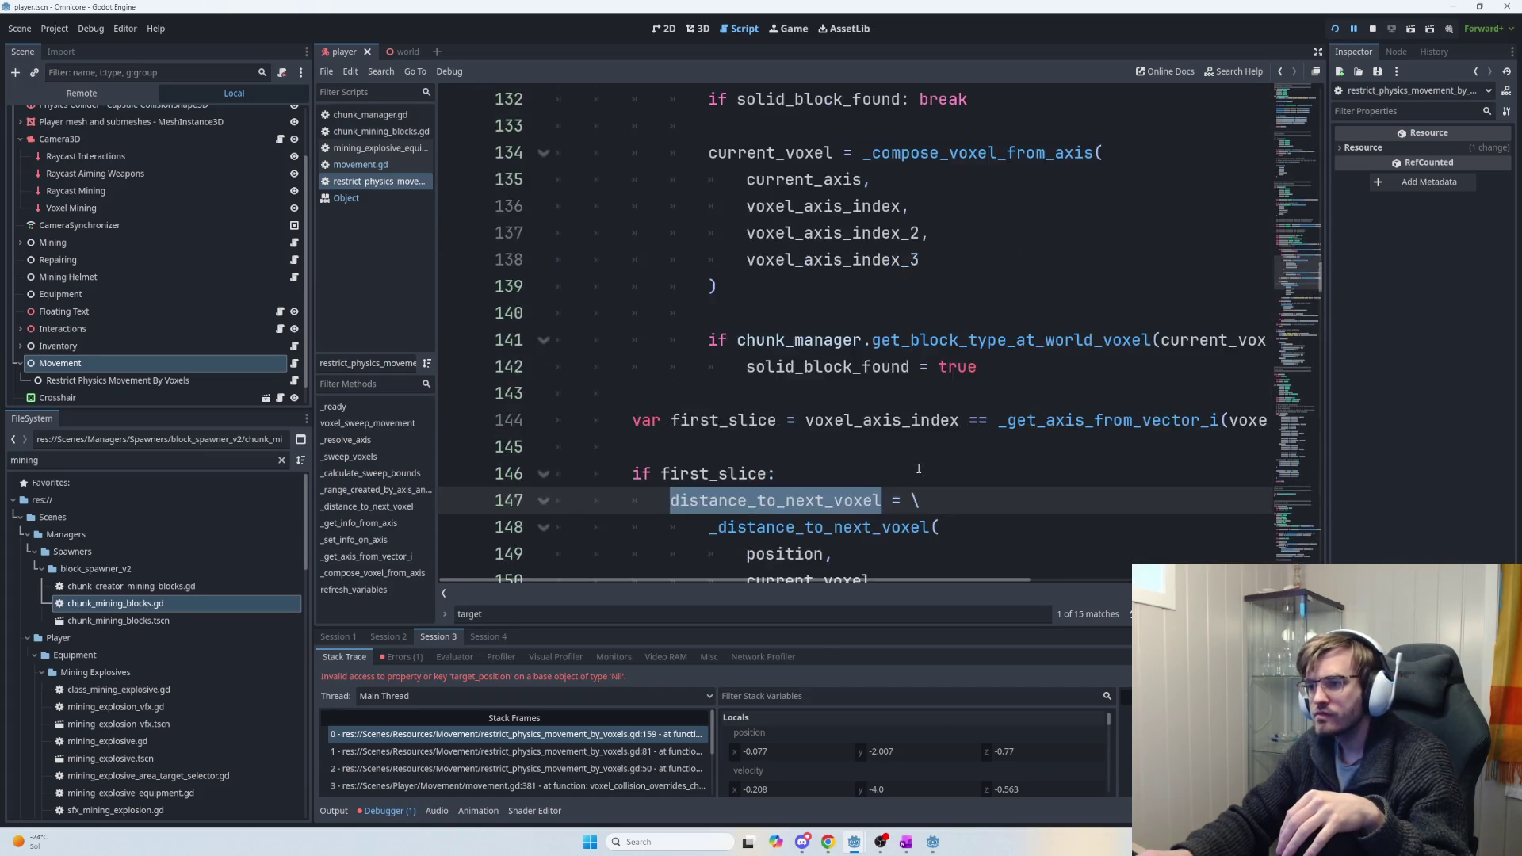
scroll(921, 471, "up", 1)
double_click(772, 212)
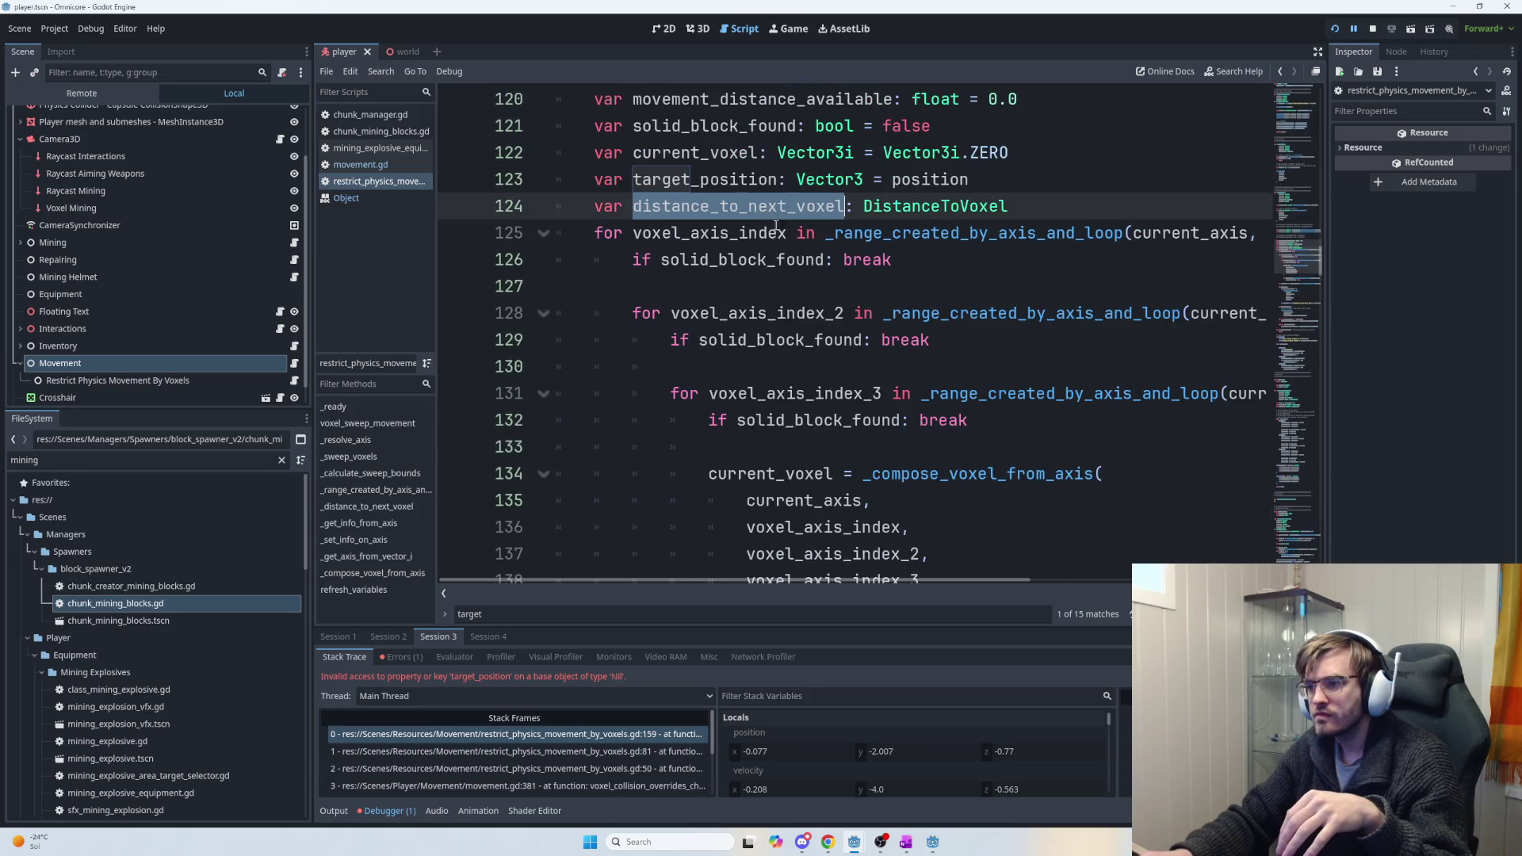
left_click(1044, 219)
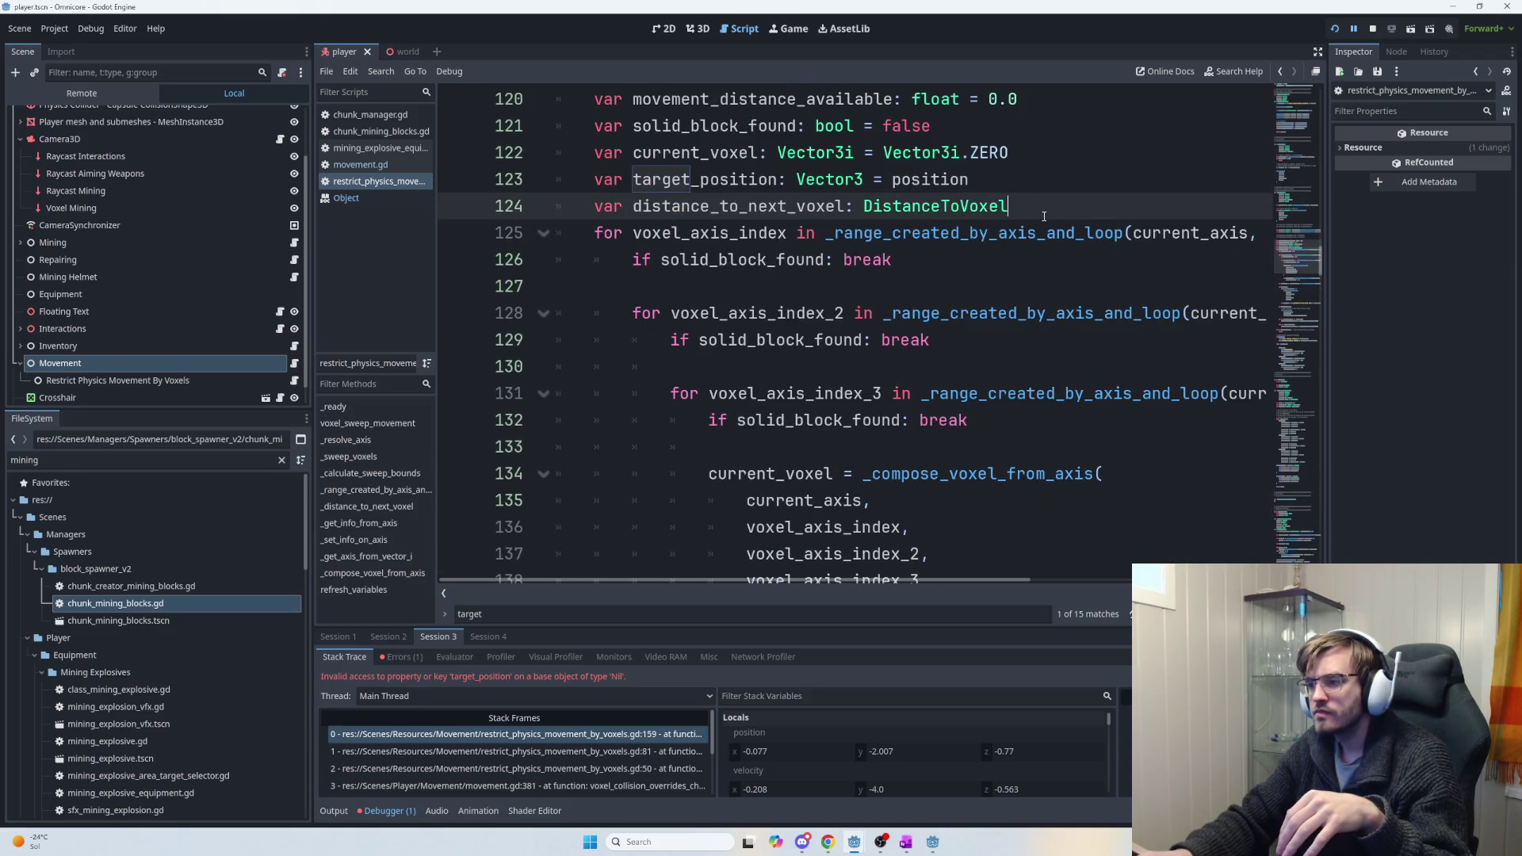
mouse_move(1066, 225)
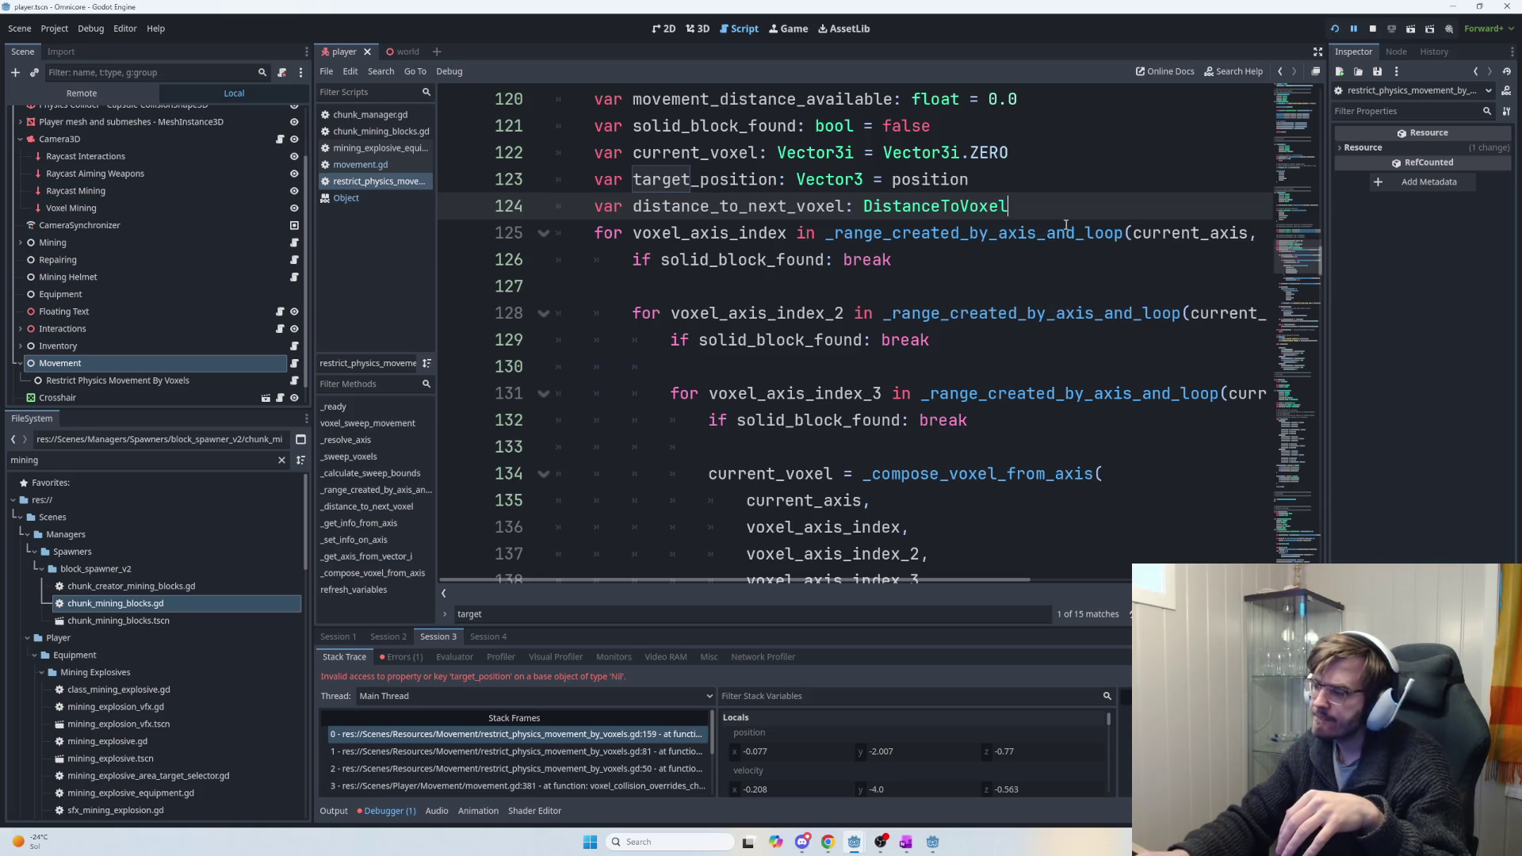
mouse_move(1004, 233)
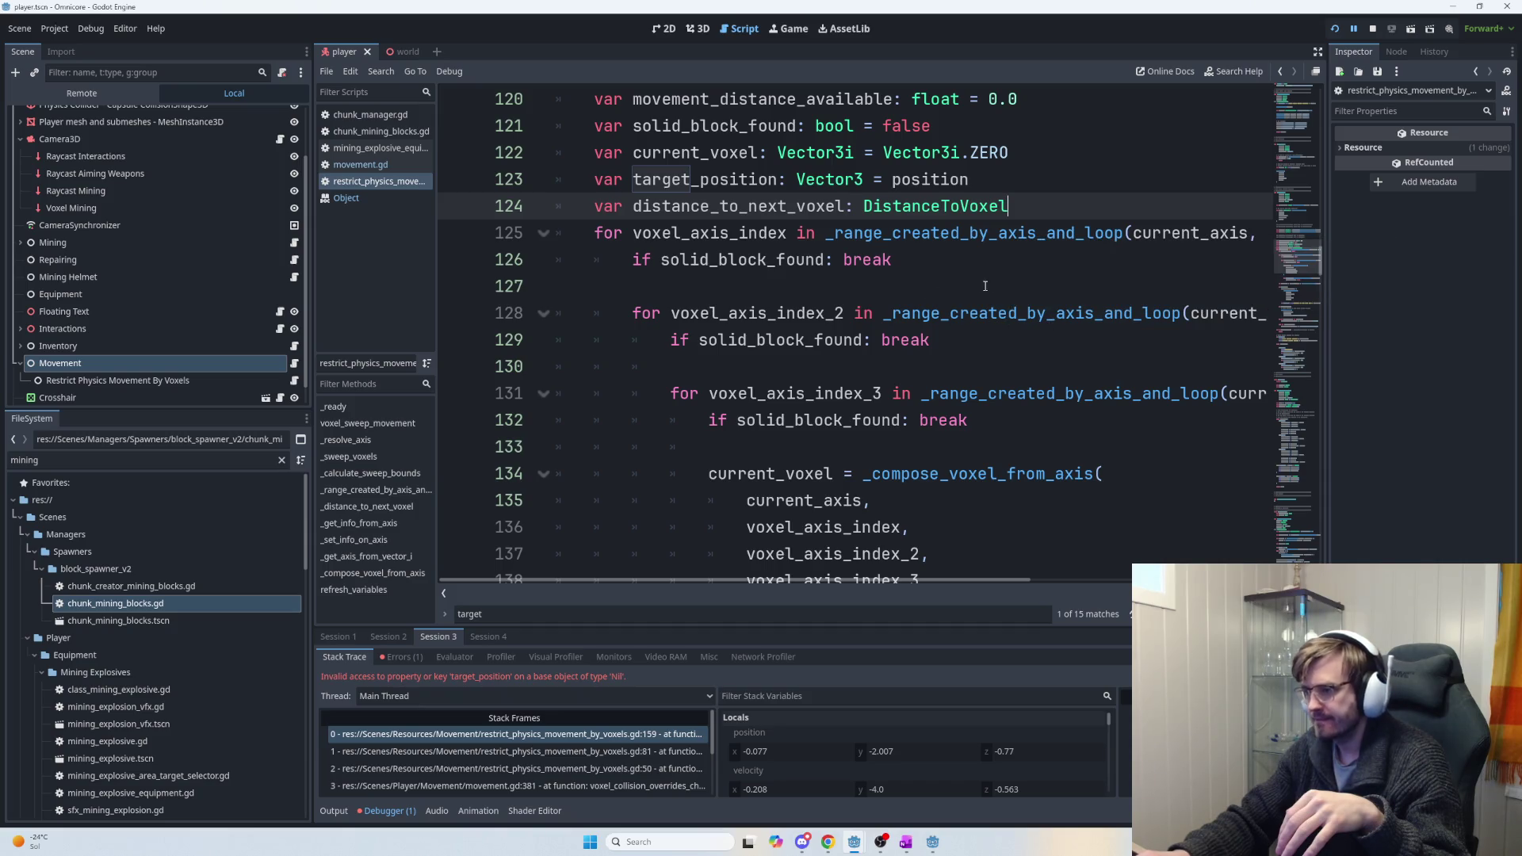
scroll(998, 286, "down", 5)
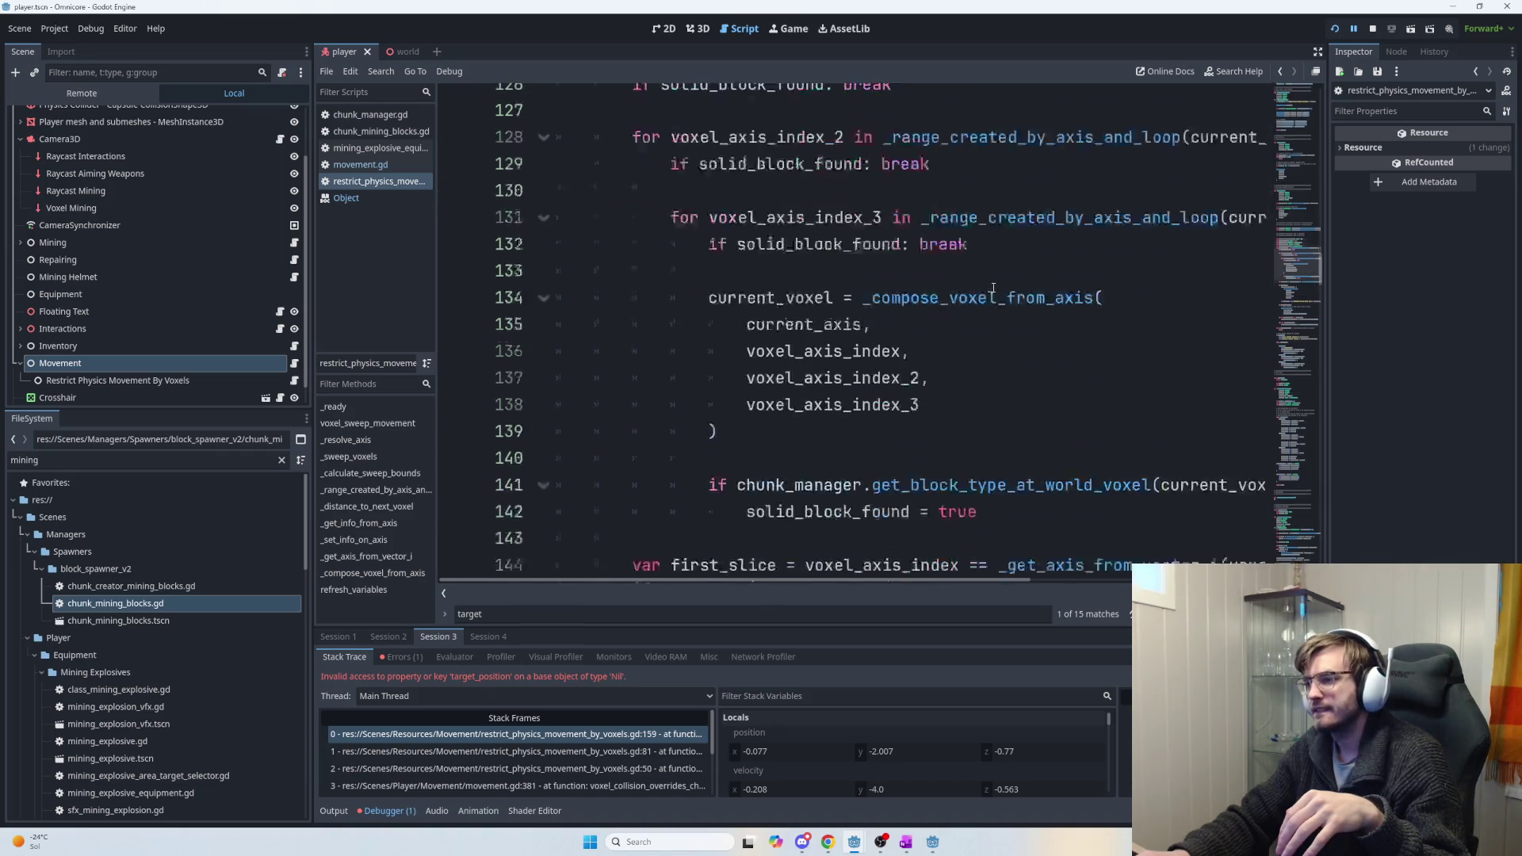
scroll(926, 332, "down", 2)
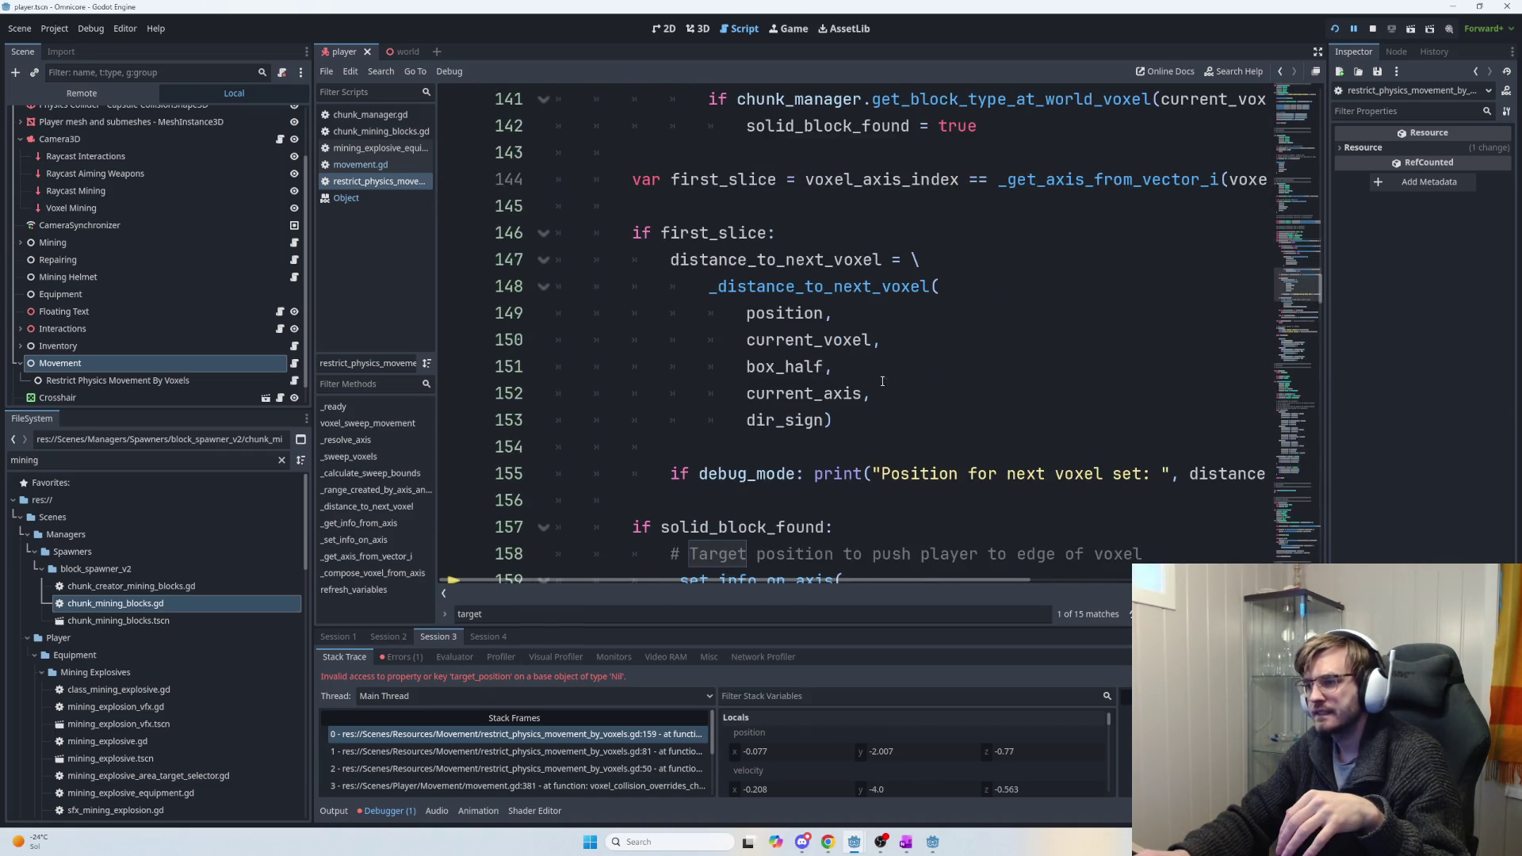
mouse_move(834, 420)
left_mouse_down()
mouse_move(708, 313)
mouse_move(745, 340)
mouse_move(747, 315)
left_mouse_up()
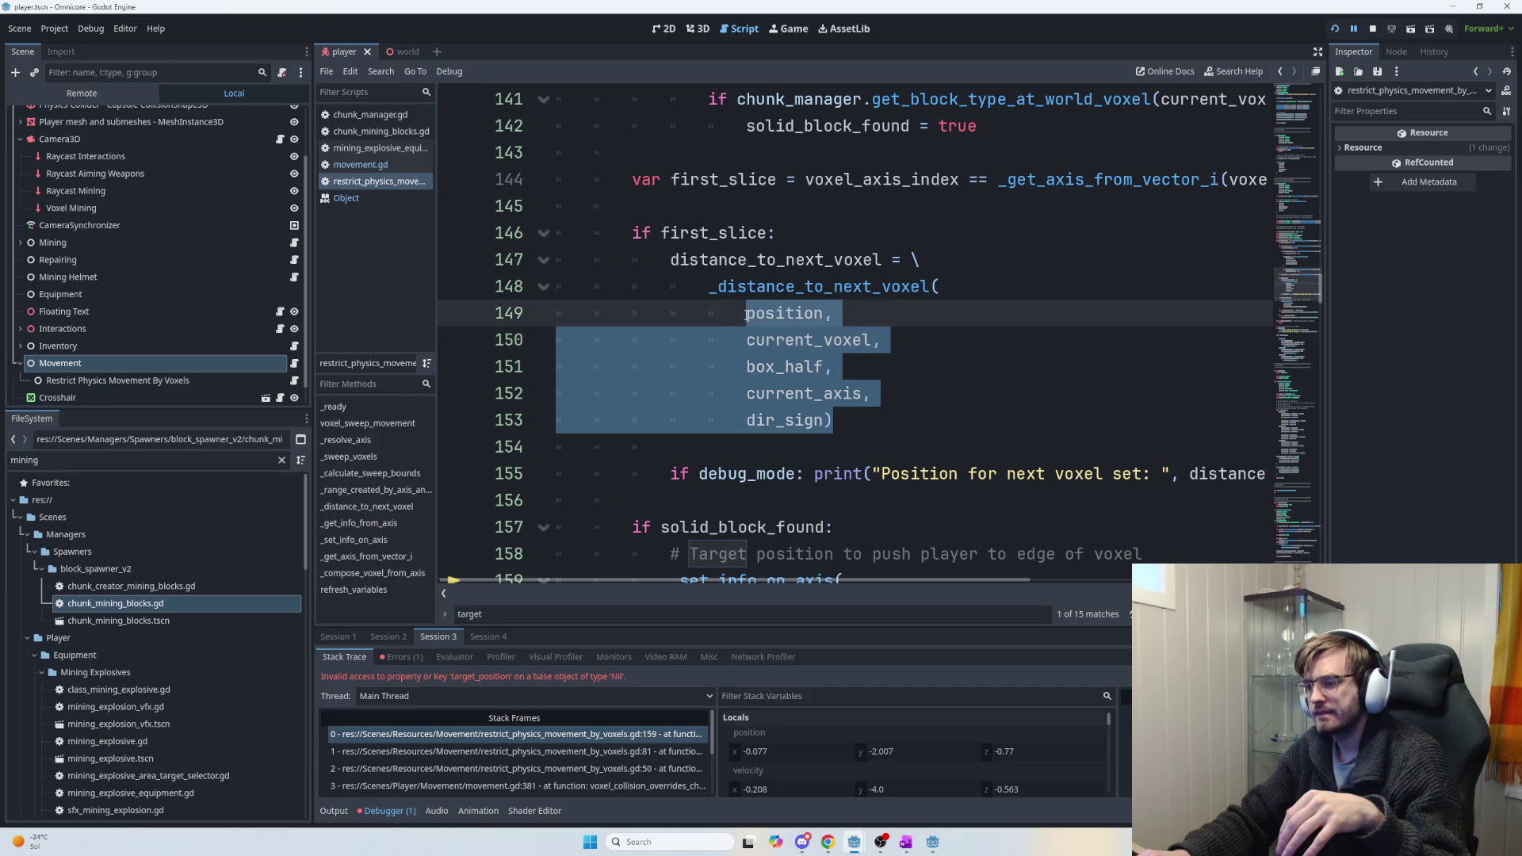
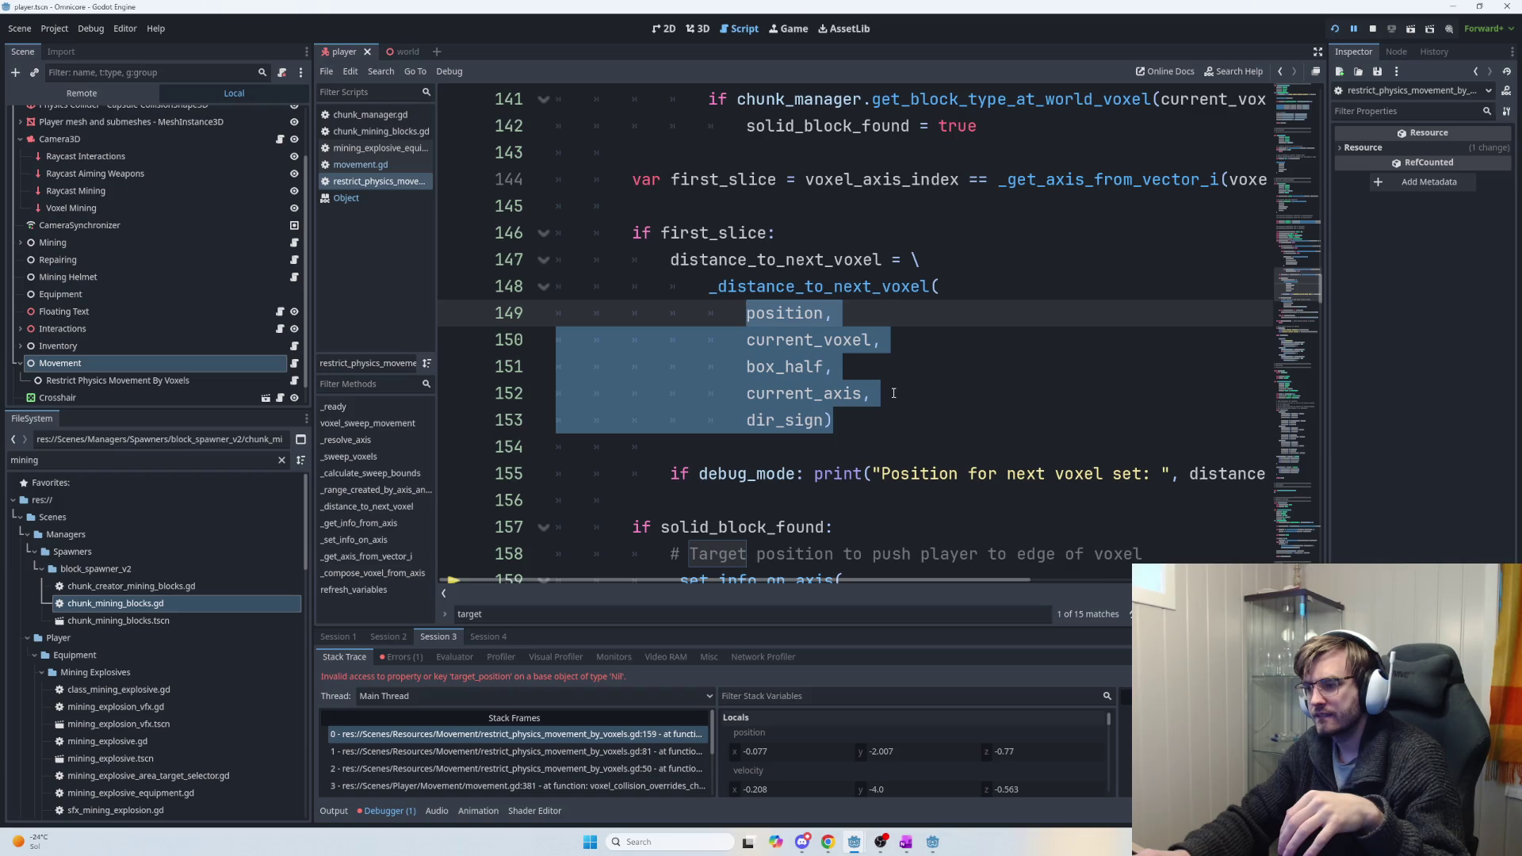
Select the distance_to_next_voxel block, rerun the game with F5, and show the Output log.
left_click(890, 393)
left_click_drag(834, 420, 670, 259)
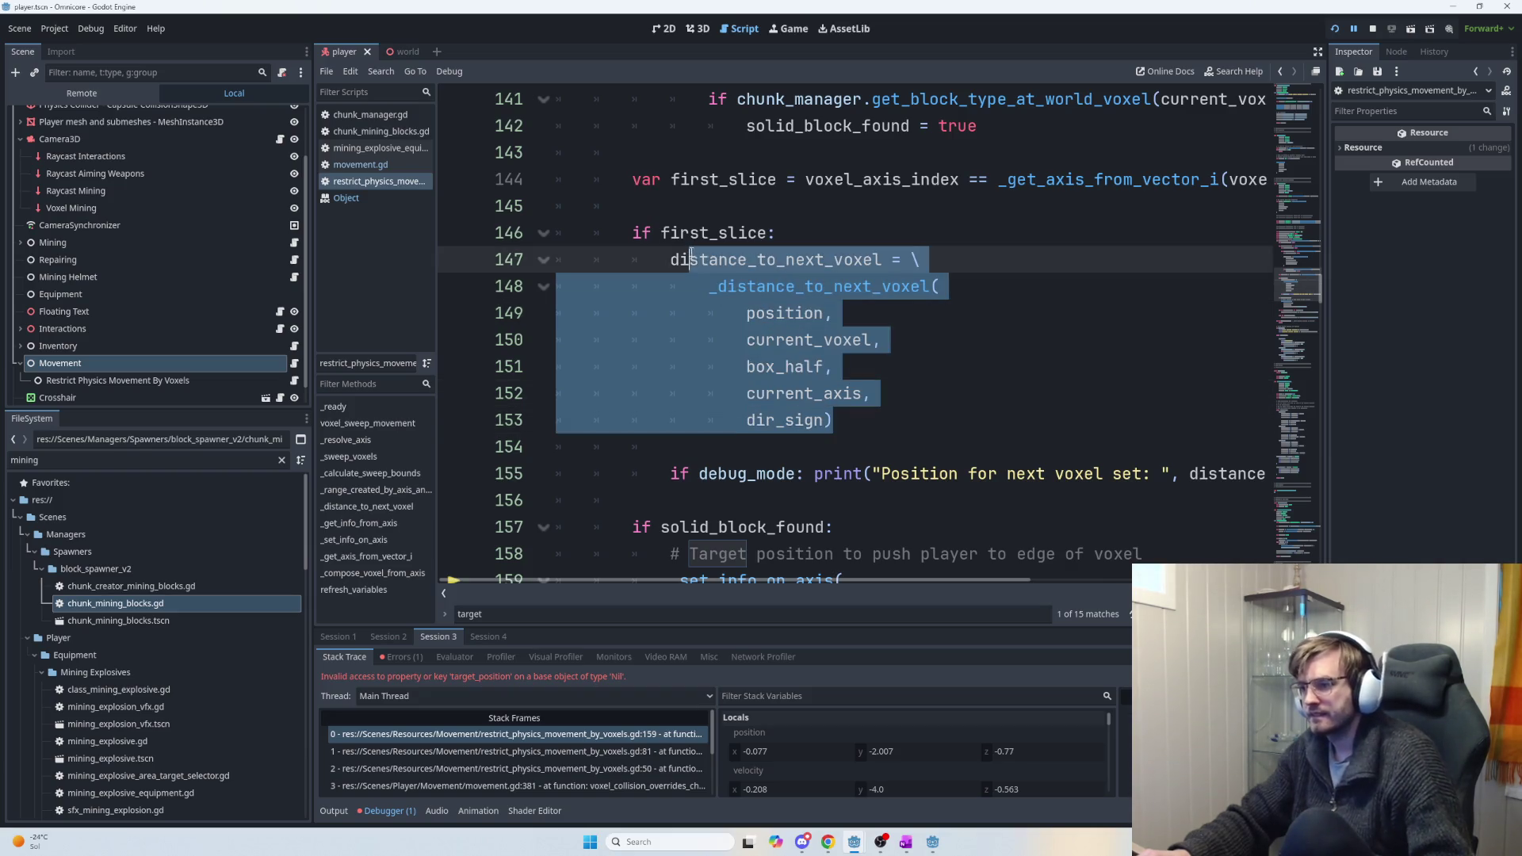
scroll(828, 404, "down", 1)
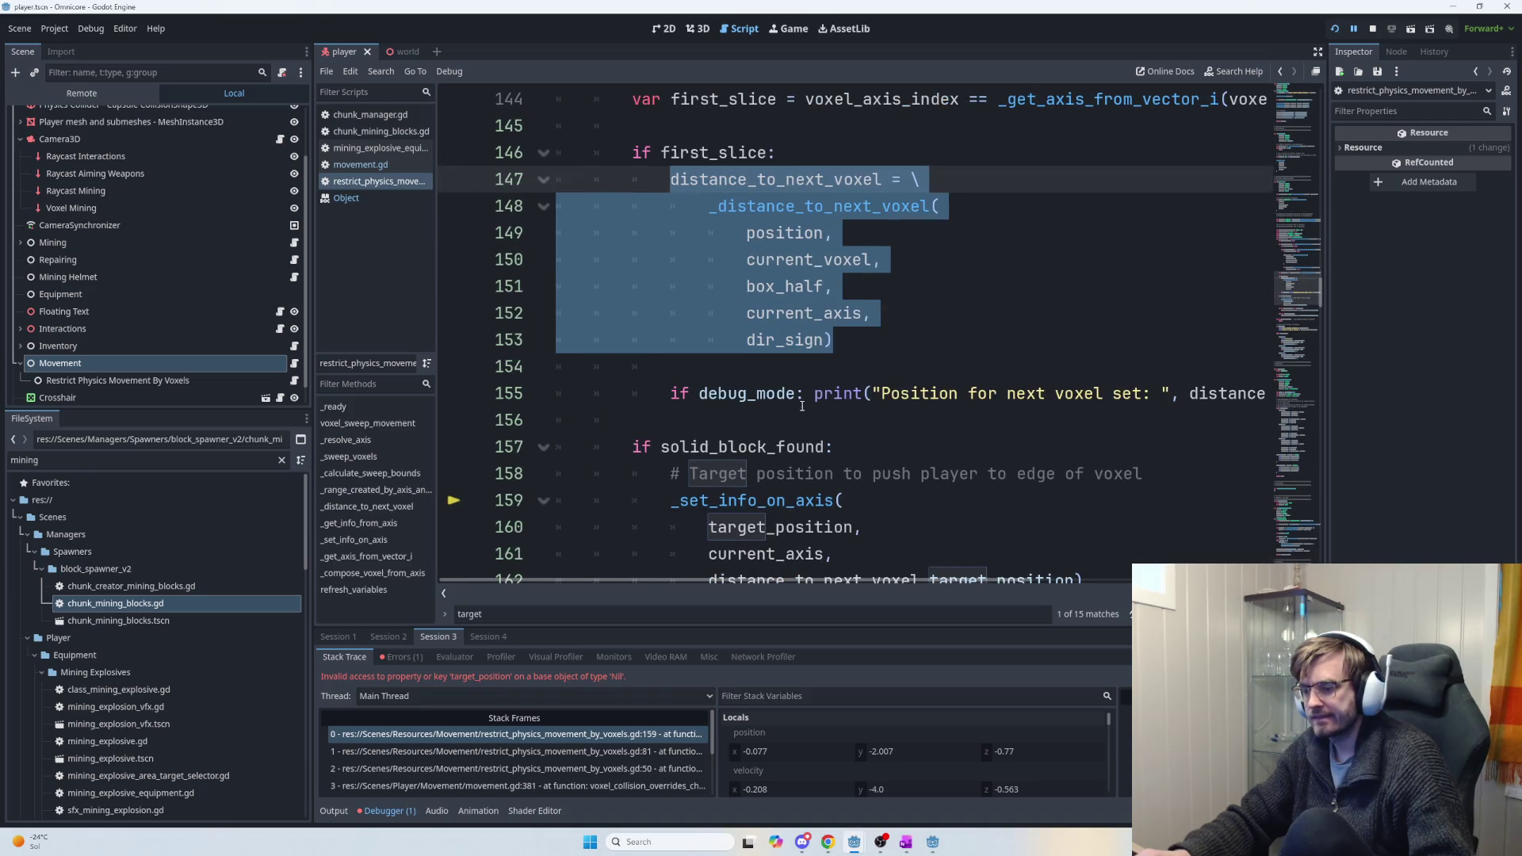
key("F5")
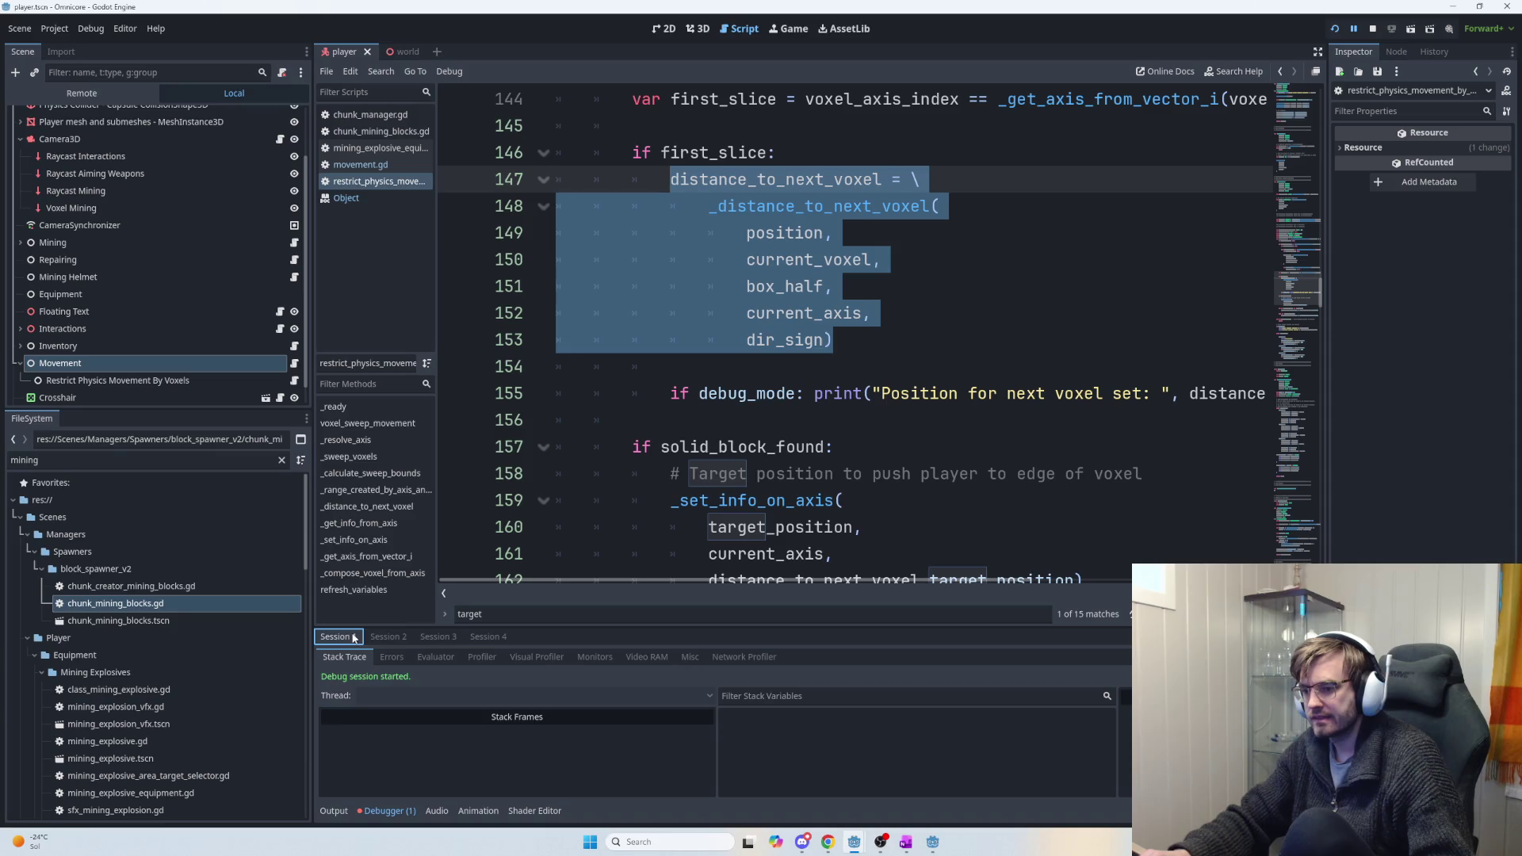
left_click(439, 638)
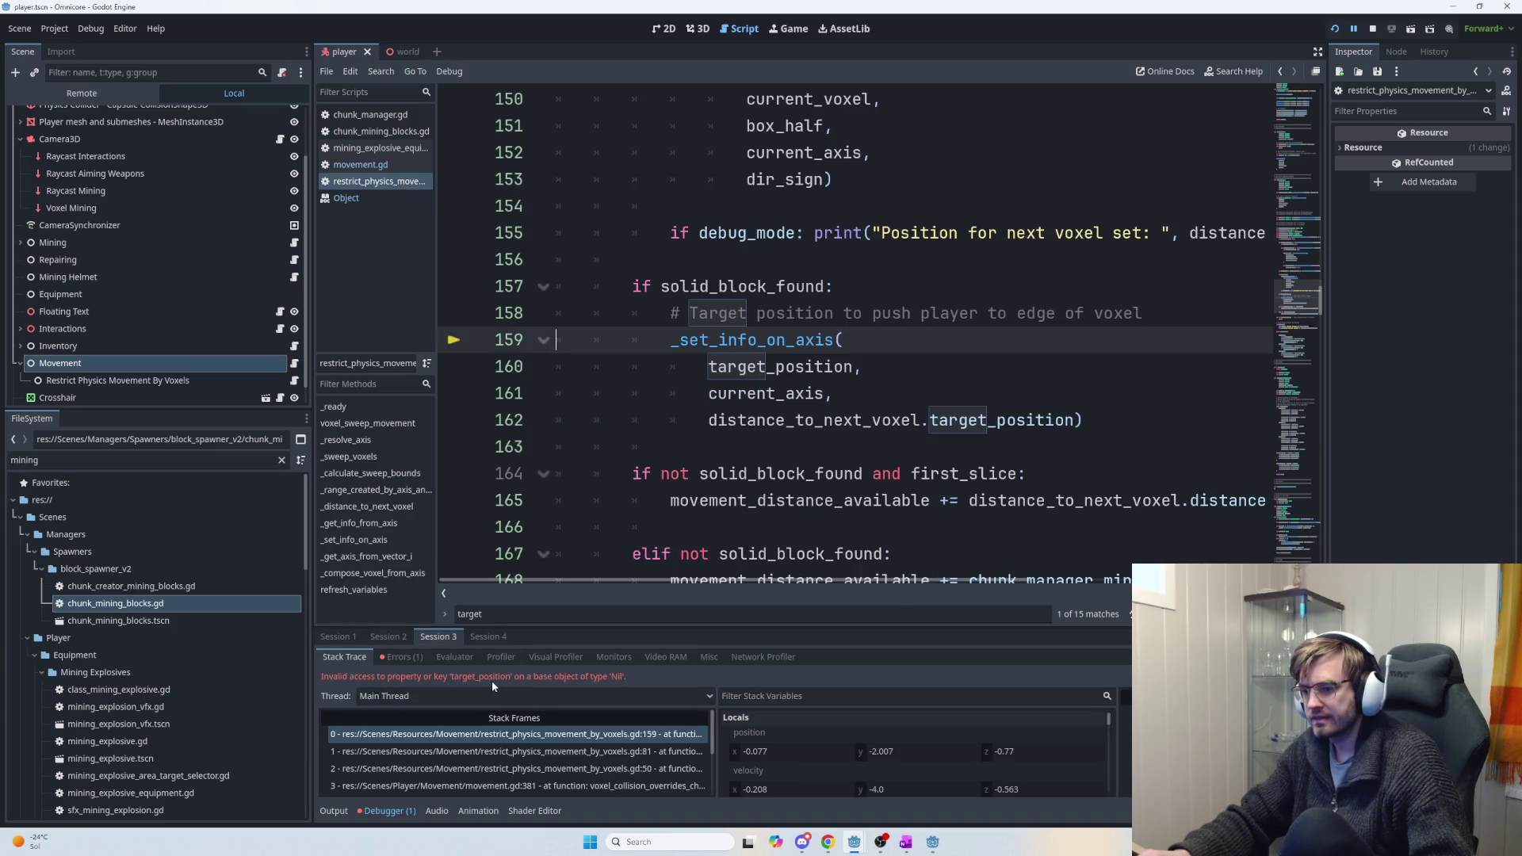
left_click(333, 811)
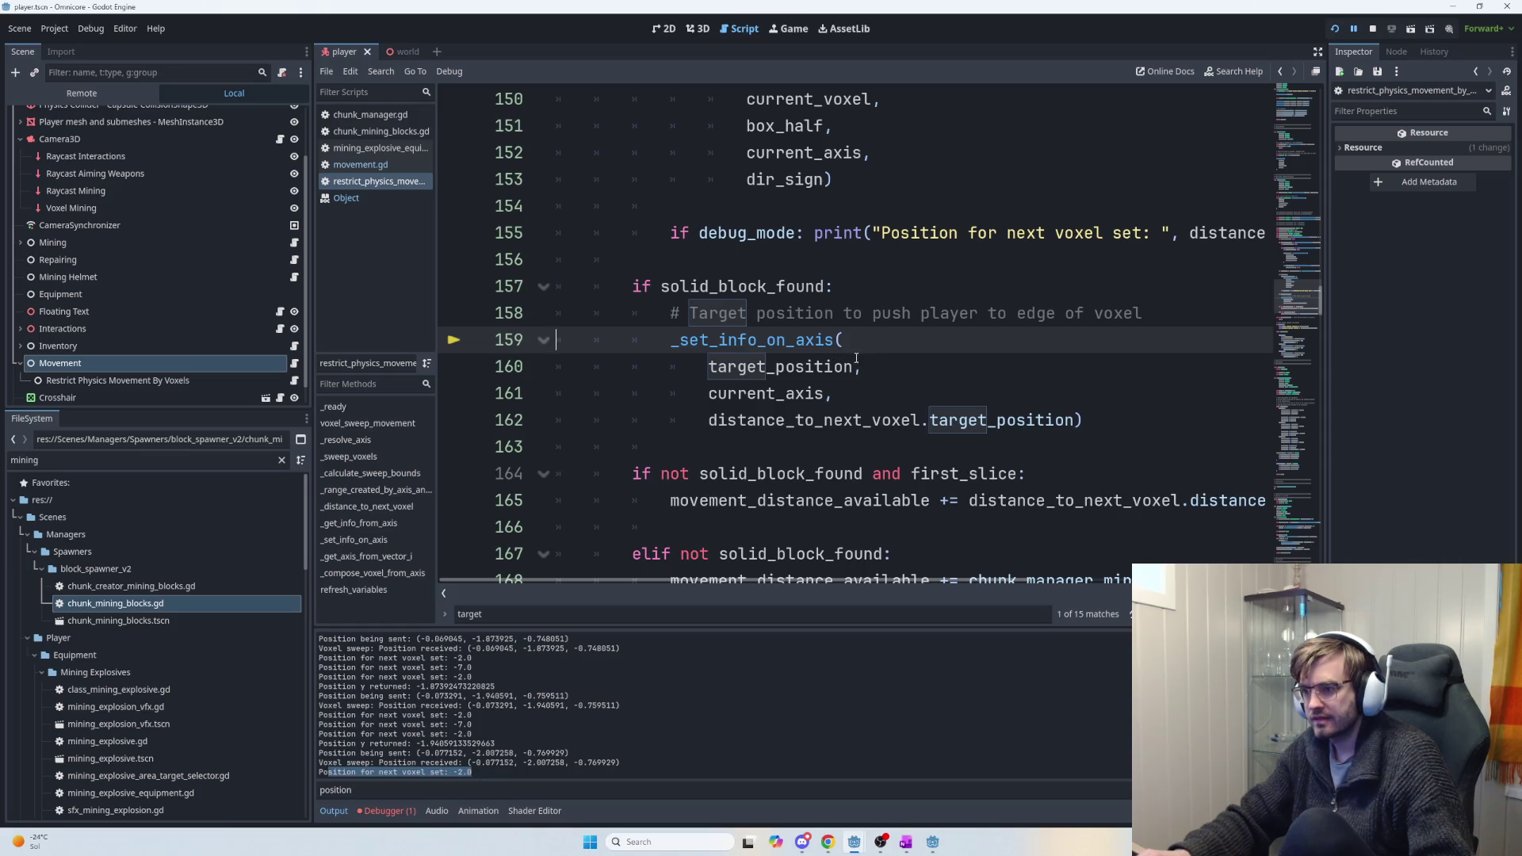
Inspect the distance_to_next_voxel.target_position arguments on lines 155 and 162.
mouse_move(1128, 414)
left_mouse_down()
mouse_move(669, 421)
mouse_move(708, 422)
left_mouse_up()
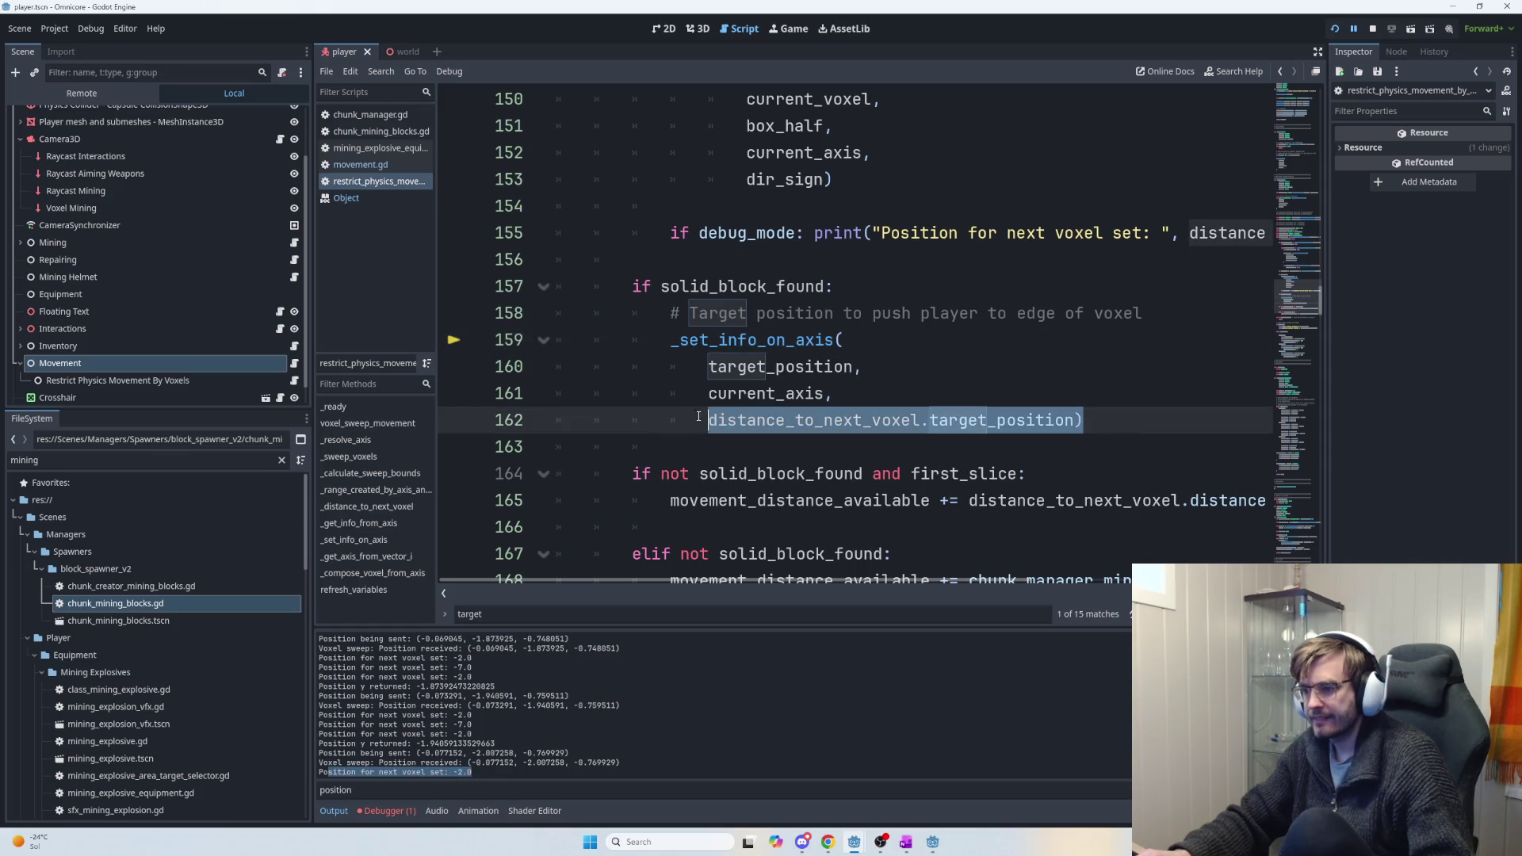
double_click(786, 420)
scroll(918, 418, "up", 2)
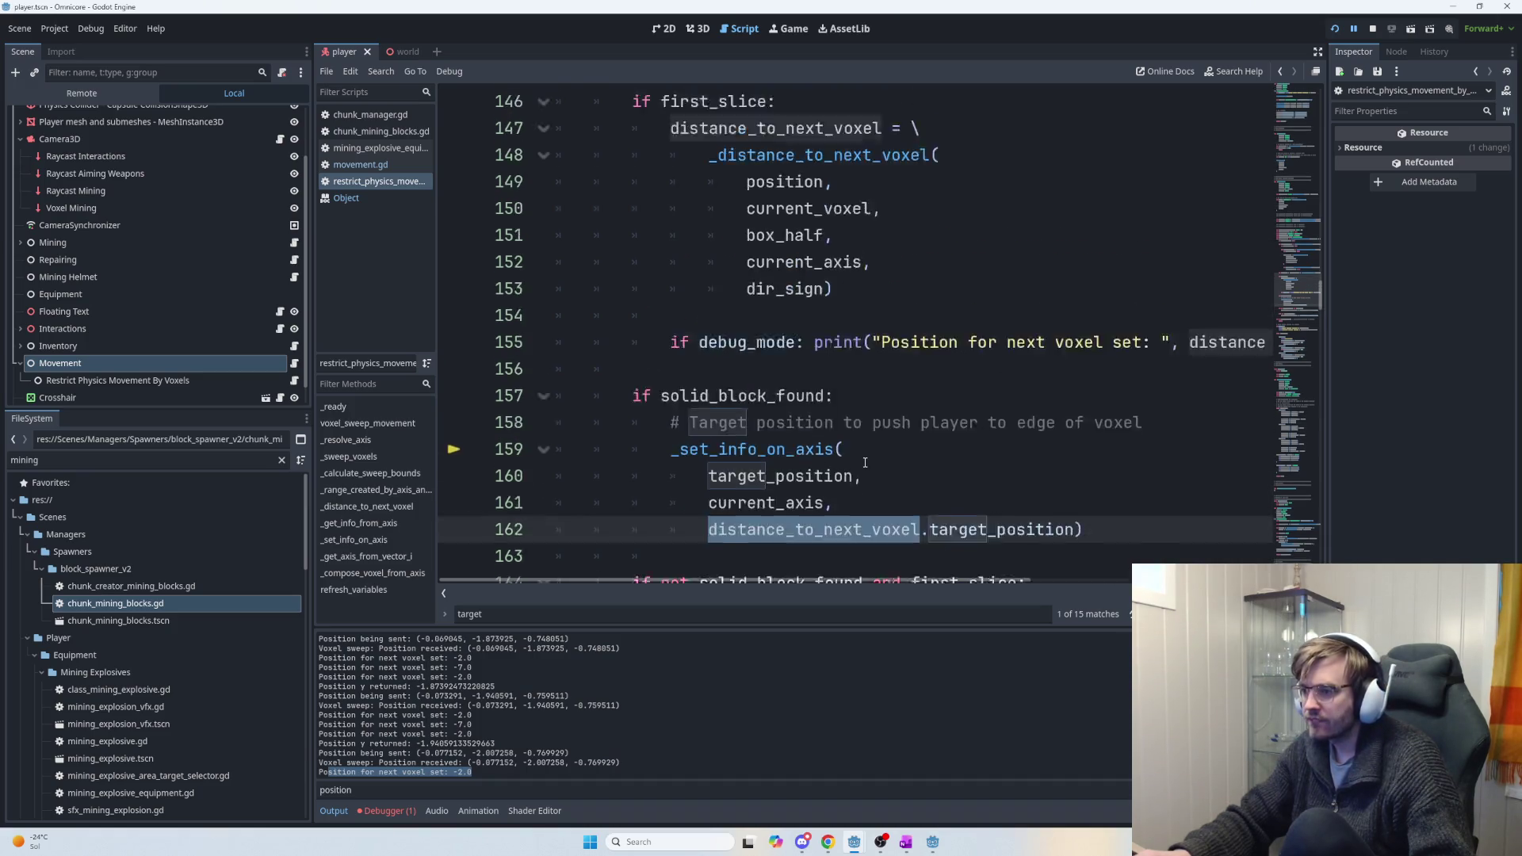
left_click_drag(889, 583, 1173, 583)
double_click(1019, 401)
left_click_drag(1018, 401, 1206, 397)
left_click_drag(792, 582, 523, 583)
scroll(778, 504, "down", 2)
left_click_drag(1003, 419, 633, 420)
key("ctrl+c")
left_click(999, 419)
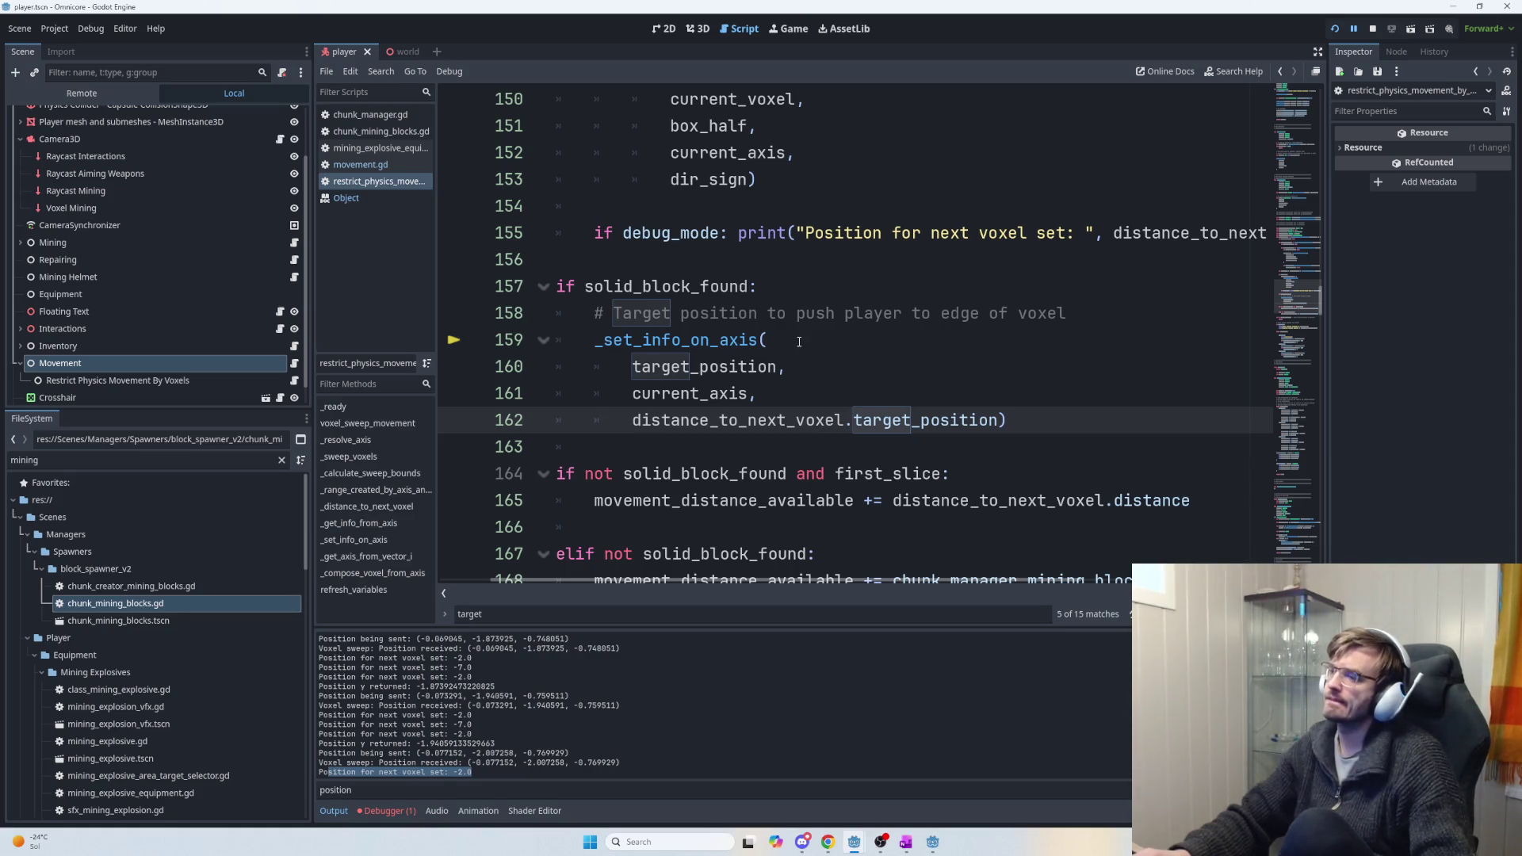
Add print("Checking distance: ", distance_to_next_voxel.target_position) below the line-158 comment and run the game.
left_click(818, 368)
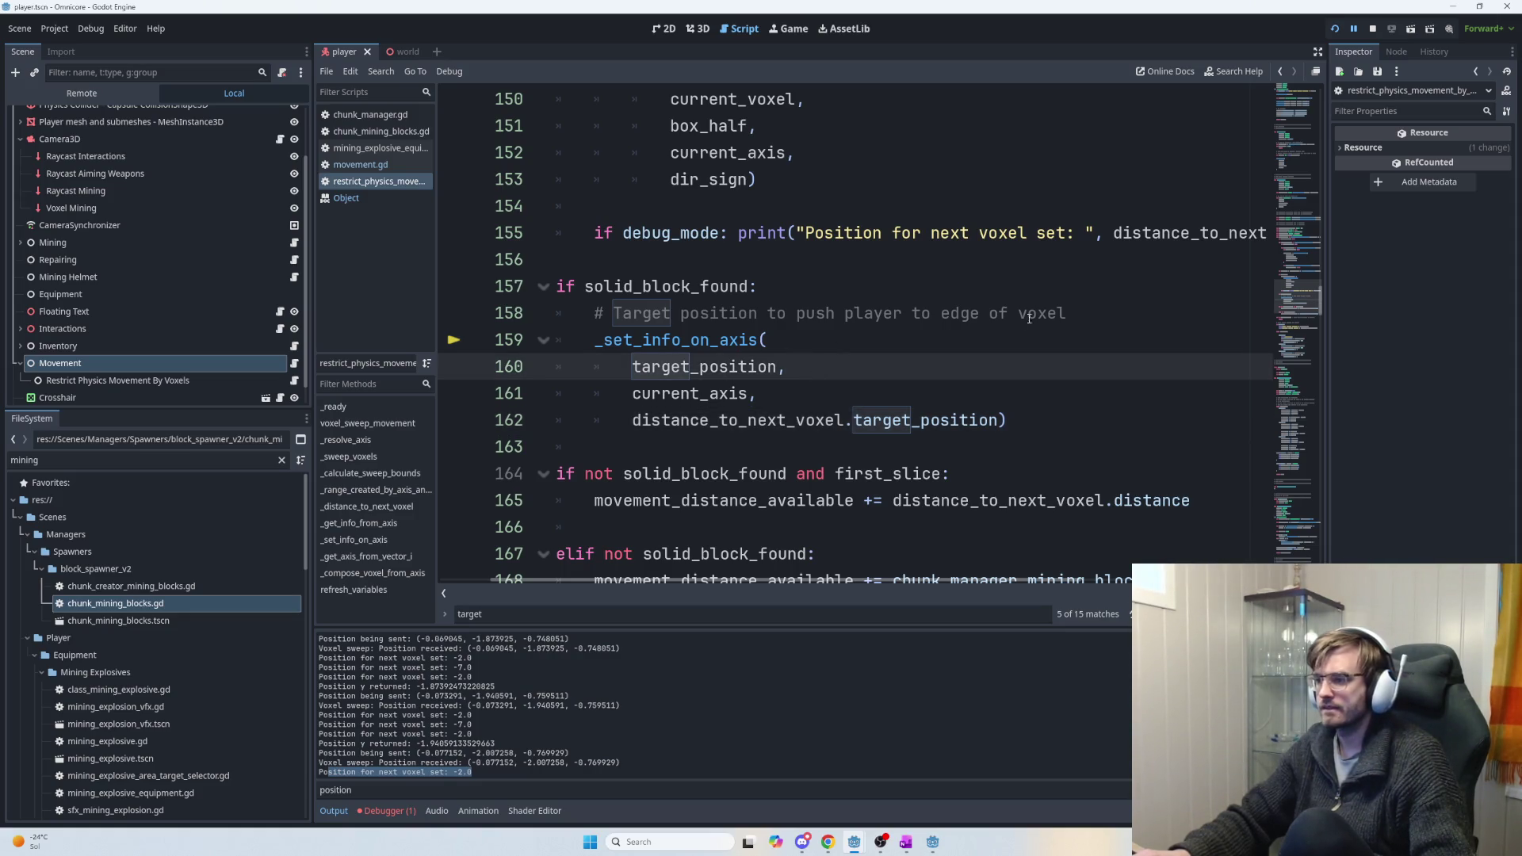
left_click(1054, 315)
key("Return")
type("print(")
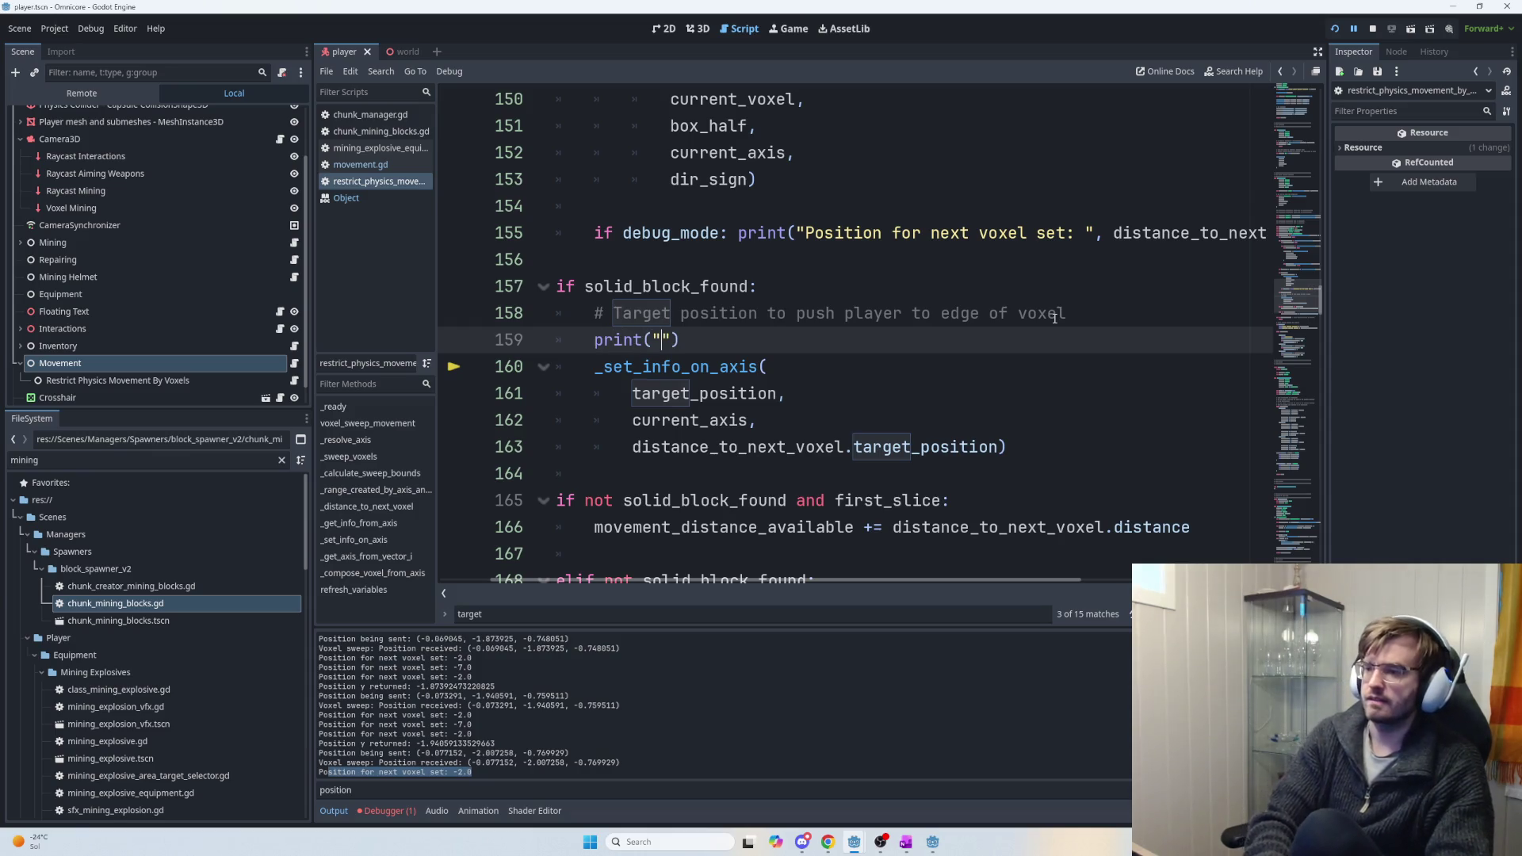
type("\"Checking distance")
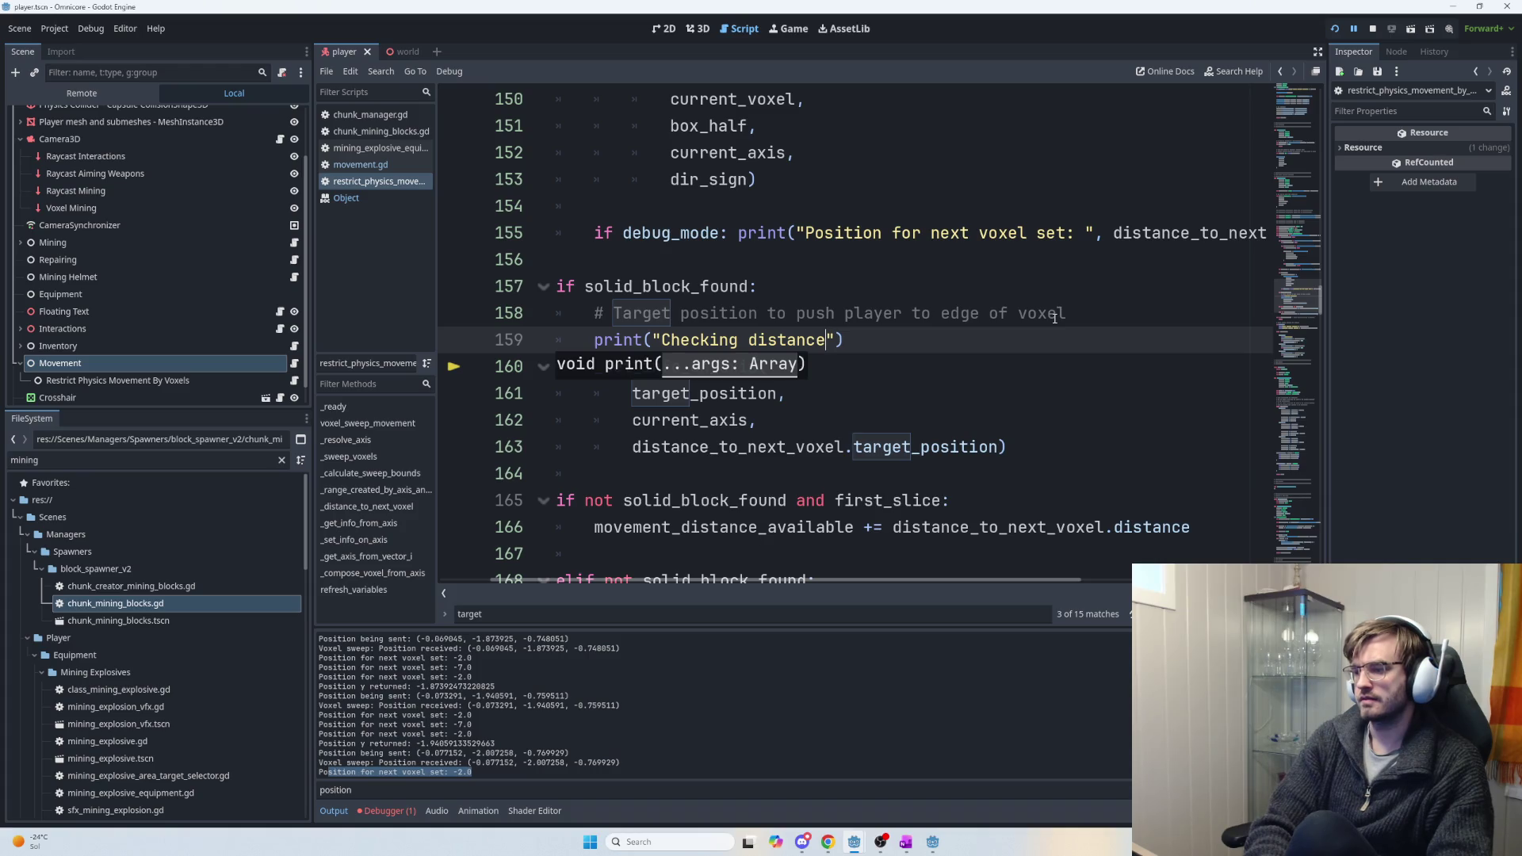
type(": \", distance_to_next_voxel.target_position")
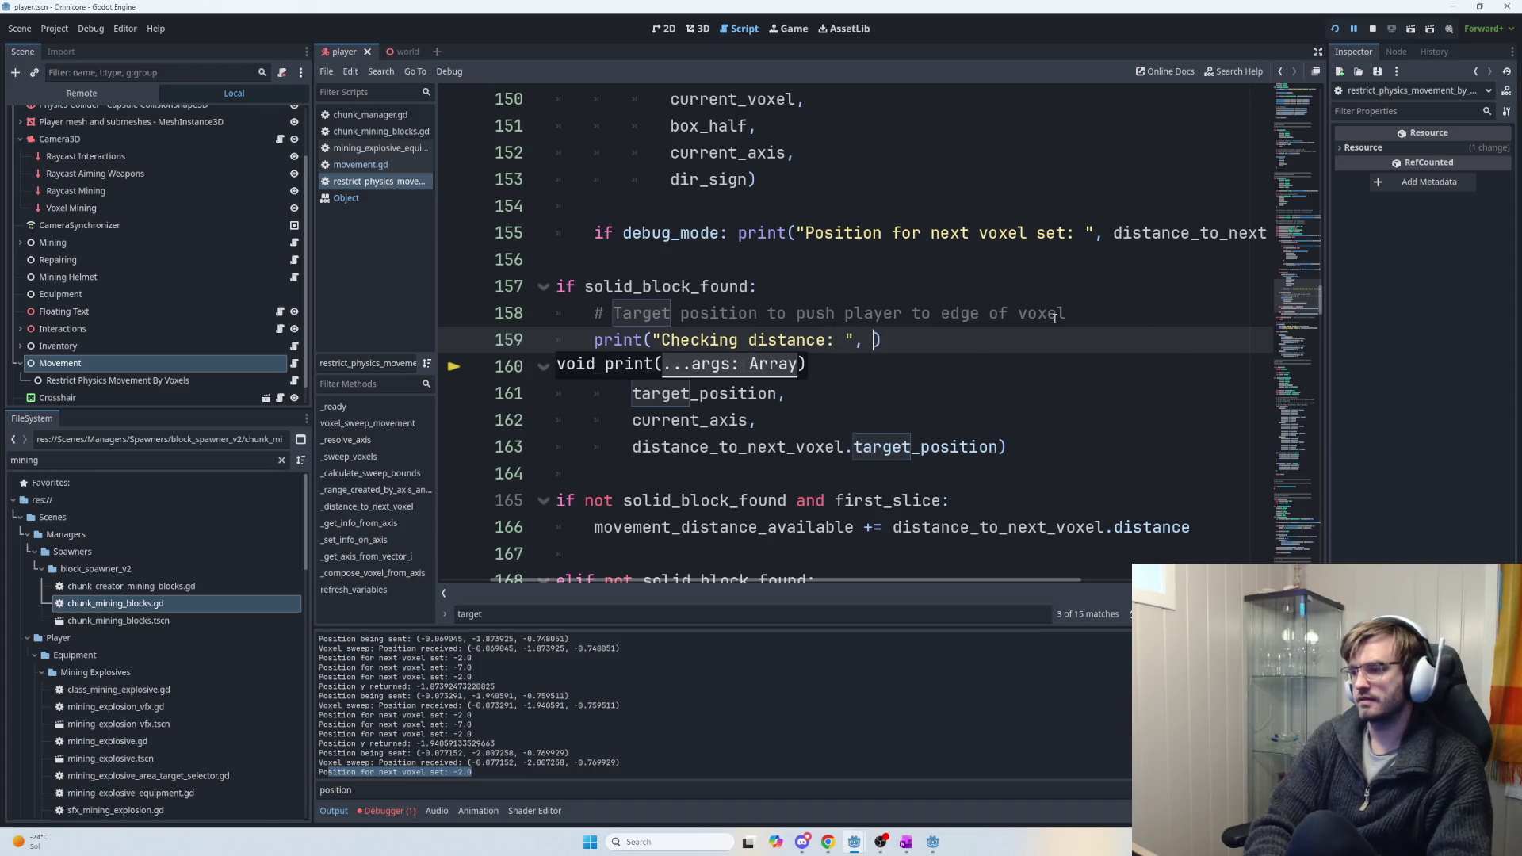
key("ctrl+v")
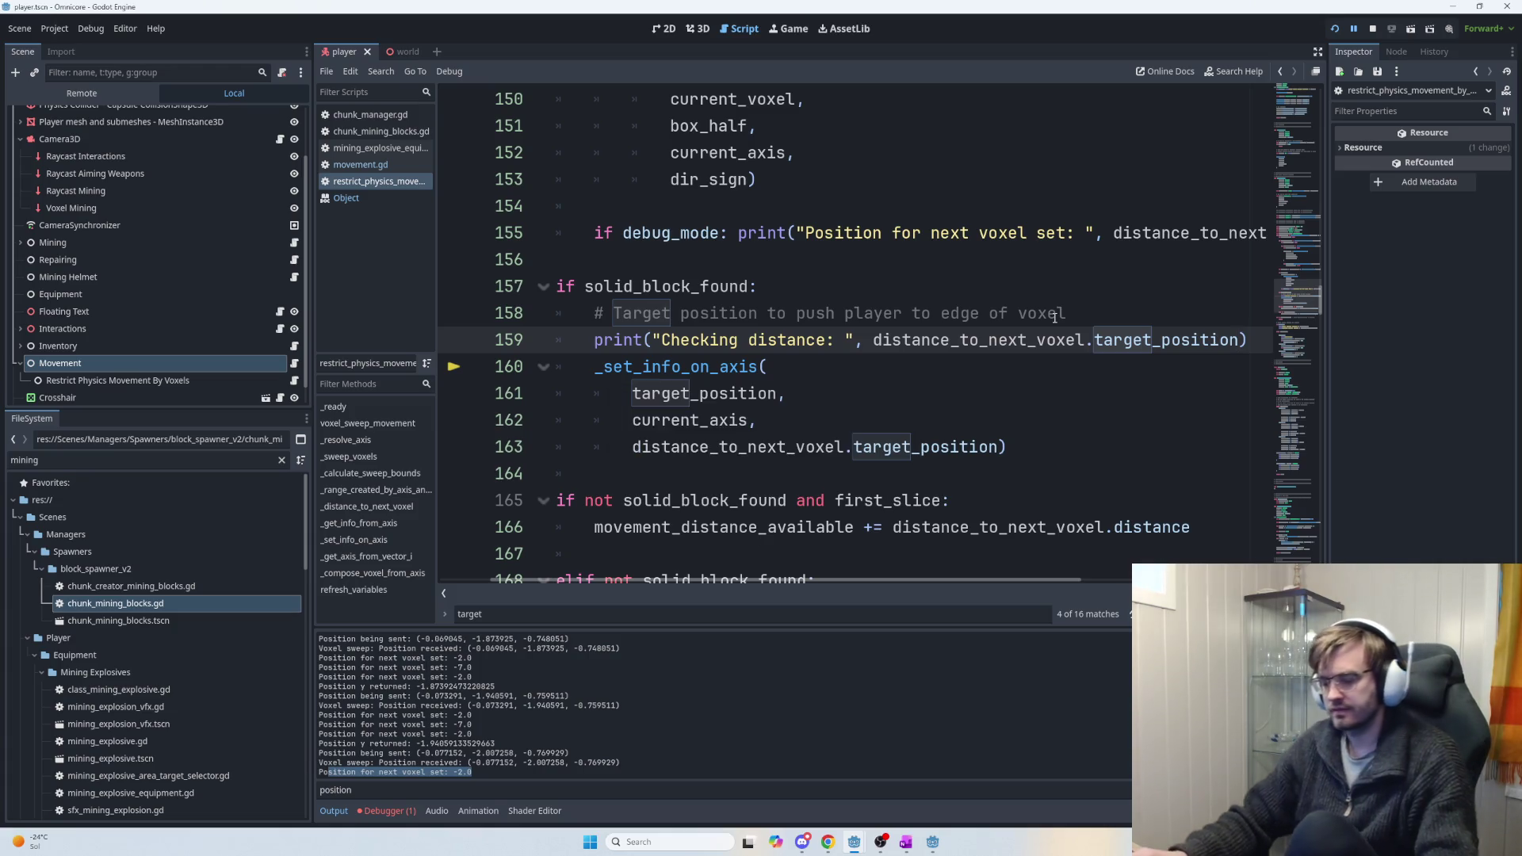
key("F5")
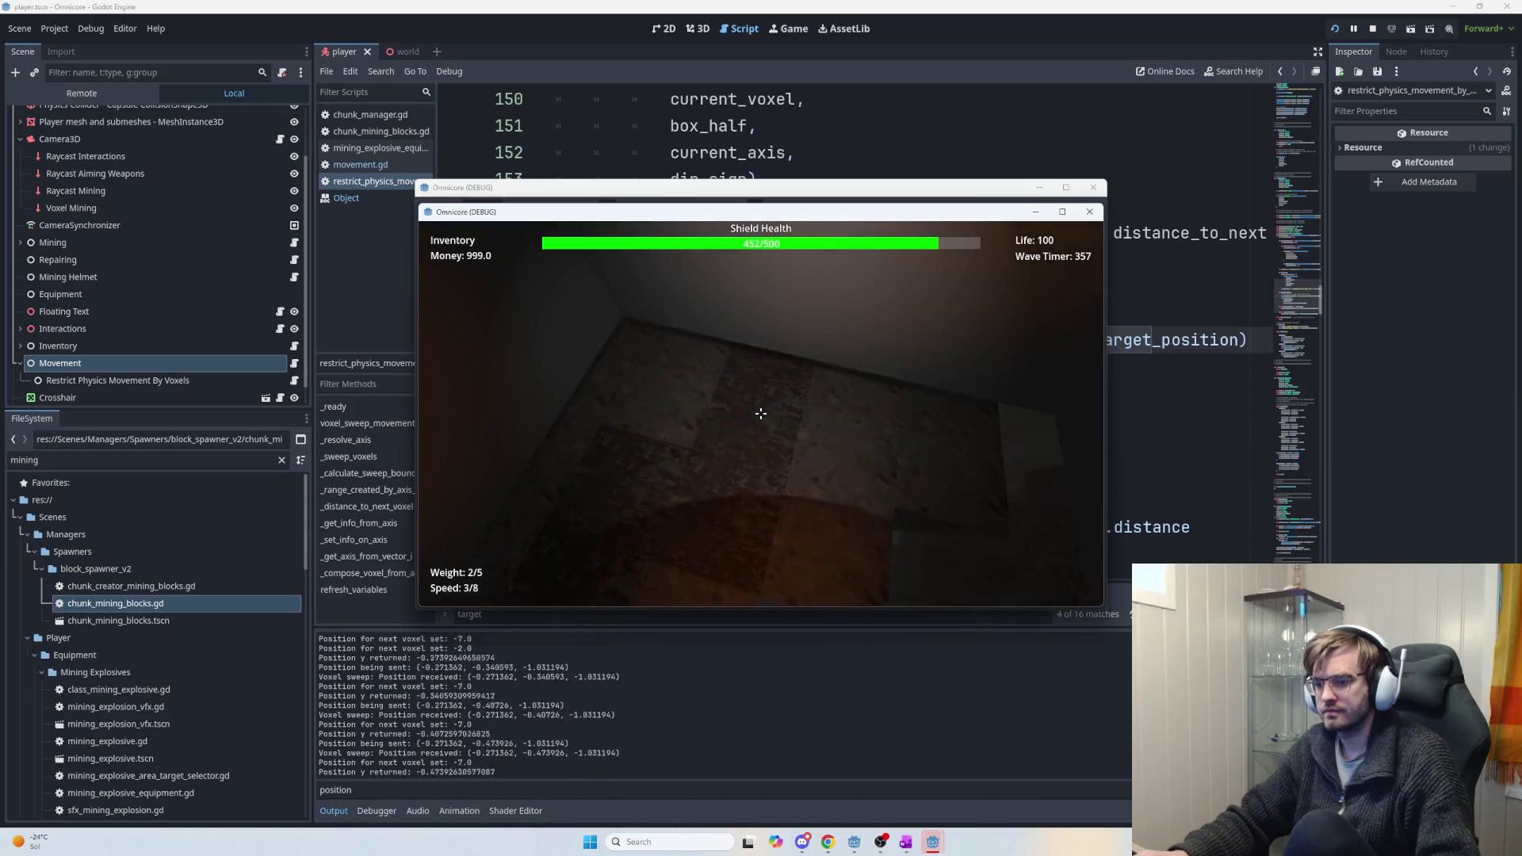
Show the Output log, clear its position filter, and select the last voxel sweep line.
left_click(397, 810)
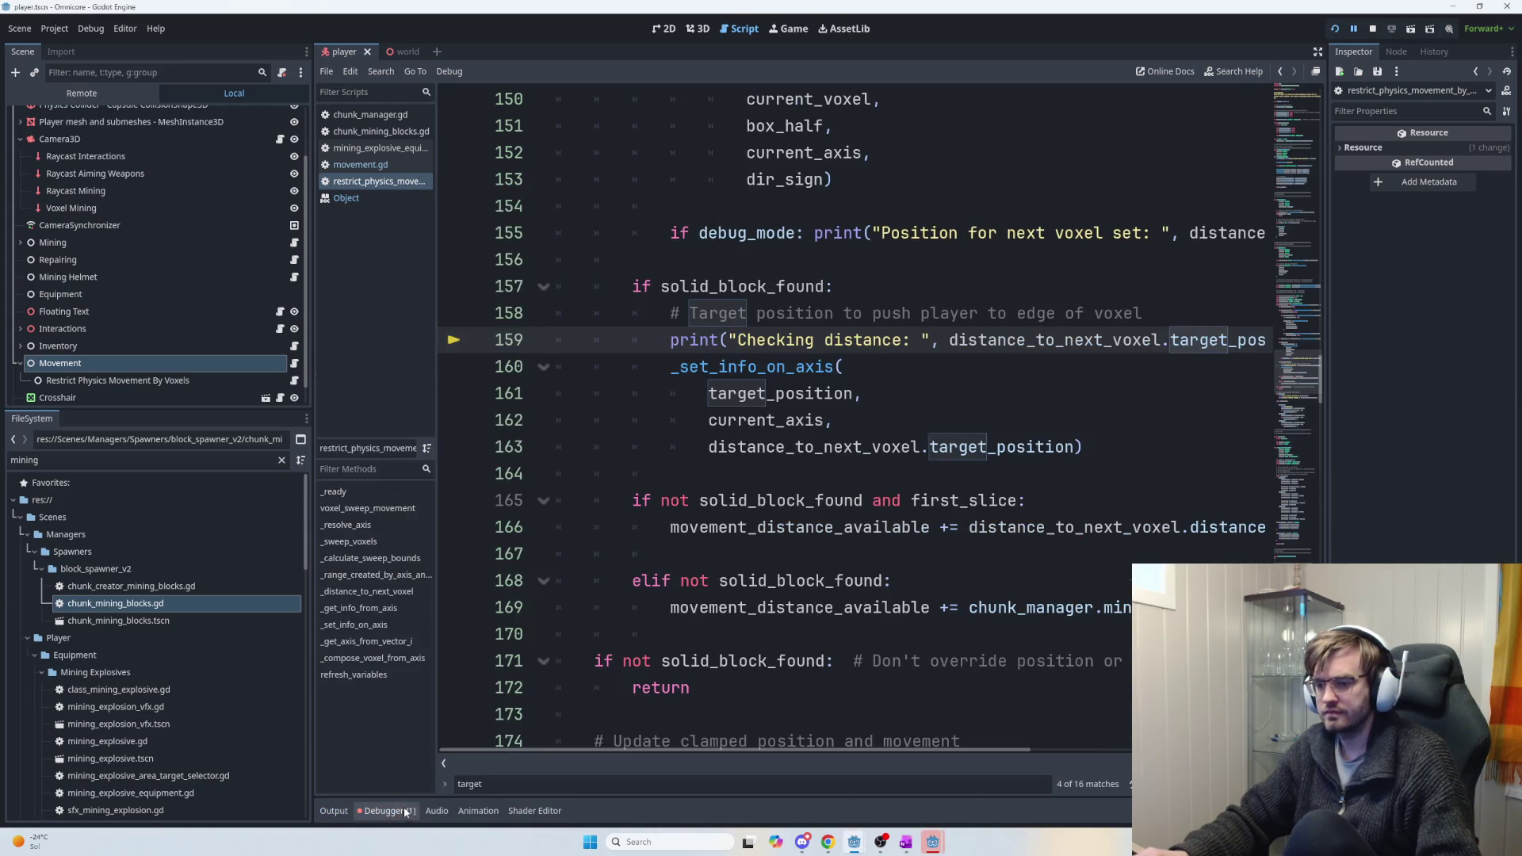
left_click(400, 810)
left_click(332, 809)
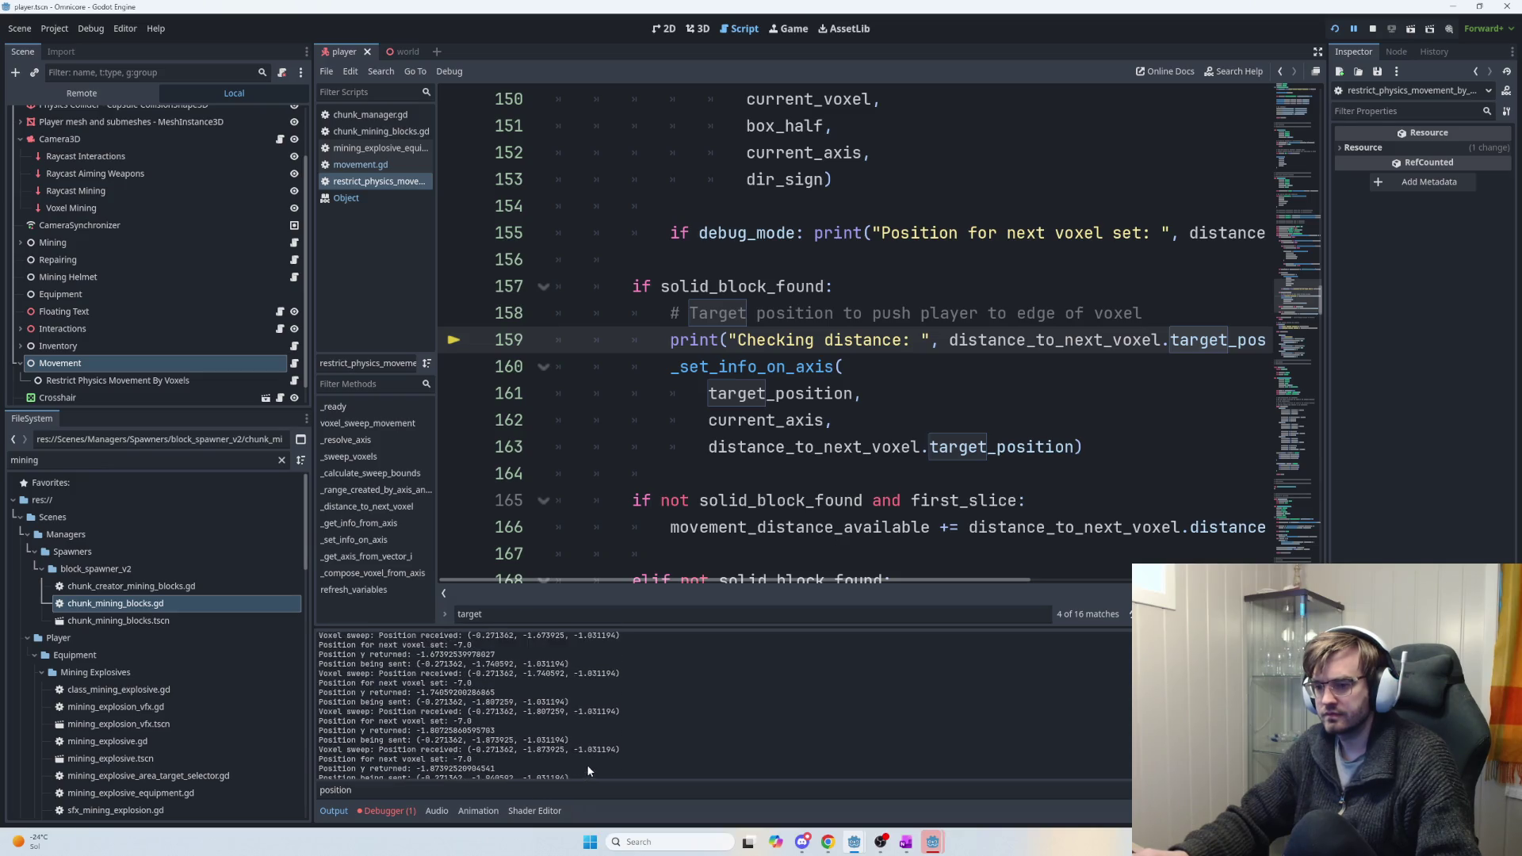
double_click(458, 789)
key("BackSpace")
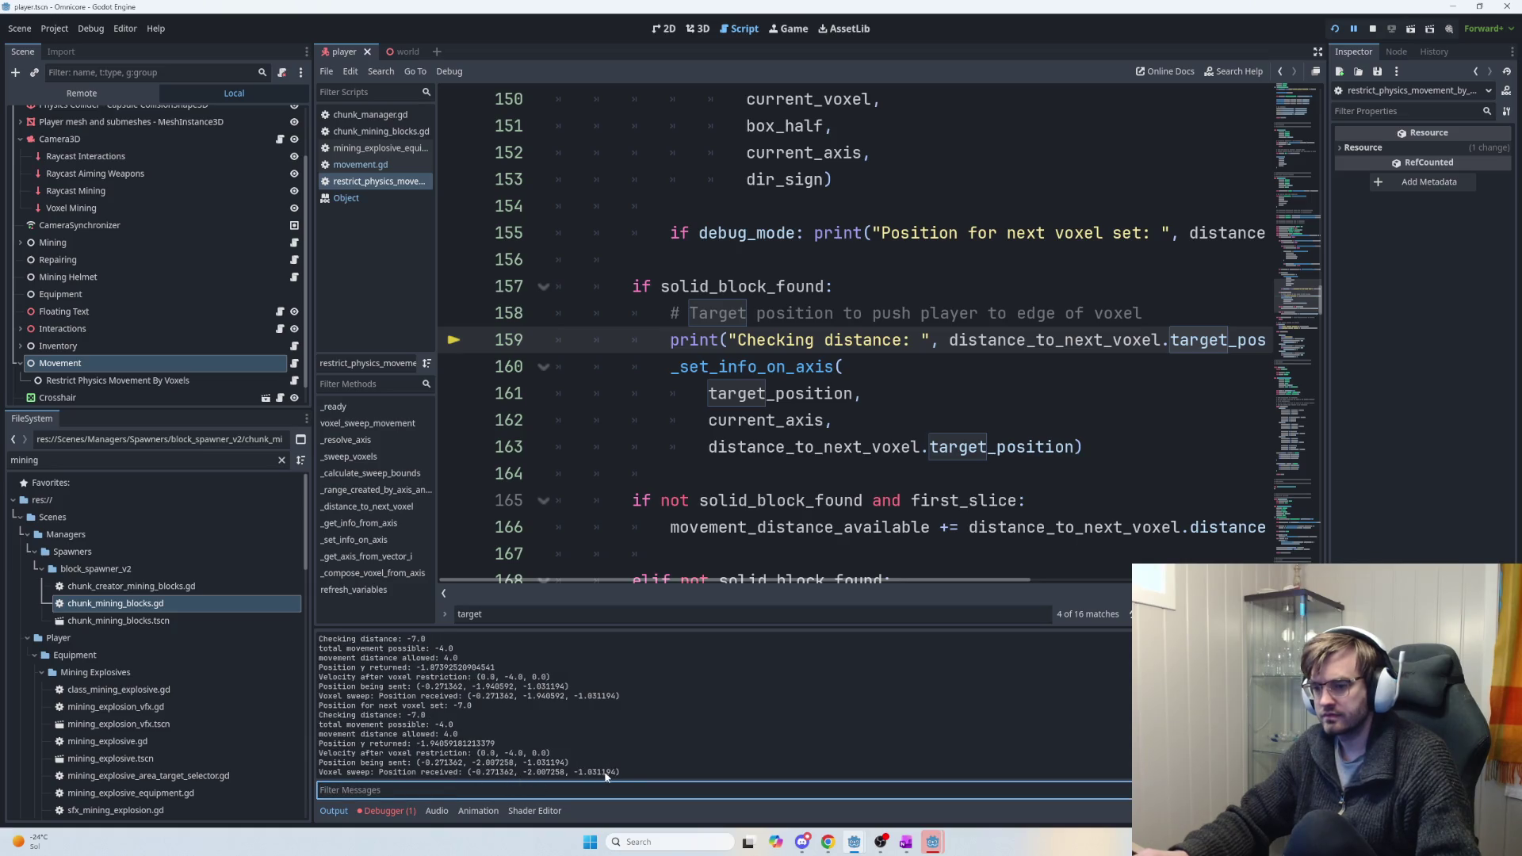
left_click_drag(642, 775, 305, 771)
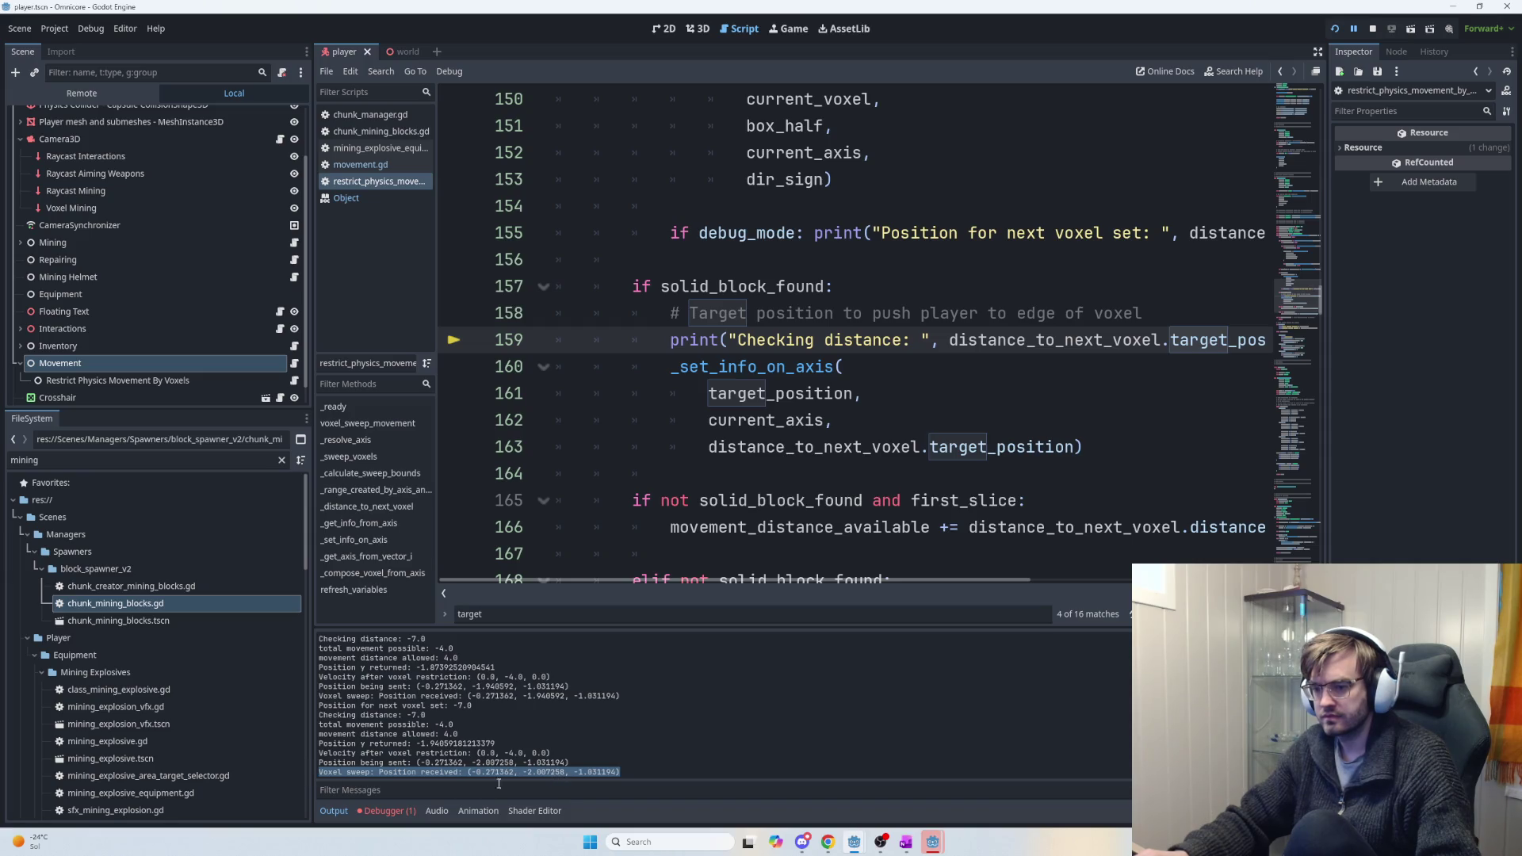
left_click(437, 810)
left_click(341, 810)
Filter the log for 'checkin distance', clear it, and review the 'Checking distance: -7.0' line.
left_click(395, 791)
type("check")
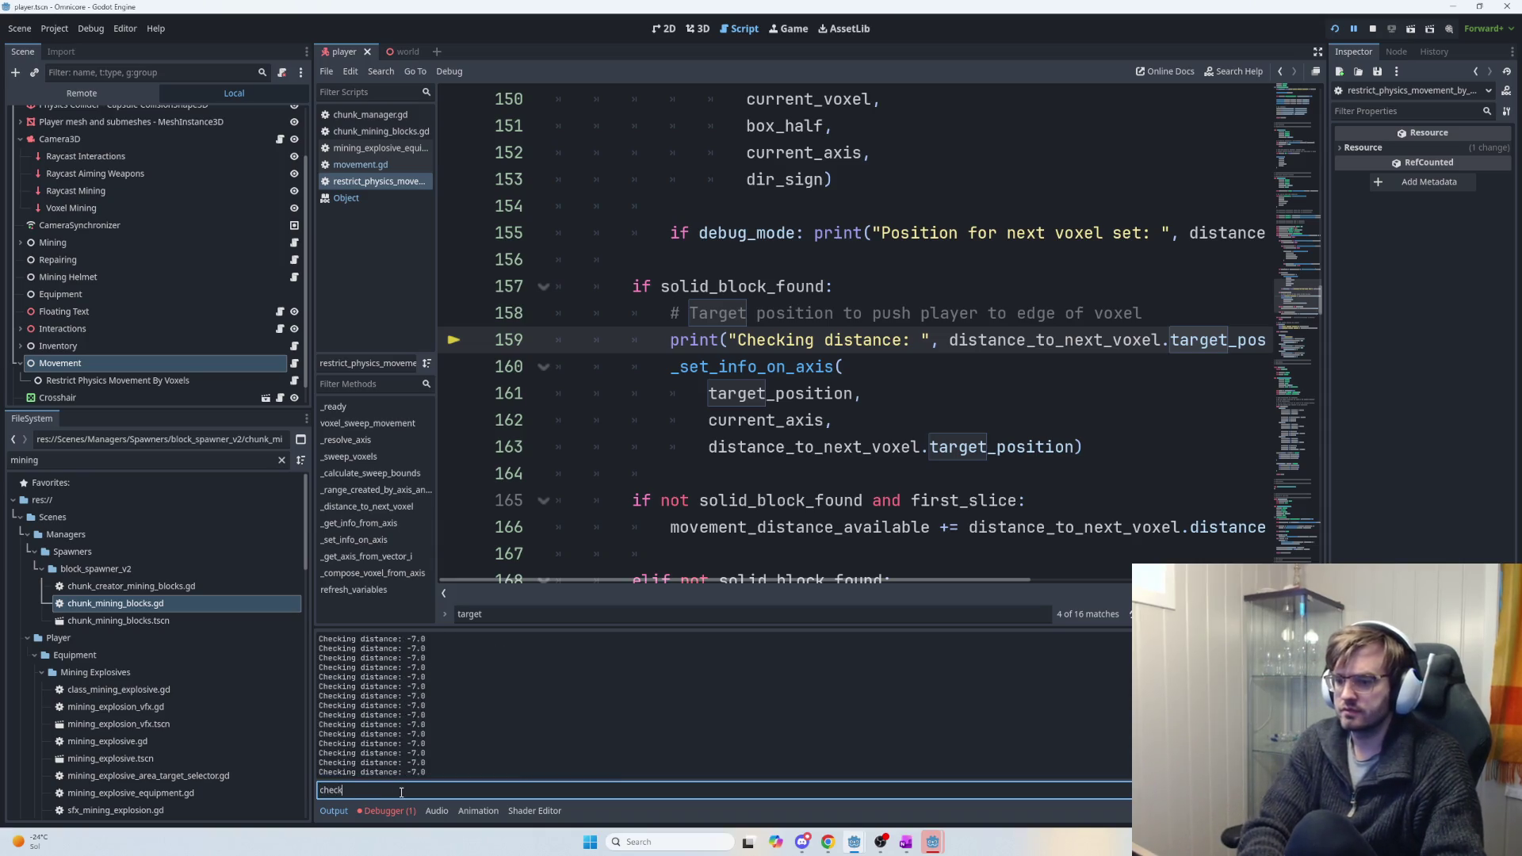
type("in distance")
key("ctrl+a")
key("BackSpace")
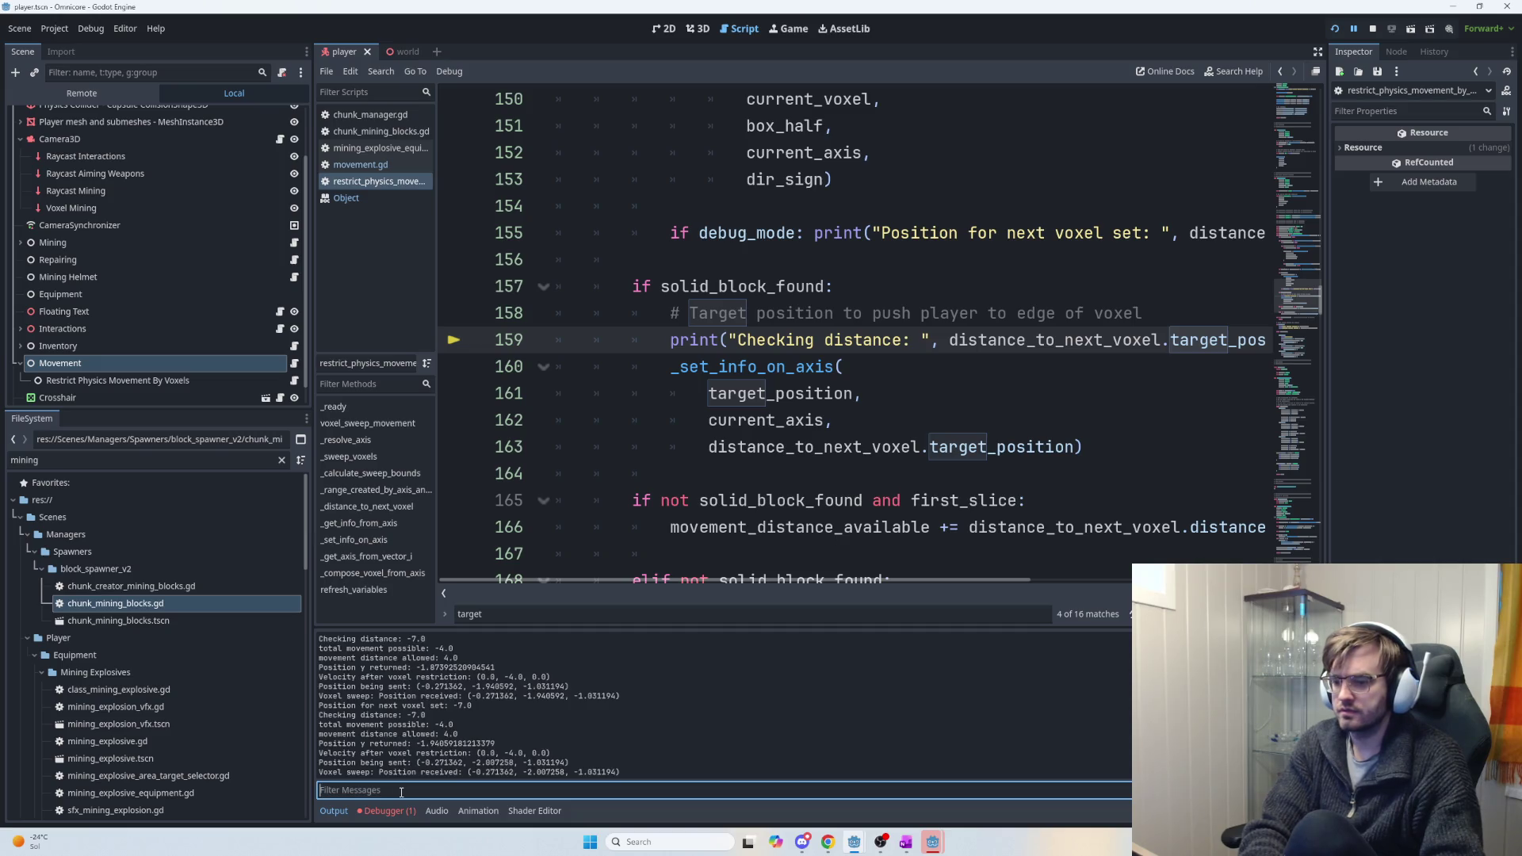
left_click_drag(442, 719, 321, 723)
left_click(397, 727)
left_click_drag(447, 735, 321, 725)
left_click(460, 726)
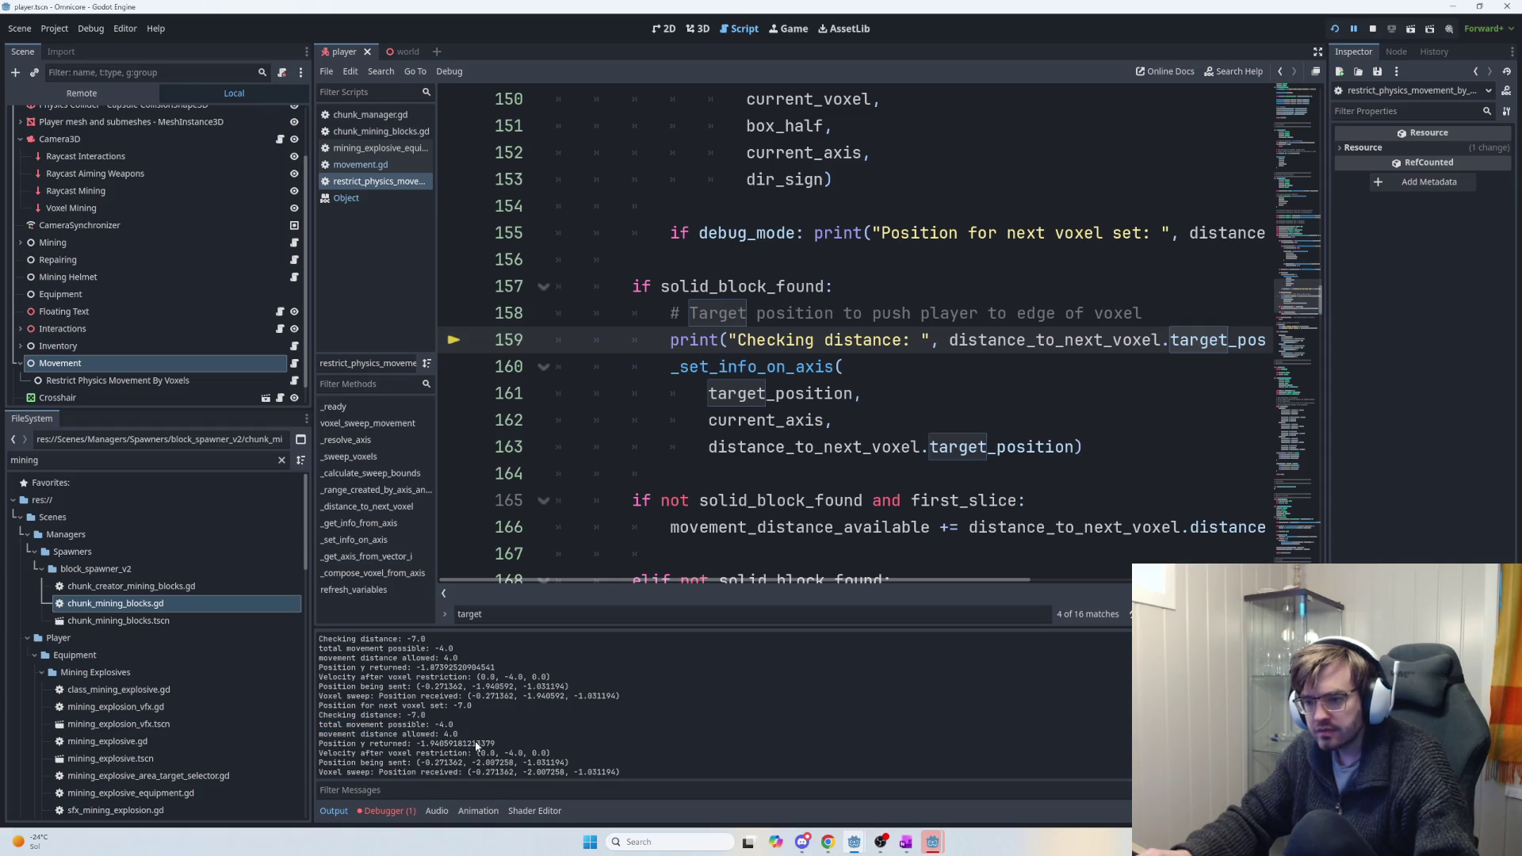
left_click_drag(428, 715, 314, 716)
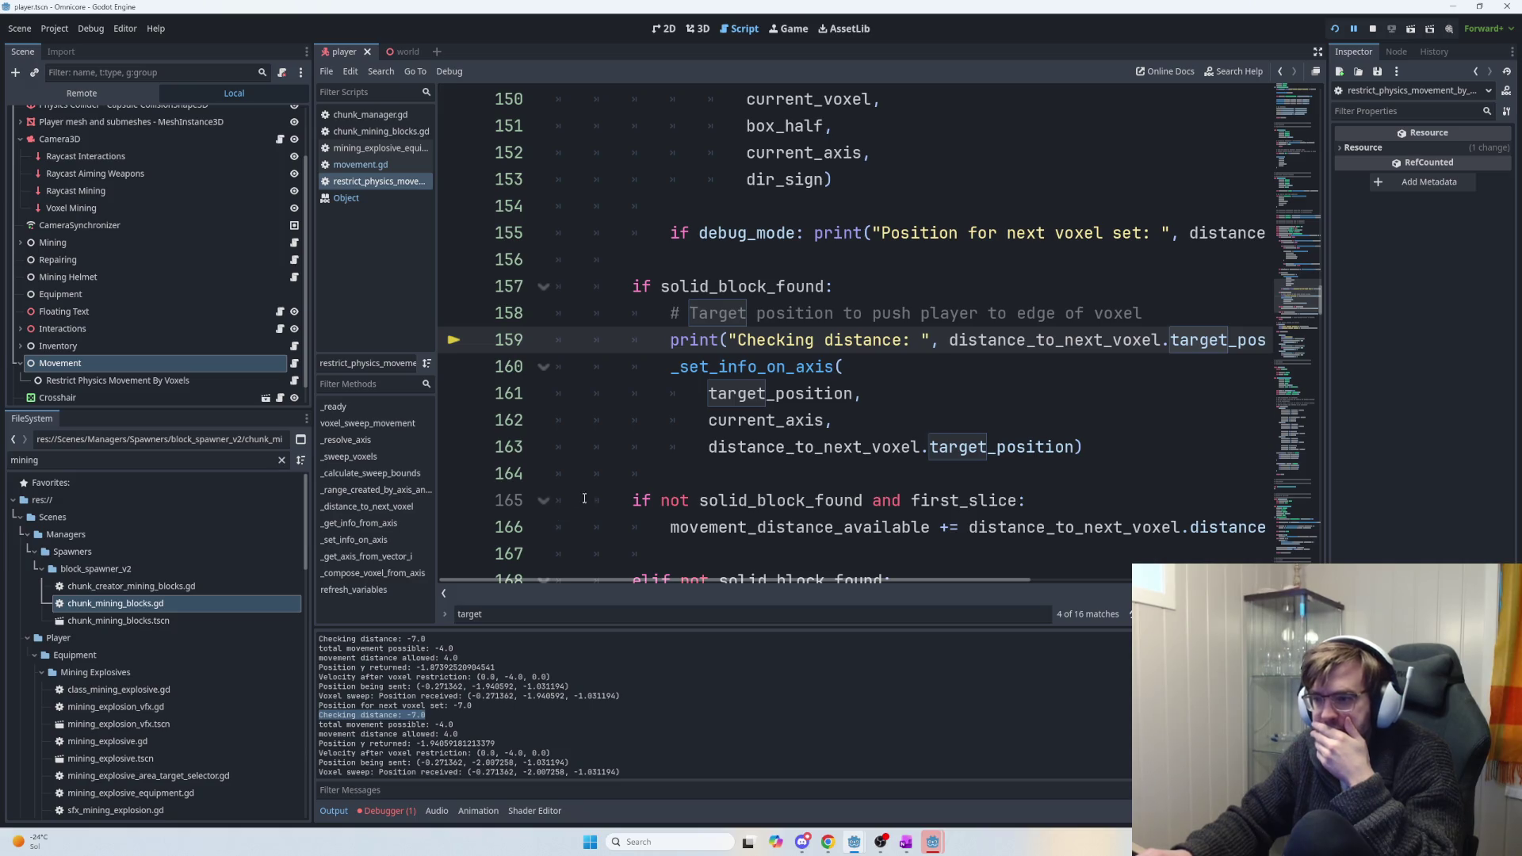
left_click(388, 811)
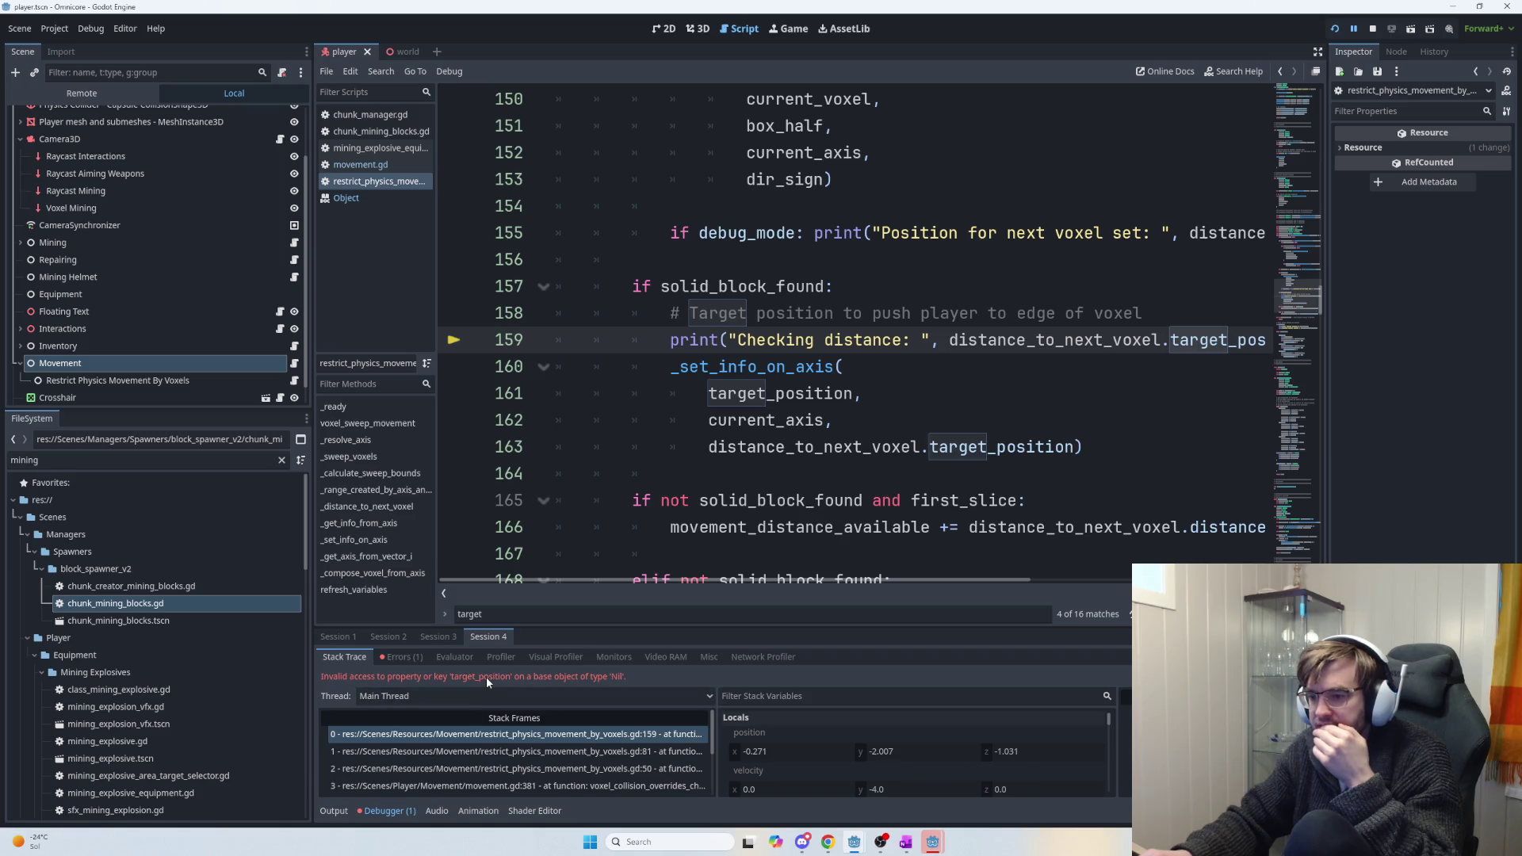
Check the 'target_position' error message against the code around the dir_sign call.
double_click(486, 677)
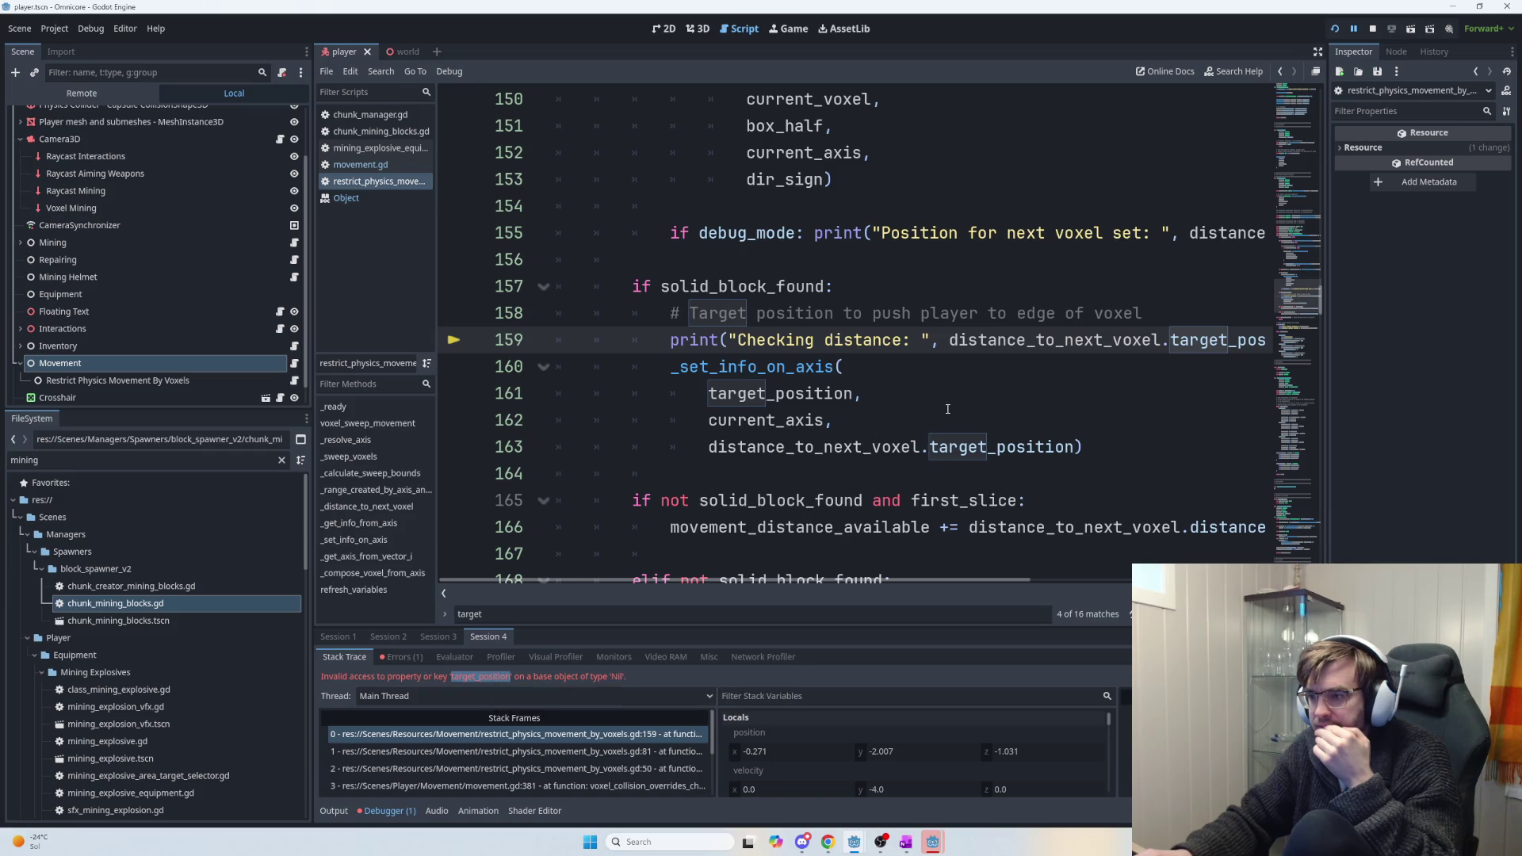
scroll(933, 367, "up", 3)
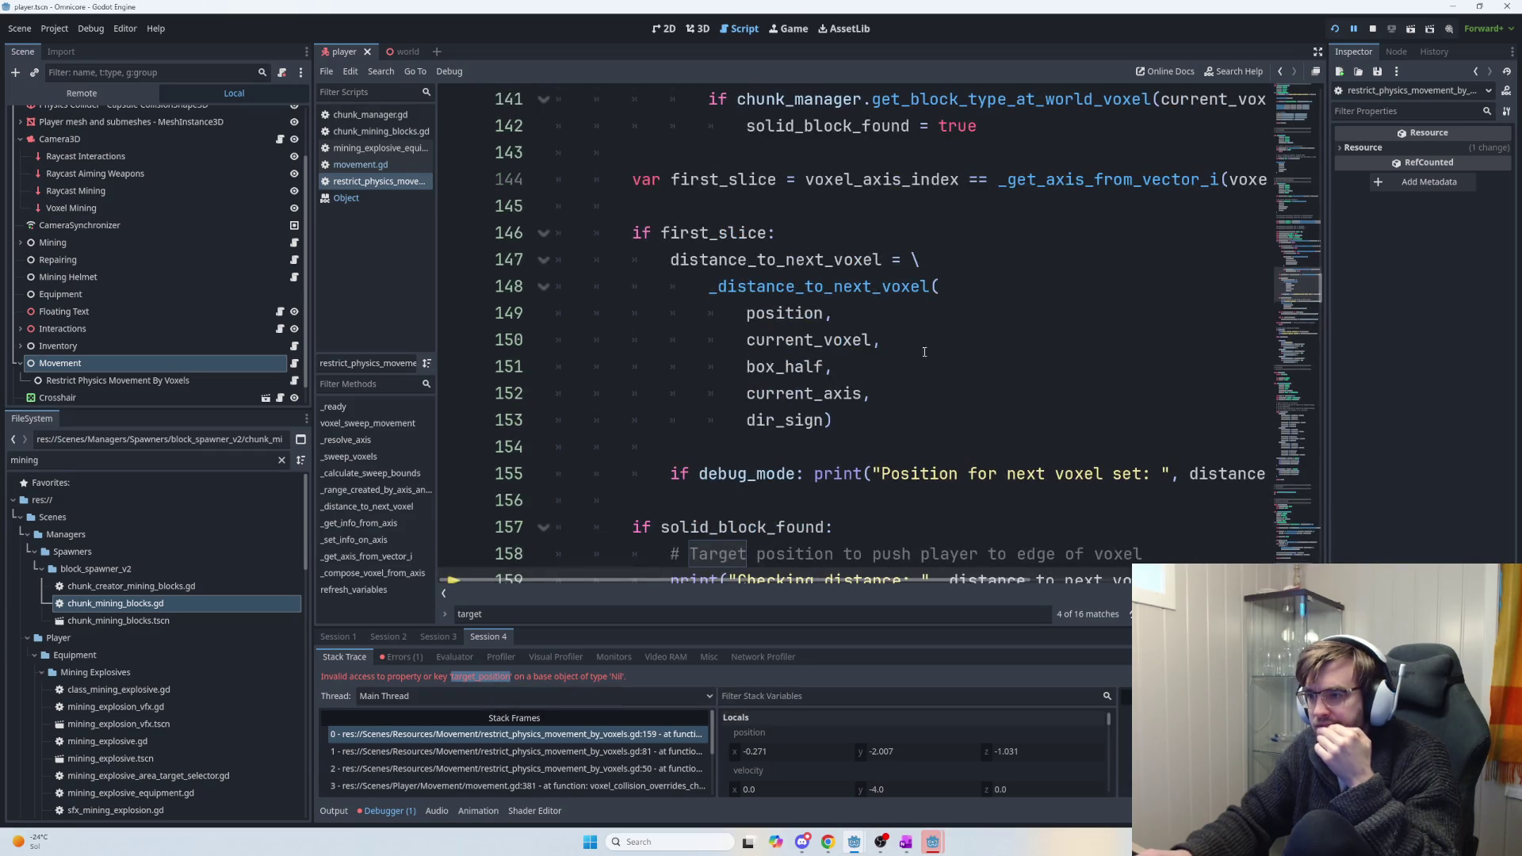
mouse_move(738, 232)
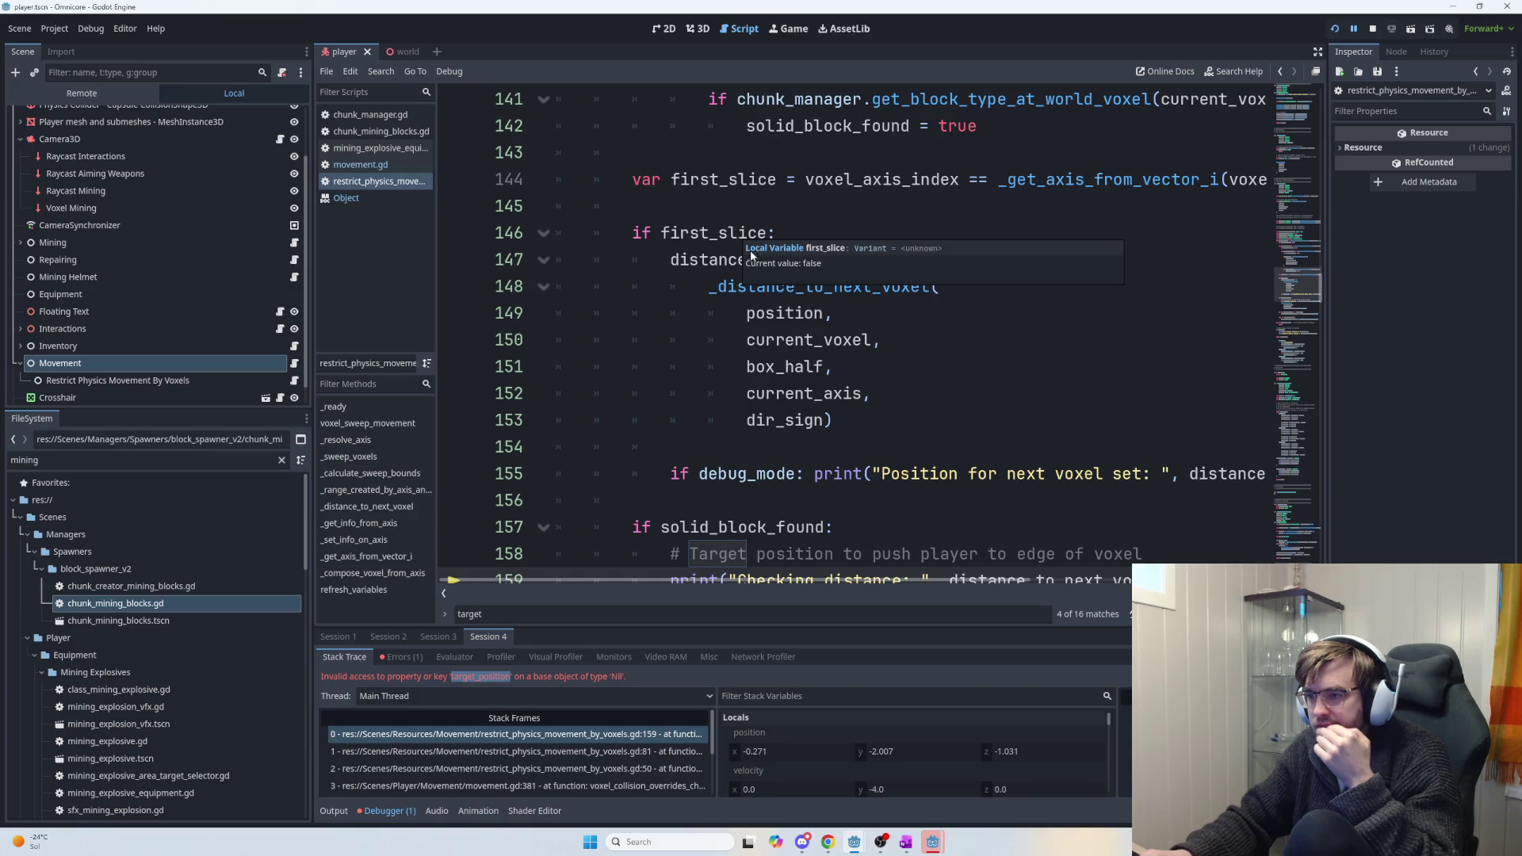
scroll(747, 251, "up", 3)
mouse_move(863, 553)
left_mouse_down()
mouse_move(864, 574)
mouse_move(863, 559)
left_mouse_up()
left_click(902, 507)
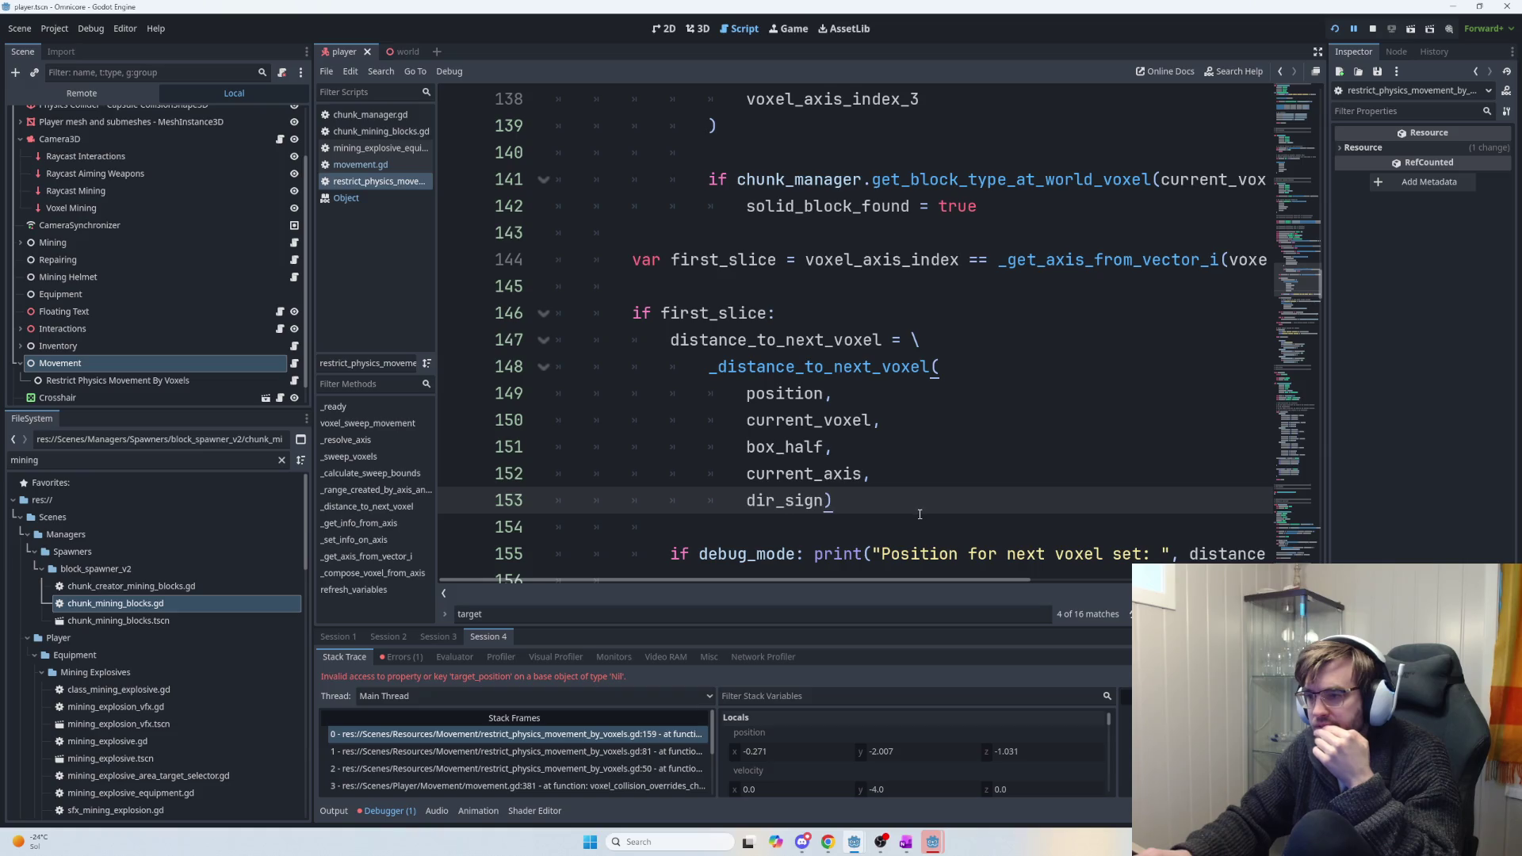
scroll(919, 514, "up", 1)
mouse_move(864, 582)
left_mouse_down()
mouse_move(1078, 596)
mouse_move(919, 590)
left_mouse_up()
Delete the lines 147–153 distance_to_next_voxel assignment under if first_slice.
scroll(857, 440, "down", 3)
scroll(837, 398, "up", 1)
left_click_drag(840, 429, 649, 259)
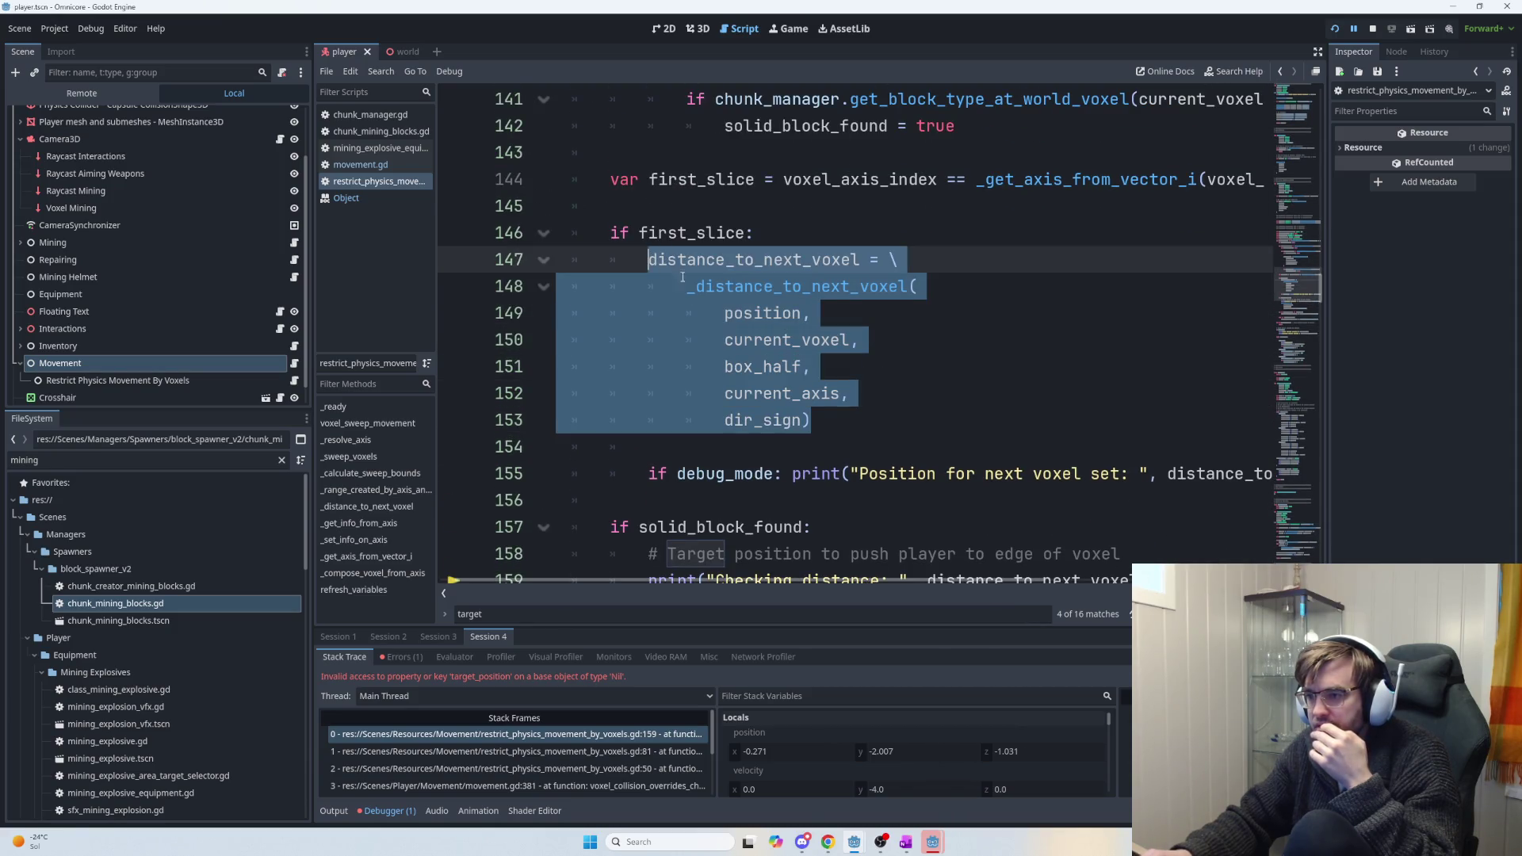
scroll(833, 423, "up", 2)
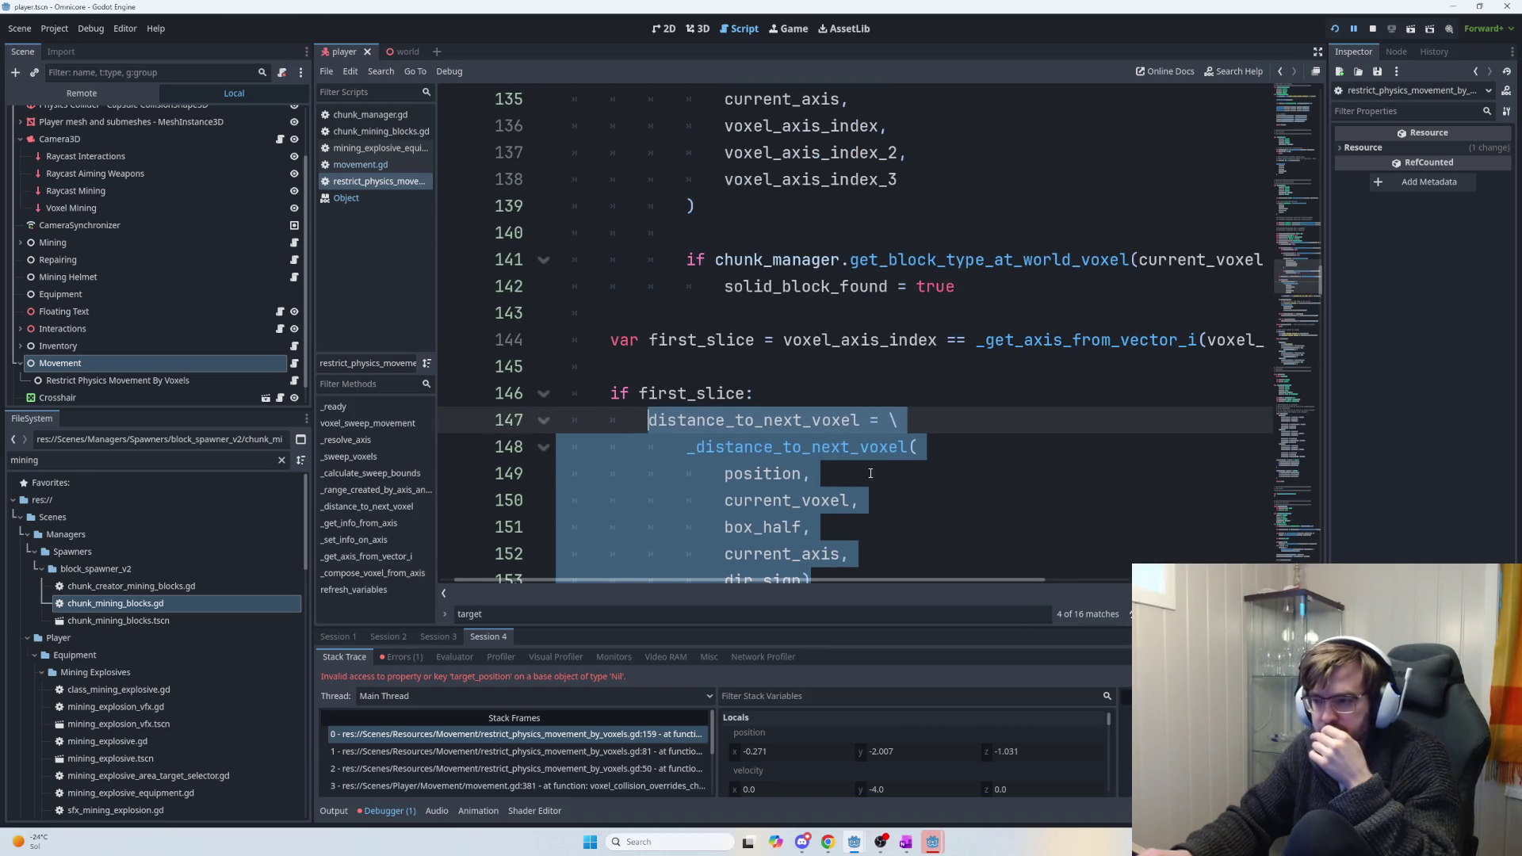
scroll(872, 474, "down", 1)
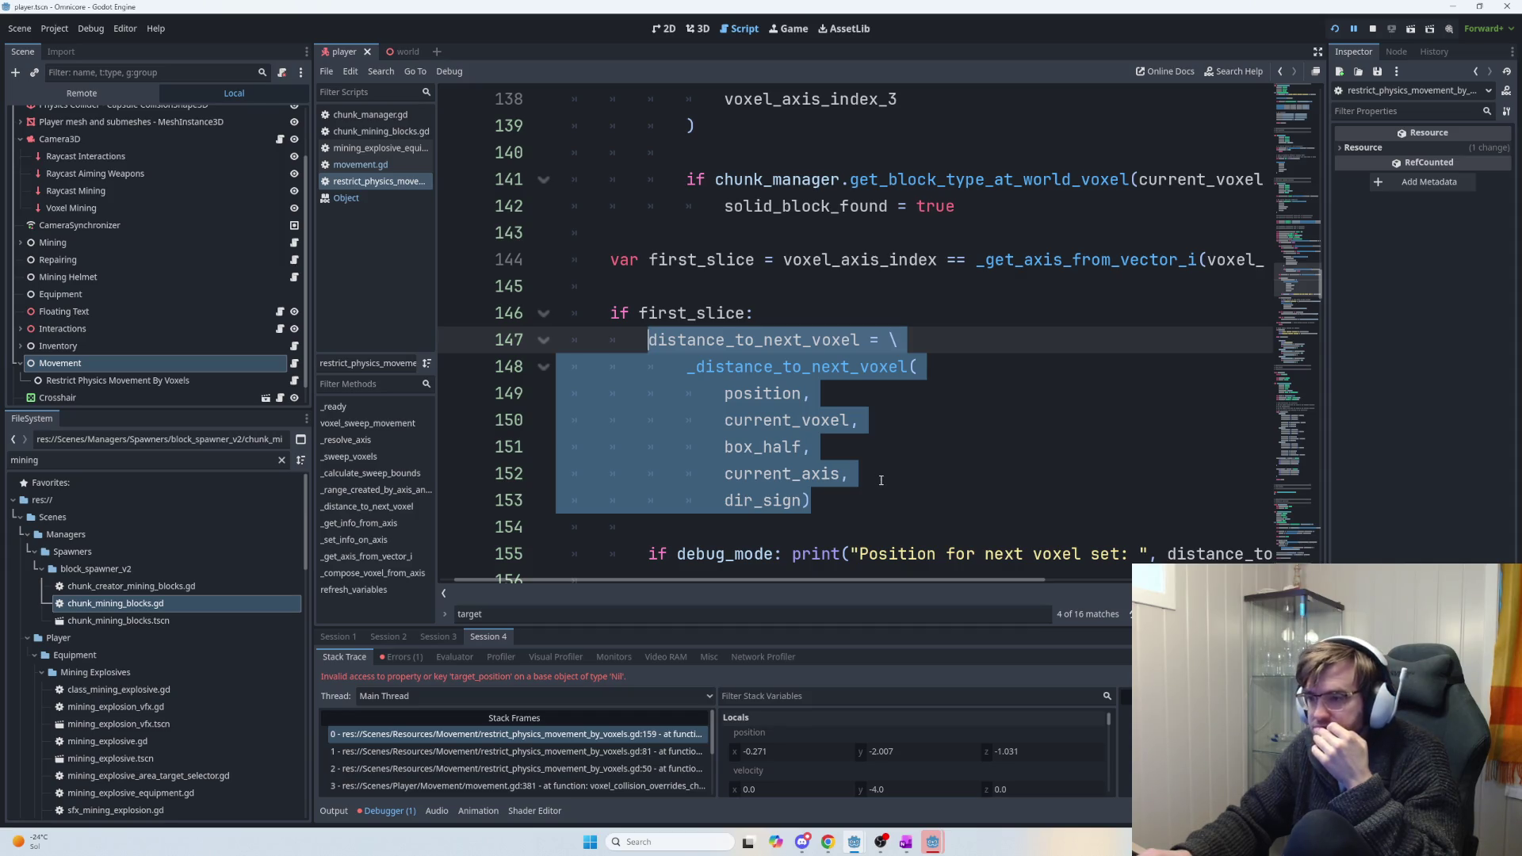
scroll(881, 481, "down", 2)
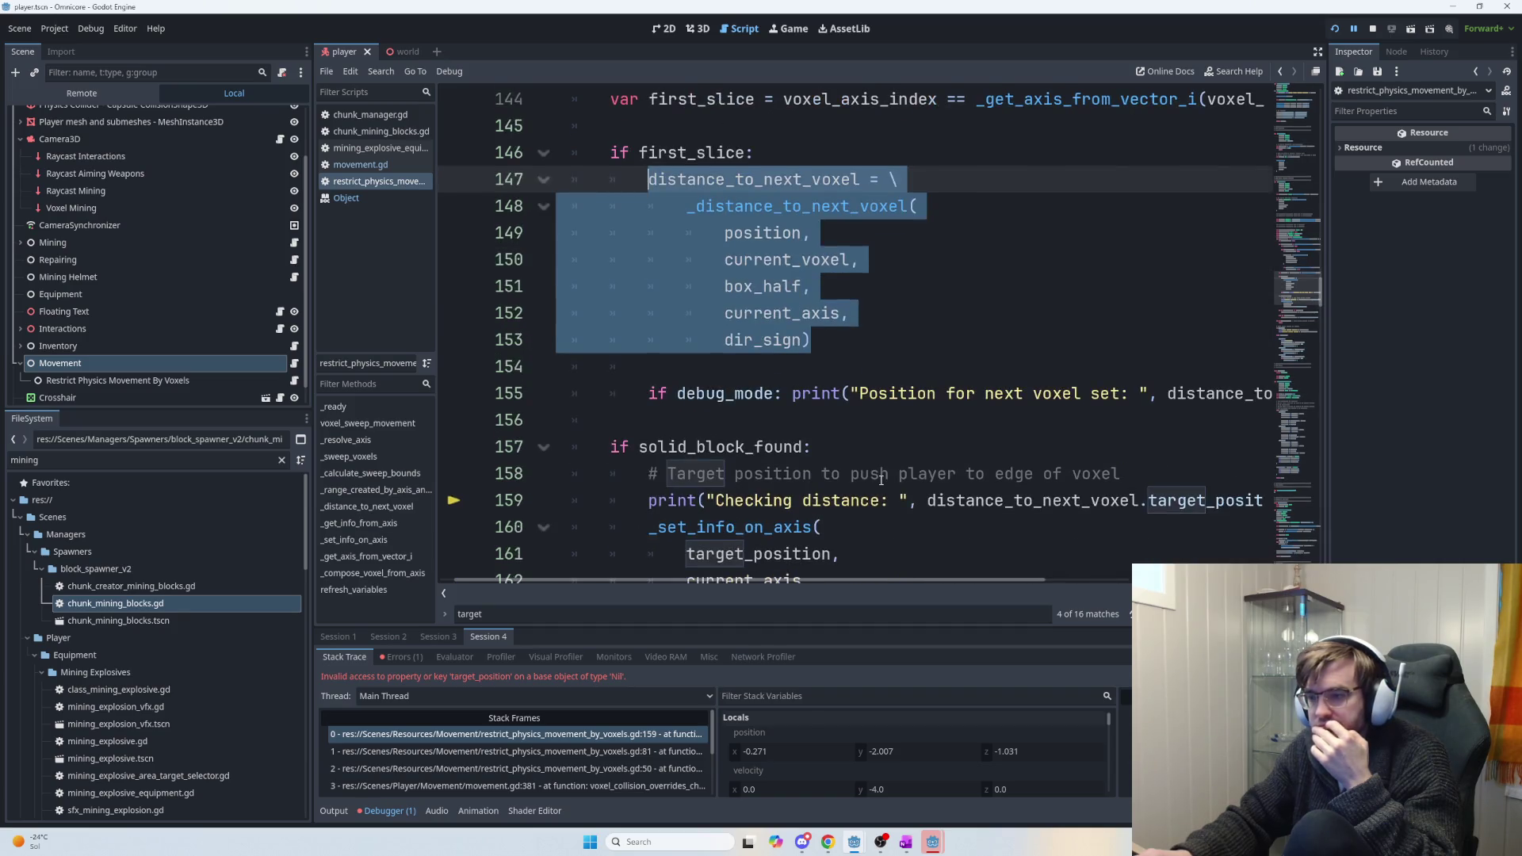
scroll(880, 480, "up", 2)
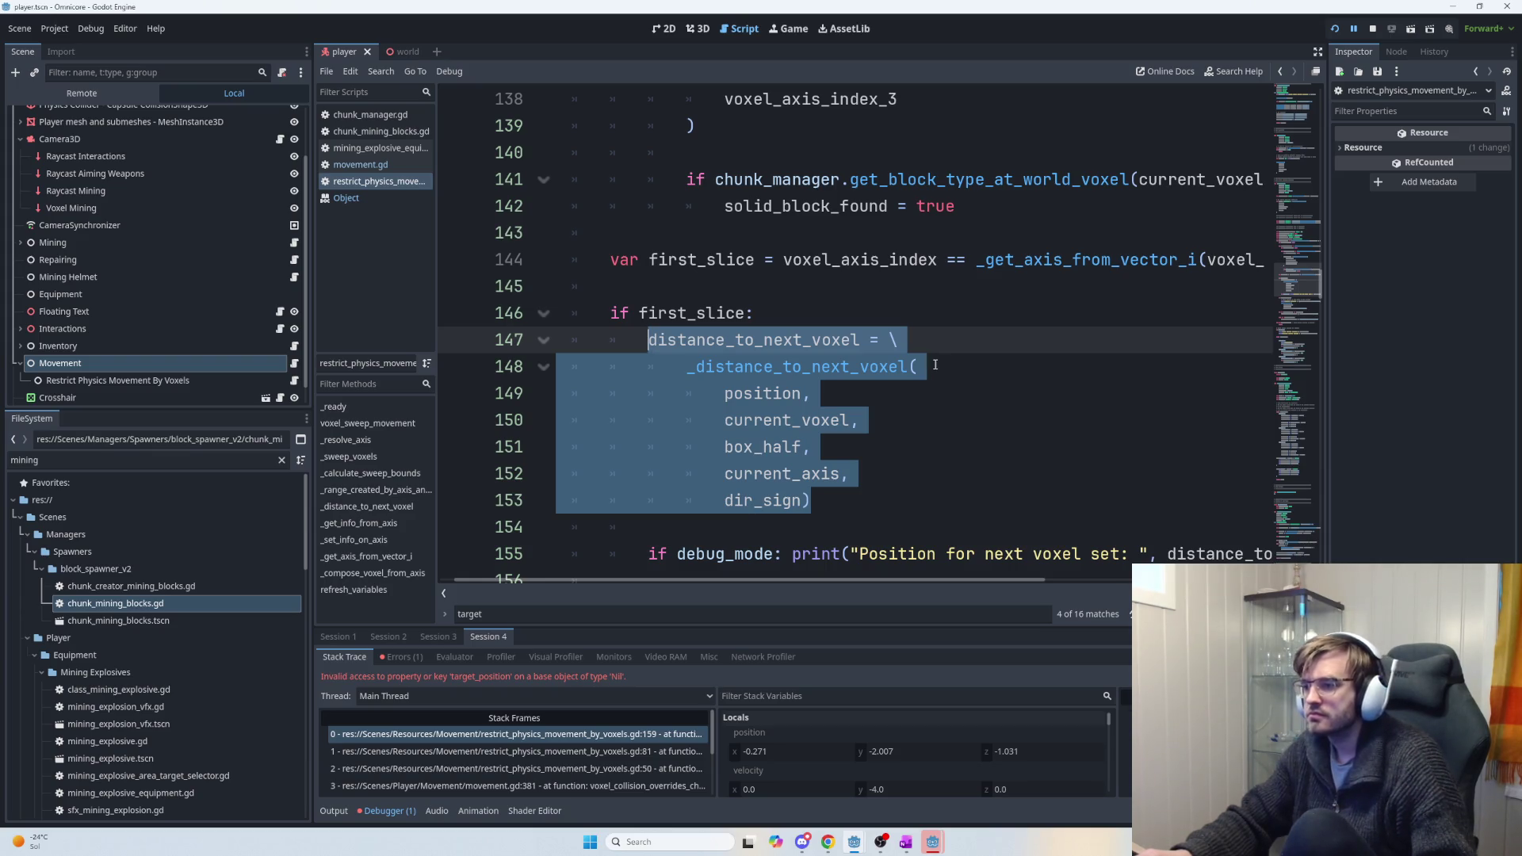
key("BackSpace")
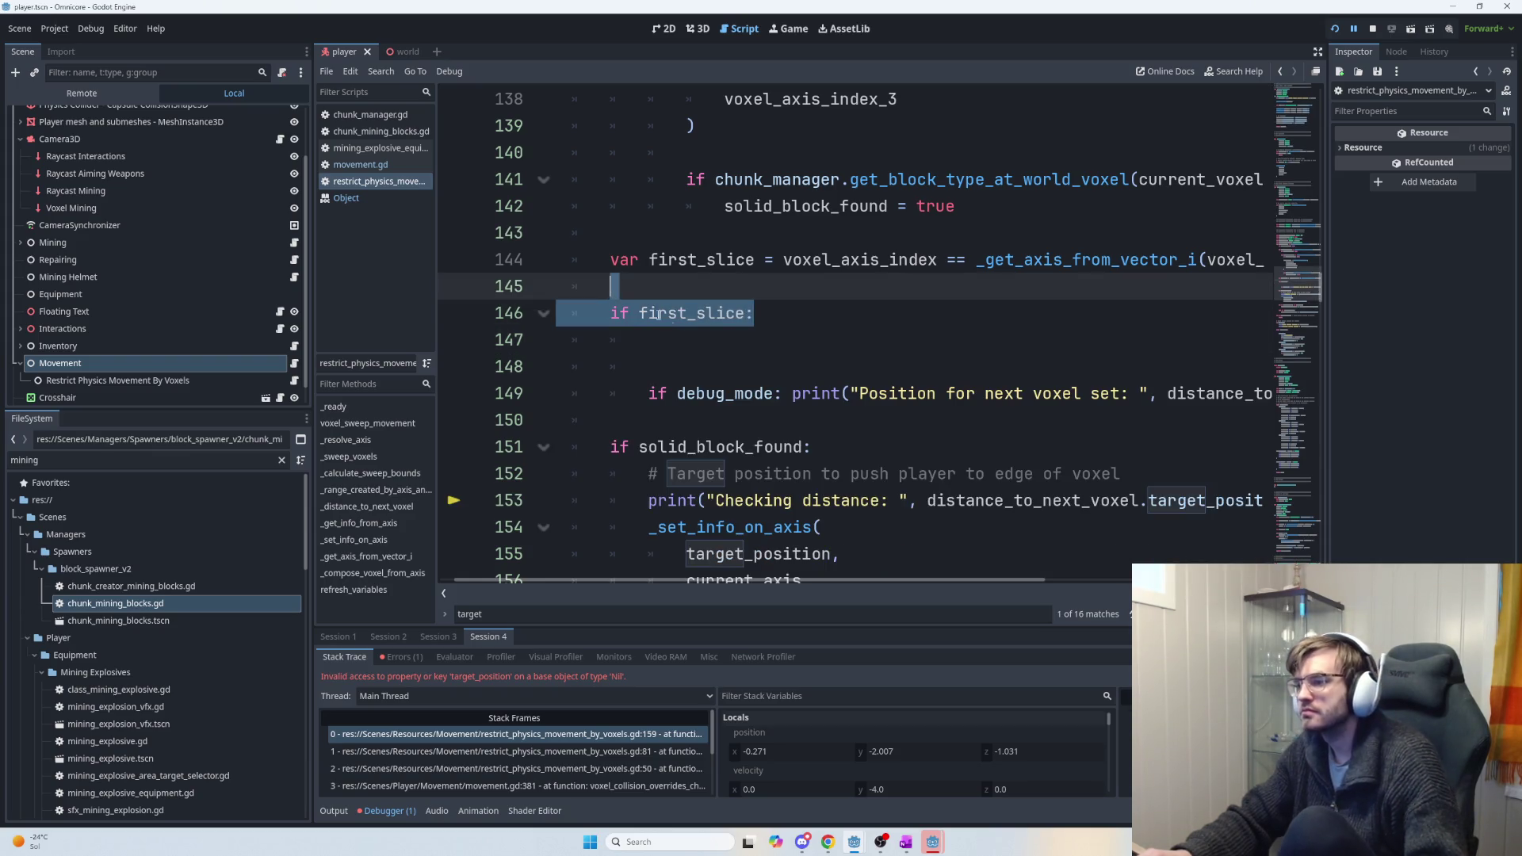
Delete the now-empty if first_slice block and the leftover blank line.
left_click_drag(703, 412, 606, 313)
left_click(646, 343)
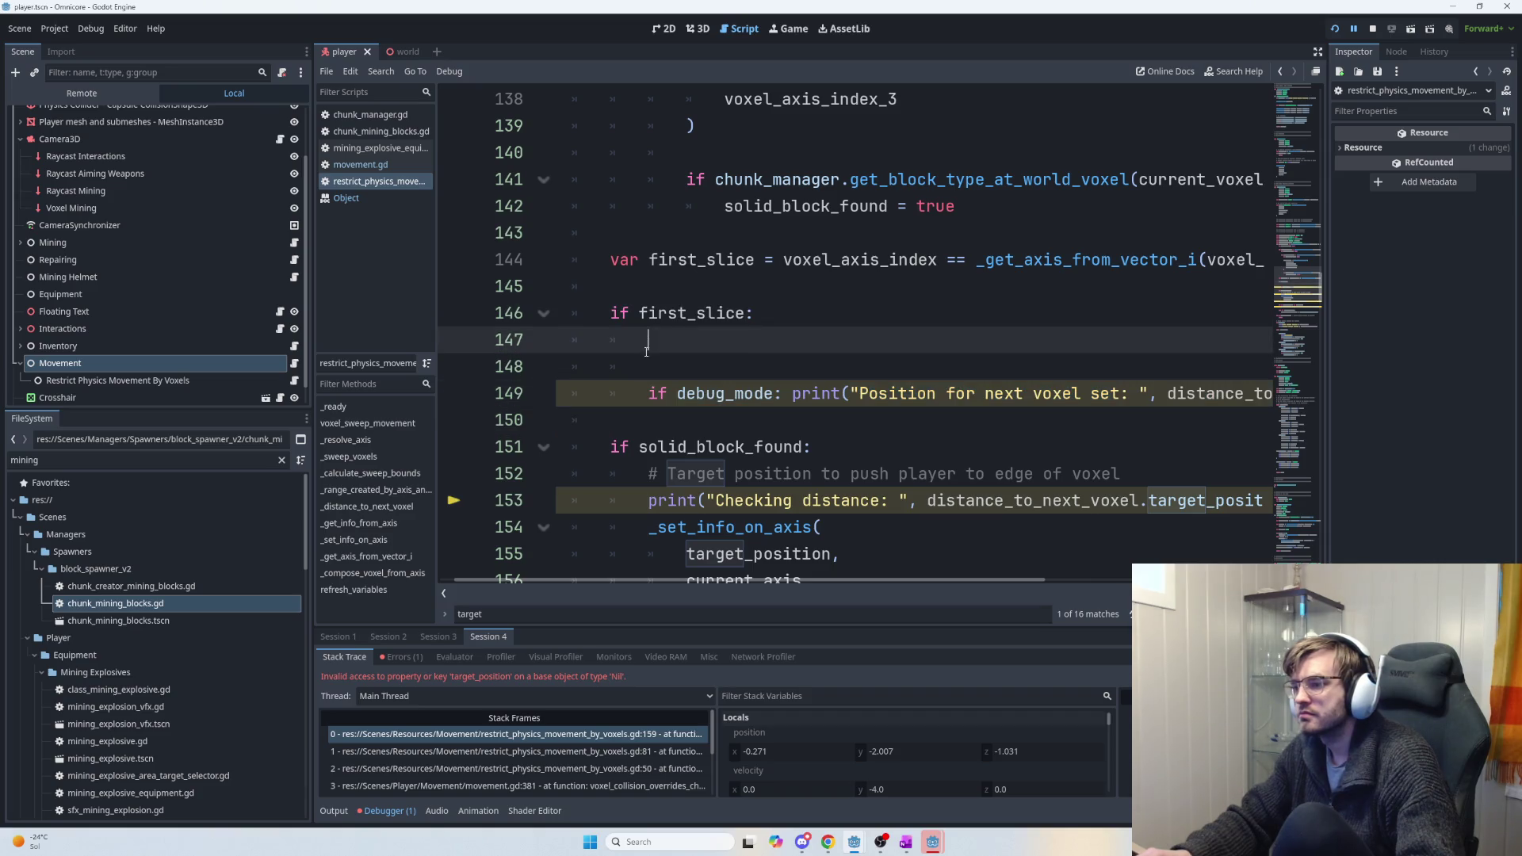
left_click_drag(694, 408, 572, 313)
key("BackSpace")
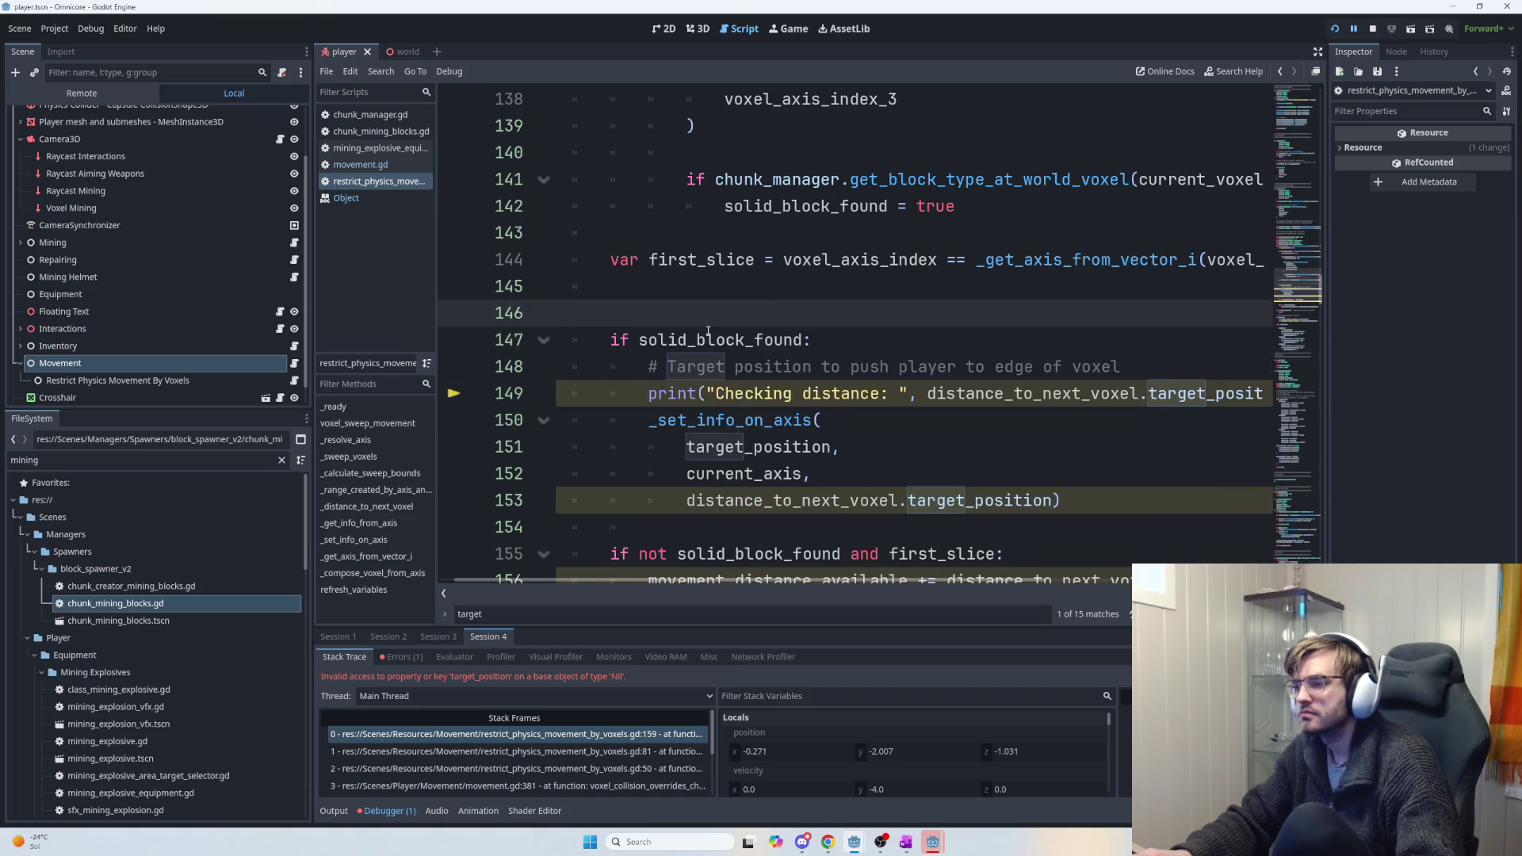
key("BackSpace")
Paste the distance_to_next_voxel call right after the variable declarations above the loop.
scroll(793, 341, "up", 2)
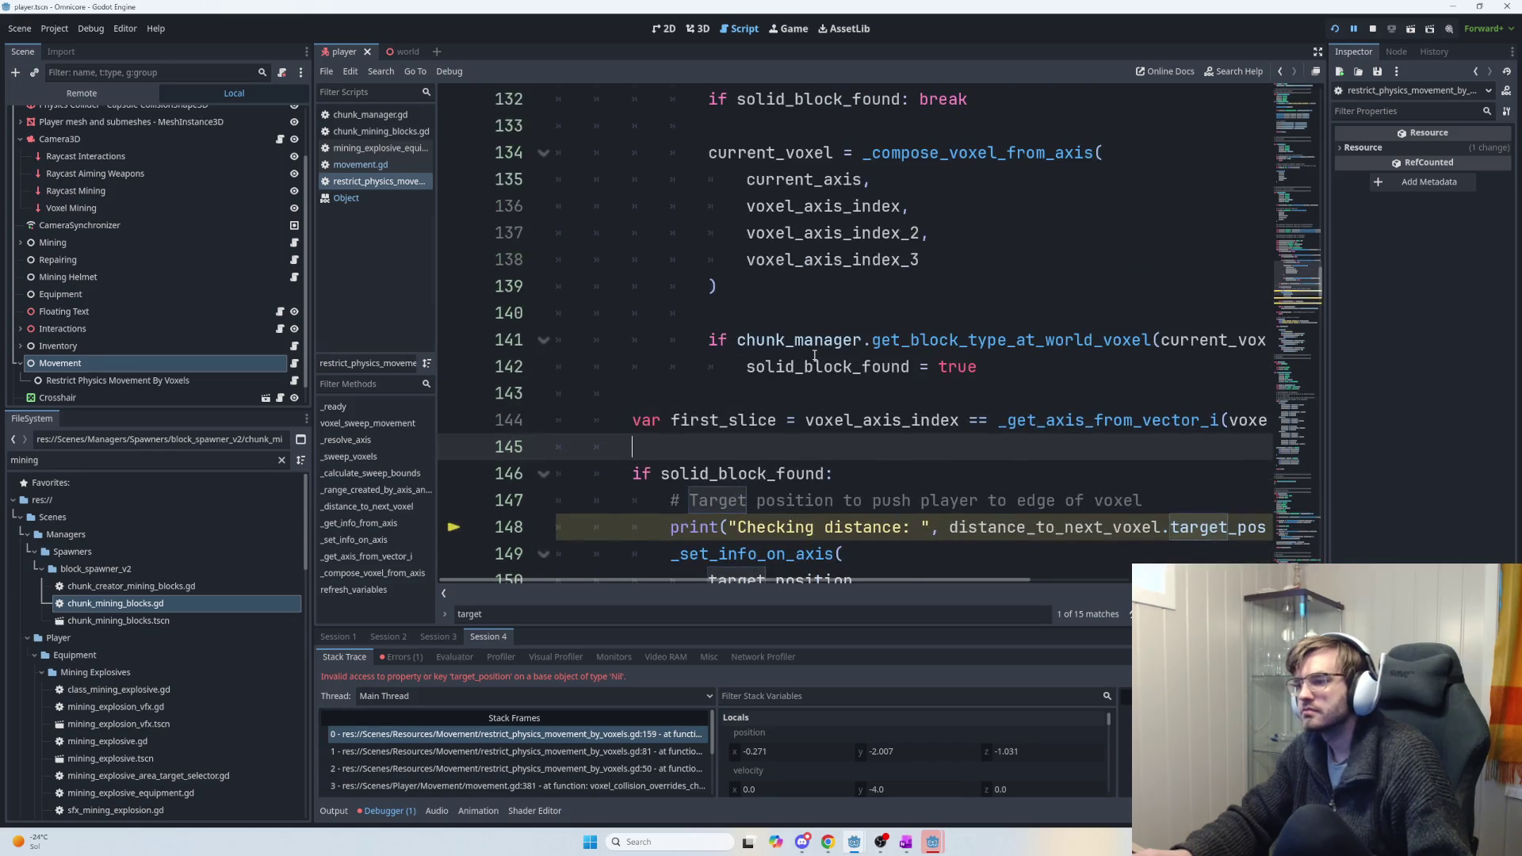
scroll(812, 357, "up", 6)
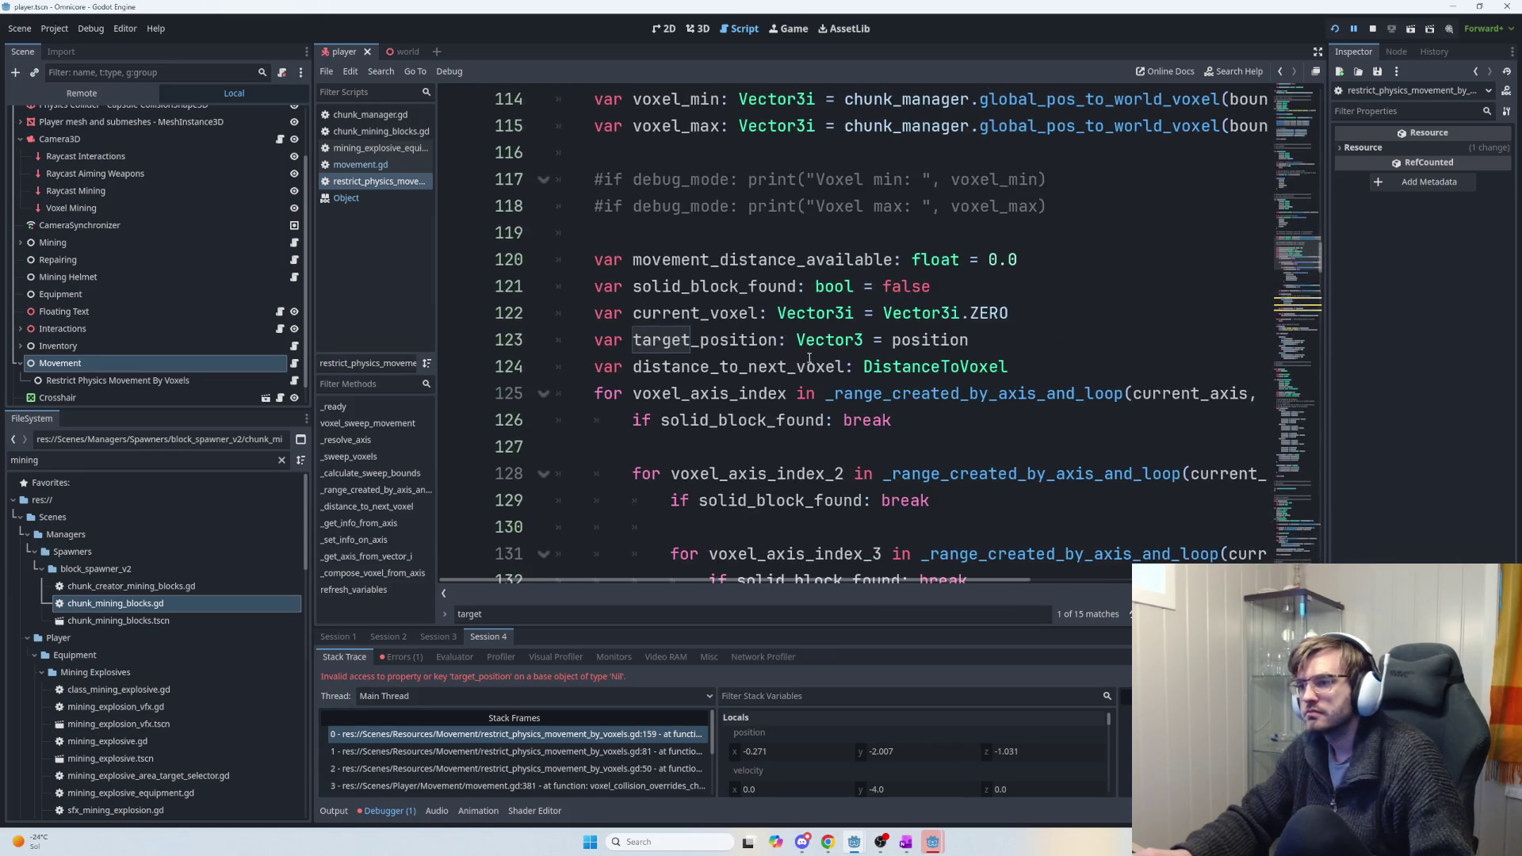
scroll(810, 360, "up", 2)
left_click(1030, 500)
left_click(1049, 535)
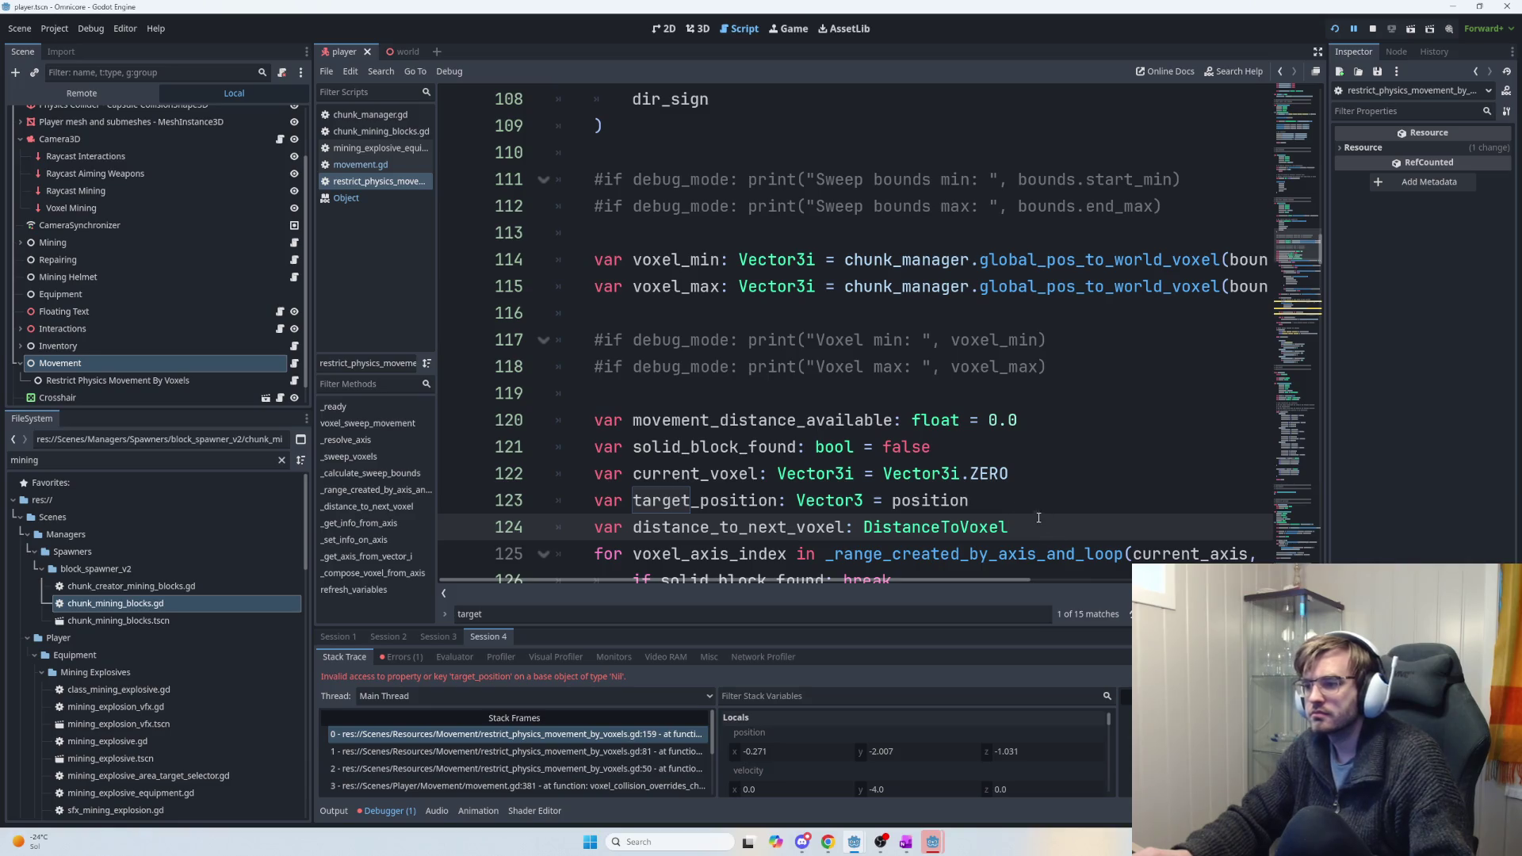
key("Return")
key("Return")
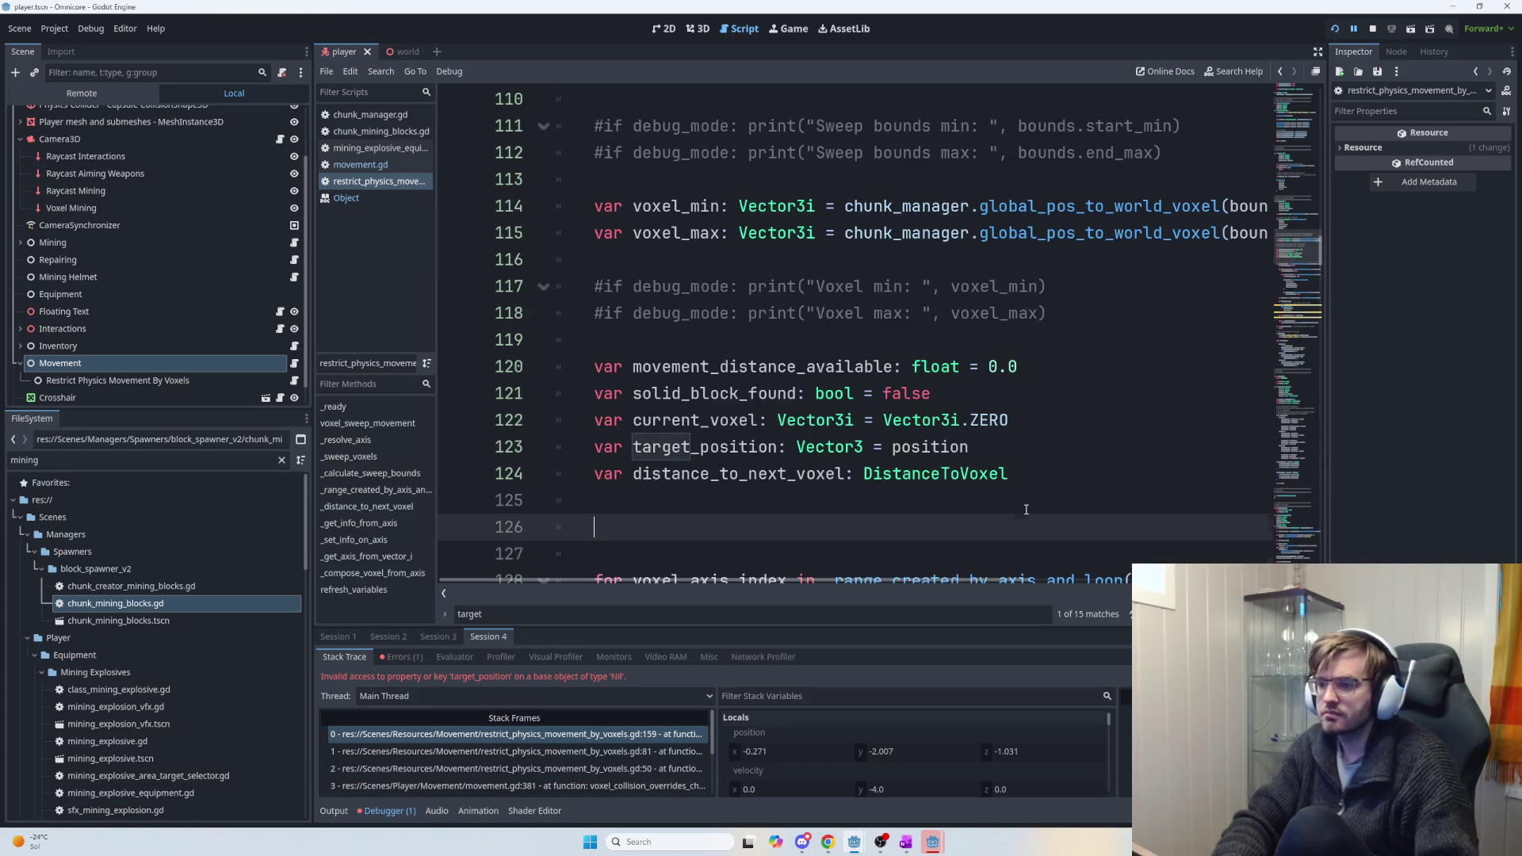
type("distance_to_next_voxel = \\ \t\t\t\t_distance_to_next_voxel( \t\t\t\t\tposition, \t\t\t\t\tcurrent_voxel, \t\t\t\t\tbox_half, \t\t\t\t\tcurrent_axis, \t\t\t\t\tdir_sign)")
Replace the call's current_voxel argument with voxel_min and launch the game.
scroll(952, 460, "down", 1)
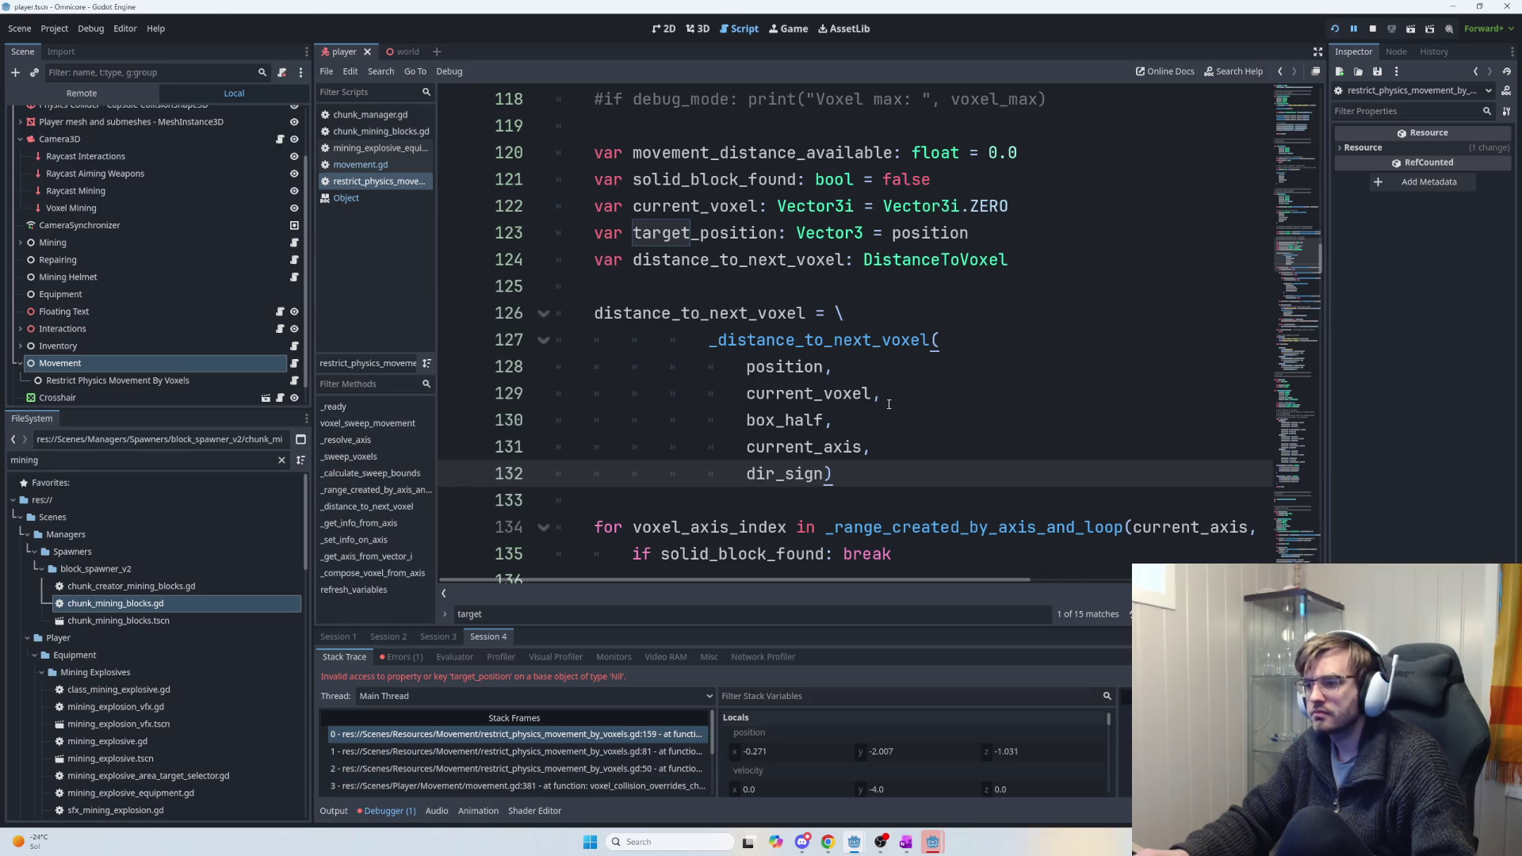
double_click(807, 394)
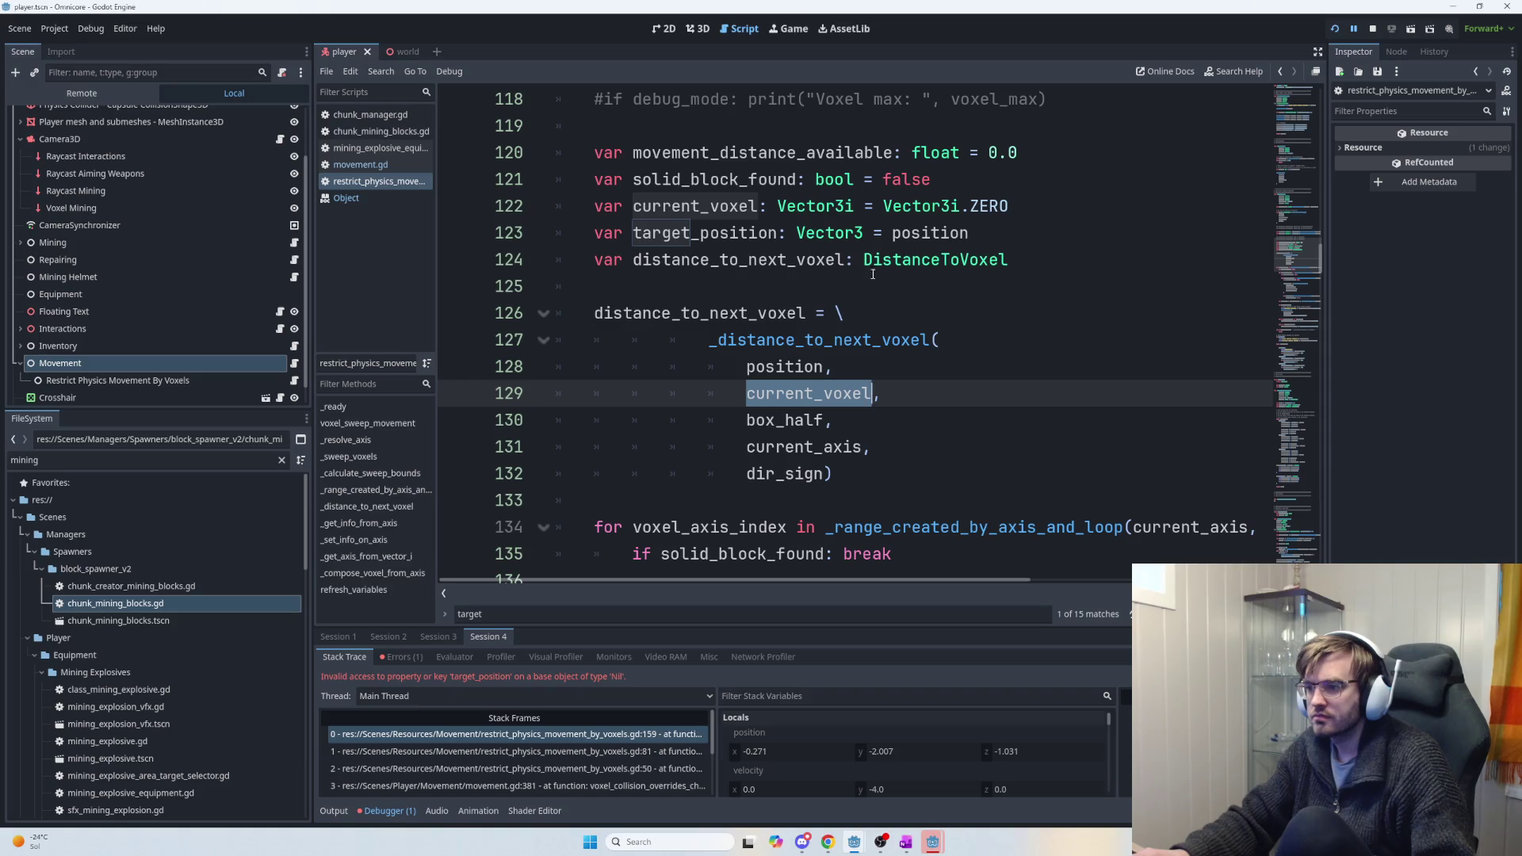
scroll(853, 335, "up", 3)
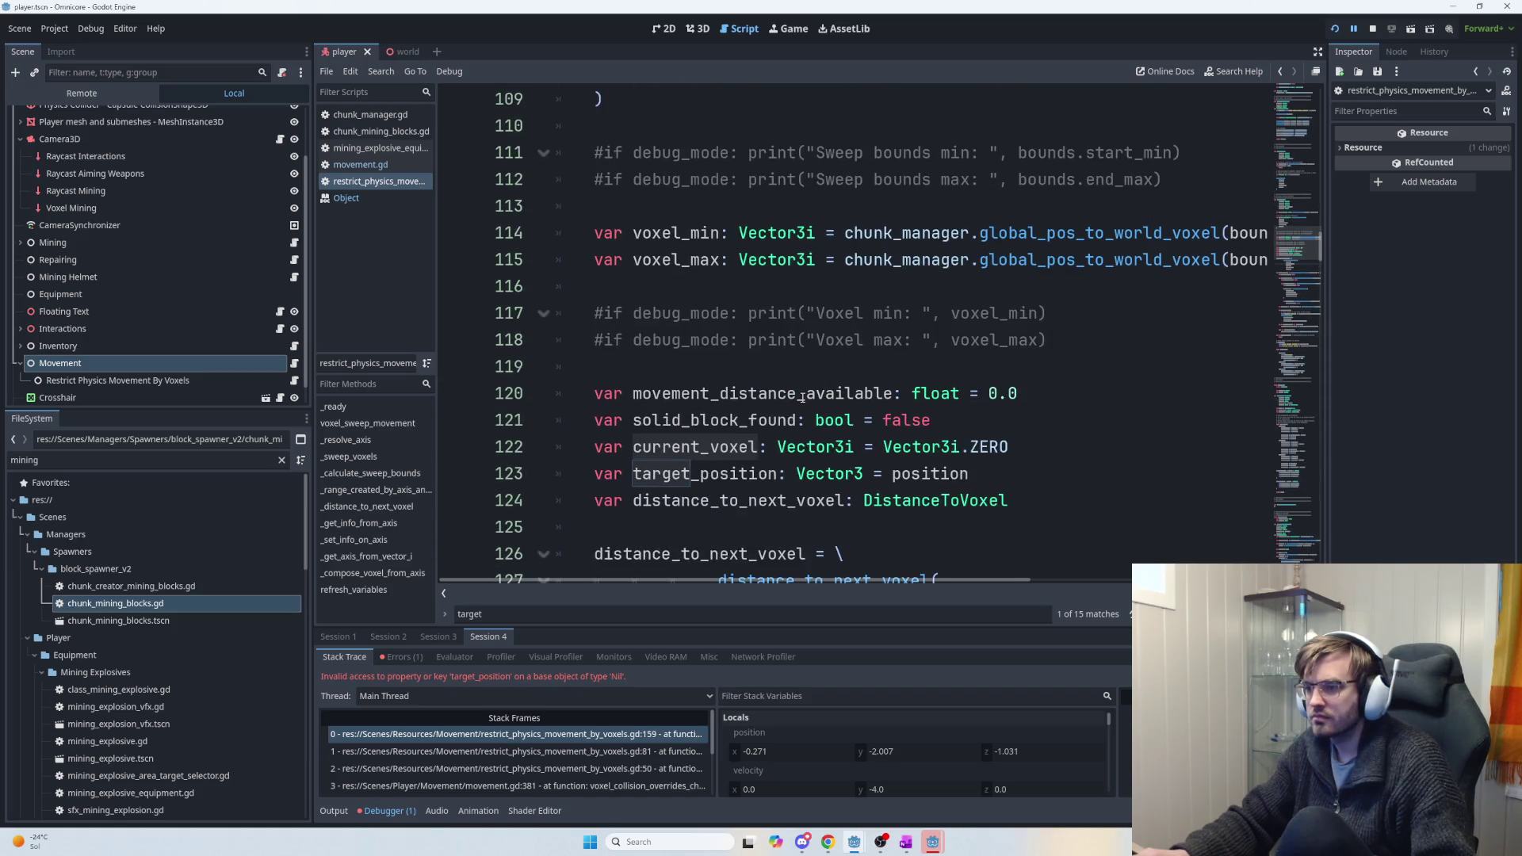
double_click(677, 232)
key("ctrl+c")
scroll(822, 378, "down", 3)
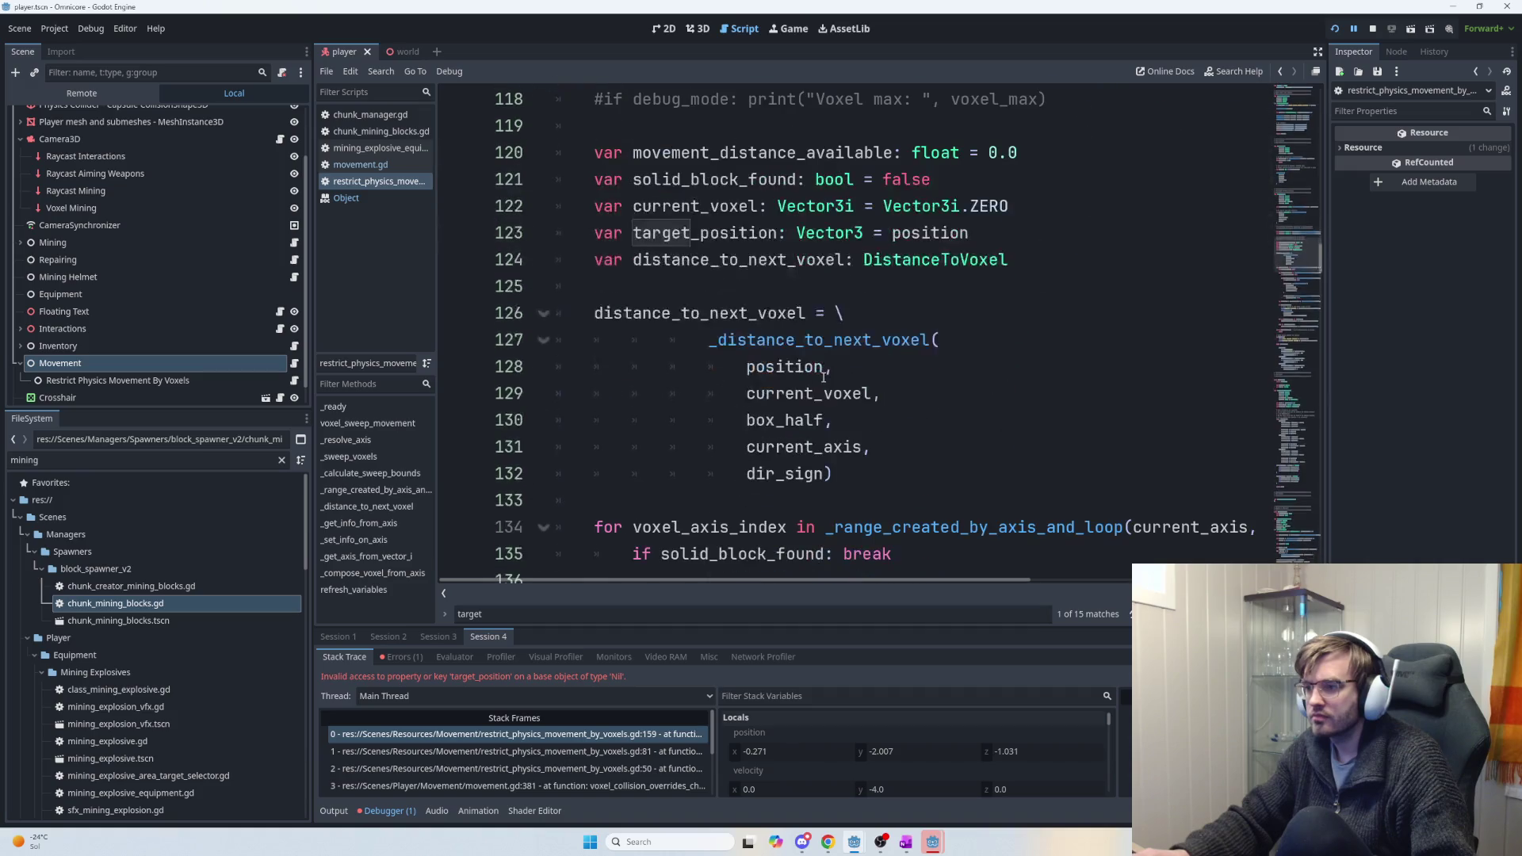
double_click(805, 393)
key("ctrl+v")
left_click(856, 420)
double_click(785, 420)
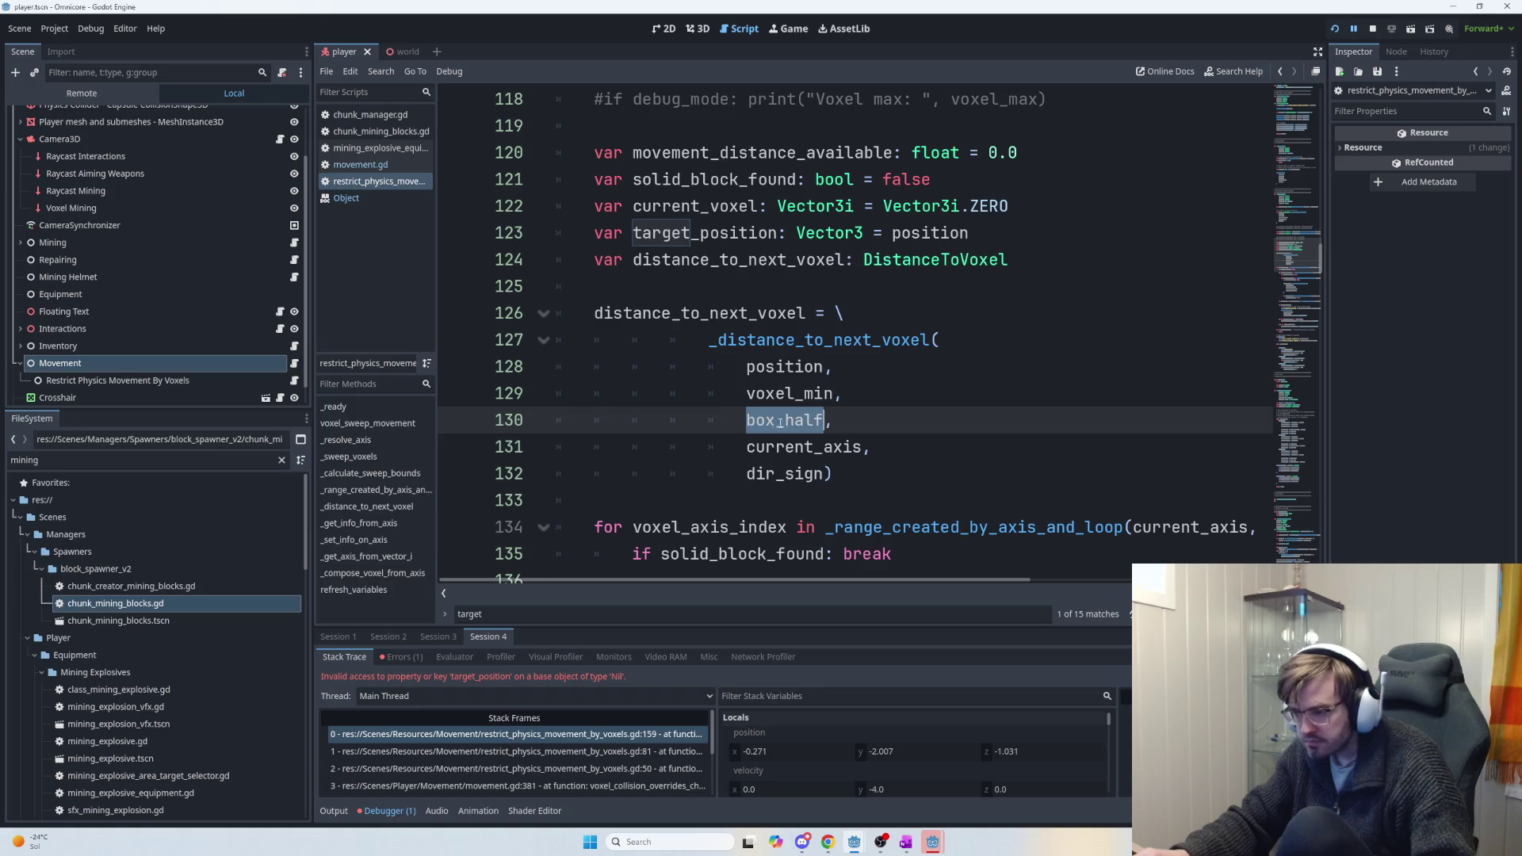
left_click(785, 420)
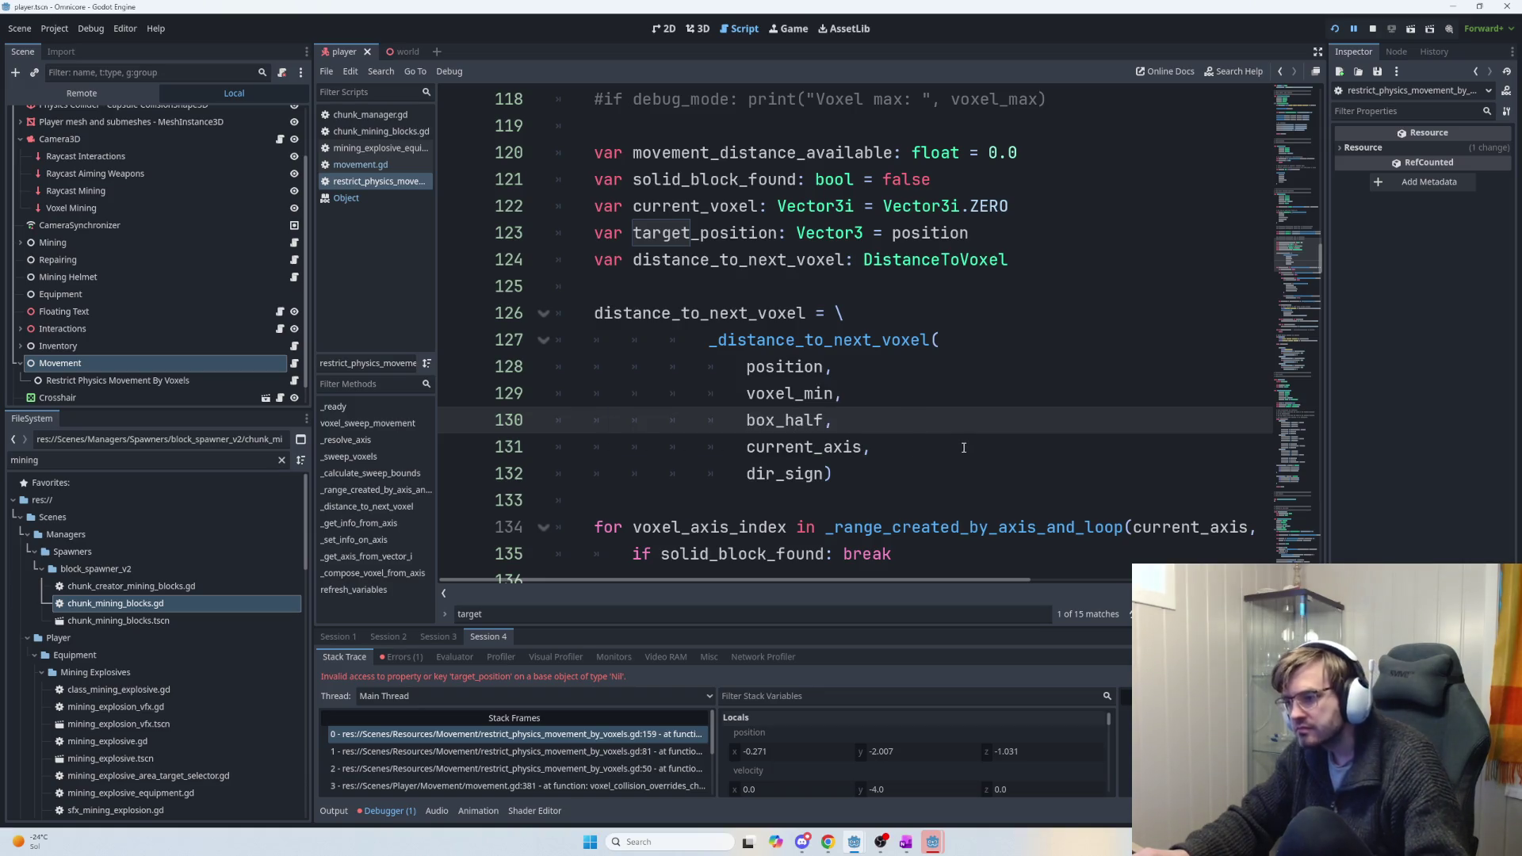
key("F5")
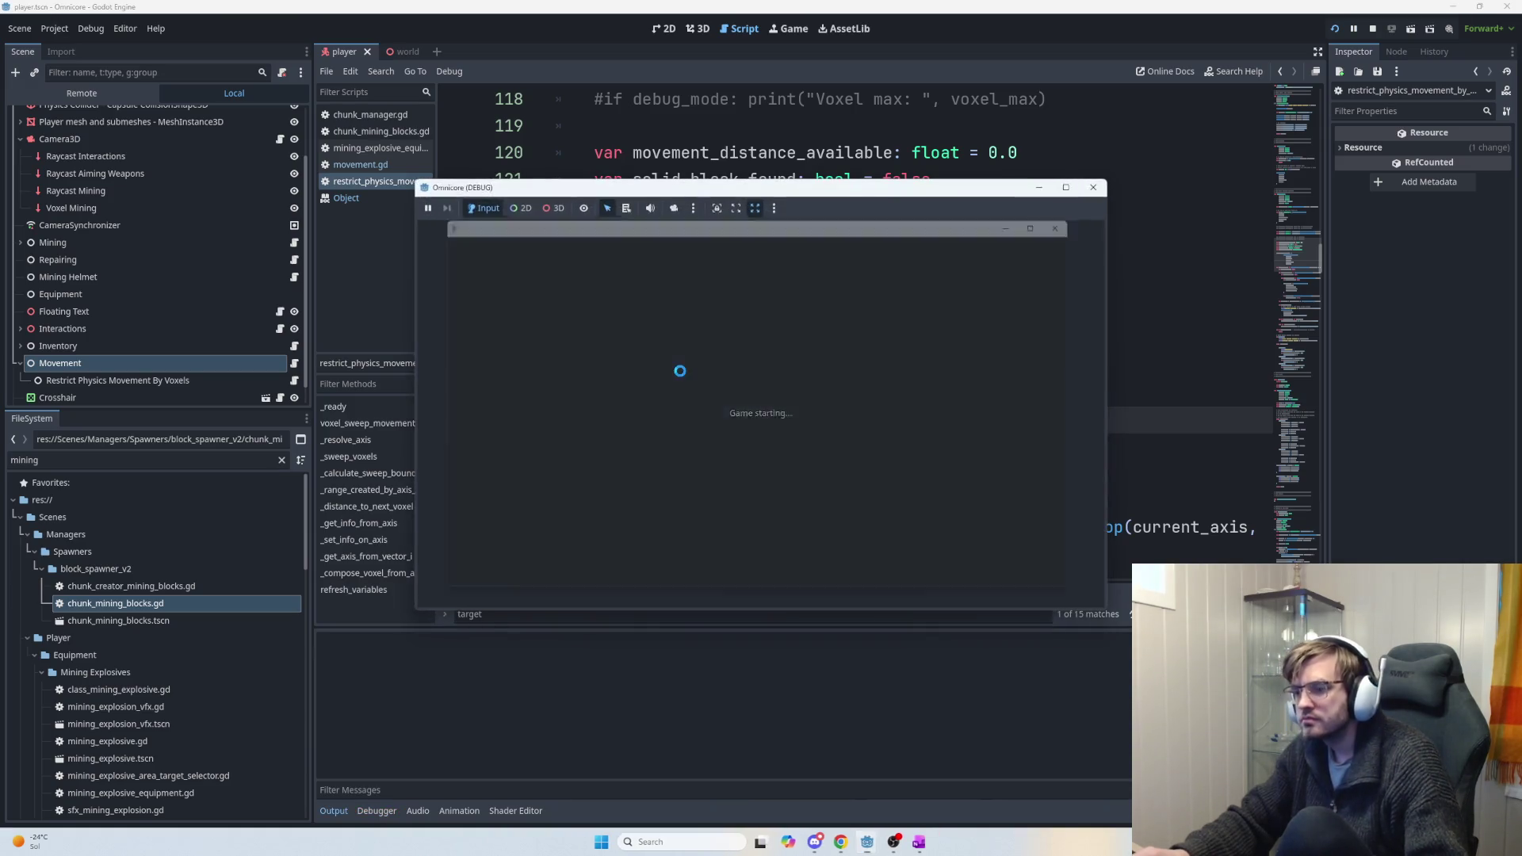
Walk the player through the pit, corridor and grey room to the Jetpack upgrade station.
key("w")
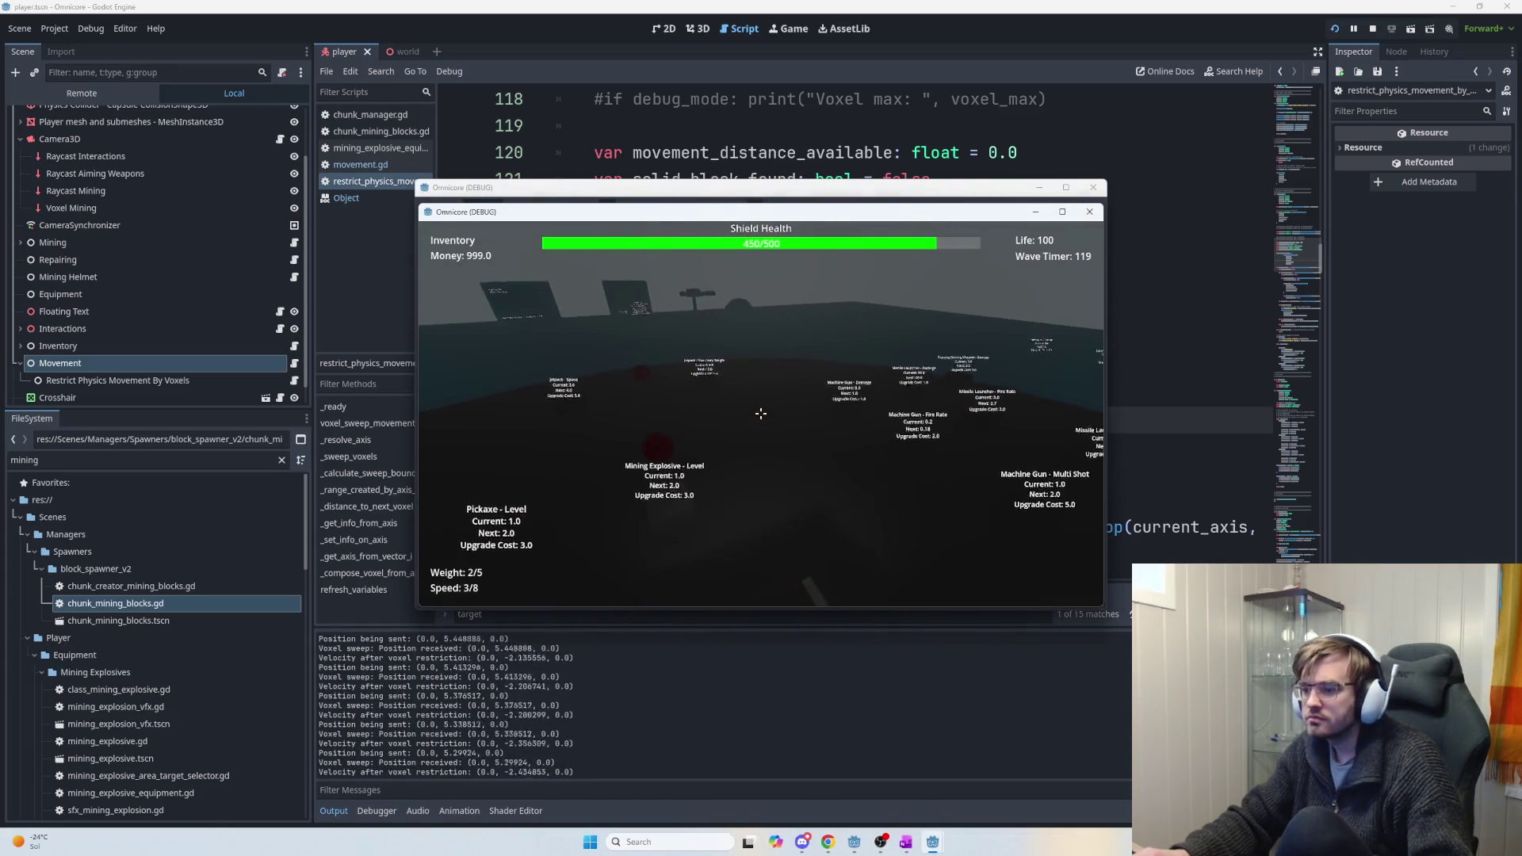
key("w")
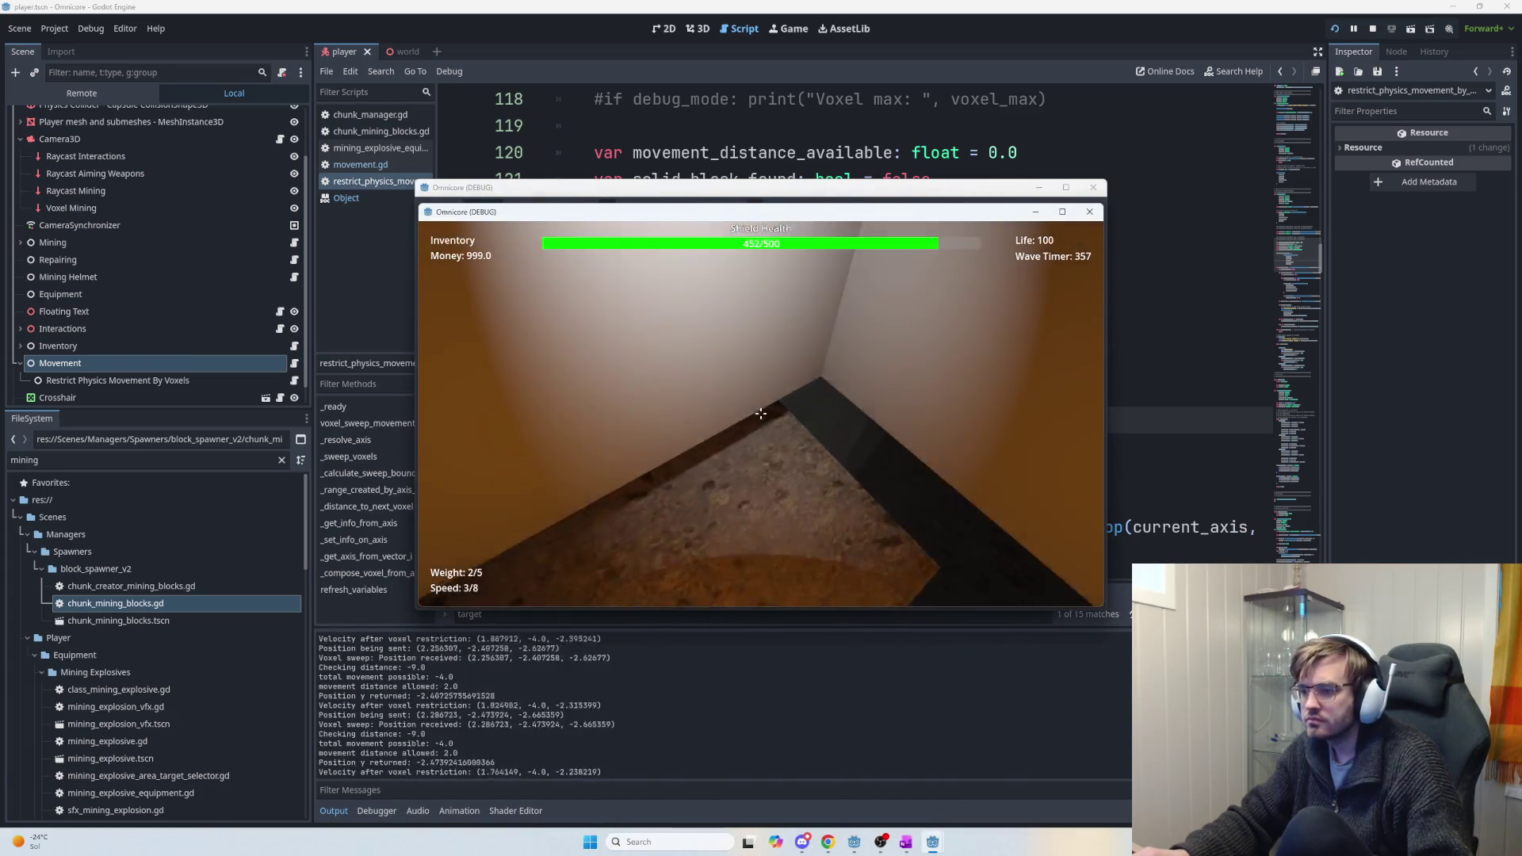
key("w")
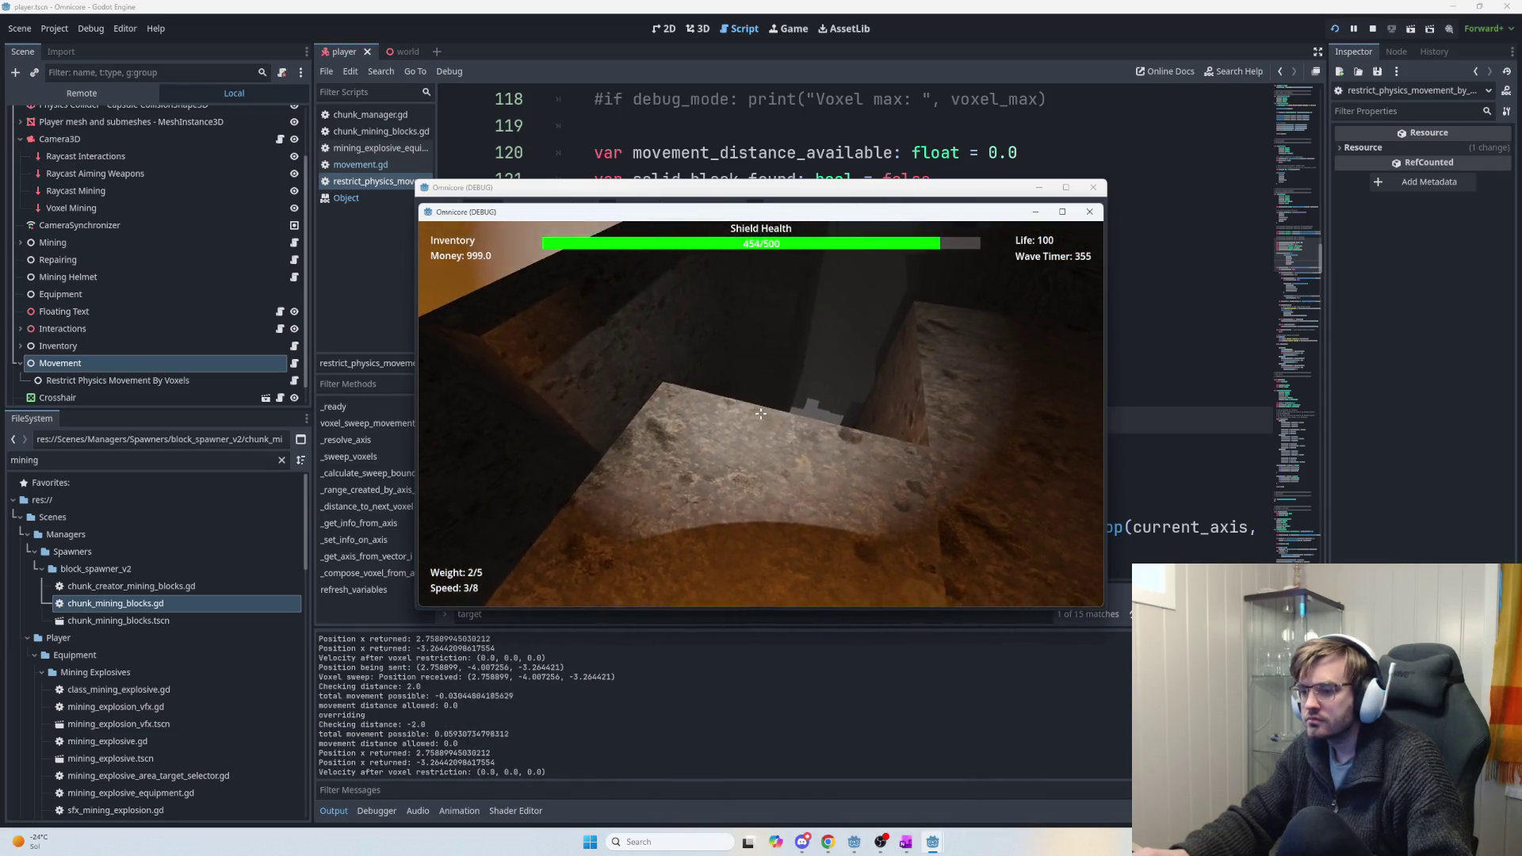
key("w")
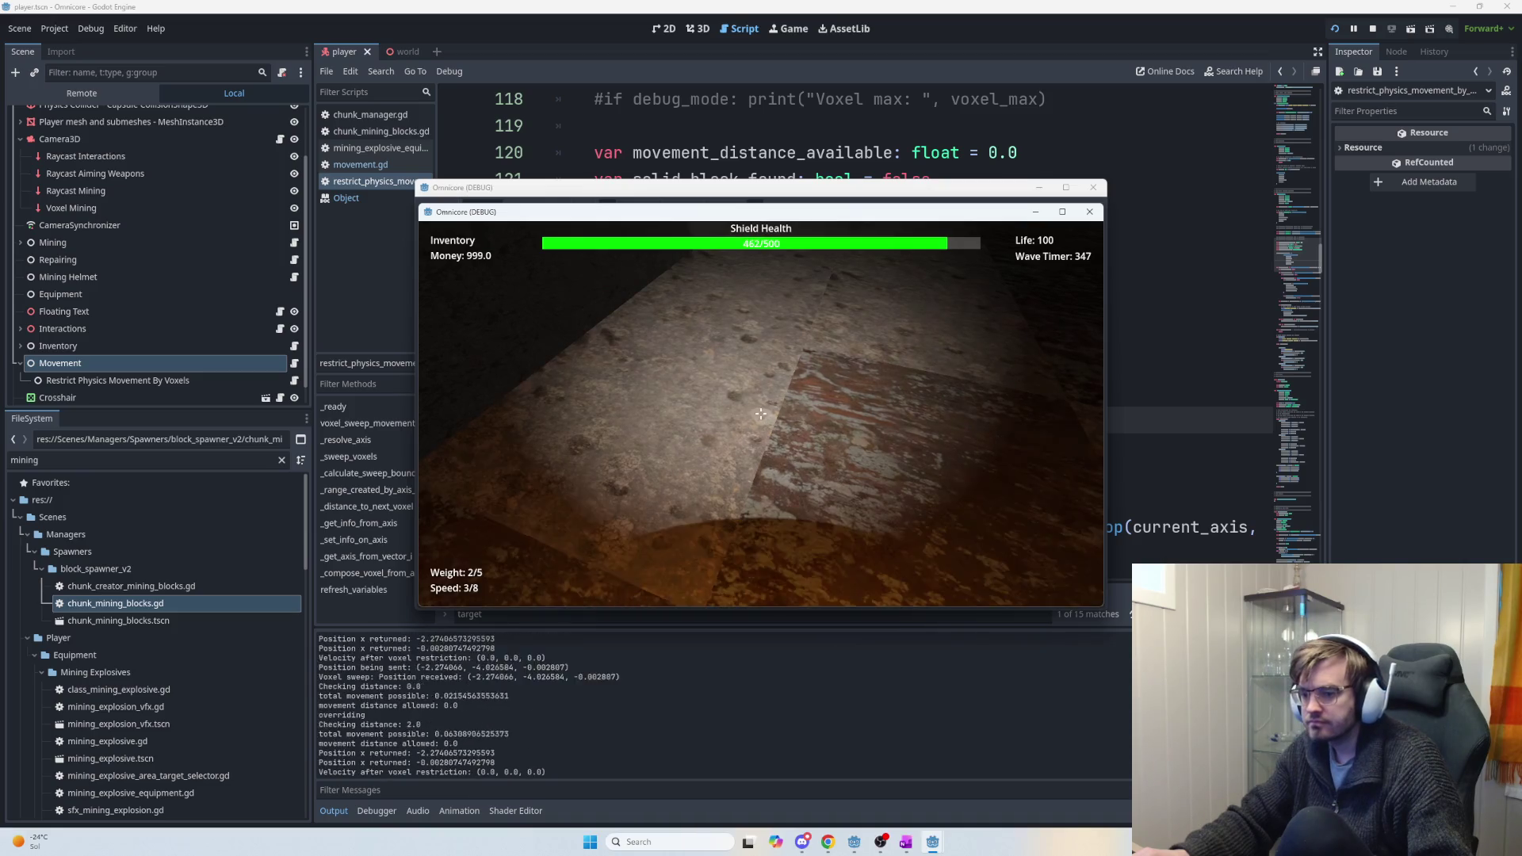
key("w")
key("w")
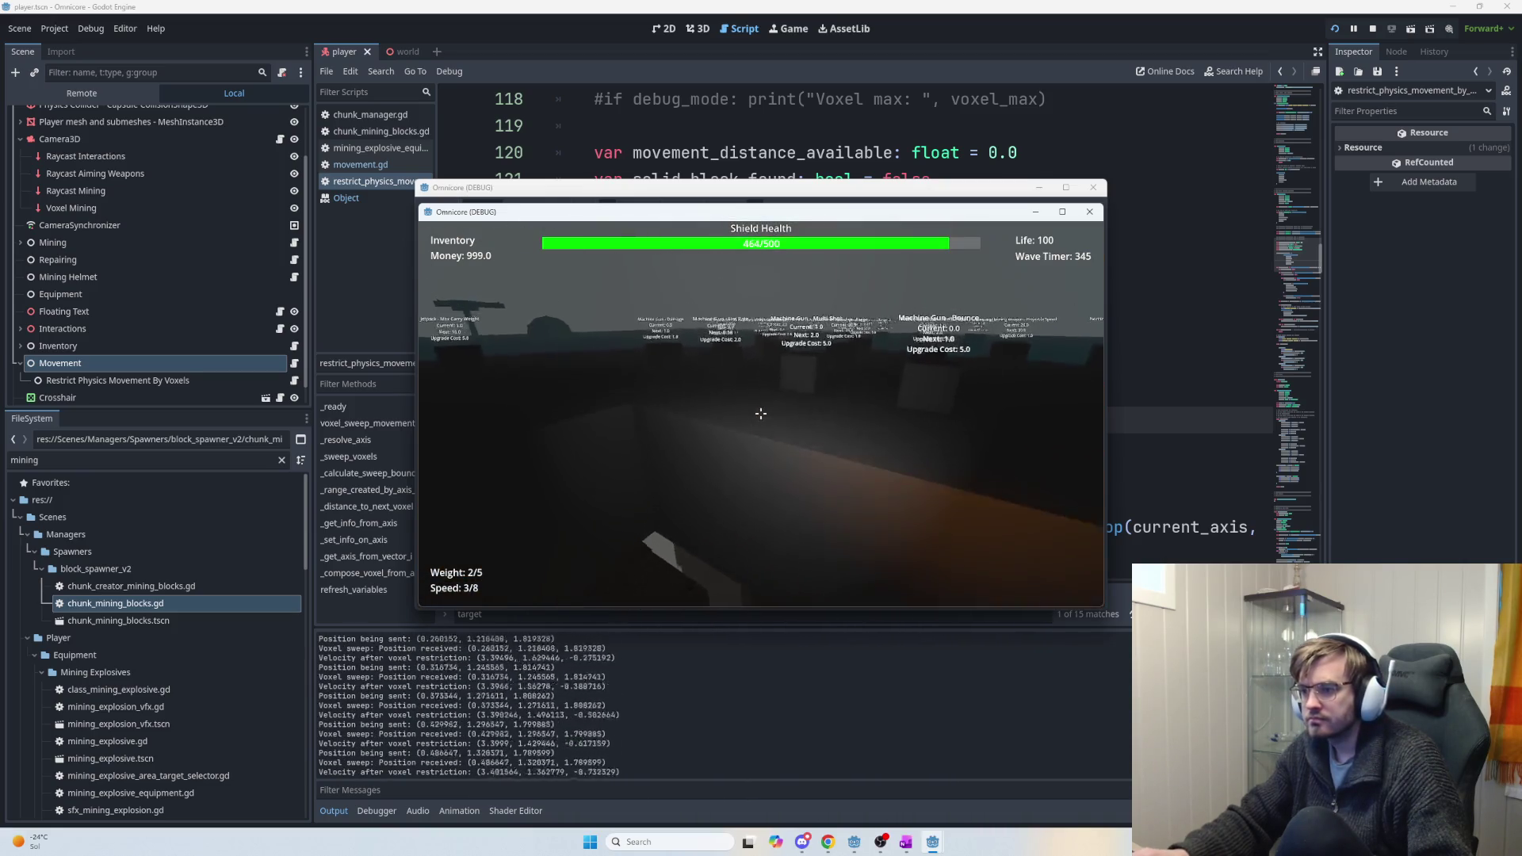
key("w")
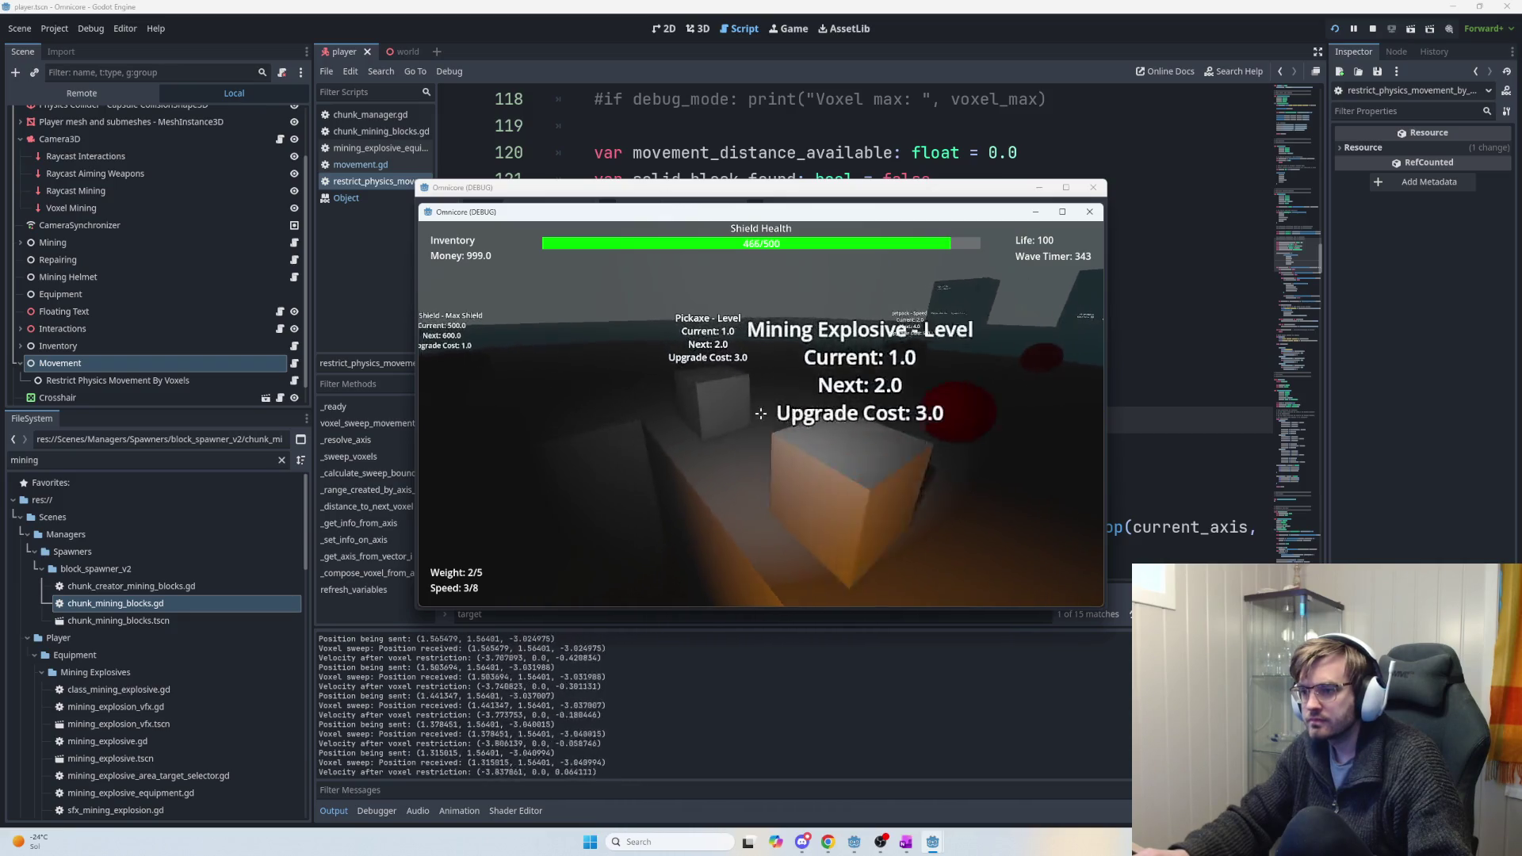
key("w")
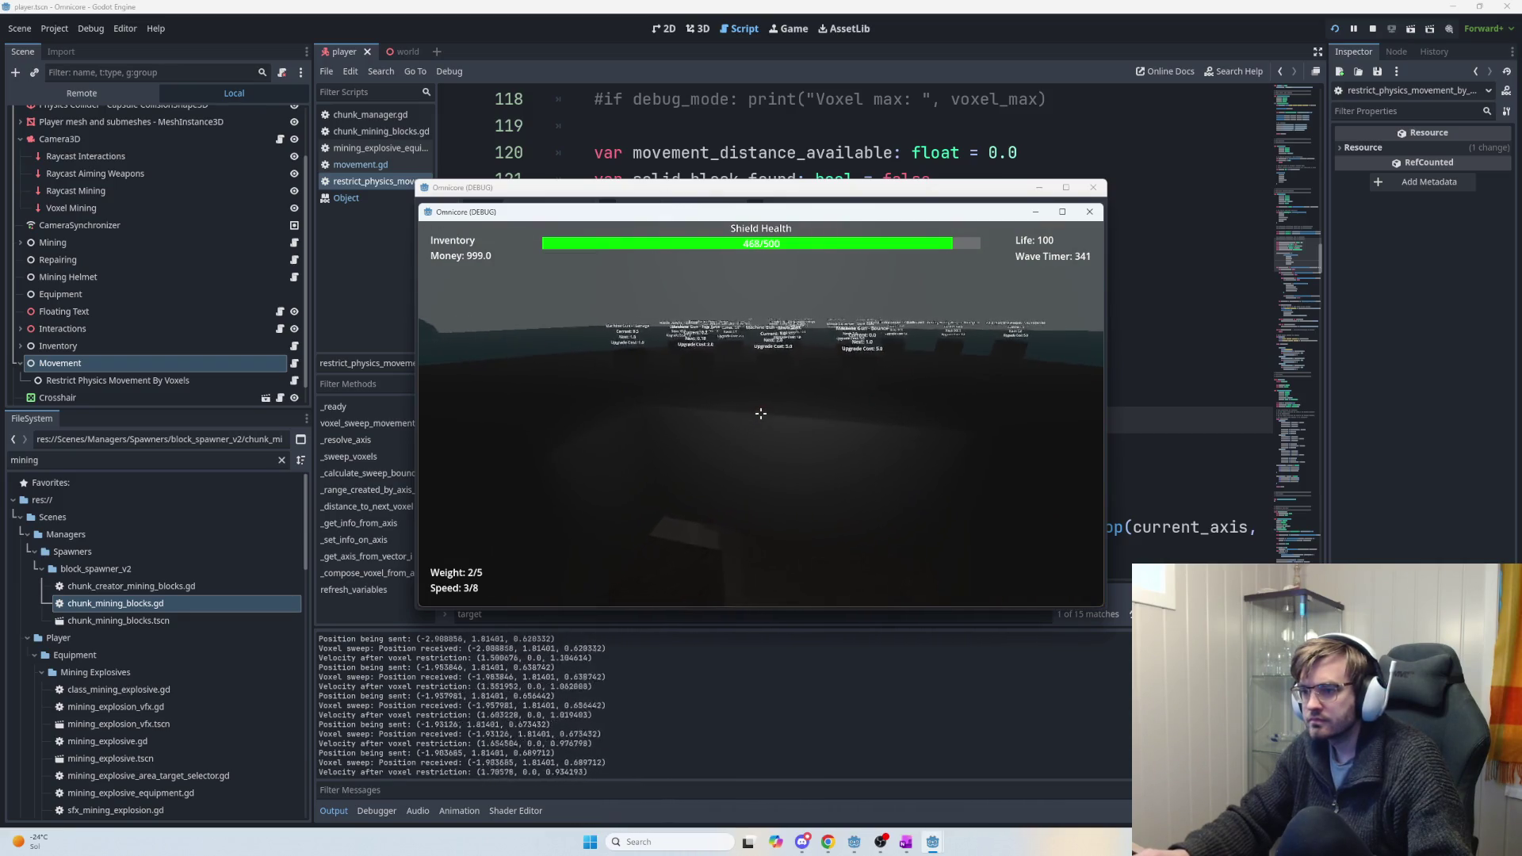
key("w")
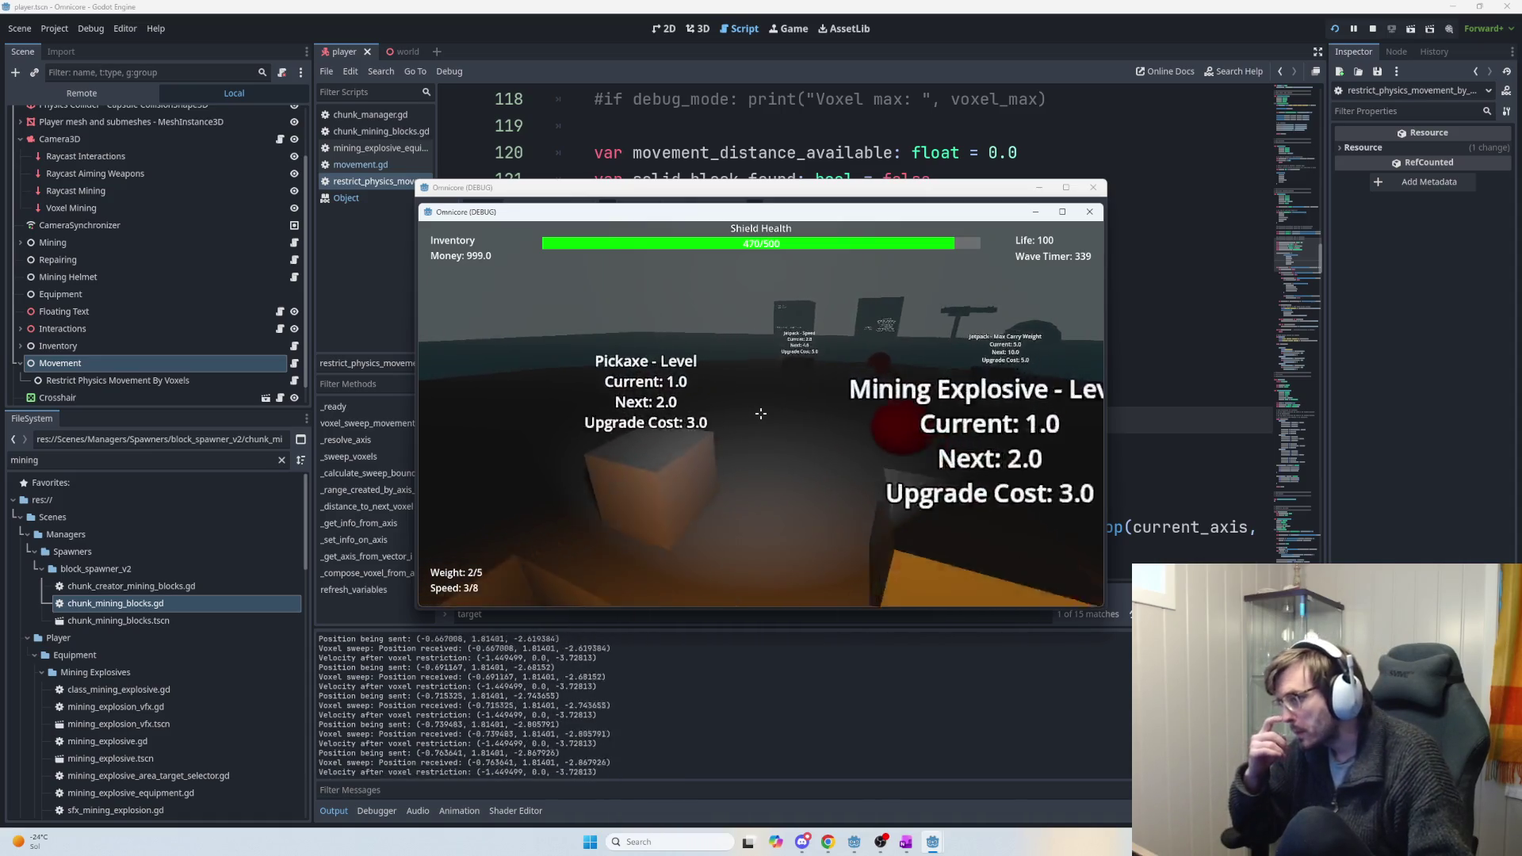
key("w")
Upgrade Jetpack Speed to 30, then fly fast out of the lit tunnel and back.
key("e")
key("e")
key("e")
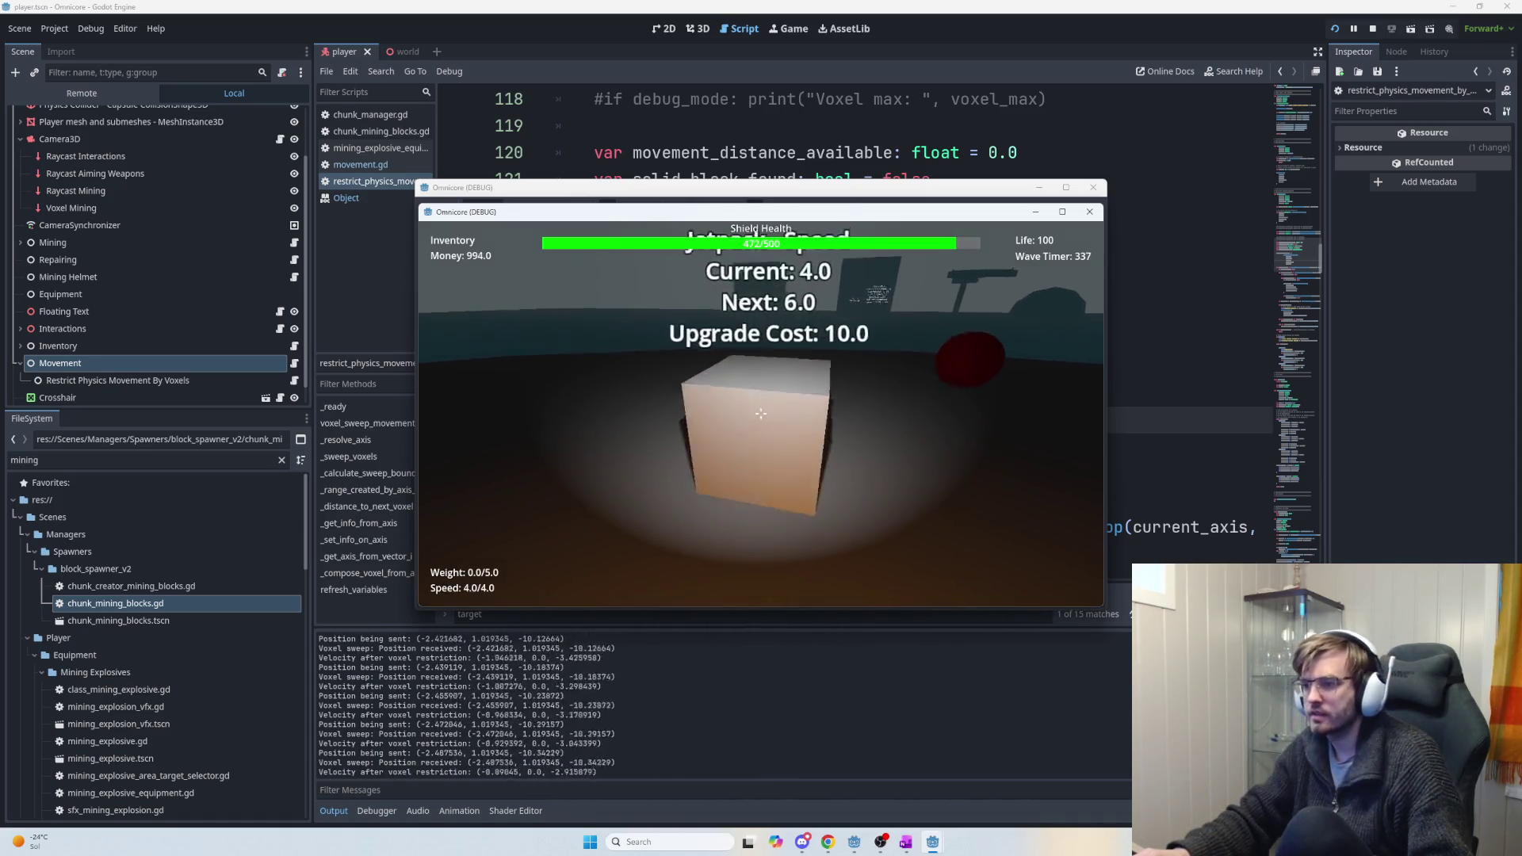
key("e")
key("e")
key("e")
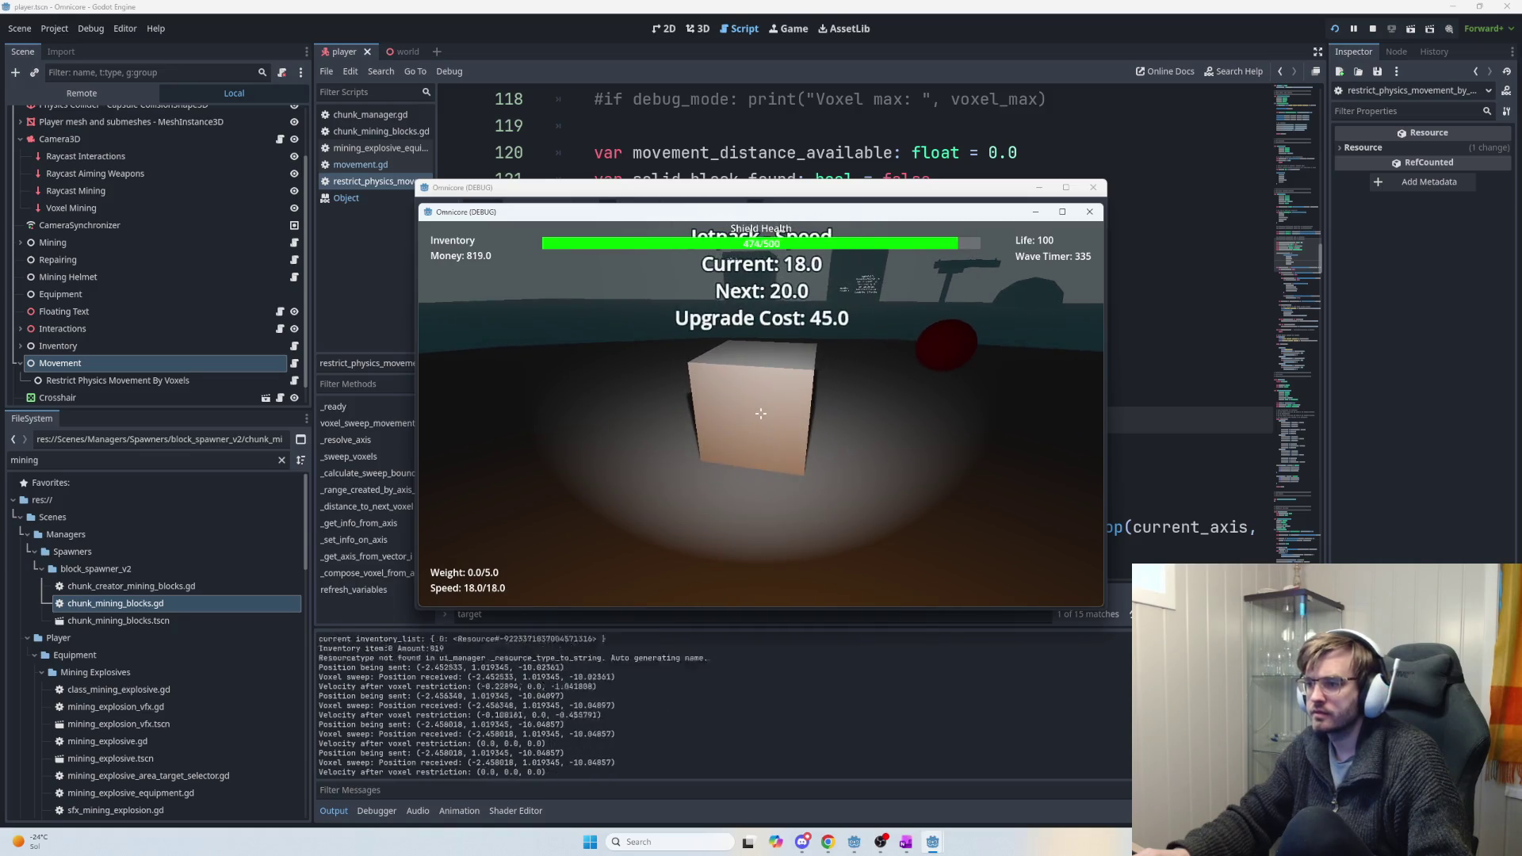
key("e")
key("e")
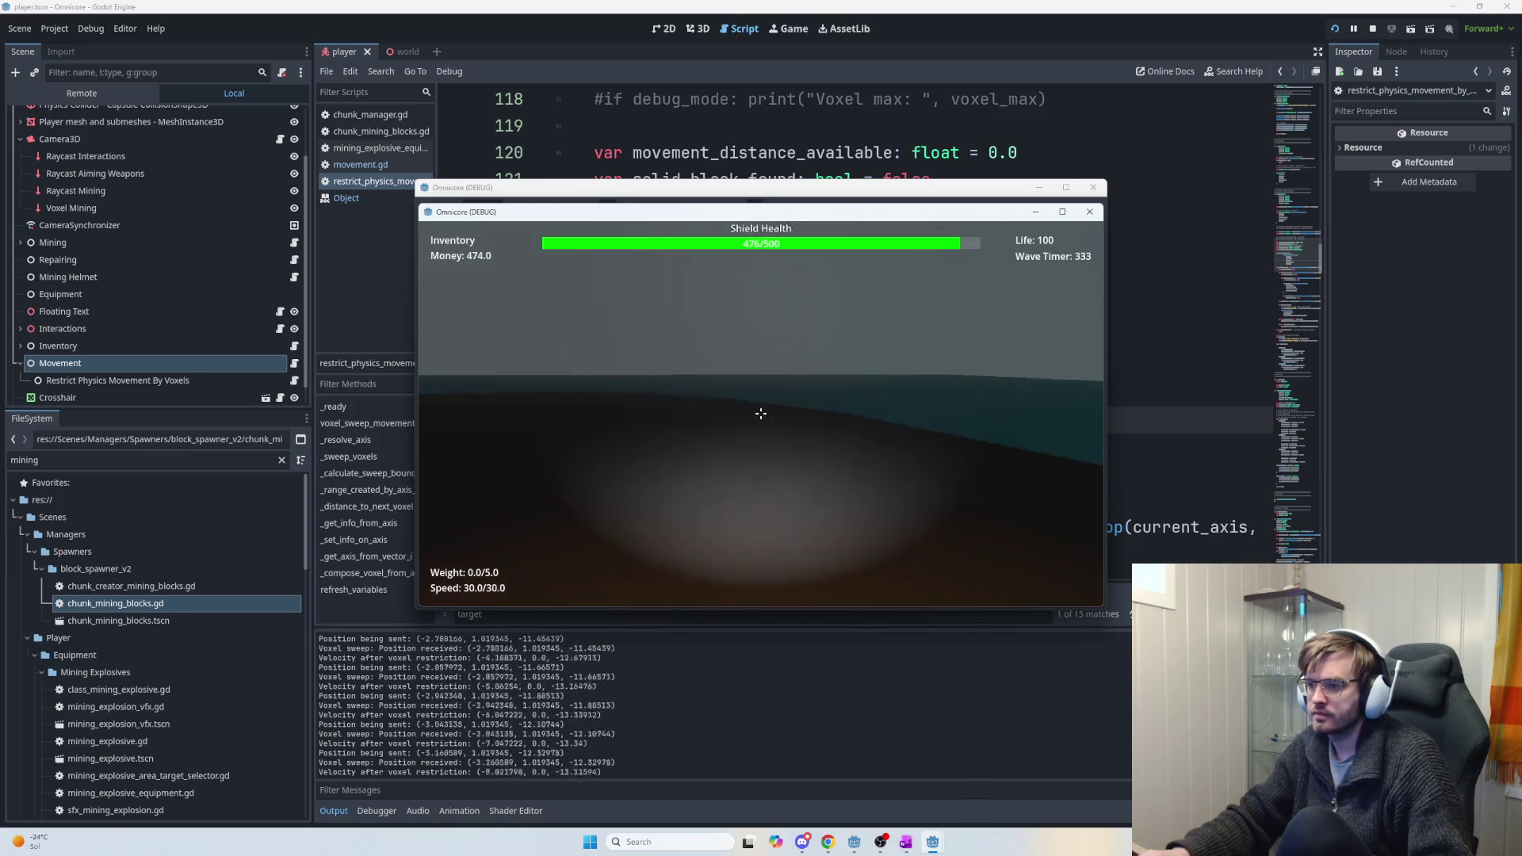
key("w")
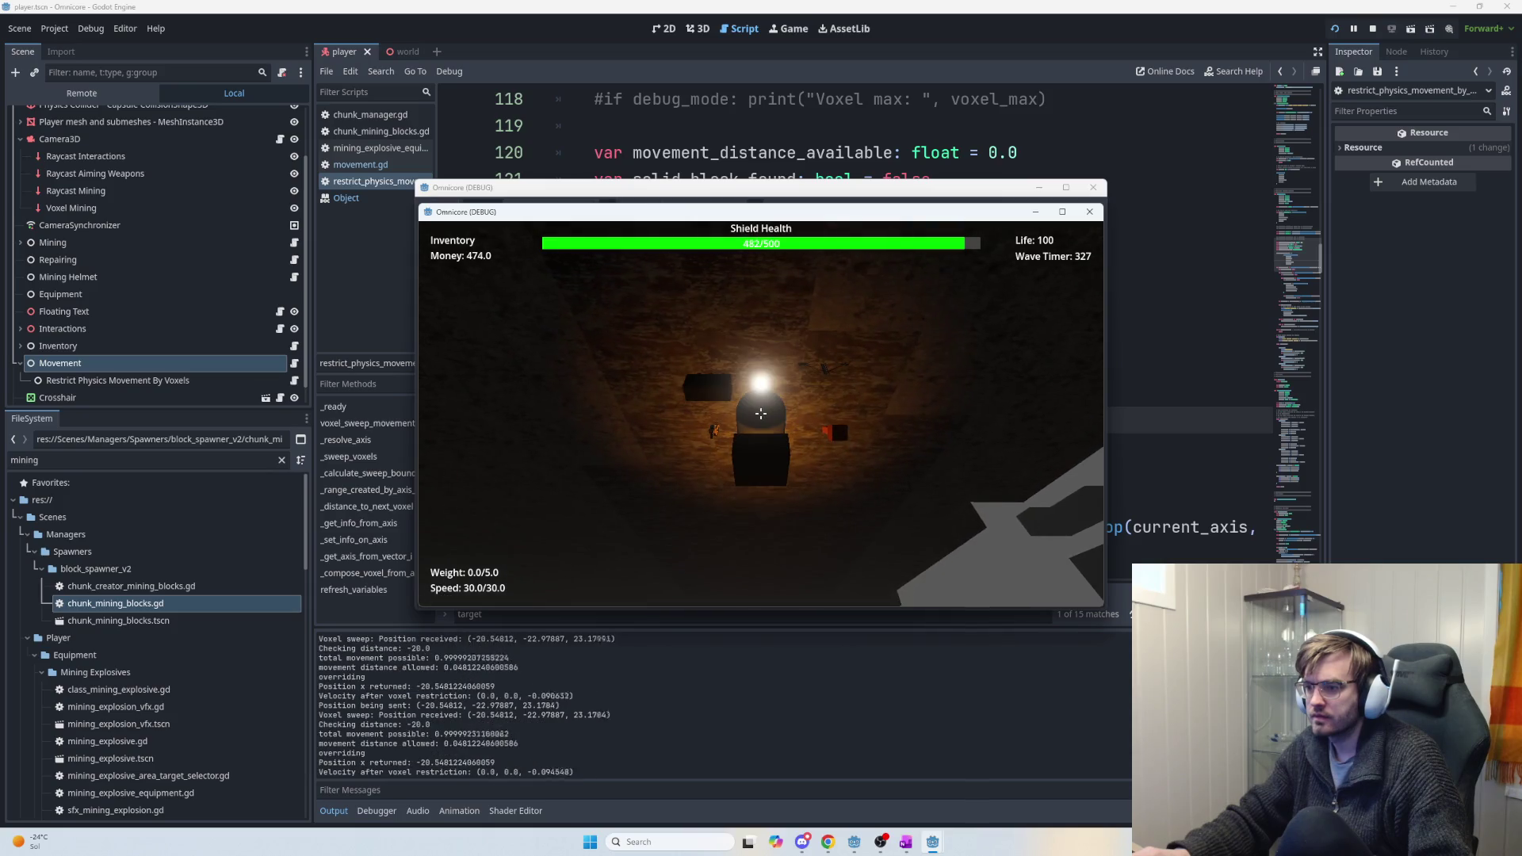
key("w")
key("s")
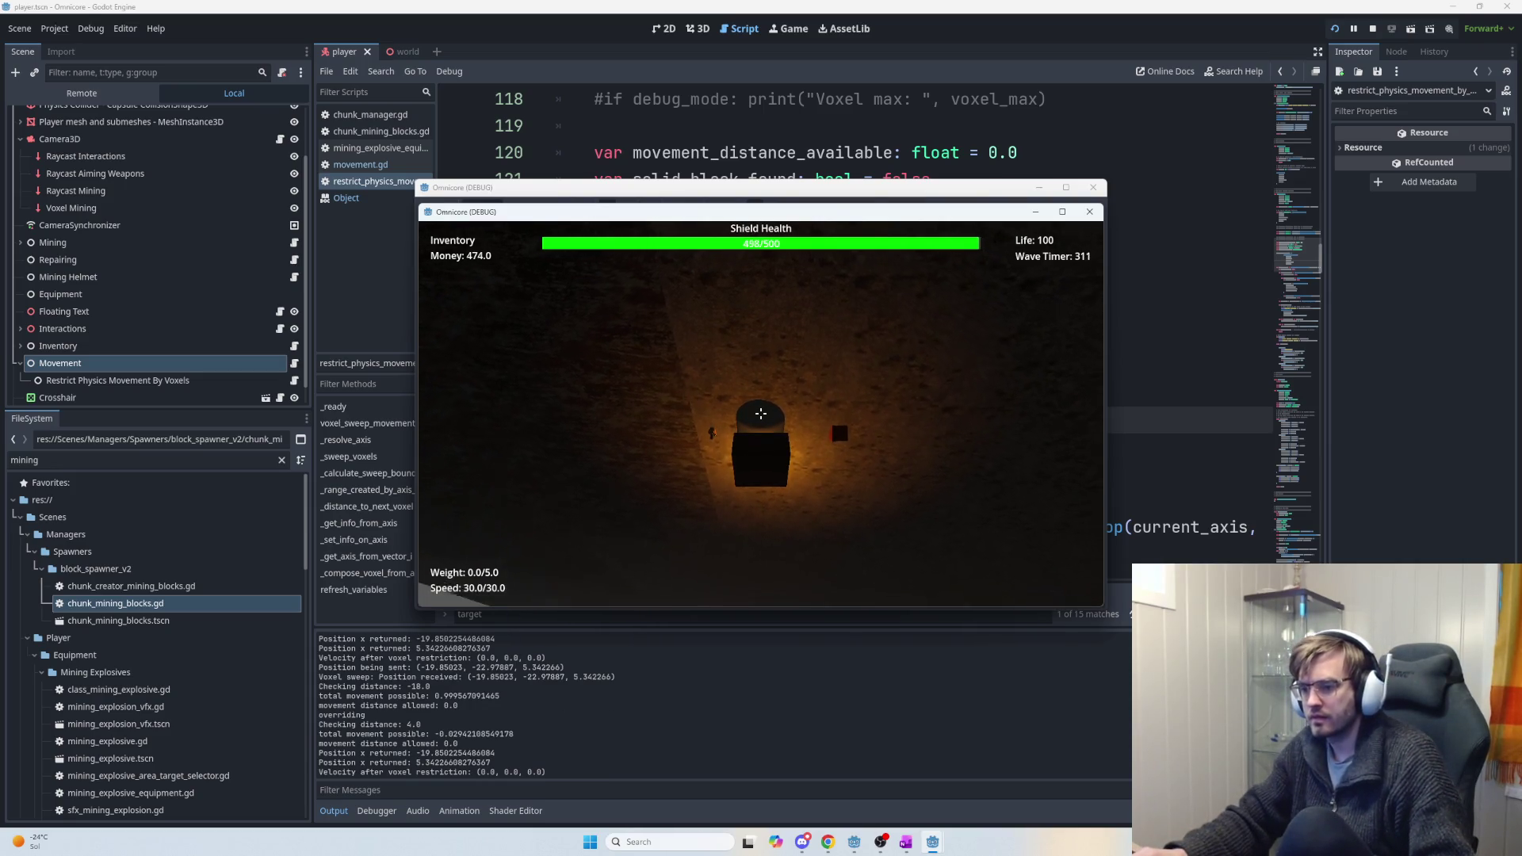
left_click(1093, 187)
left_click(1089, 212)
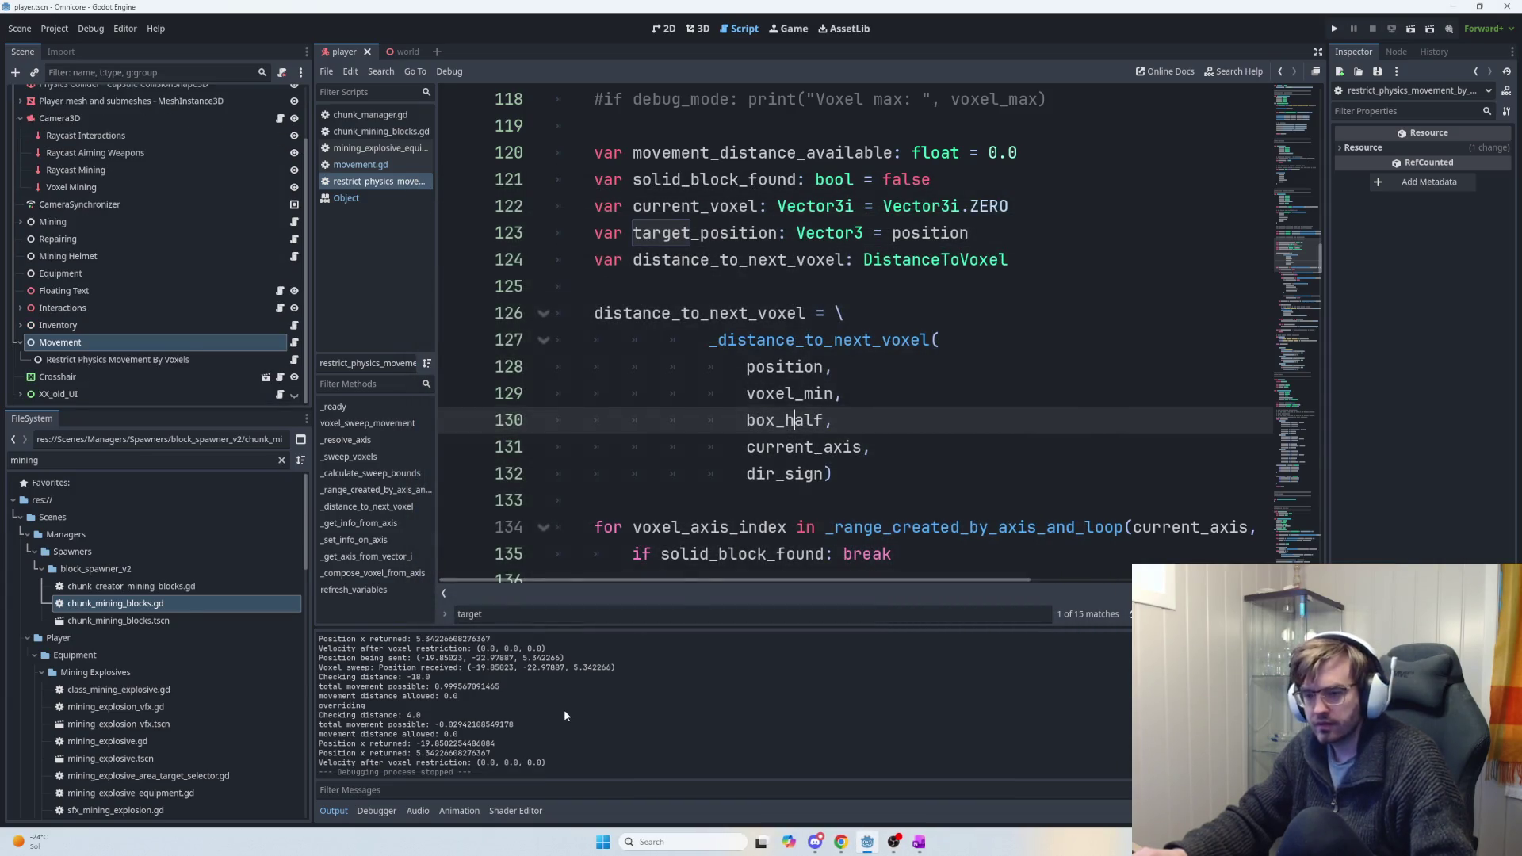
mouse_move(491, 735)
left_mouse_down()
mouse_move(476, 751)
mouse_move(532, 721)
mouse_move(321, 724)
left_mouse_up()
left_click(501, 724)
left_click_drag(504, 722, 432, 725)
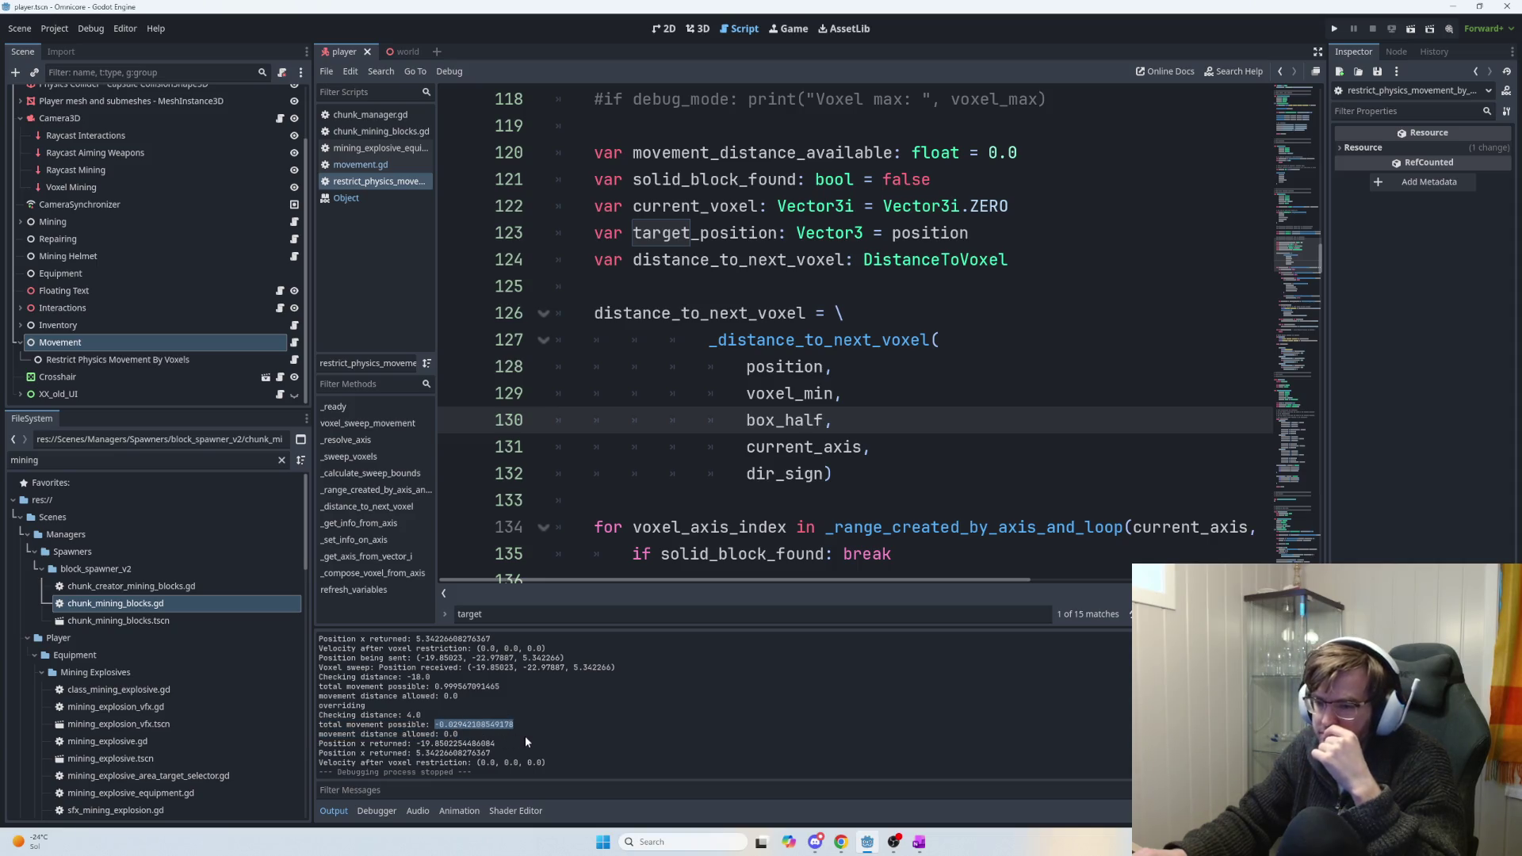
scroll(736, 541, "down", 11)
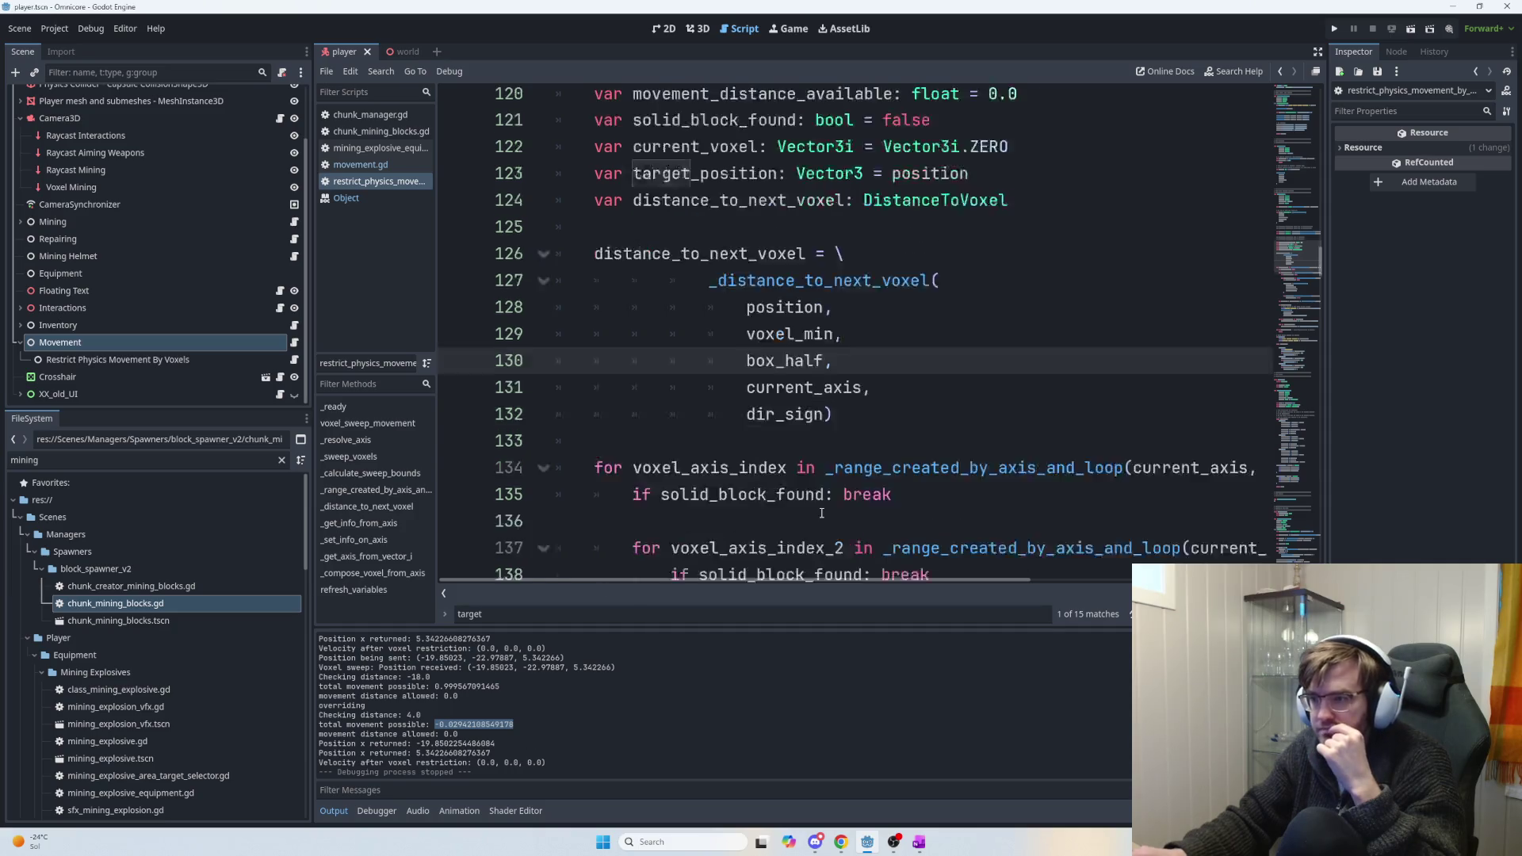
scroll(851, 503, "down", 5)
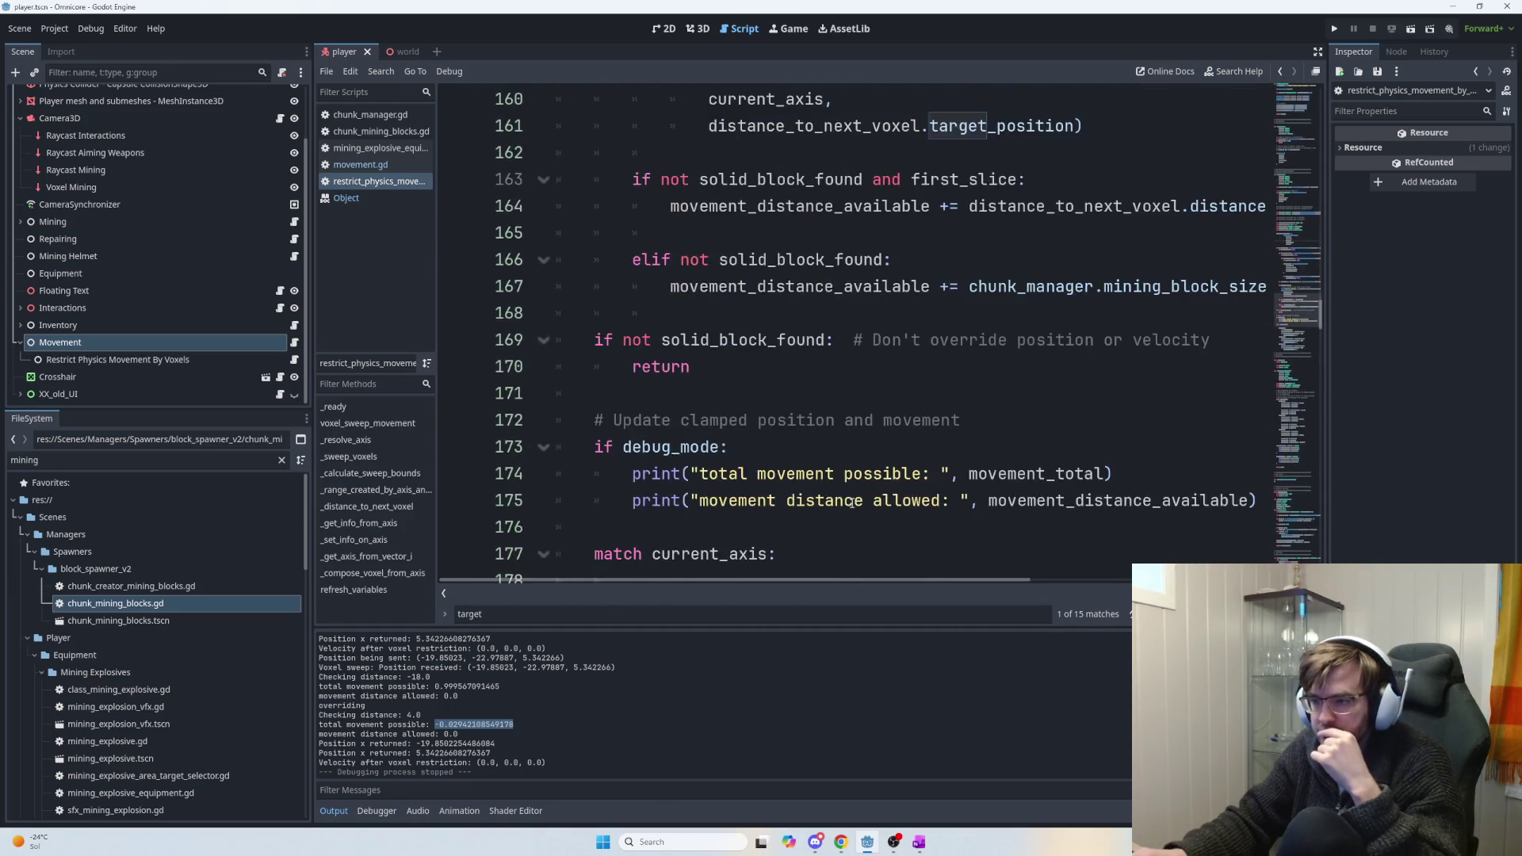
left_click_drag(737, 201, 604, 176)
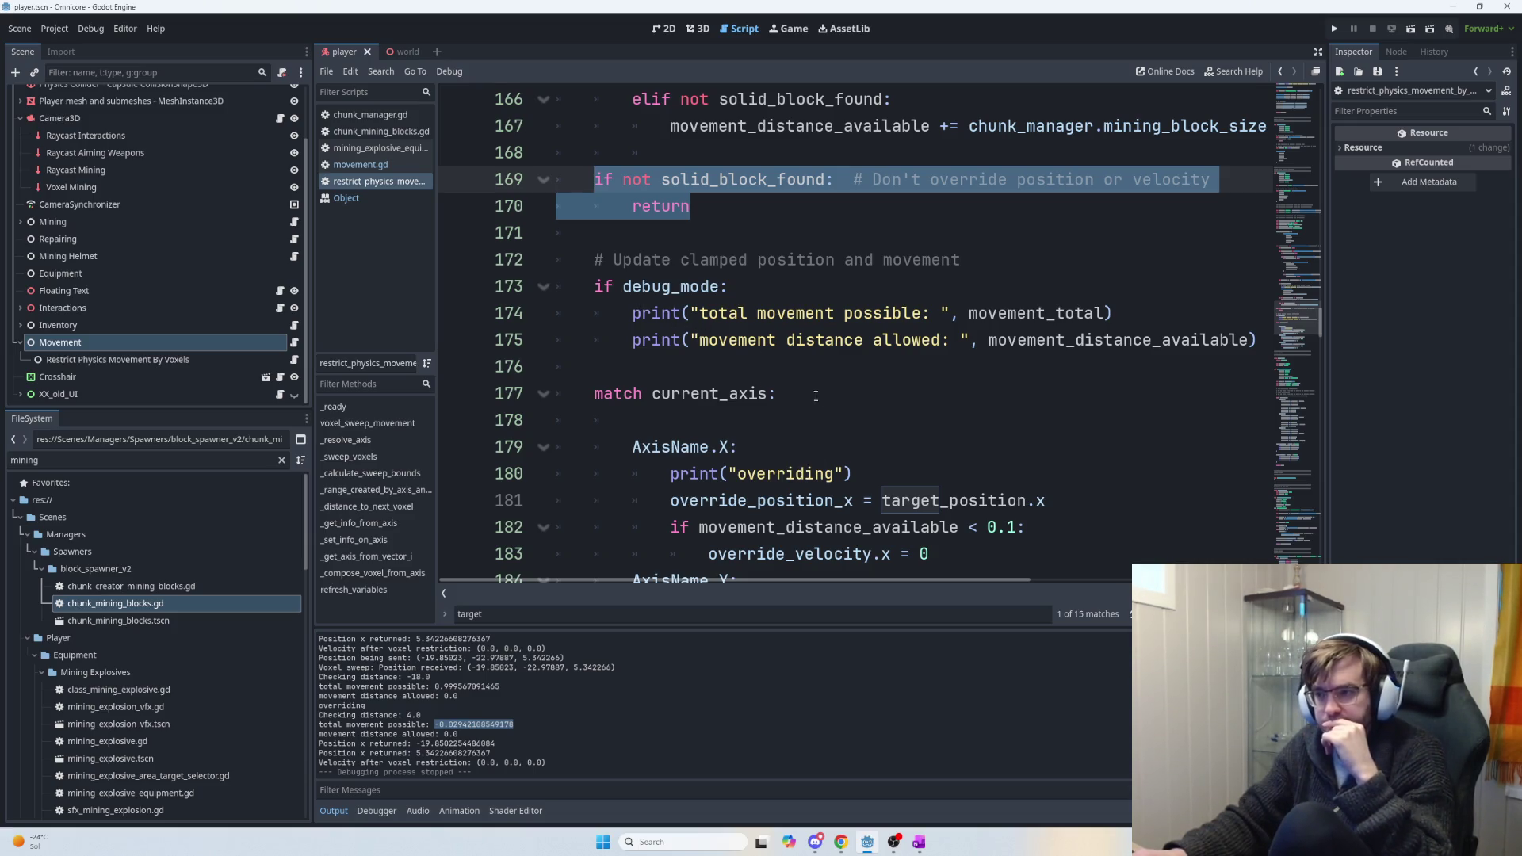
scroll(813, 394, "up", 4)
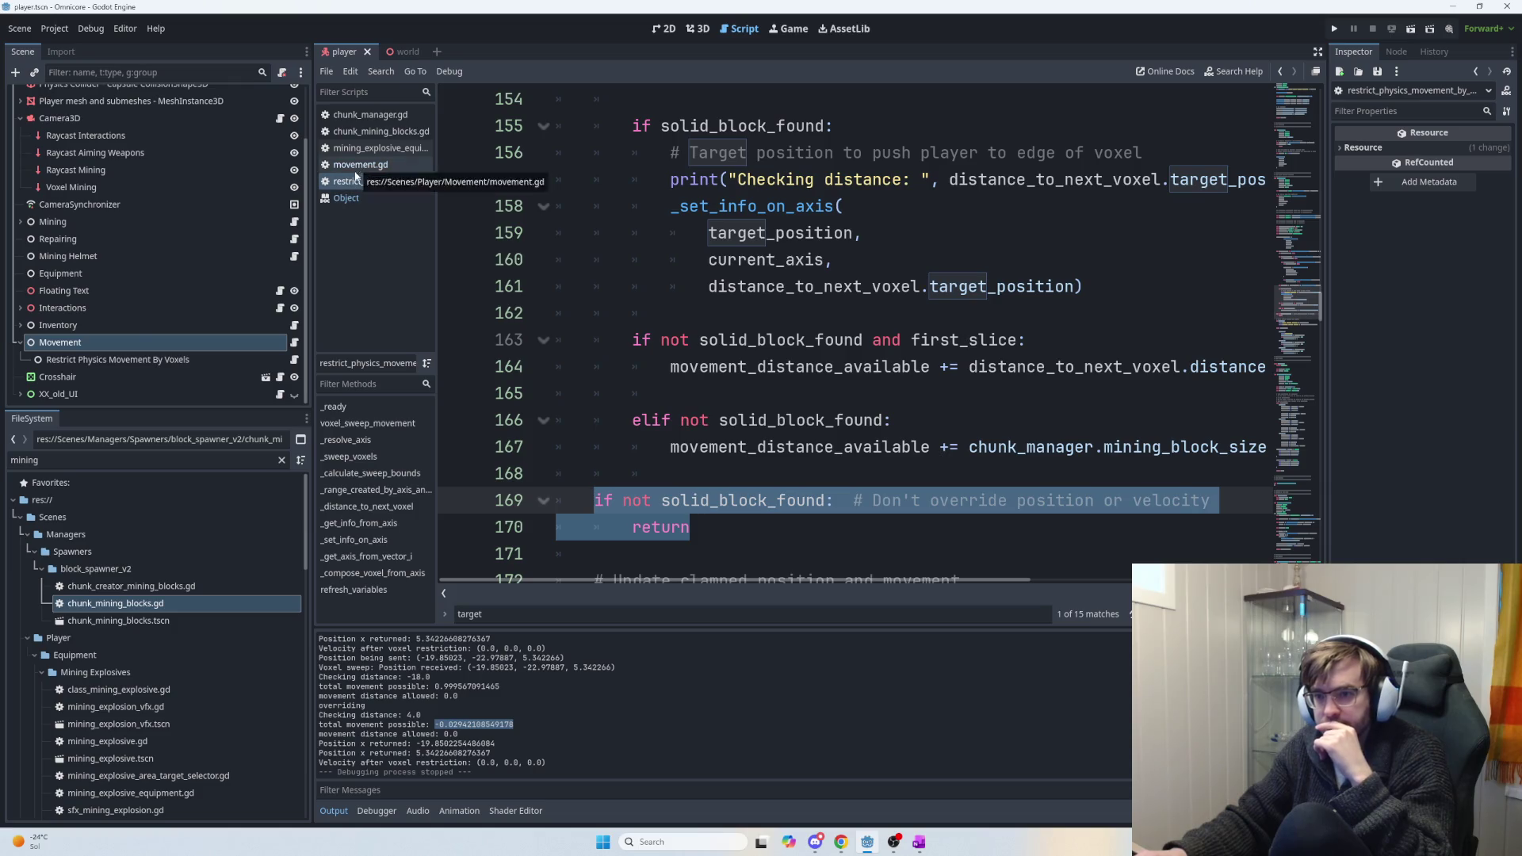
left_click(137, 339)
Uncheck Movement's Debug Mode and guard the Checking distance print with 'if debug_mode:'.
left_click(1432, 149)
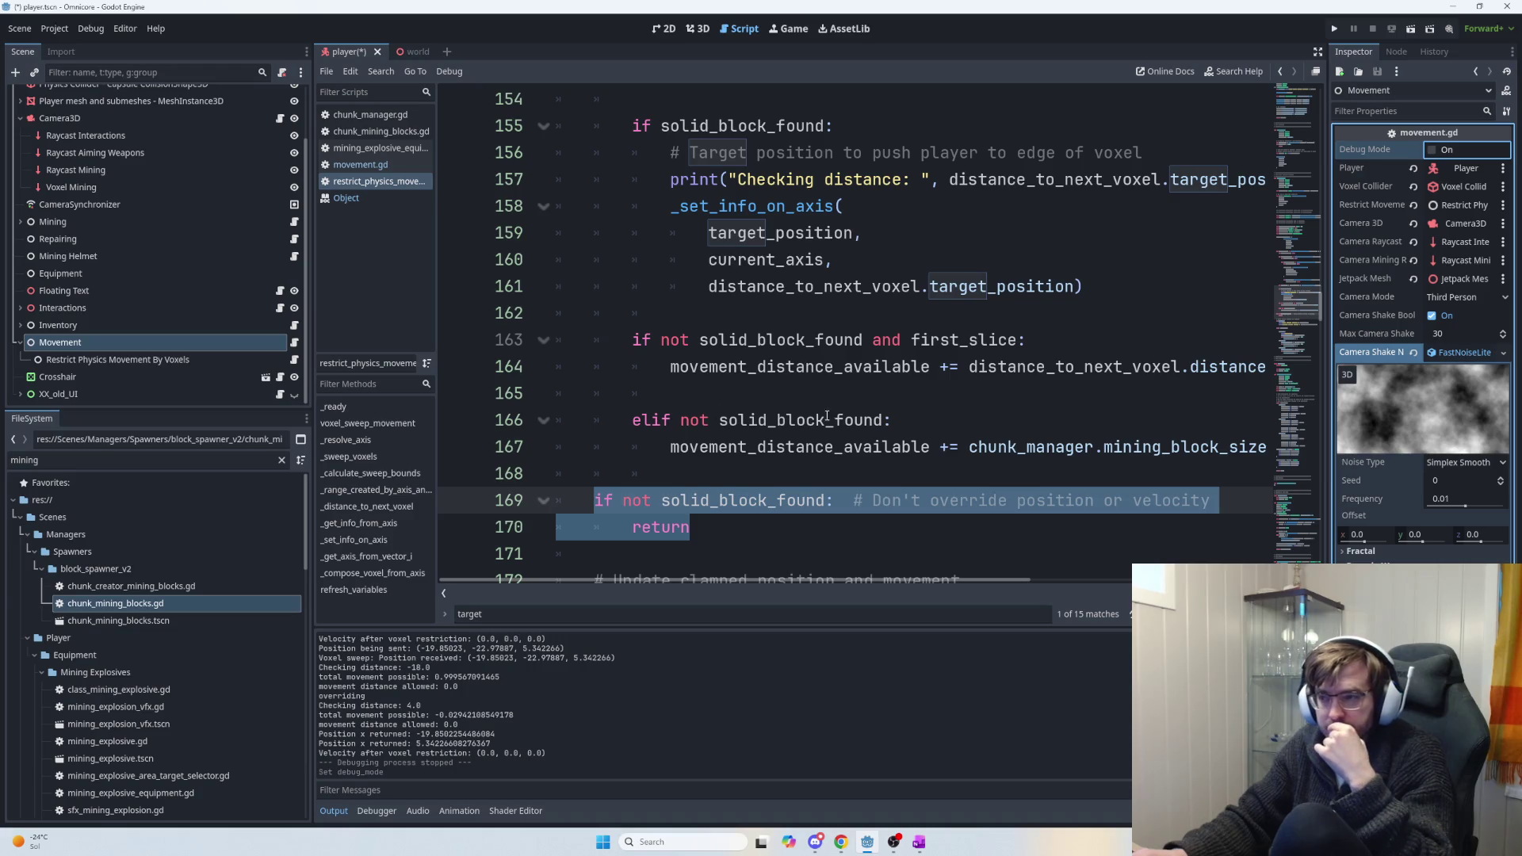
left_click(685, 179)
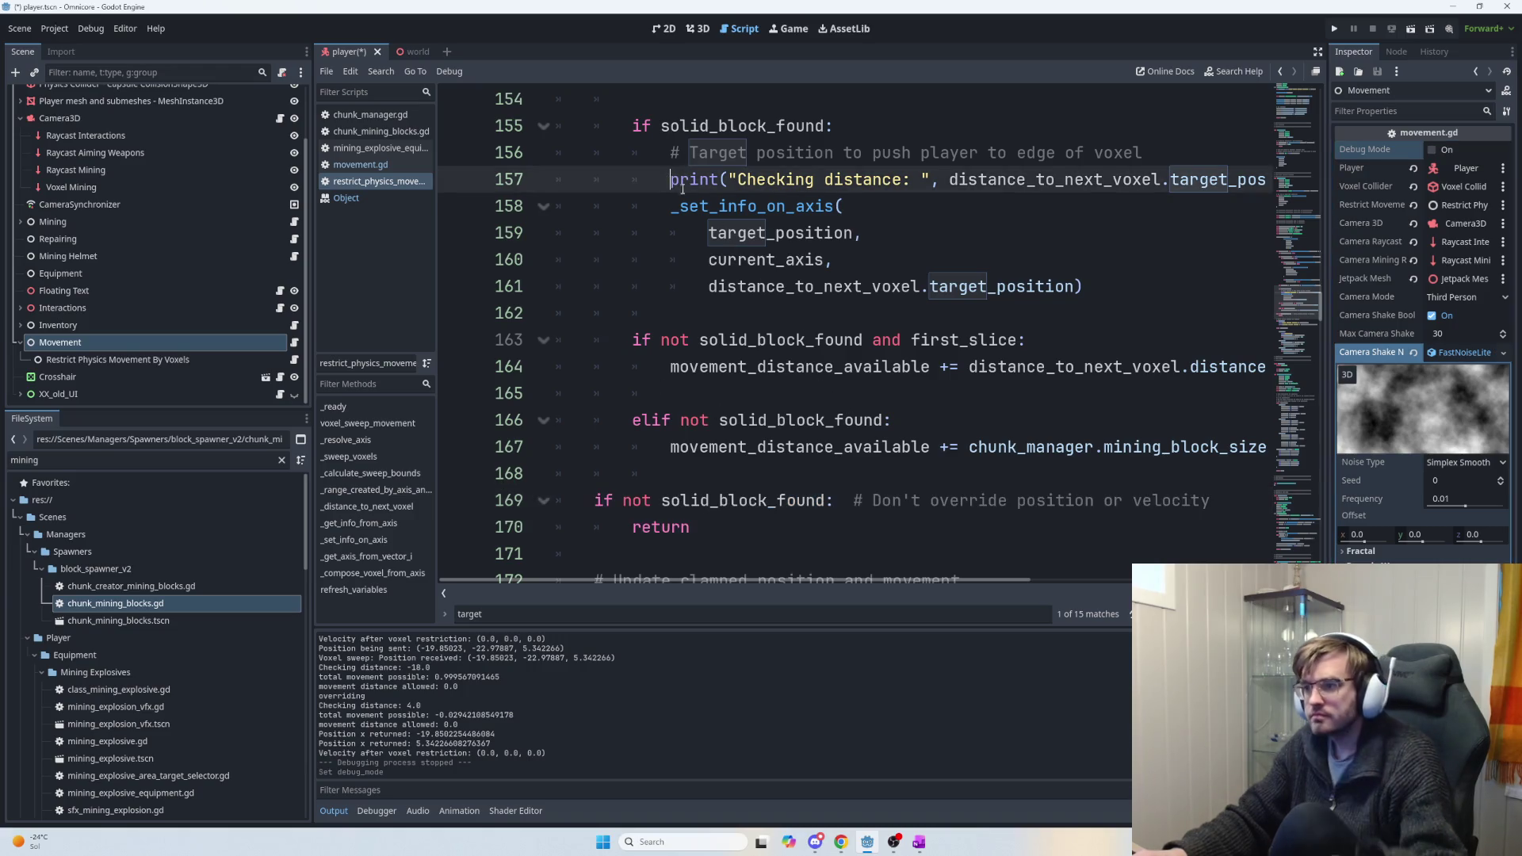
scroll(734, 390, "up", 1)
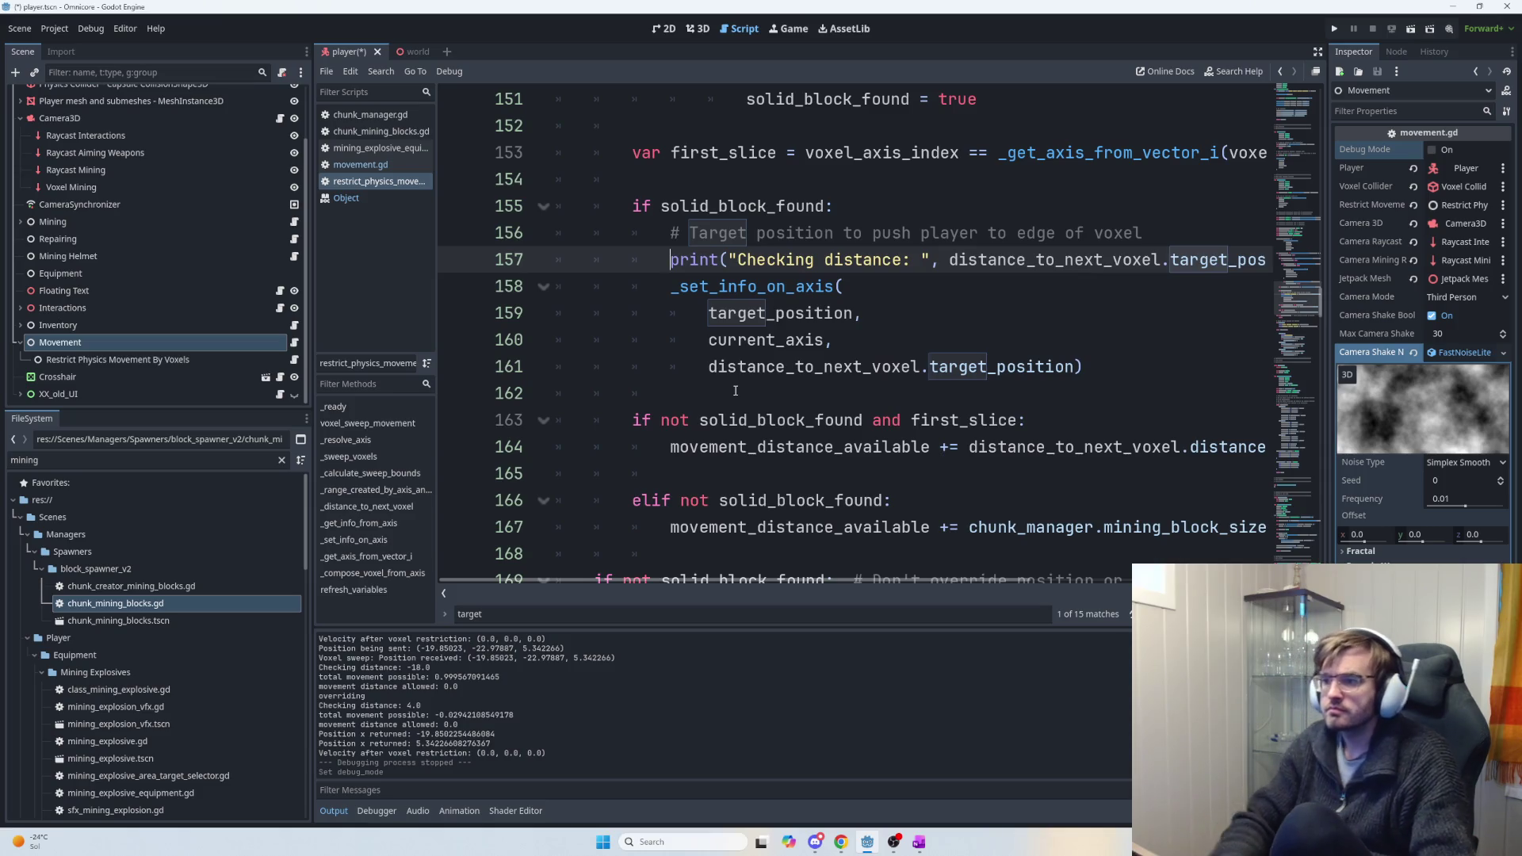
type("if debug_mode:")
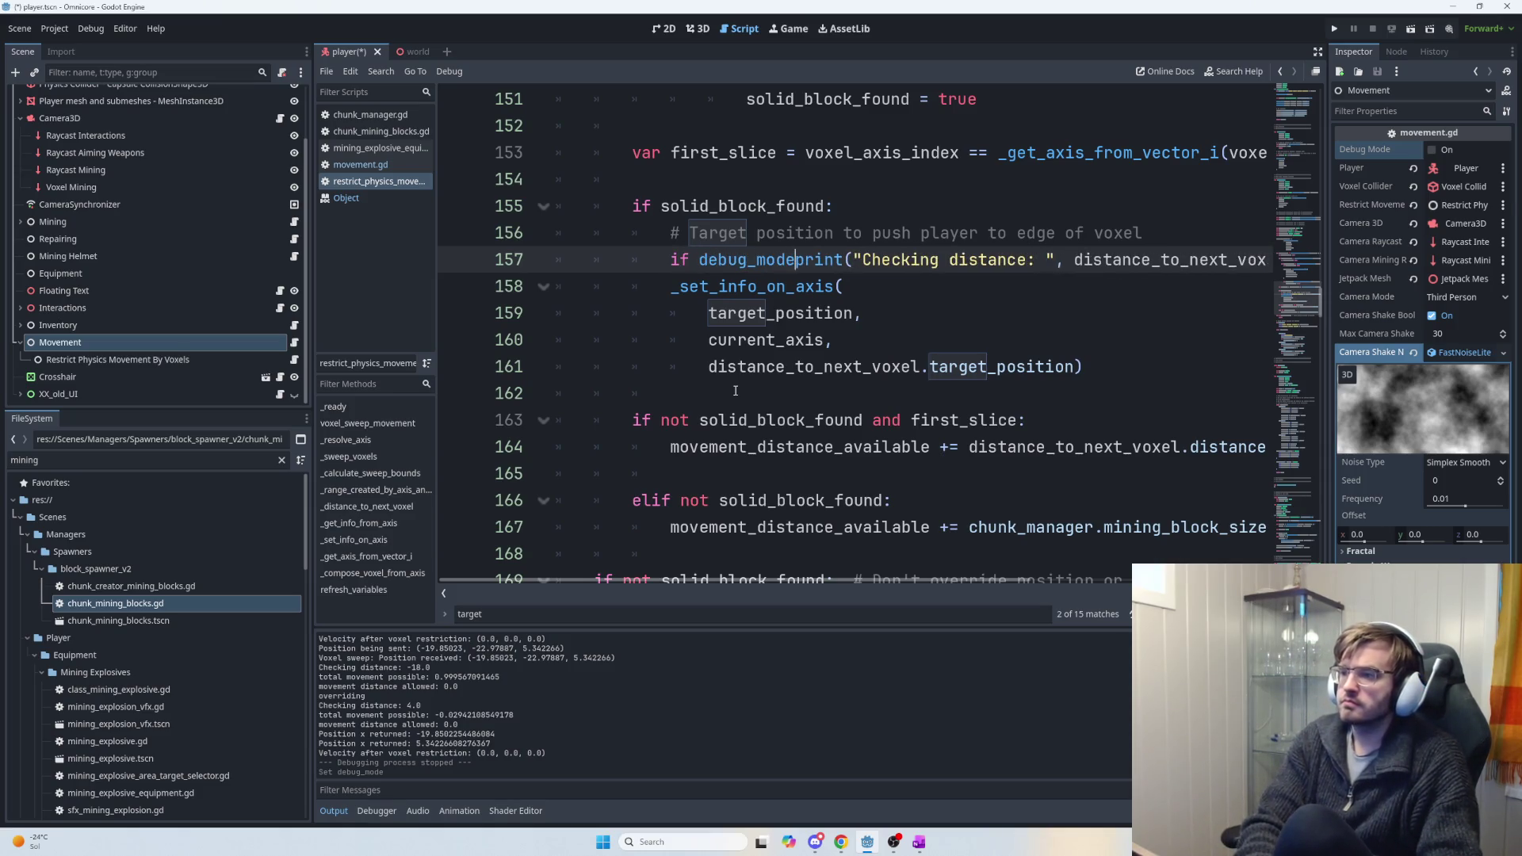
scroll(718, 365, "up", 1)
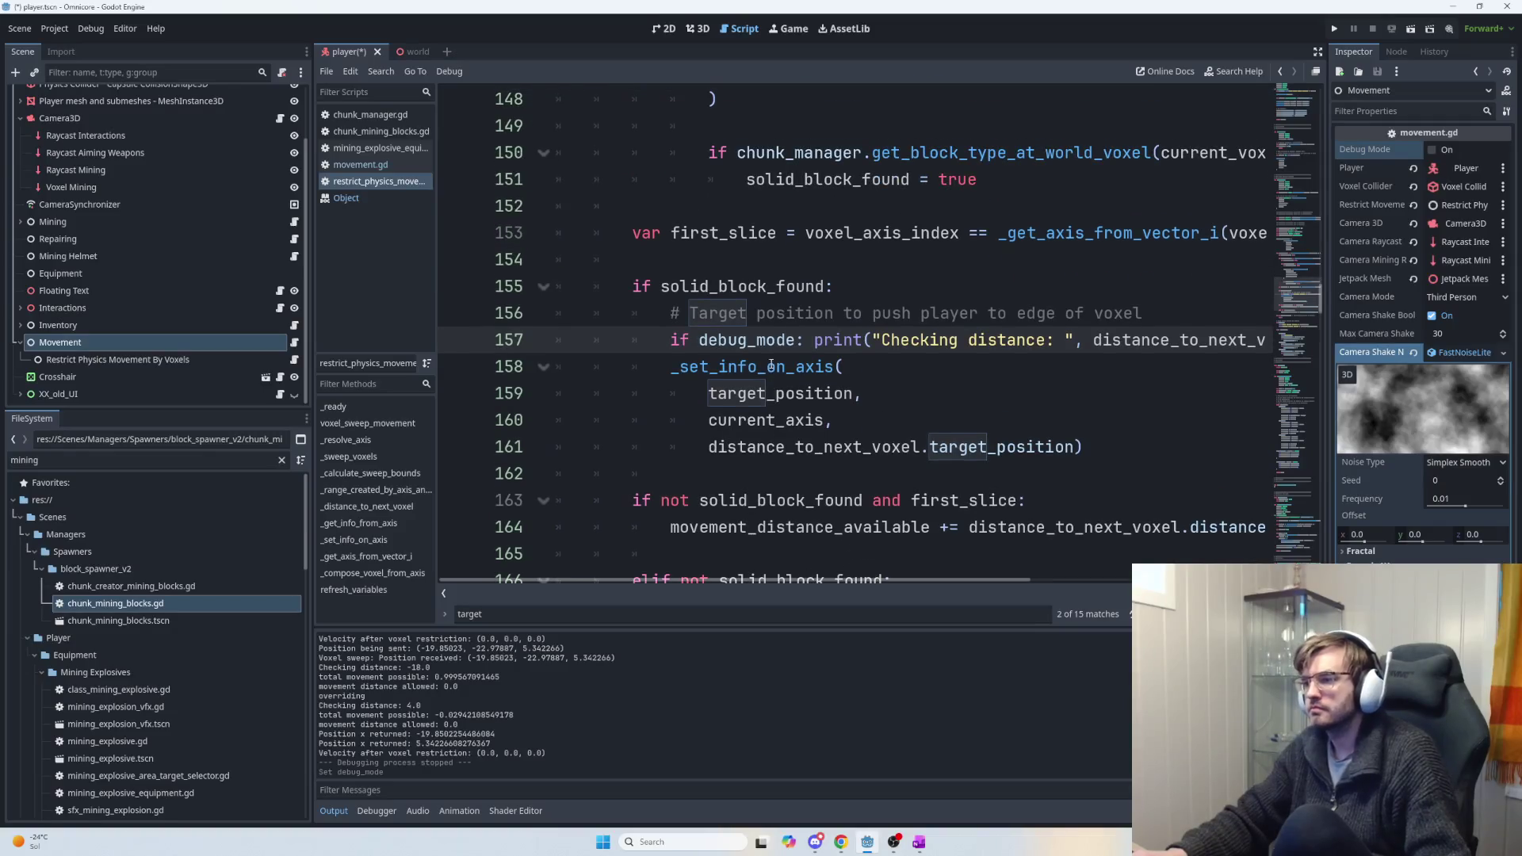
scroll(982, 390, "up", 1)
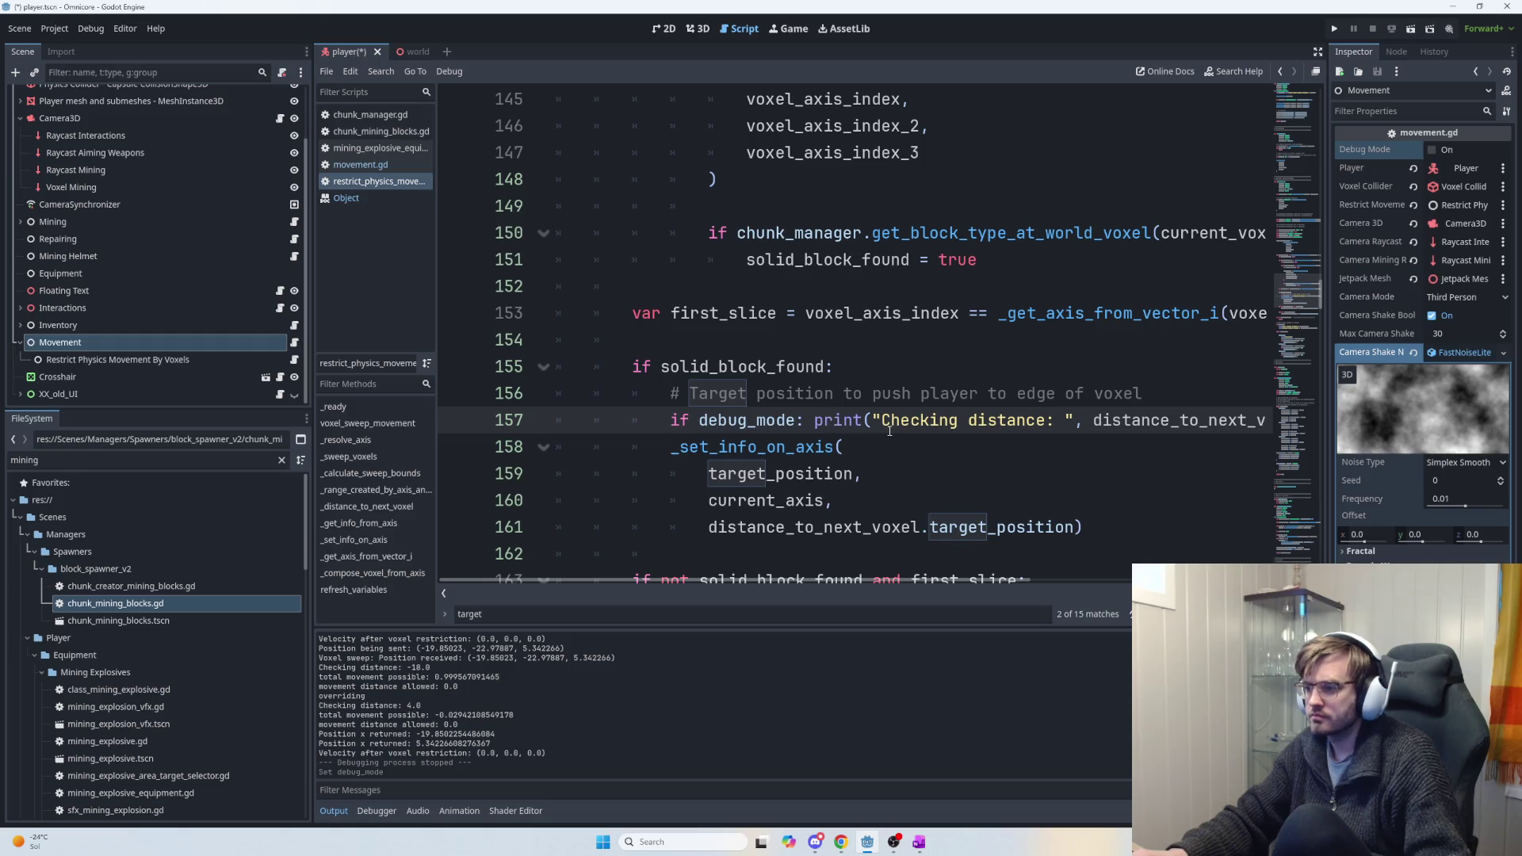
scroll(807, 505, "down", 1)
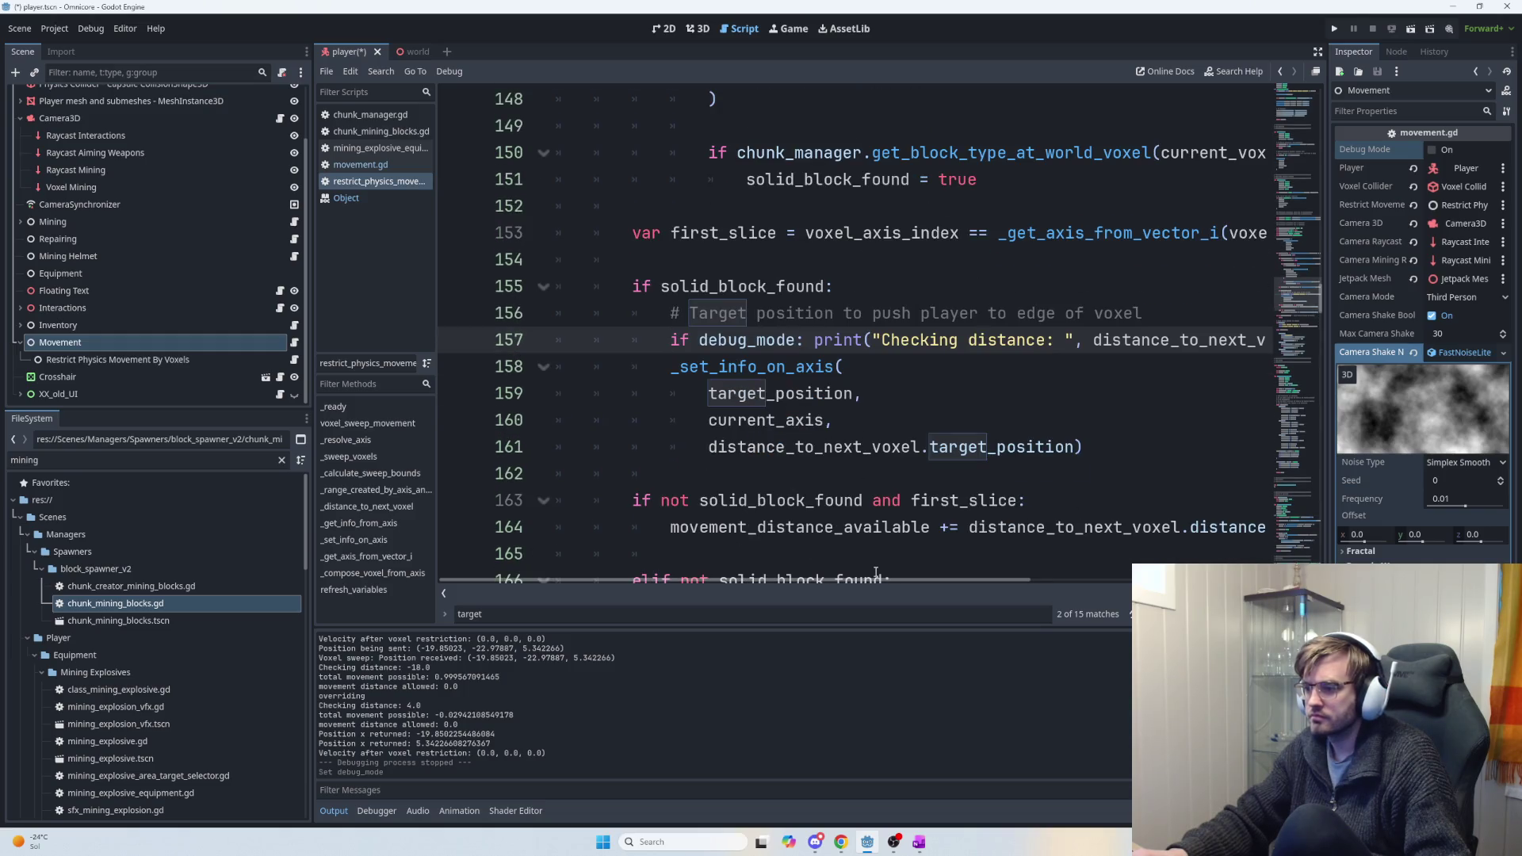
mouse_move(876, 580)
left_mouse_down()
mouse_move(1043, 580)
mouse_move(874, 583)
left_mouse_up()
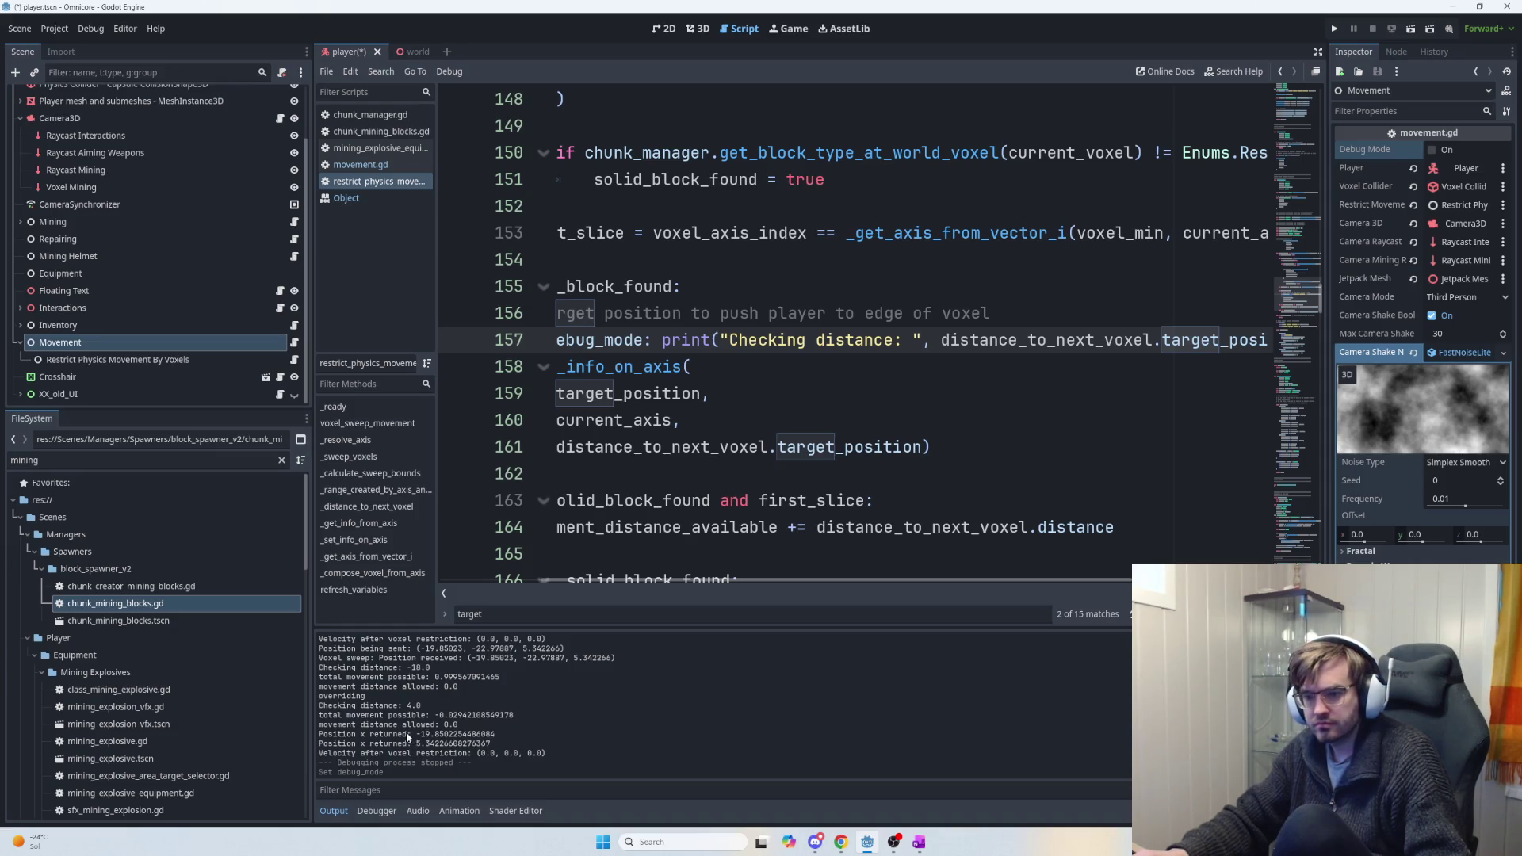
left_click_drag(400, 704, 315, 705)
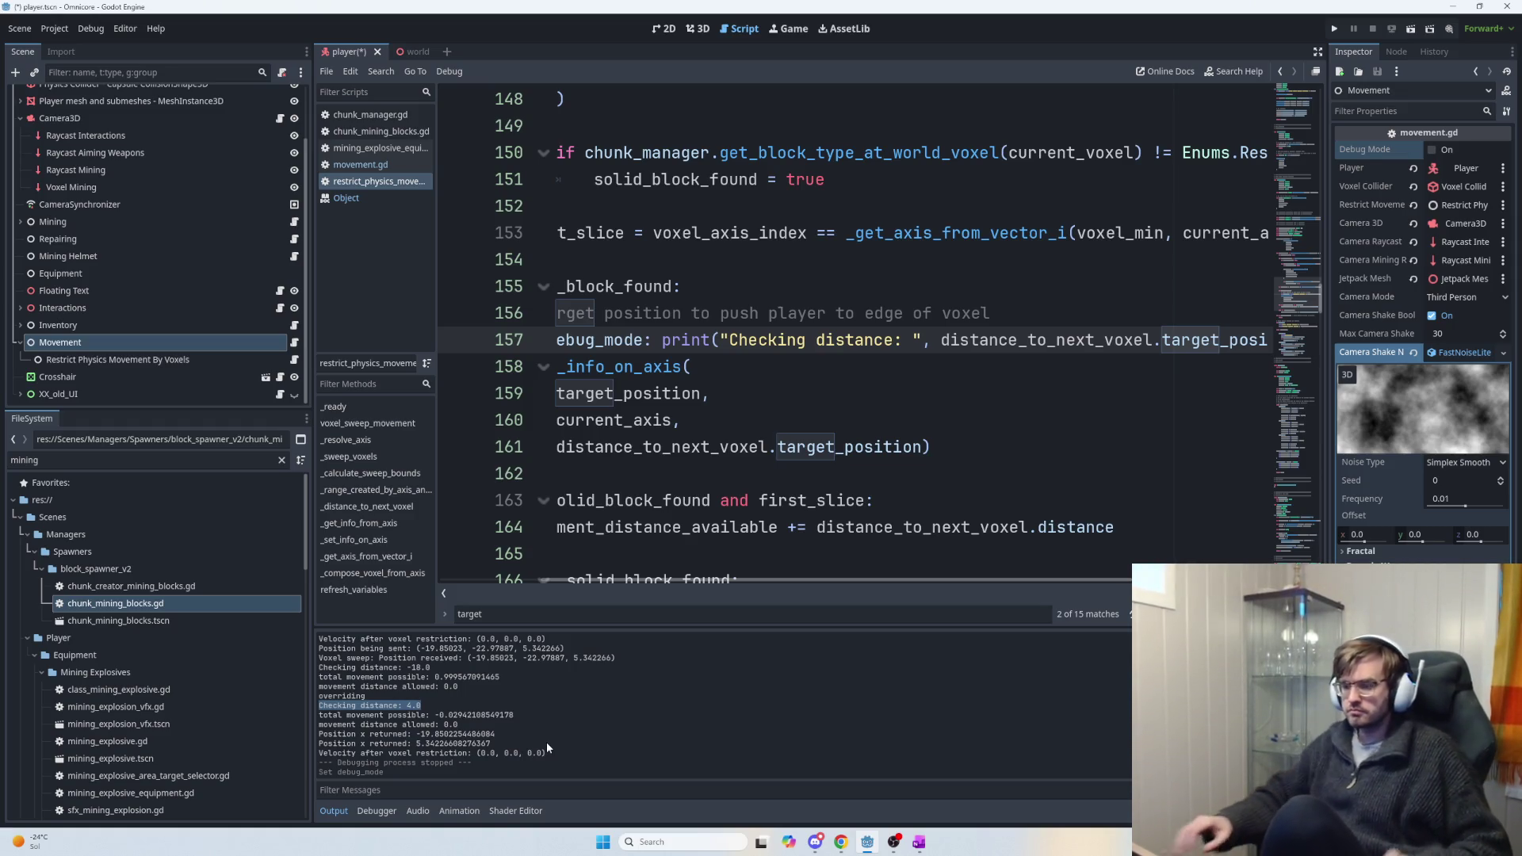
mouse_move(920, 584)
left_mouse_down()
mouse_move(764, 576)
mouse_move(1072, 608)
mouse_move(843, 580)
left_mouse_up()
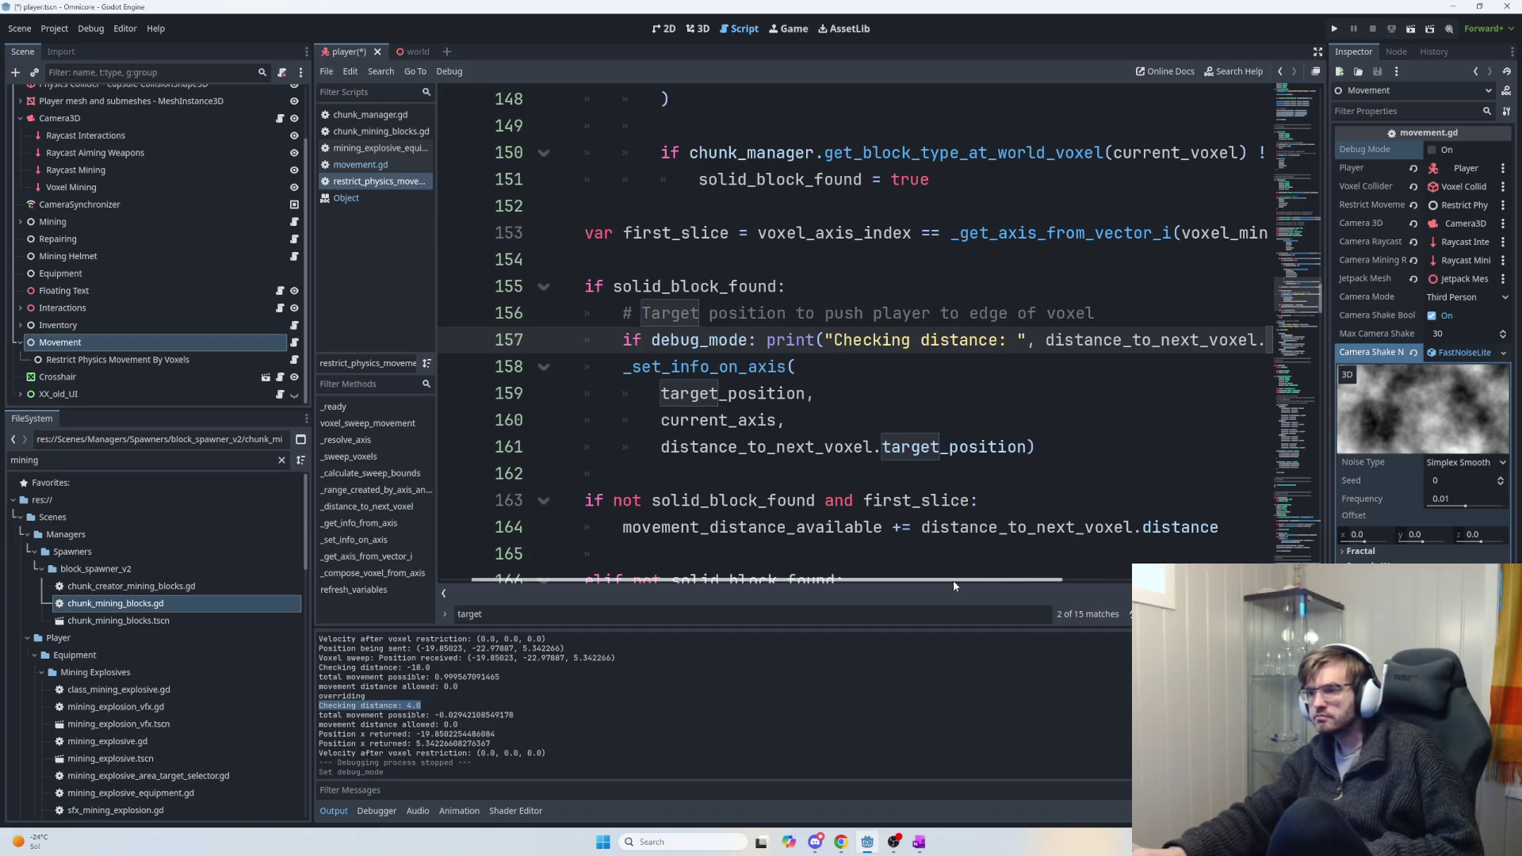
scroll(983, 531, "up", 7)
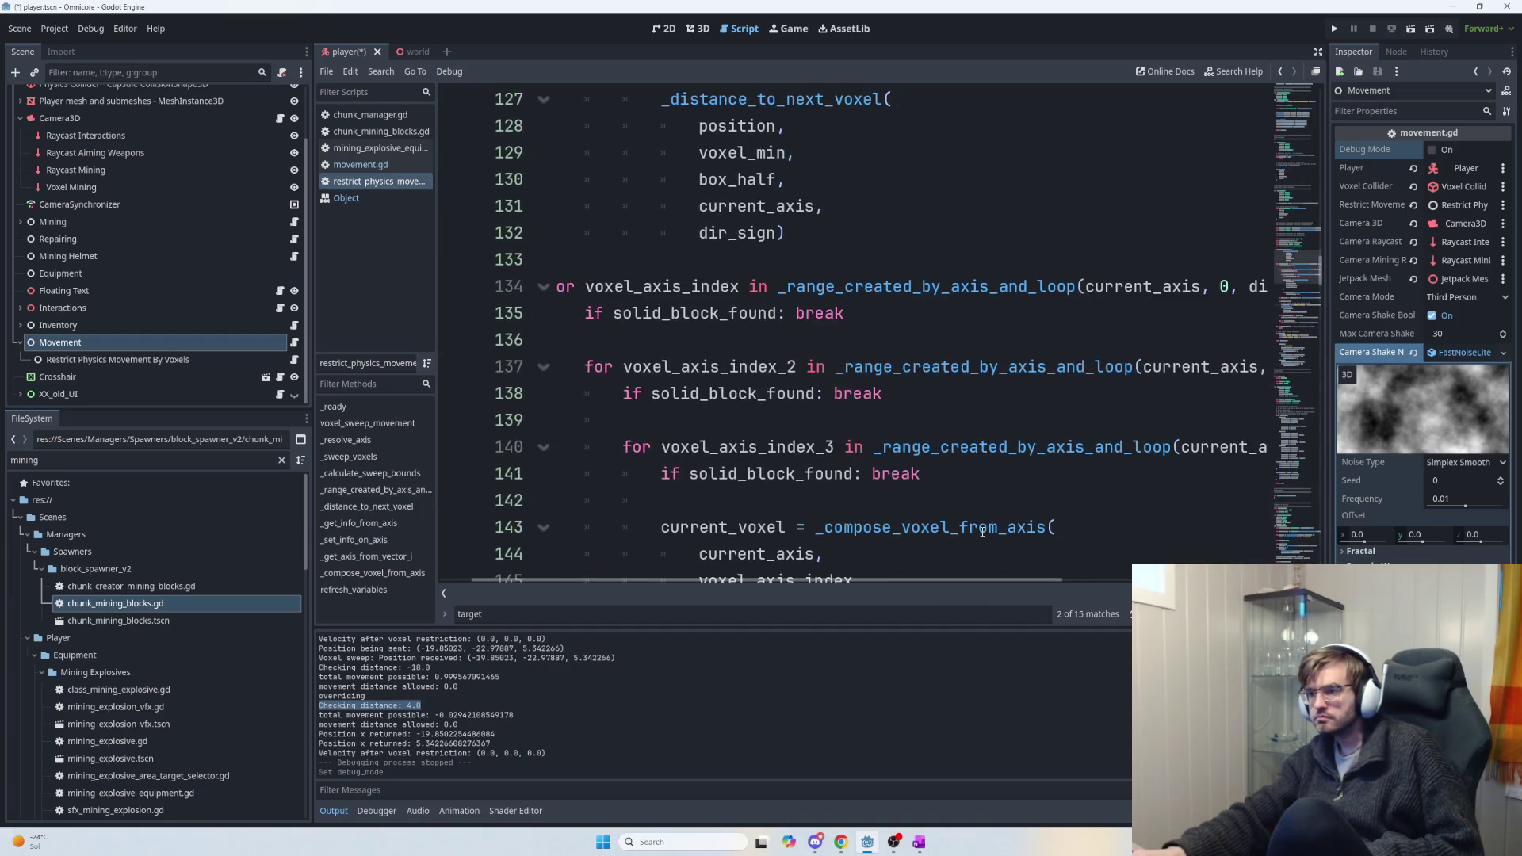
scroll(982, 531, "up", 5)
scroll(874, 490, "down", 3)
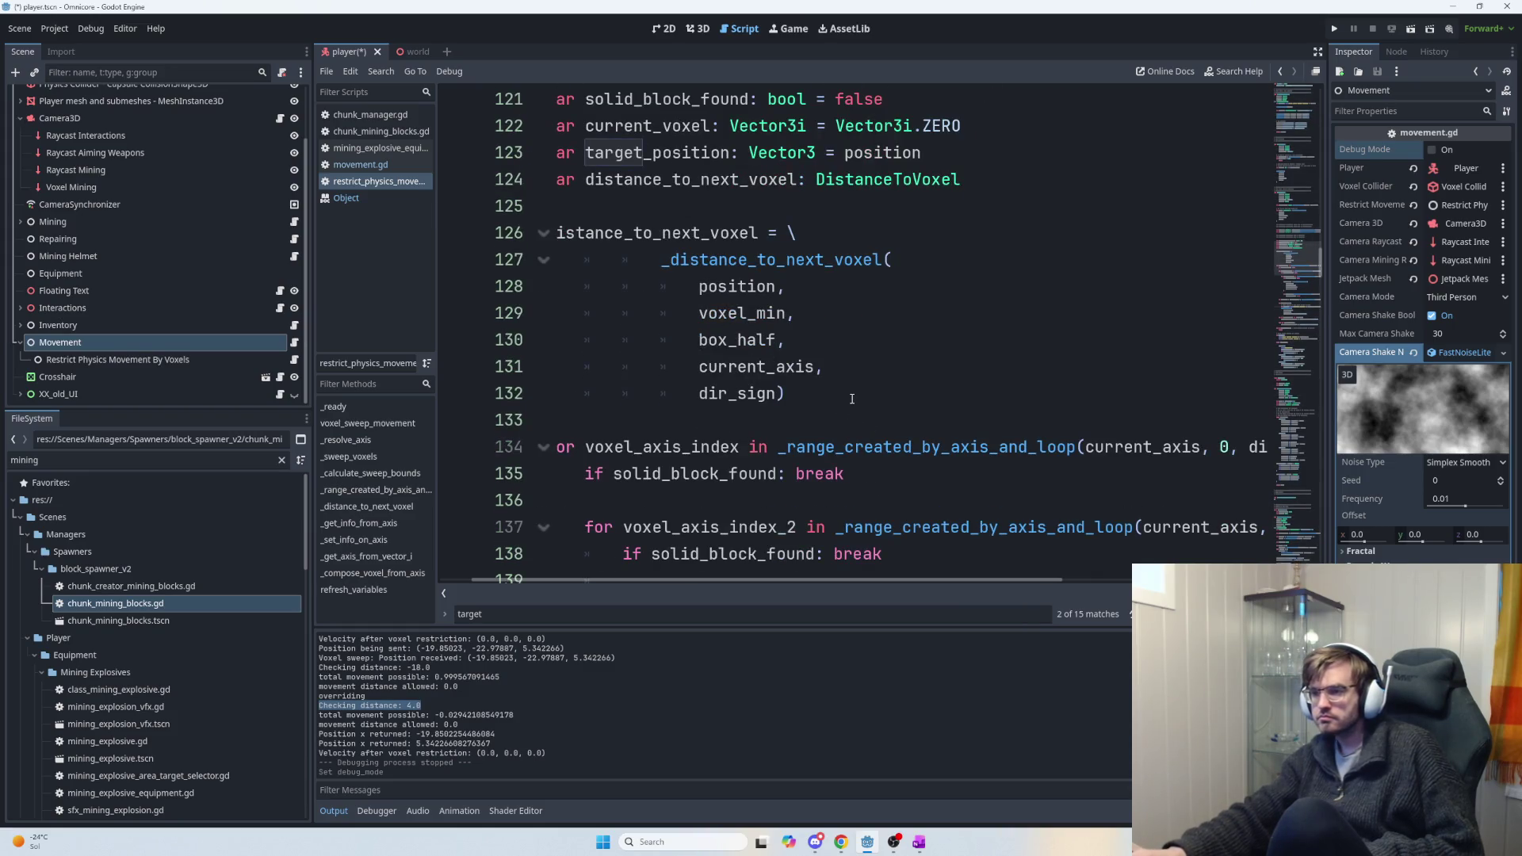
left_click_drag(831, 579, 686, 571)
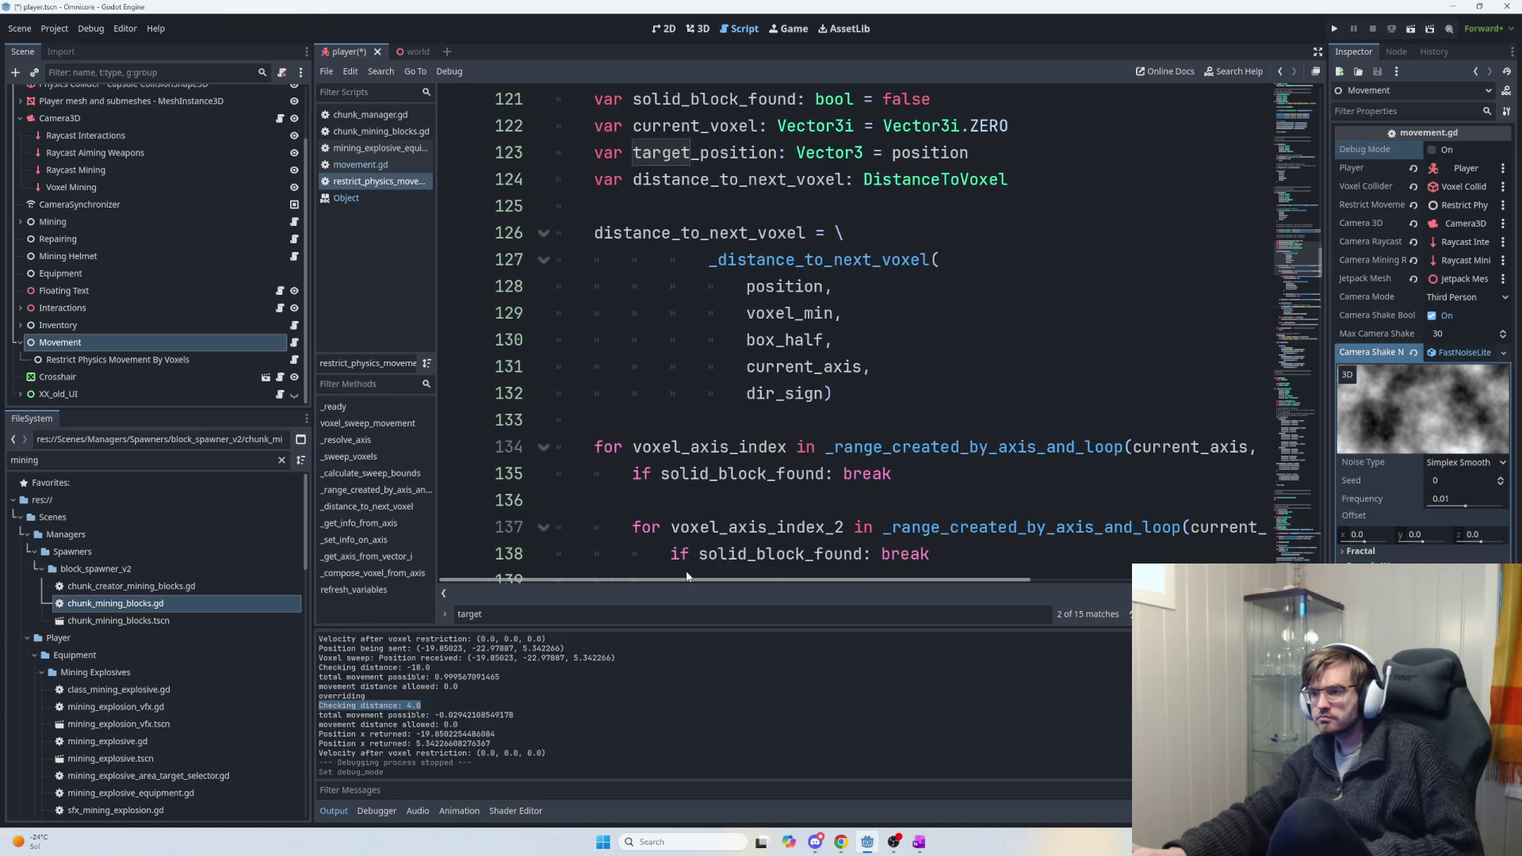
left_click(861, 383)
mouse_move(860, 383)
left_mouse_down()
mouse_move(559, 232)
mouse_move(597, 230)
left_mouse_up()
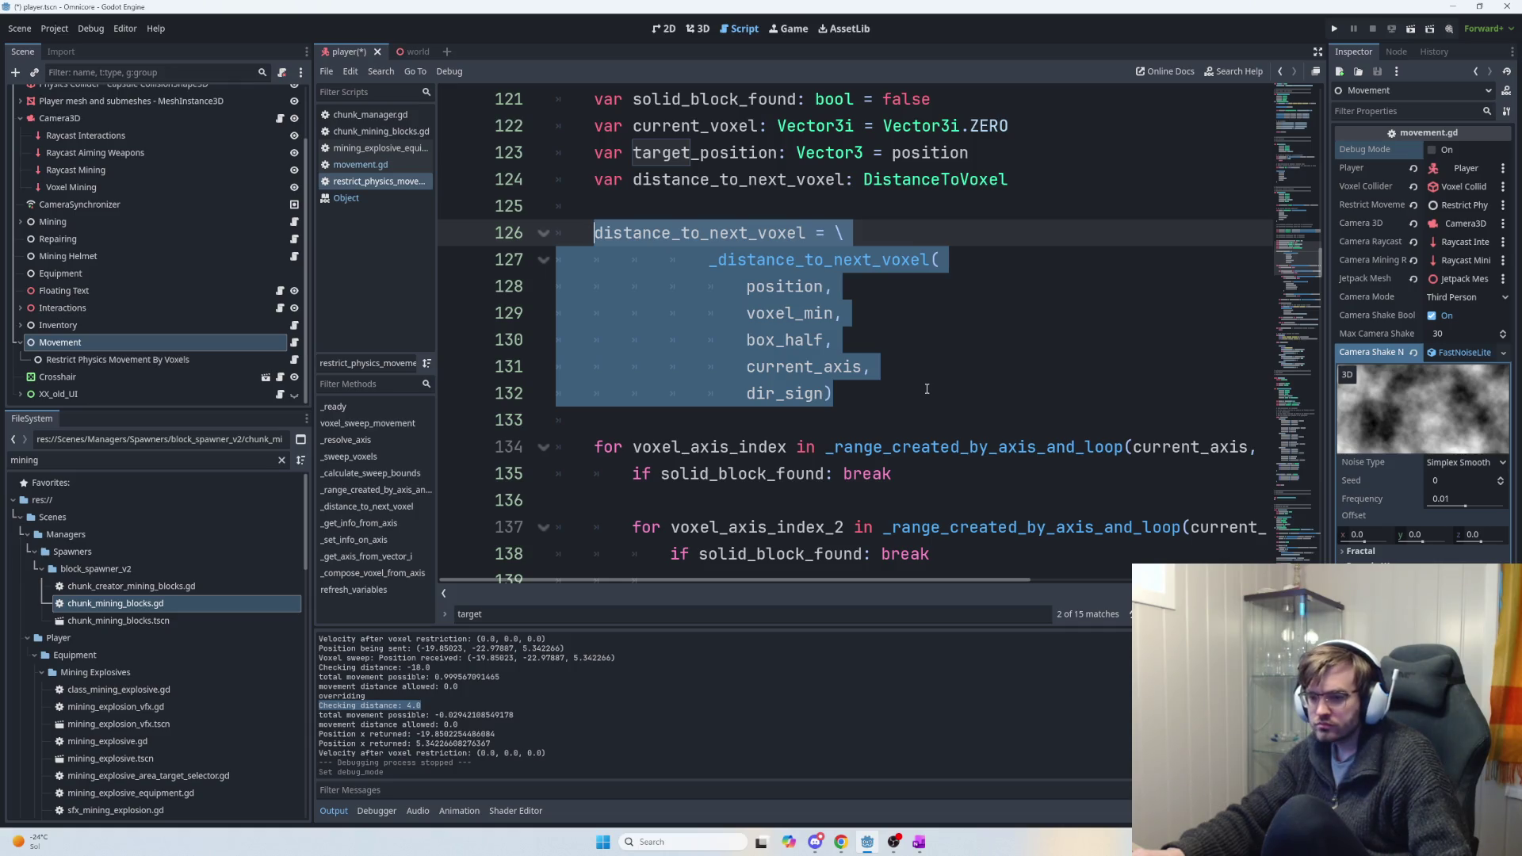
scroll(927, 388, "down", 1)
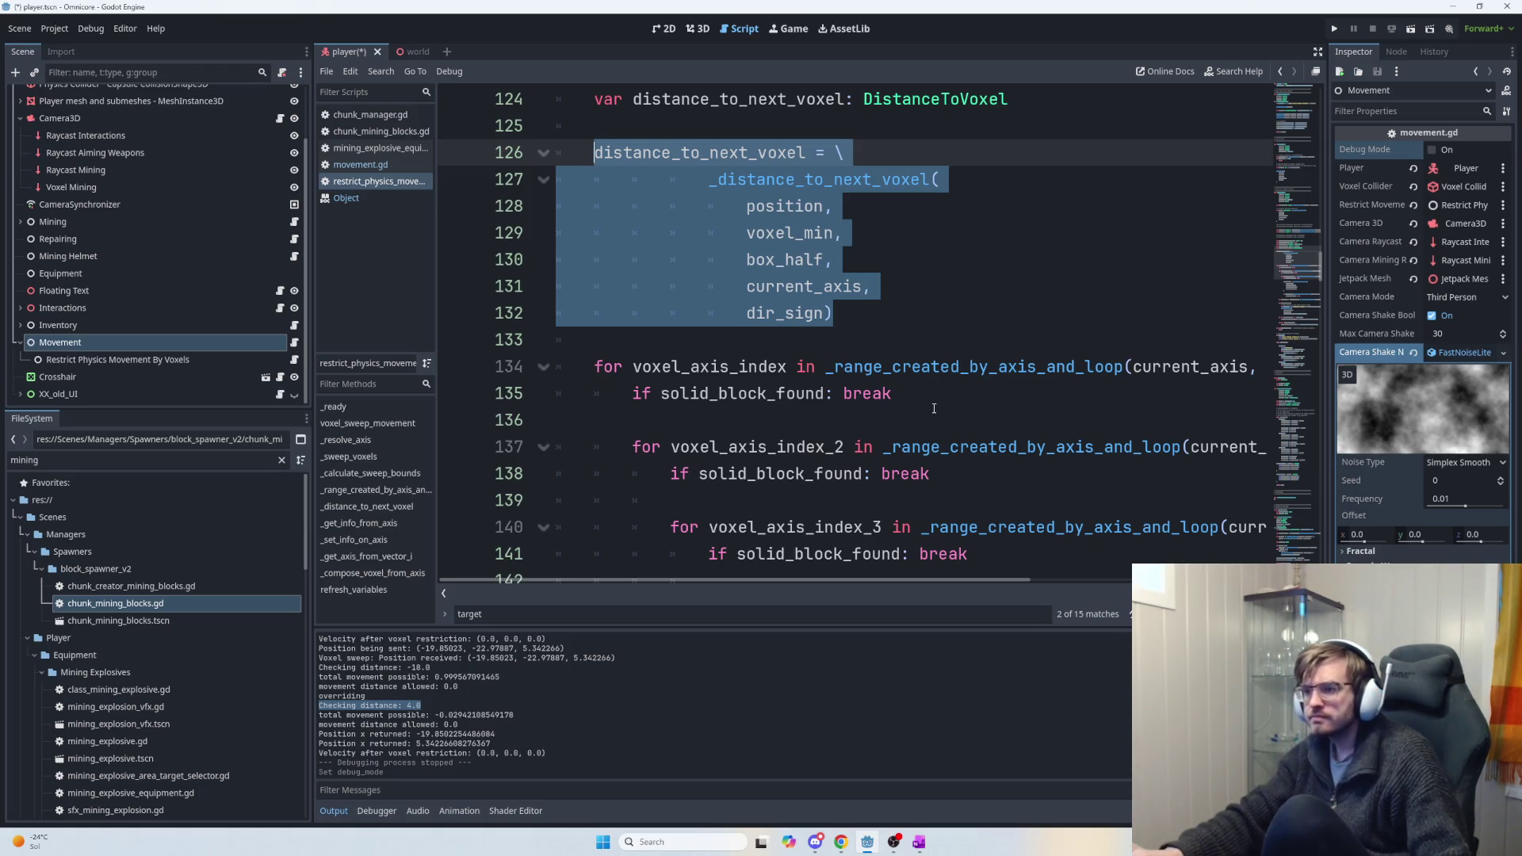
scroll(936, 409, "down", 2)
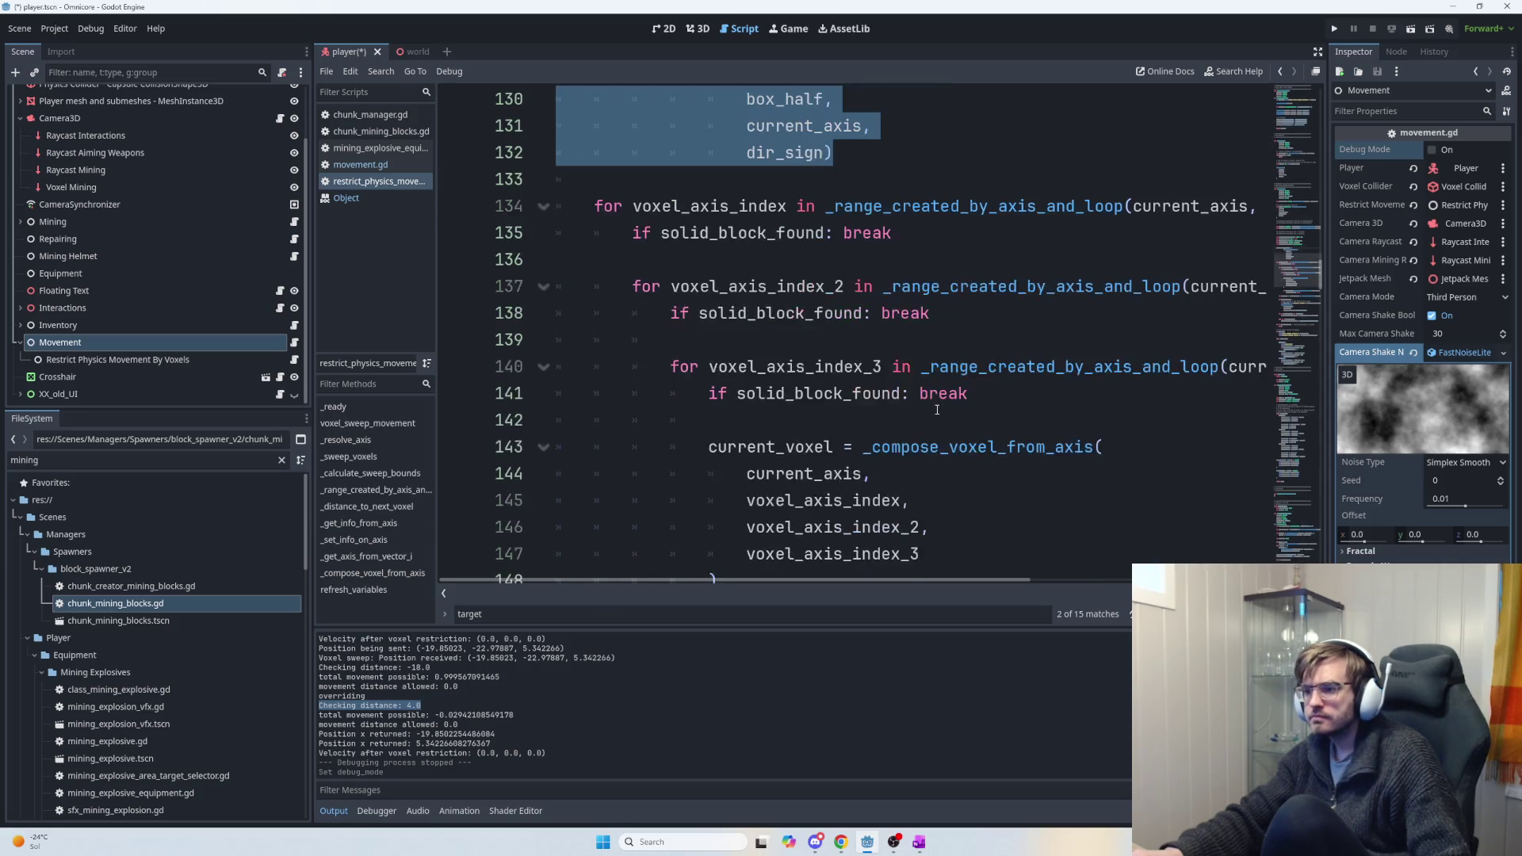
scroll(904, 344, "down", 5)
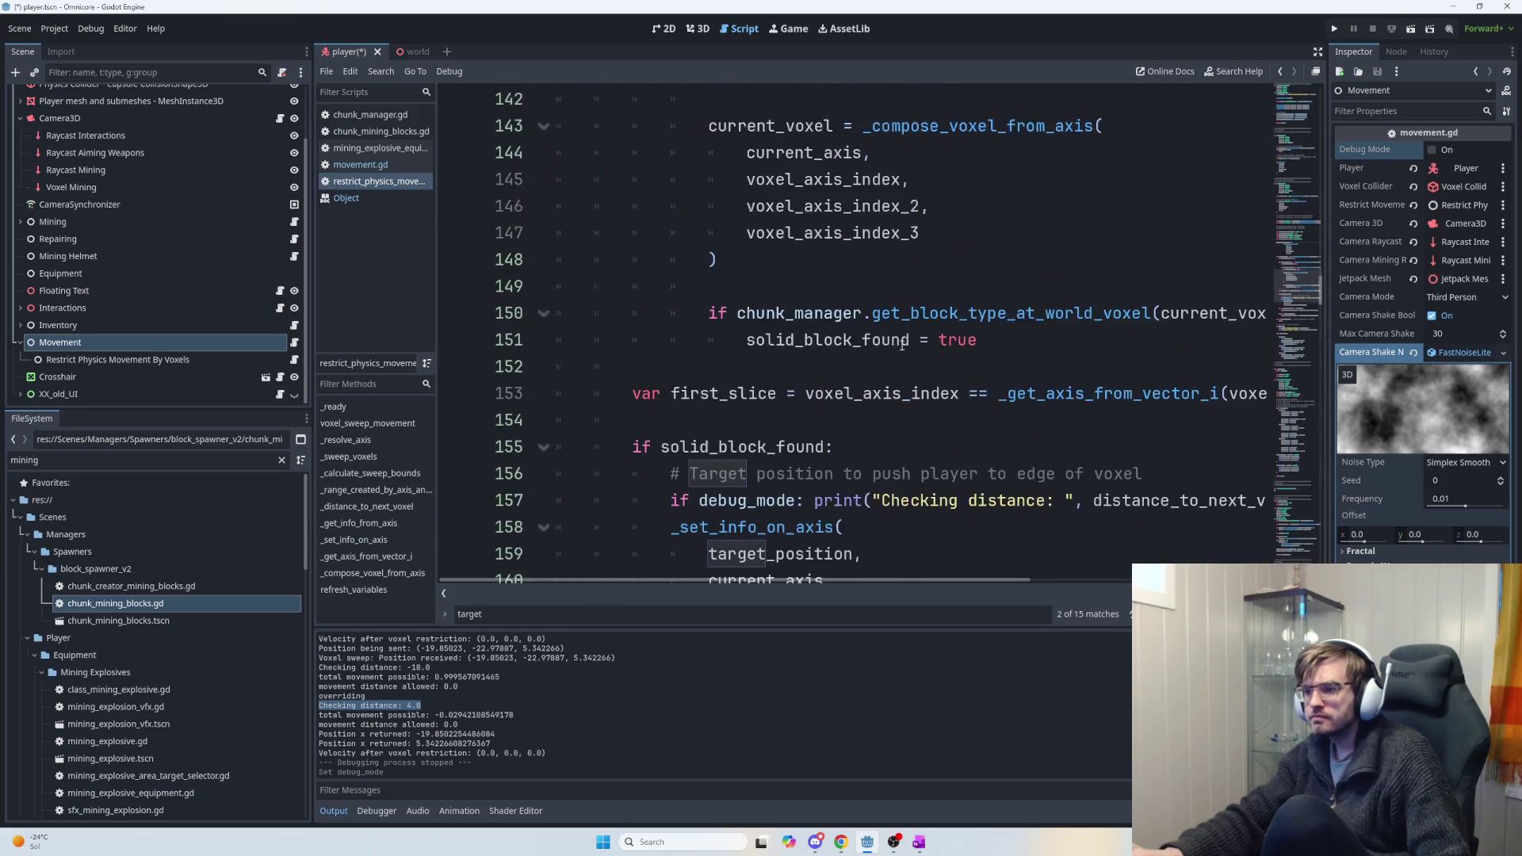
left_click_drag(805, 317, 1161, 317)
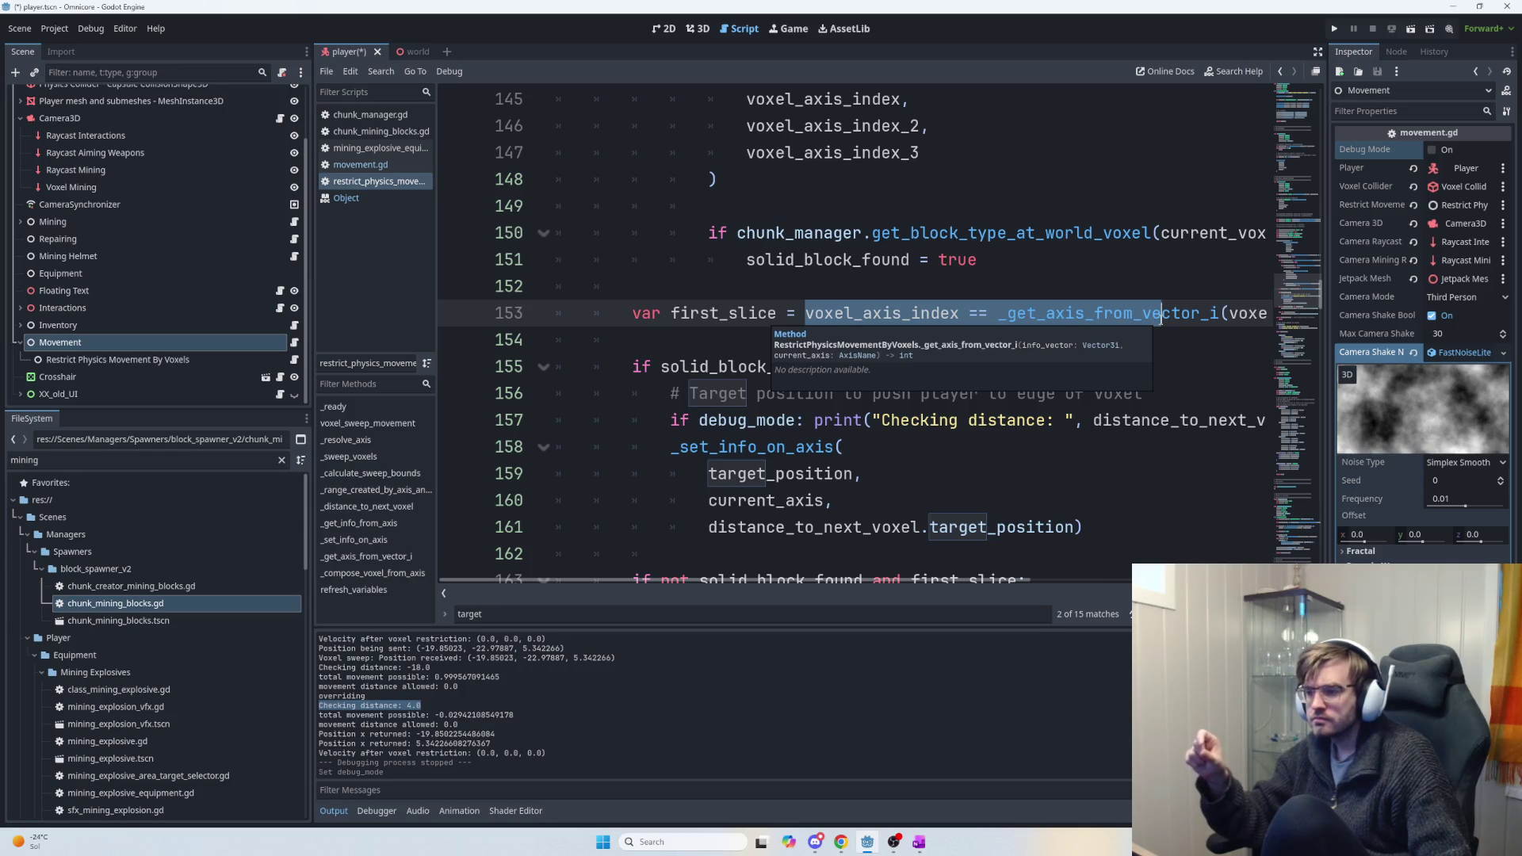
left_click(776, 316)
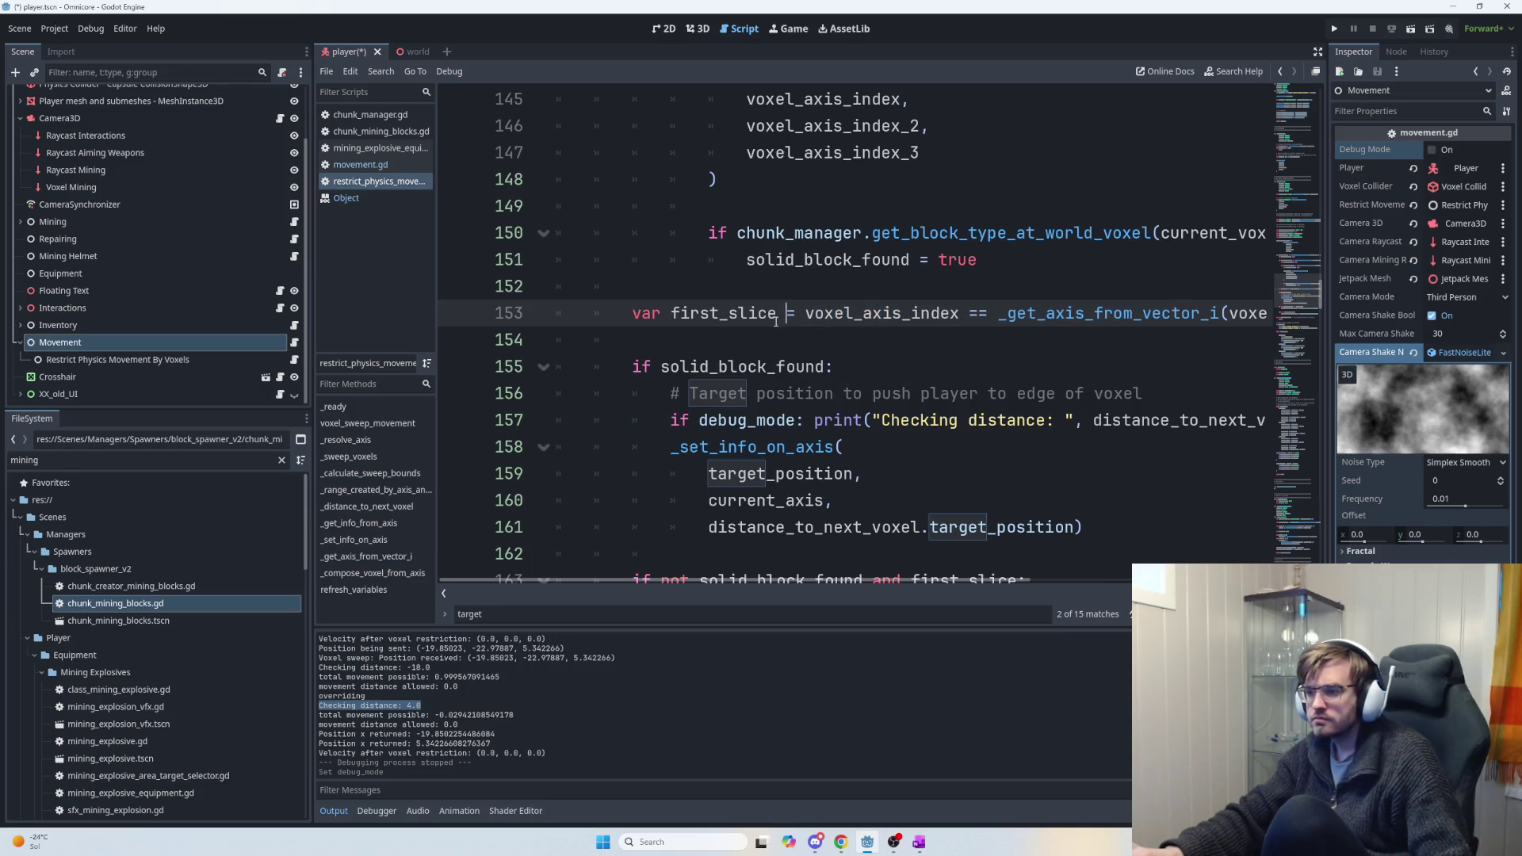
left_click(887, 367)
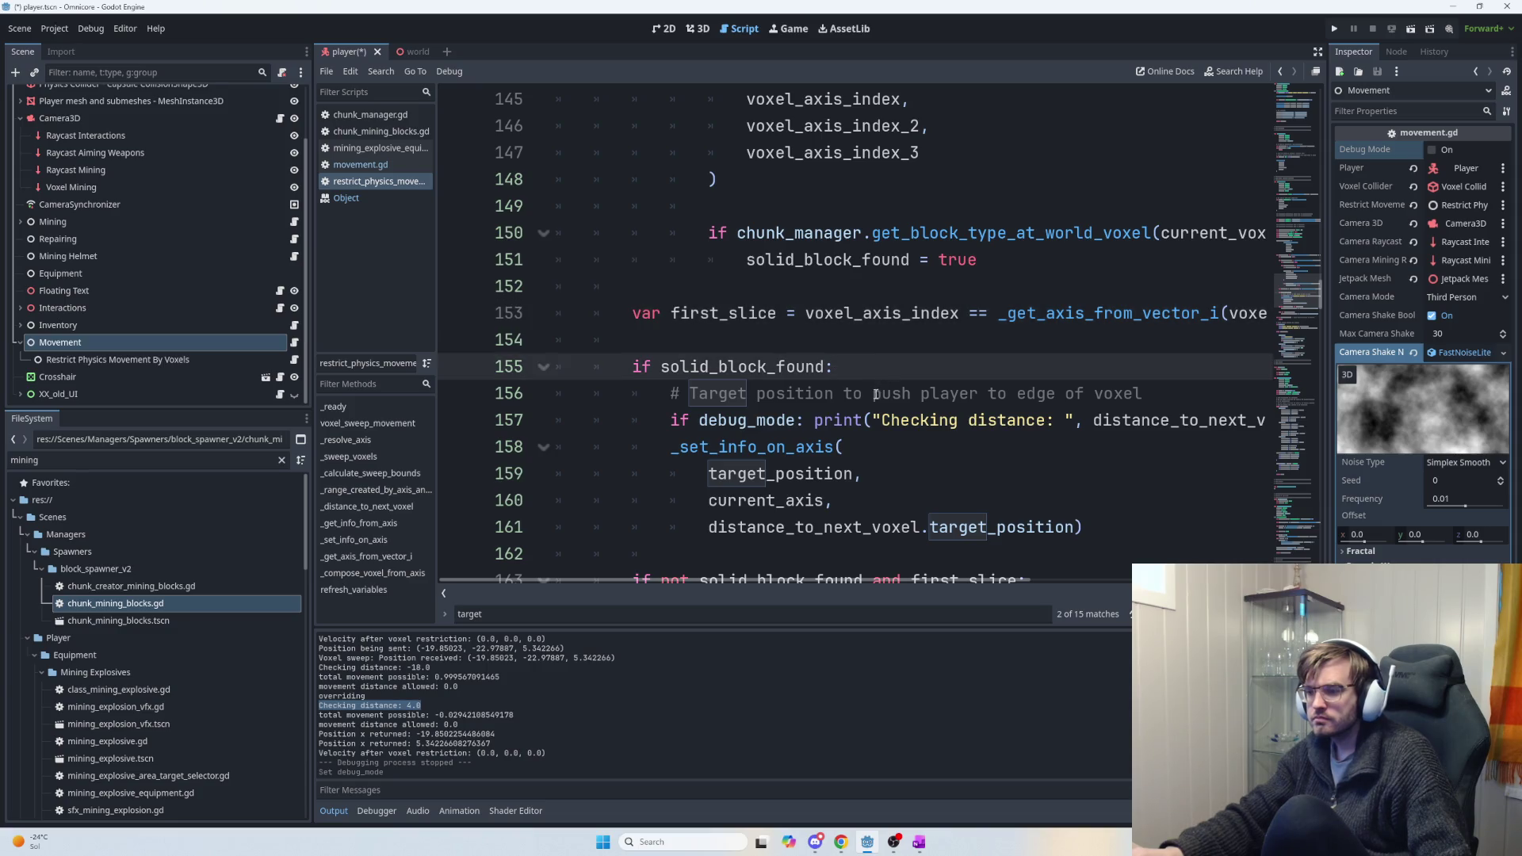
scroll(875, 394, "down", 1)
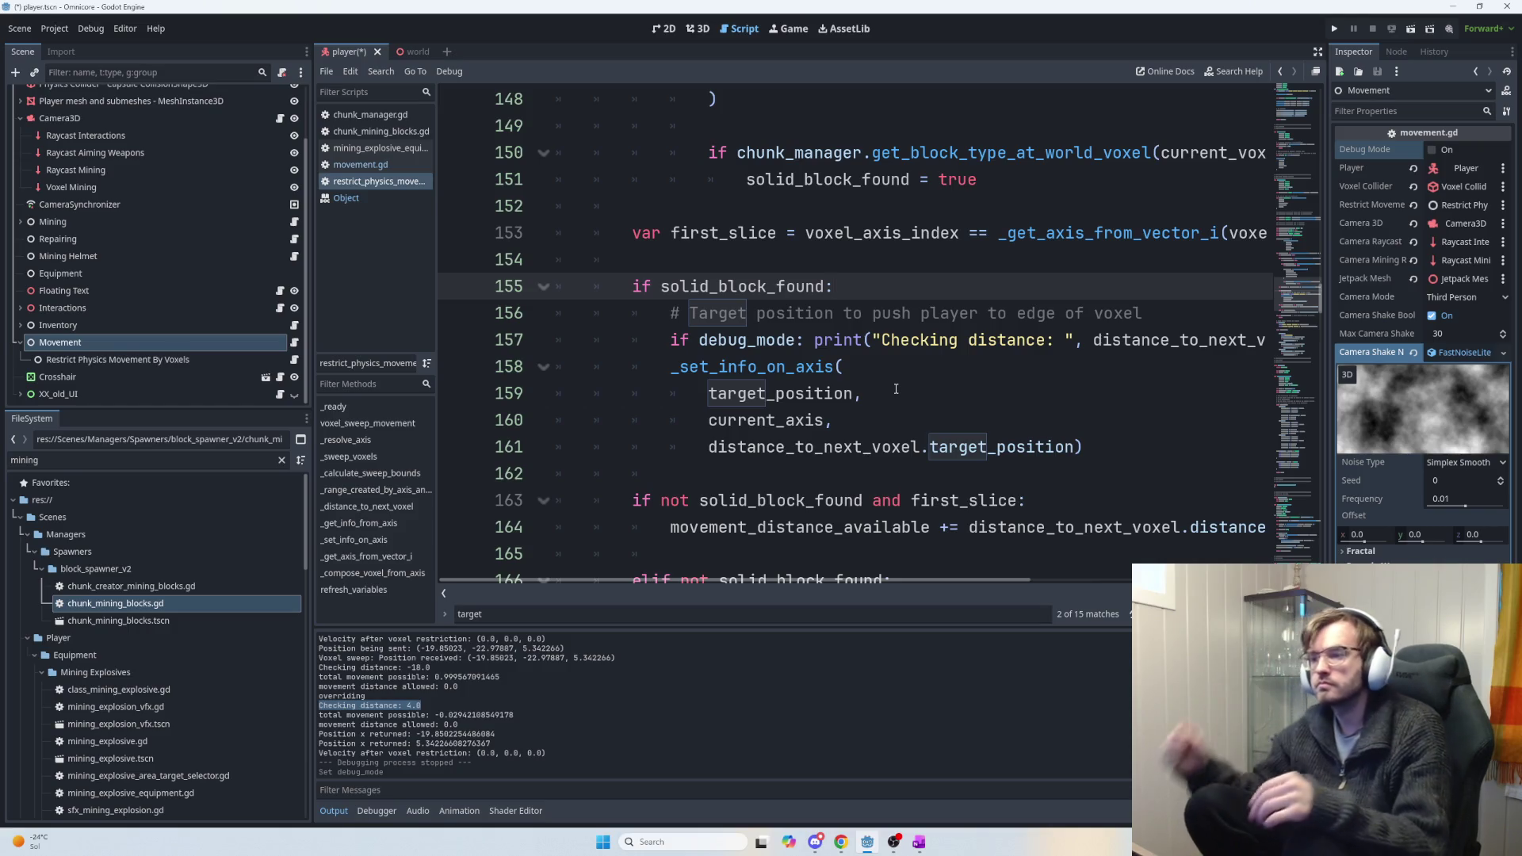
Add a blank line at line 154, above the 'if solid_block_found:' check.
key("Down")
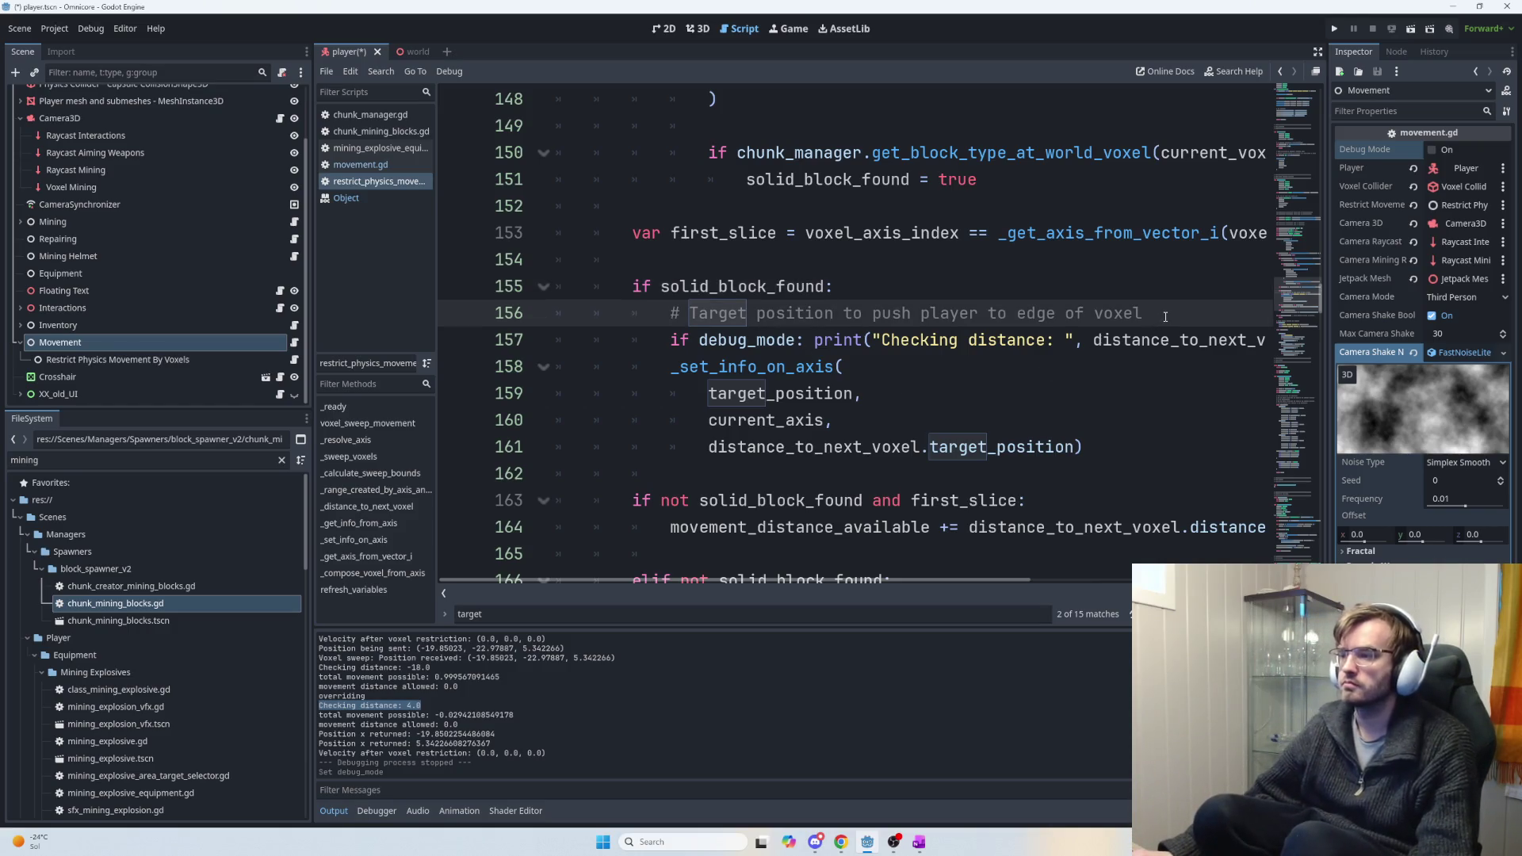
key("Return")
key("Return")
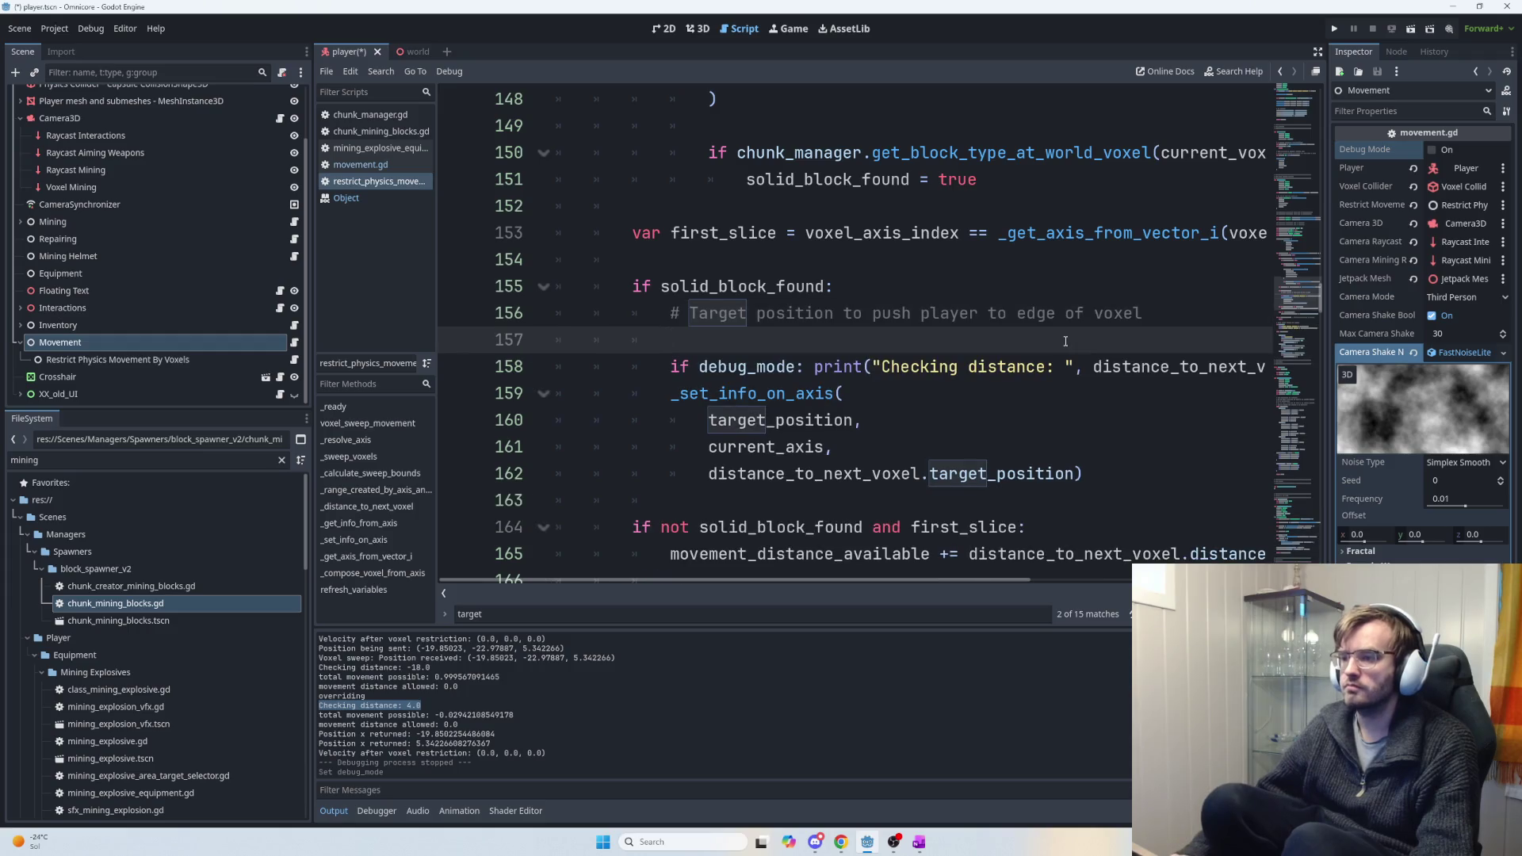
key("Up")
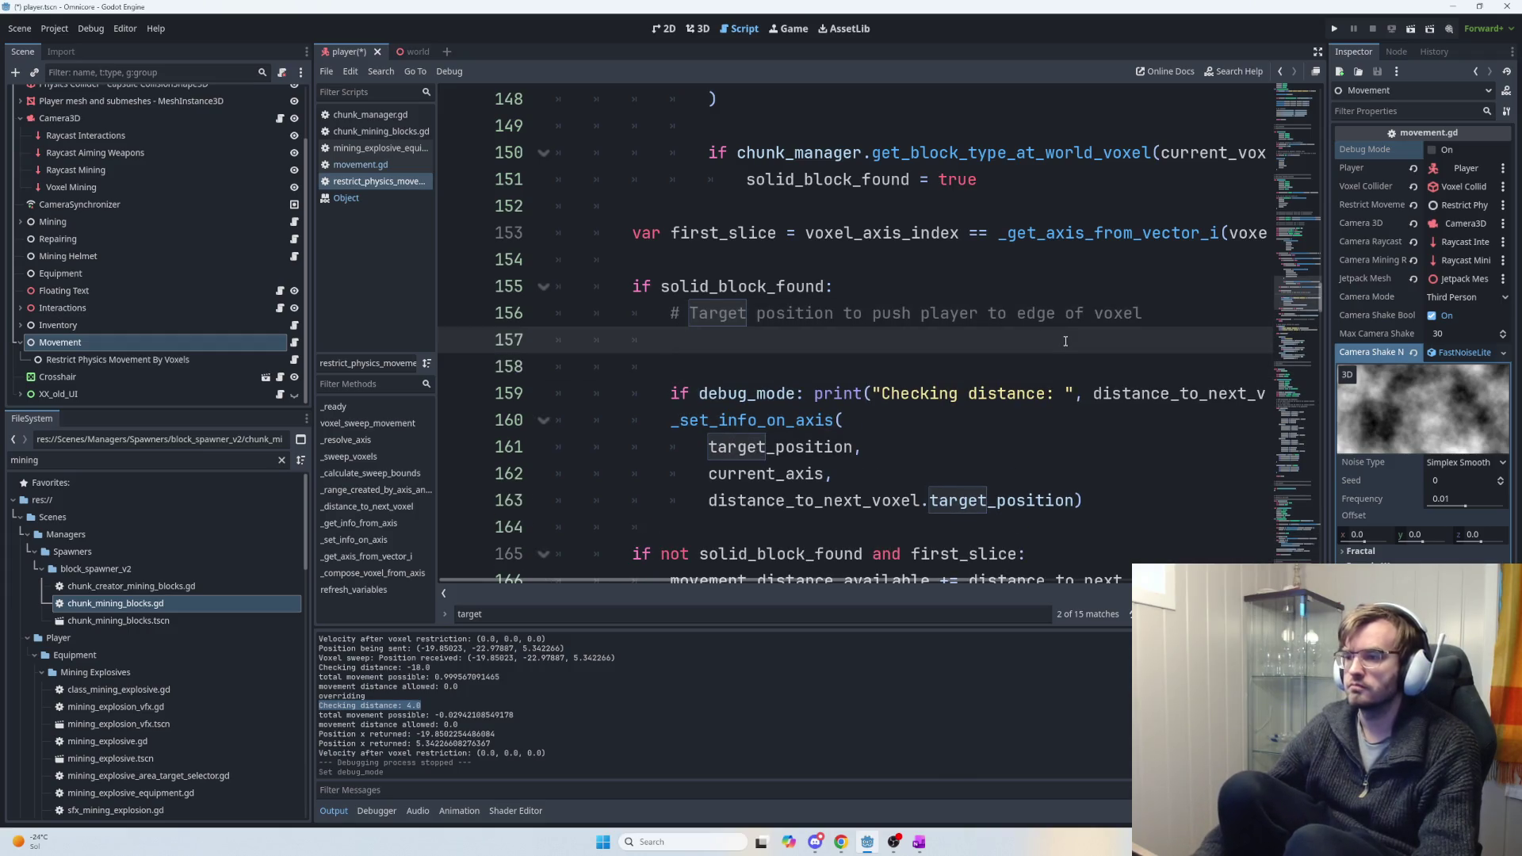
key("ctrl+z")
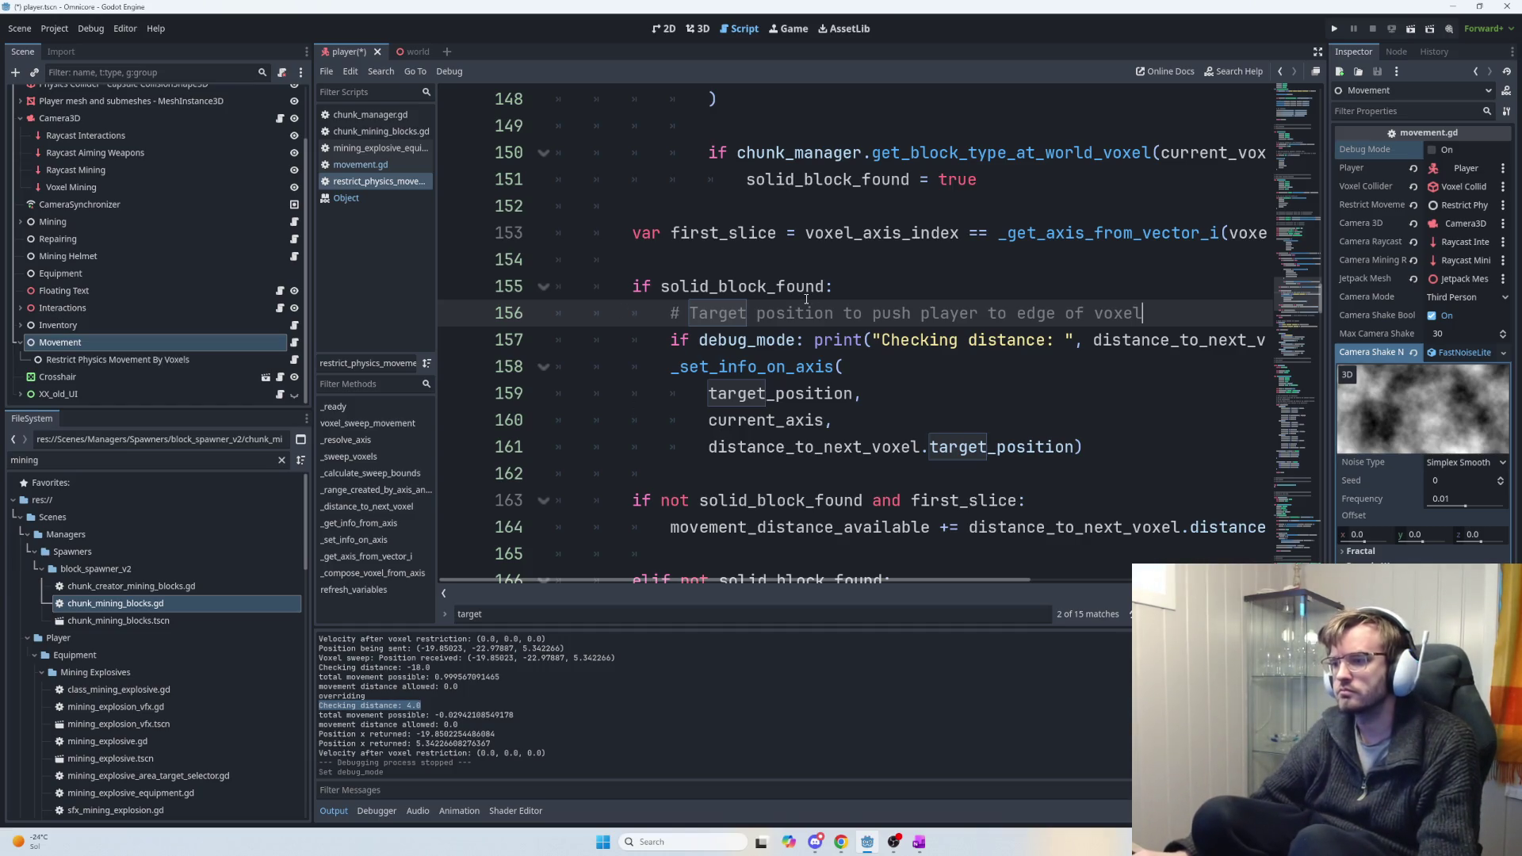
scroll(861, 380, "down", 1)
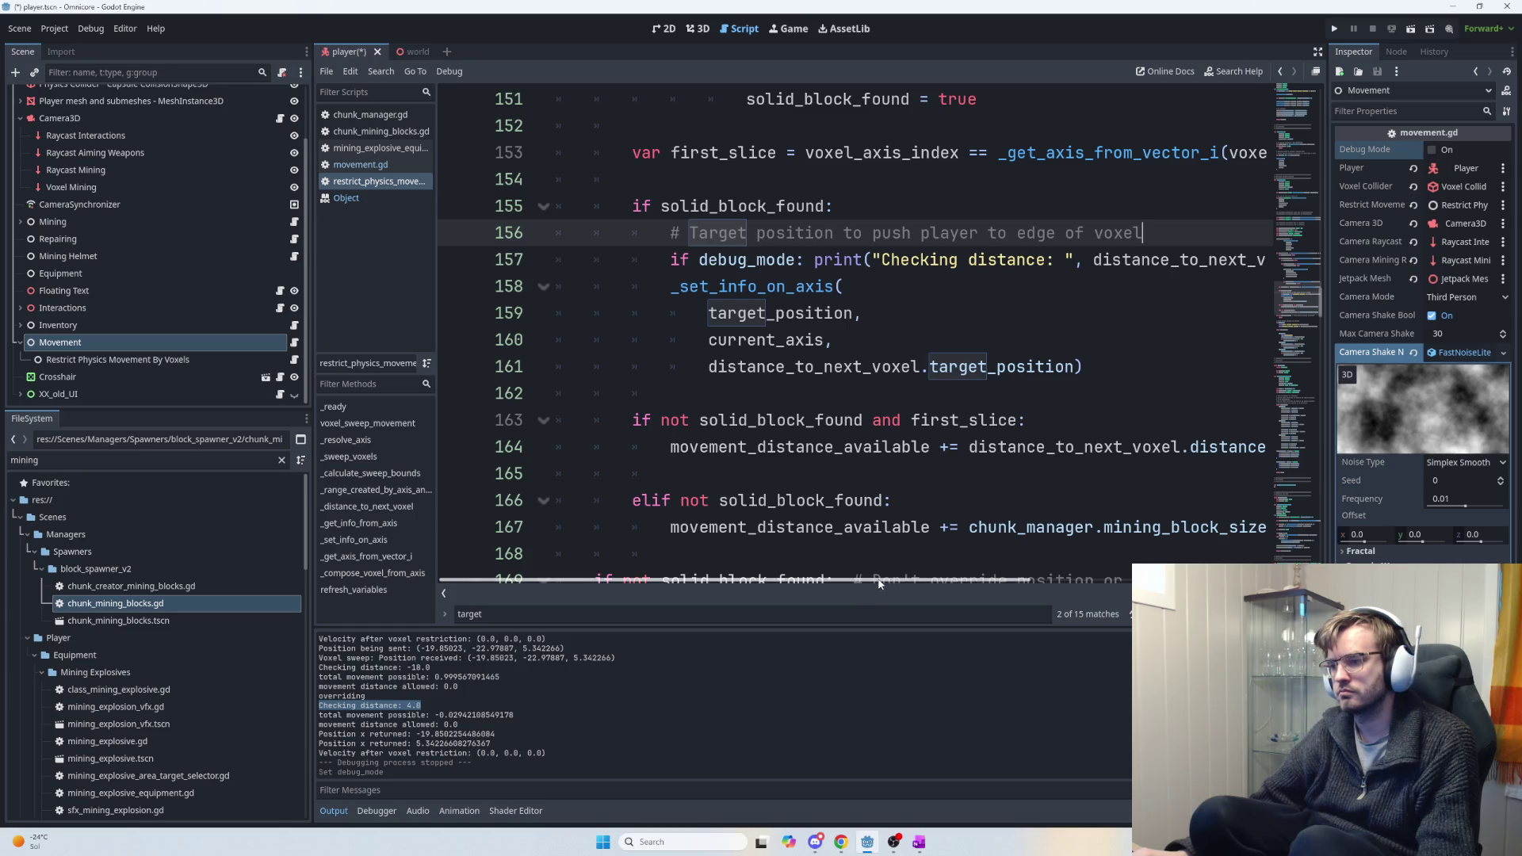
double_click(806, 208)
left_click(681, 183)
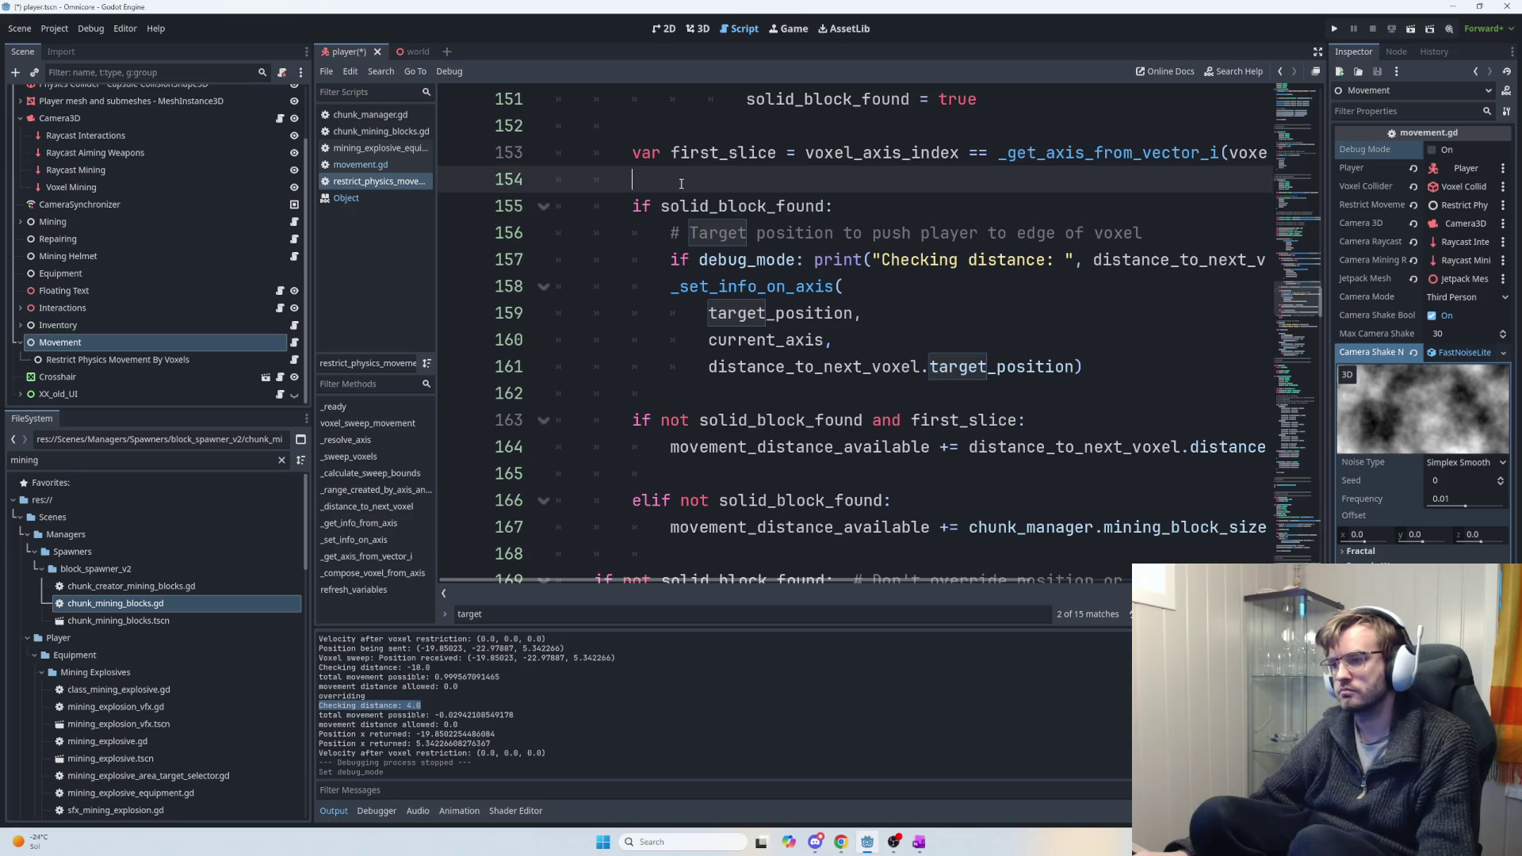
mouse_move(817, 213)
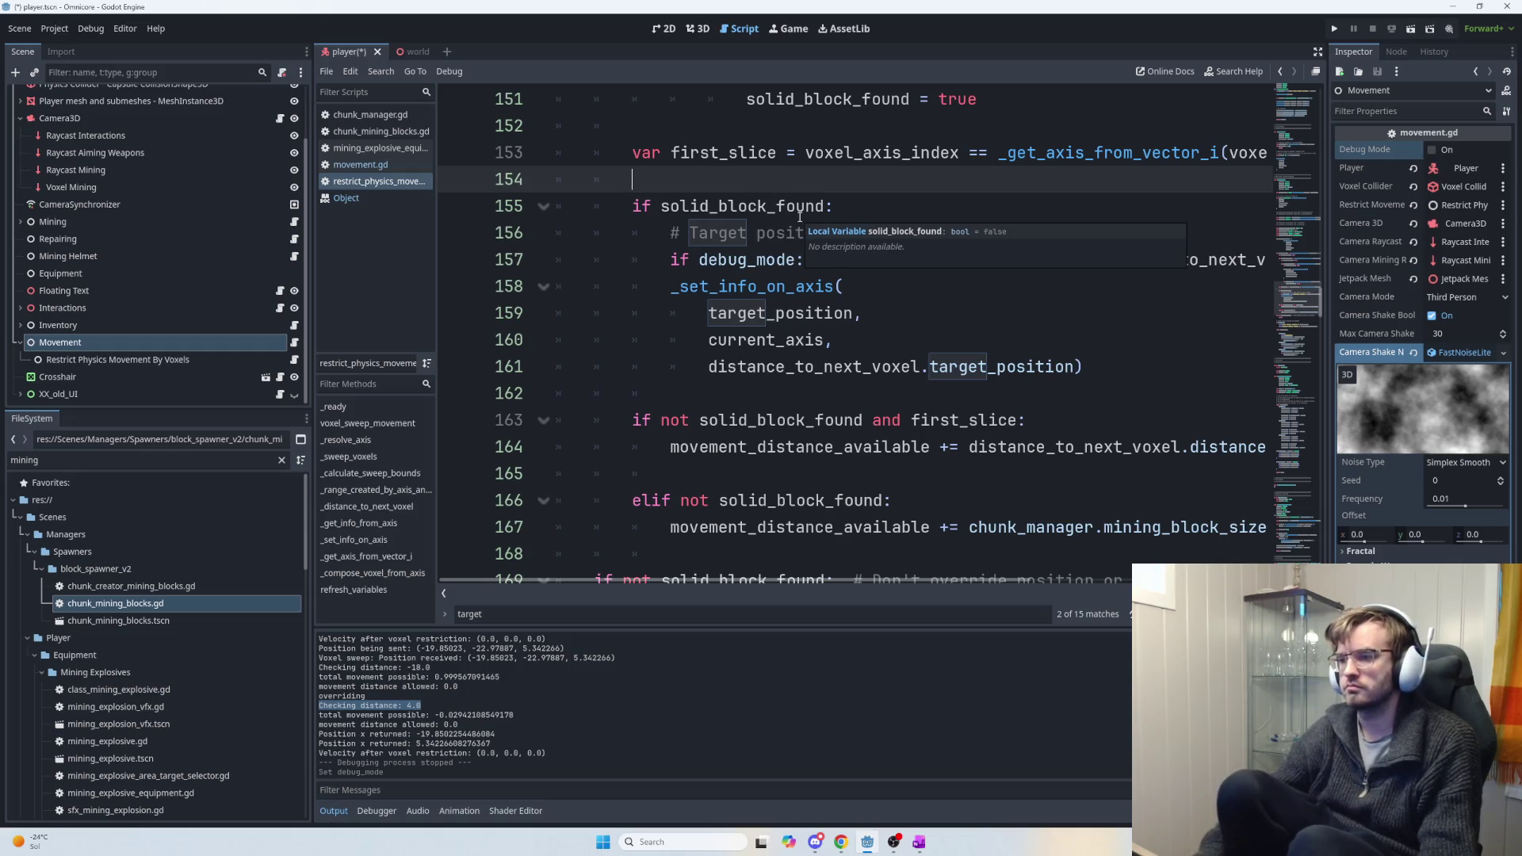
key("Return")
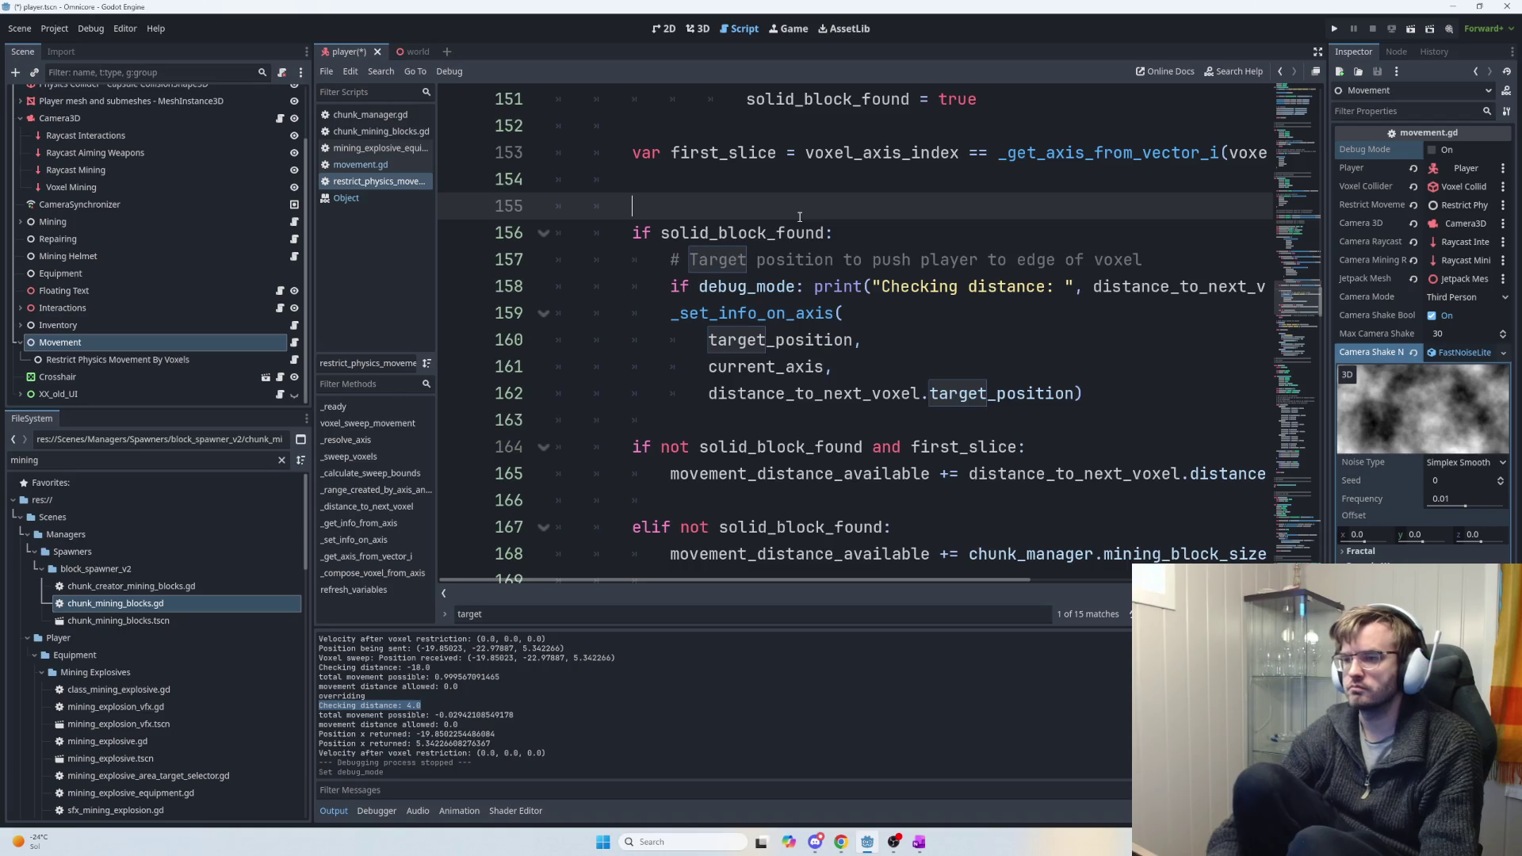
Turn the solid-block check into elif and add 'if solid_block_found and first_slice:' above it.
key("Down")
type("el")
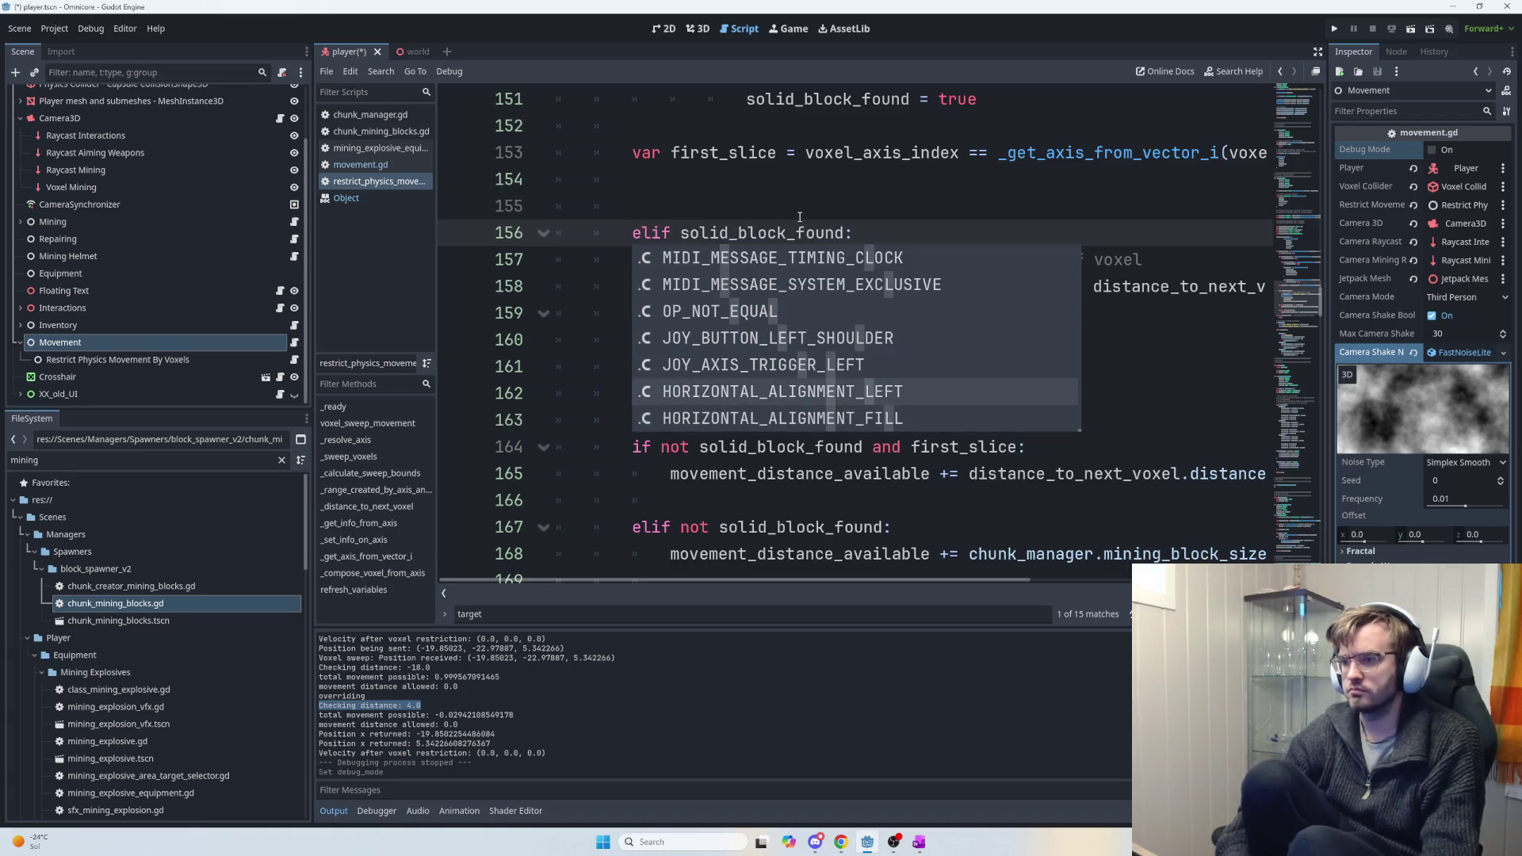
left_click(799, 216)
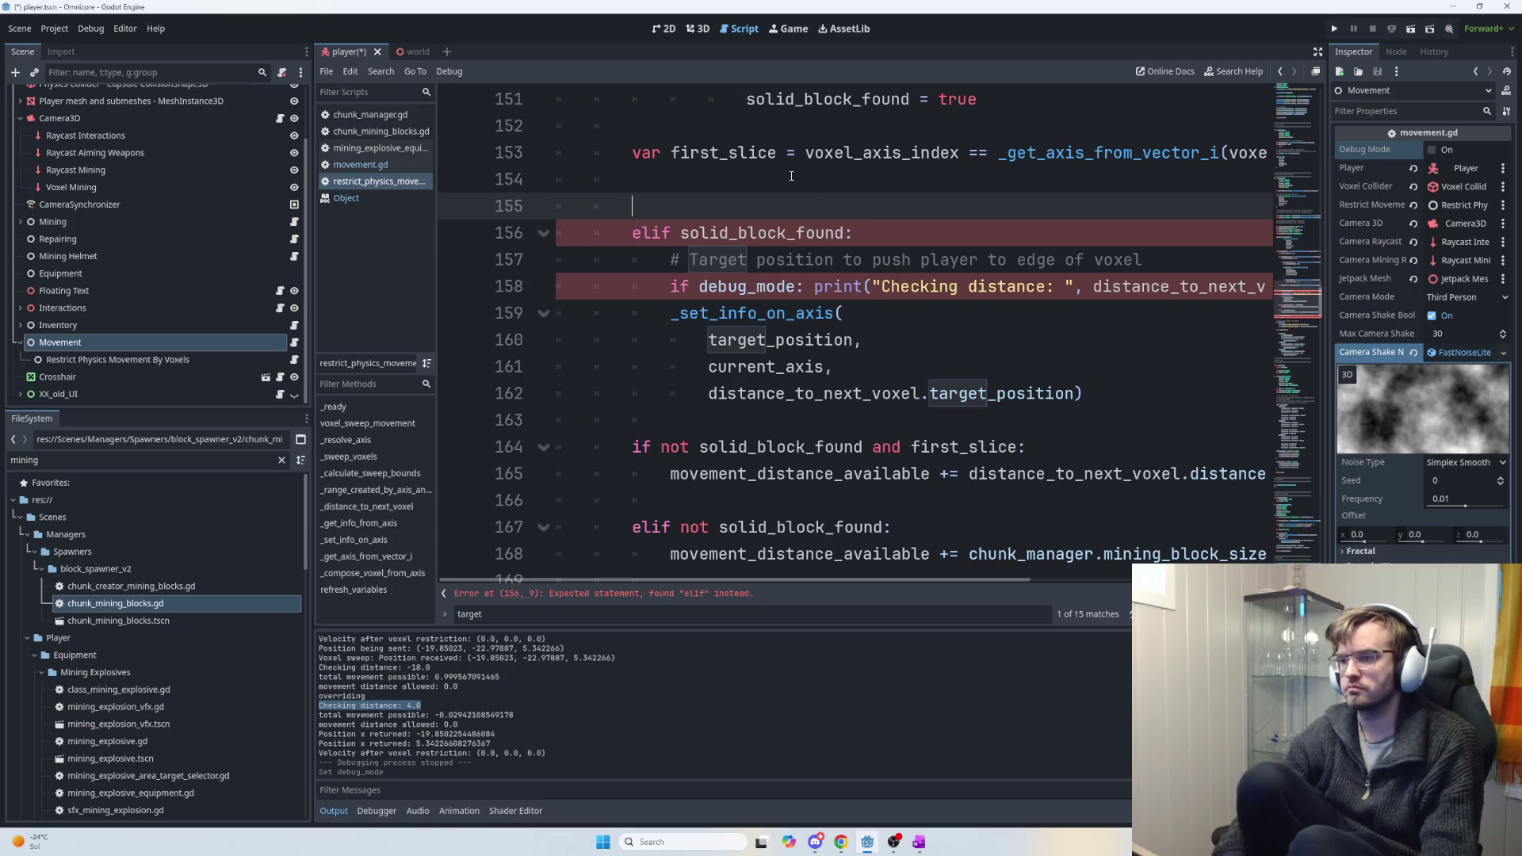
key("Return")
key("Return")
key("Up")
type("if solid_block_found:")
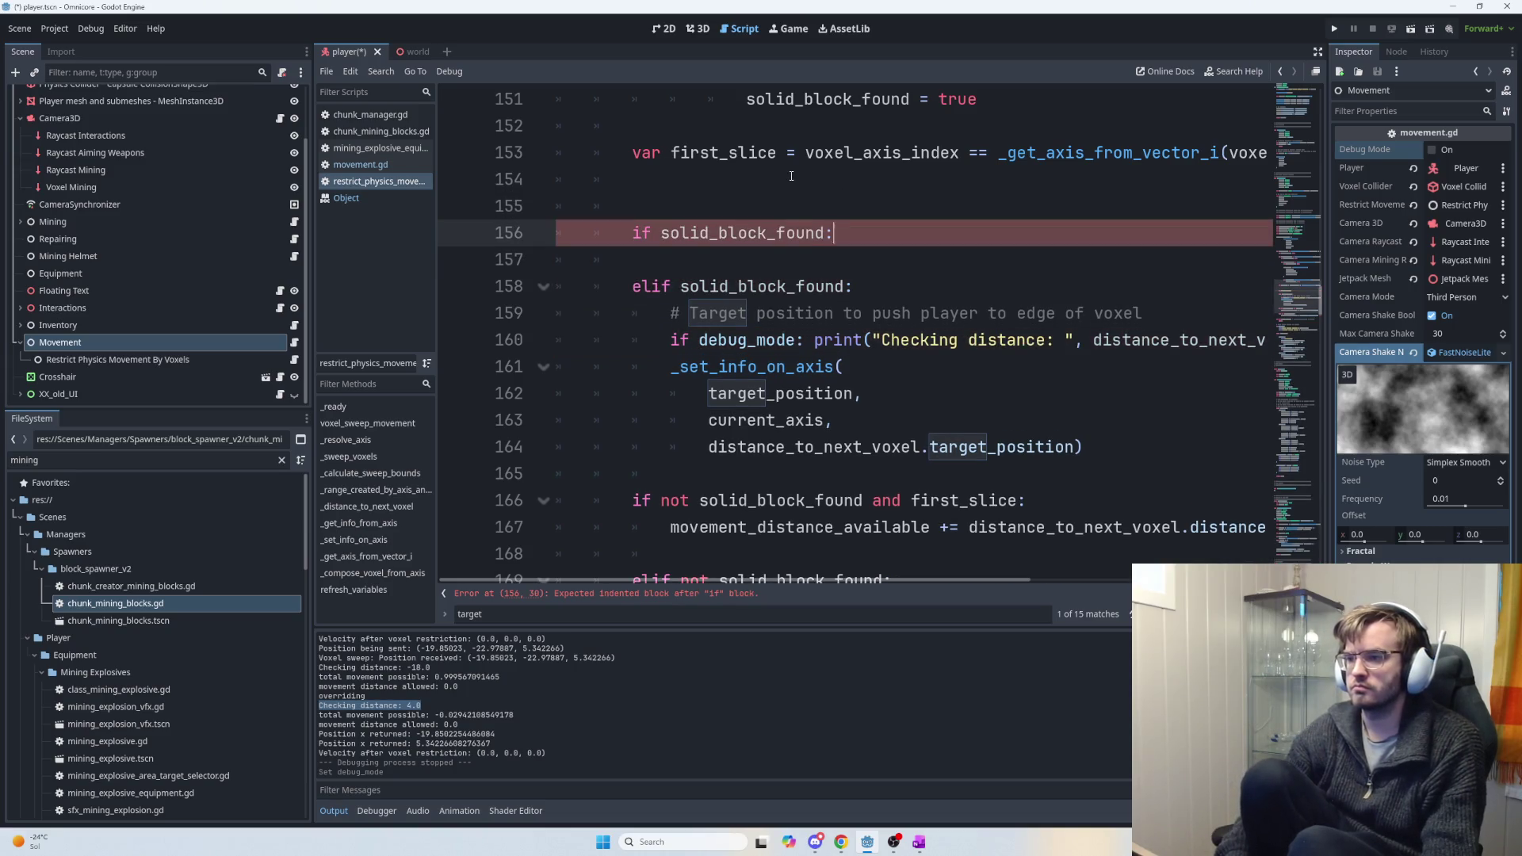
key("Left")
type("a")
type("nd ")
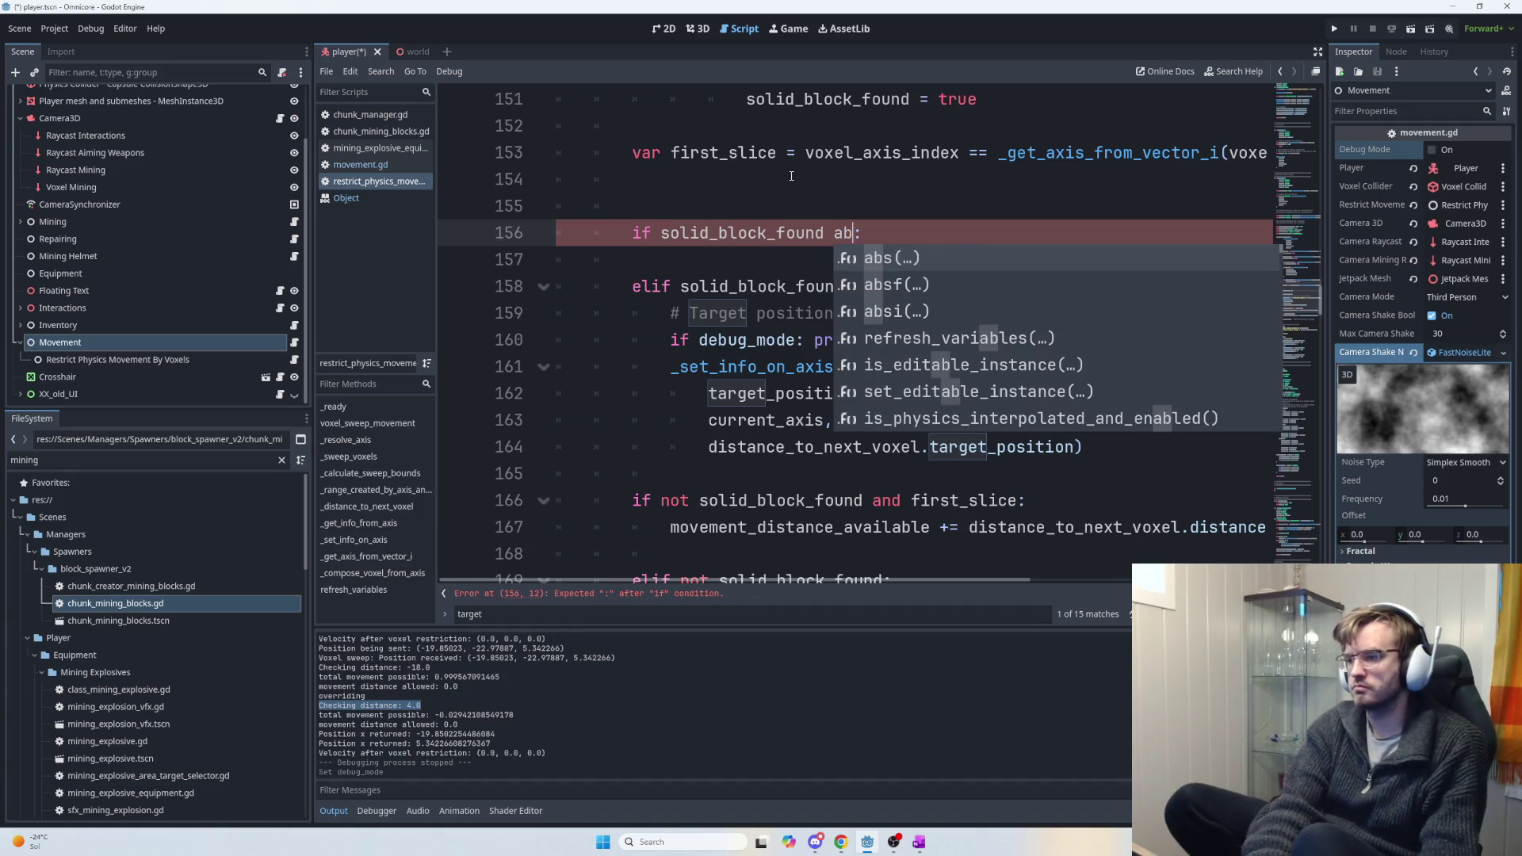
type("first")
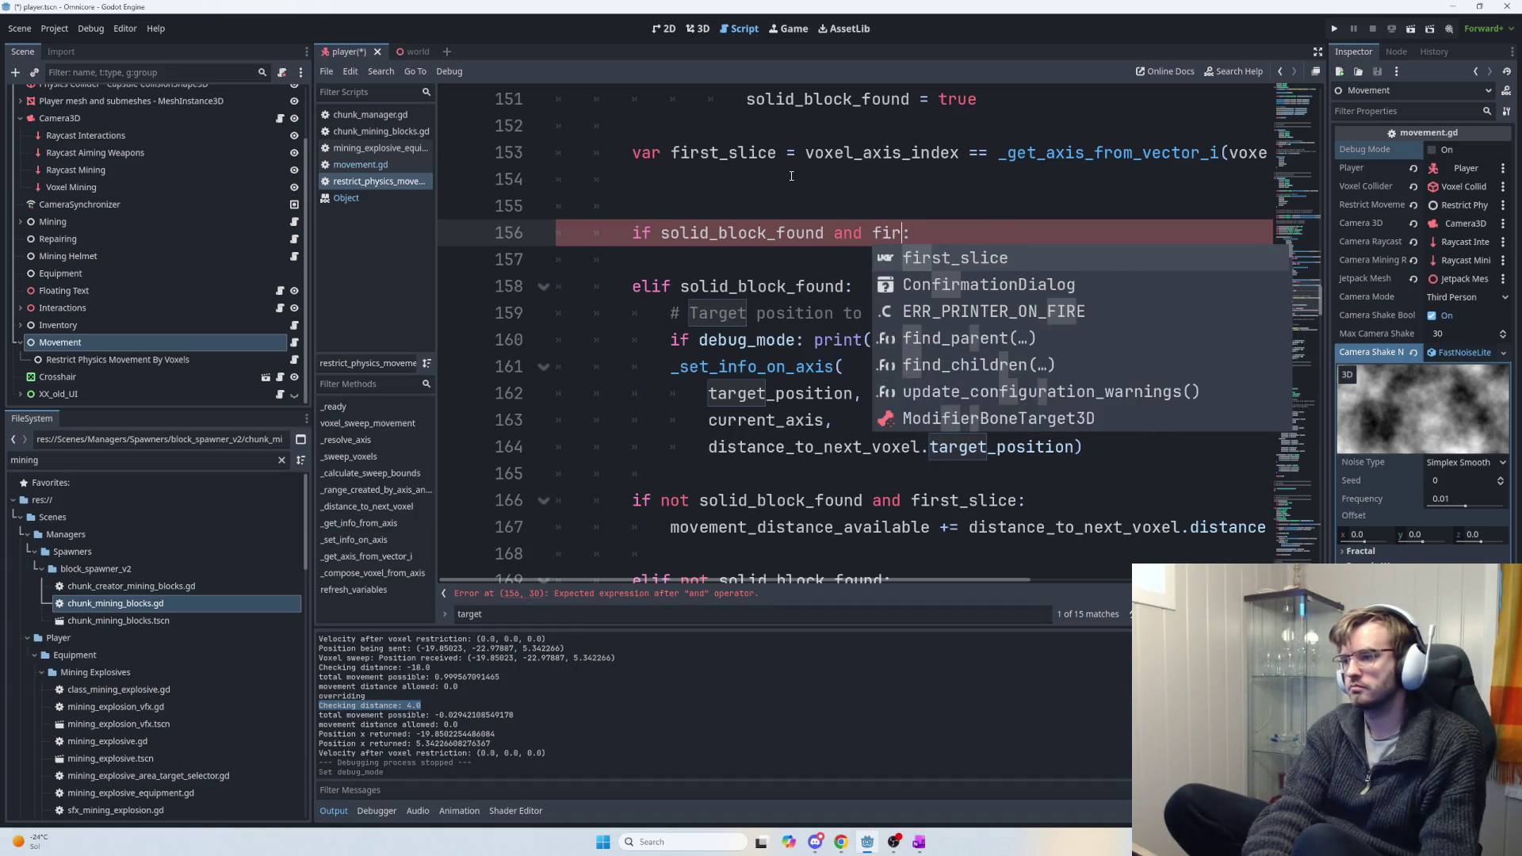
key("Return")
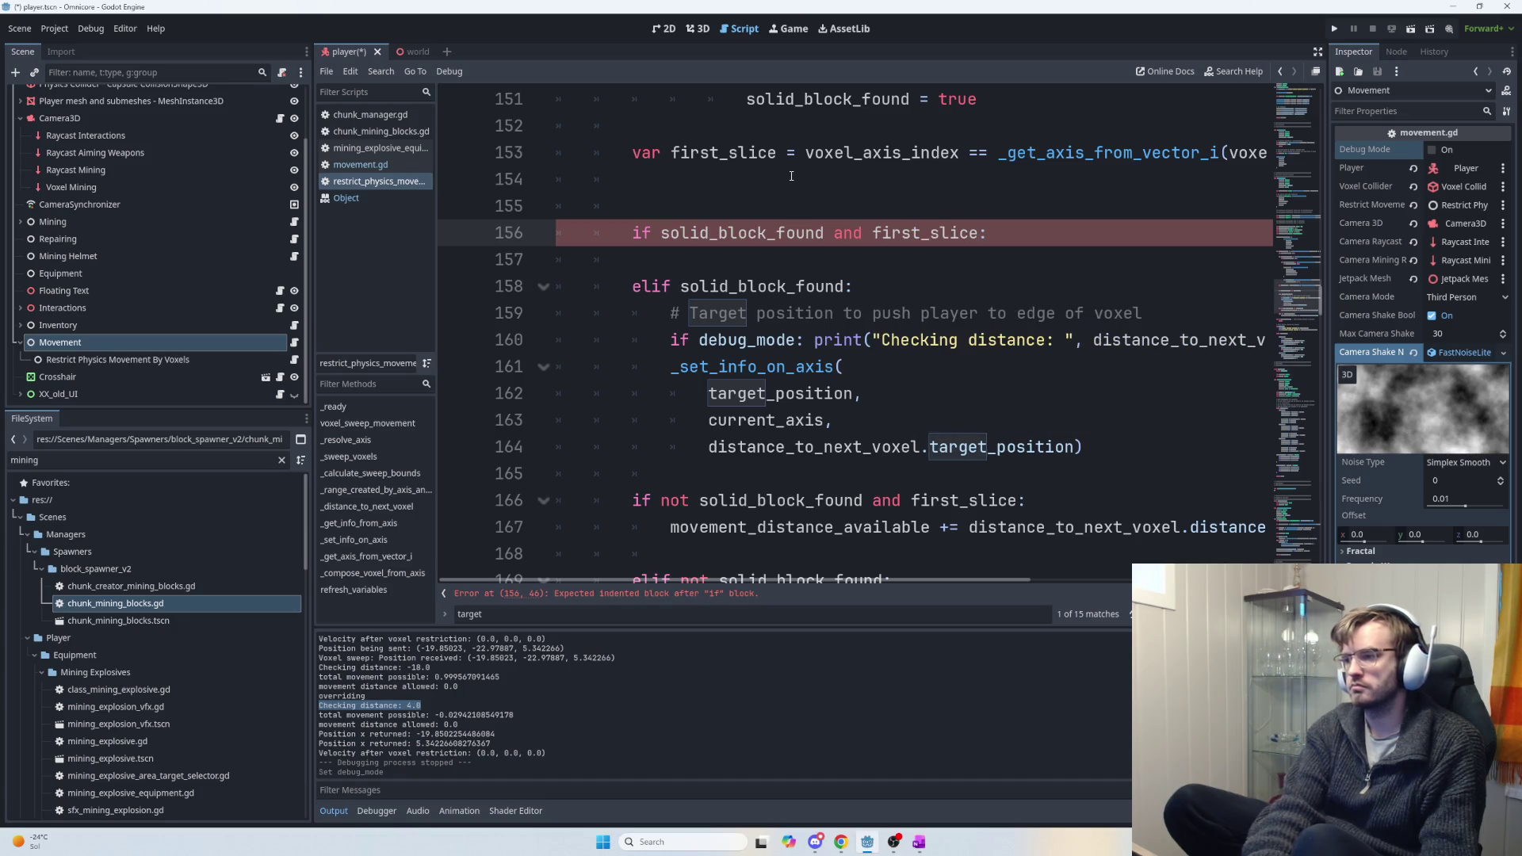
key("Down")
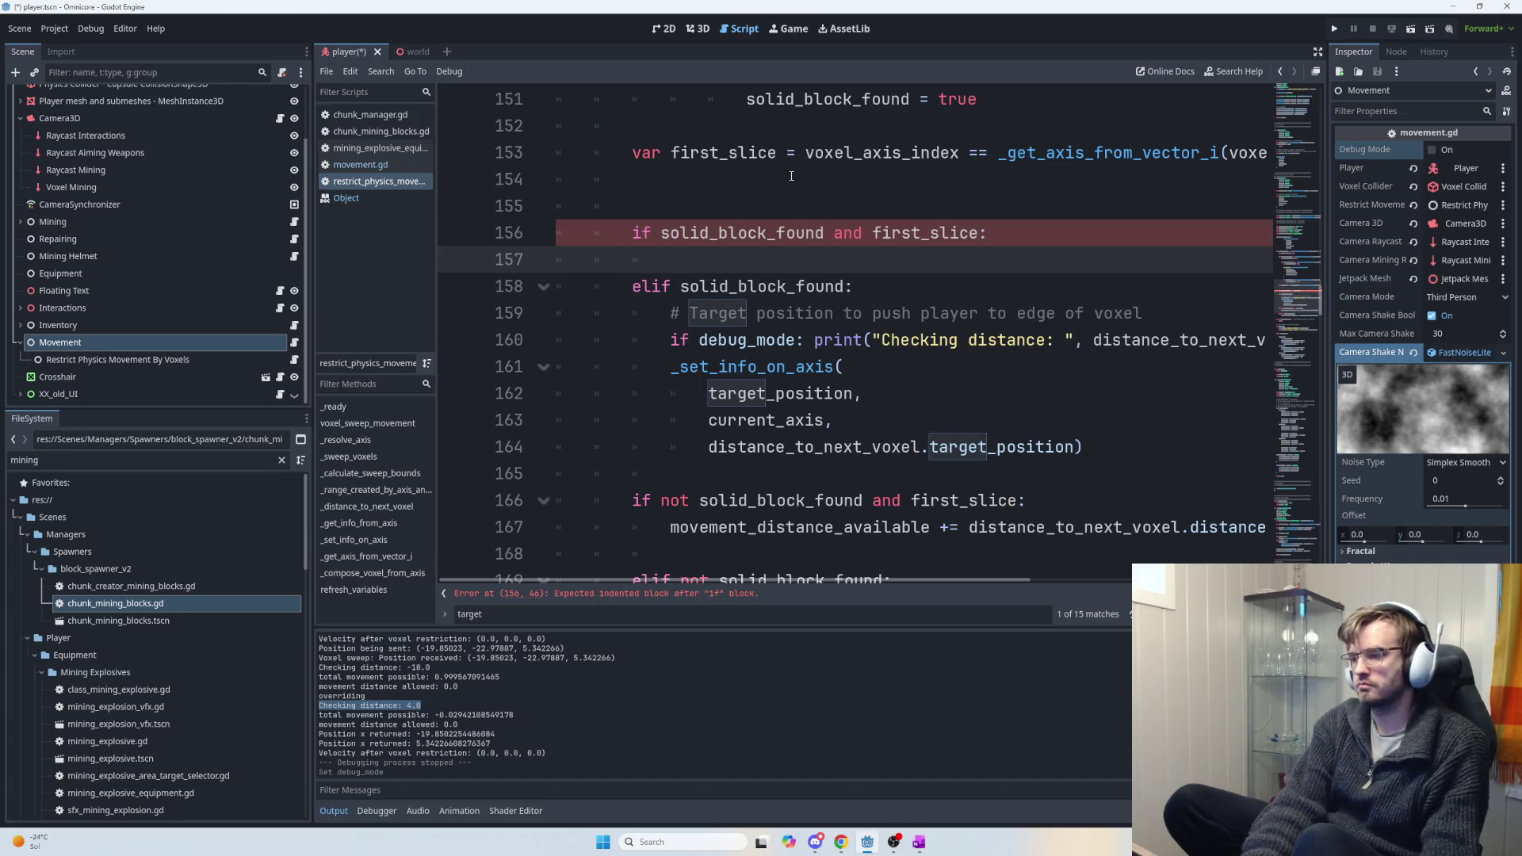
key("Return")
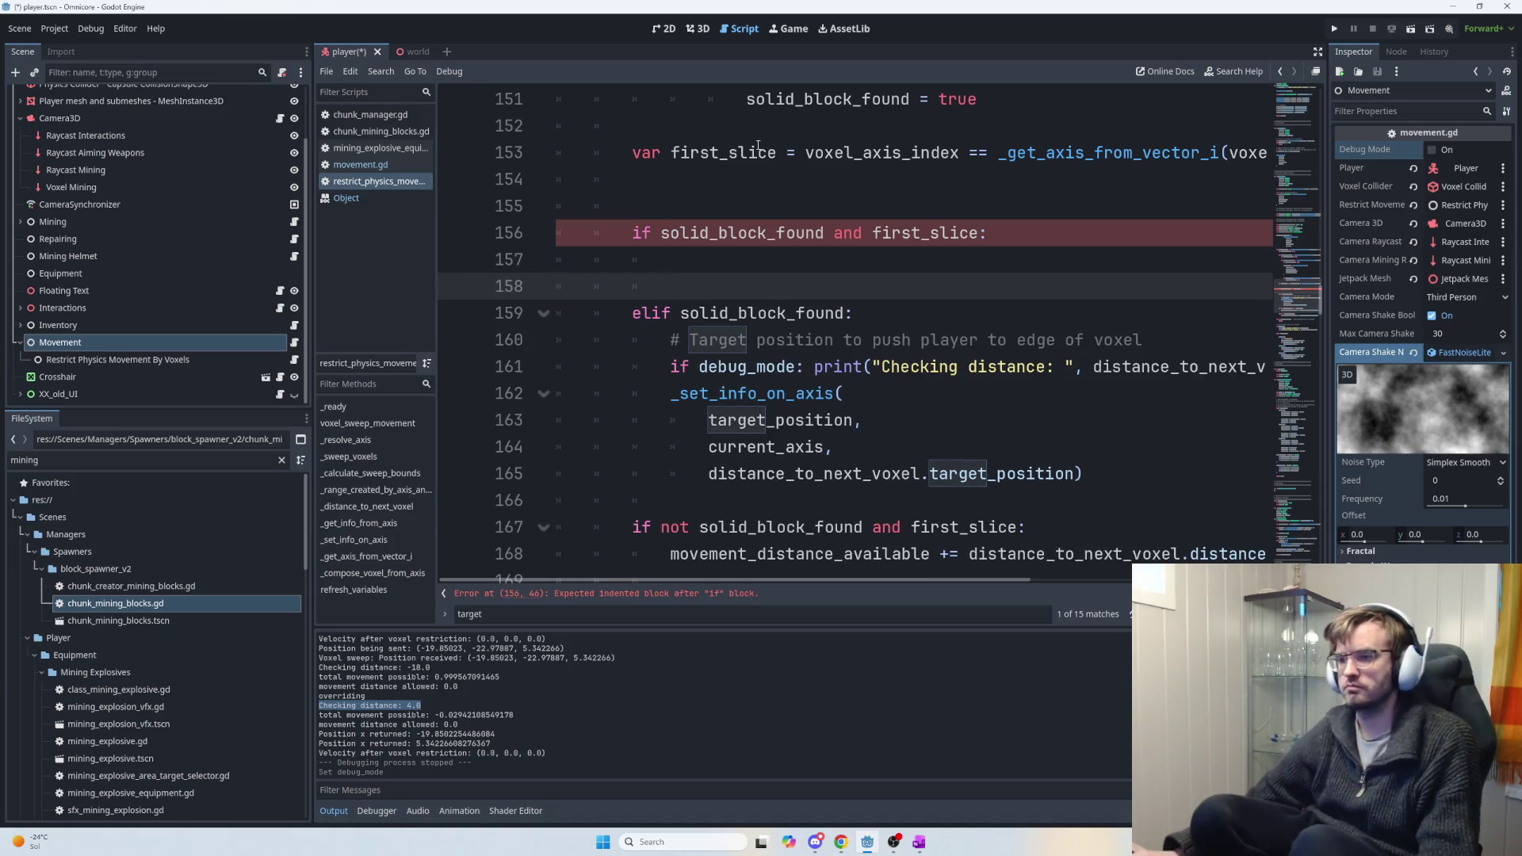
Copy the _distance_to_next_voxel(...) call with voxel_min into the new first-slice branch.
scroll(733, 342, "up", 8)
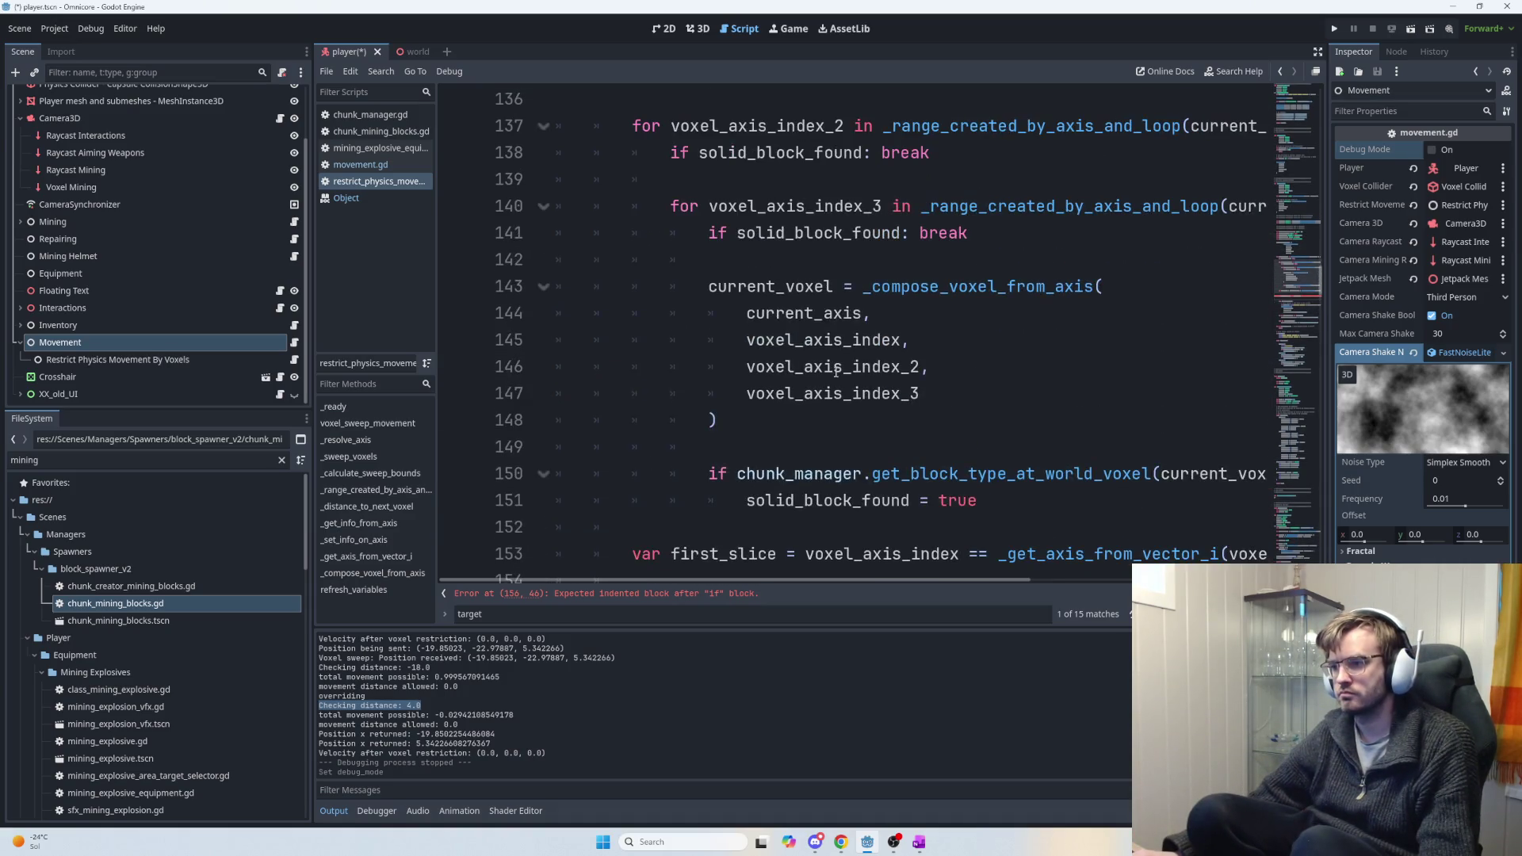
scroll(839, 381, "up", 8)
scroll(848, 388, "down", 4)
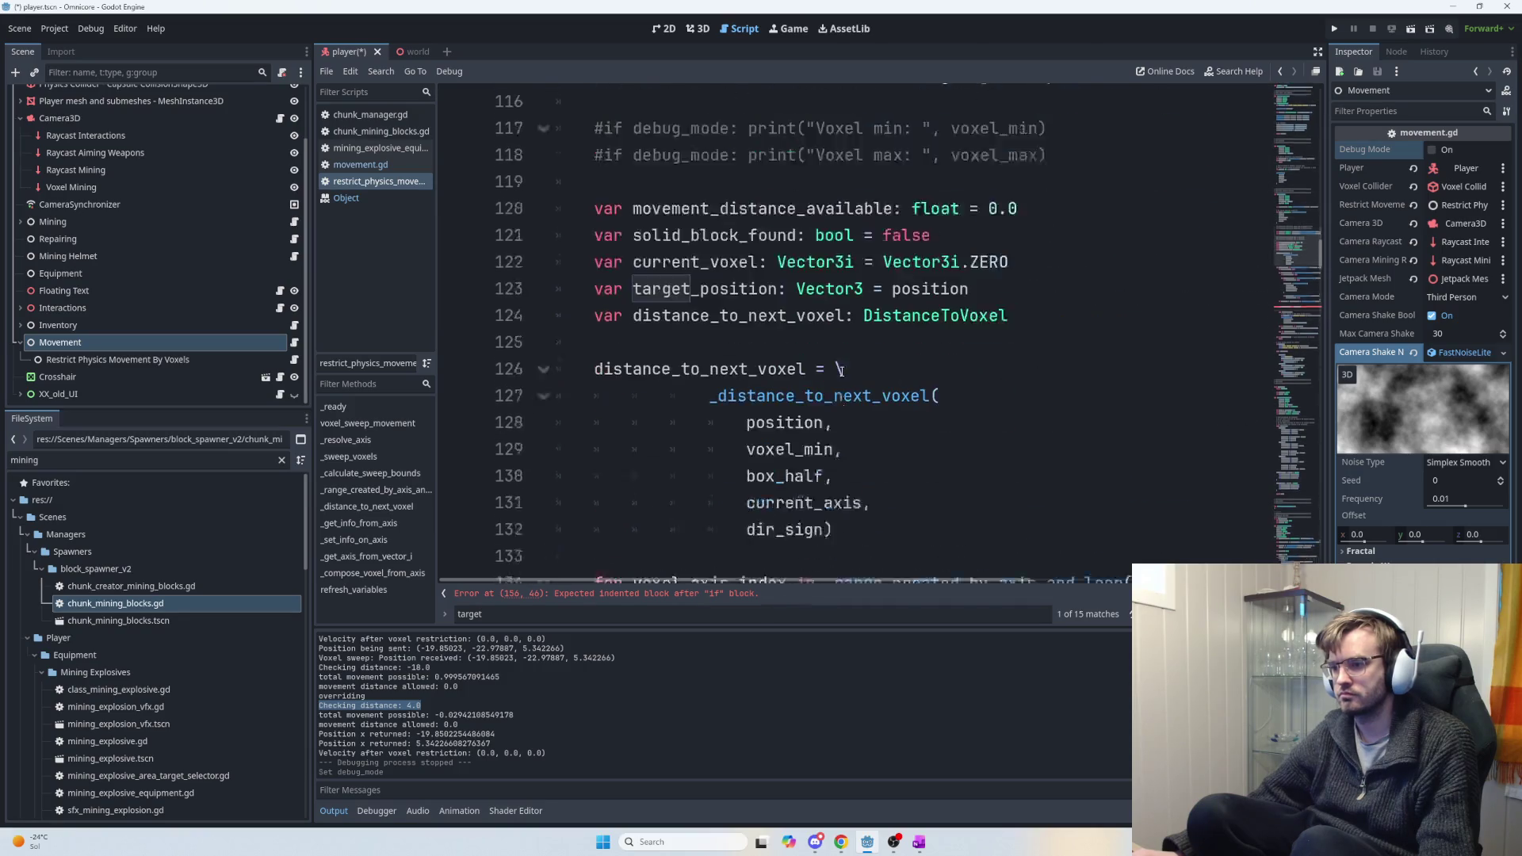
left_click_drag(864, 481, 710, 339)
key("ctrl+c")
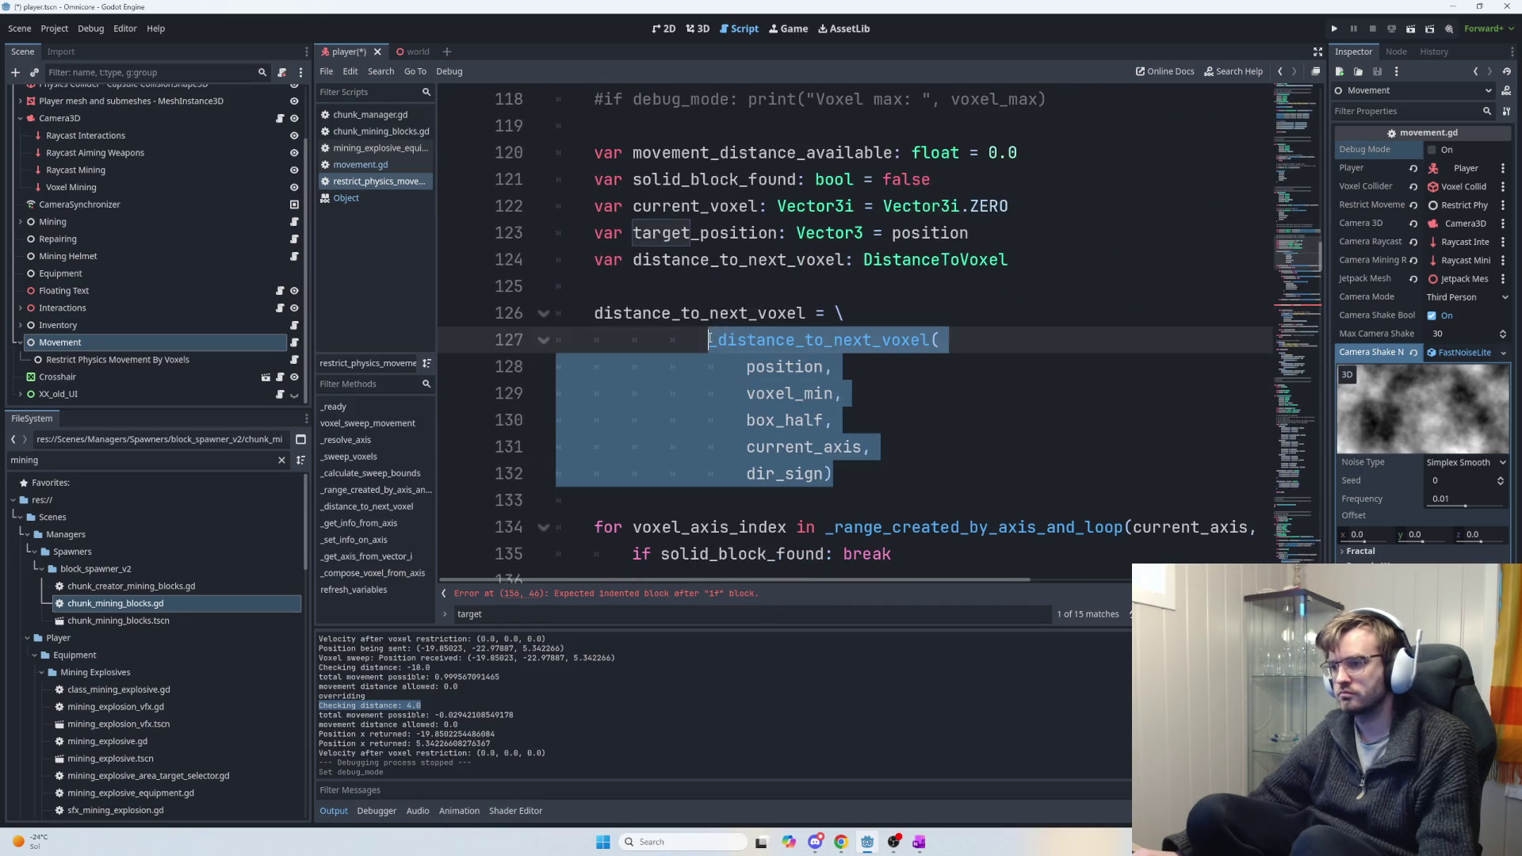
scroll(833, 381, "down", 8)
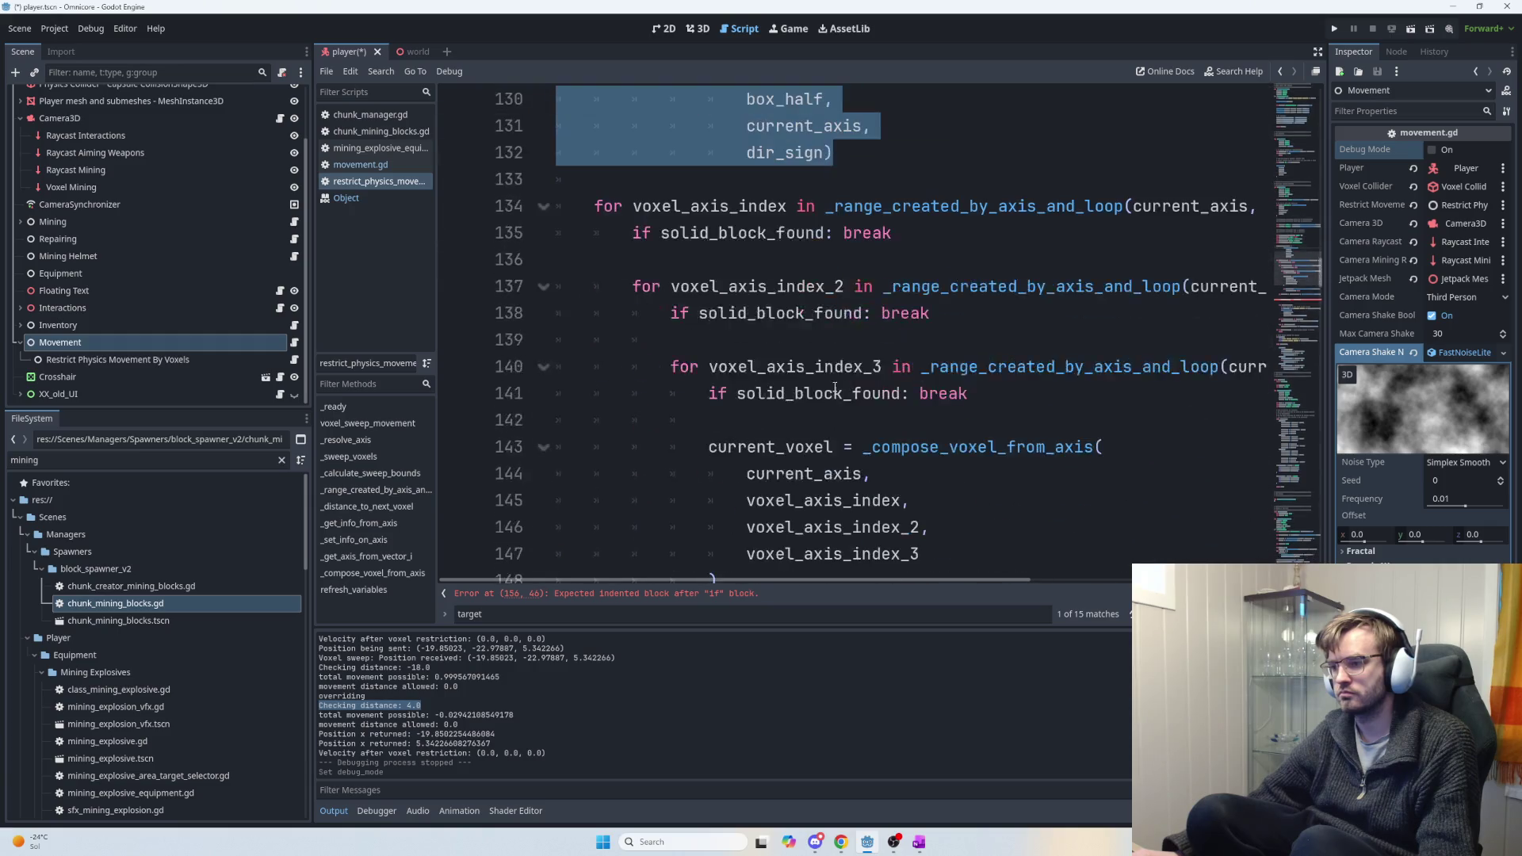
left_click(723, 497)
key("ctrl+v")
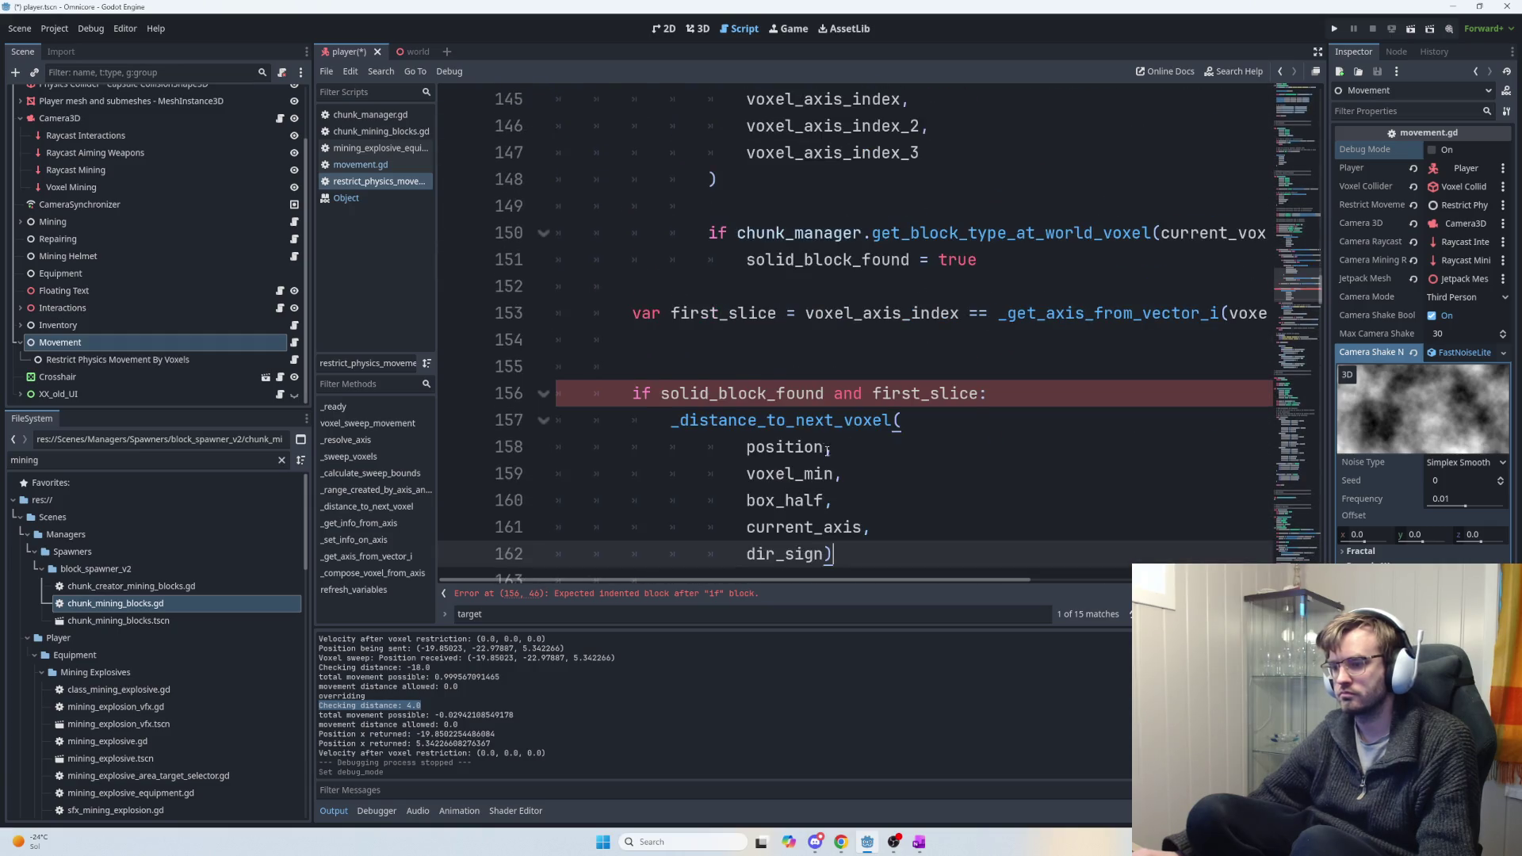
scroll(779, 417, "down", 2)
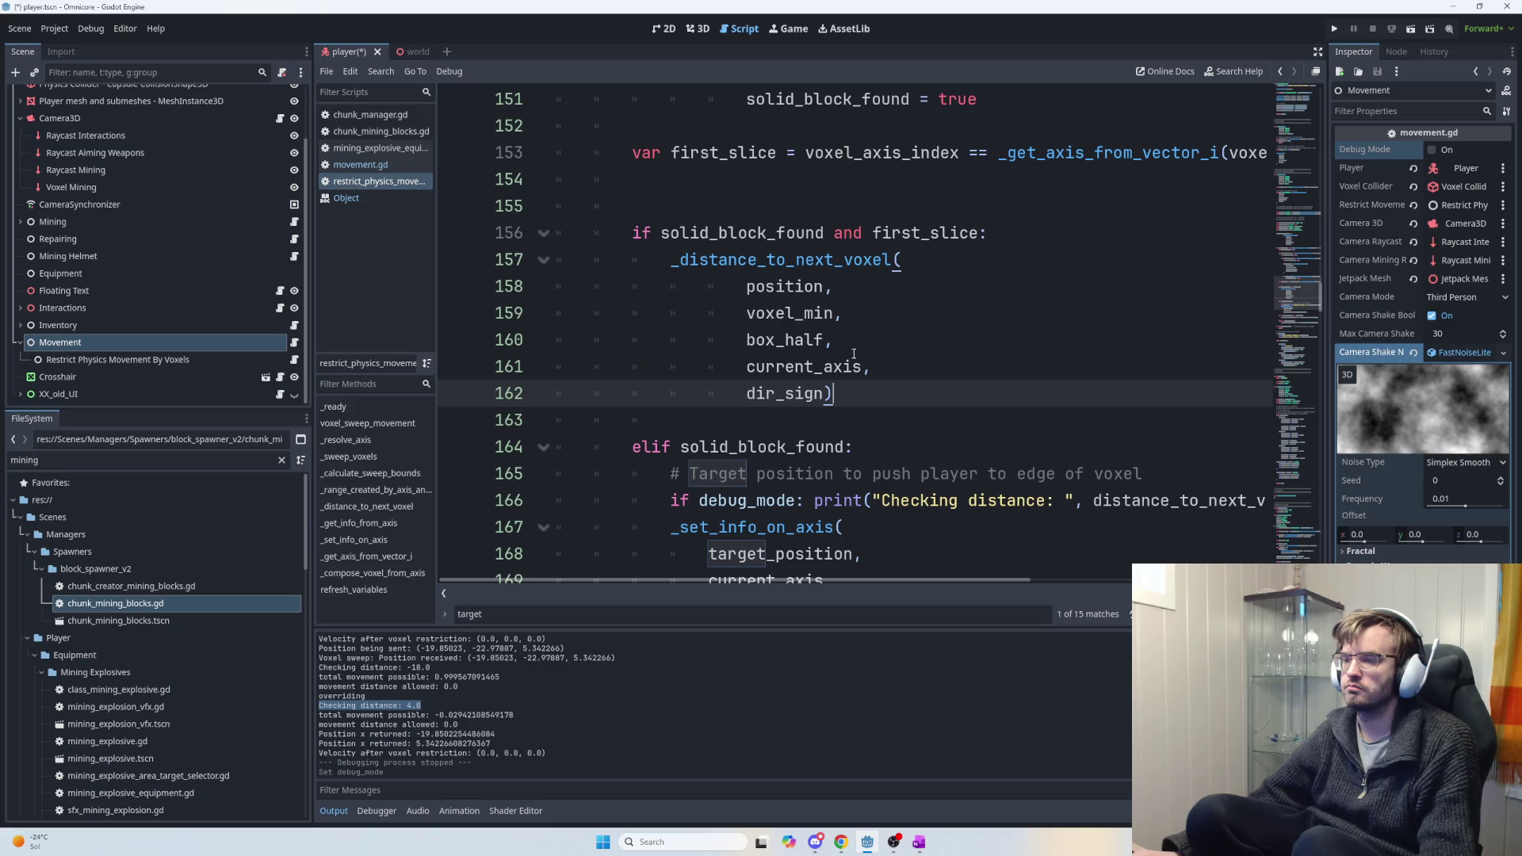
Change the line-157 call to _distance_to_previous_voxel, discarding a trial 'voxel_min-1' edit.
scroll(853, 353, "up", 1)
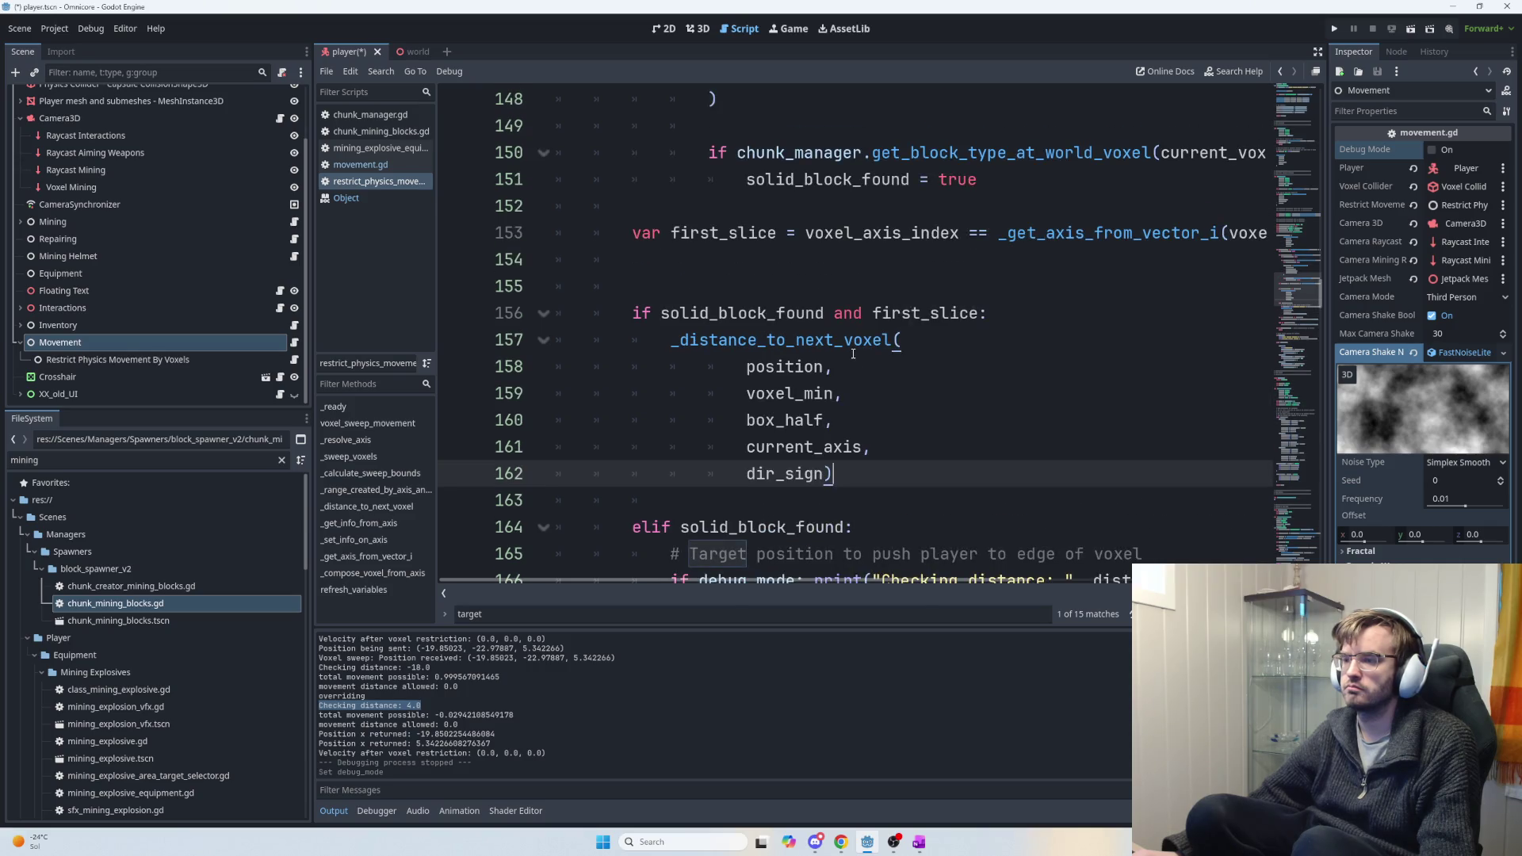
left_click(837, 400)
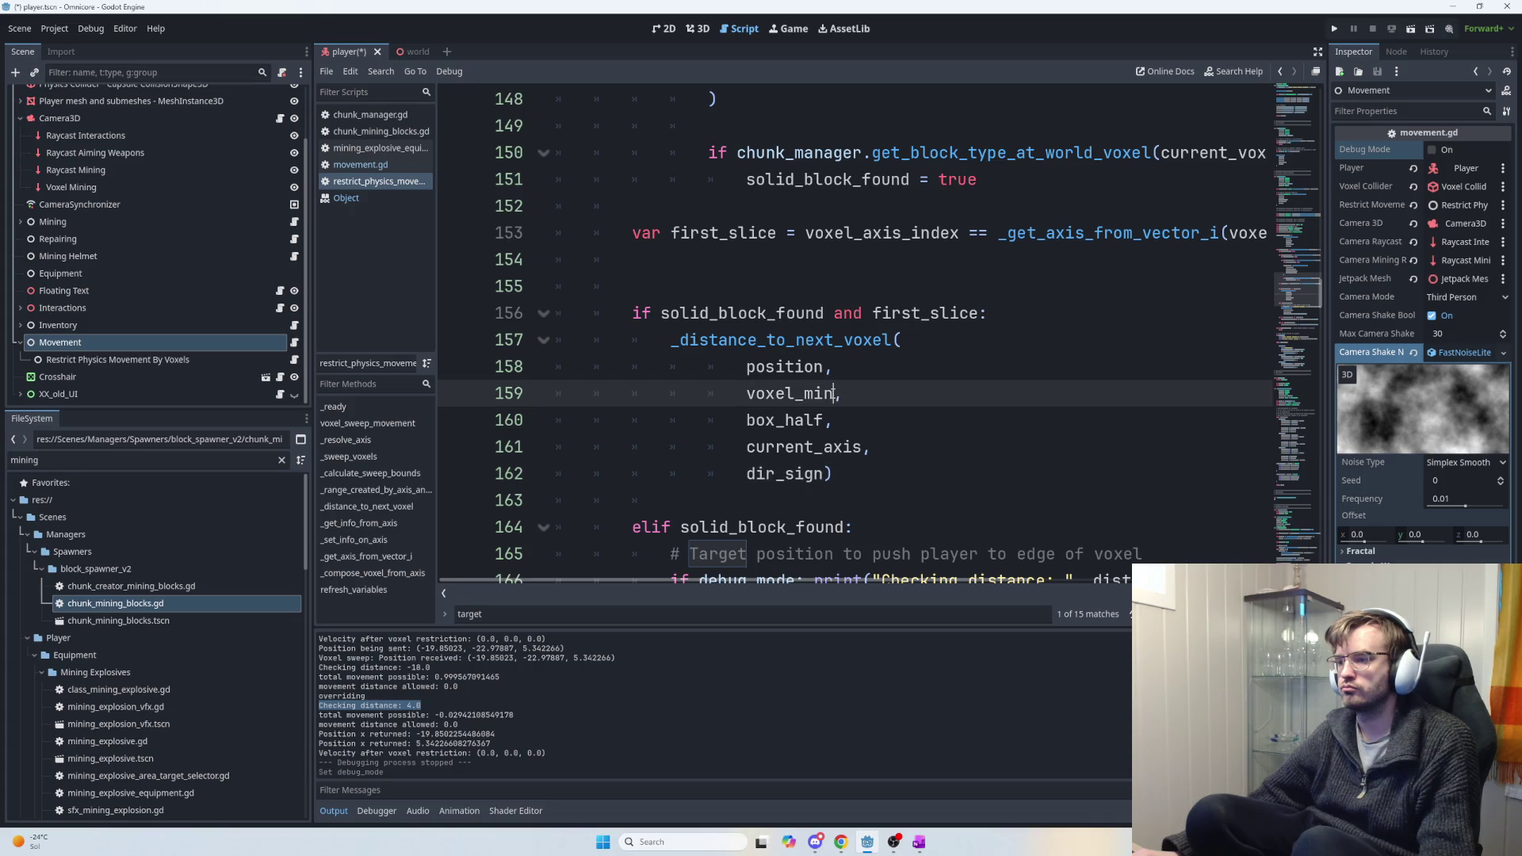
type("-1")
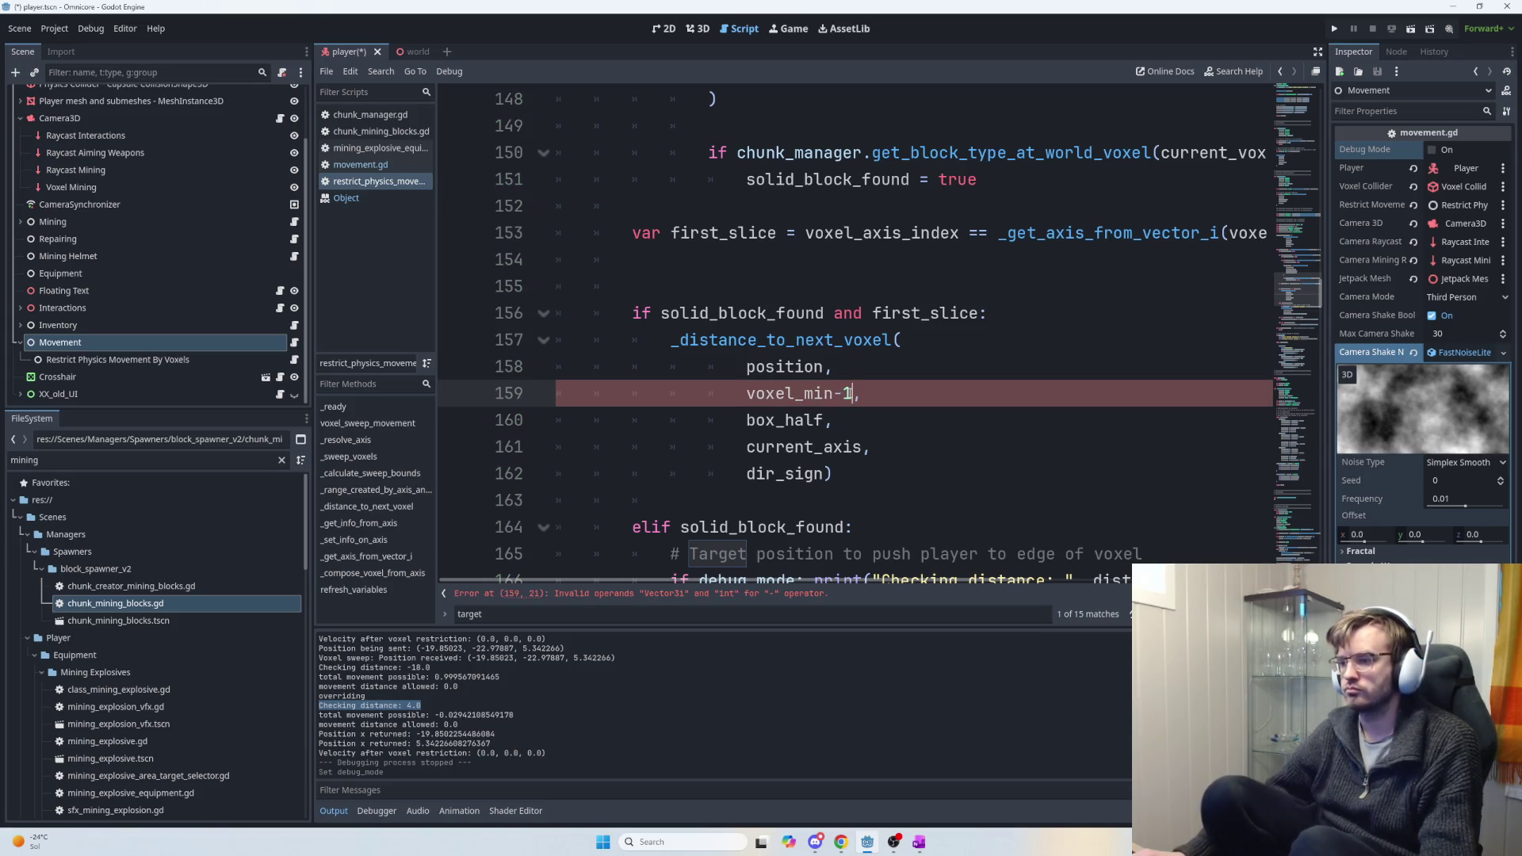
key("BackSpace")
key("BackSpace")
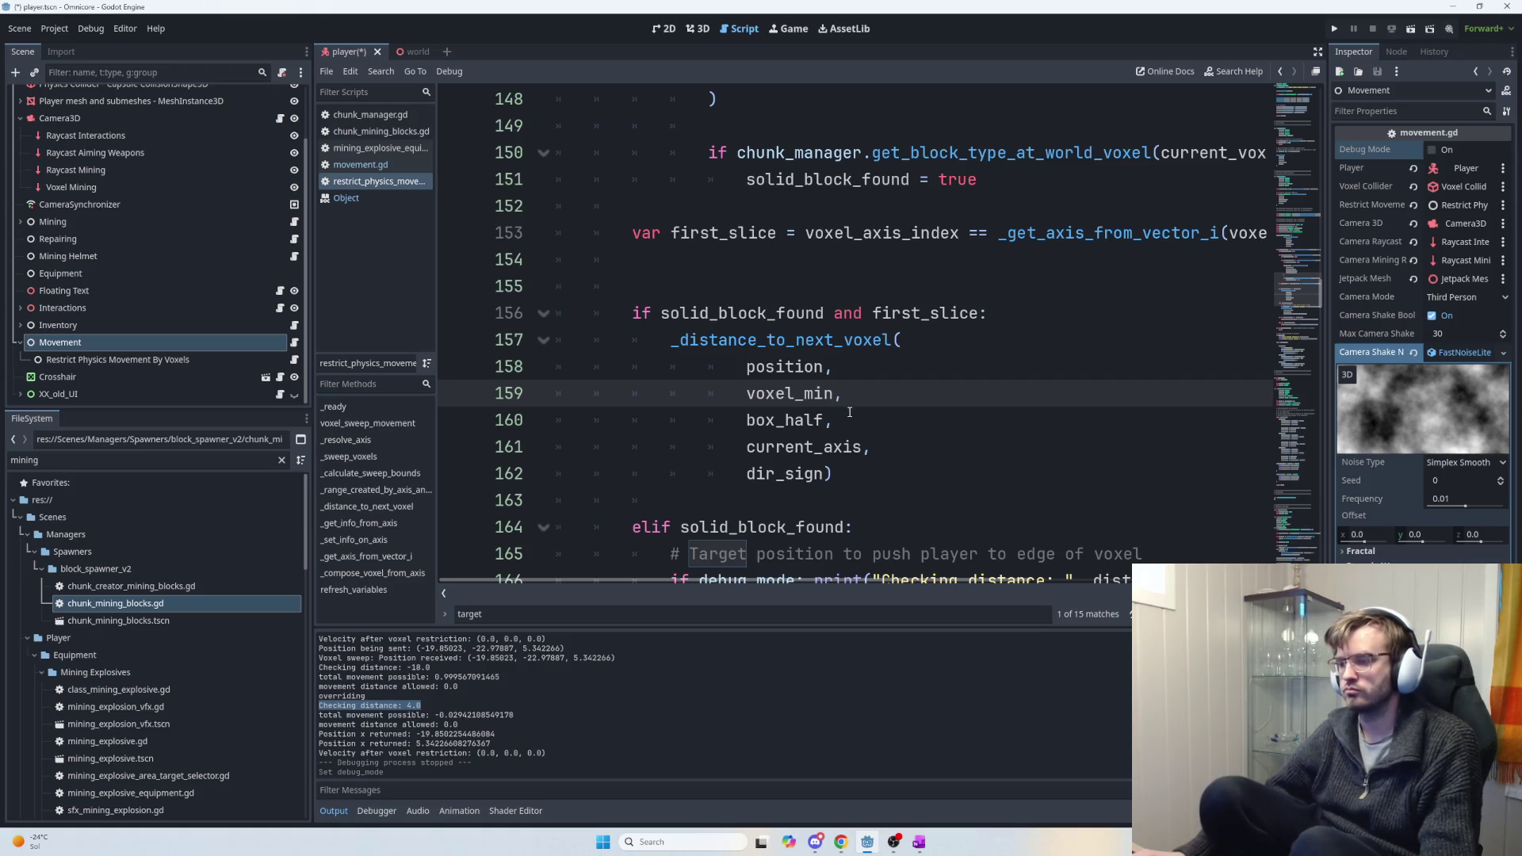
left_click_drag(673, 339, 892, 341)
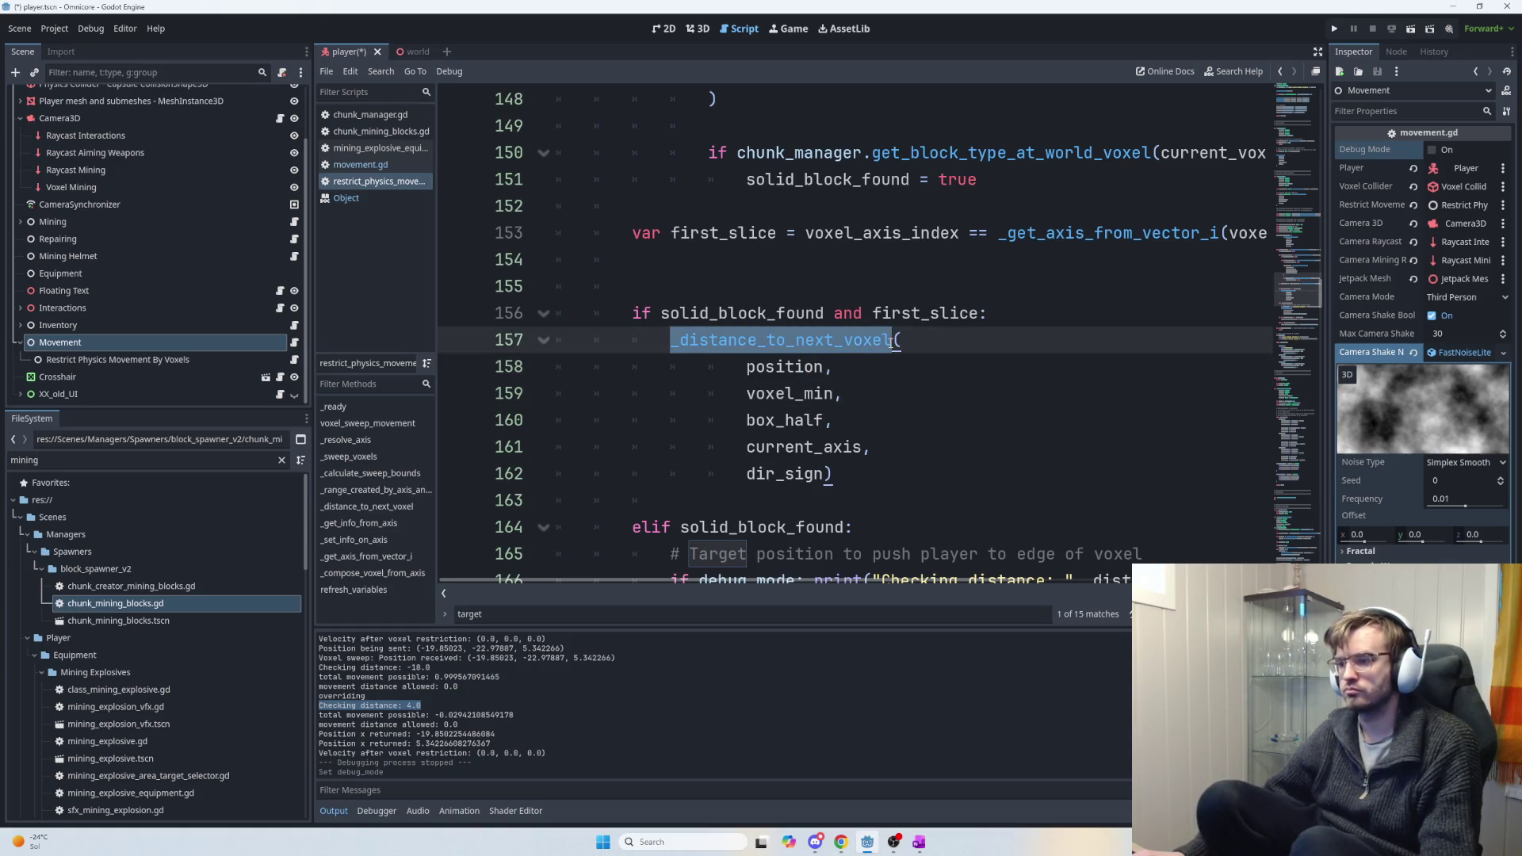
double_click(815, 340)
type("previous")
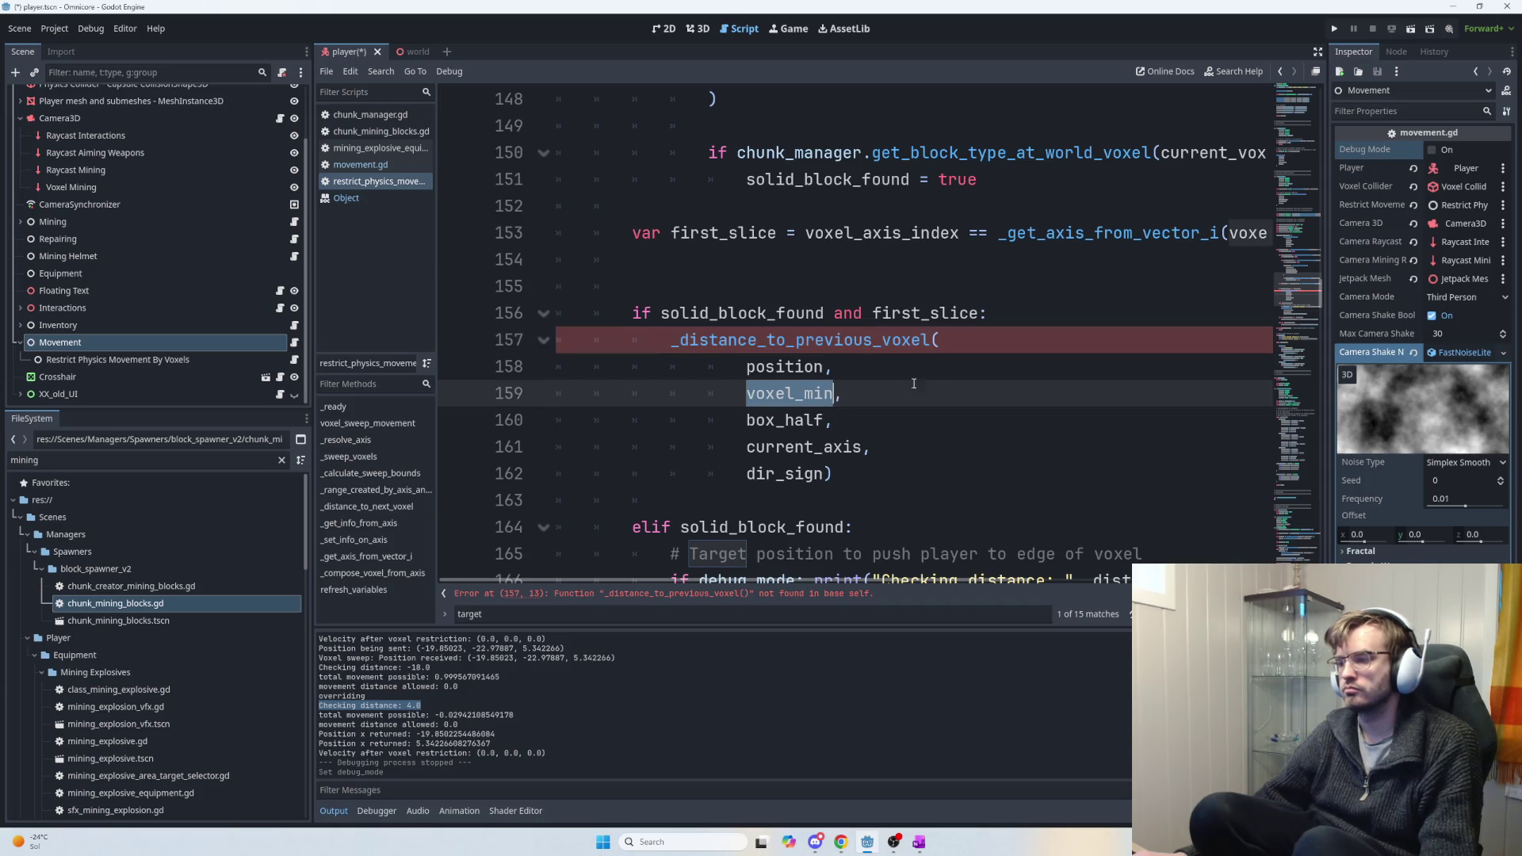
left_click(999, 325)
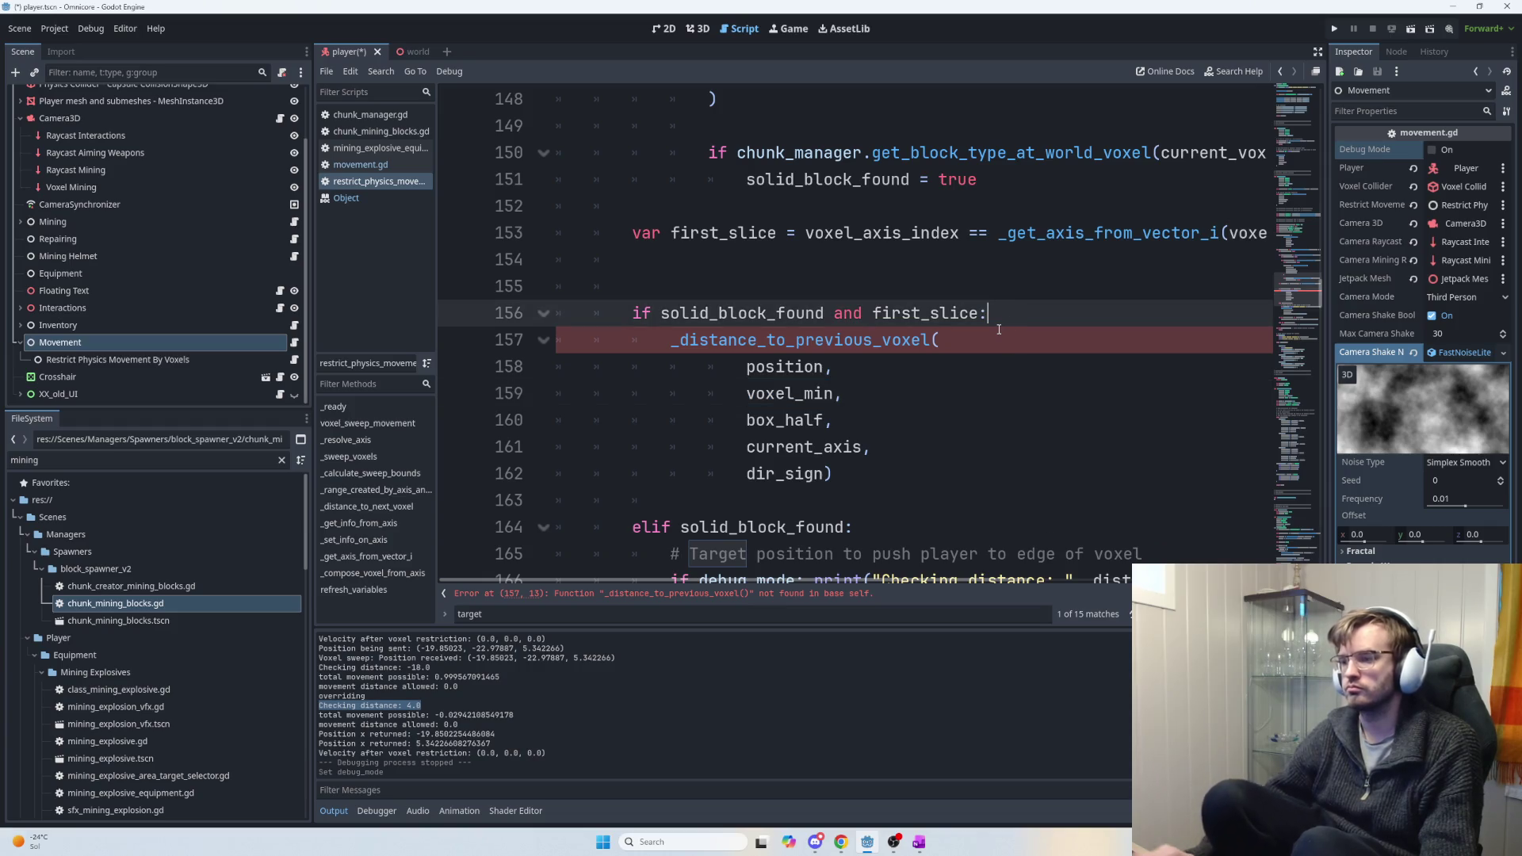
Draft a previous_voxel variable and match line in the first-slice branch, then delete both, leaving only the distance call.
key("Return")
type("var previous_voxel =")
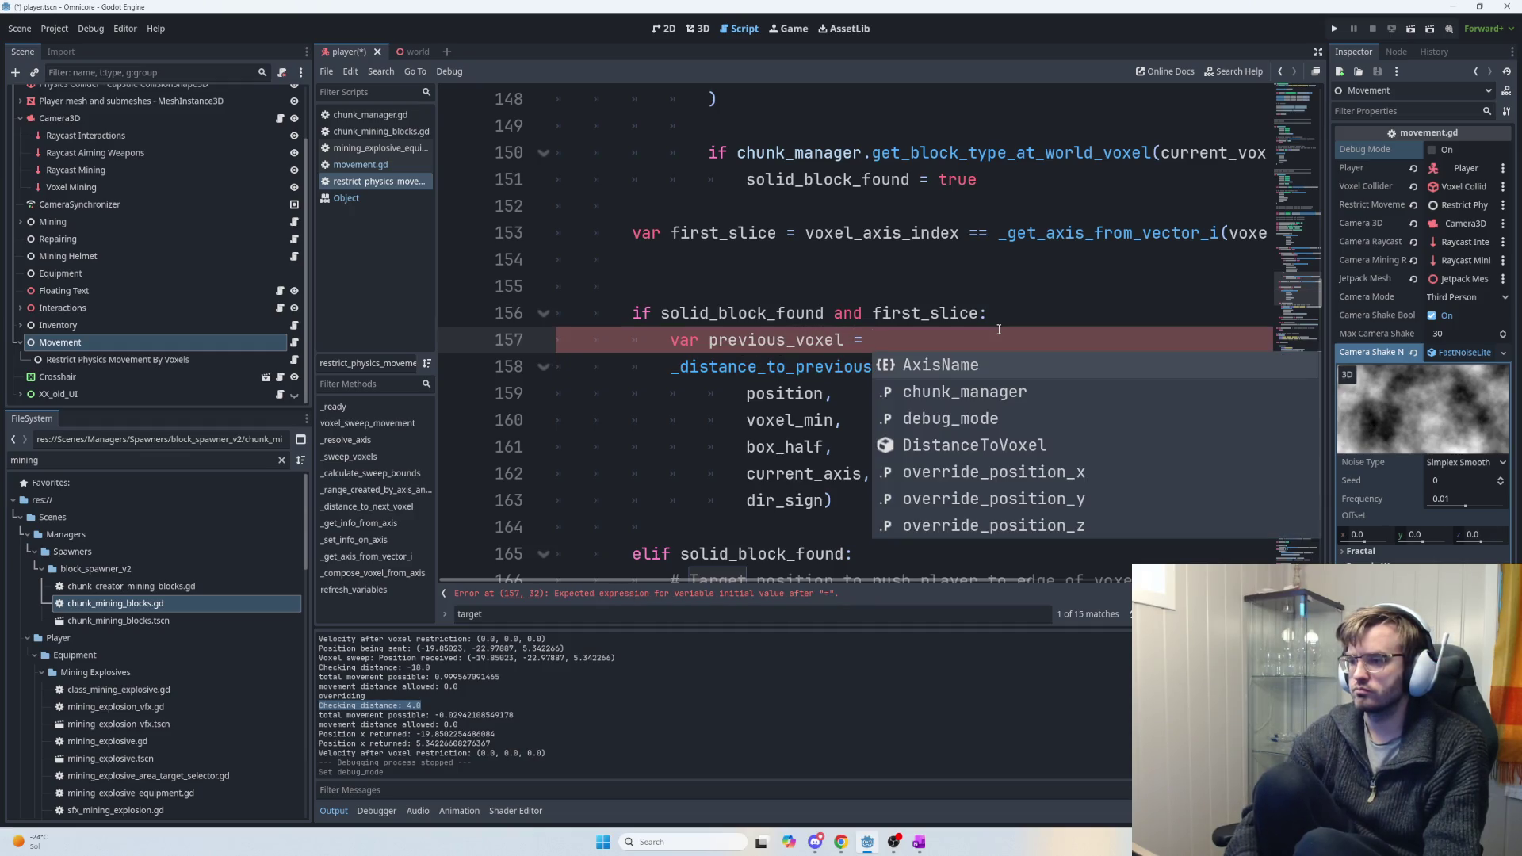
type(" voxel_min")
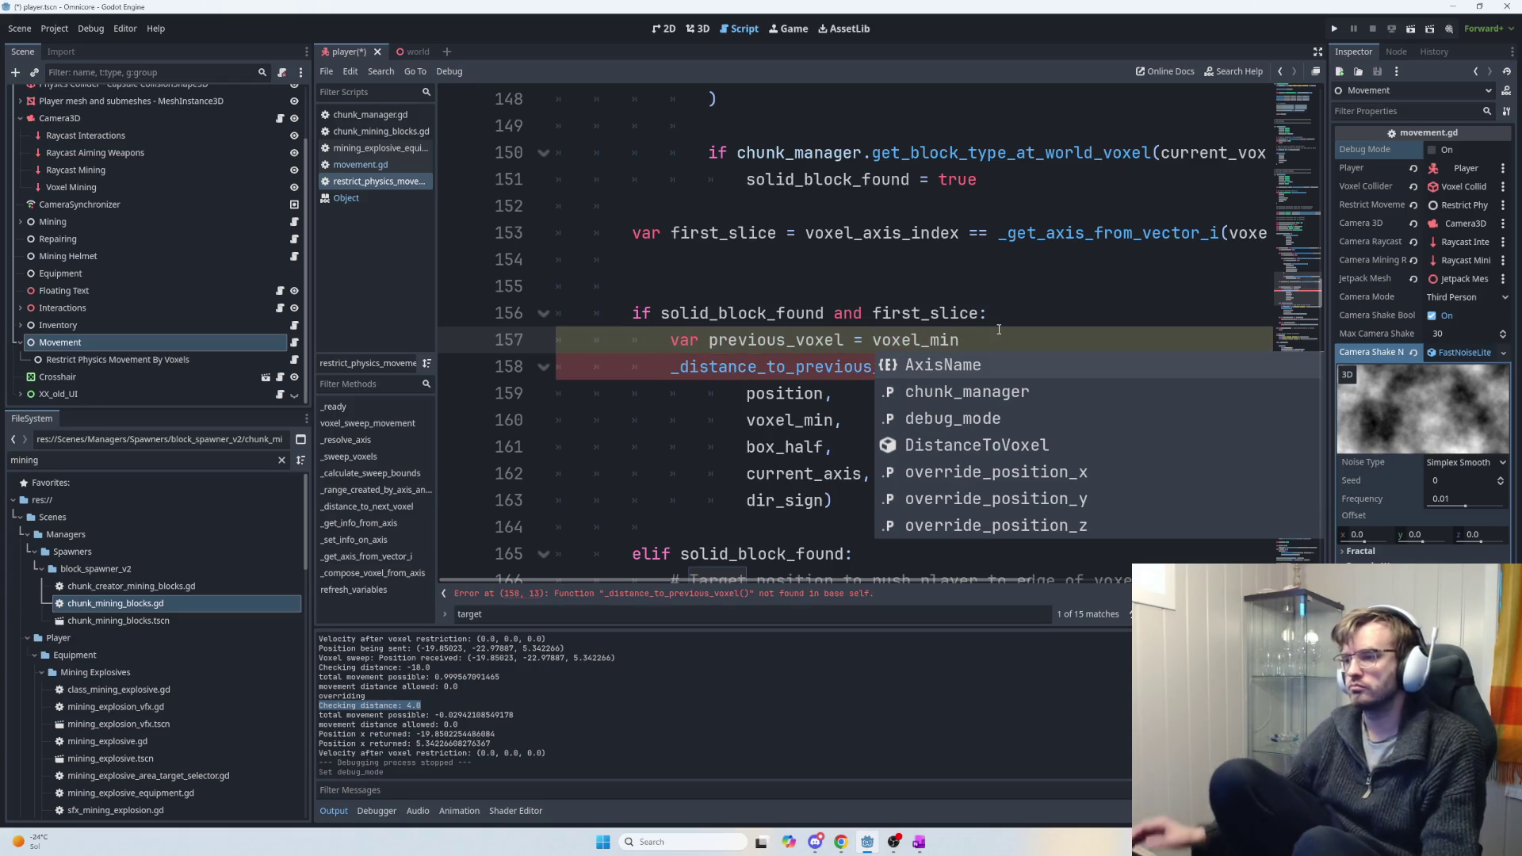
type("AxisName")
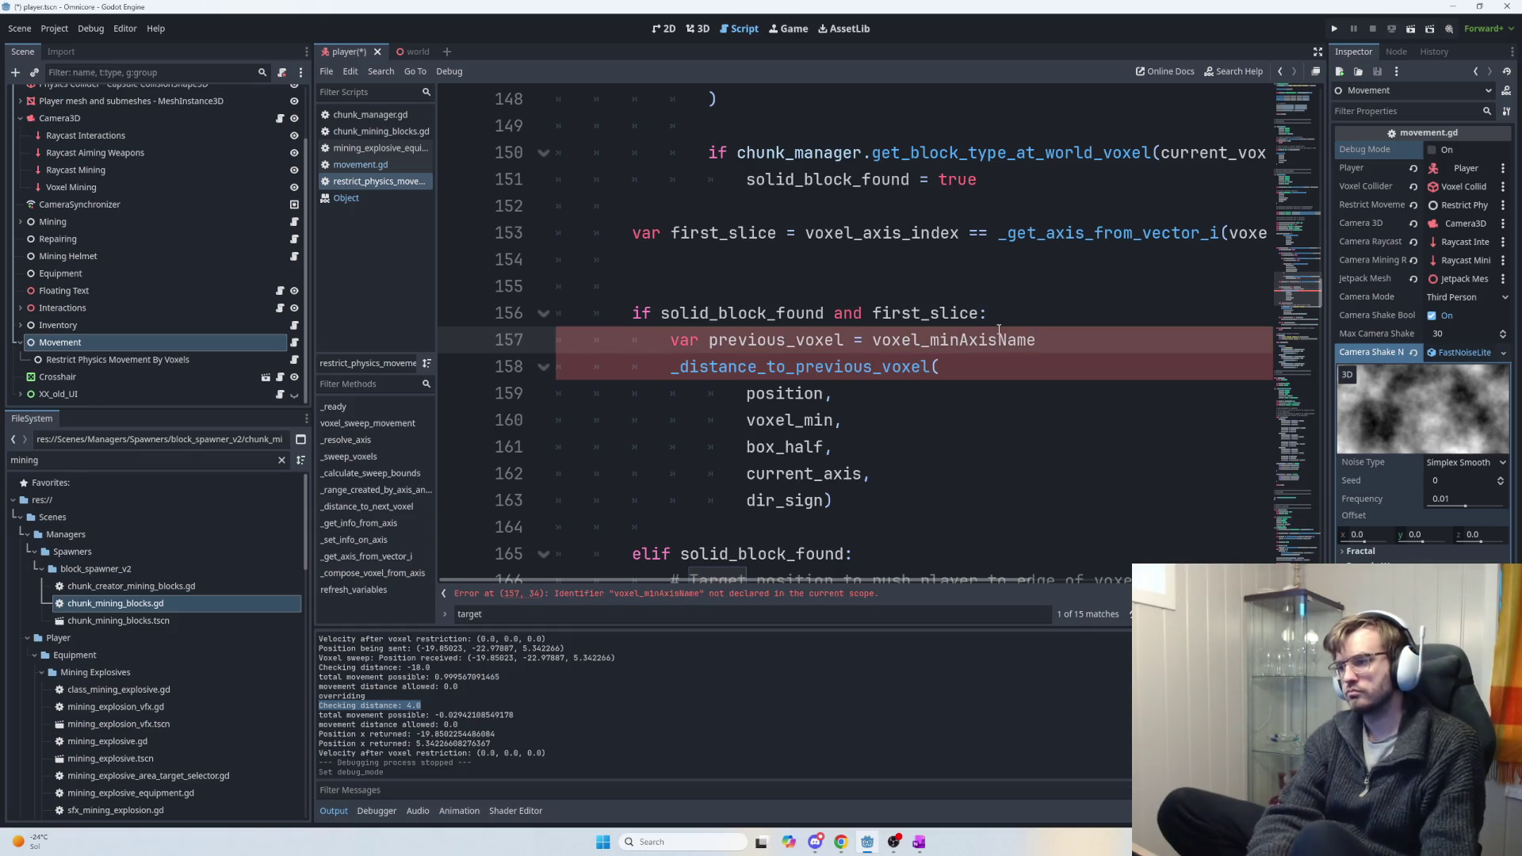
key("BackSpace")
key("BackSpace")
key("BackSpace")
key("Return")
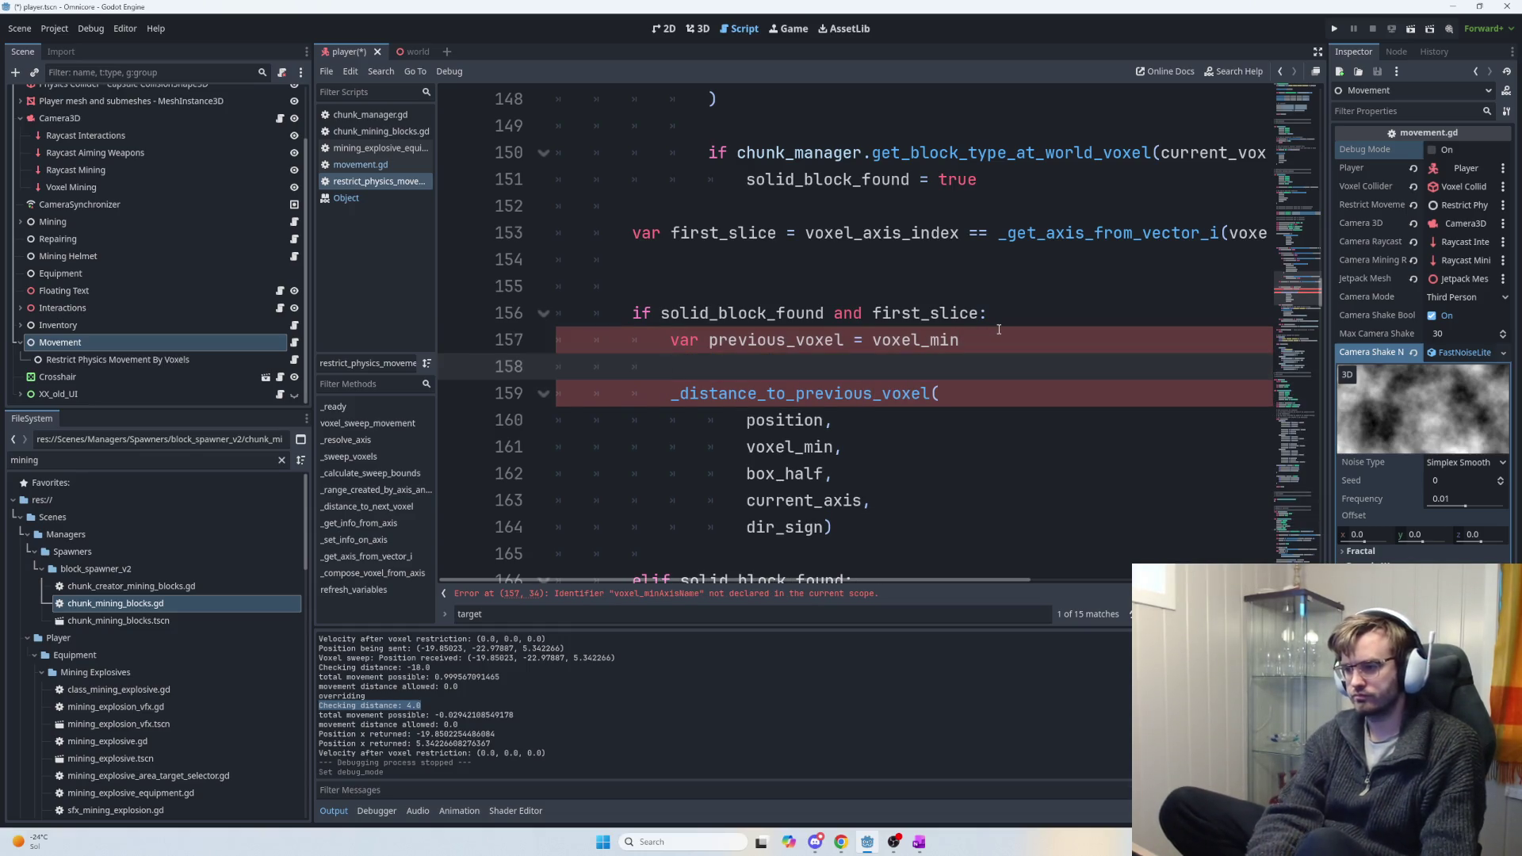
type("match:")
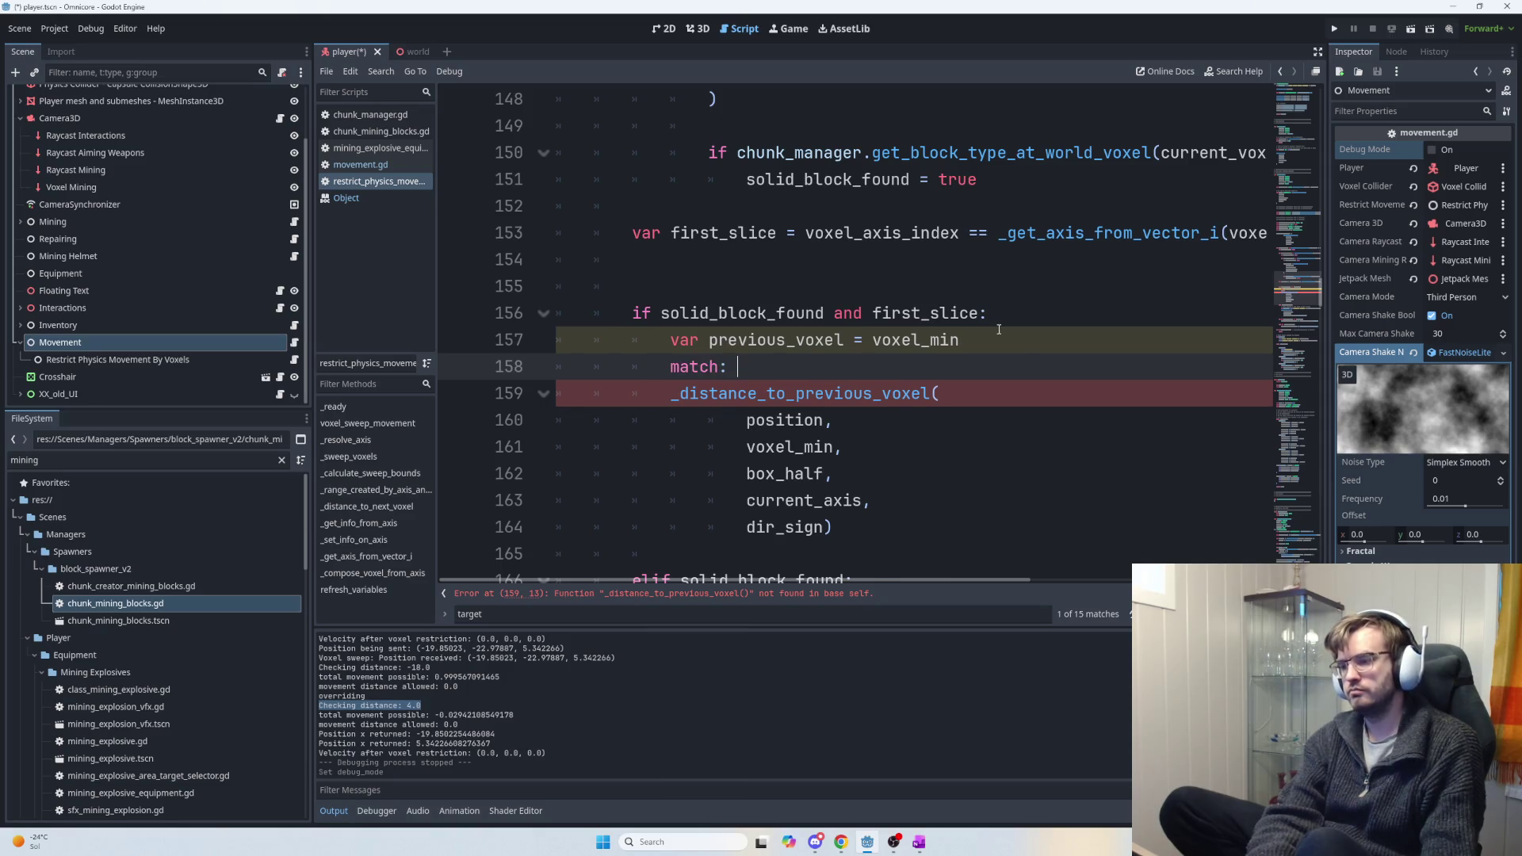
key("BackSpace")
key("BackSpace")
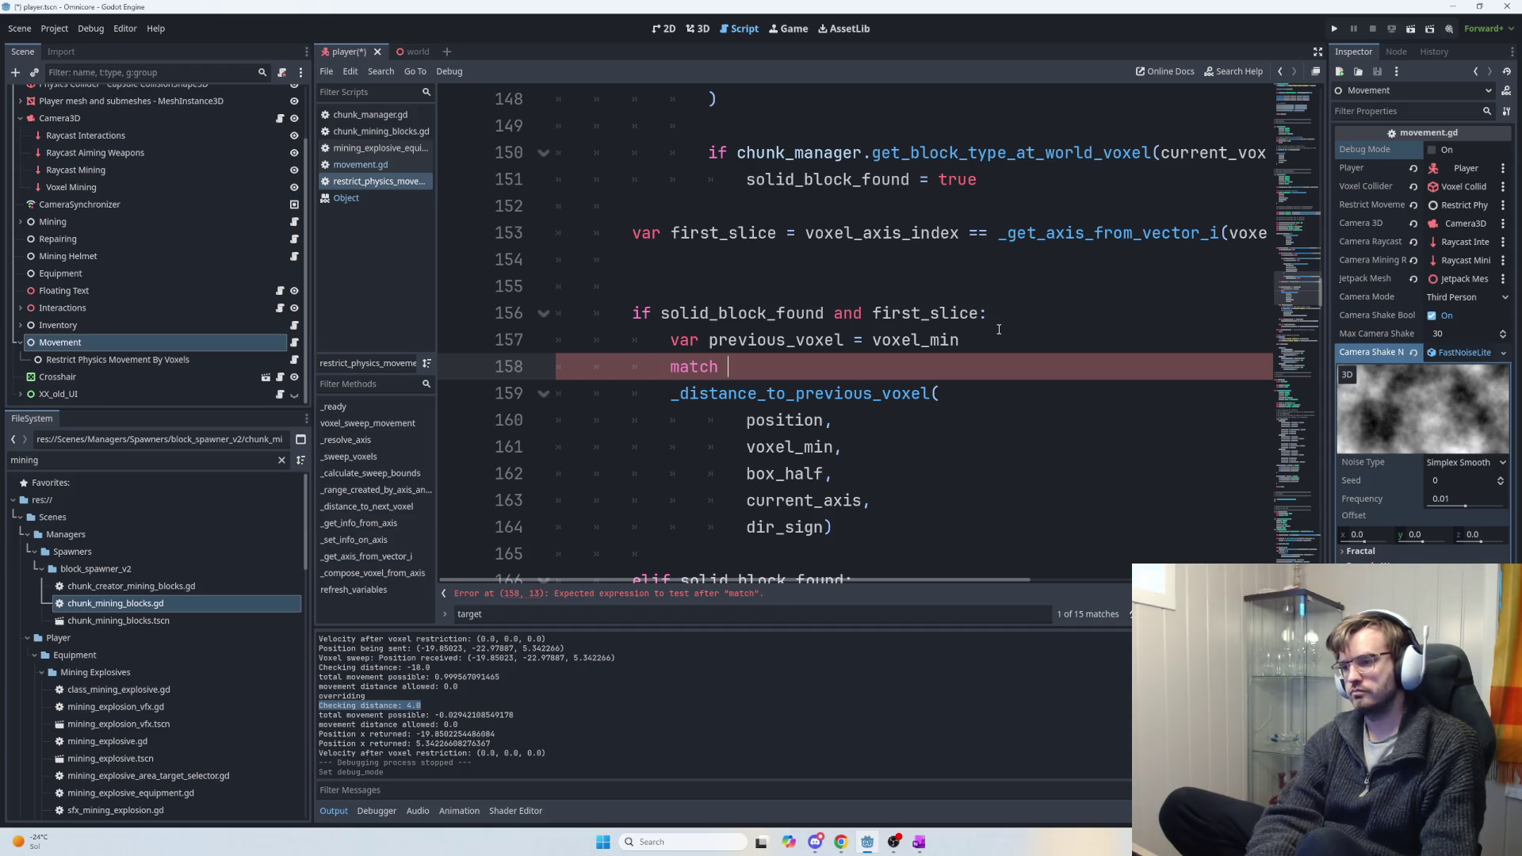
key("BackSpace")
key("BackSpace")
key("BackSpace")
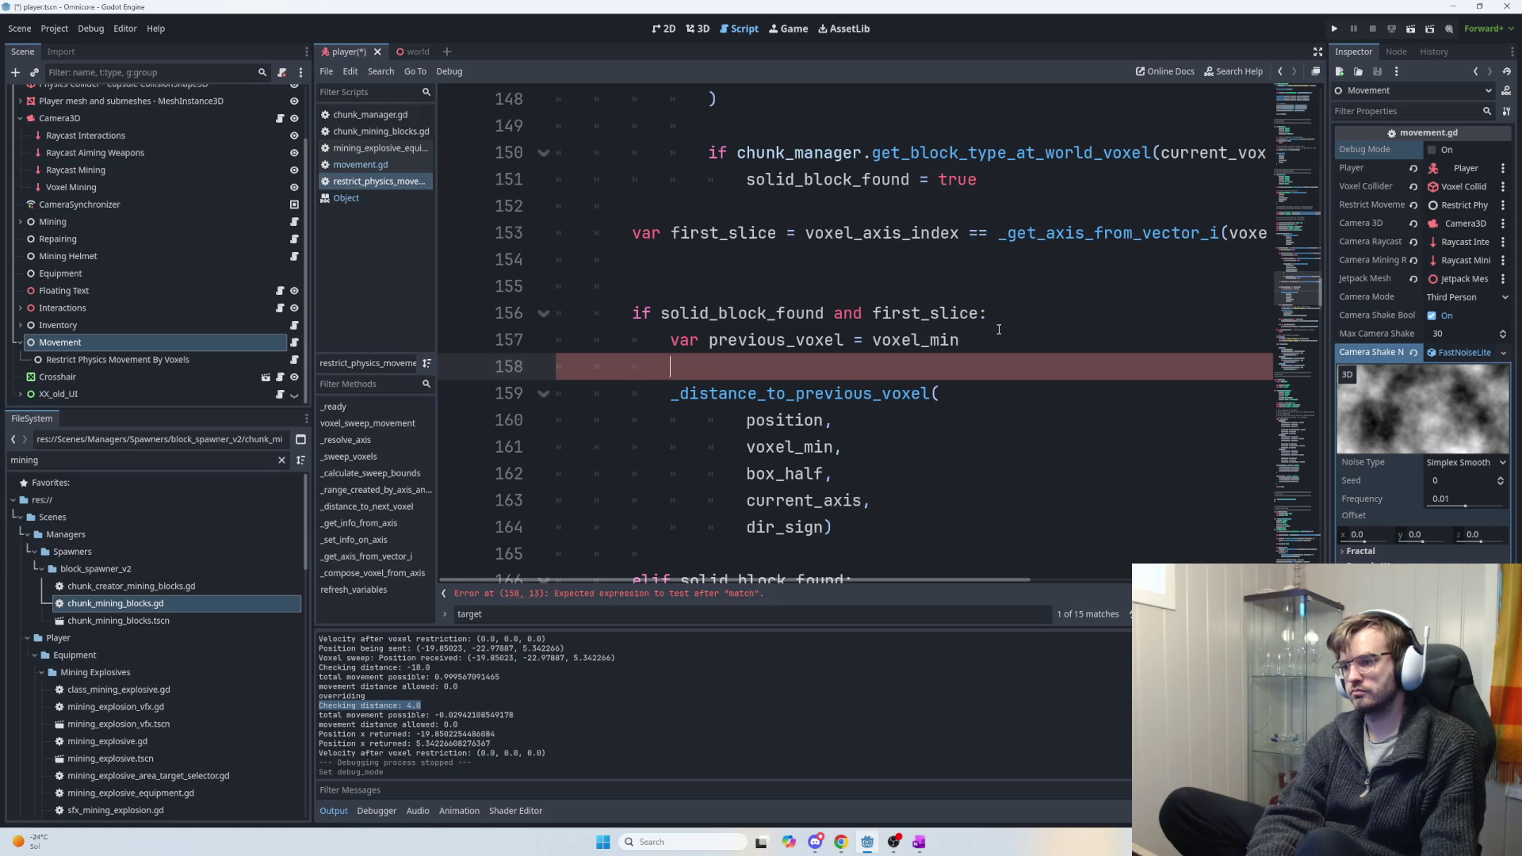
key("BackSpace")
key("BackSpace")
key("BackSpace")
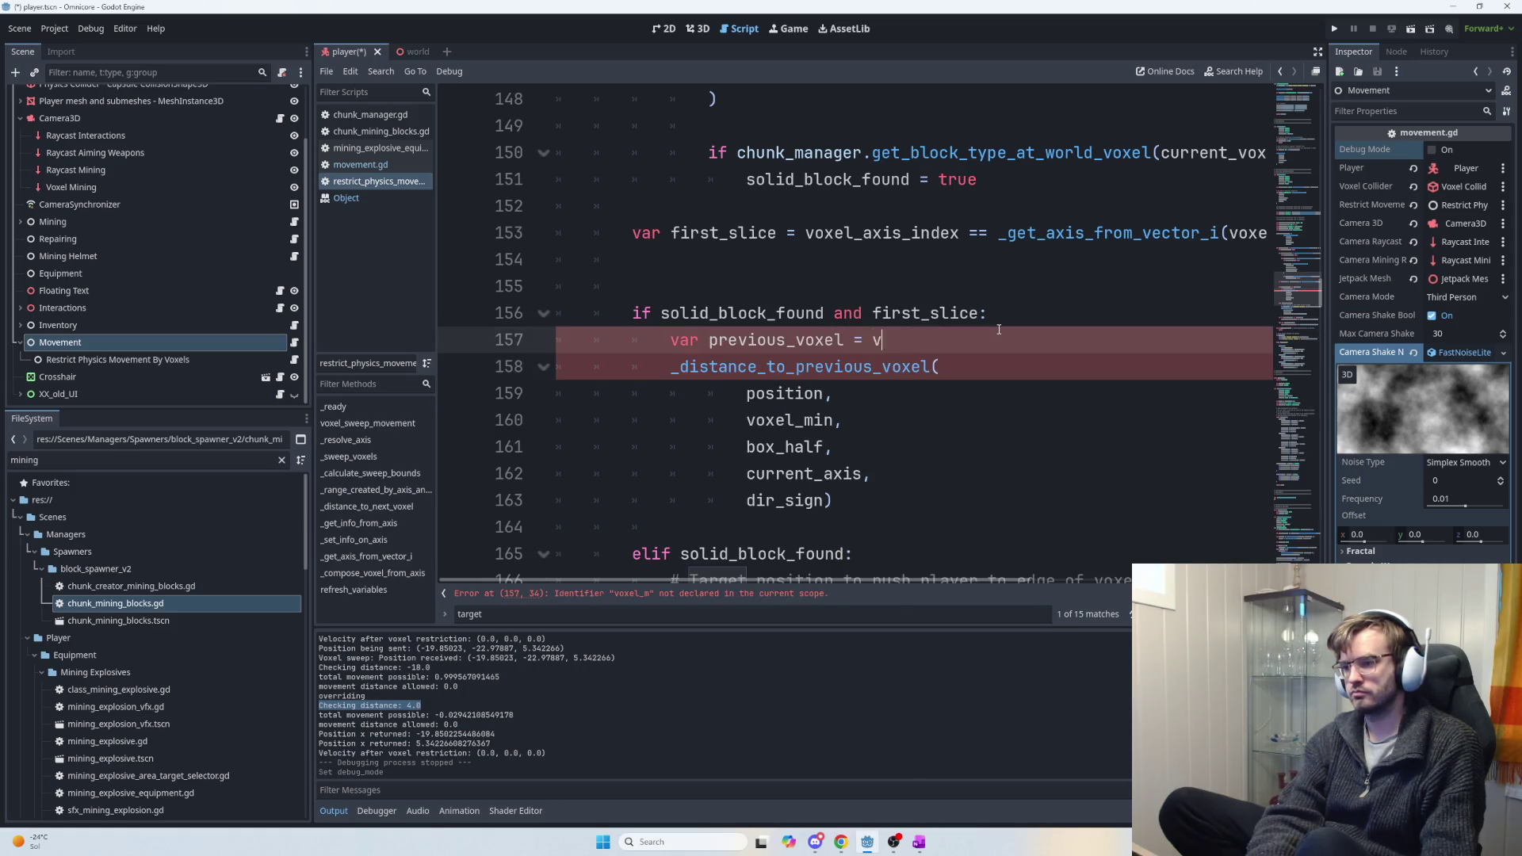
key("BackSpace")
key("BackSpace")
key("BackSpace")
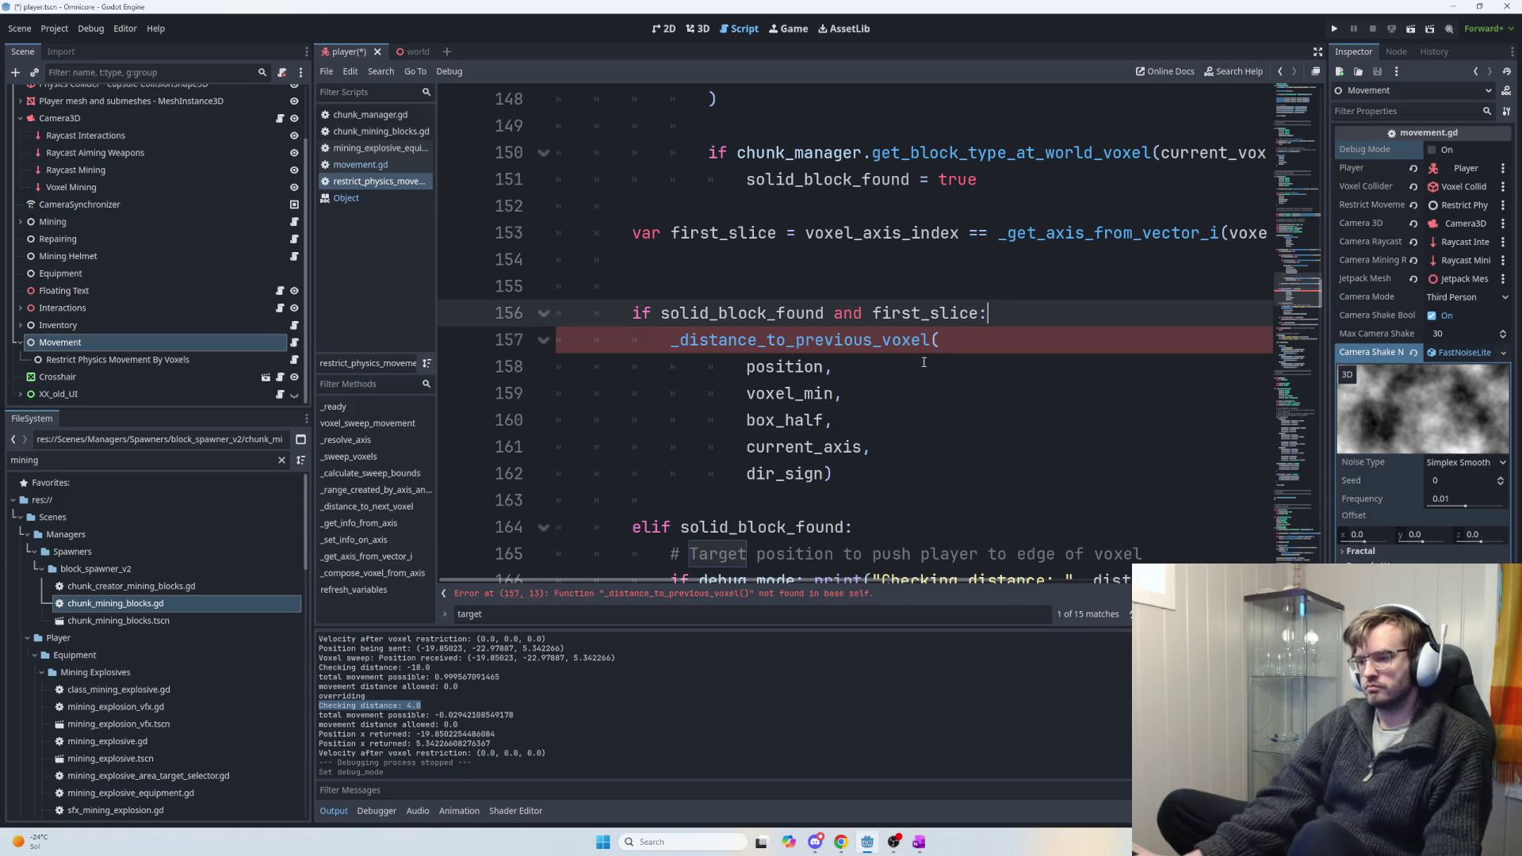
left_click(680, 341)
Select the entire _distance_to_next_voxel function through its return statement.
left_click(947, 471, "shift")
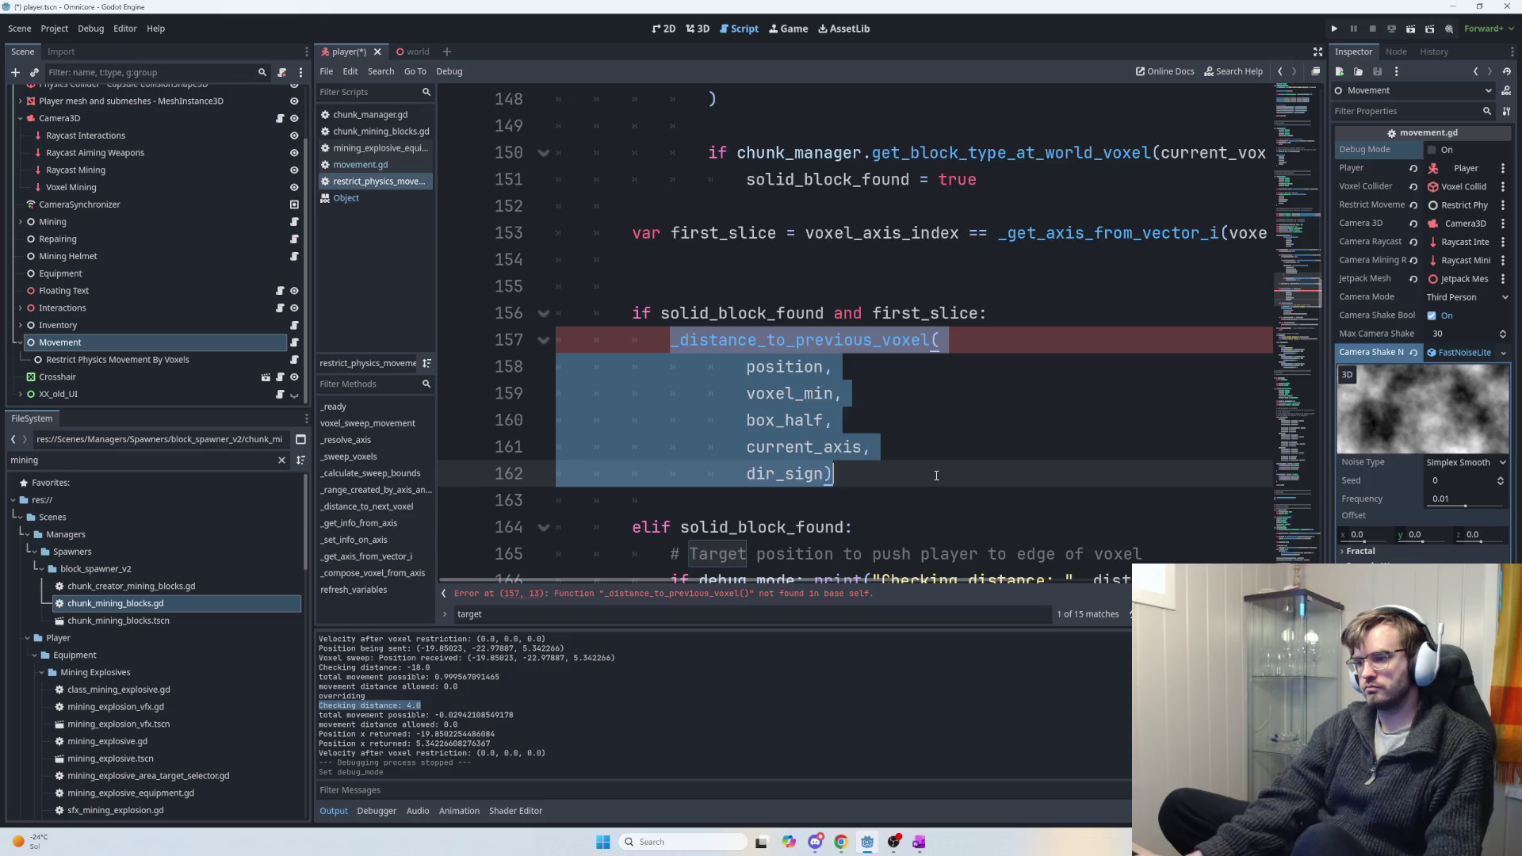
scroll(934, 465, "down", 7)
scroll(934, 464, "down", 15)
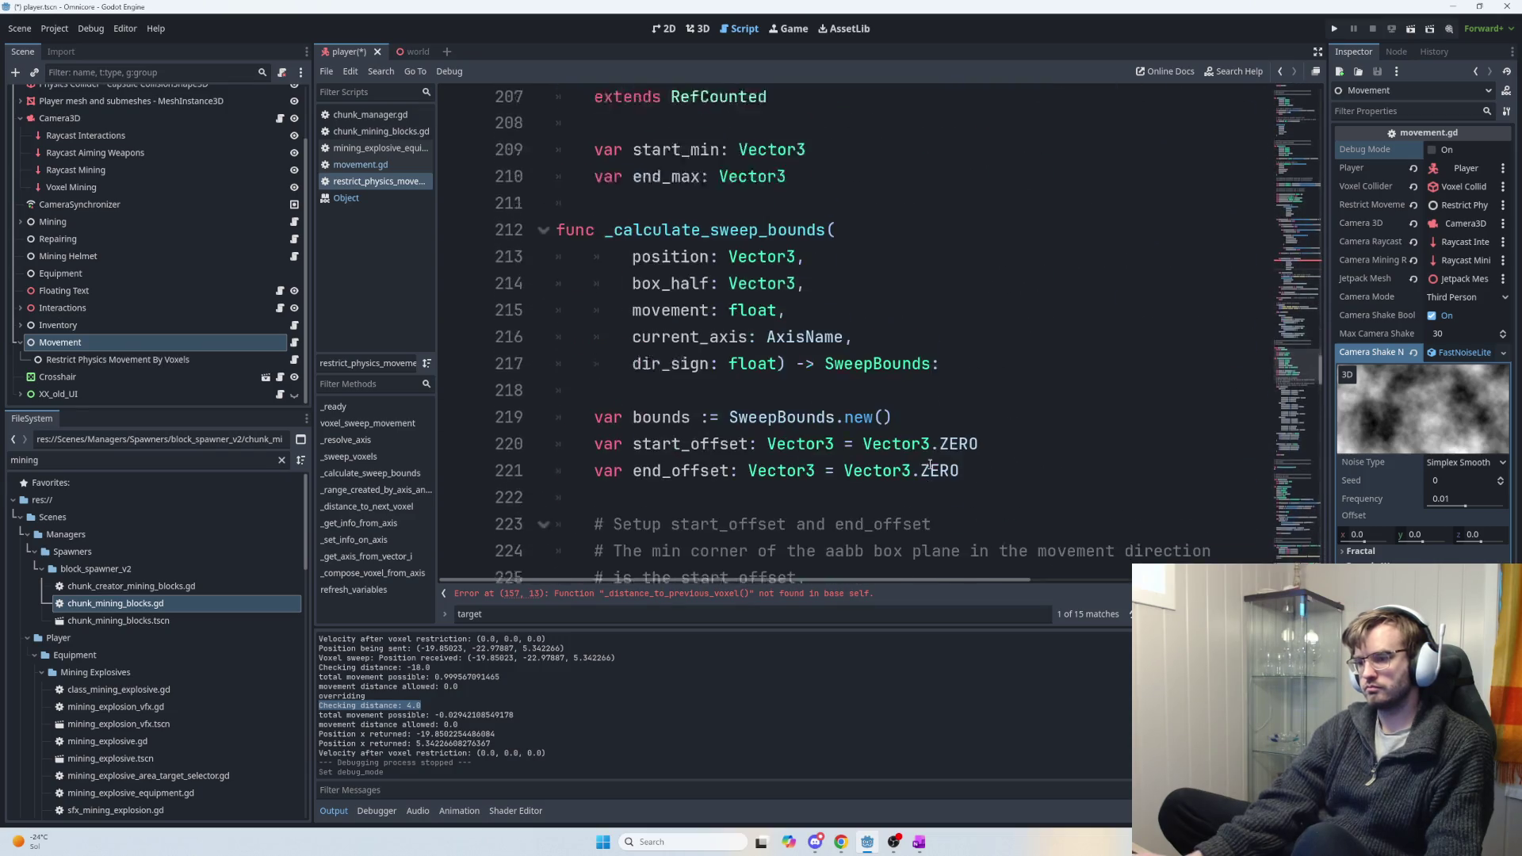
scroll(903, 451, "down", 17)
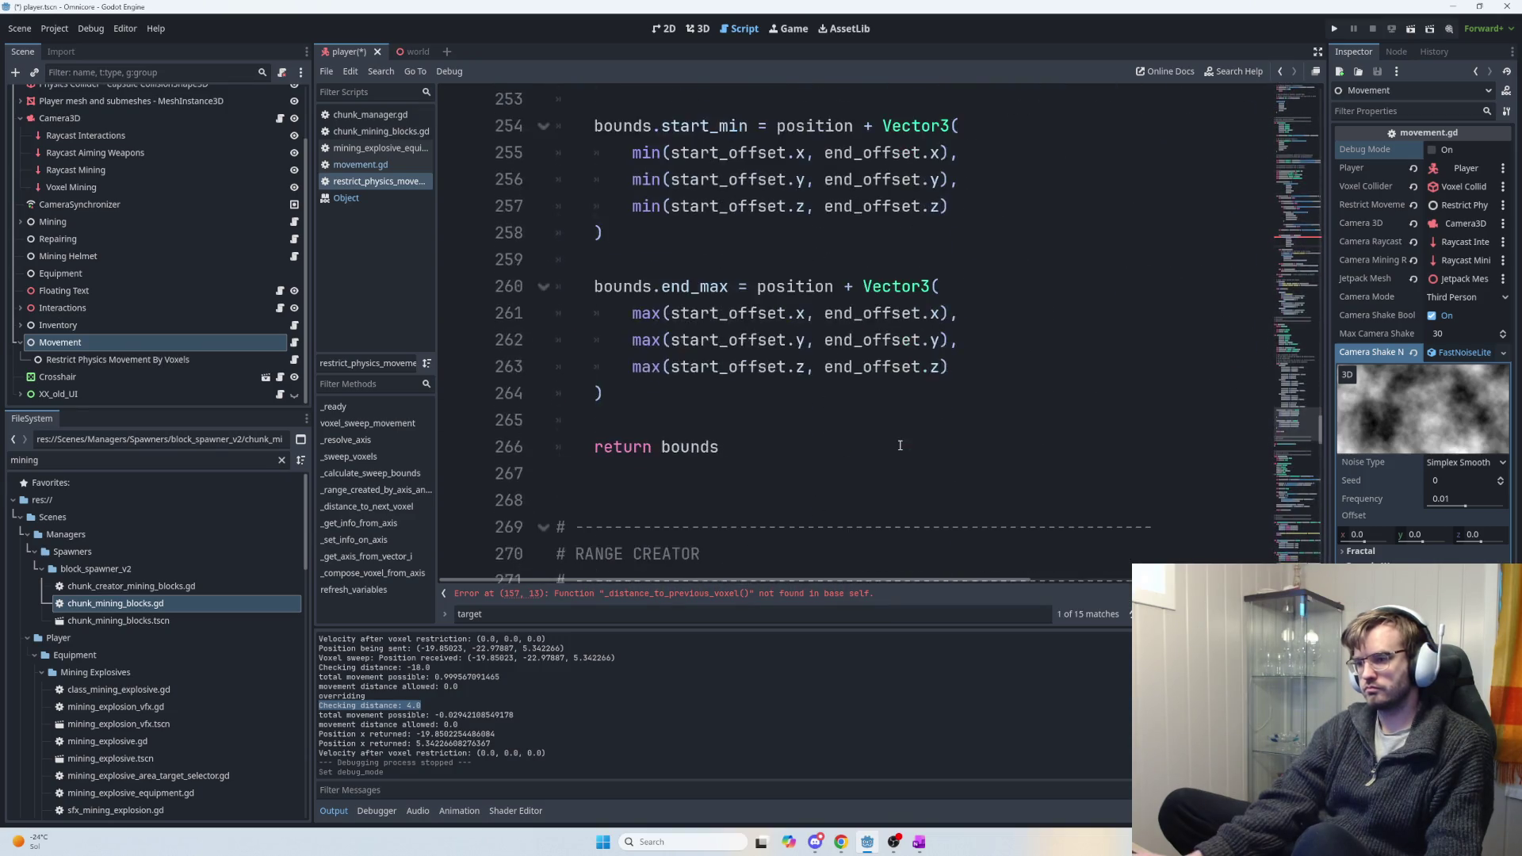
scroll(736, 388, "down", 3)
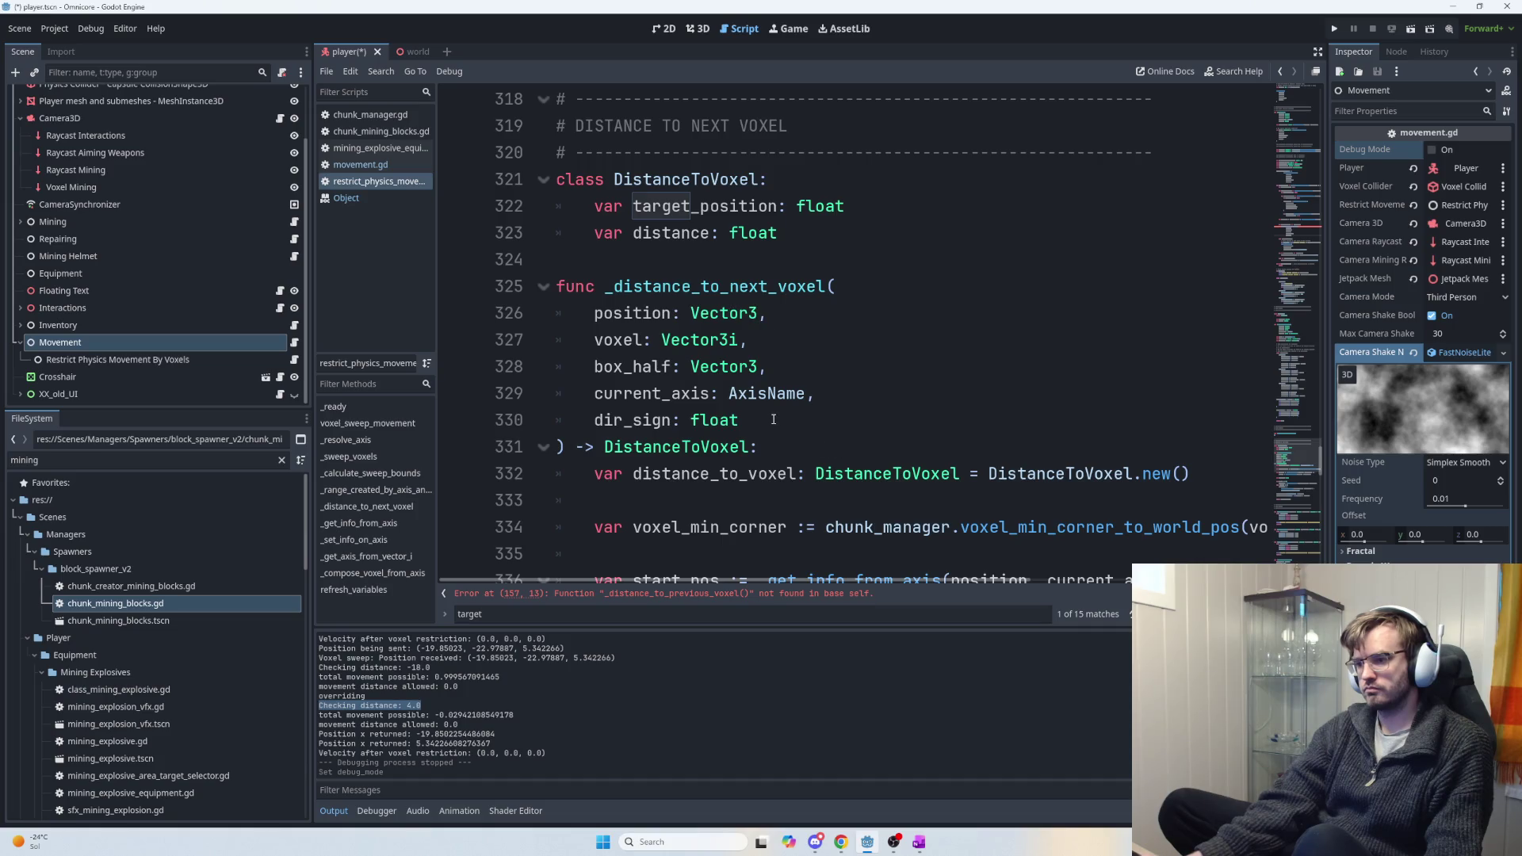
mouse_move(561, 276)
left_mouse_down()
mouse_move(602, 317)
mouse_move(626, 400)
mouse_move(864, 424)
mouse_move(912, 448)
mouse_move(937, 496)
left_mouse_up()
left_click(938, 496)
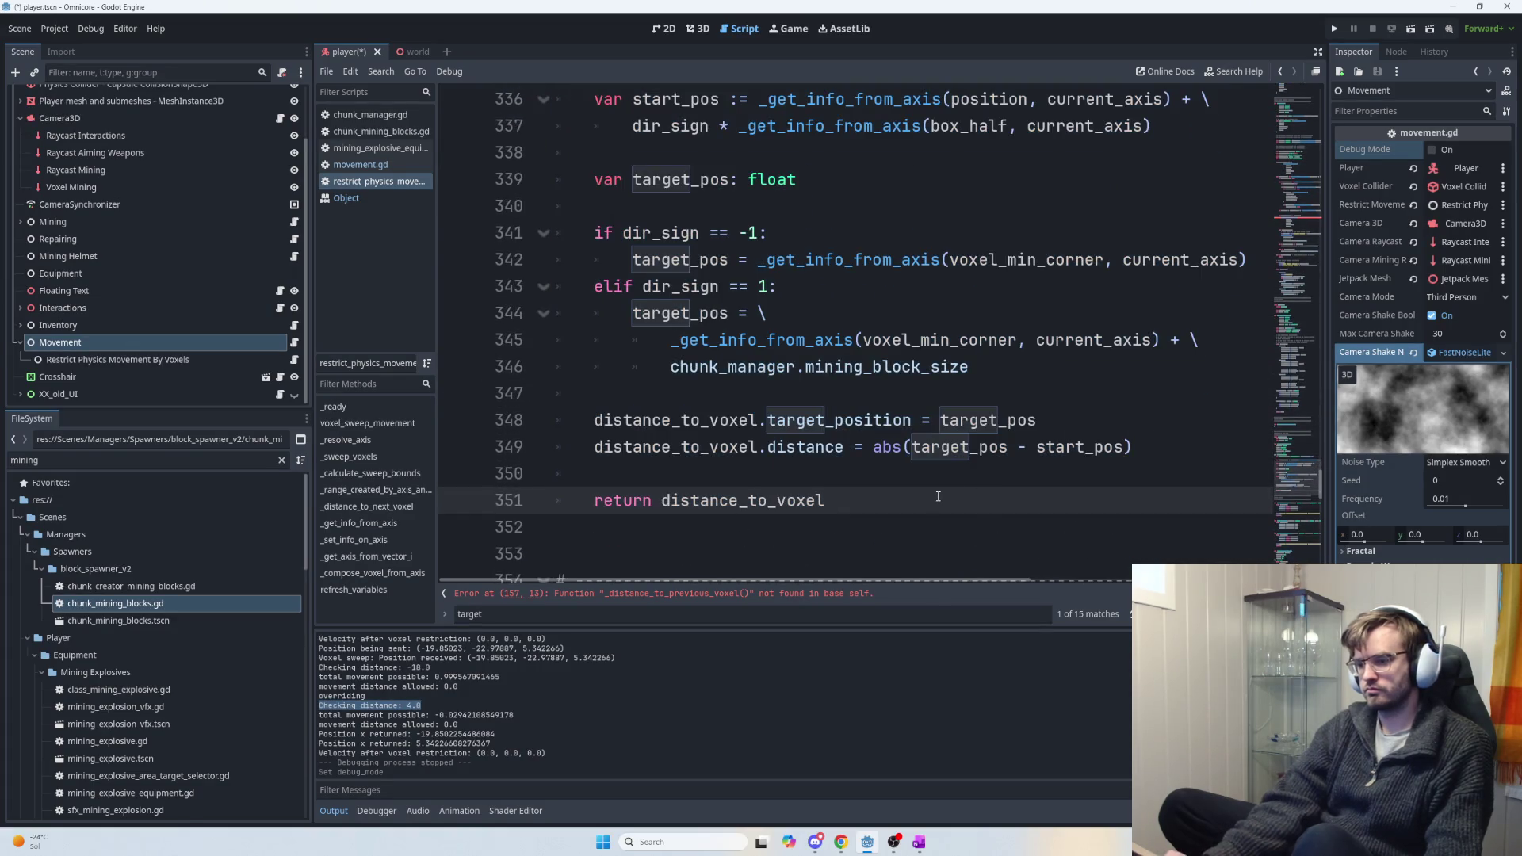
Paste the function below itself and rename the copy to _distance_to_previous_voxel.
key("Down")
key("Down")
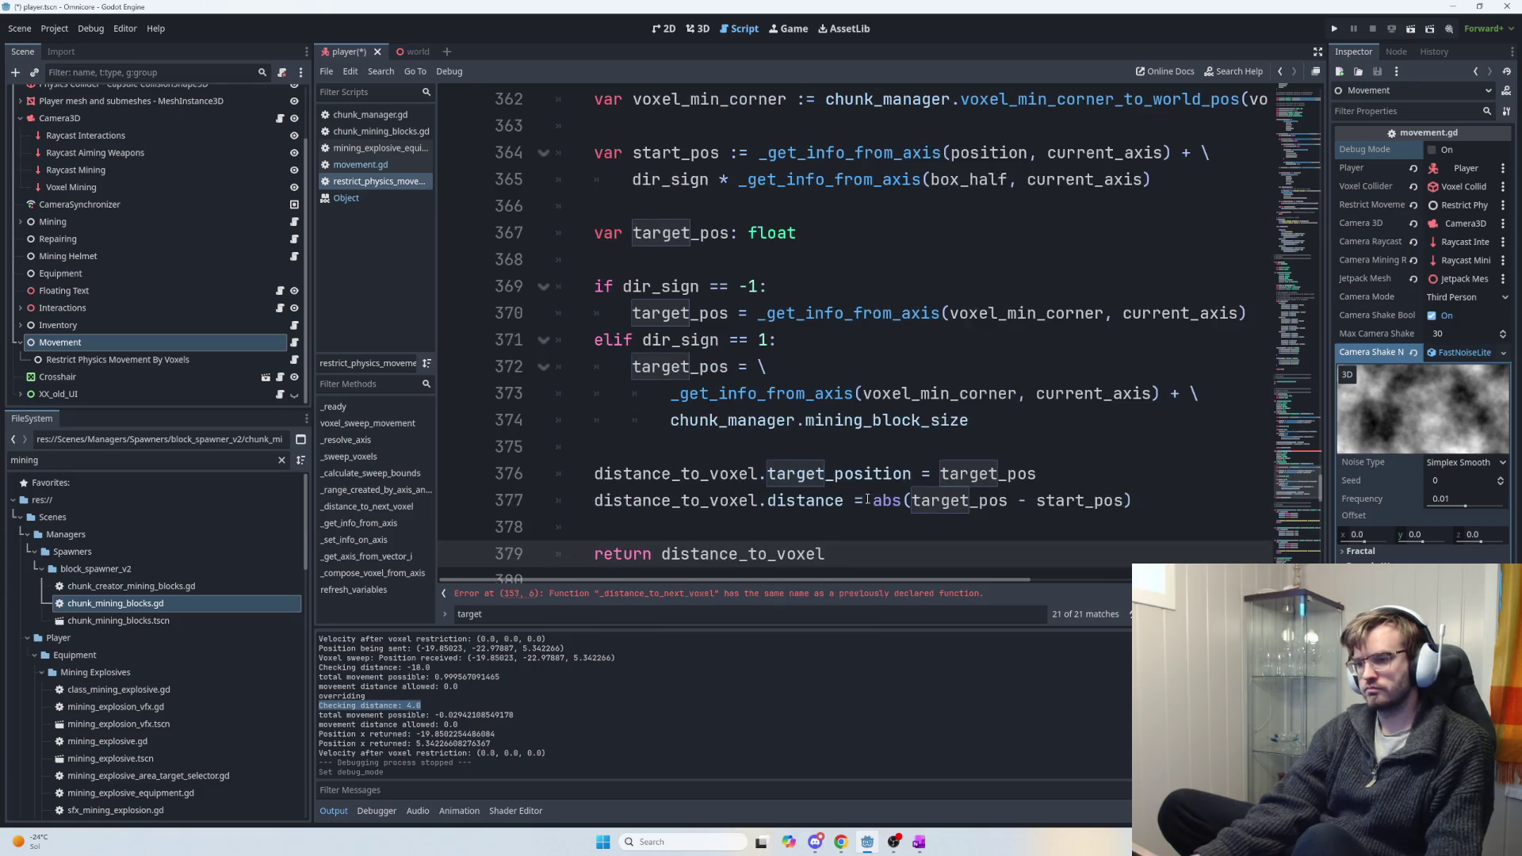
key("ctrl+v")
left_click_drag(768, 260, 720, 260)
type("previous")
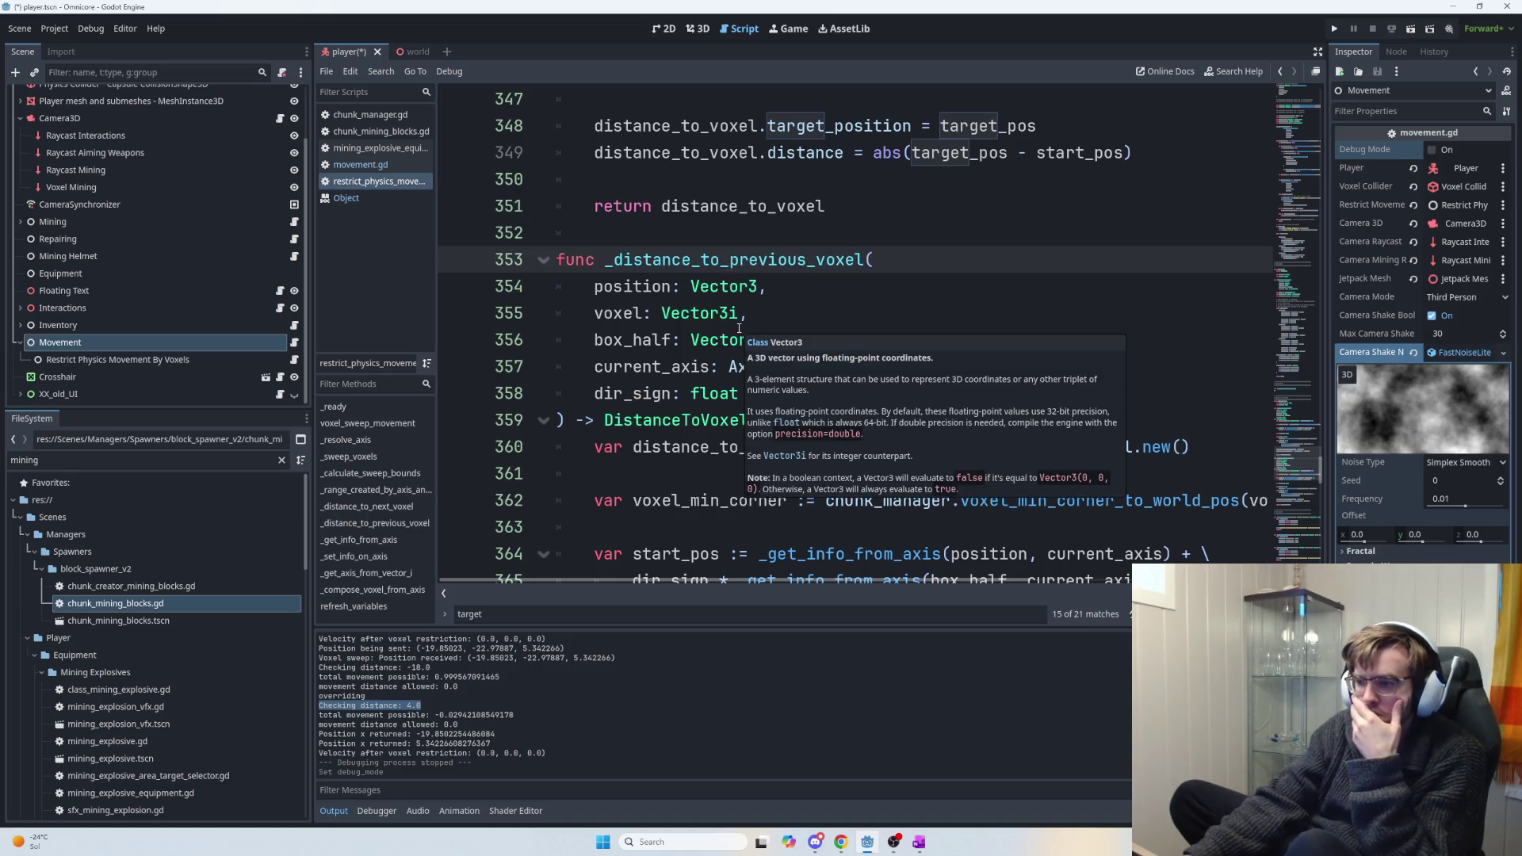
scroll(851, 383, "down", 2)
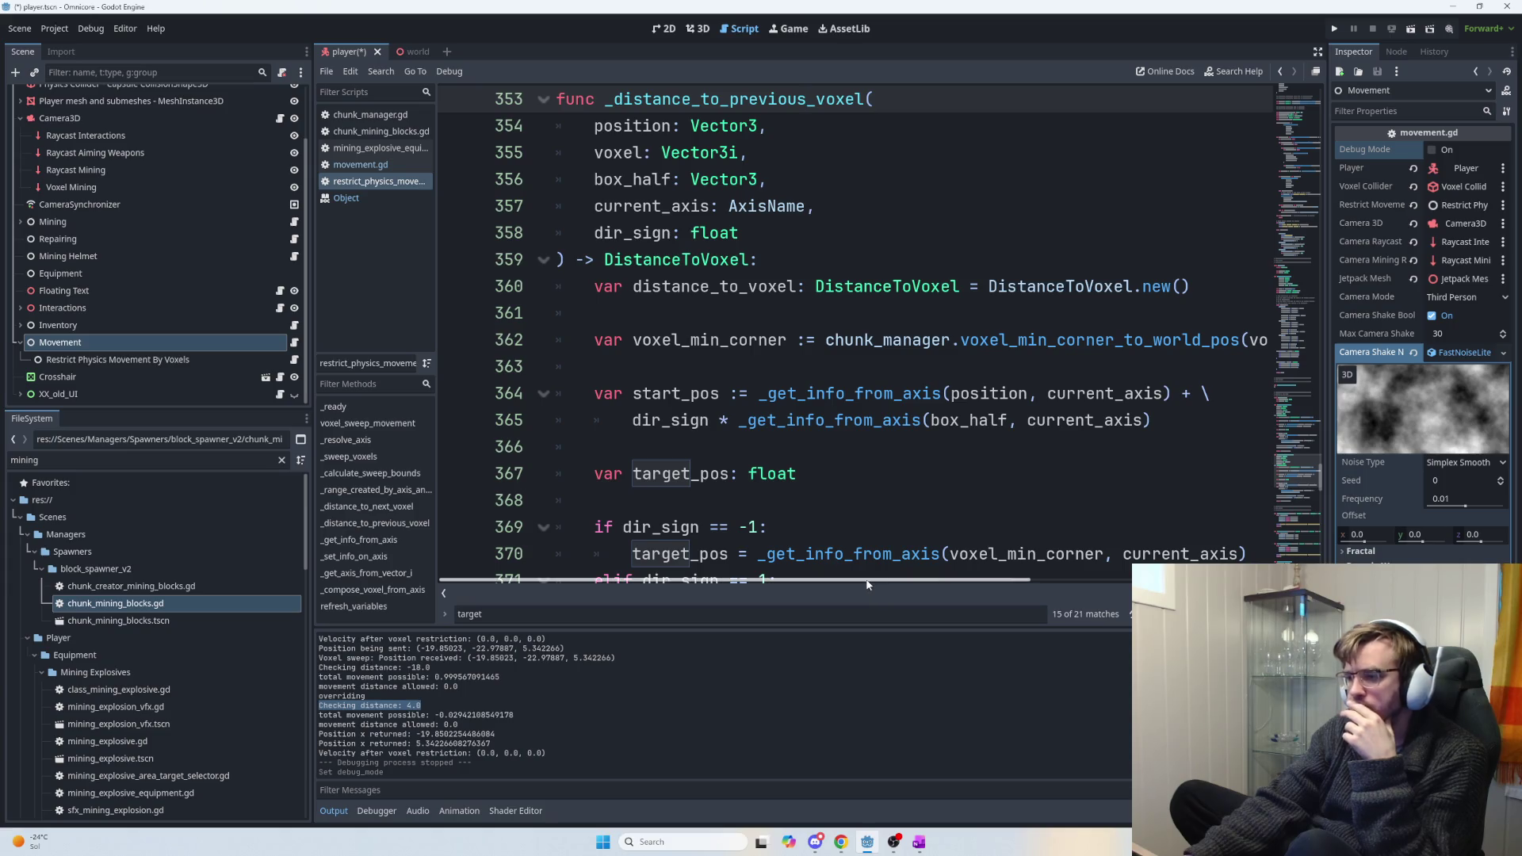
left_click_drag(862, 579, 882, 579)
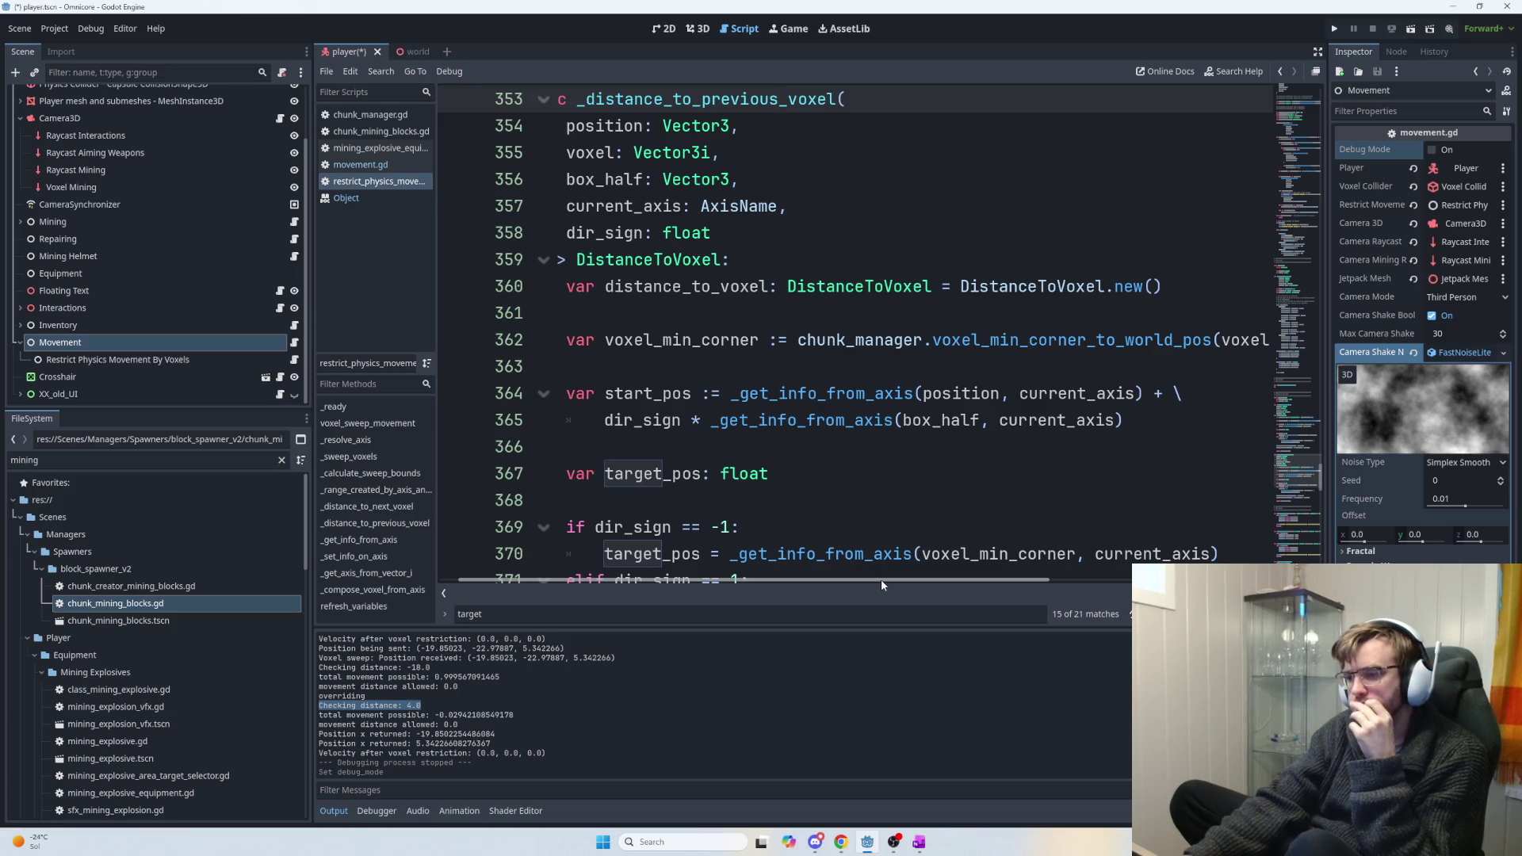
mouse_move(881, 580)
left_mouse_down()
mouse_move(994, 587)
mouse_move(843, 570)
left_mouse_up()
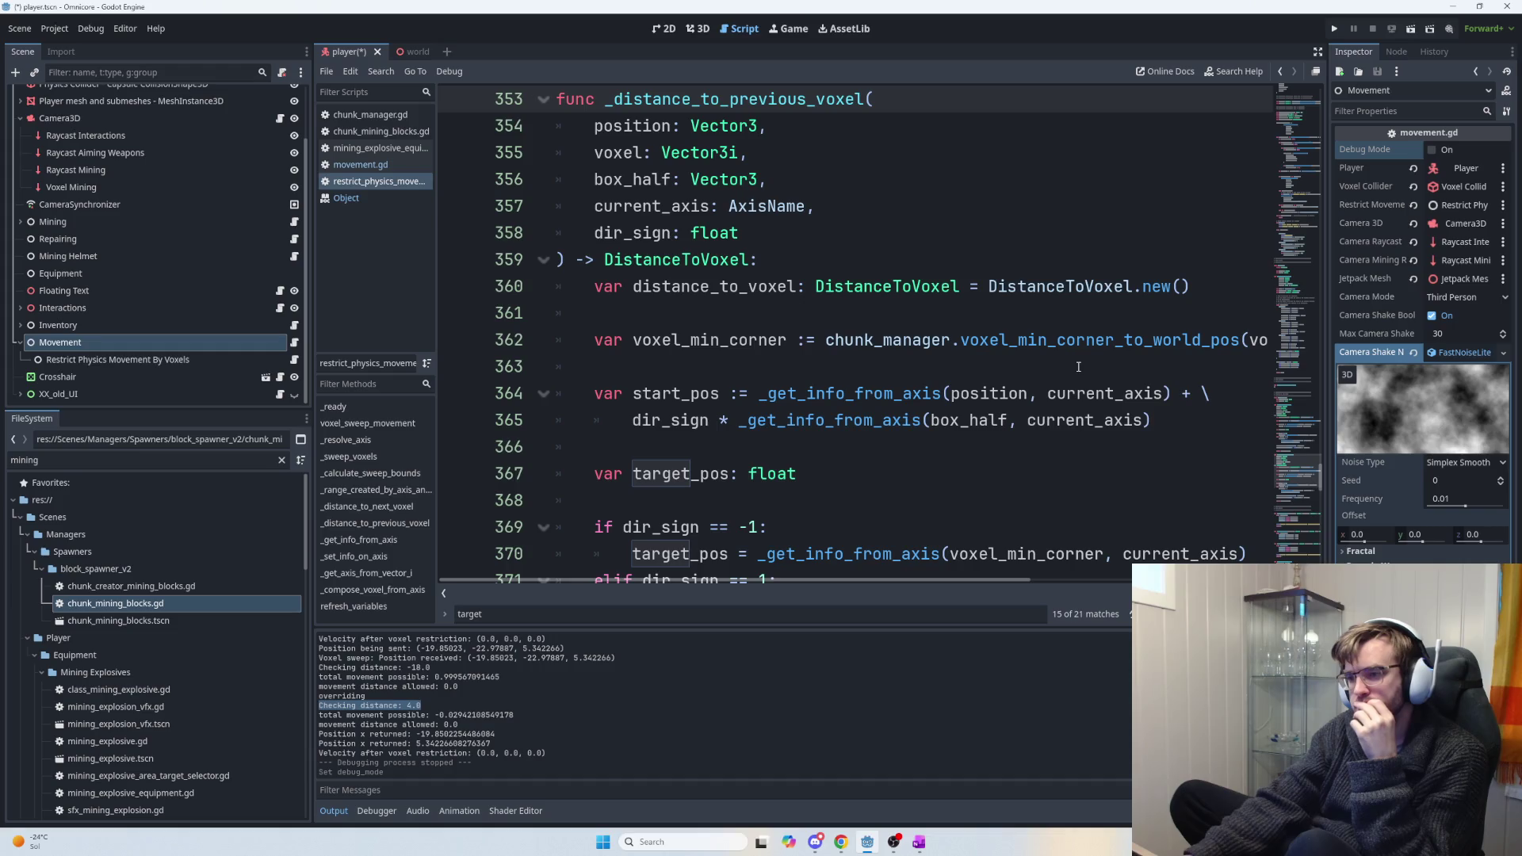
scroll(1002, 386, "down", 6)
scroll(977, 382, "up", 1)
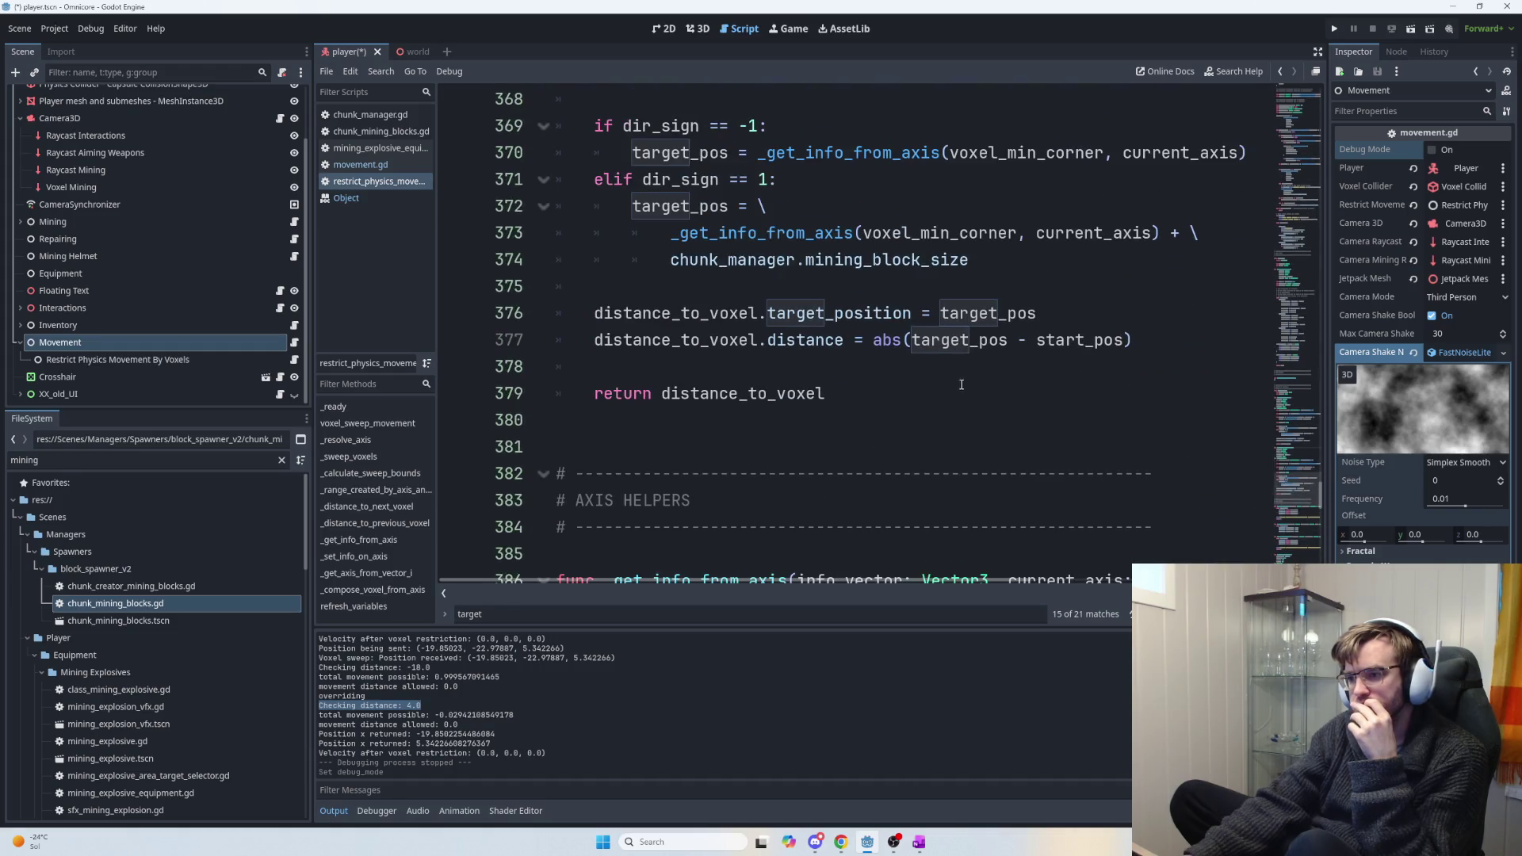
left_click_drag(876, 343, 1158, 345)
left_click(1158, 345)
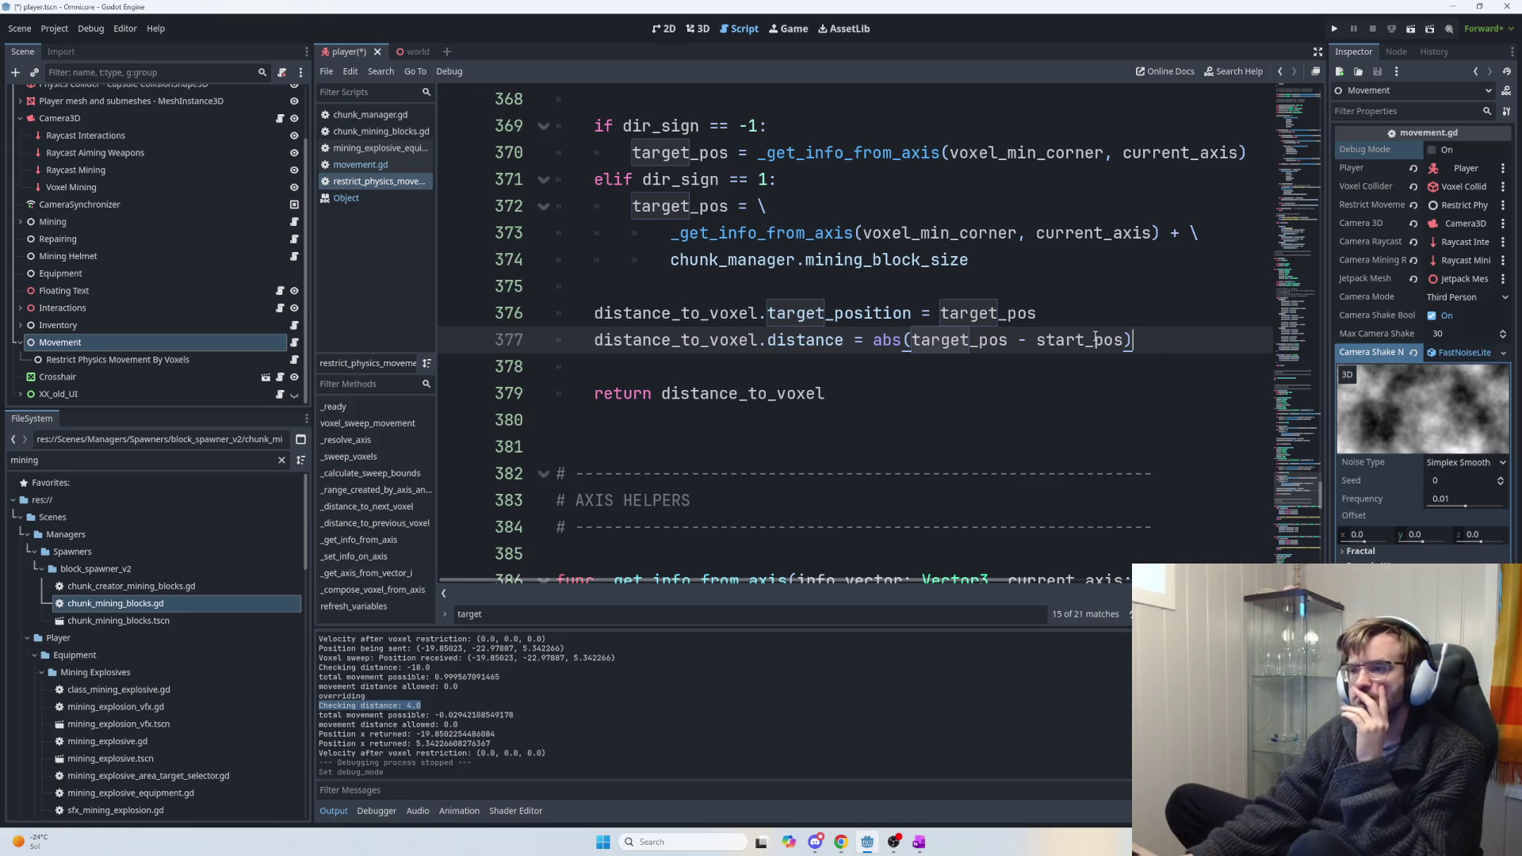
scroll(1057, 336, "up", 3)
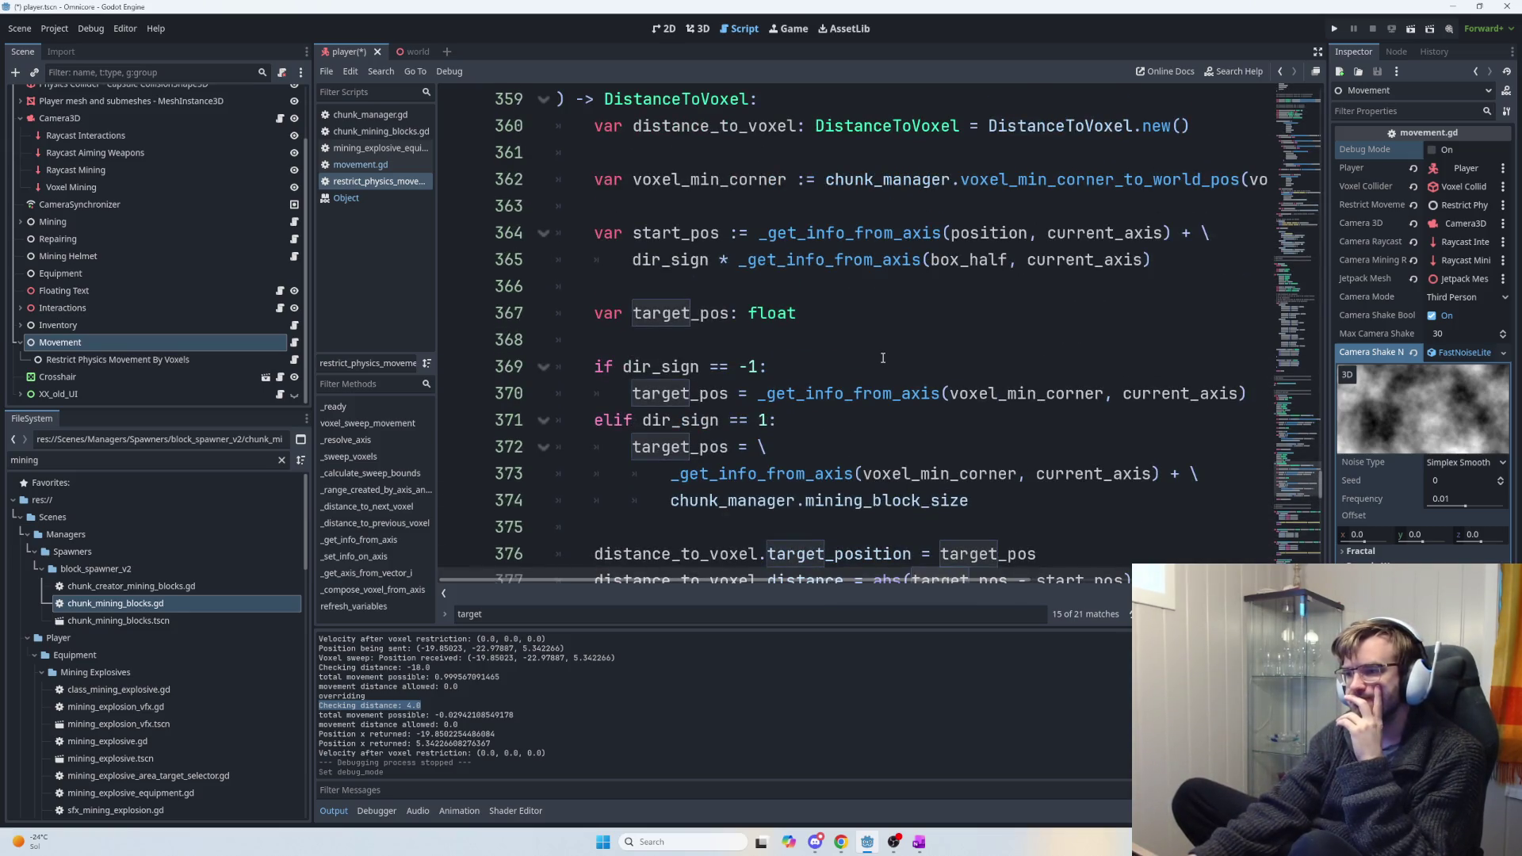
mouse_move(939, 237)
mouse_move(1005, 242)
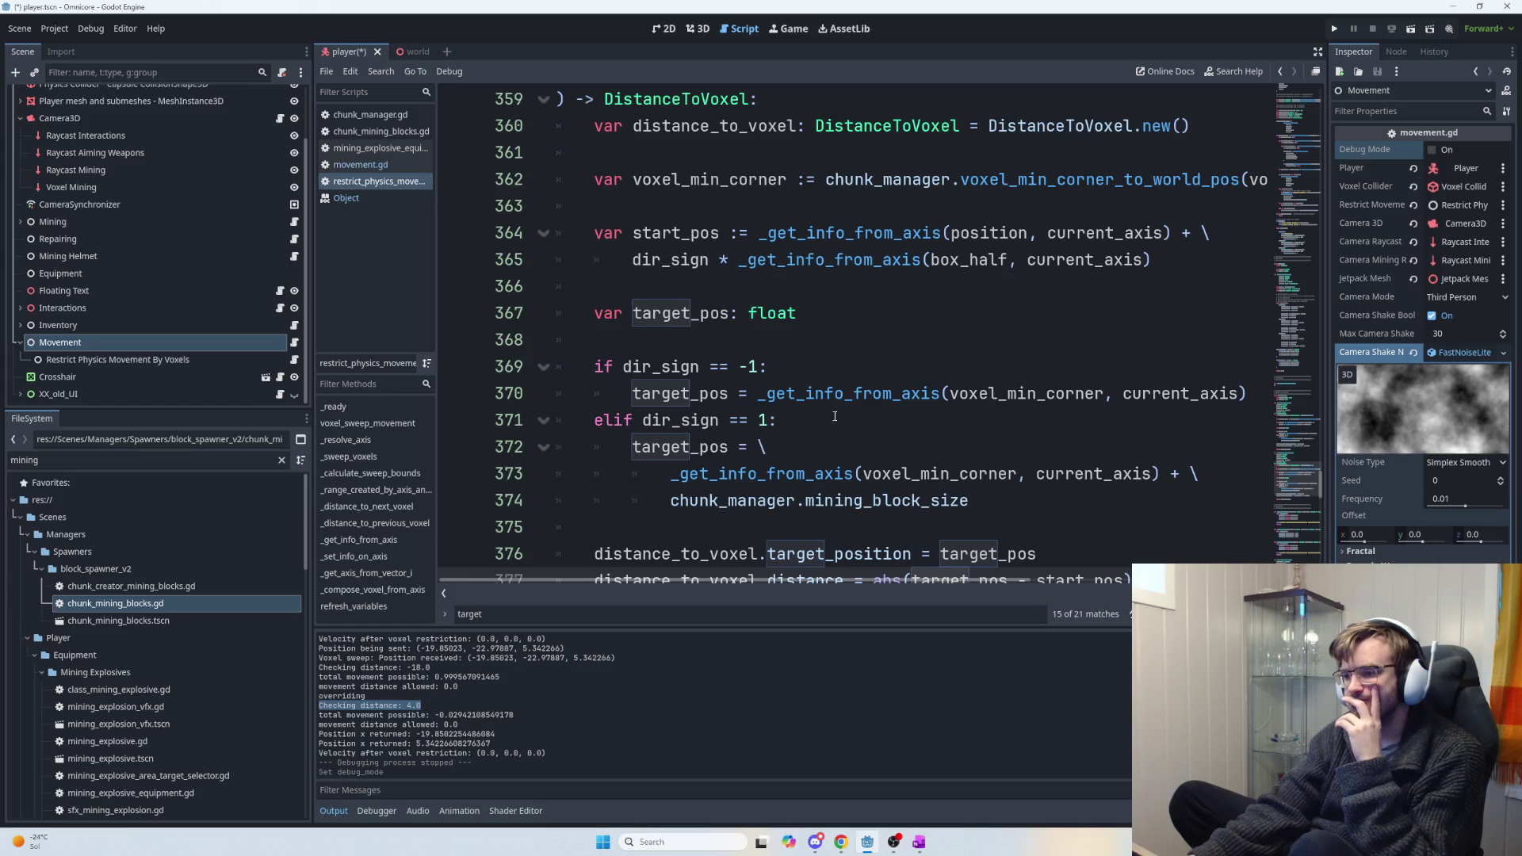
Append '- chunk_manager.mining_block_size' to the target_pos formula on line 370.
left_click(1256, 392)
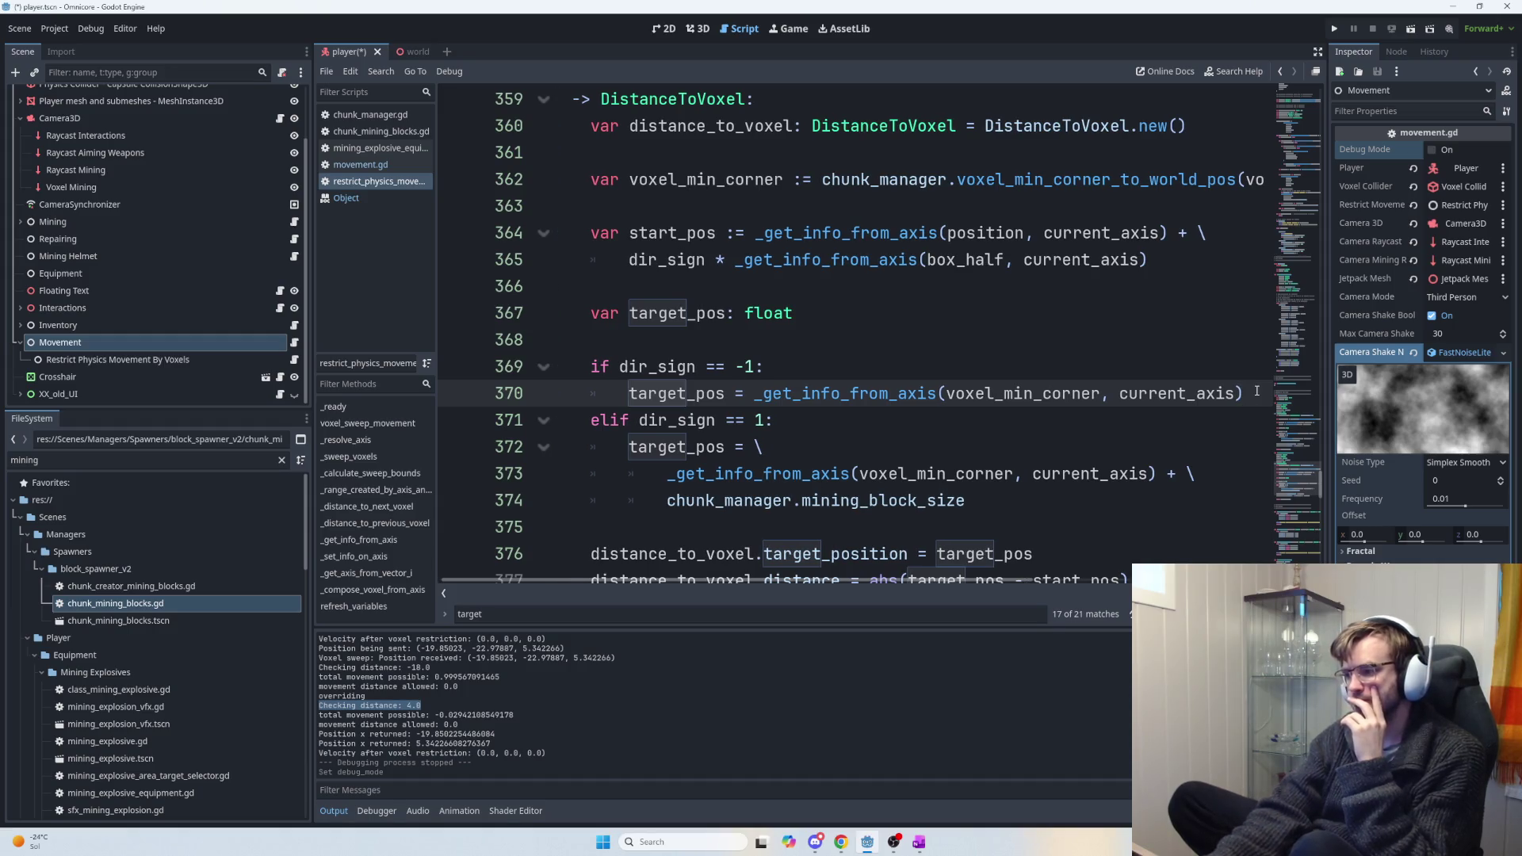
type(" - 1")
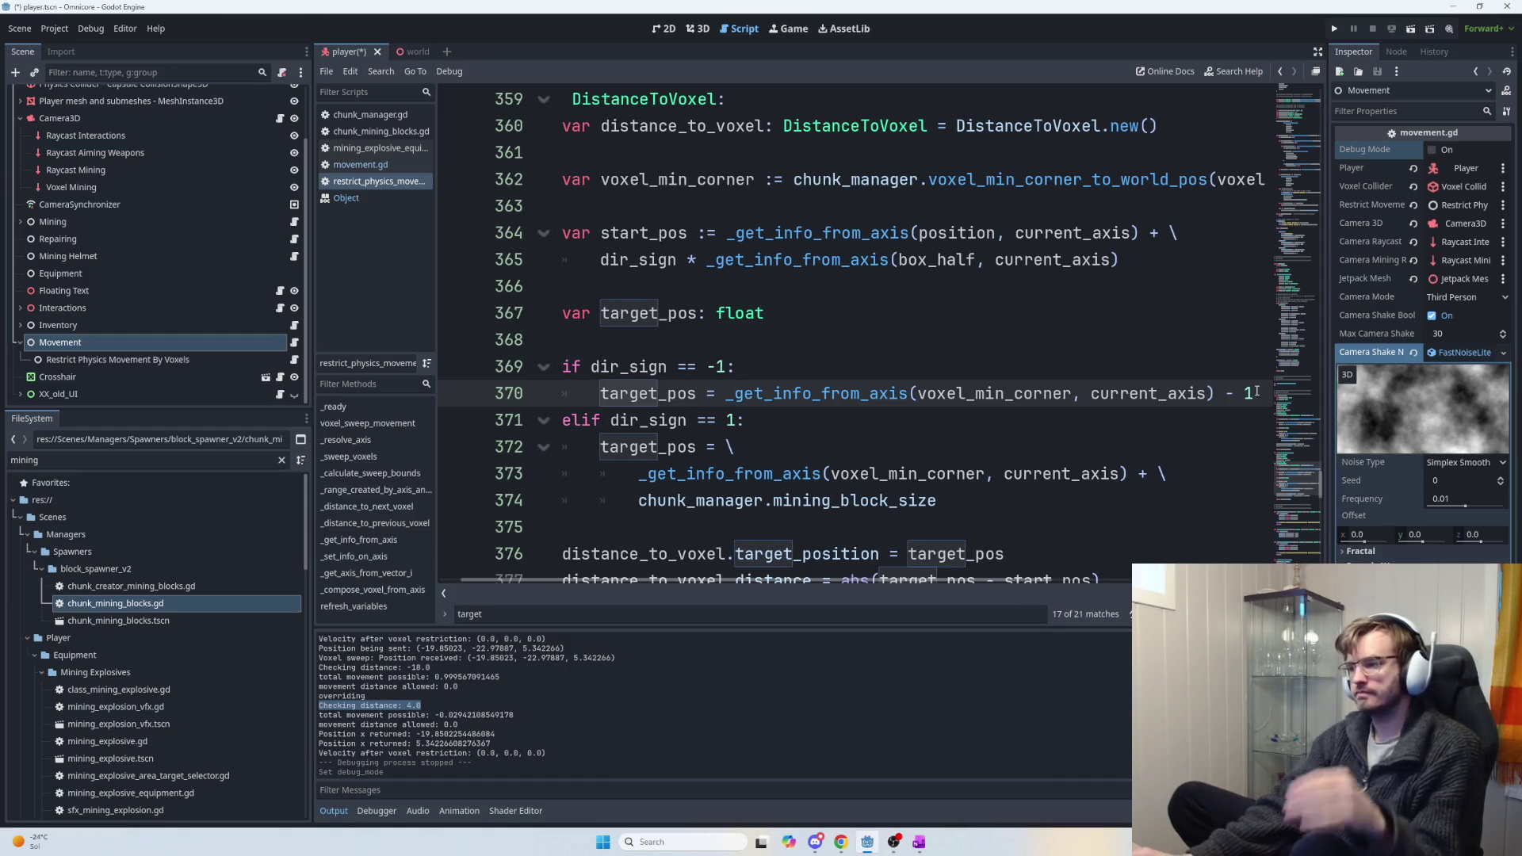
left_click_drag(1256, 392, 1223, 394)
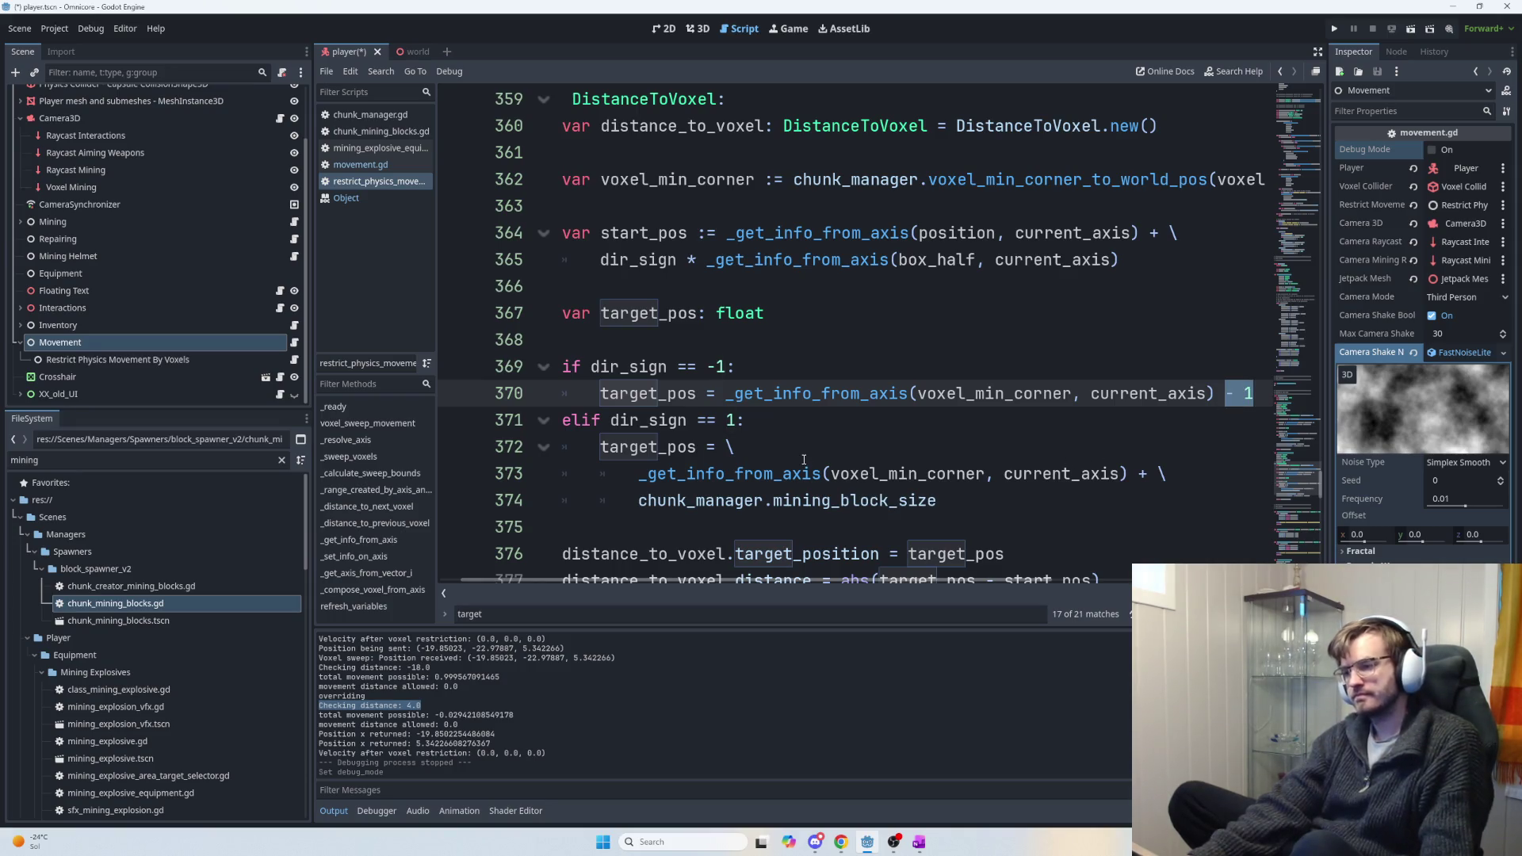
left_click(984, 501)
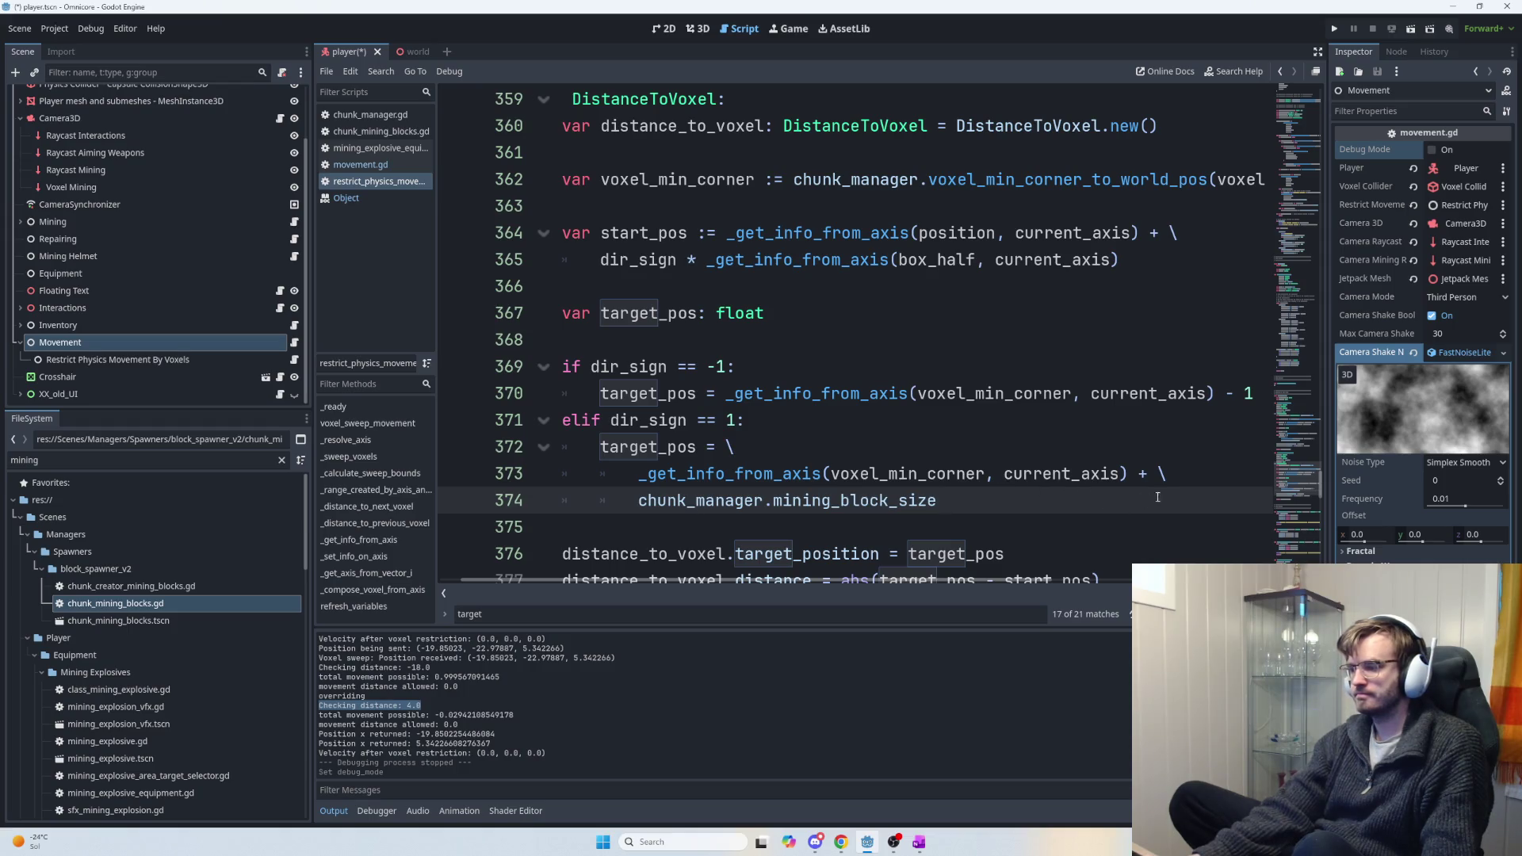
left_click_drag(1227, 394, 1257, 394)
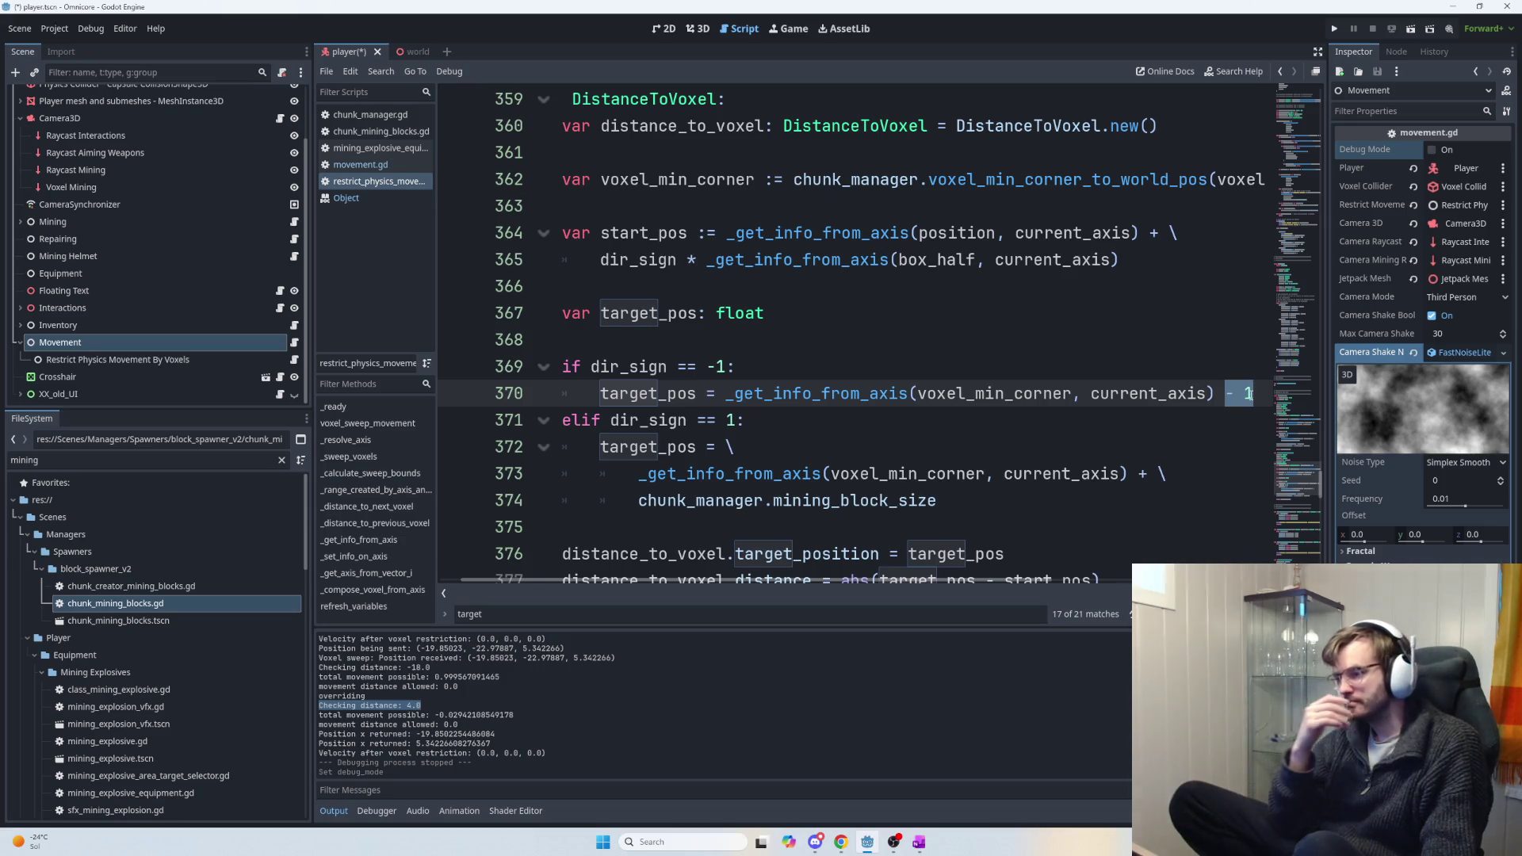
left_click_drag(937, 500, 637, 500)
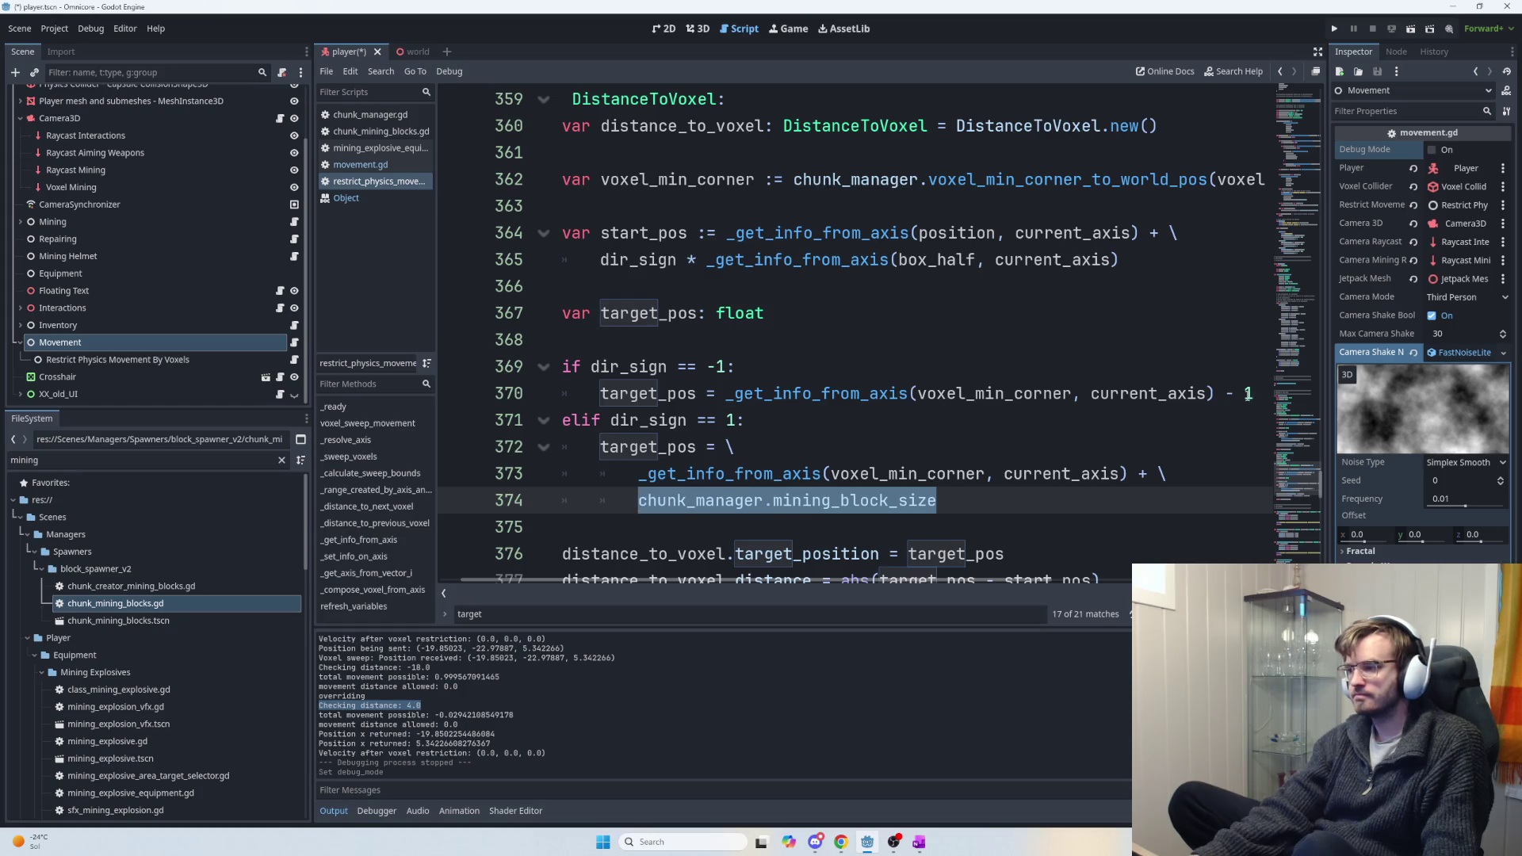
key("ctrl+c")
double_click(1248, 394)
key("ctrl+v")
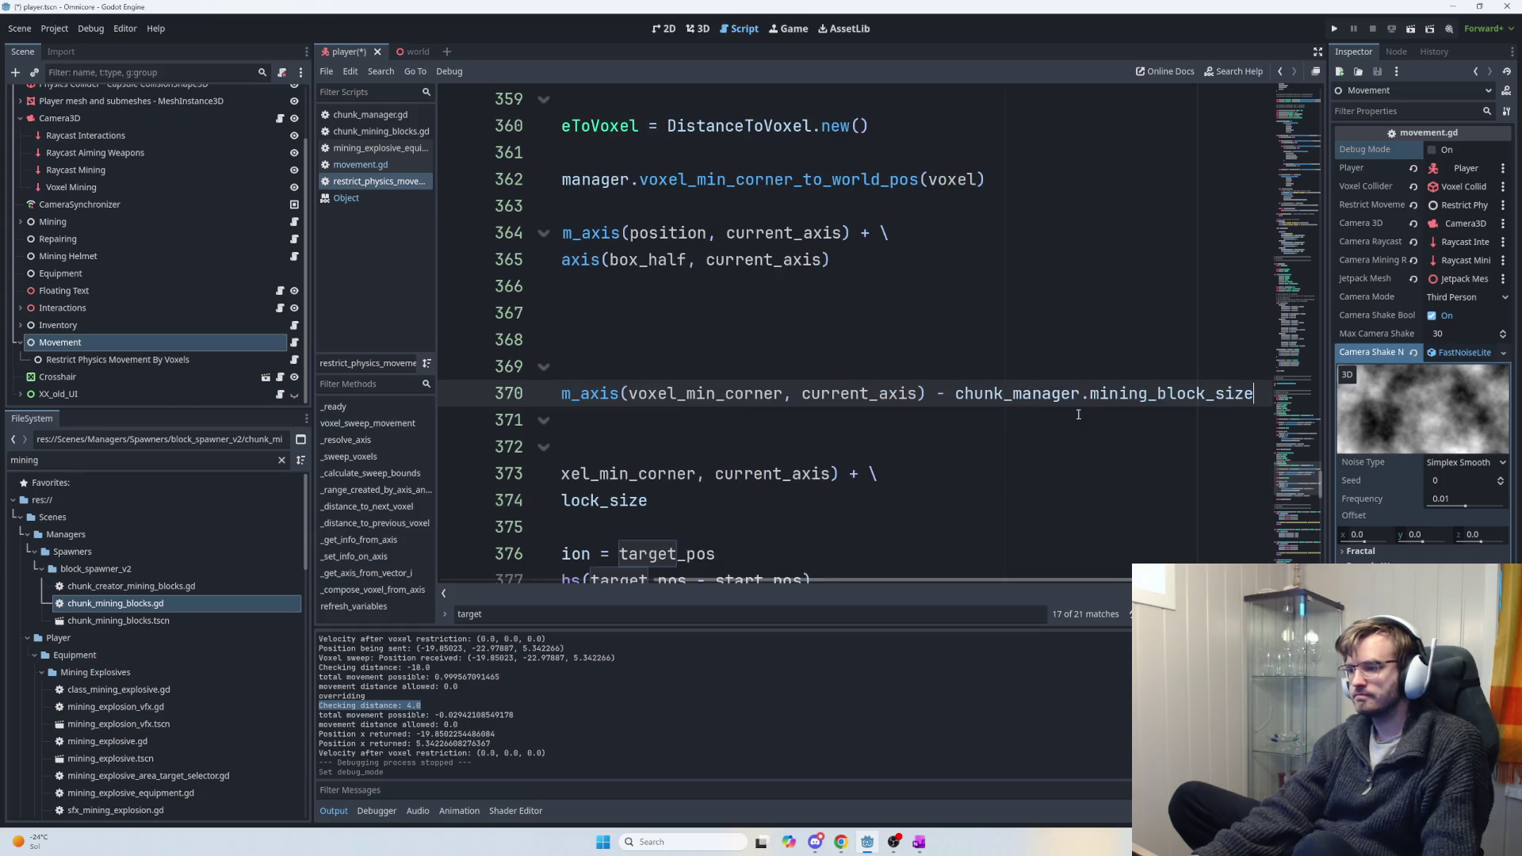
Break line 370 with a backslash continuation before the minus term, indenting the continued line.
left_click(951, 391)
type("\\")
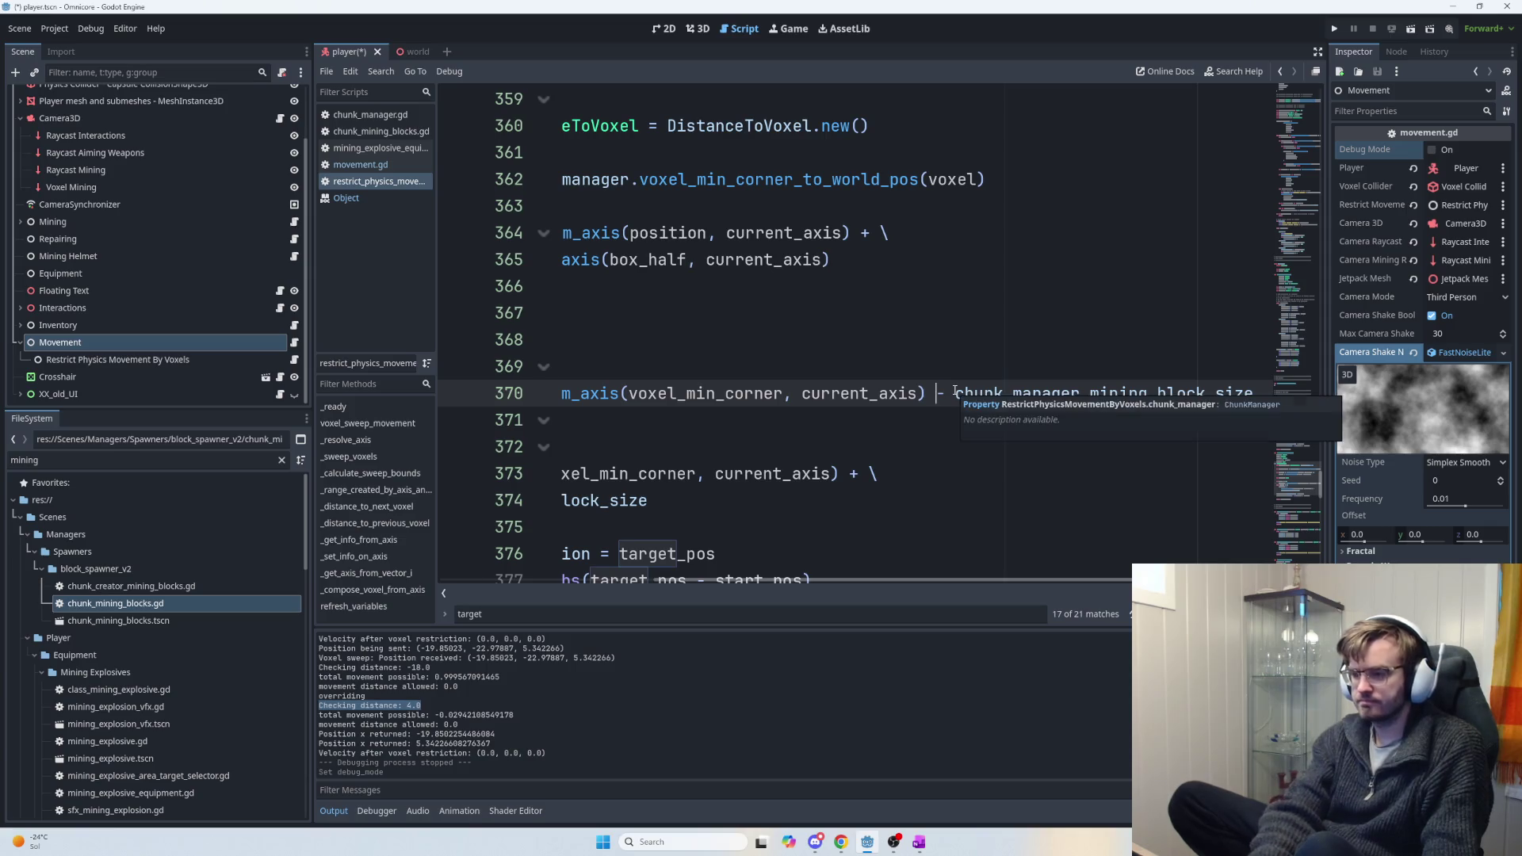
key("Return")
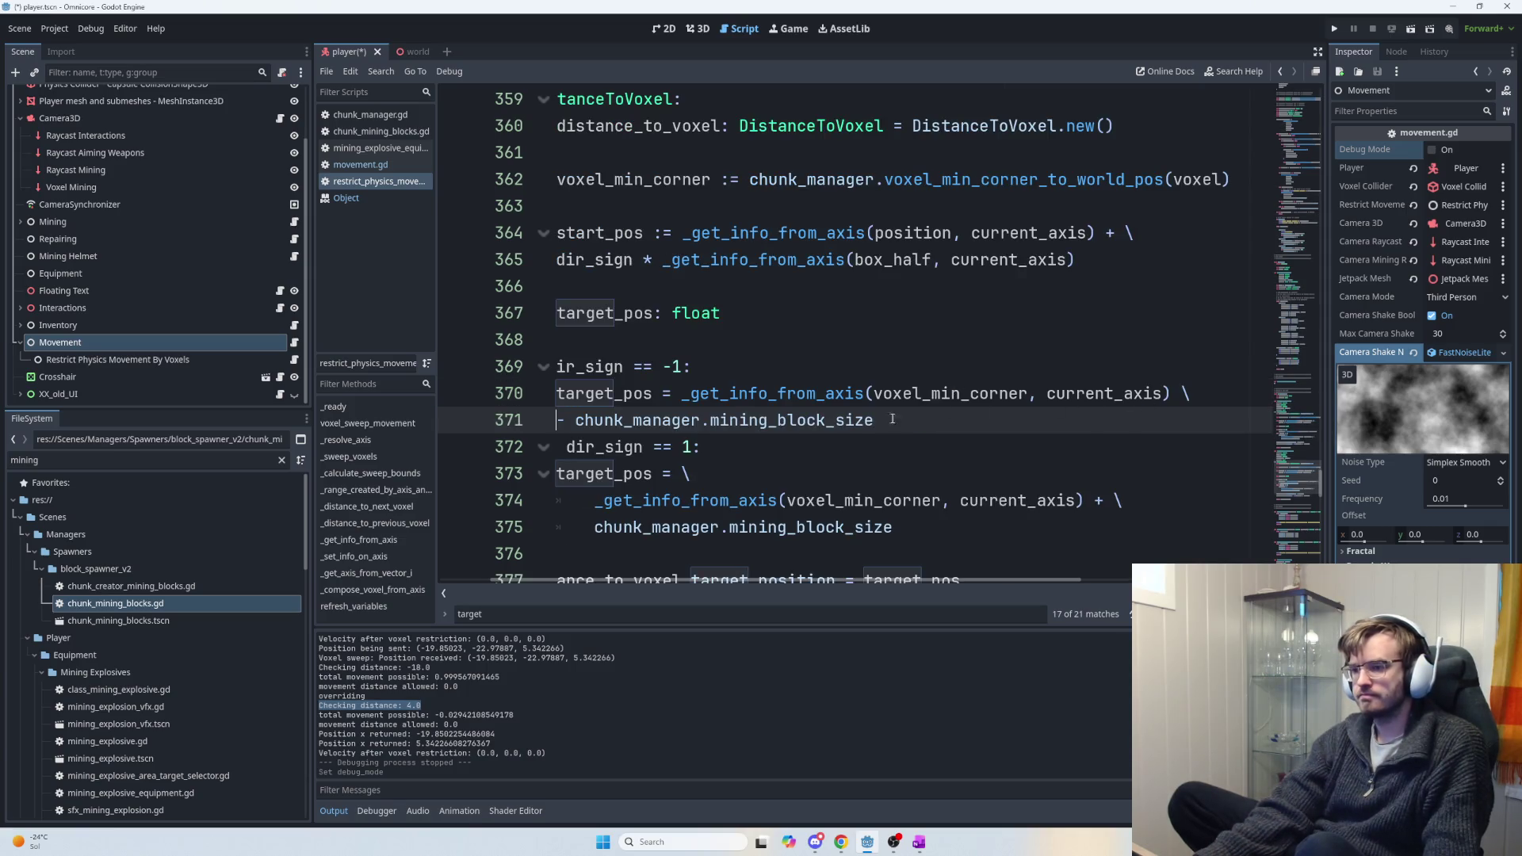
key("Tab")
left_click(873, 393)
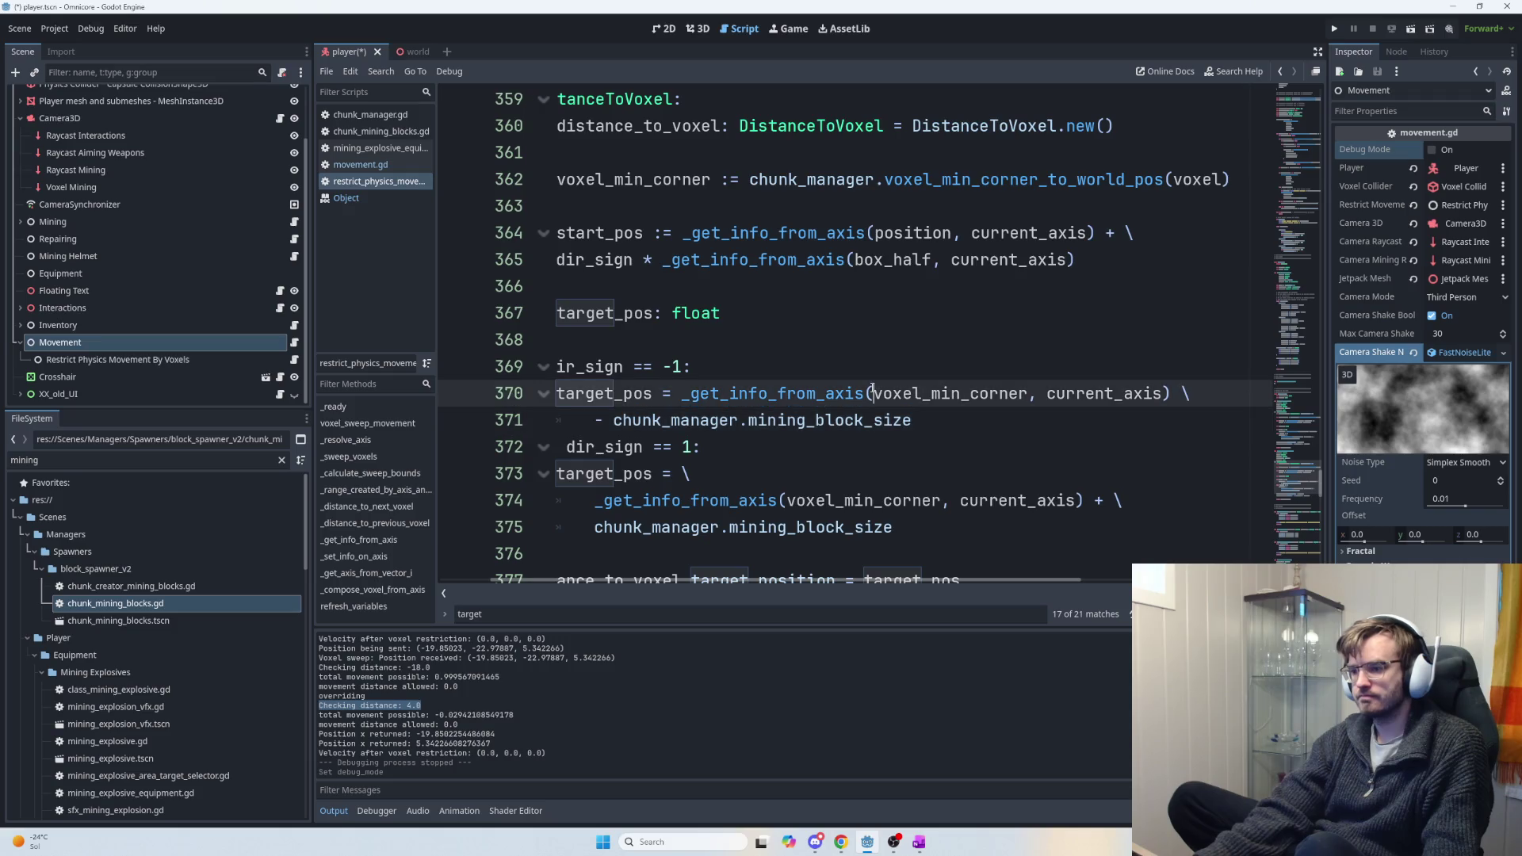
key("Return")
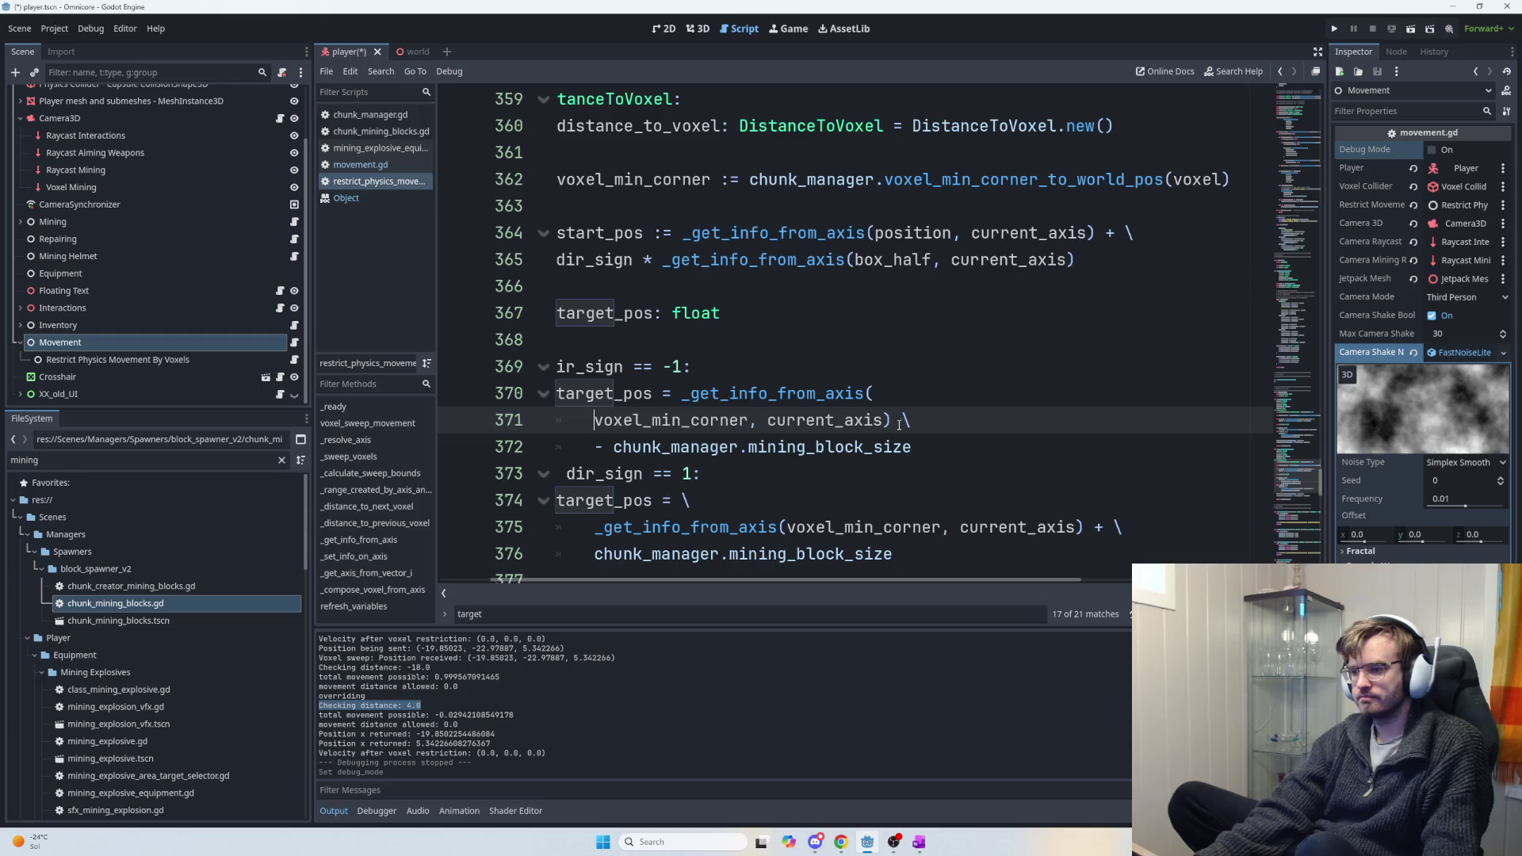
key("BackSpace")
key("BackSpace")
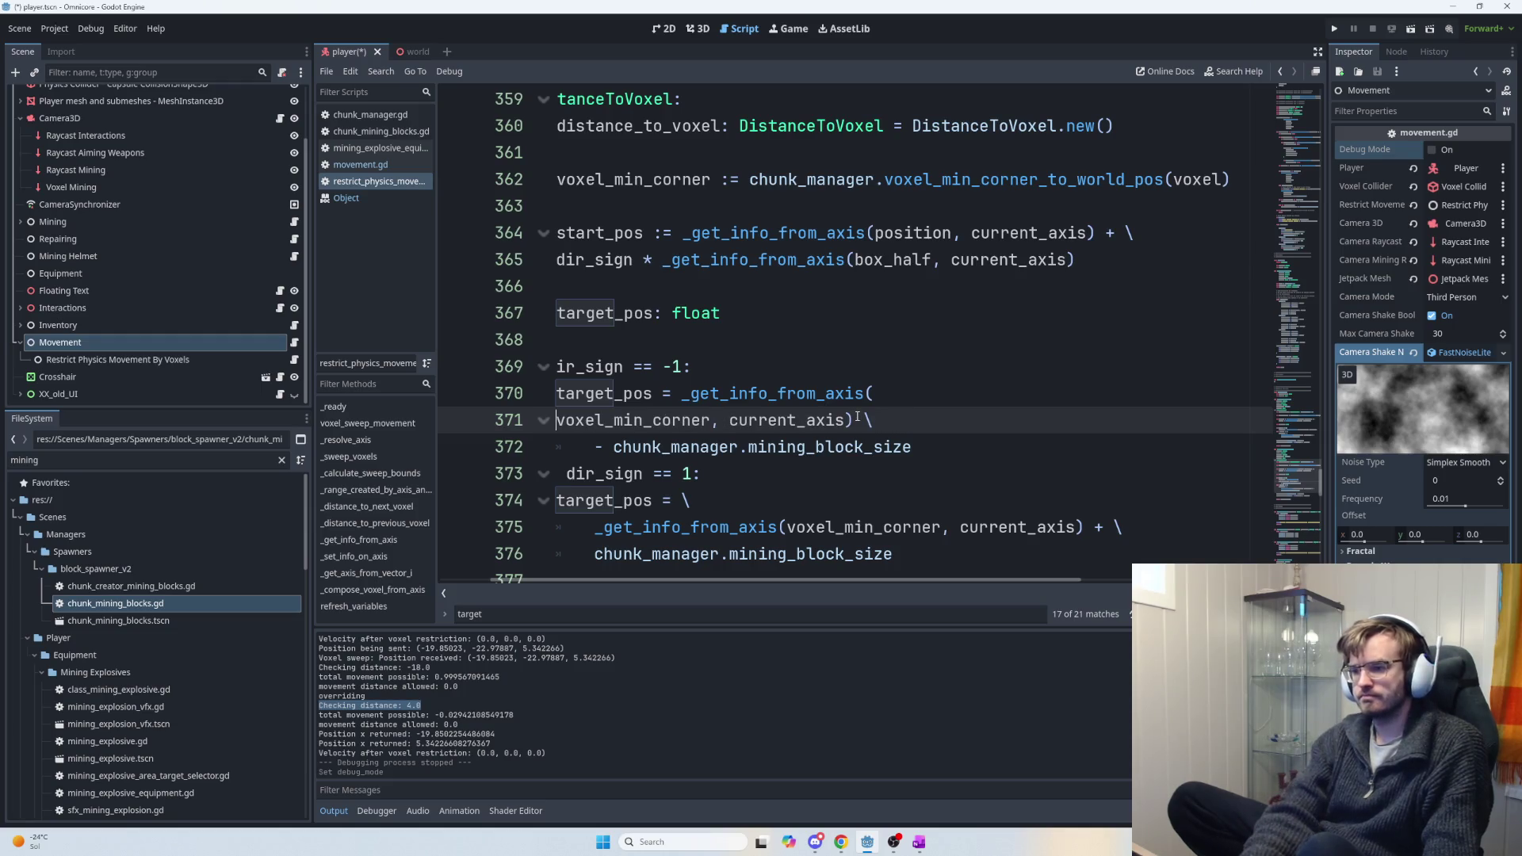
key("BackSpace")
Wrap the target_pos expression after the equals with a backslash, and change the minus to '+'.
left_click(750, 390)
type("\\")
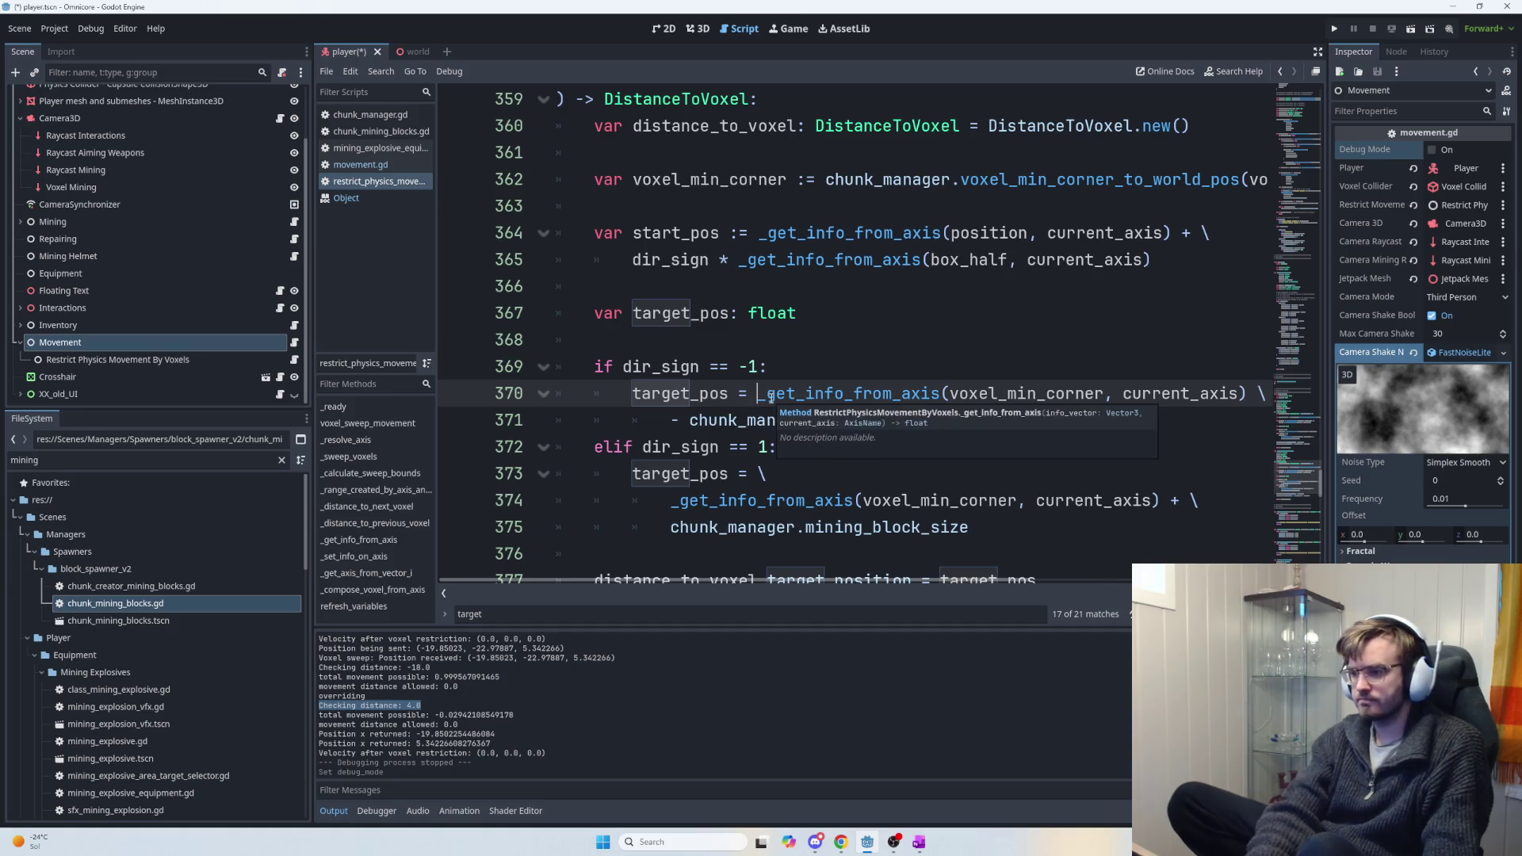
key("Return")
key("Tab")
scroll(770, 397, "down", 1)
left_click_drag(1186, 447, 672, 474)
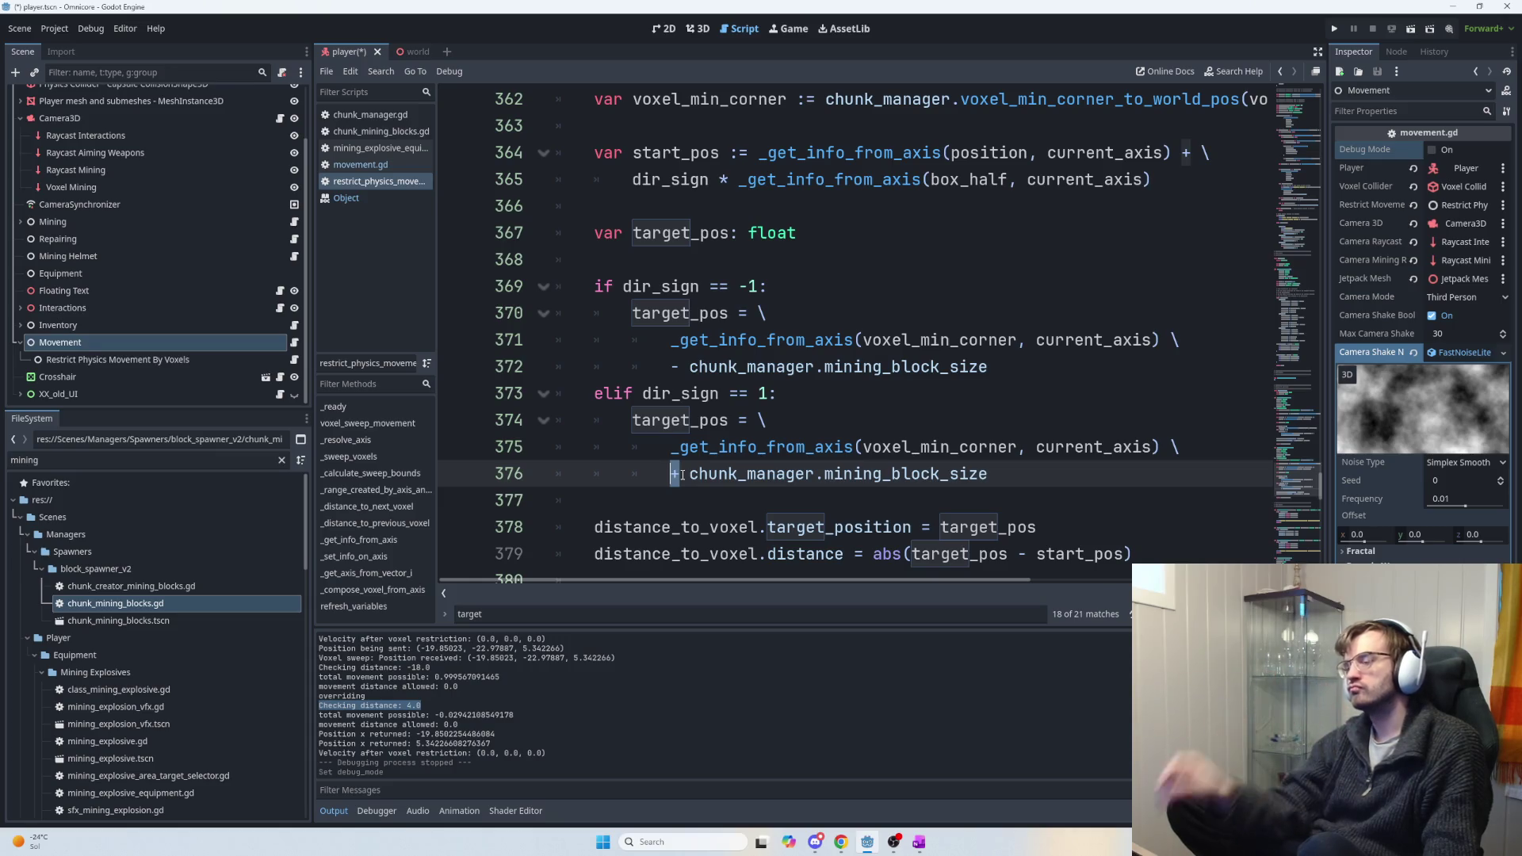
double_click(674, 367)
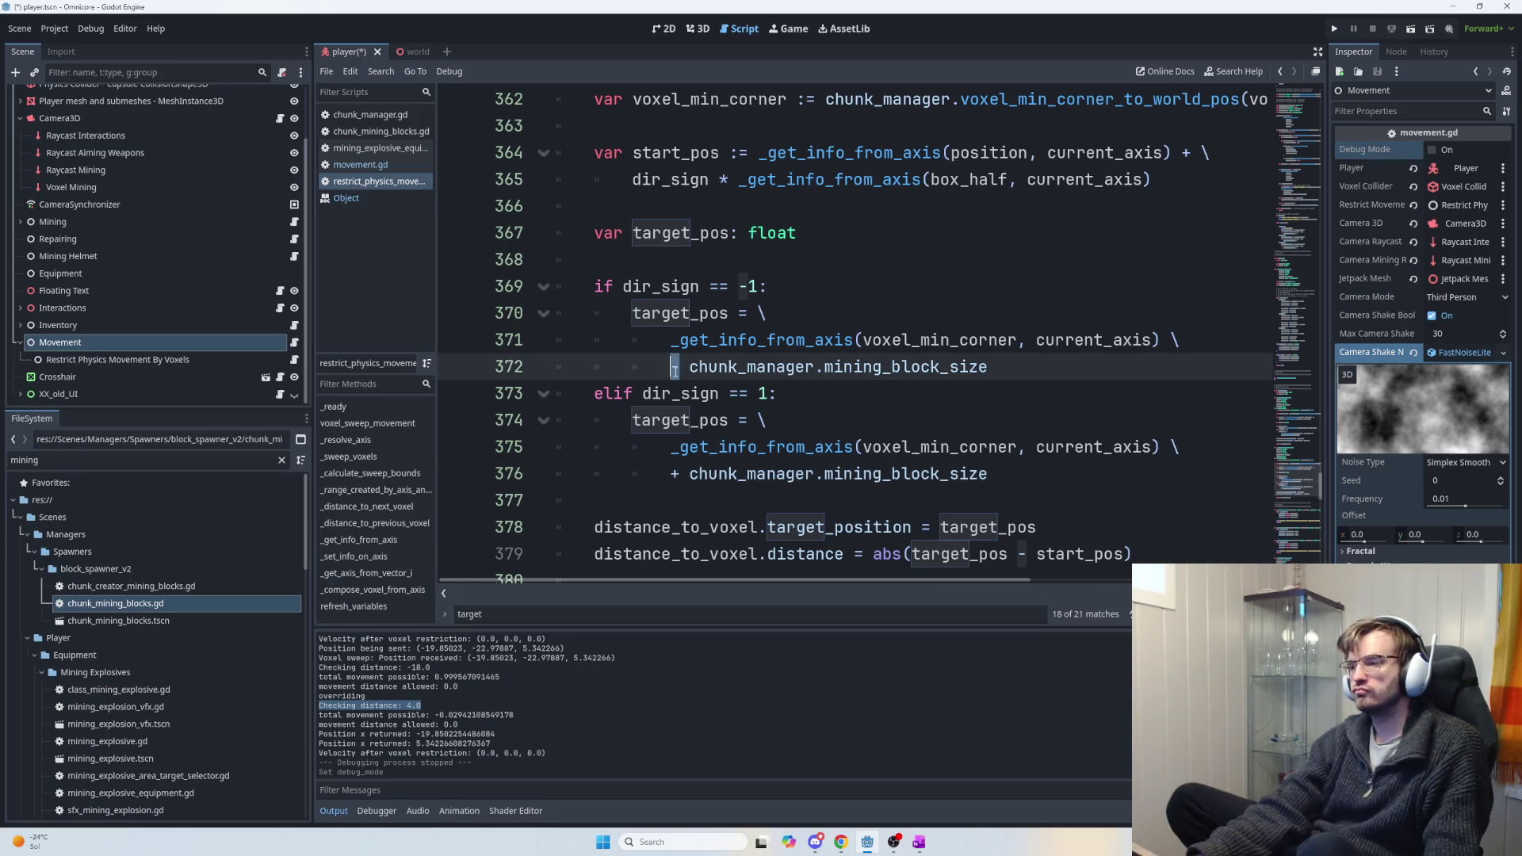
type("+")
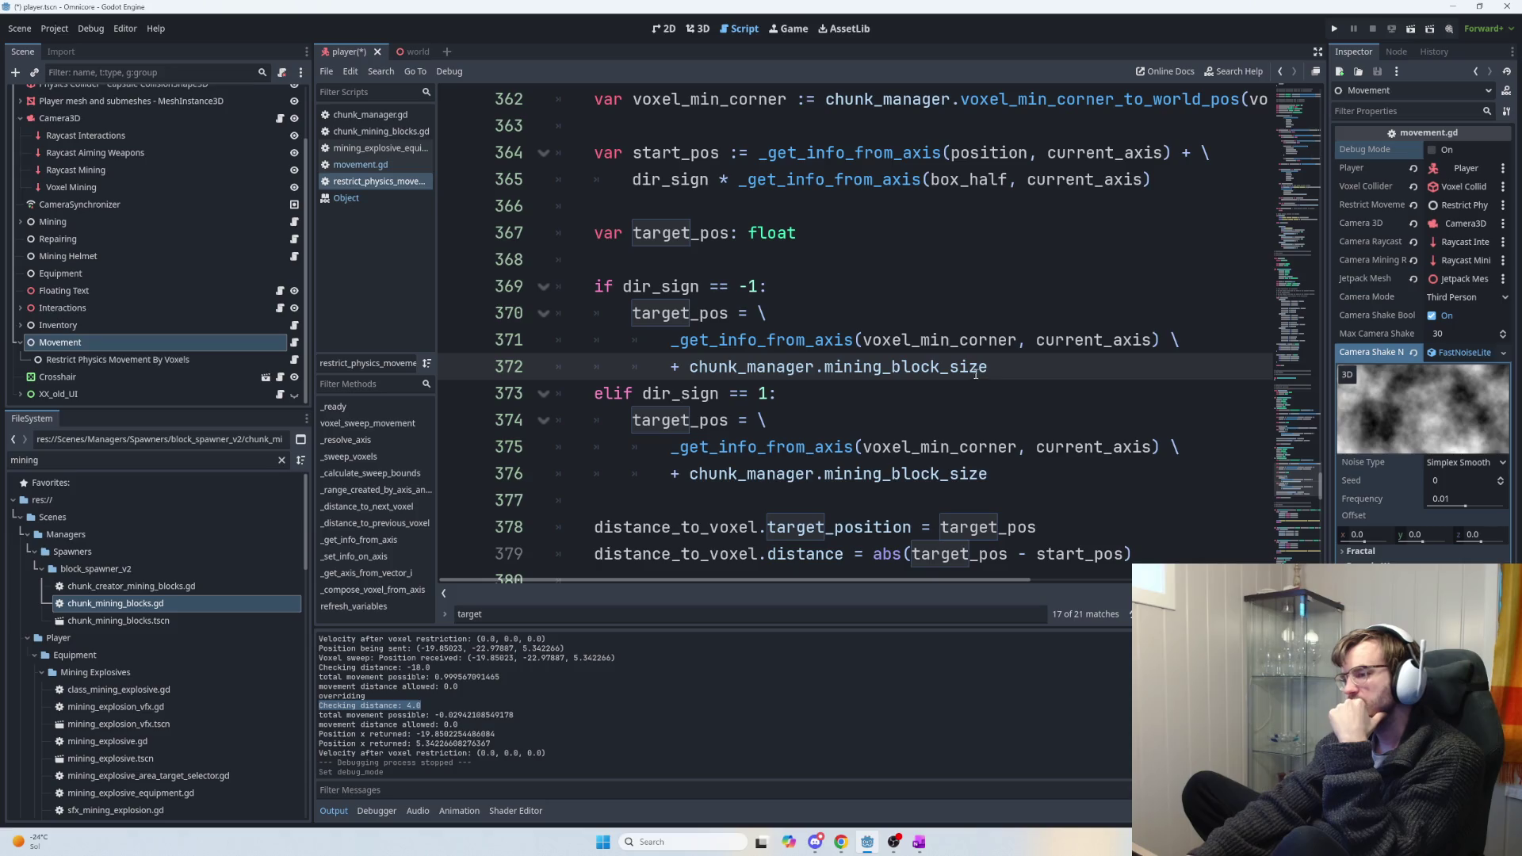
Insert '2 *' before chunk_manager.mining_block_size on line 376, then save, run and stop the game.
left_click(692, 476)
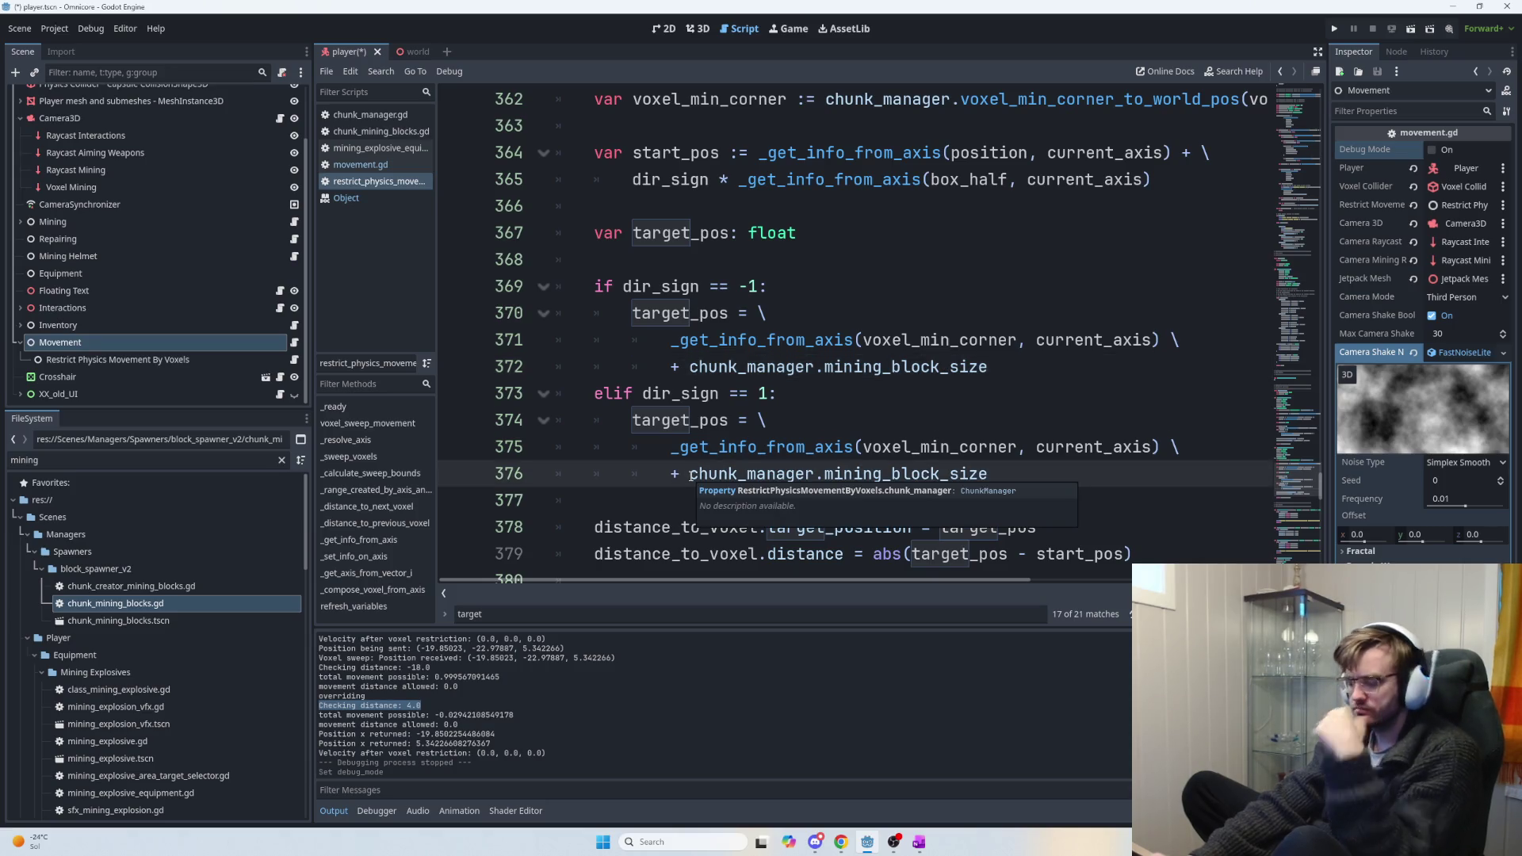
type("2 *")
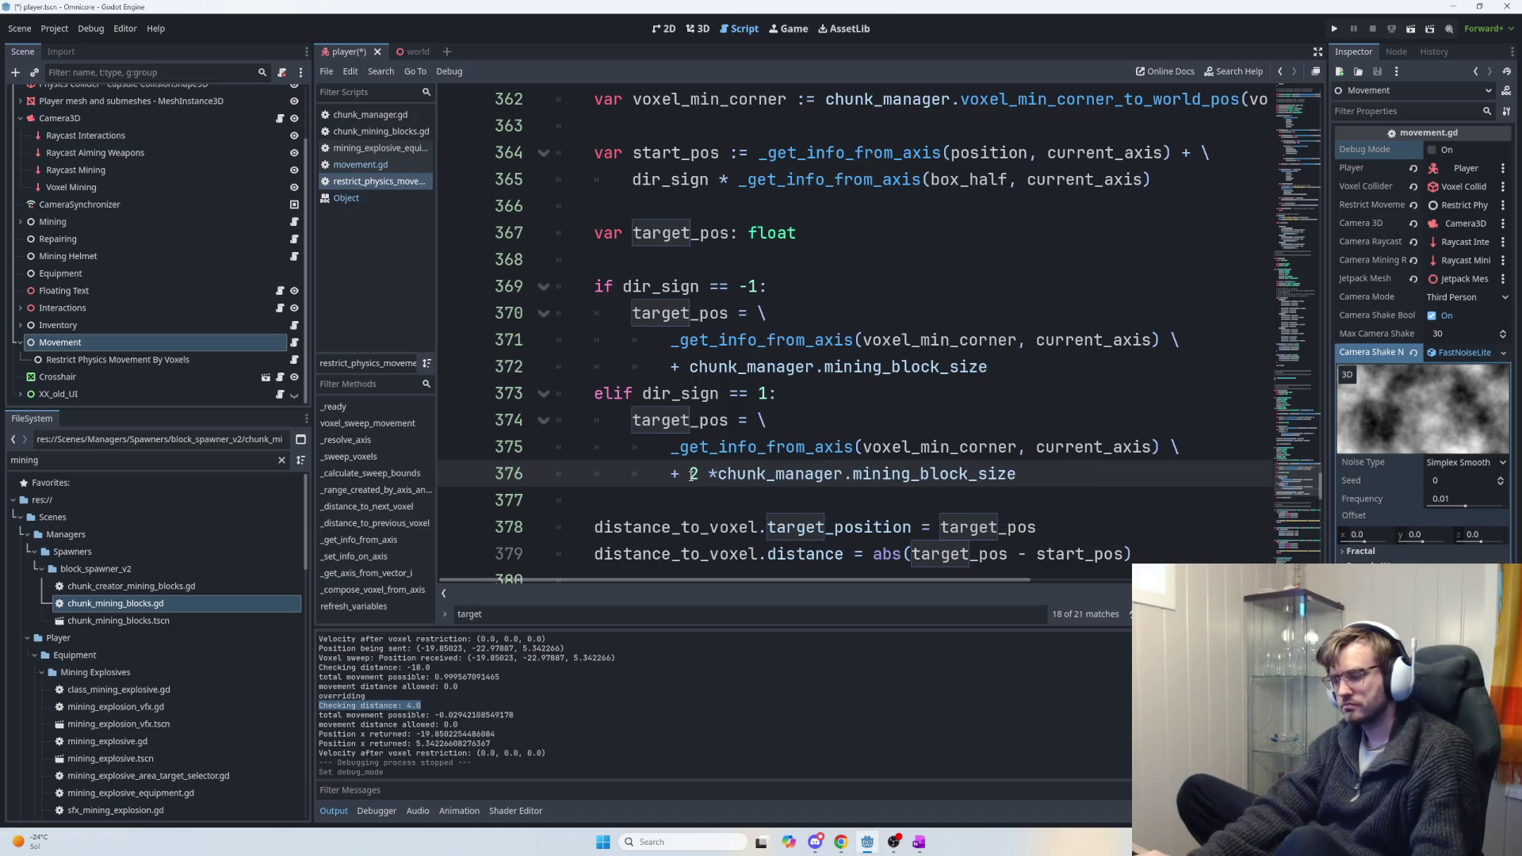
key("F5")
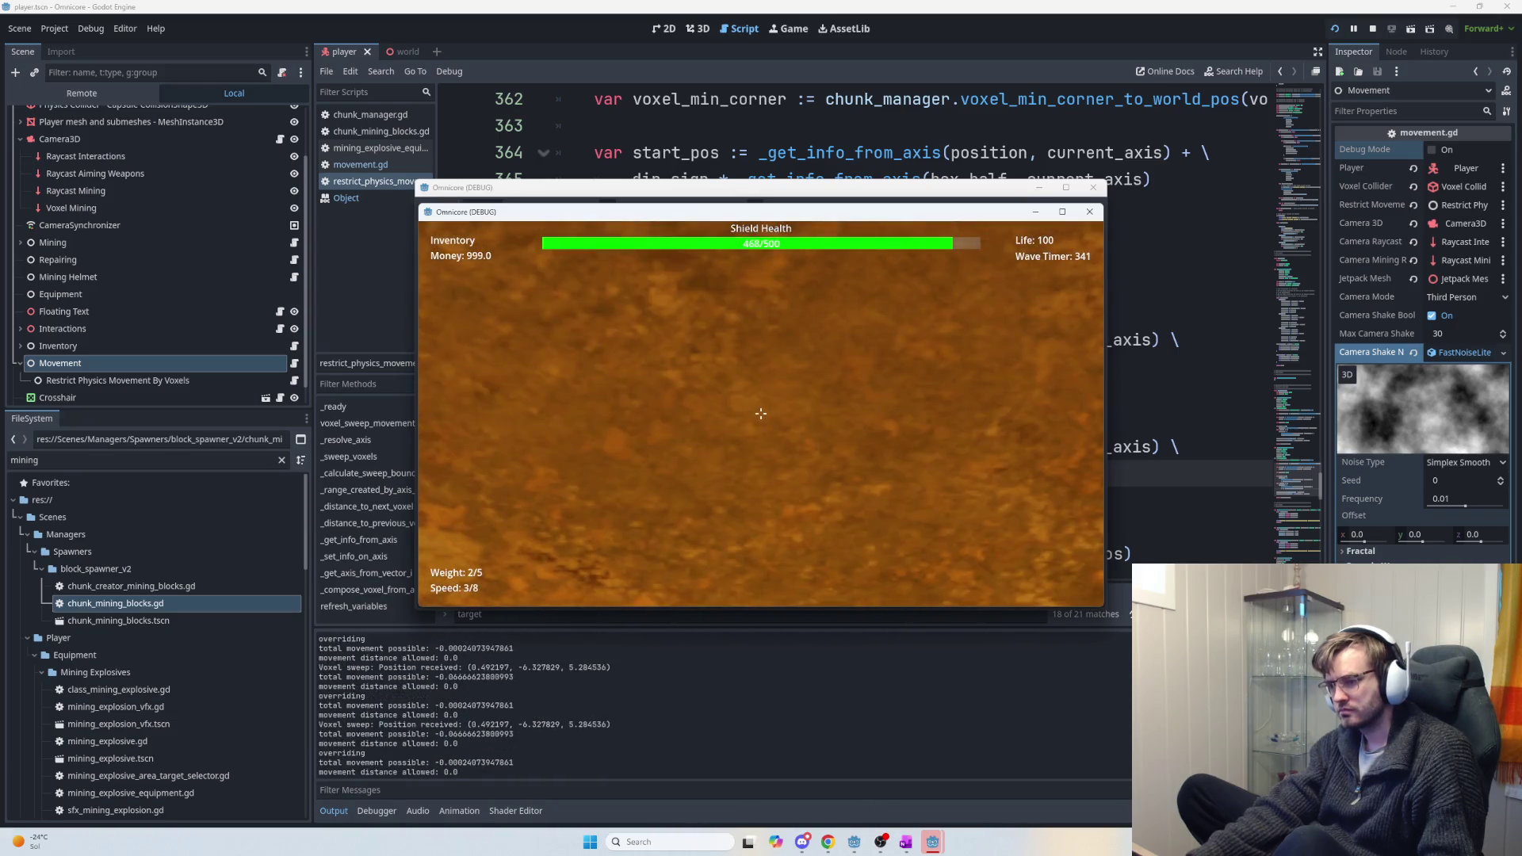
key("F8")
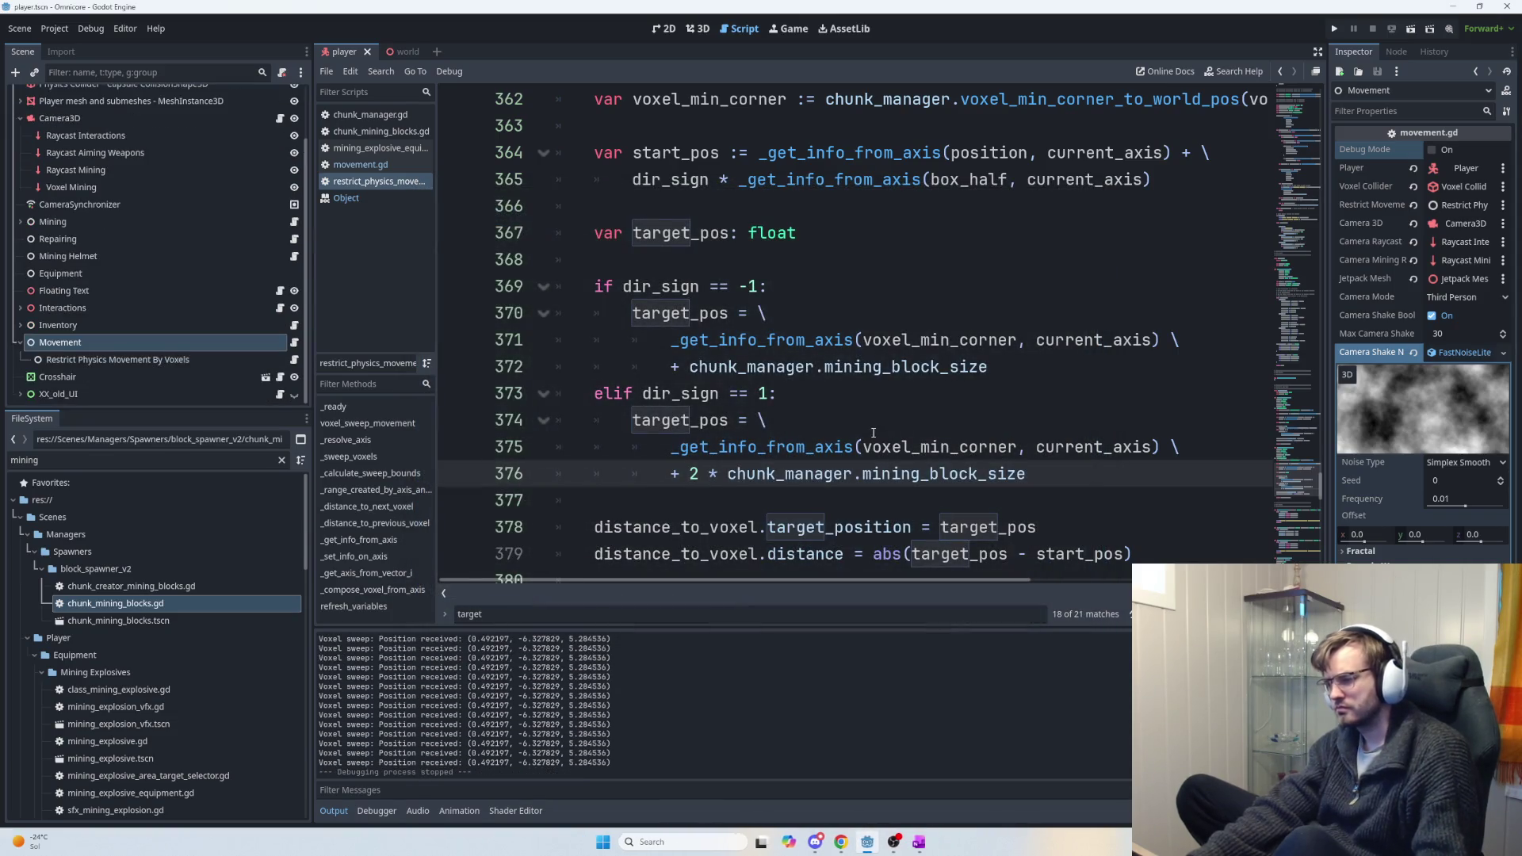
scroll(872, 444, "up", 3)
Search for 'previous' and add a new line after the _distance_to_previous_voxel call.
scroll(876, 449, "down", 4)
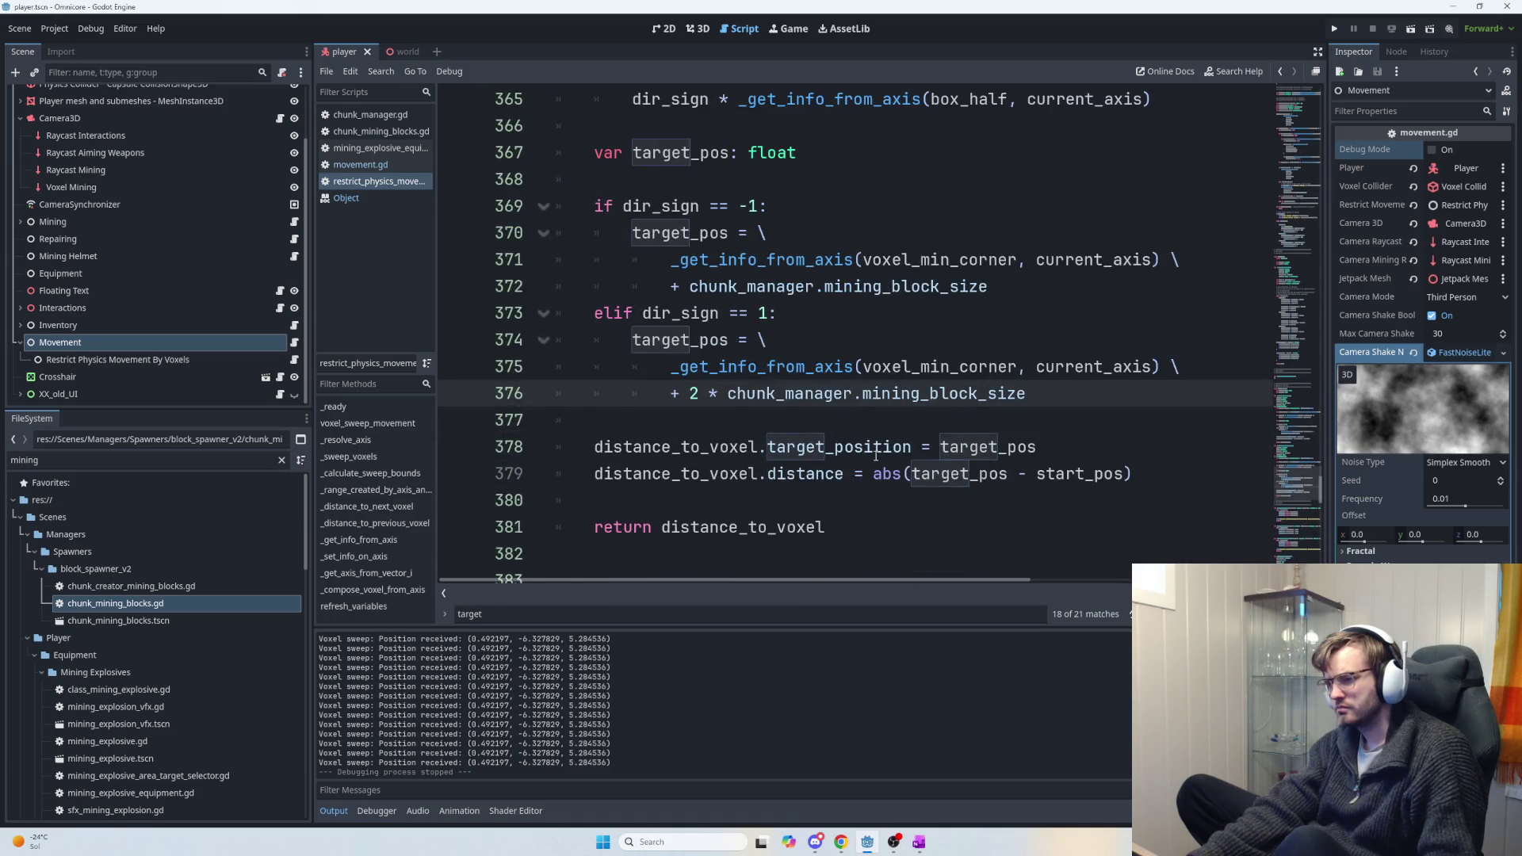
scroll(880, 457, "up", 10)
scroll(954, 467, "up", 6)
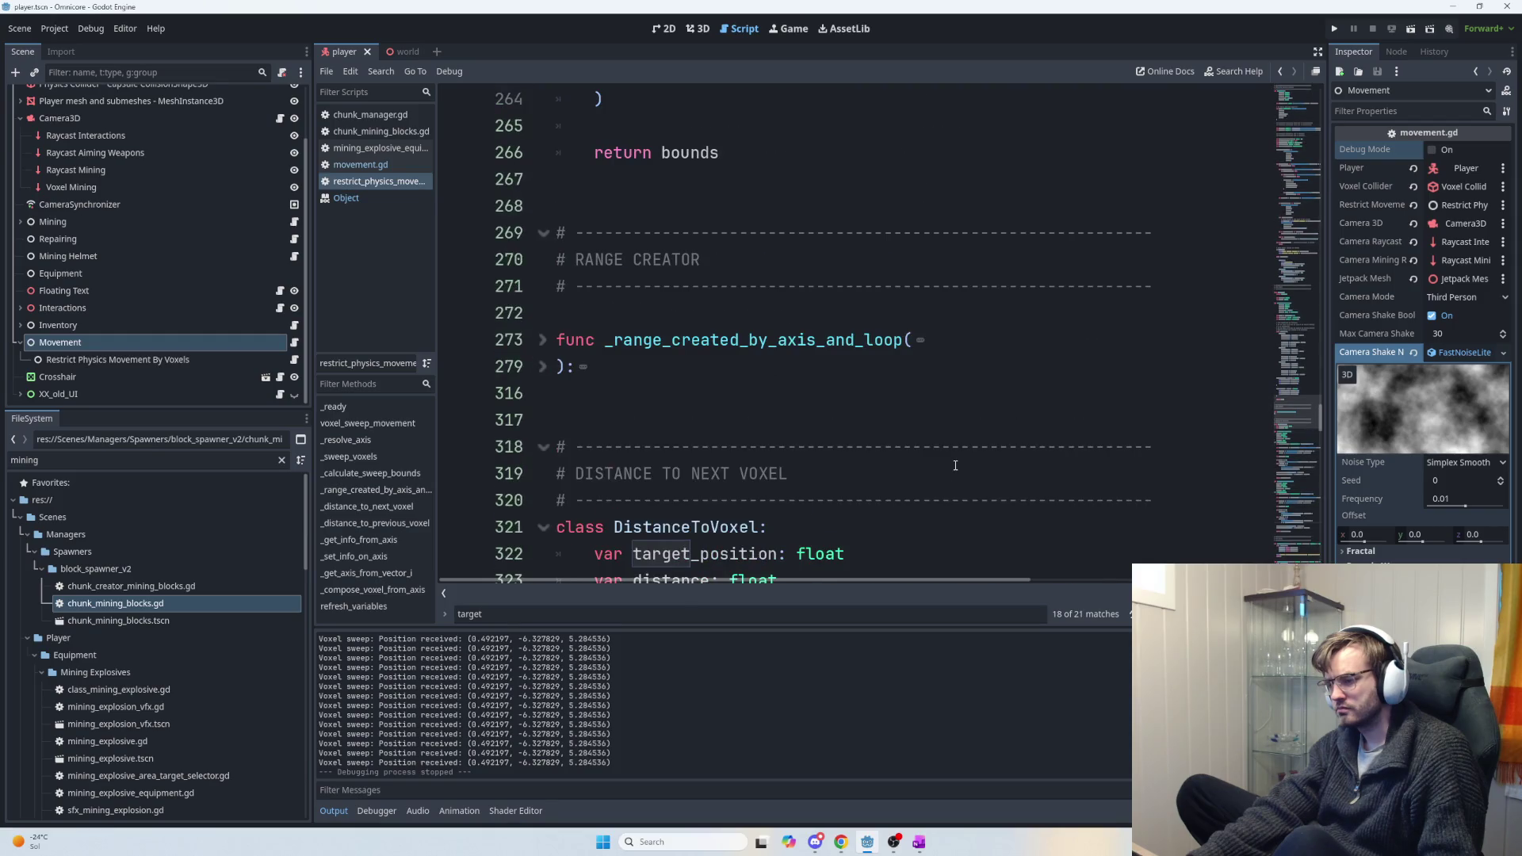
key("ctrl+f")
type("previous")
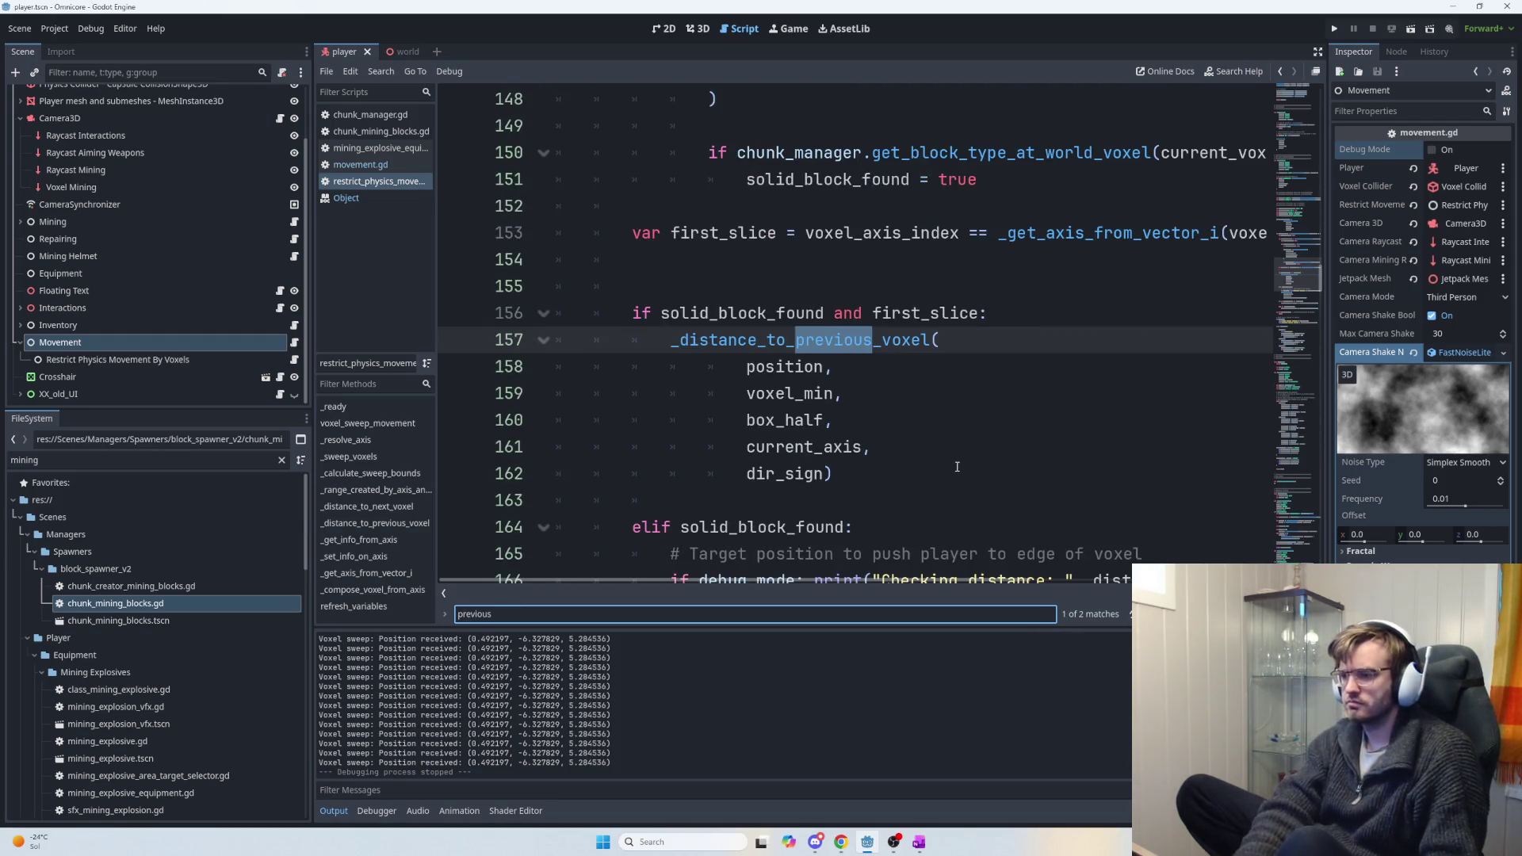
left_click(873, 476)
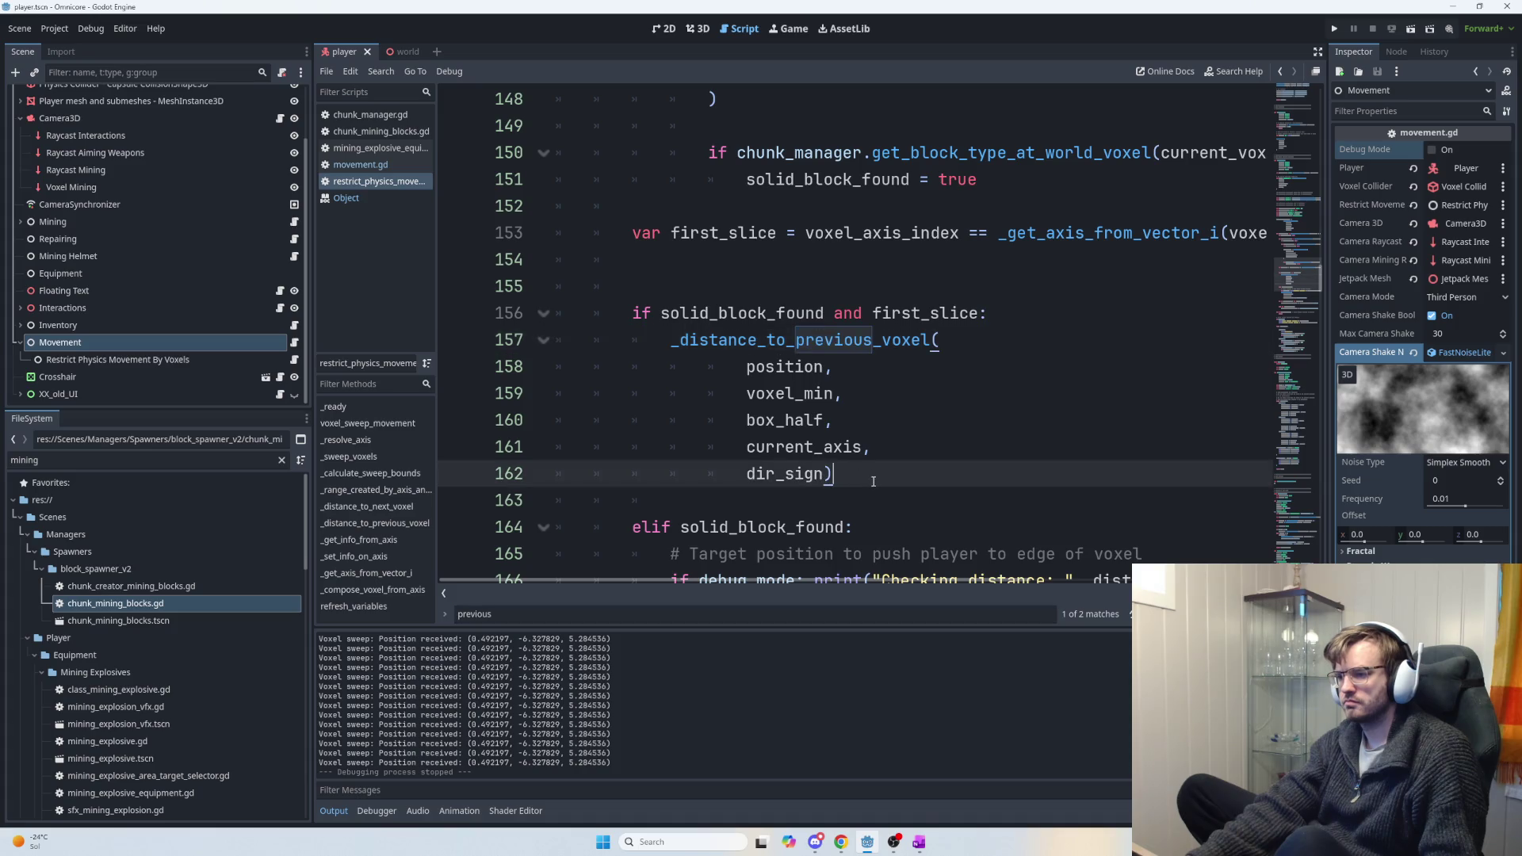
key("Return")
Type _set_info_on_axis(target_position, current_axis, ) via autocomplete, leaving the third argument blank.
type("target_")
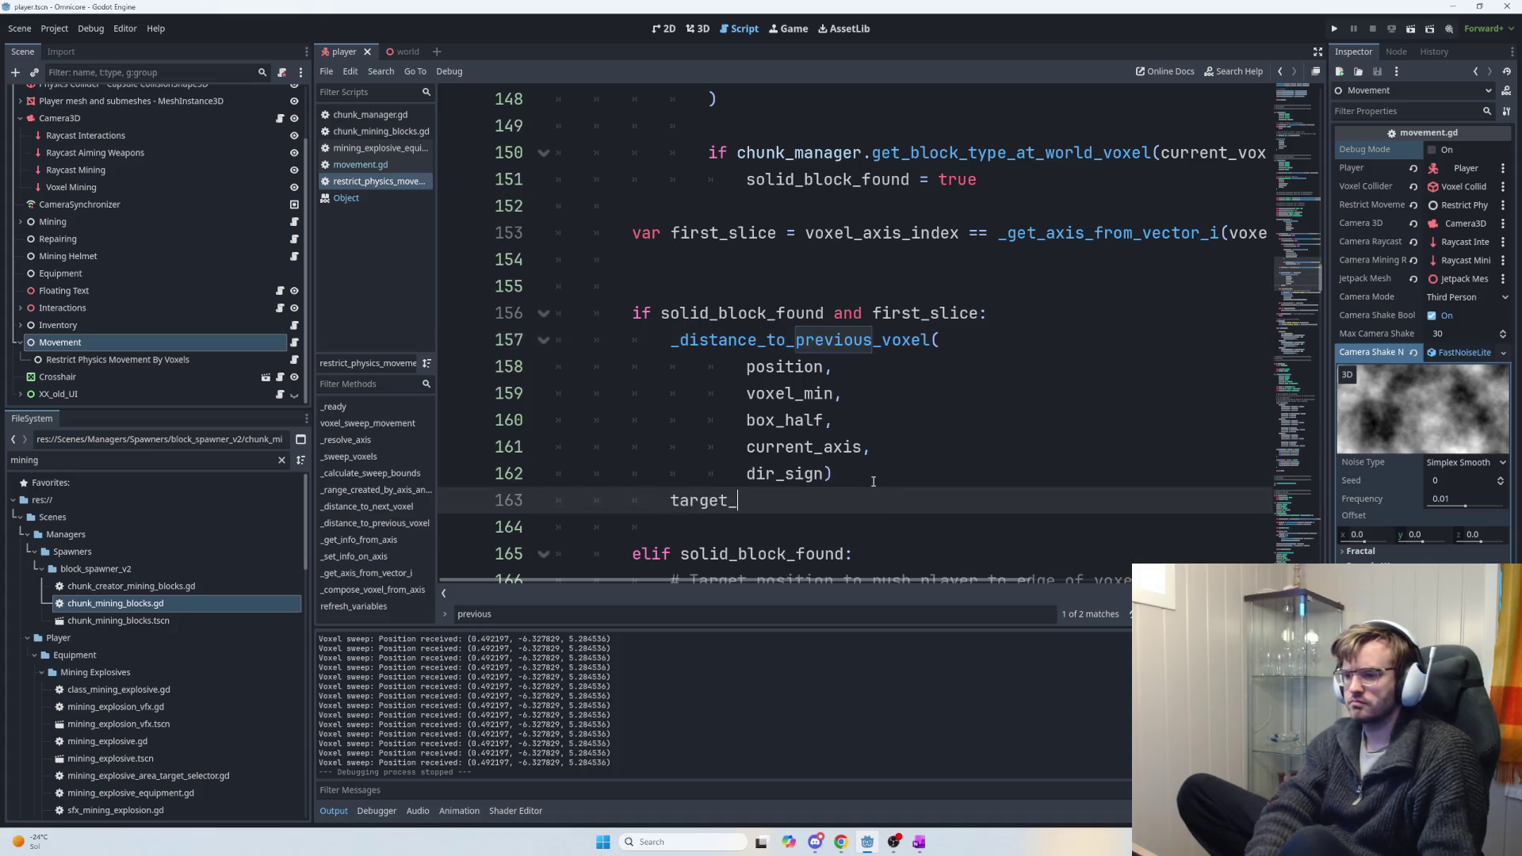
type("po")
key("BackSpace")
key("ctrl+BackSpace")
type("set")
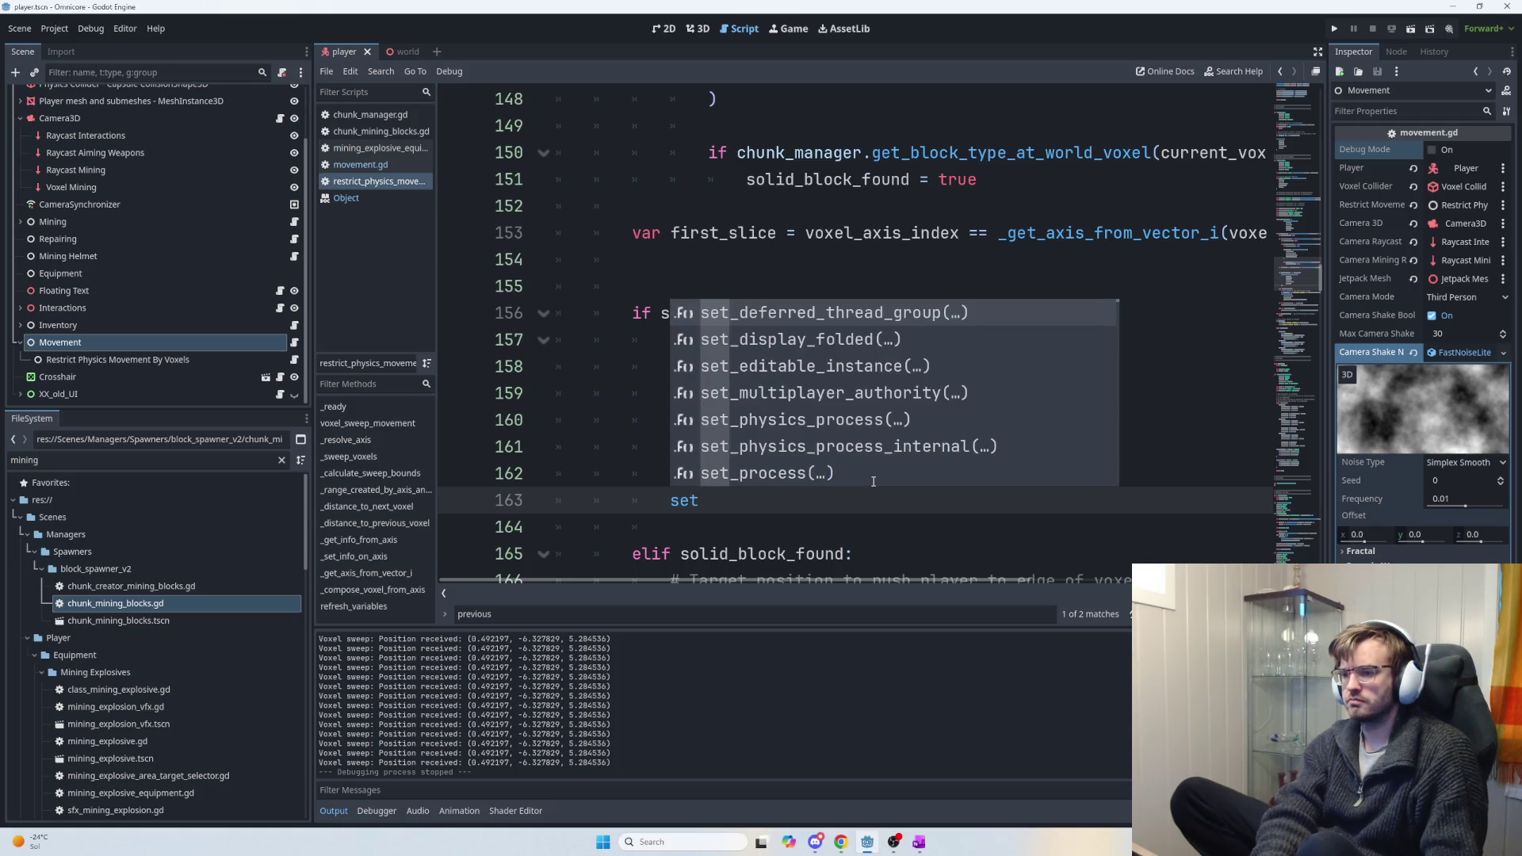
type("_")
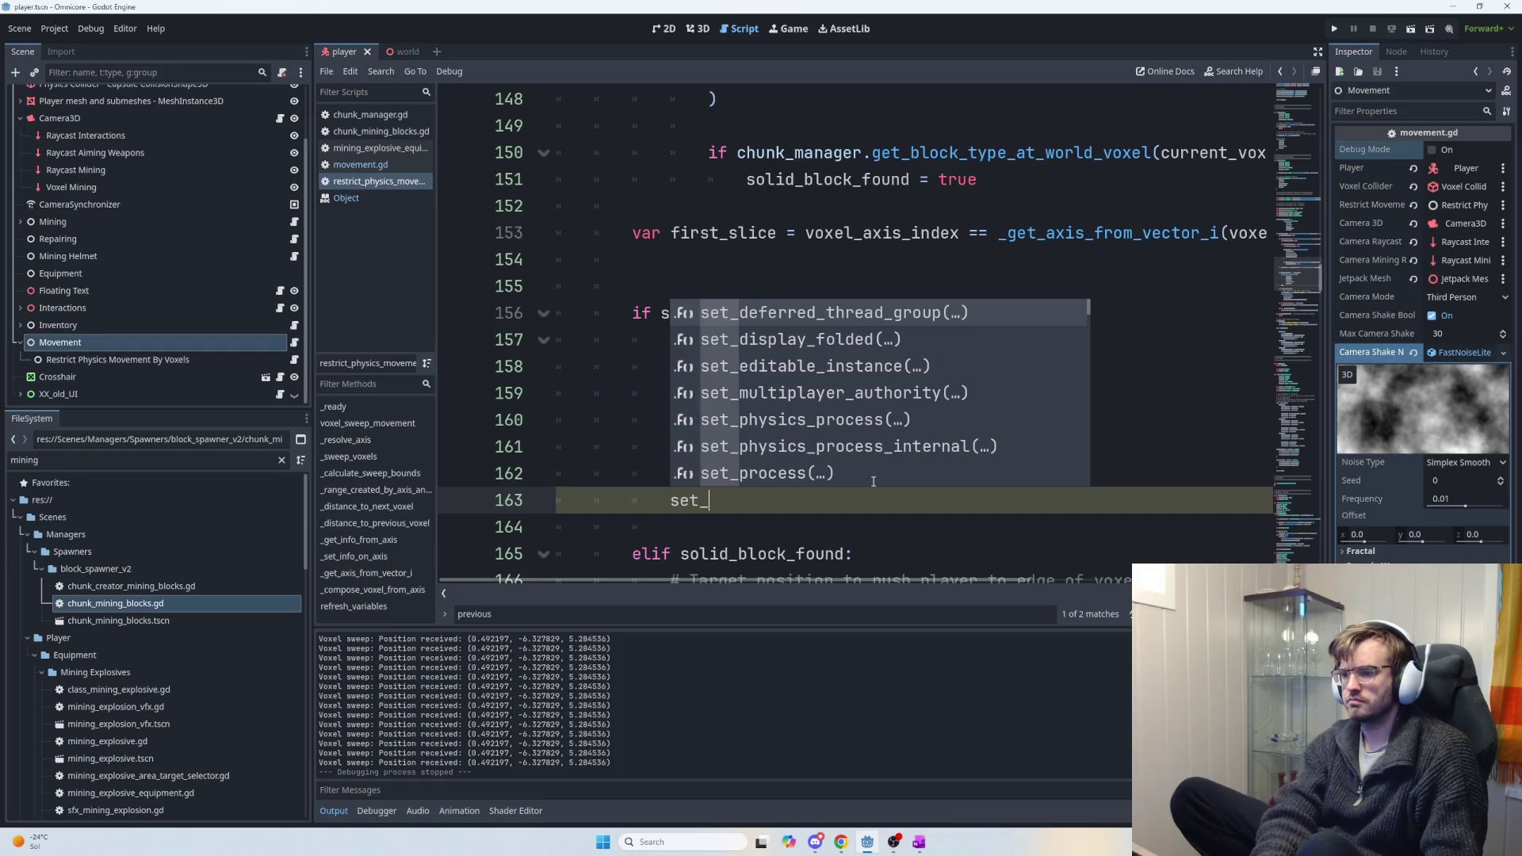
type("axi")
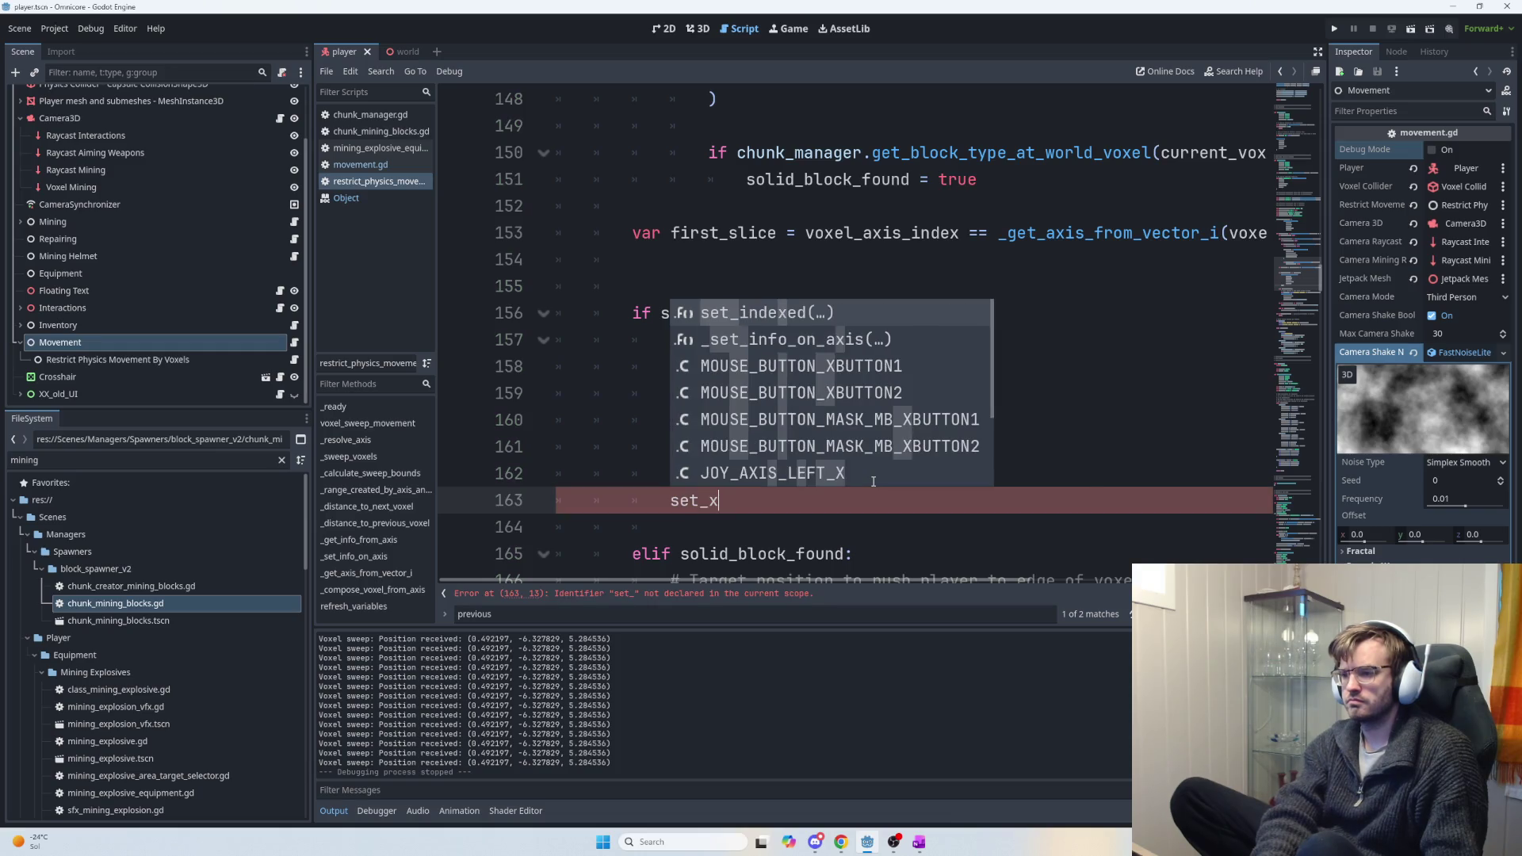
key("Return")
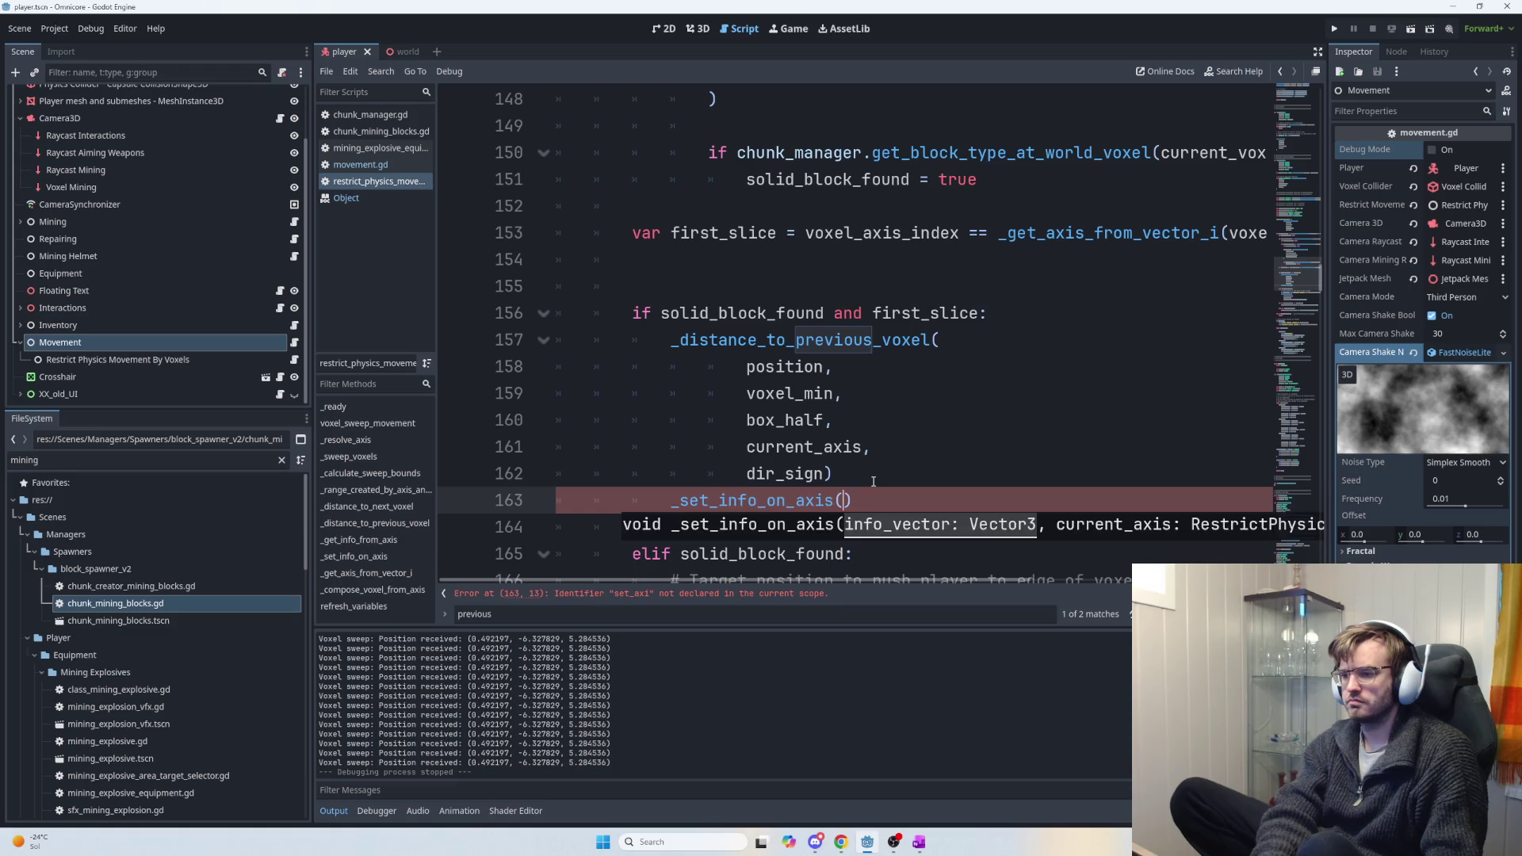
type("target")
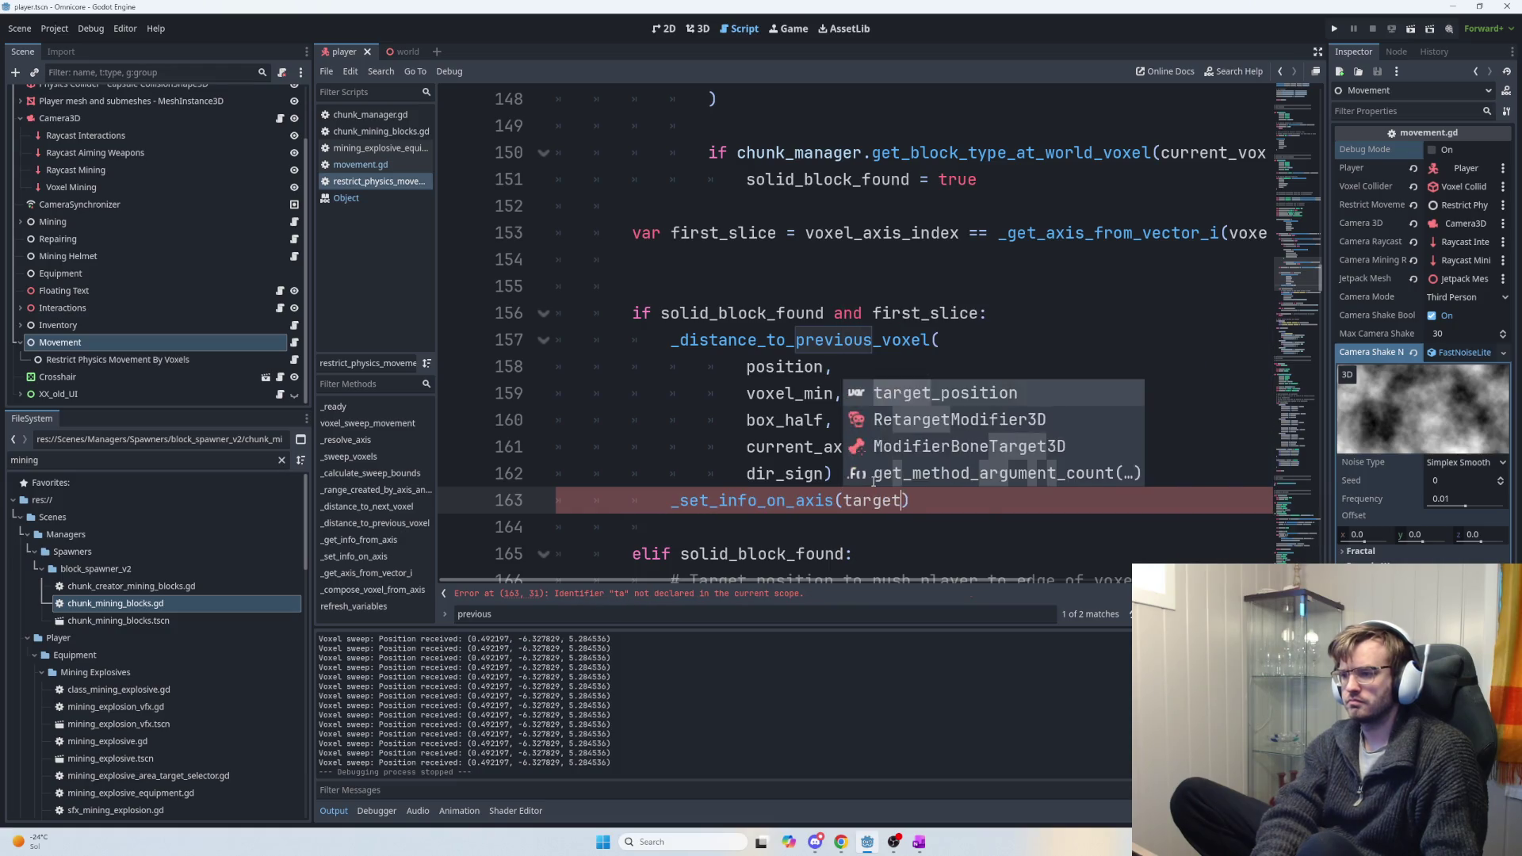
key("Return")
type(", ")
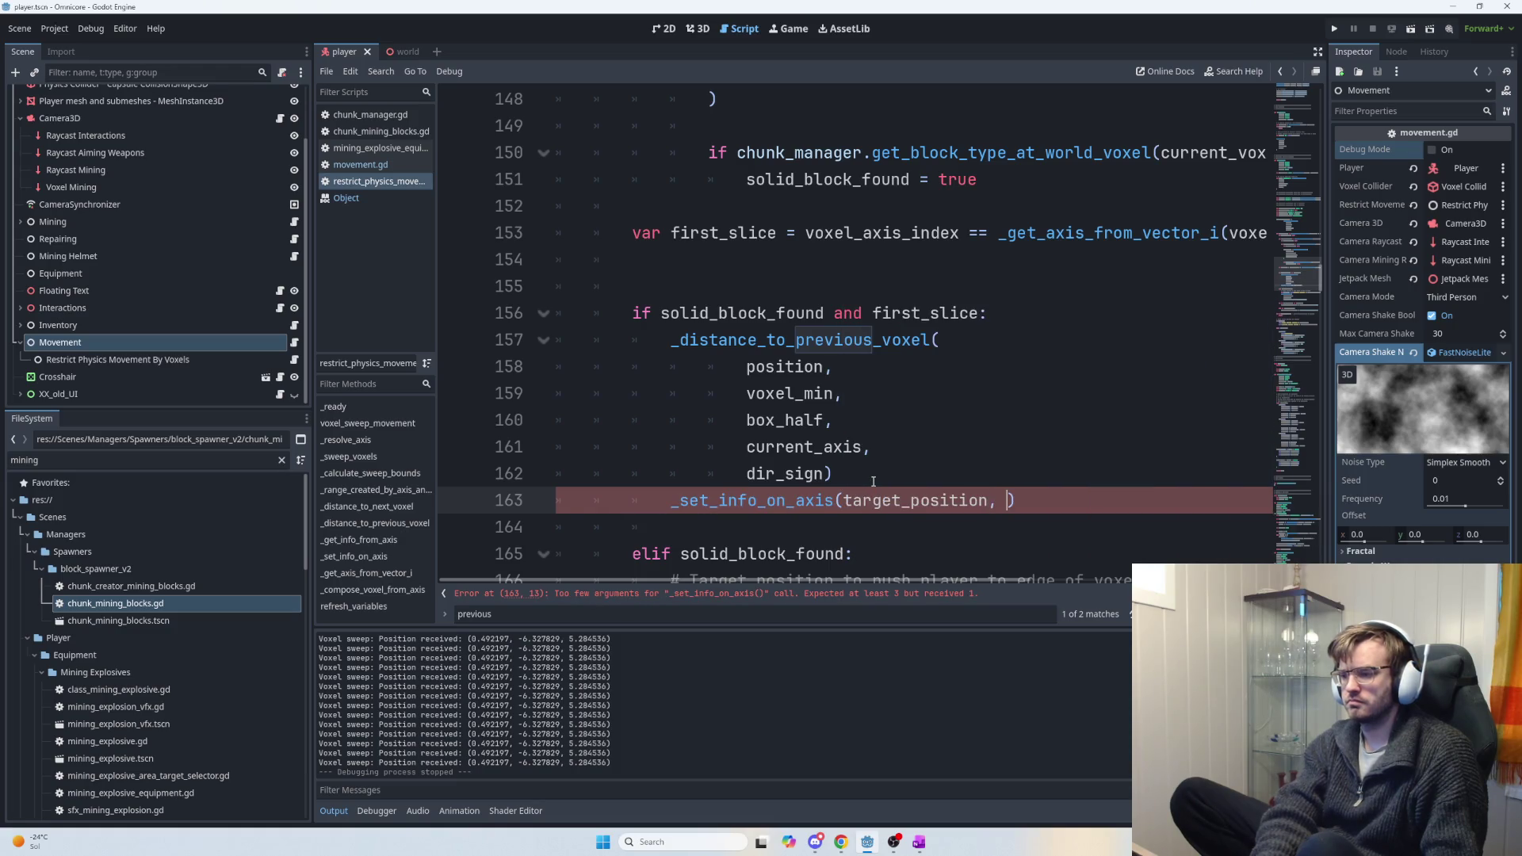
type("curren")
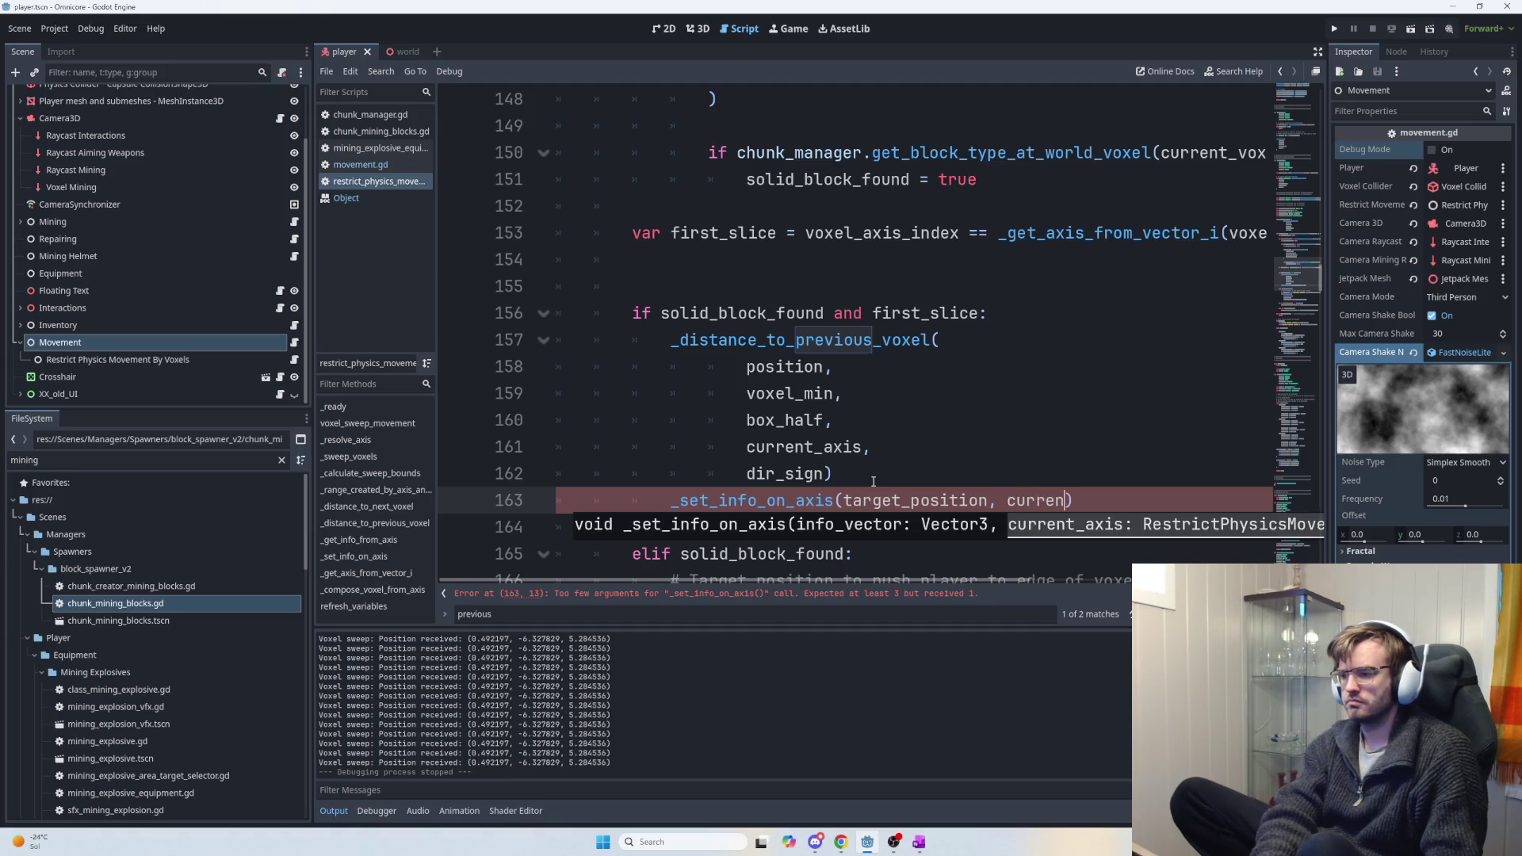
key("Return")
type(",")
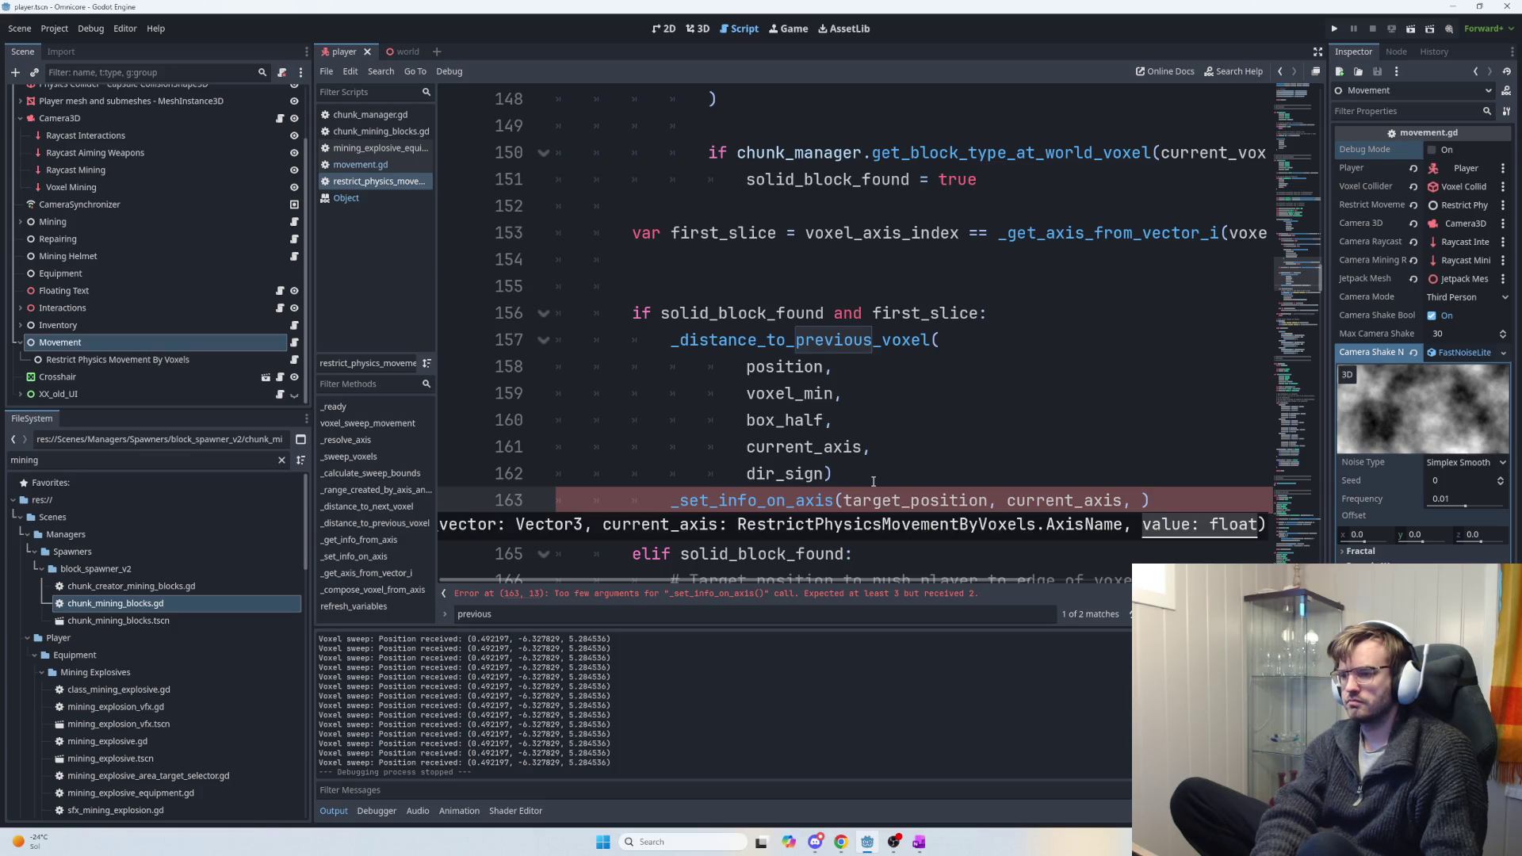
left_click(672, 342)
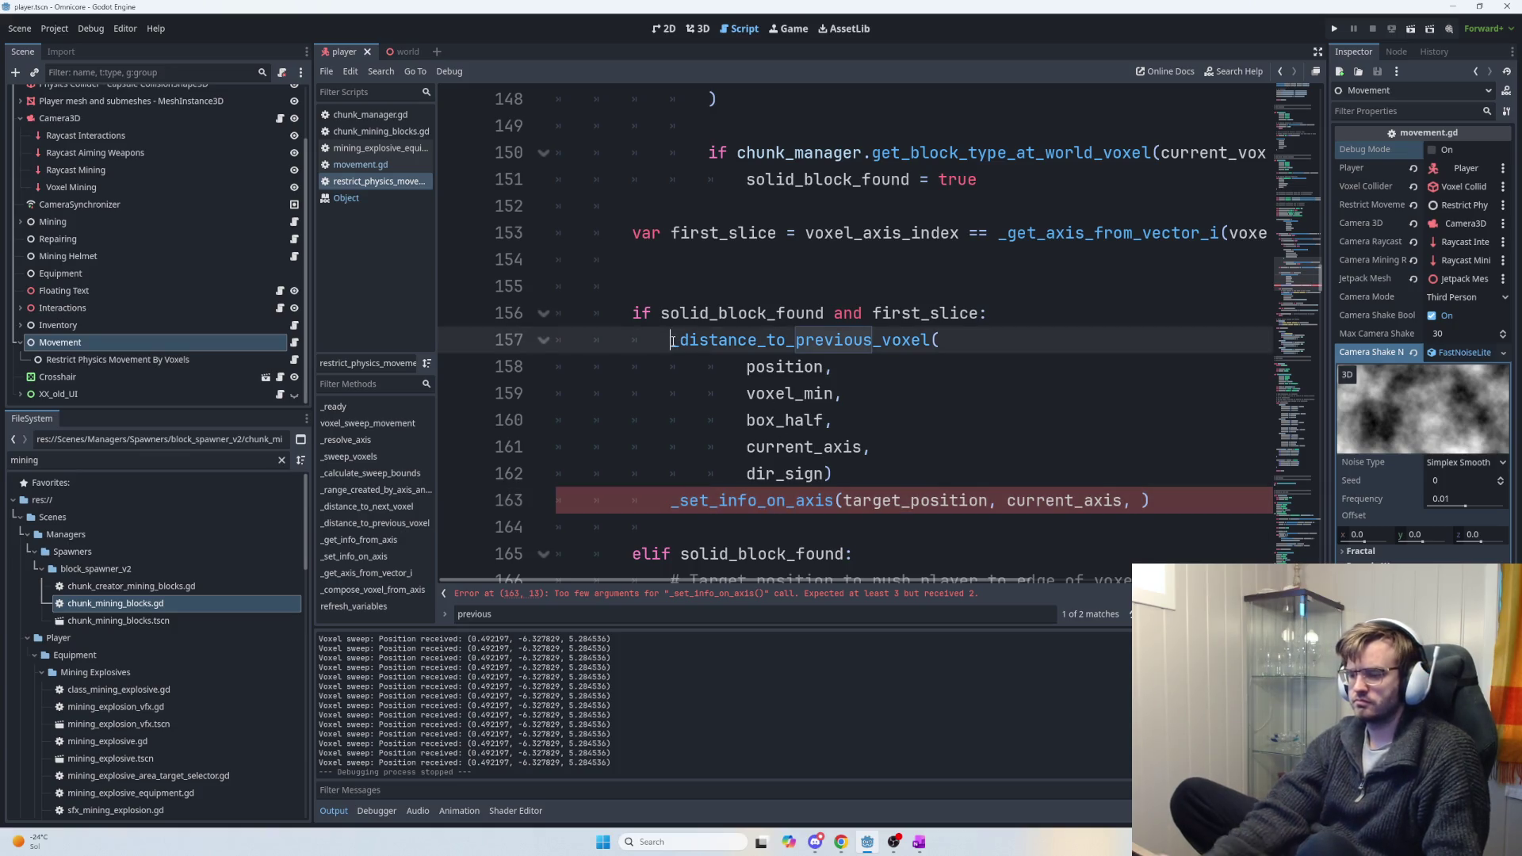
Declare 'var previous_voxel_distance: float =' on line 157, with the distance call moved to an indented line below.
type("var previous")
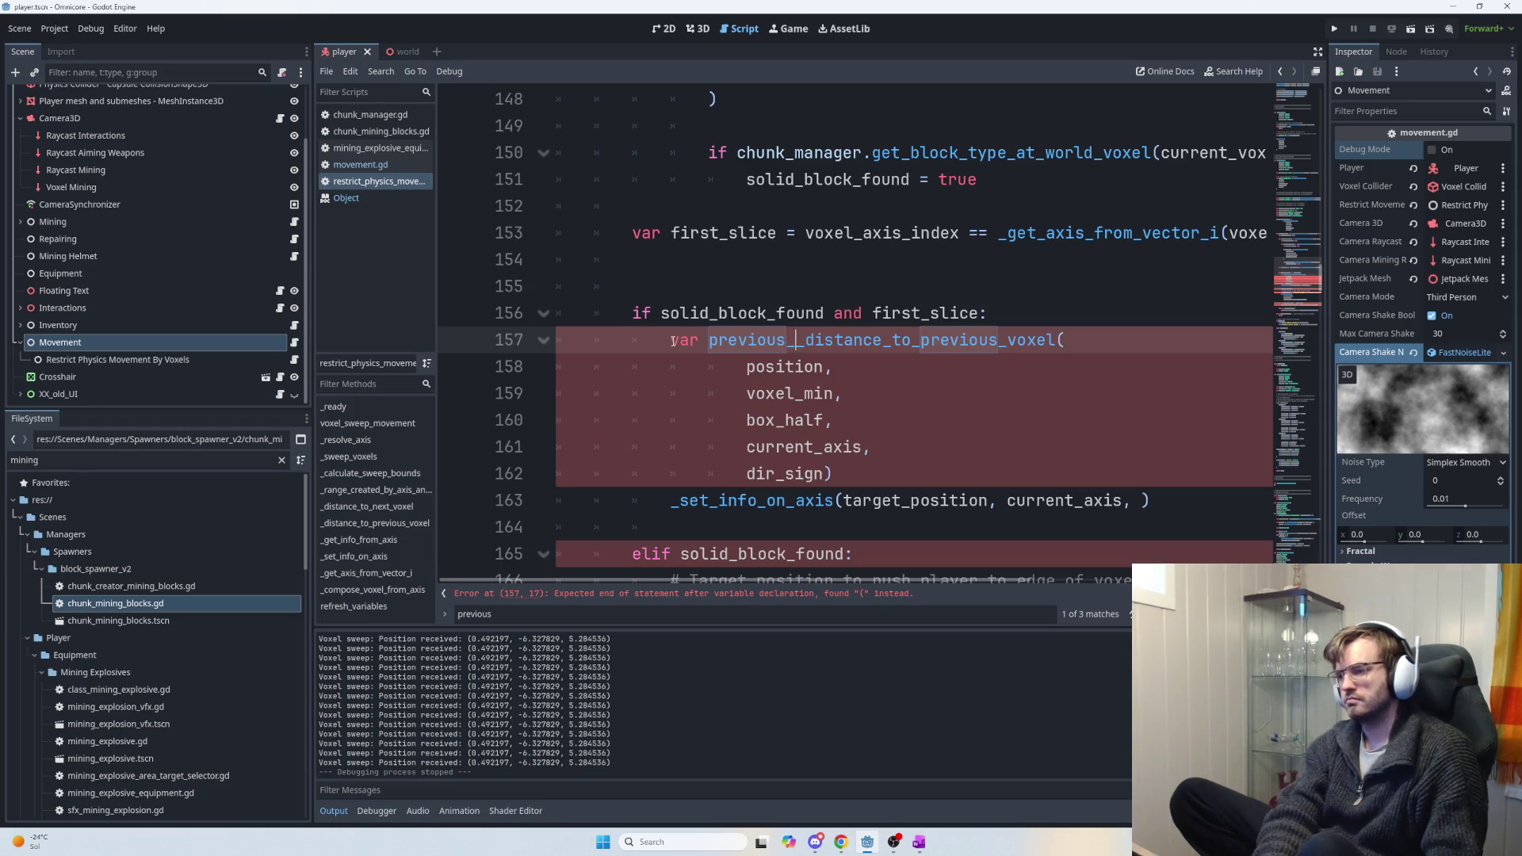
type("voxel_dista")
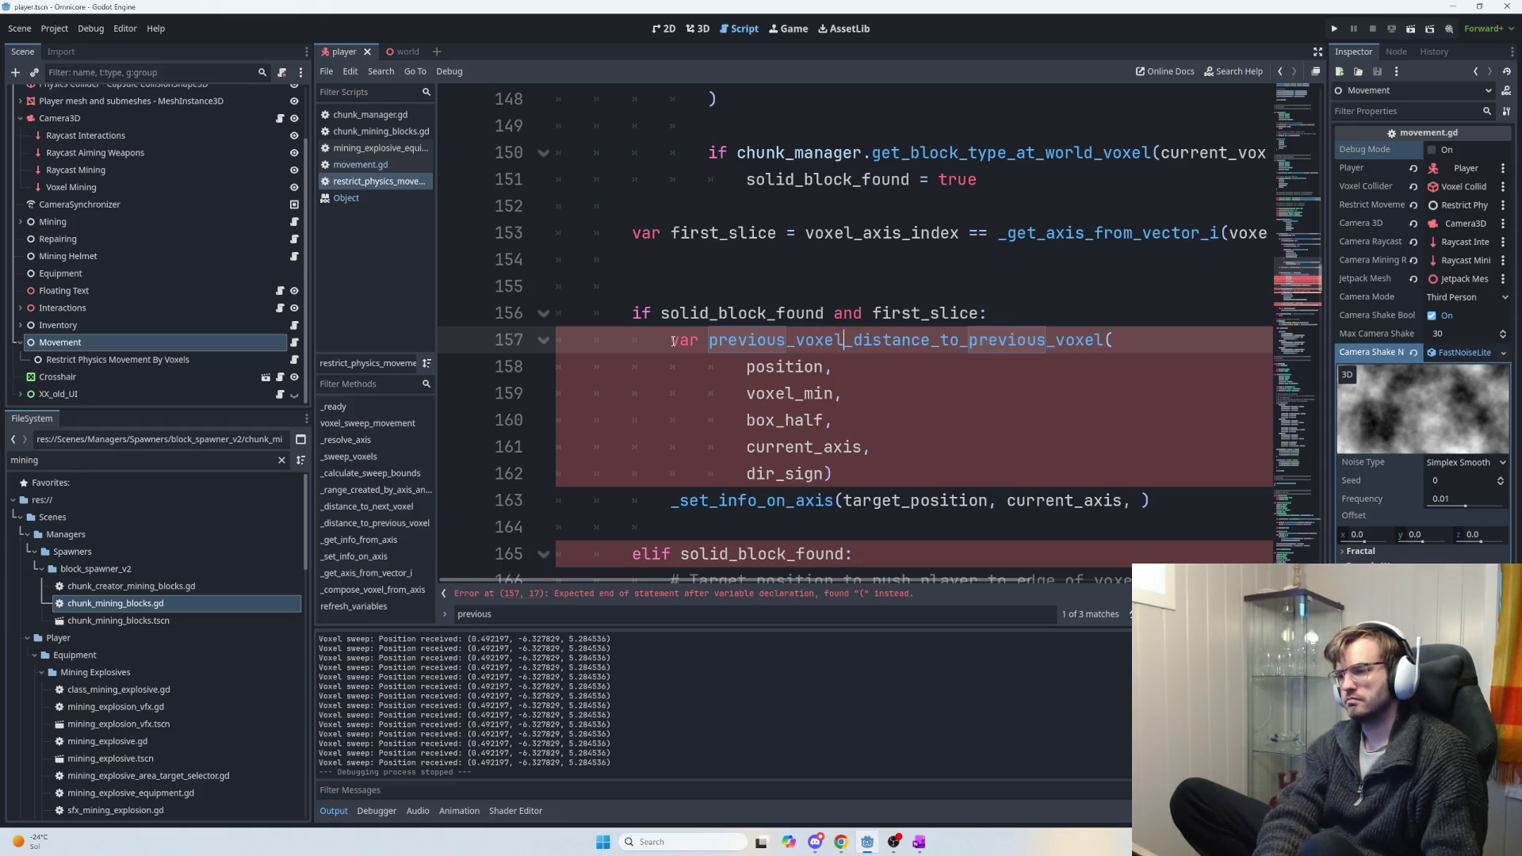
type("nce: dD")
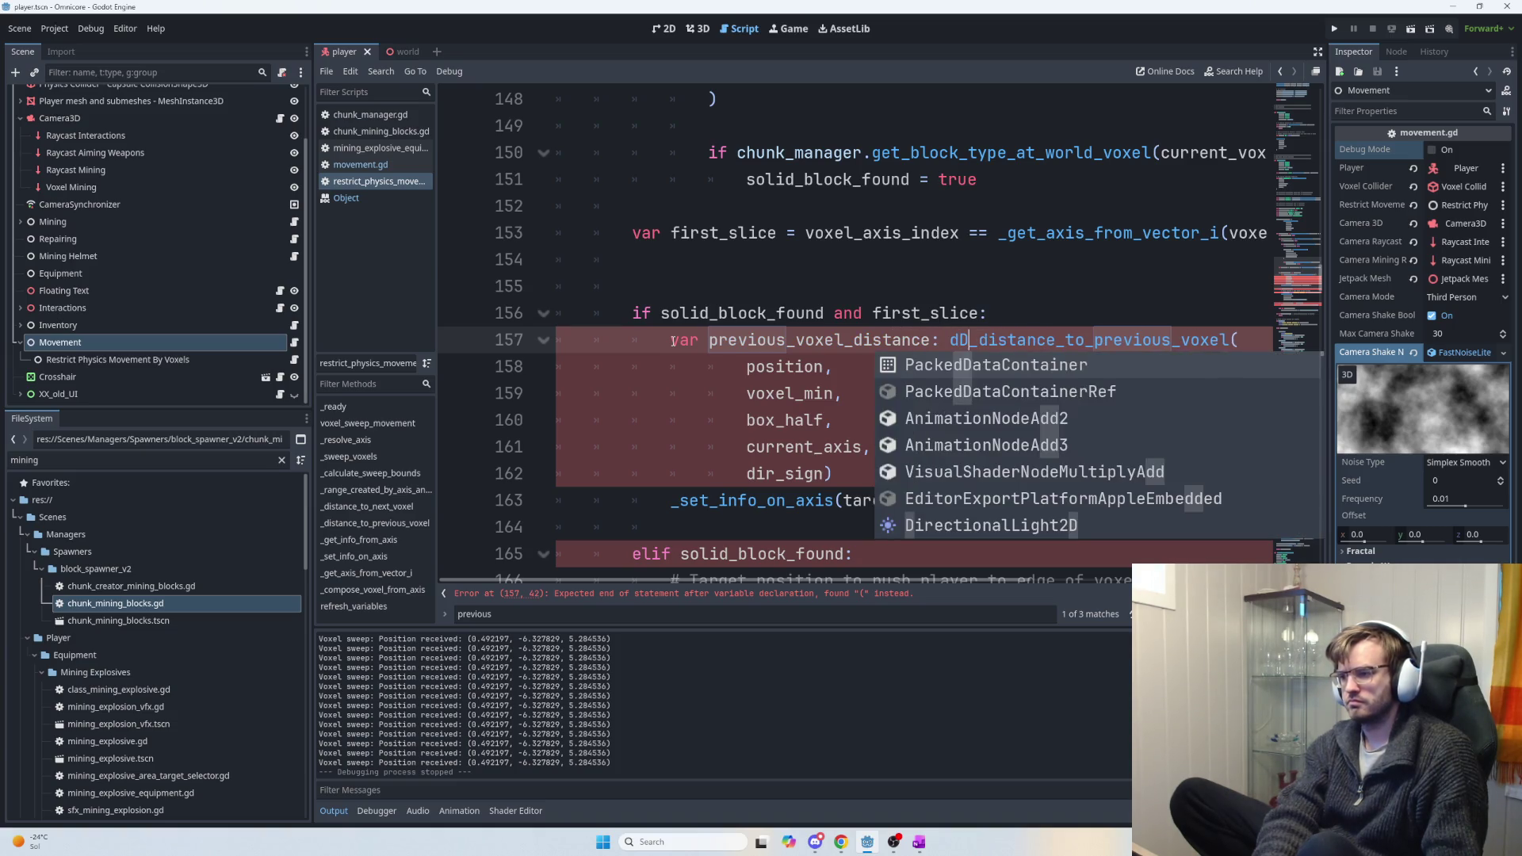
key("Escape")
type("Distance")
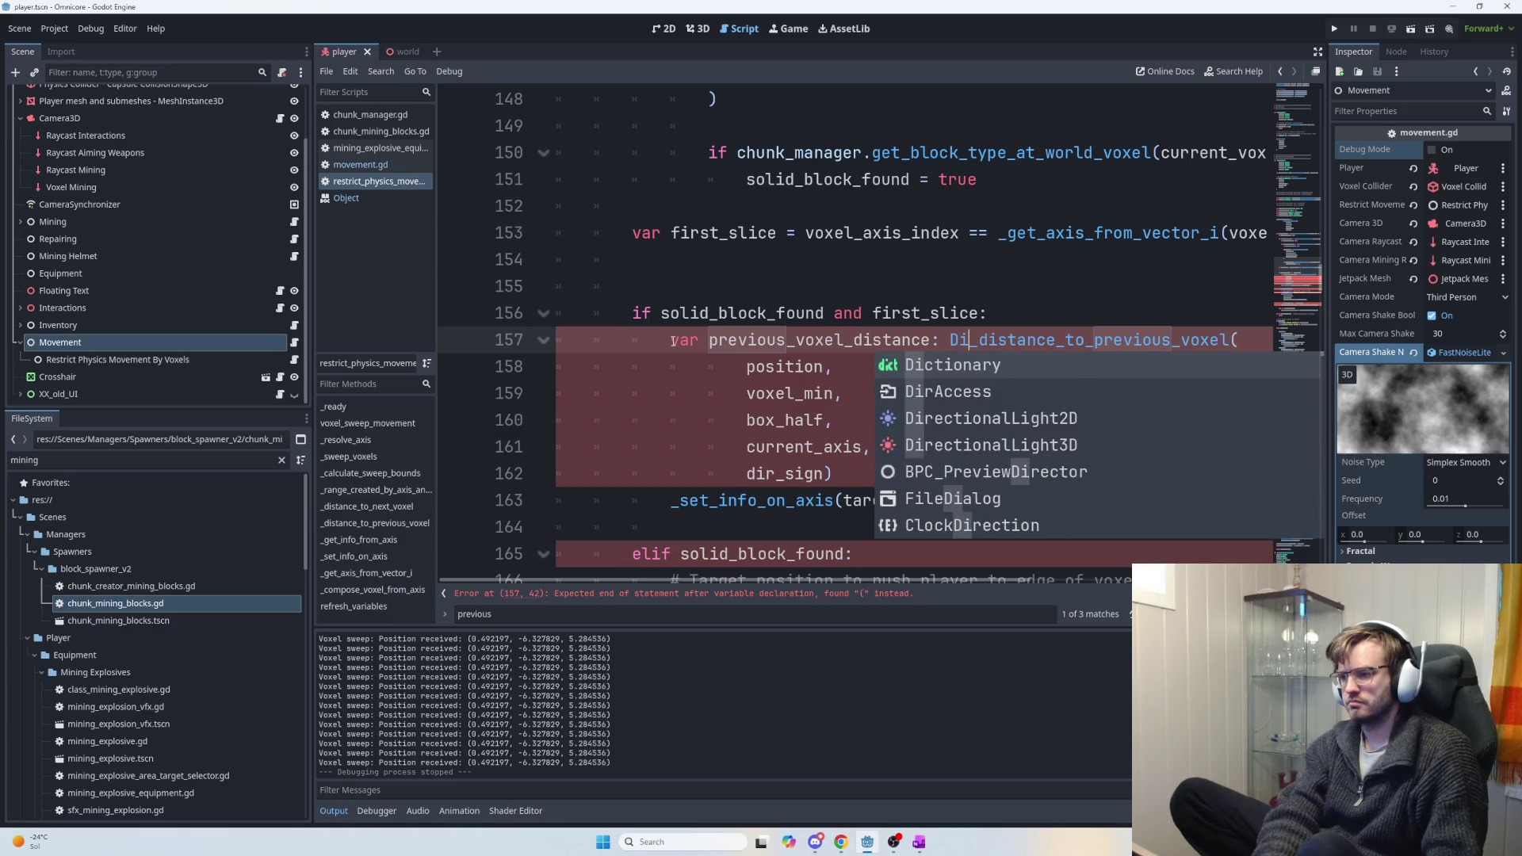
key("BackSpace")
key("BackSpace")
key("BackSpace")
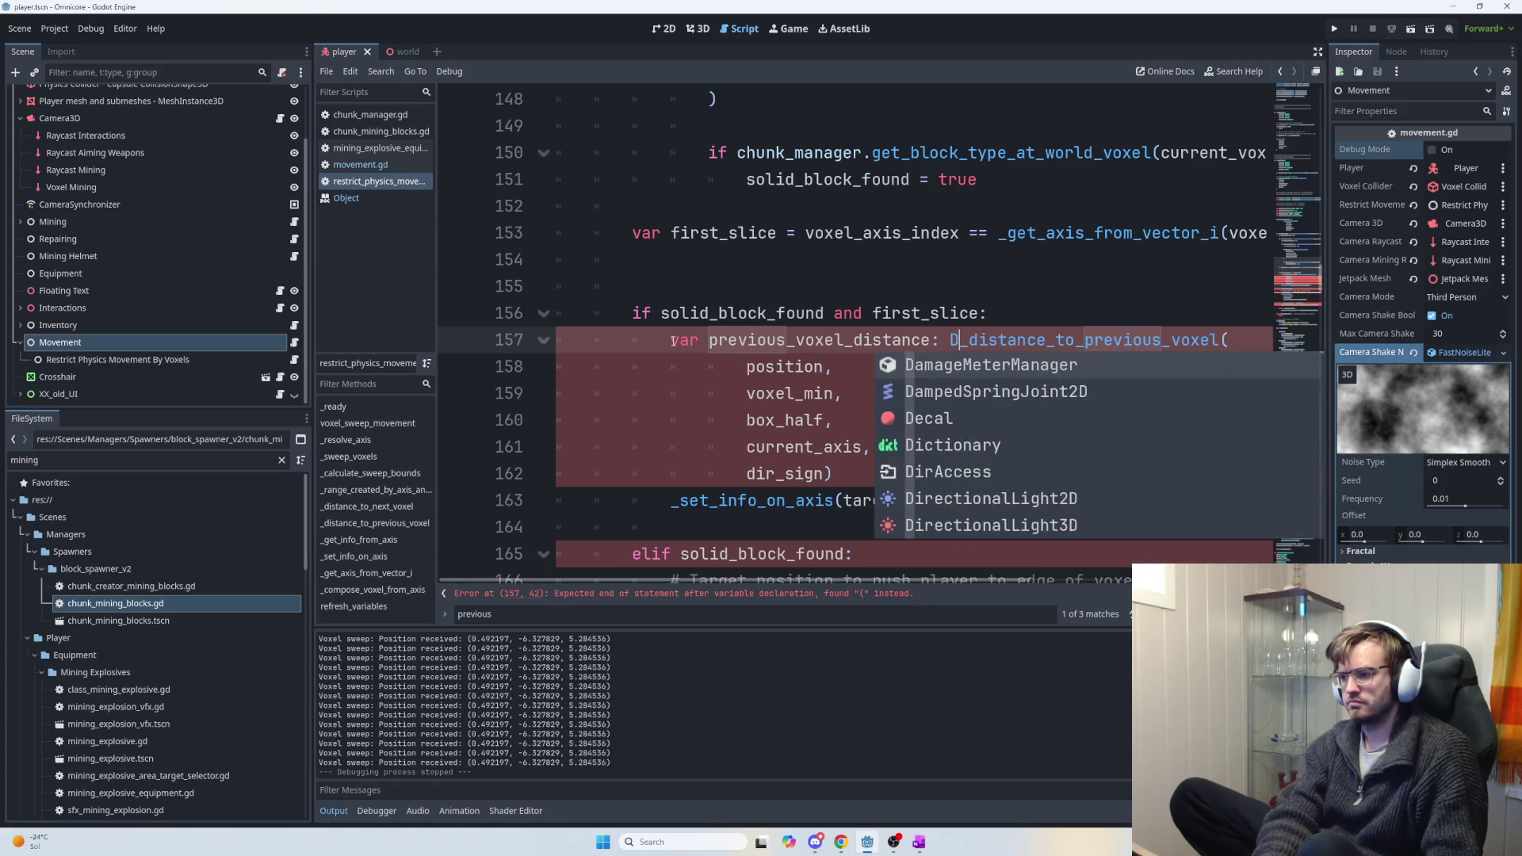
type(": float = AxisNam")
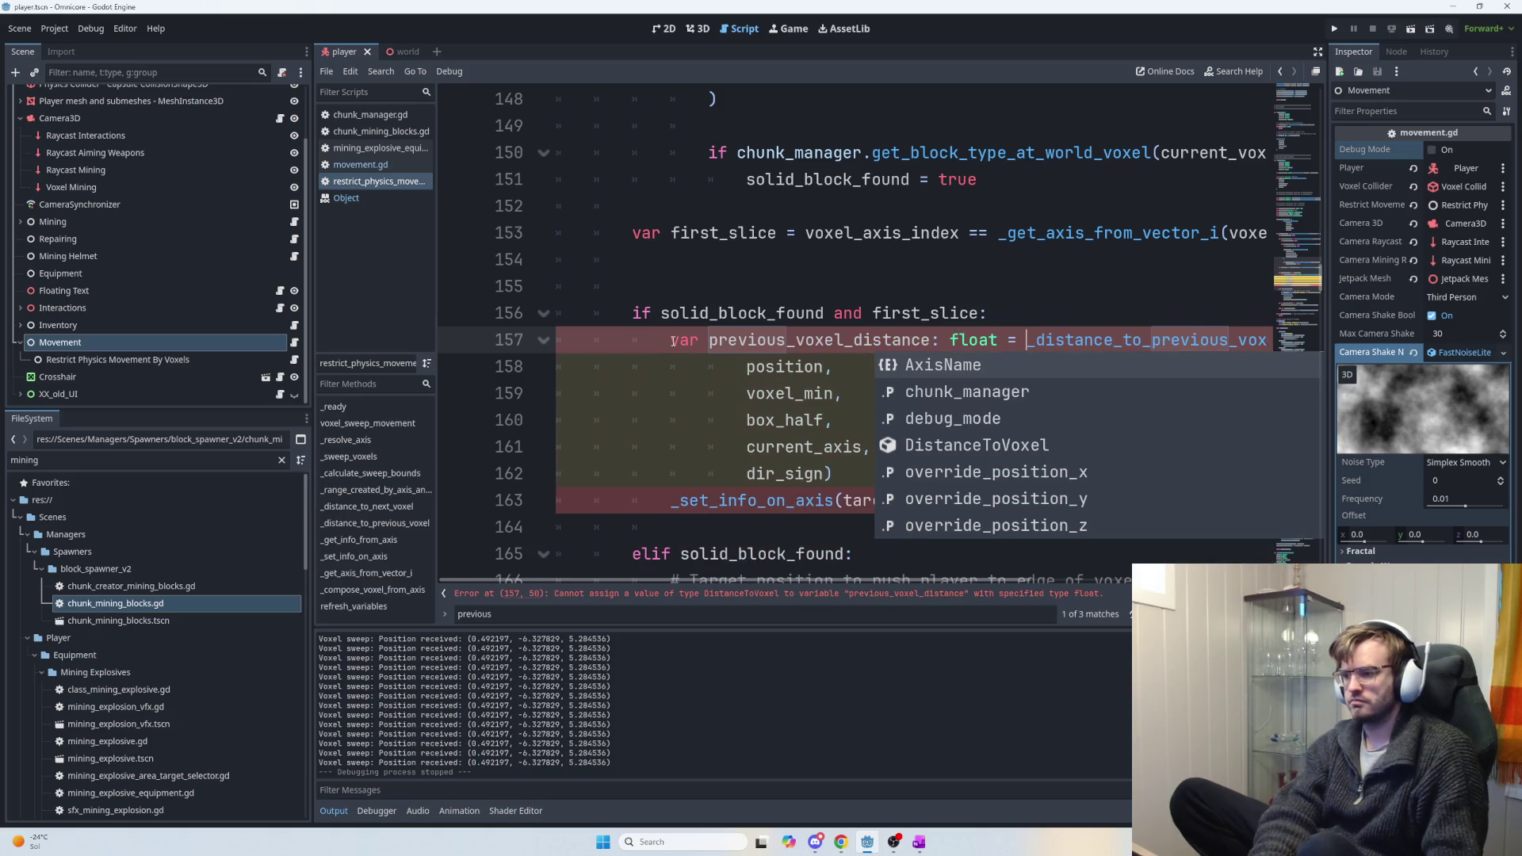
key("Tab")
key("ctrl+z")
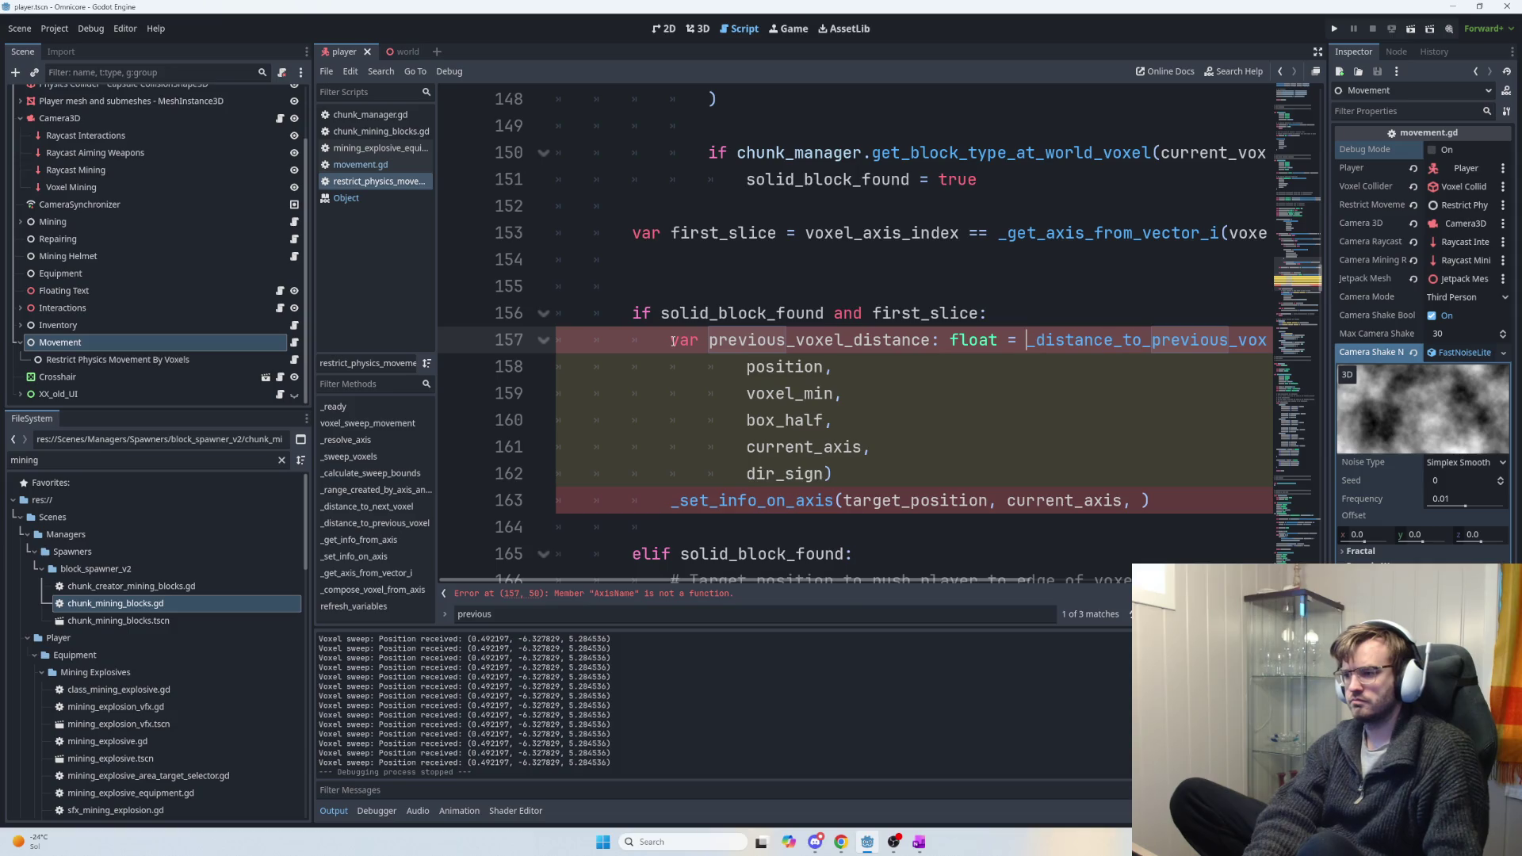
key("Return")
key("Tab")
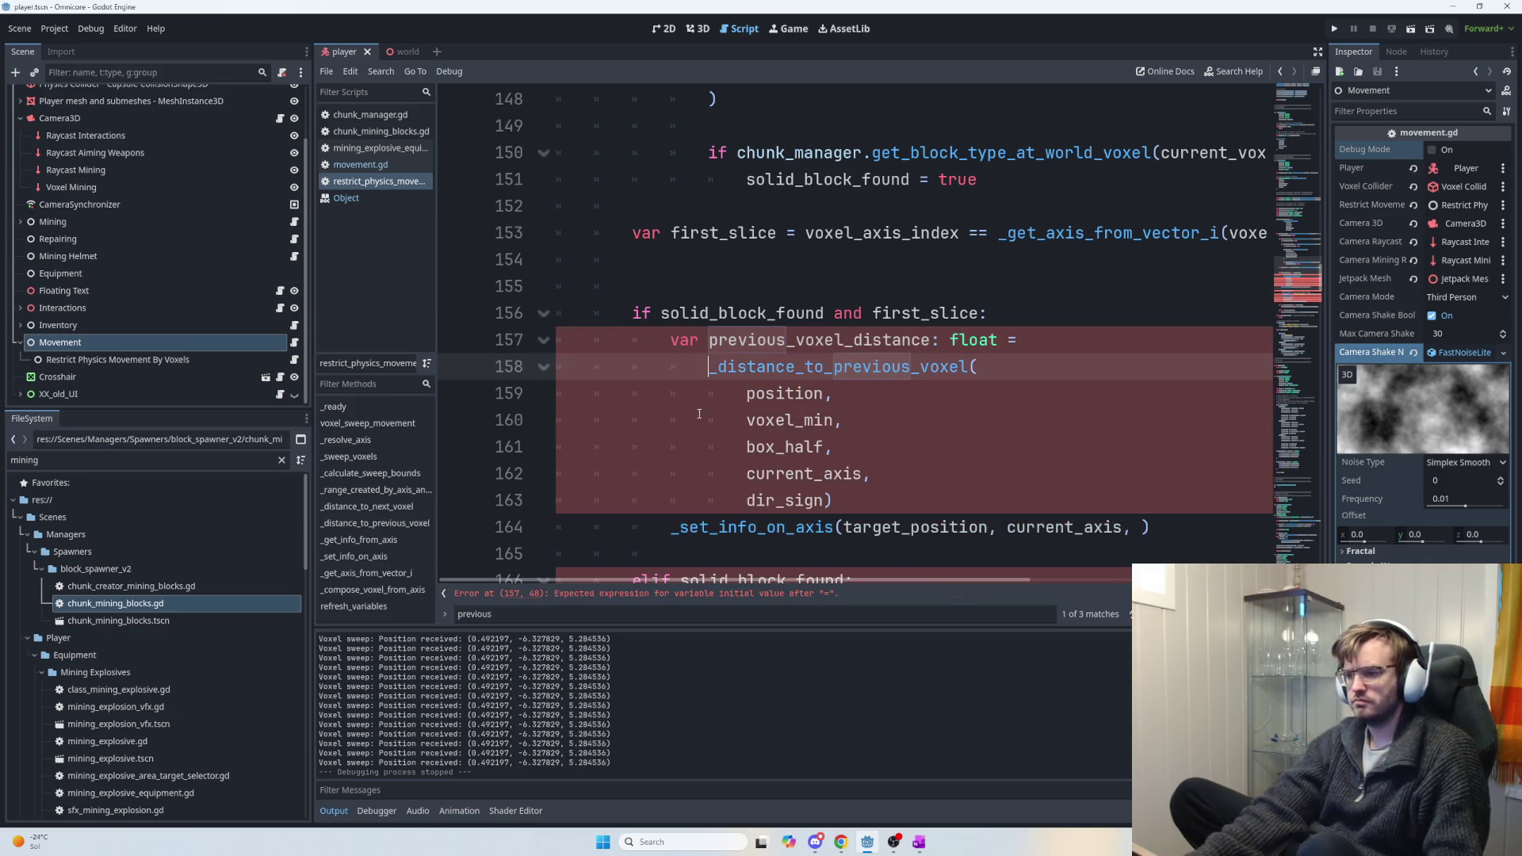
Rename the line 157 variable to previous_voxel_target_position.
double_click(796, 370)
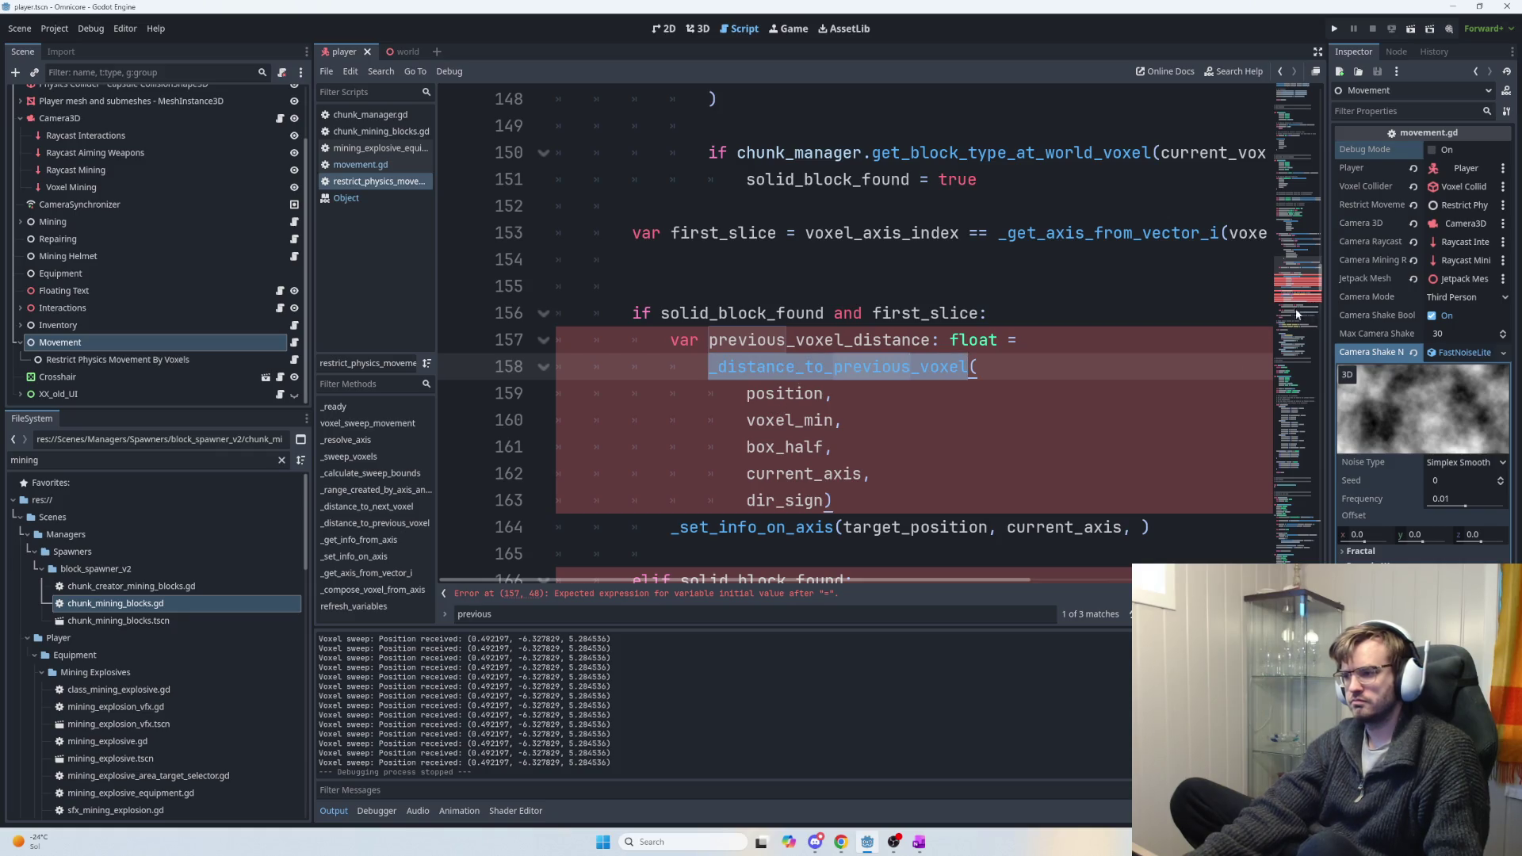
scroll(1293, 555, "down", 10)
scroll(1294, 563, "down", 15)
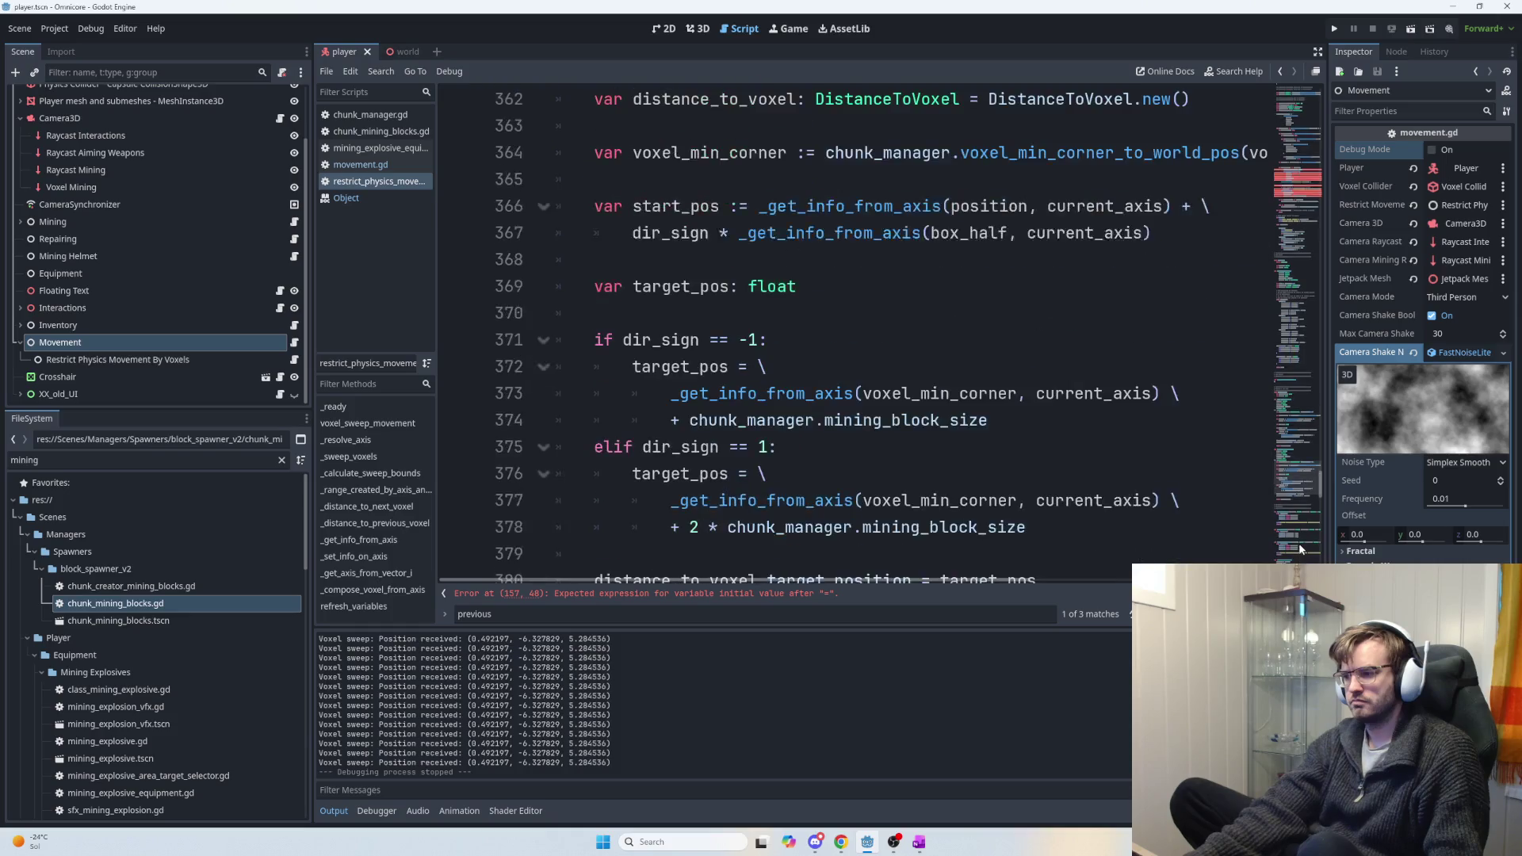
left_click_drag(1318, 553, 1302, 300)
scroll(1302, 299, "up", 2)
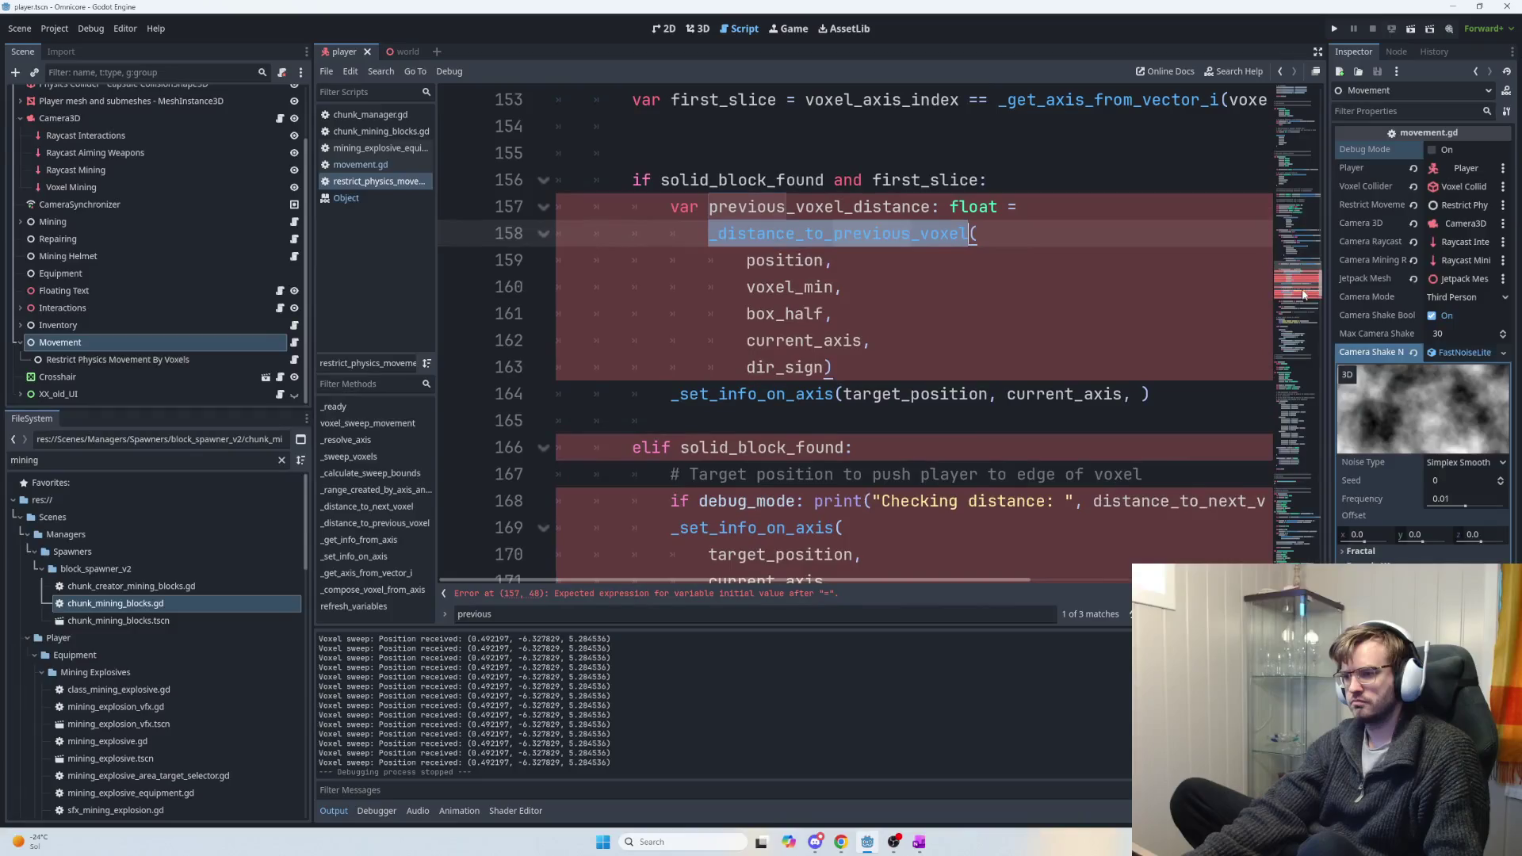
double_click(791, 208)
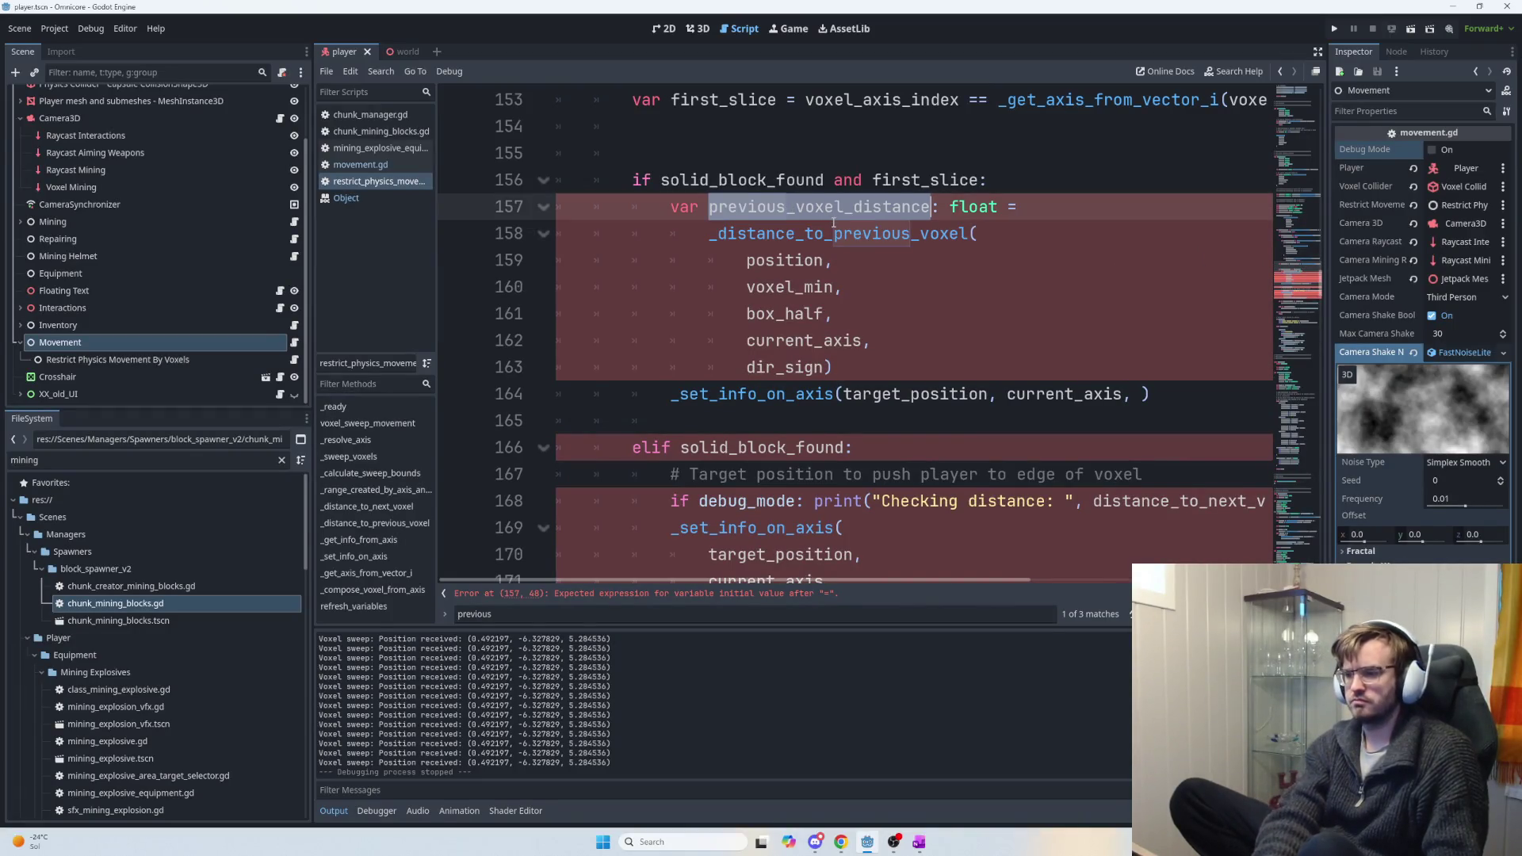
left_click_drag(853, 208, 934, 208)
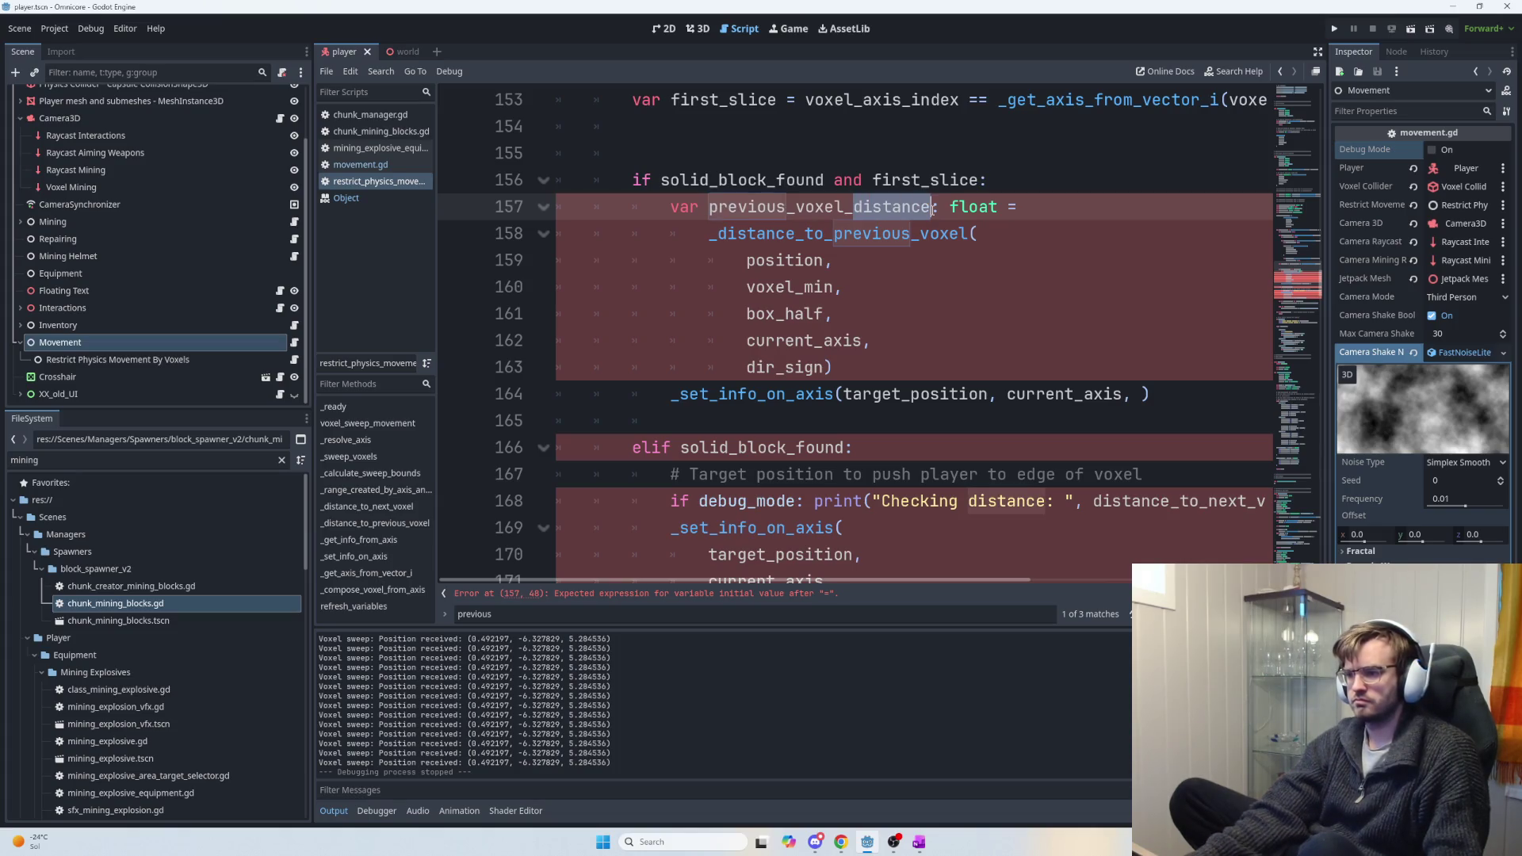
type("target")
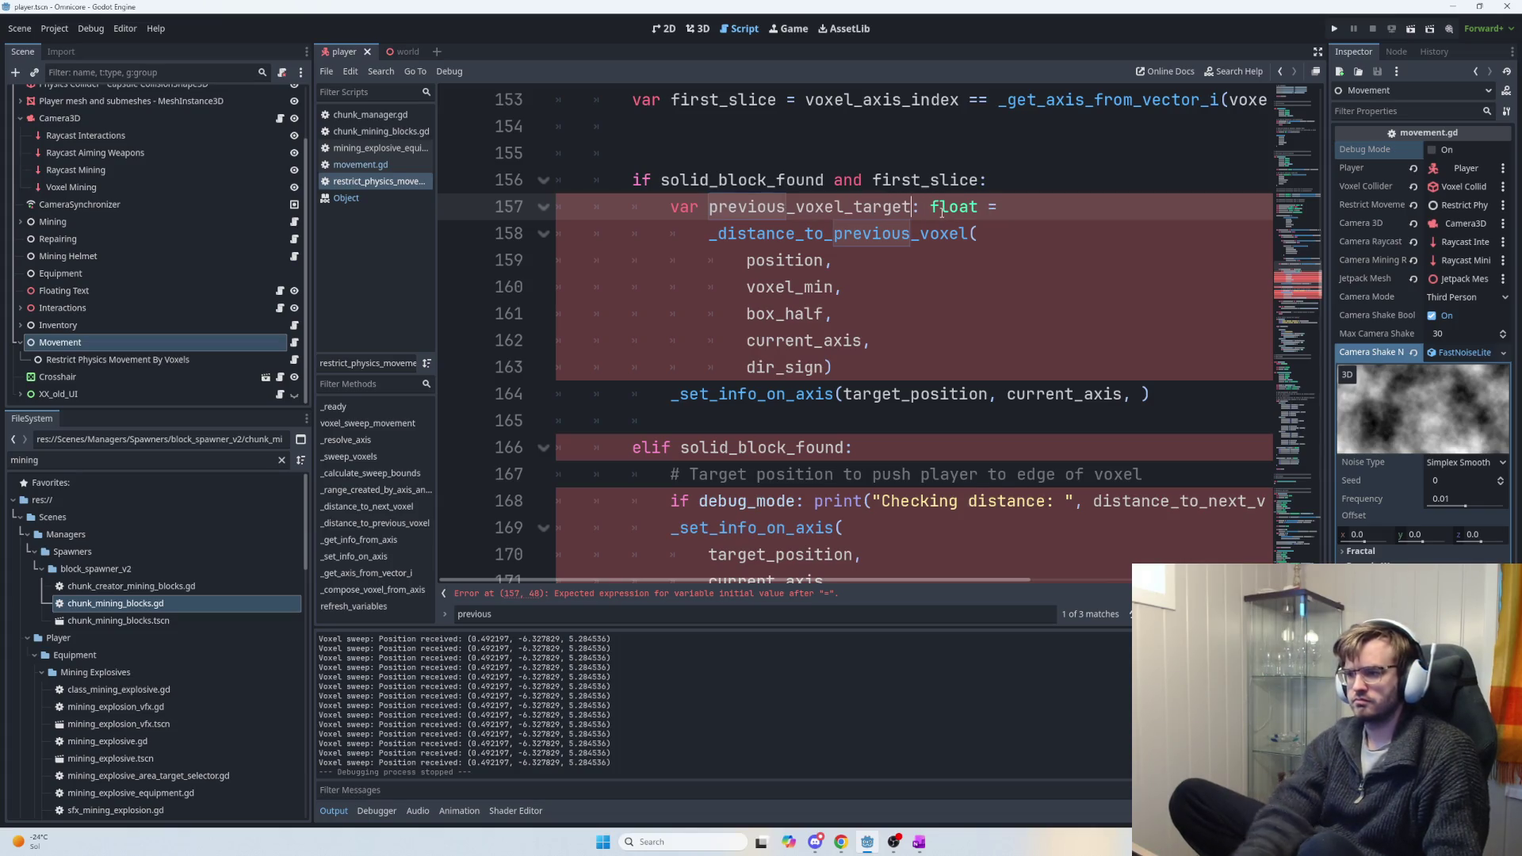
type("_ax")
key("BackSpace")
key("BackSpace")
type("position")
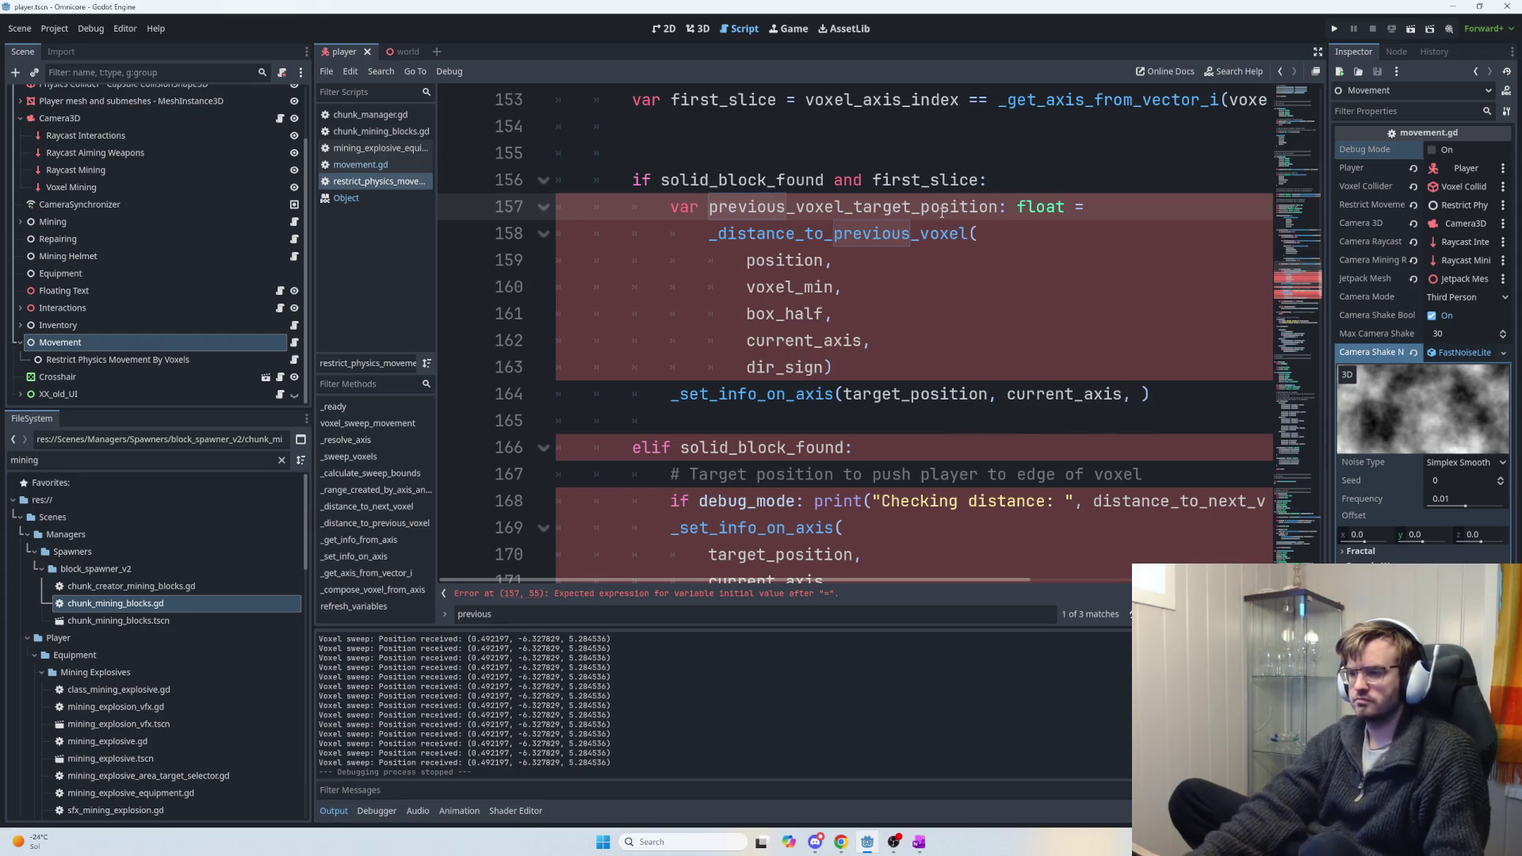
double_click(942, 207)
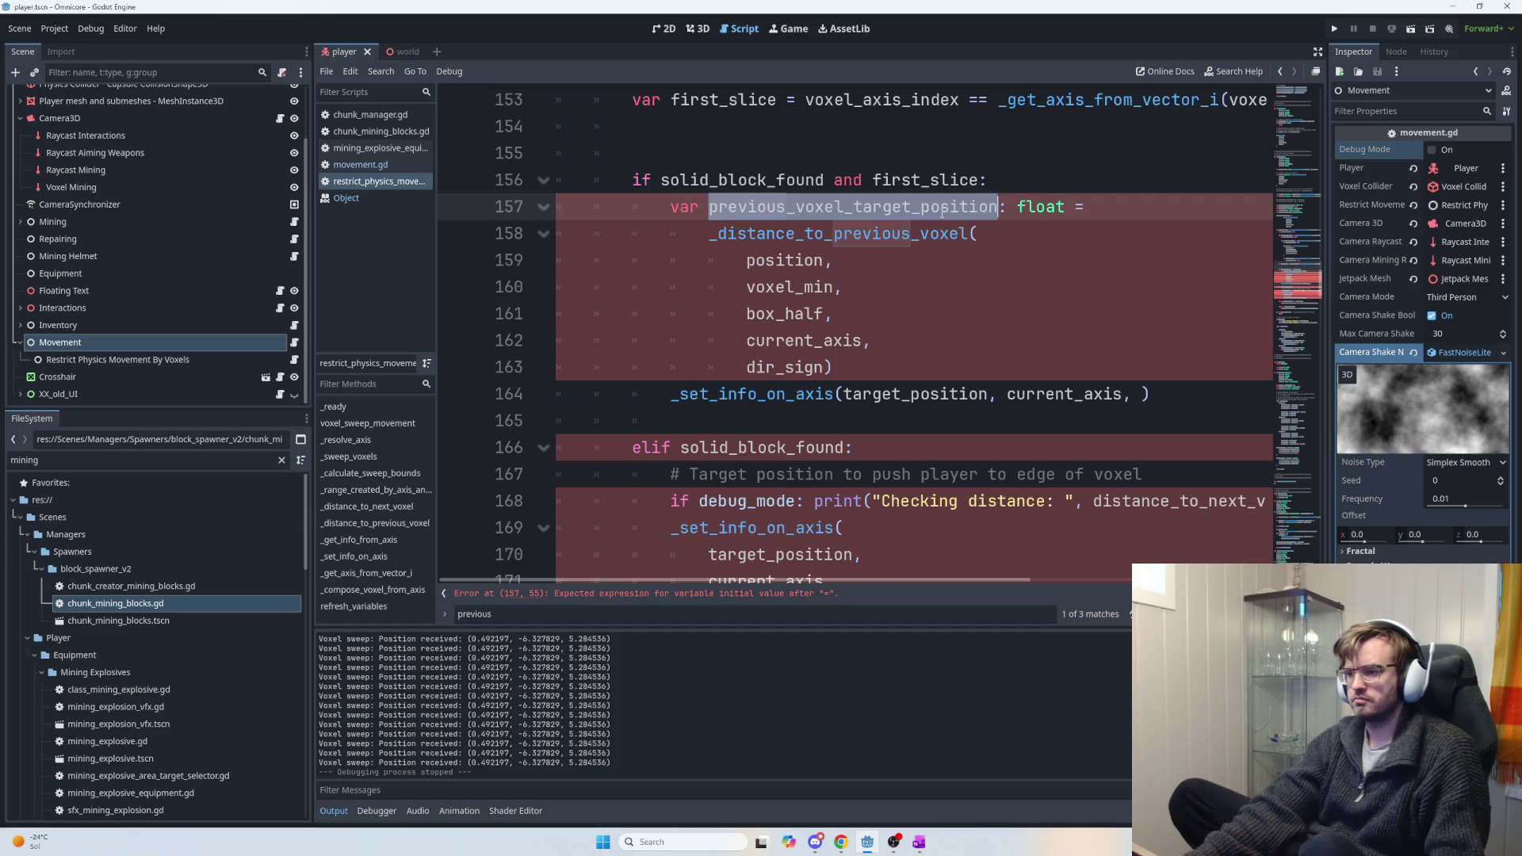
Replace the called function name on line 158 with _set_previous_voxel_target_po.
double_click(778, 242)
left_click(796, 236)
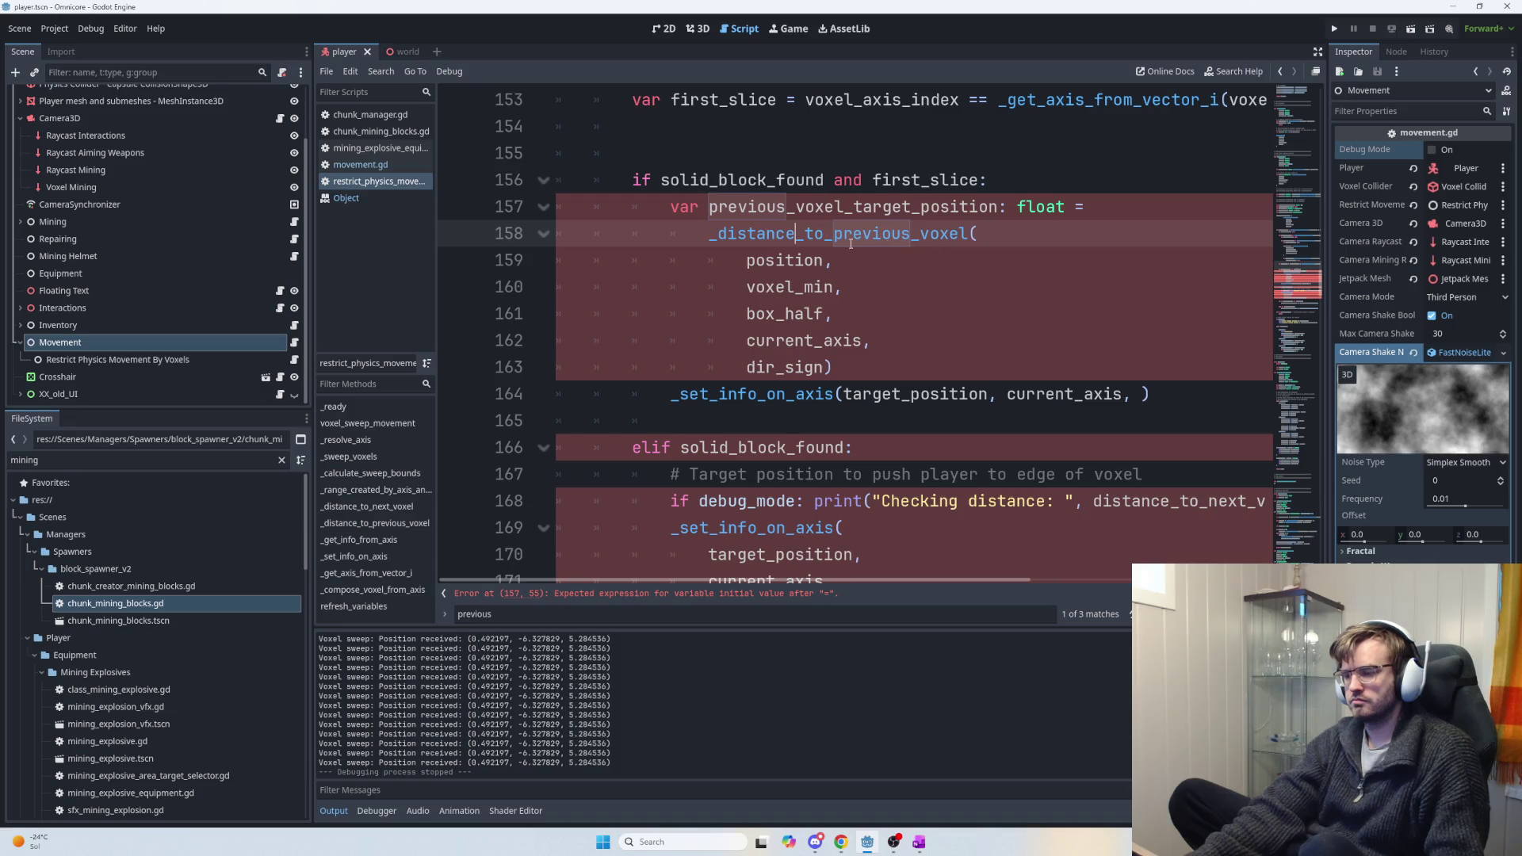
left_click_drag(962, 233, 719, 230)
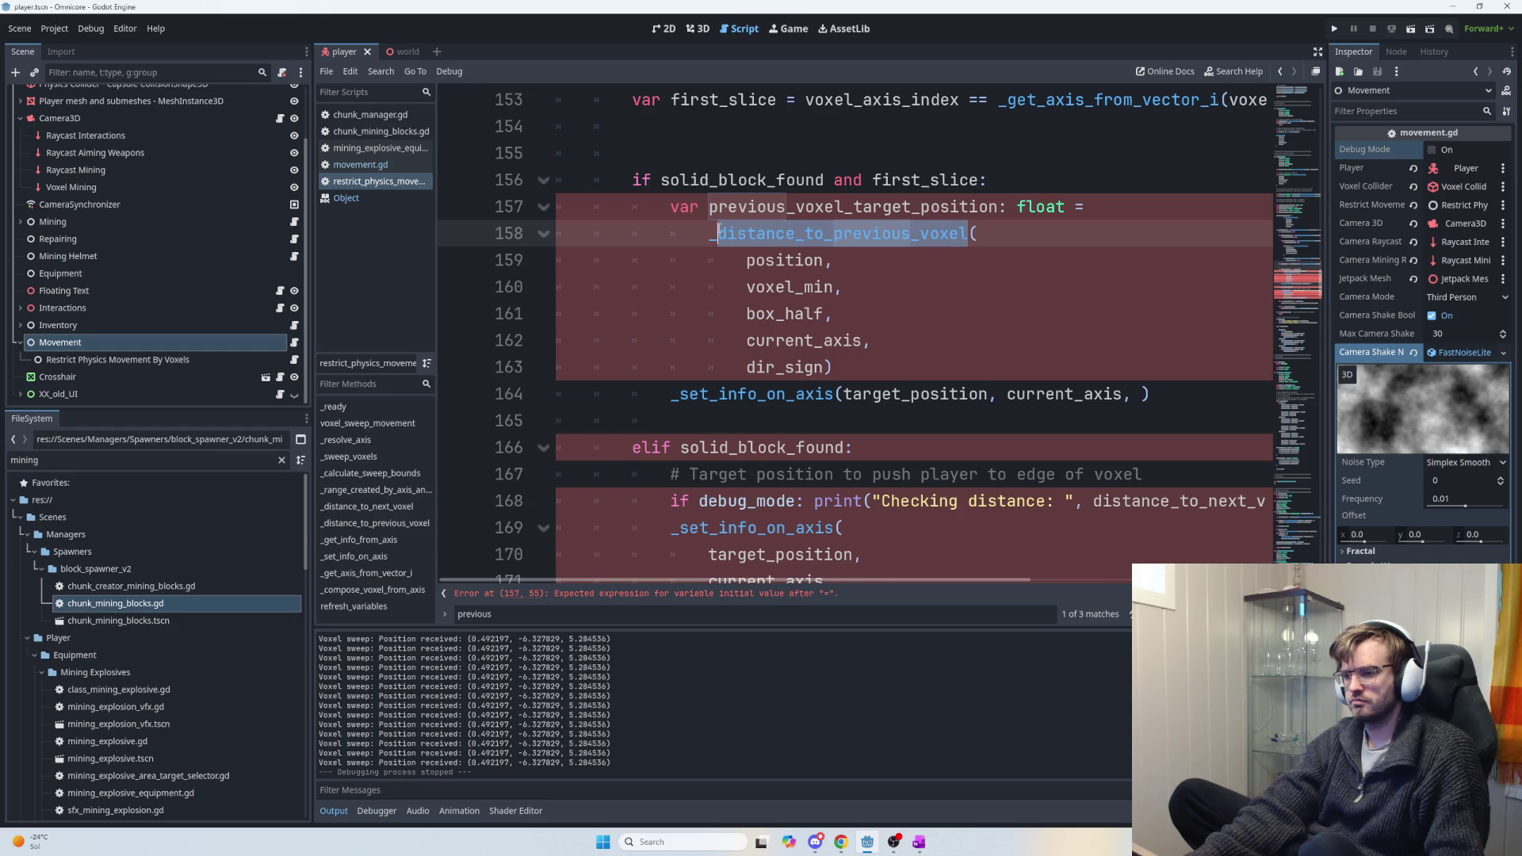
type("set_previous_voxel_target_pos")
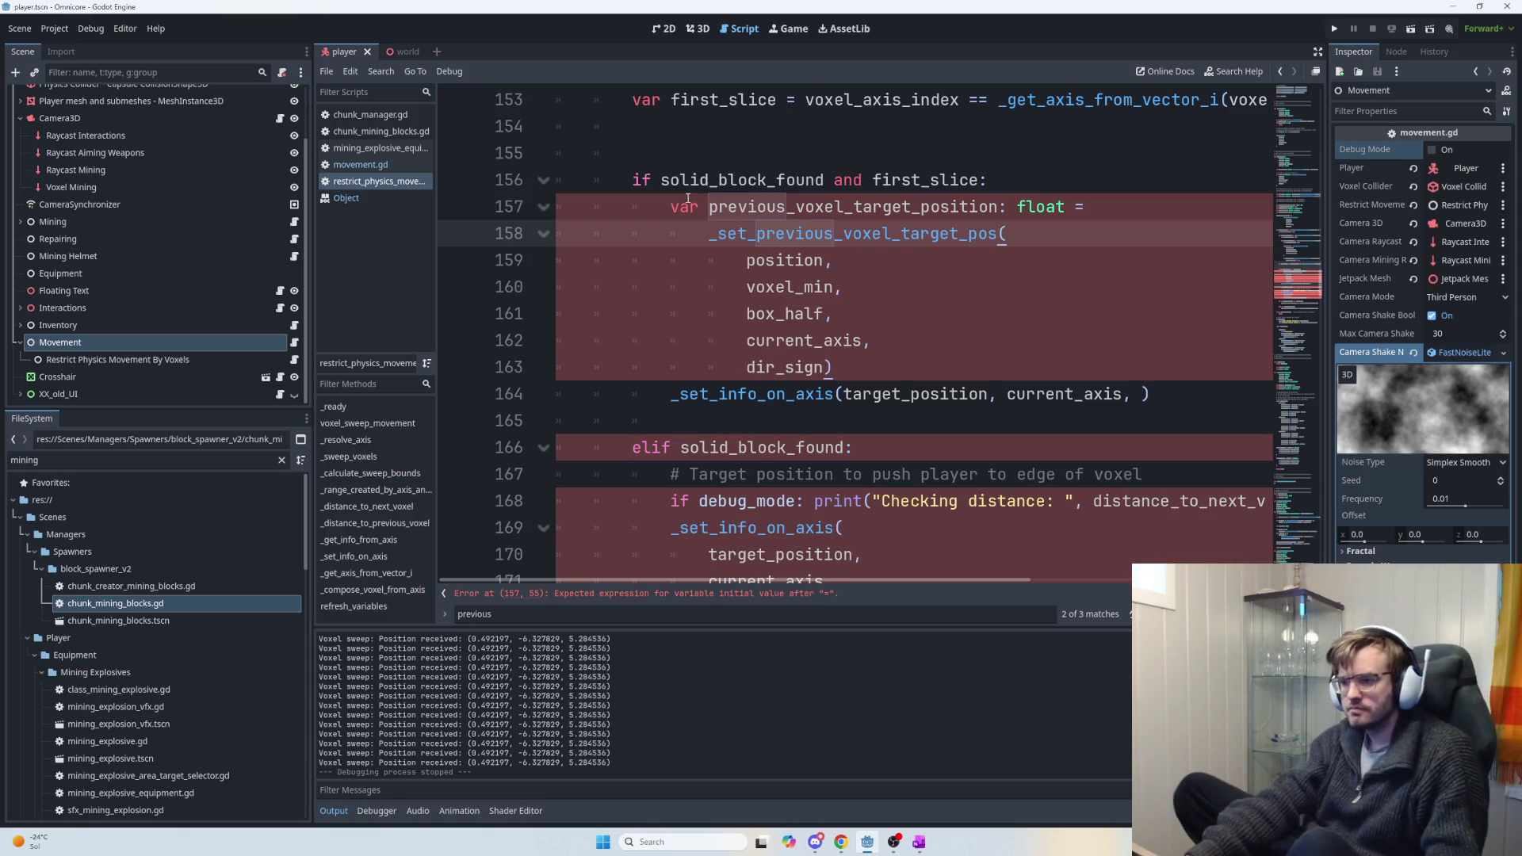
left_click(721, 232, "shift")
Rename the line 158 call to _push_out_target_pos.
type("push_")
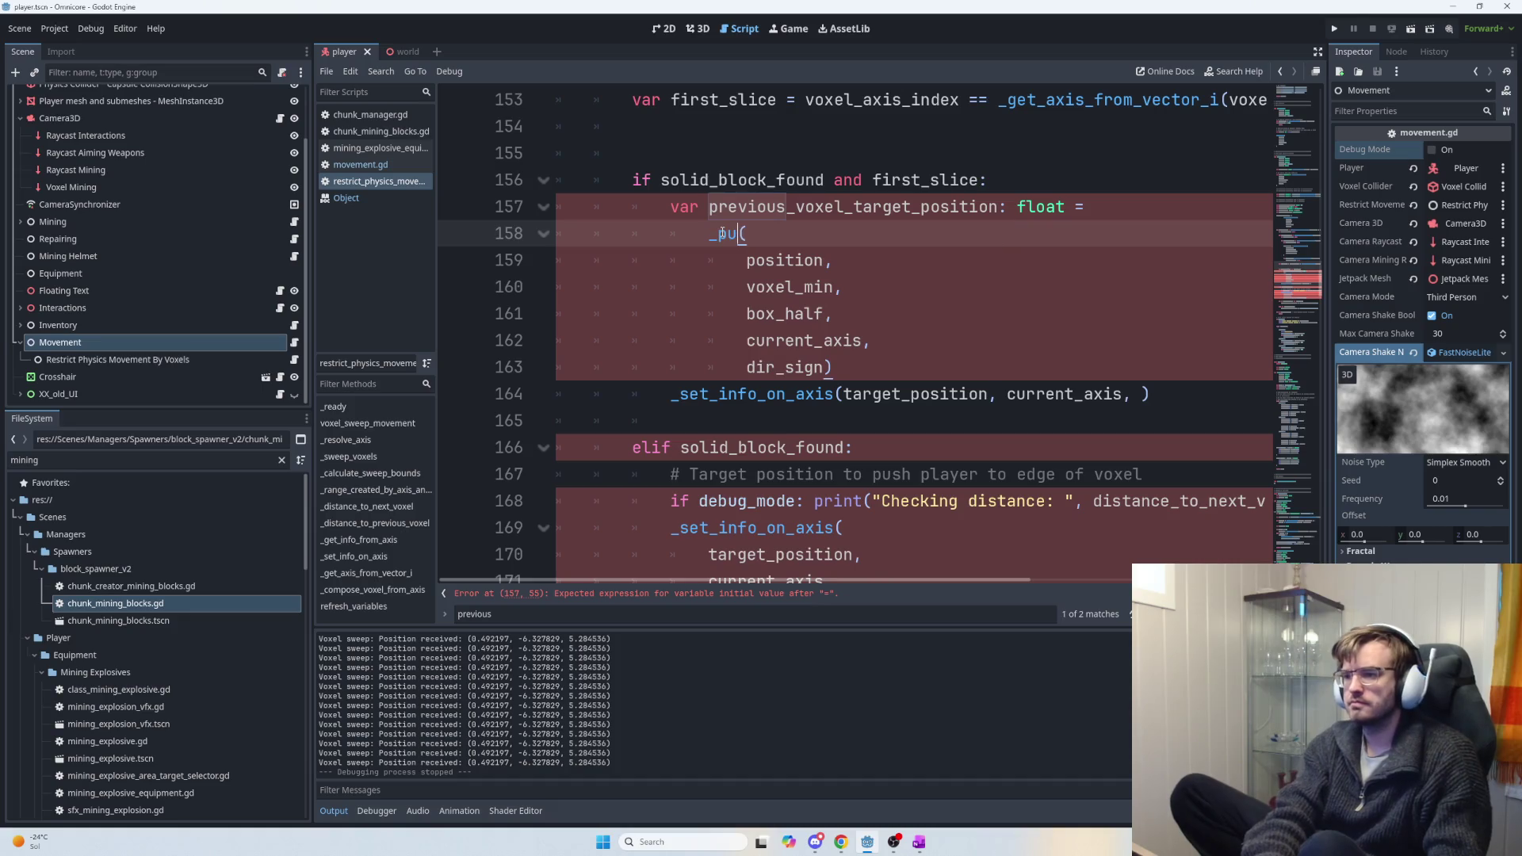
type("out")
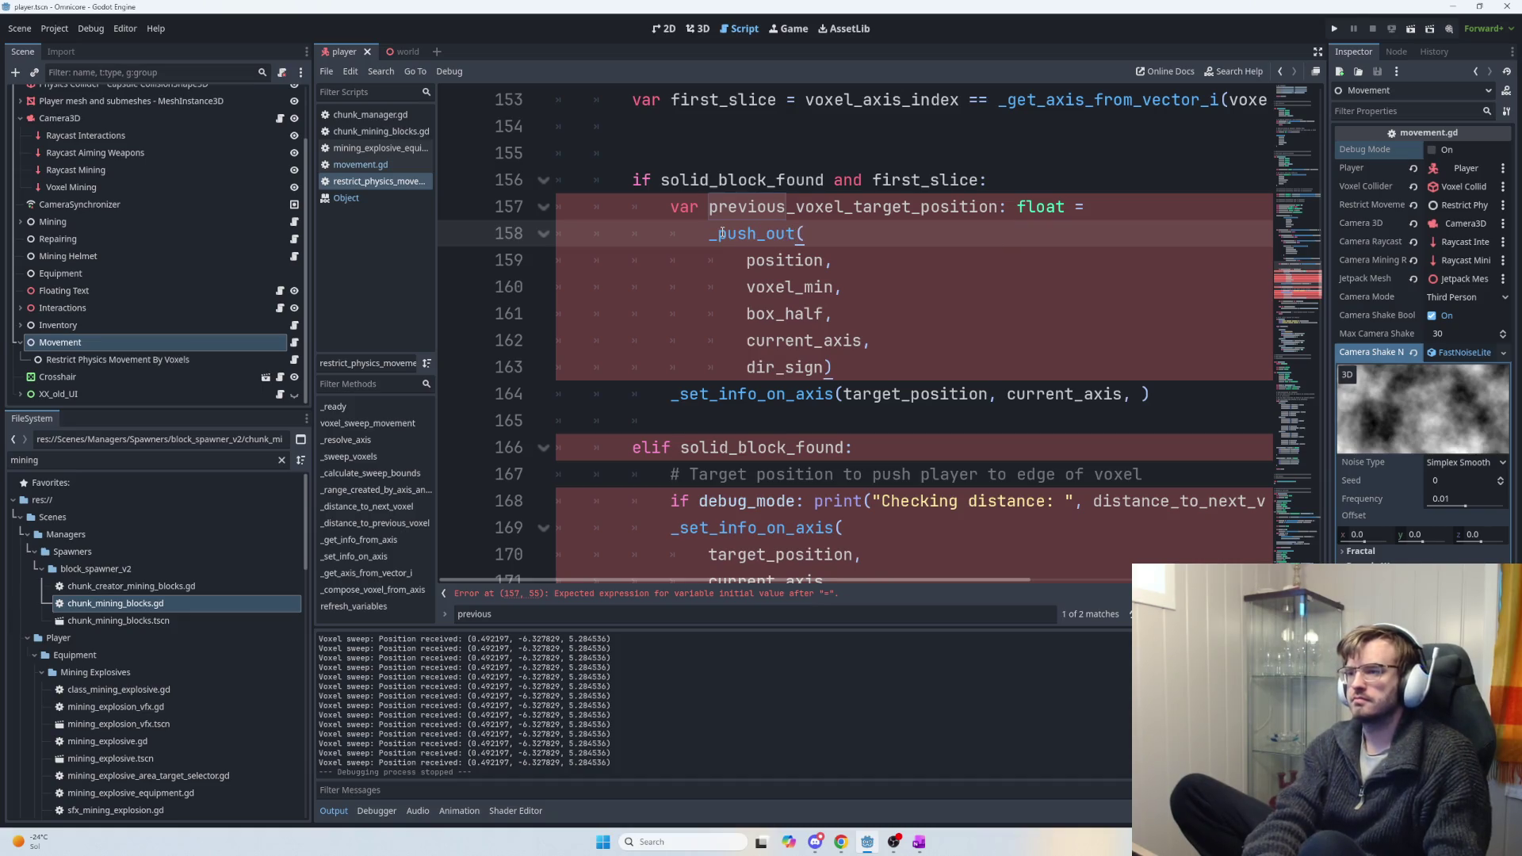
type("_target_pos")
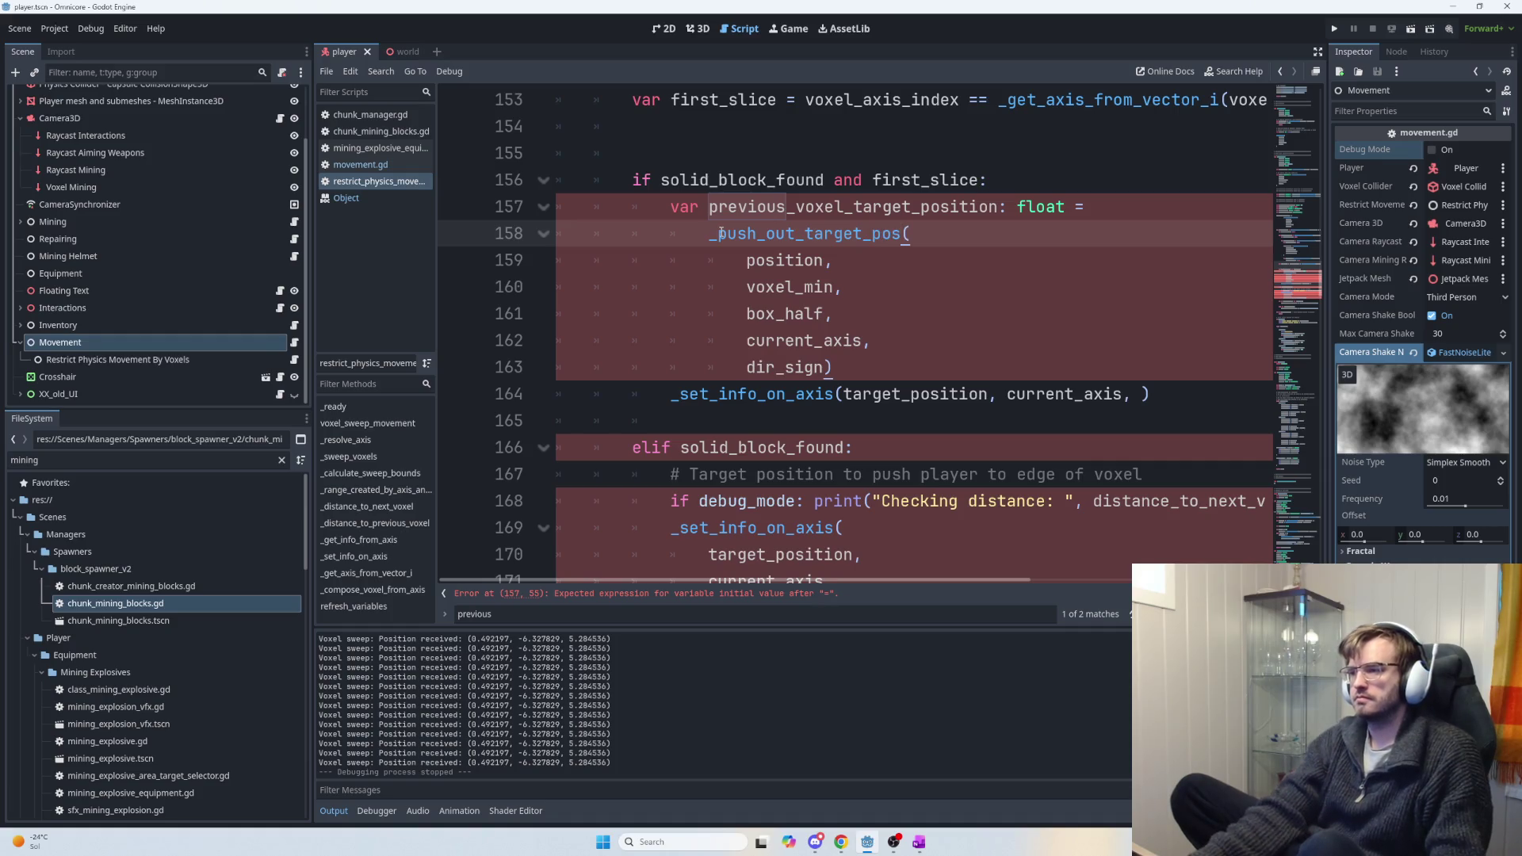
double_click(722, 232)
key("ctrl+c")
scroll(925, 335, "down", 20)
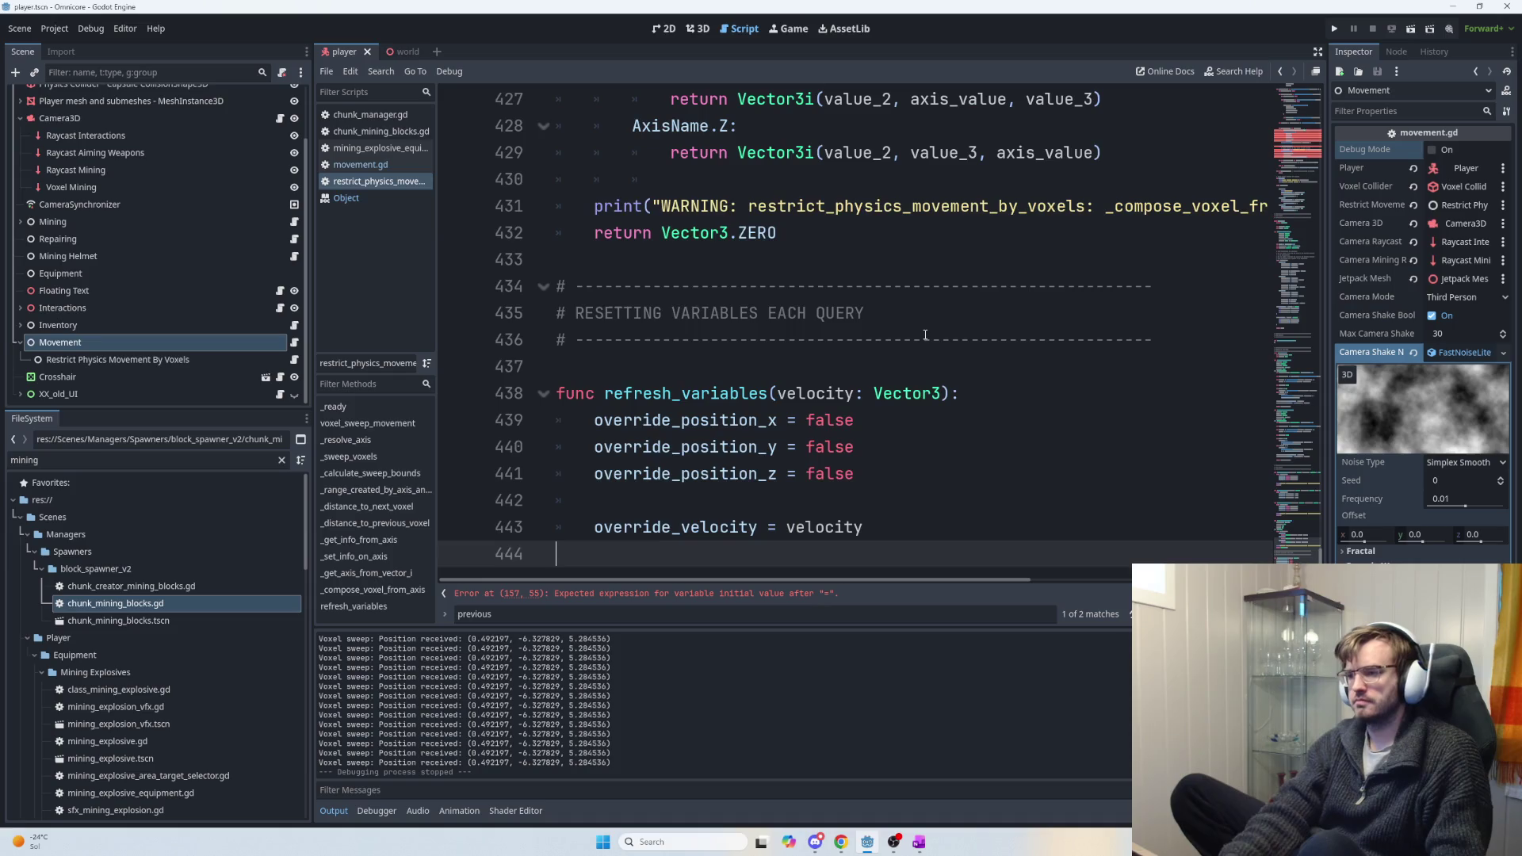
scroll(872, 358, "up", 4)
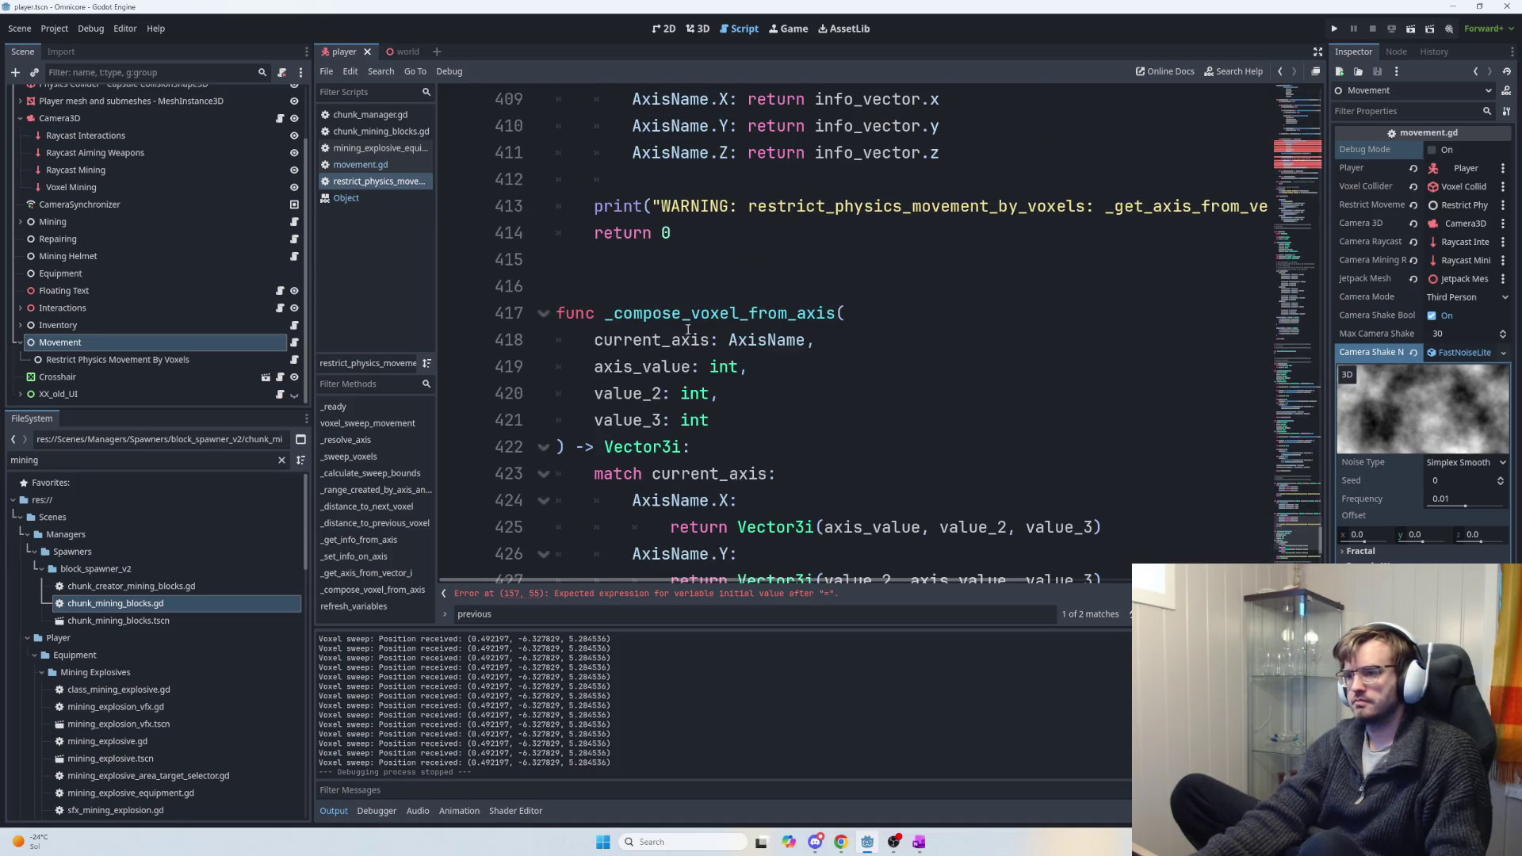
scroll(687, 329, "up", 3)
scroll(635, 325, "down", 3)
Fold _get_axis_from_vector_i, _compose_voxel_from_axis and _set_info_on_axis.
left_click(545, 316)
scroll(547, 301, "up", 3)
left_click(544, 287)
scroll(594, 321, "up", 3)
scroll(570, 357, "down", 3)
left_click(546, 394)
scroll(550, 313, "up", 2)
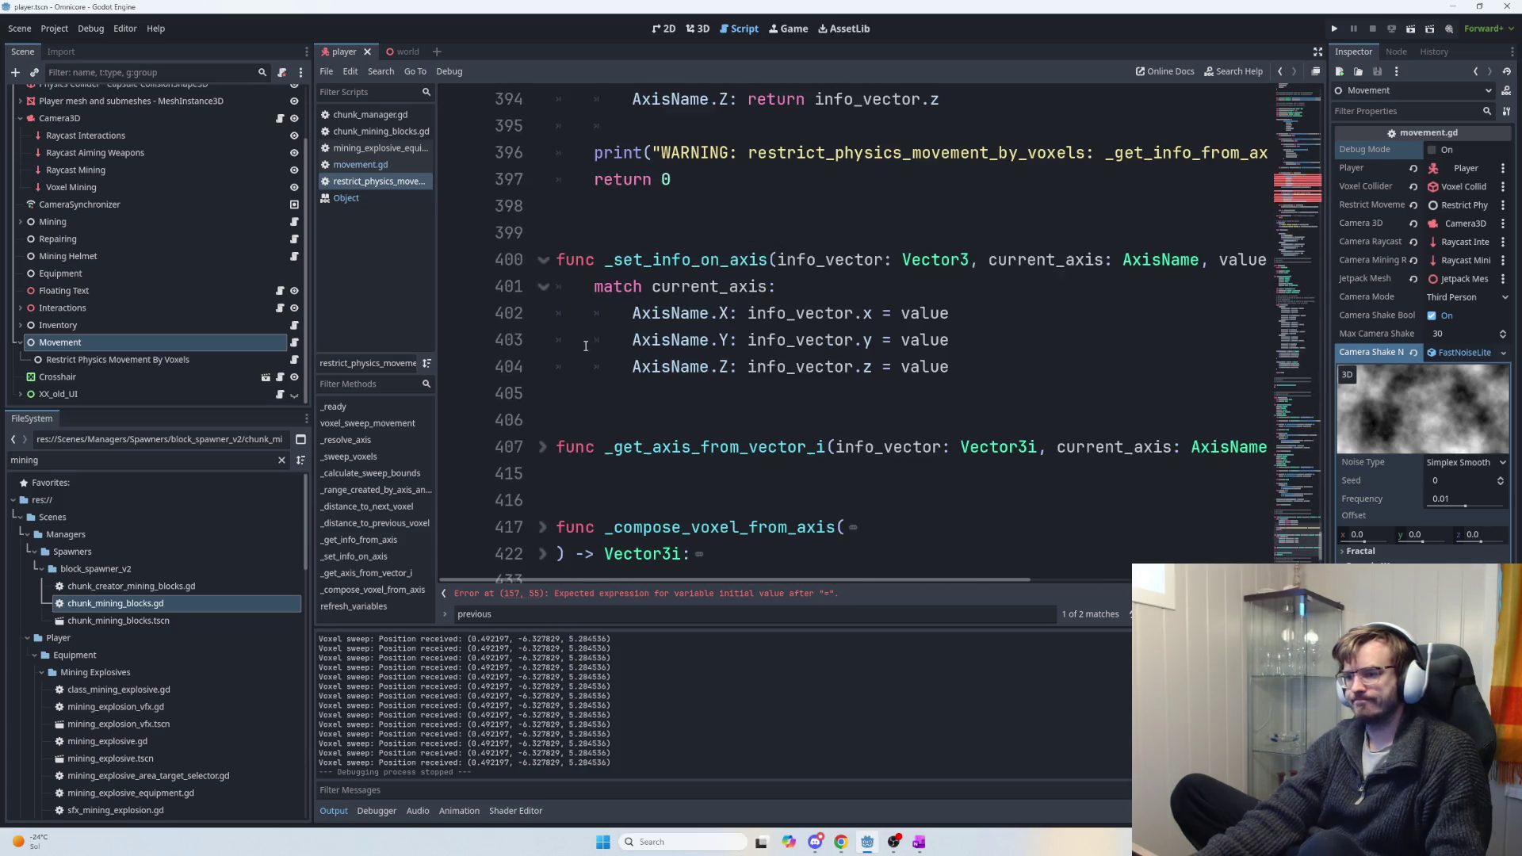
left_click(544, 291, "shift")
left_click(546, 287)
left_click(546, 287)
left_click(545, 268)
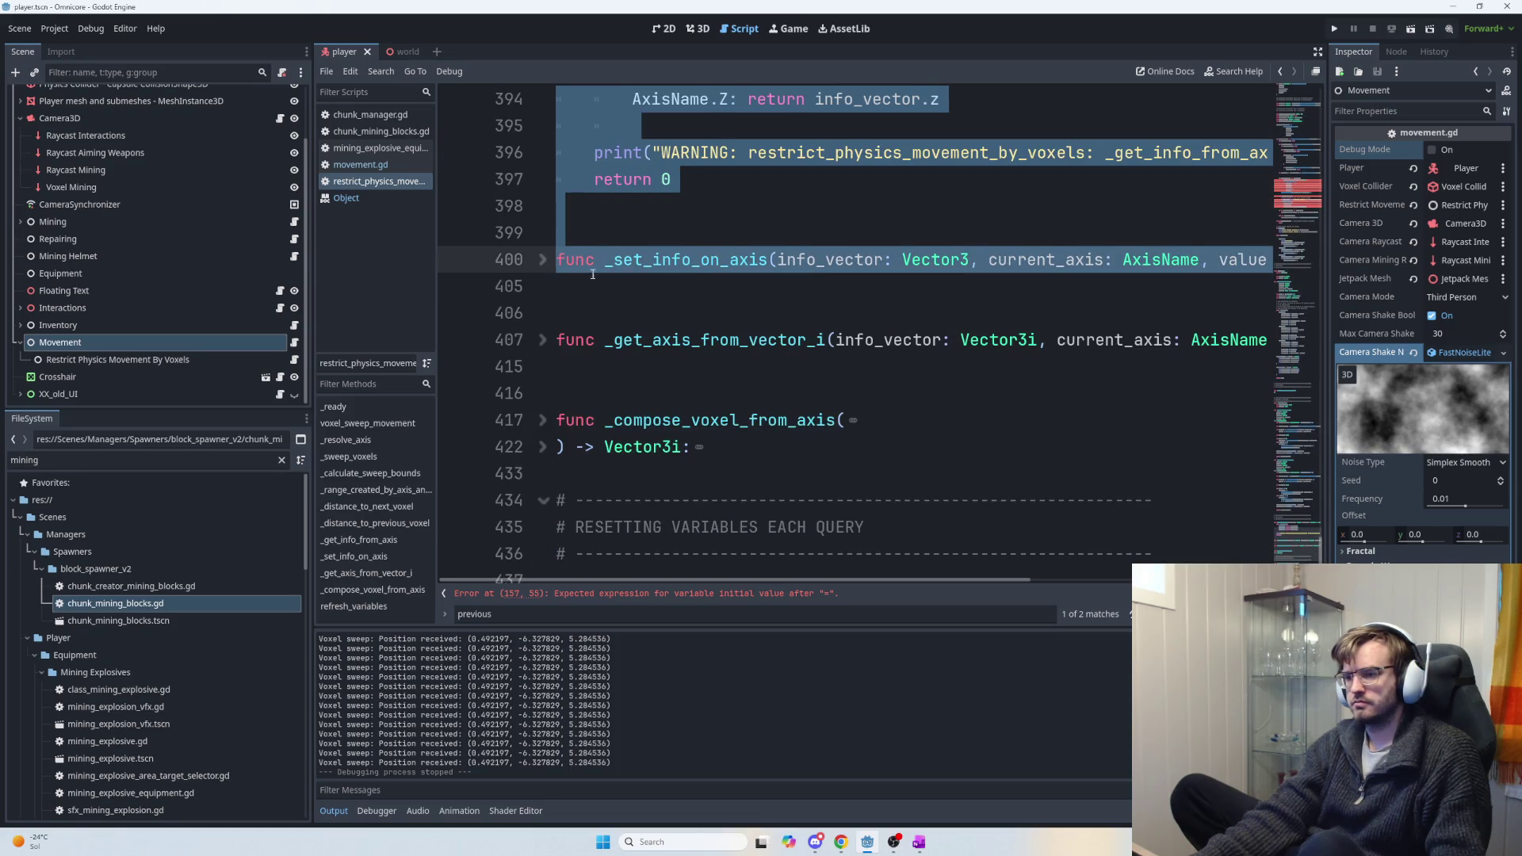
Fold _get_info_from_axis and select the body of the _distance_to_previous_voxel function.
scroll(594, 278, "up", 1)
left_click(610, 310)
scroll(571, 278, "up", 2)
left_click(543, 239)
scroll(655, 331, "up", 10)
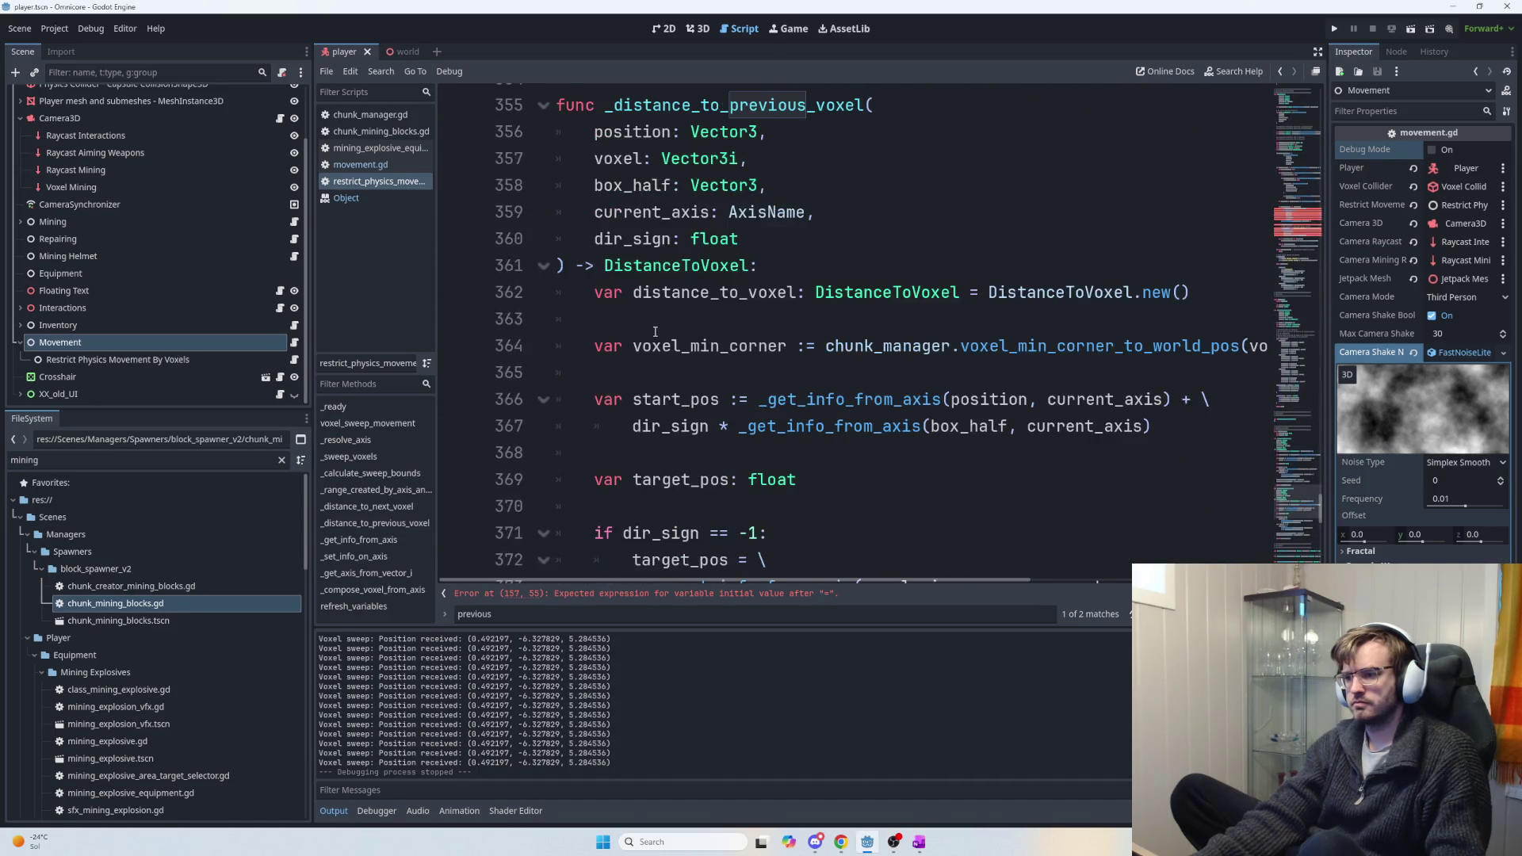
scroll(713, 361, "down", 6)
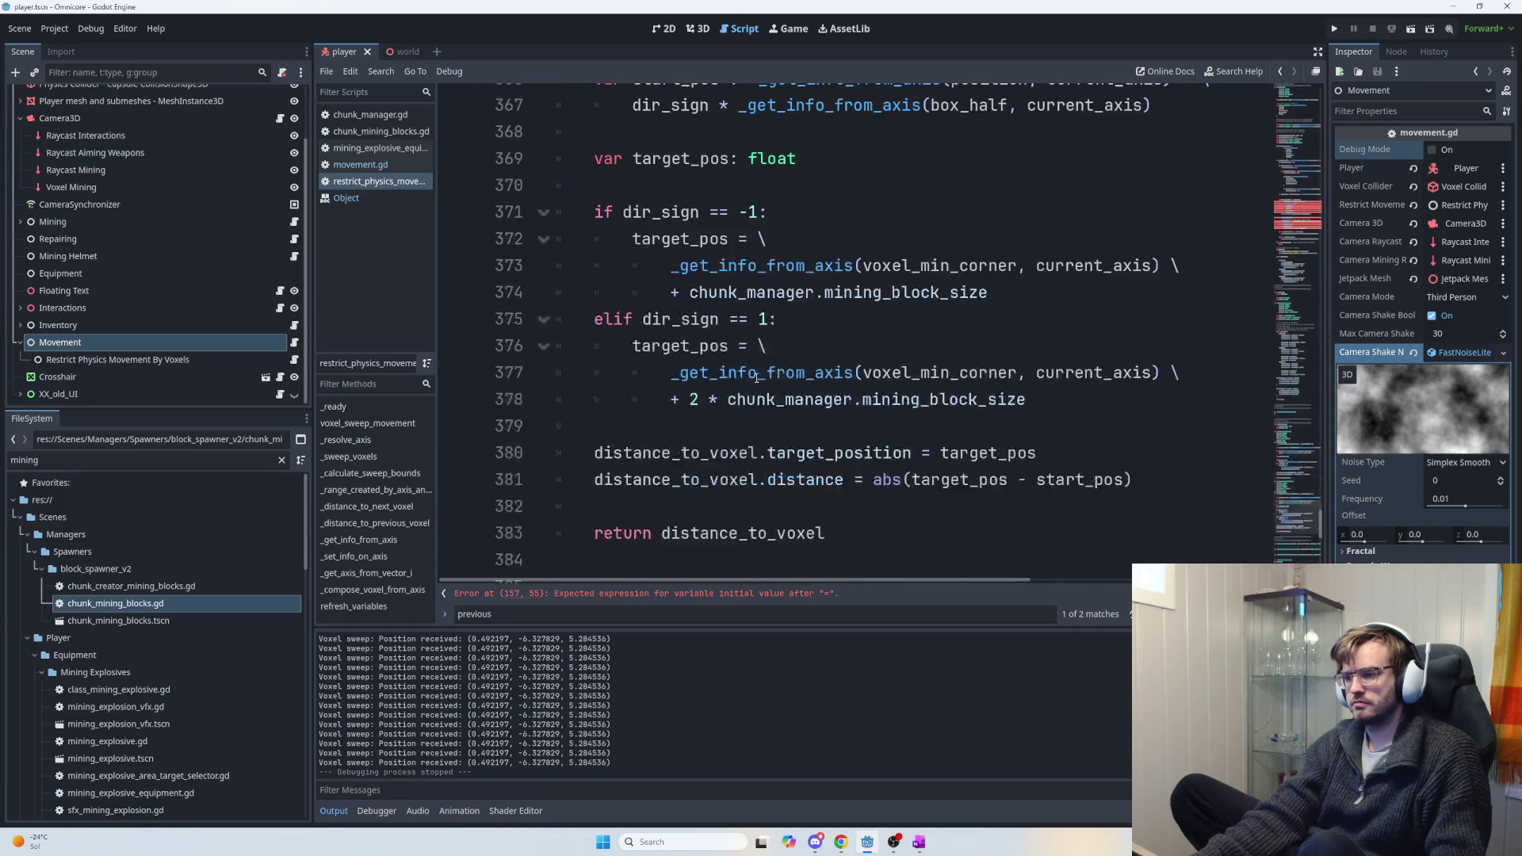
mouse_move(875, 383)
left_mouse_down()
mouse_move(603, 370)
mouse_move(648, 311)
mouse_move(547, 378)
left_mouse_up()
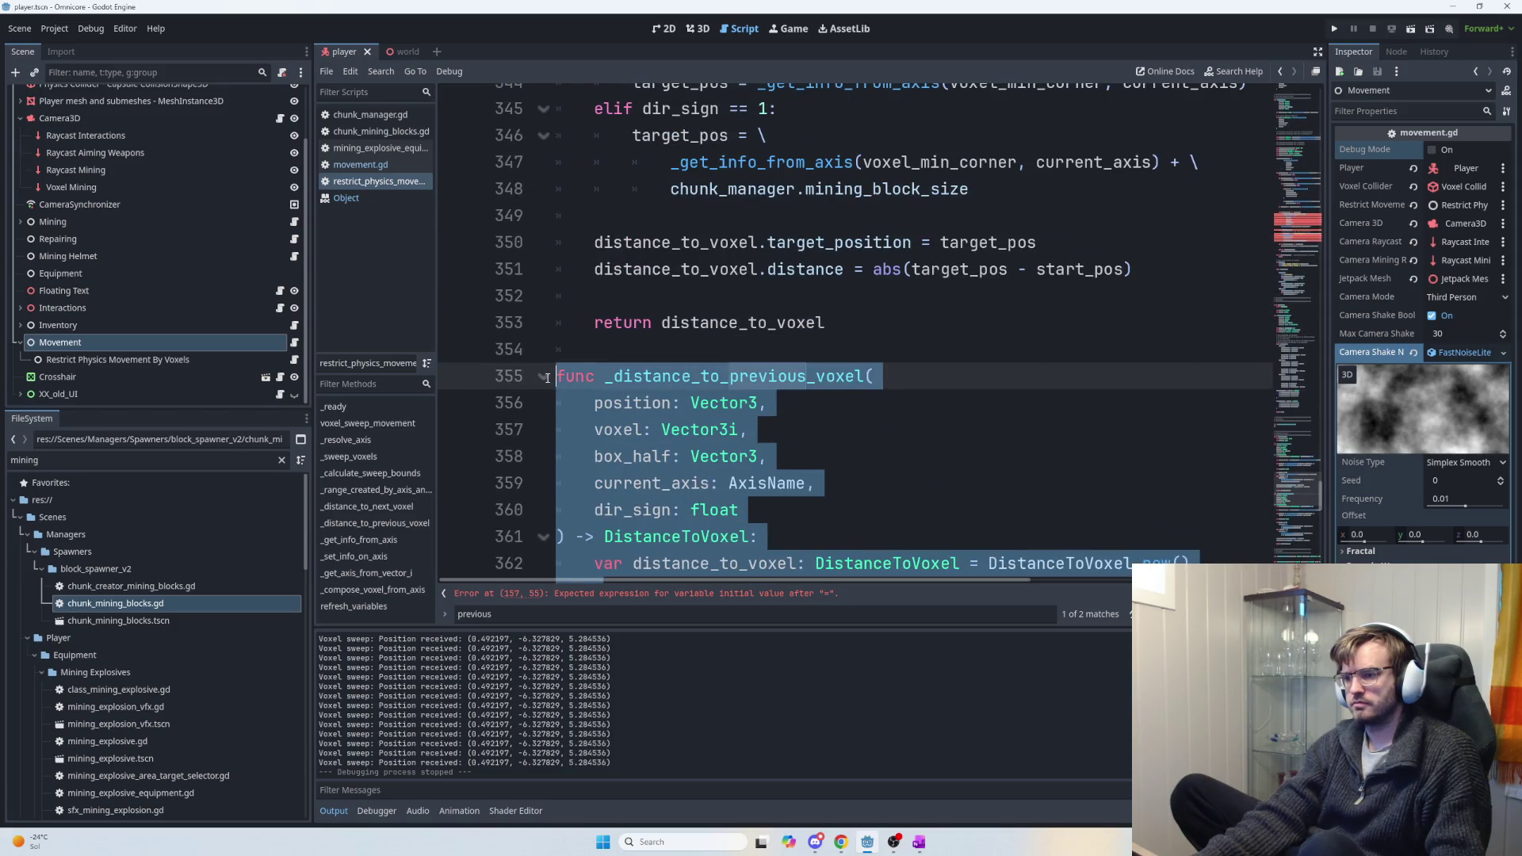
Rename the copied function to _push_out_target_pos and change its return type to float.
double_click(680, 384)
key("ctrl+v")
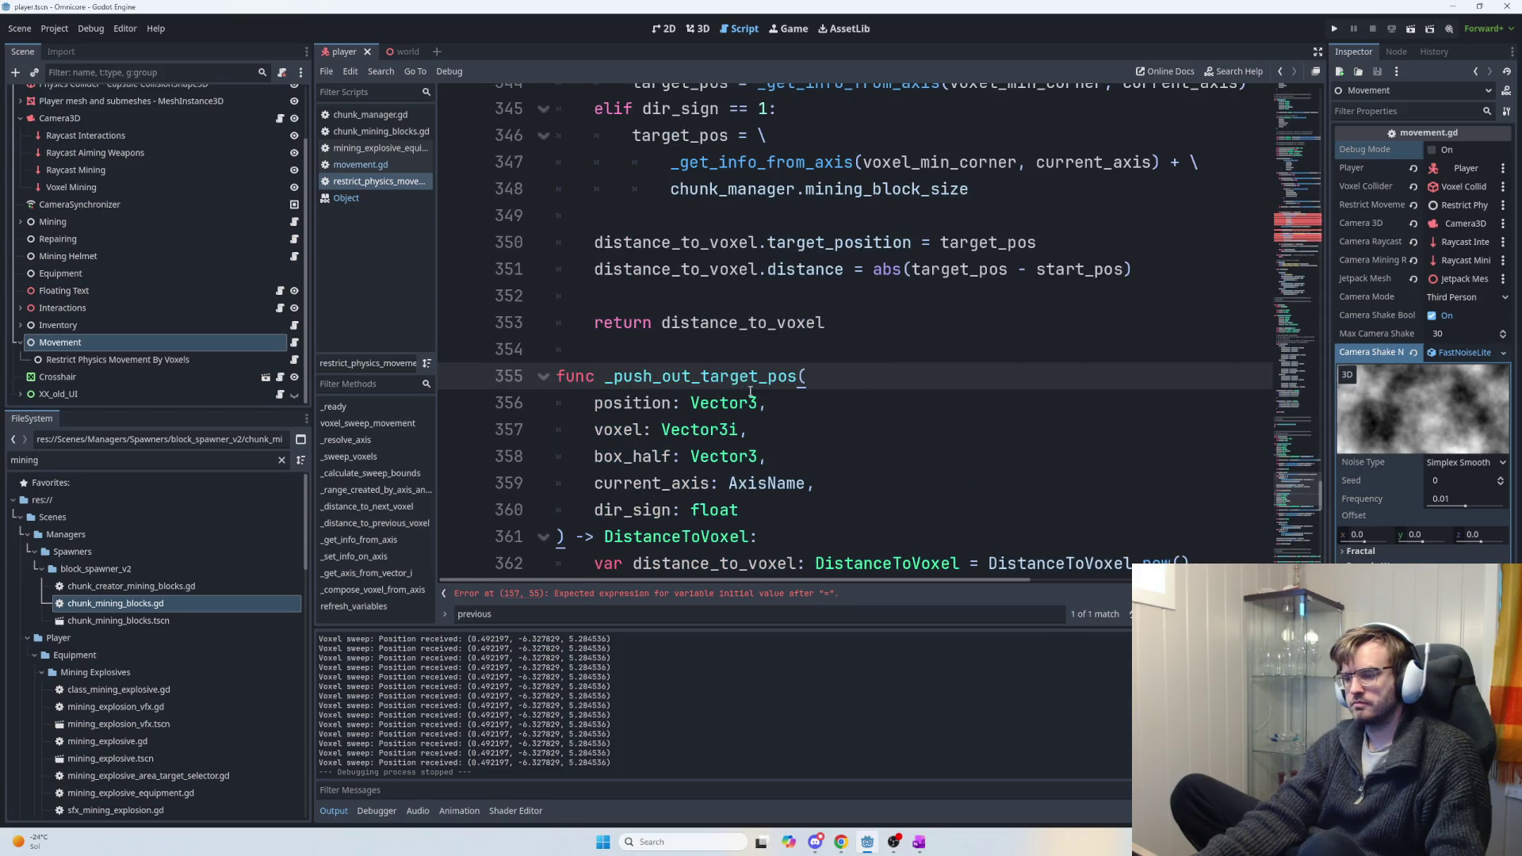
scroll(733, 458, "down", 1)
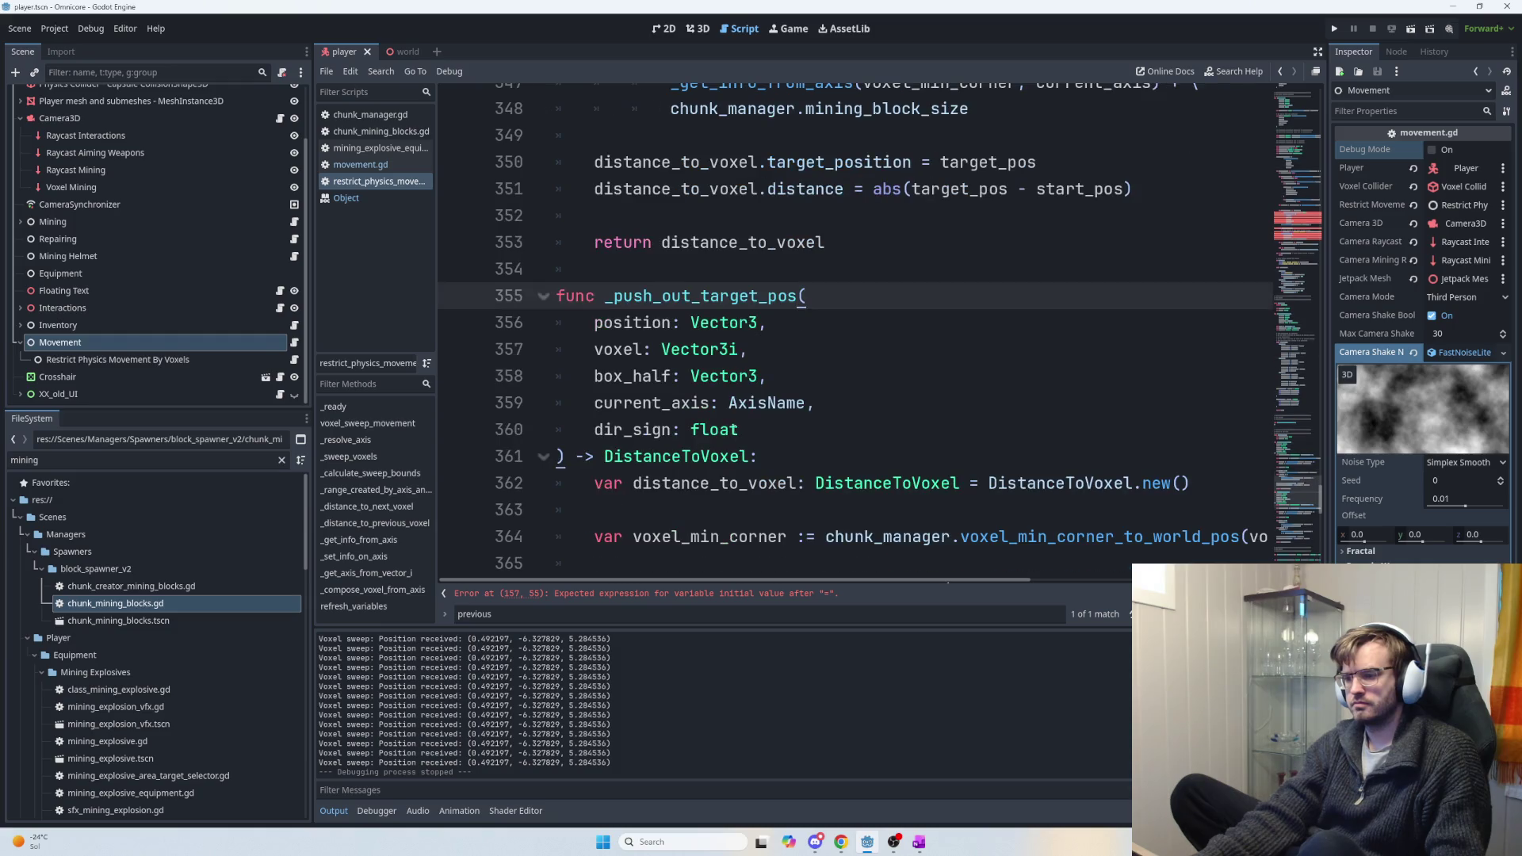
scroll(717, 418, "down", 2)
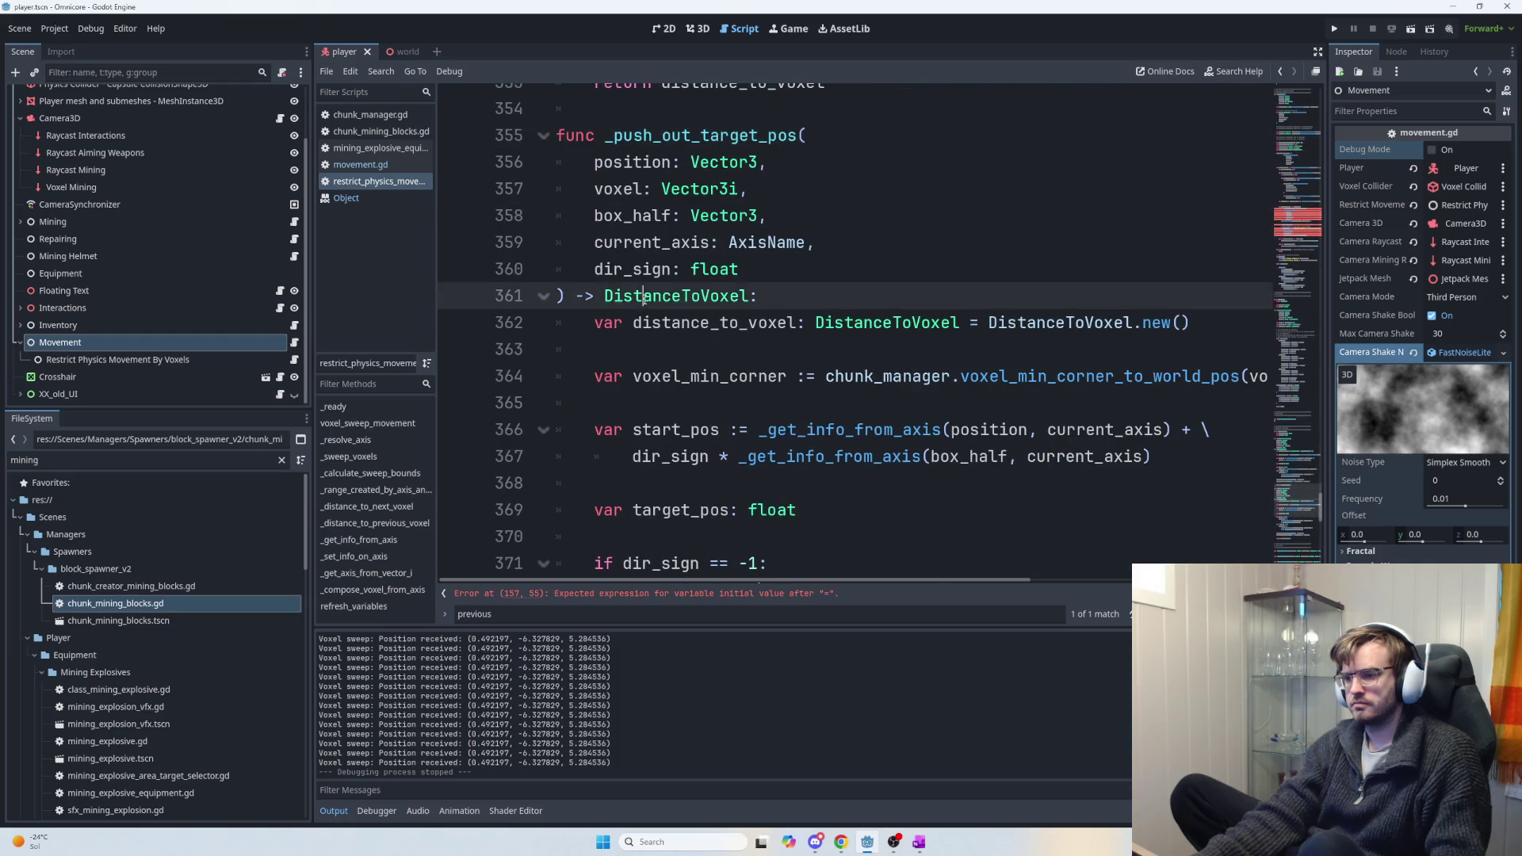
double_click(692, 309)
left_click(692, 309)
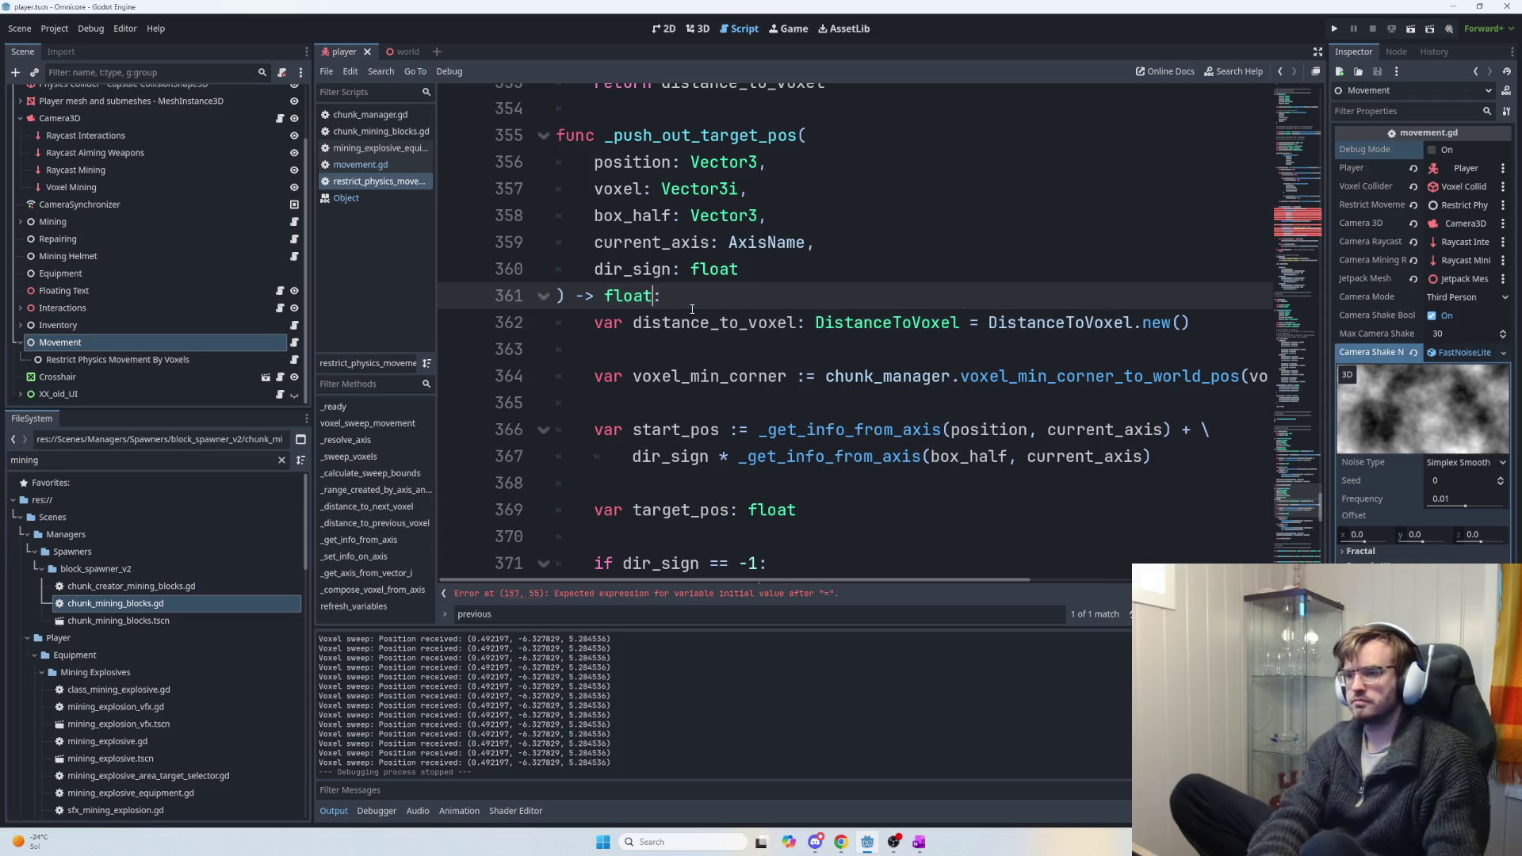
Replace the old DistanceToVoxel result and return lines with 'return target_position'.
scroll(692, 333, "down", 4)
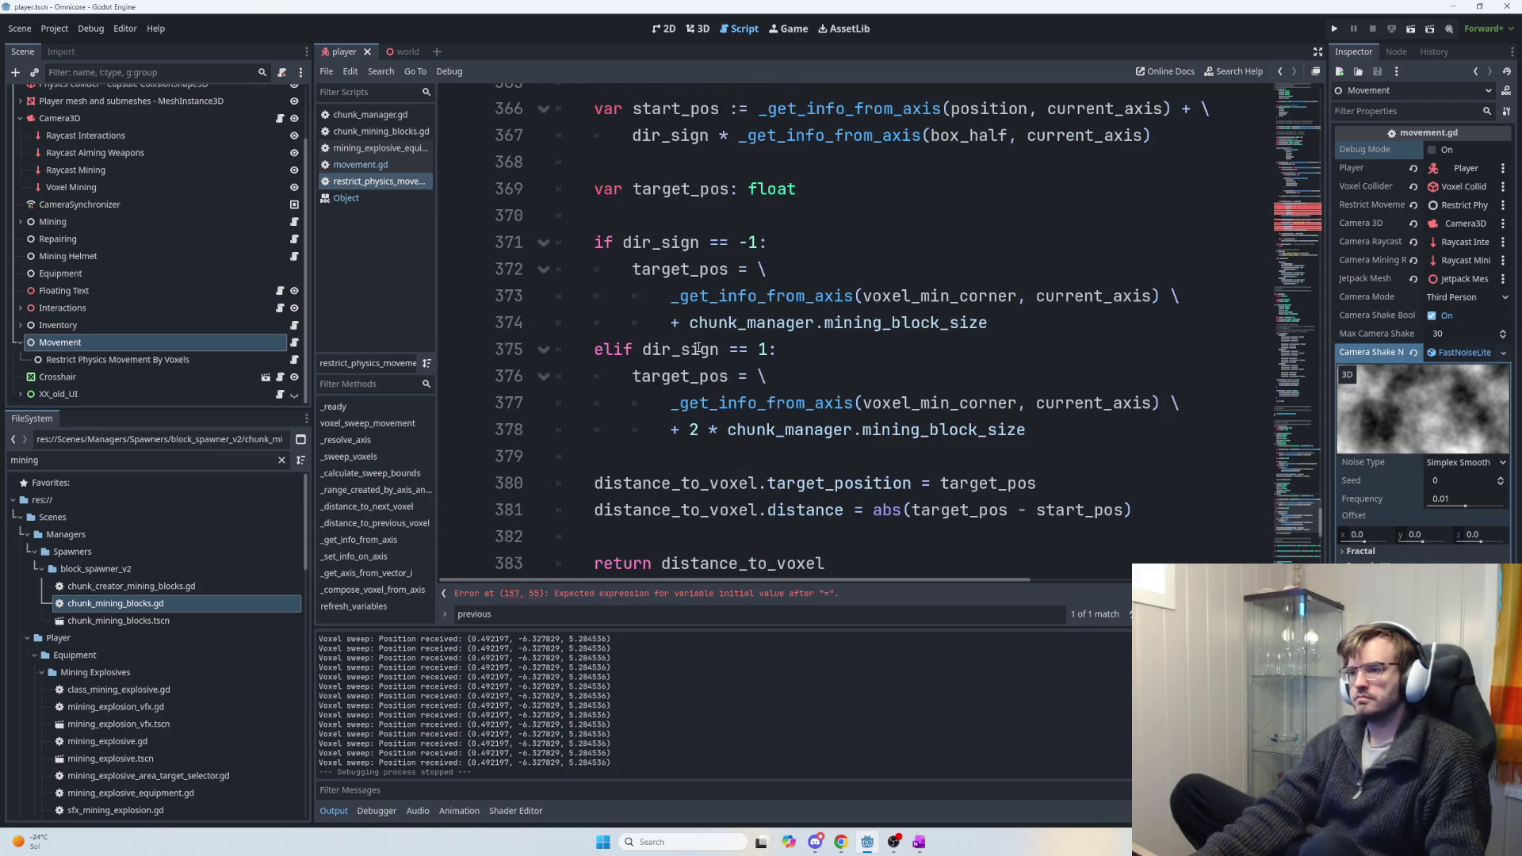
double_click(692, 190)
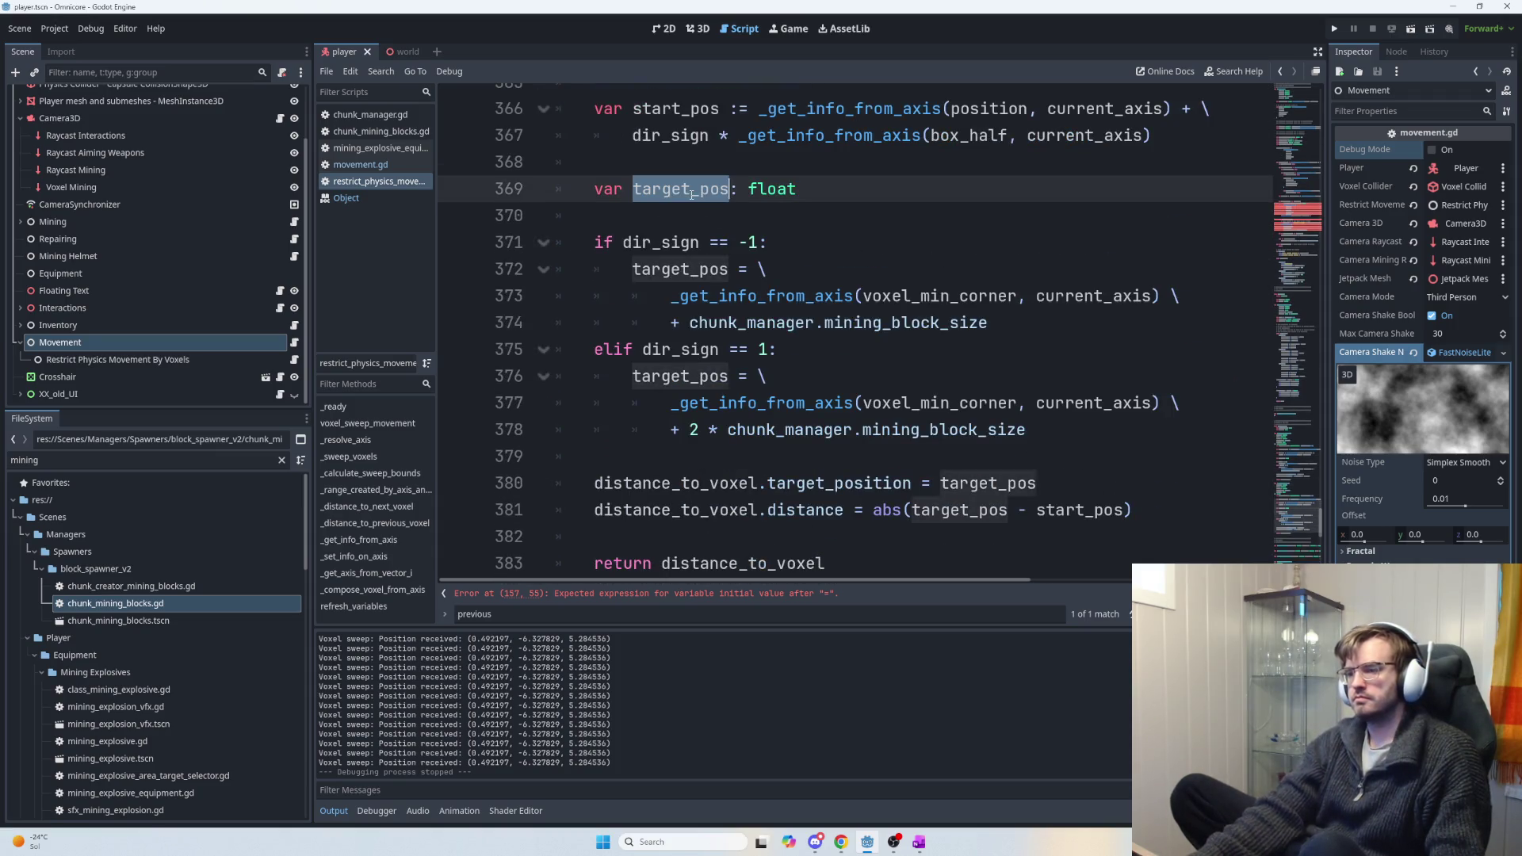
left_click(875, 342)
left_click(1020, 509)
mouse_move(1154, 516)
left_mouse_down()
mouse_move(594, 482)
mouse_move(861, 555)
left_mouse_up()
left_click(814, 562)
left_click(597, 473)
key("BackSpace")
type("return targe")
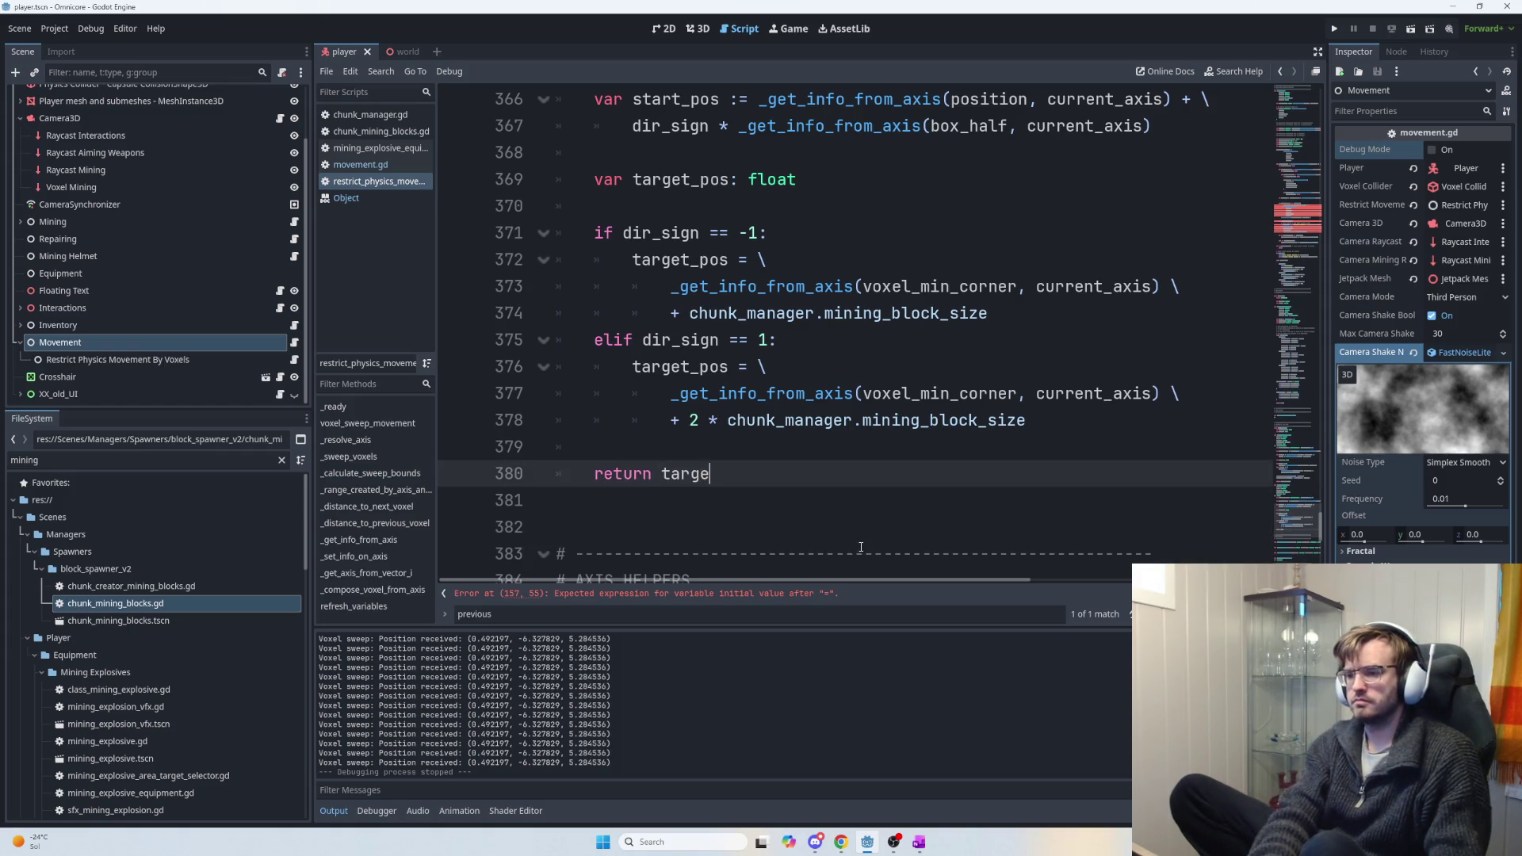
type("t_pos")
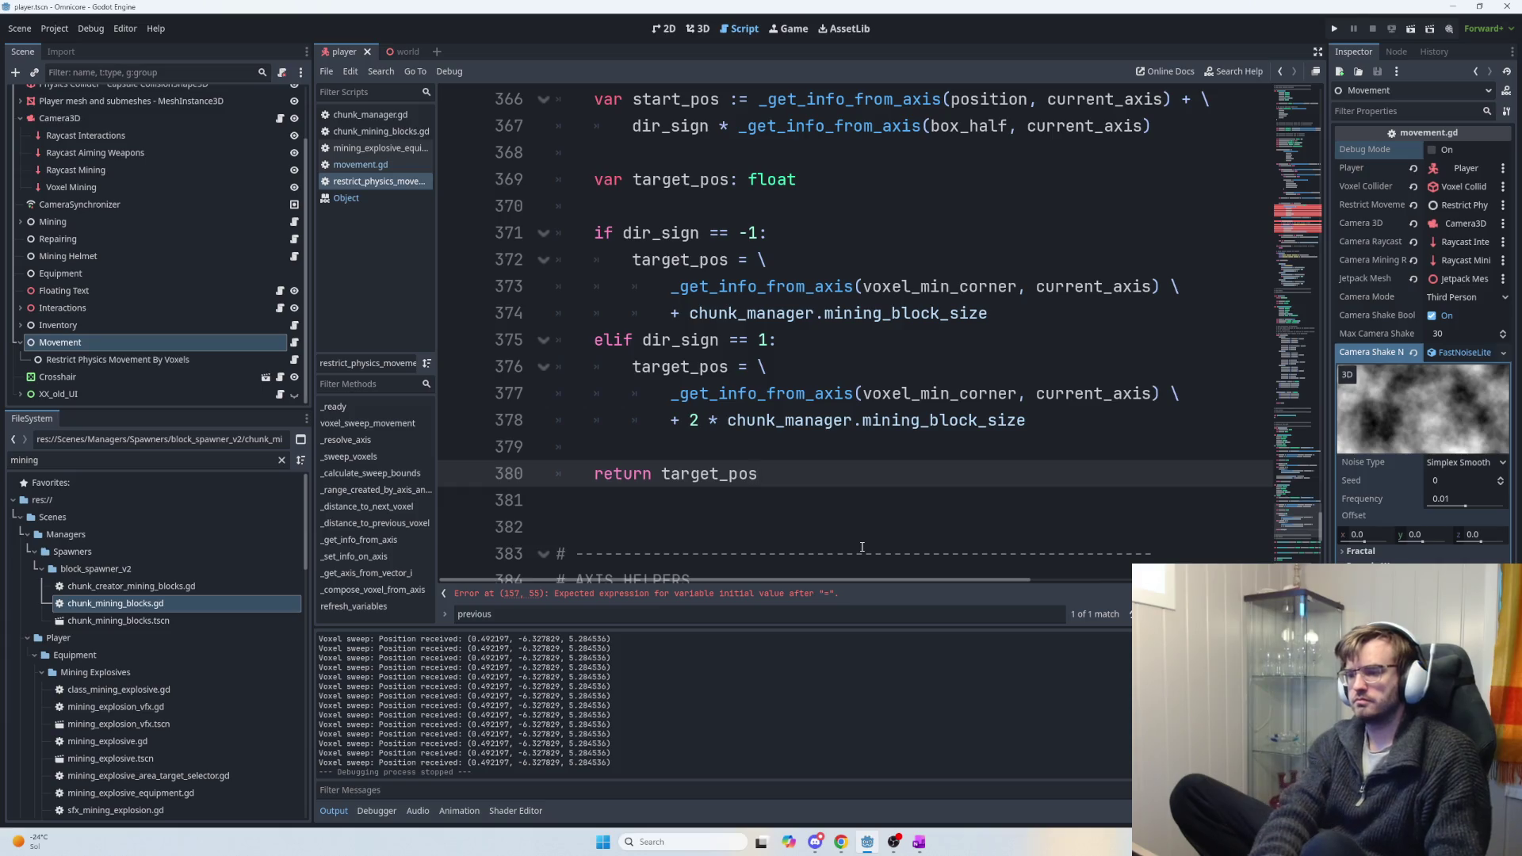
type("ition")
scroll(836, 522, "up", 1)
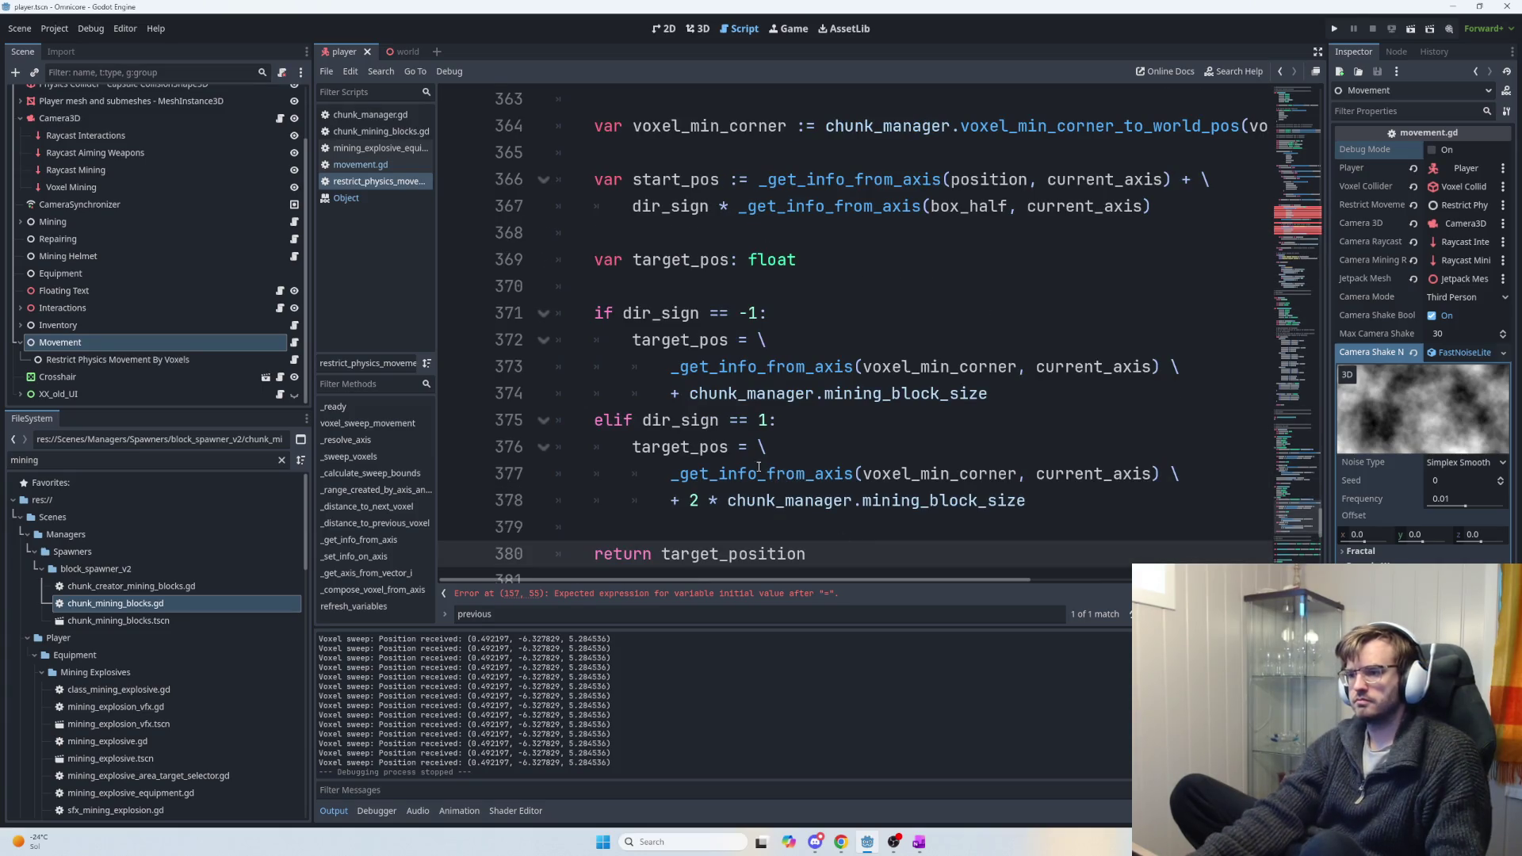
key("BackSpace")
key("BackSpace")
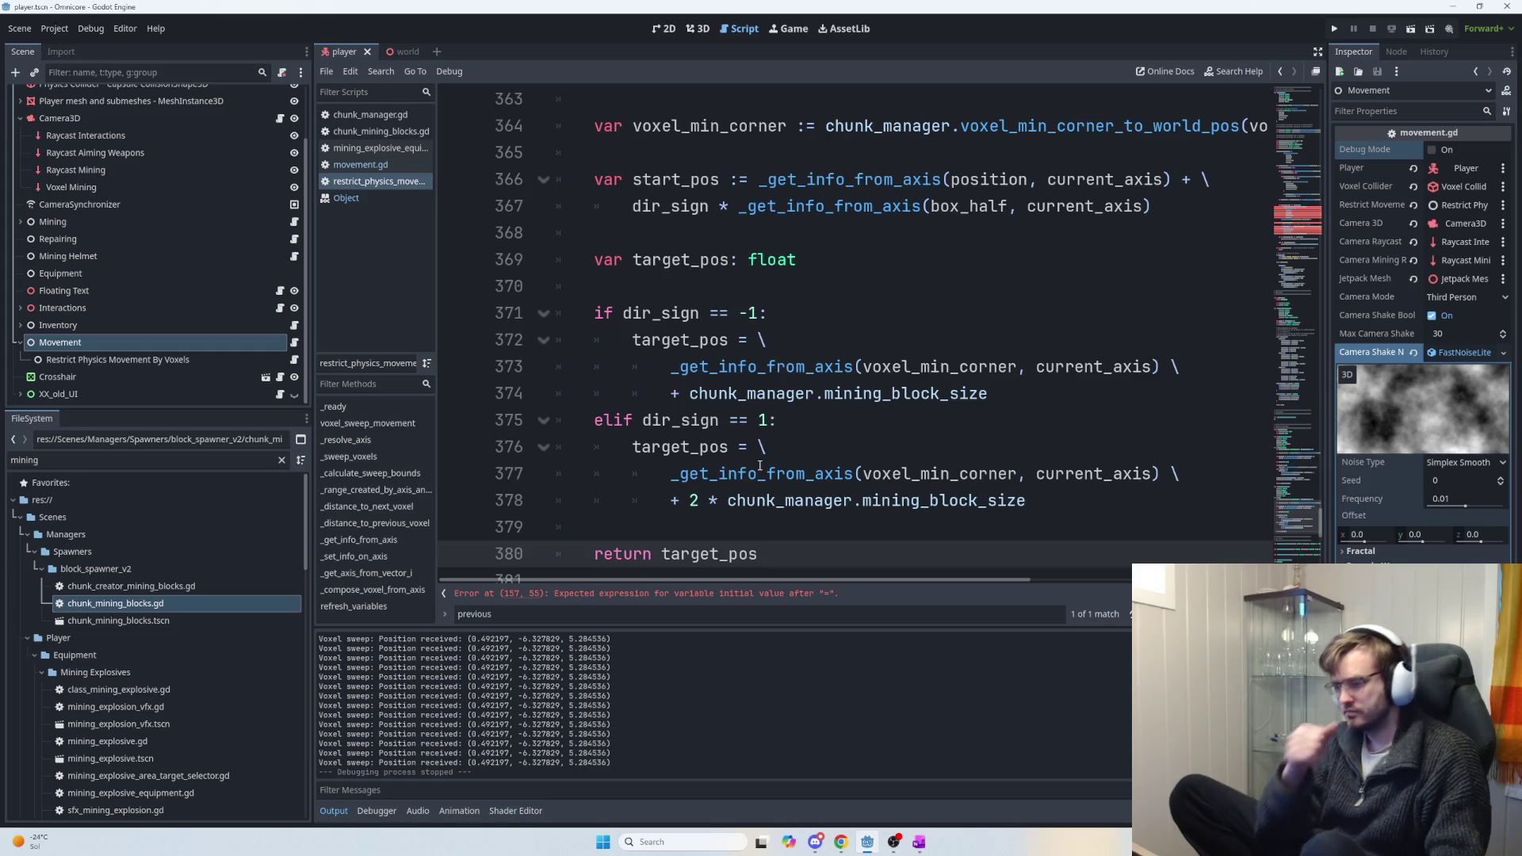
type("ition")
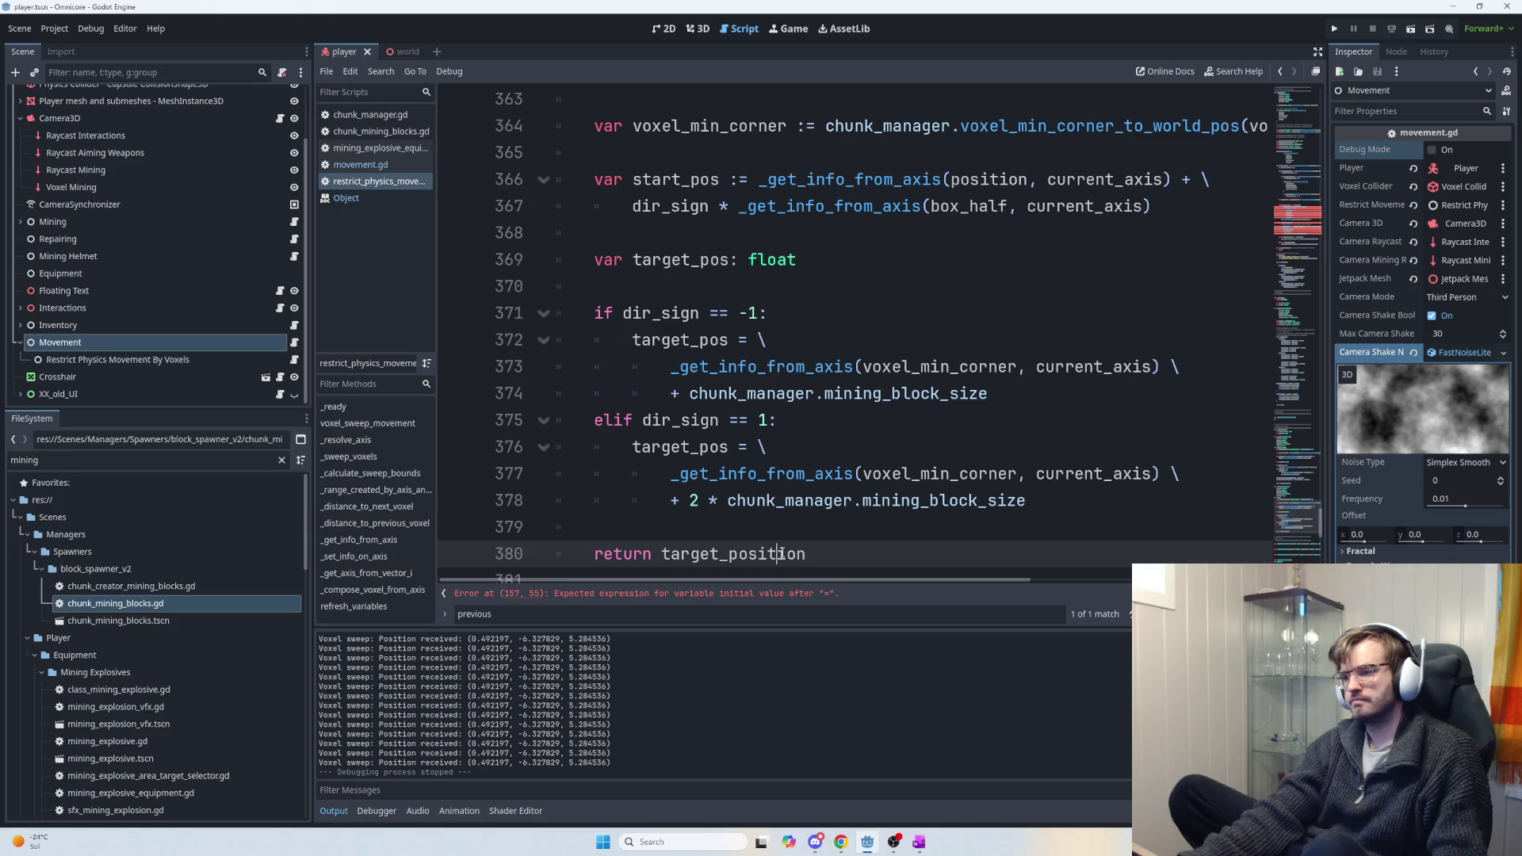
Rename the line-369 target_pos declaration to target_position and return to the call site near line 158.
double_click(780, 554)
key("ctrl+c")
double_click(690, 260)
key("ctrl+v")
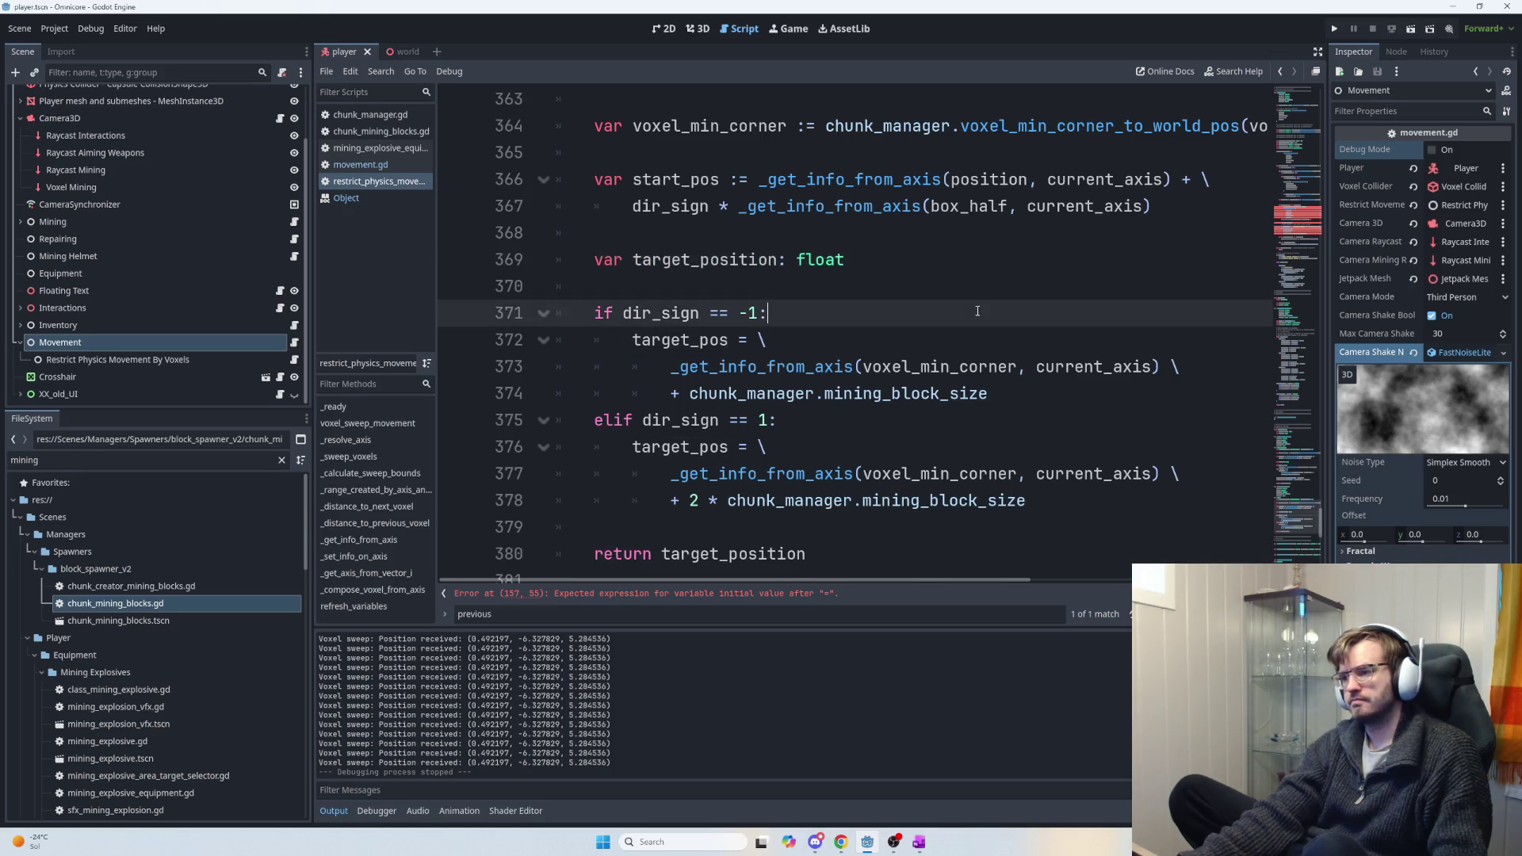
left_click(1307, 227)
scroll(986, 363, "up", 2)
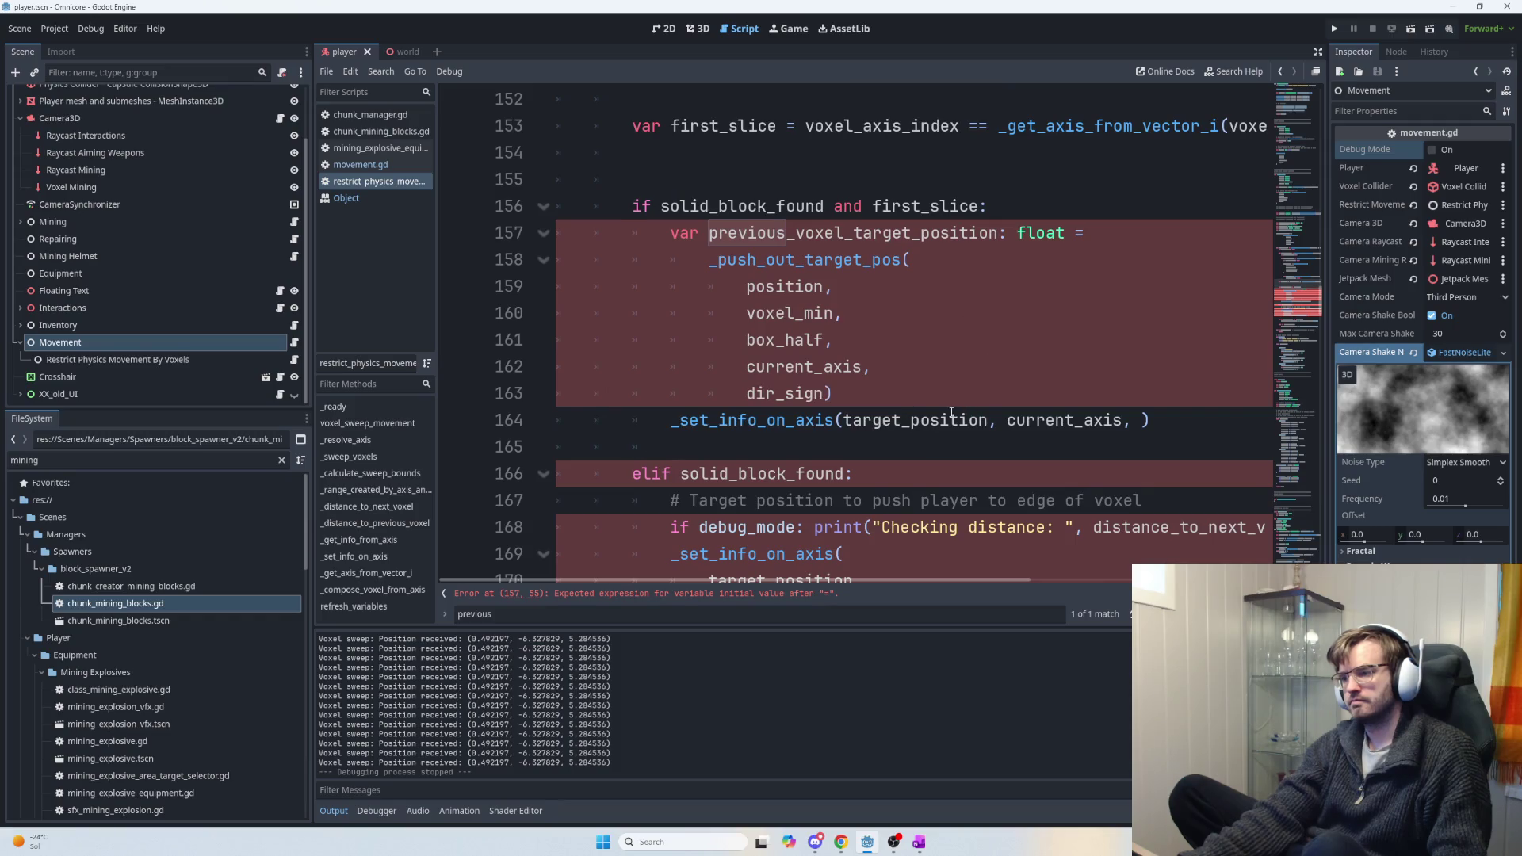
Add previous_voxel_target_position as the last argument of the _set_info_on_axis call.
left_click(1148, 420)
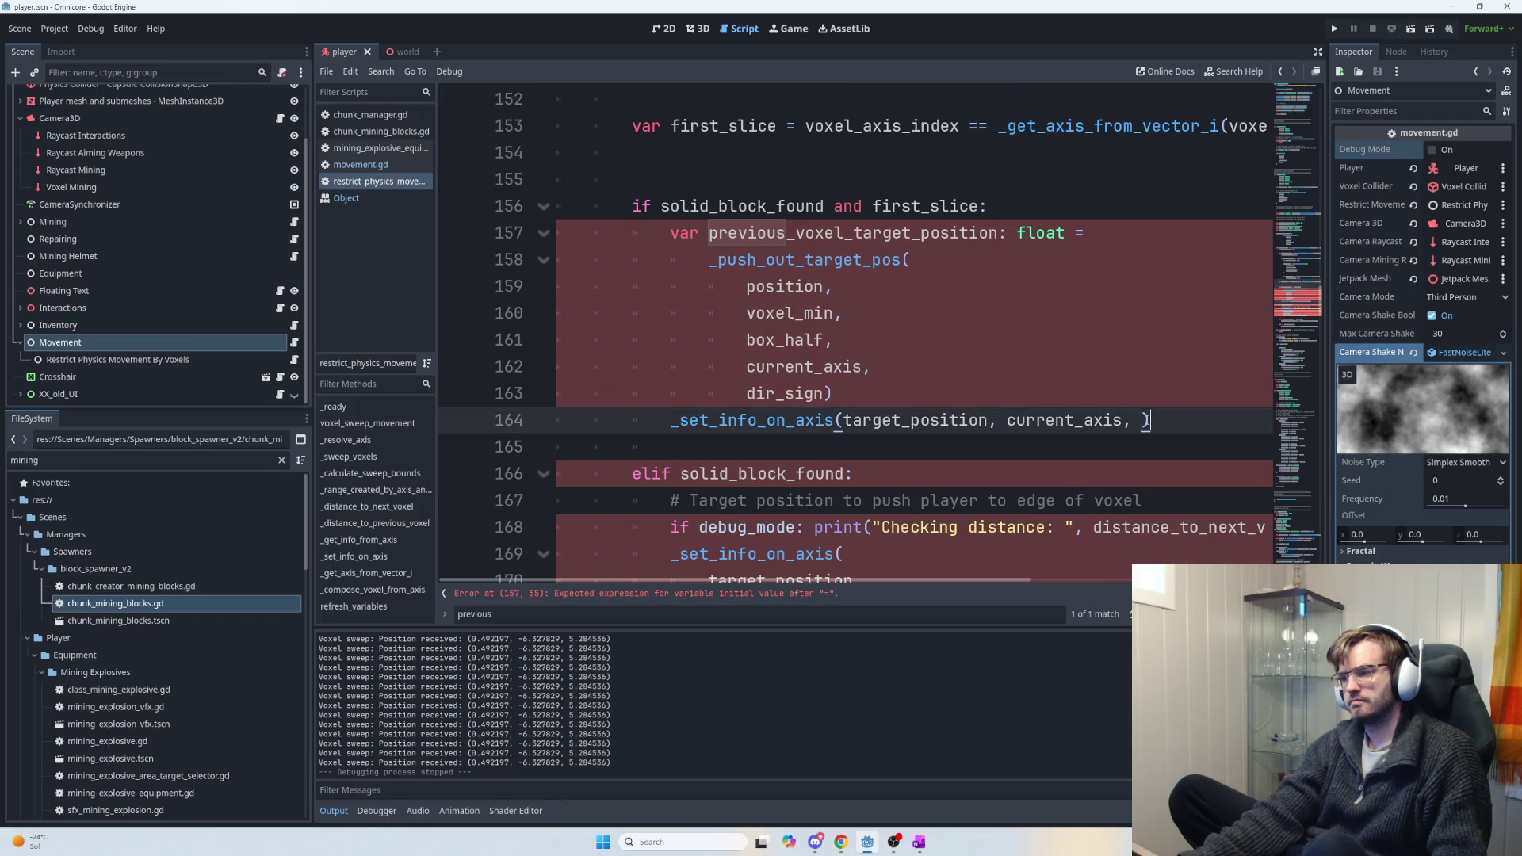
double_click(761, 235)
key("ctrl+c")
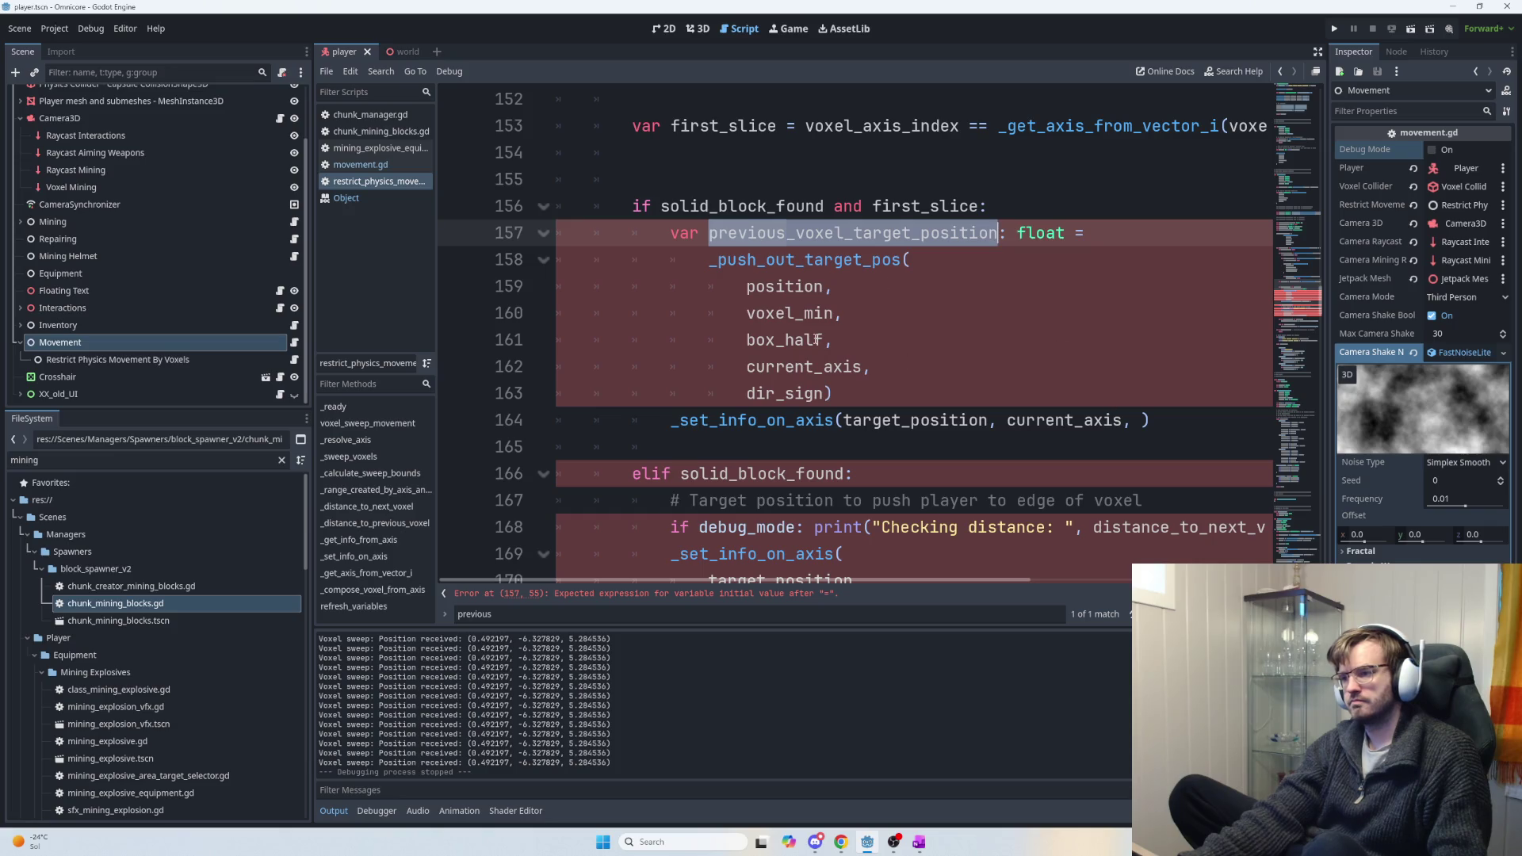
left_click(1142, 420)
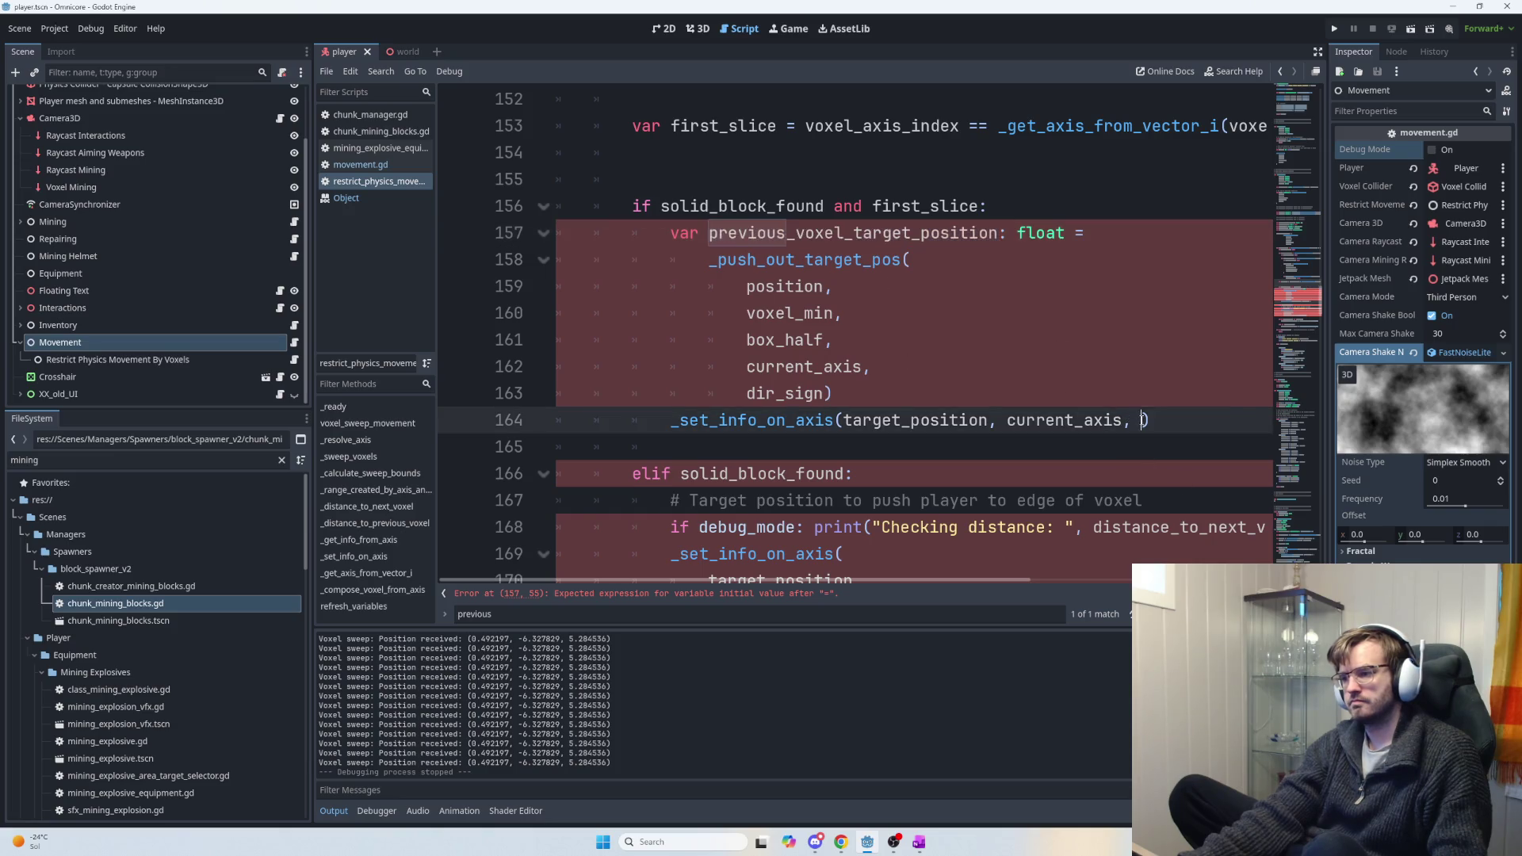
key("ctrl+v")
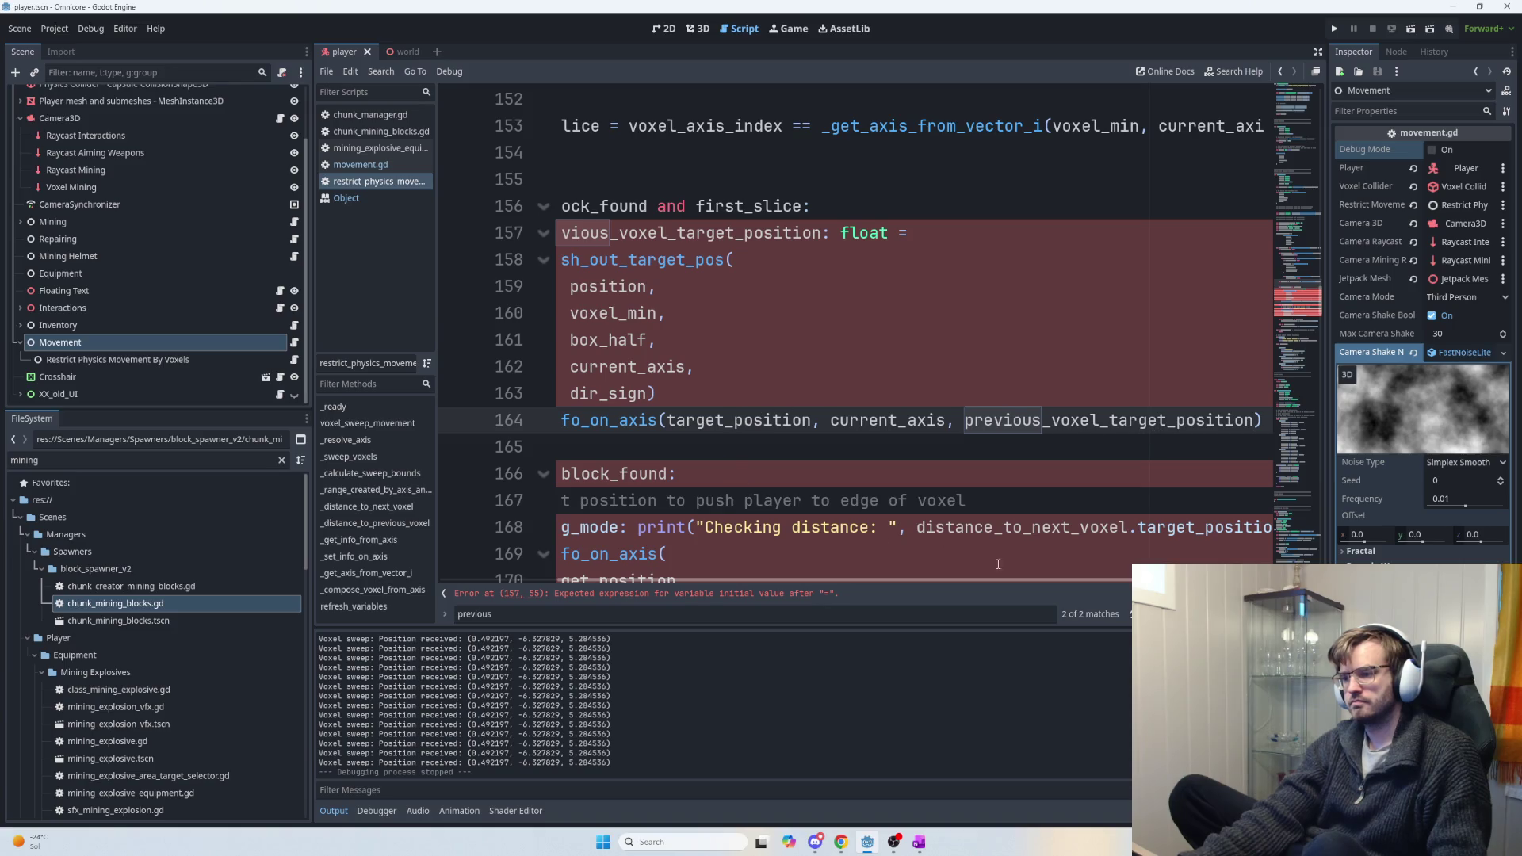
Put current_axis and previous_voxel_target_position each on their own line in the call.
left_click_drag(1048, 582, 862, 572)
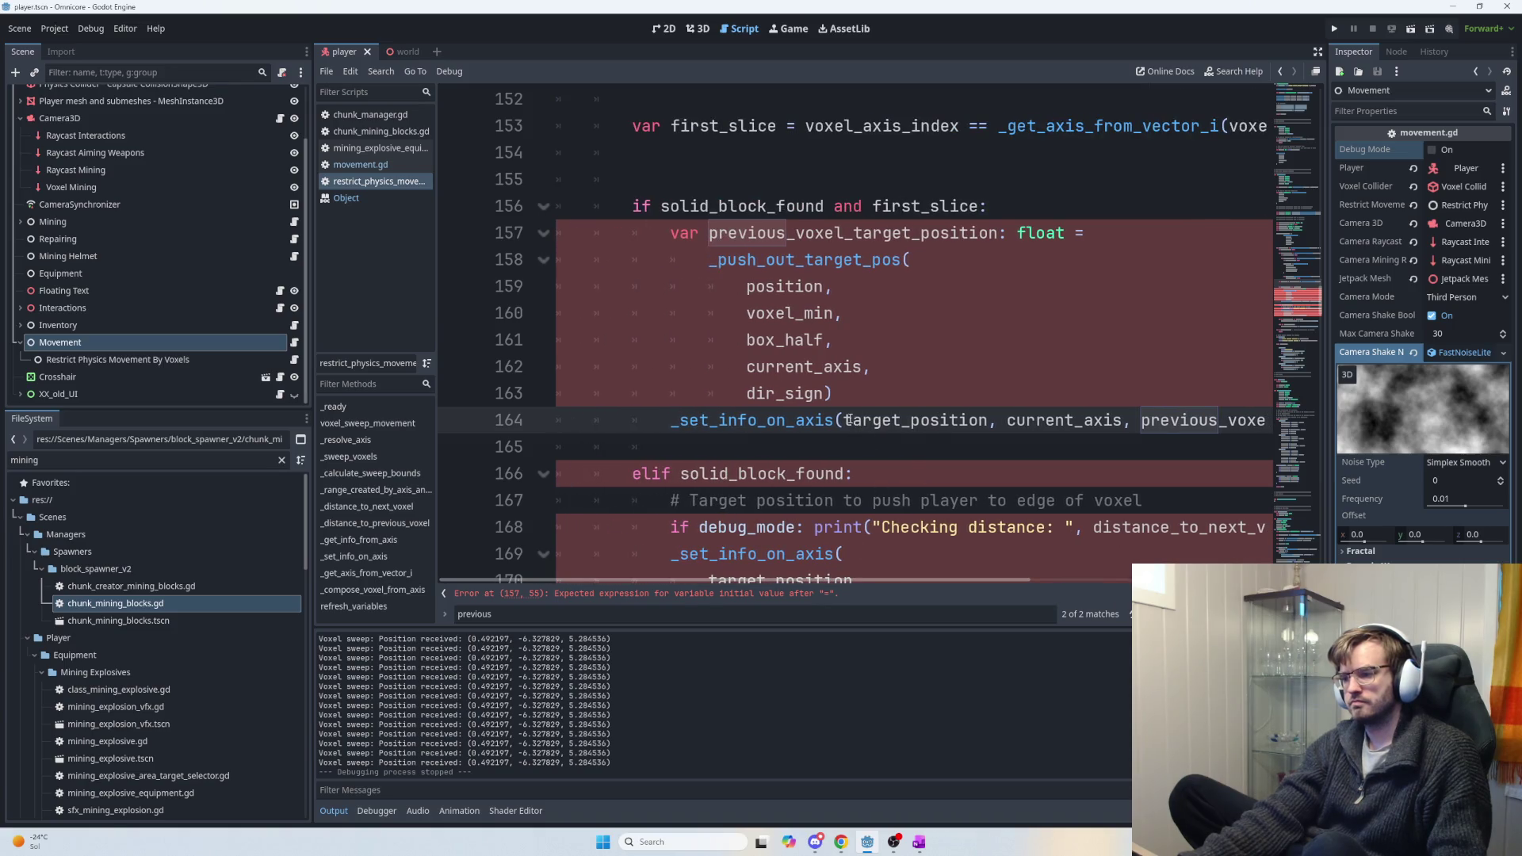
key("Return")
key("Return")
key("ctrl+z")
key("Return")
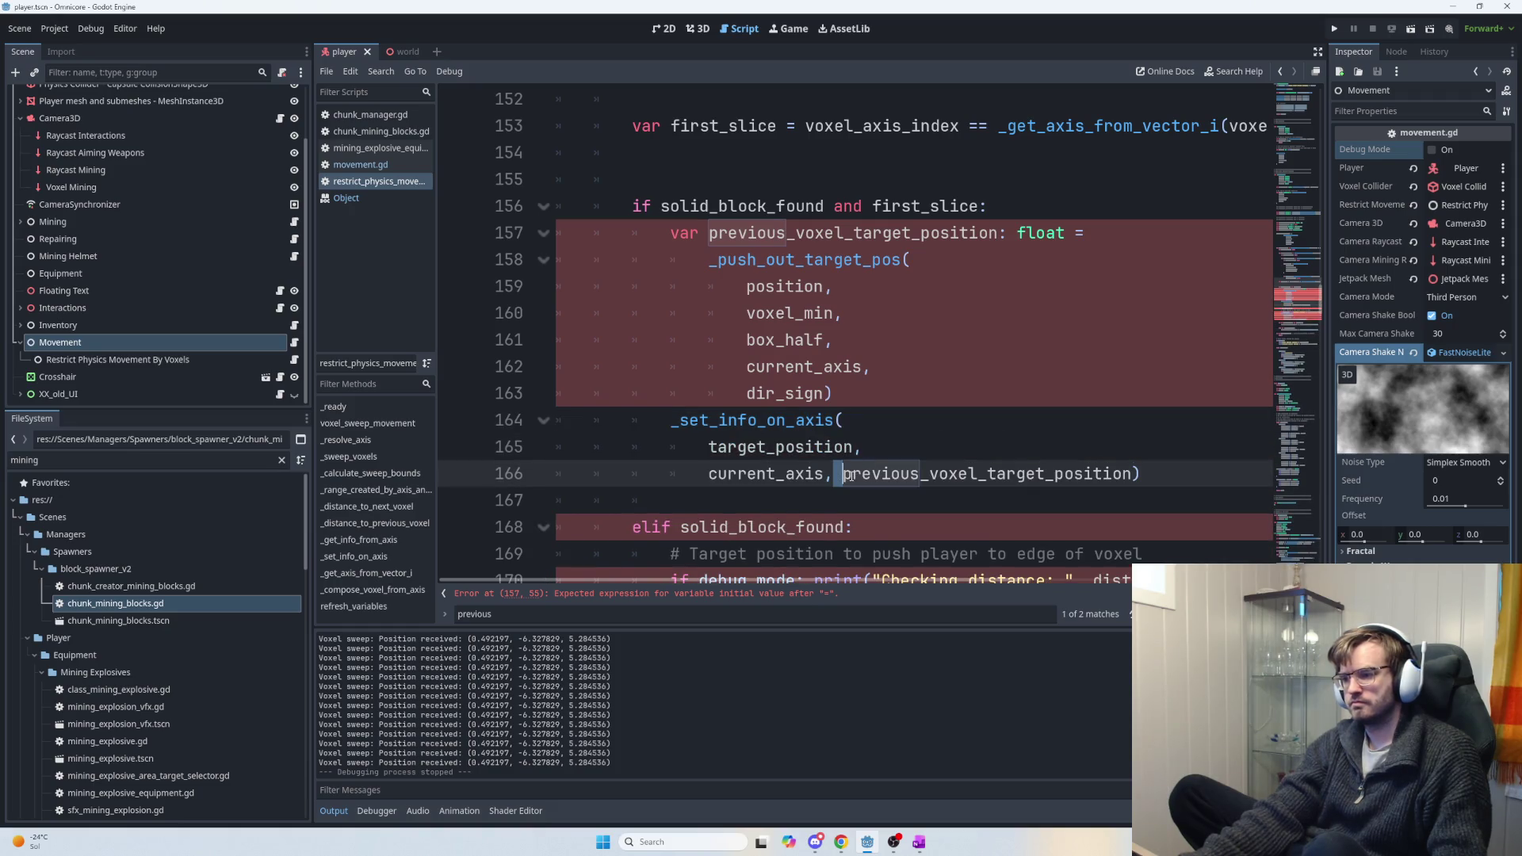
key("Return")
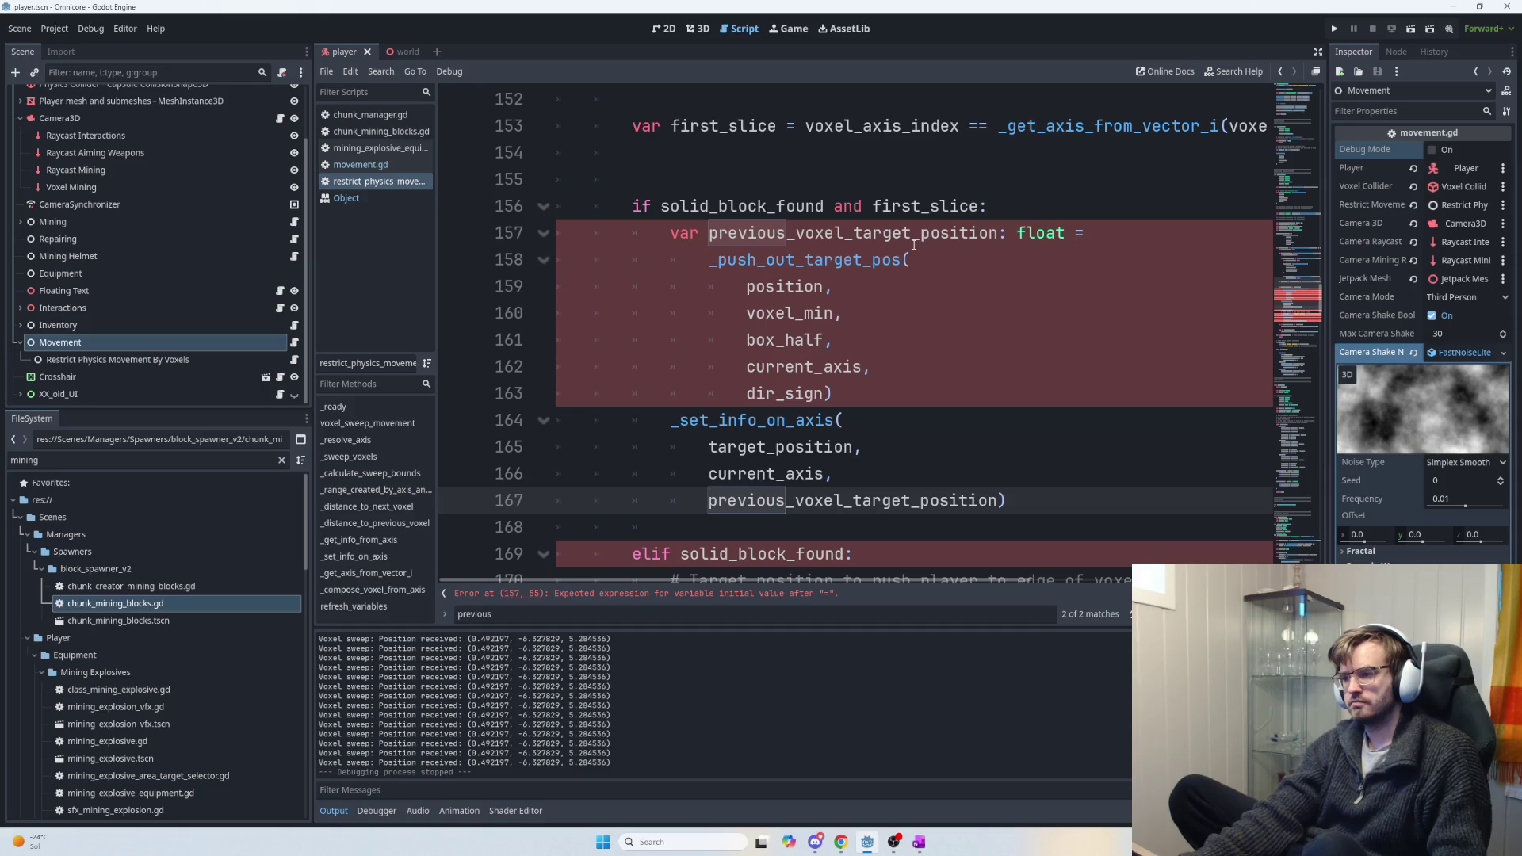
Add a backslash after 'float =' on line 157 and run the game.
left_click(1089, 232)
type("\\")
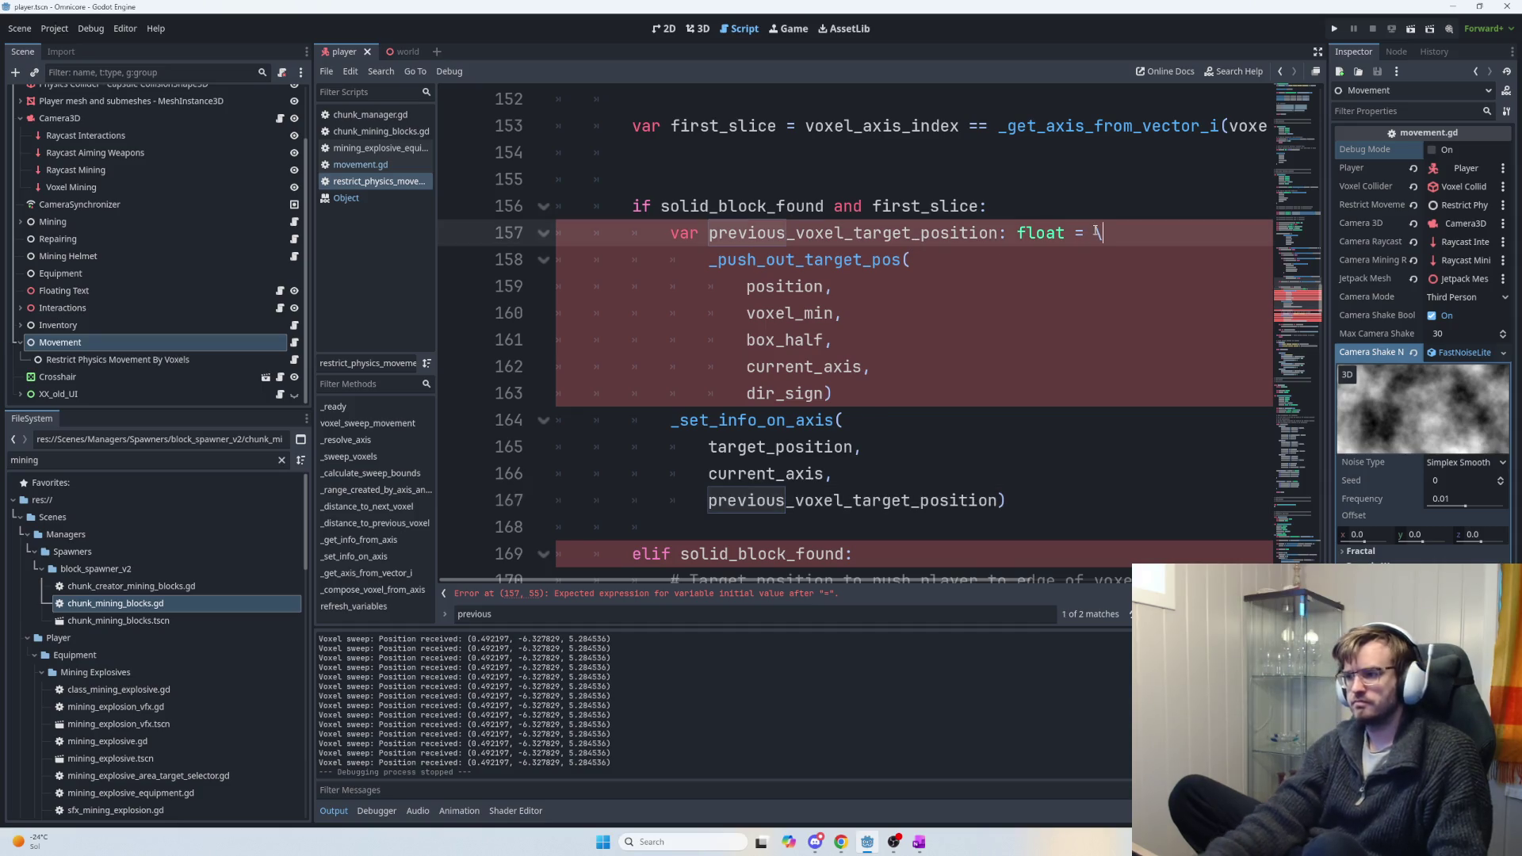
scroll(947, 325, "down", 4)
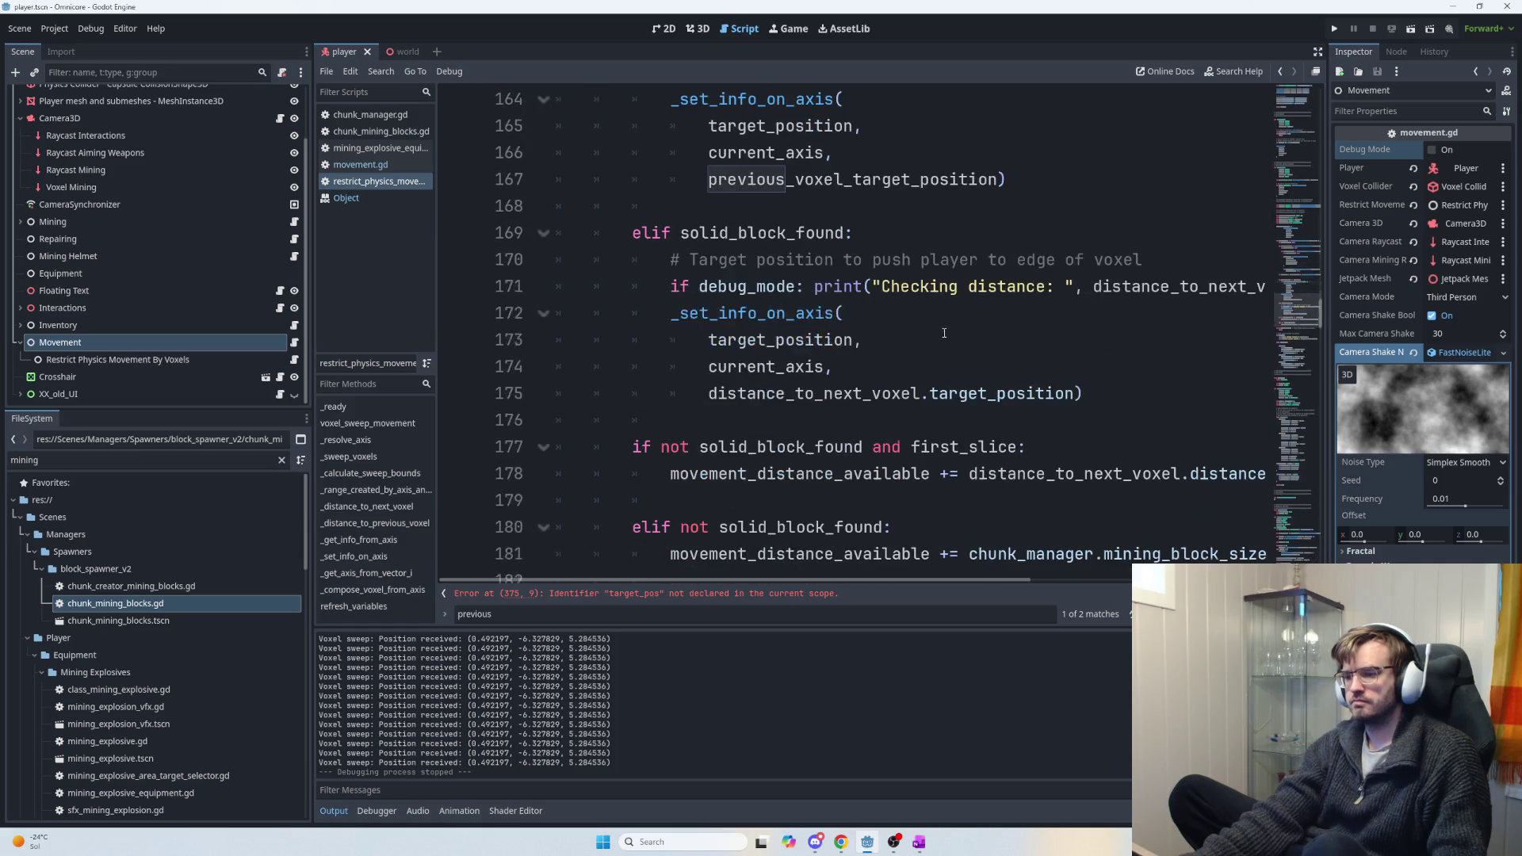
key("F5")
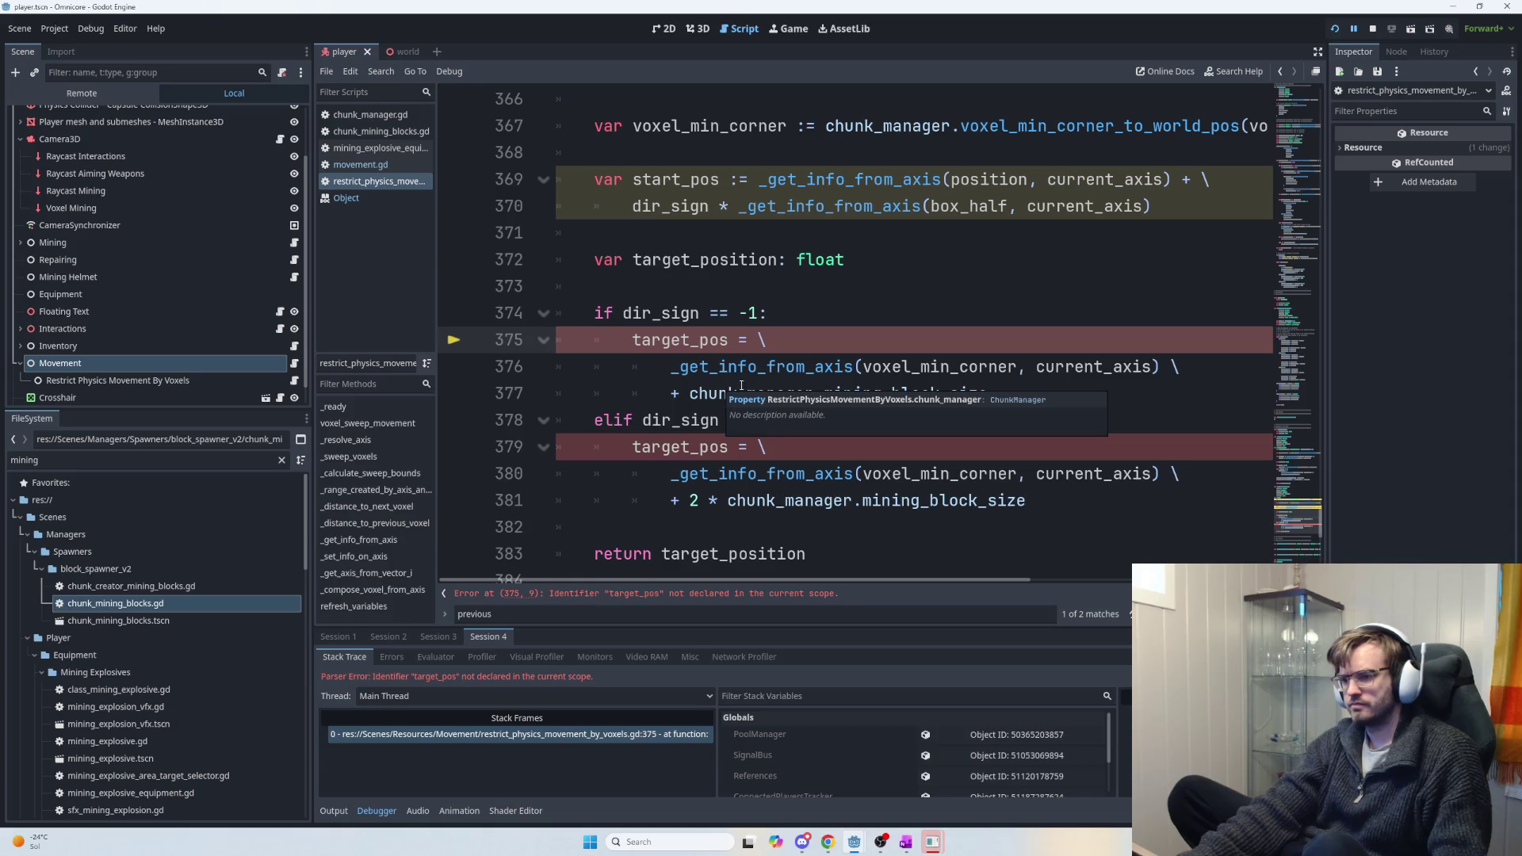
Replace target_pos with target_position on lines 375 and 379, then rerun the game.
double_click(810, 356)
left_click(1037, 402)
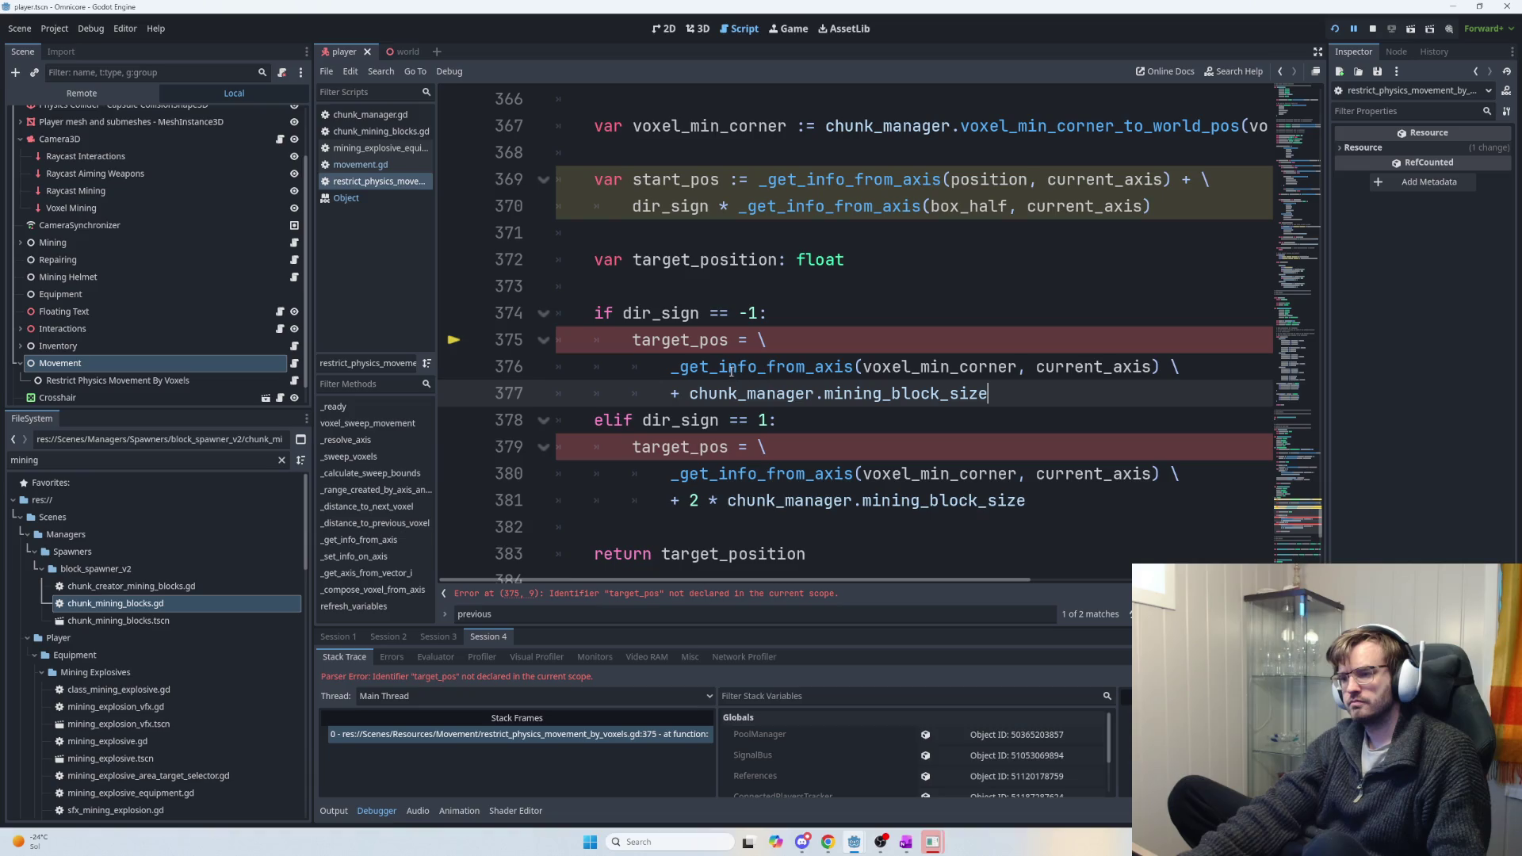
double_click(679, 260)
key("ctrl+c")
double_click(679, 339)
key("ctrl+v")
double_click(679, 447)
key("ctrl+v")
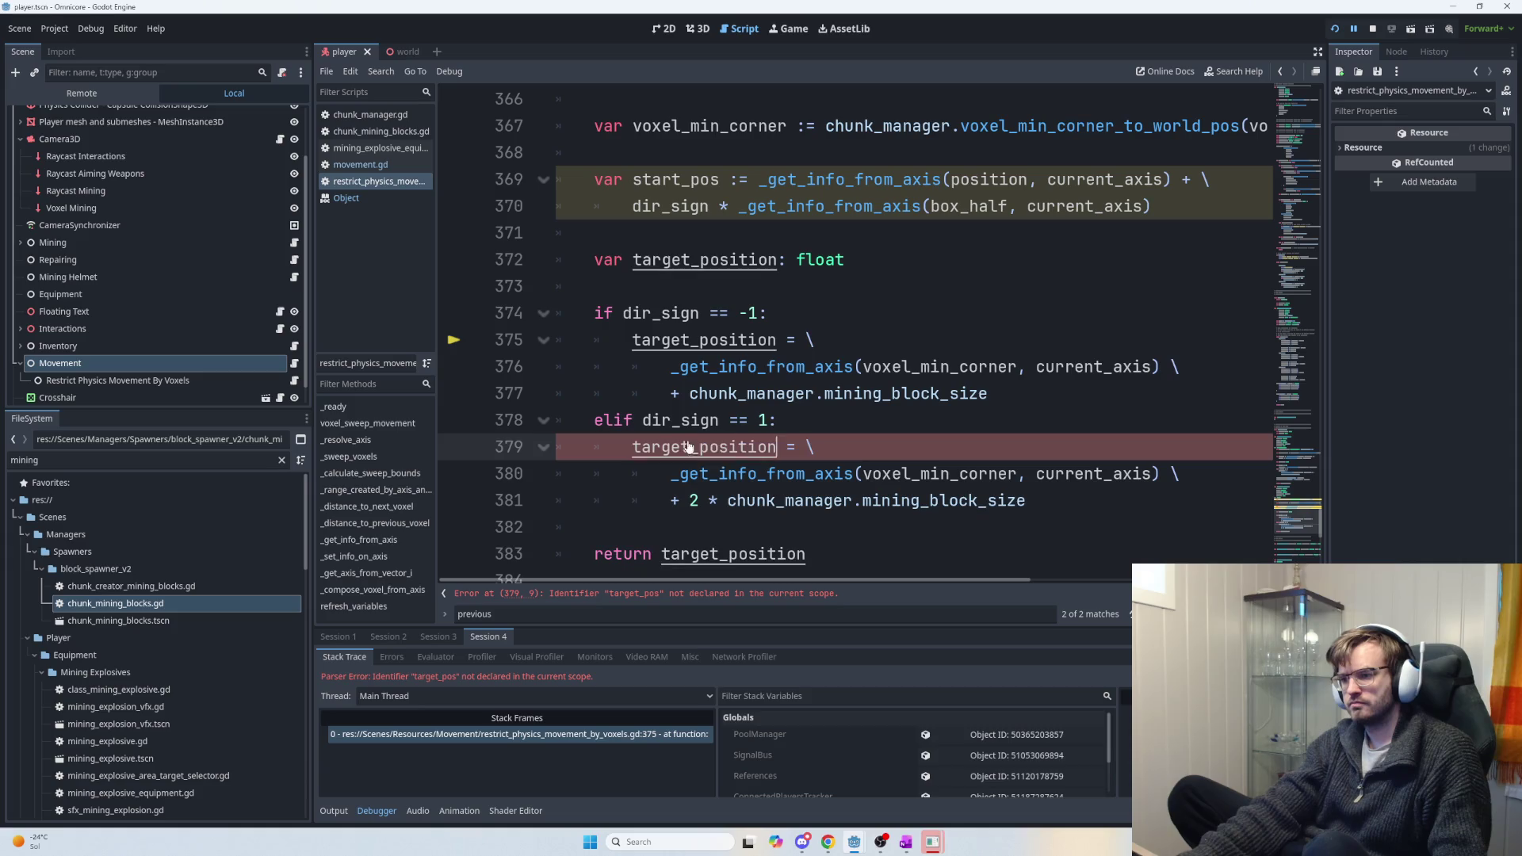
left_click(894, 435)
left_click(1189, 220)
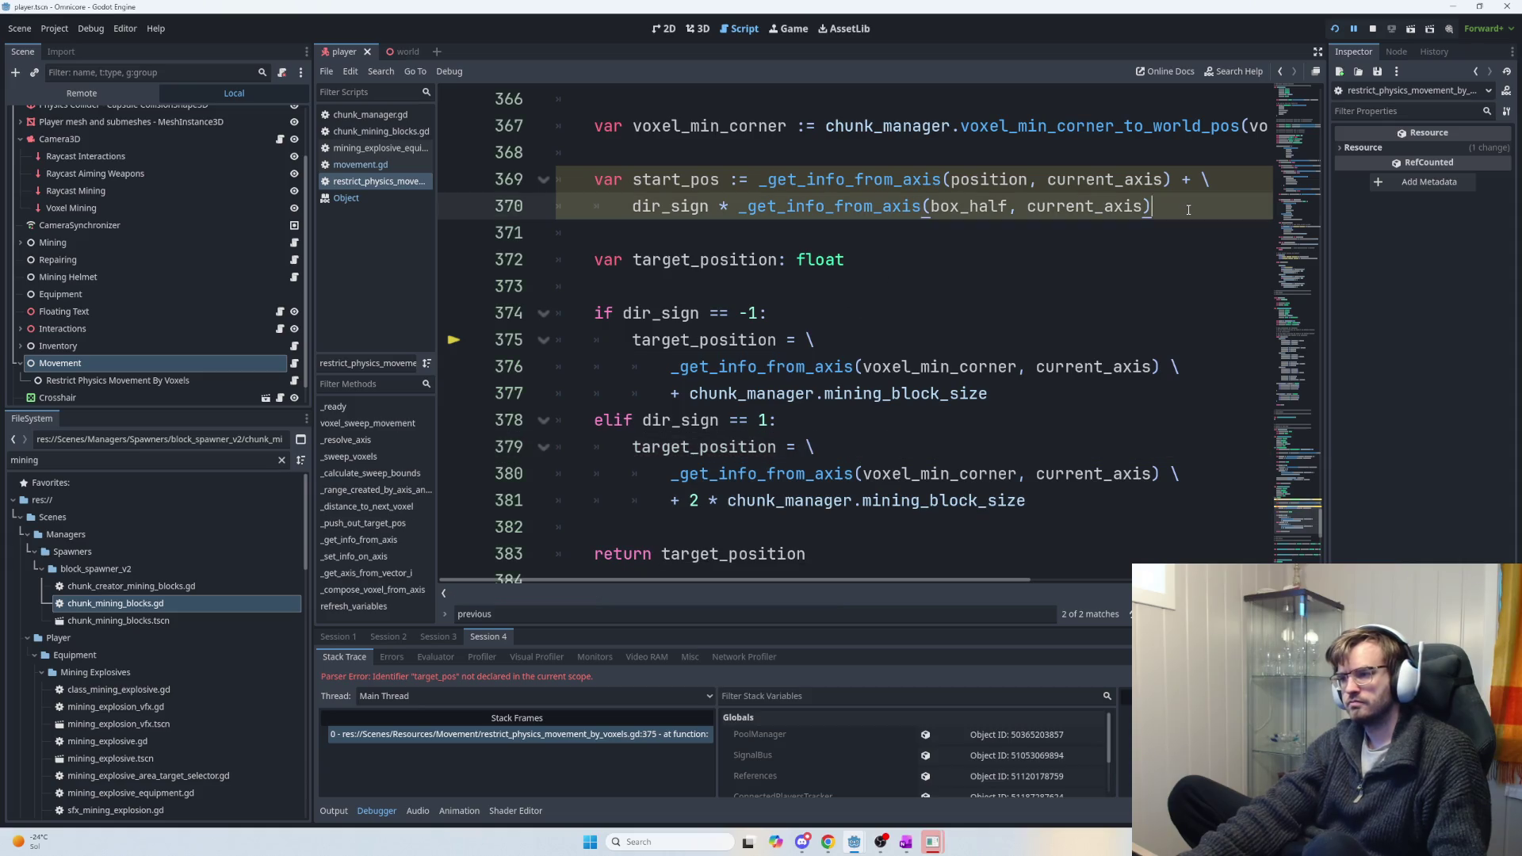
key("F5")
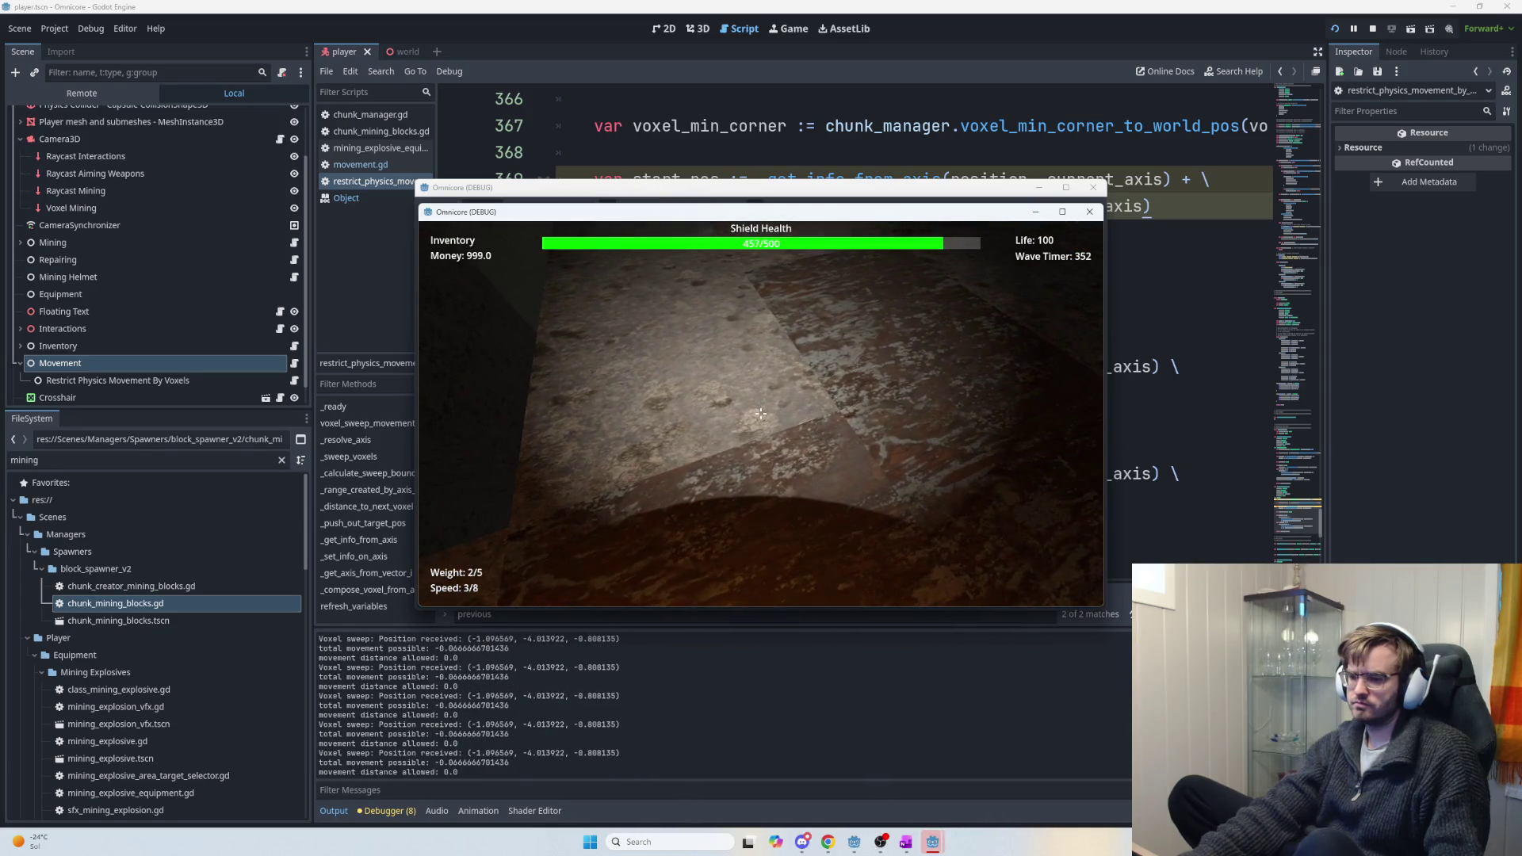
Walk the player across the cave floor and push into the rocky wall to check blocking, then stop the run.
key("w")
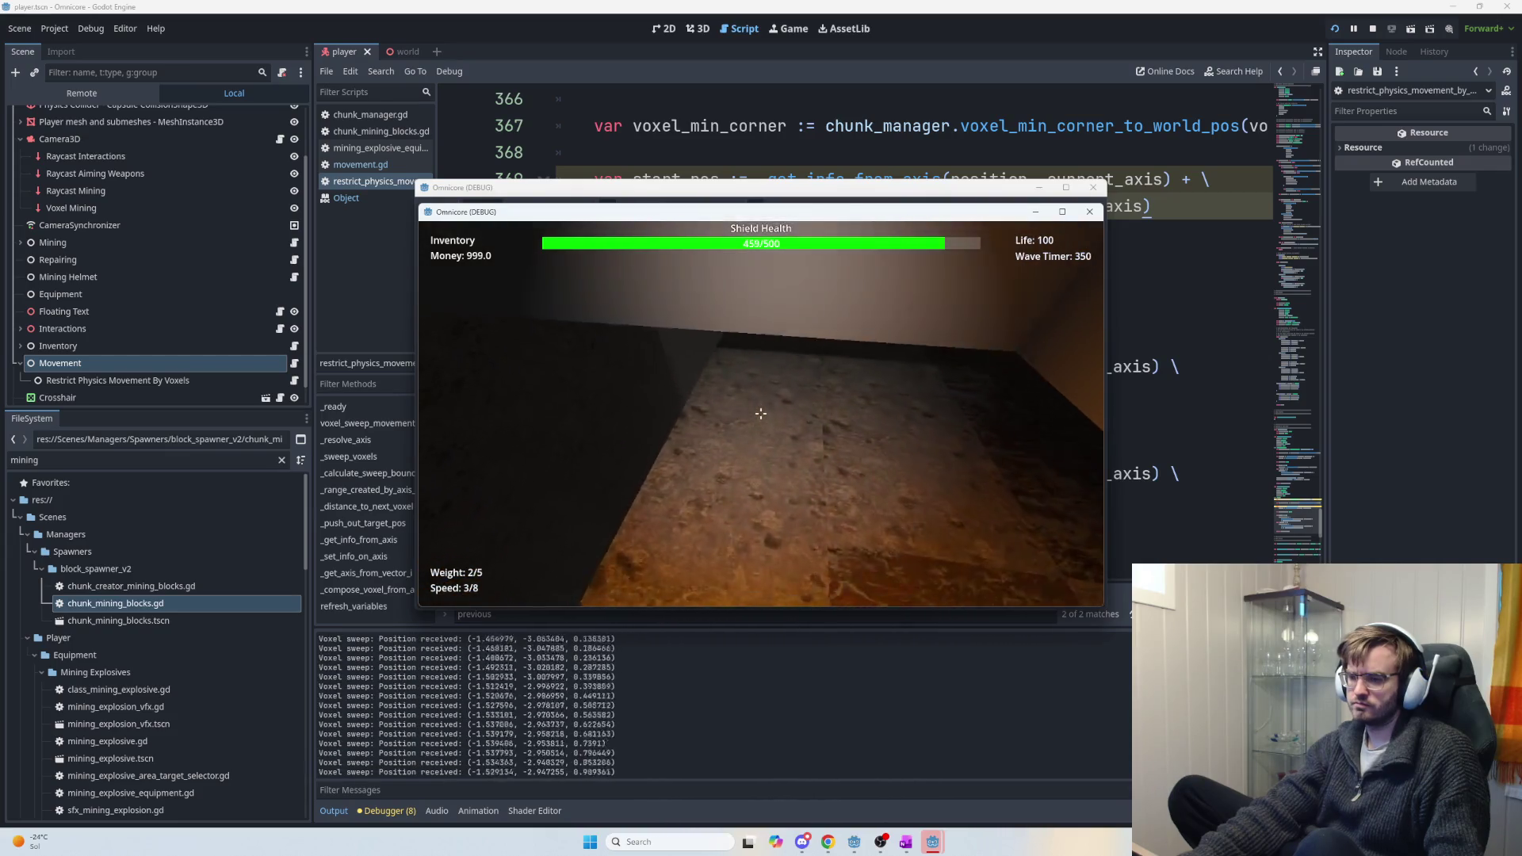
key("w")
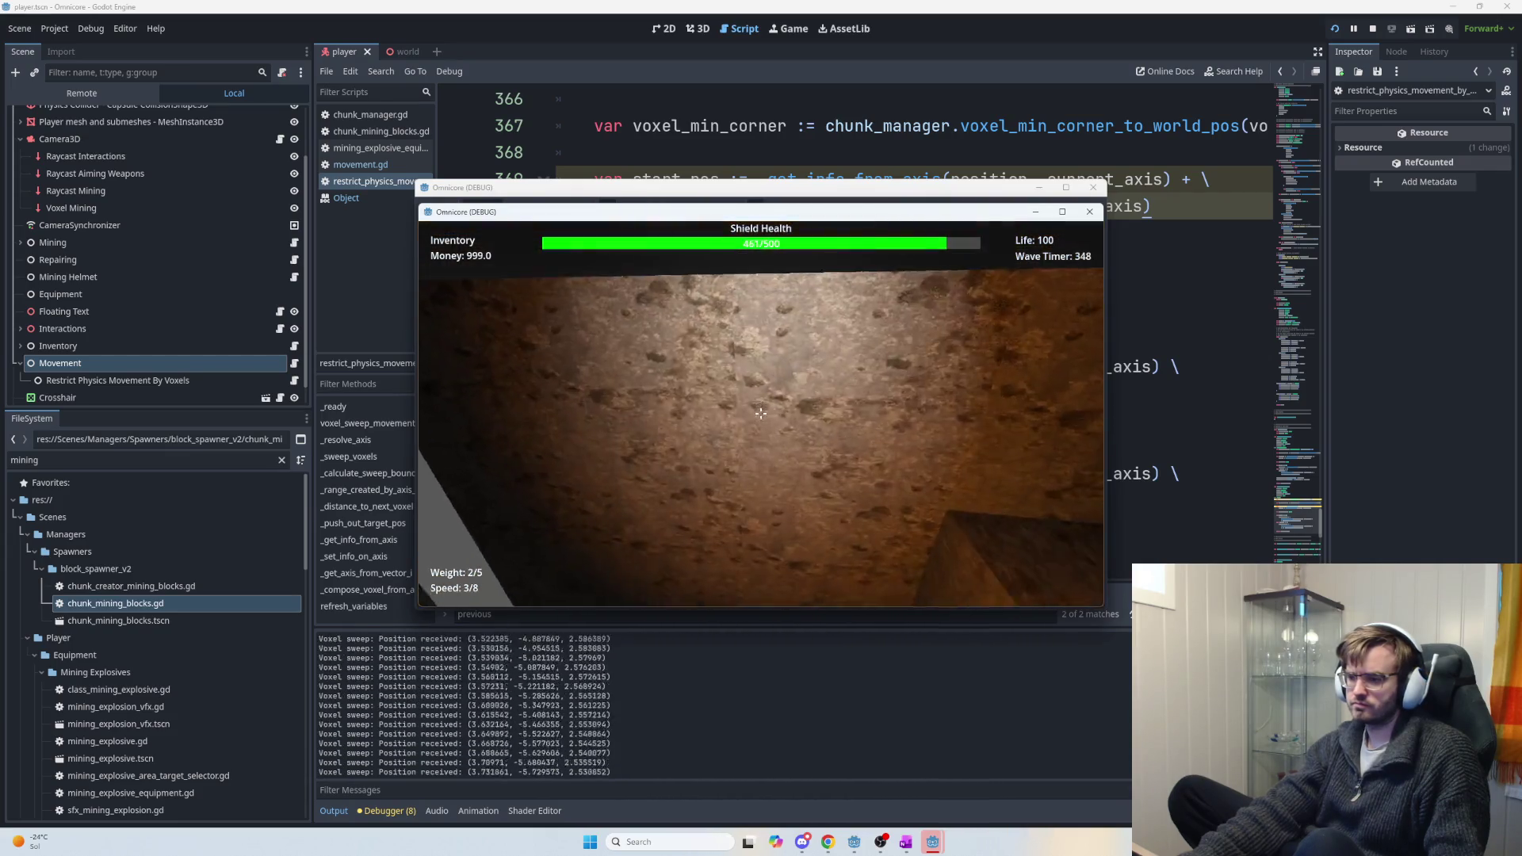
key("w")
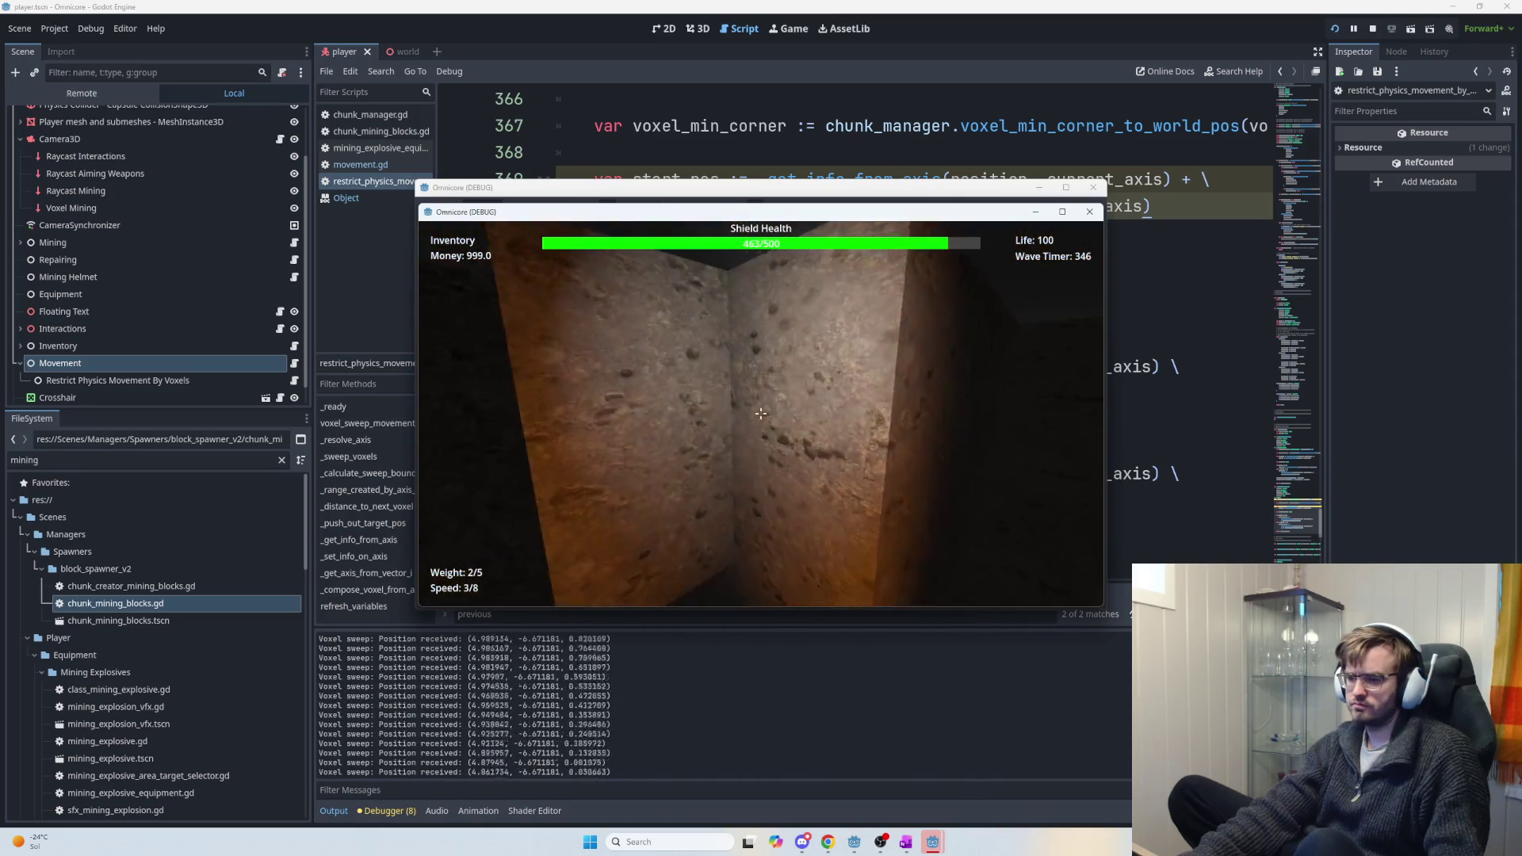
key("w")
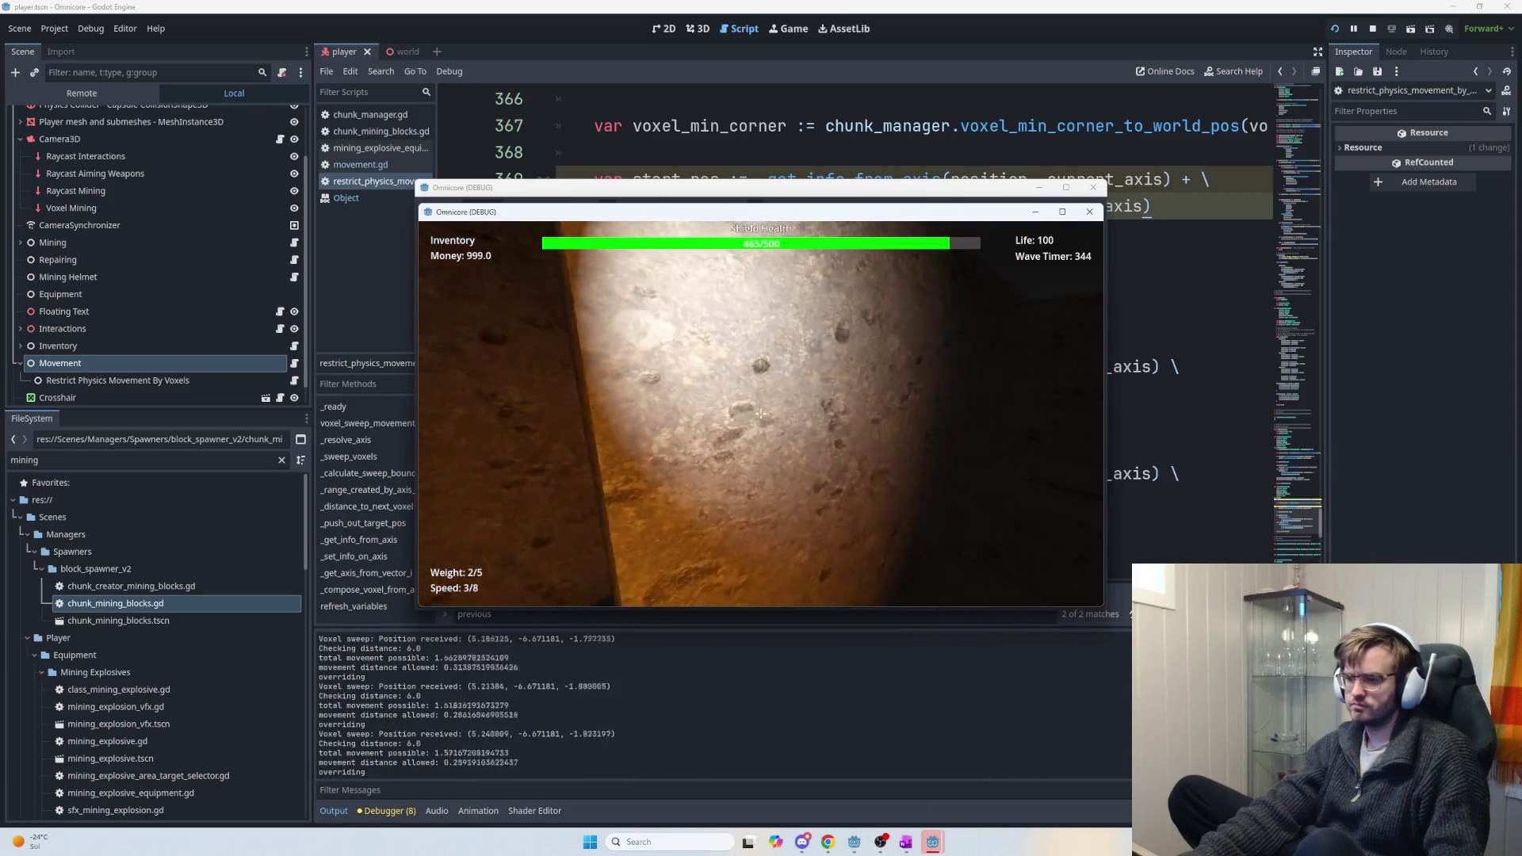
key("w")
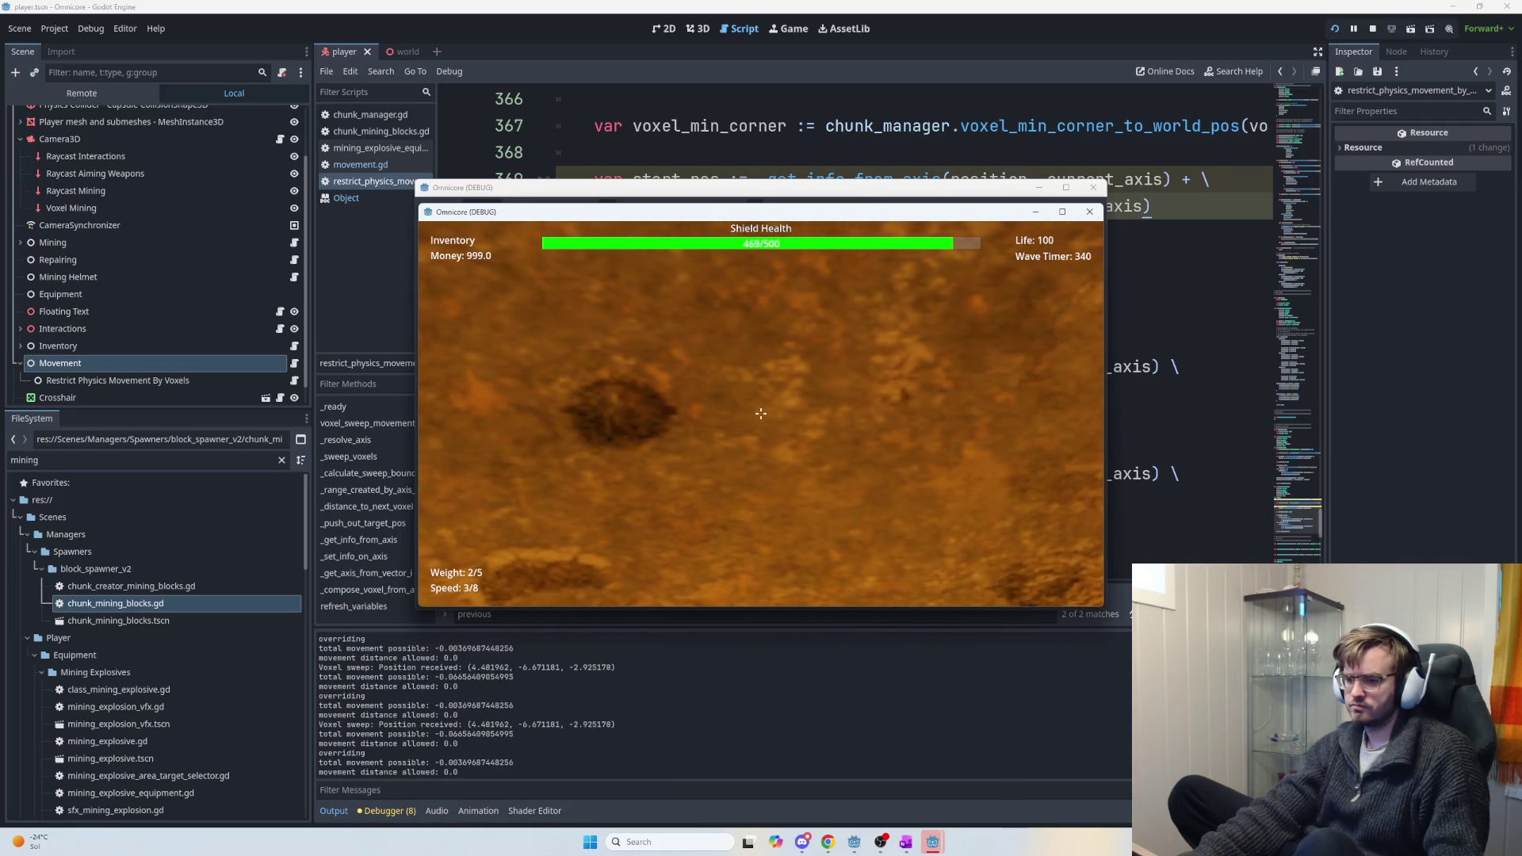
key("w")
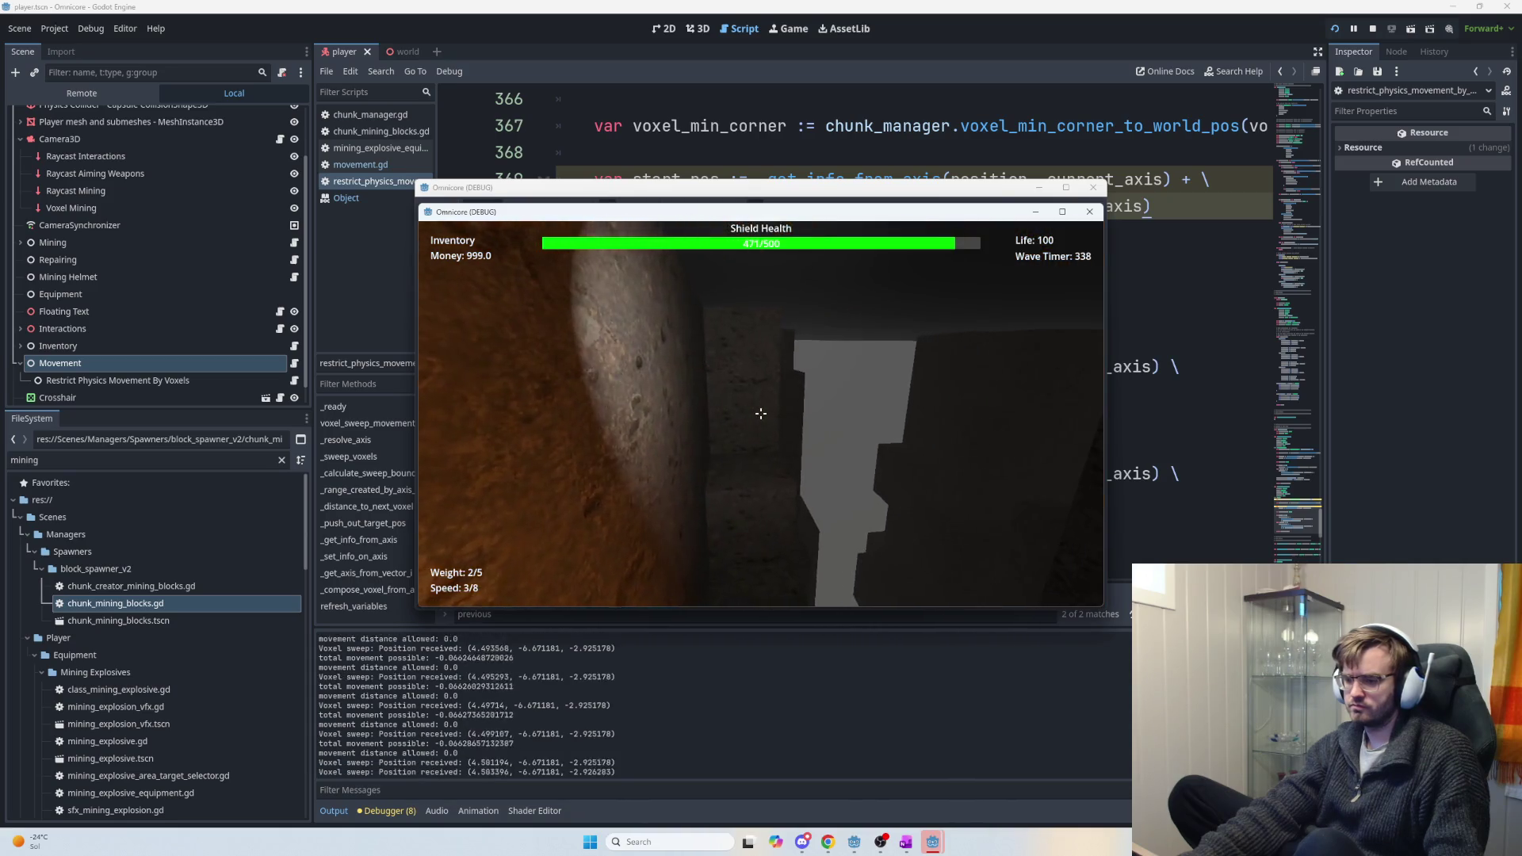
key("Escape")
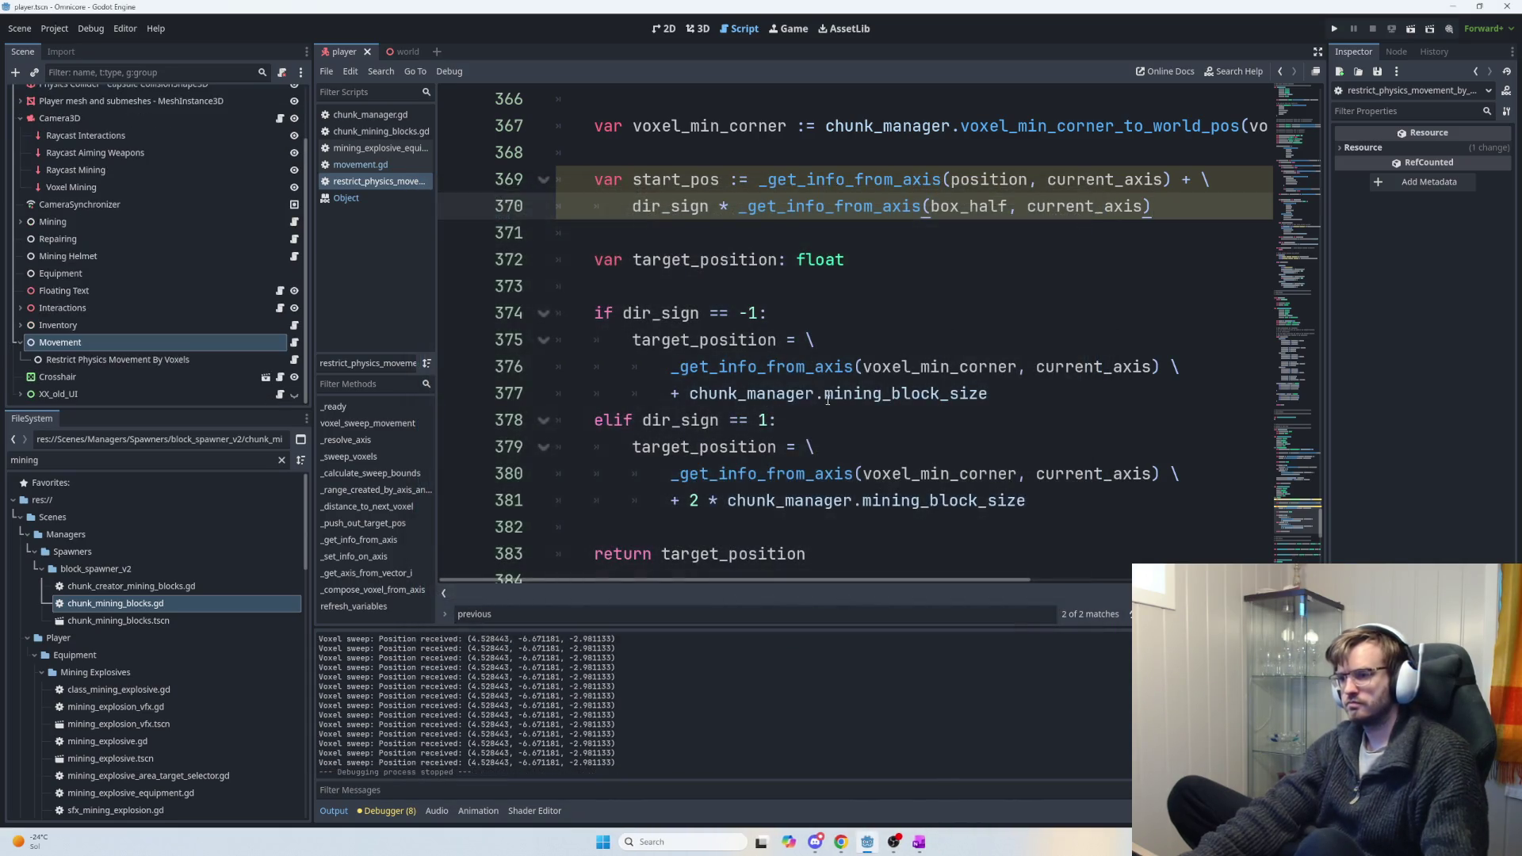
Delete the start_pos and distance_to_voxel declarations from _push_out_target_pos.
scroll(855, 453, "up", 10)
scroll(864, 475, "down", 6)
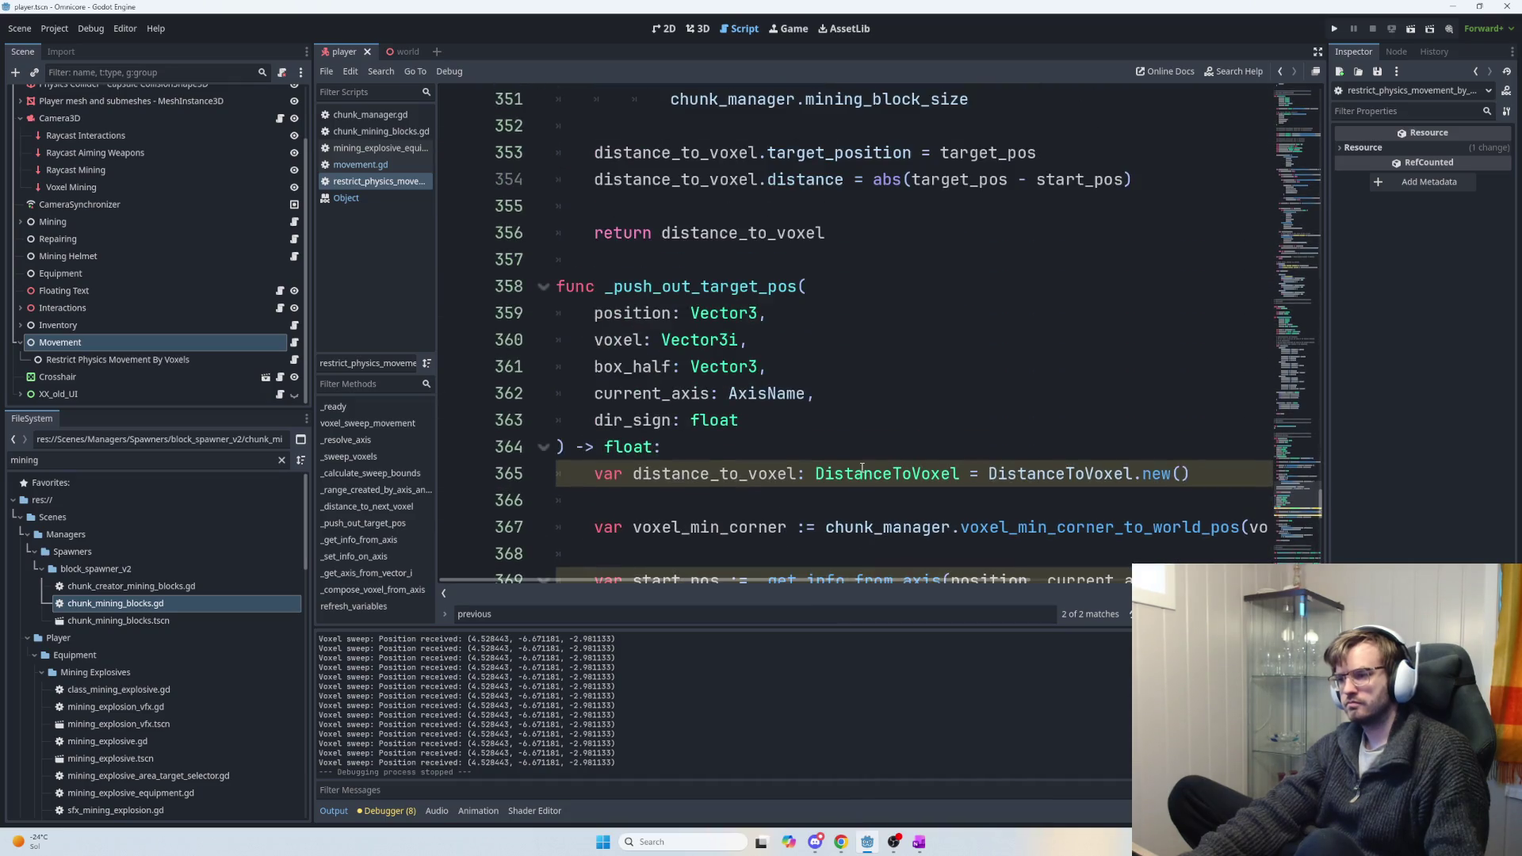
scroll(866, 479, "down", 1)
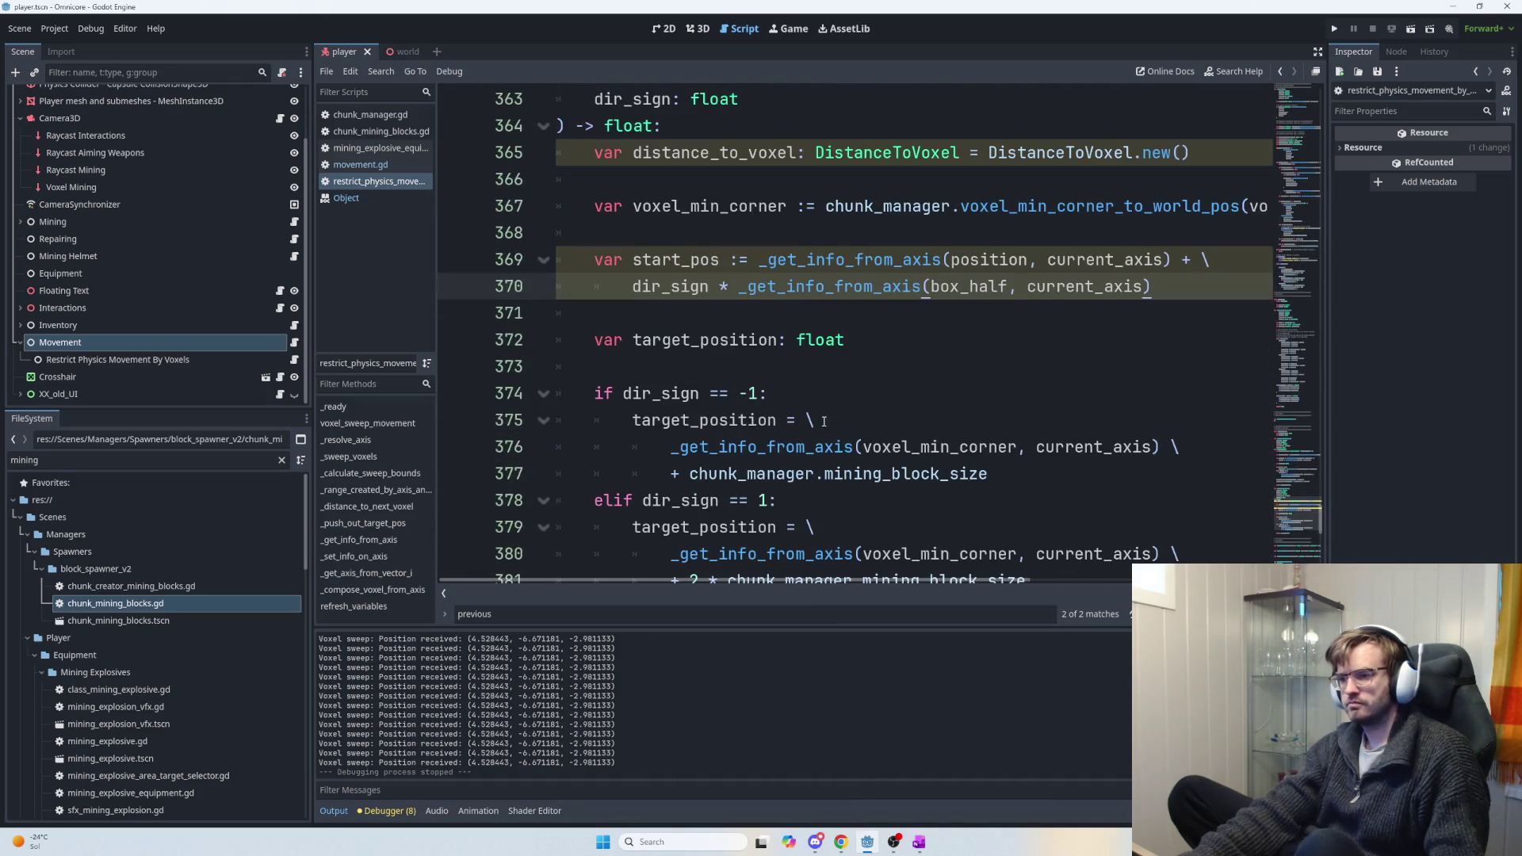
left_click_drag(1189, 294, 624, 237)
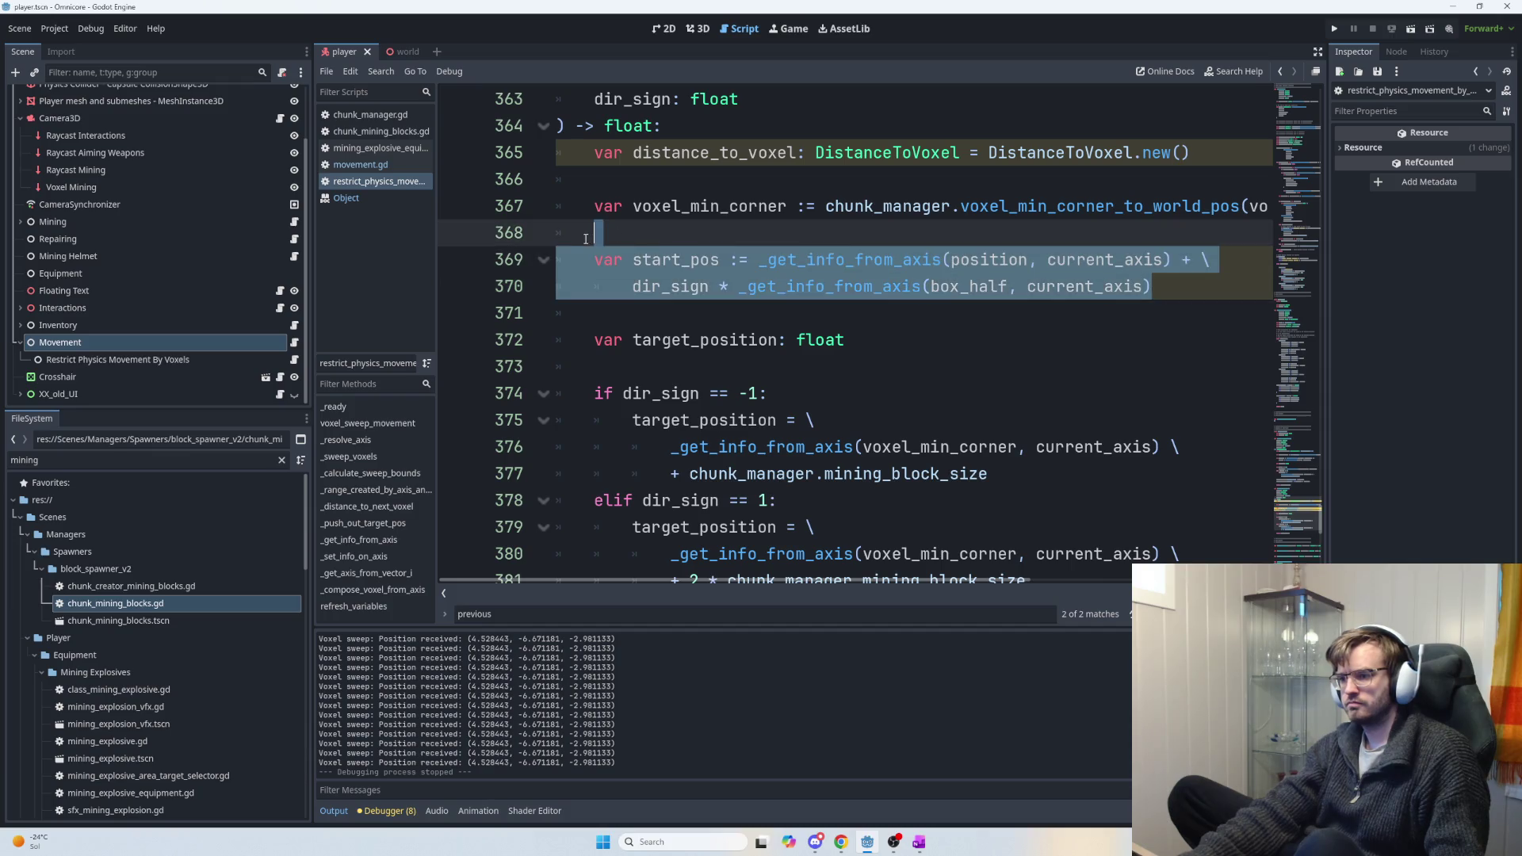
key("BackSpace")
mouse_move(1136, 170)
left_mouse_down()
mouse_move(571, 127)
mouse_move(552, 154)
left_mouse_up()
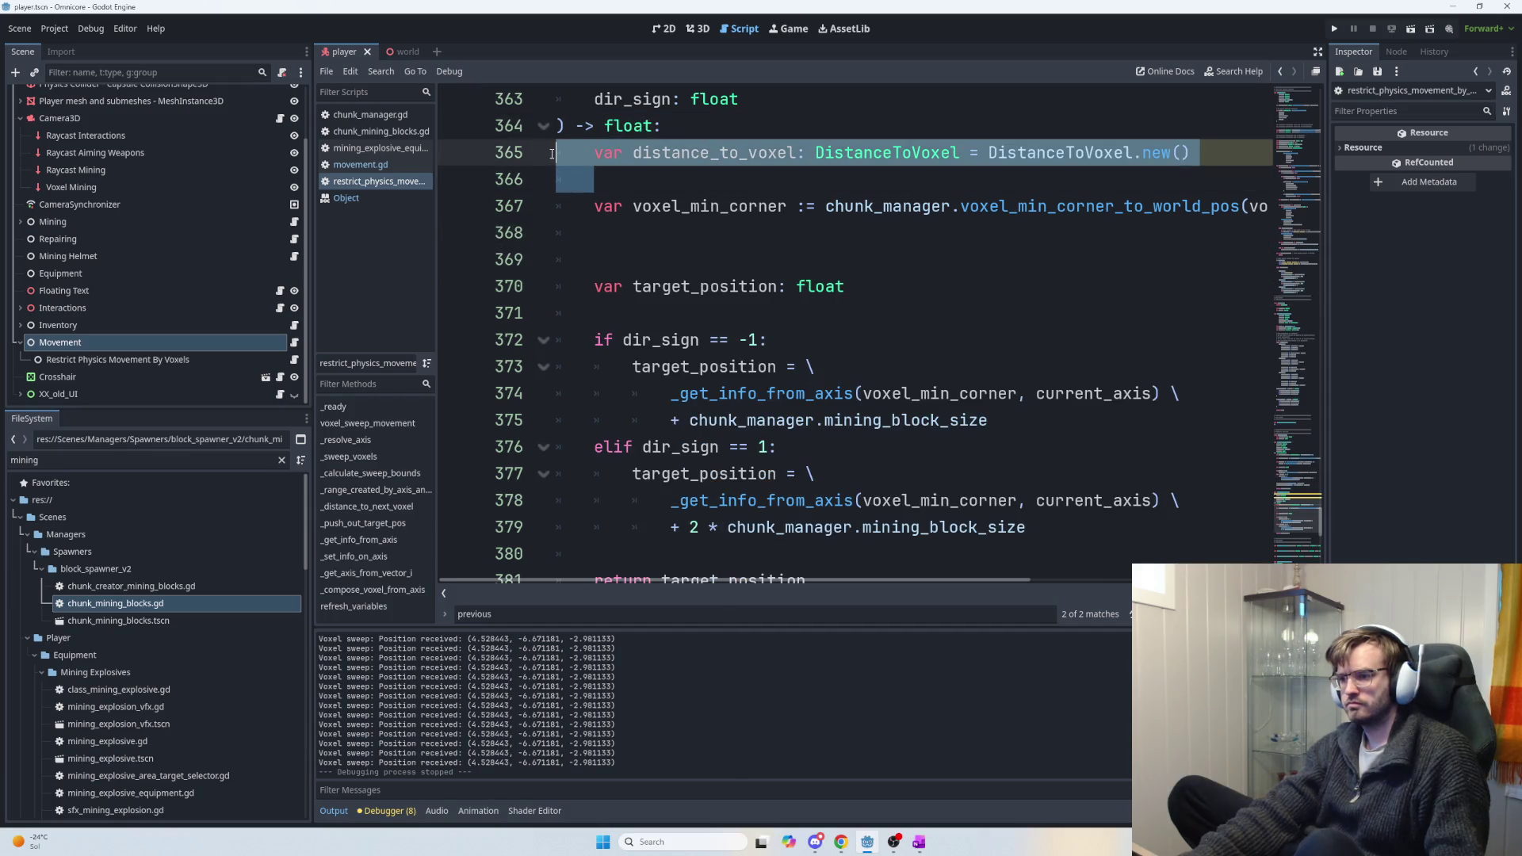
key("BackSpace")
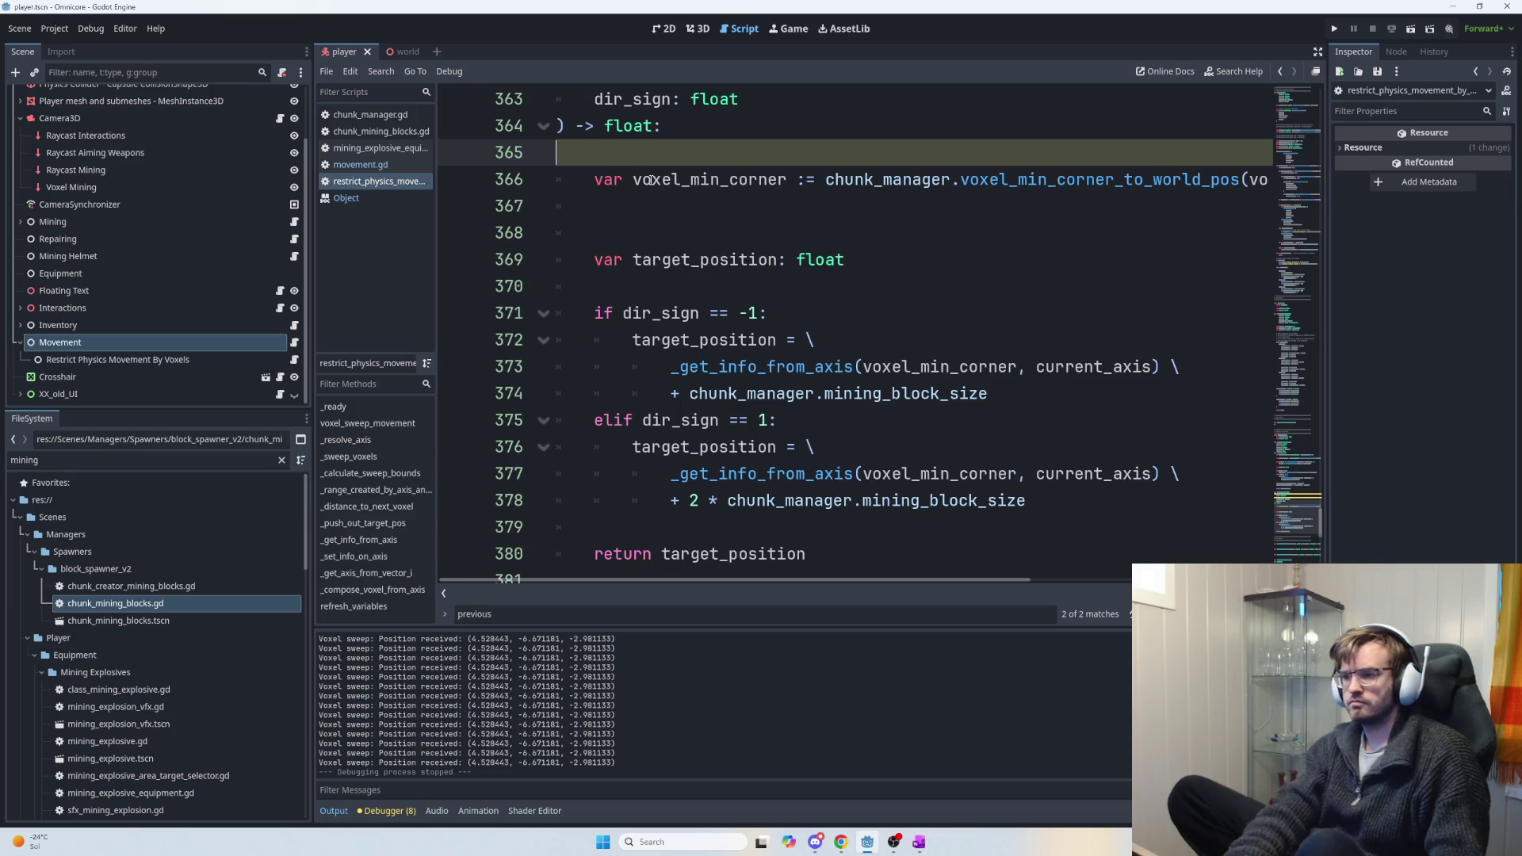
Remove the leftover blank lines and select the position parameter line in the signature.
key("BackSpace")
left_click(651, 180)
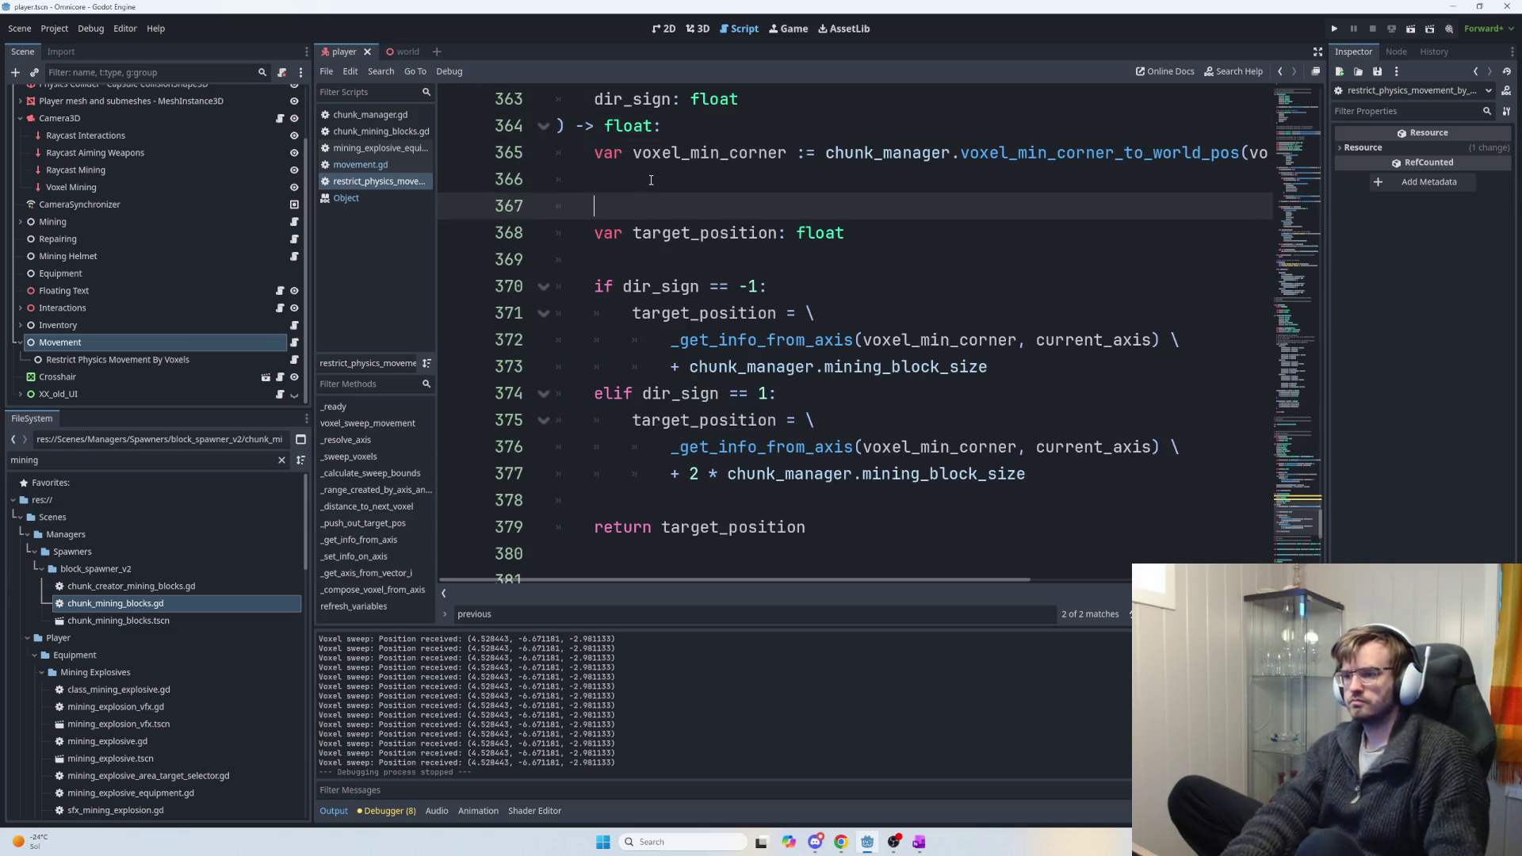
key("Delete")
key("BackSpace")
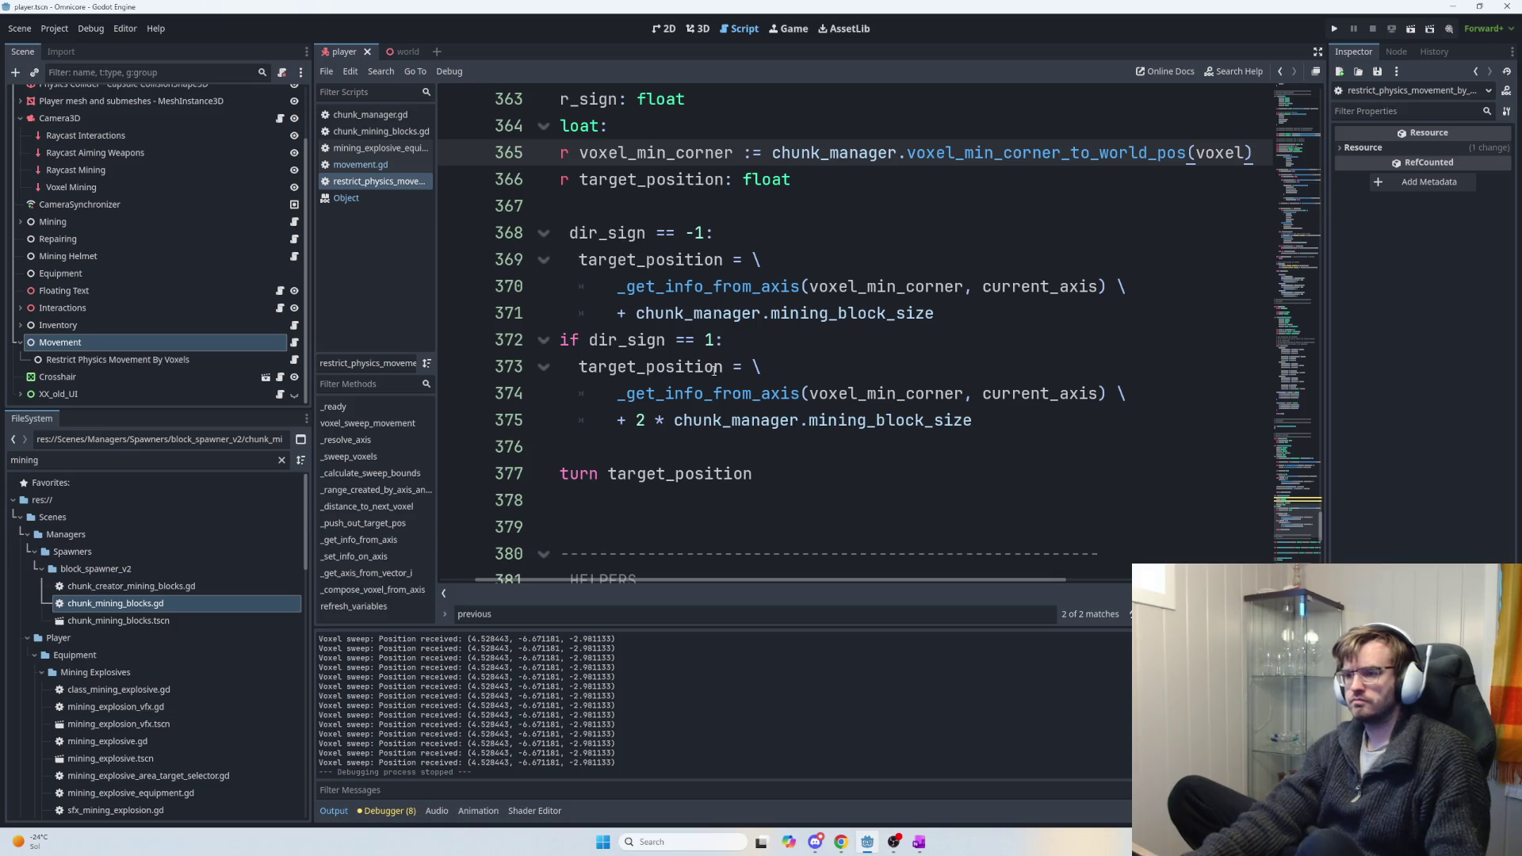
scroll(788, 570, "left", 3)
scroll(793, 539, "down", 2)
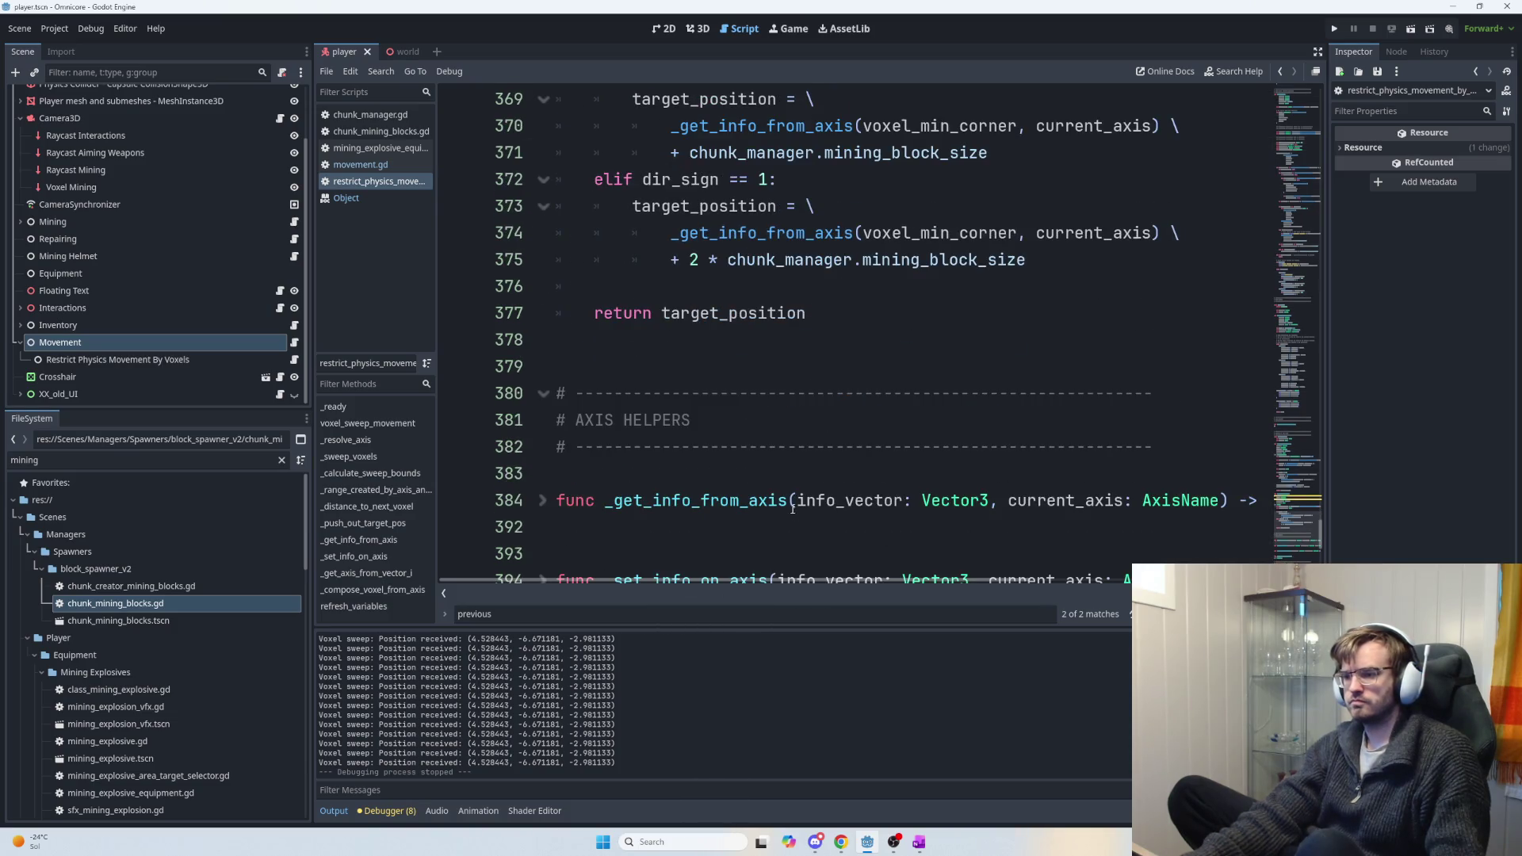
scroll(821, 407, "up", 6)
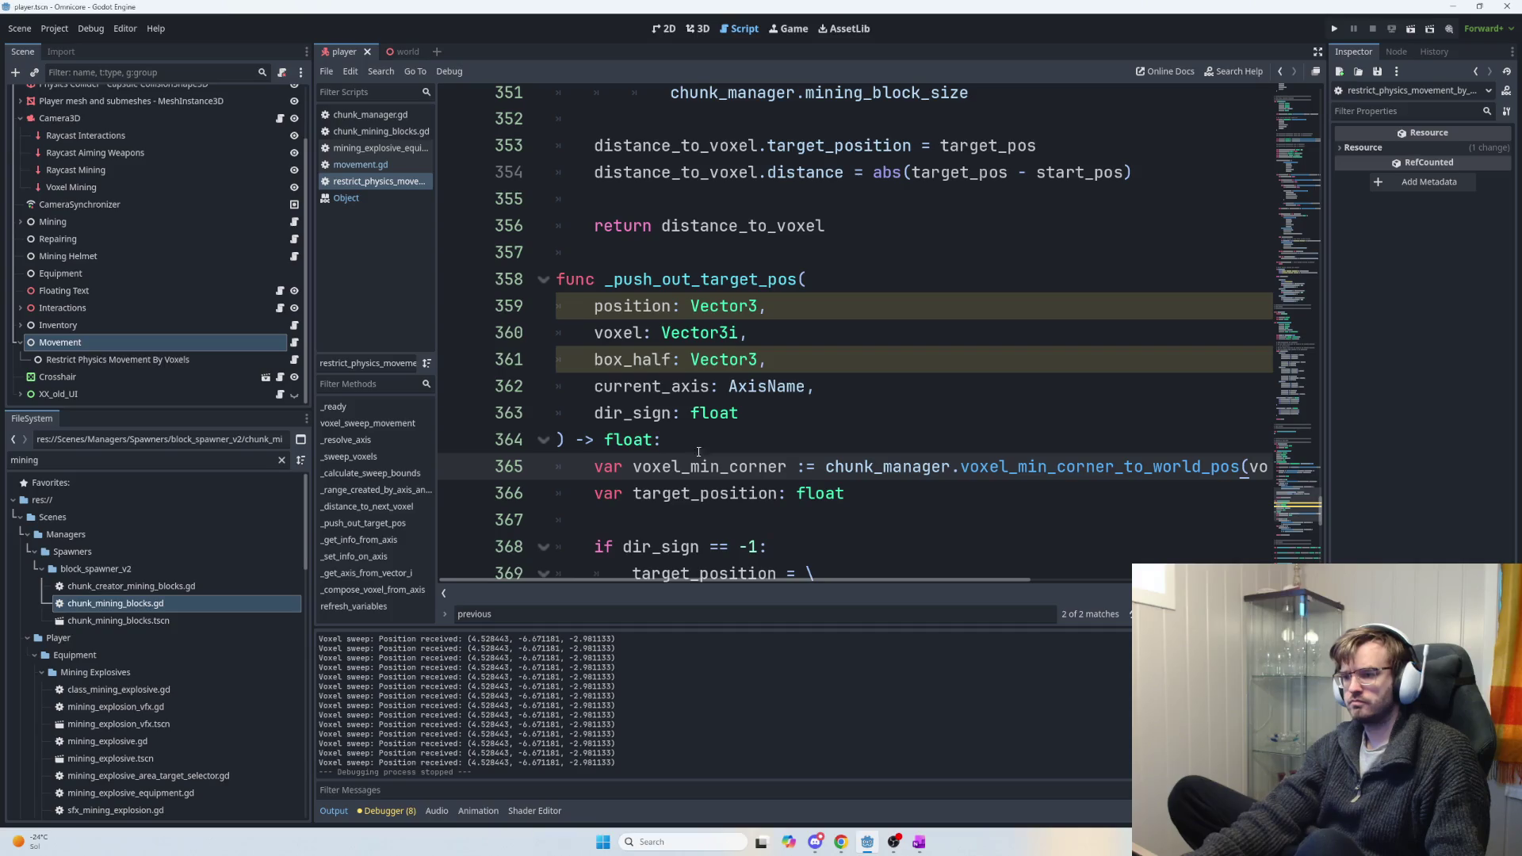
left_click(662, 309)
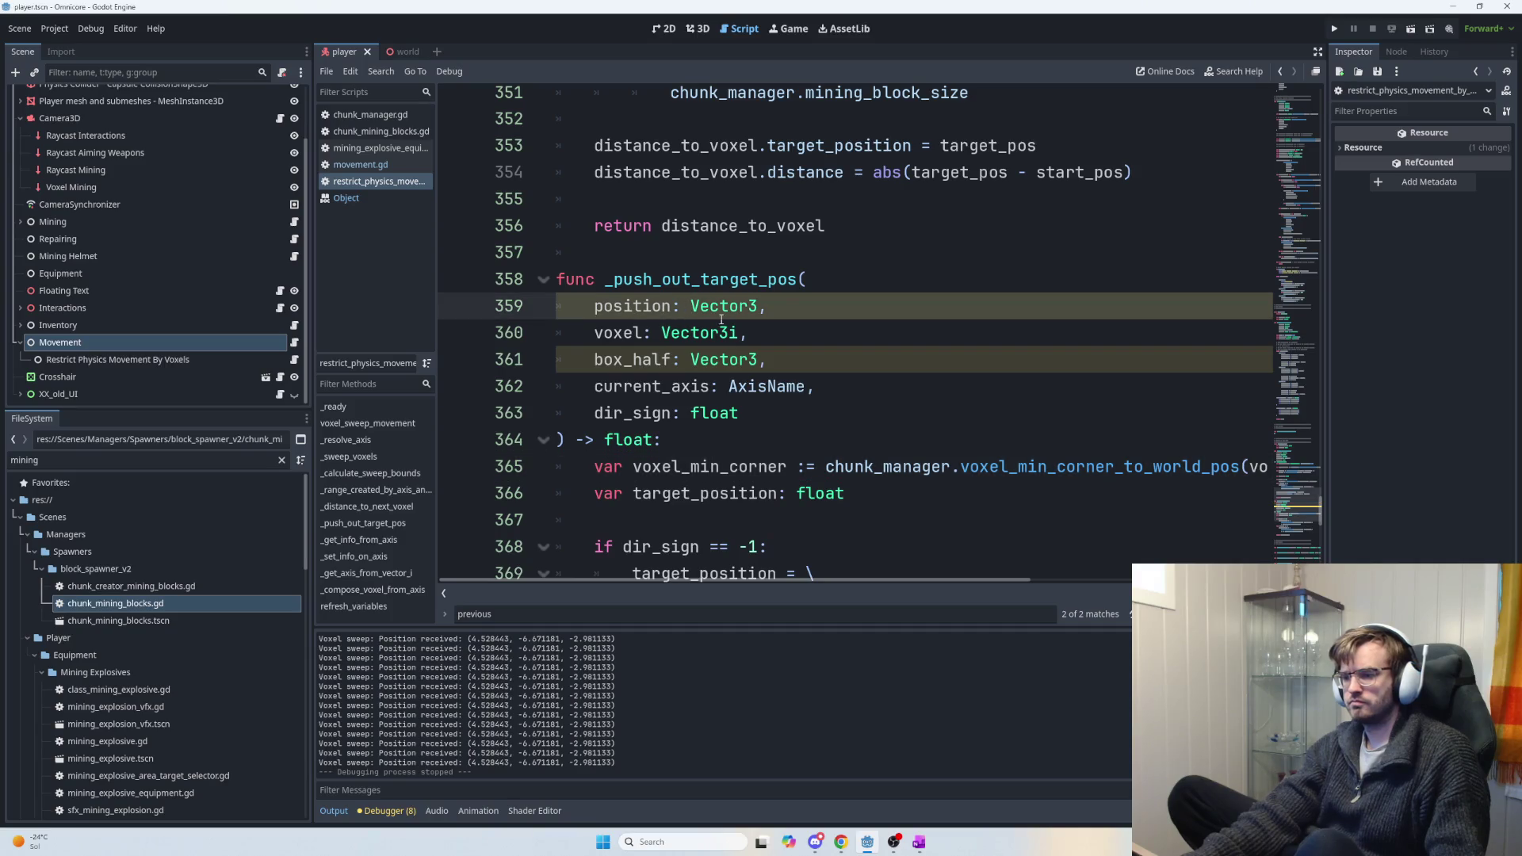
left_click_drag(767, 309, 553, 305)
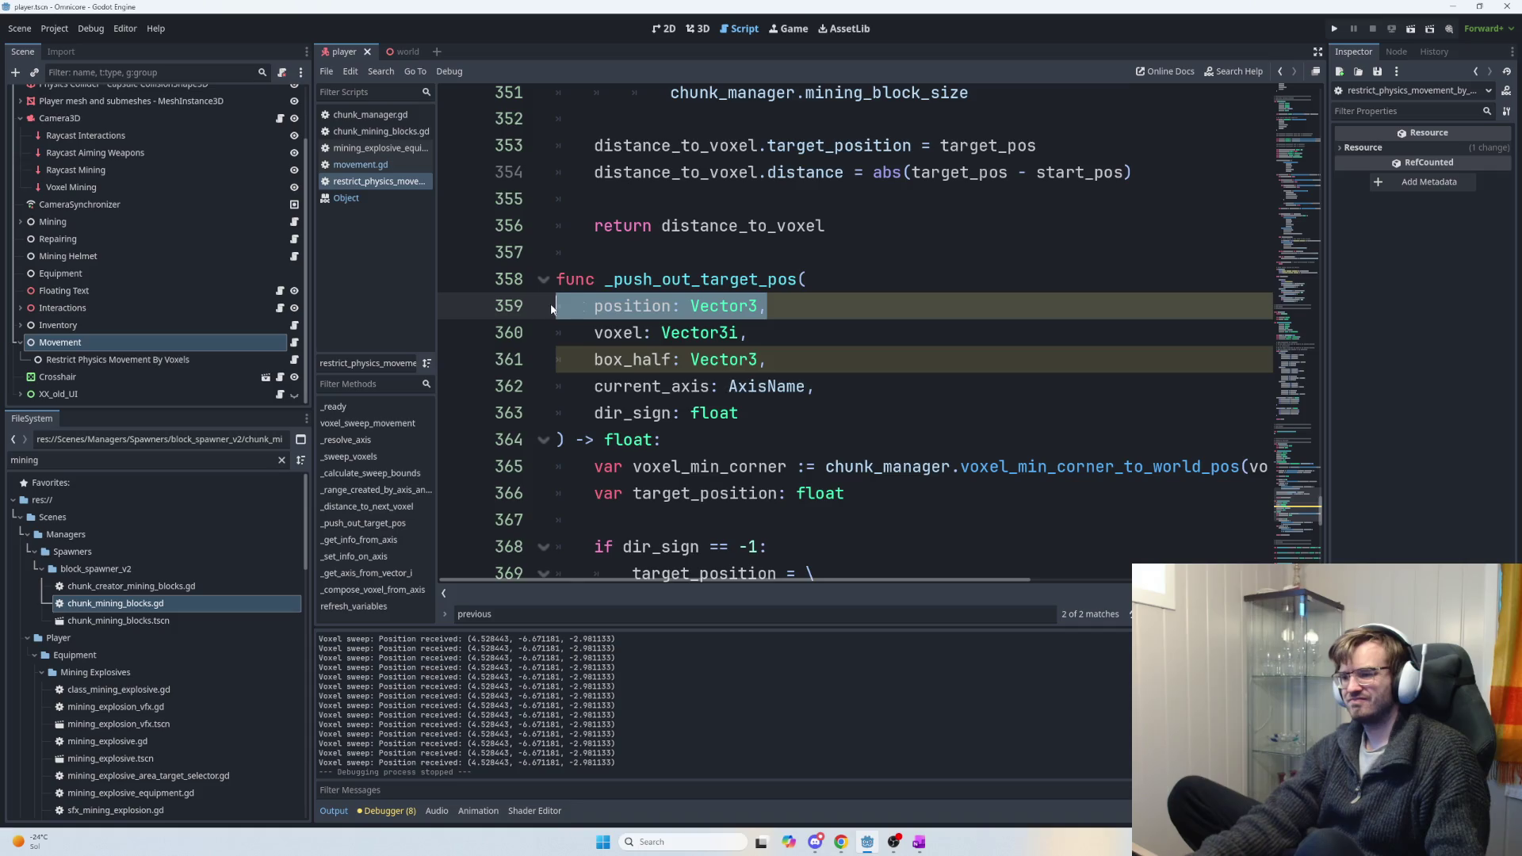
Delete the position and box_half parameter lines from the _push_out_target_pos signature.
scroll(974, 470, "down", 3)
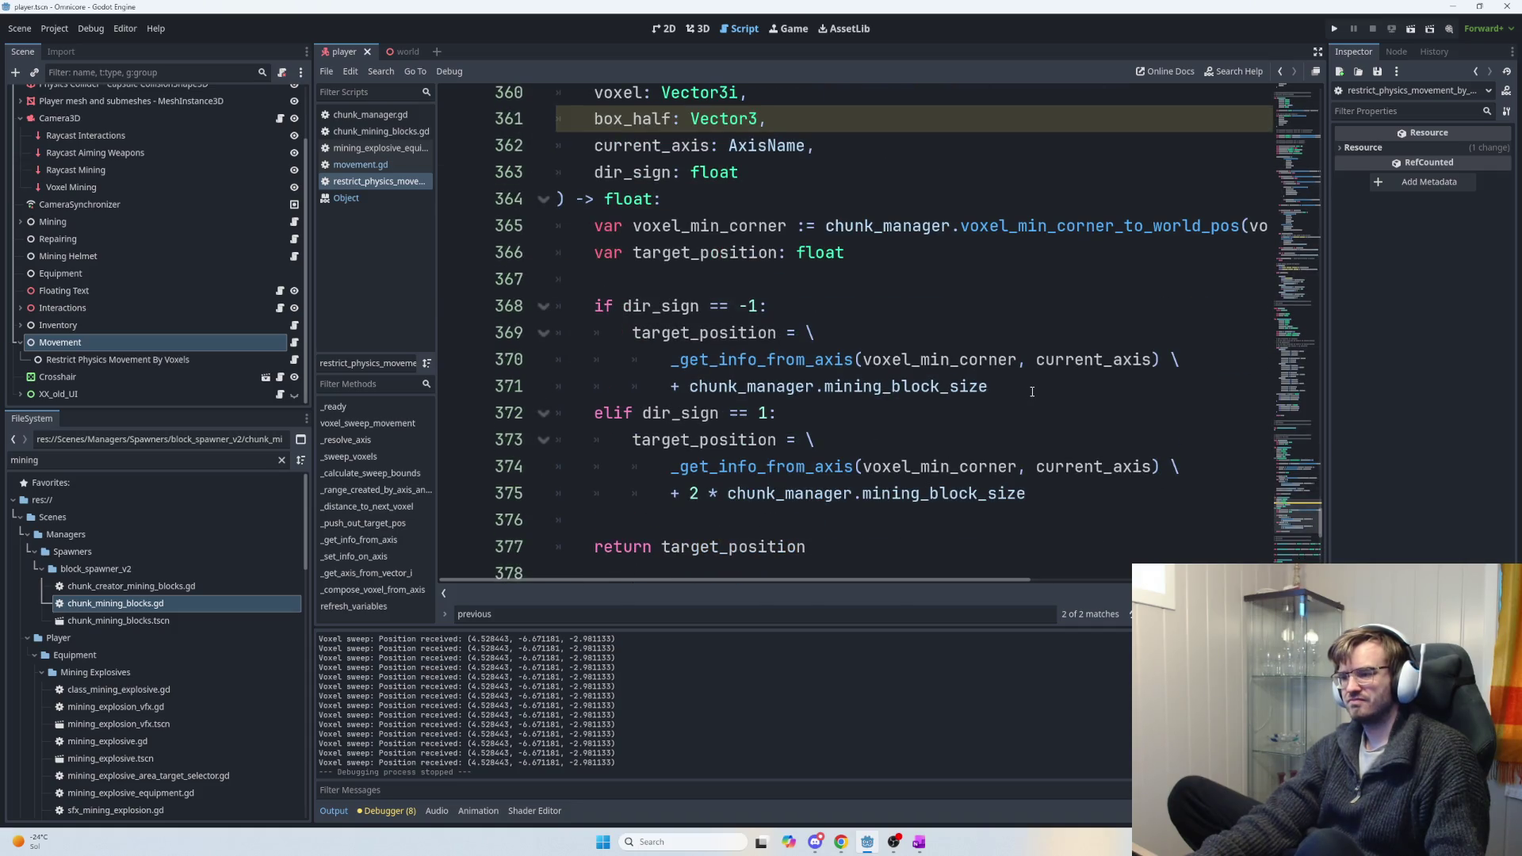
scroll(889, 371, "up", 1)
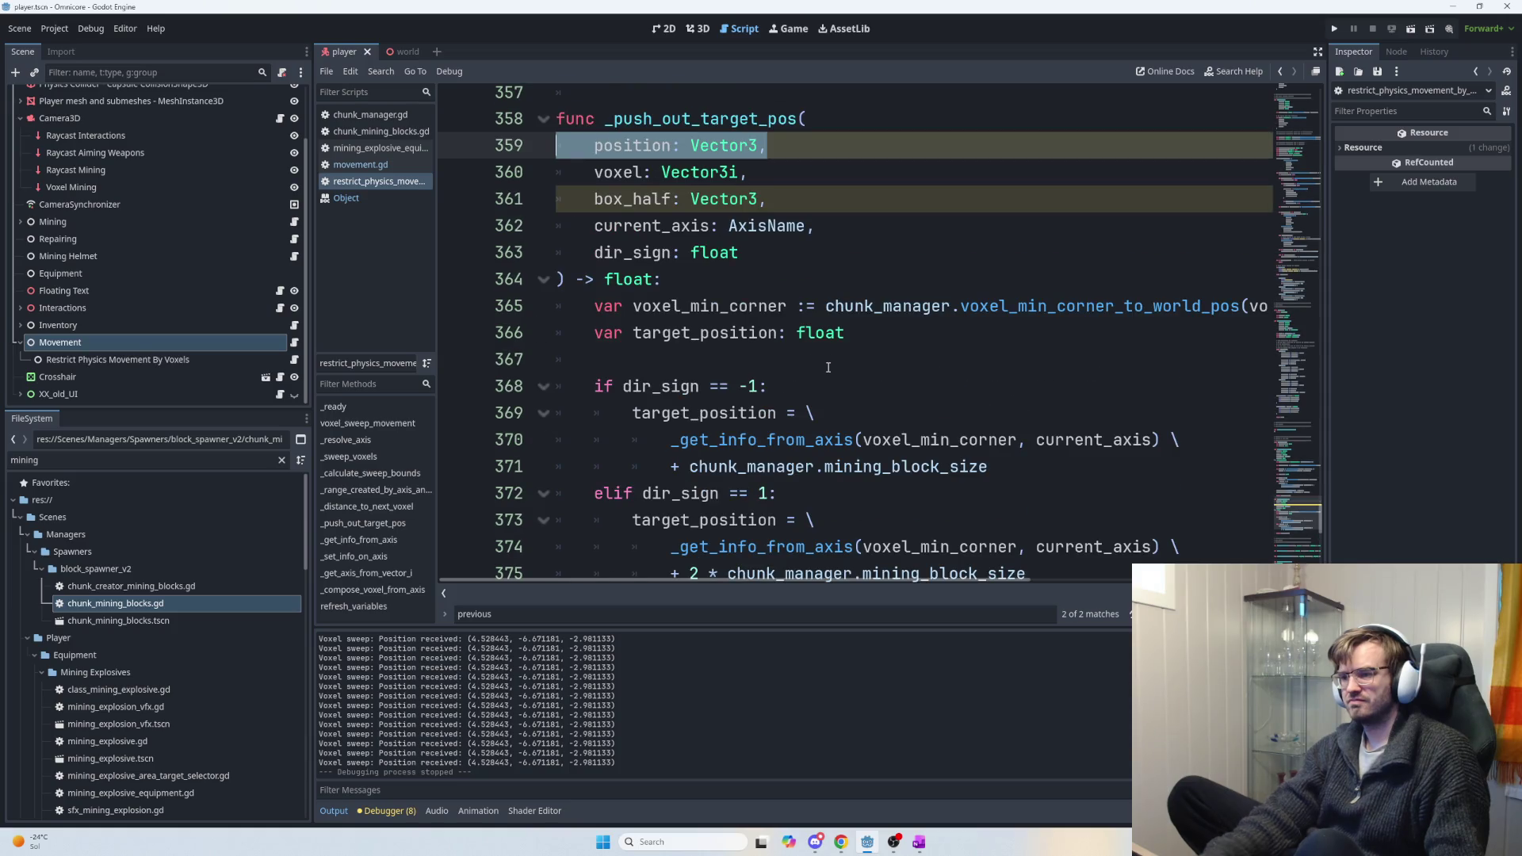
key("BackSpace")
key("ctrl+z")
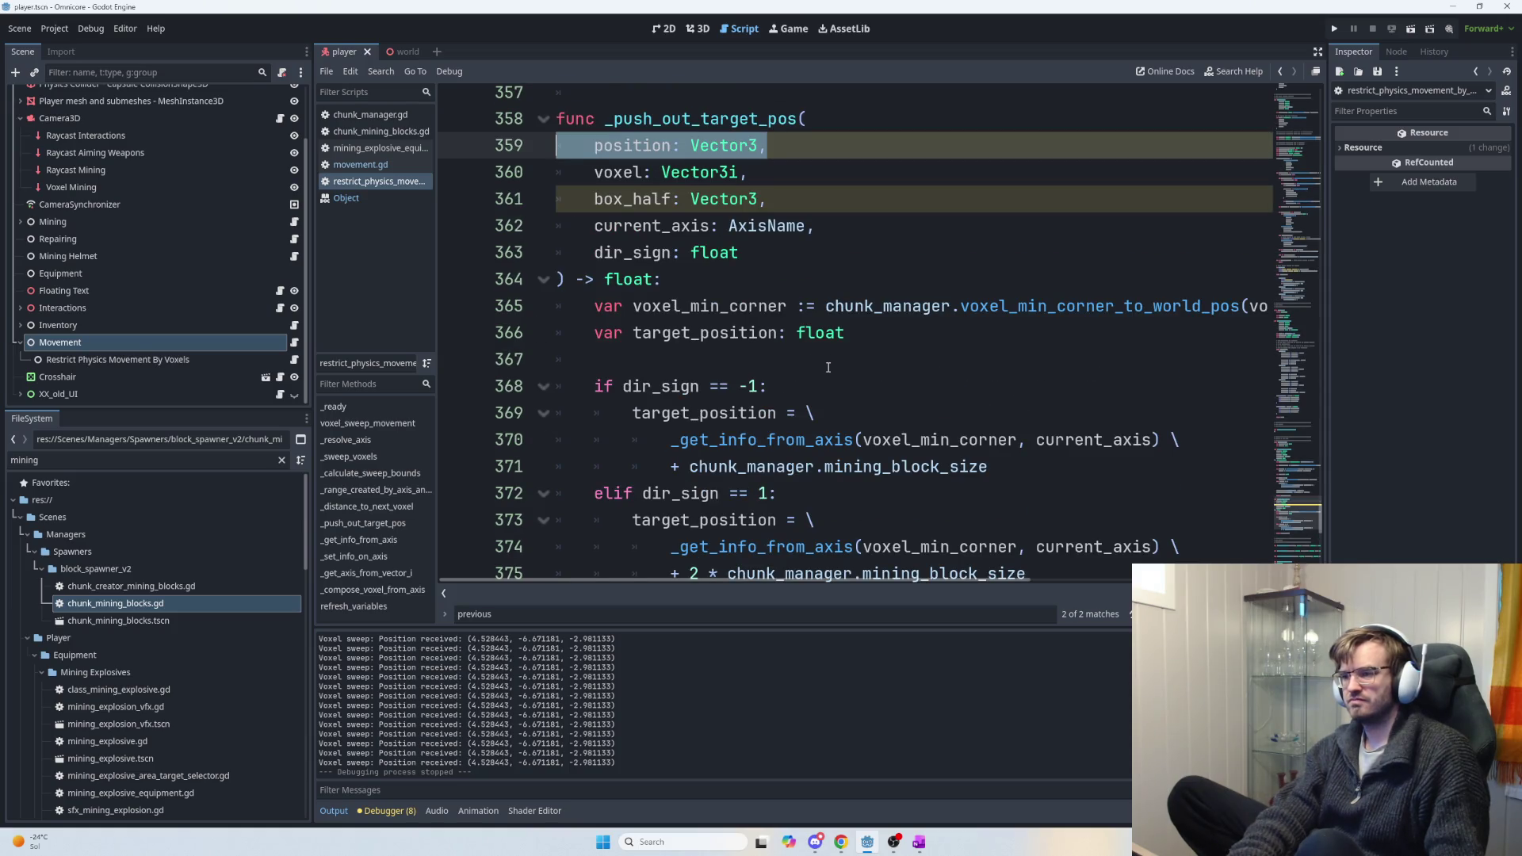
key("ctrl+z")
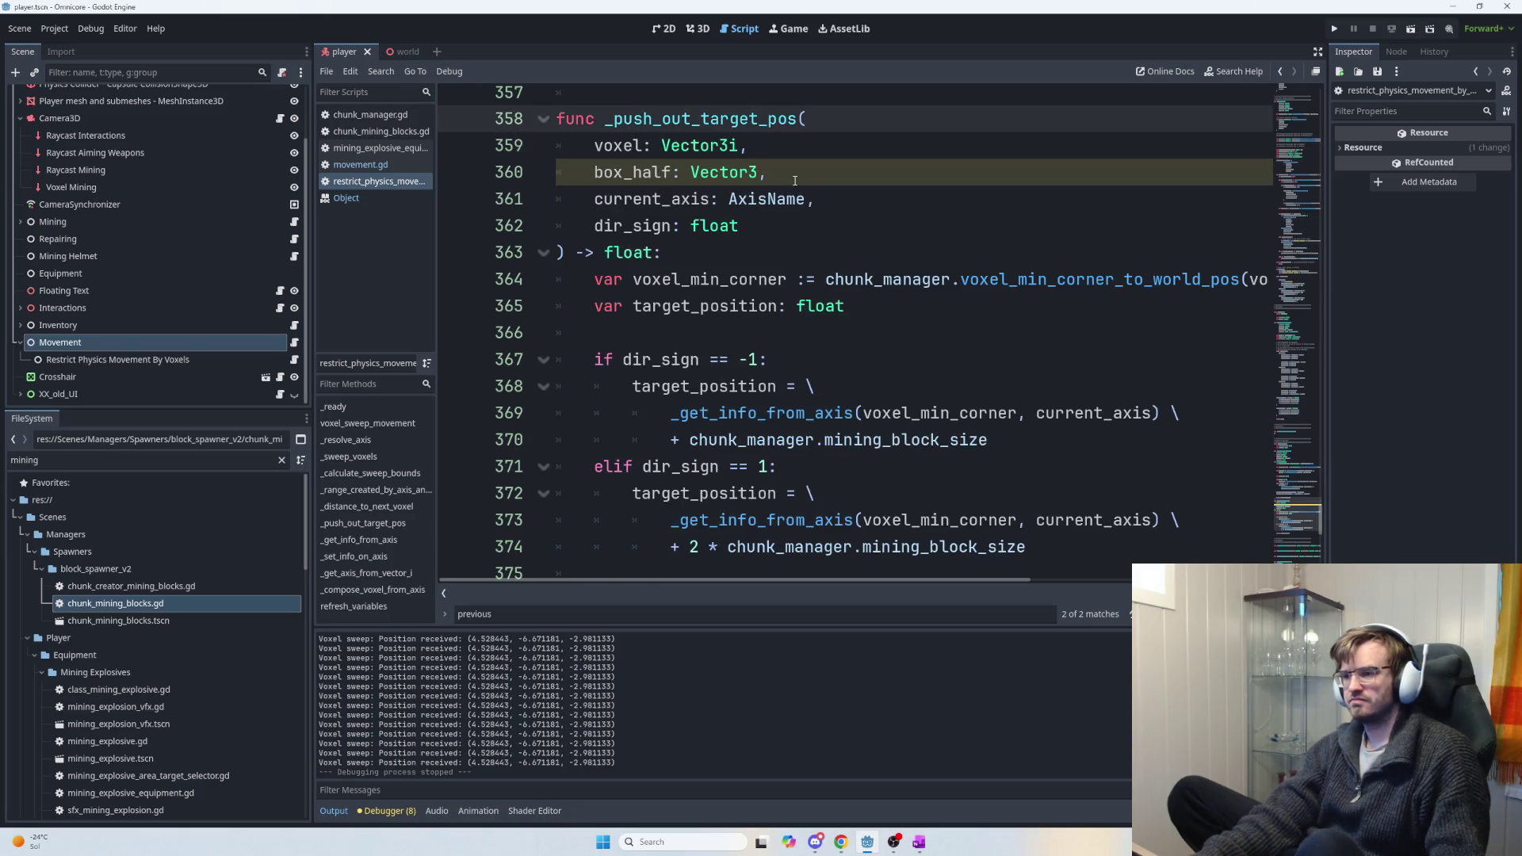
key("ctrl+z")
key("ctrl+z")
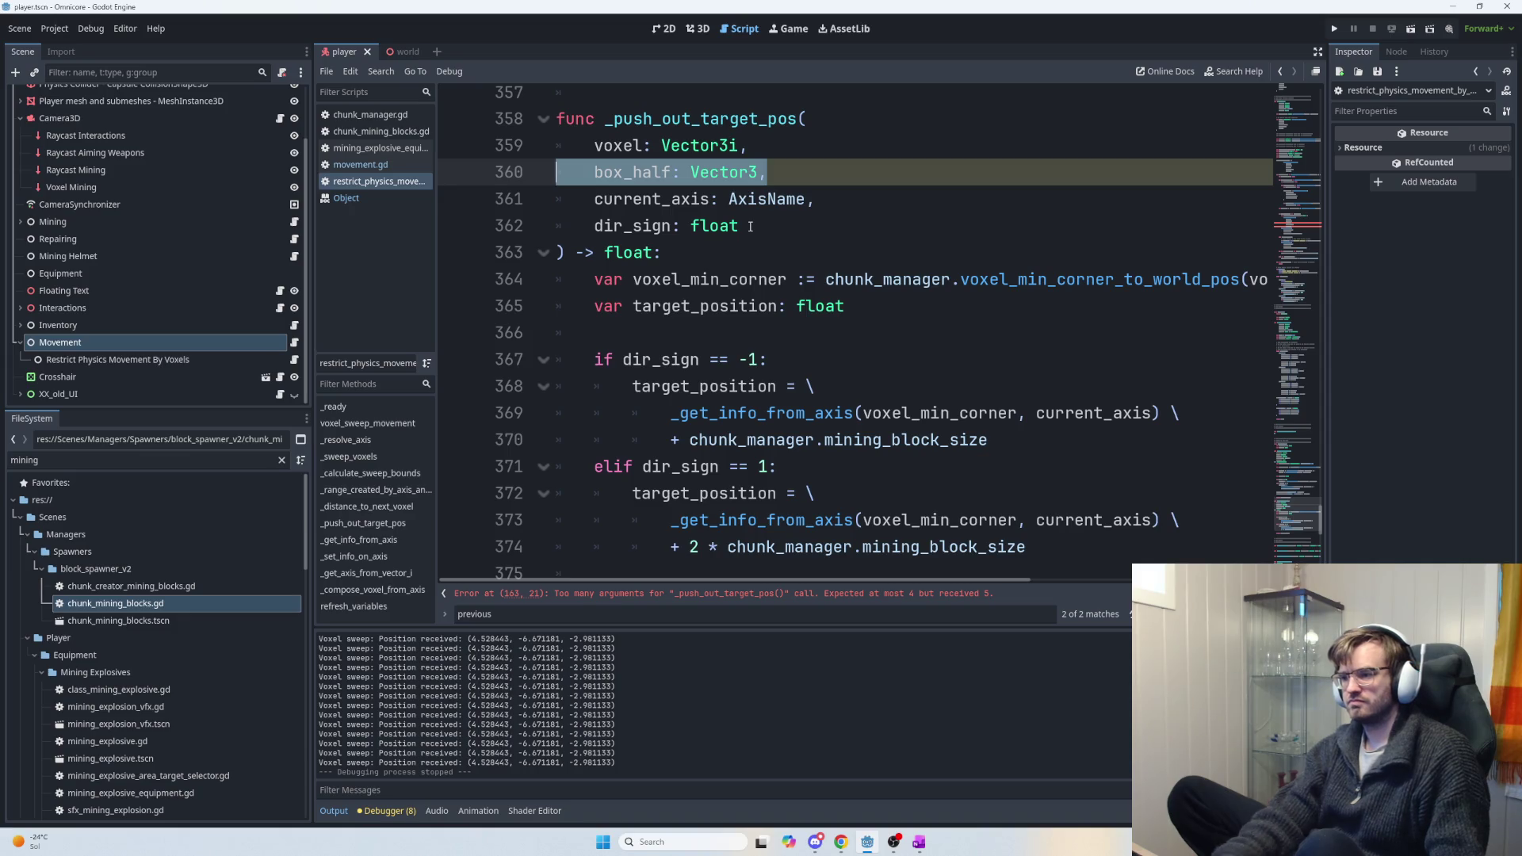
scroll(1026, 434, "up", 2)
scroll(1019, 436, "down", 1)
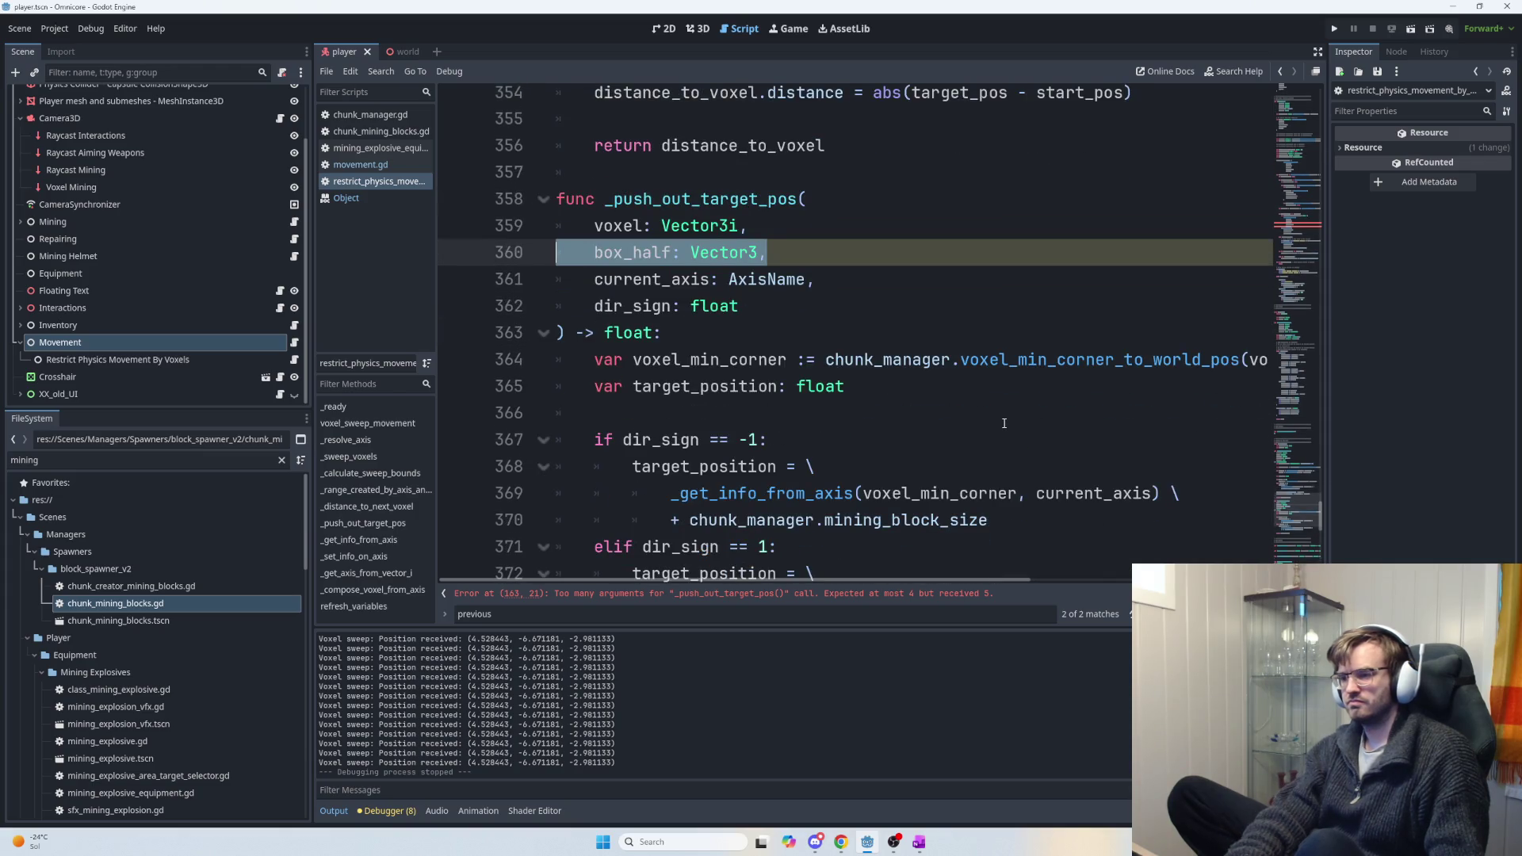
key("BackSpace")
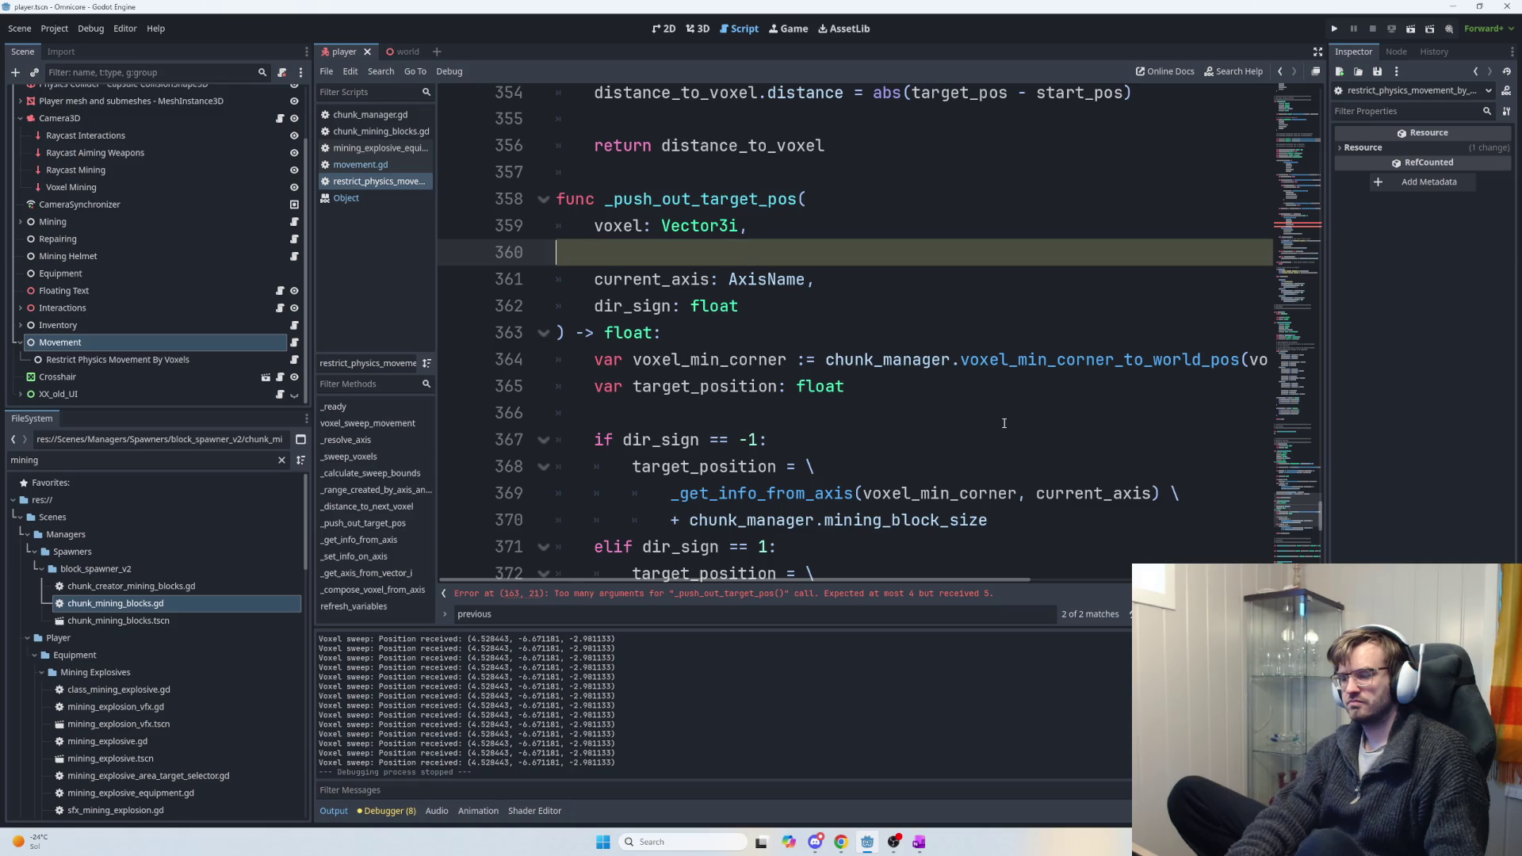
key("BackSpace")
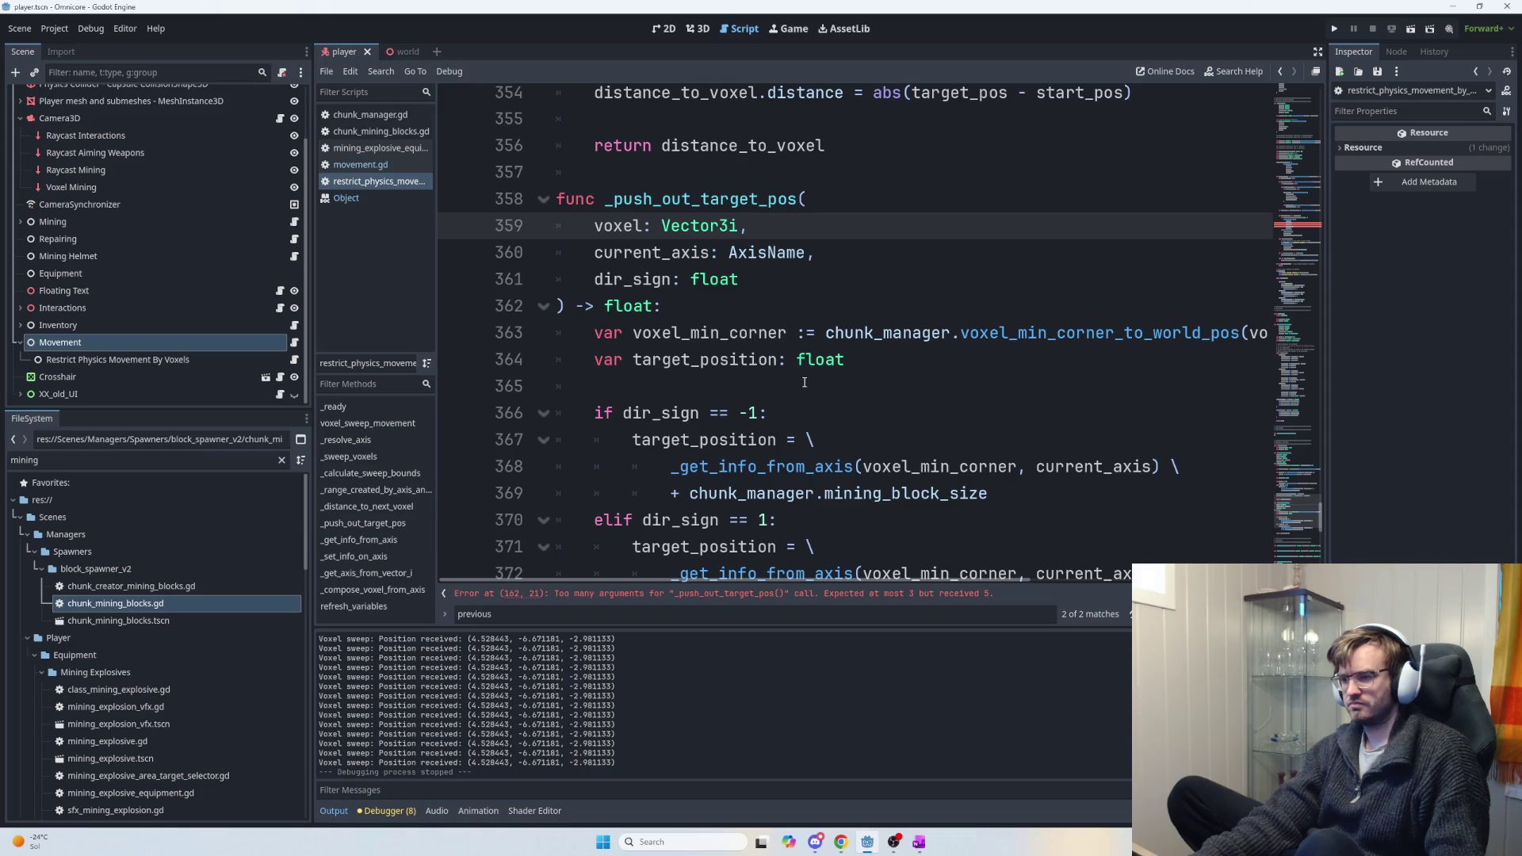
Review the local variable declarations, then locate where _push_out_target_pos is called.
scroll(804, 389, "down", 1)
scroll(912, 400, "up", 1)
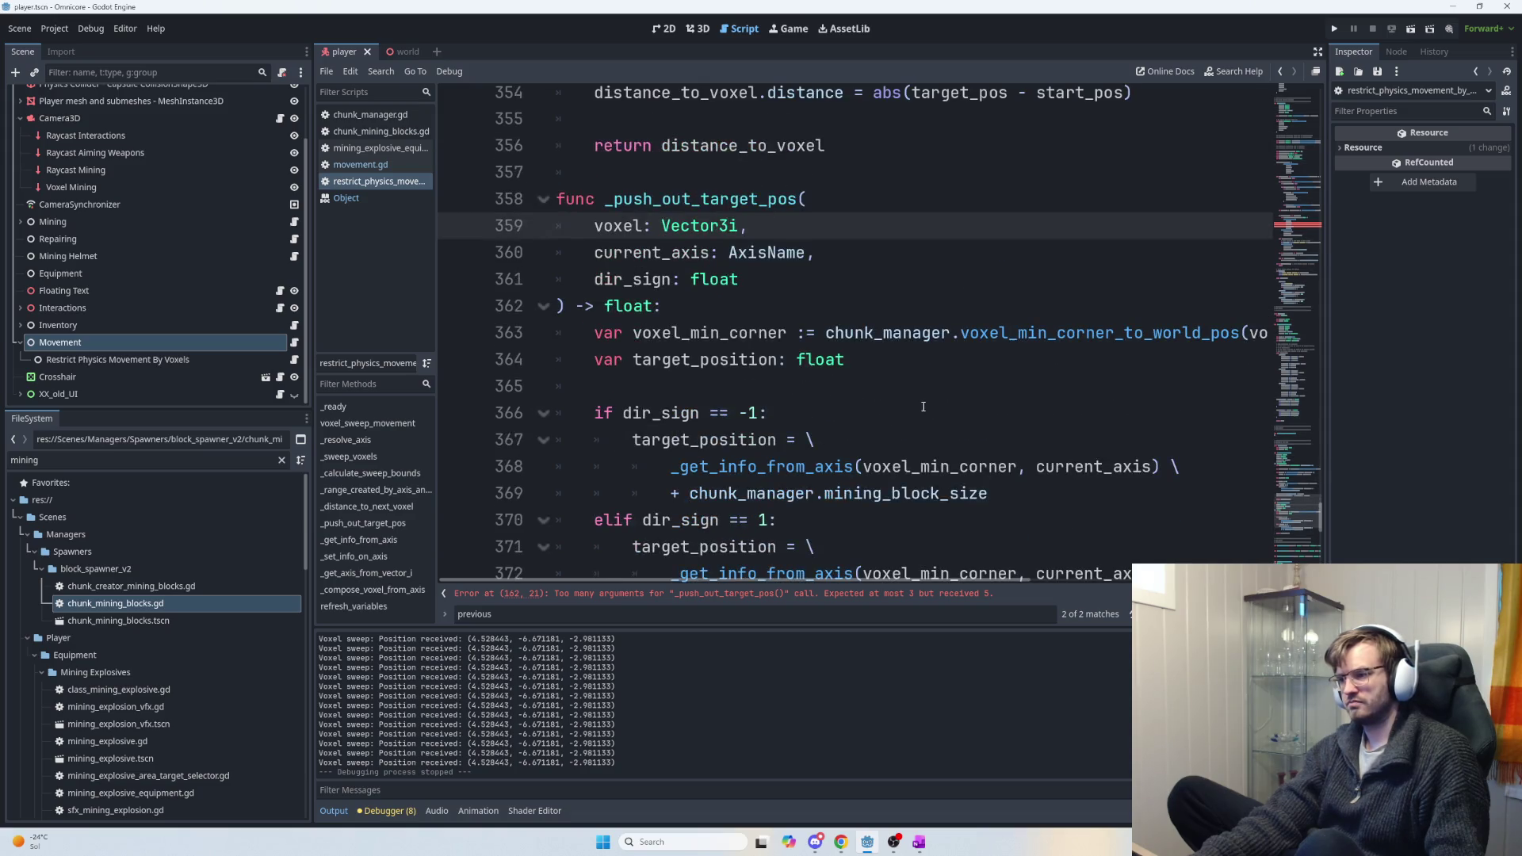
mouse_move(930, 360)
left_mouse_down()
mouse_move(1111, 333)
mouse_move(1260, 333)
mouse_move(655, 333)
mouse_move(1276, 338)
mouse_move(546, 331)
mouse_move(586, 342)
left_mouse_up()
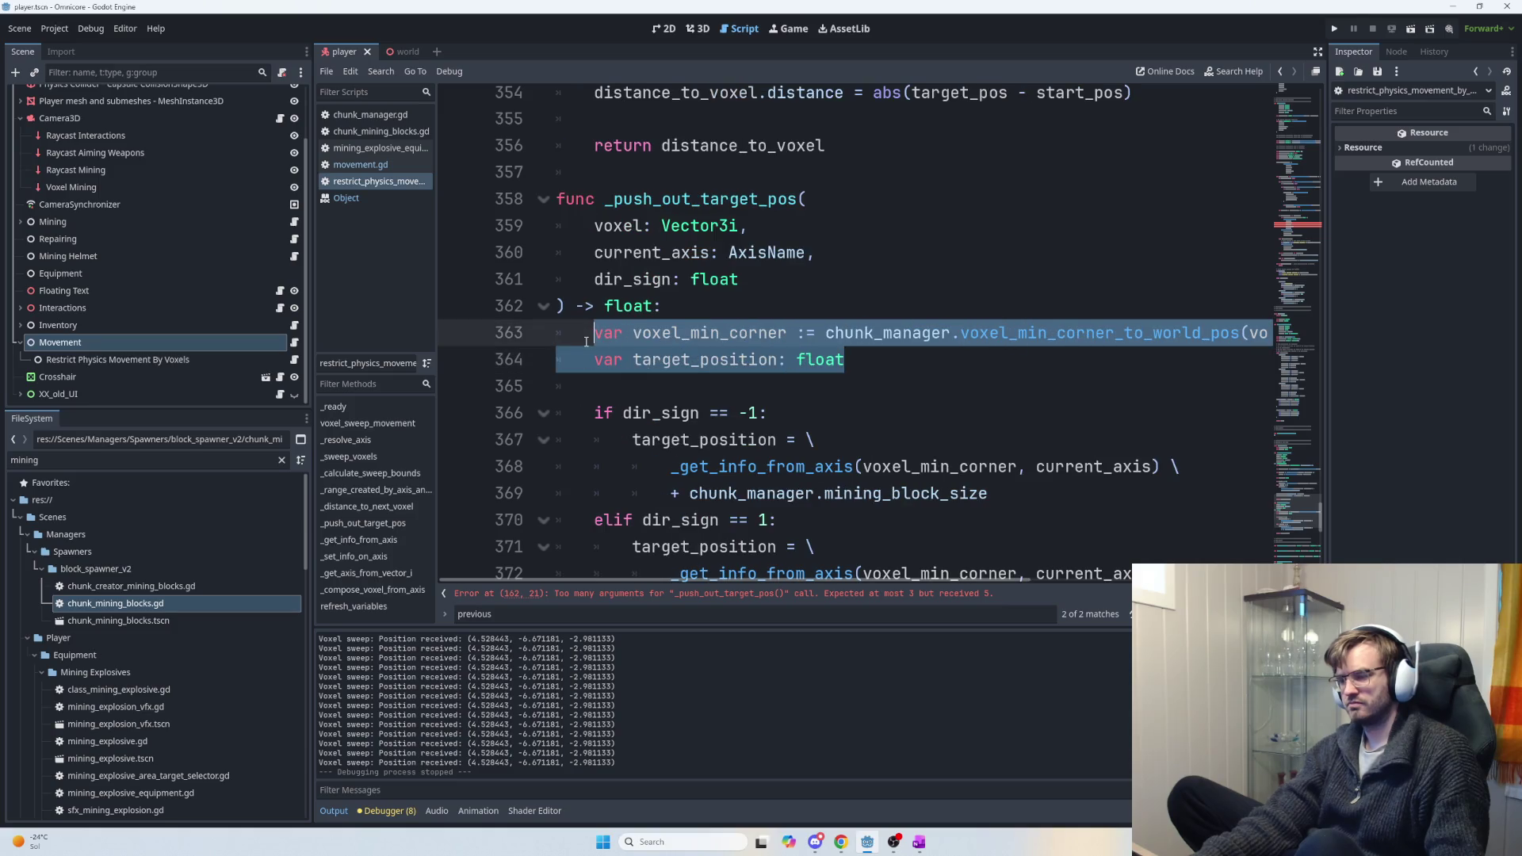
left_click_drag(845, 360, 597, 361)
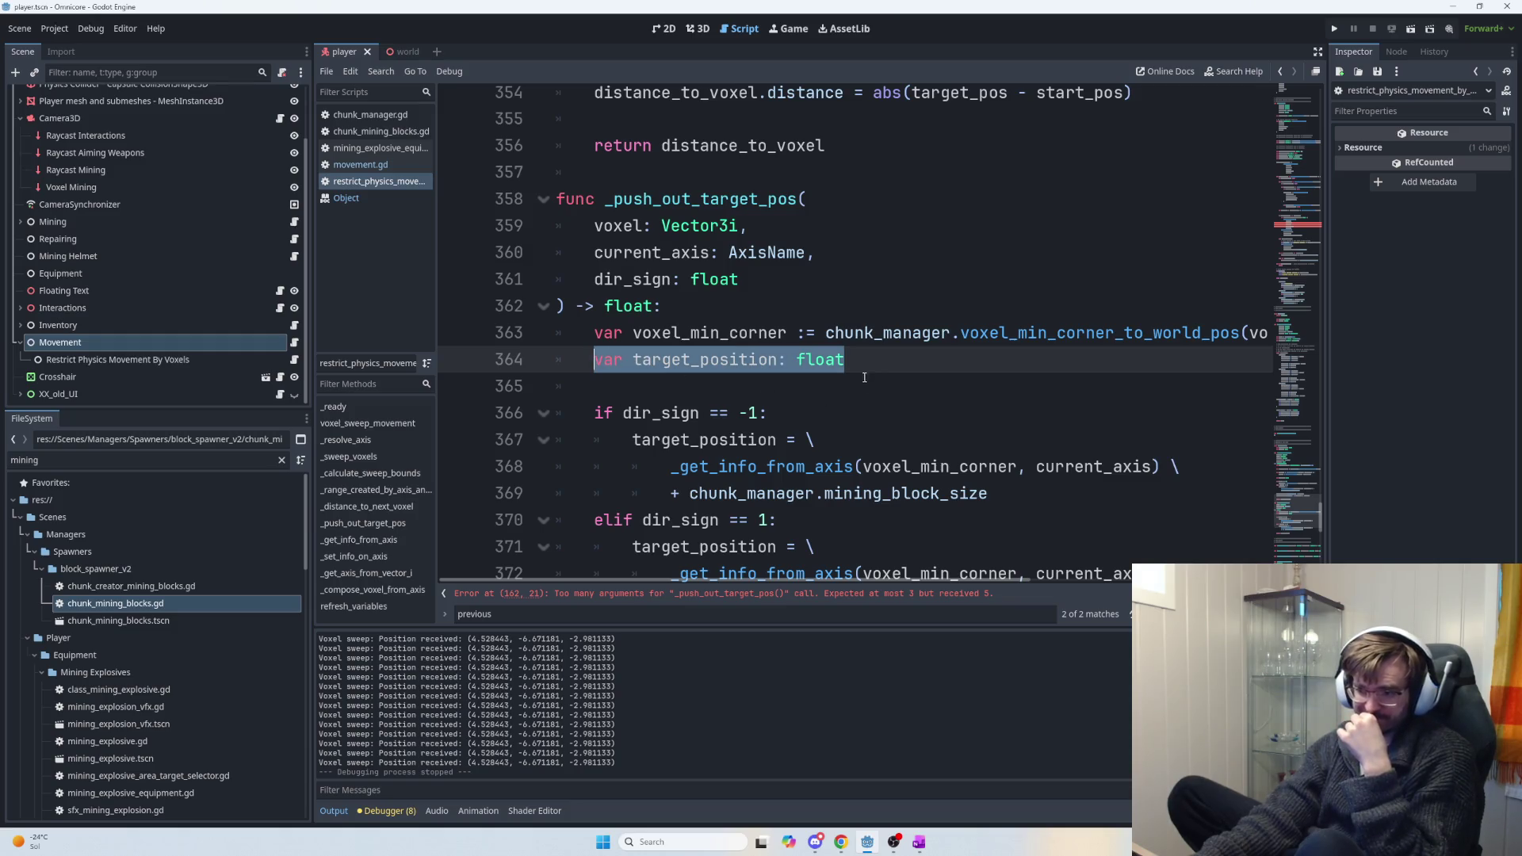
scroll(859, 403, "down", 1)
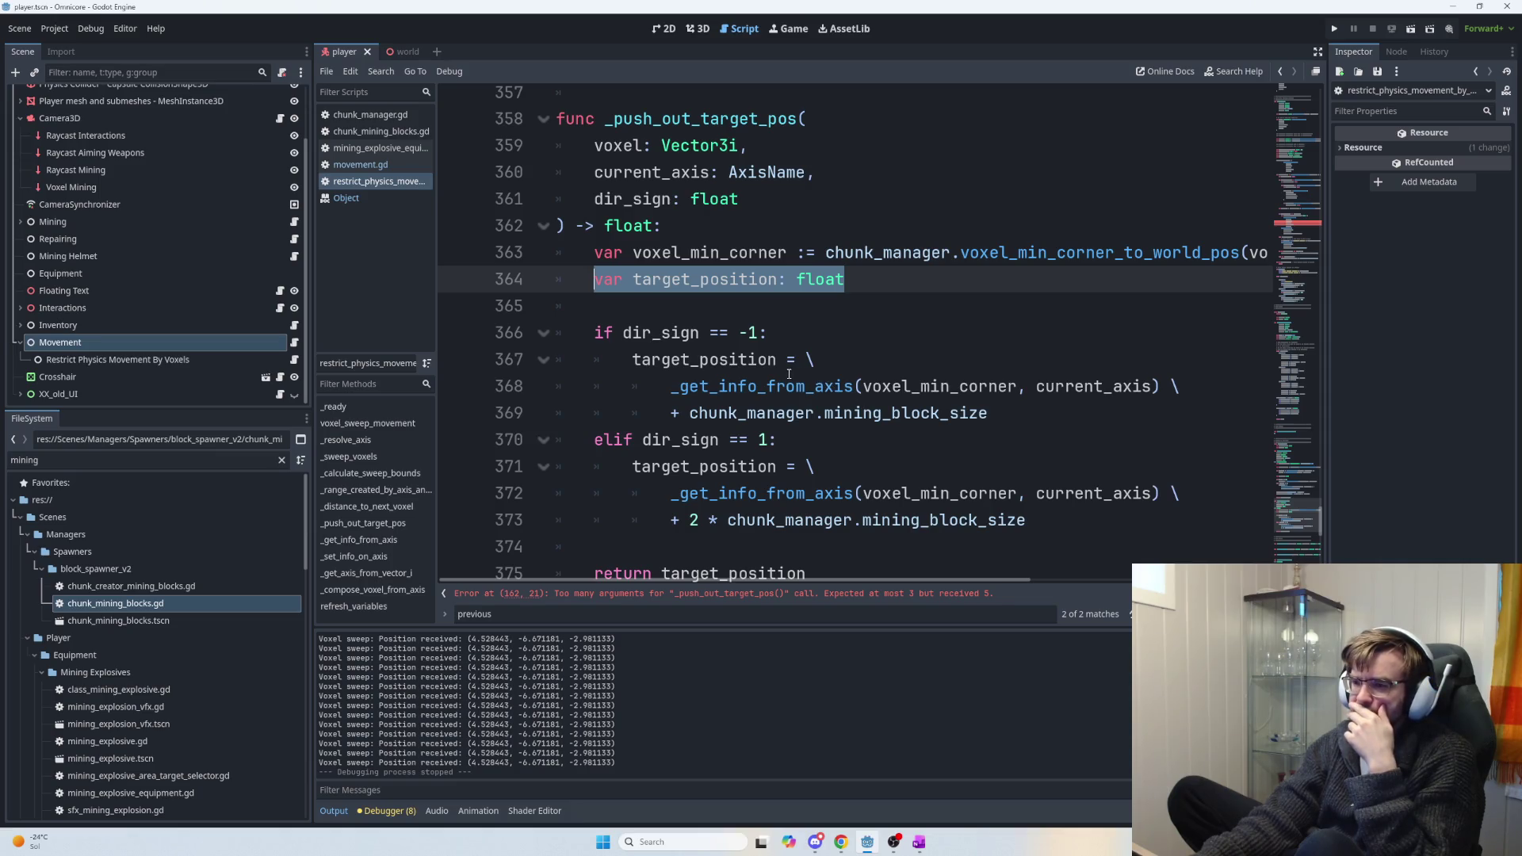
scroll(784, 374, "down", 3)
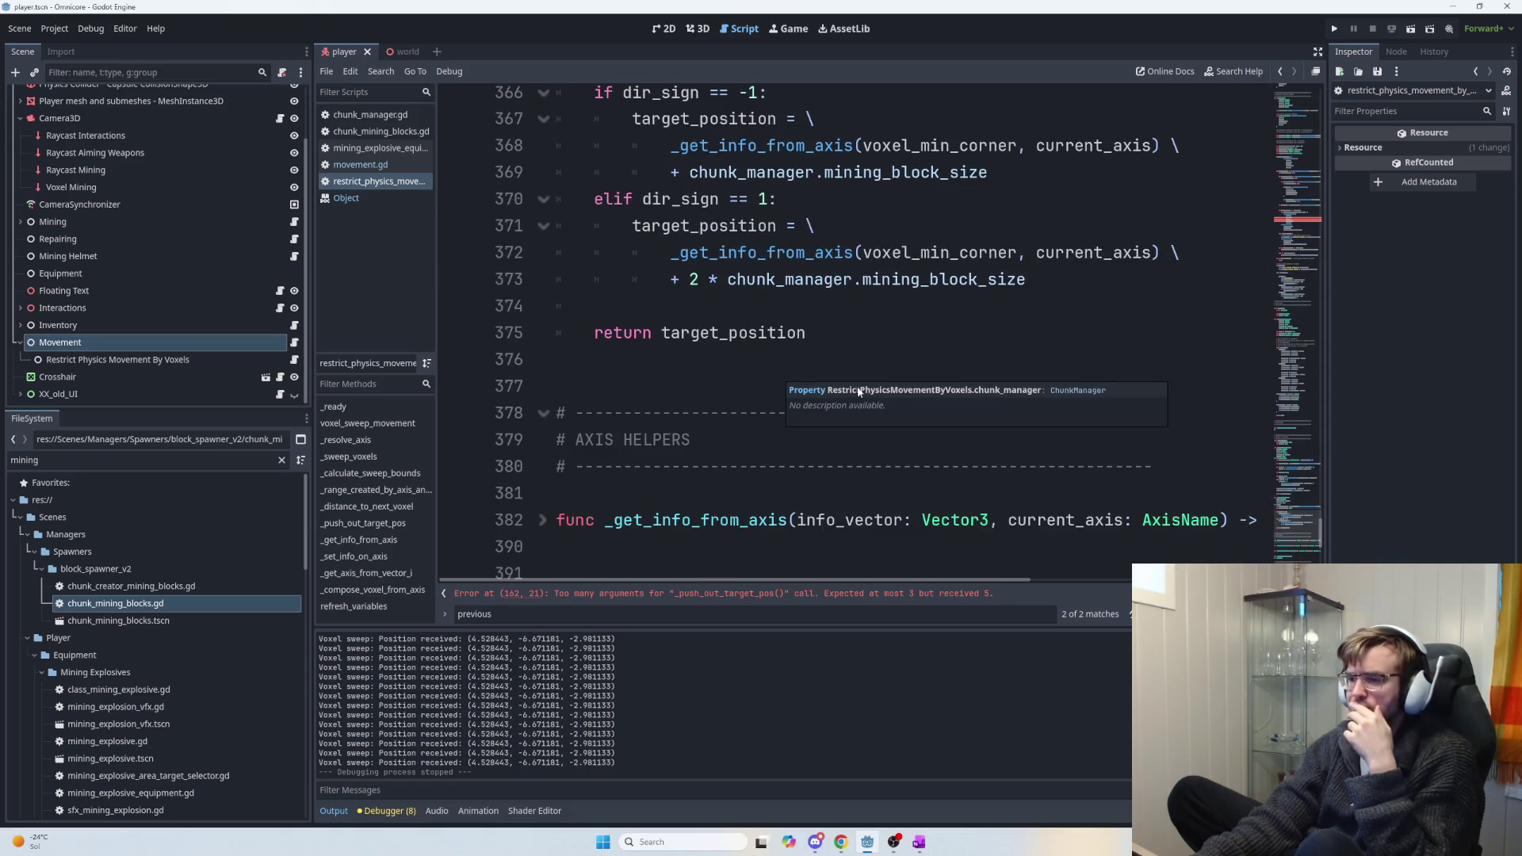
scroll(800, 357, "up", 3)
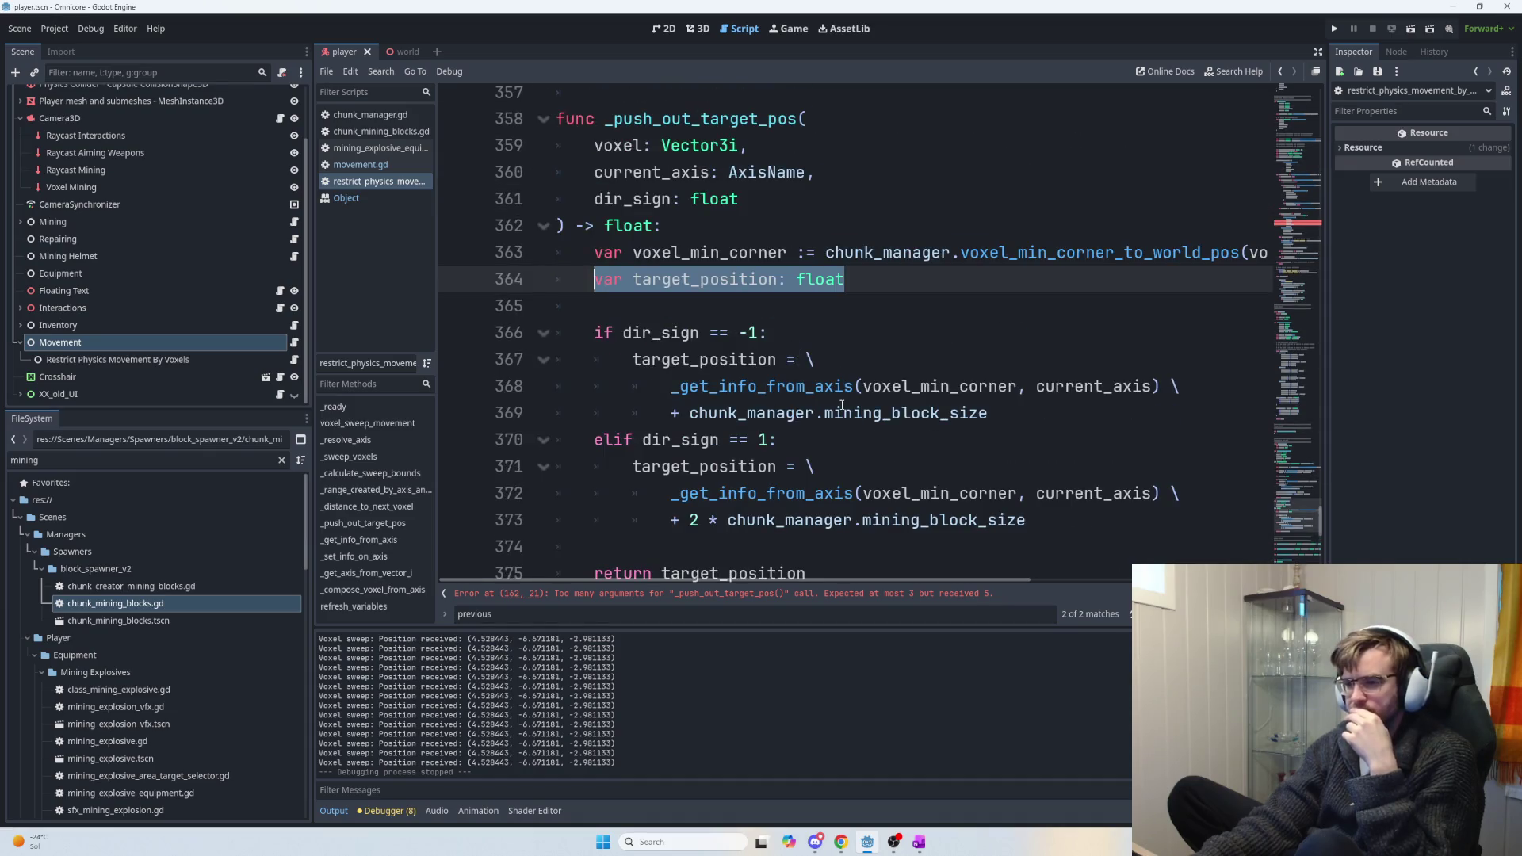
double_click(698, 119)
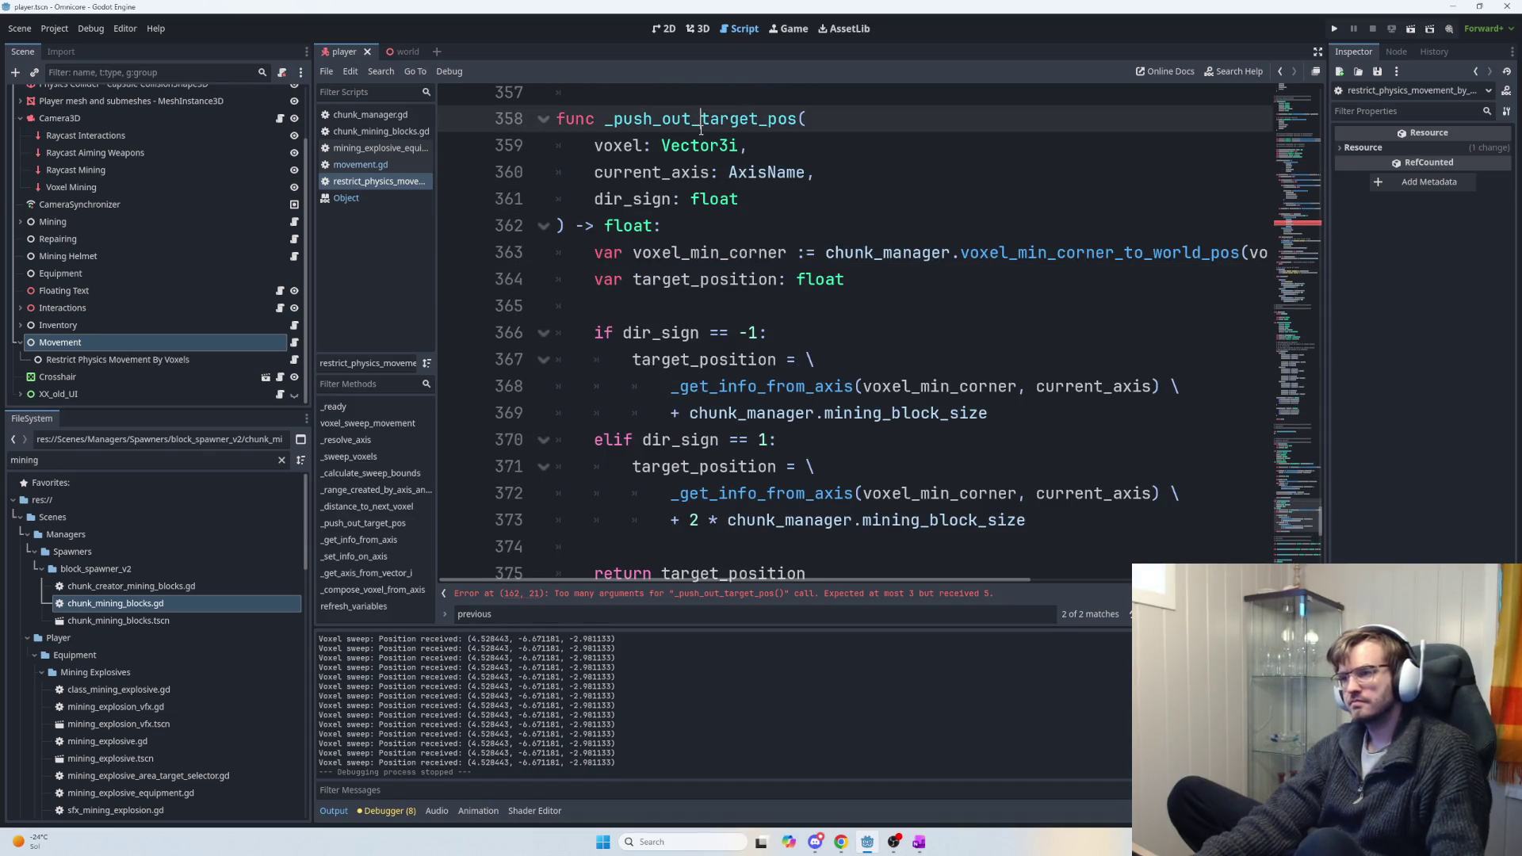
key("F3")
Delete the position and box_half arguments and the leftover empty line from the line-158 call.
scroll(906, 332, "up", 2)
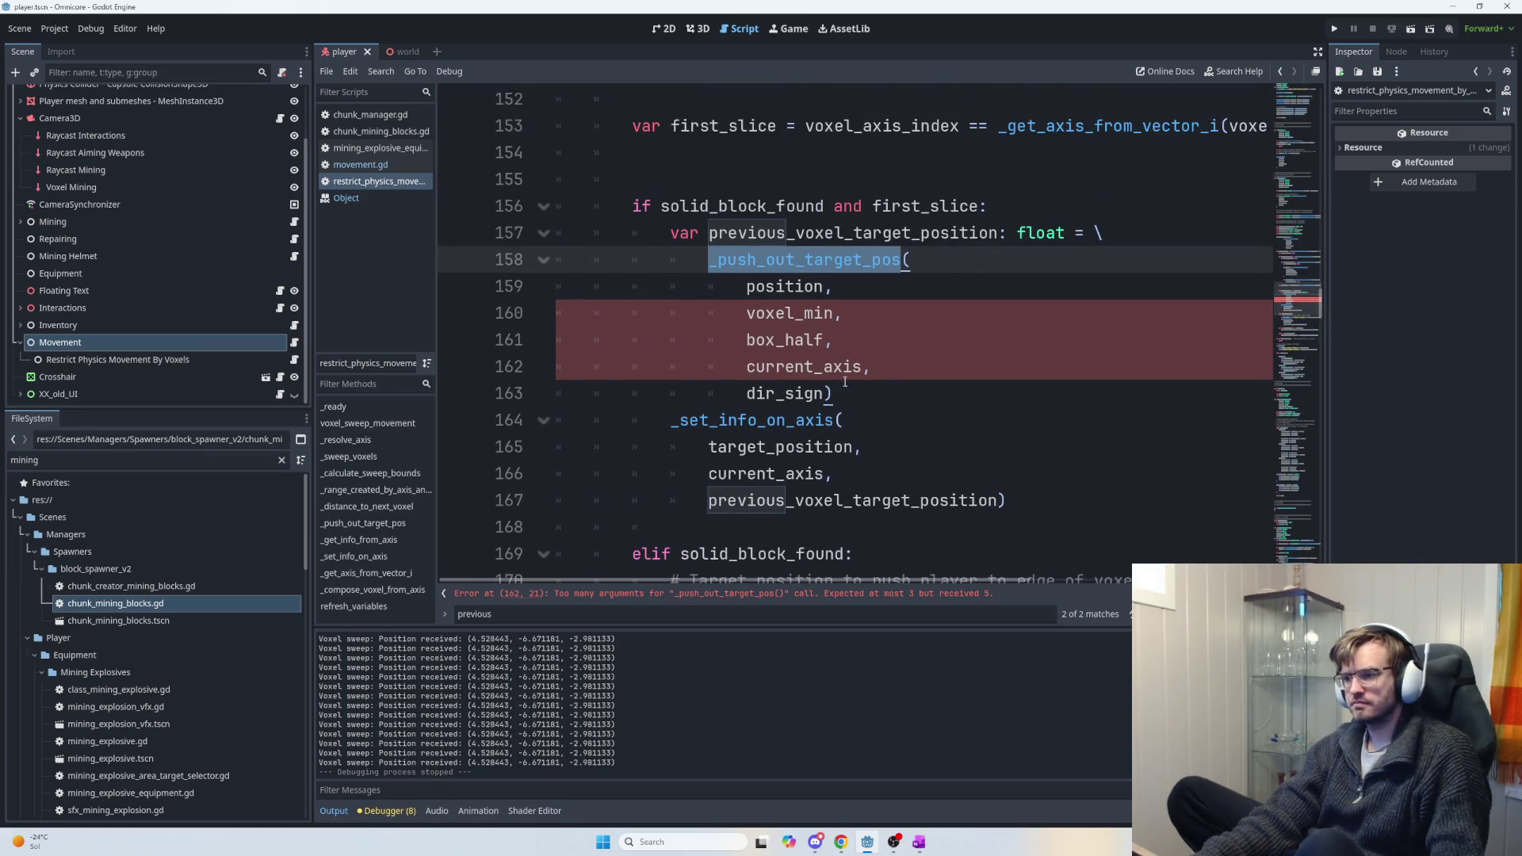
left_click_drag(834, 287, 595, 287)
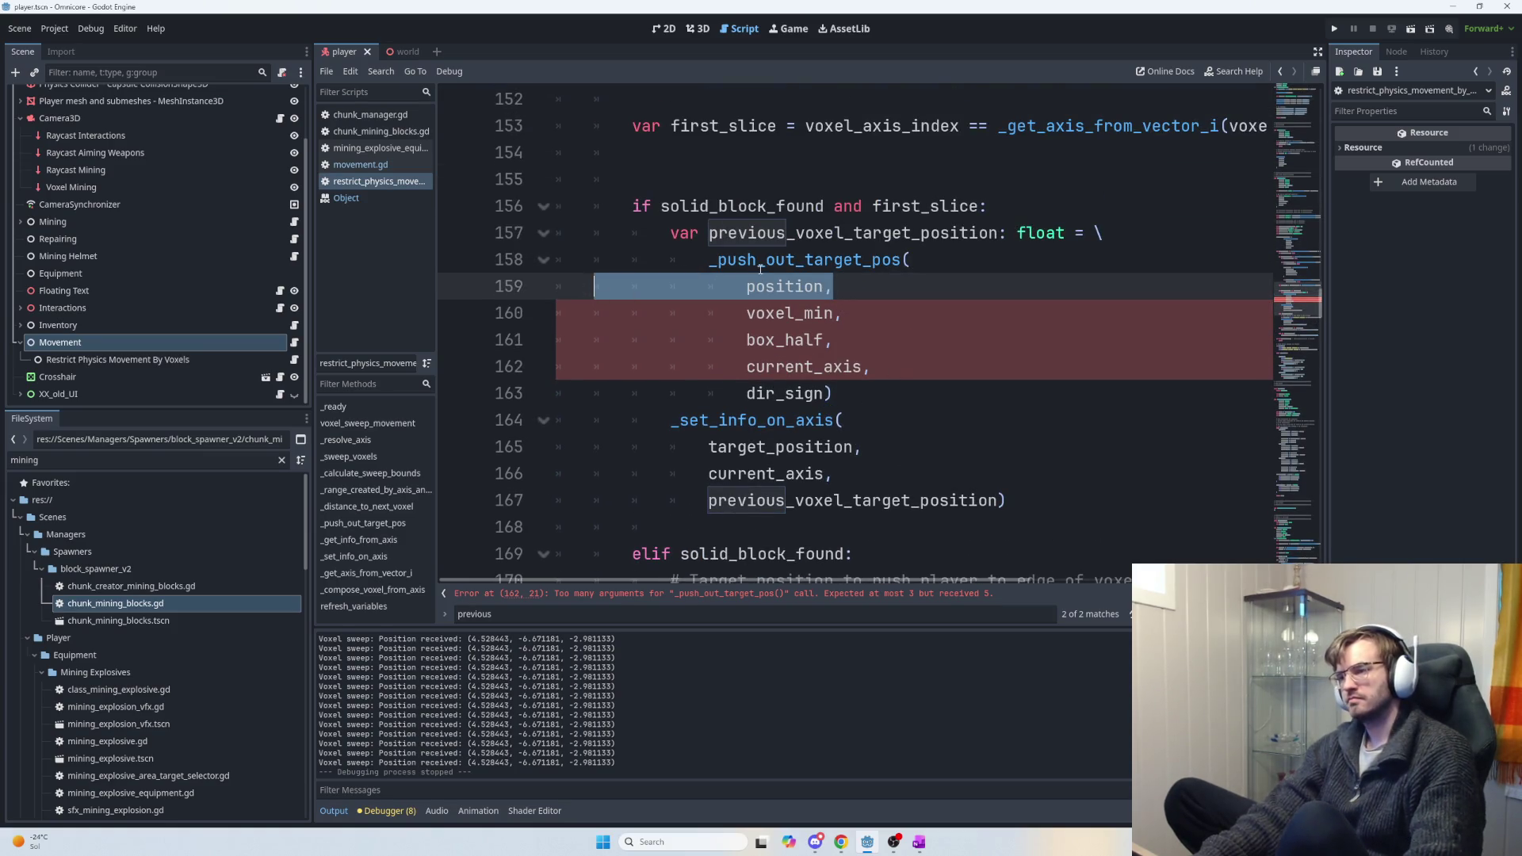
mouse_move(753, 256)
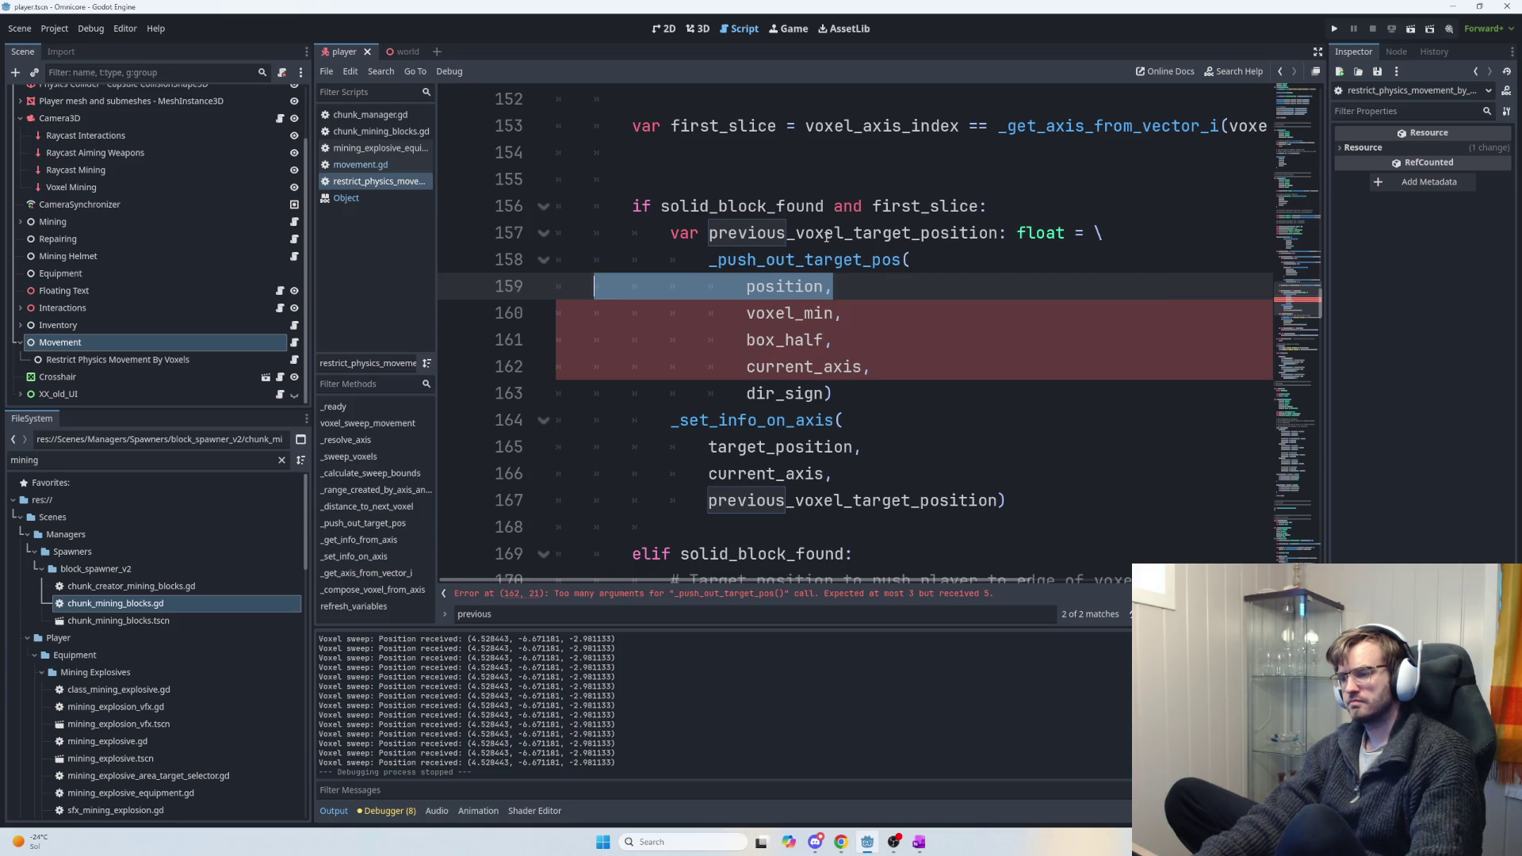
mouse_move(830, 260)
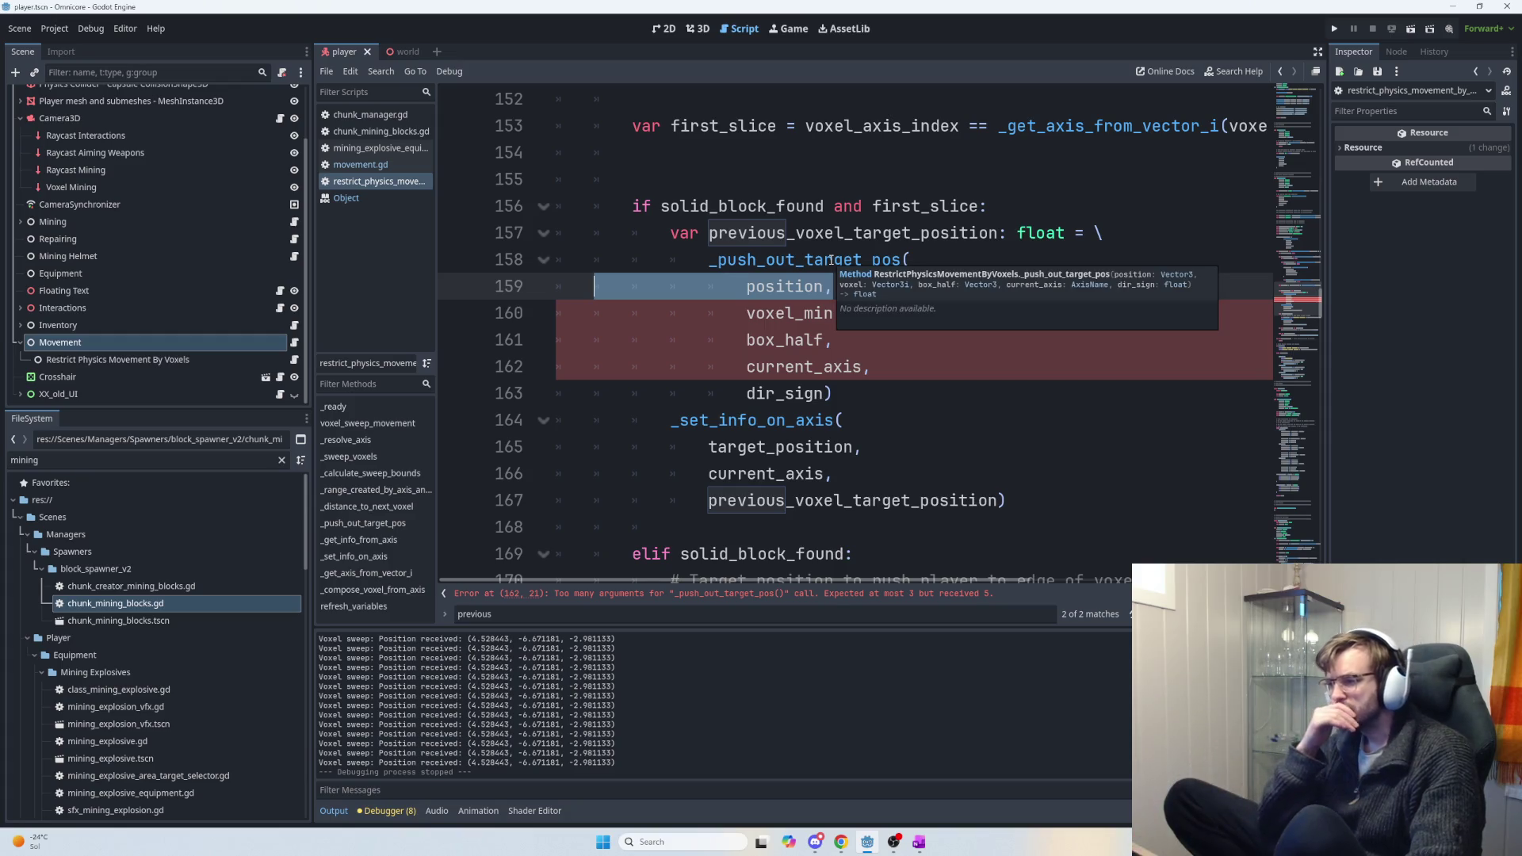
key("BackSpace")
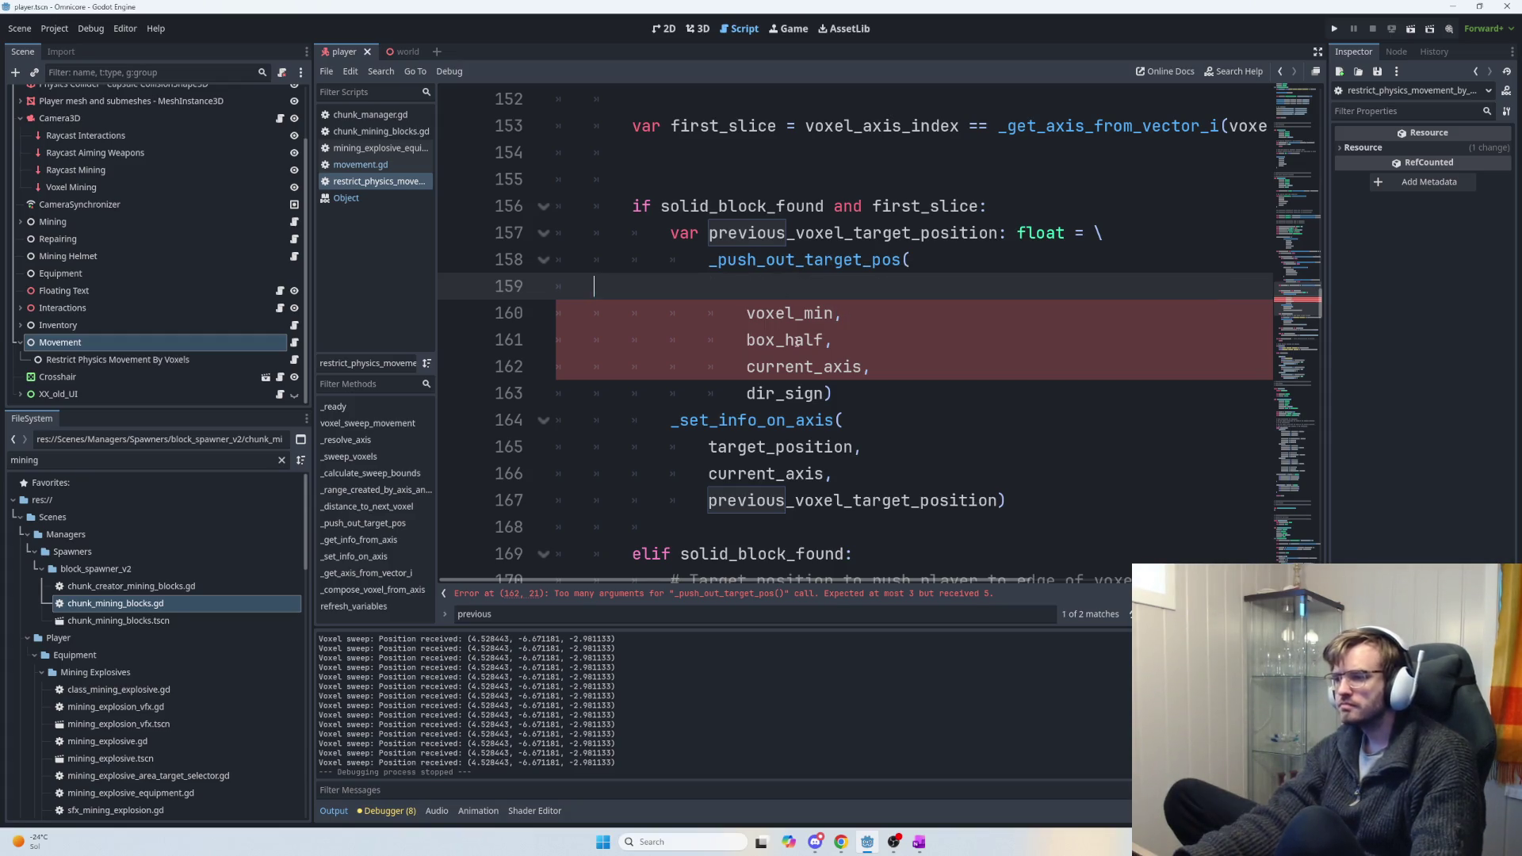
left_click_drag(832, 340, 555, 340)
key("BackSpace")
key("BackSpace")
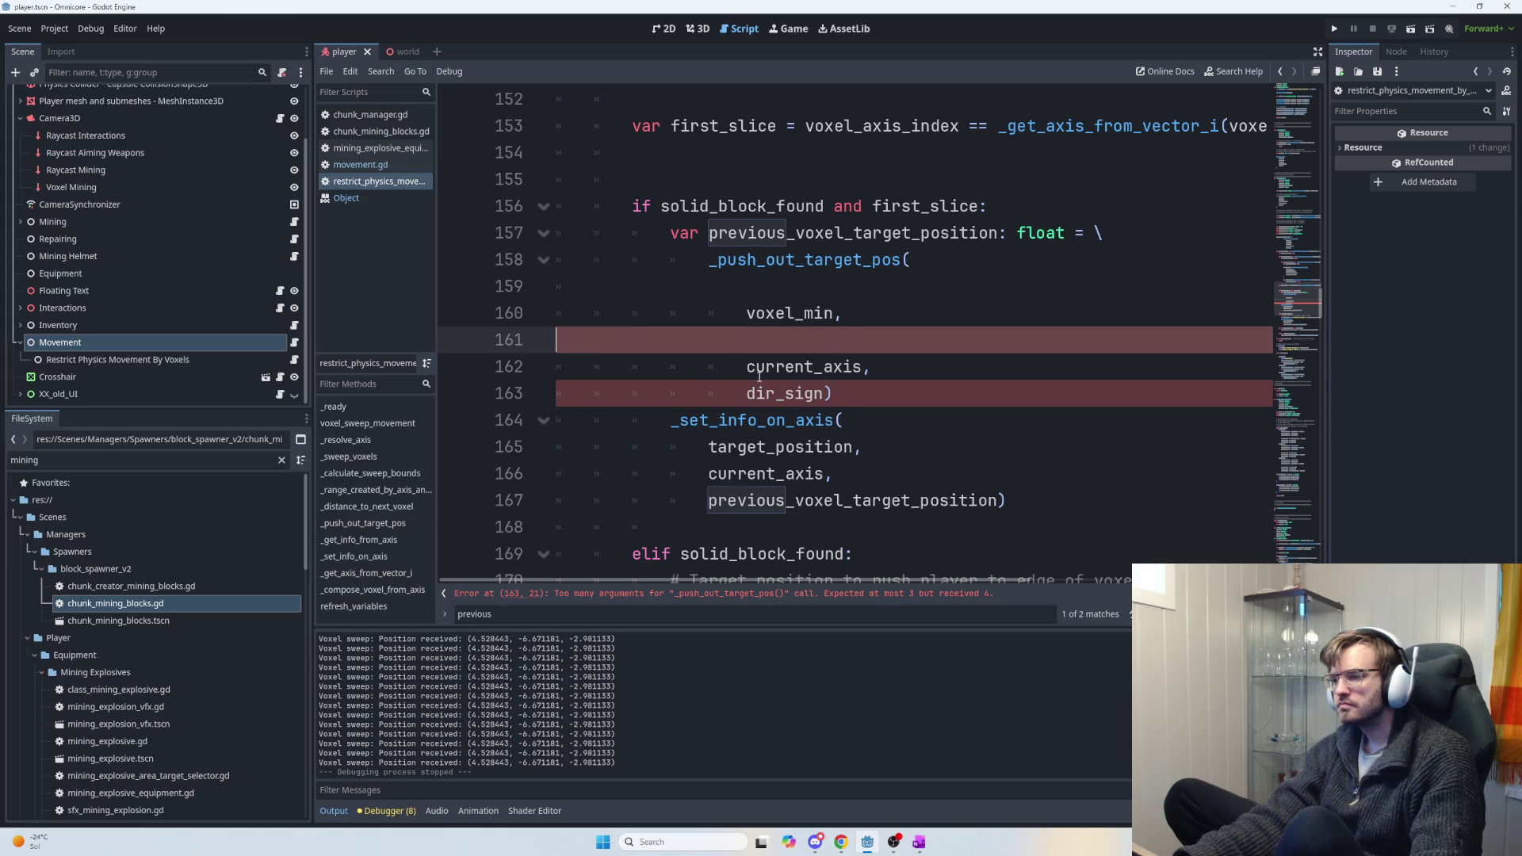
left_click(801, 294)
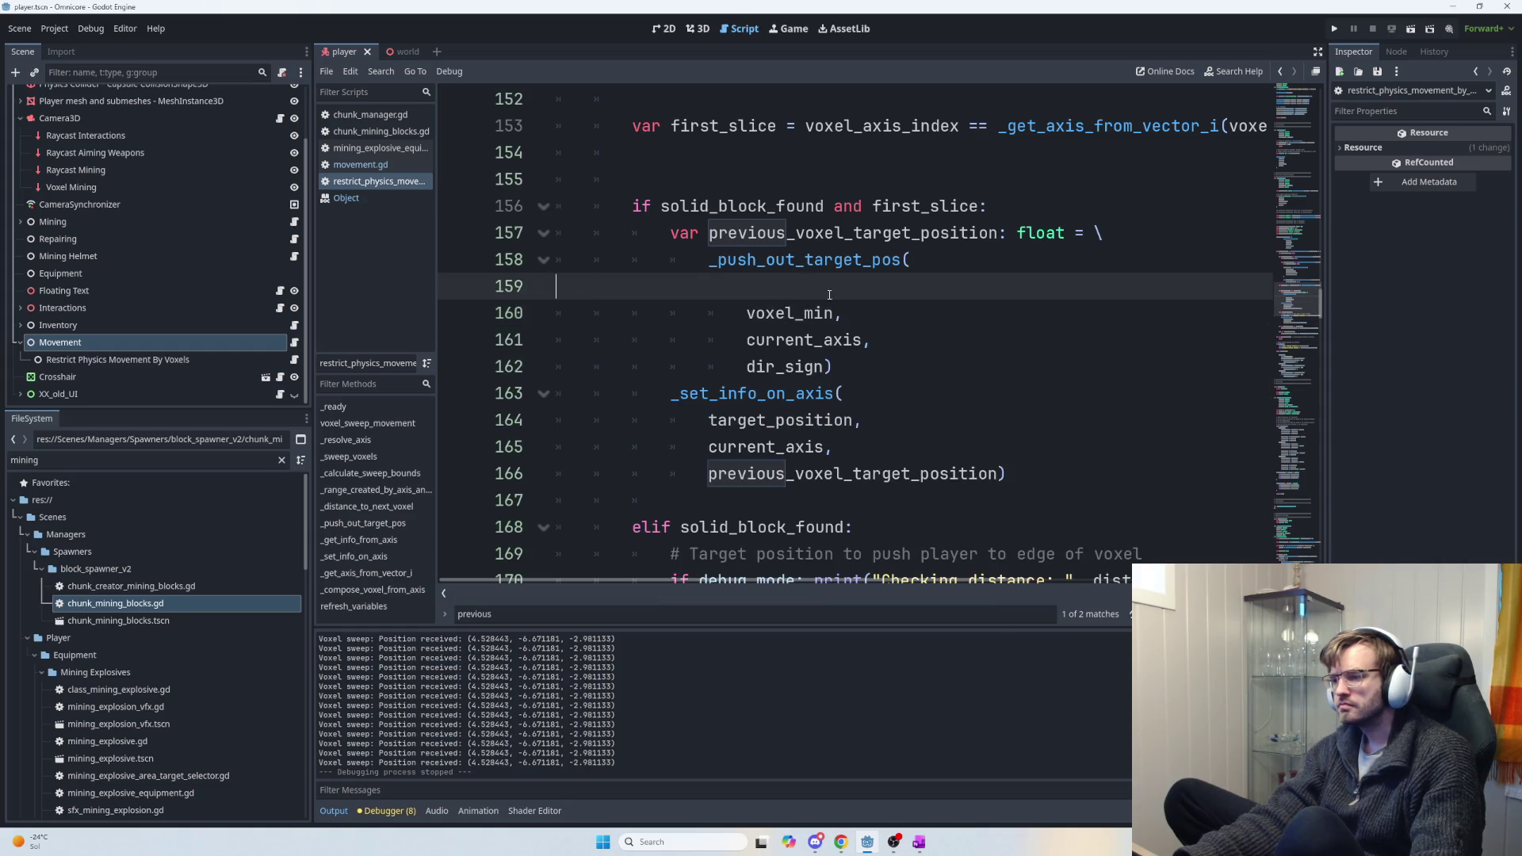
key("BackSpace")
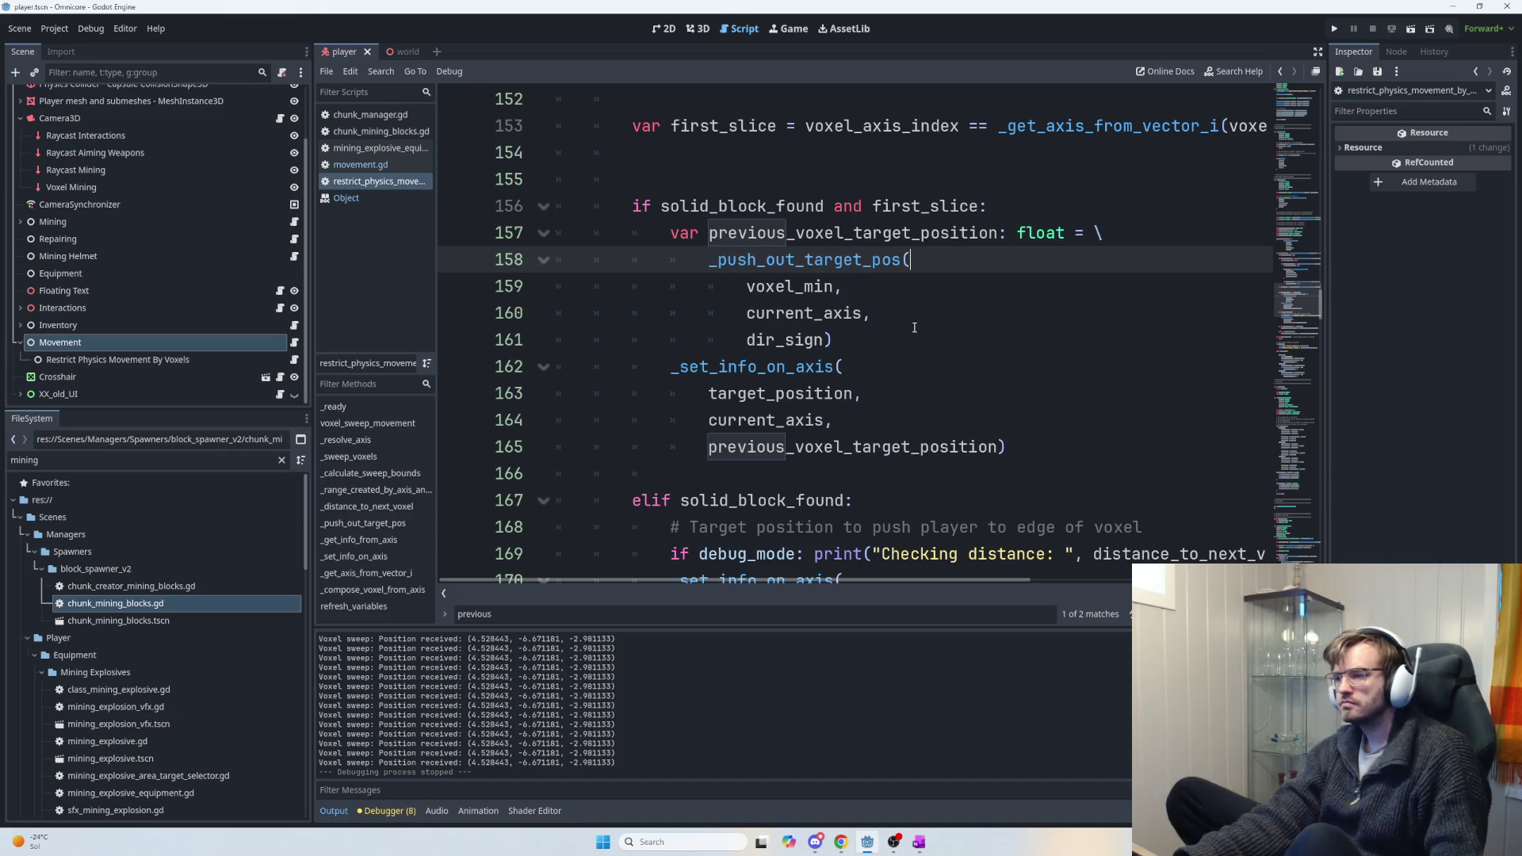
mouse_move(808, 264)
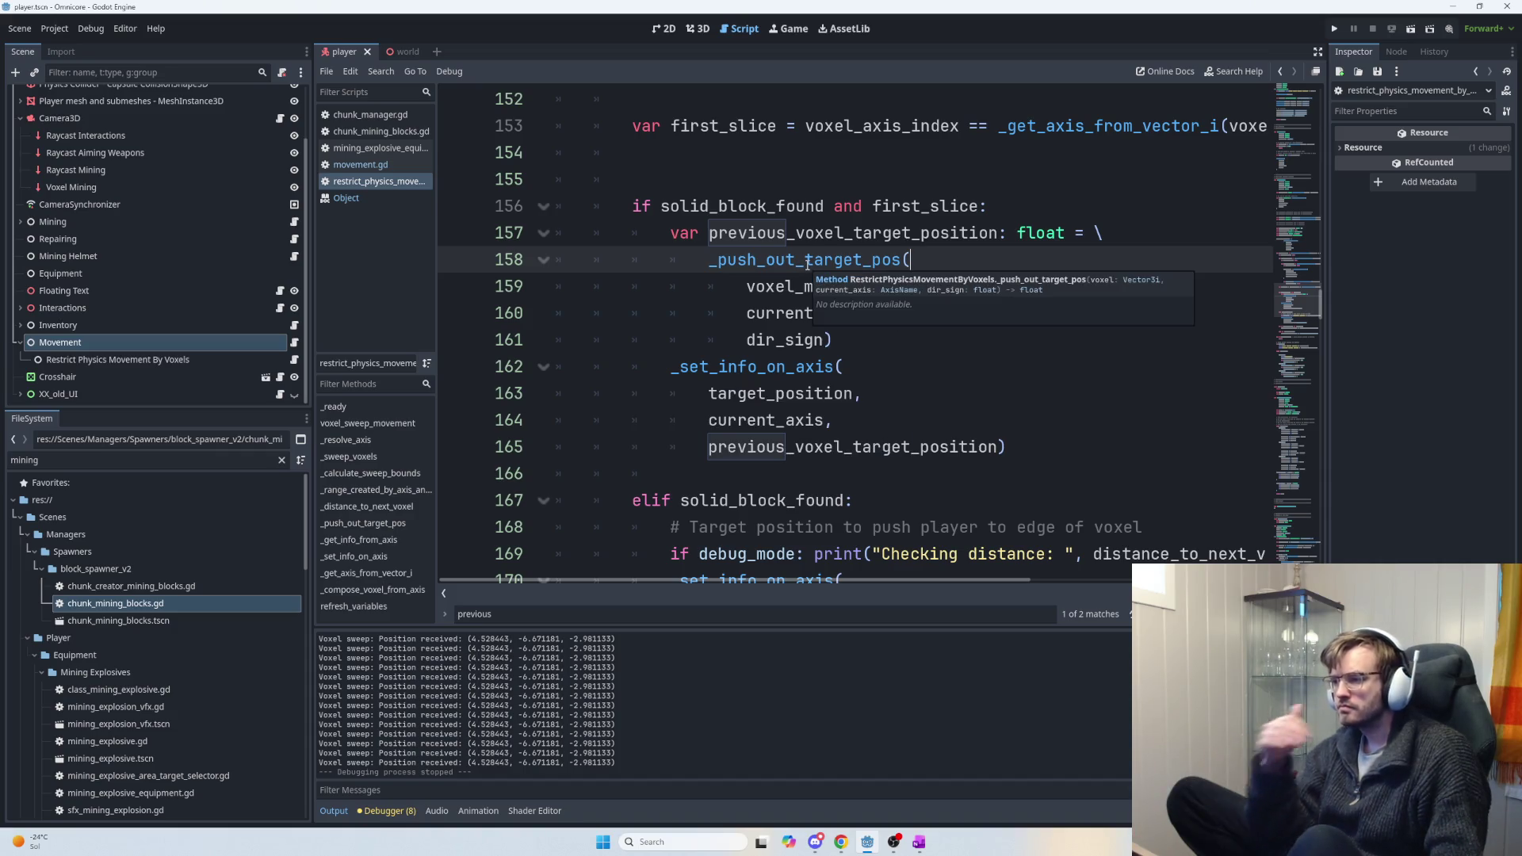
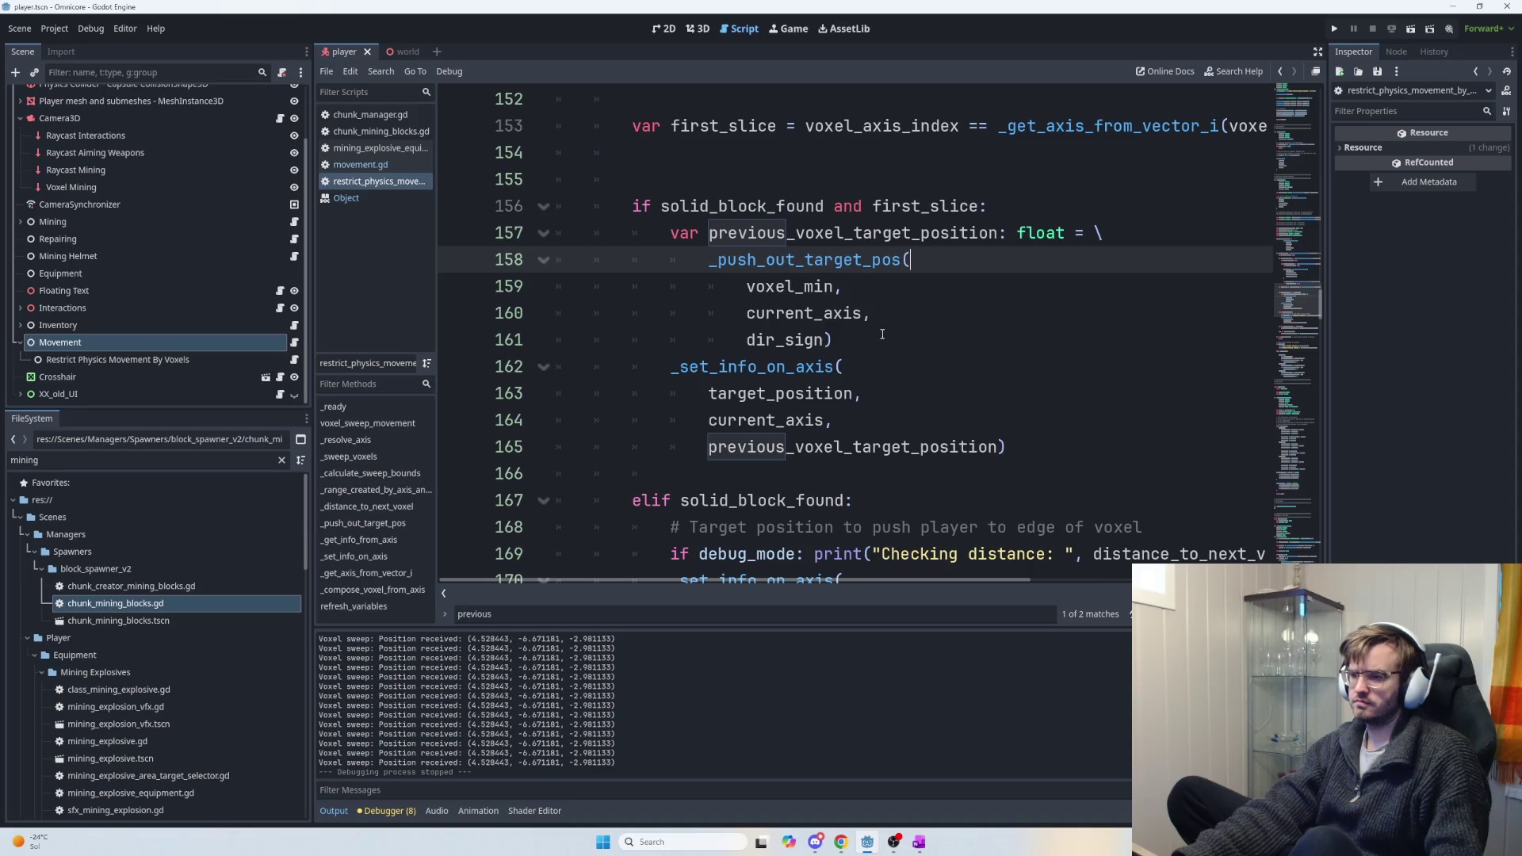
Rename previous_voxel_target_position to pushout_target_position on lines 157 and 165.
double_click(848, 236)
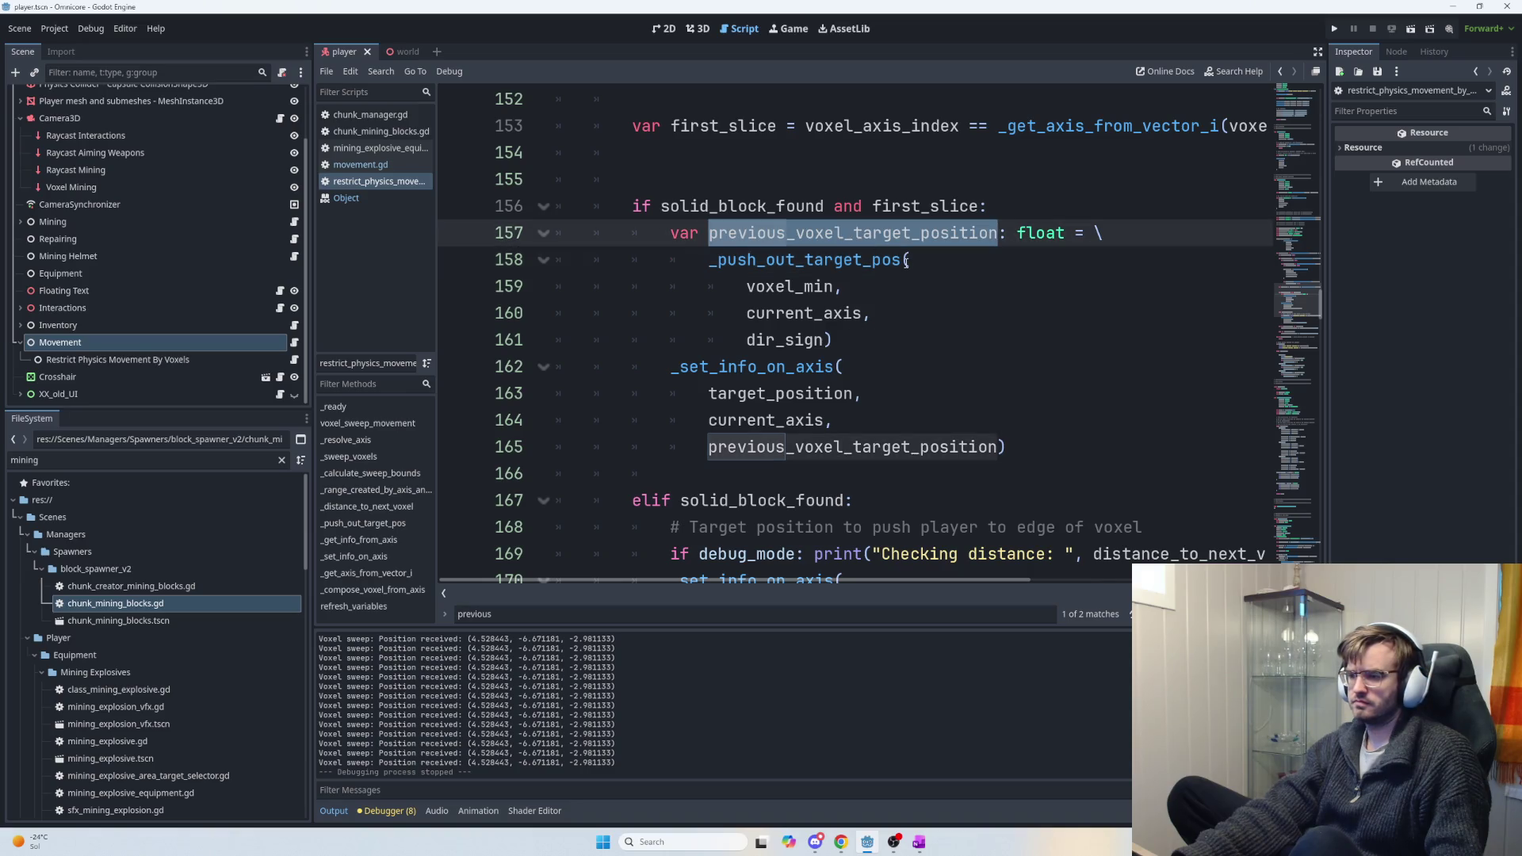
mouse_move(710, 232)
left_mouse_down()
mouse_move(911, 233)
mouse_move(851, 233)
left_mouse_up()
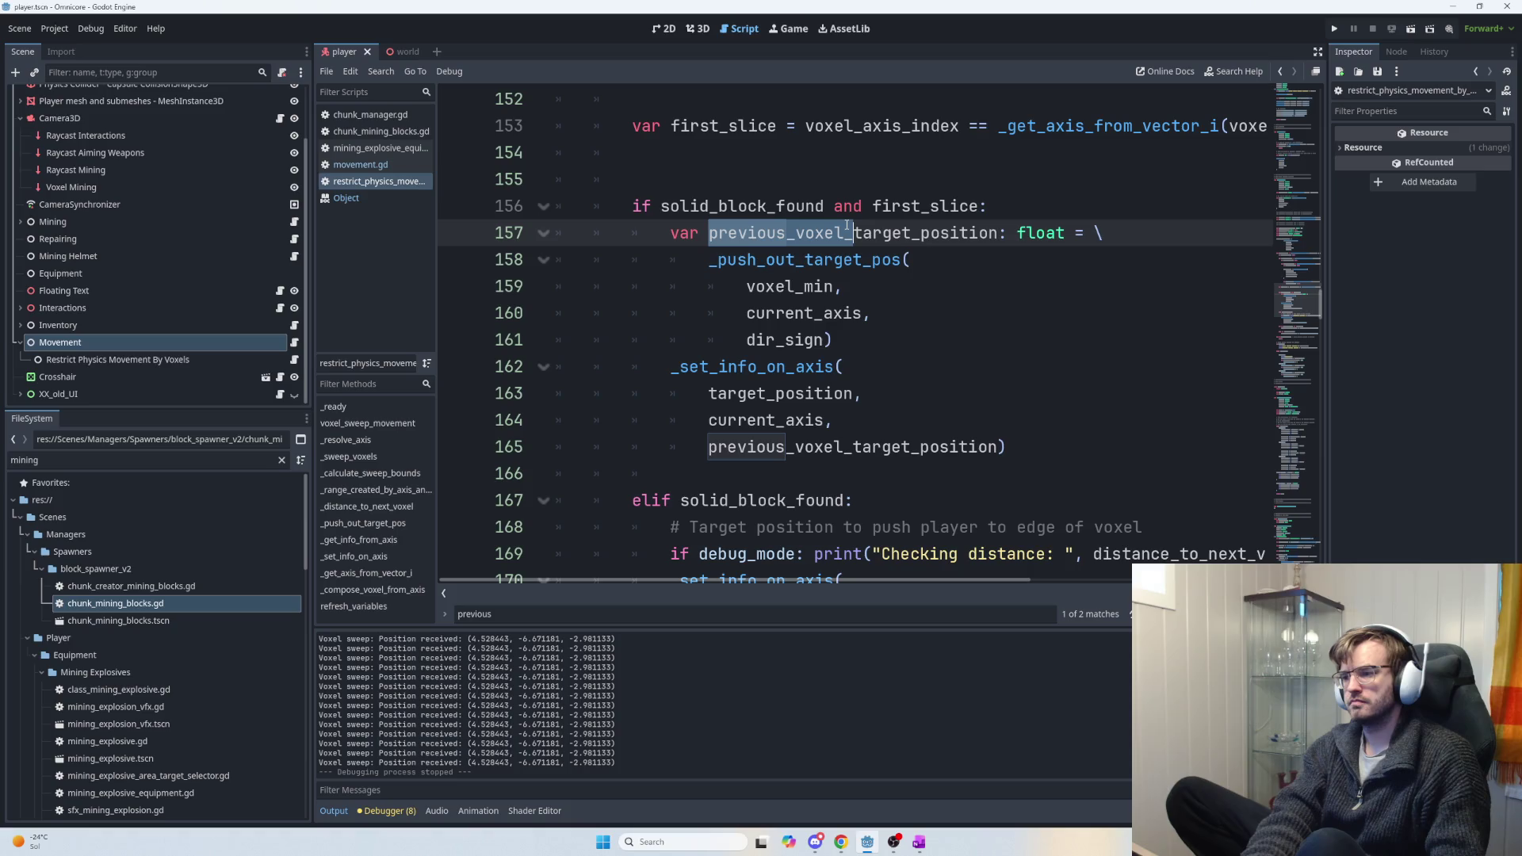
type("pushout_")
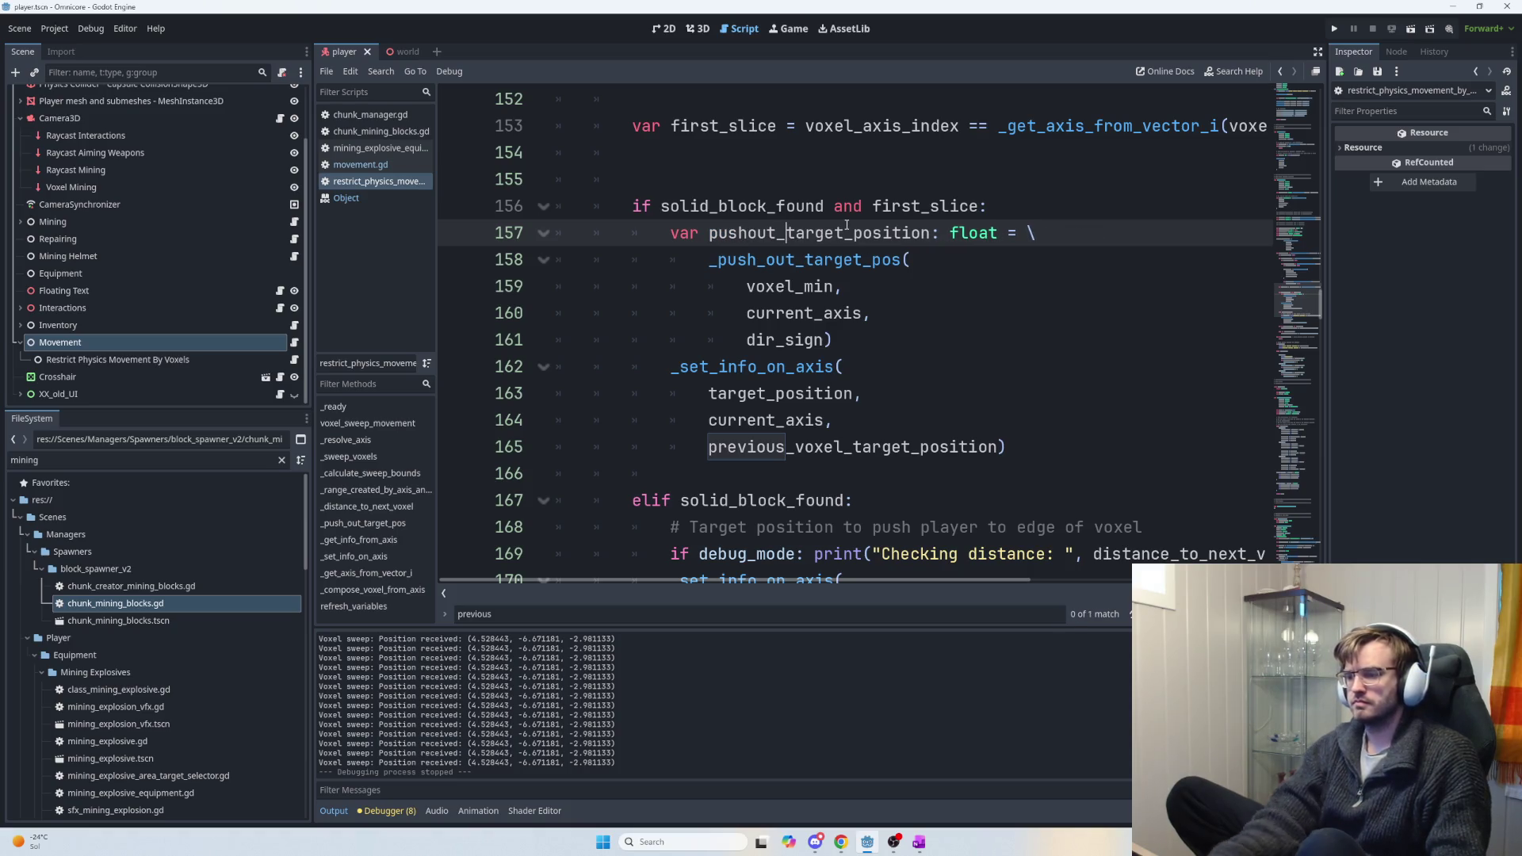
double_click(830, 227)
key("ctrl+c")
double_click(820, 444)
key("ctrl+v")
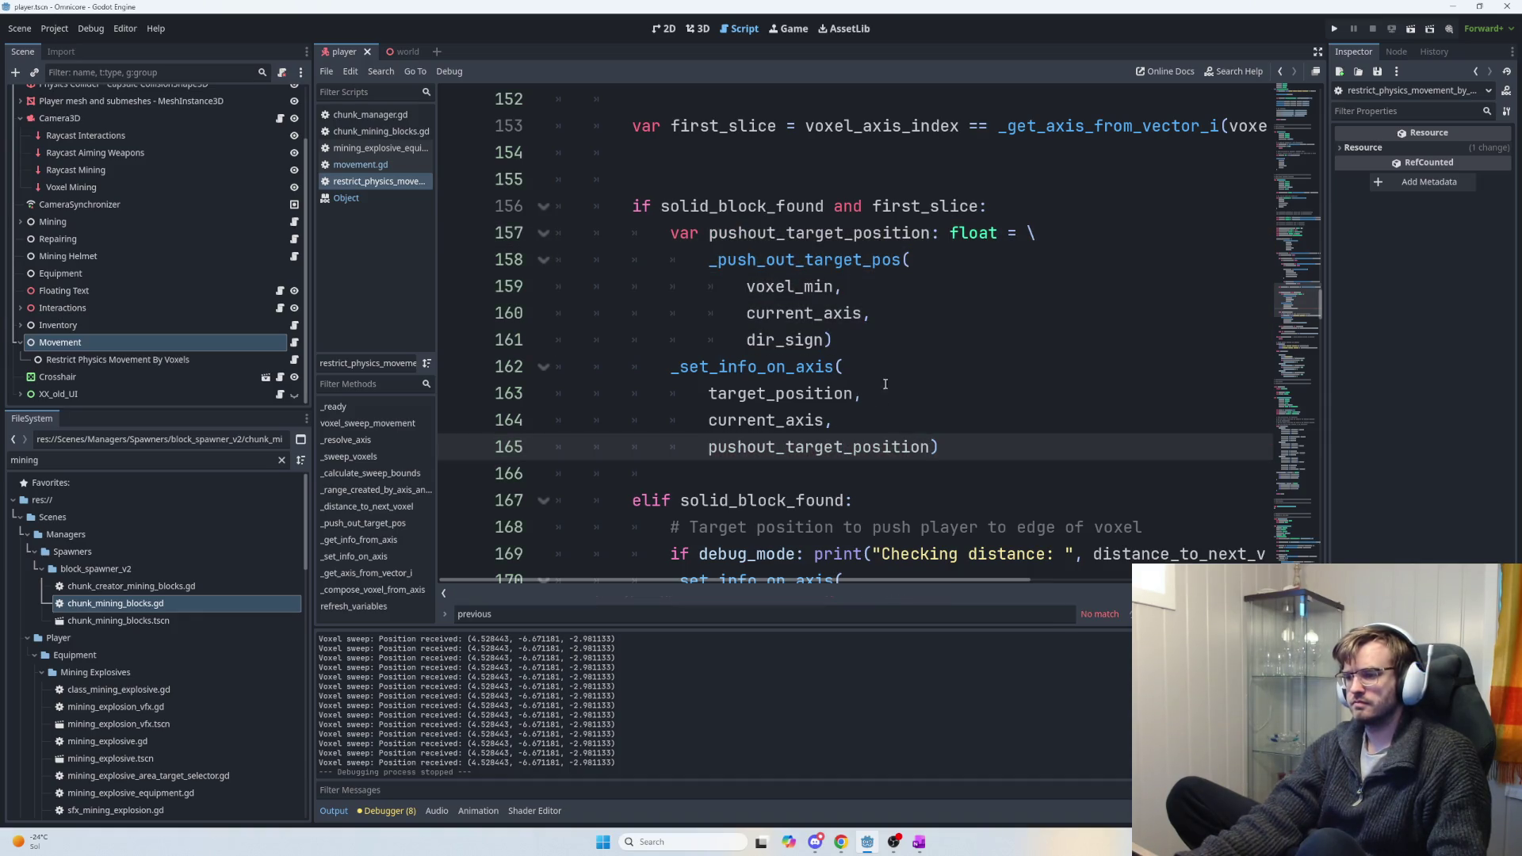
Check the target_position occurrences and run the game with F5.
double_click(780, 393)
scroll(903, 415, "down", 2)
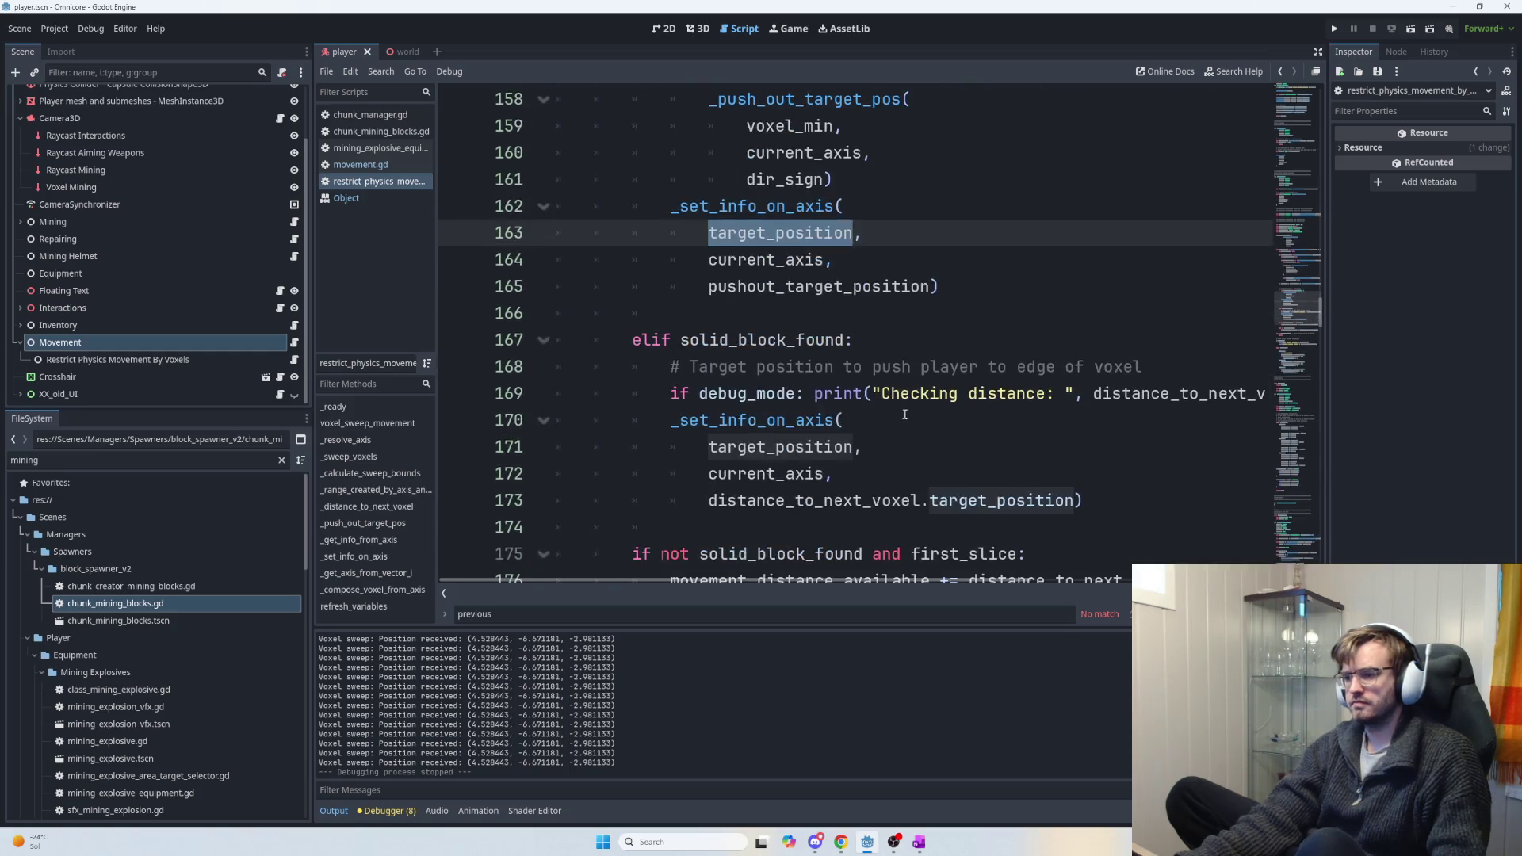
key("F5")
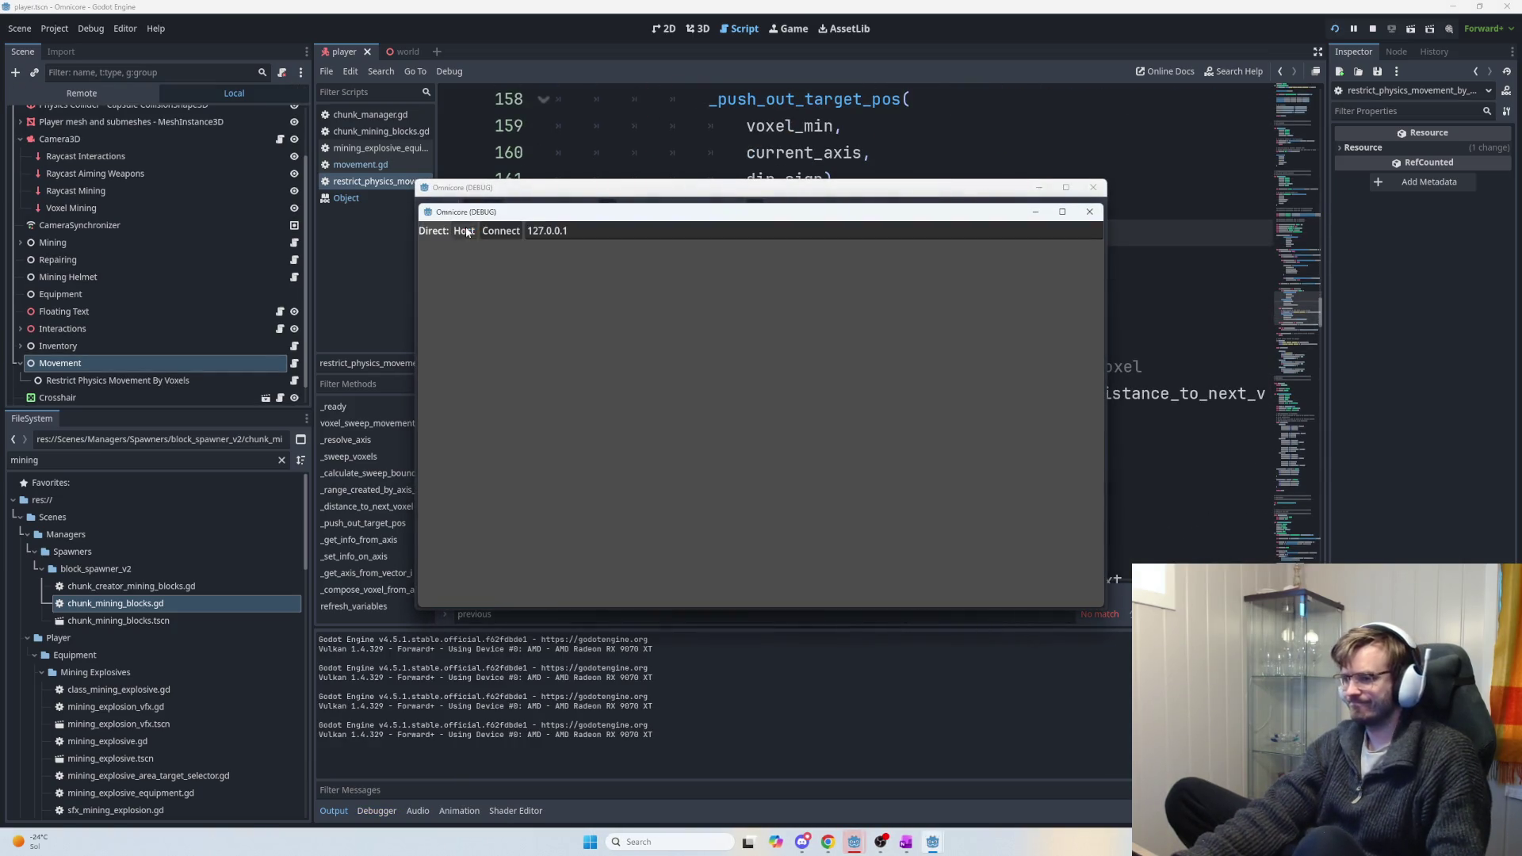
Host a session in the running game, then stop it with F8.
left_click(464, 231)
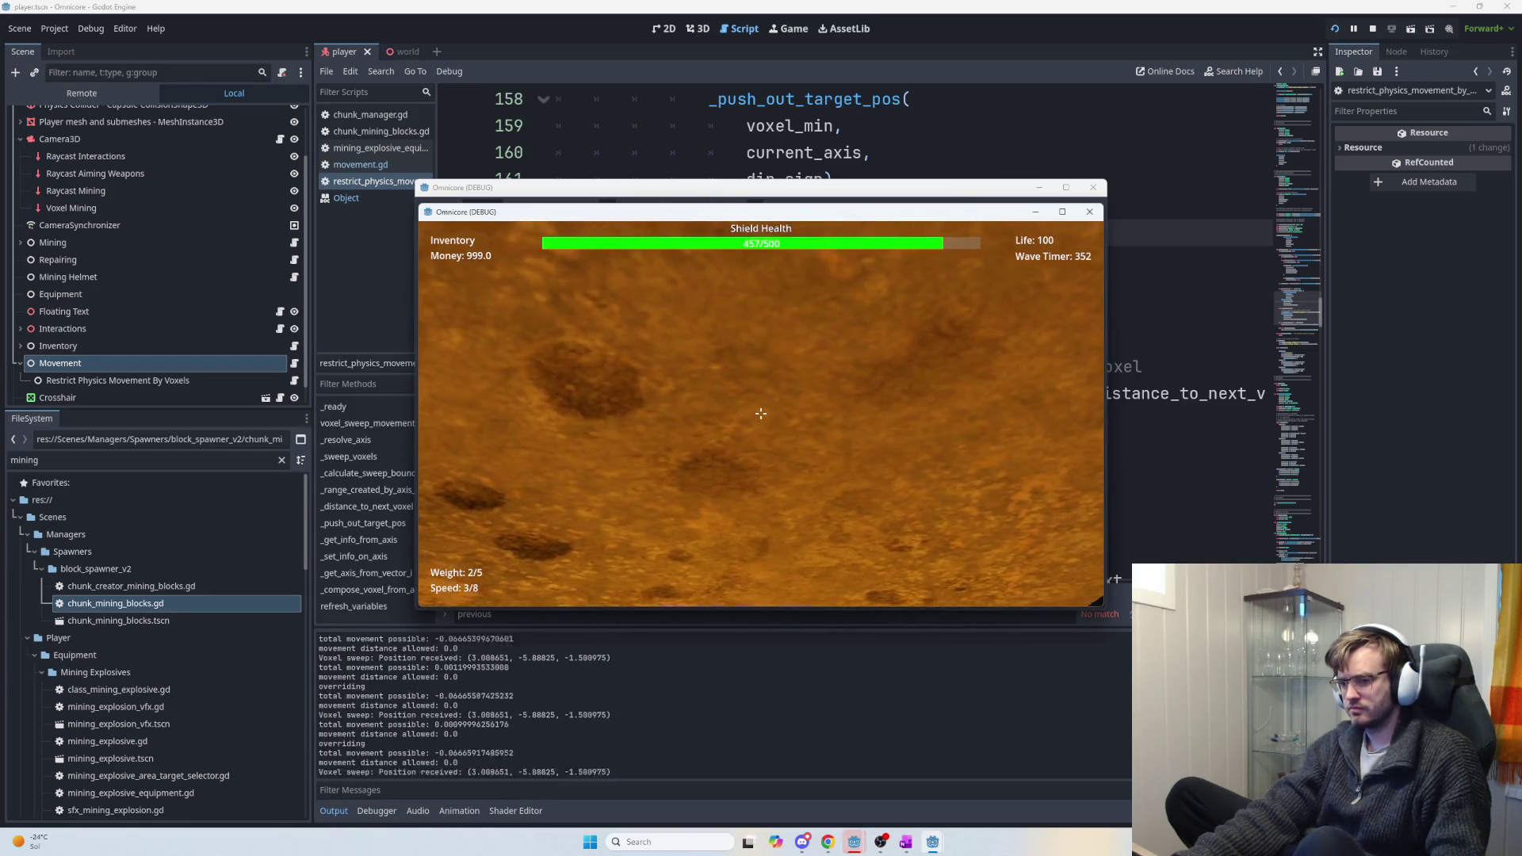
key("F8")
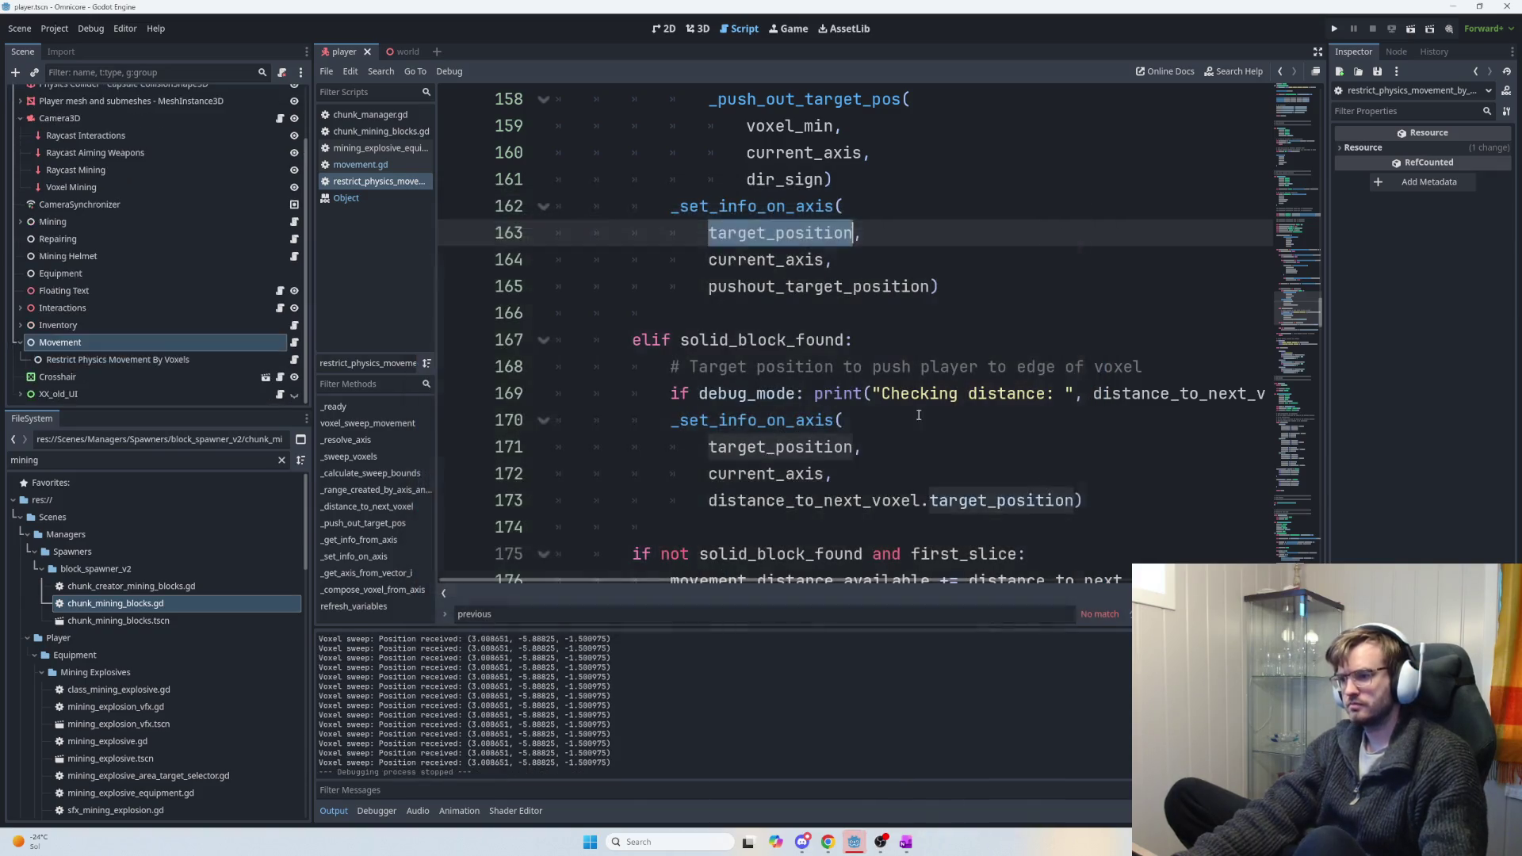
Comment out the print on line 169.
left_click(916, 416)
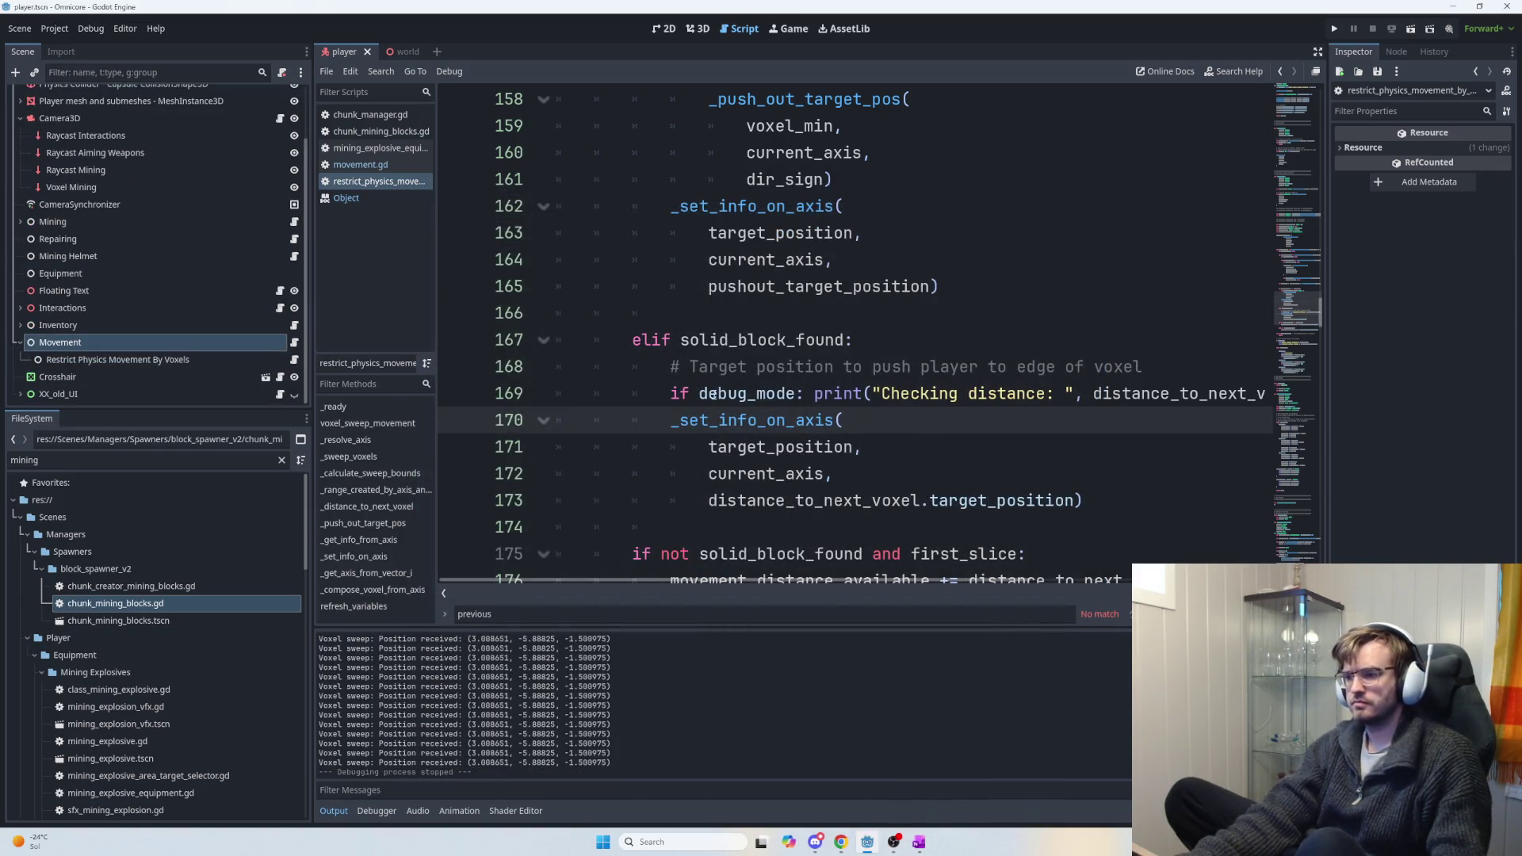
left_click(673, 393)
type("#")
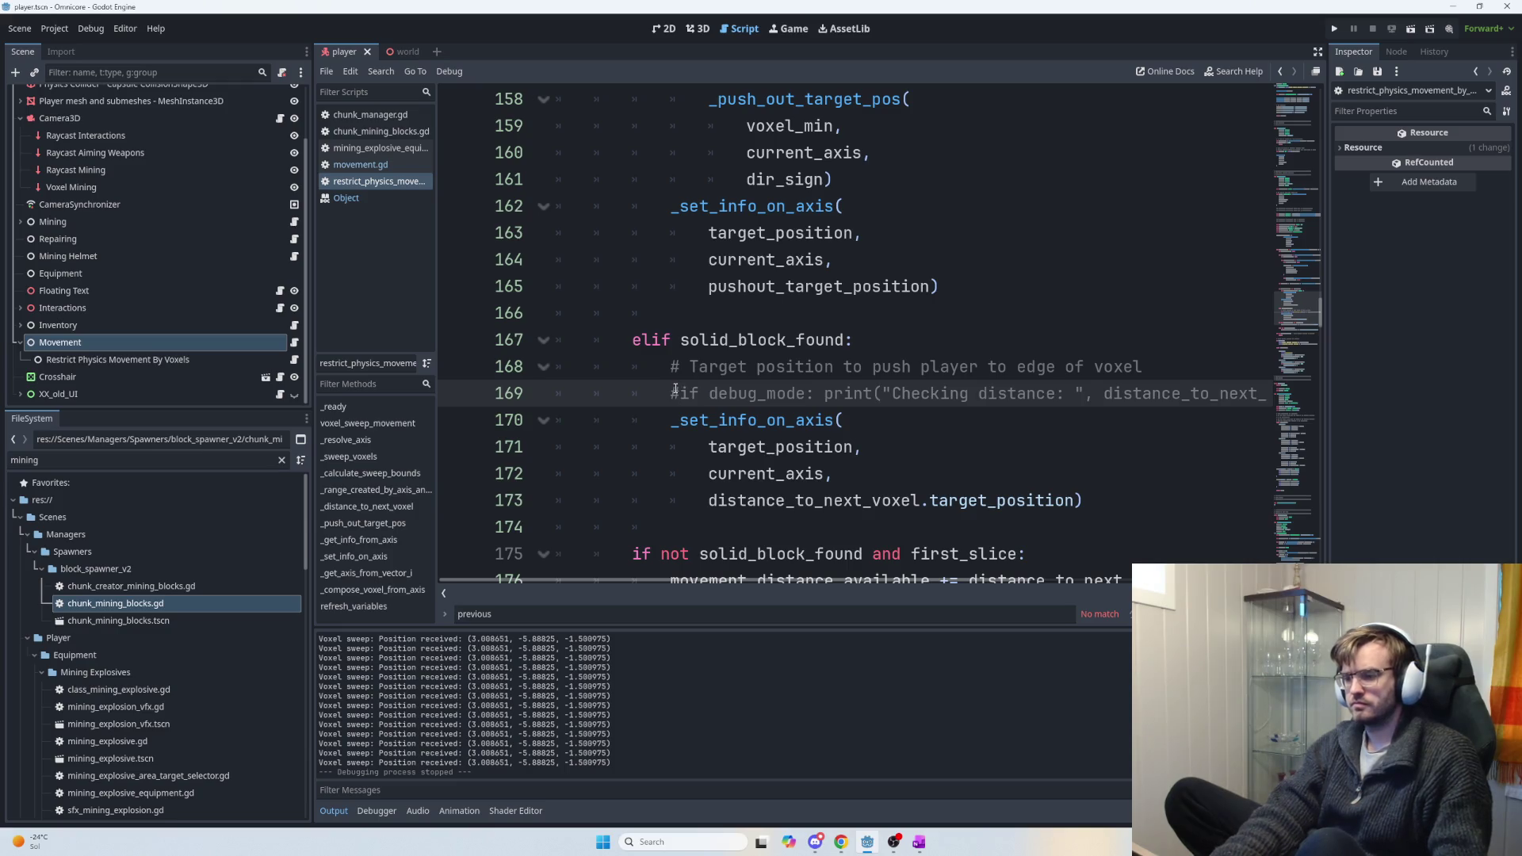
Search the script for 'print' and comment out lines 185–187.
key("ctrl+f")
type("print")
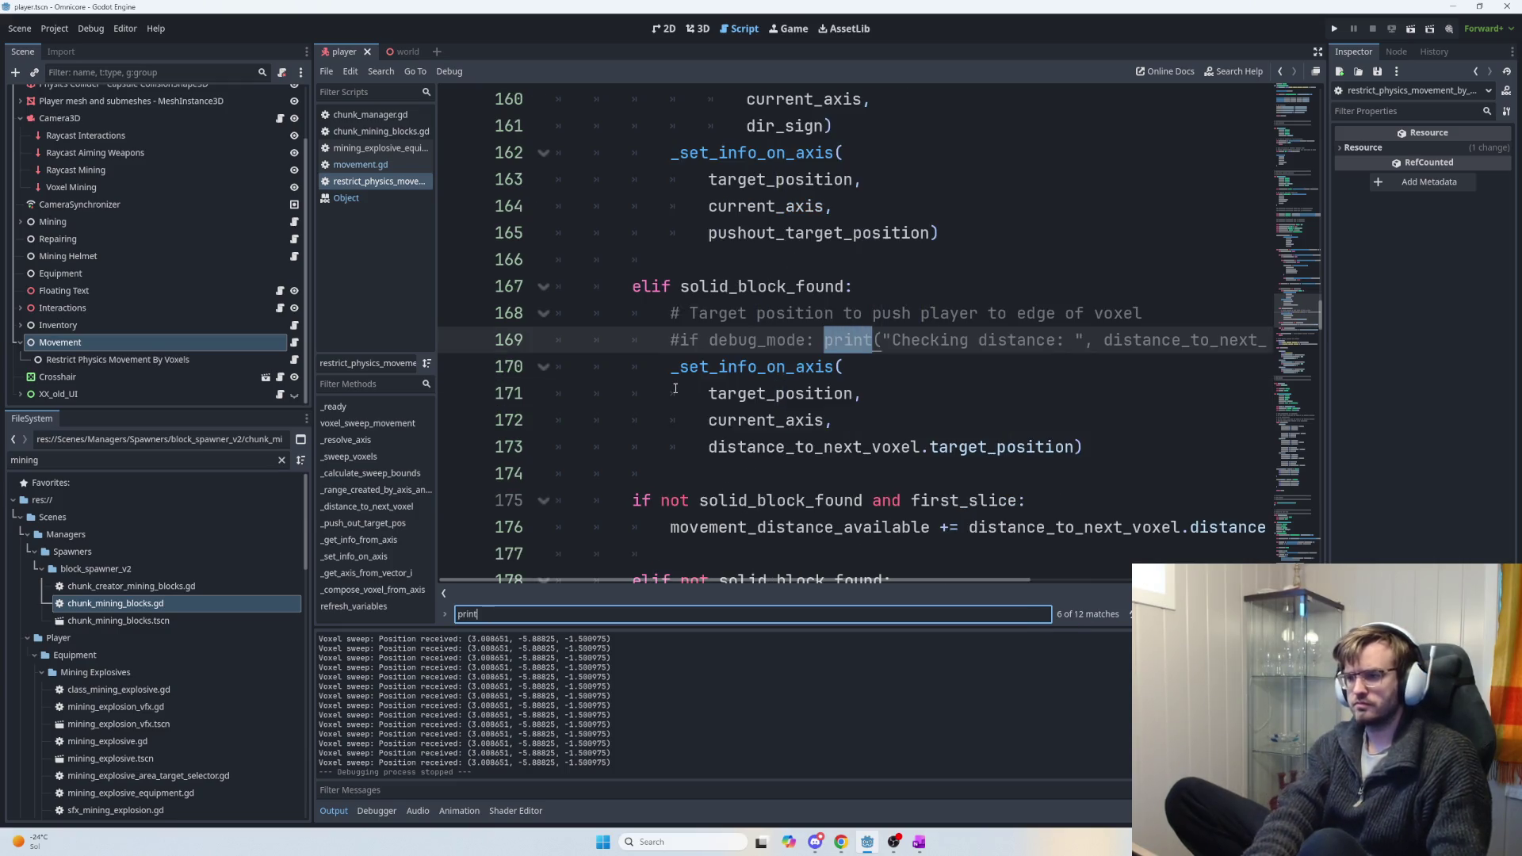
key("Return")
left_click(648, 347)
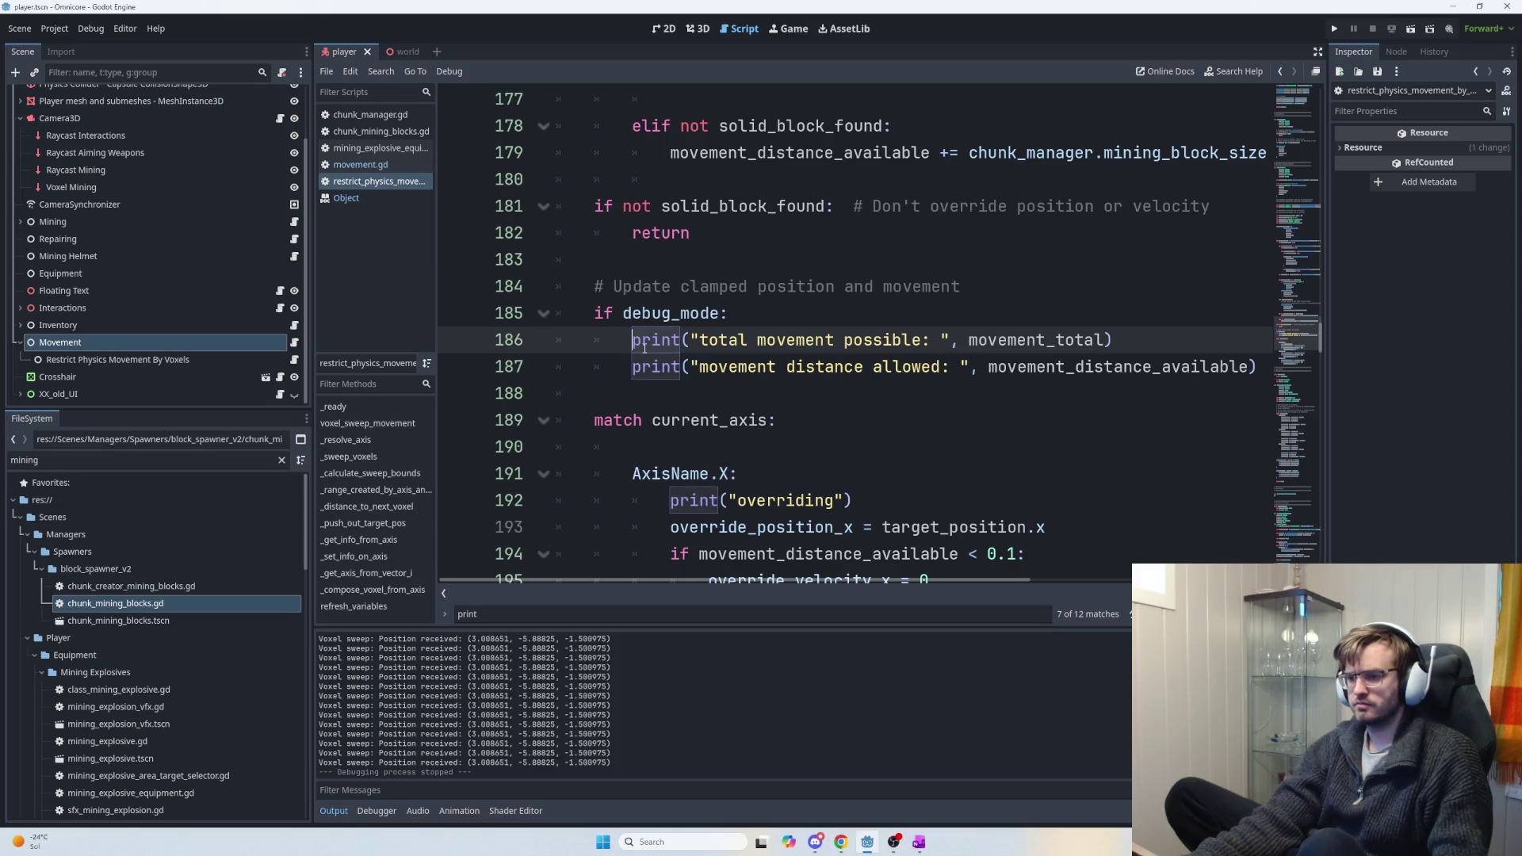
key("Home")
type("#")
key("Down")
type("#")
key("Up")
key("Up")
key("Home")
type("#")
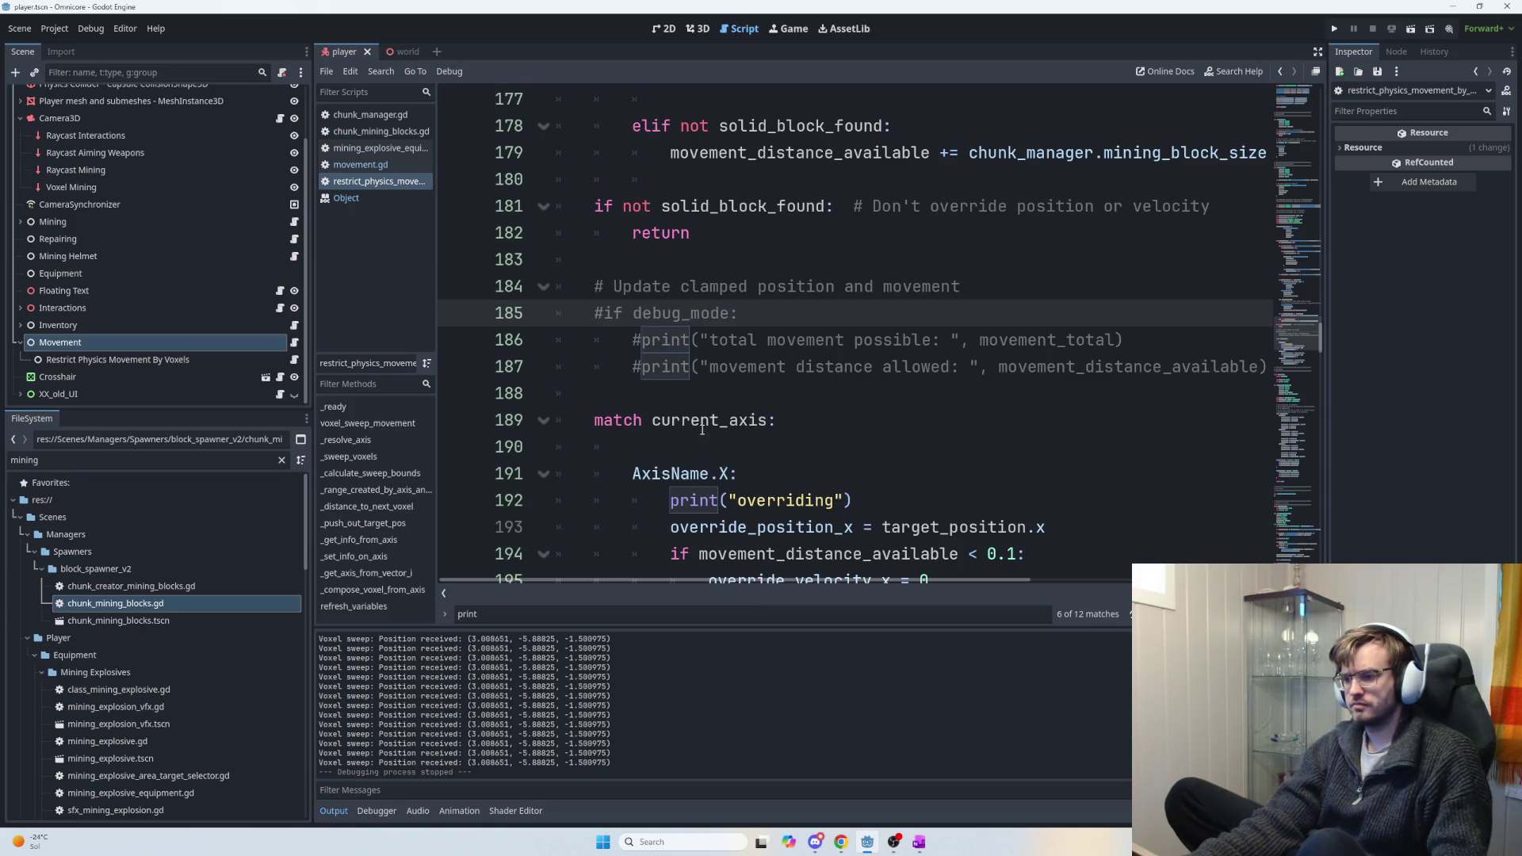
Delete the print("overriding") line.
left_click(583, 616)
key("Return")
key("Return")
key("Return")
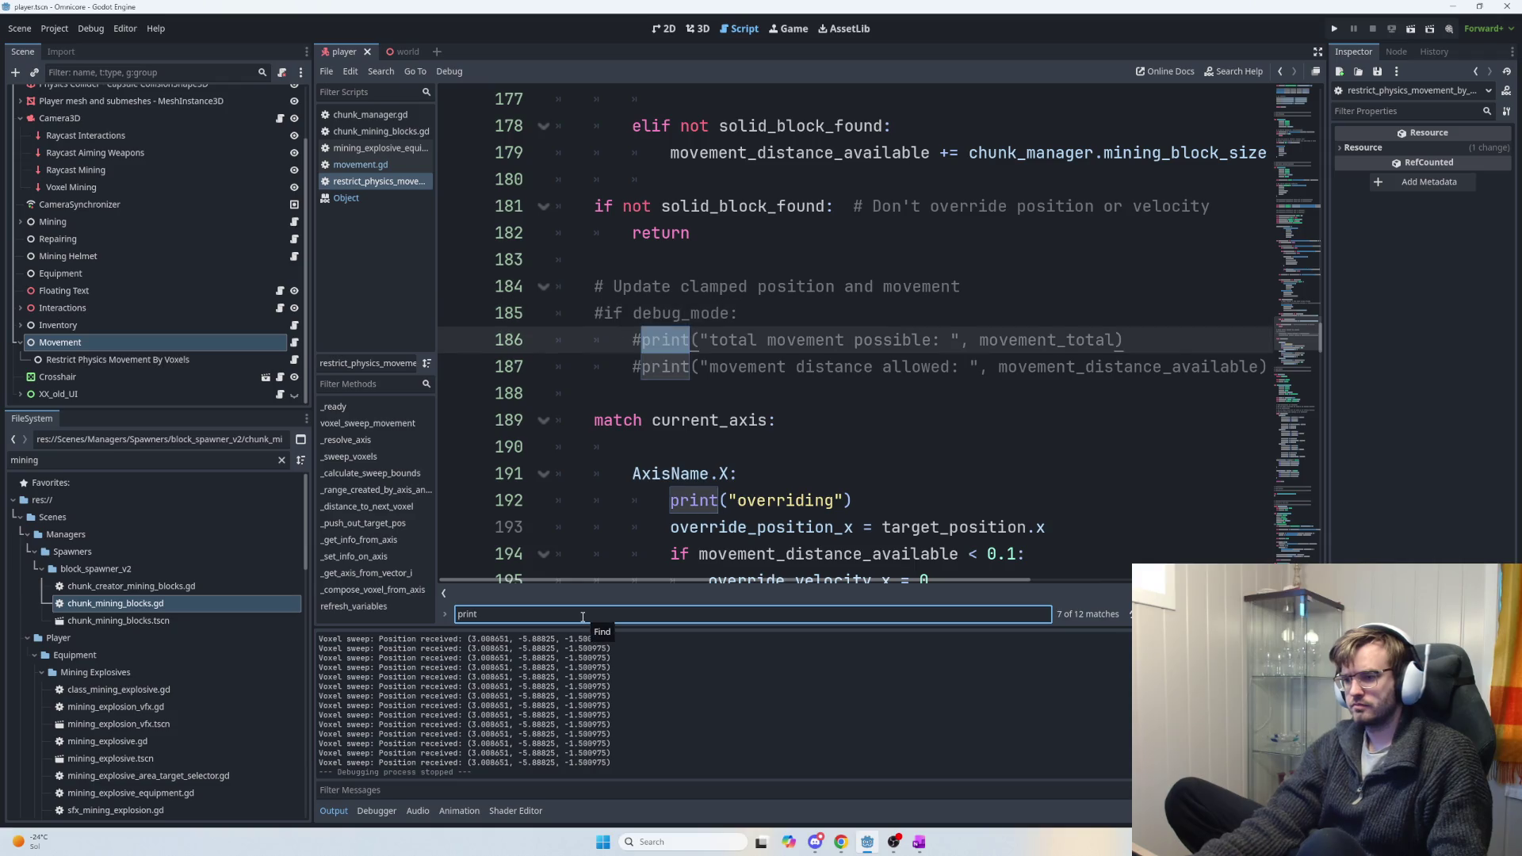
left_click(666, 344)
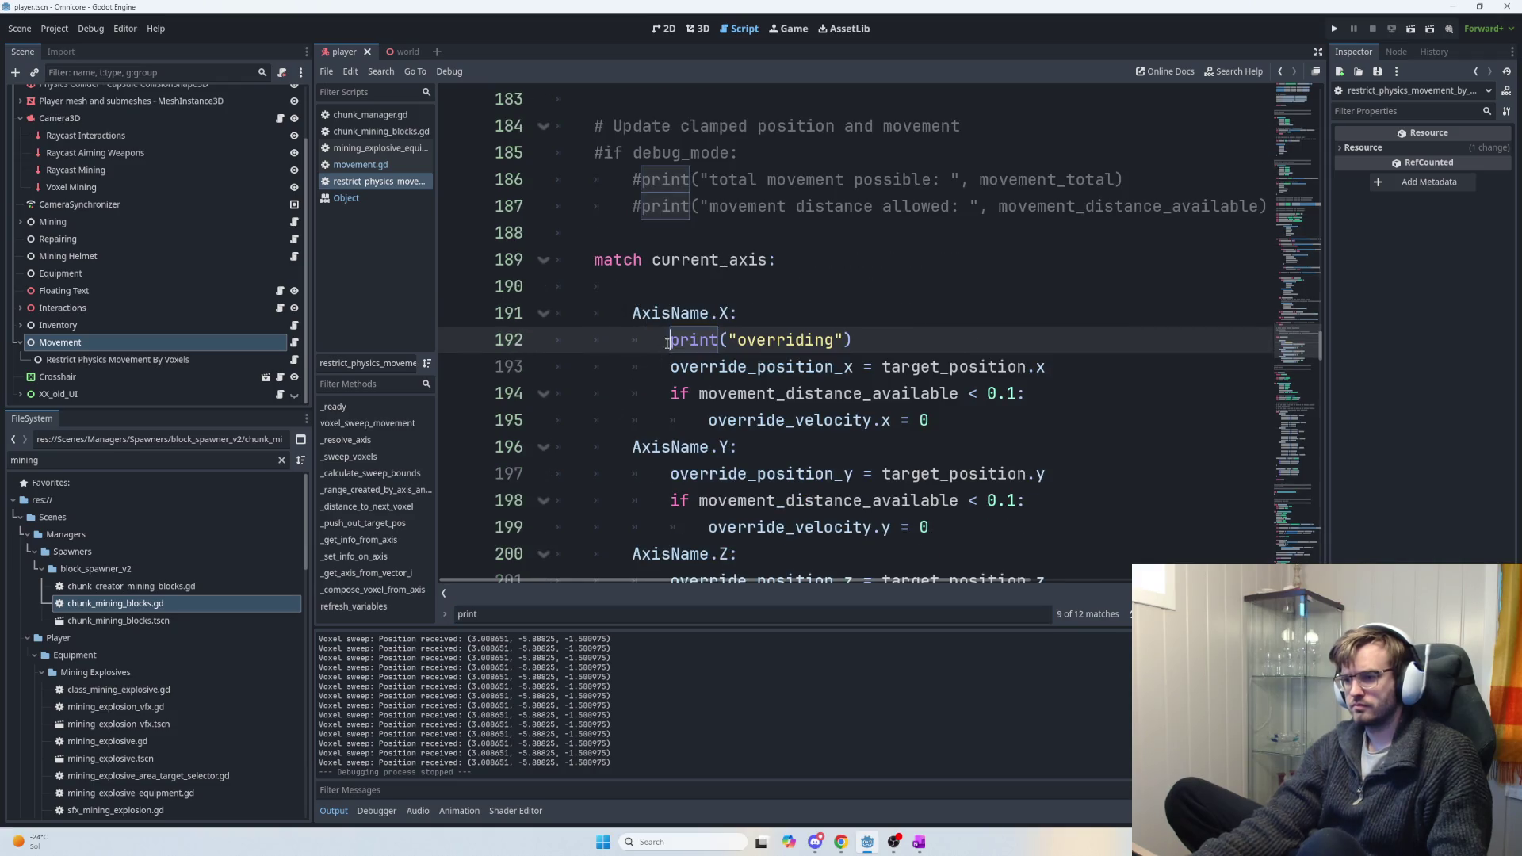
left_click_drag(868, 352, 517, 346)
key("BackSpace")
key("BackSpace")
Step through further print matches and comment out the if on line 43.
left_click(583, 615)
key("Return")
key("Escape")
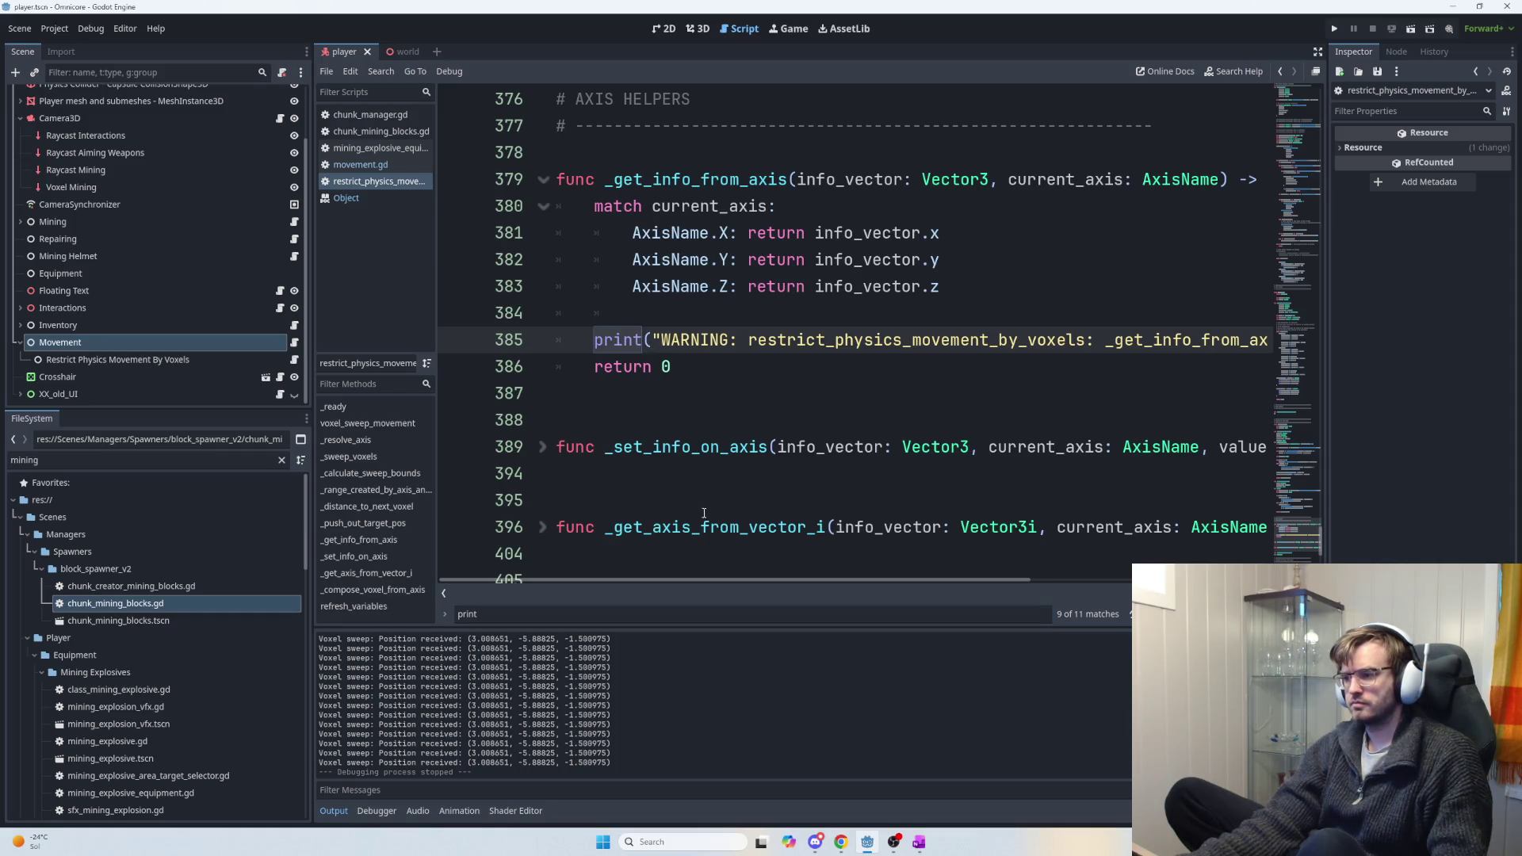
left_click(543, 615)
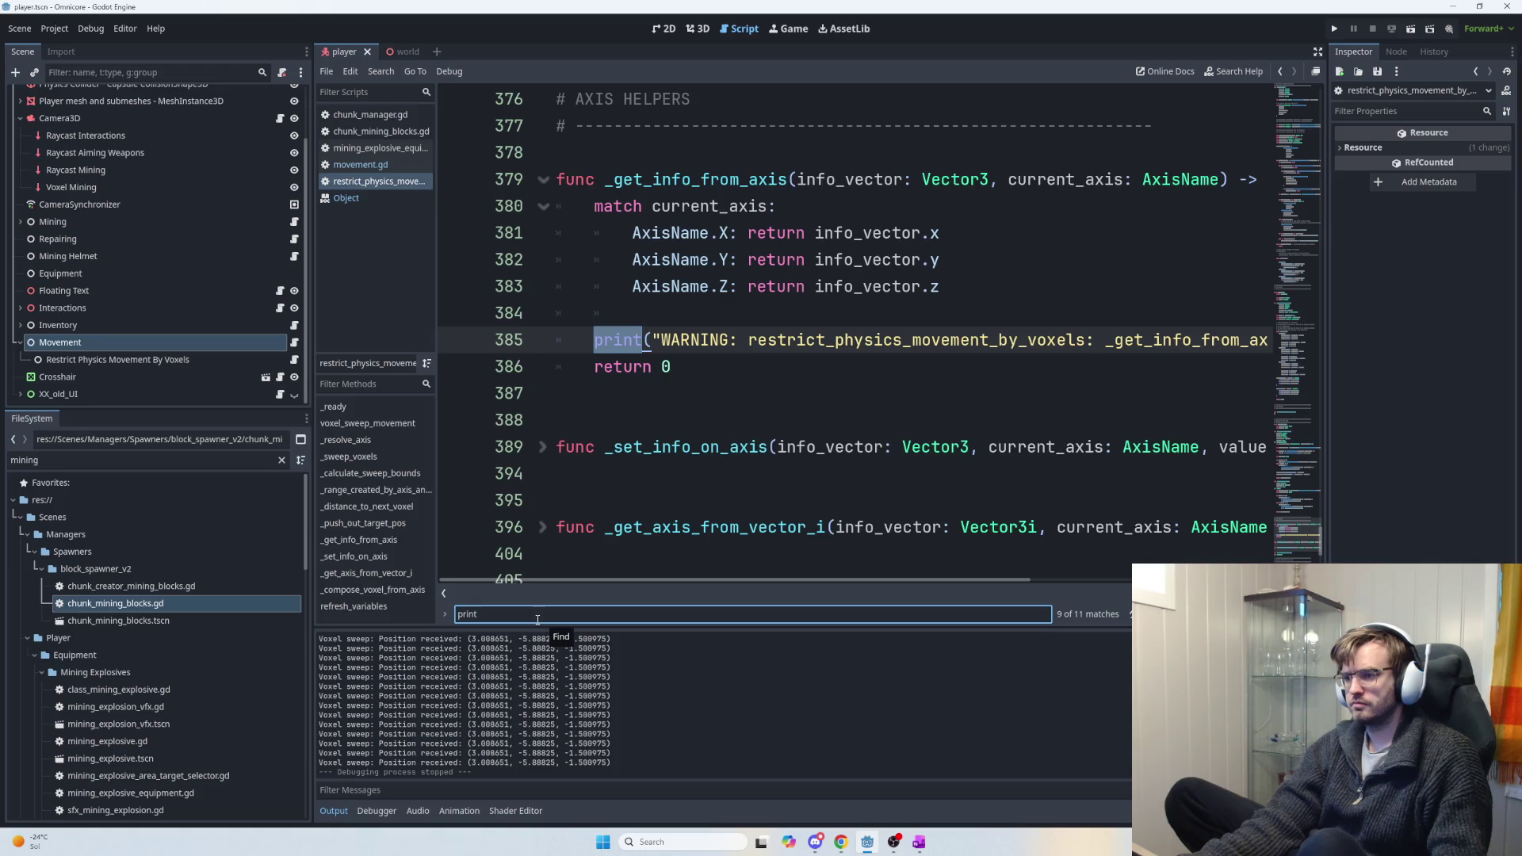
key("Return")
key("Return")
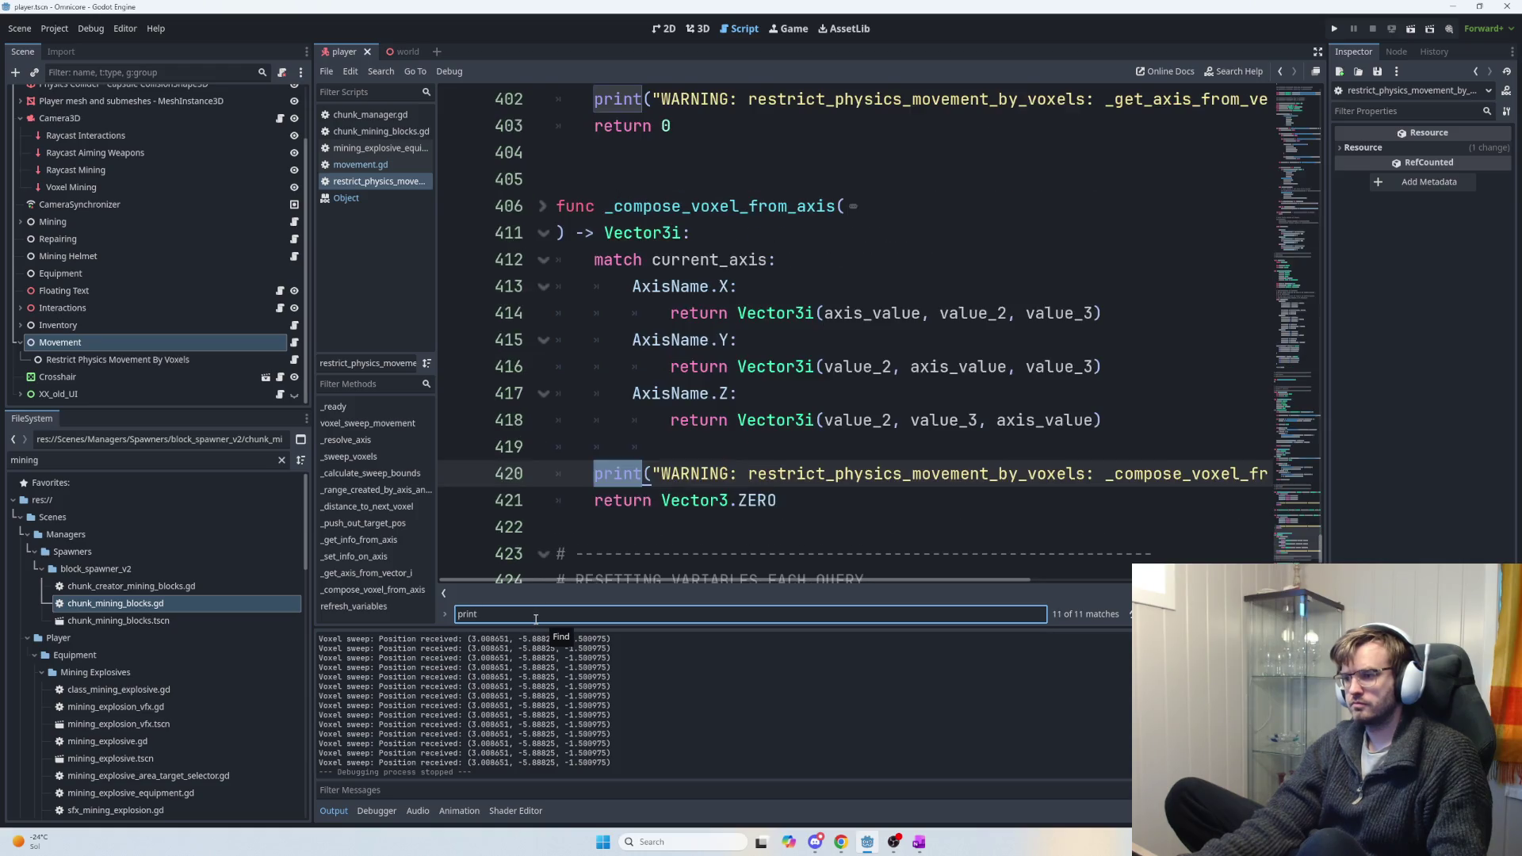
key("Return")
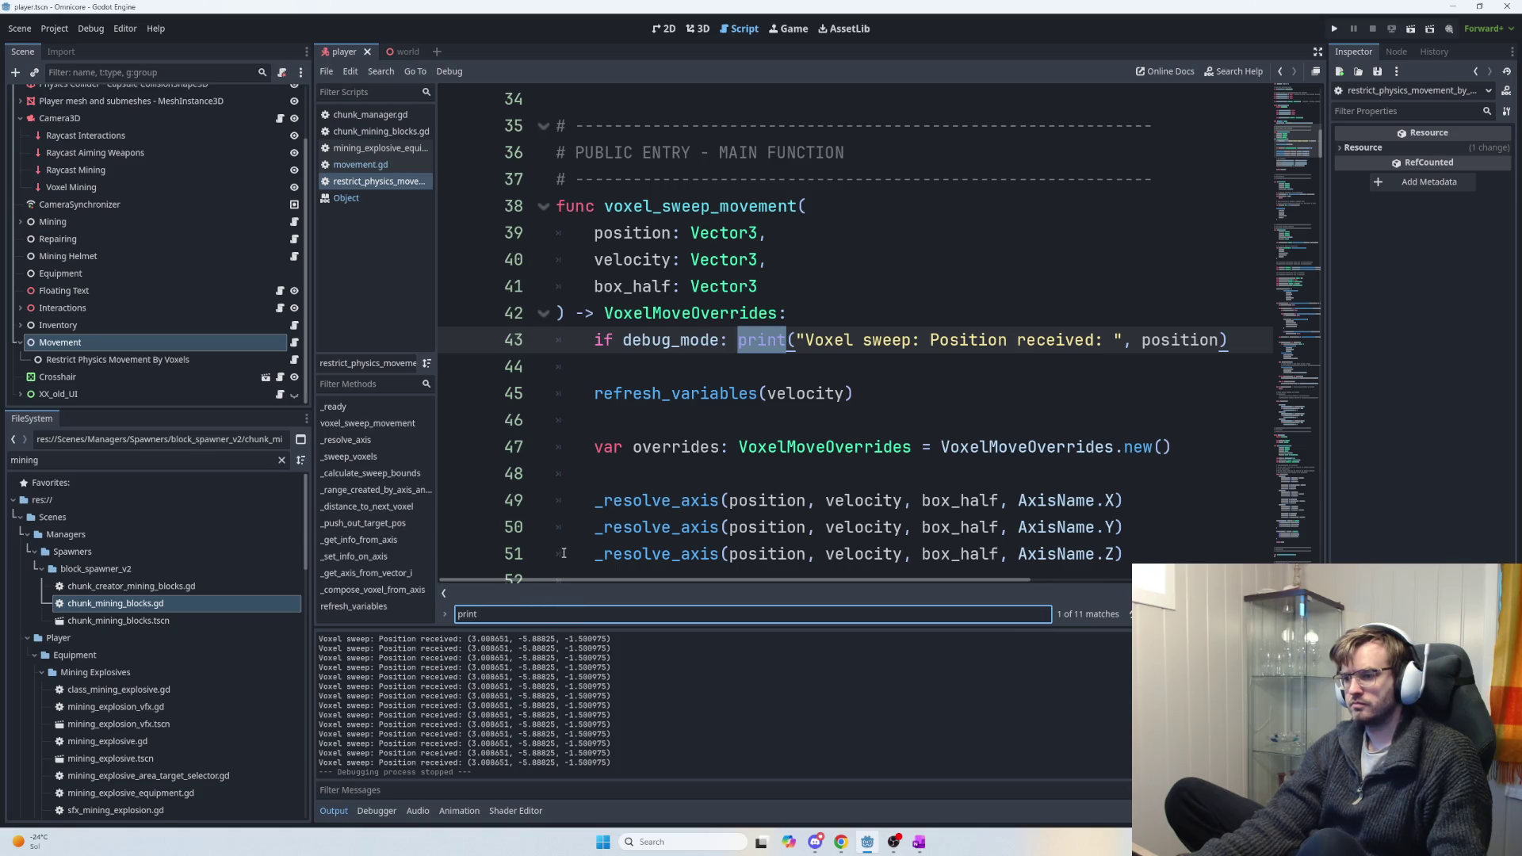
left_click(619, 347)
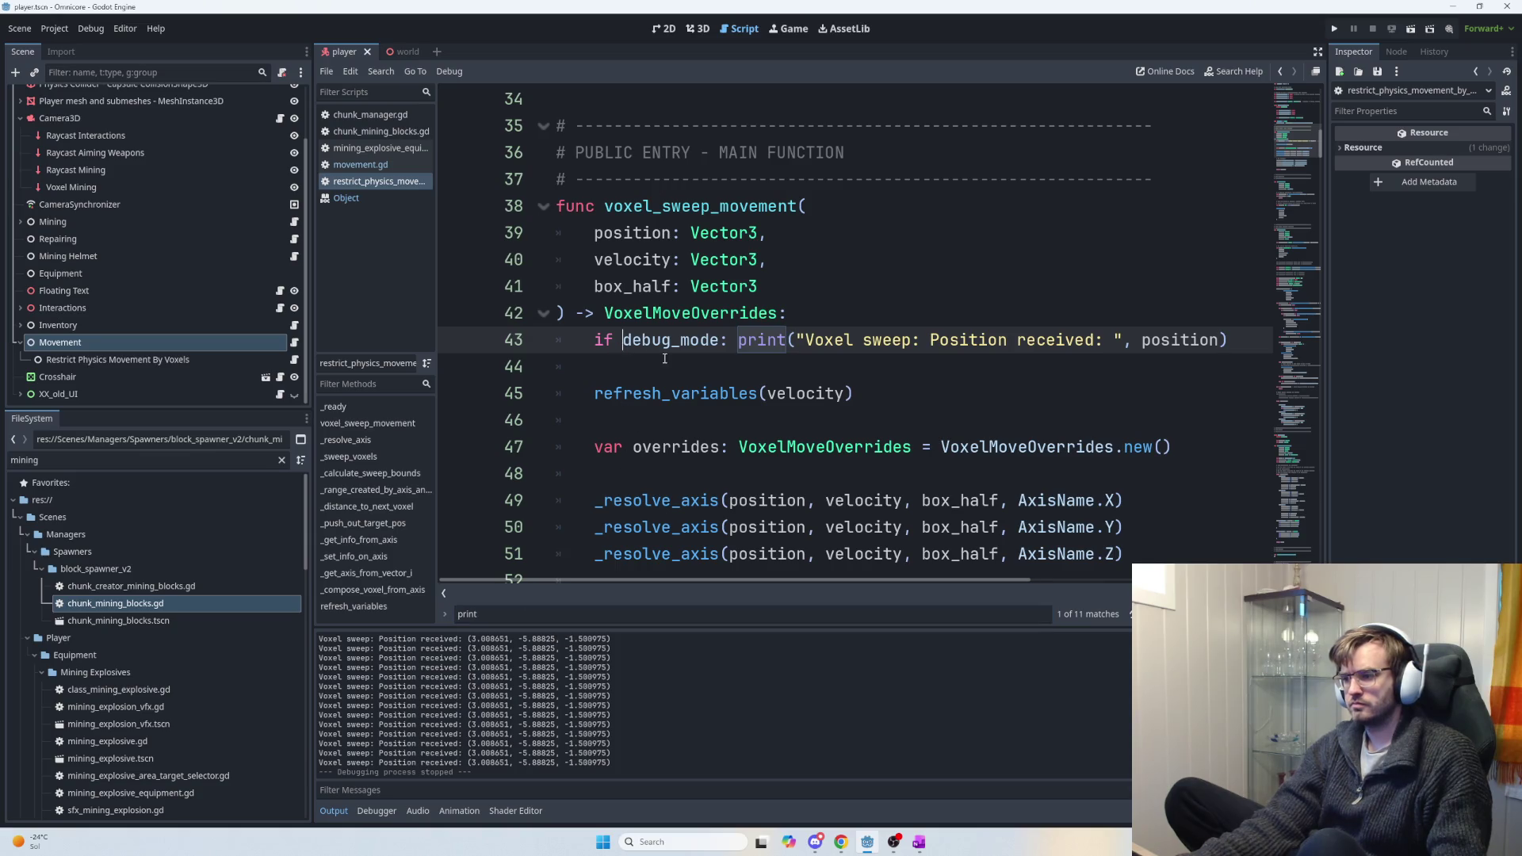
type("#")
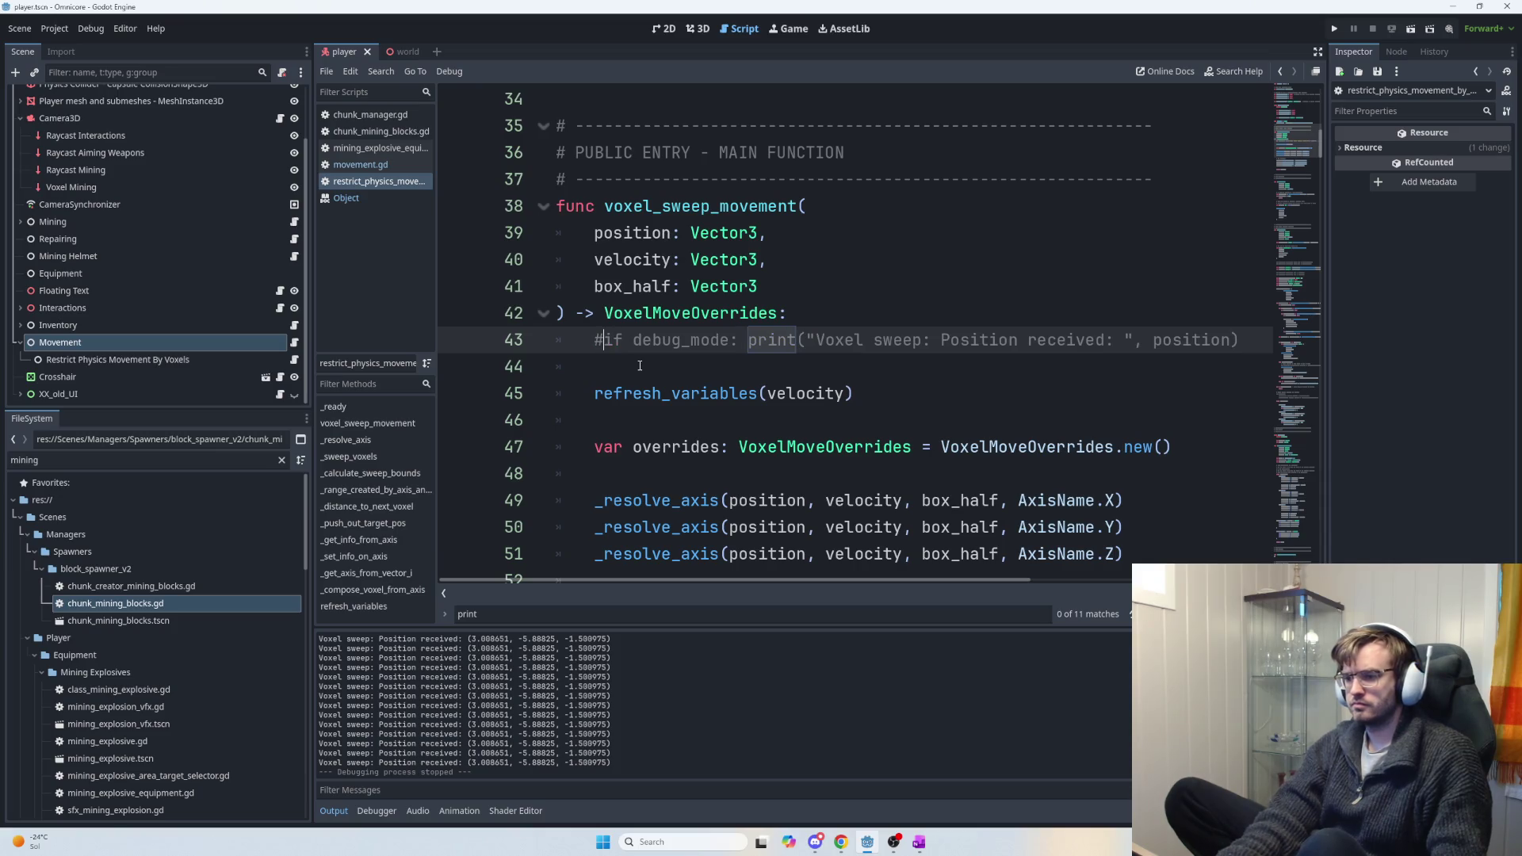
Step through the remaining print matches back to the first one.
left_click(566, 618)
key("Return")
key("Return")
key("Return")
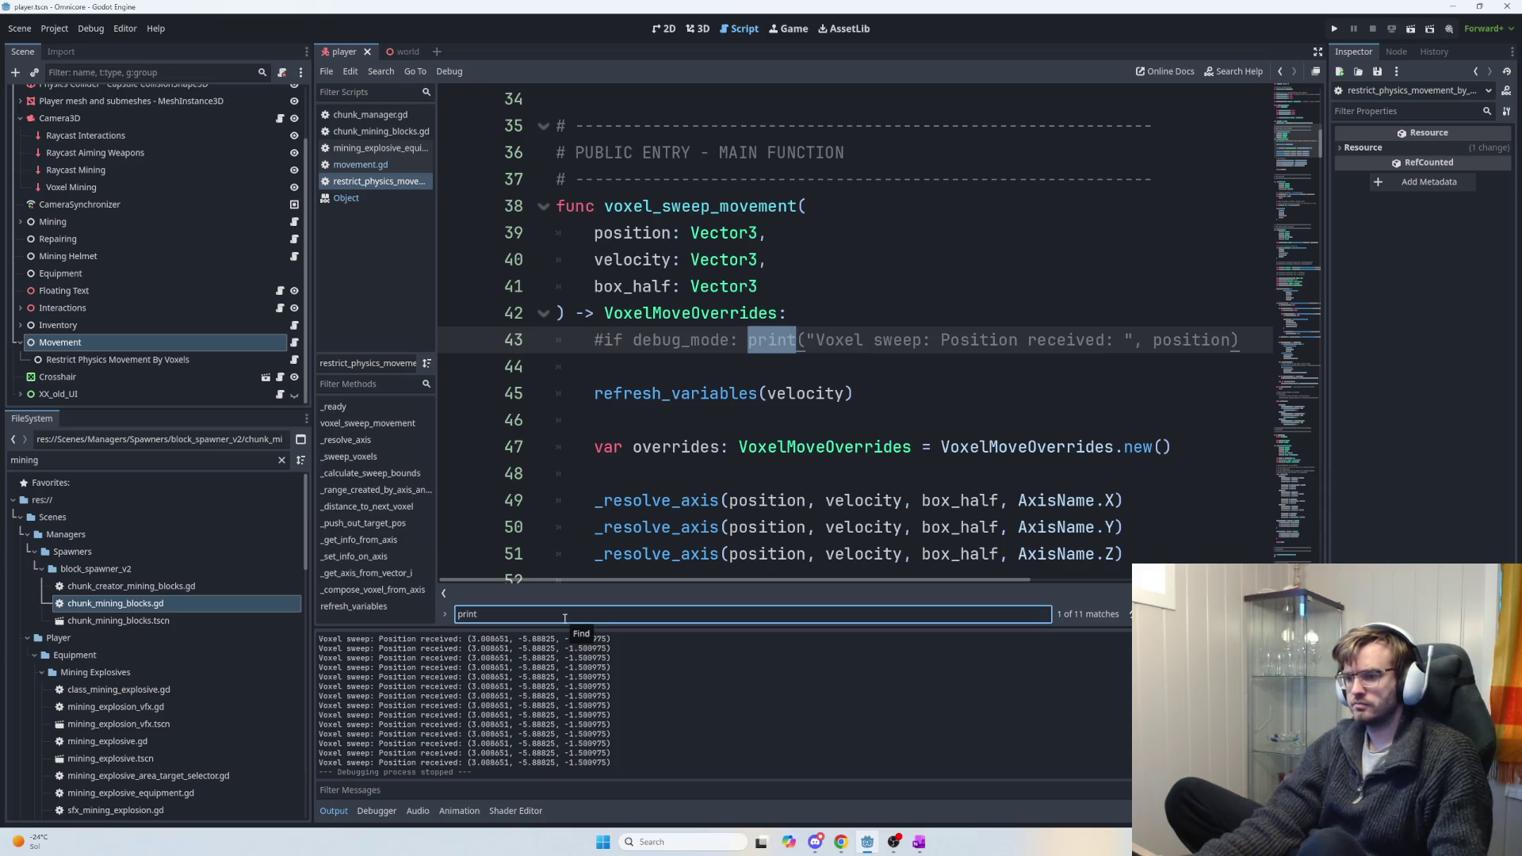
key("Return")
key("Return")
key("Return")
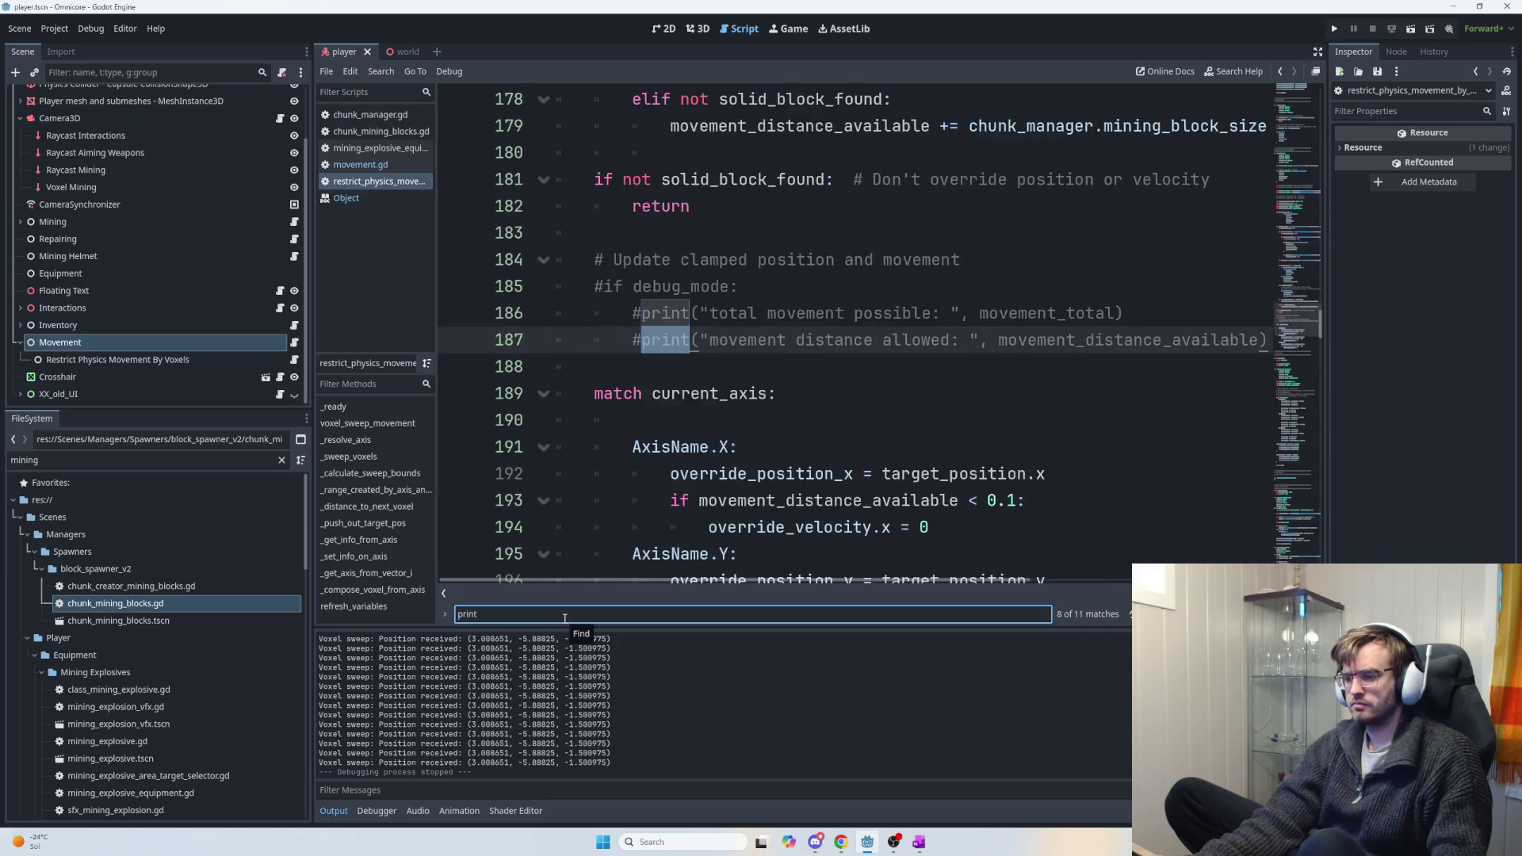
key("Return")
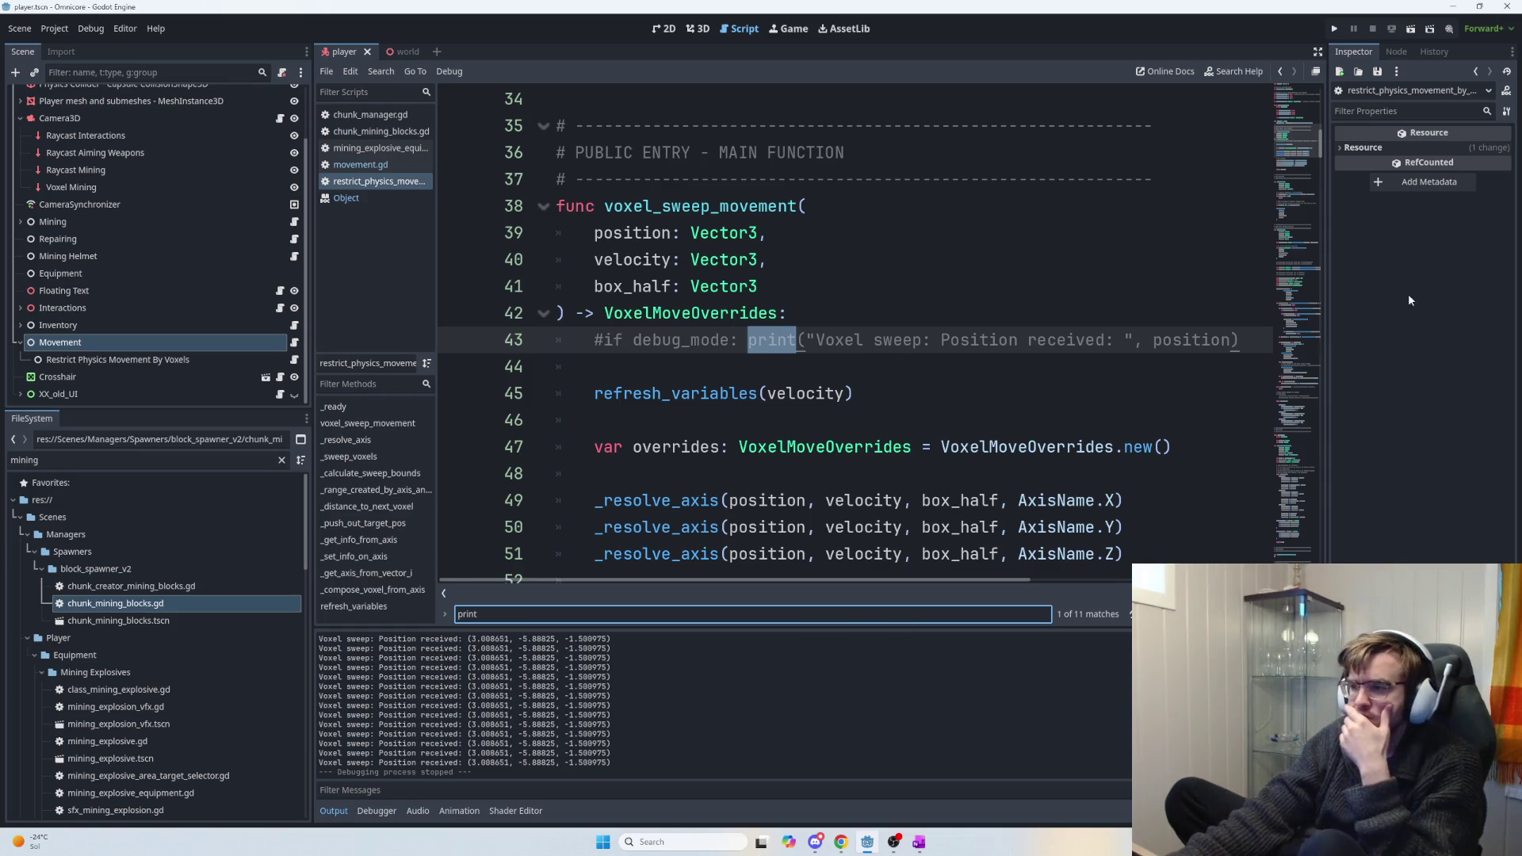
mouse_move(1319, 143)
left_mouse_down()
mouse_move(1321, 508)
mouse_move(1338, 561)
left_mouse_up()
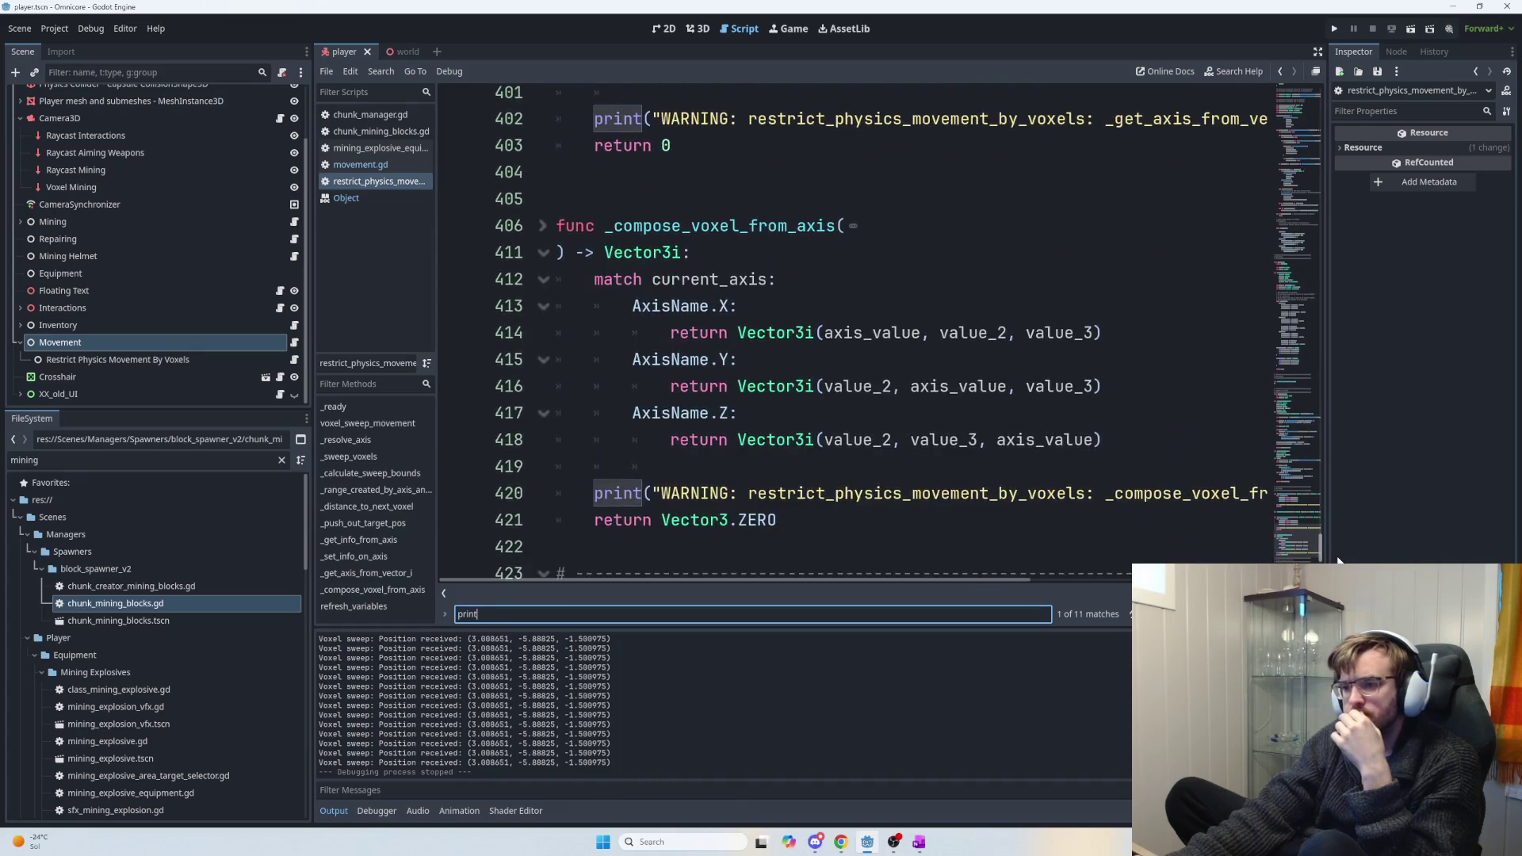
Add an 'if debug_mode:' print labelled "target x pos :" under the AxisName.X case.
left_click(833, 273)
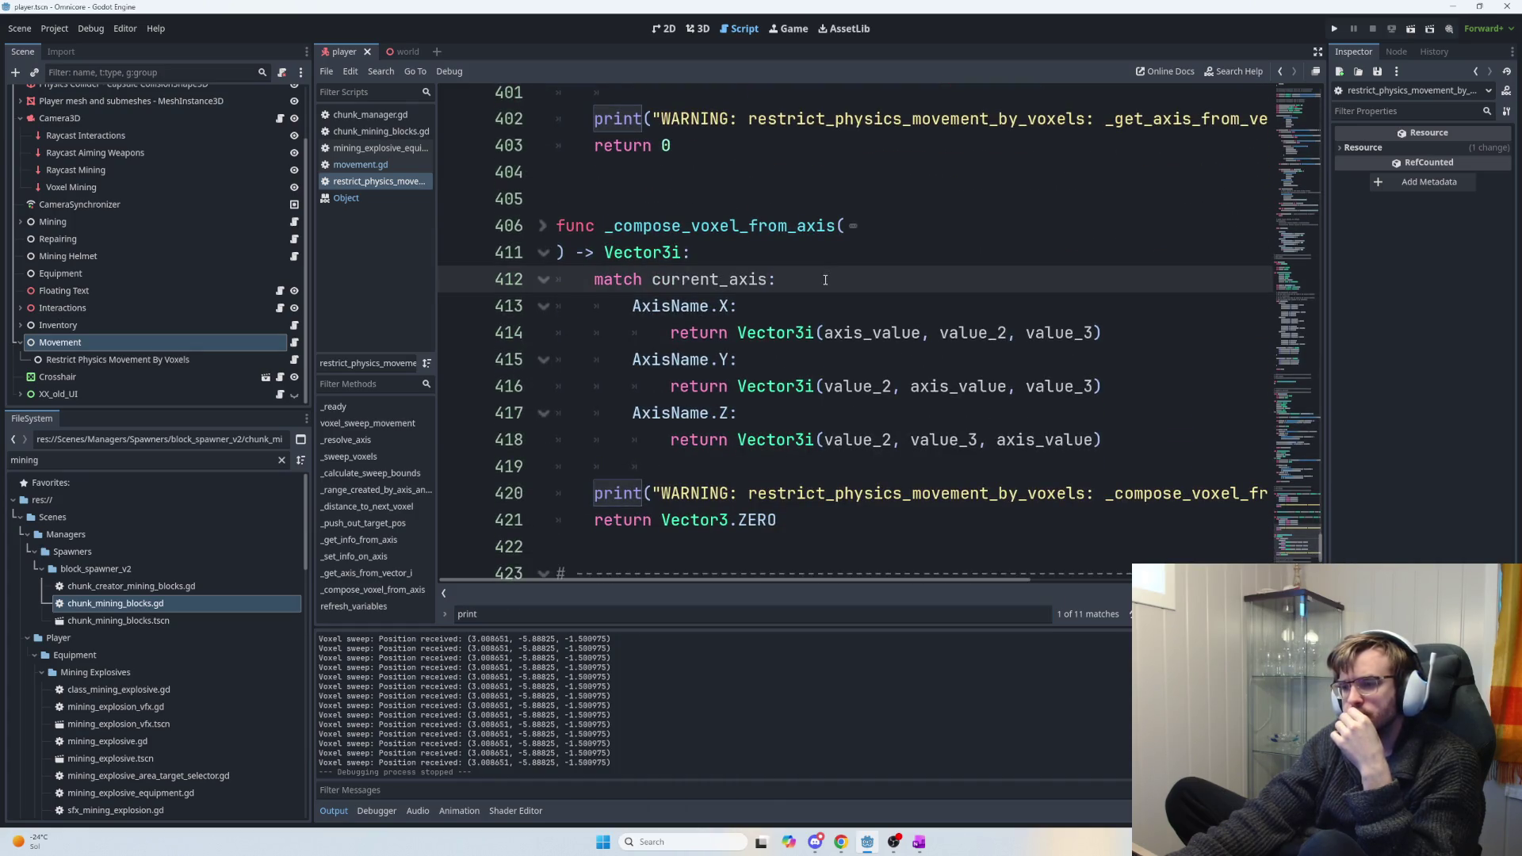
left_click(791, 315)
key("Return")
type("print")
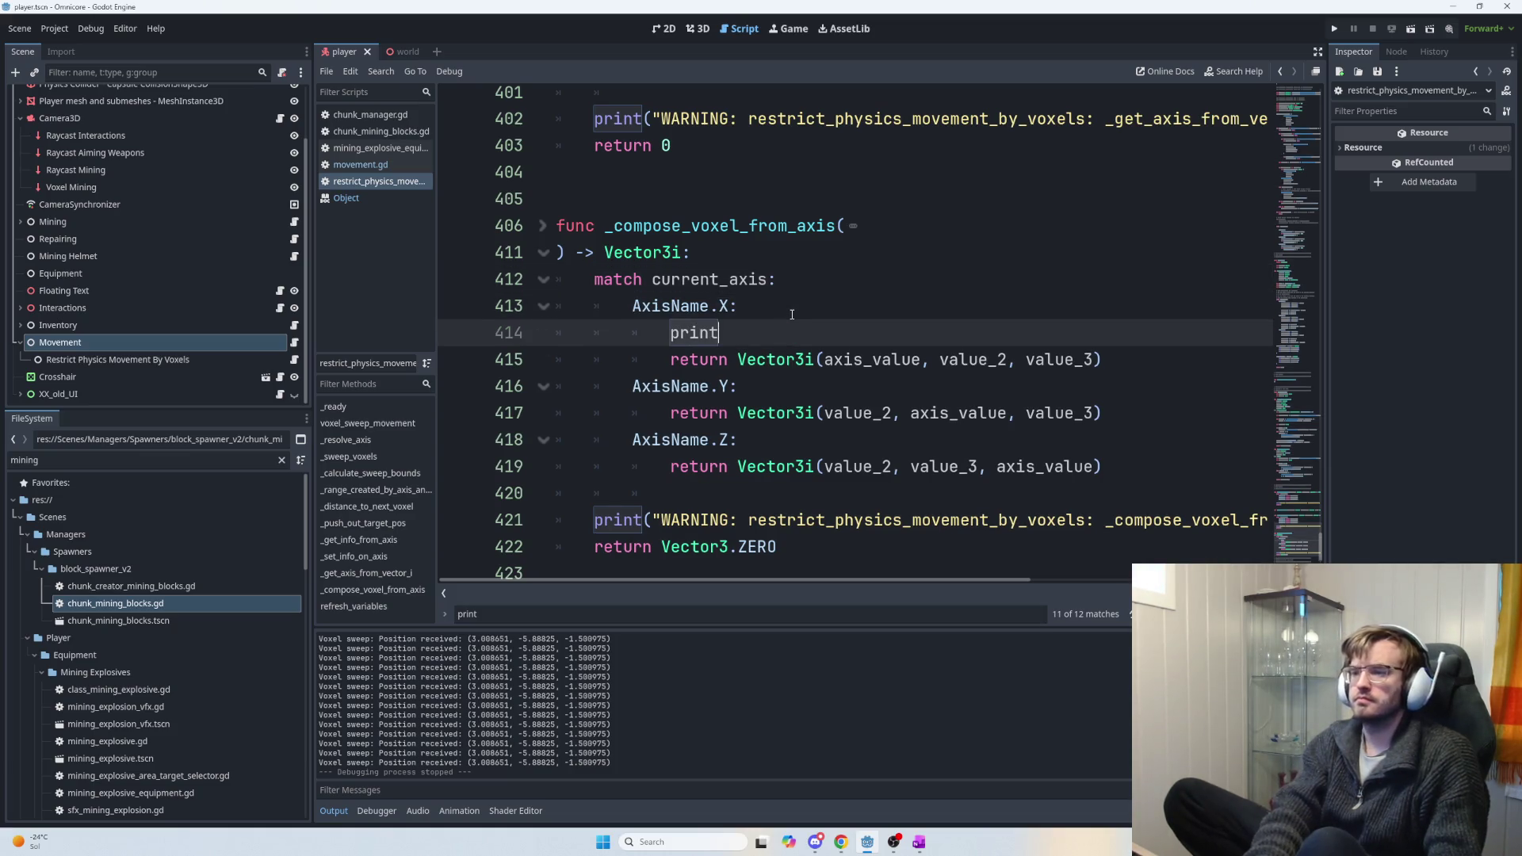
type("(\"target positino")
key("BackSpace")
key("BackSpace")
type("on")
key("Right")
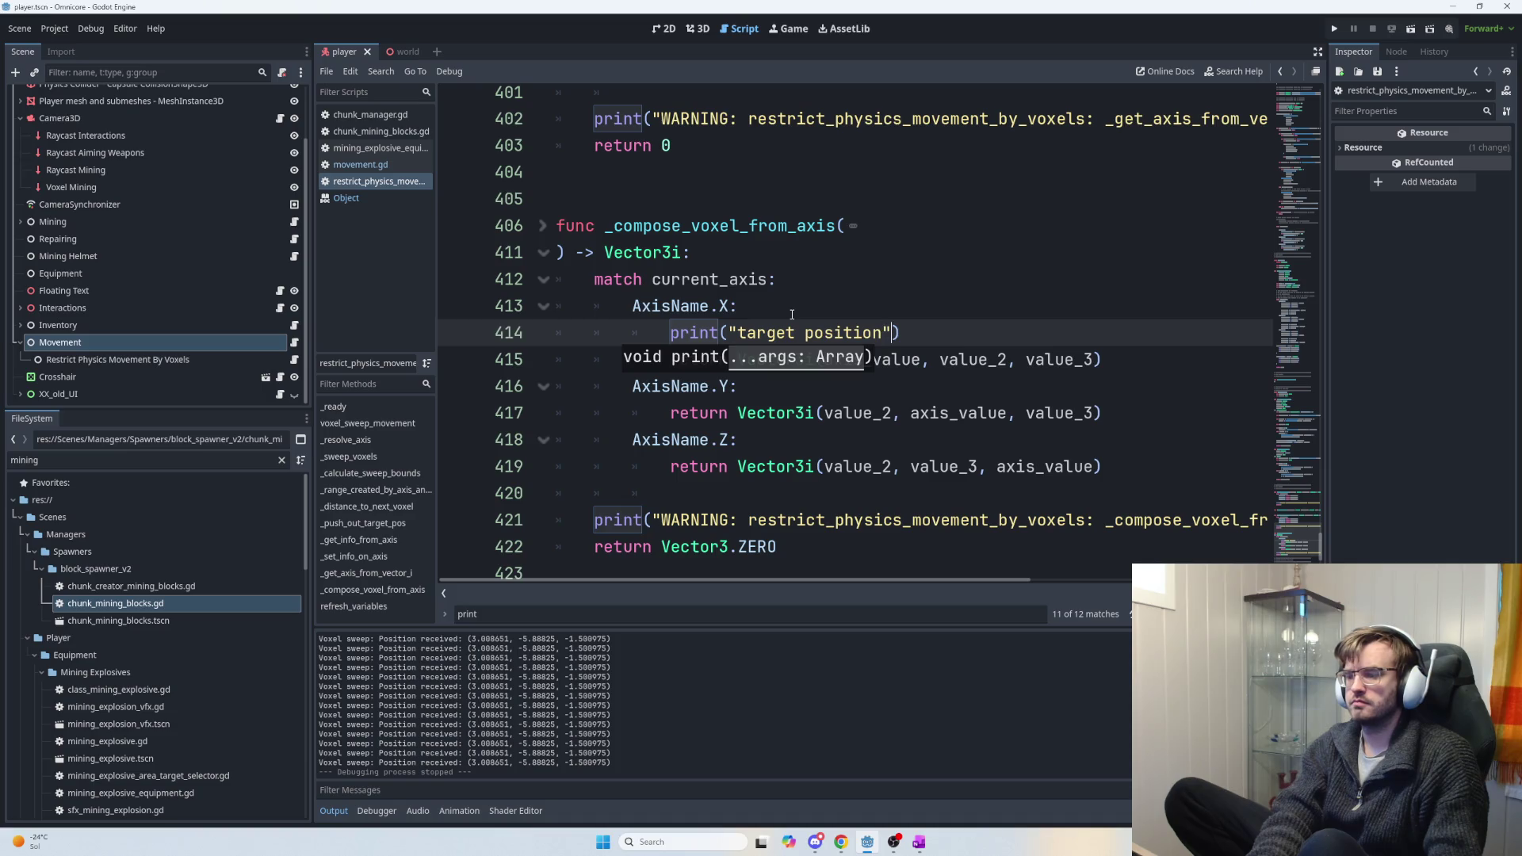
key("BackSpace")
key("BackSpace")
key("BackSpace")
key("BackSpace")
type("x pos ")
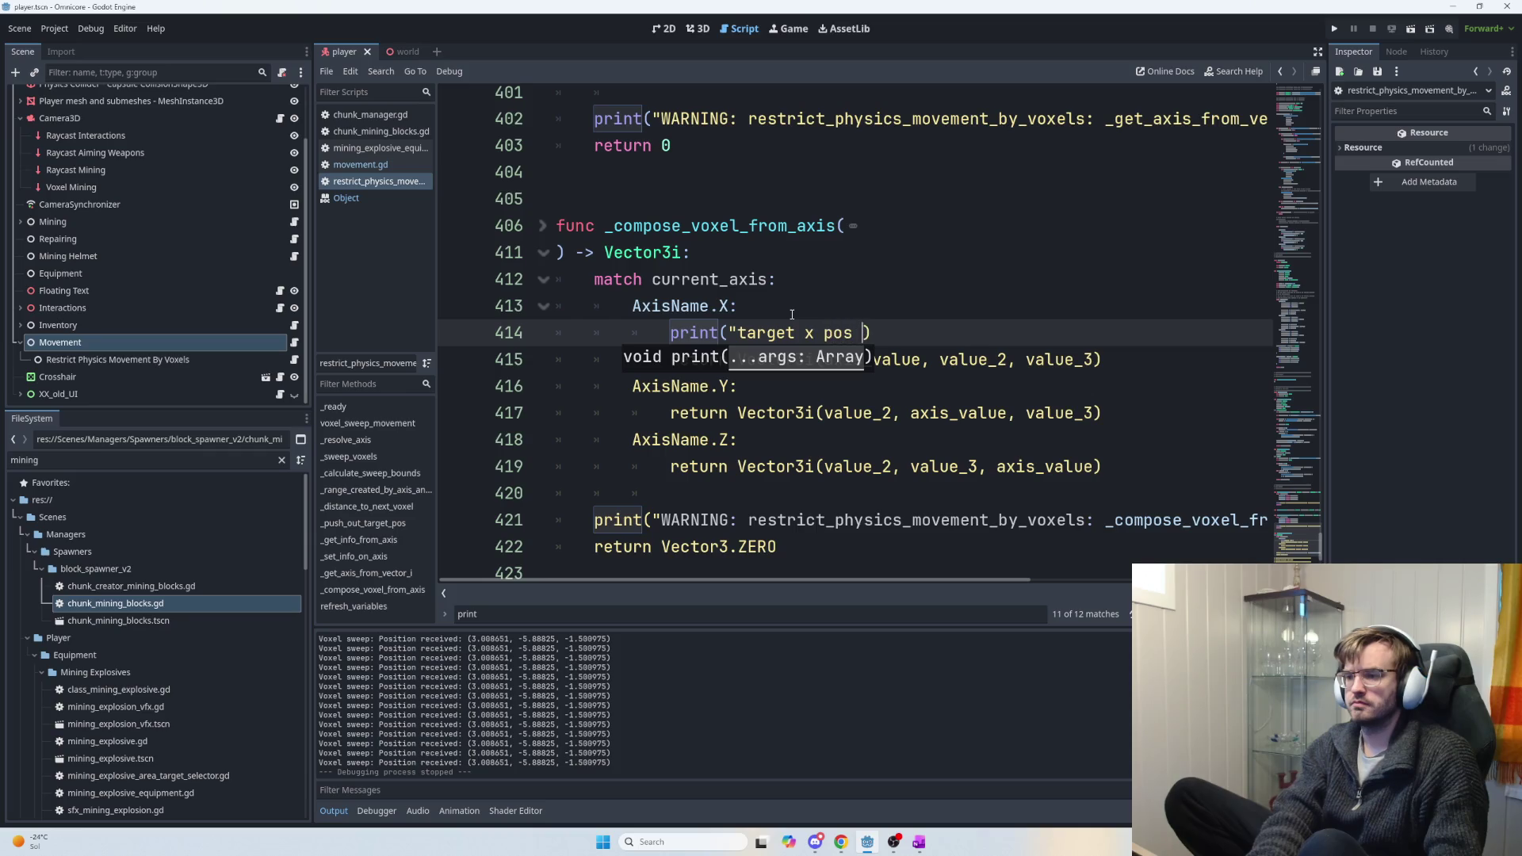
type(":\"")
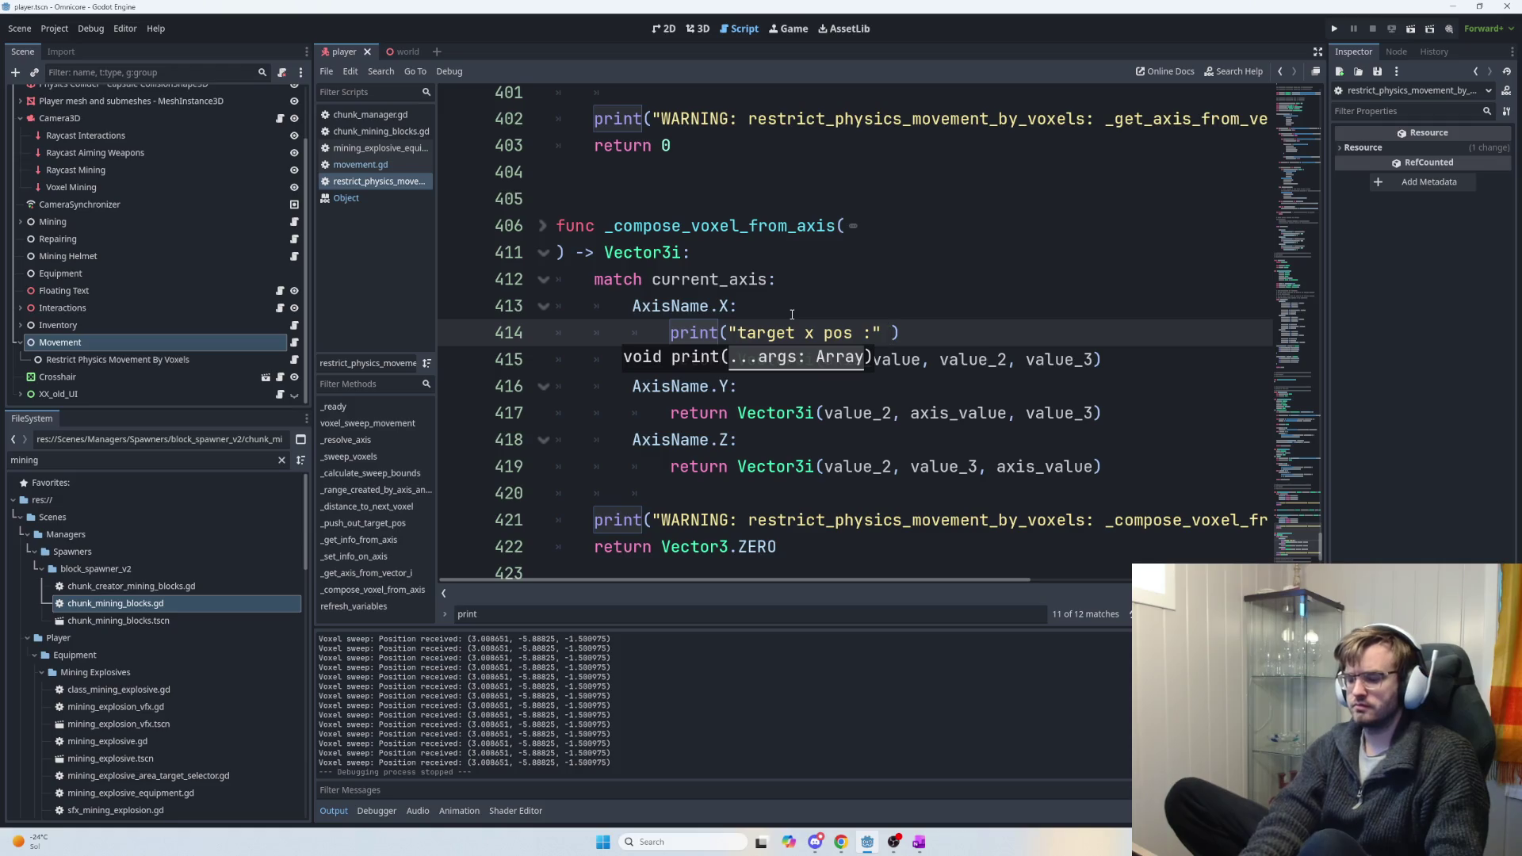
key("Home")
type("if debug_mode:")
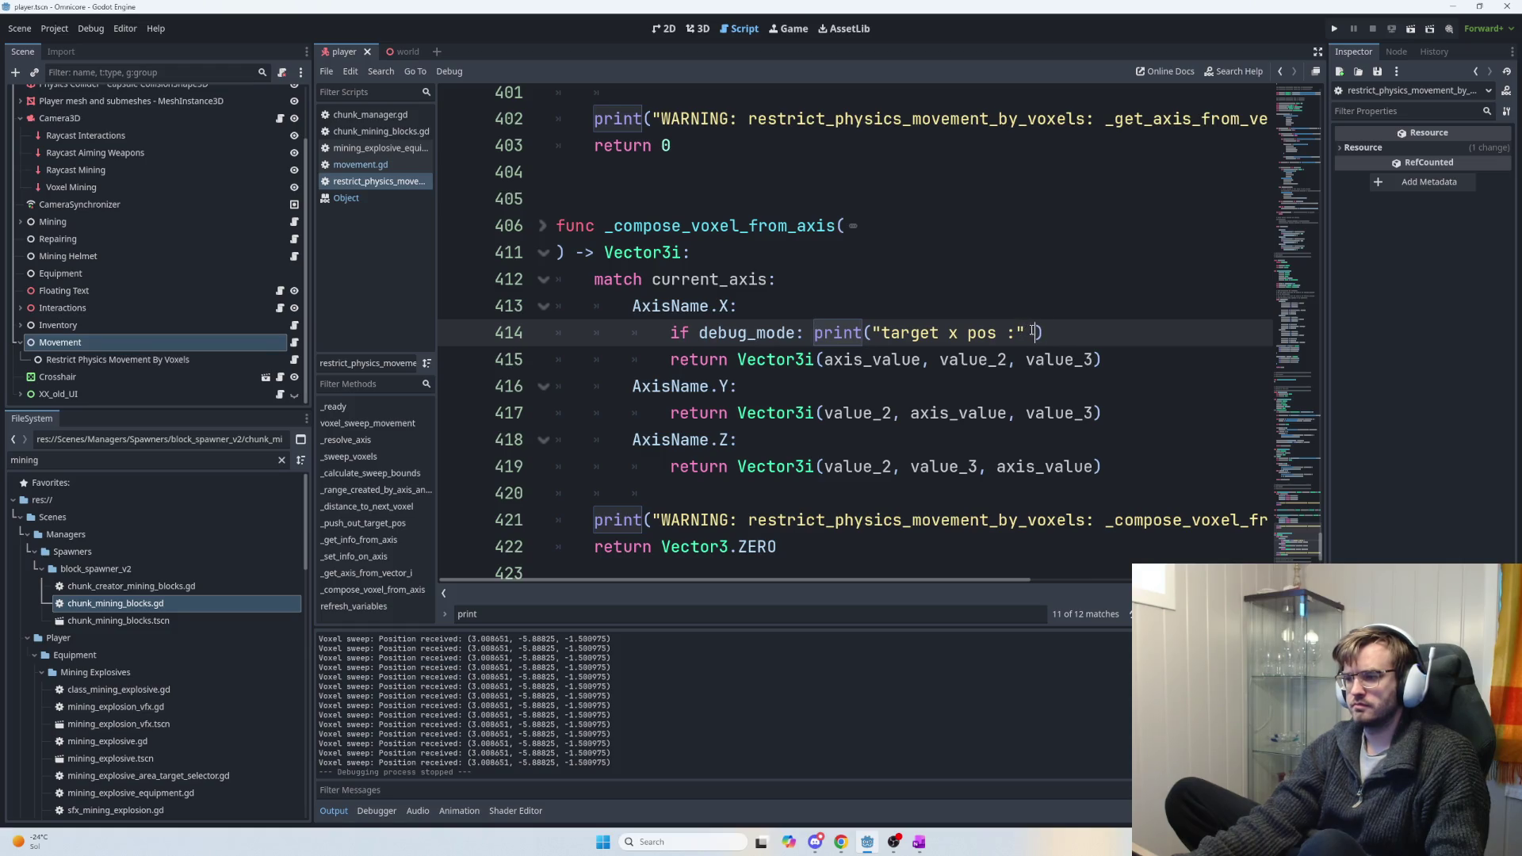
Fix the label spacing, start the variable name, then cut the whole print line out.
left_click(1018, 332)
key("BackSpace")
key("BackSpace")
type(": , ,")
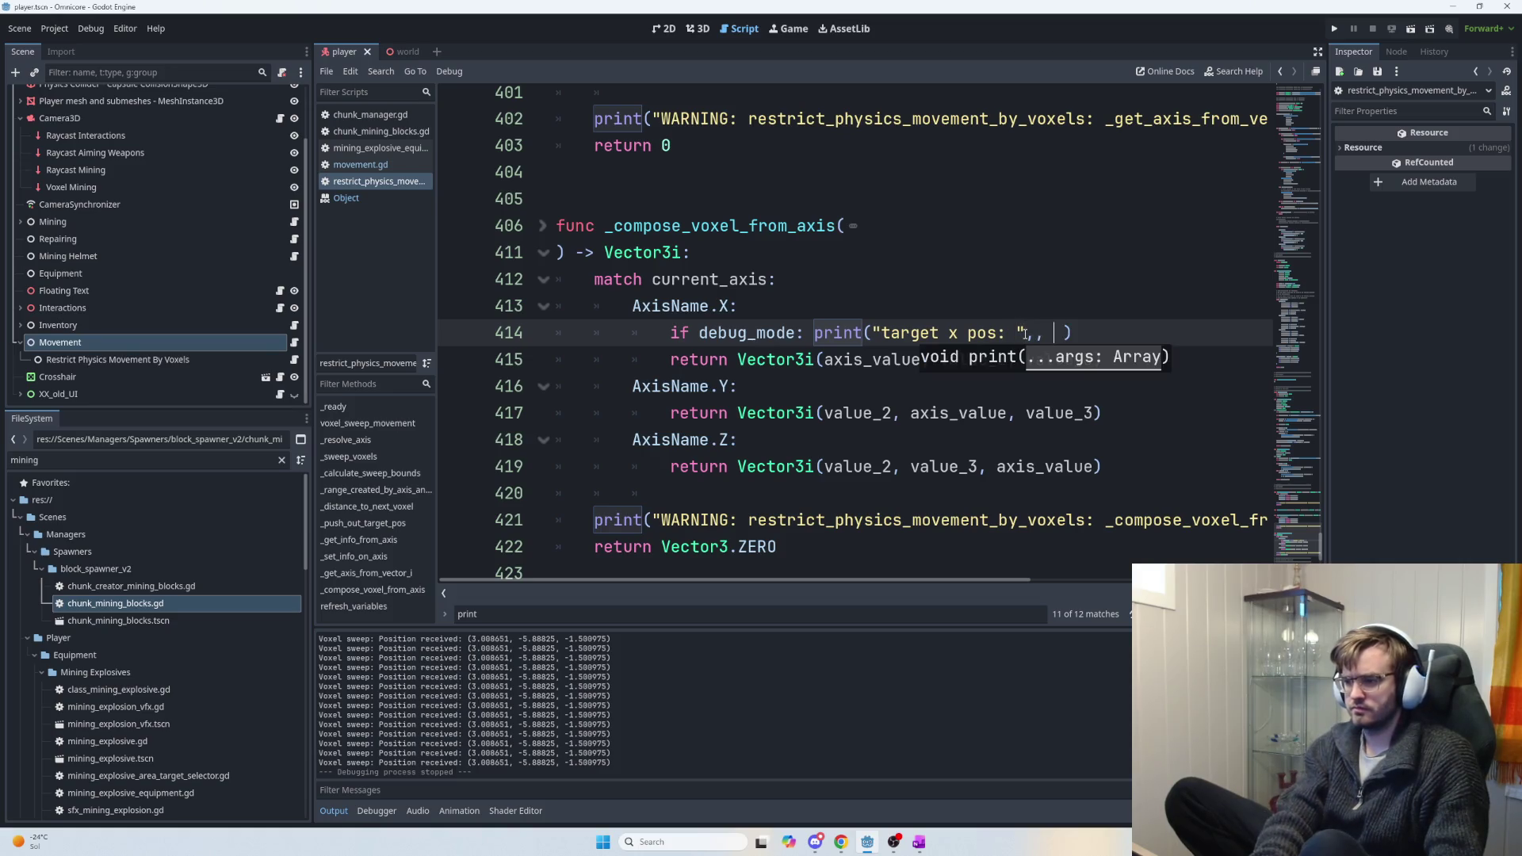
type("target")
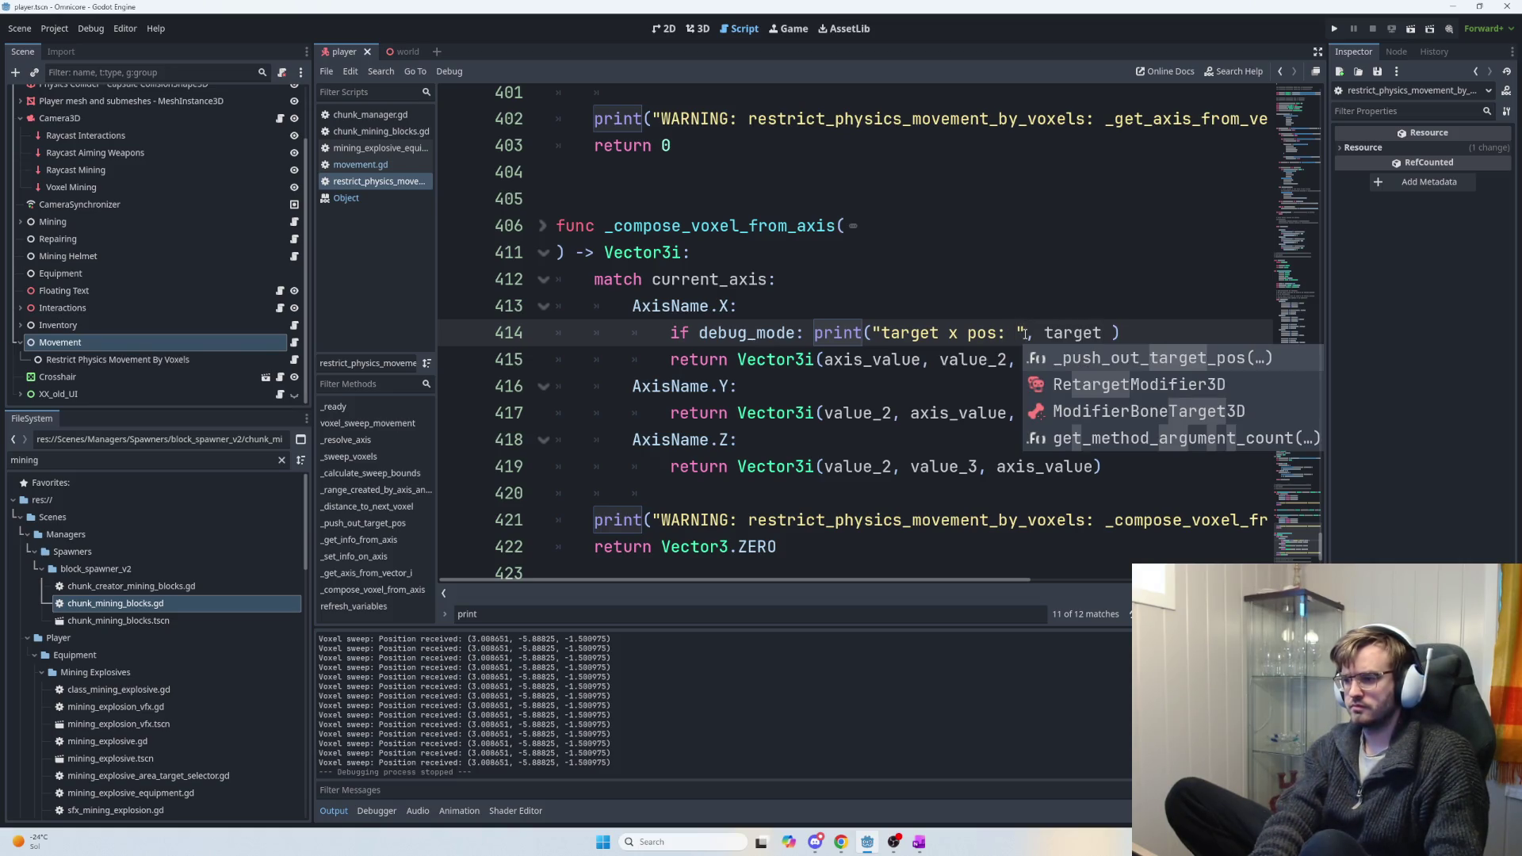
type("_posi")
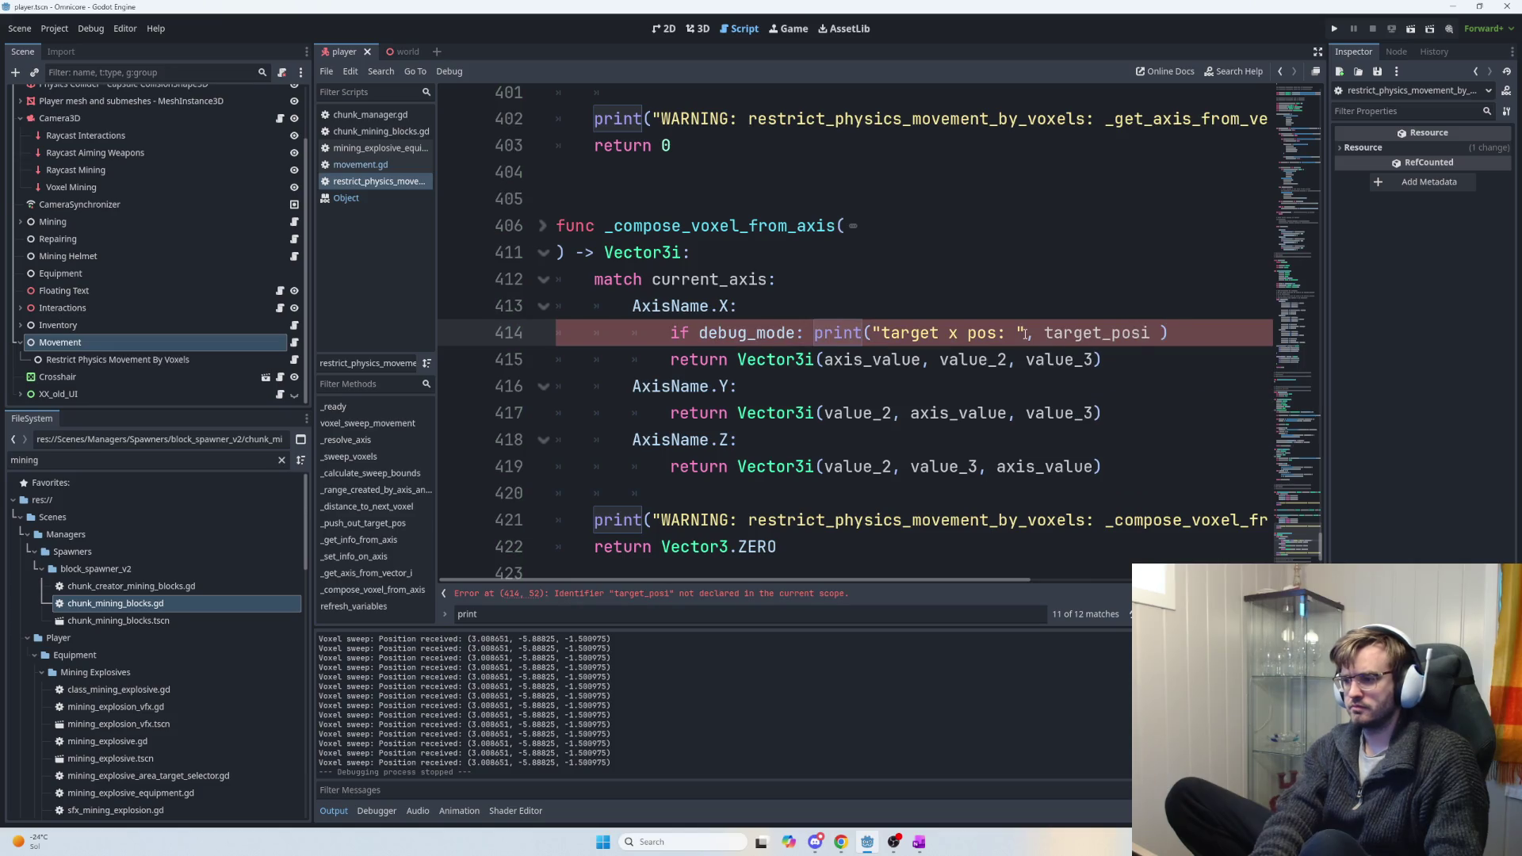
key("BackSpace")
key("BackSpace")
key("BackSpace")
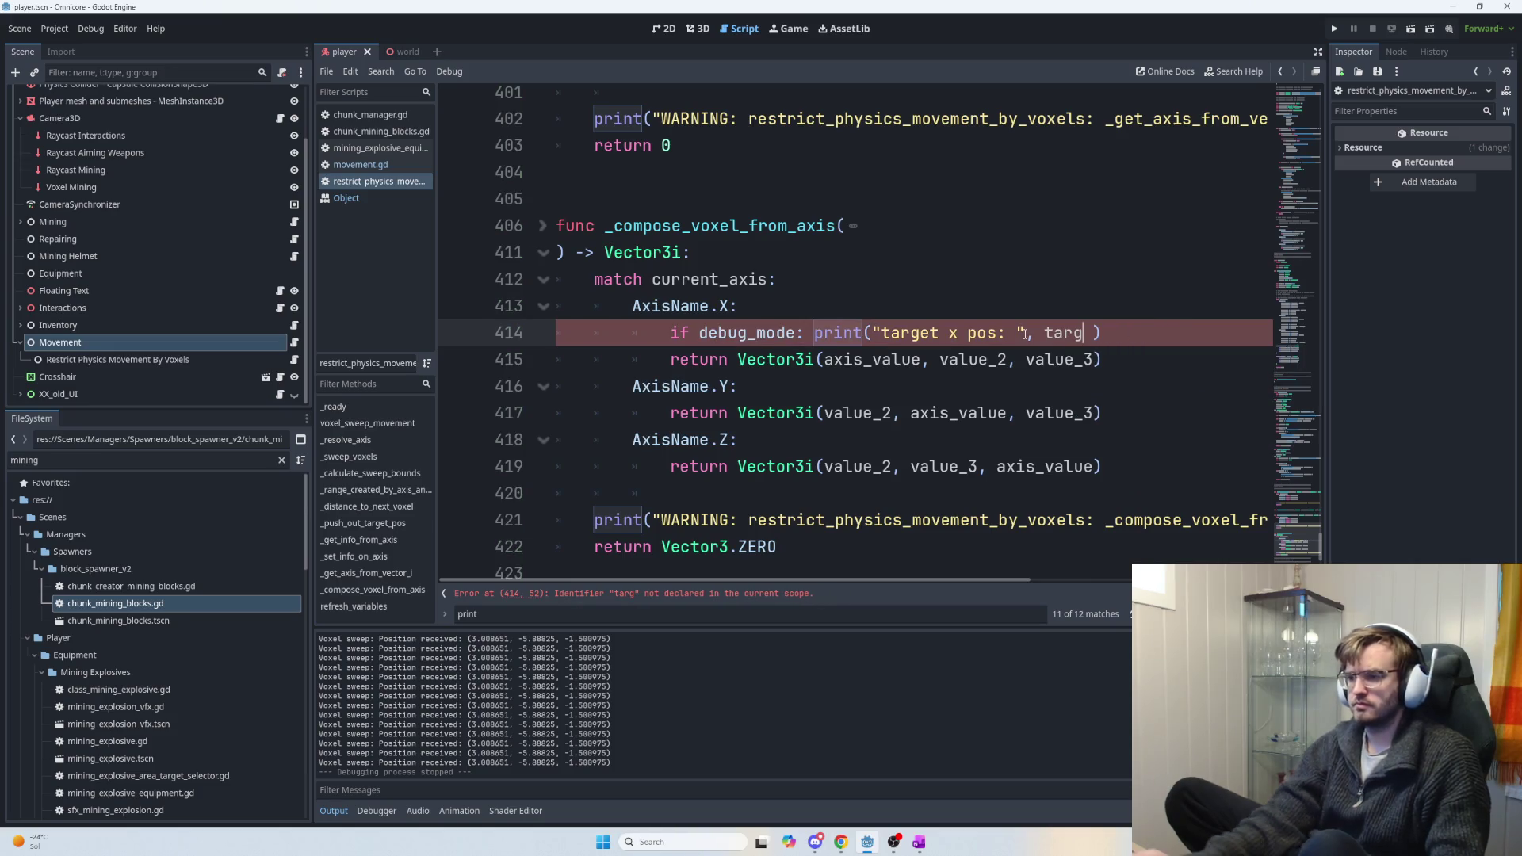
scroll(949, 332, "up", 10)
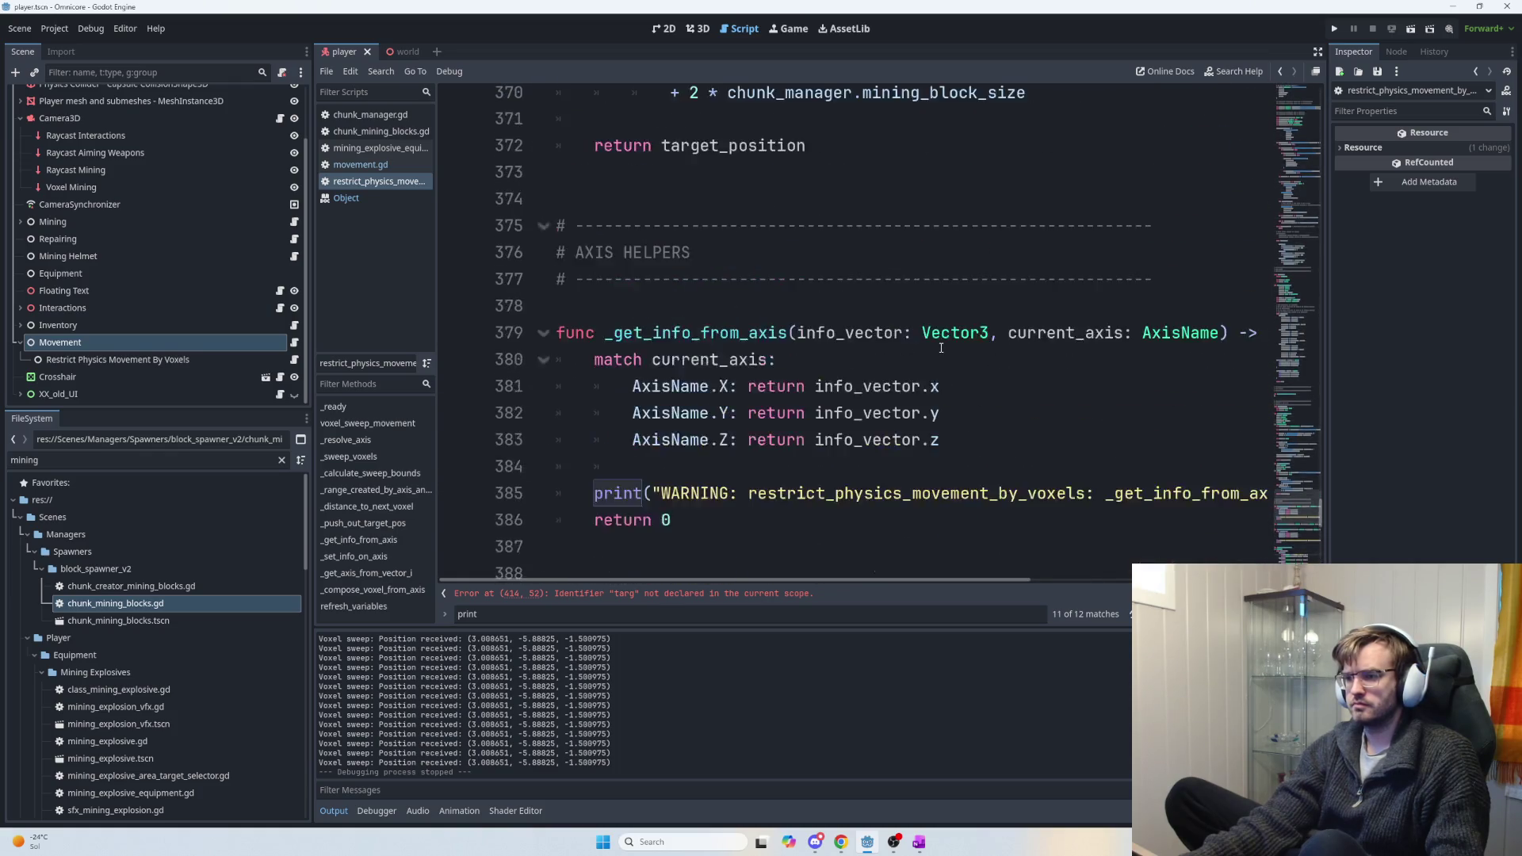
scroll(942, 348, "down", 10)
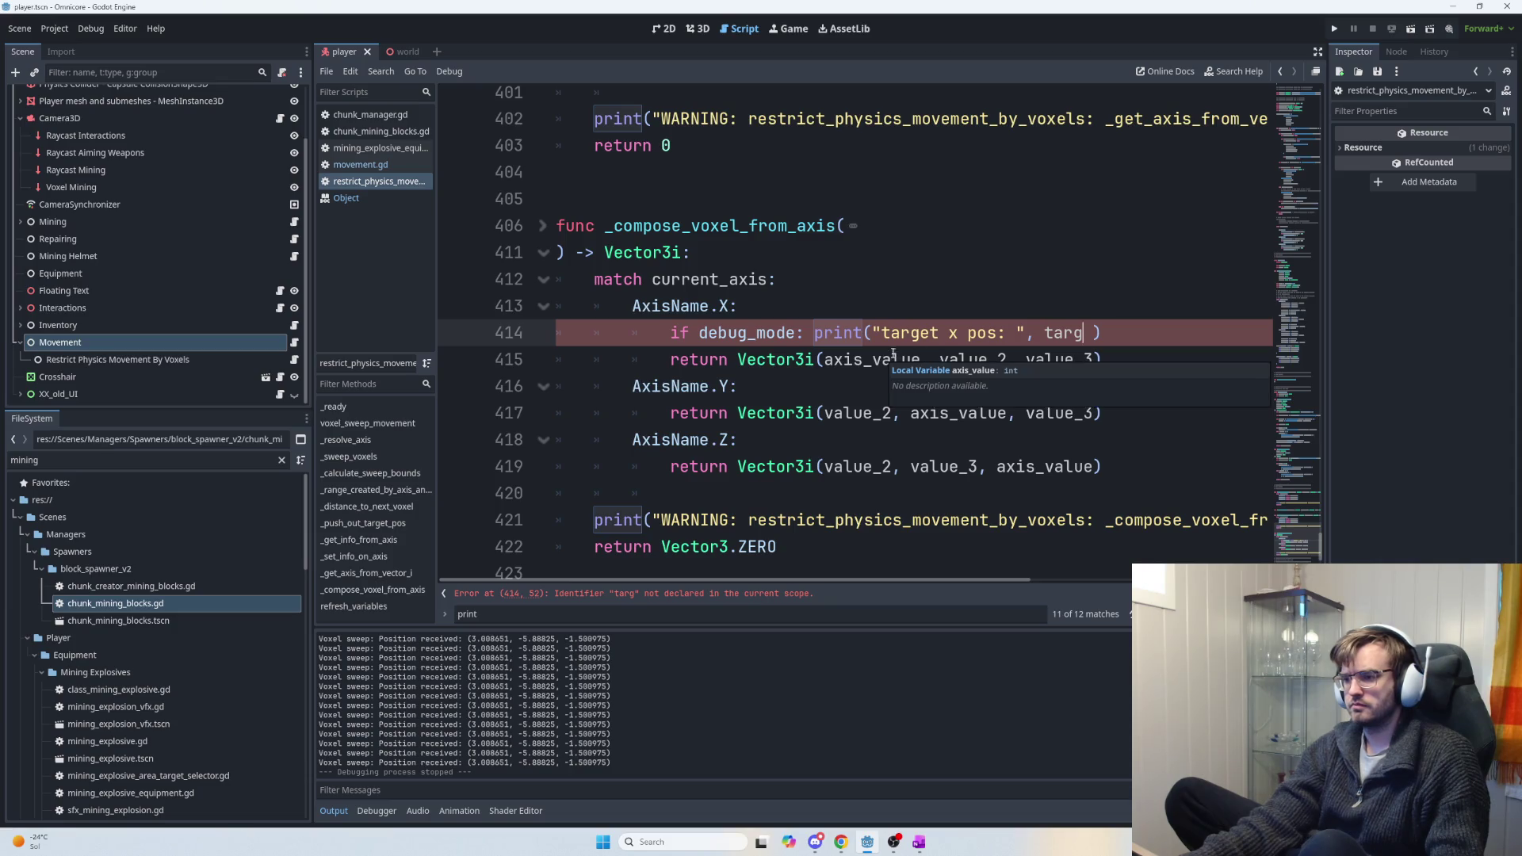
mouse_move(1111, 331)
left_mouse_down()
mouse_move(634, 331)
mouse_move(656, 328)
left_mouse_up()
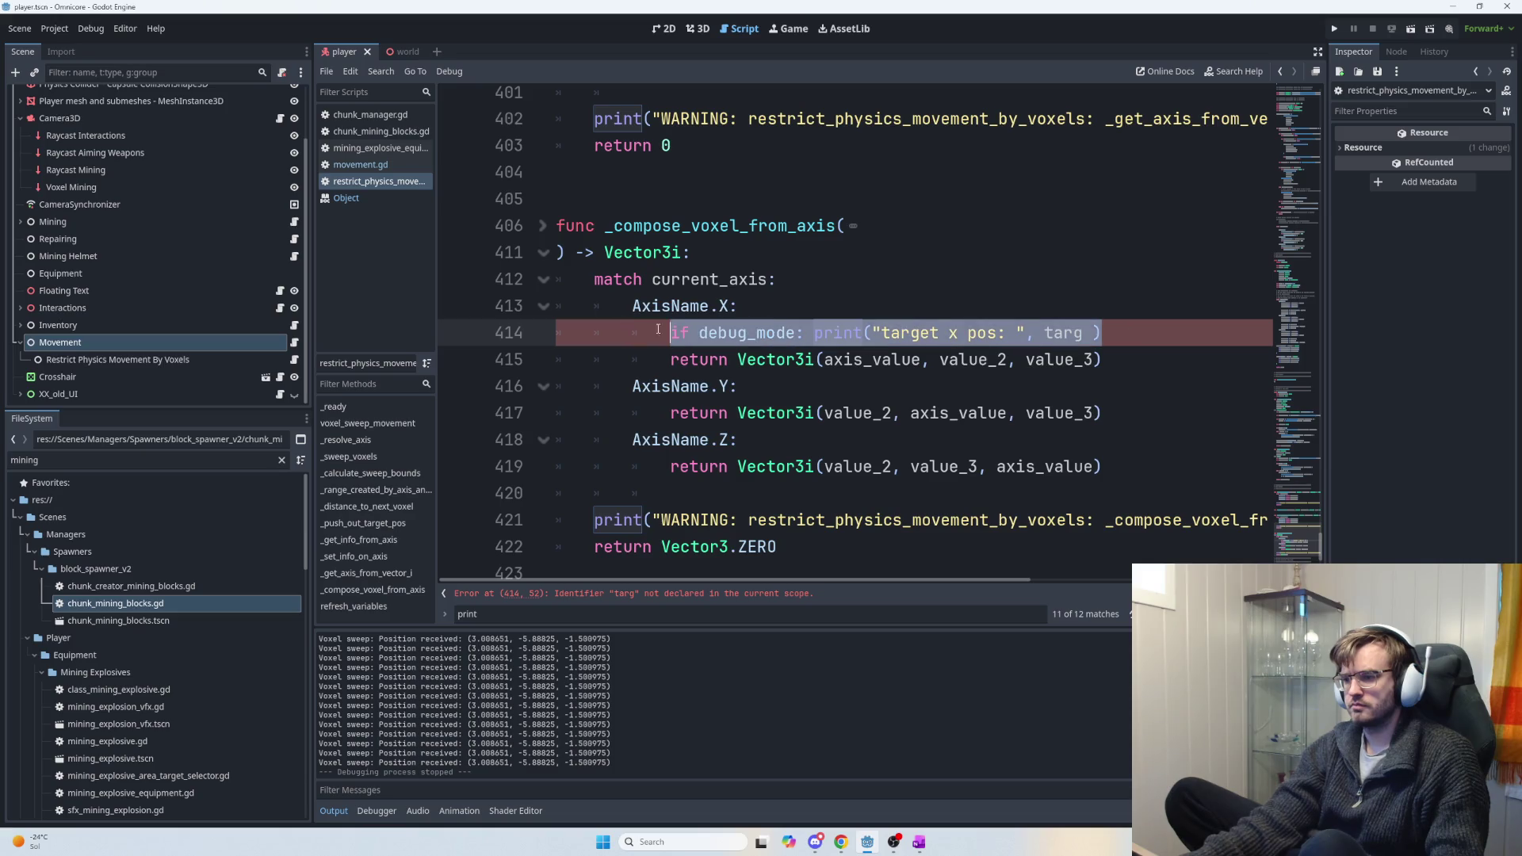
key("BackSpace")
key("BackSpace")
key("BackSpace")
key("BackSpace")
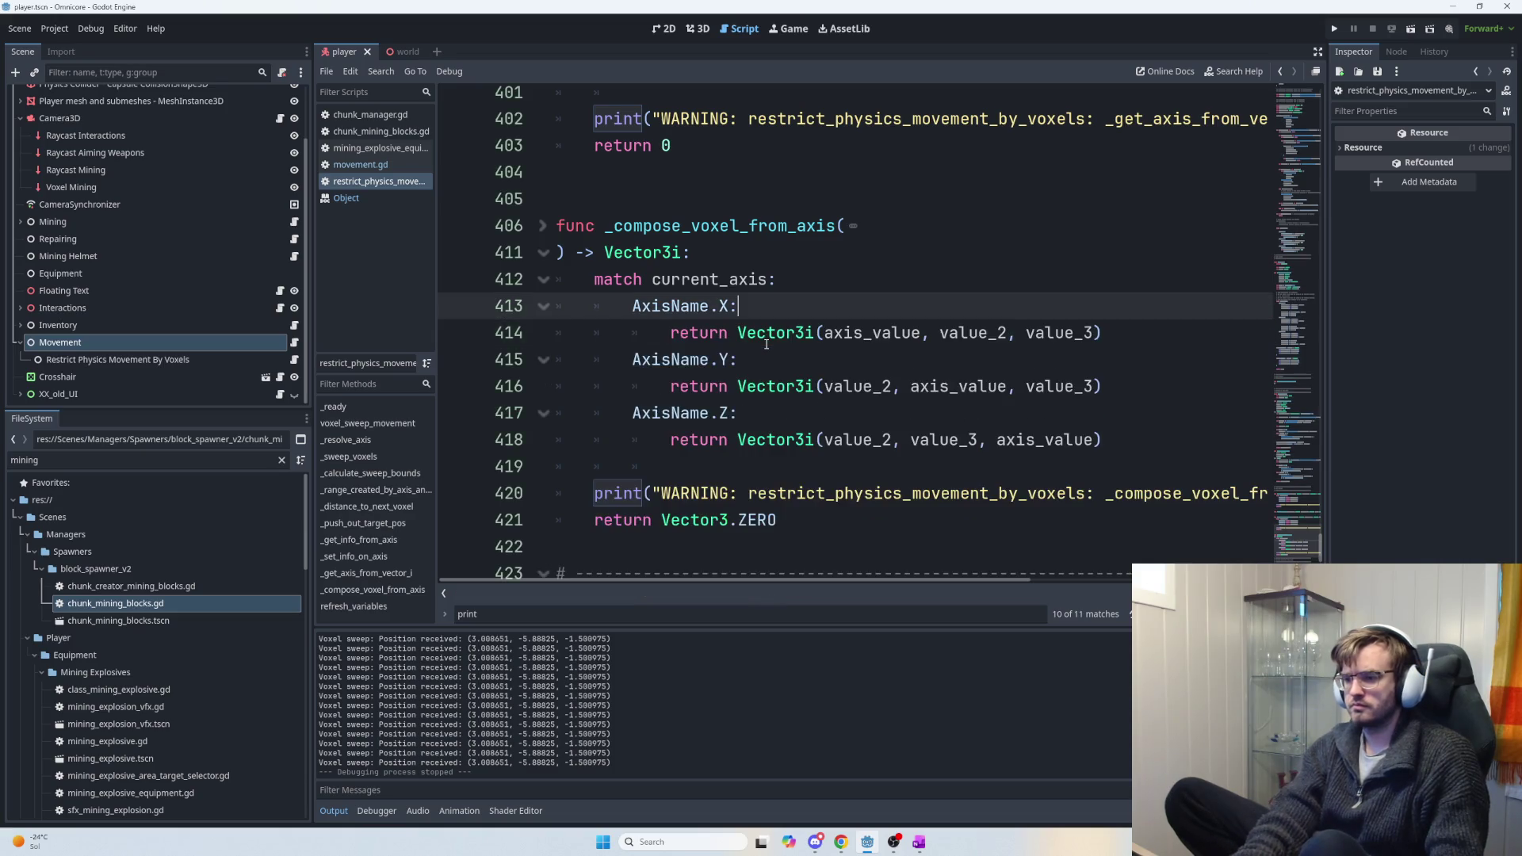
Scroll up to the match current_axis block (lines 181–199) and click into the AxisName.X branch.
scroll(766, 344, "up", 6)
scroll(769, 357, "down", 10)
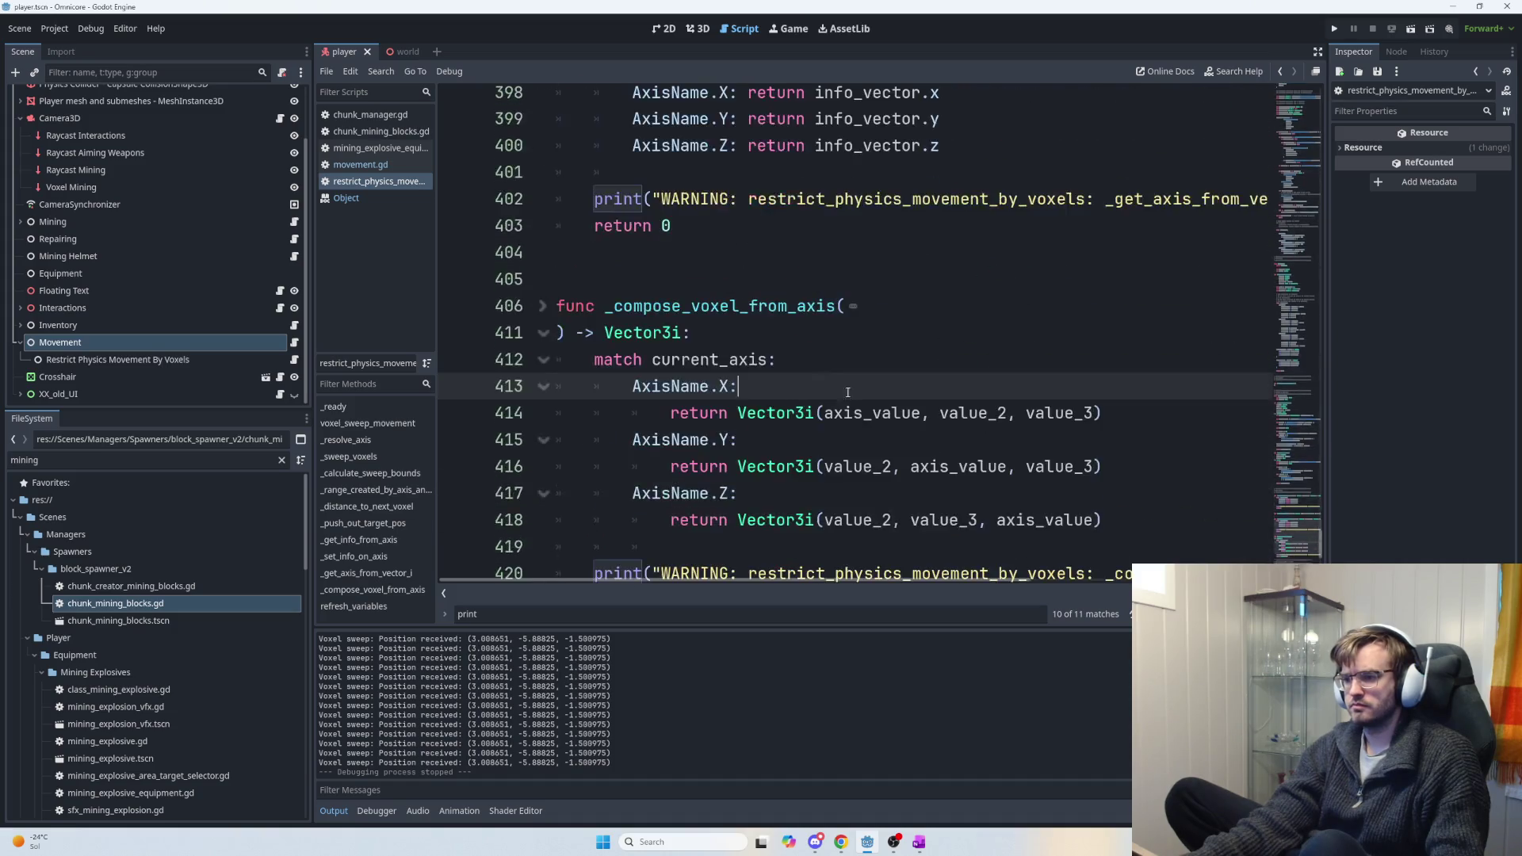
left_click_drag(1304, 478, 1297, 458)
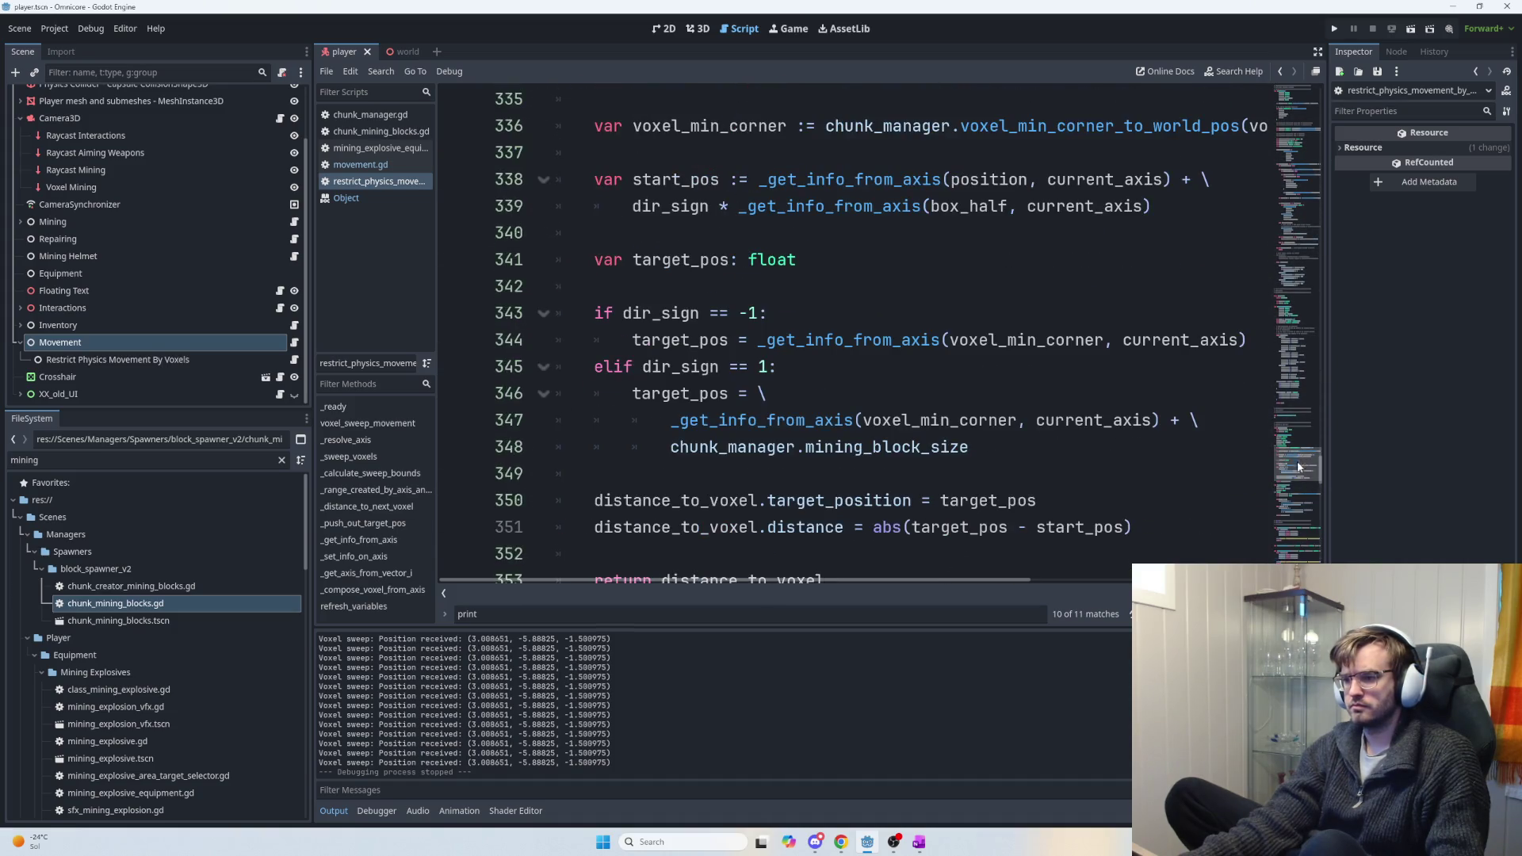
scroll(973, 418, "down", 8)
scroll(973, 418, "up", 4)
scroll(973, 418, "down", 5)
scroll(975, 414, "up", 7)
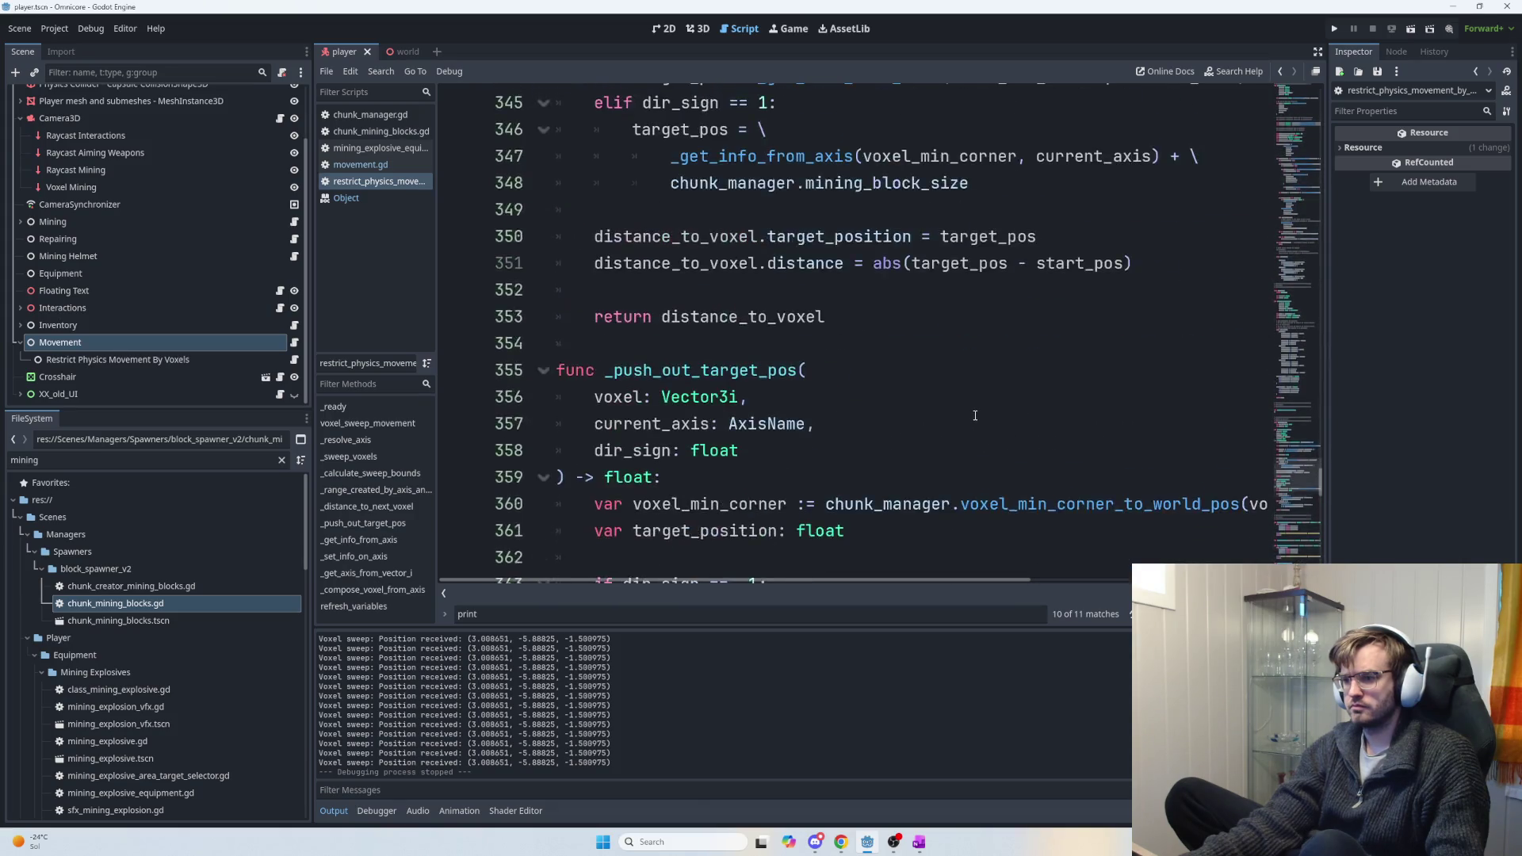
scroll(976, 411, "up", 15)
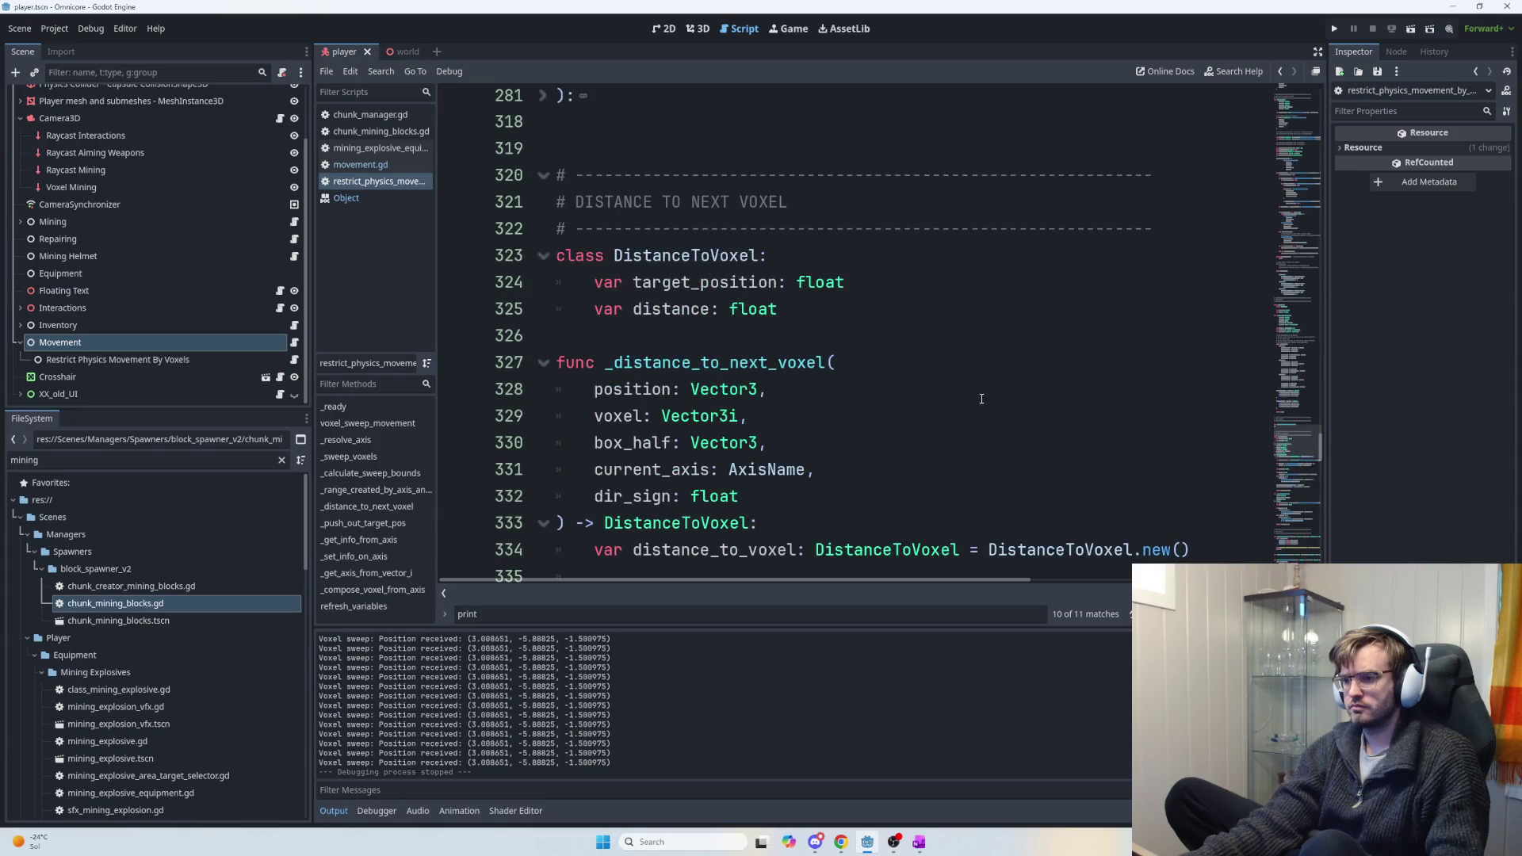
scroll(983, 394, "up", 4)
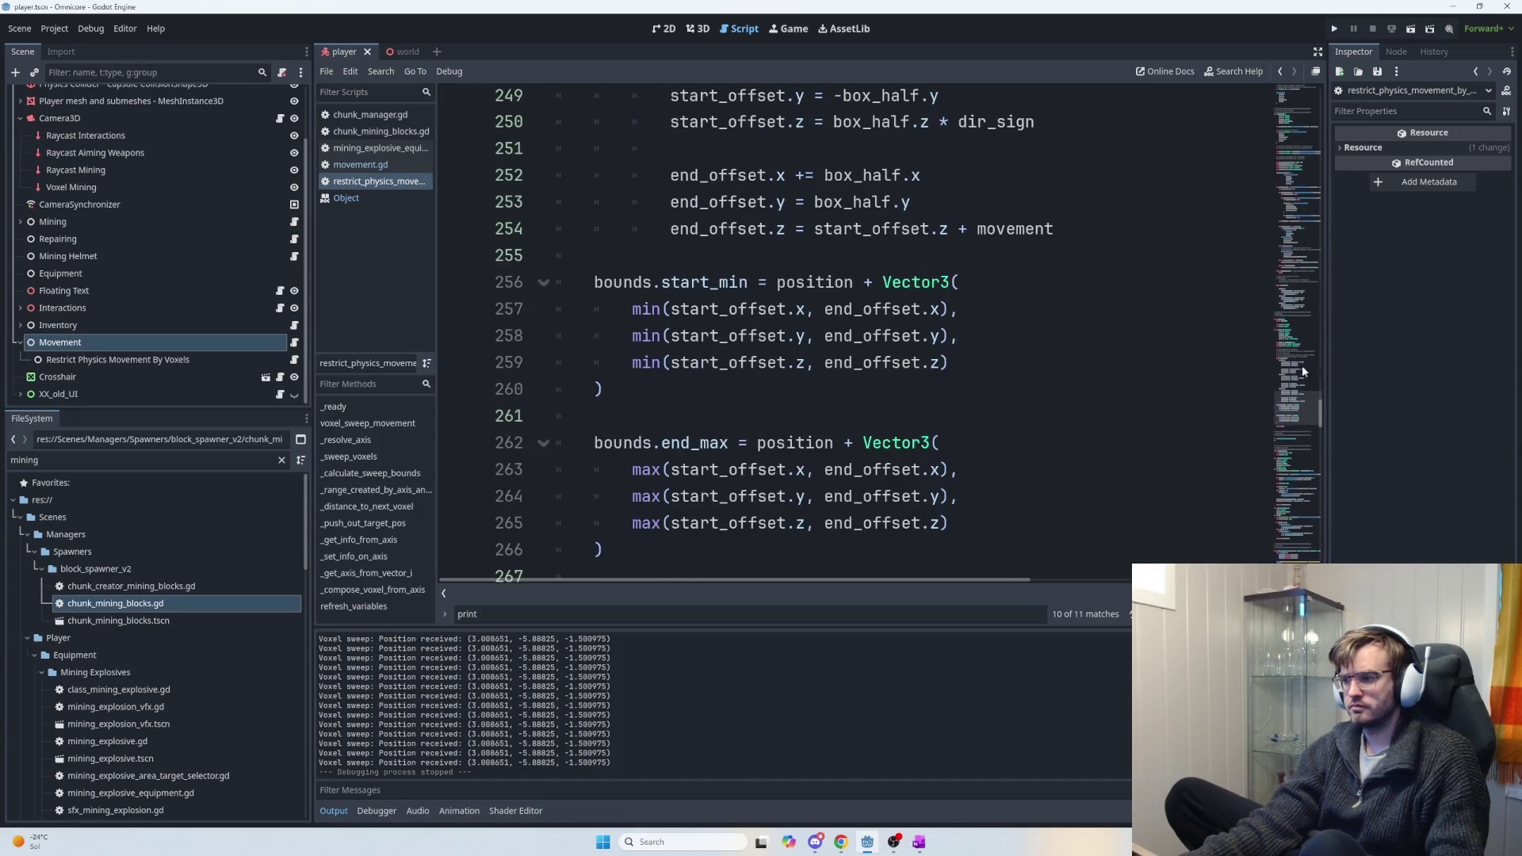
scroll(1302, 370, "up", 8)
scroll(1146, 404, "down", 2)
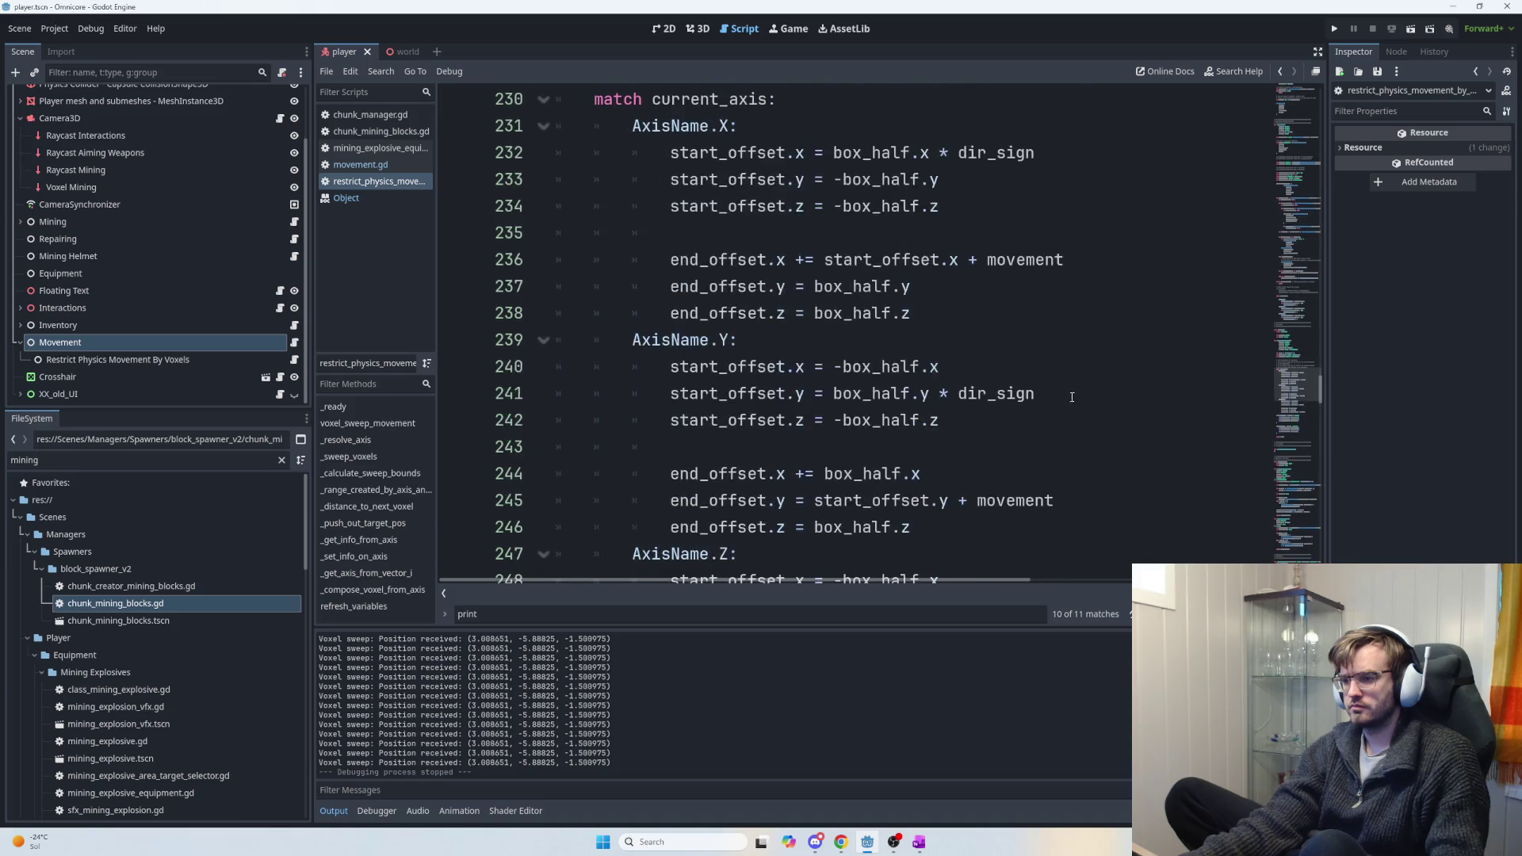
scroll(1126, 392, "up", 1)
scroll(1115, 381, "down", 3)
scroll(1302, 344, "up", 10)
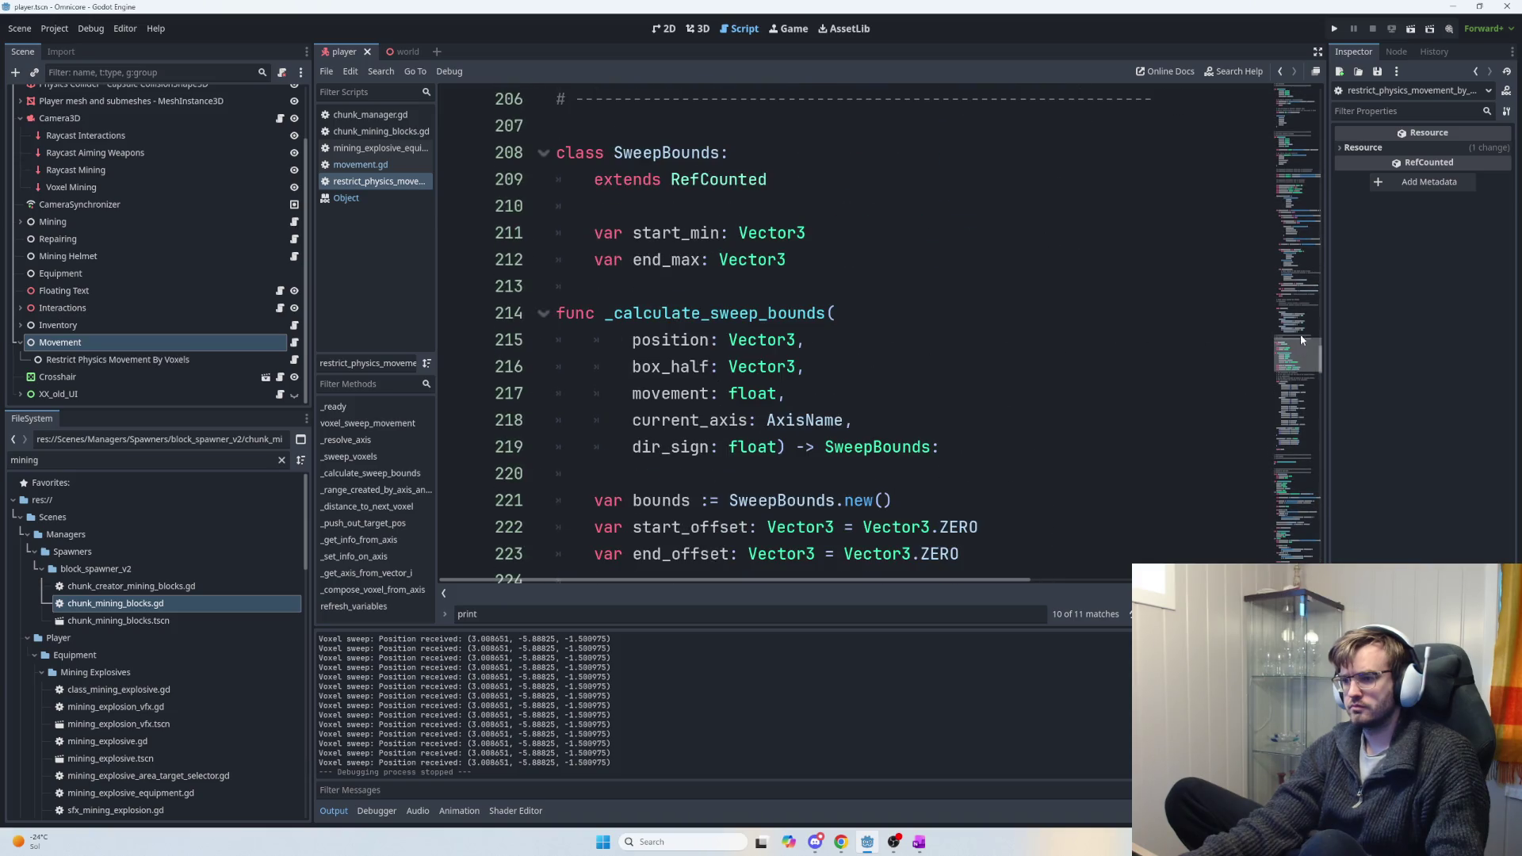
scroll(1300, 303, "up", 16)
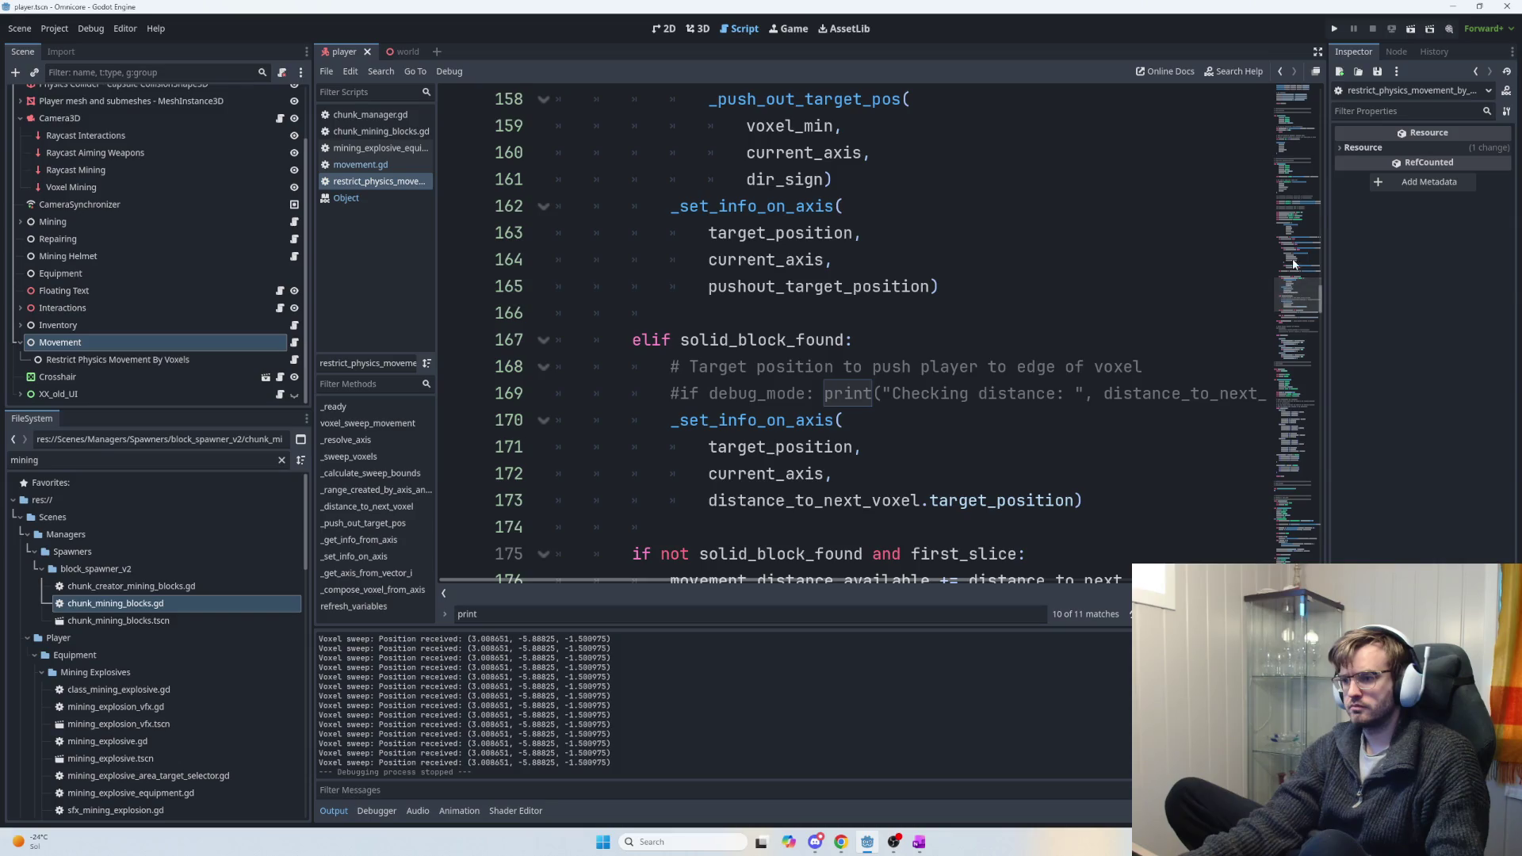
scroll(1287, 293, "up", 7)
scroll(845, 329, "up", 3)
scroll(845, 329, "down", 7)
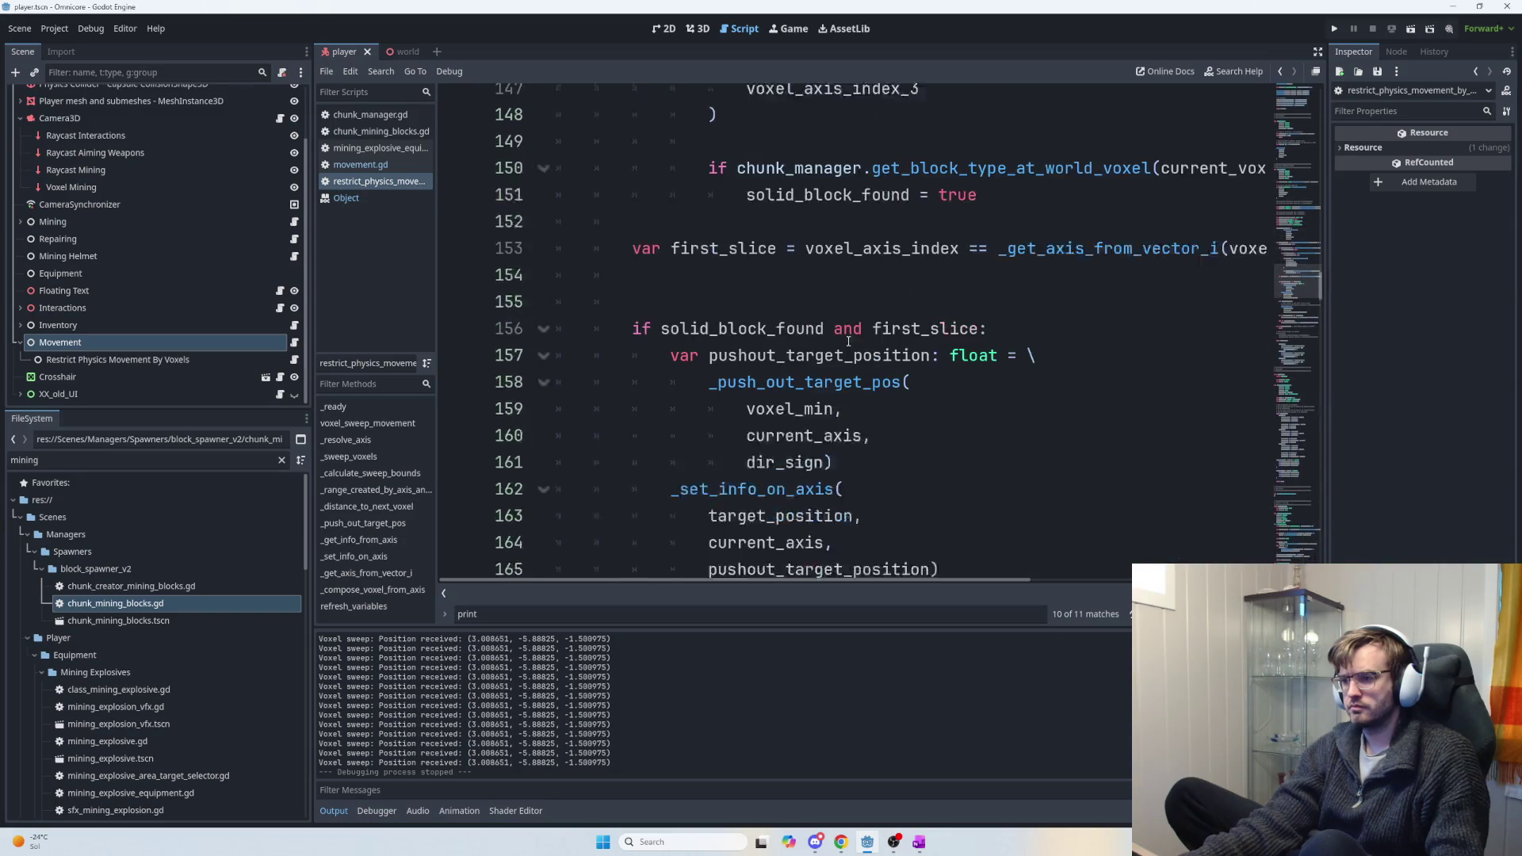
scroll(840, 373, "down", 1)
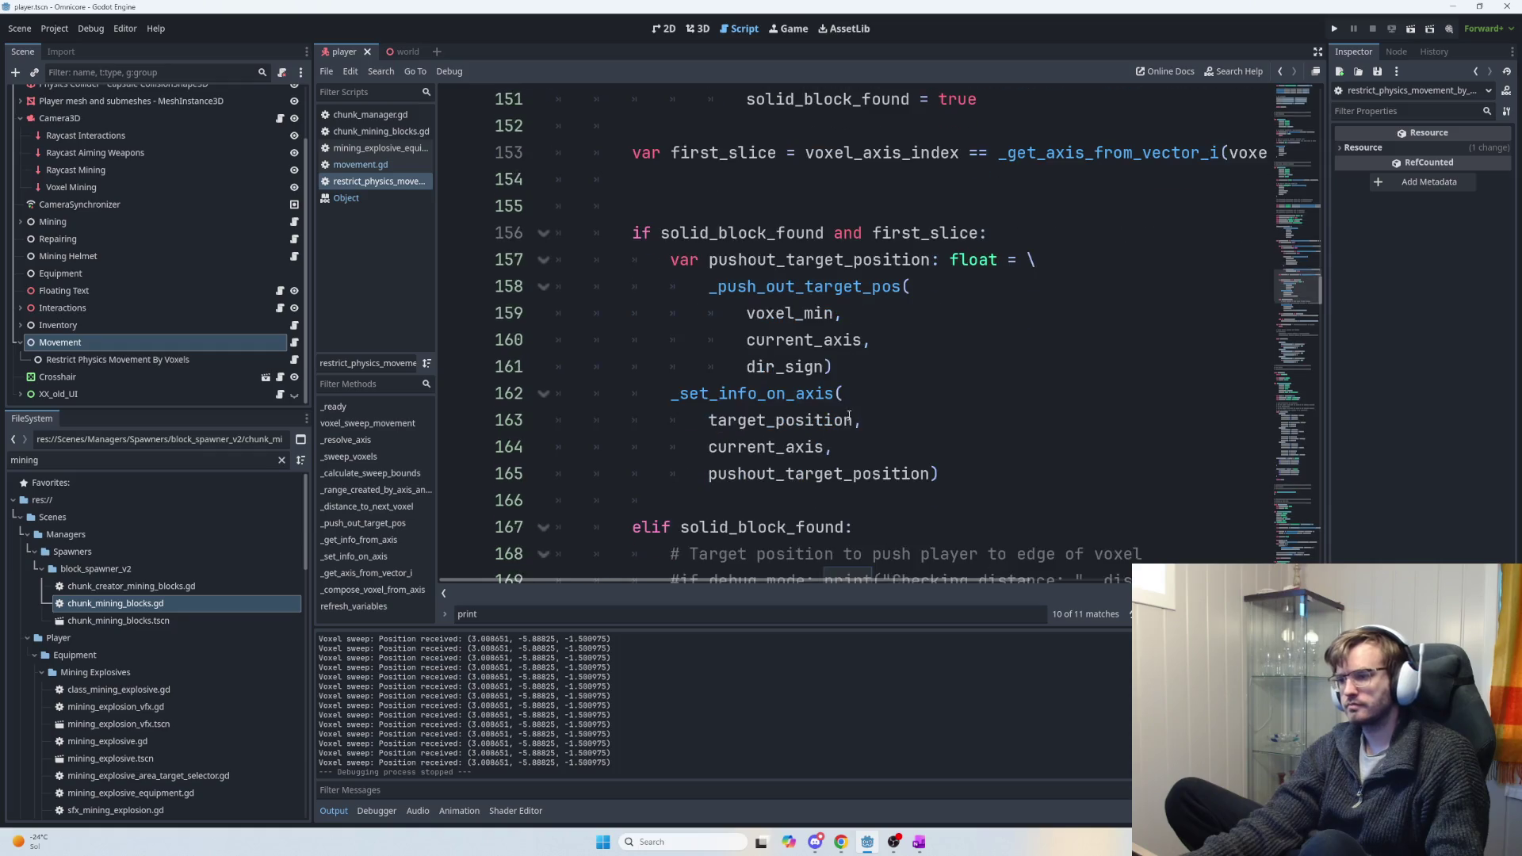
scroll(821, 434, "down", 8)
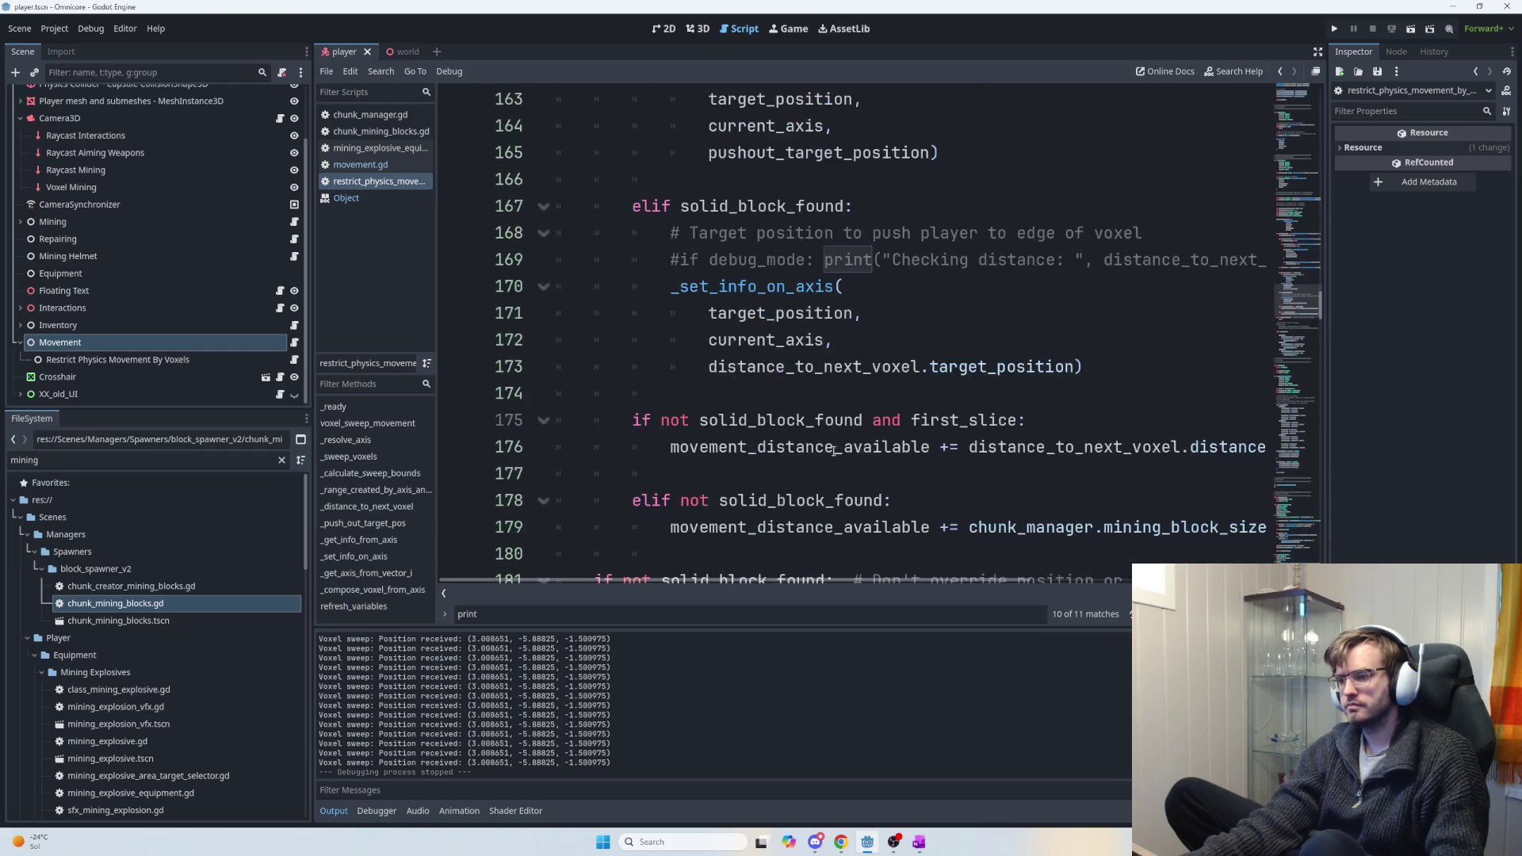
scroll(777, 413, "down", 2)
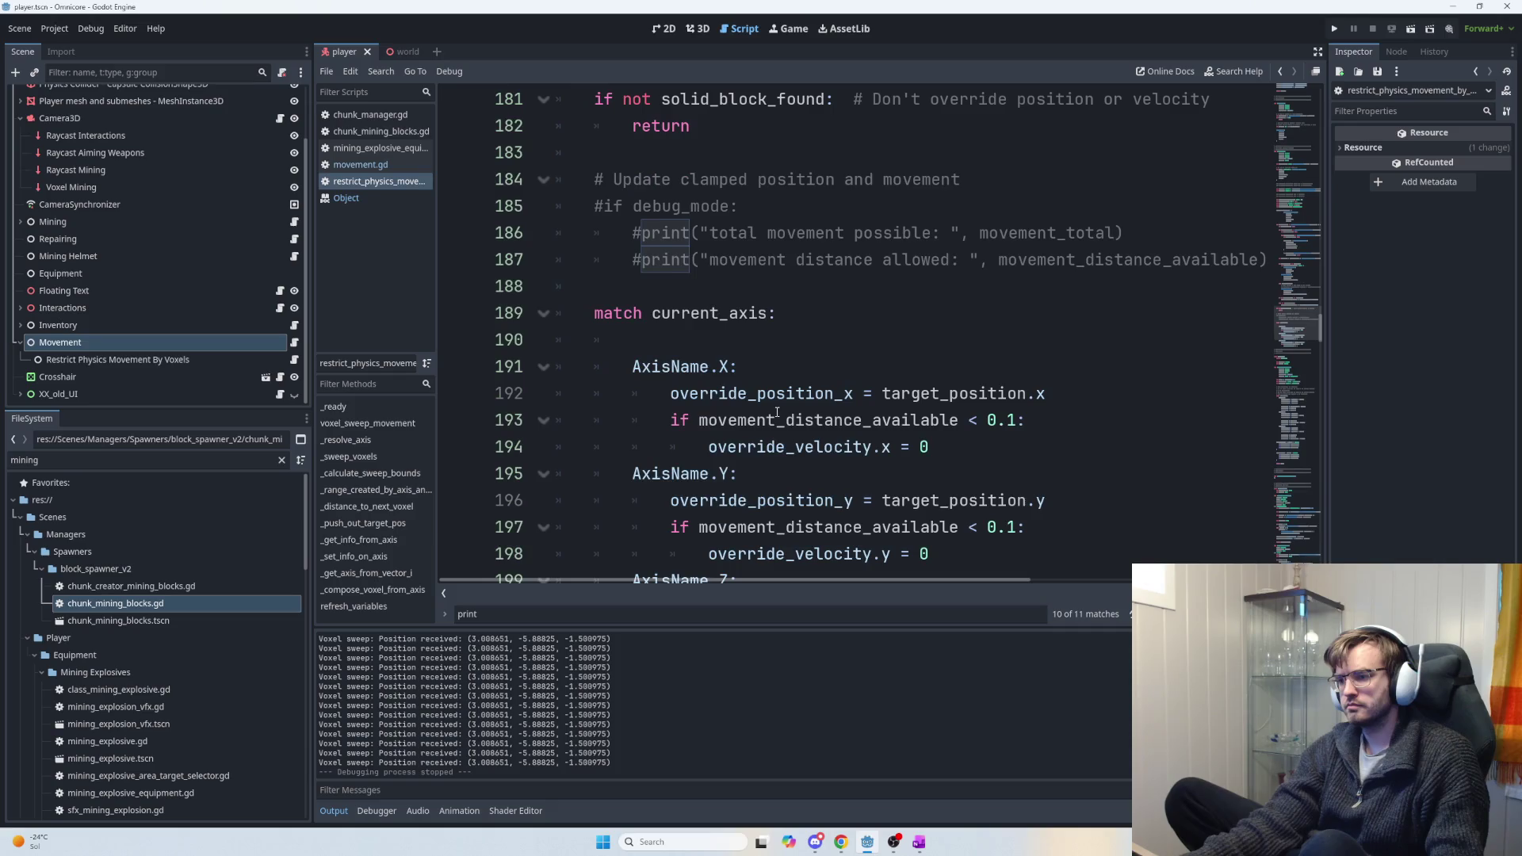
left_click(789, 373)
Paste the debug print into the AxisName.X branch, completing target_position and dropping the x from the label.
key("Return")
type("if debug_mode: print(\"target x pos: \", targ )")
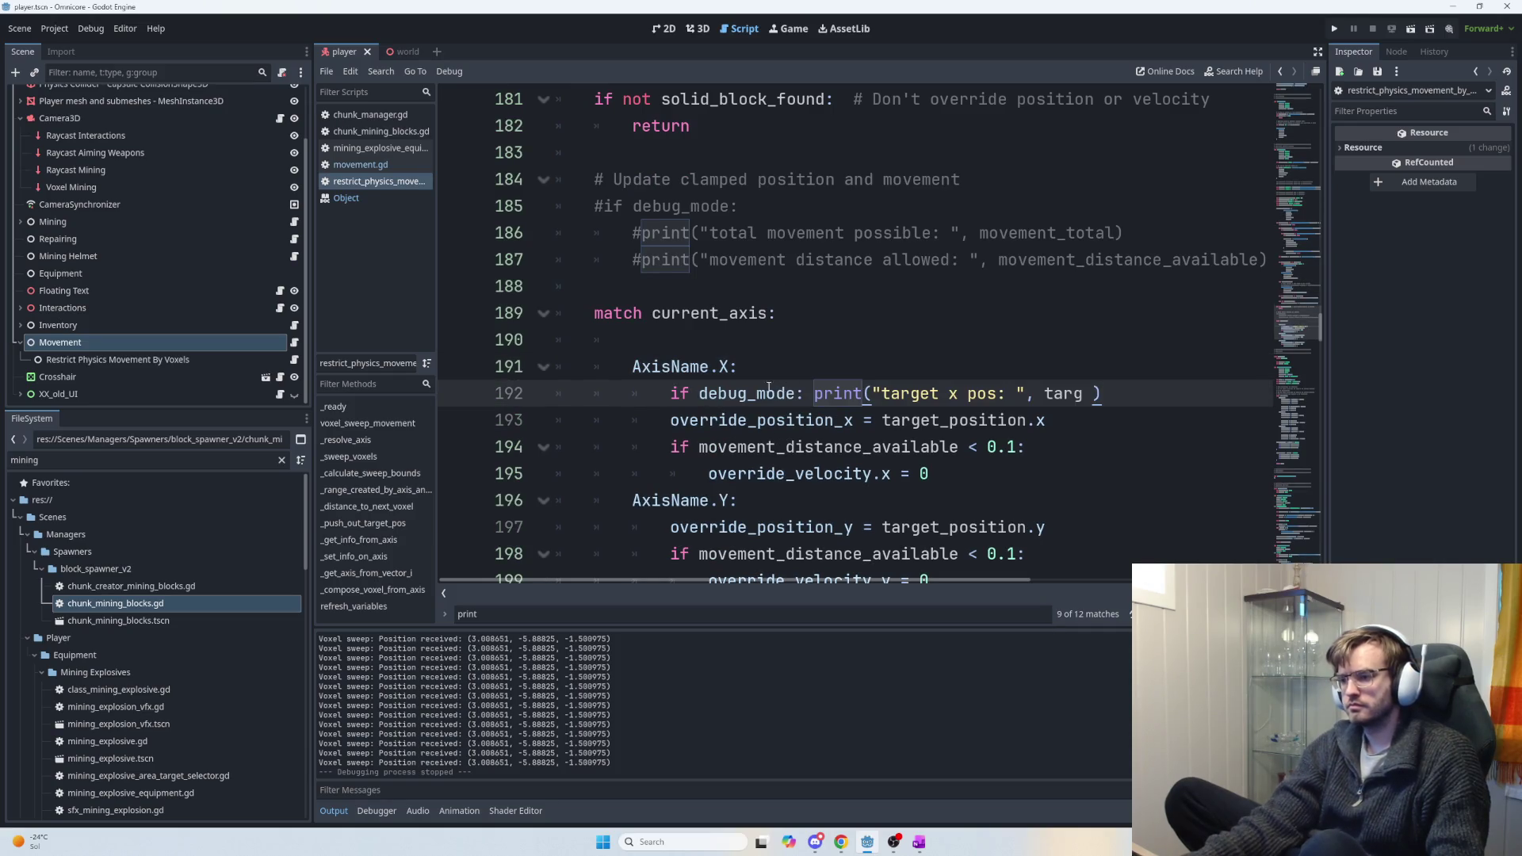
left_click(857, 340)
key("BackSpace")
key("BackSpace")
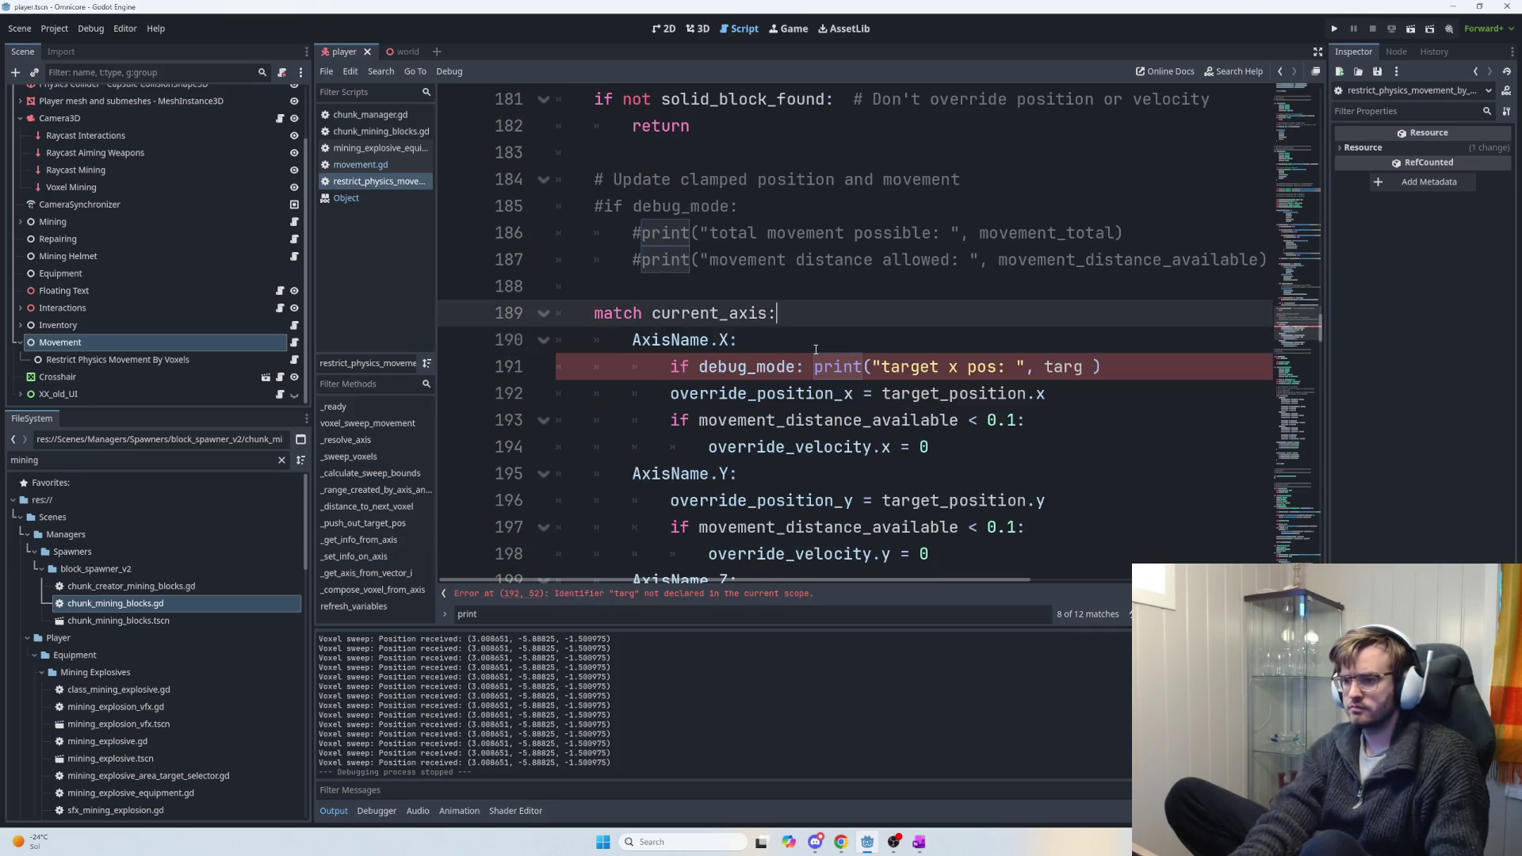
left_click(1083, 367)
type("et")
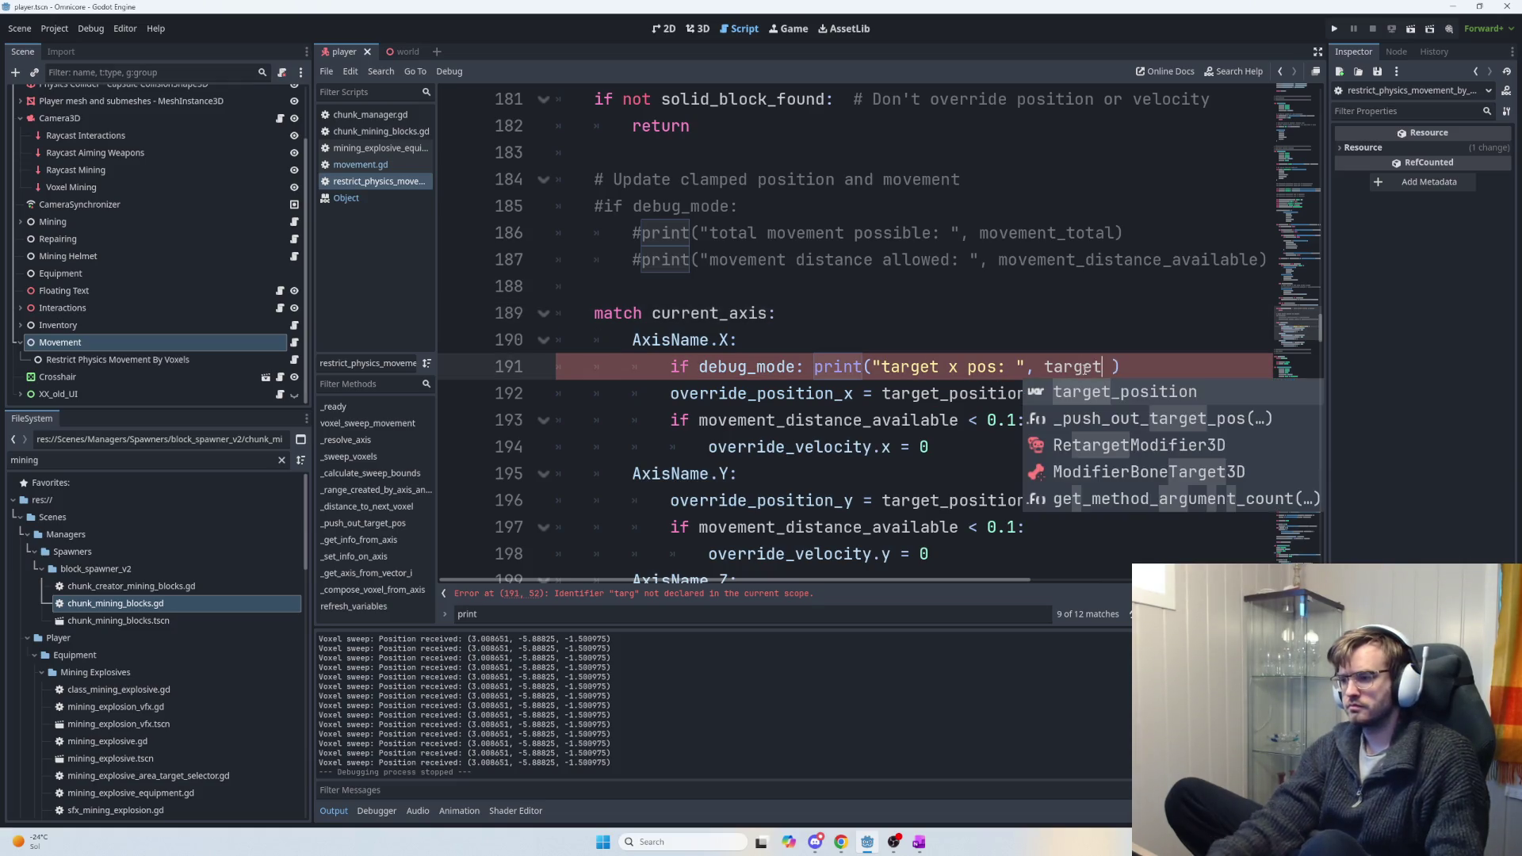
key("Return")
key("Right")
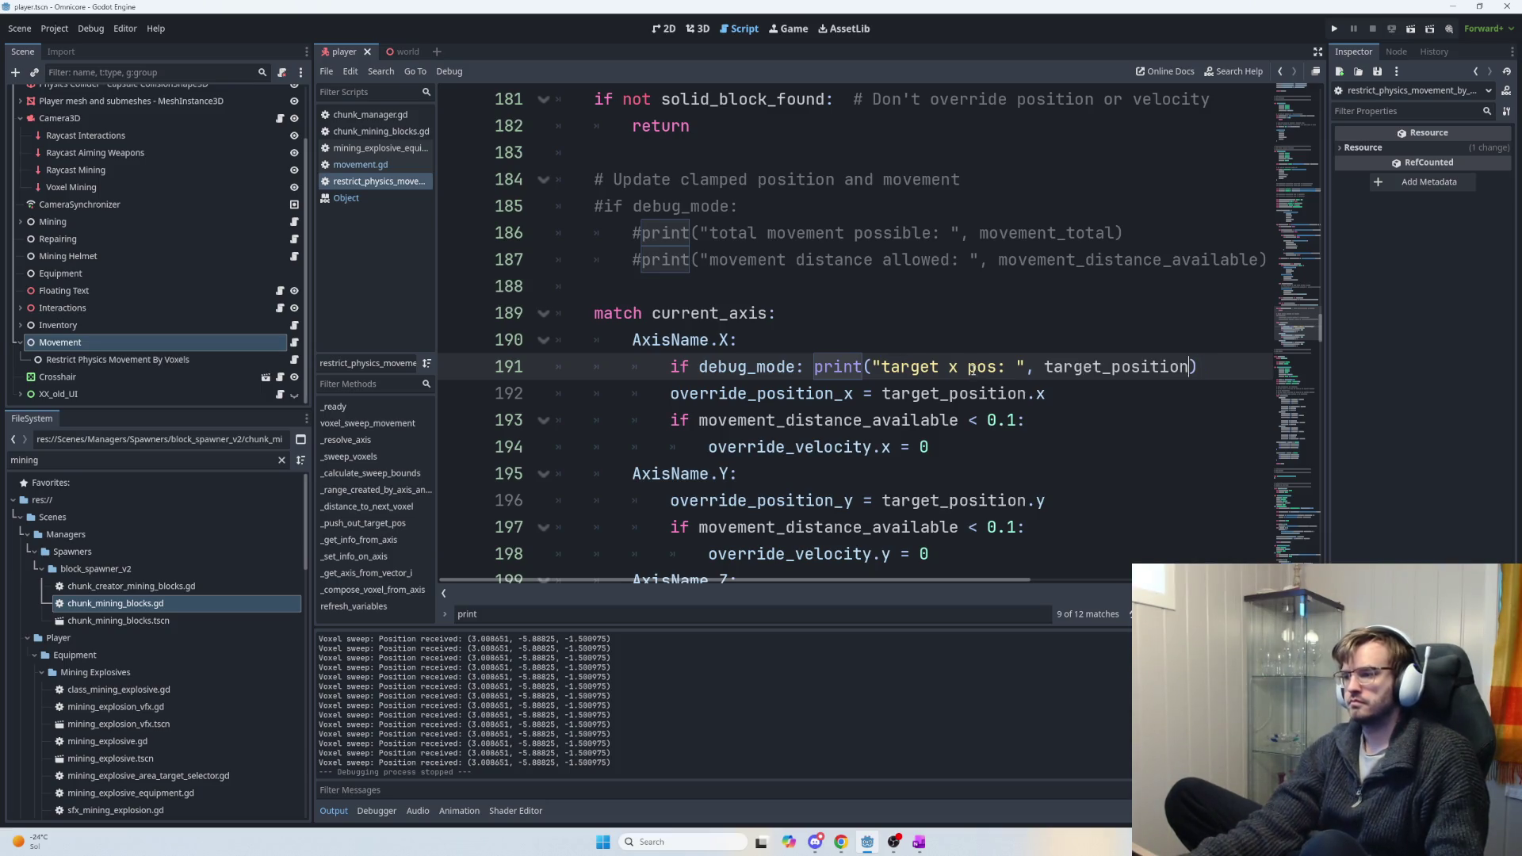
left_click_drag(966, 370, 947, 366)
key("BackSpace")
Duplicate it as a 'received pos' print of position, then run the game.
left_click(1172, 365)
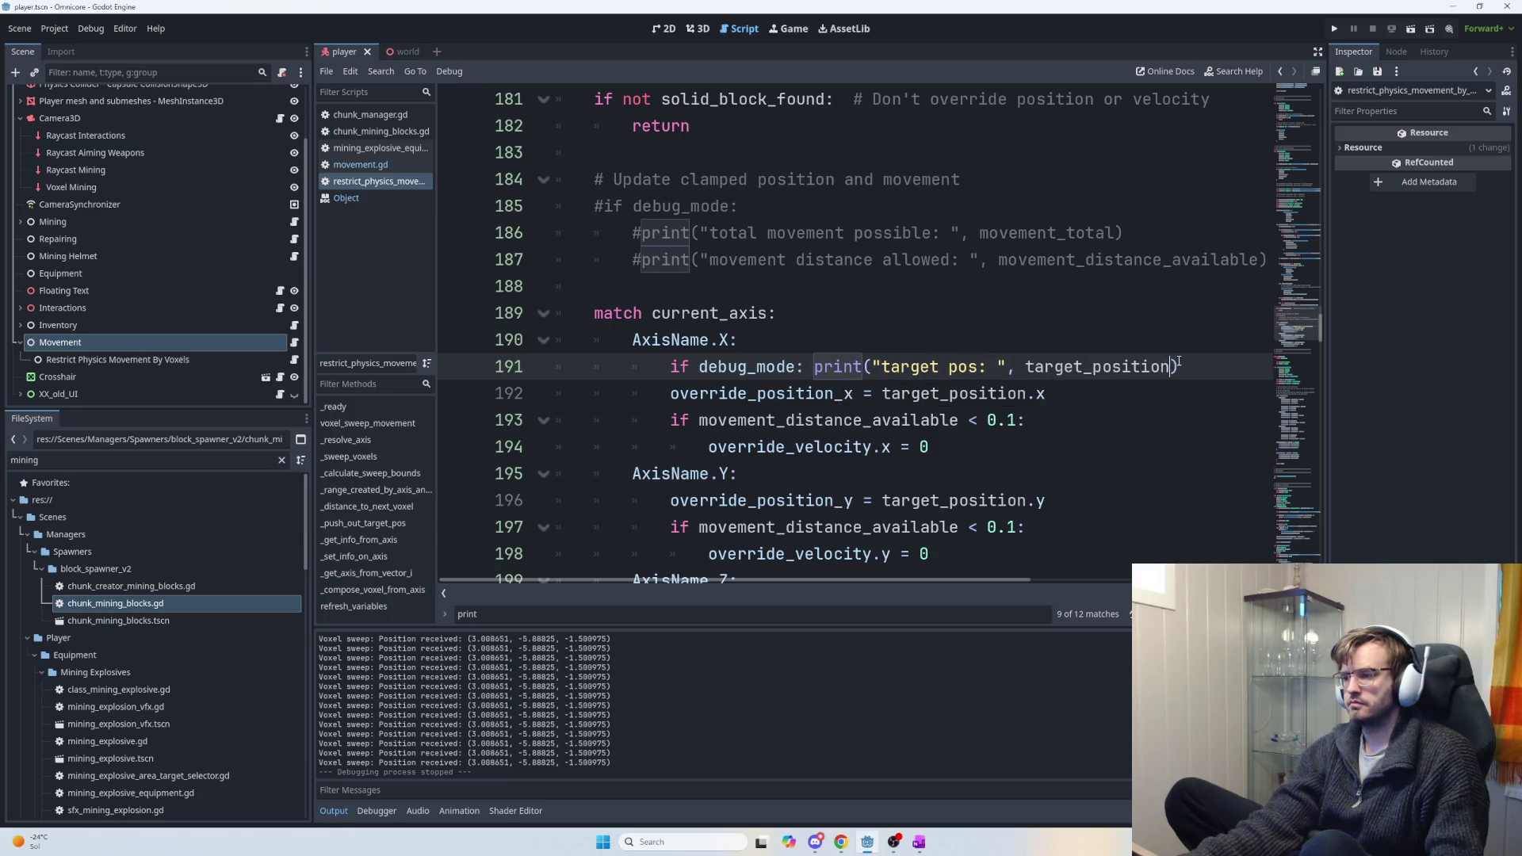
mouse_move(1184, 366)
left_mouse_down()
mouse_move(671, 394)
mouse_move(670, 366)
left_mouse_up()
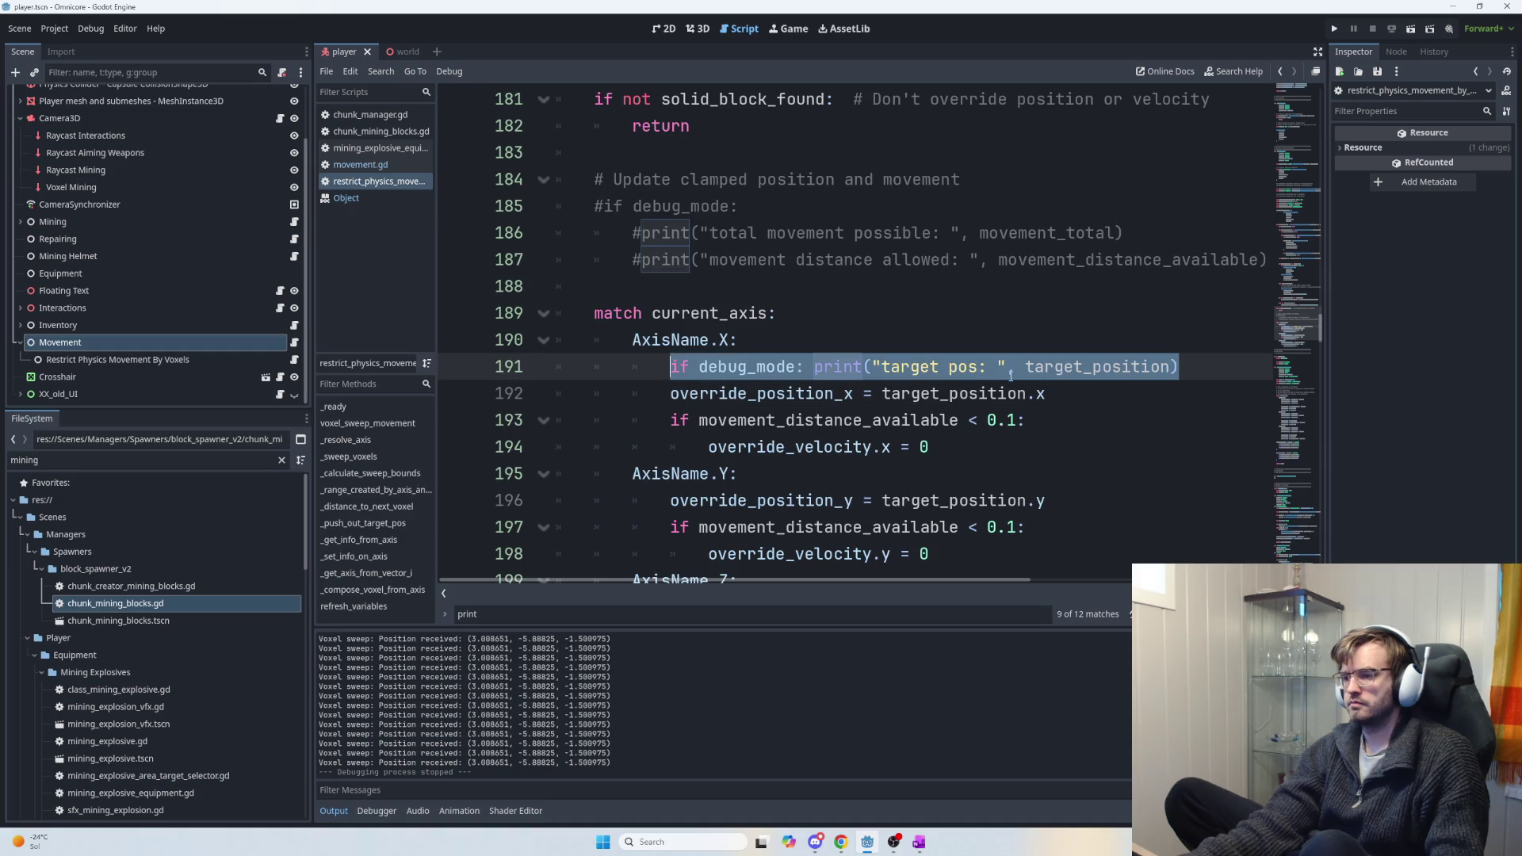
key("ctrl+c")
left_click(1234, 357)
key("Return")
key("ctrl+v")
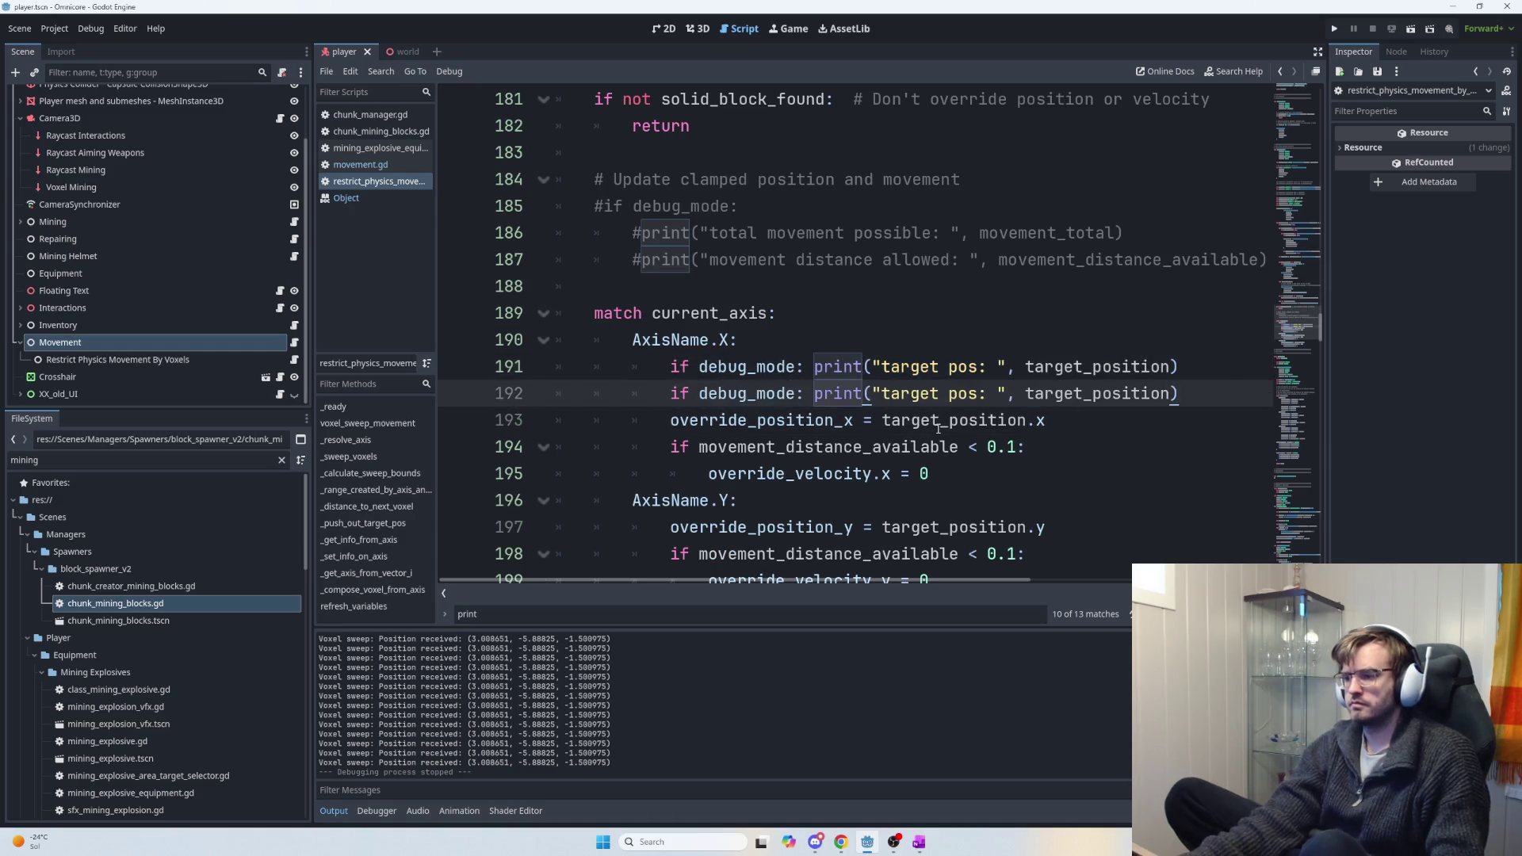
double_click(900, 396)
type("received")
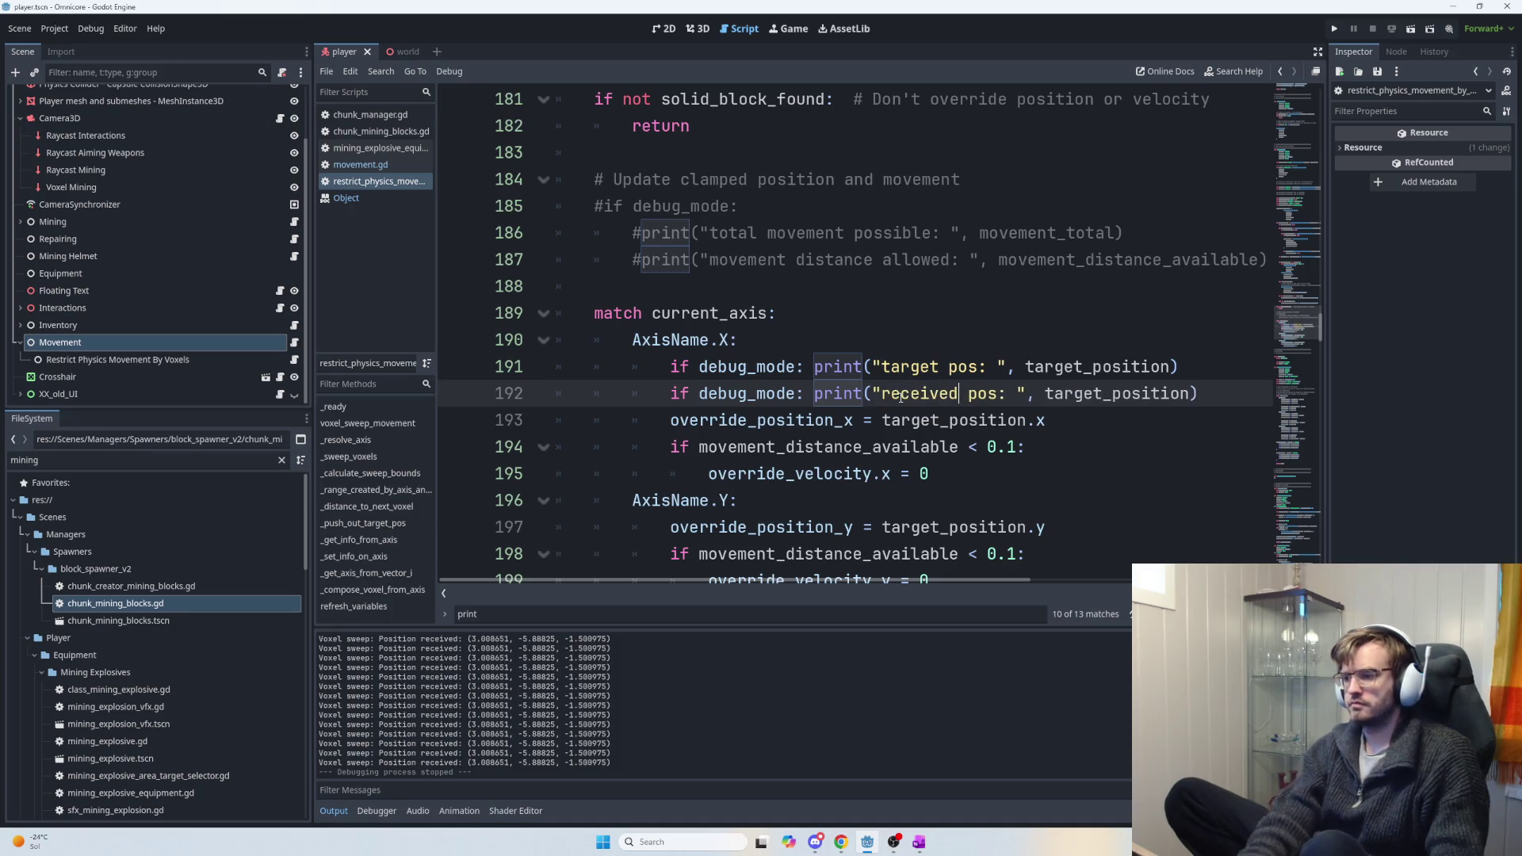
double_click(1077, 393)
type("po")
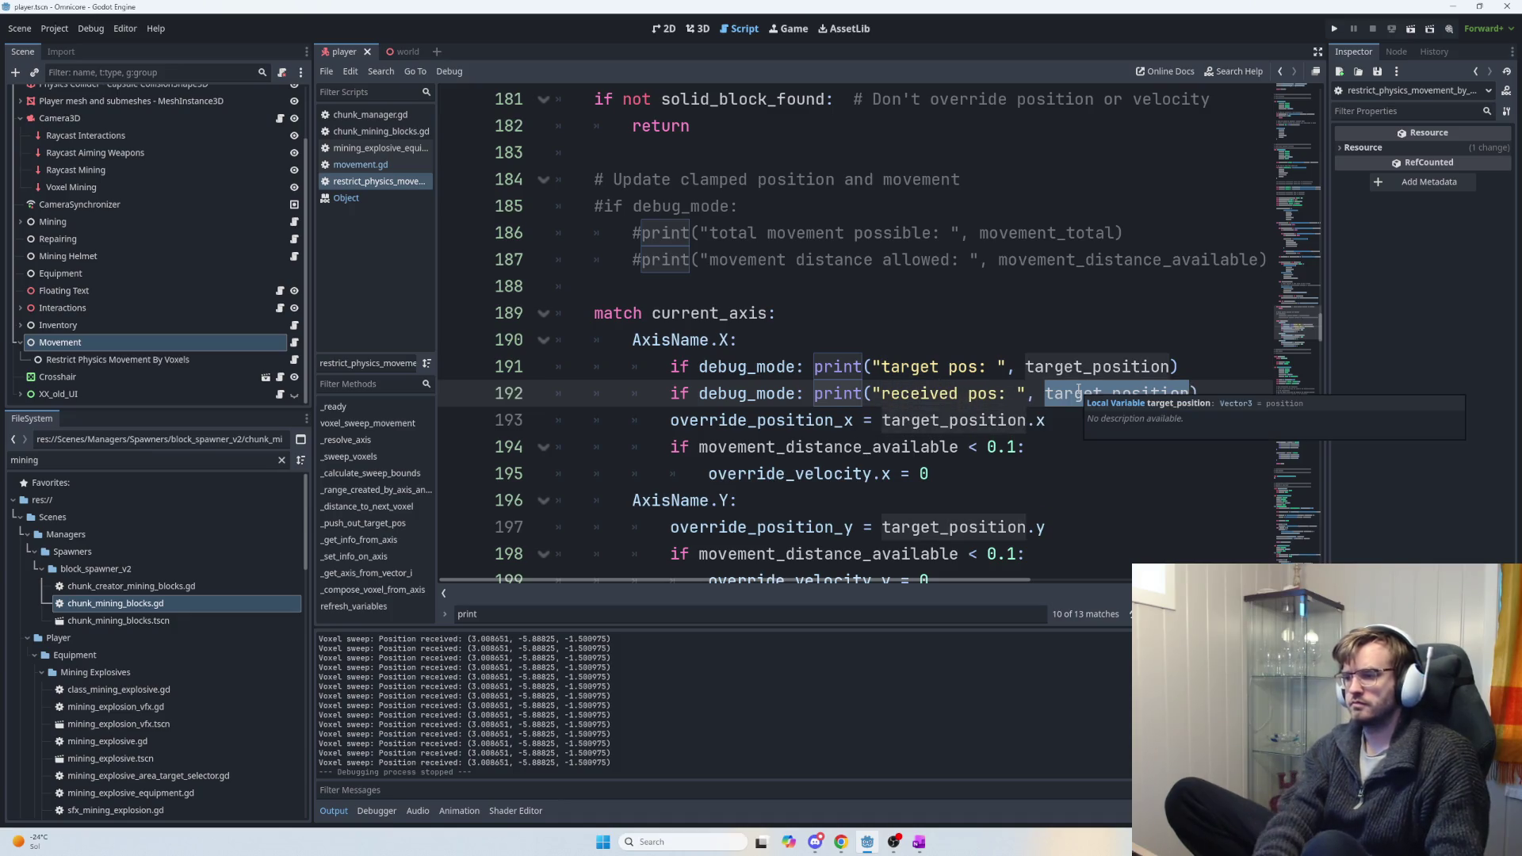
type("n")
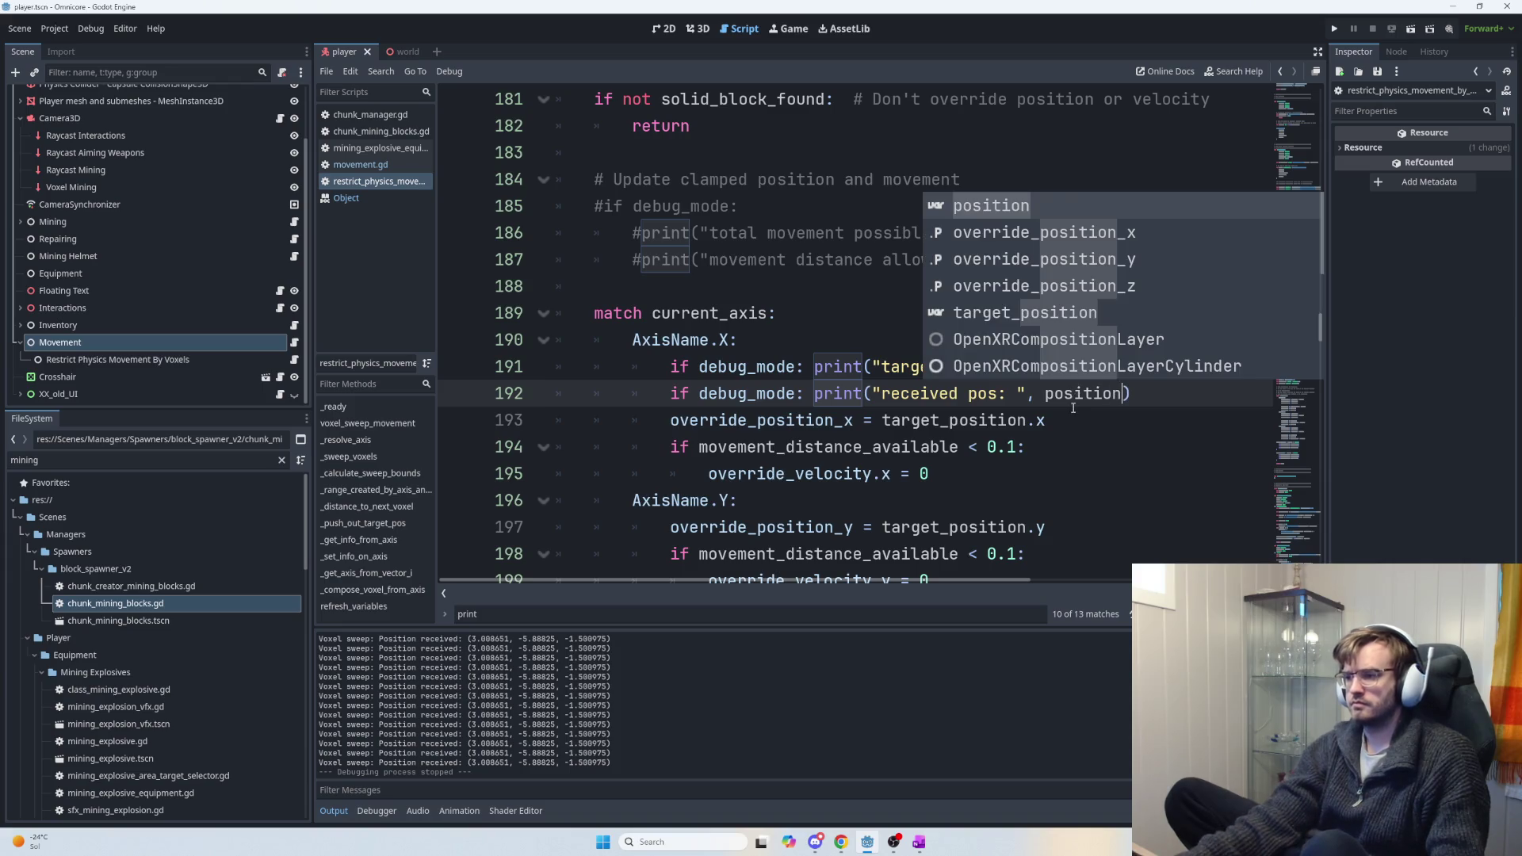
key("F5")
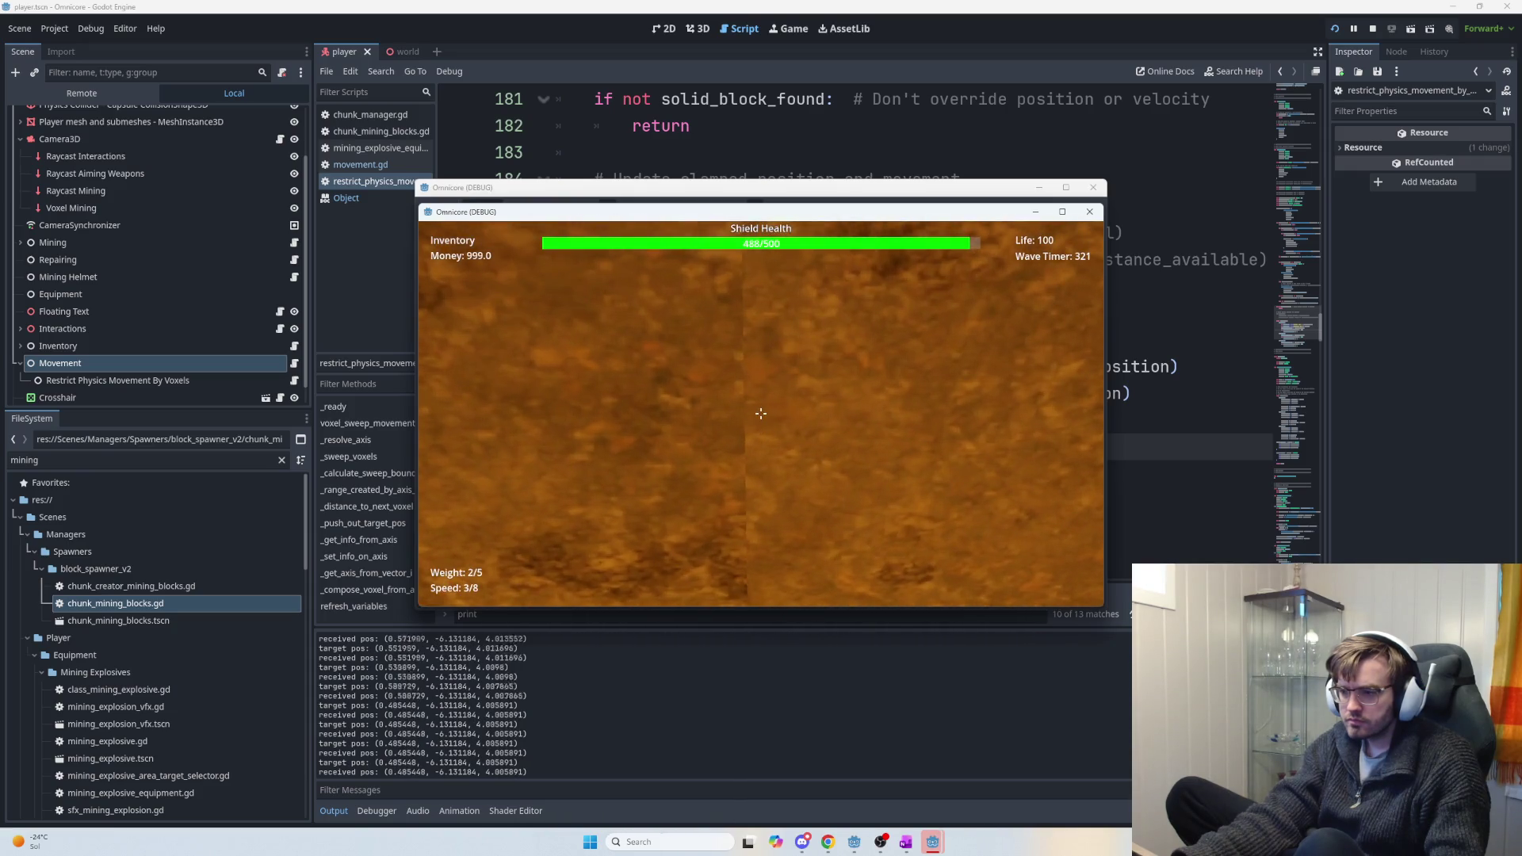
Set off a mining explosion, fly up, buy Jetpack Speed upgrades, then stop the game with F8.
left_click(760, 413)
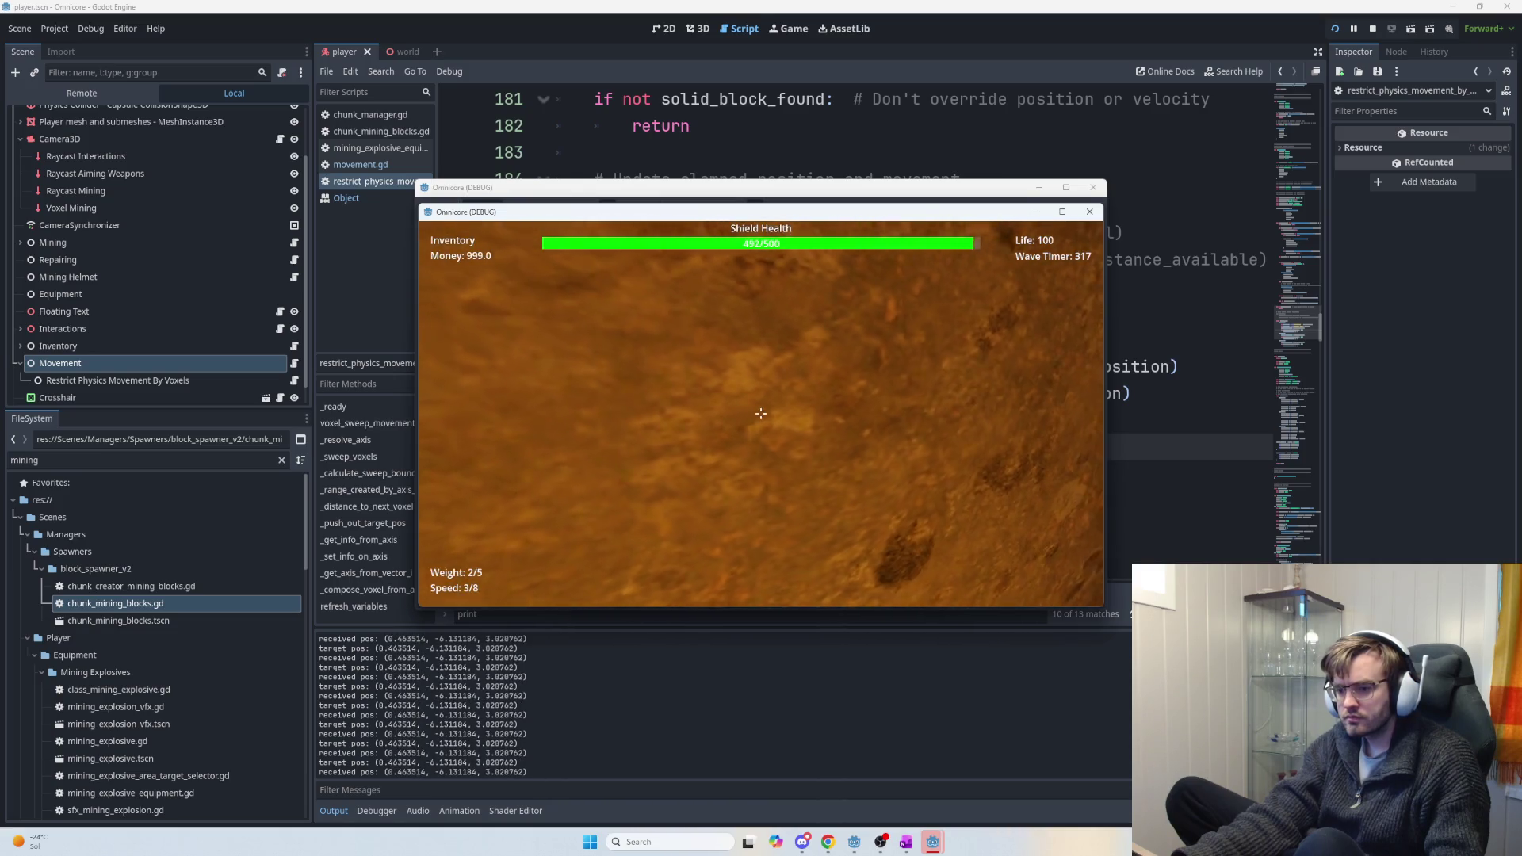
key("w")
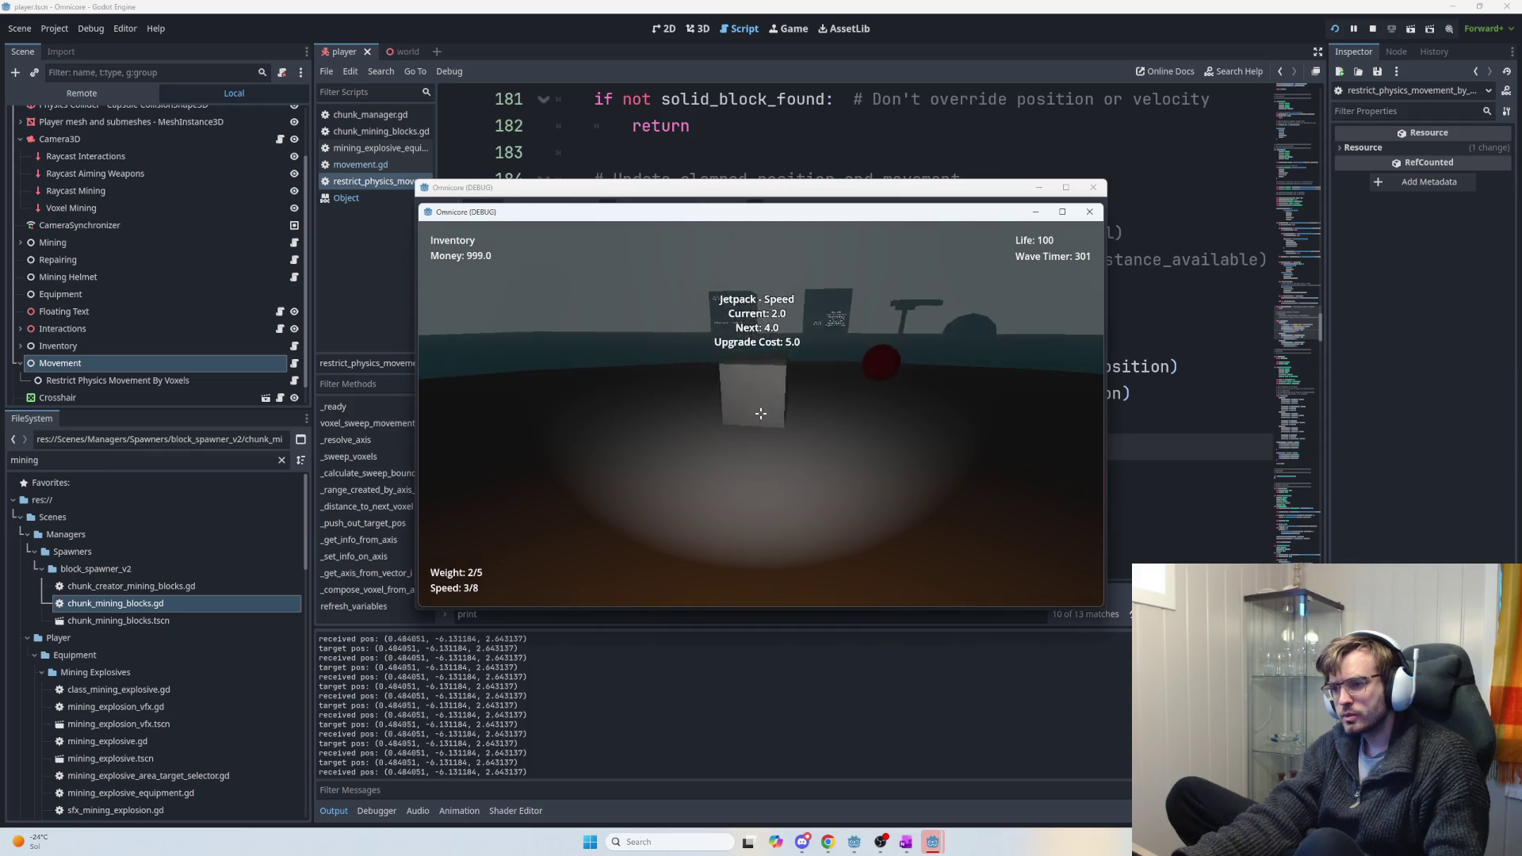
key("e")
key("e")
key("e")
key("e")
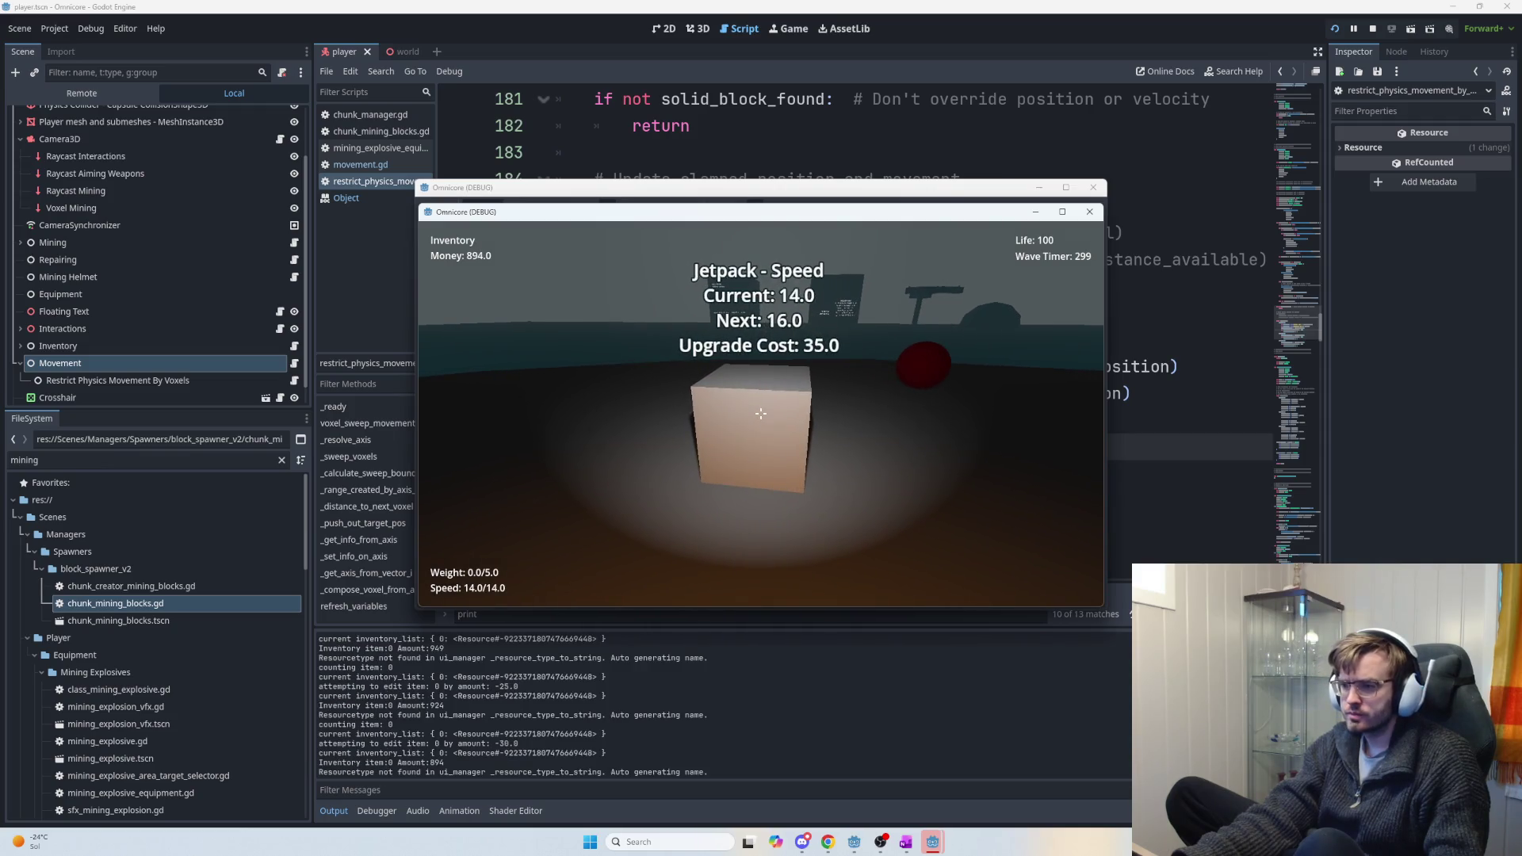
key("e")
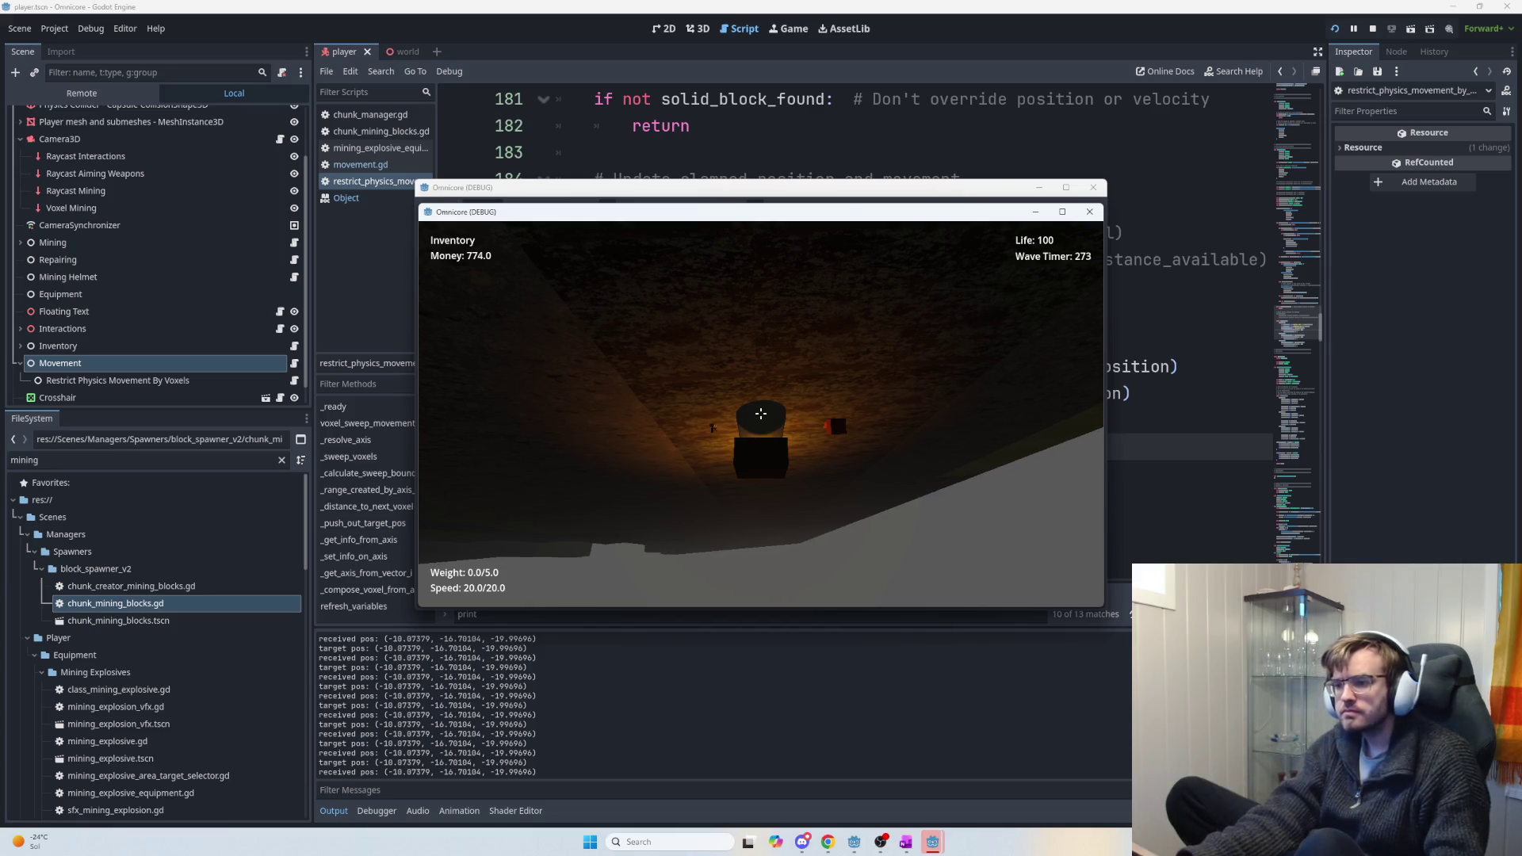
key("w")
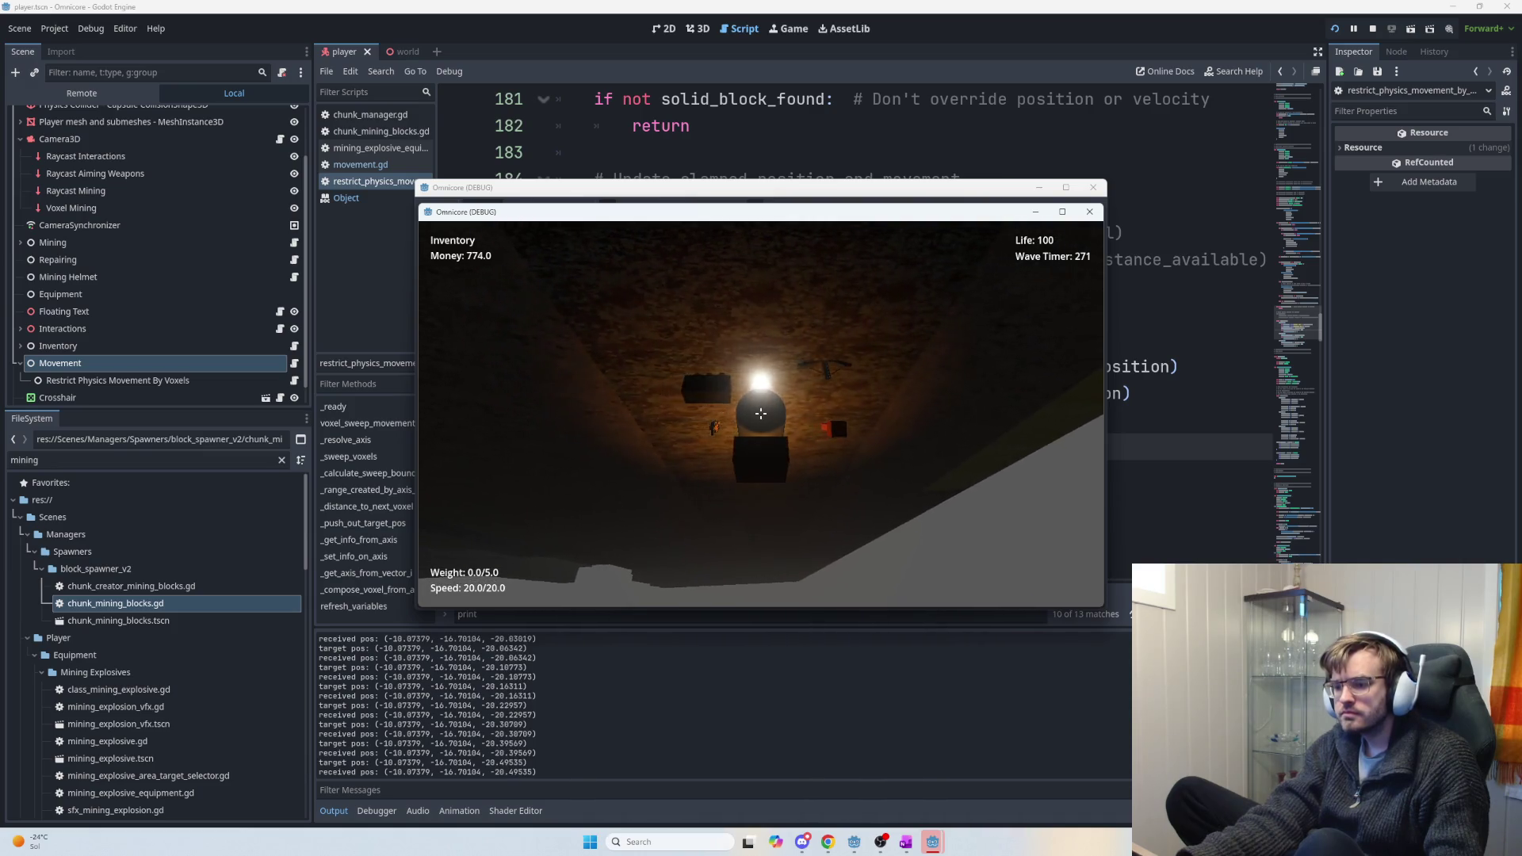
key("F8")
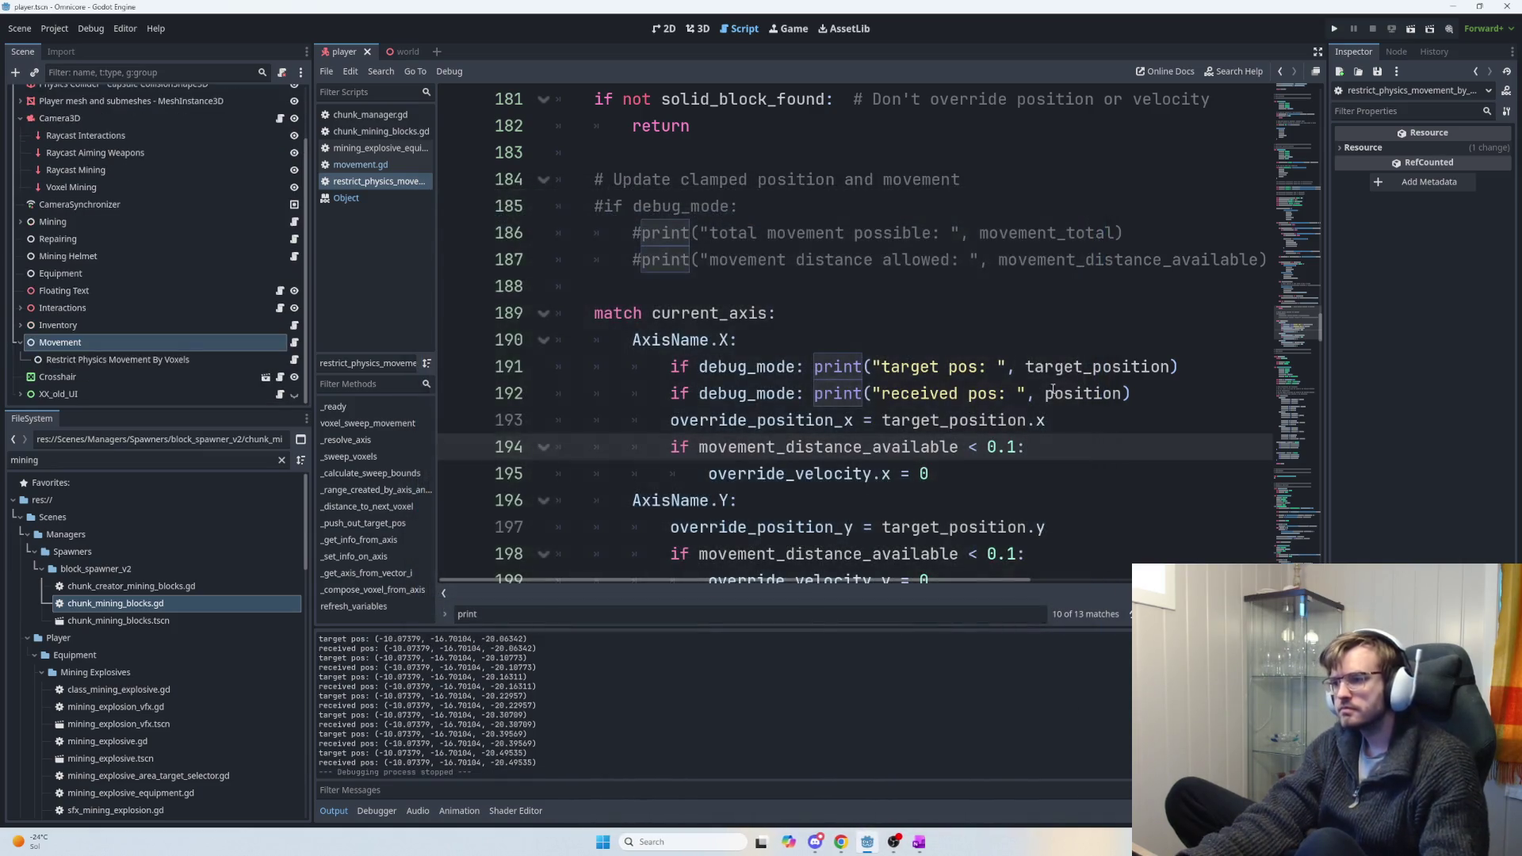
Fold refresh_variables; in _compose_voxel_from_axis, join the return type onto the last parameter and indent the parameters.
scroll(1058, 440, "down", 3)
scroll(1058, 440, "down", 10)
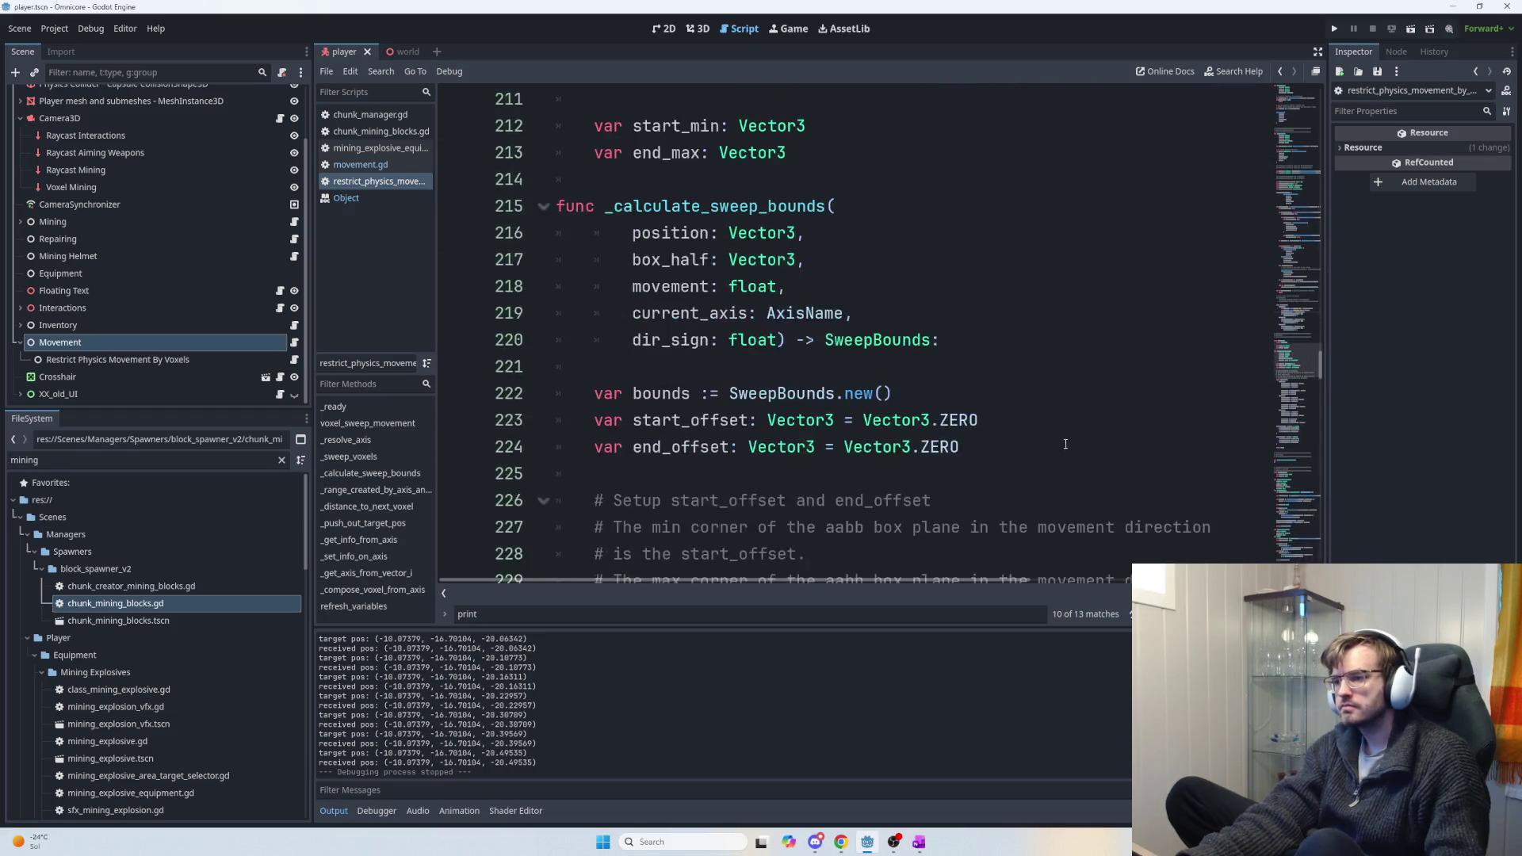
left_click_drag(1321, 388, 1325, 587)
left_click(544, 393)
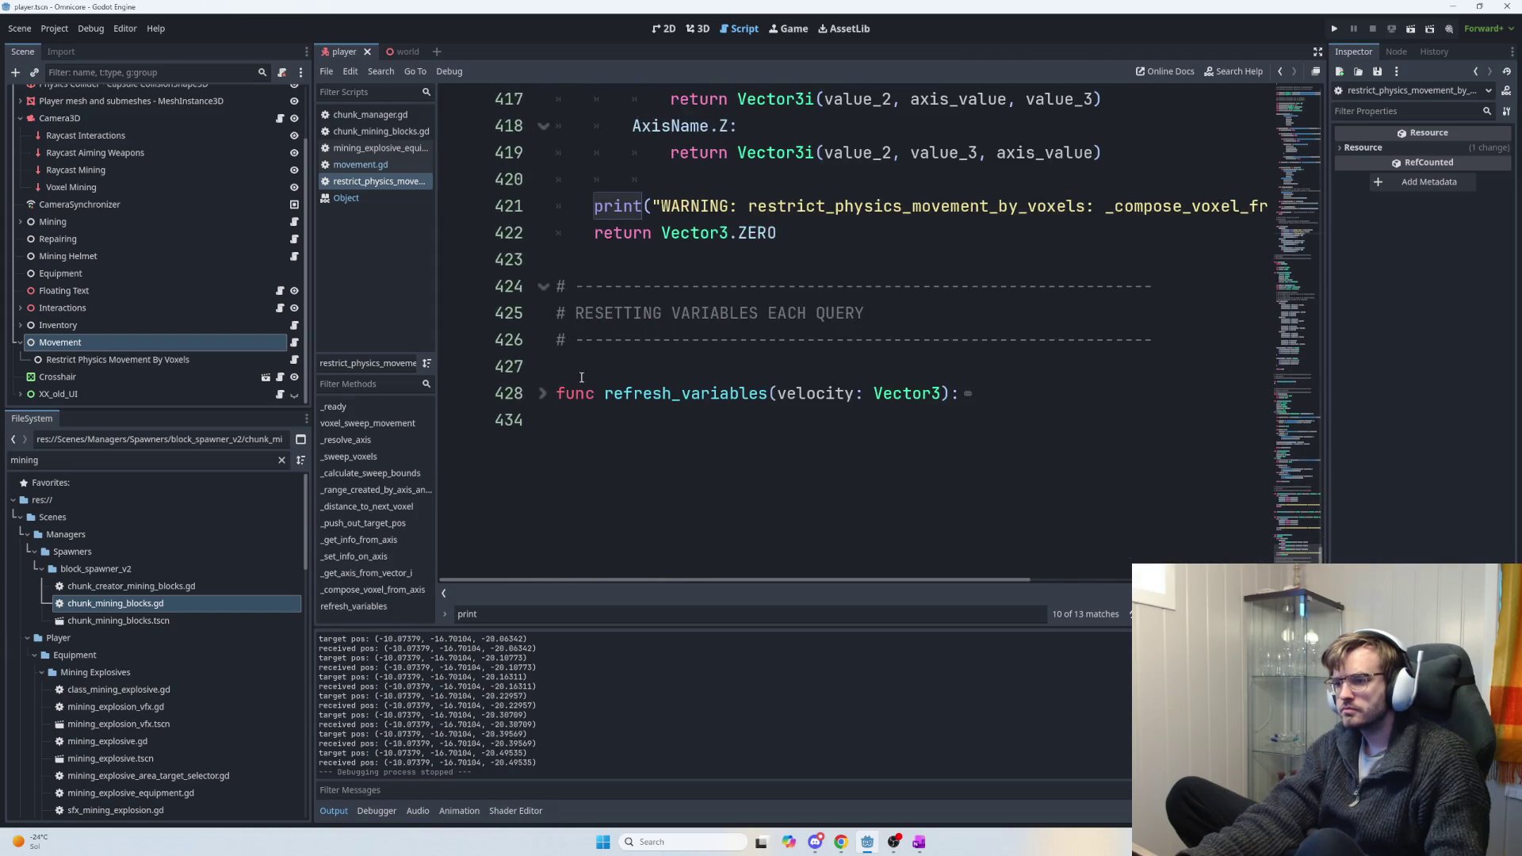
scroll(649, 362, "up", 4)
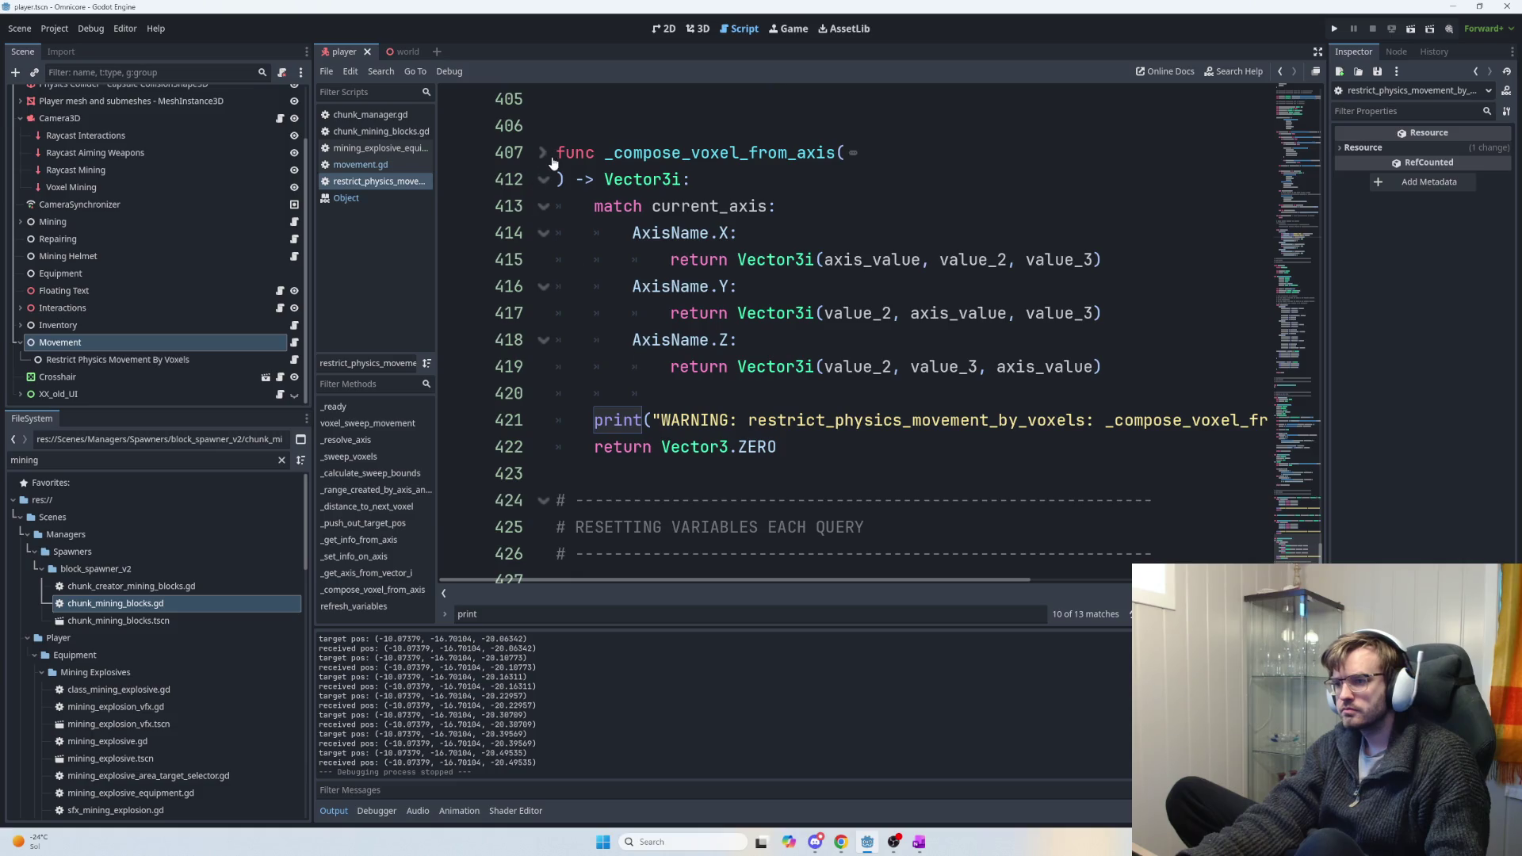
left_click(560, 181)
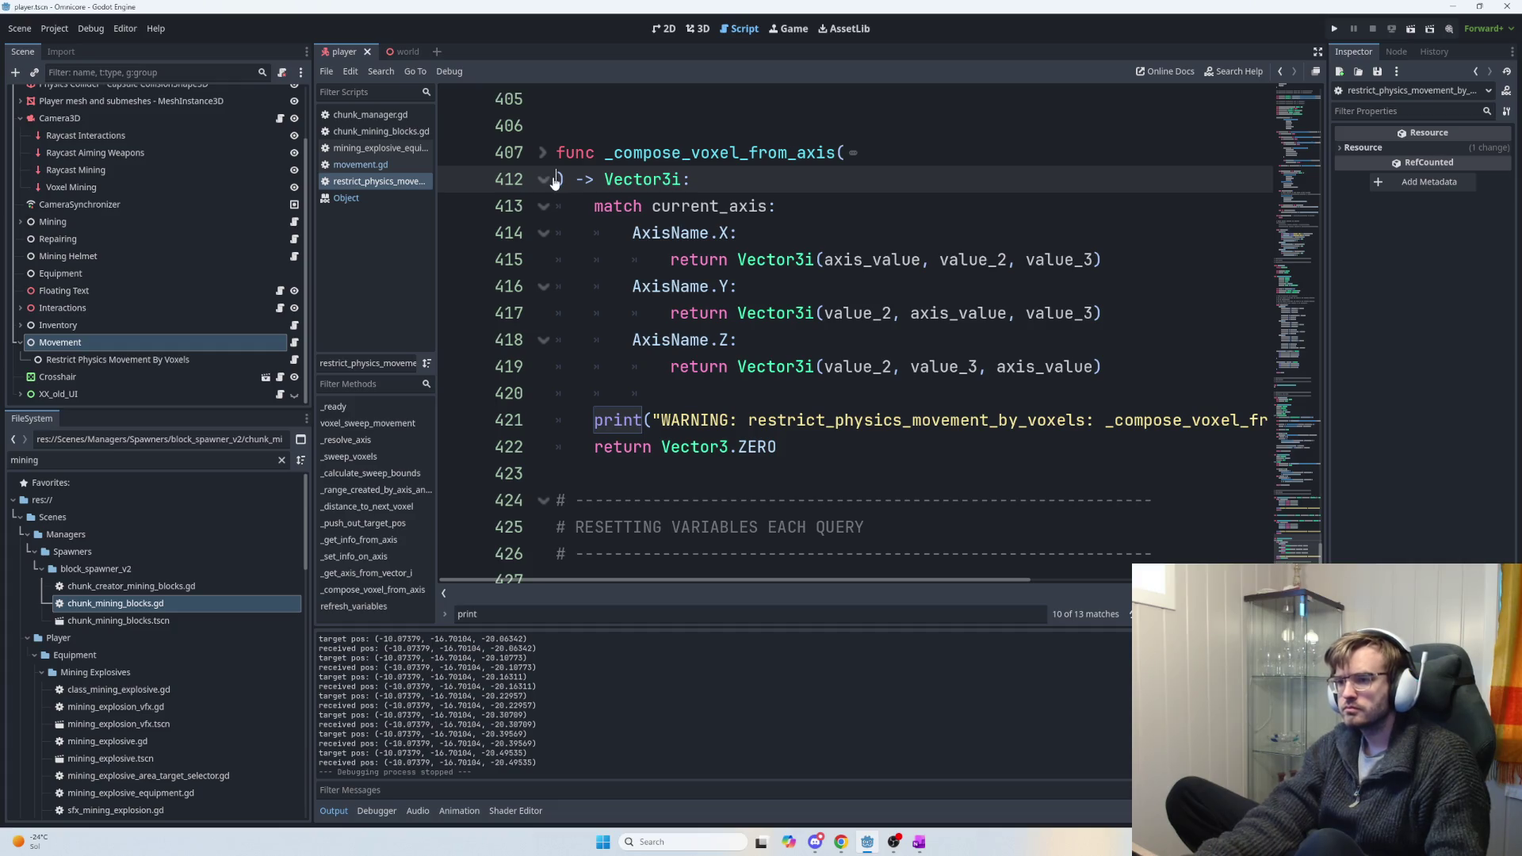
key("BackSpace")
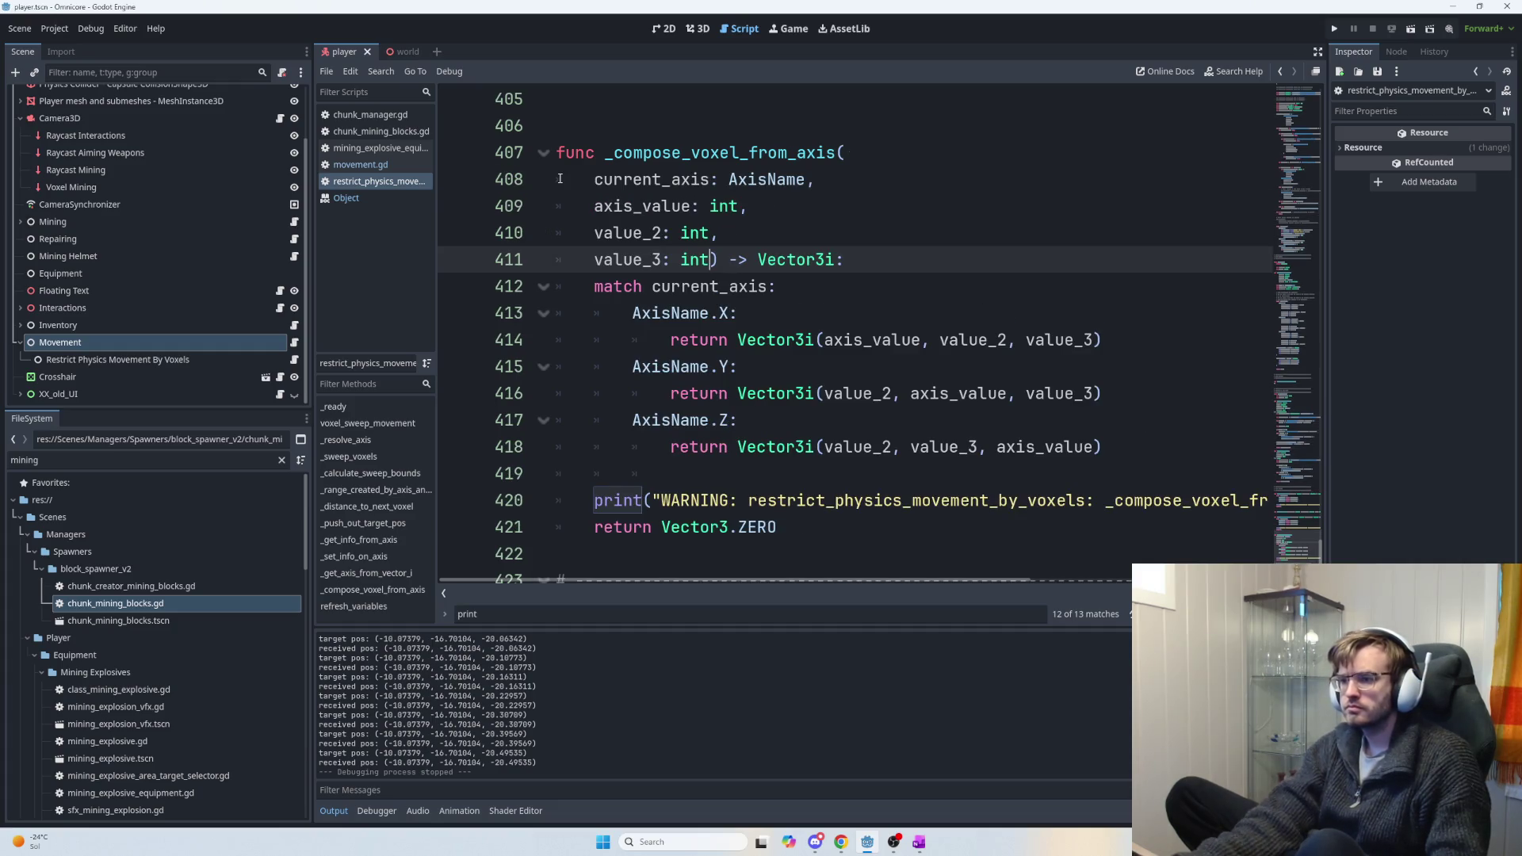
mouse_move(897, 252)
left_mouse_down()
mouse_move(658, 206)
mouse_move(600, 179)
left_mouse_up()
key("Tab")
left_click(881, 258)
key("Return")
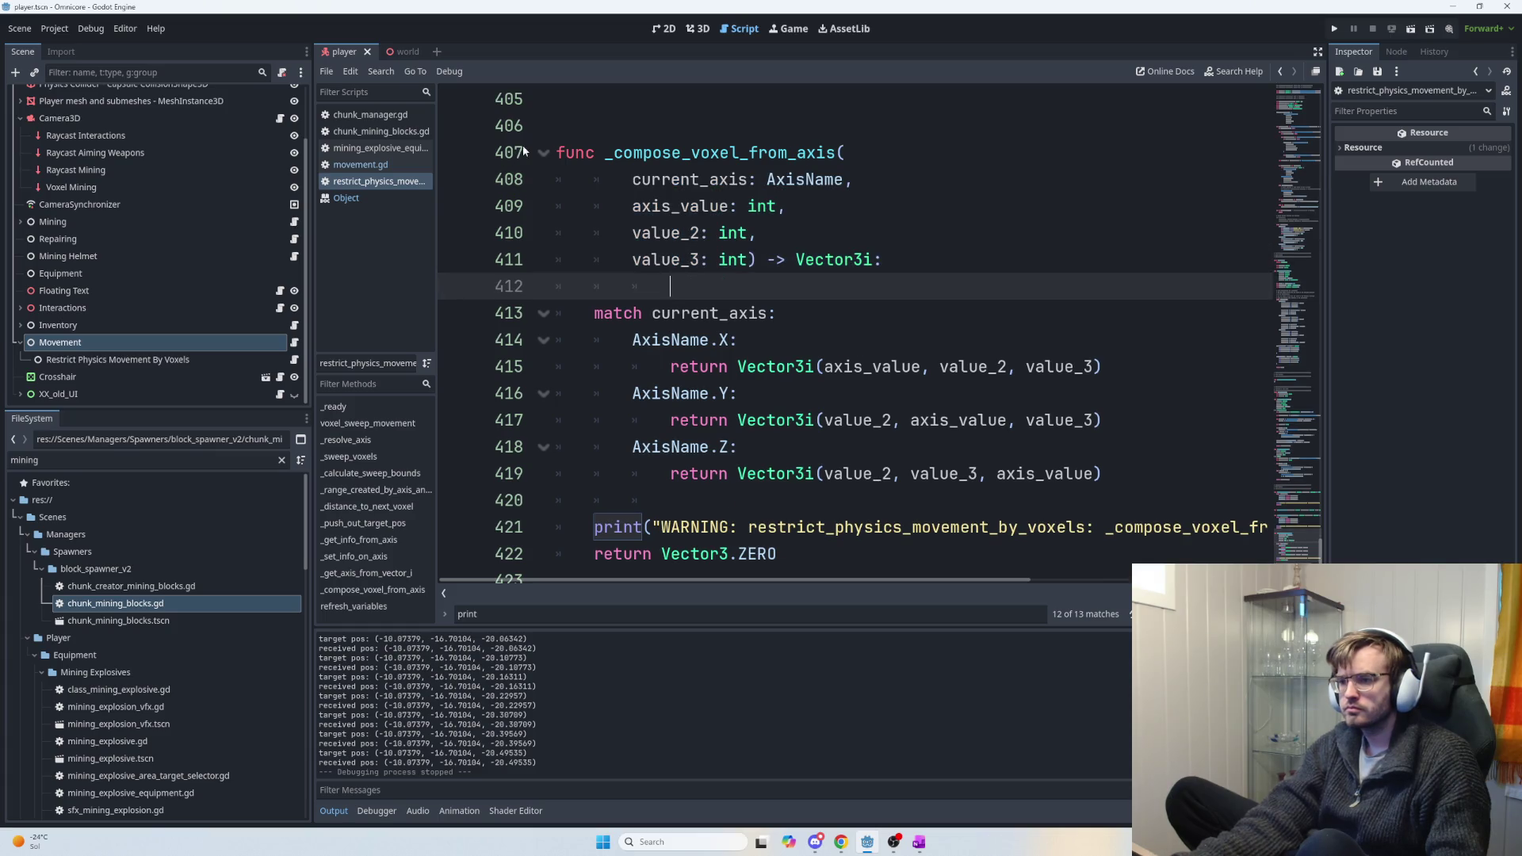
Fold _compose_voxel_from_axis, _get_axis_from_vector_i and _get_info_from_axis.
left_click(543, 152)
scroll(595, 379, "up", 10)
scroll(594, 378, "down", 2)
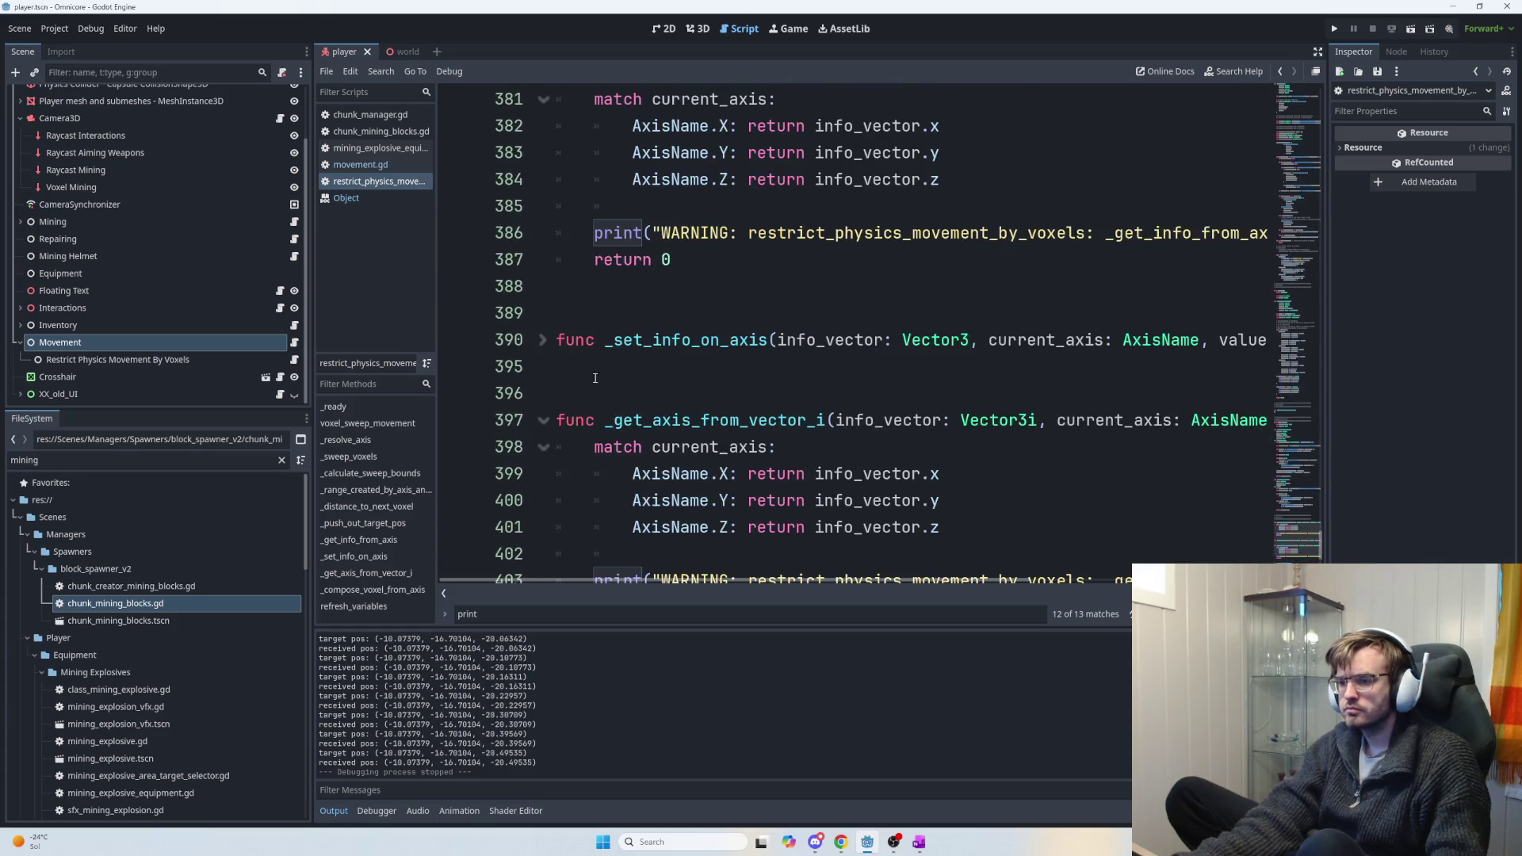
left_click(543, 422)
scroll(547, 337, "up", 3)
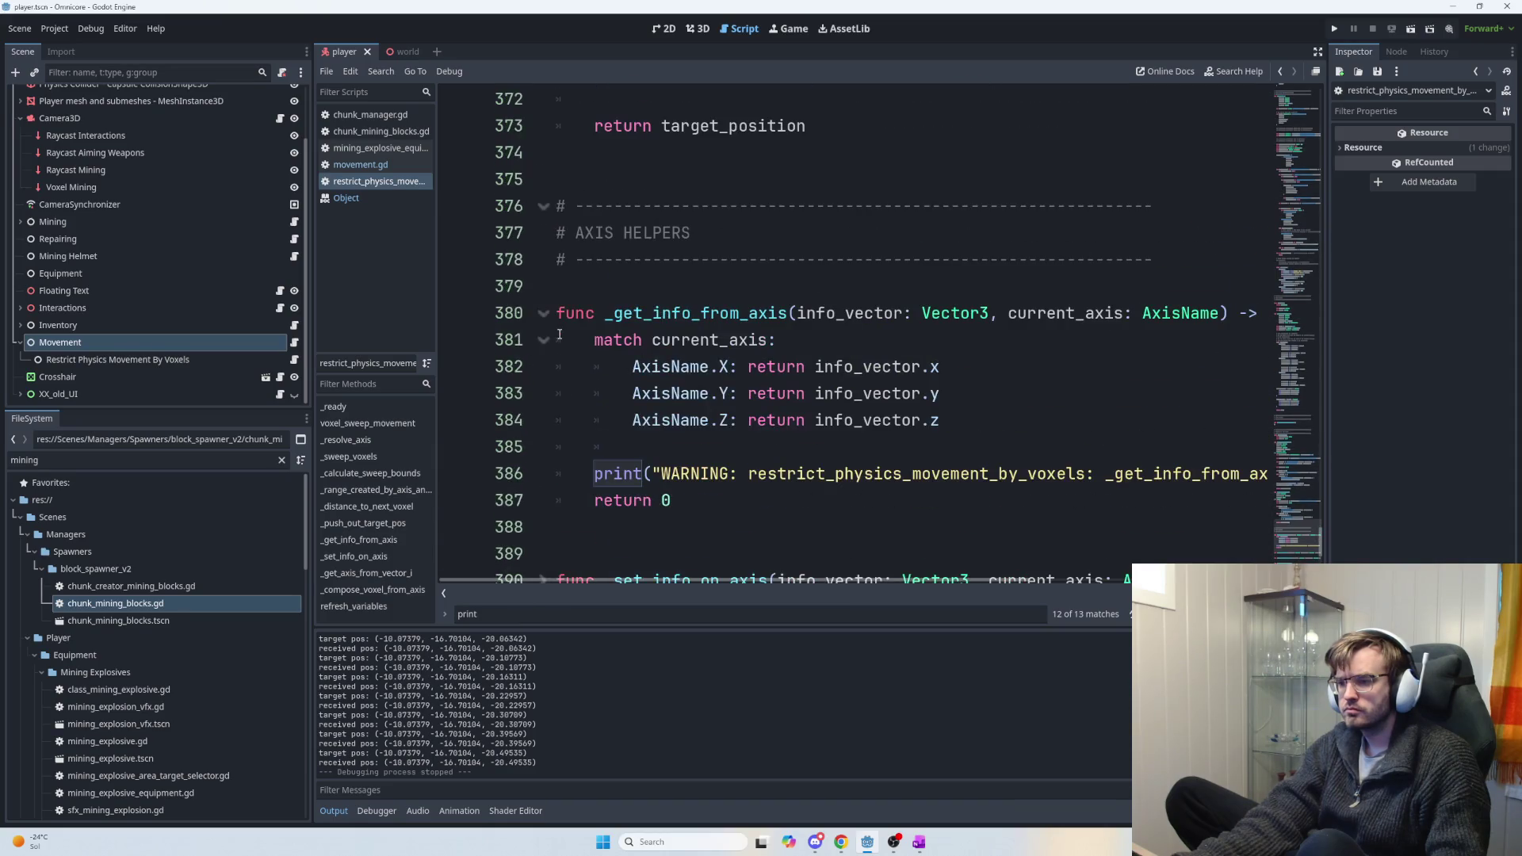
left_click(543, 313)
scroll(652, 339, "up", 4)
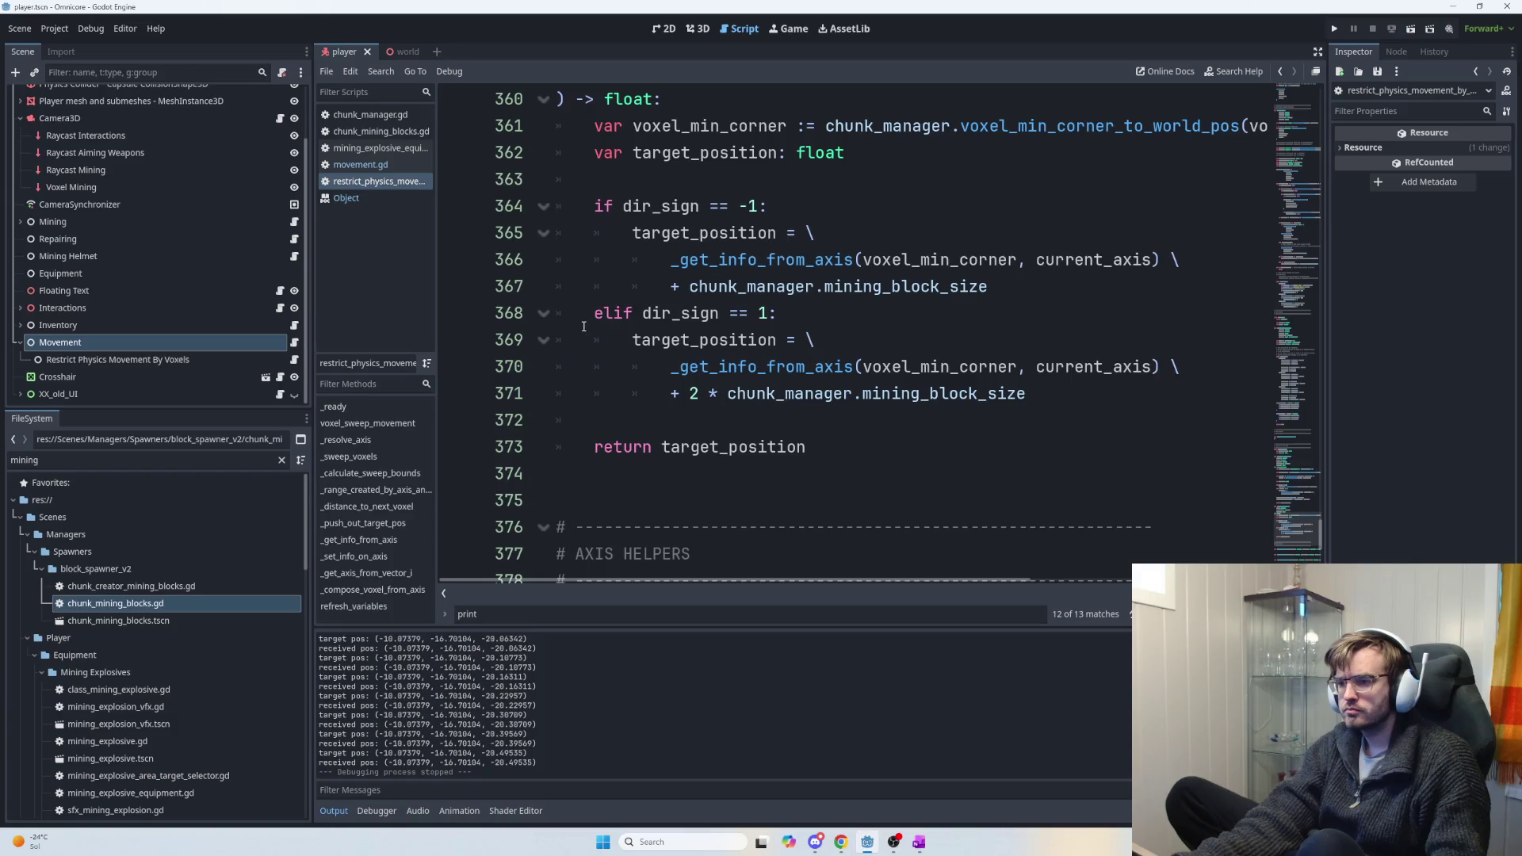
In _push_out_target_pos, join '-> float:' onto the dir_sign line, indent parameters, add a blank line.
left_click(572, 339)
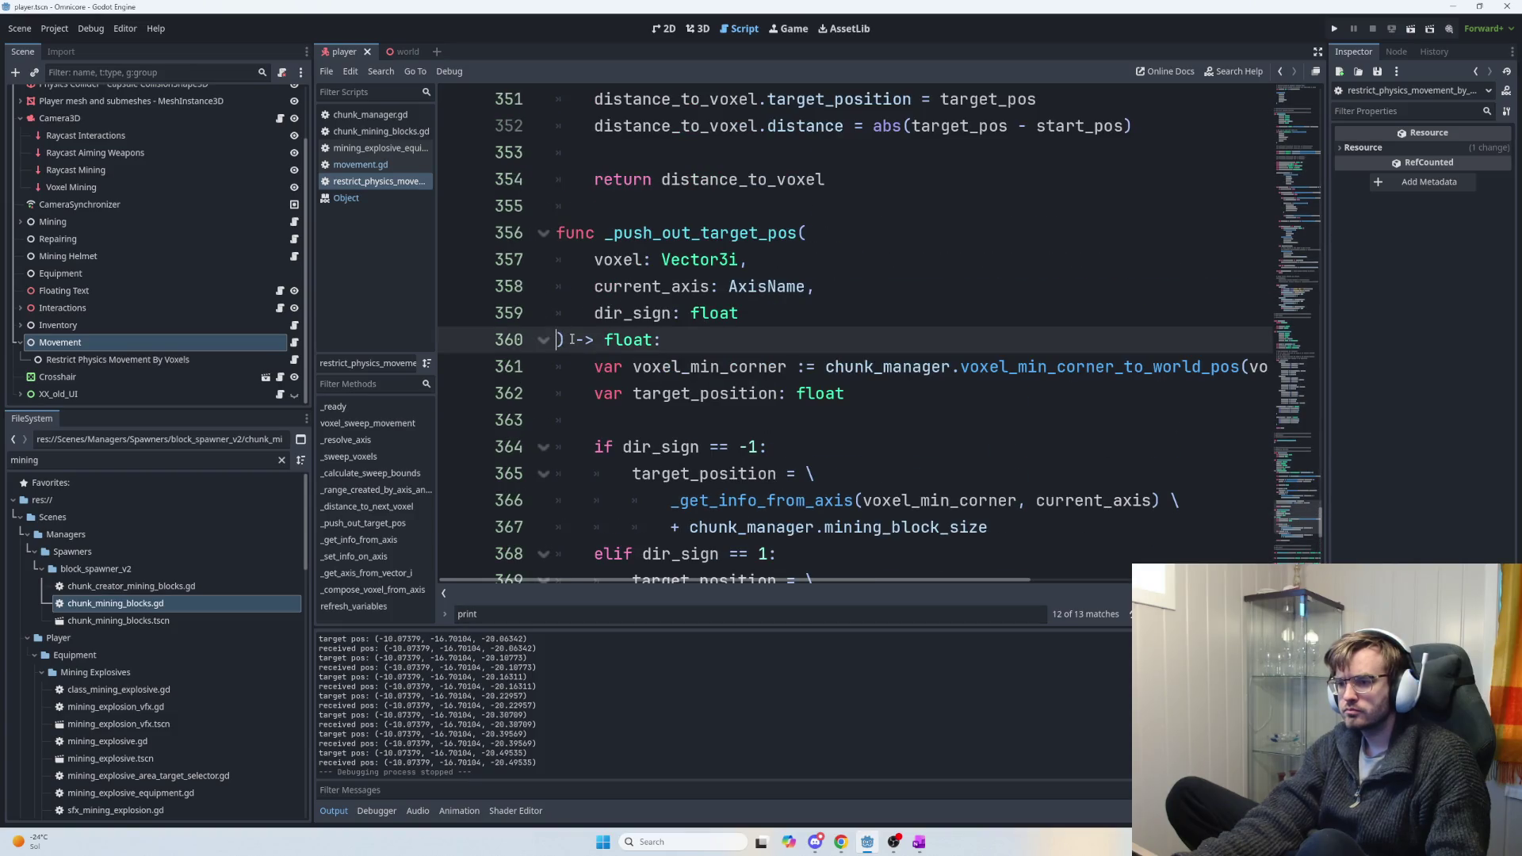
key("BackSpace")
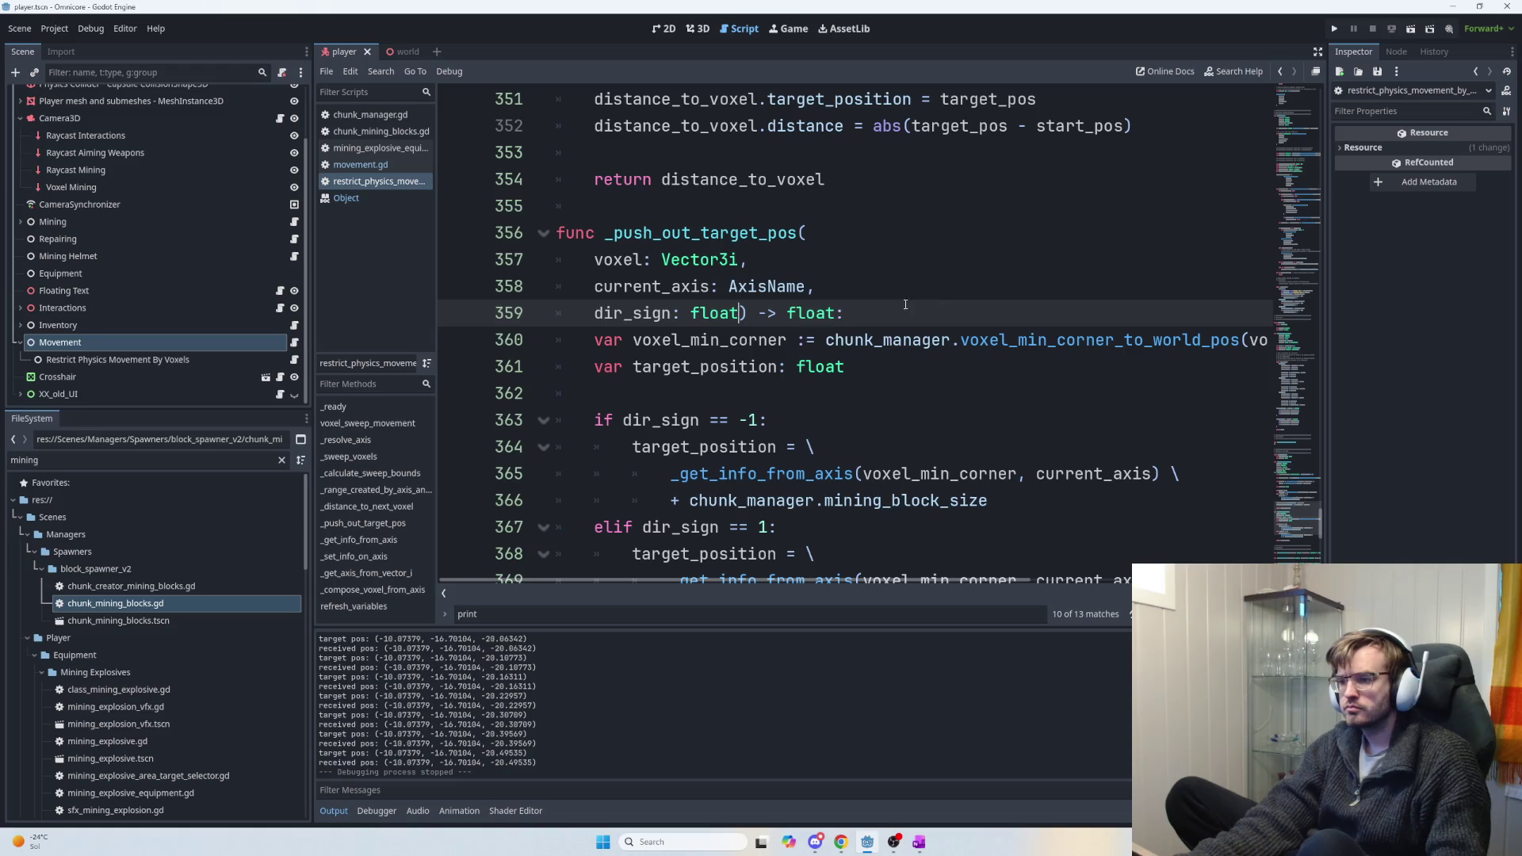
left_click_drag(904, 310, 596, 262)
key("Tab")
left_click(543, 234)
left_click(543, 235)
scroll(539, 238, "down", 3)
scroll(921, 252, "up", 2)
left_click(919, 241)
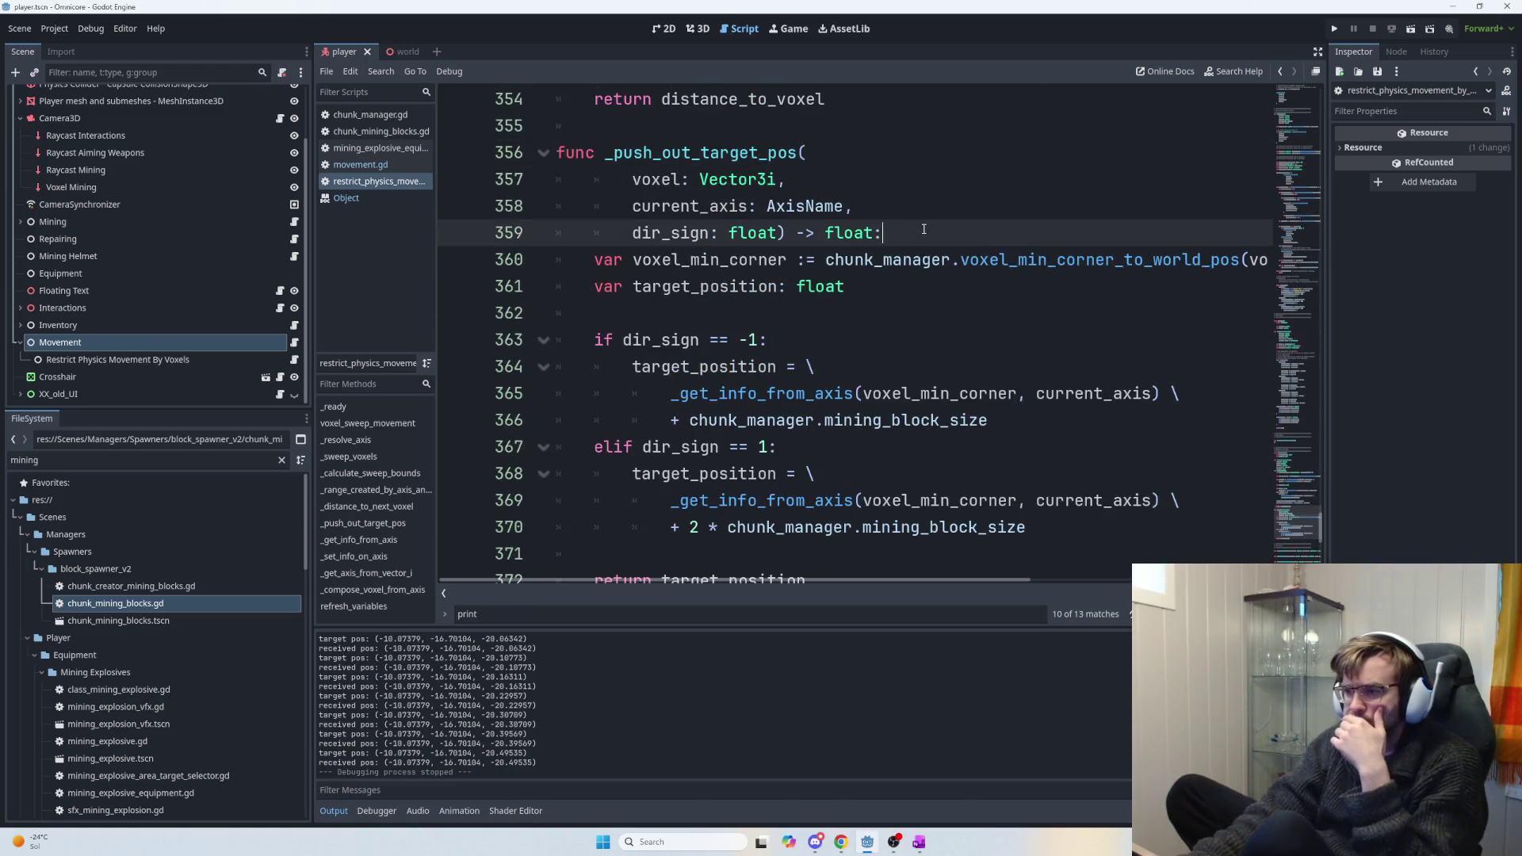
key("Return")
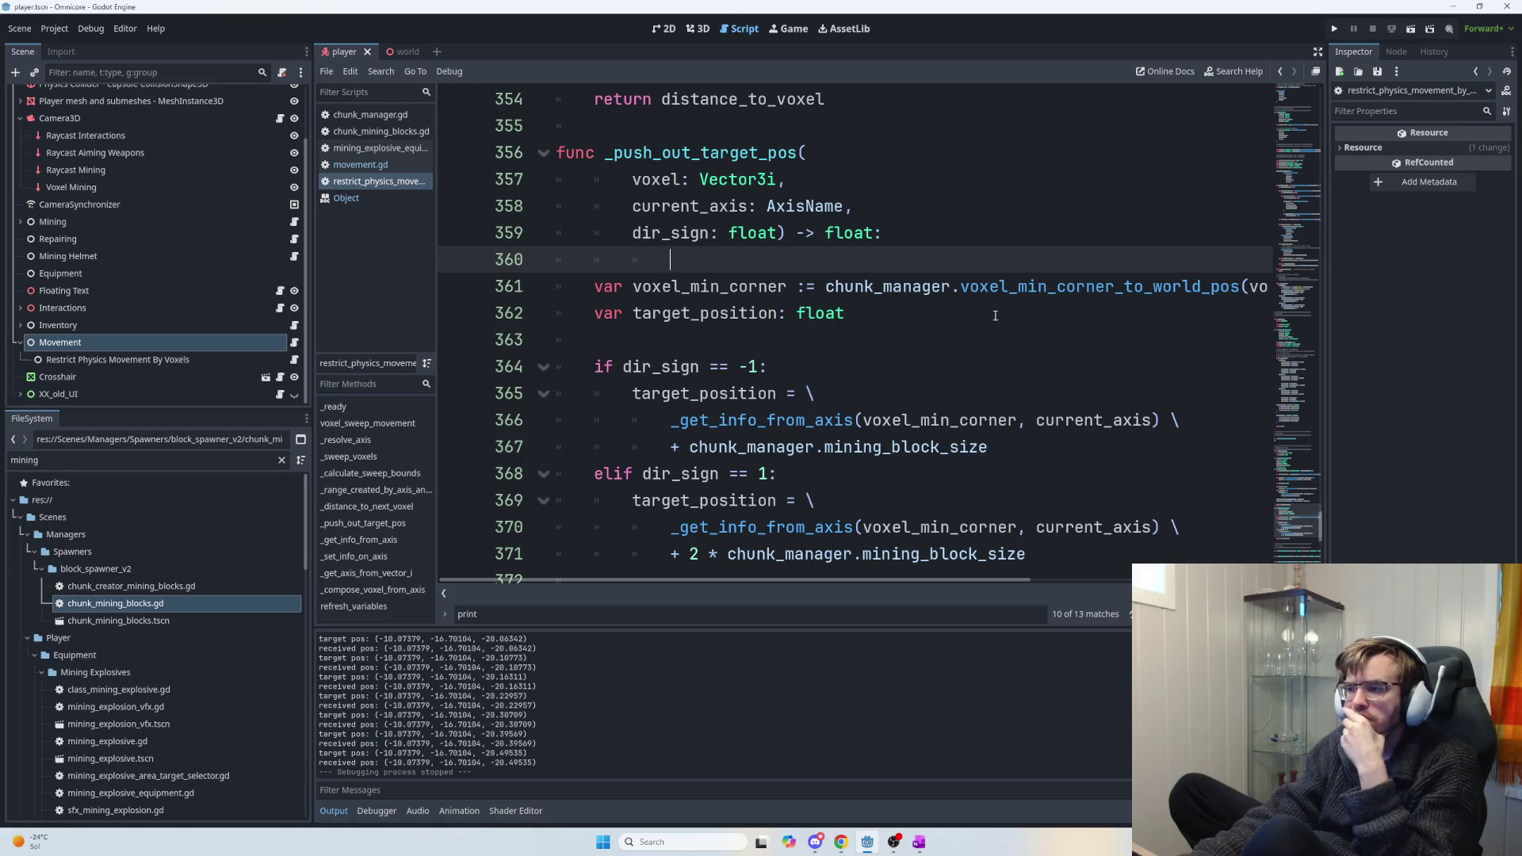
Inspect the variable declarations and the uses of voxel_min_corner in _push_out_target_pos.
left_click_drag(996, 315, 959, 287)
left_click_drag(845, 313, 797, 313)
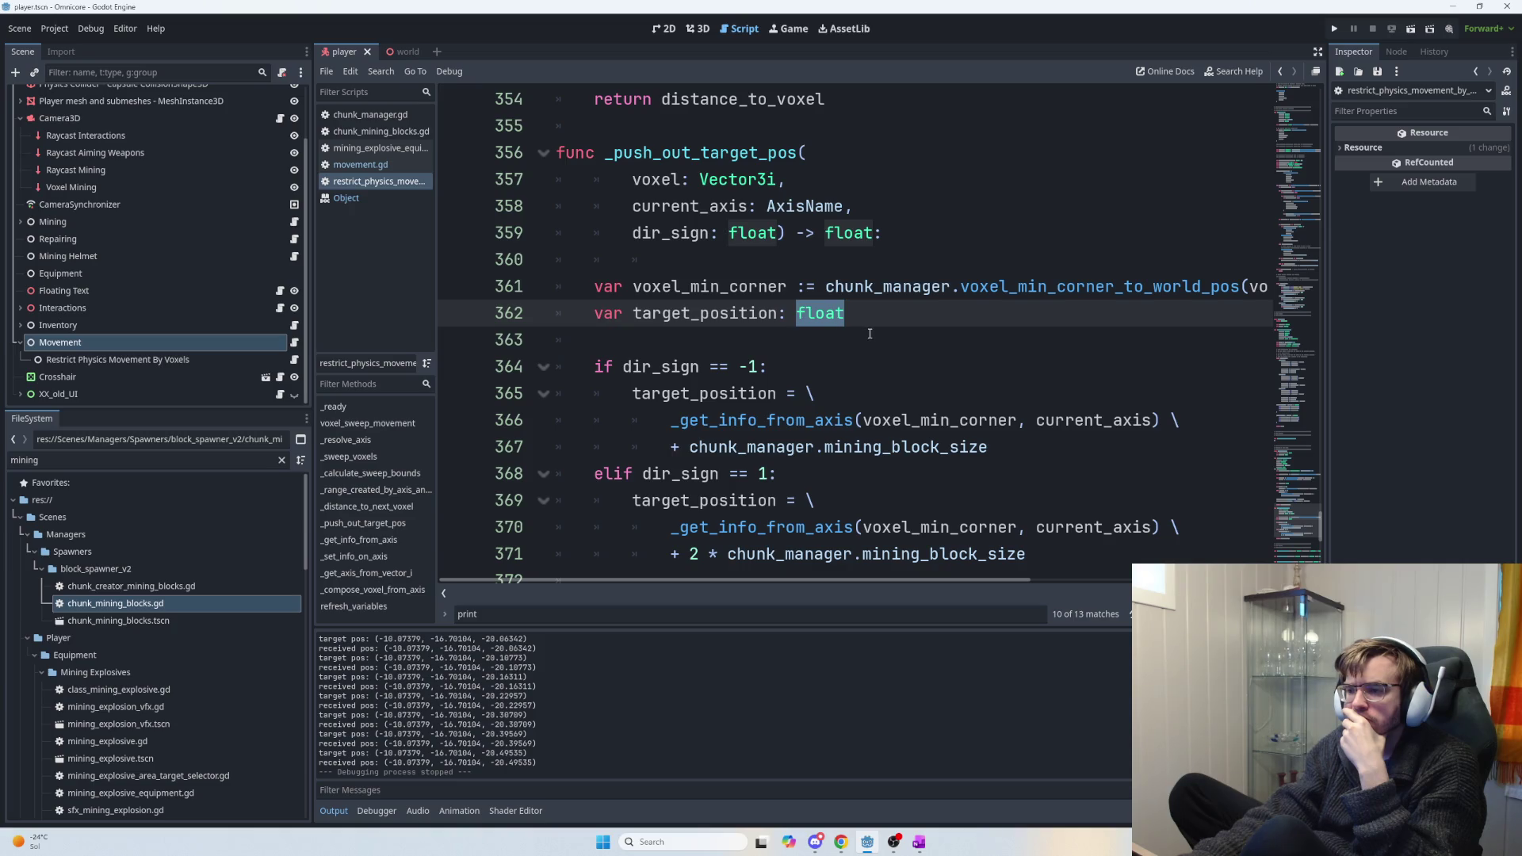
mouse_move(926, 582)
left_mouse_down()
mouse_move(1052, 588)
mouse_move(894, 585)
left_mouse_up()
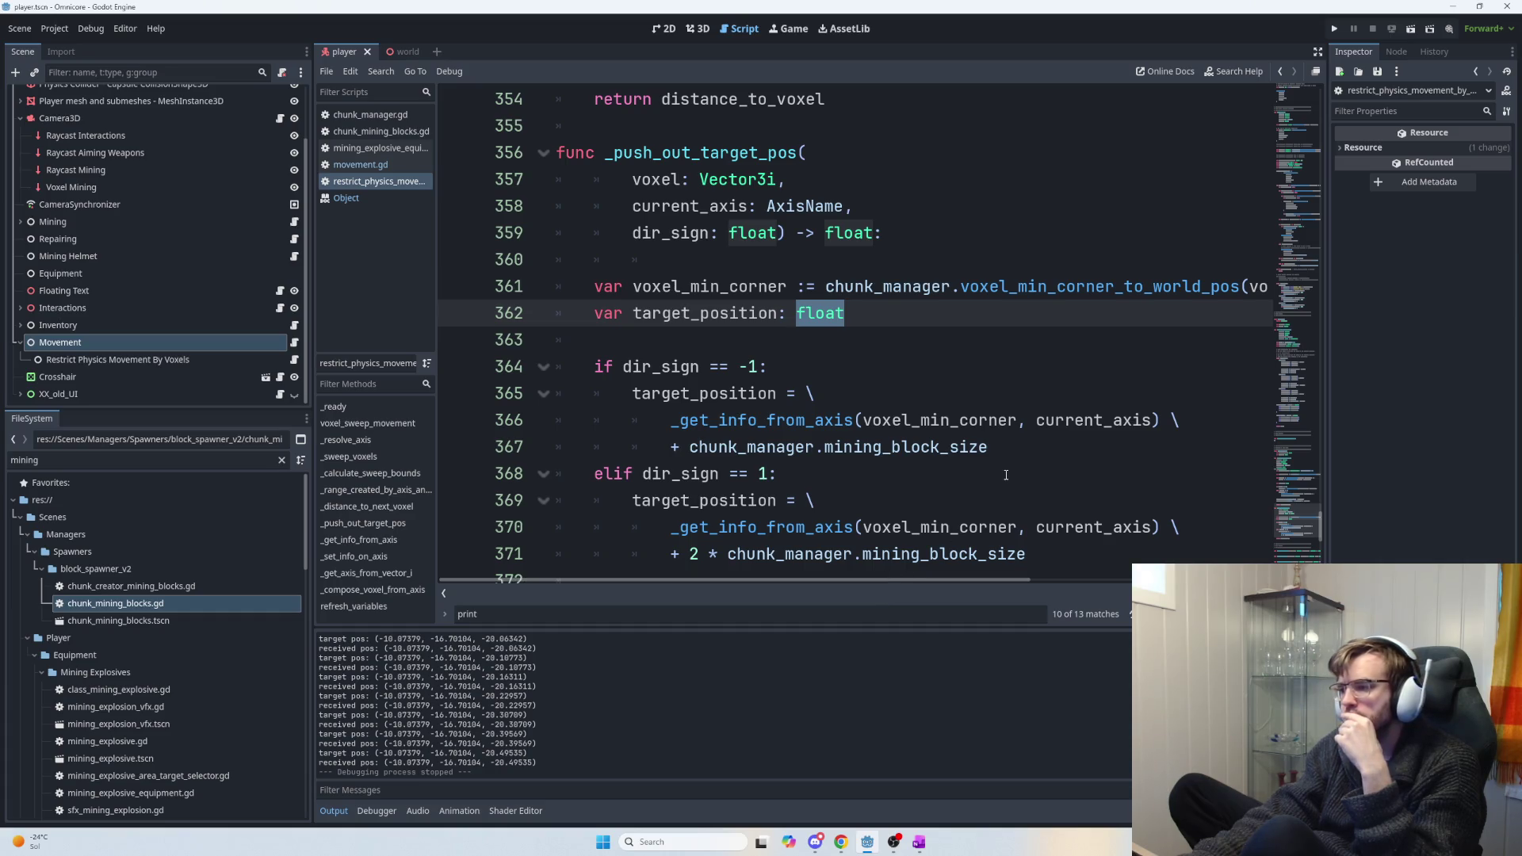
double_click(942, 421)
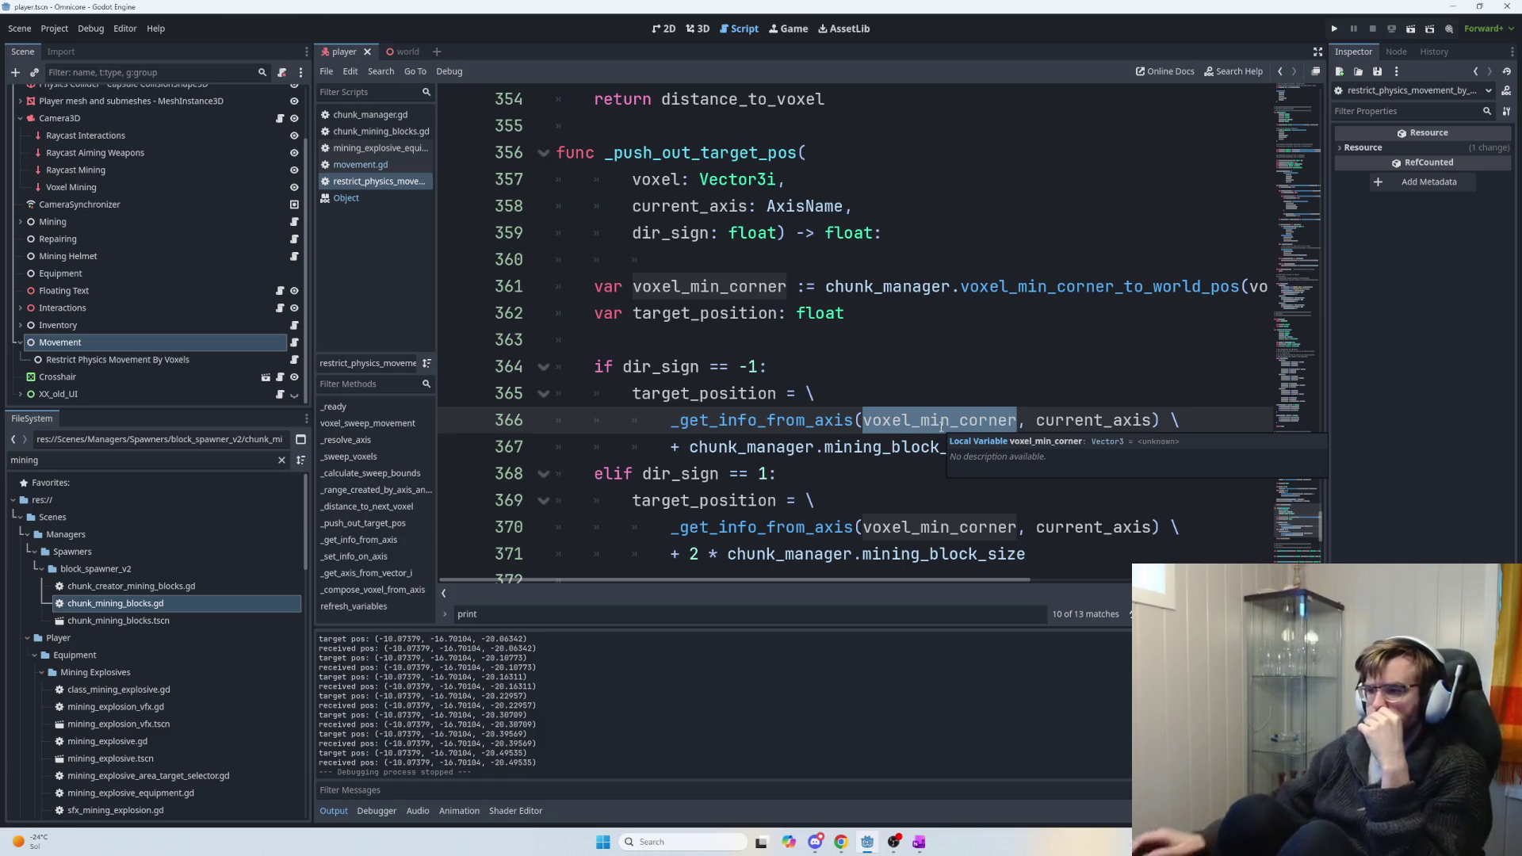
mouse_move(981, 583)
left_mouse_down()
mouse_move(1120, 585)
mouse_move(967, 591)
left_mouse_up()
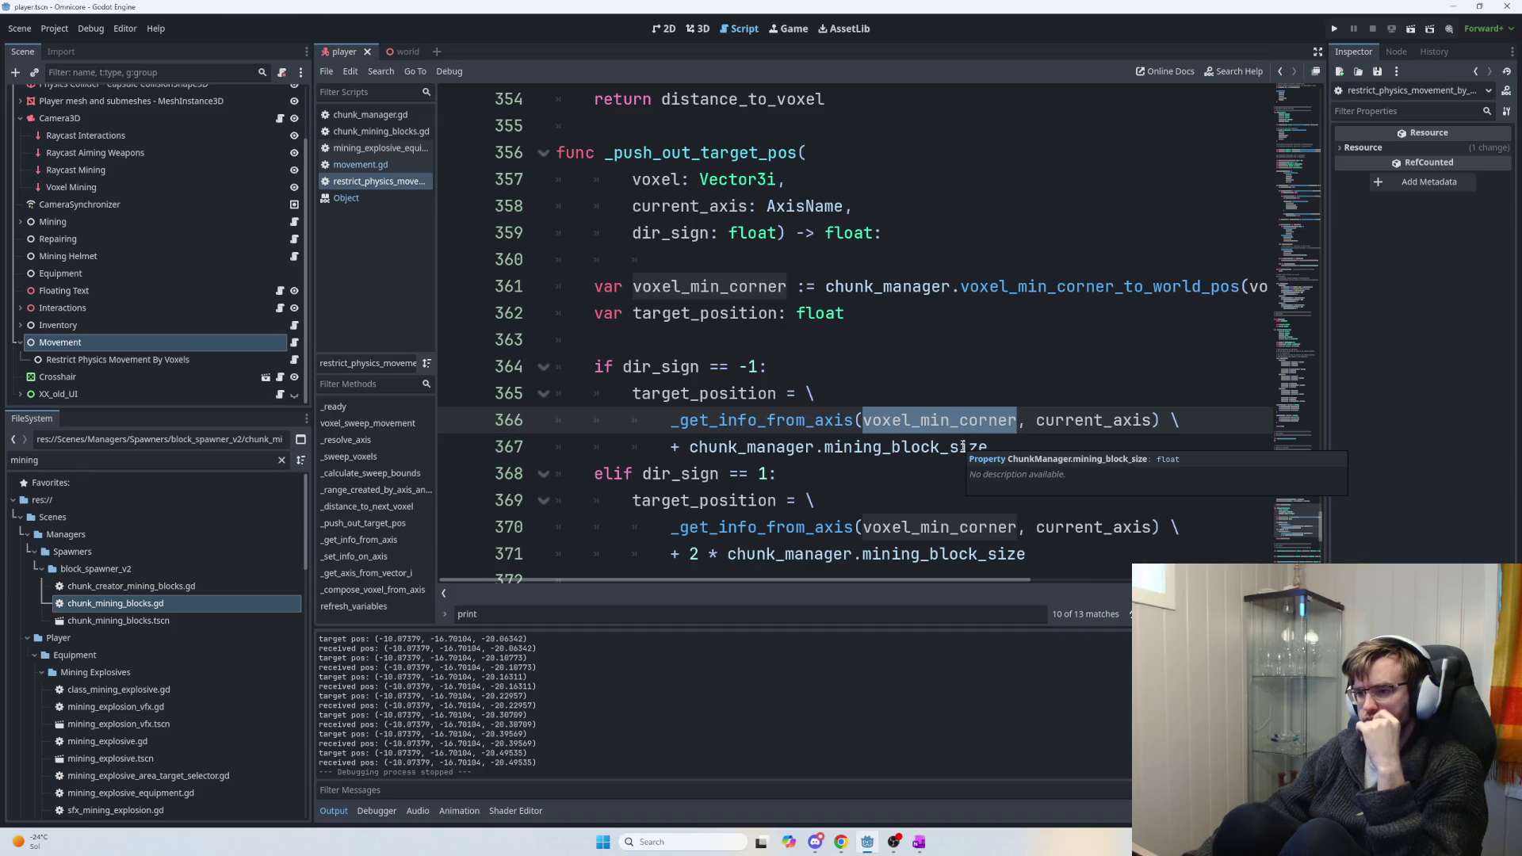
Add print("target position during calculation: ", target_position) after line 367 in the -1 branch.
left_click(1026, 440)
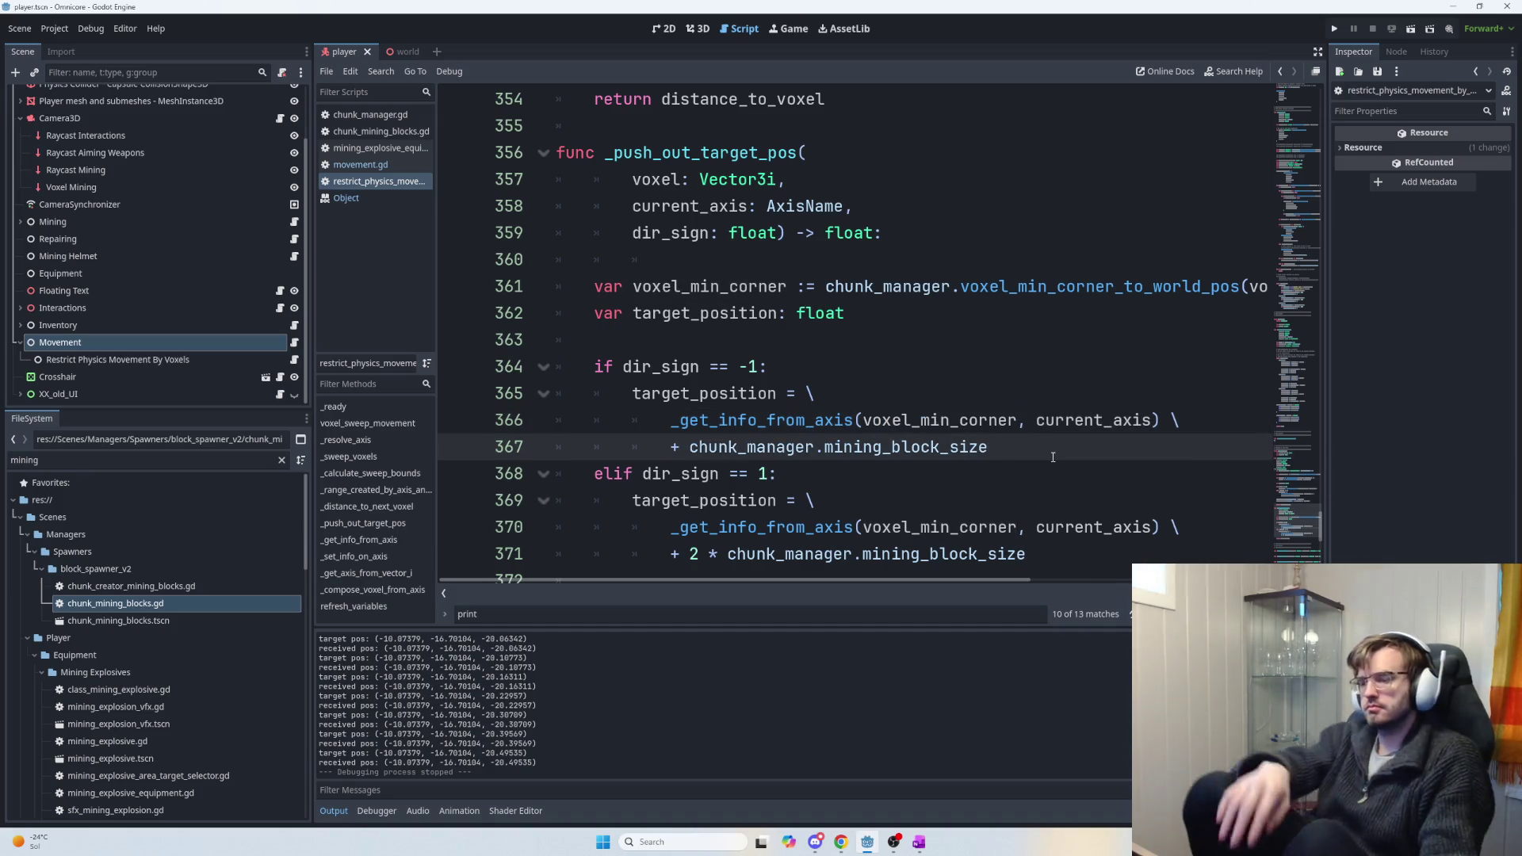
key("Return")
type("print")
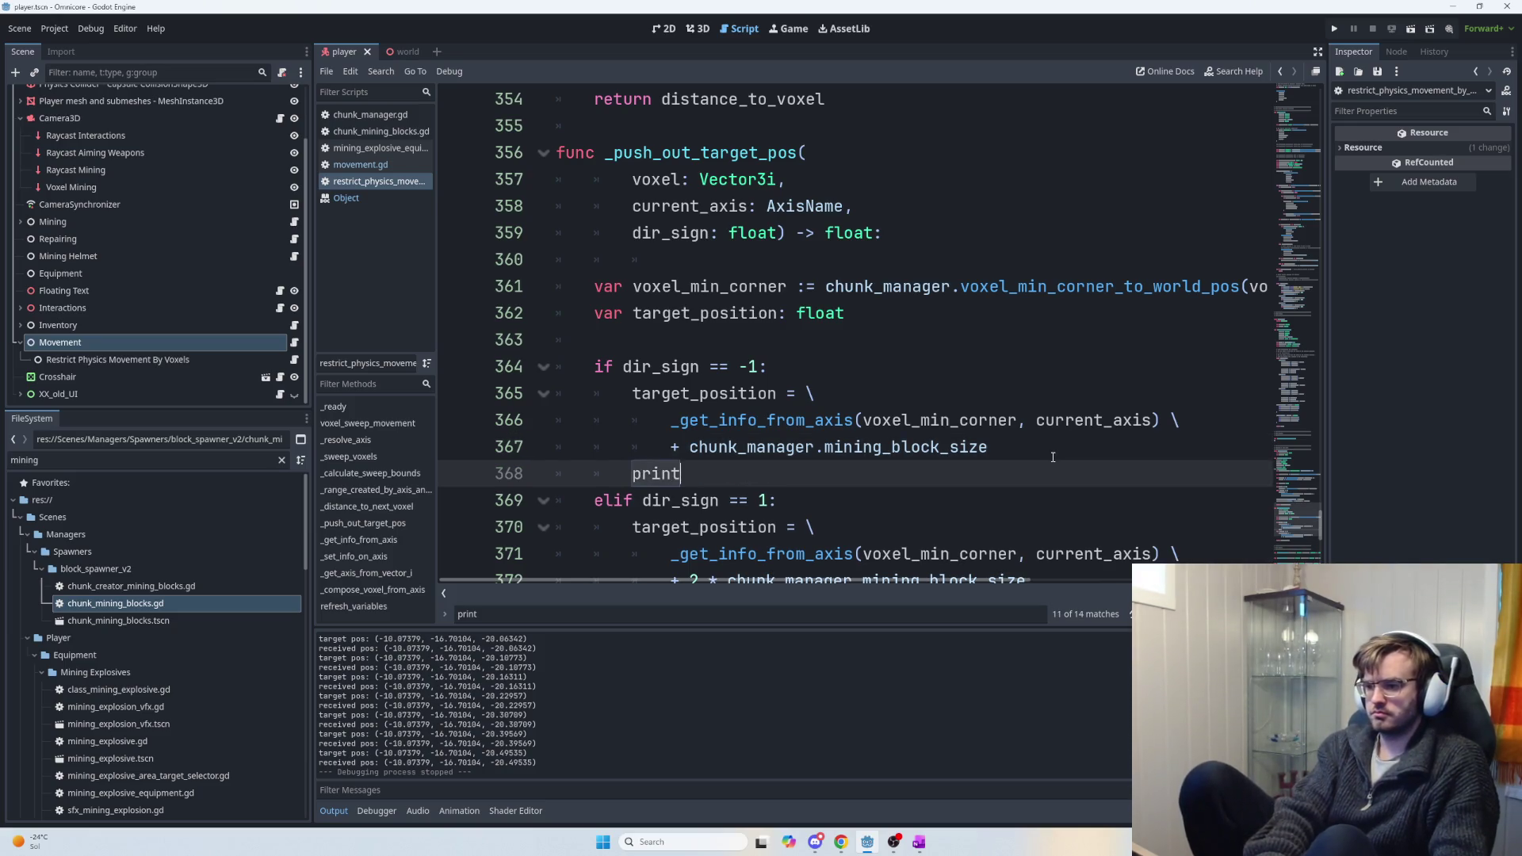
type("(\"target positions")
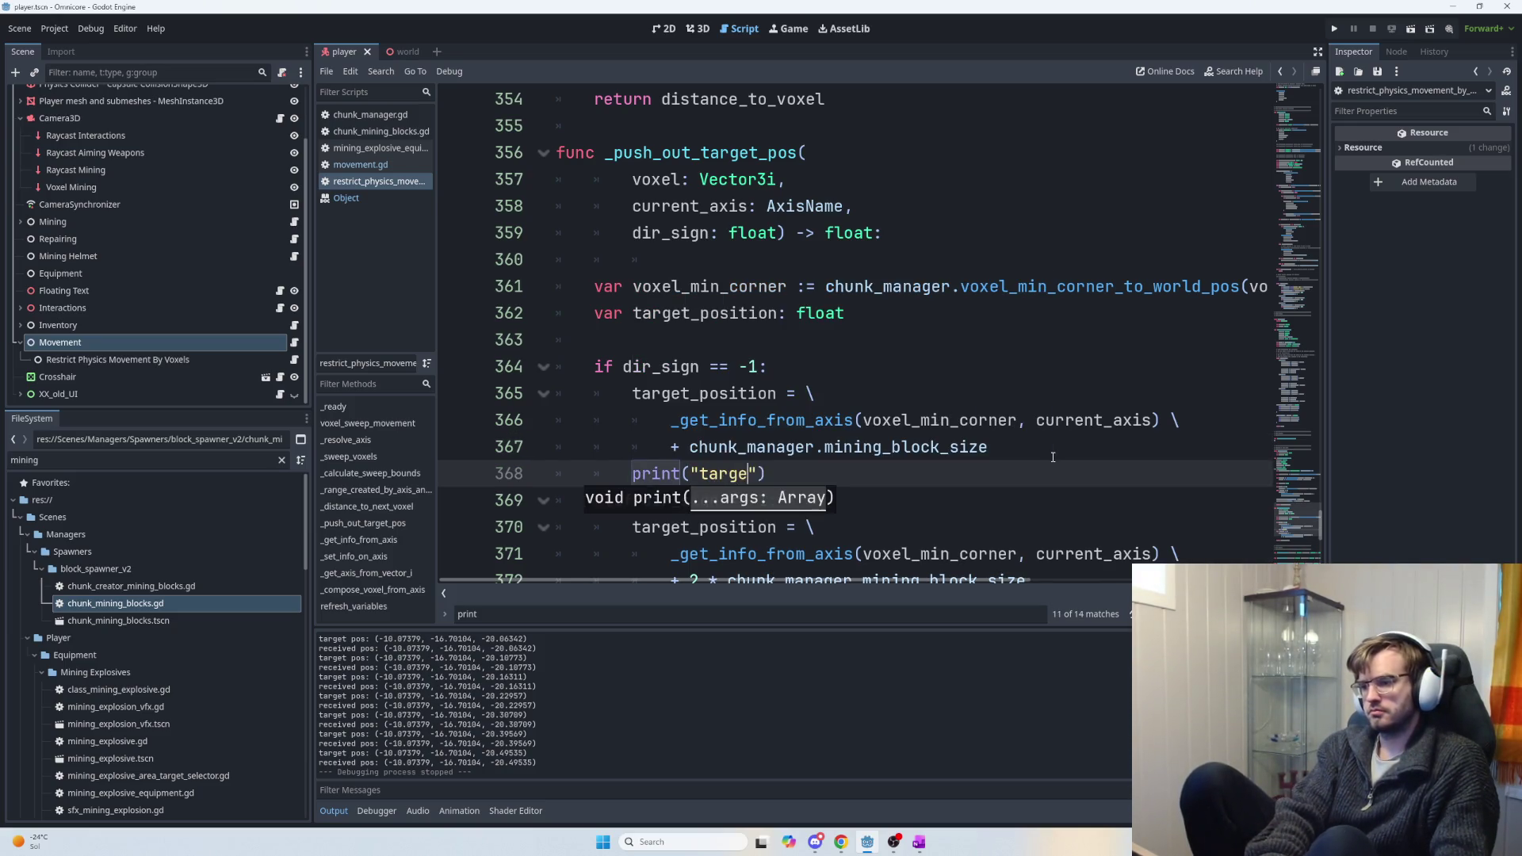
key("BackSpace")
type("during calculation")
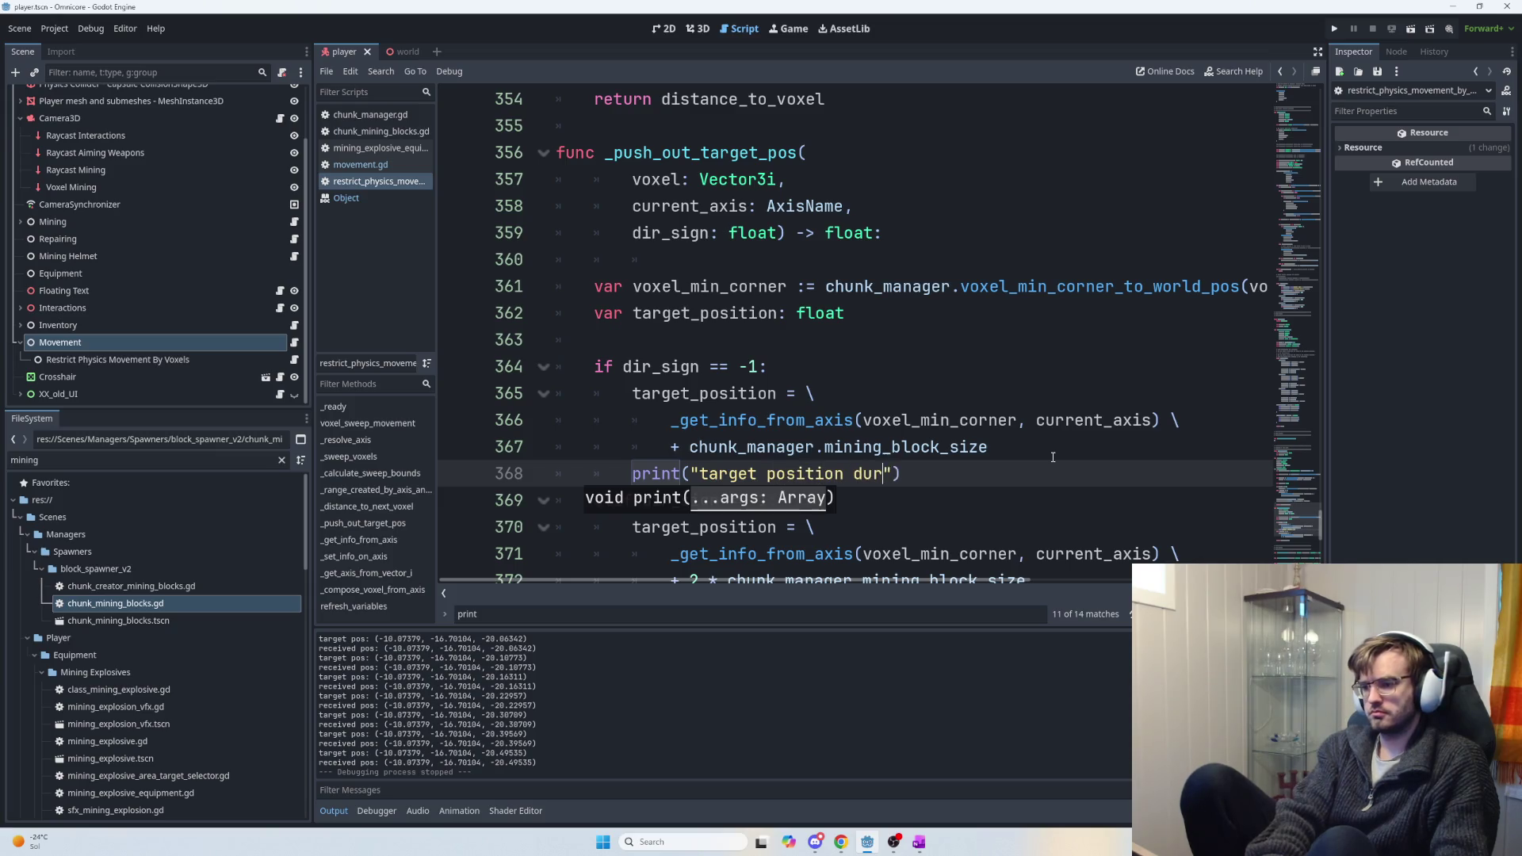
type(": \",")
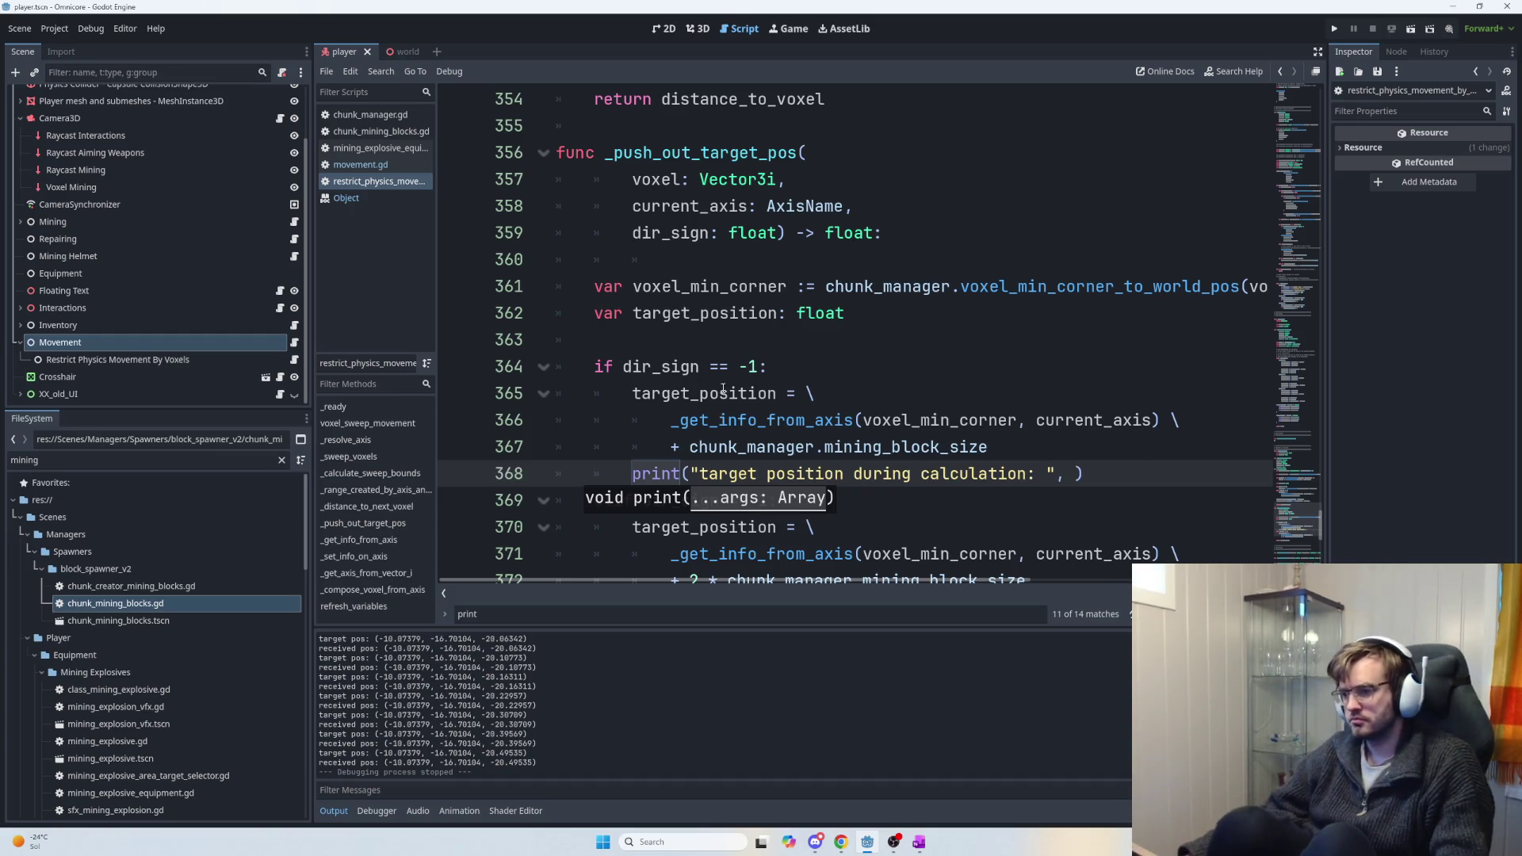
left_click(713, 393)
left_click(1064, 474)
type("target_position")
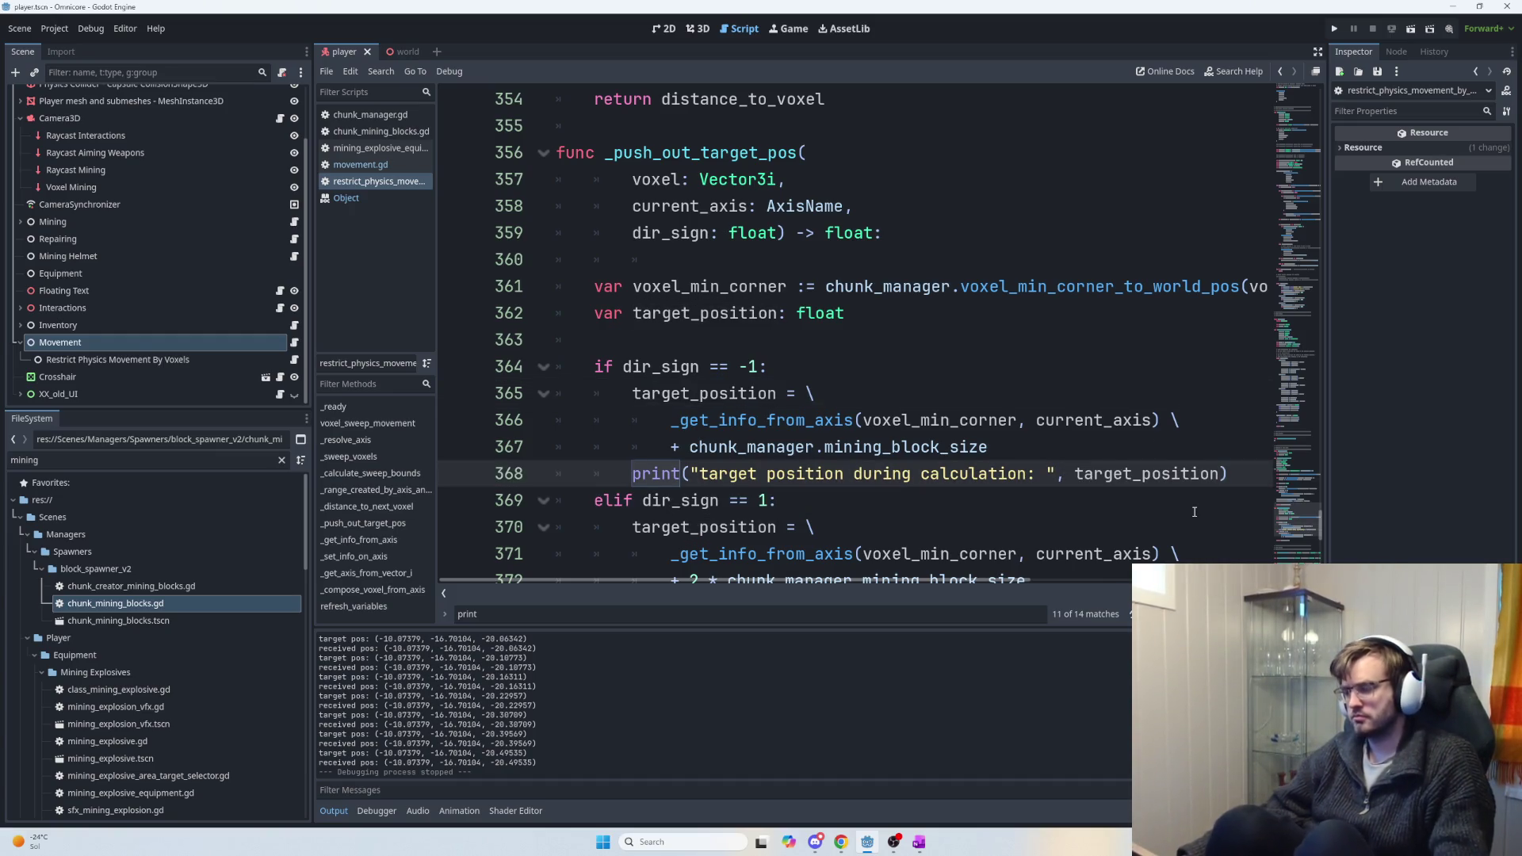
Paste the same target-position print after line 372 in the +1 branch.
scroll(1042, 461, "down", 1)
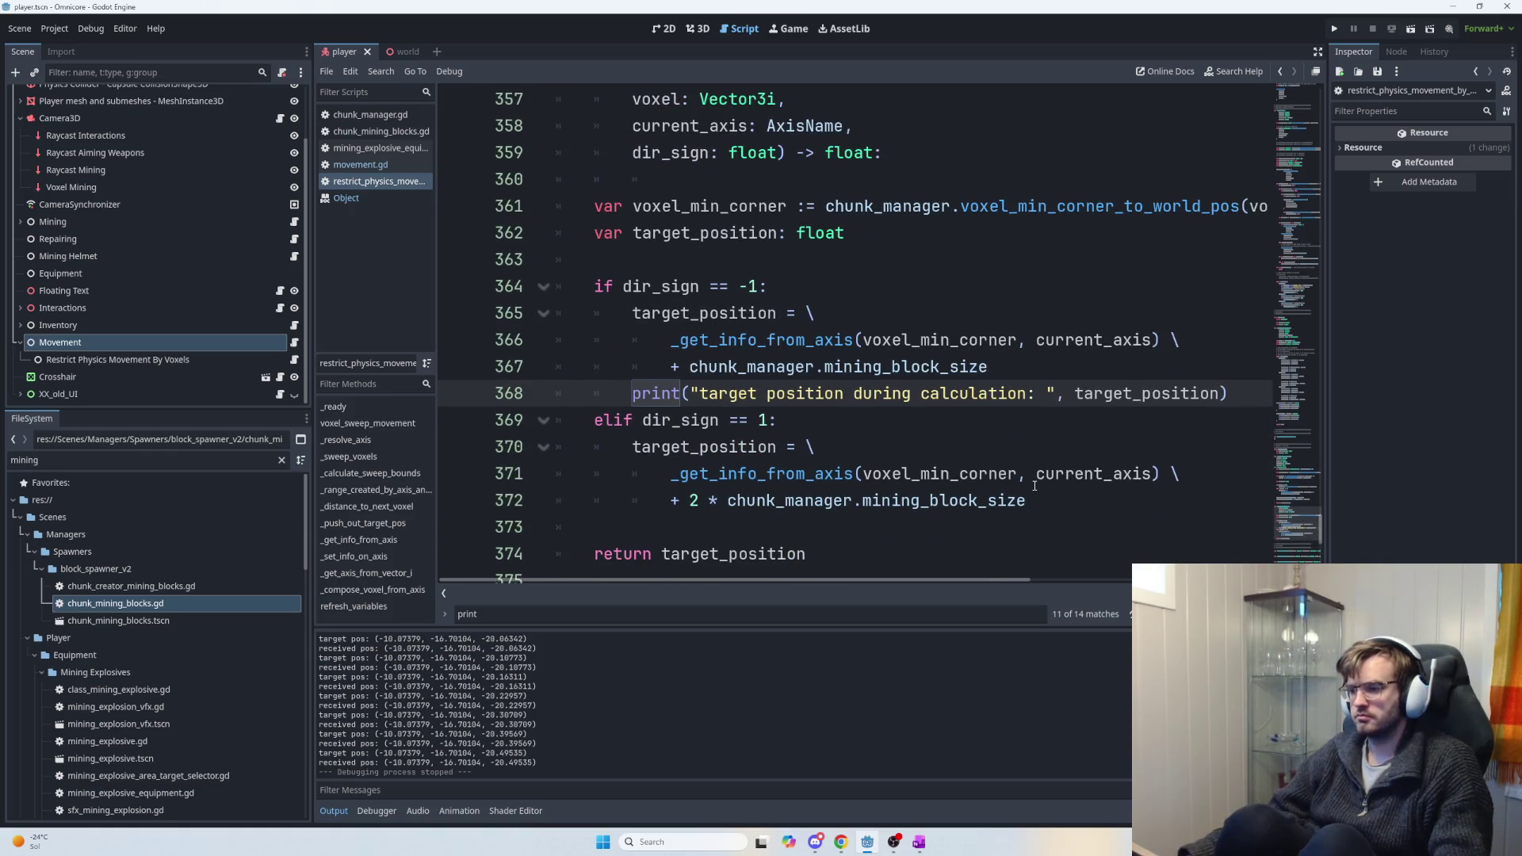
scroll(1037, 485, "up", 2)
scroll(1027, 444, "down", 3)
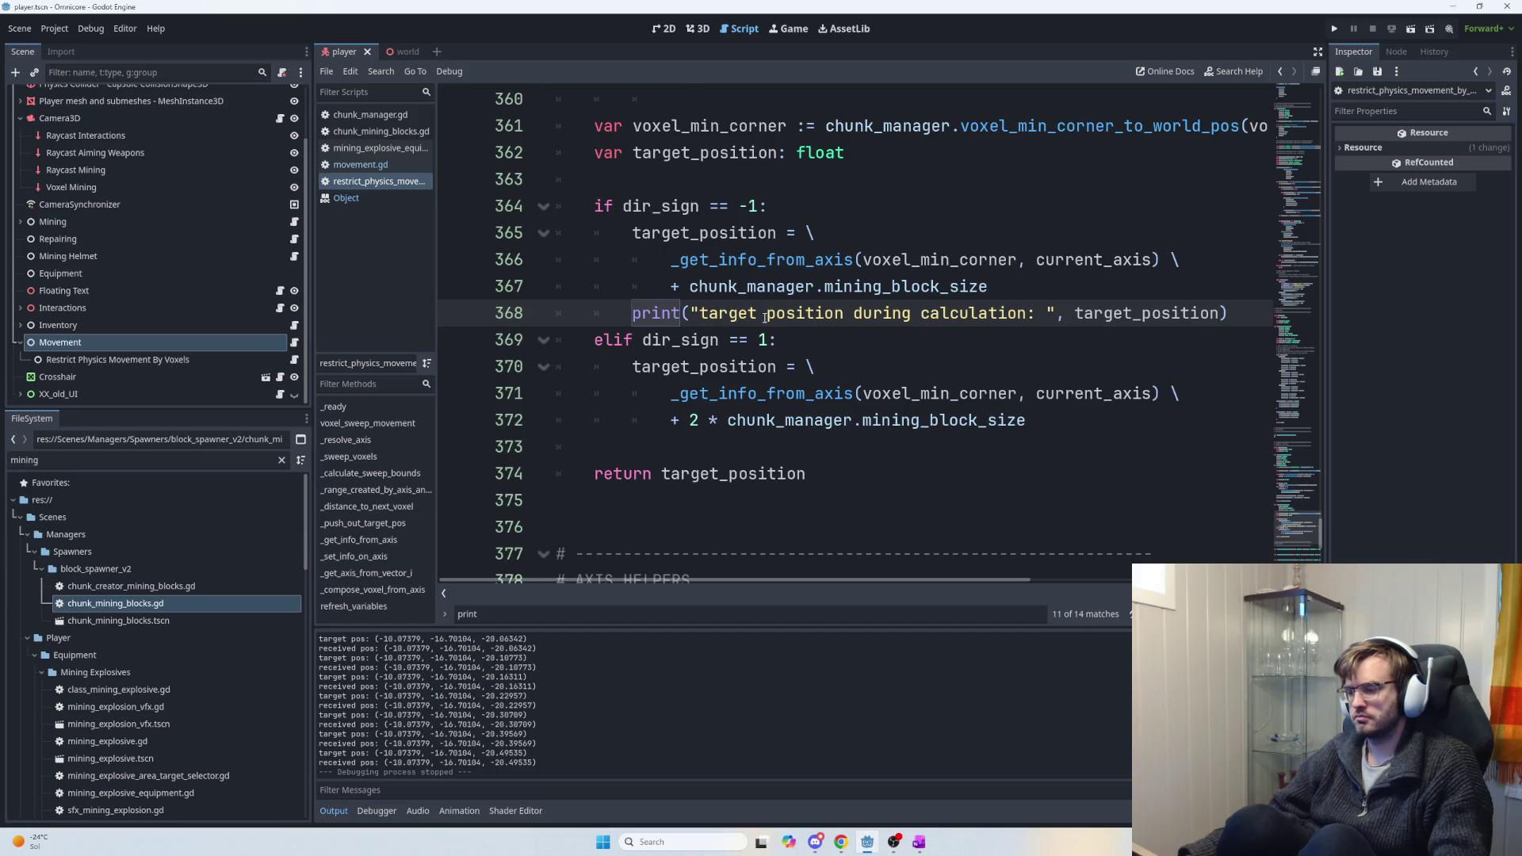
left_click(623, 312, "shift")
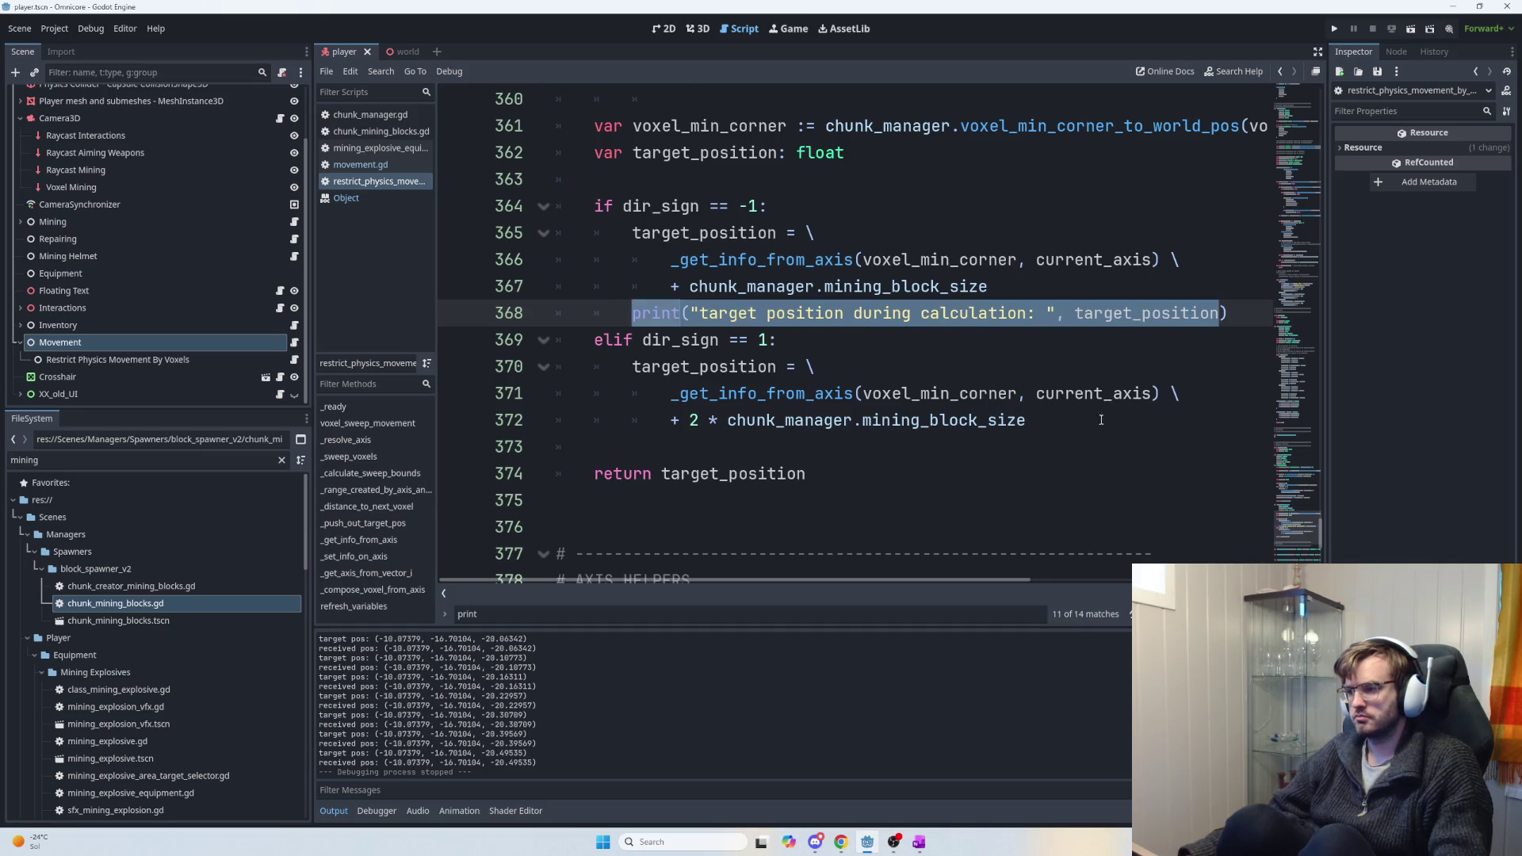
left_click(1049, 429)
key("Return")
key("Return")
type("print(\"target position during calculation: \", target_position)")
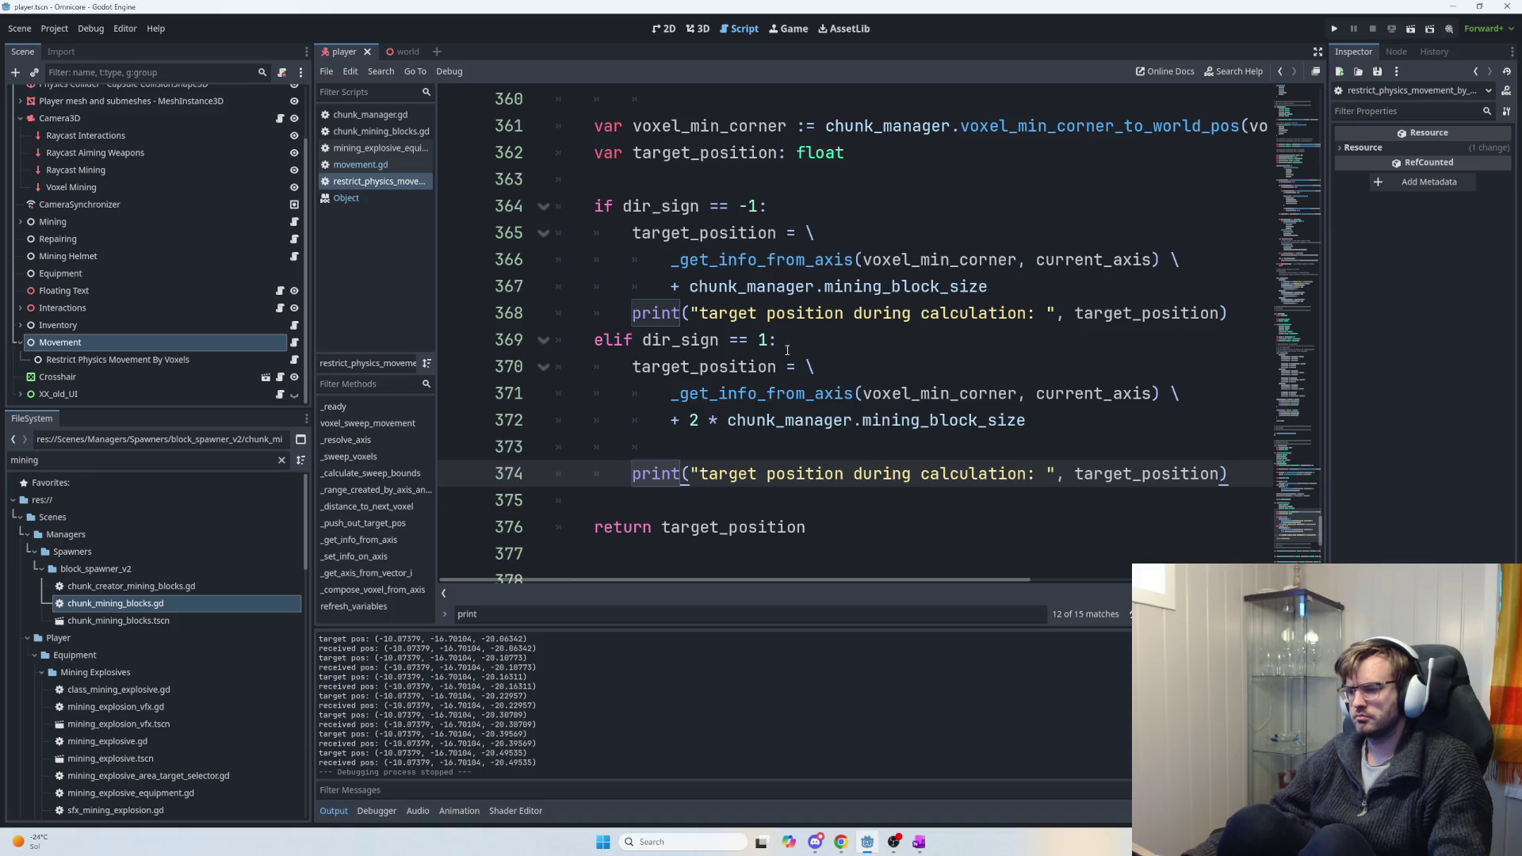
scroll(783, 346, "up", 4)
left_click(736, 446)
Inspect voxel_min_corner, the voxel_min_corner_to_world_pos call and the function's voxel parameter.
double_click(736, 442)
double_click(1125, 447)
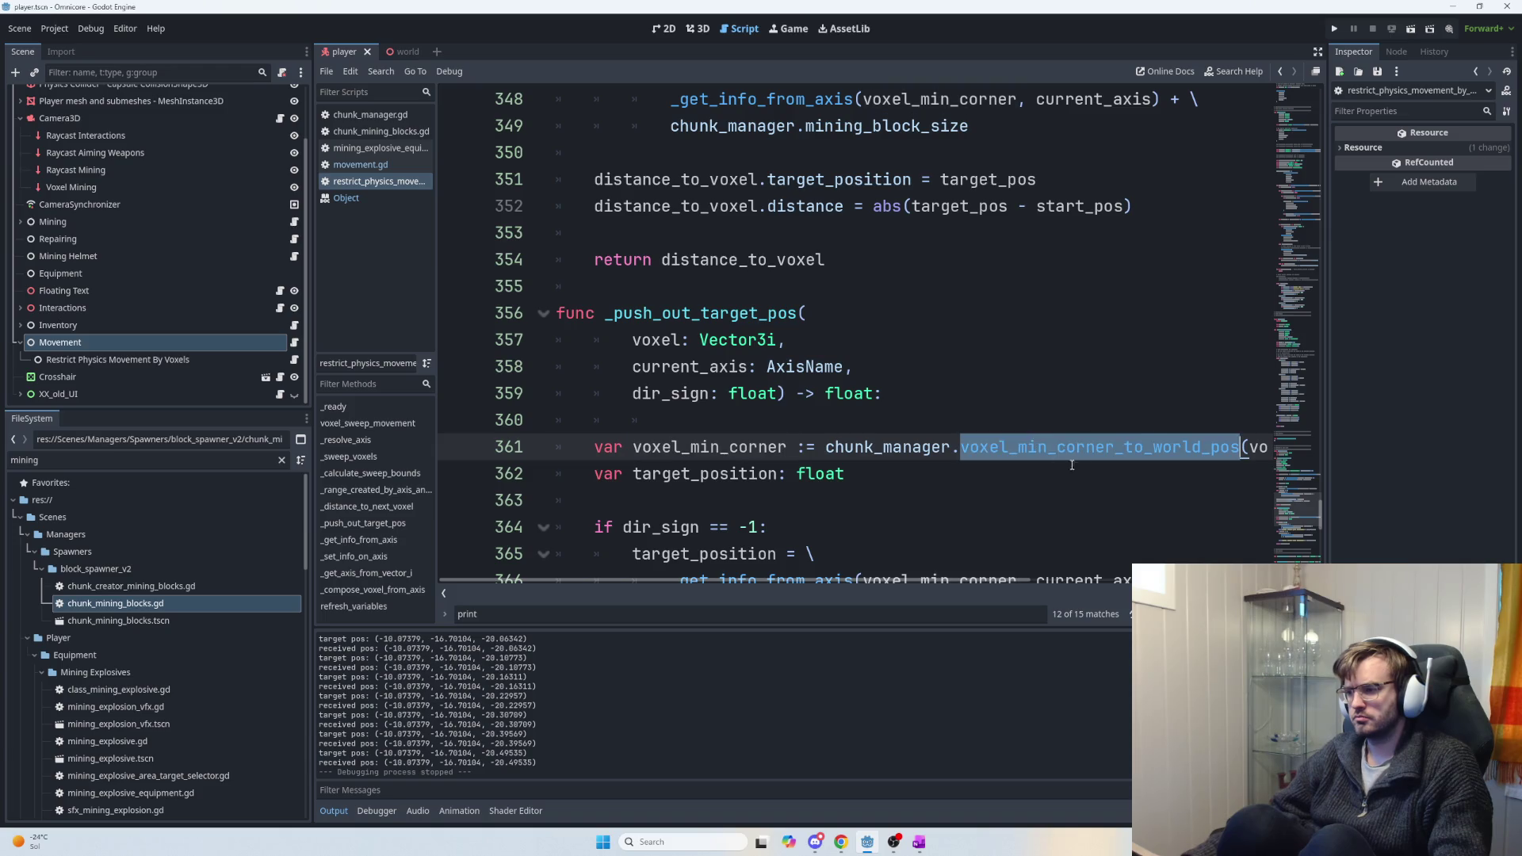
scroll(983, 566, "right", 2)
scroll(951, 547, "left", 2)
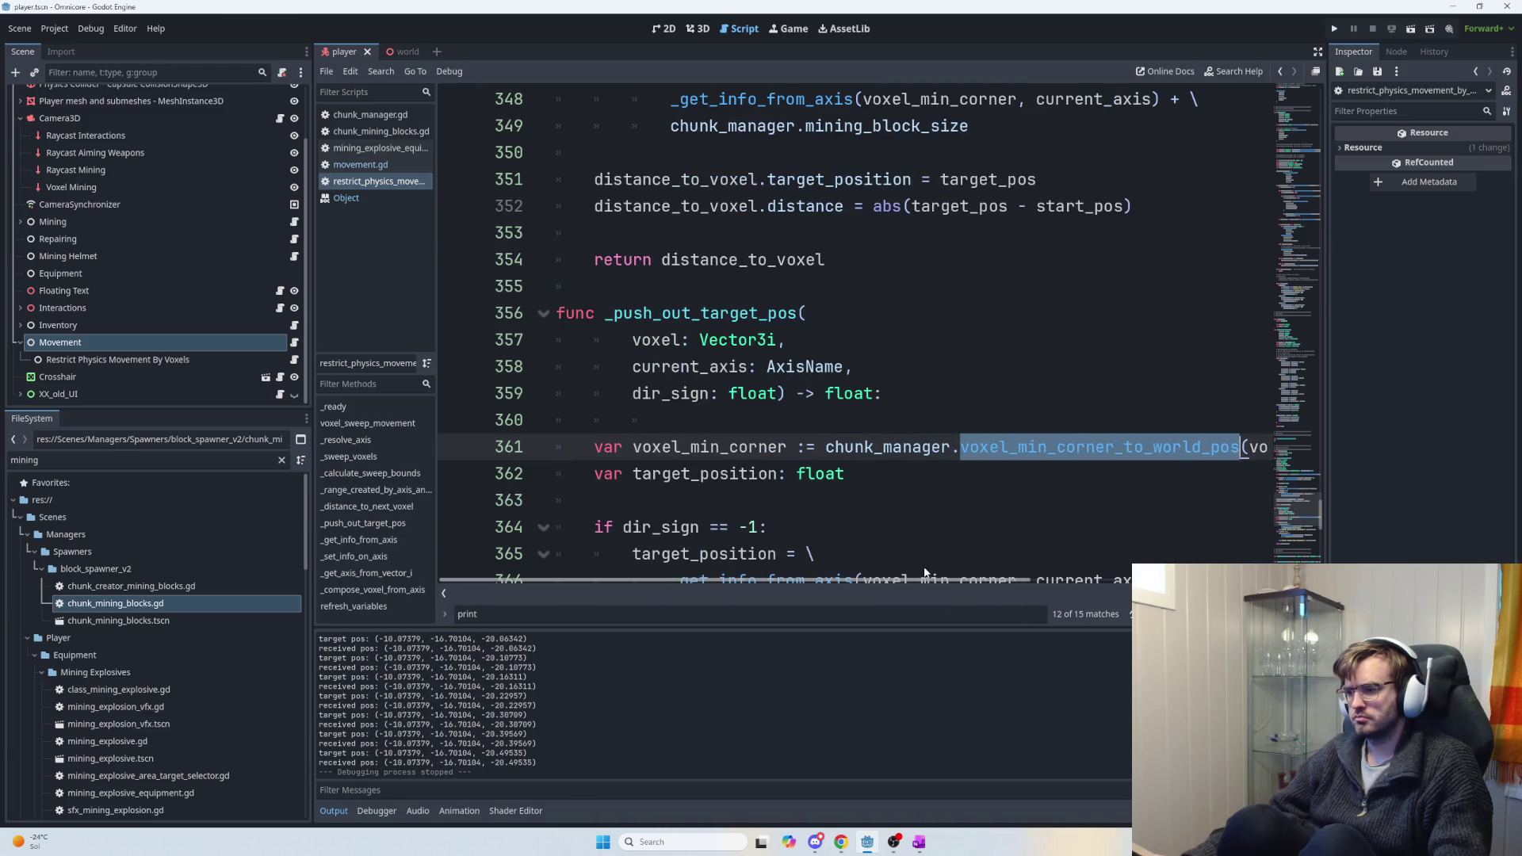
scroll(894, 512, "up", 1)
double_click(684, 420)
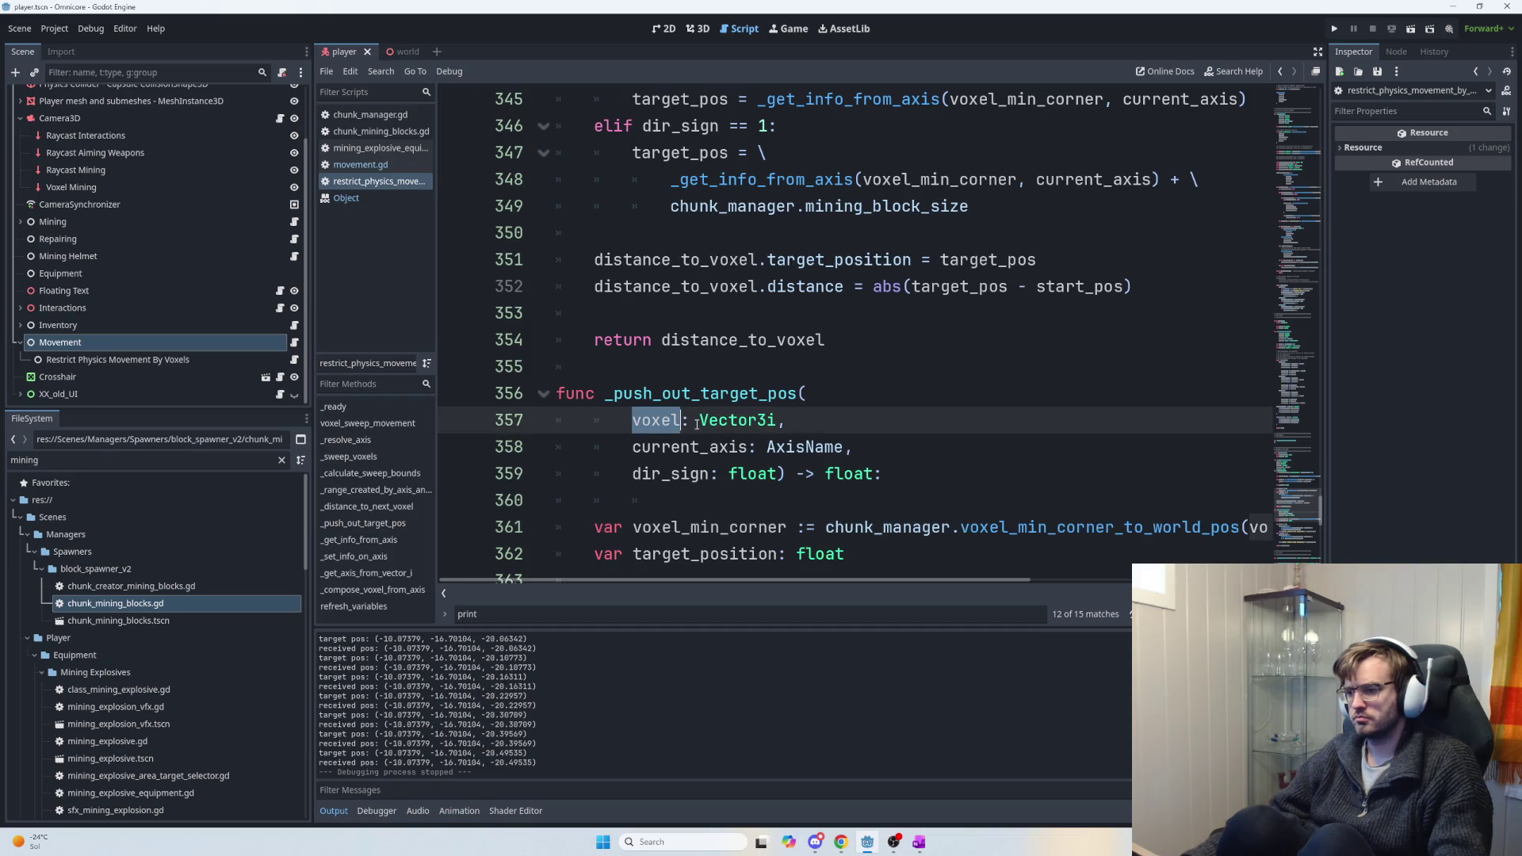
Jump to the _push_out_target_pos call on line 158 and examine the voxel_min argument.
left_click(713, 393, "ctrl")
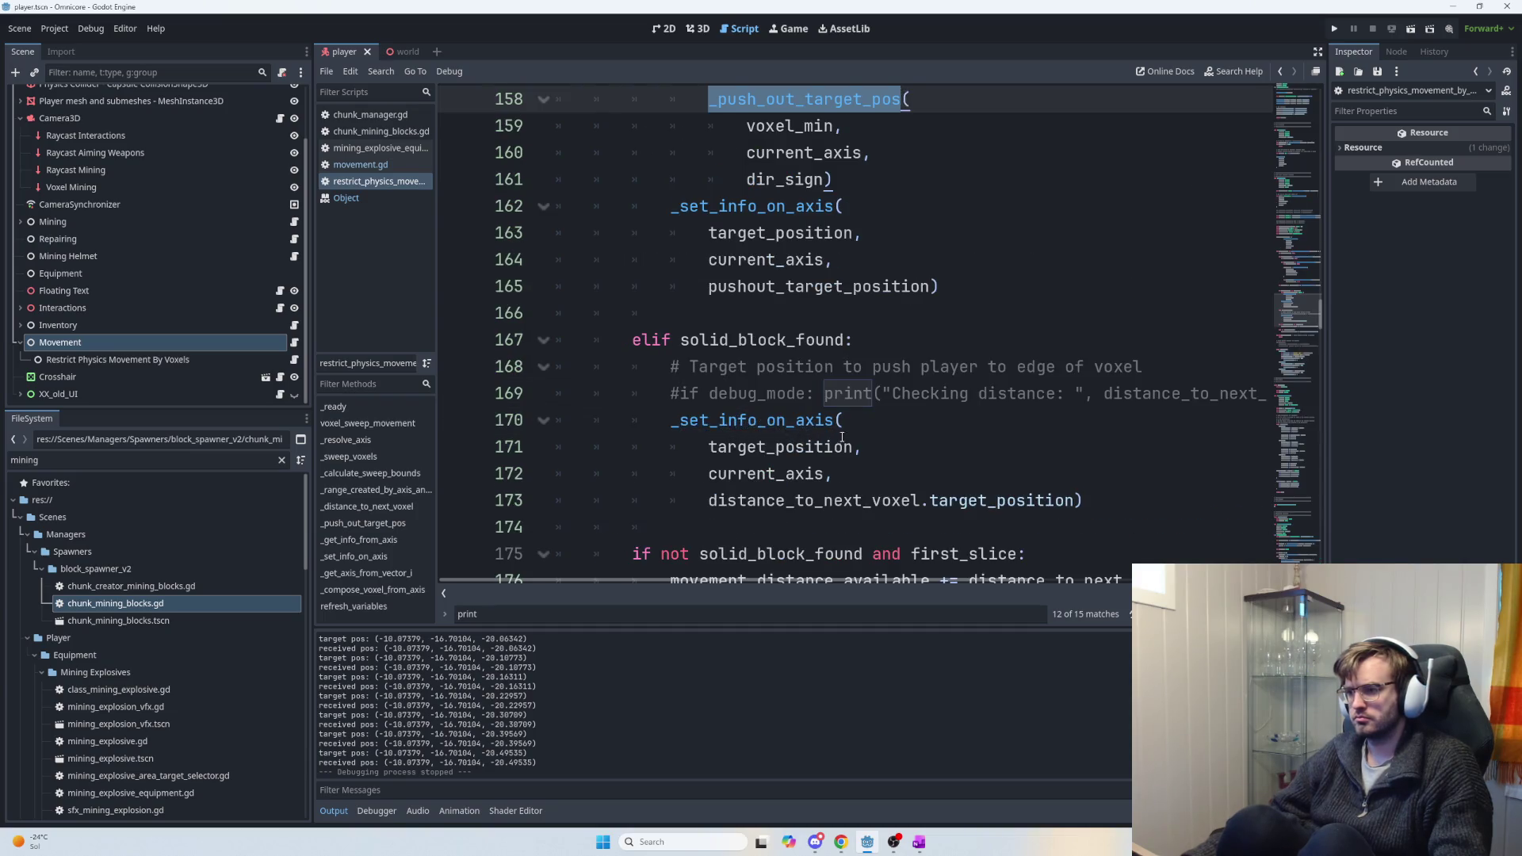
scroll(761, 432, "up", 4)
double_click(790, 446)
scroll(890, 467, "up", 3)
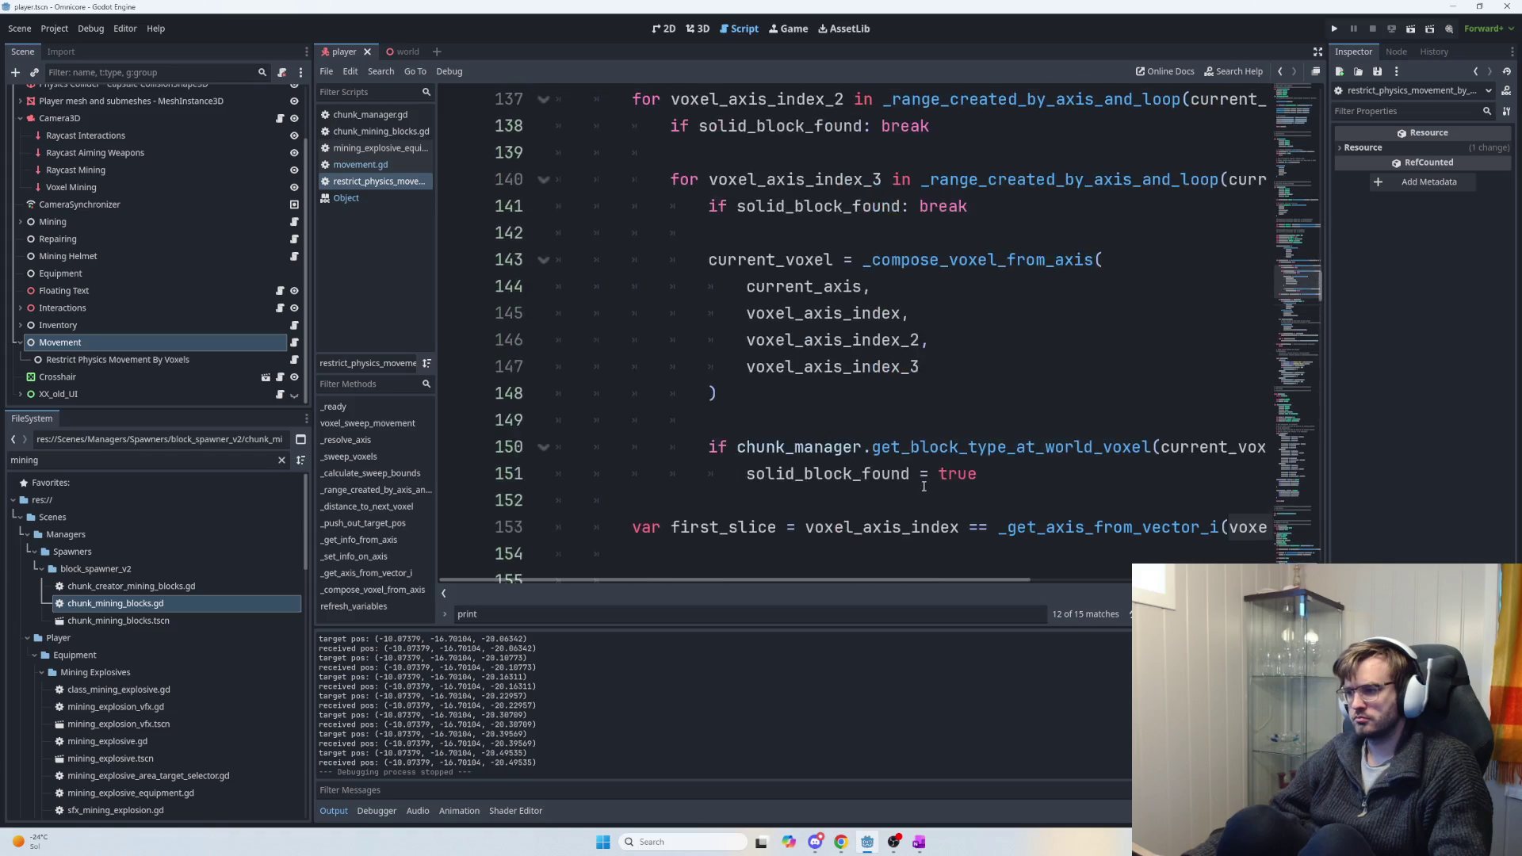
scroll(919, 526, "up", 1)
scroll(912, 527, "down", 4)
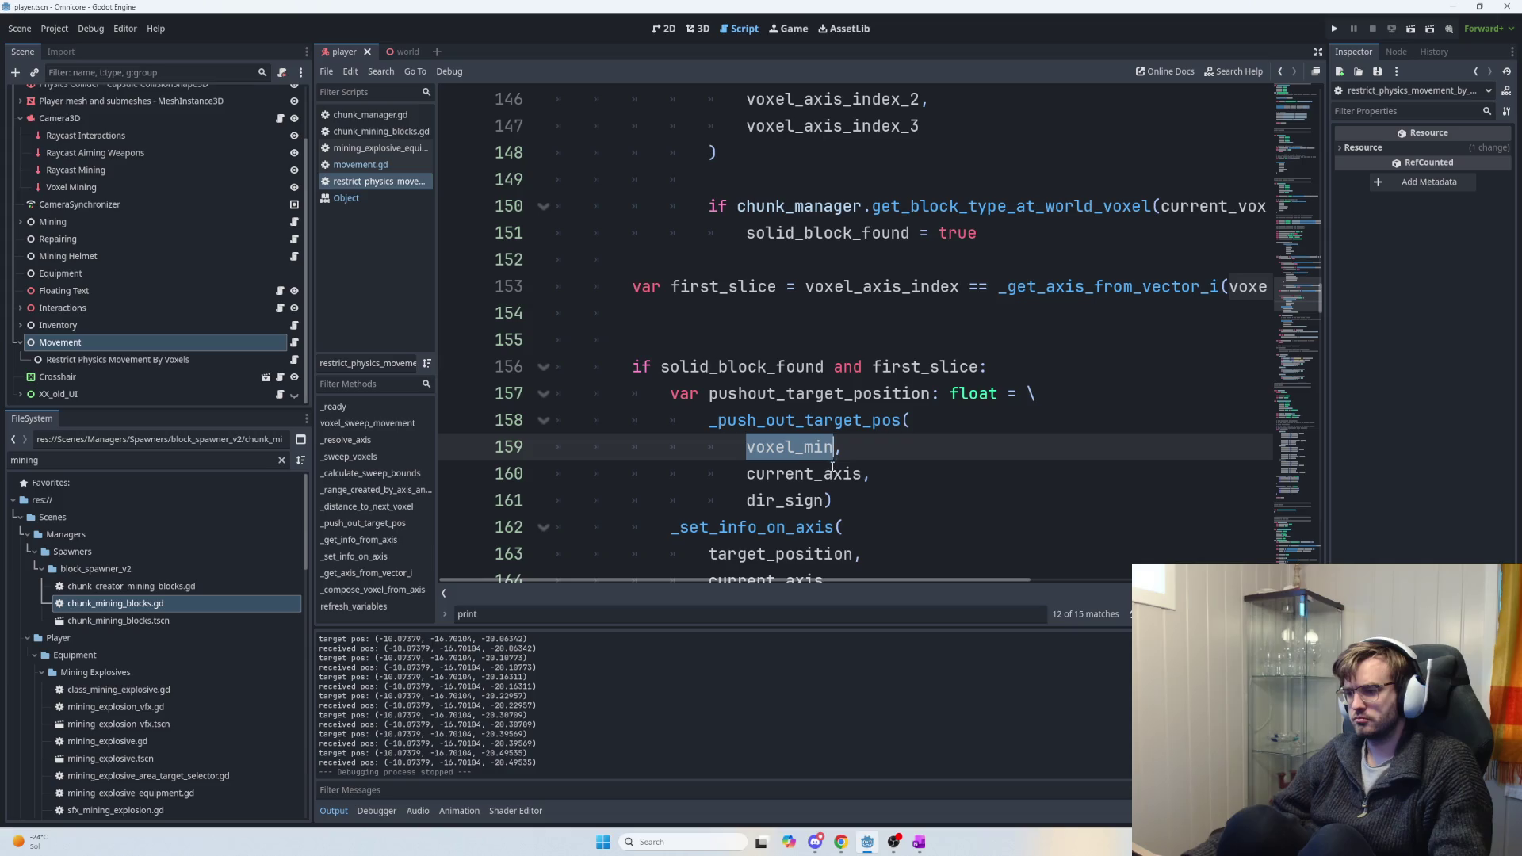
mouse_move(923, 579)
left_mouse_down()
mouse_move(1053, 583)
mouse_move(941, 576)
left_mouse_up()
scroll(951, 530, "up", 9)
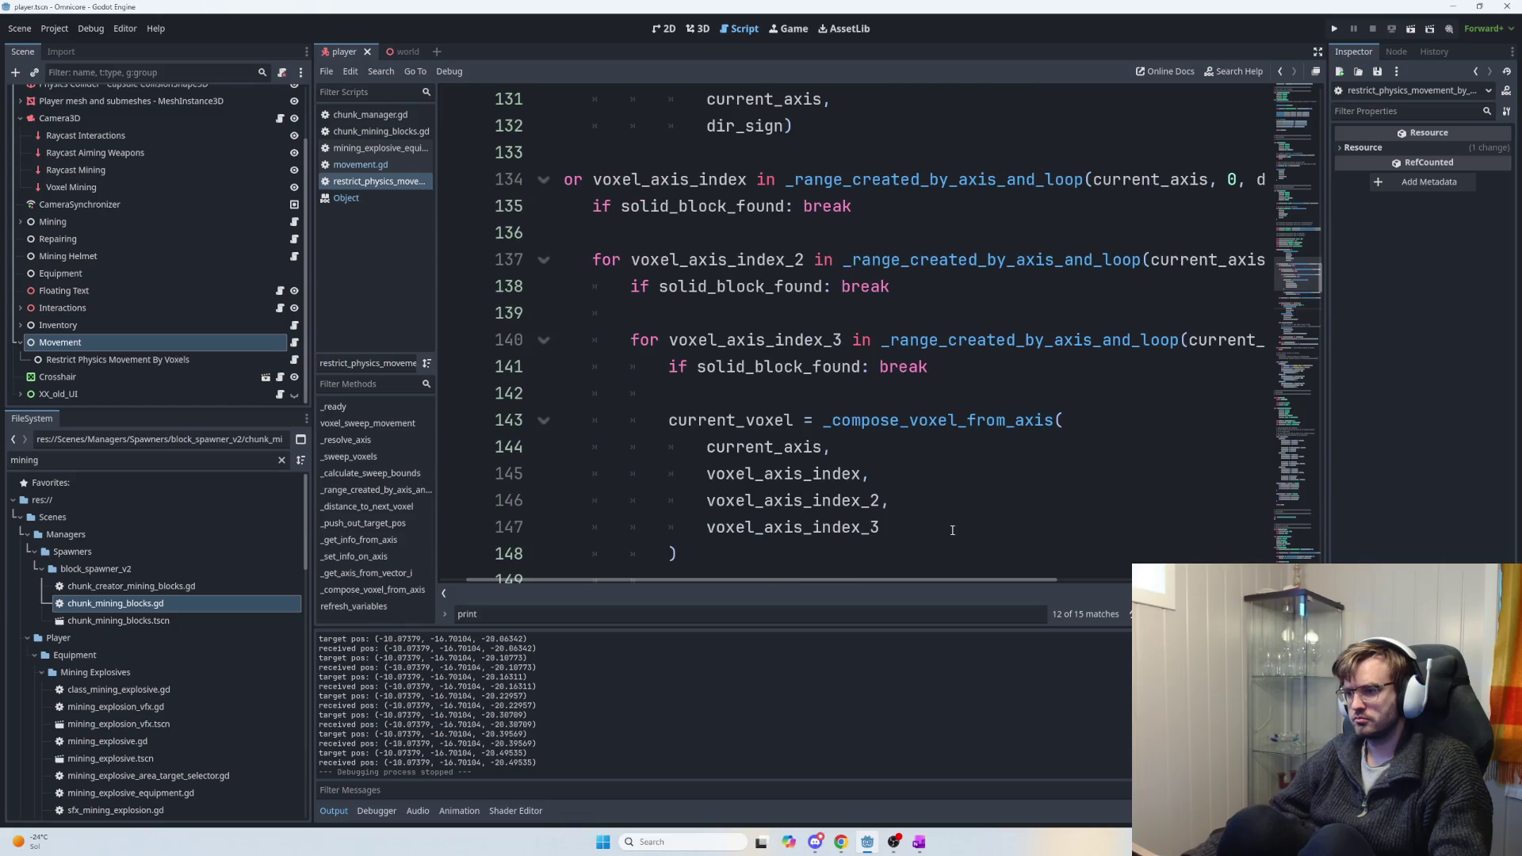
scroll(947, 529, "up", 1)
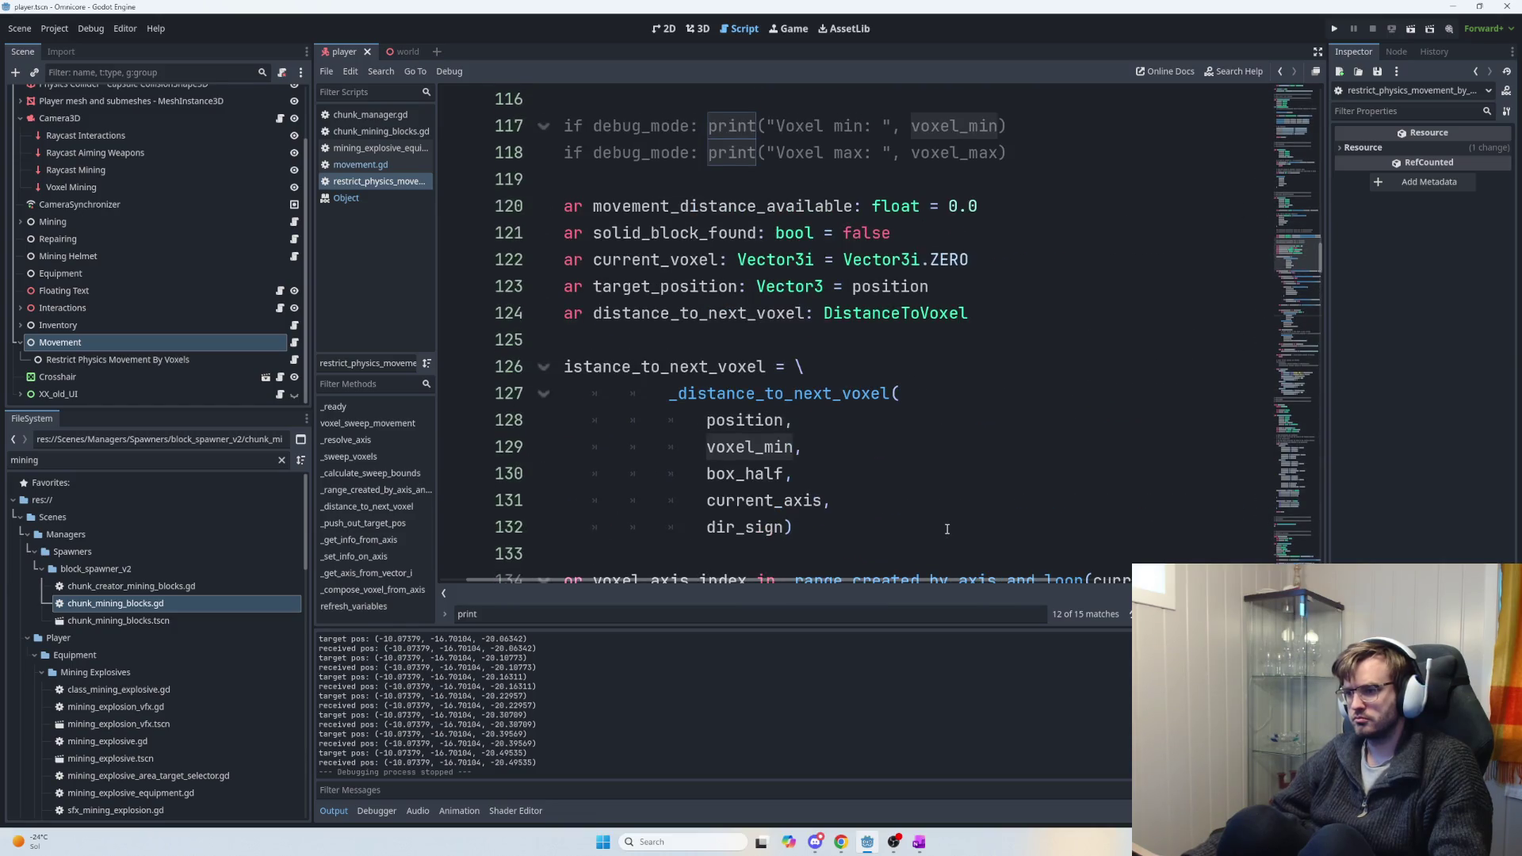
scroll(813, 587, "left", 2)
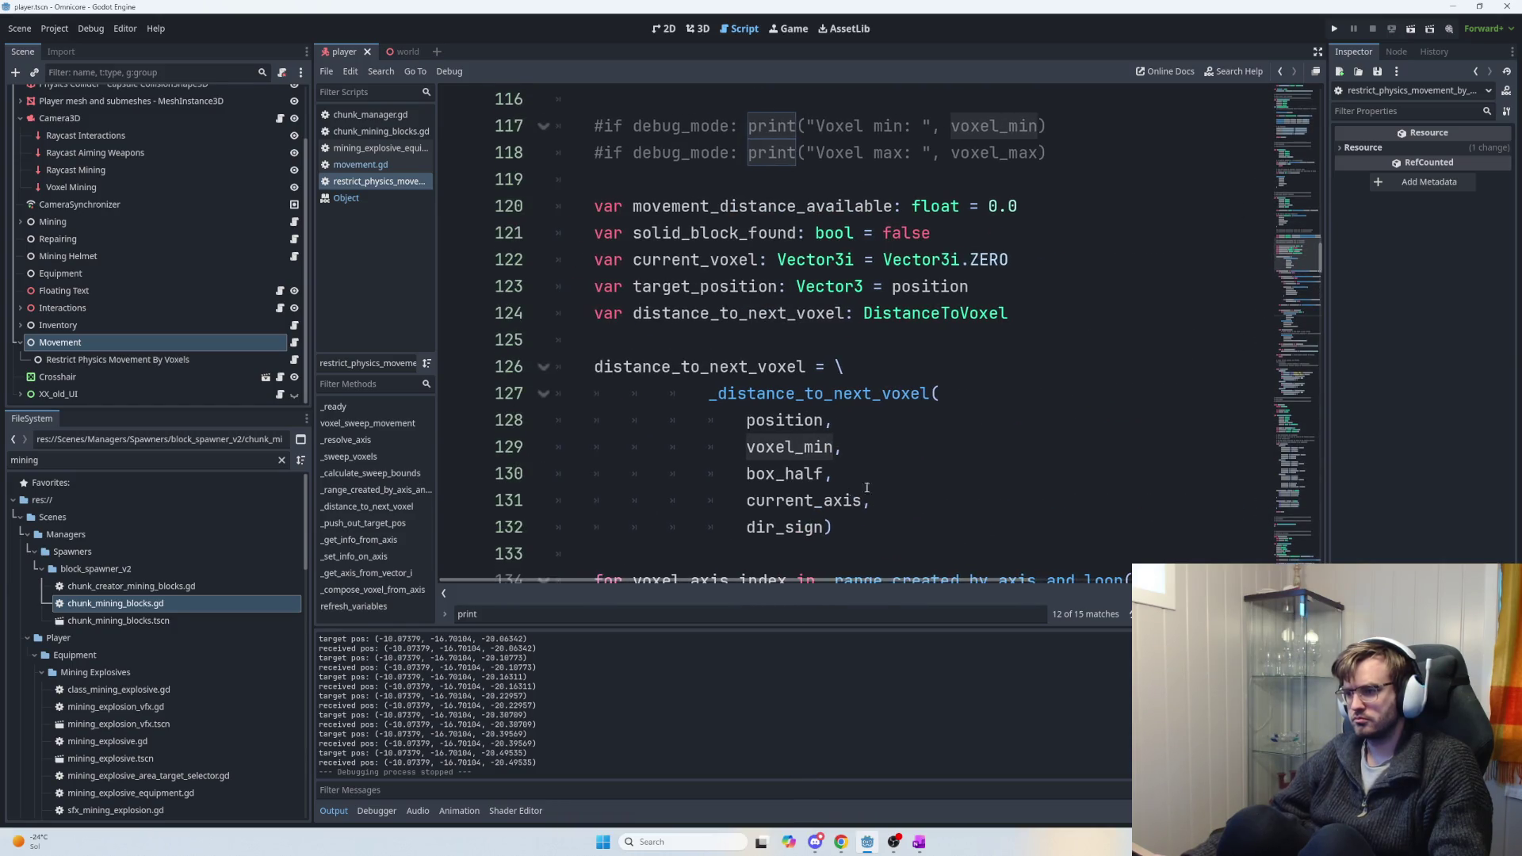
scroll(891, 471, "up", 3)
Check where voxel_min is defined on line 114, then run the game with F5.
double_click(692, 288)
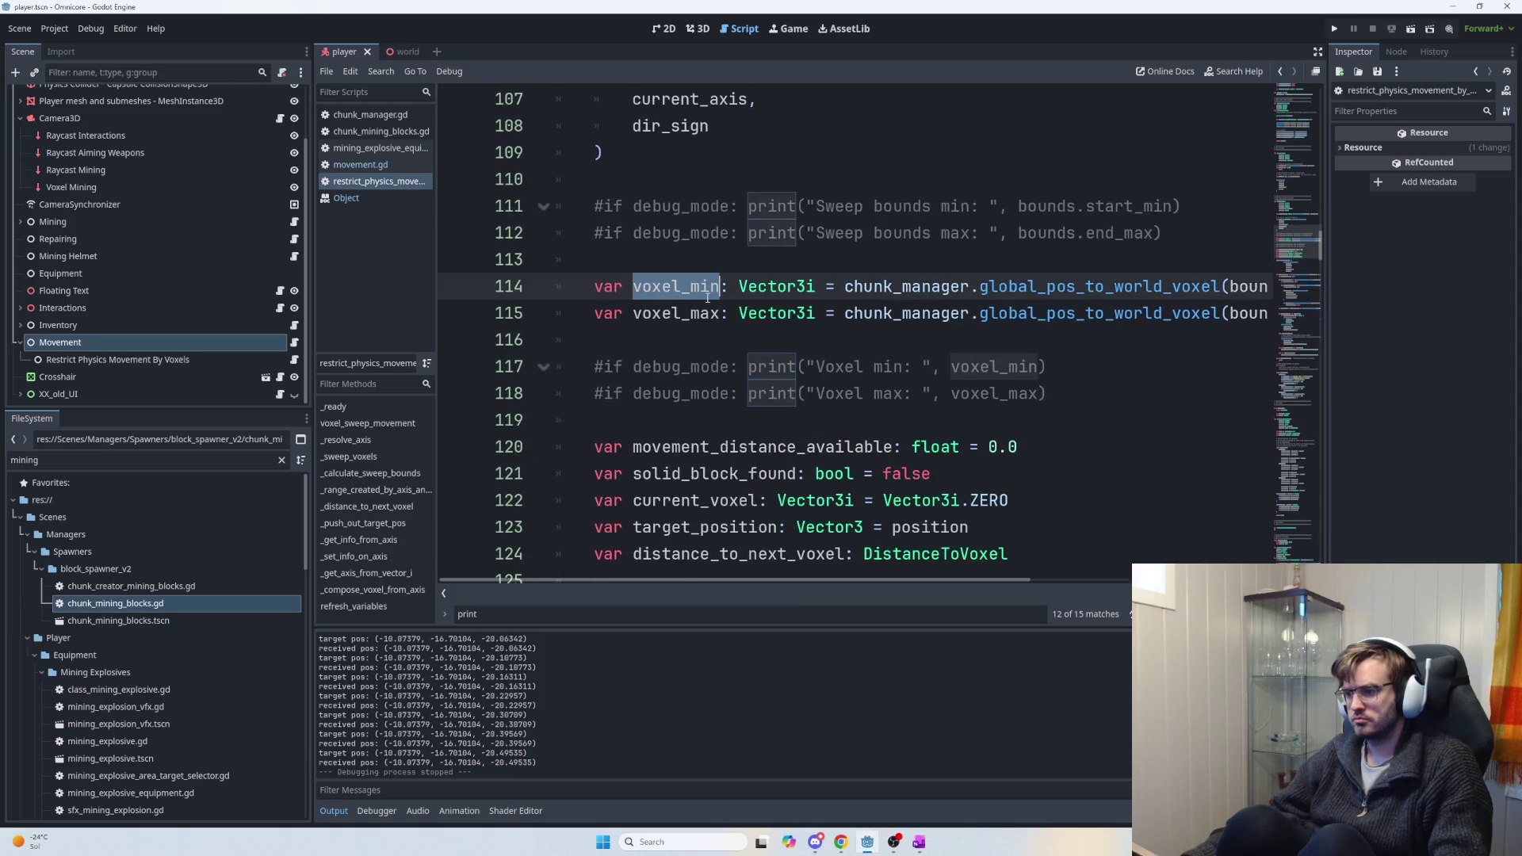
left_click_drag(965, 576, 962, 582)
scroll(963, 582, "right", 3)
scroll(1016, 582, "left", 3)
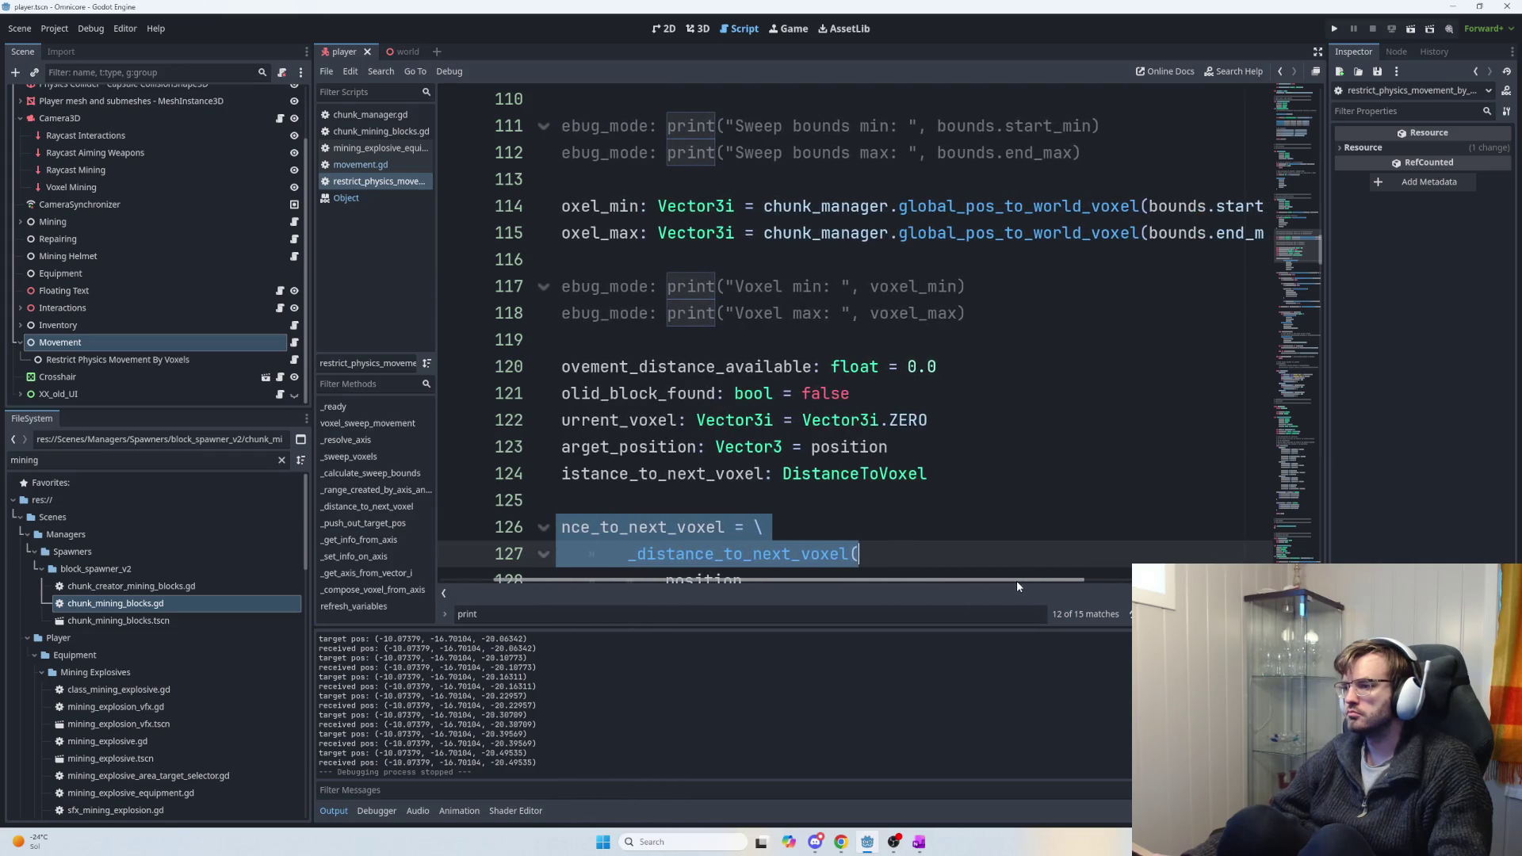
mouse_move(906, 580)
left_mouse_down()
mouse_move(1101, 573)
mouse_move(944, 573)
left_mouse_up()
left_click(1021, 341)
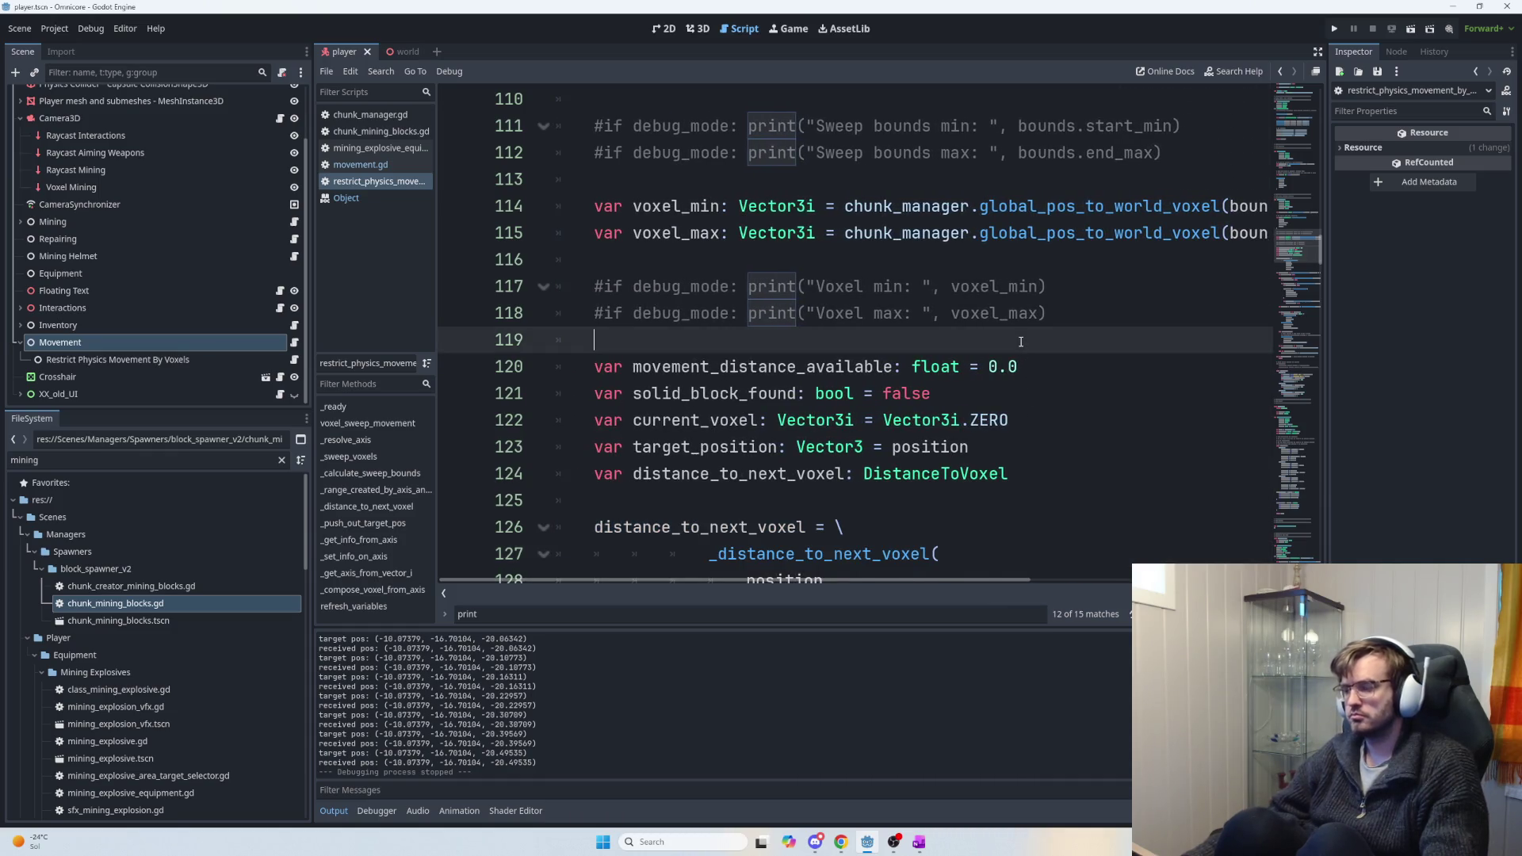
scroll(1006, 397, "down", 6)
scroll(984, 418, "down", 2)
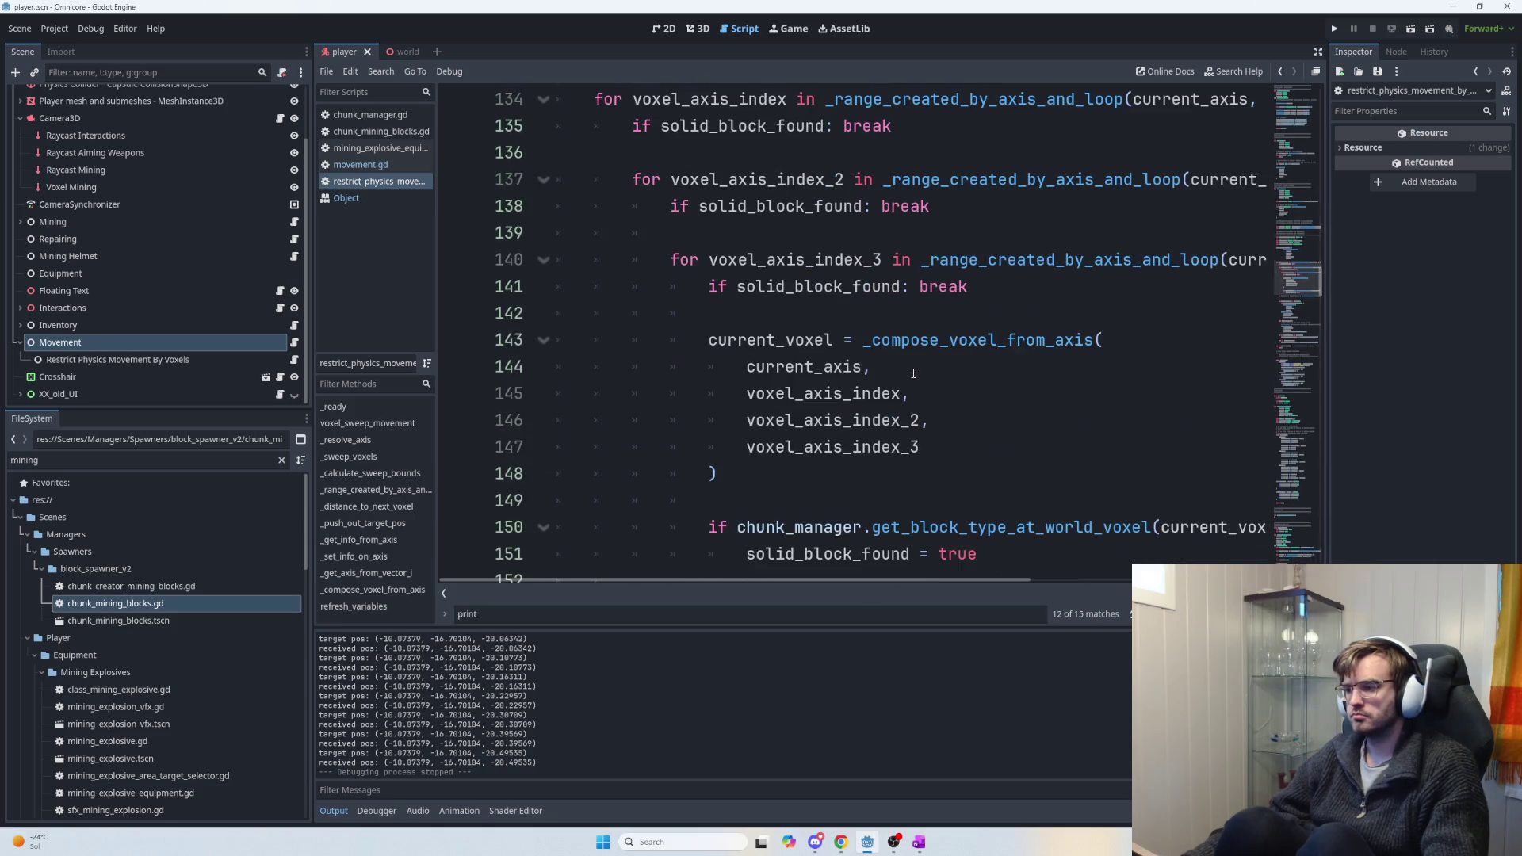
key("F5")
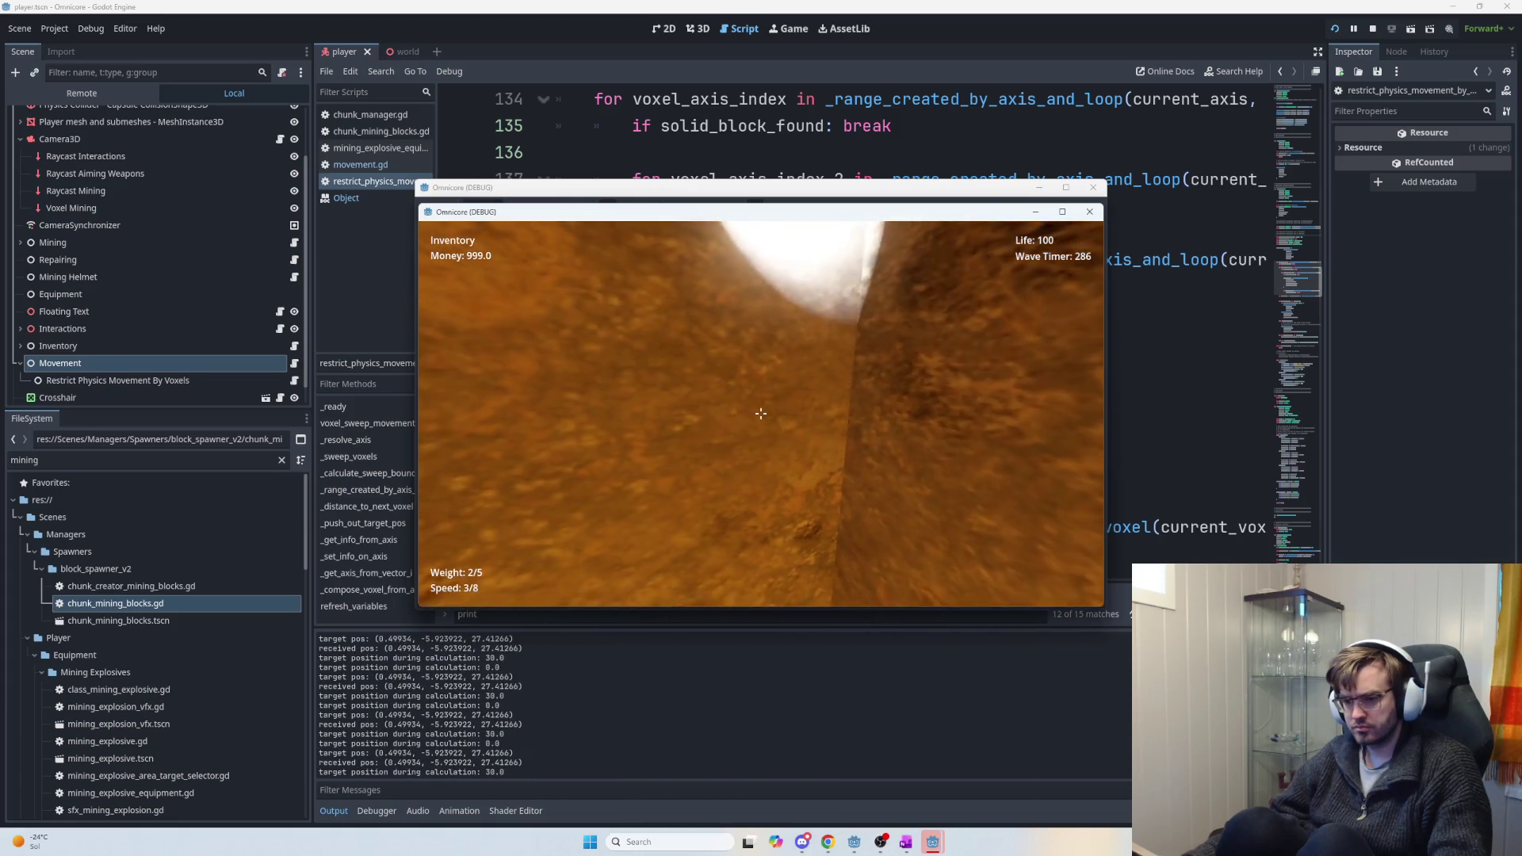
Walk the player back and forth through the tunnel, then exit to the menu and stop the game.
key("w")
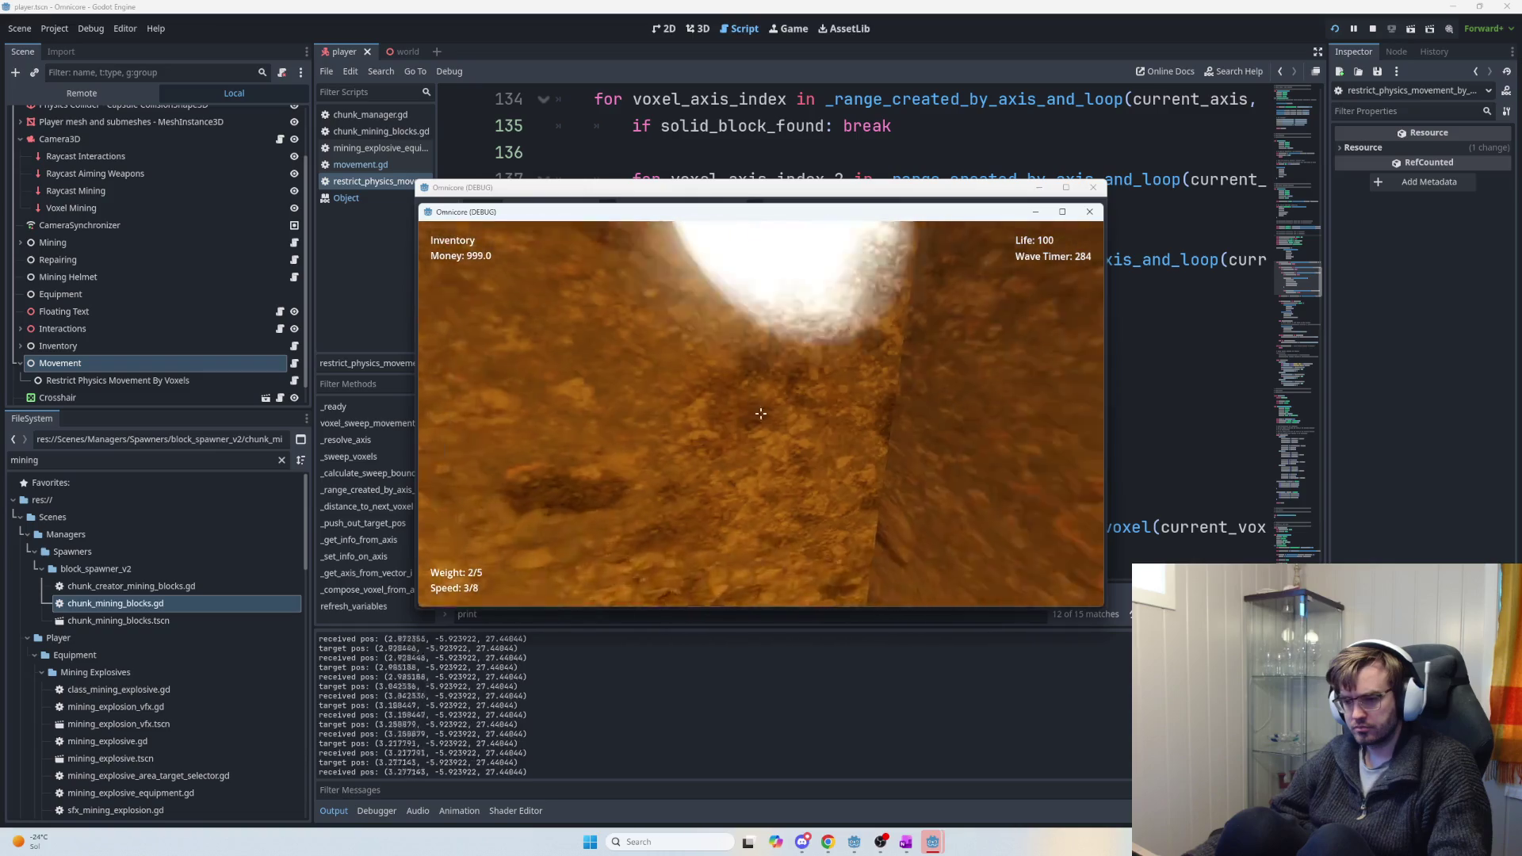
key("w")
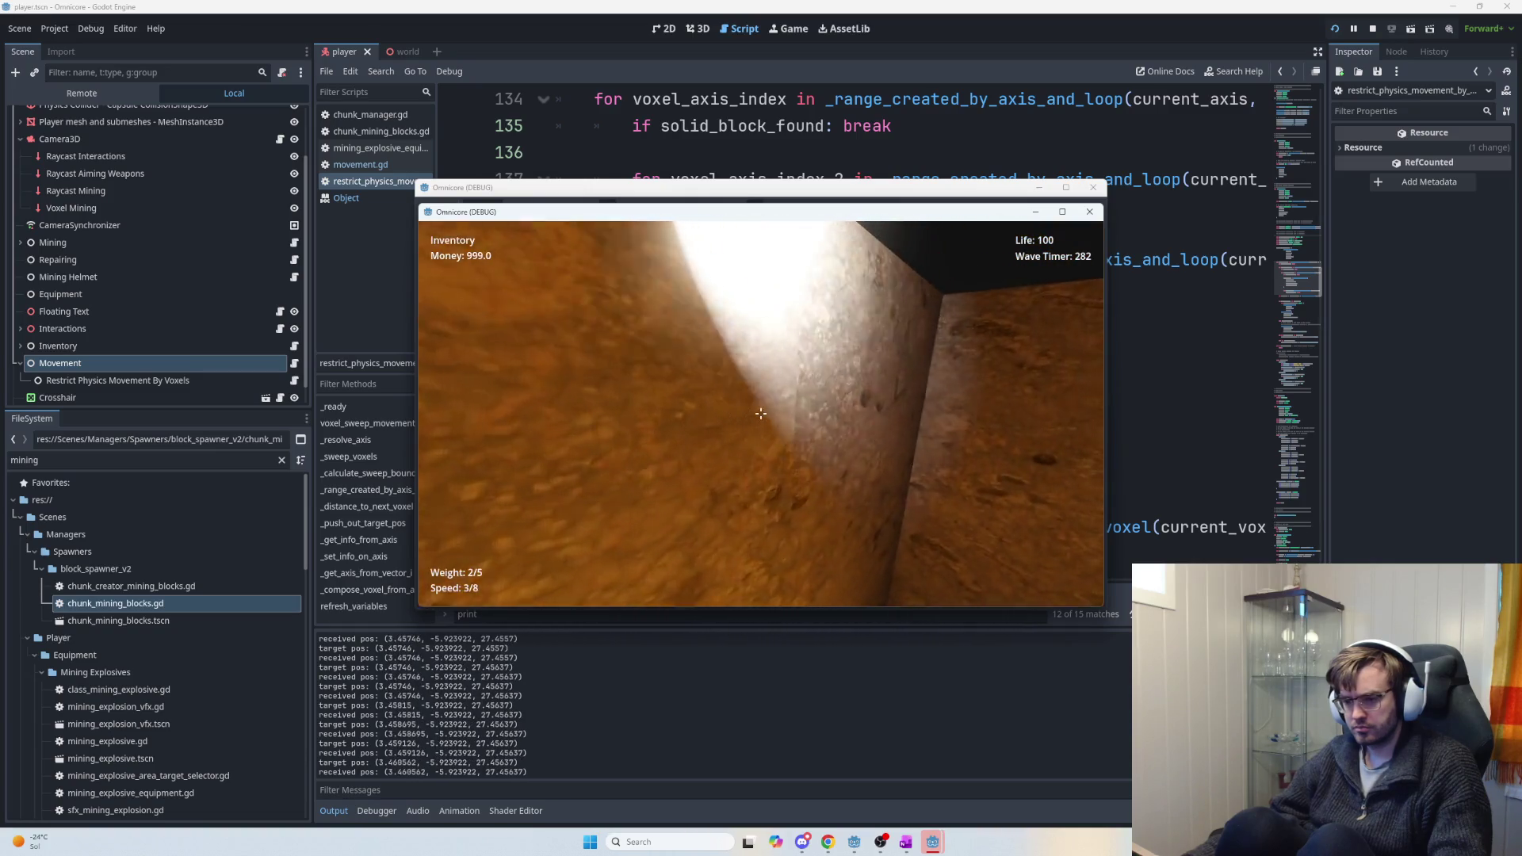
key("w")
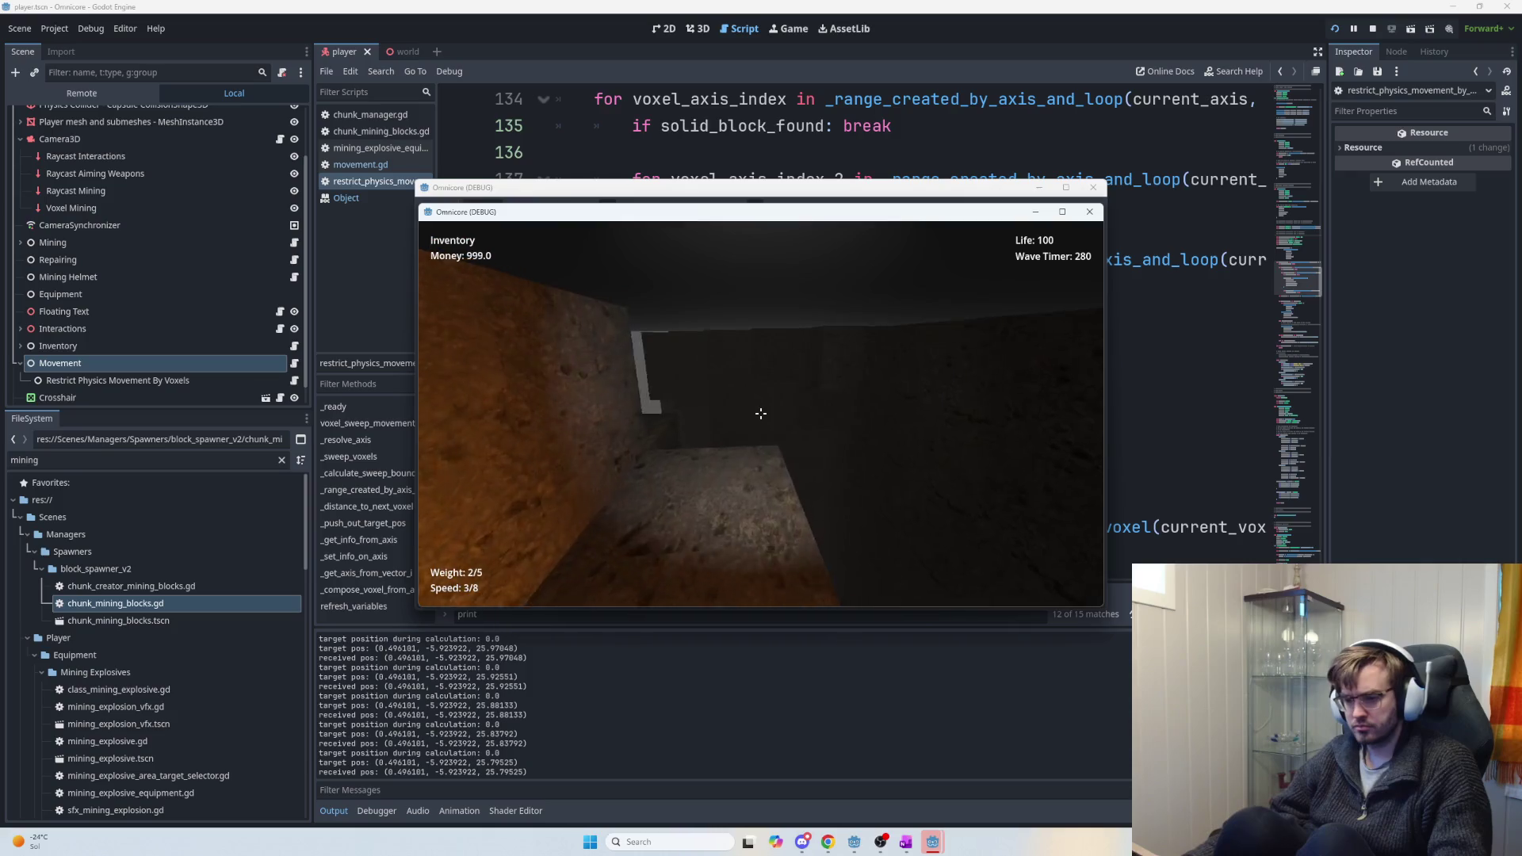
key("Escape")
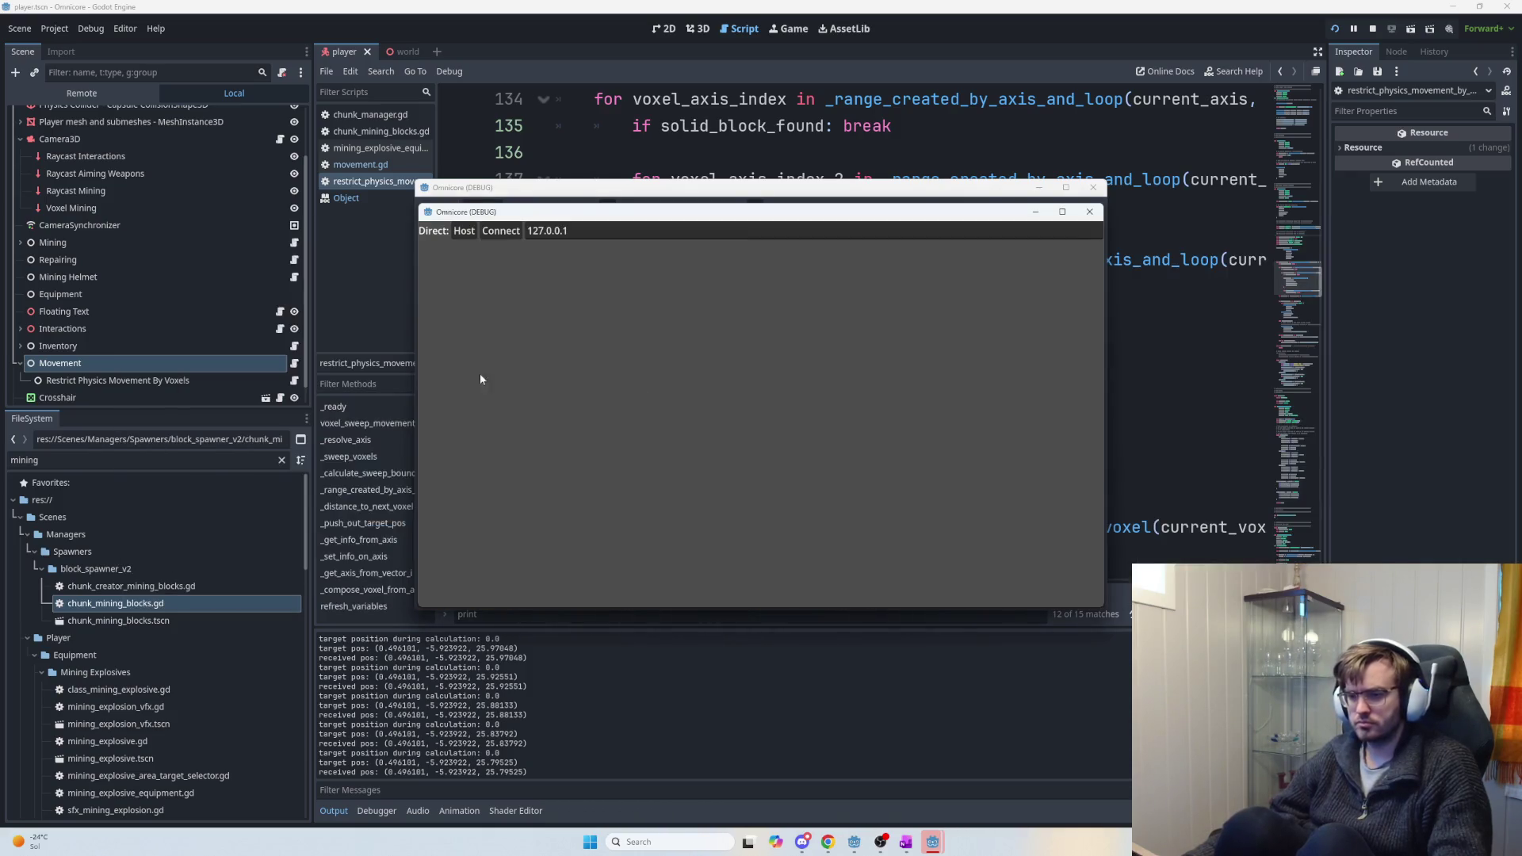
key("F8")
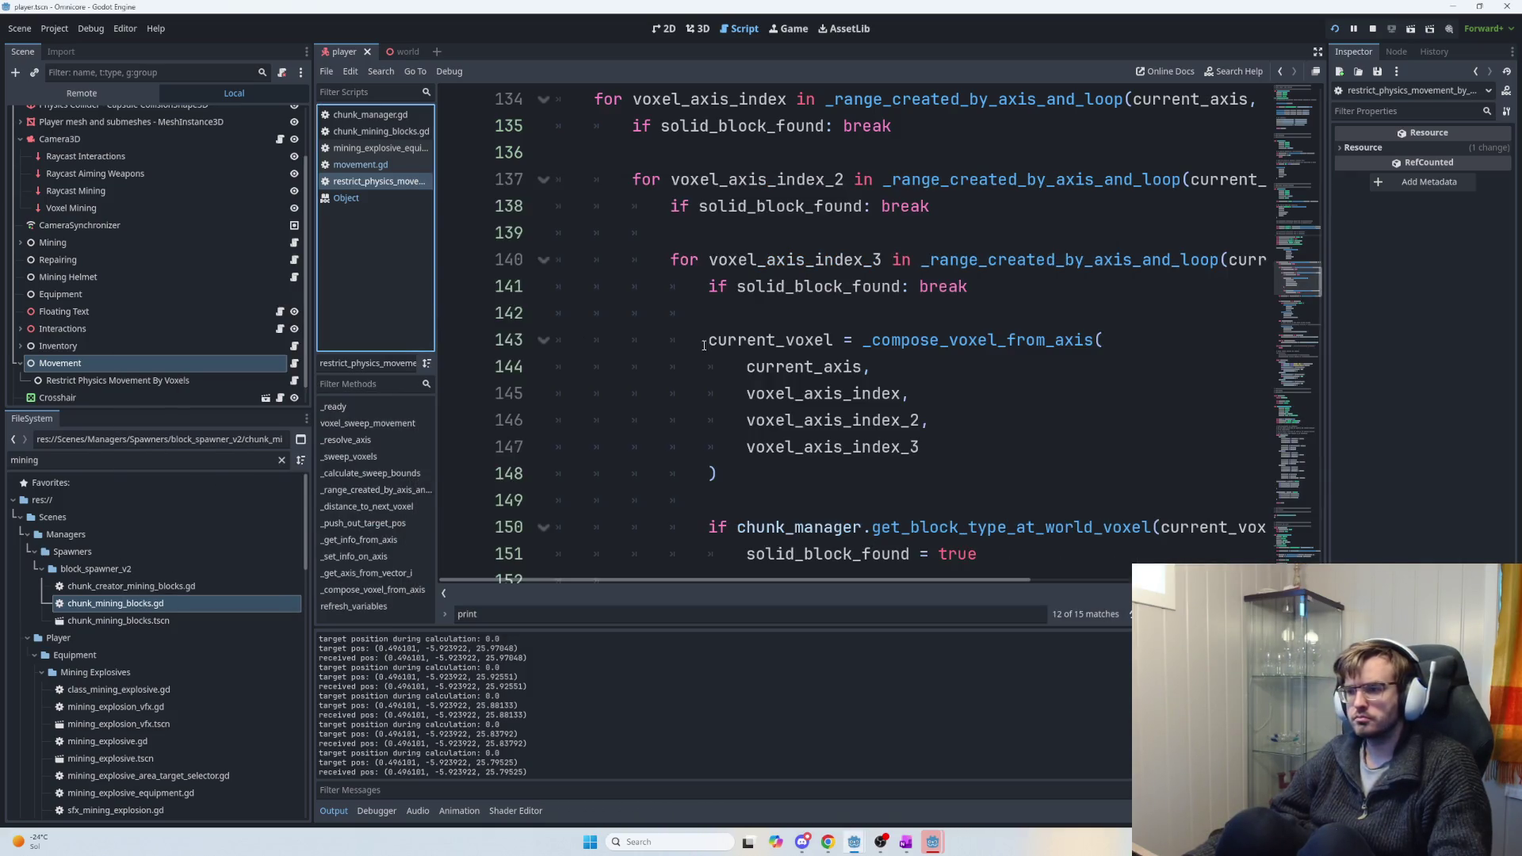
In movement.gd, move down to the player_movement code and place the caret at line 399.
left_click(676, 324)
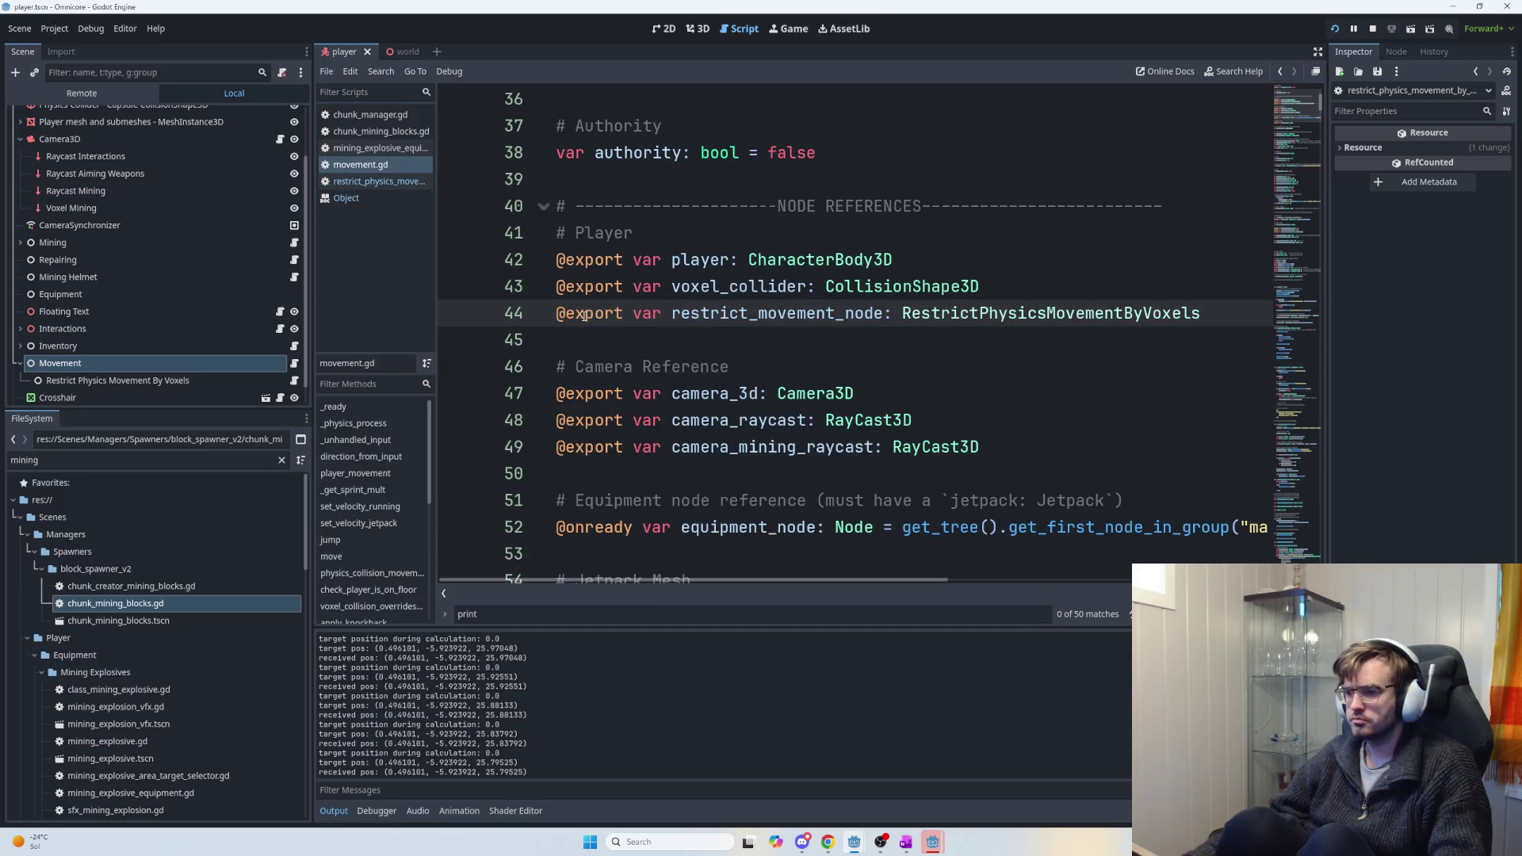
scroll(882, 442, "down", 1)
left_click(1304, 481)
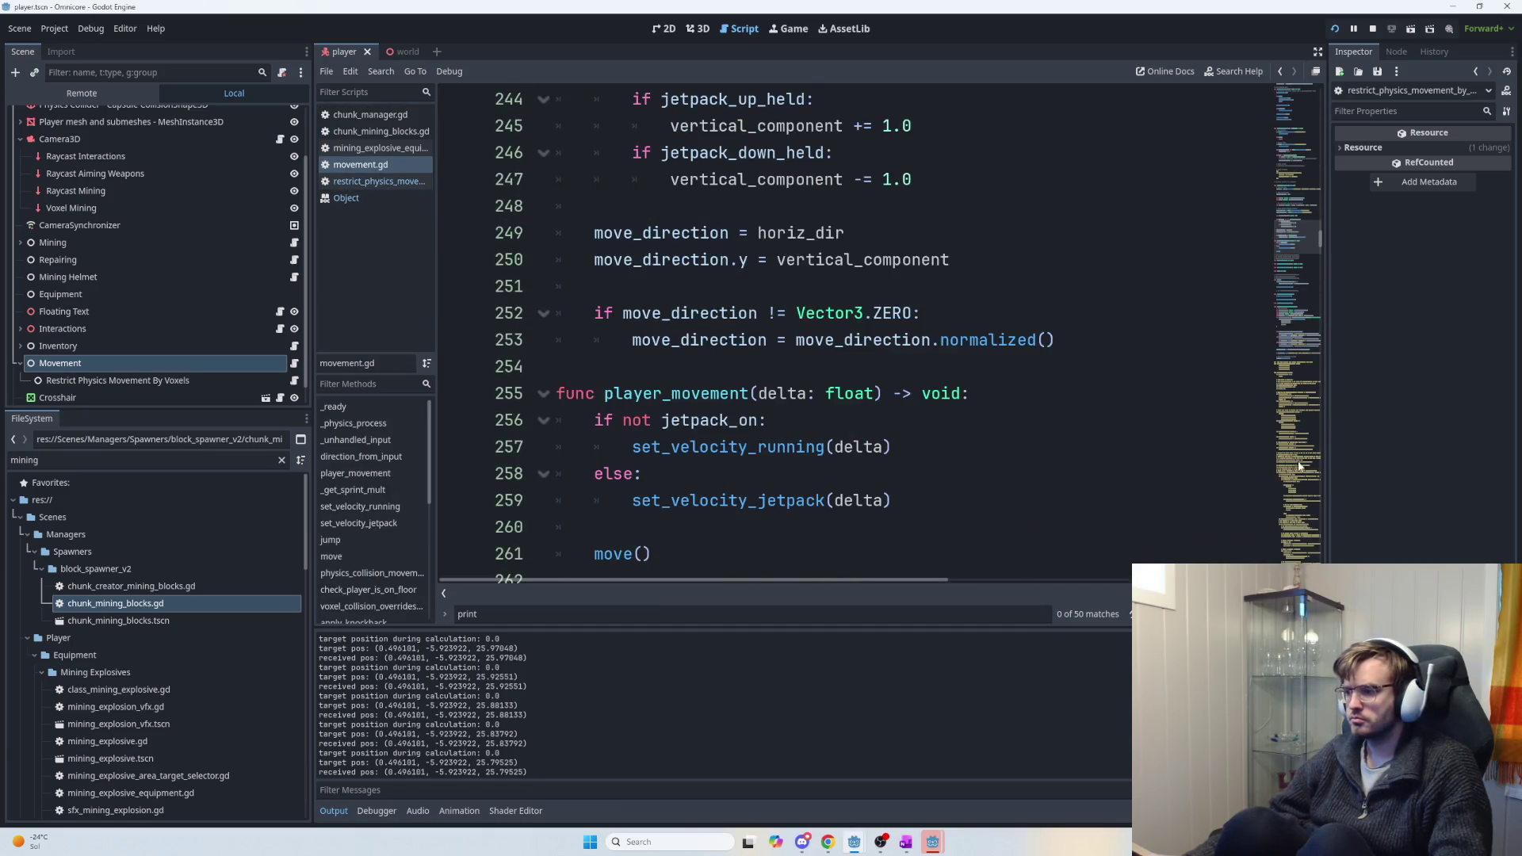
scroll(972, 420, "down", 2)
scroll(913, 451, "up", 1)
scroll(760, 444, "down", 8)
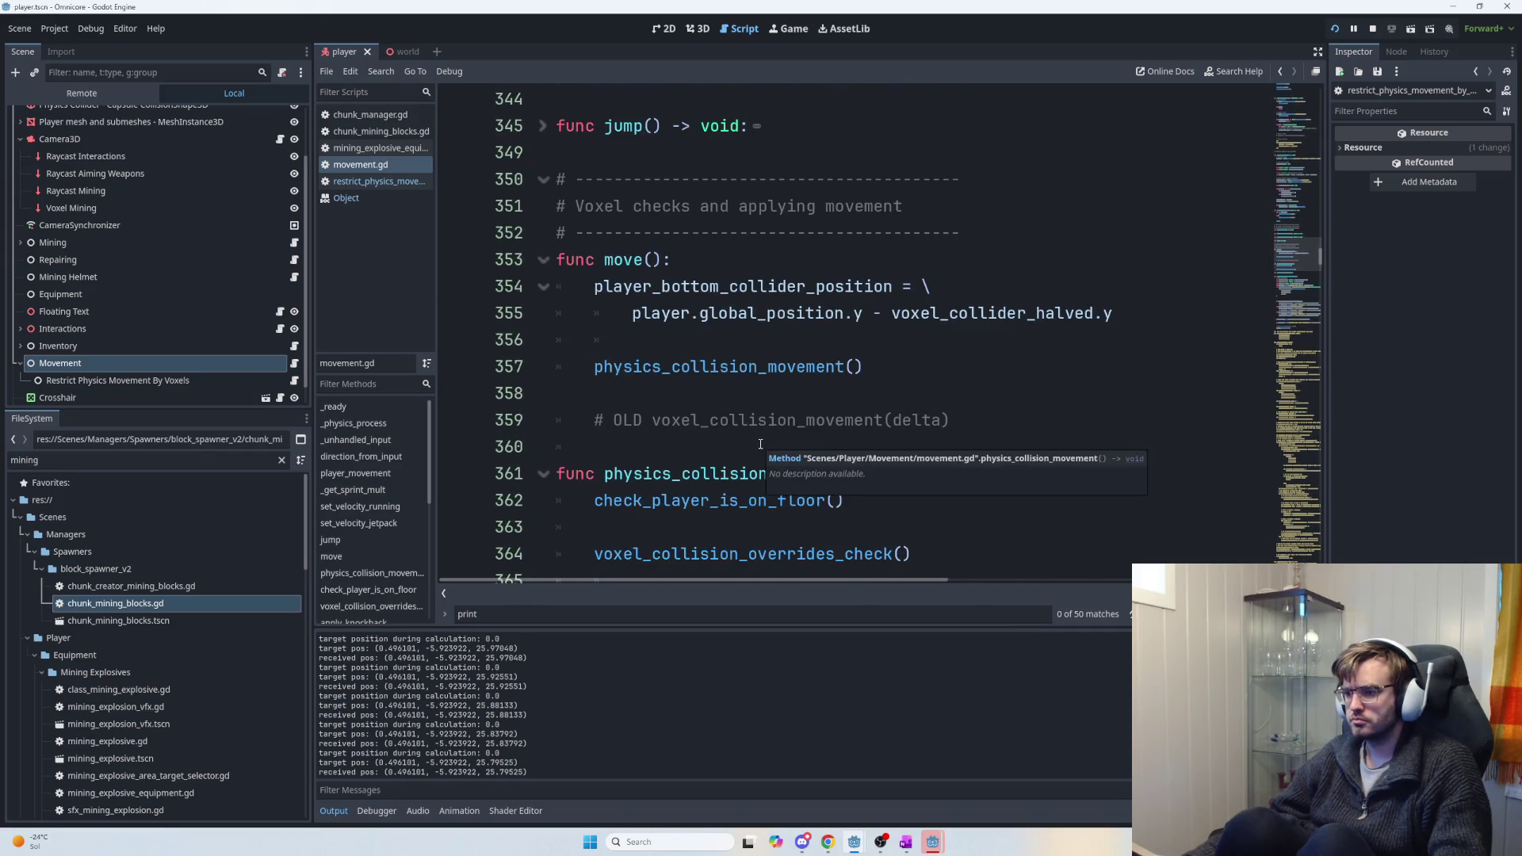
scroll(752, 447, "down", 6)
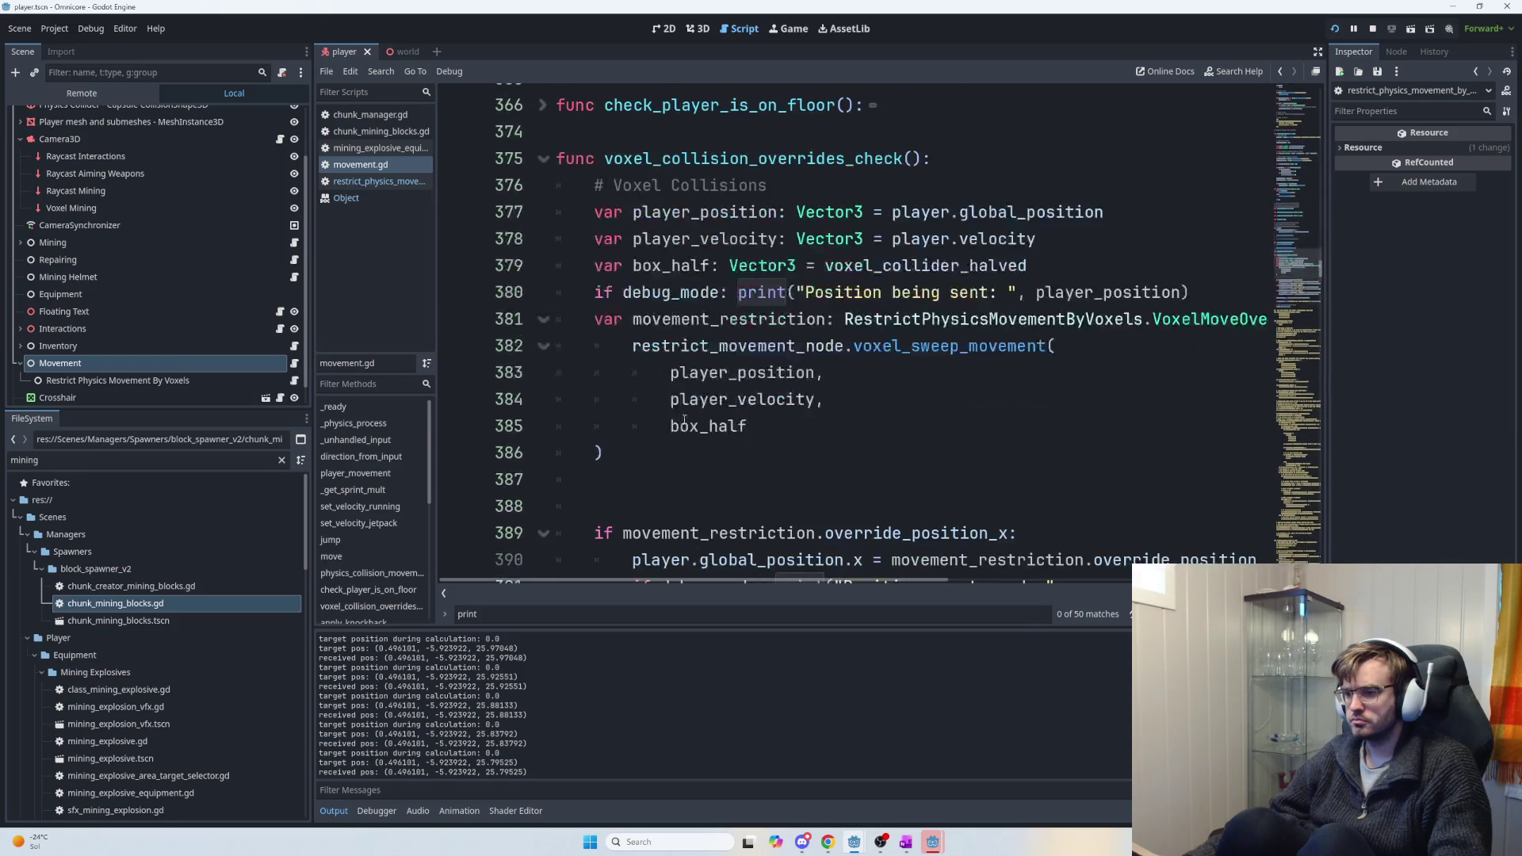
scroll(626, 373, "down", 4)
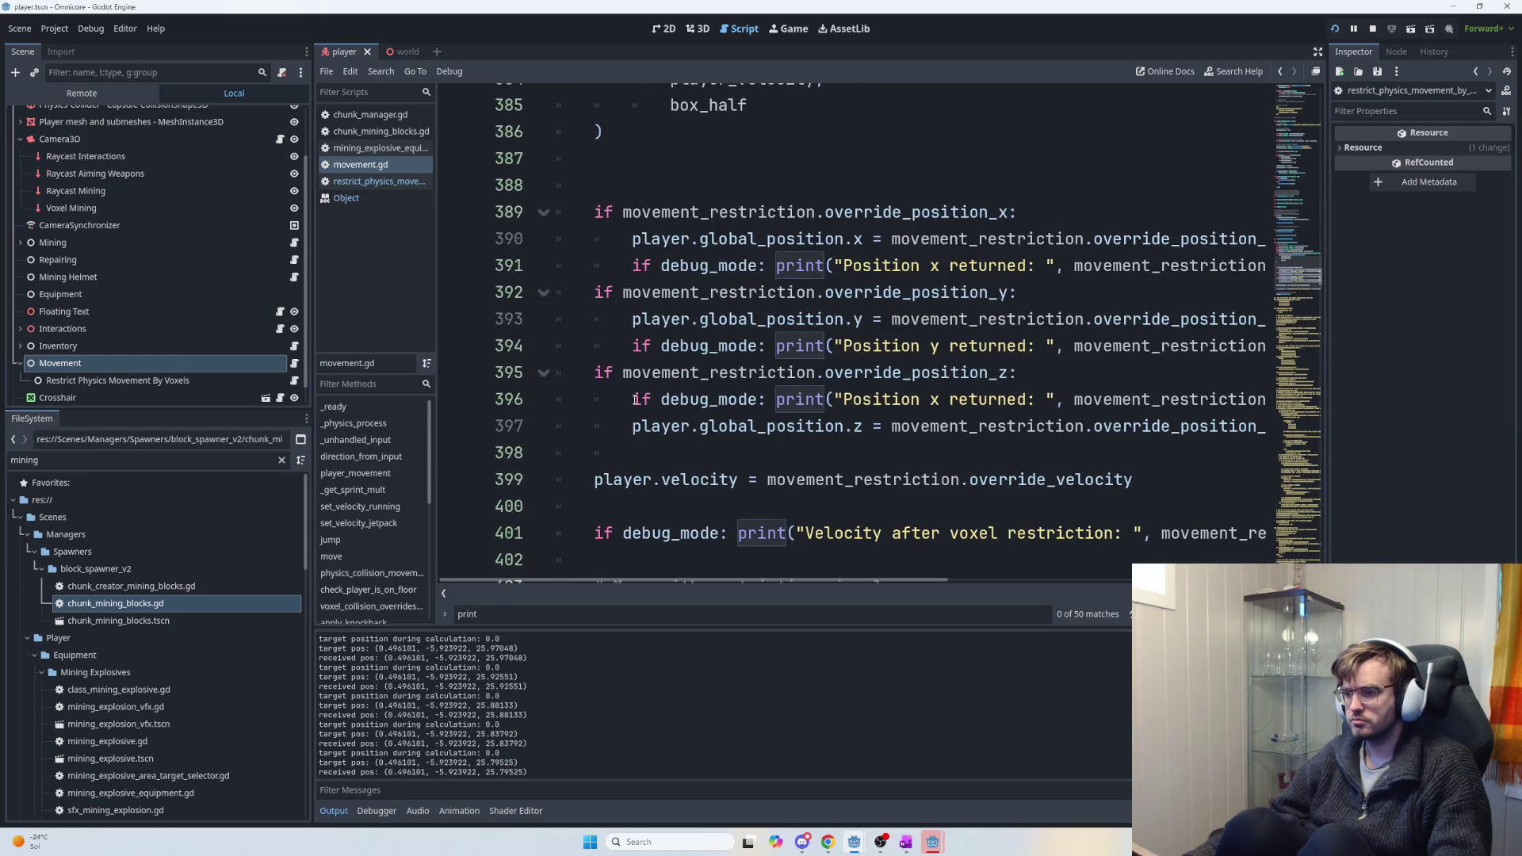
left_click(593, 473)
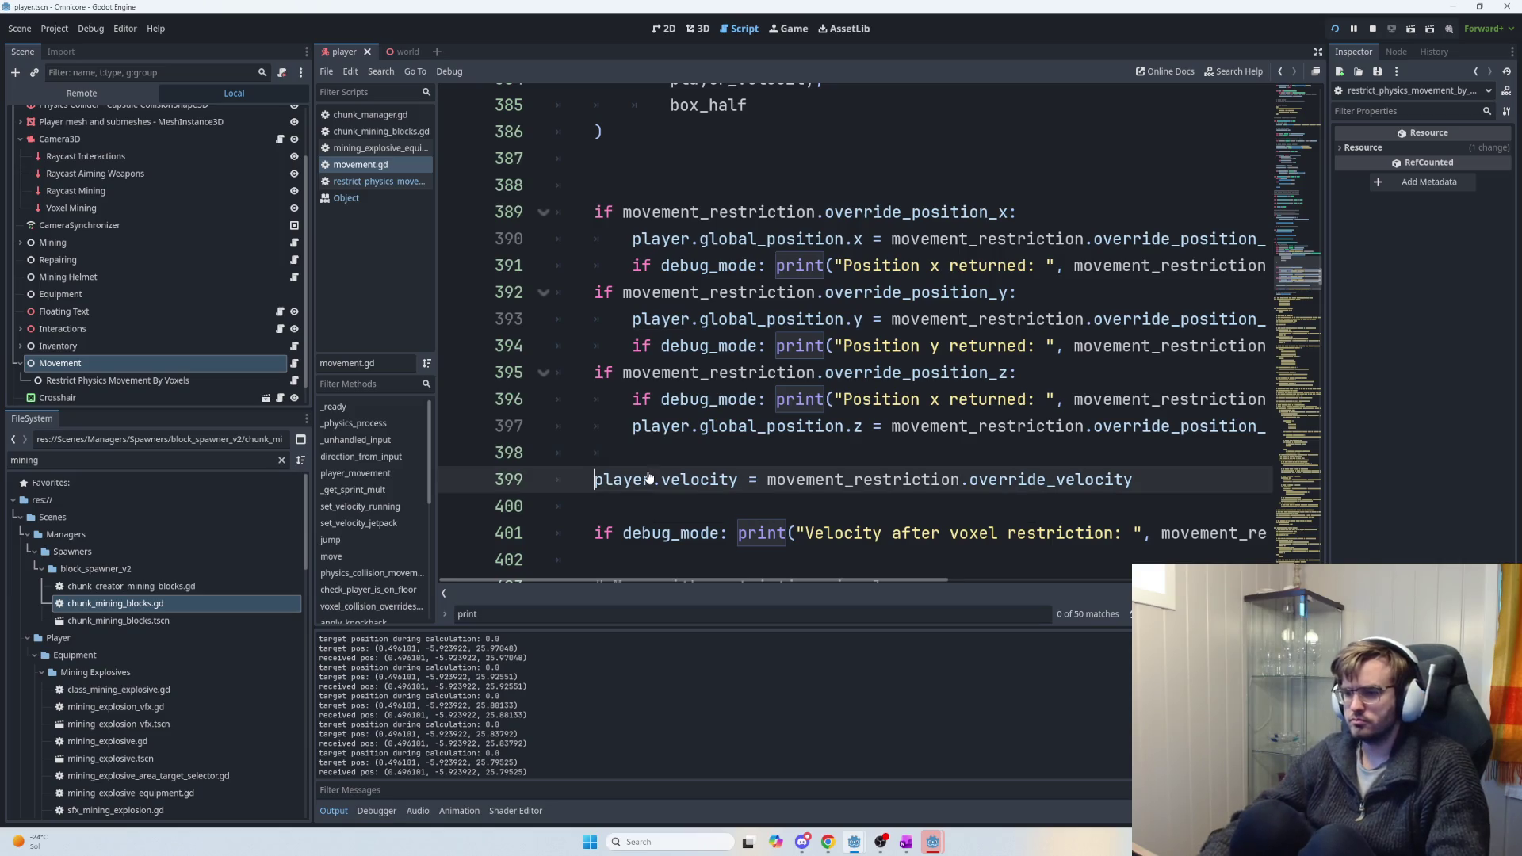
type("#")
key("alt+Tab")
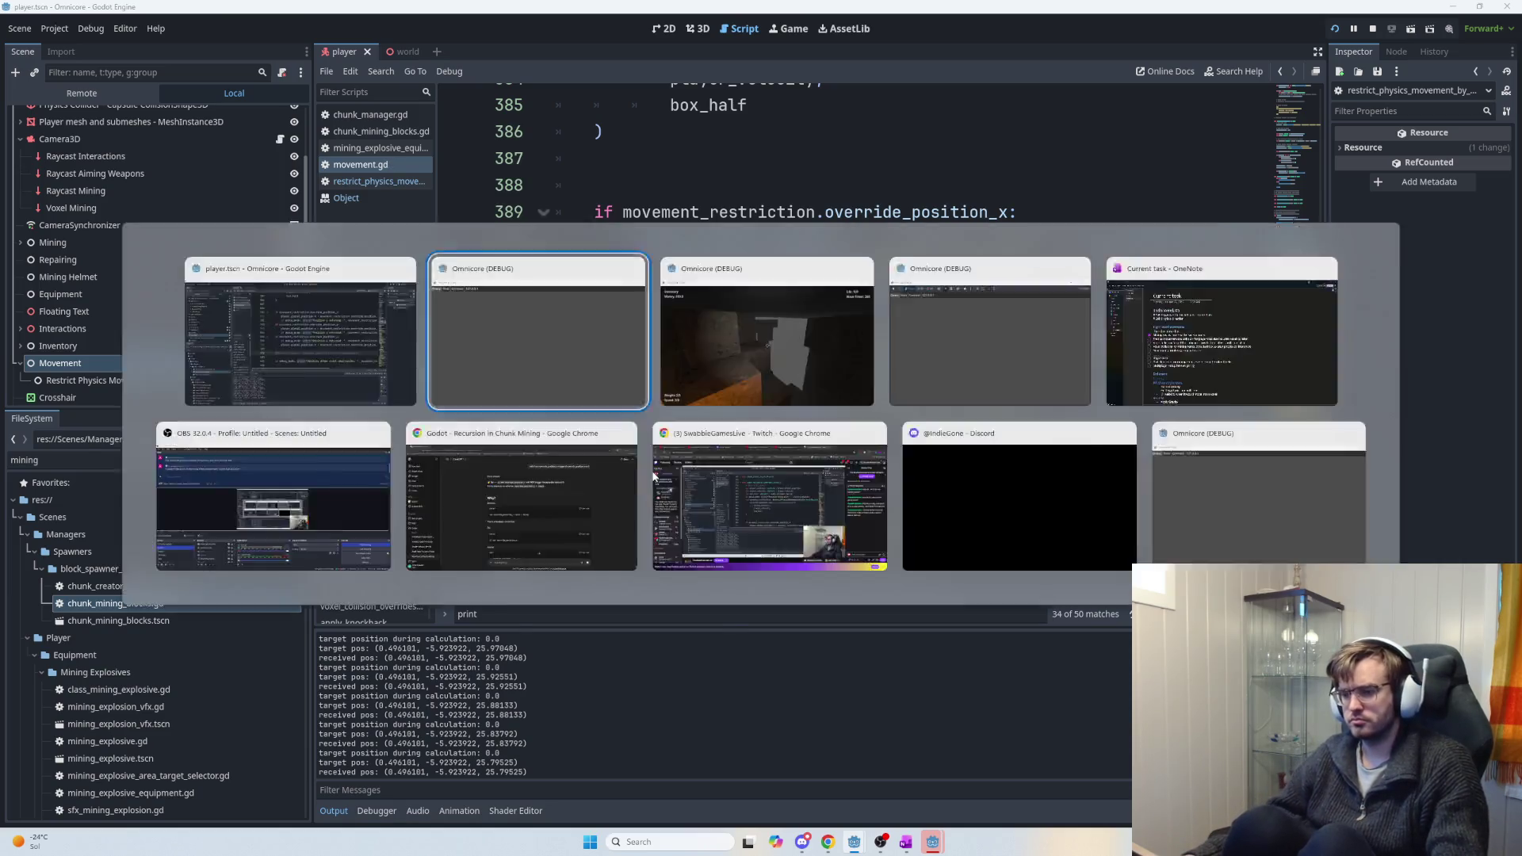
Walk up to a wall, then remove the # from the player.velocity override on line 399.
key("w")
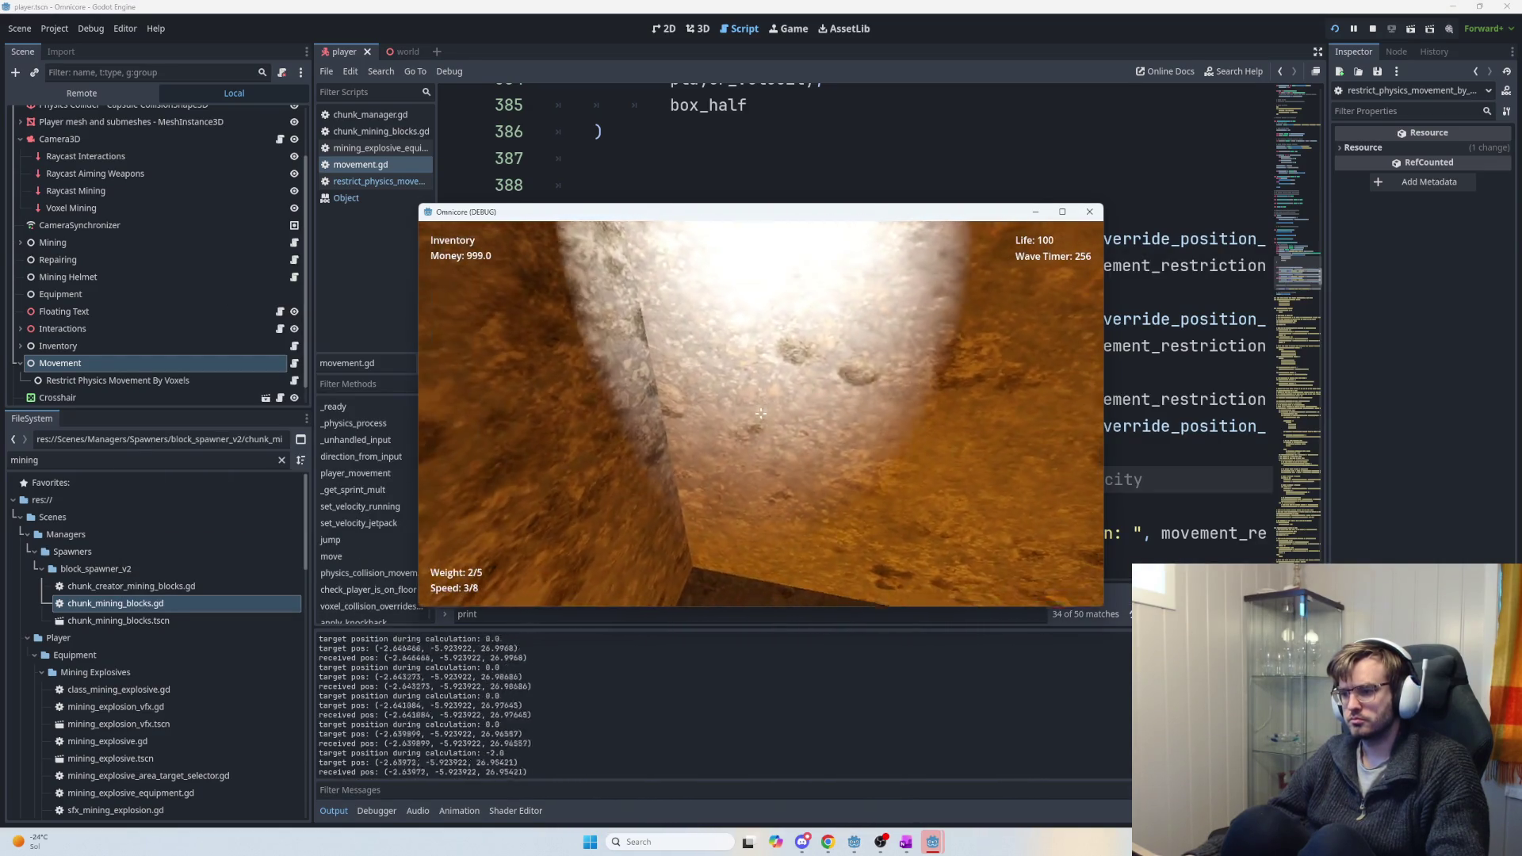
key("alt+Tab")
left_click(605, 483)
key("BackSpace")
Test walking into and backing away from the orange wall, then return to the editor.
key("alt+Tab")
key("w")
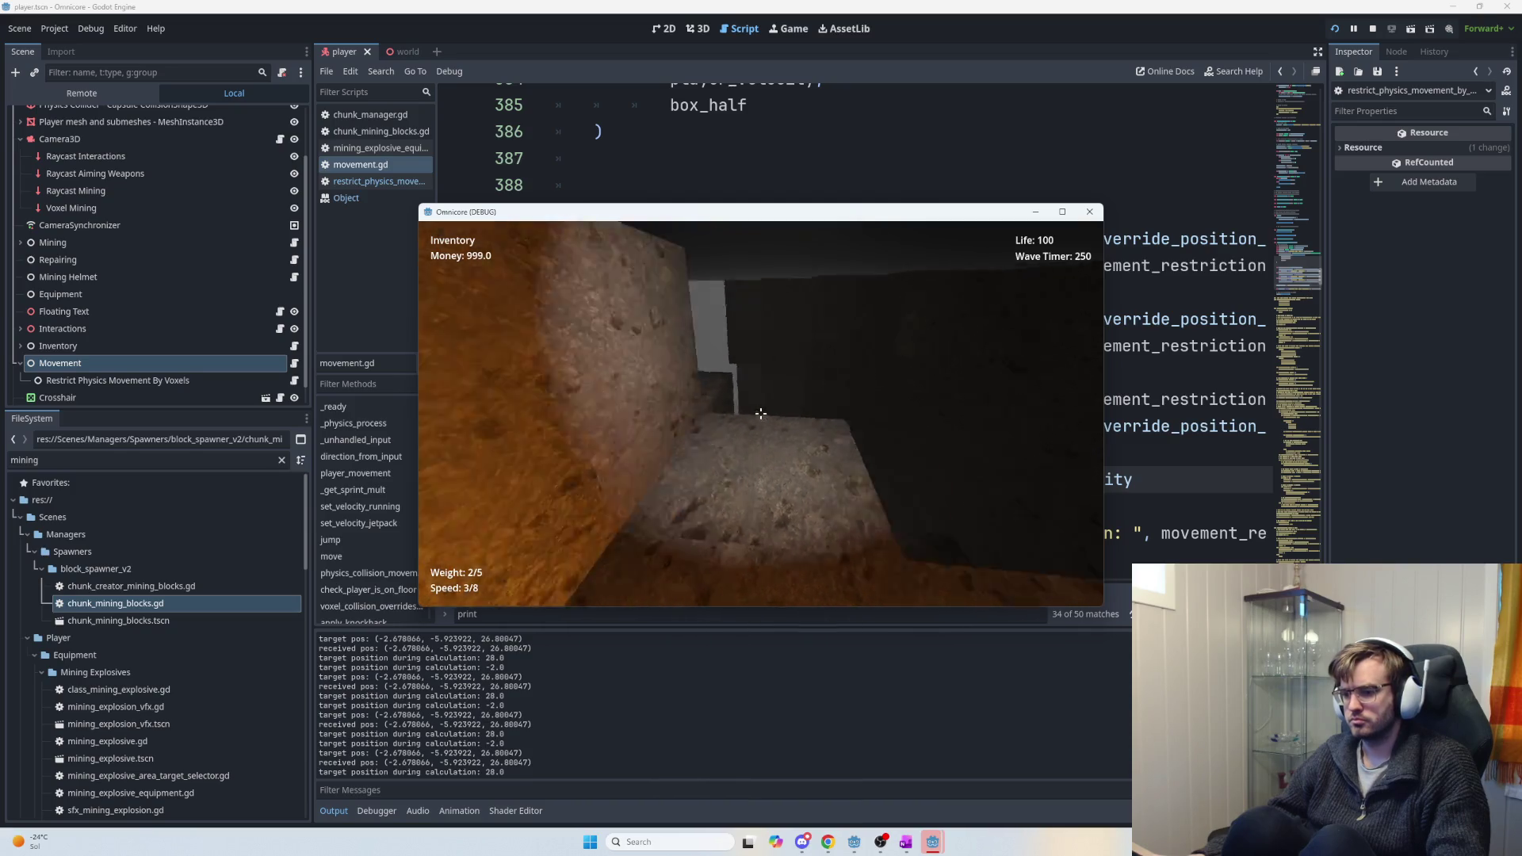
key("w")
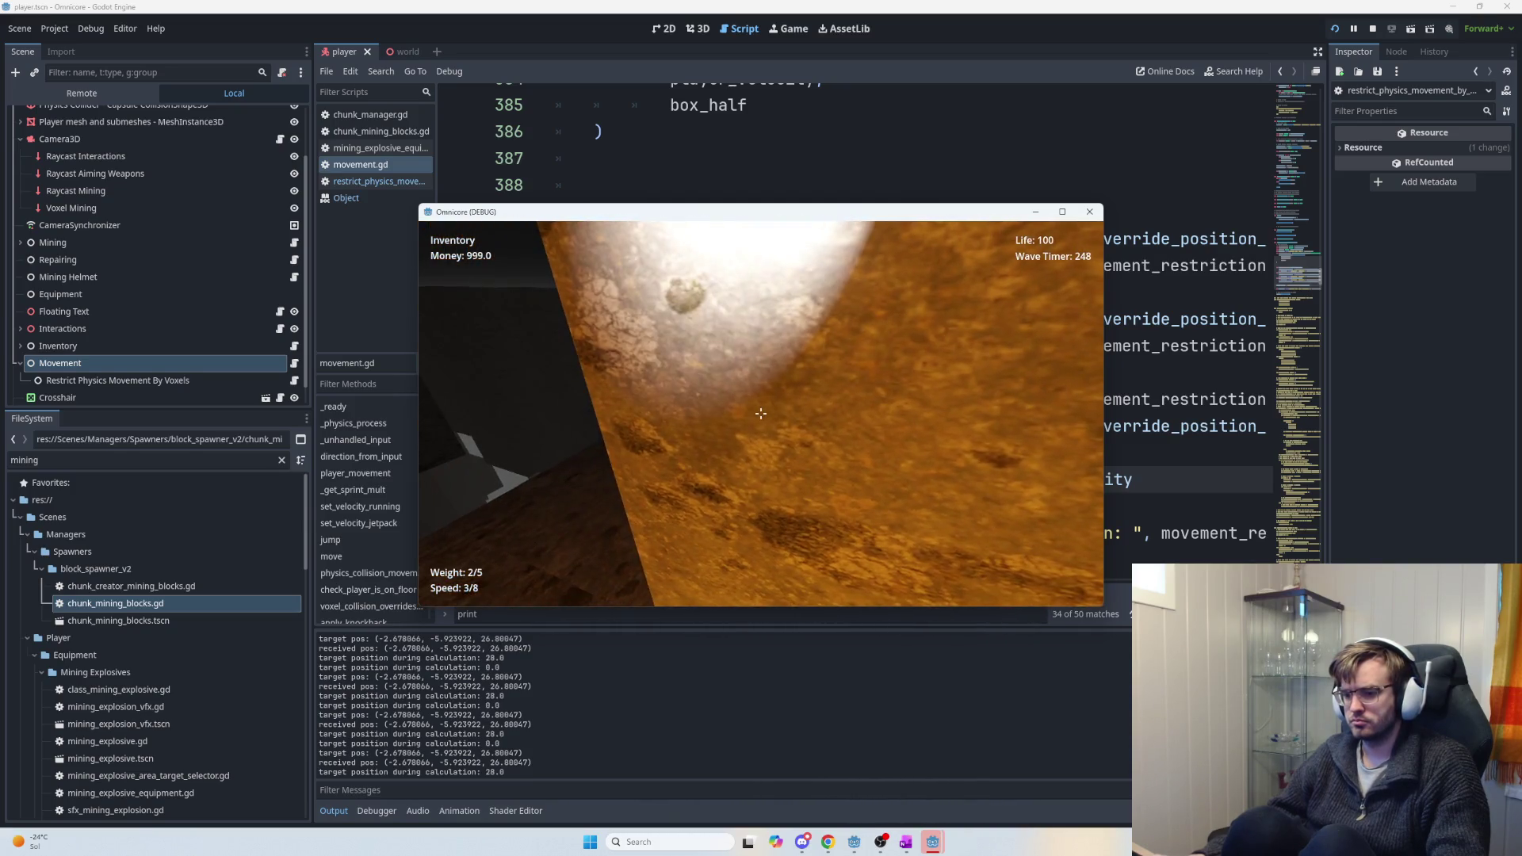
key("w")
key("s")
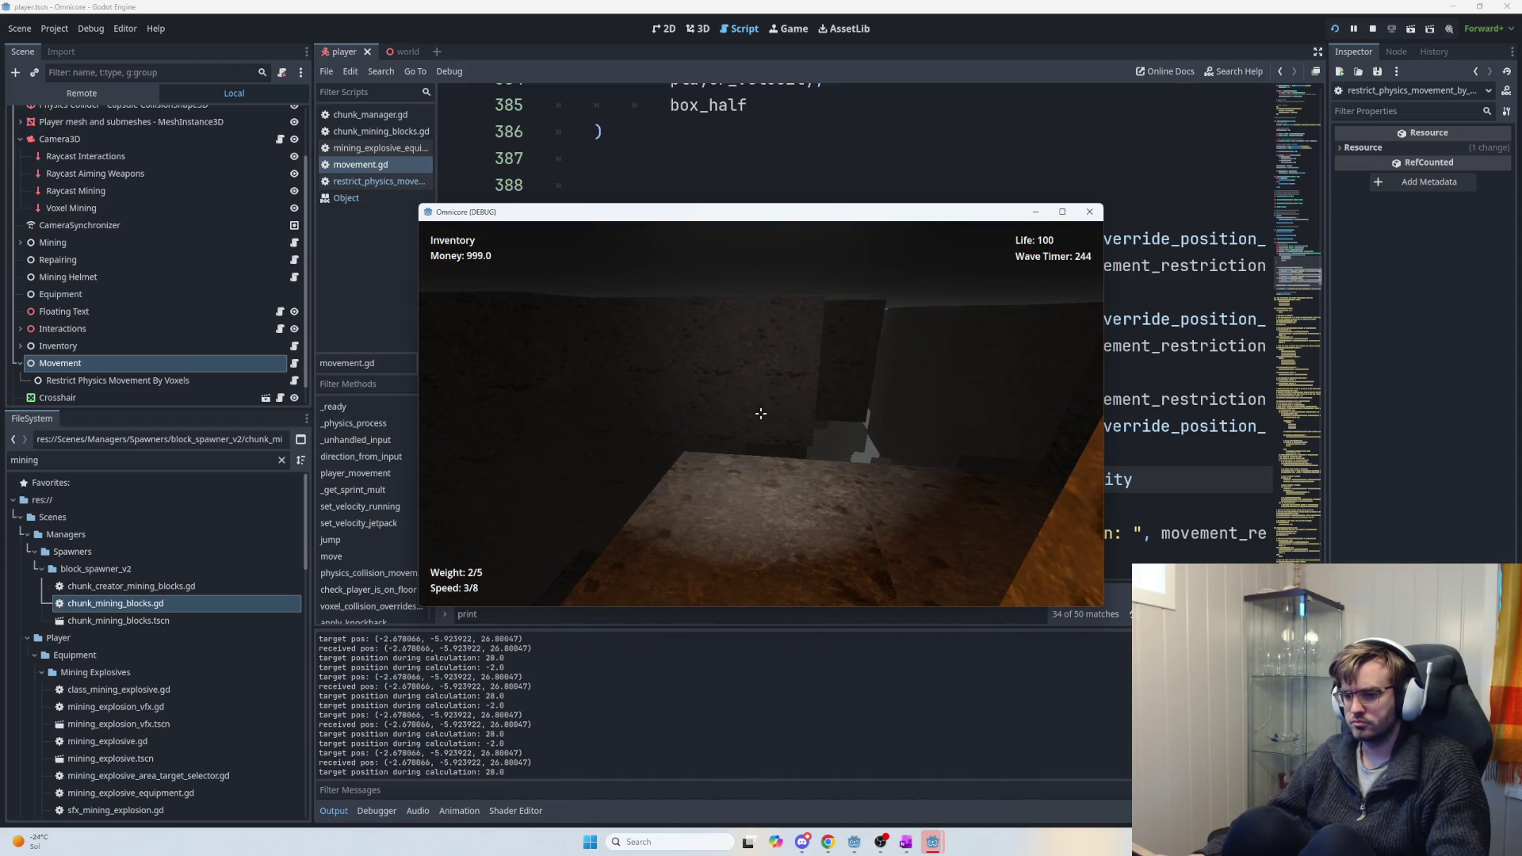
key("alt+Tab")
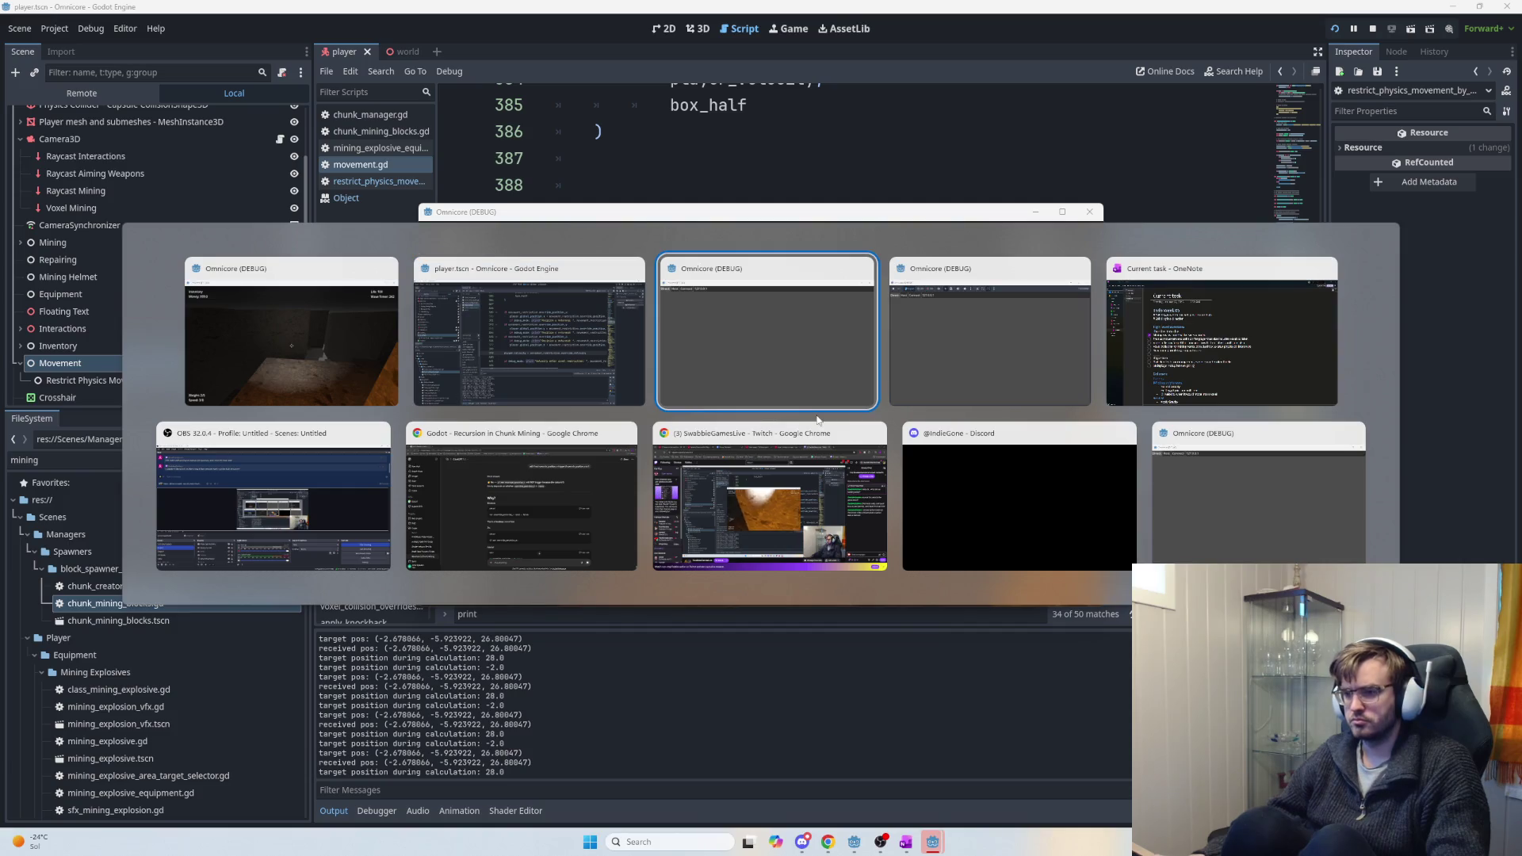
left_click(646, 362)
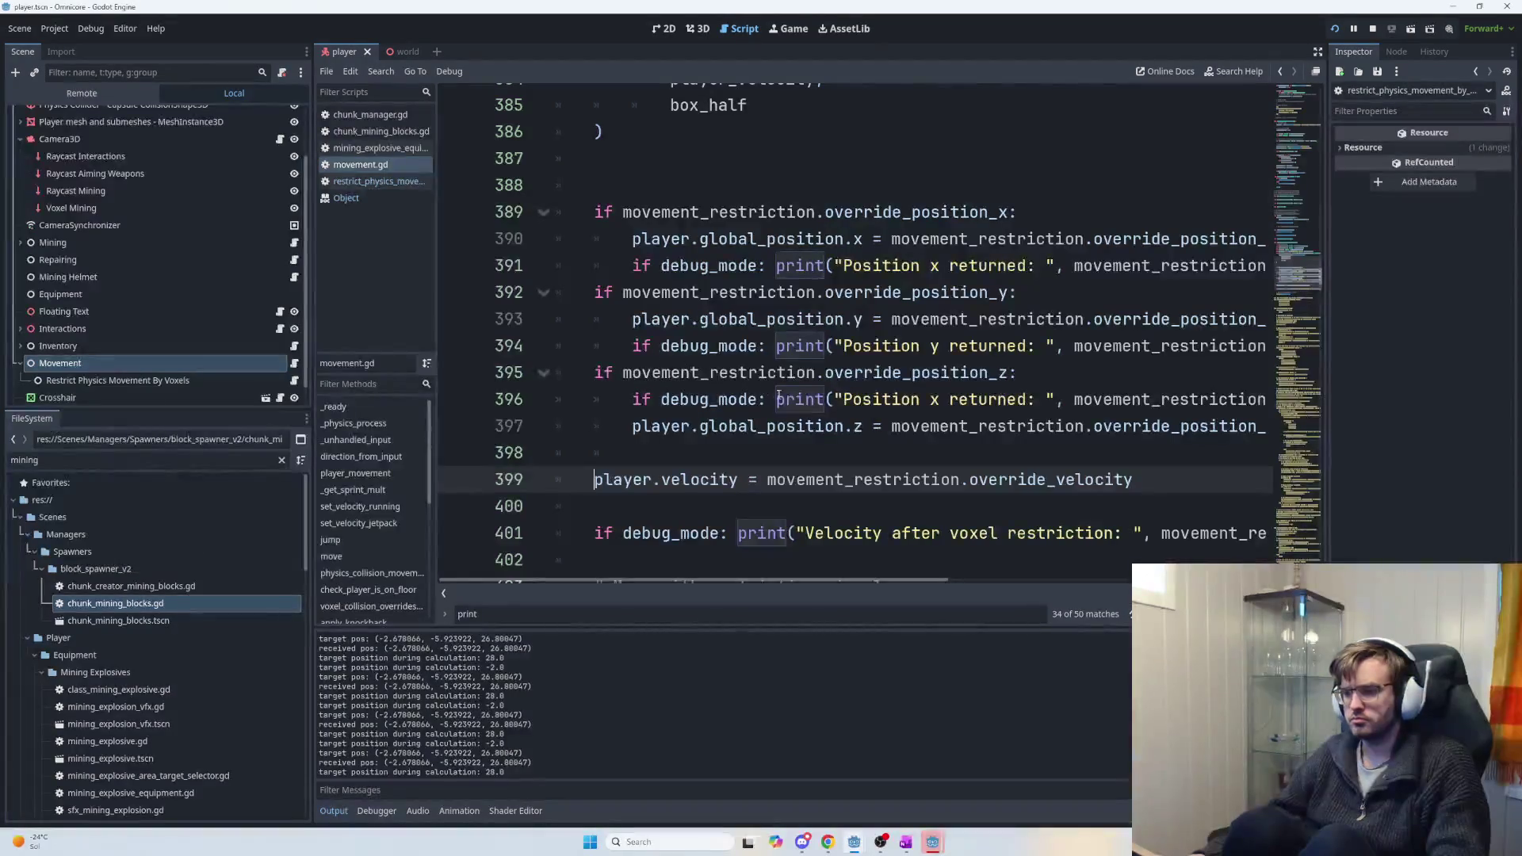
scroll(1103, 390, "up", 7)
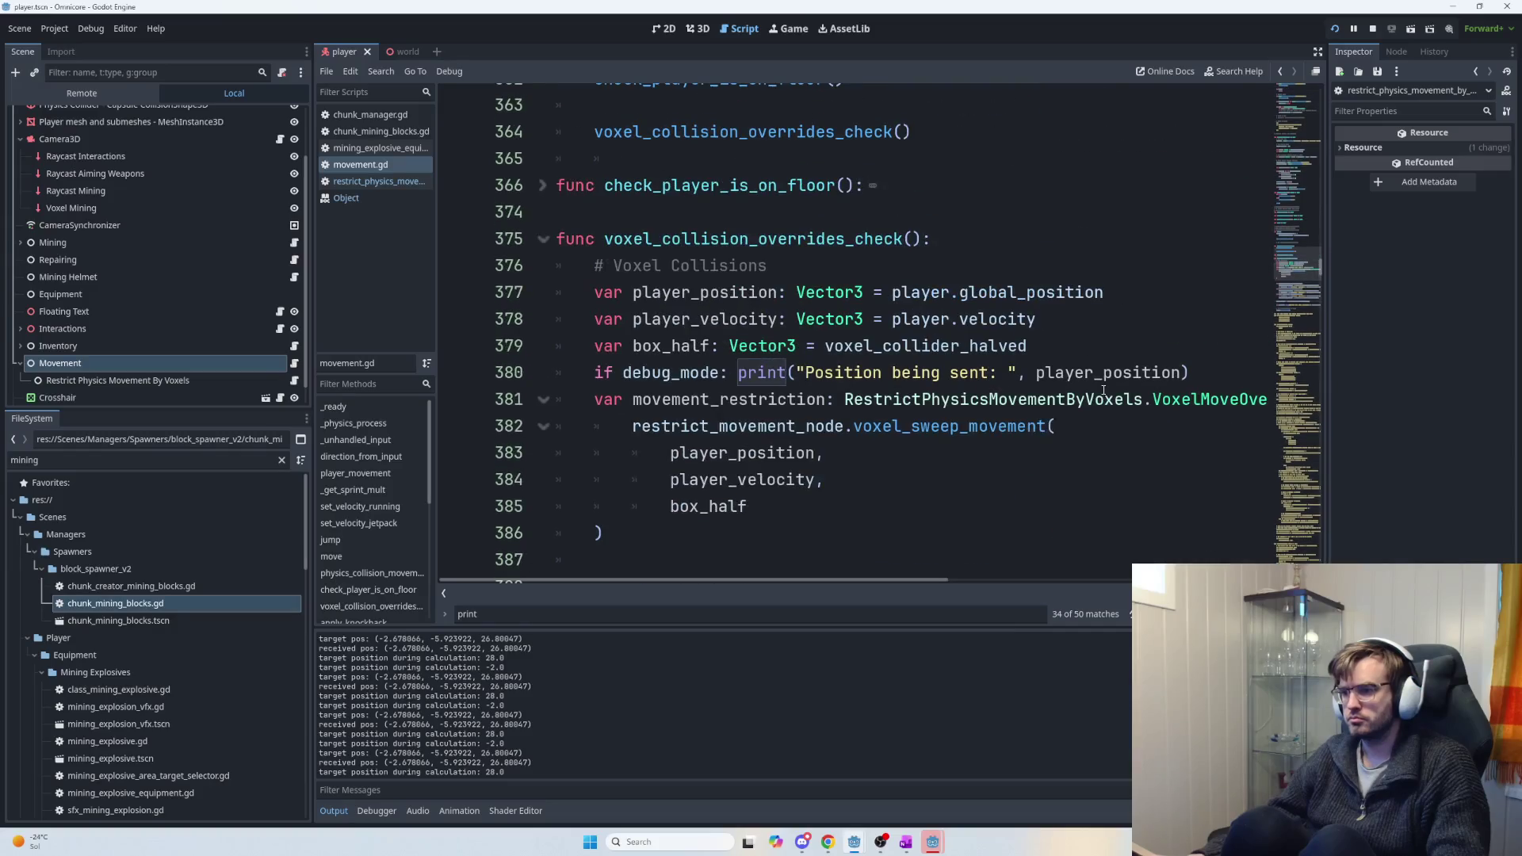
scroll(1037, 444, "up", 1)
left_click(928, 441)
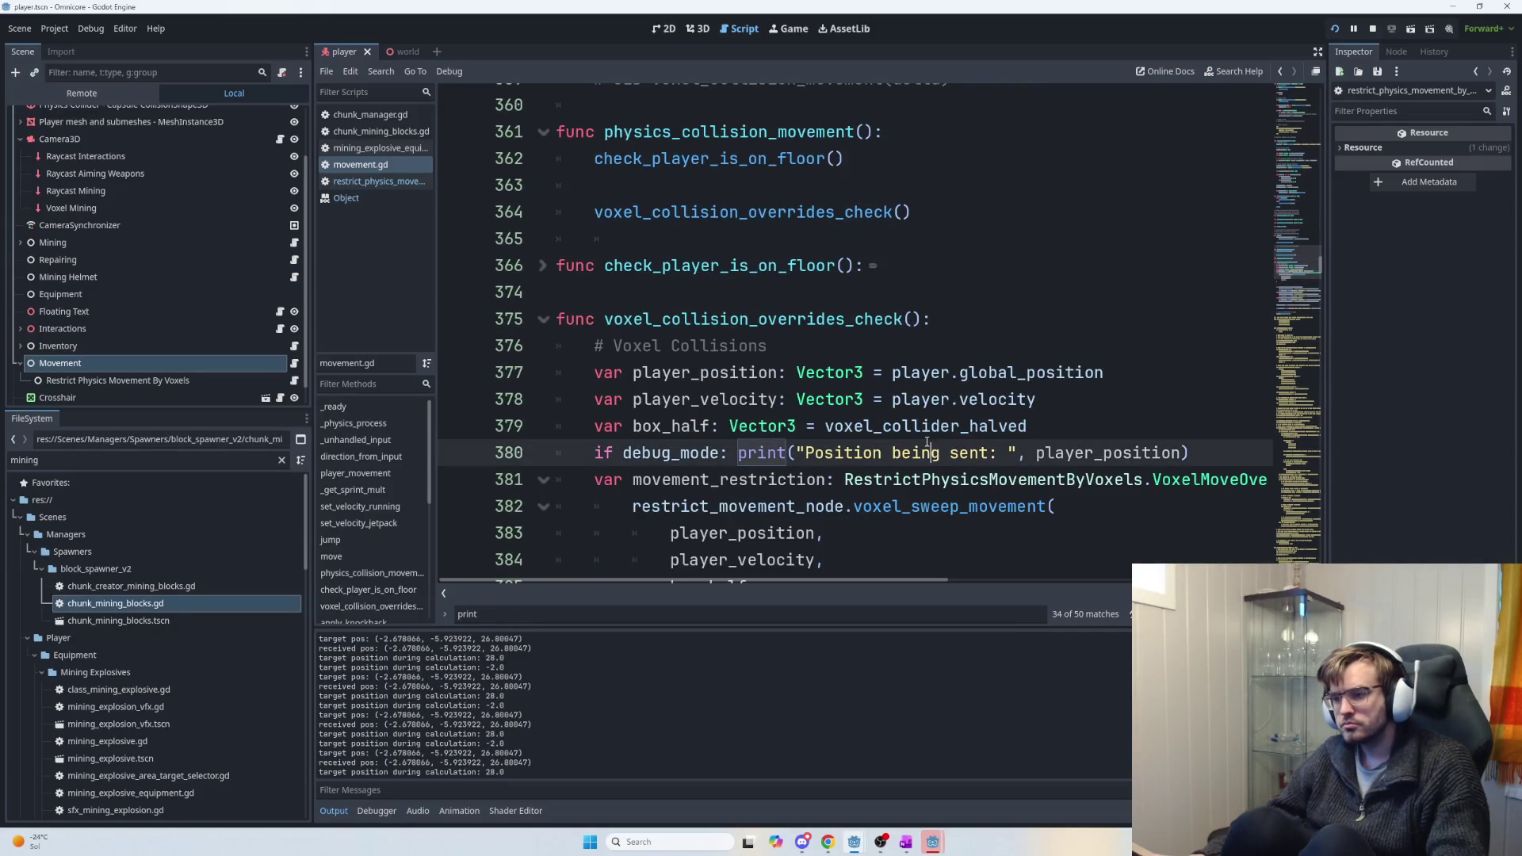
key("ctrl+f")
type("set")
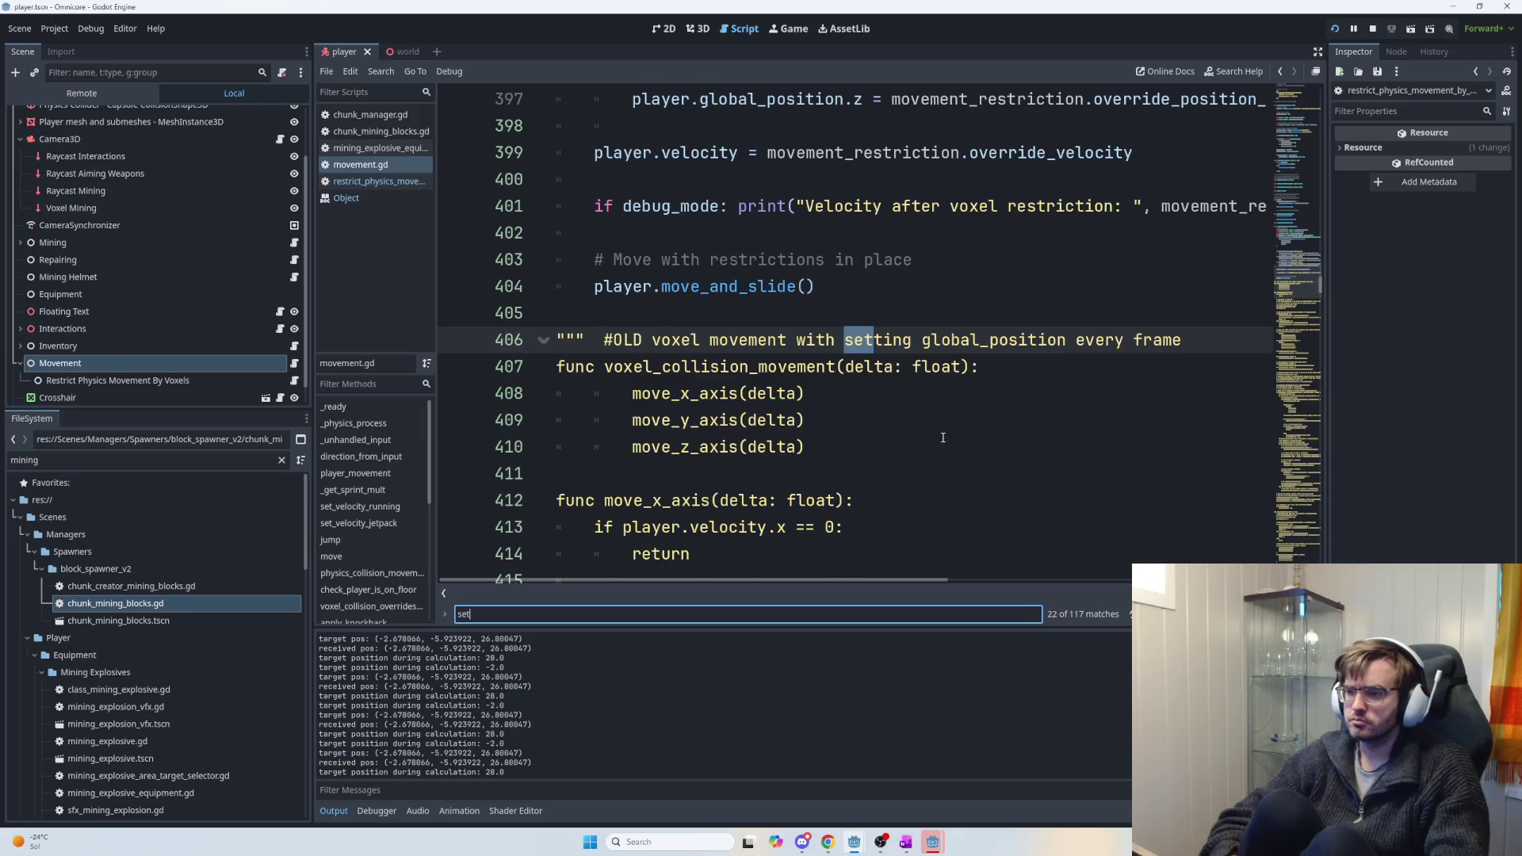
type("_ta")
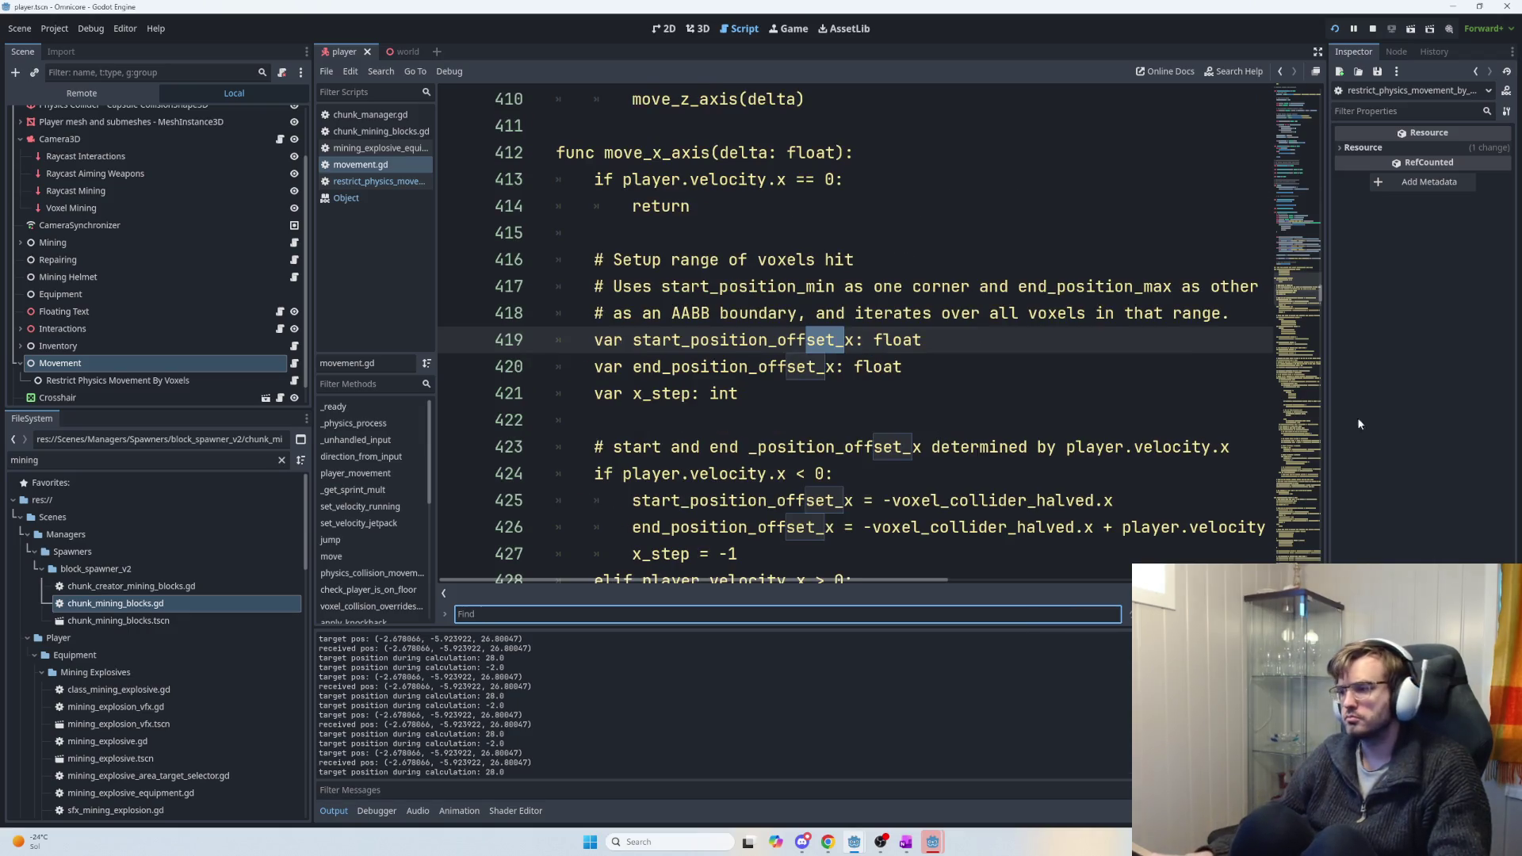
mouse_move(1320, 292)
left_mouse_down()
mouse_move(1324, 245)
mouse_move(1332, 547)
left_mouse_up()
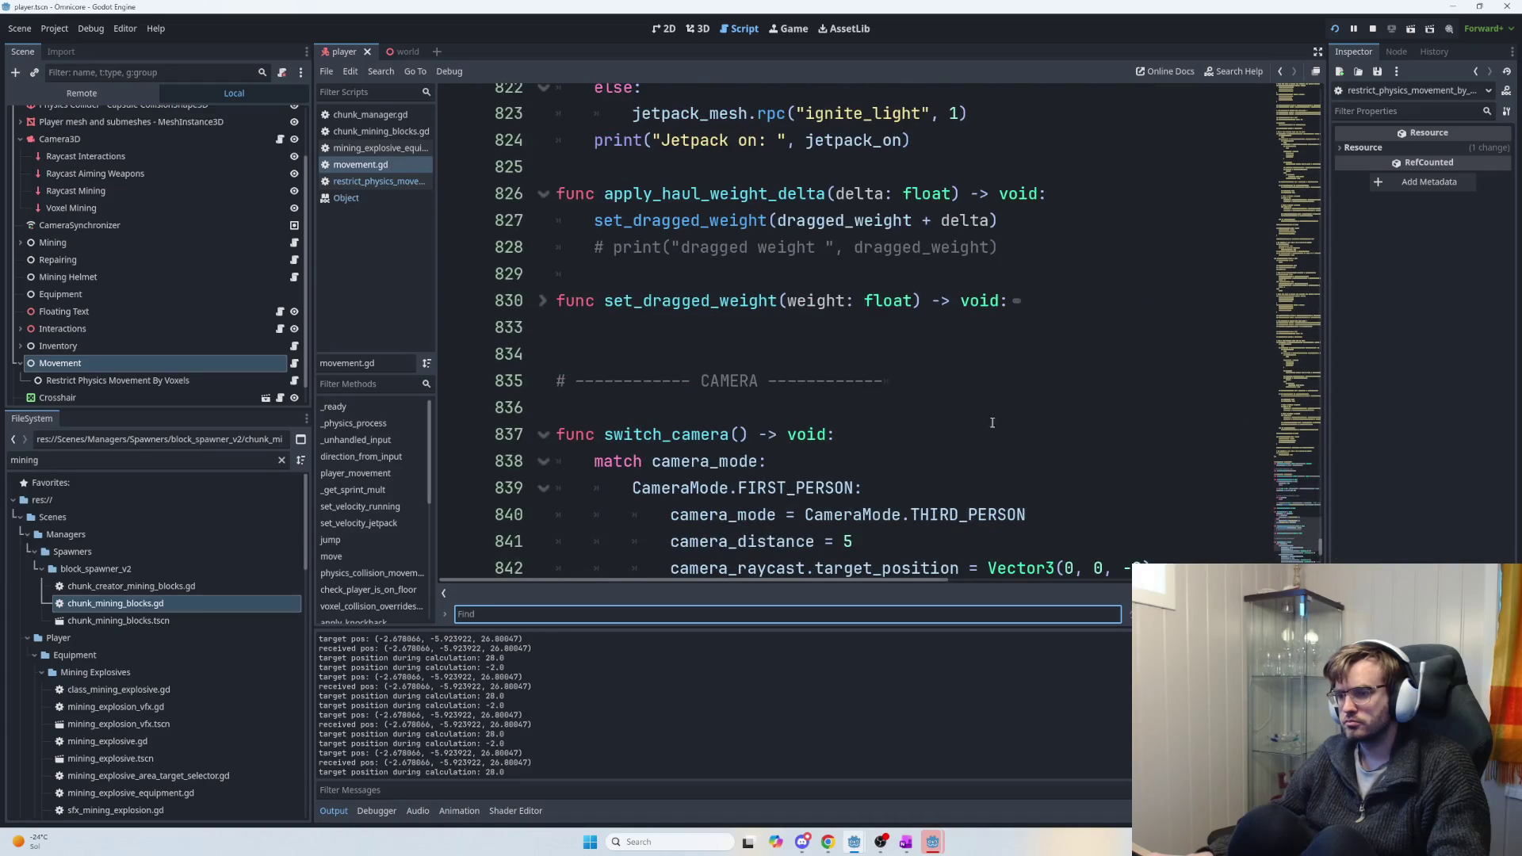
left_click(378, 182)
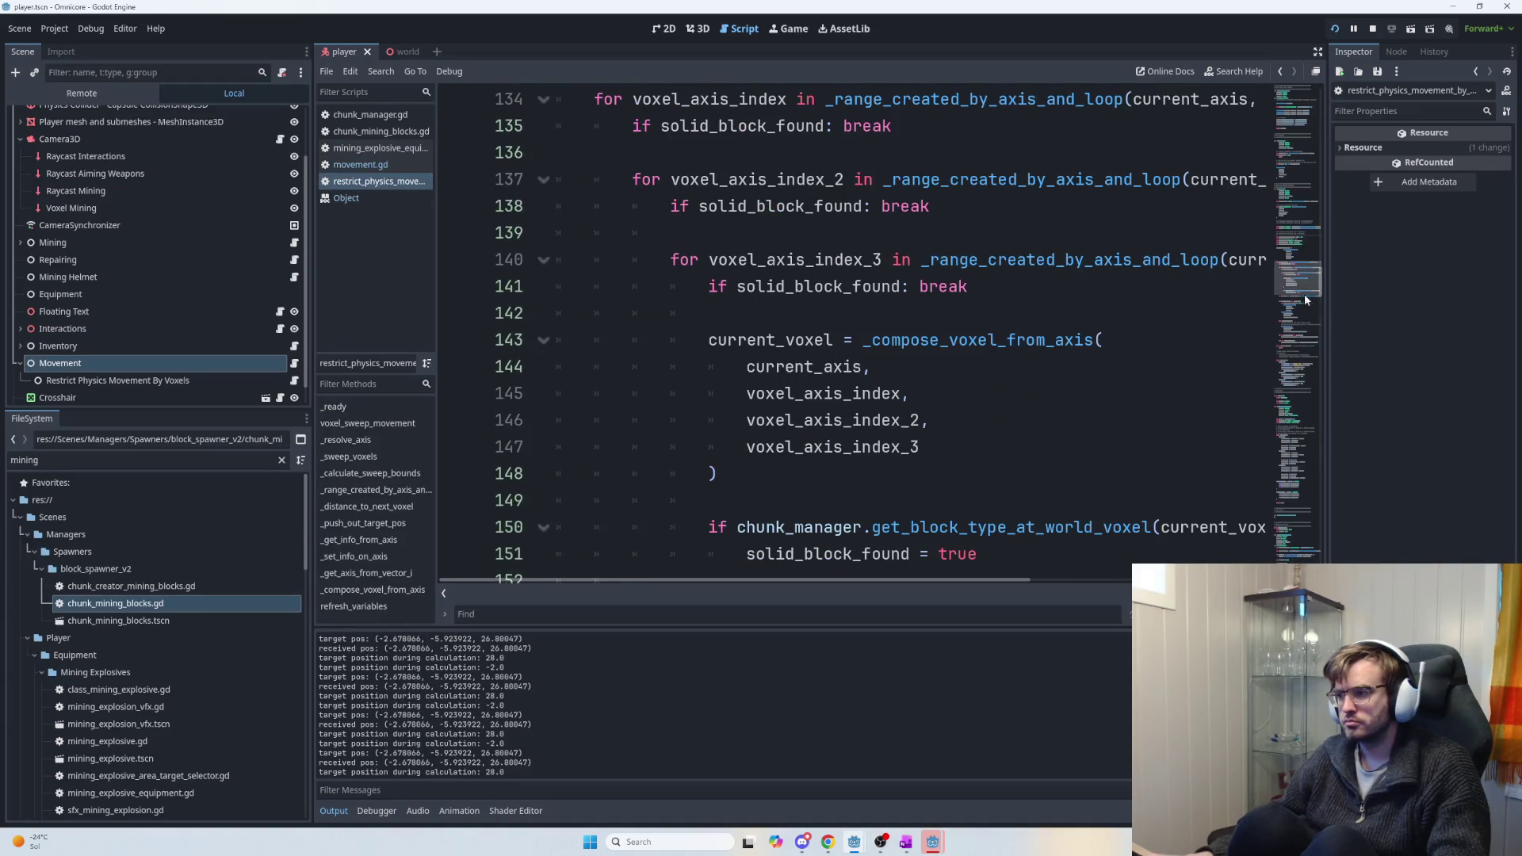
Scroll to the axis helpers, unfold _set_info_on_axis on line 393 and select its Y and Z lines.
left_click_drag(1320, 291, 1301, 563)
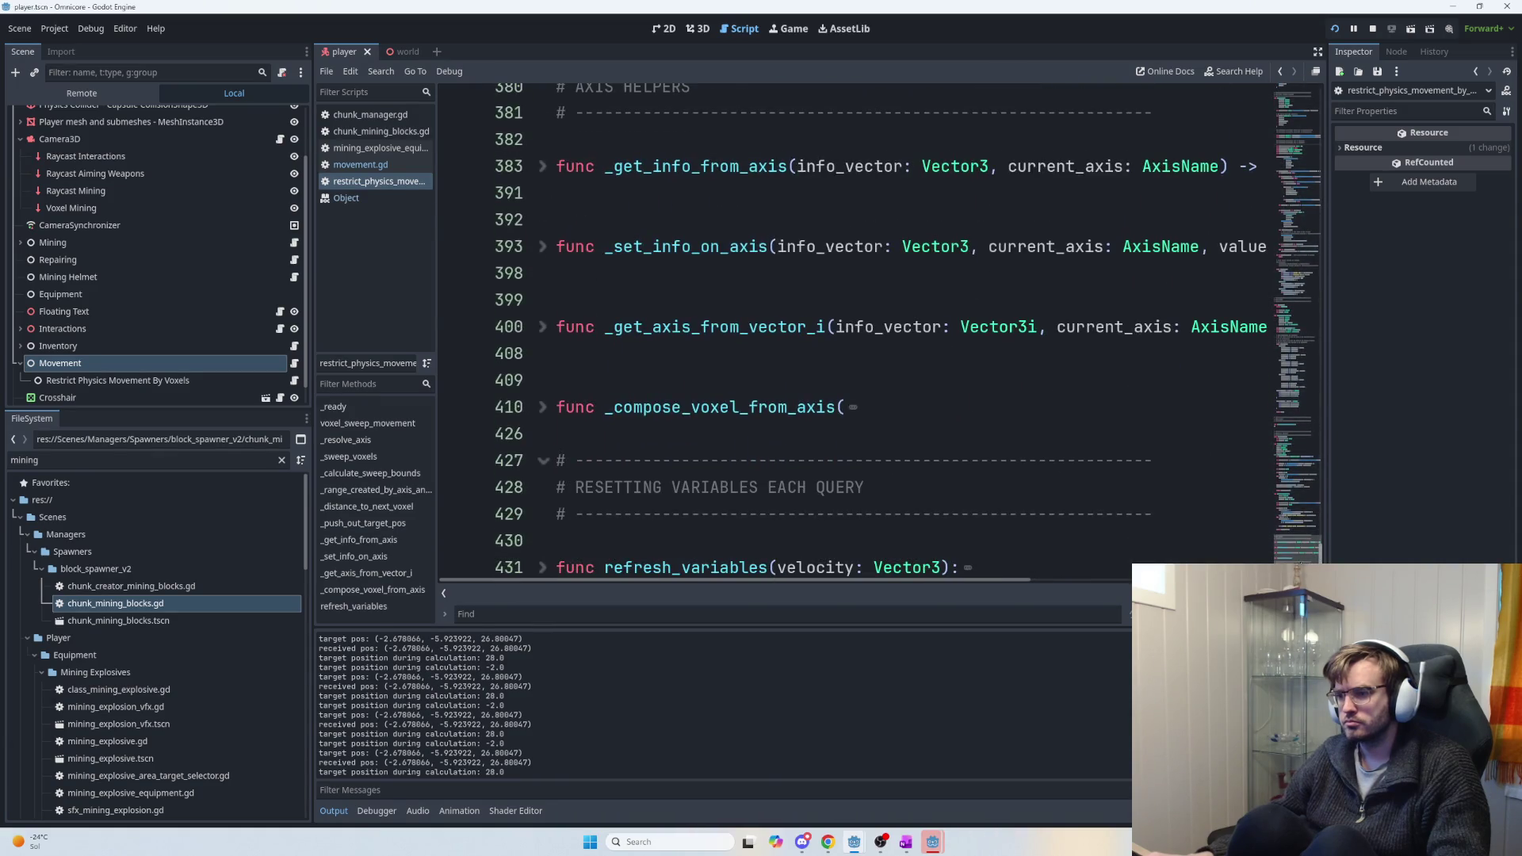
left_click(540, 247)
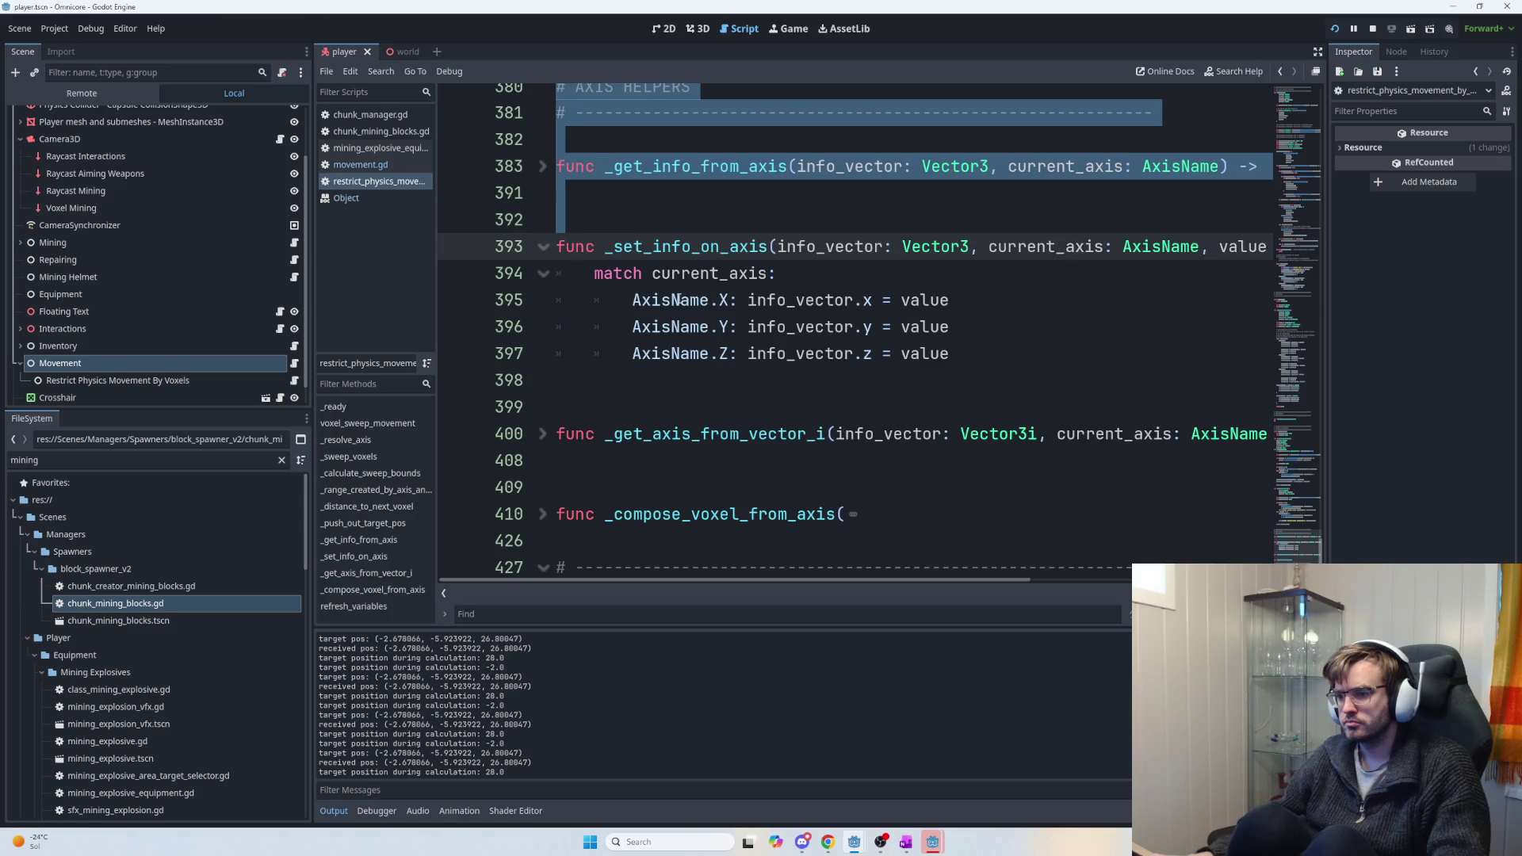
left_click(911, 327)
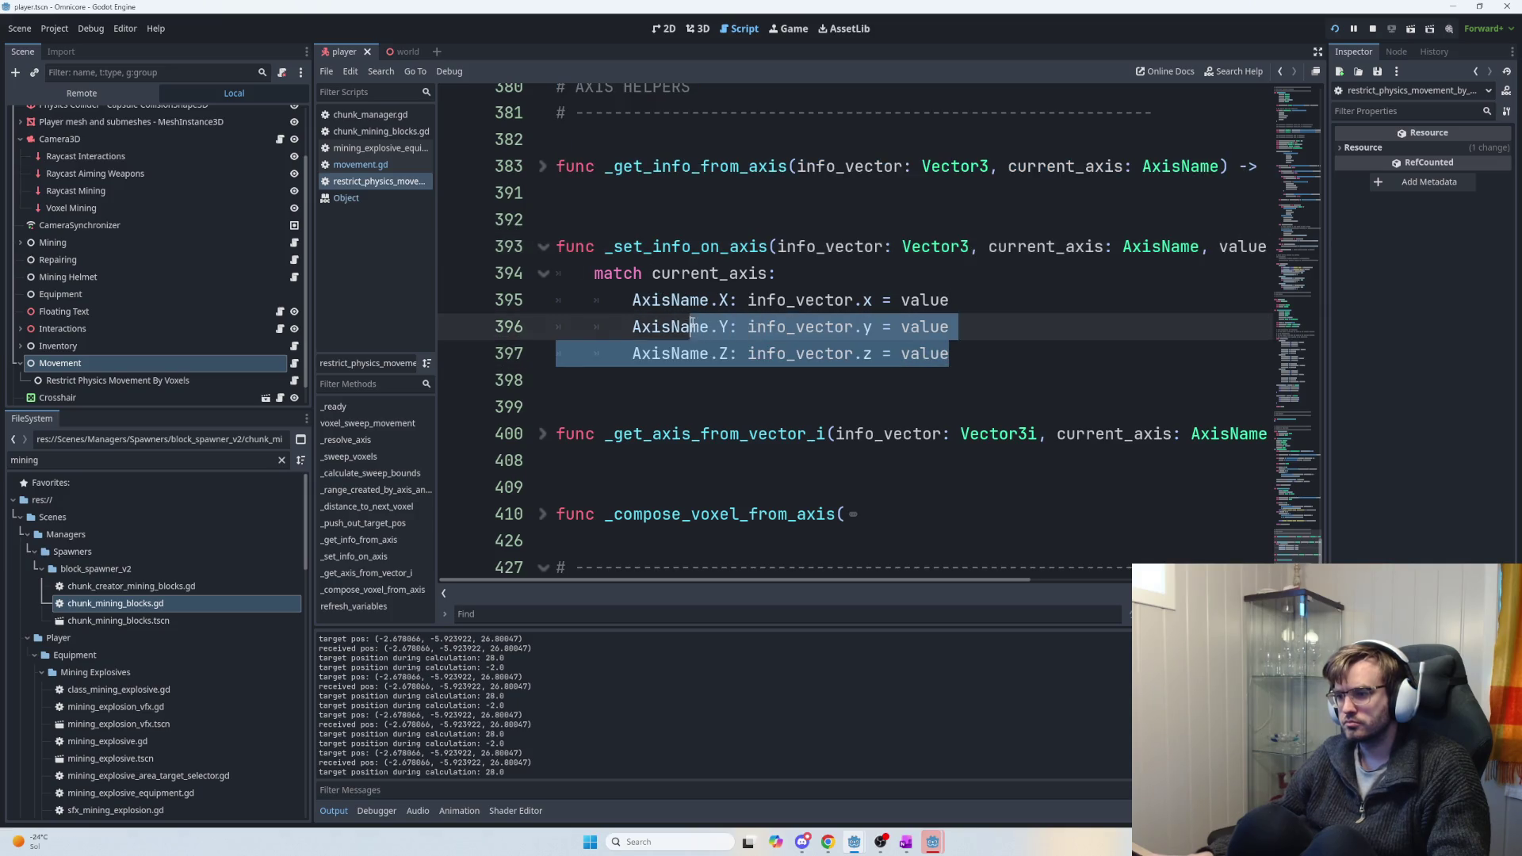